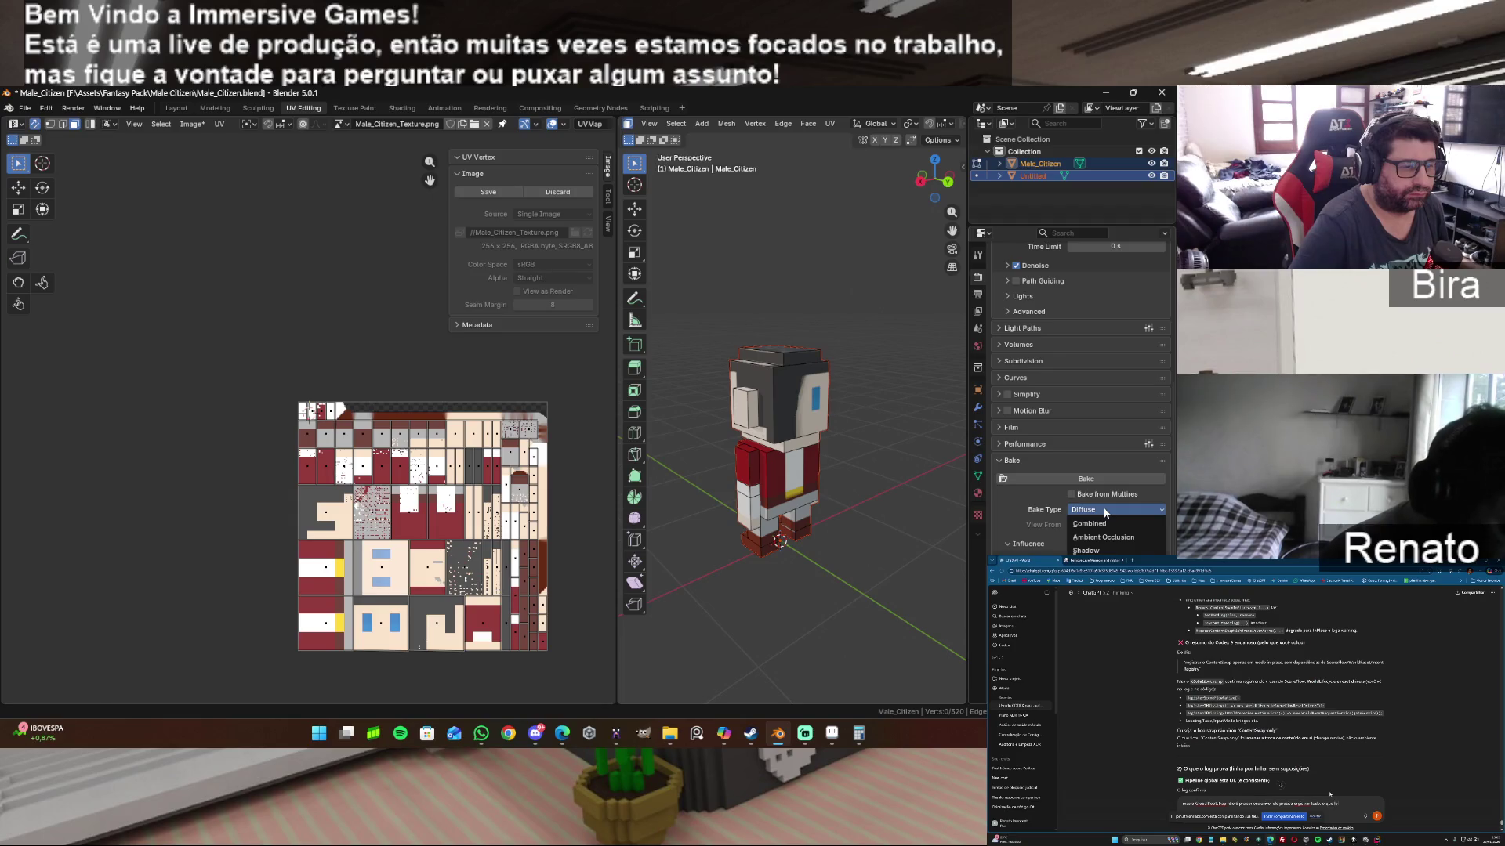
Step: Rebake the character texture as a Combined pass, which comes out mostly dark
left_click(1101, 521)
left_click(1102, 477)
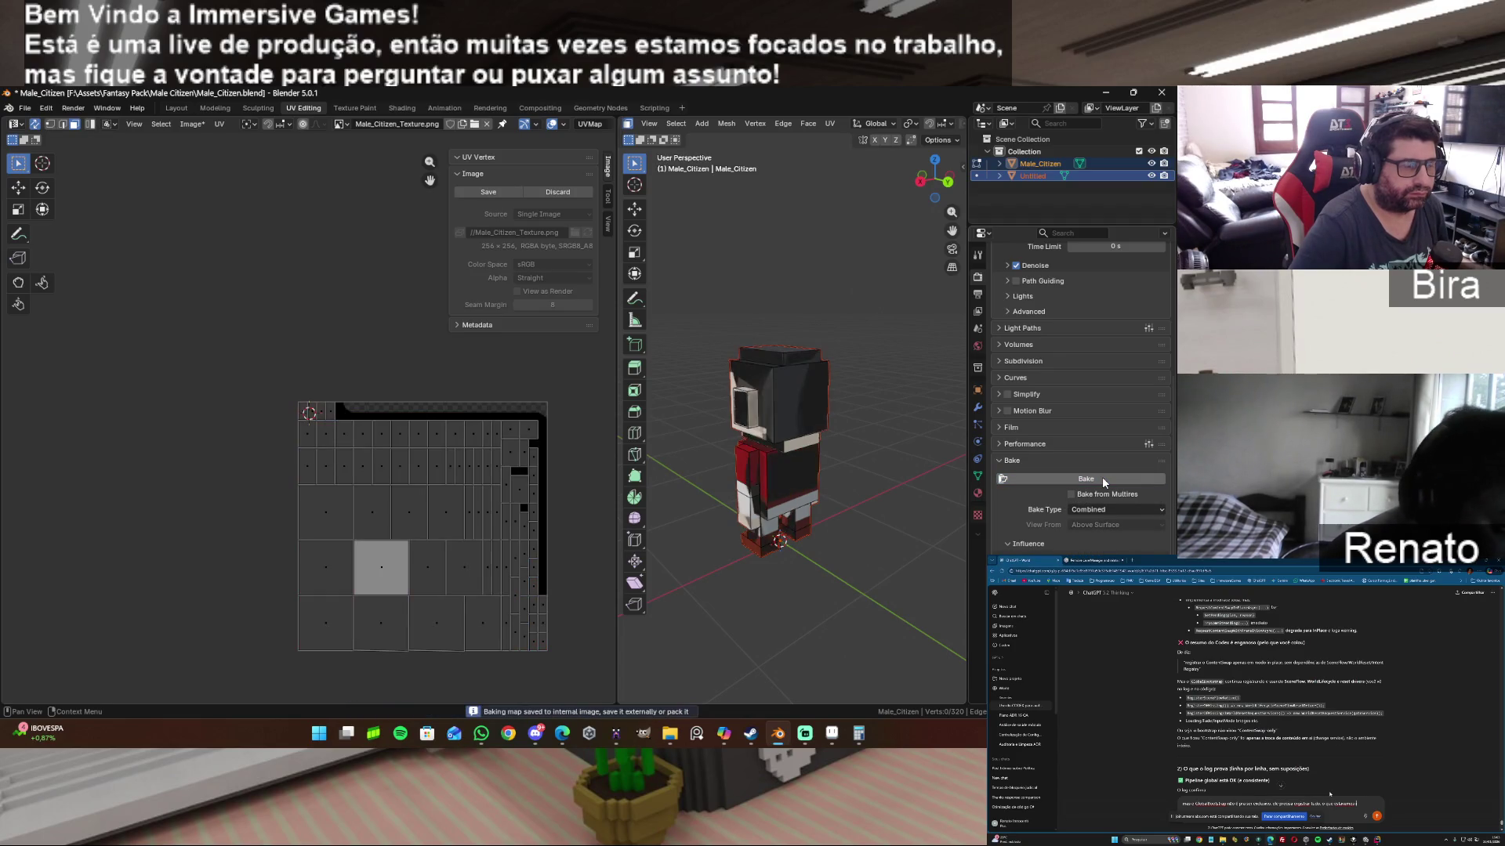
left_click(1102, 477)
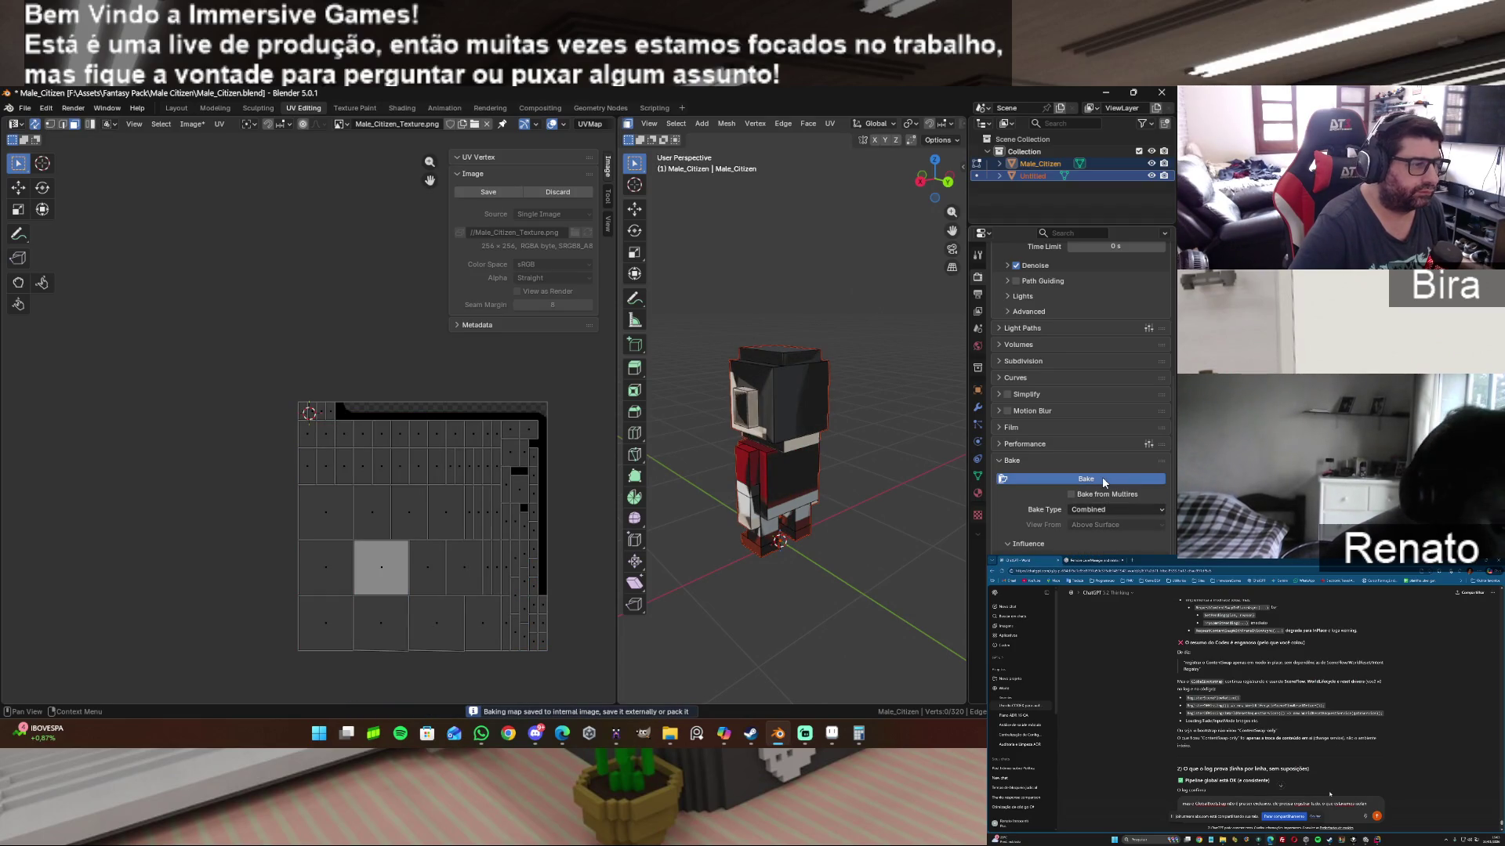
Step: Toggle Untitled's visibility to compare the bake against Male_Citizen, ending with Untitled selected
left_click(1153, 175)
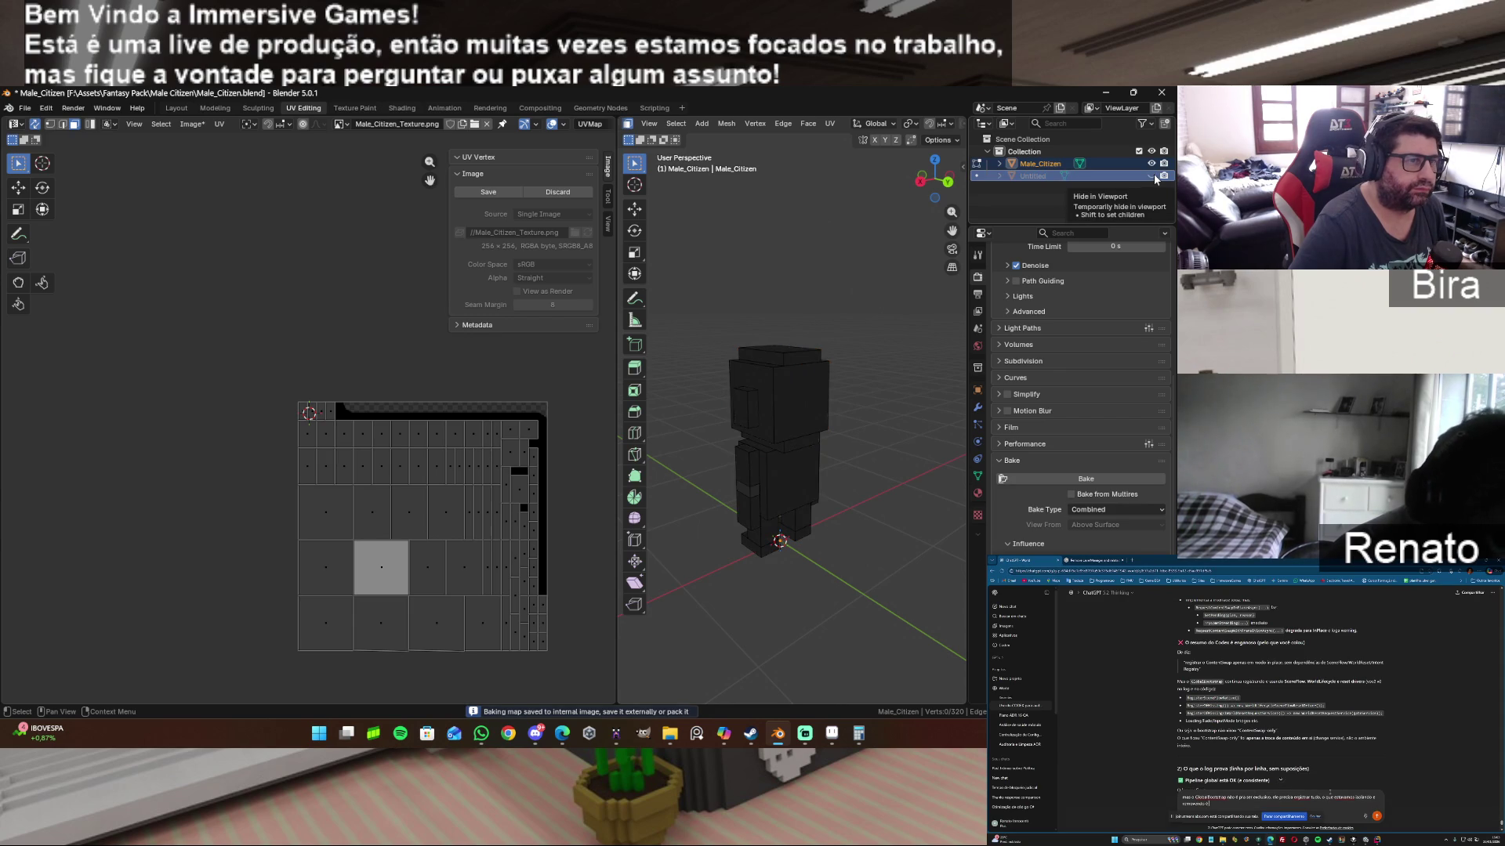
left_click(1154, 175)
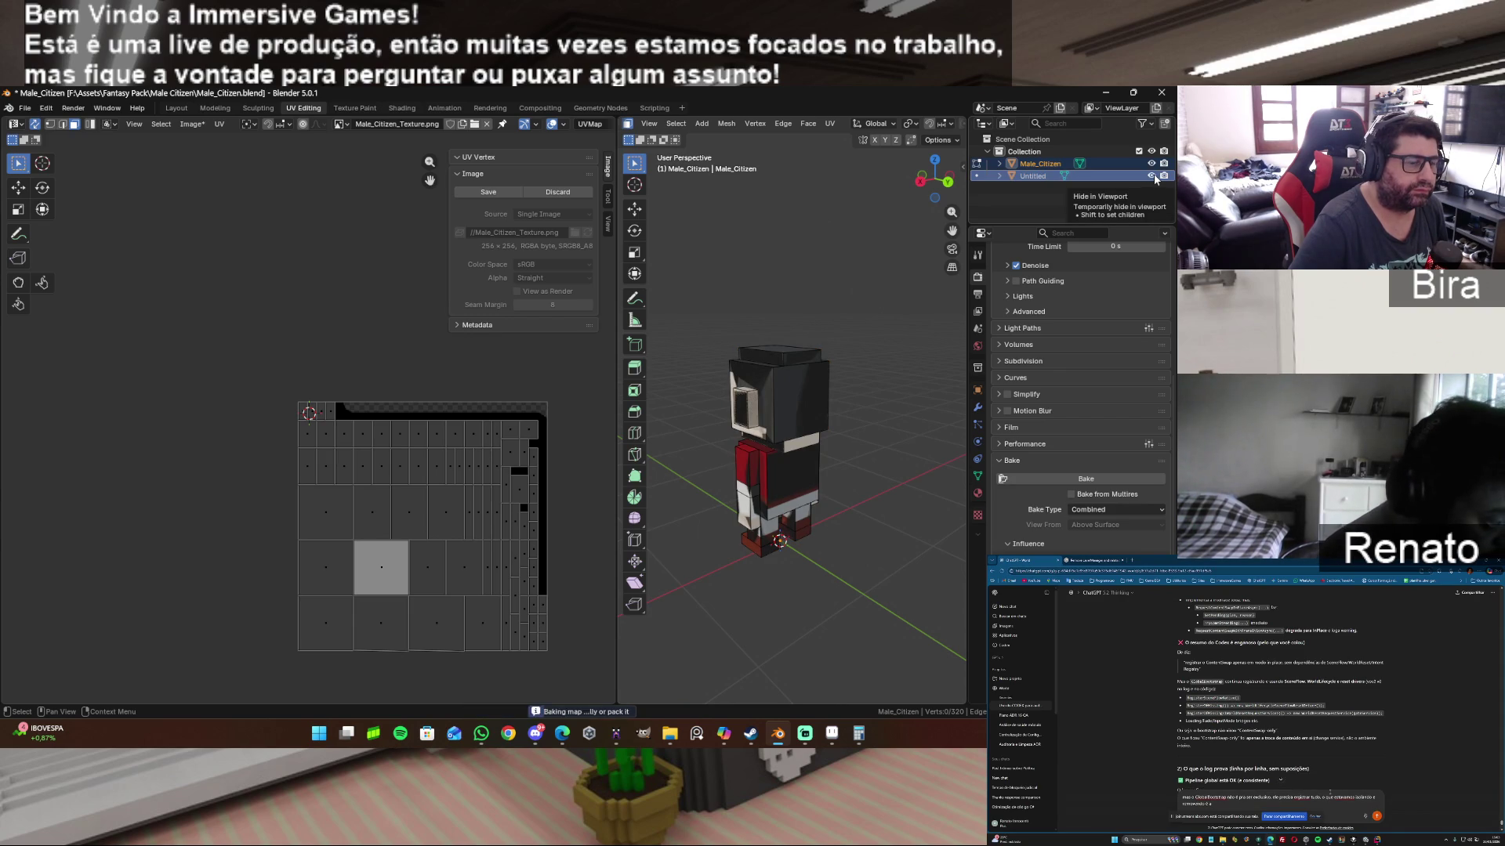
left_click(1153, 175)
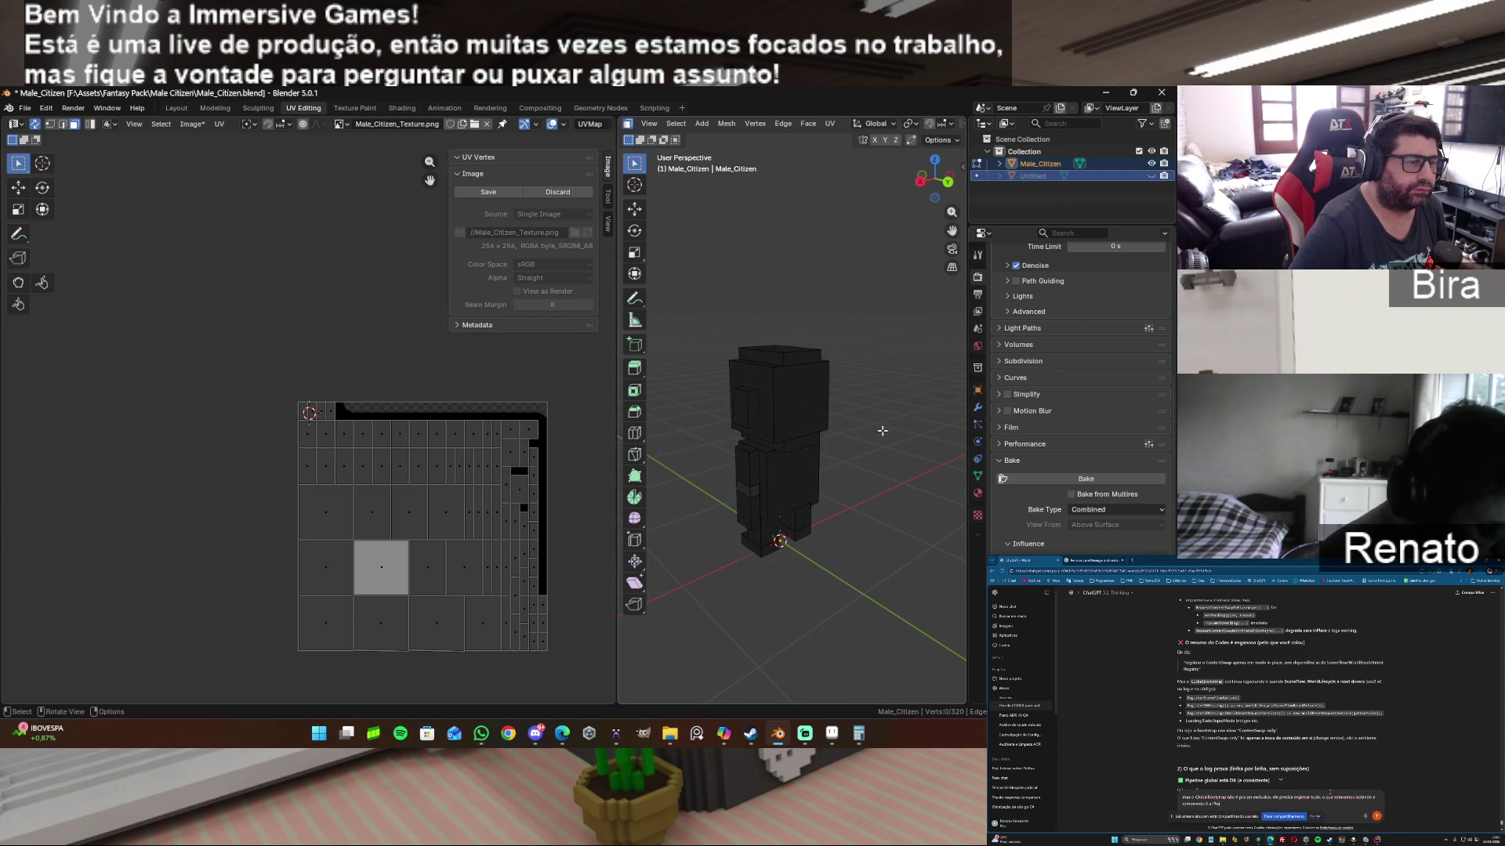
left_click(1058, 164)
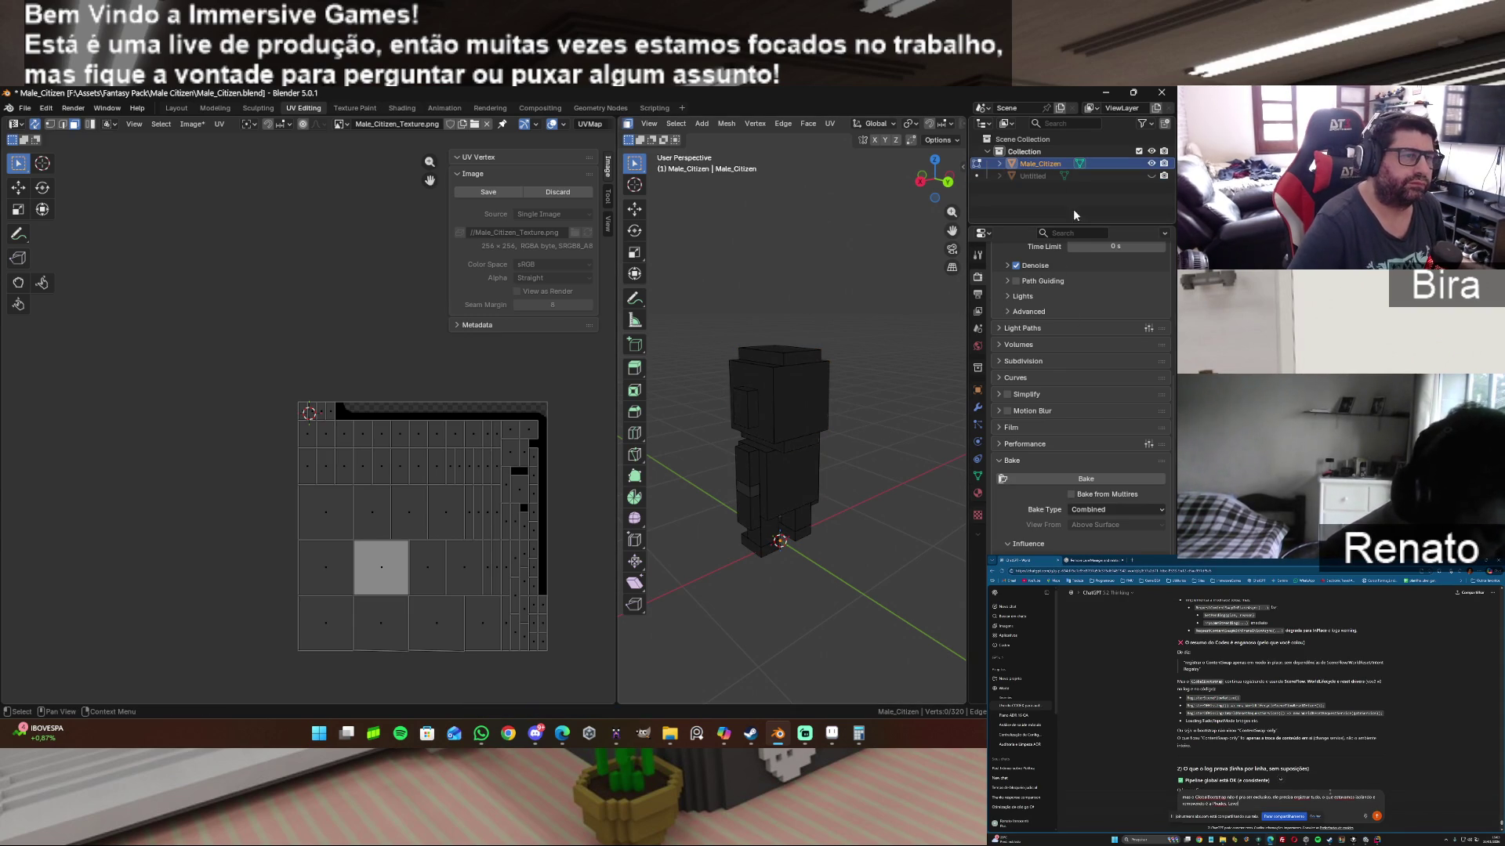
left_click(1153, 174)
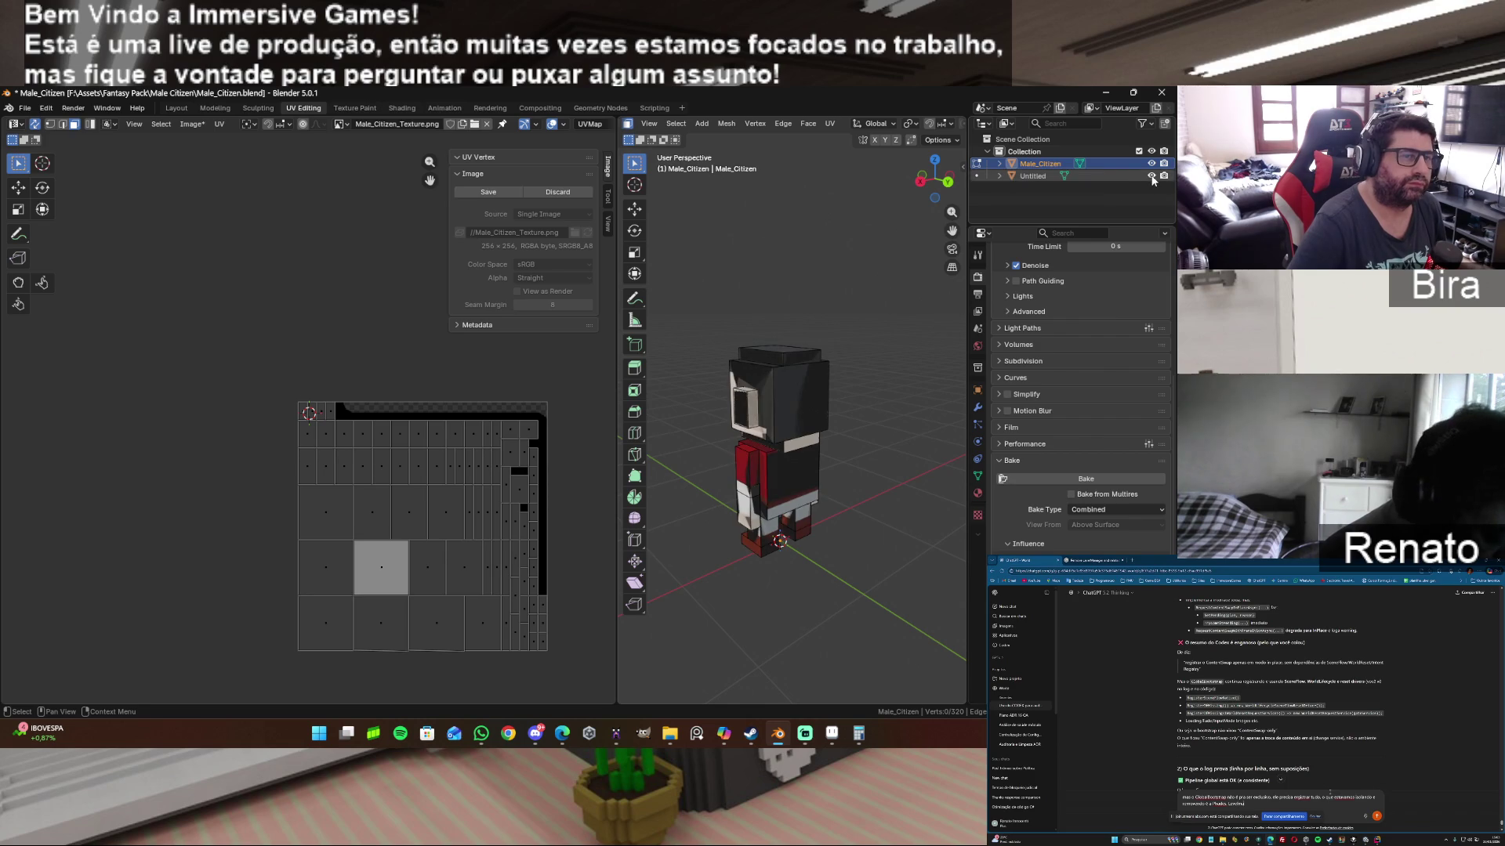
left_click(1050, 177)
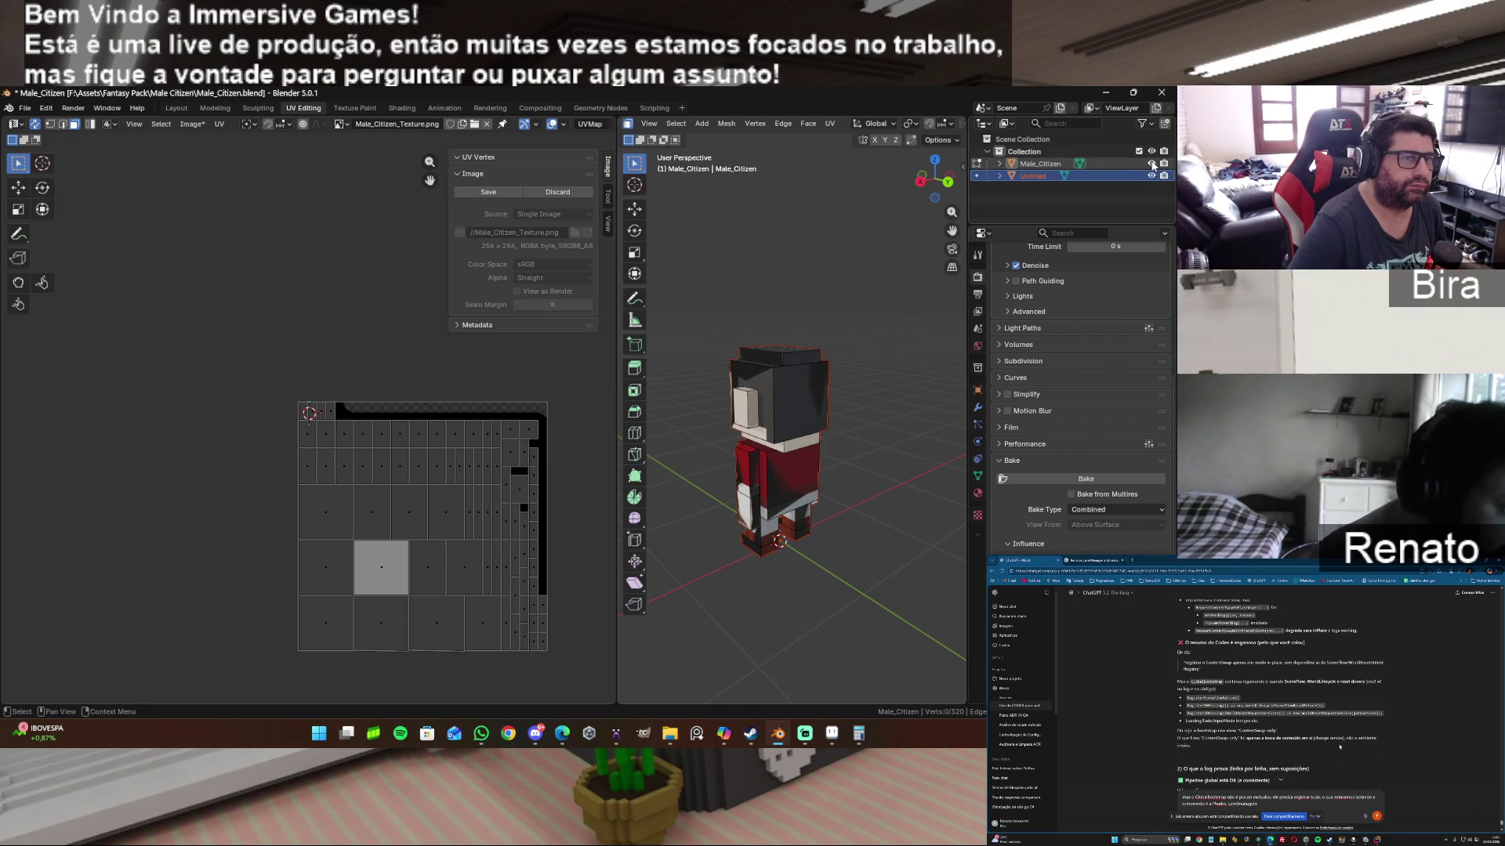
Step: Hide and re-show Male_Citizen and Untitled, then select both for another bake
left_click(1152, 164)
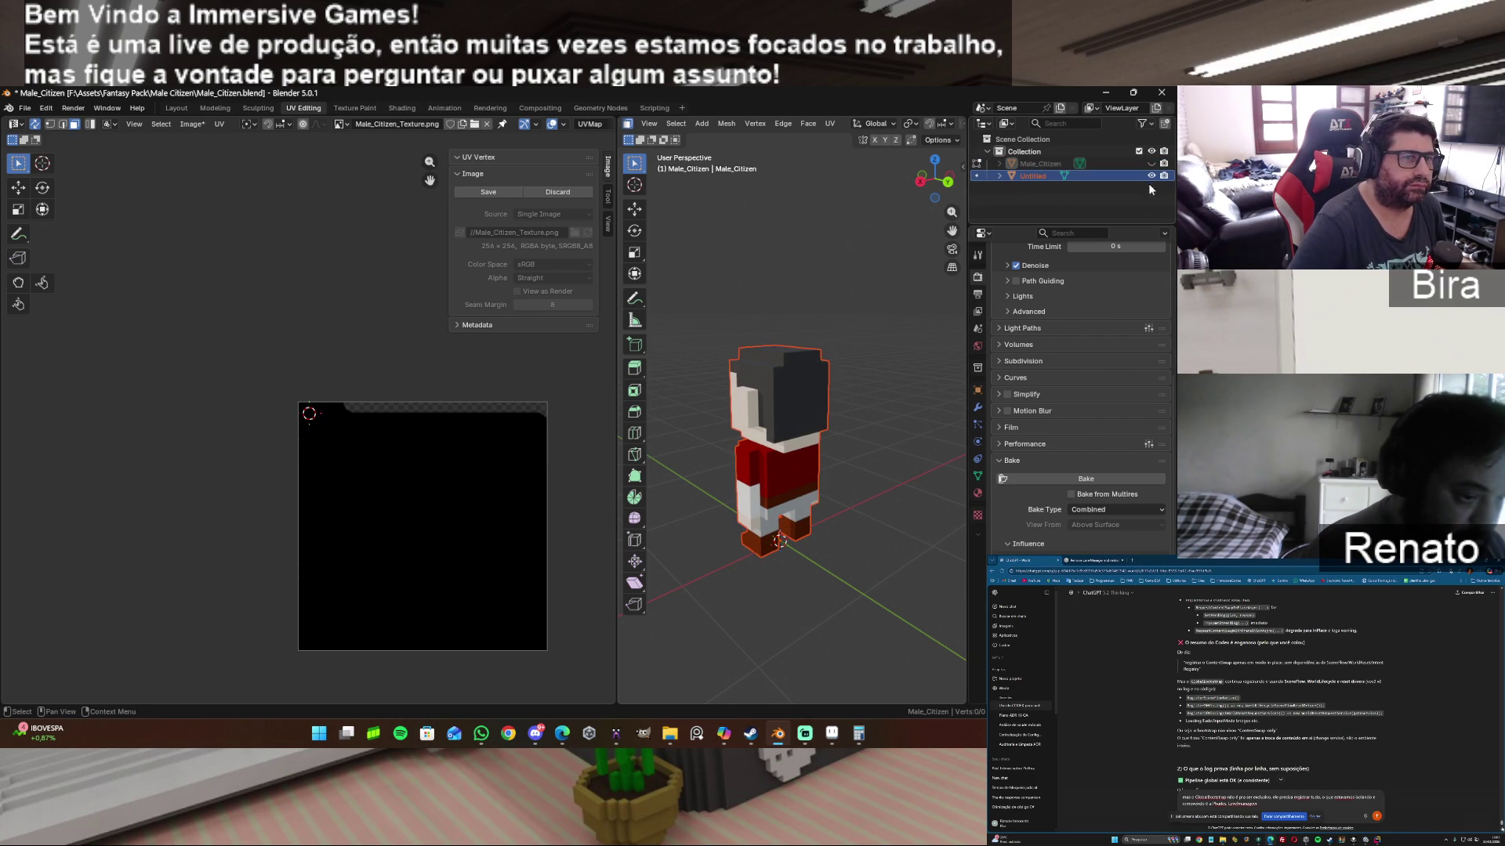
left_click(1150, 176)
left_click(1150, 176)
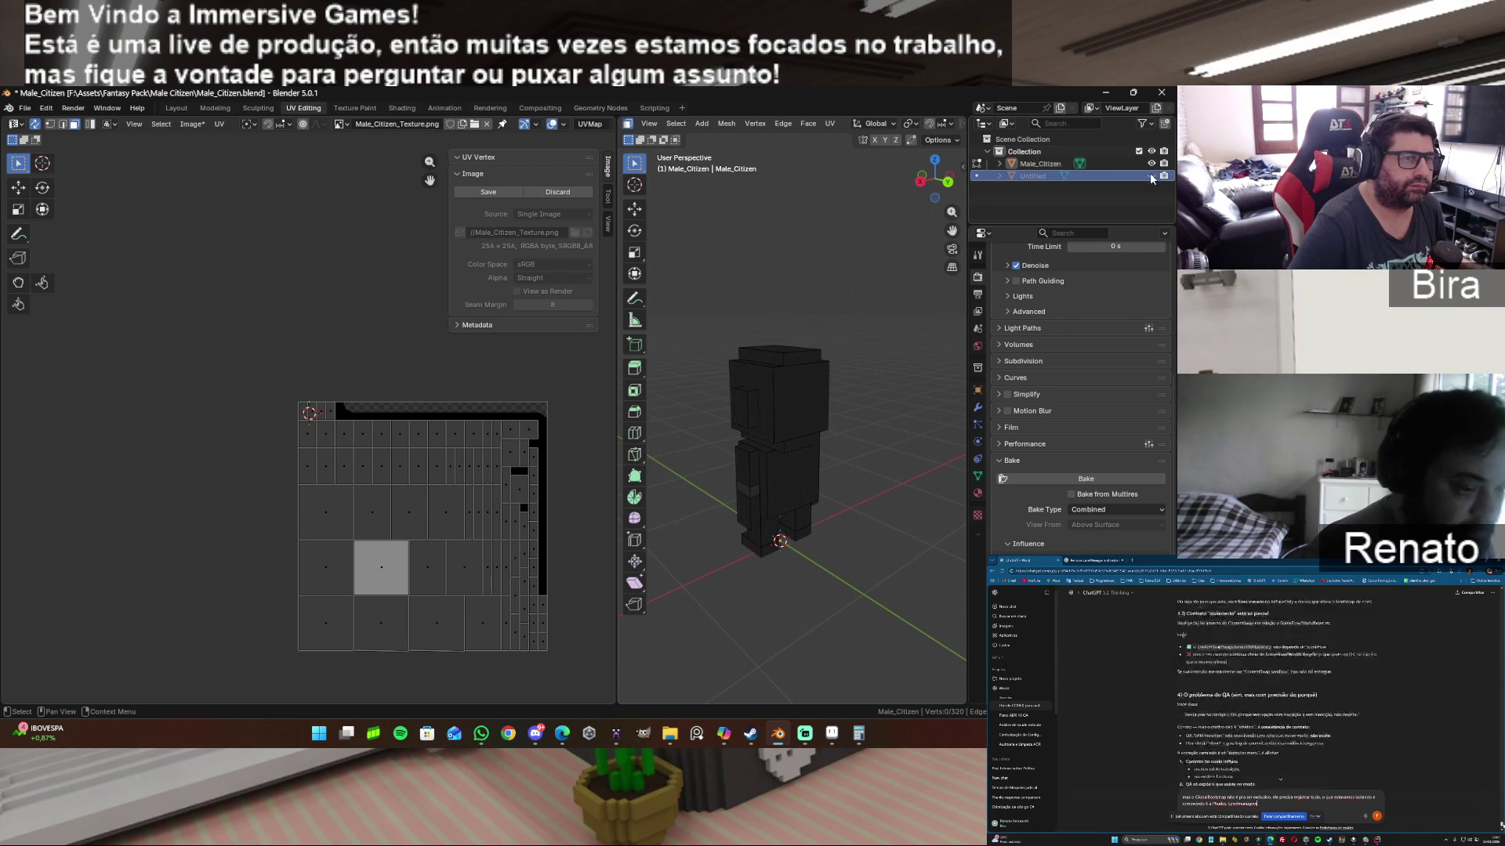
left_click(1151, 176)
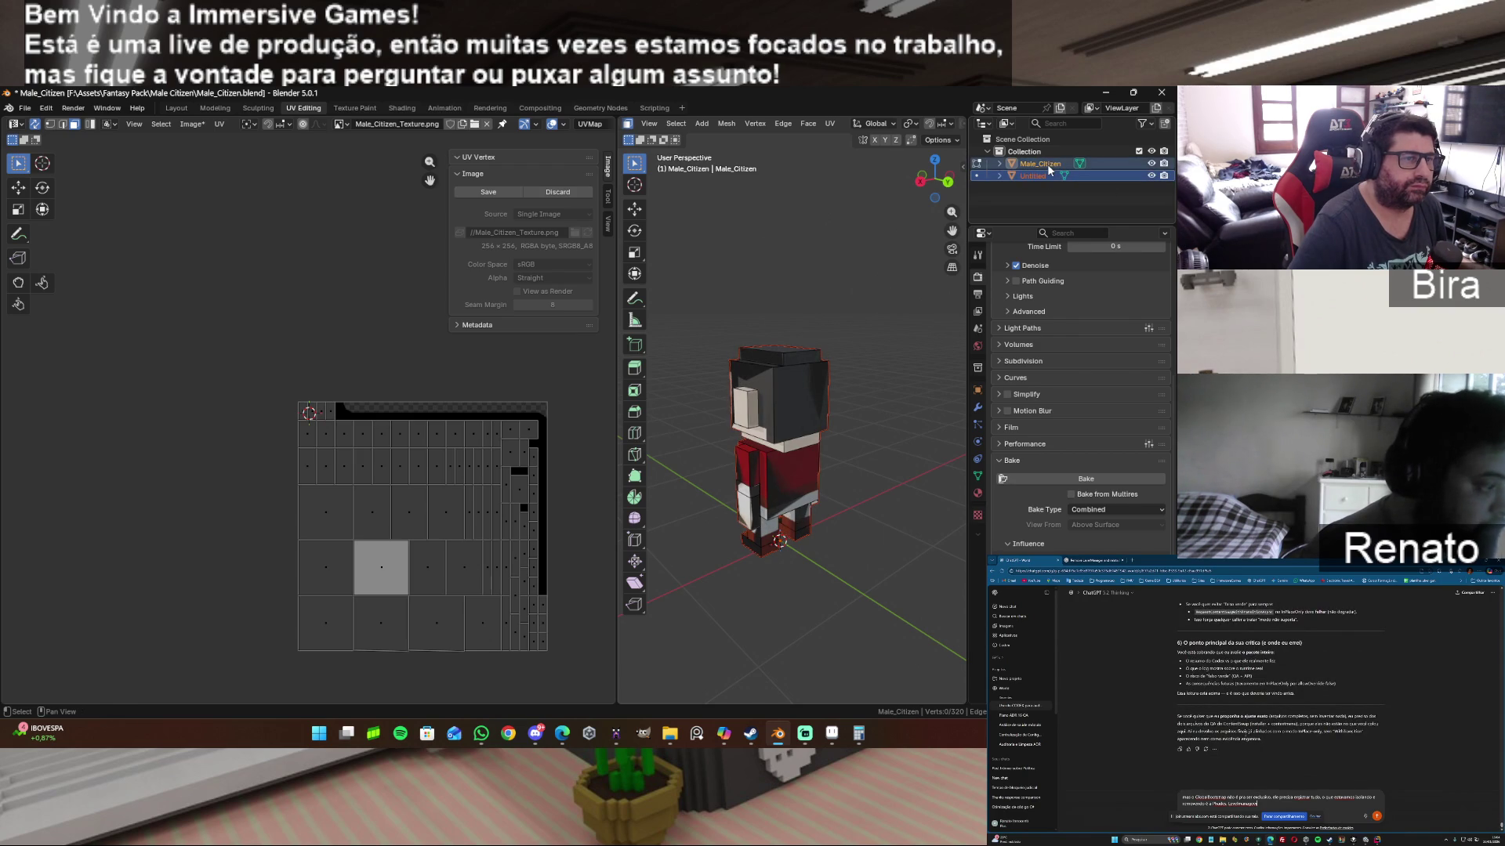
left_click(1047, 163, "ctrl")
left_click(1093, 509)
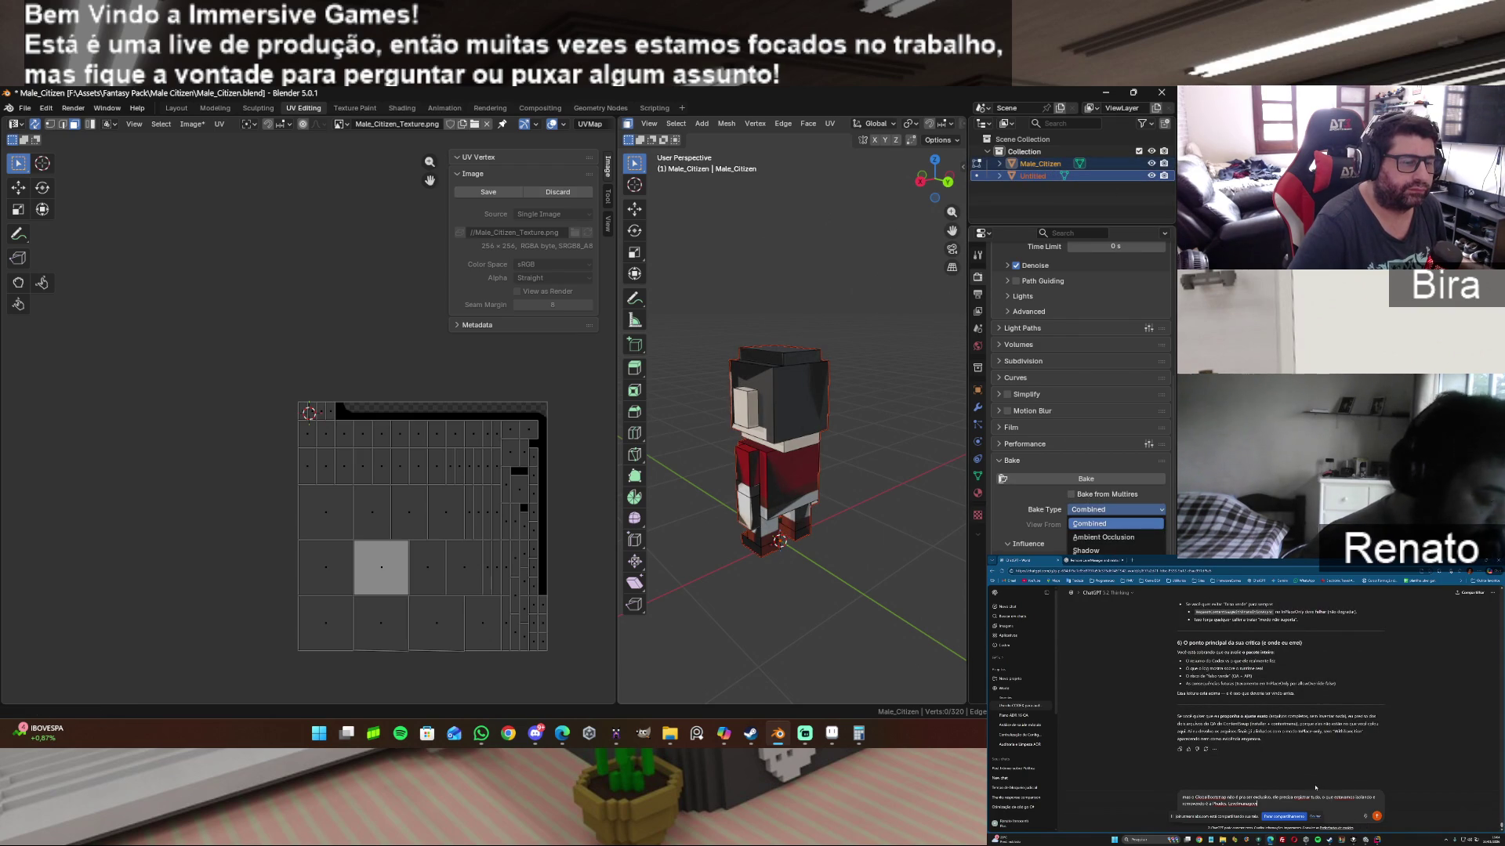
Step: Bake a Diffuse pass from Male_Citizen onto Untitled's texture and inspect it via outliner visibility
left_click(1099, 650)
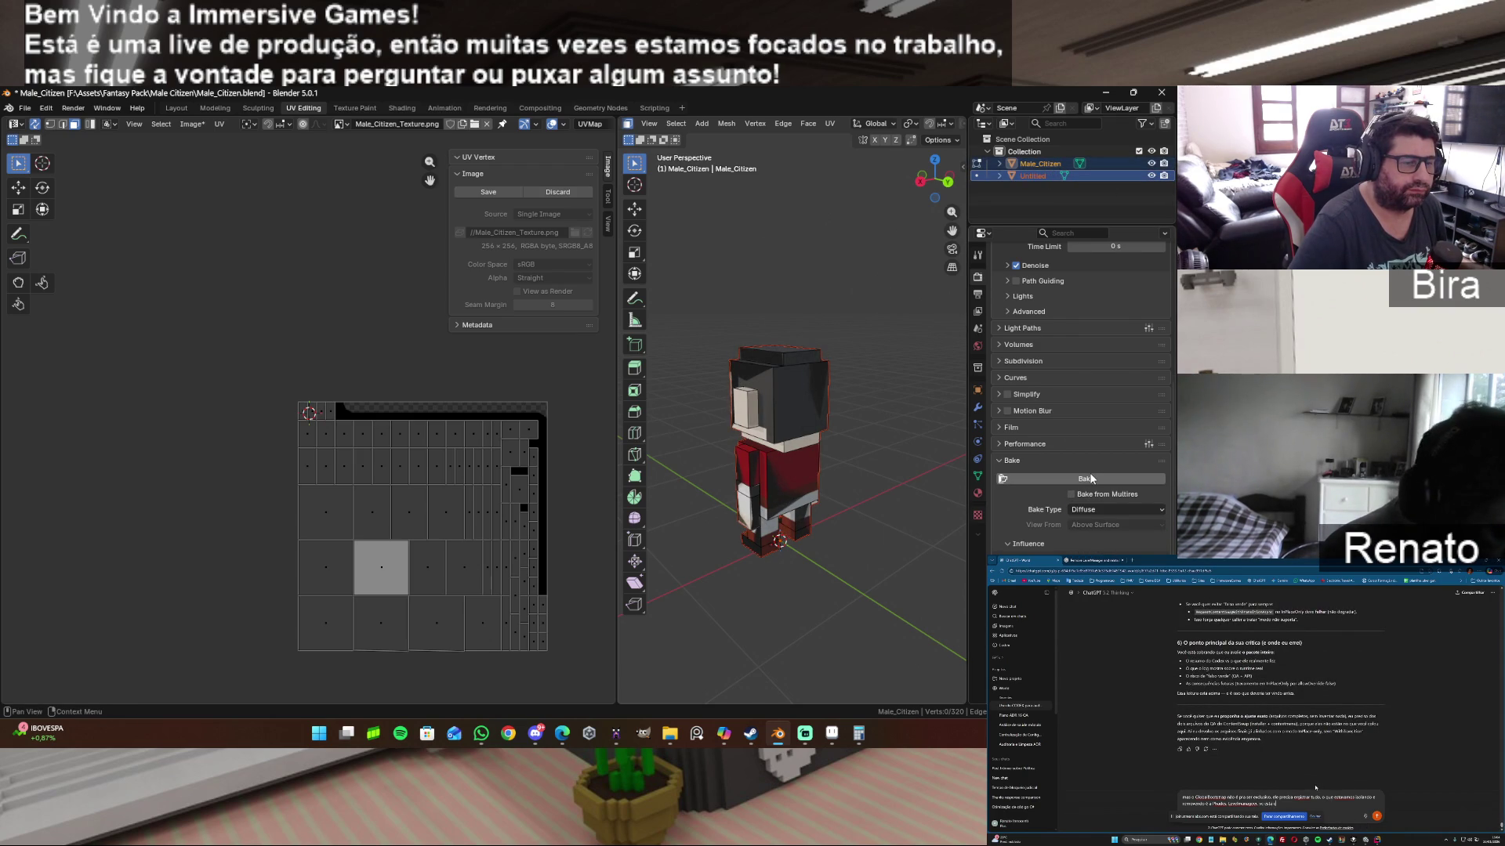
scroll(1095, 482, "down", 3)
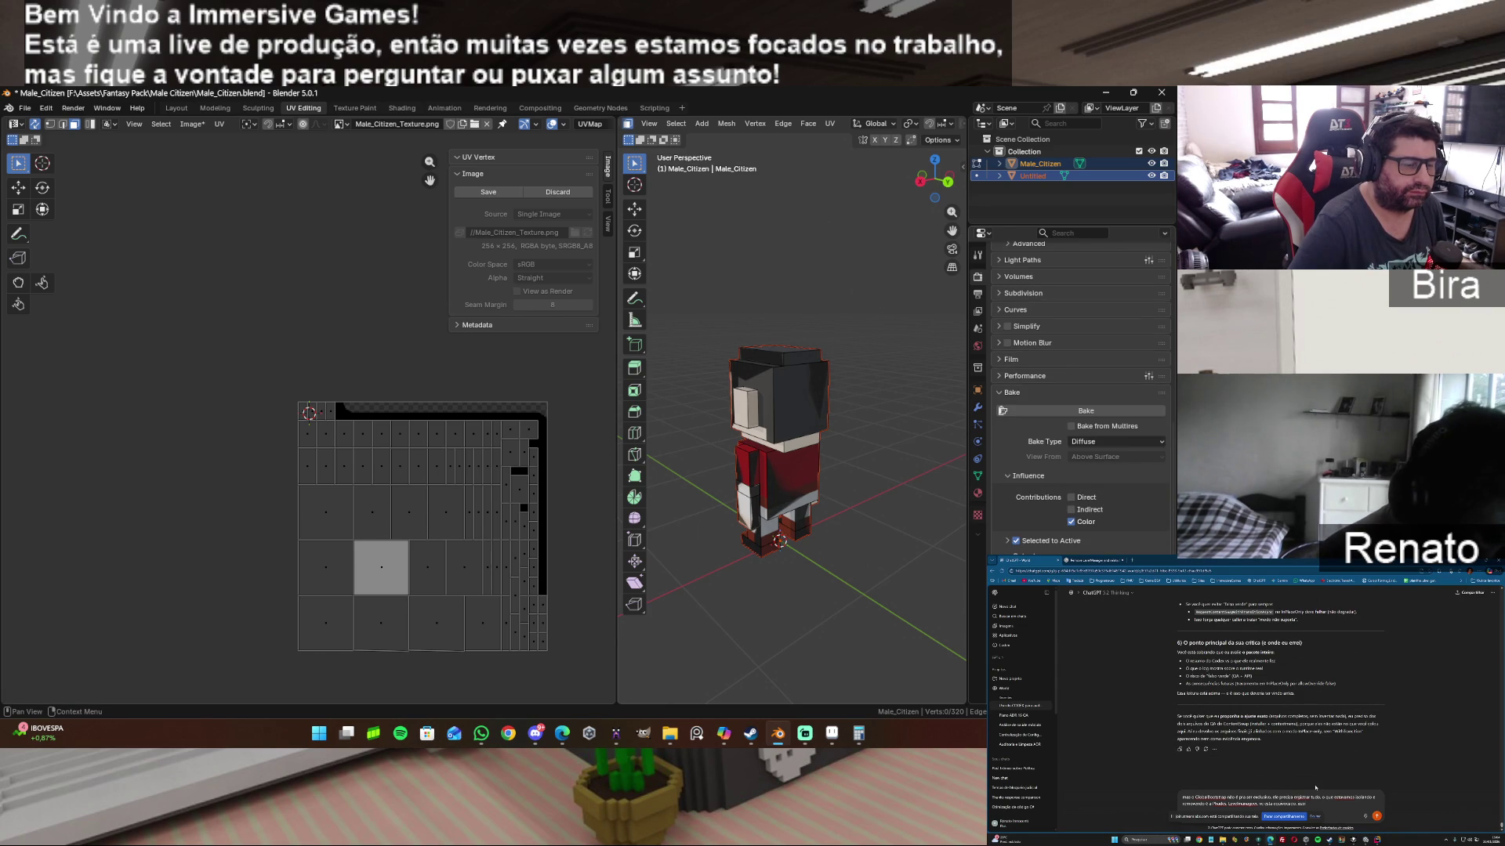
left_click(1099, 412)
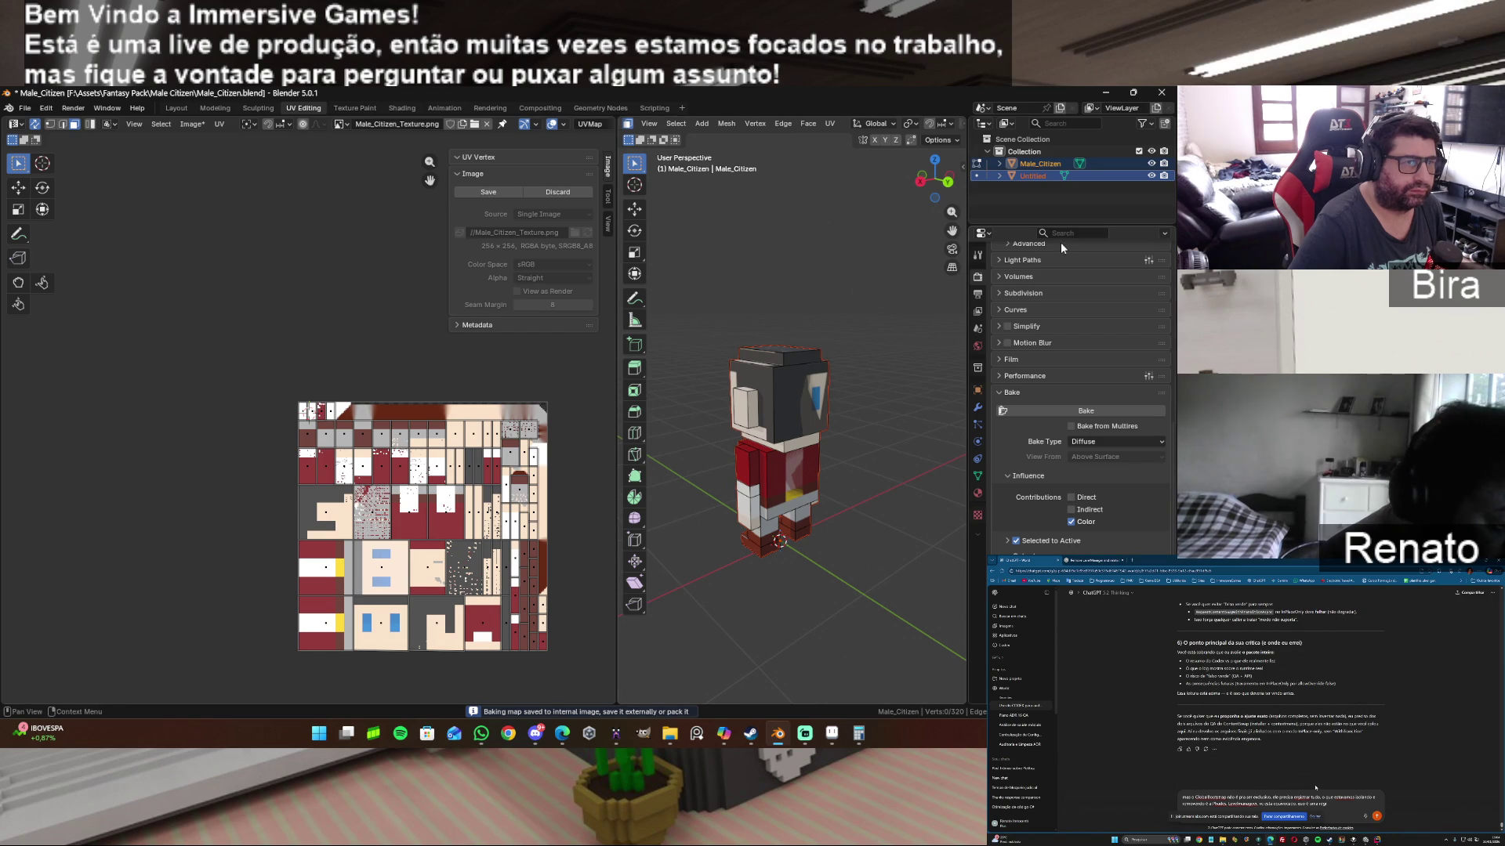
left_click(1153, 176)
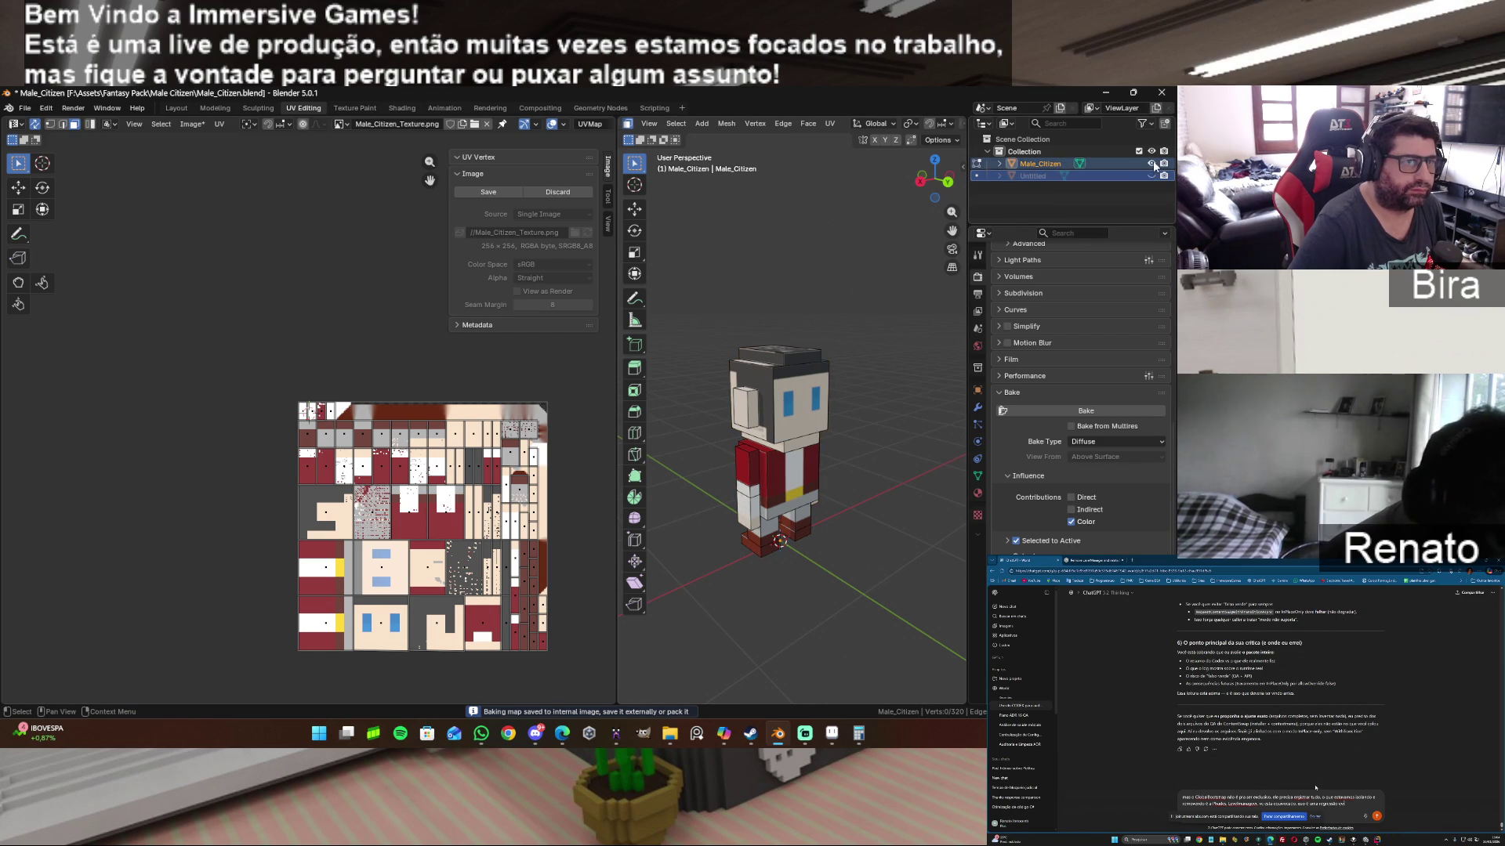
left_click(1153, 176)
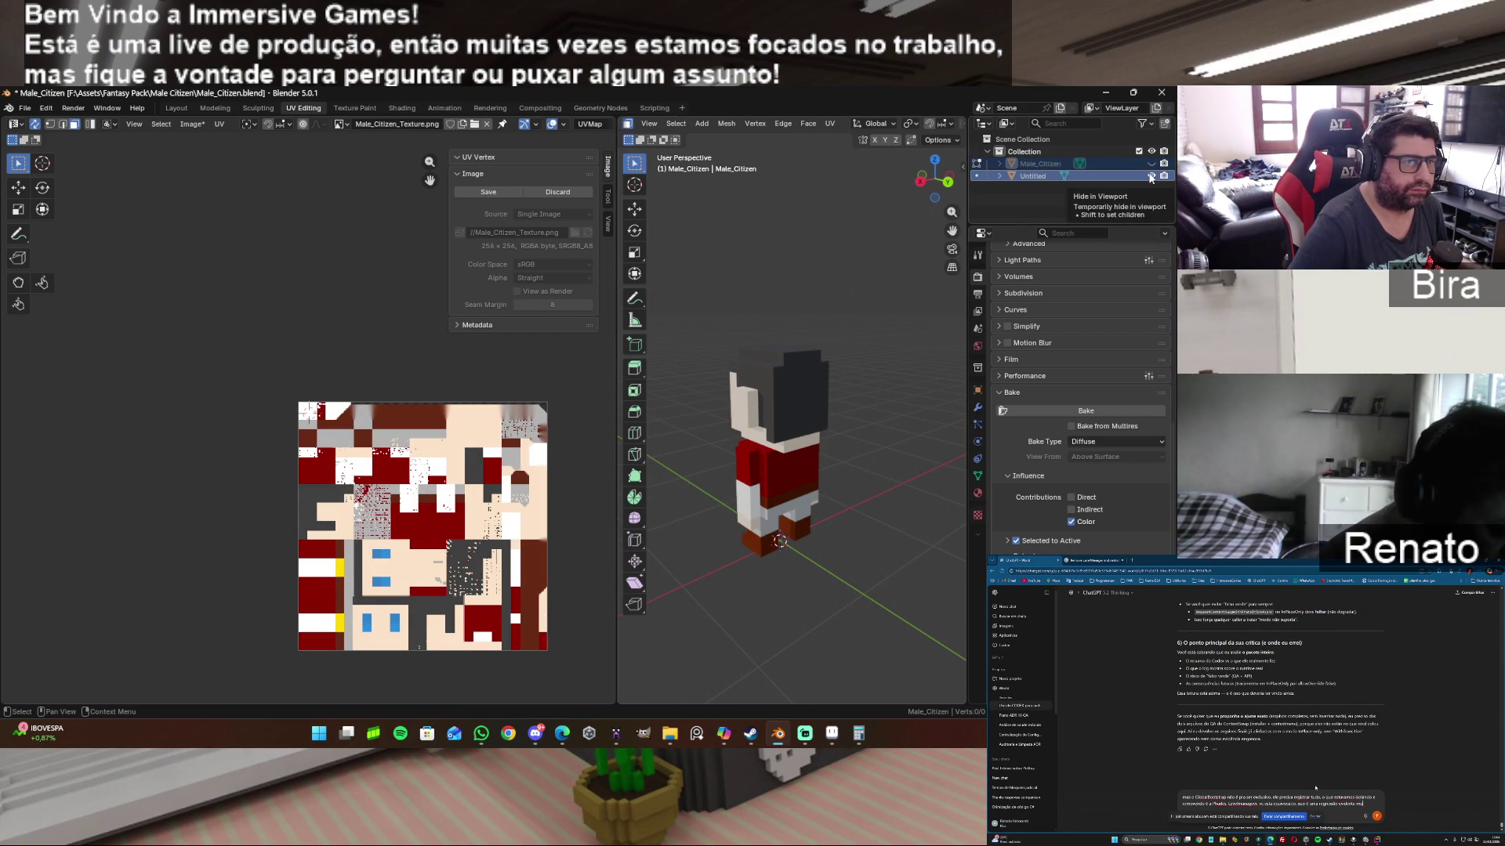
left_click(1152, 175)
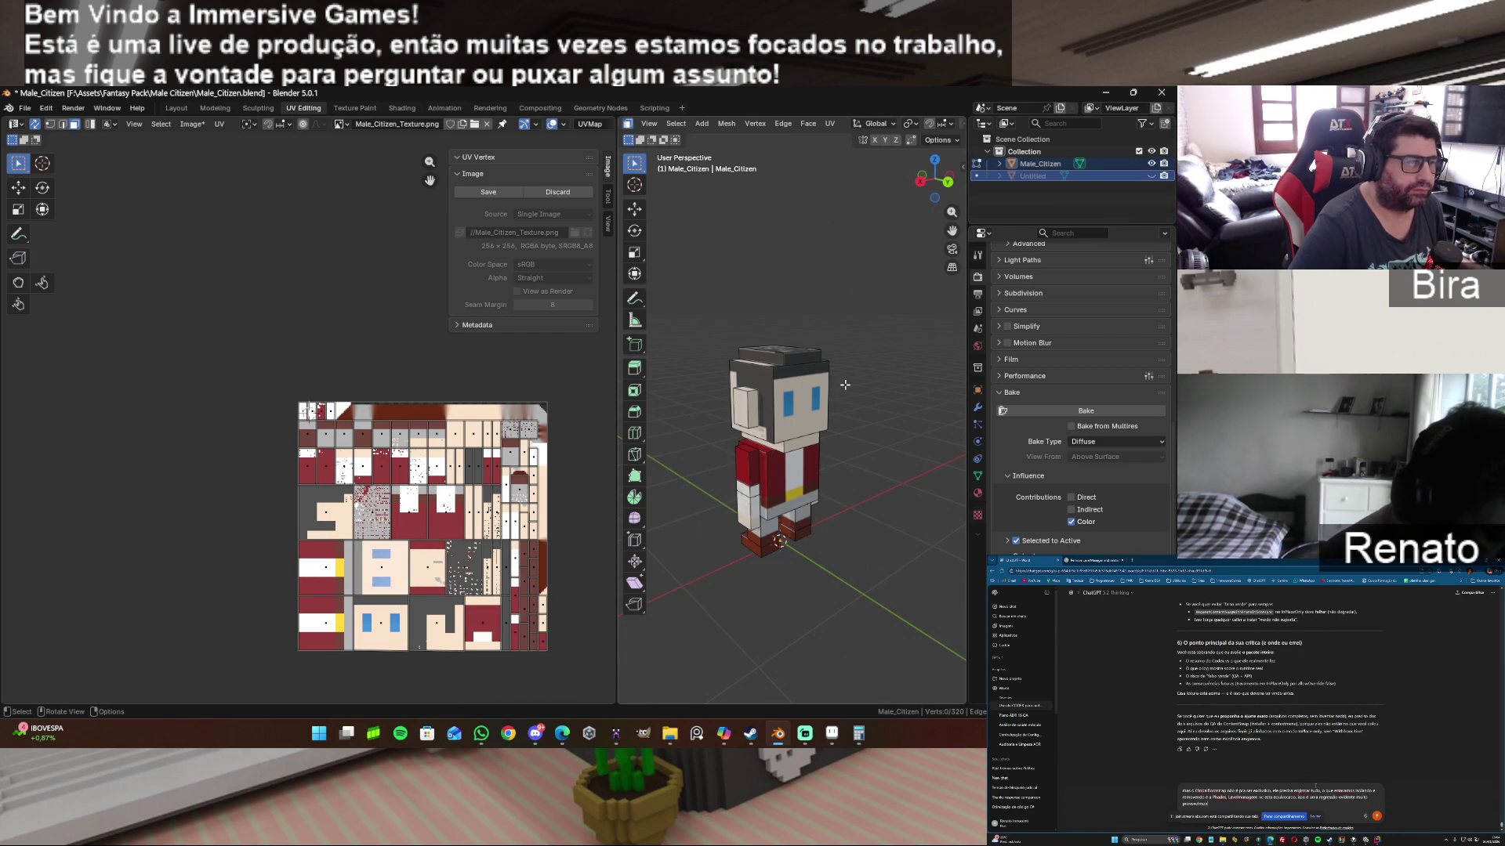
Step: Test-move the head's front-face UVs, undo it, and make Untitled active in the Modeling workspace
left_click(820, 389)
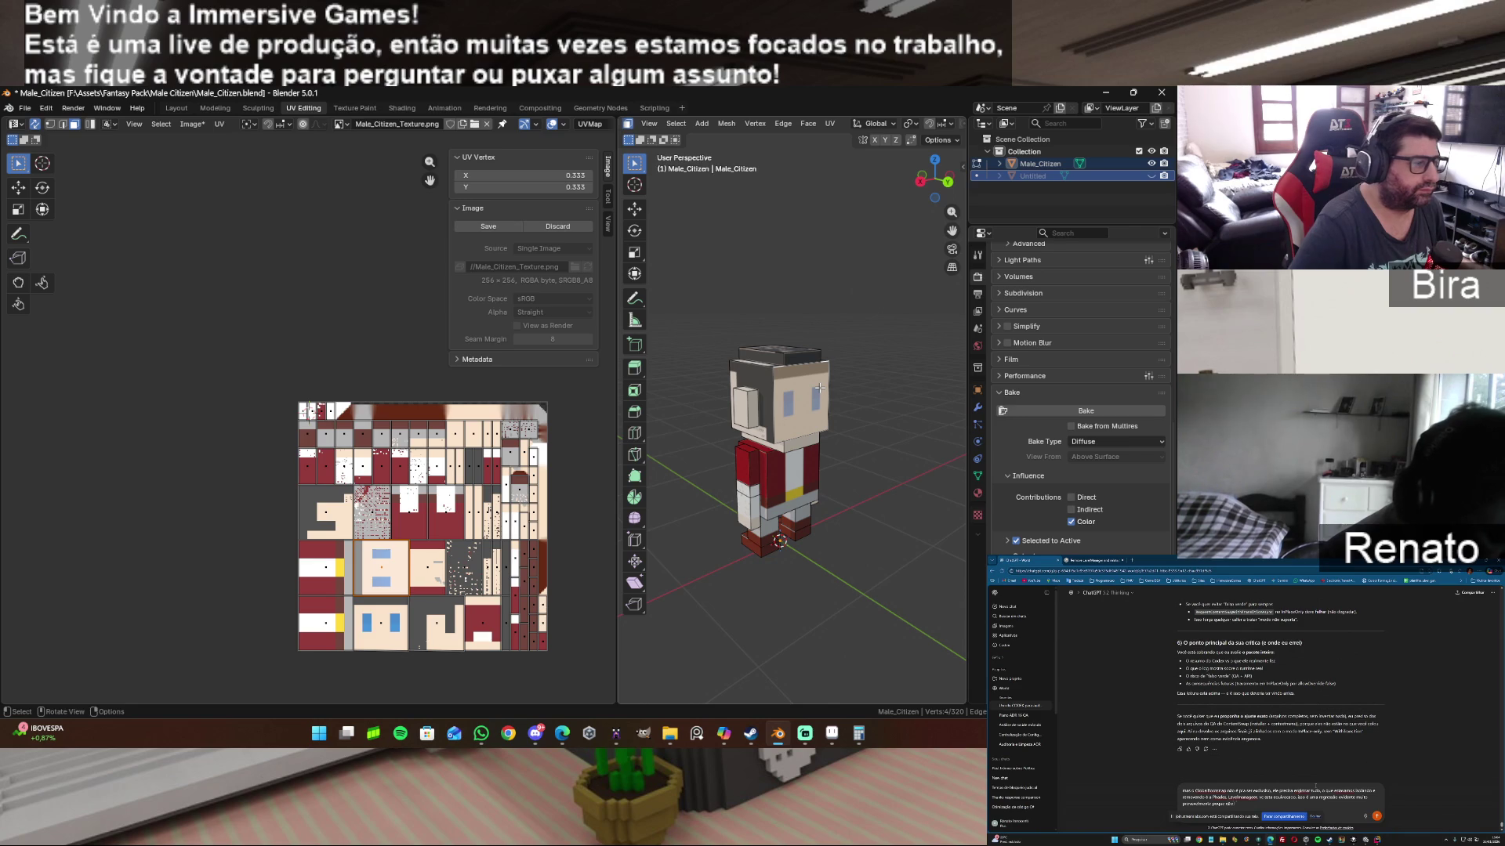
left_click_drag(367, 620, 377, 619)
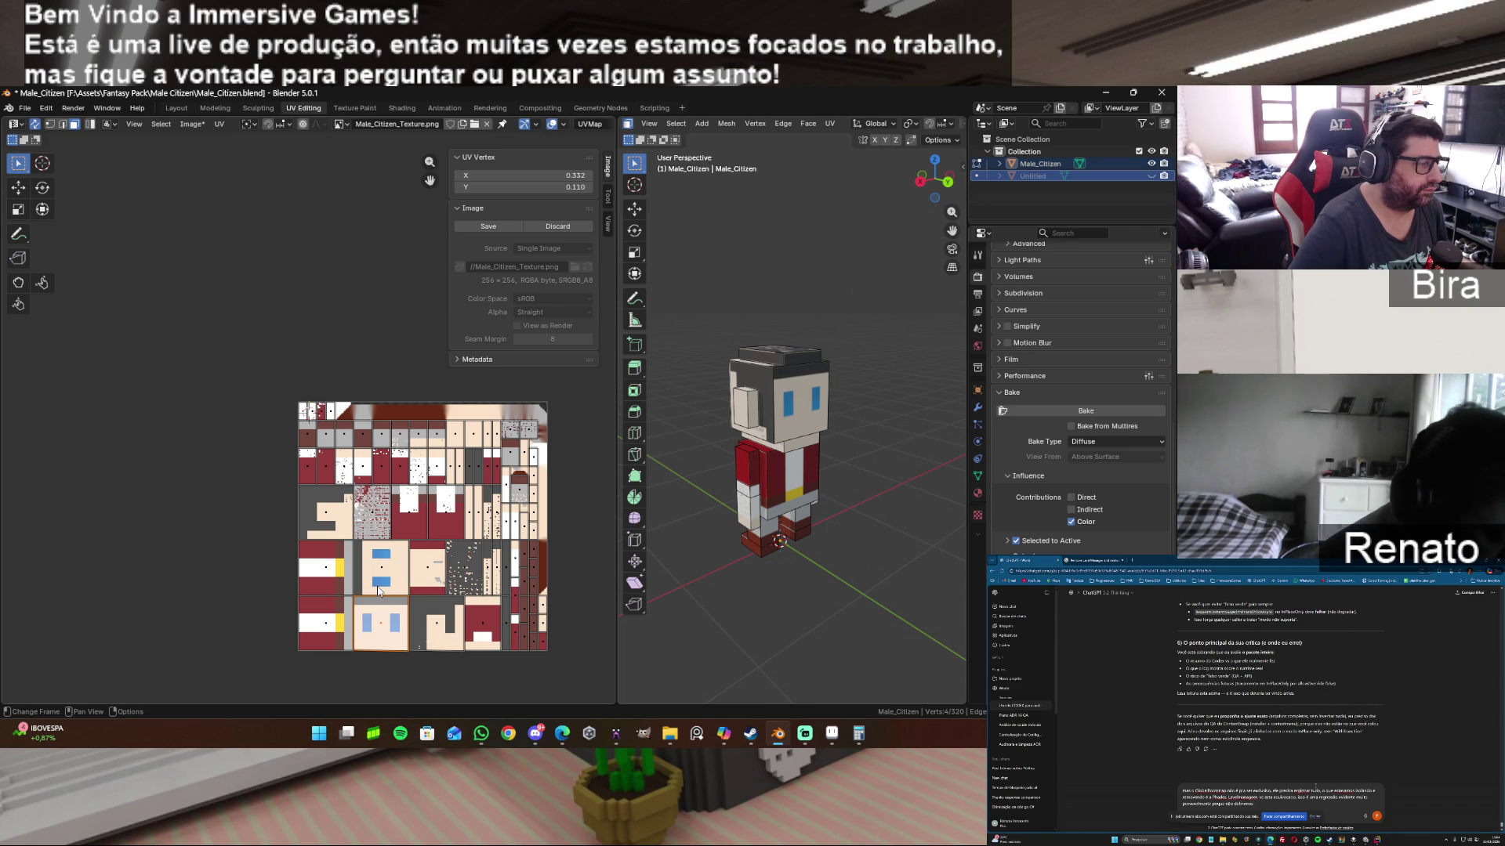
key("ctrl+z")
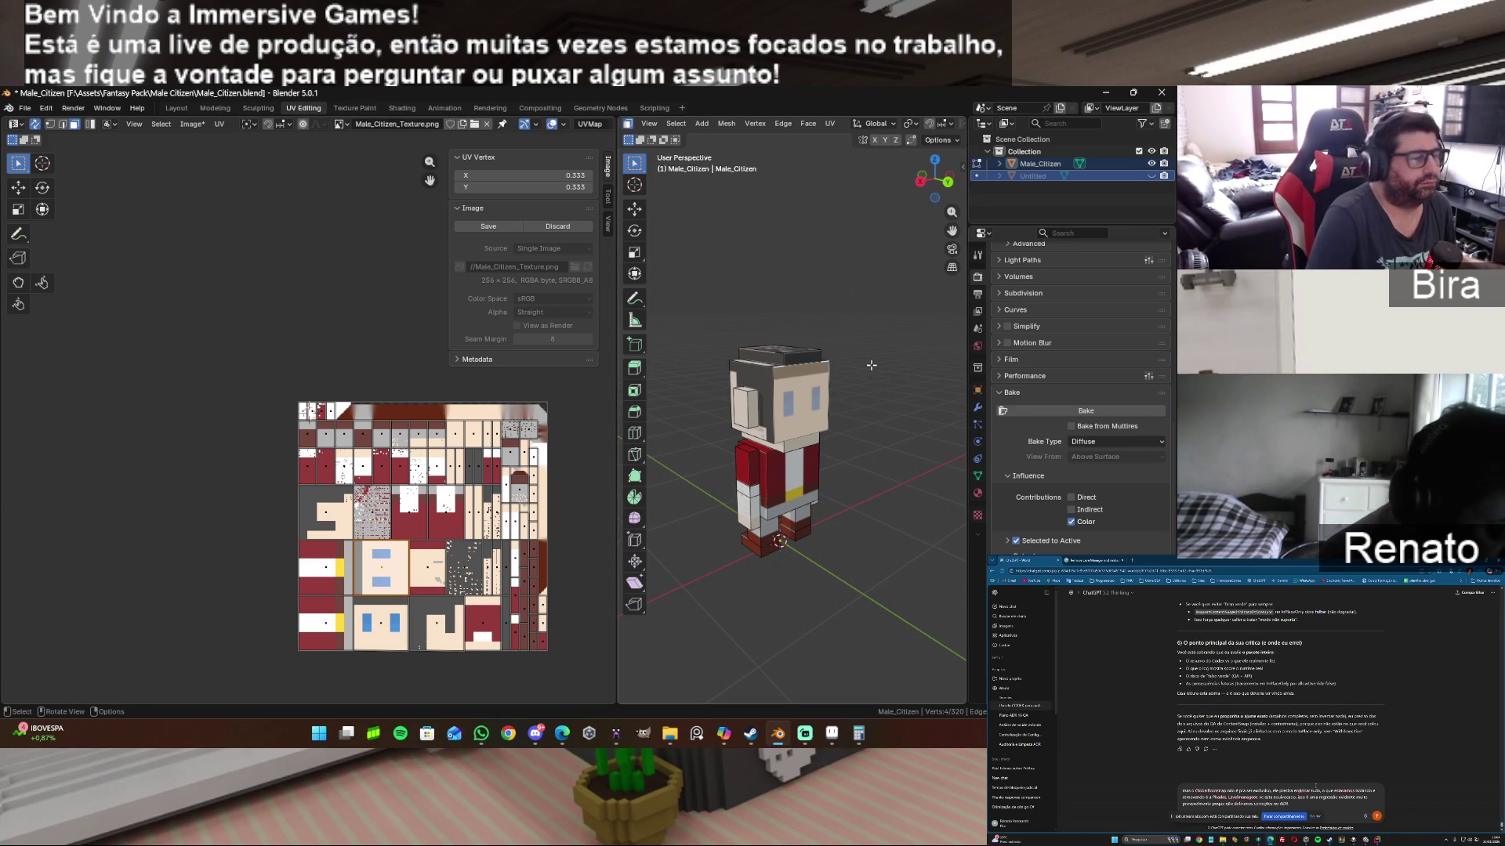
left_click(1043, 178)
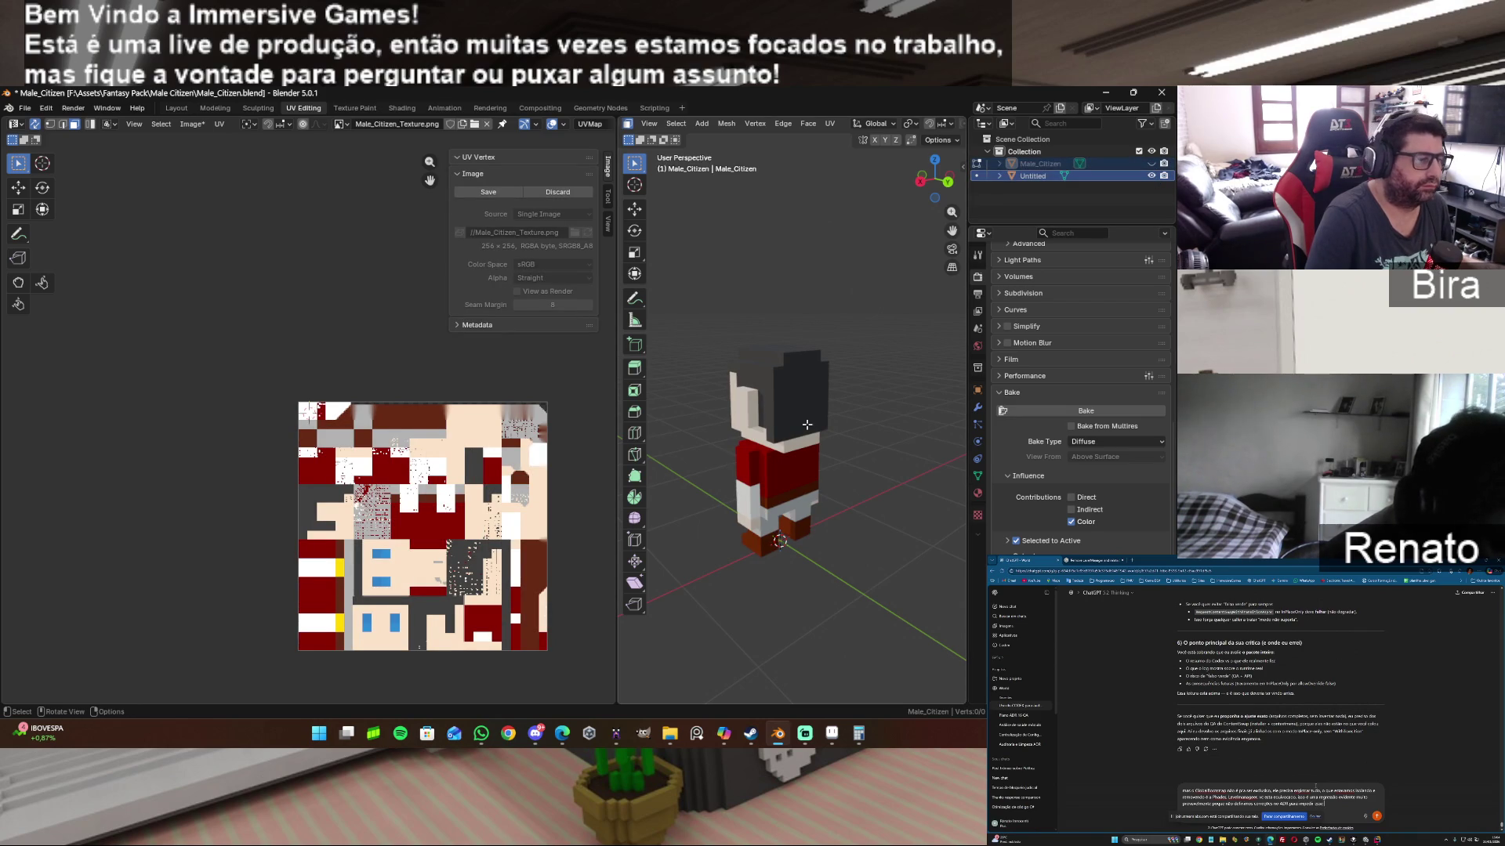
left_click(209, 107)
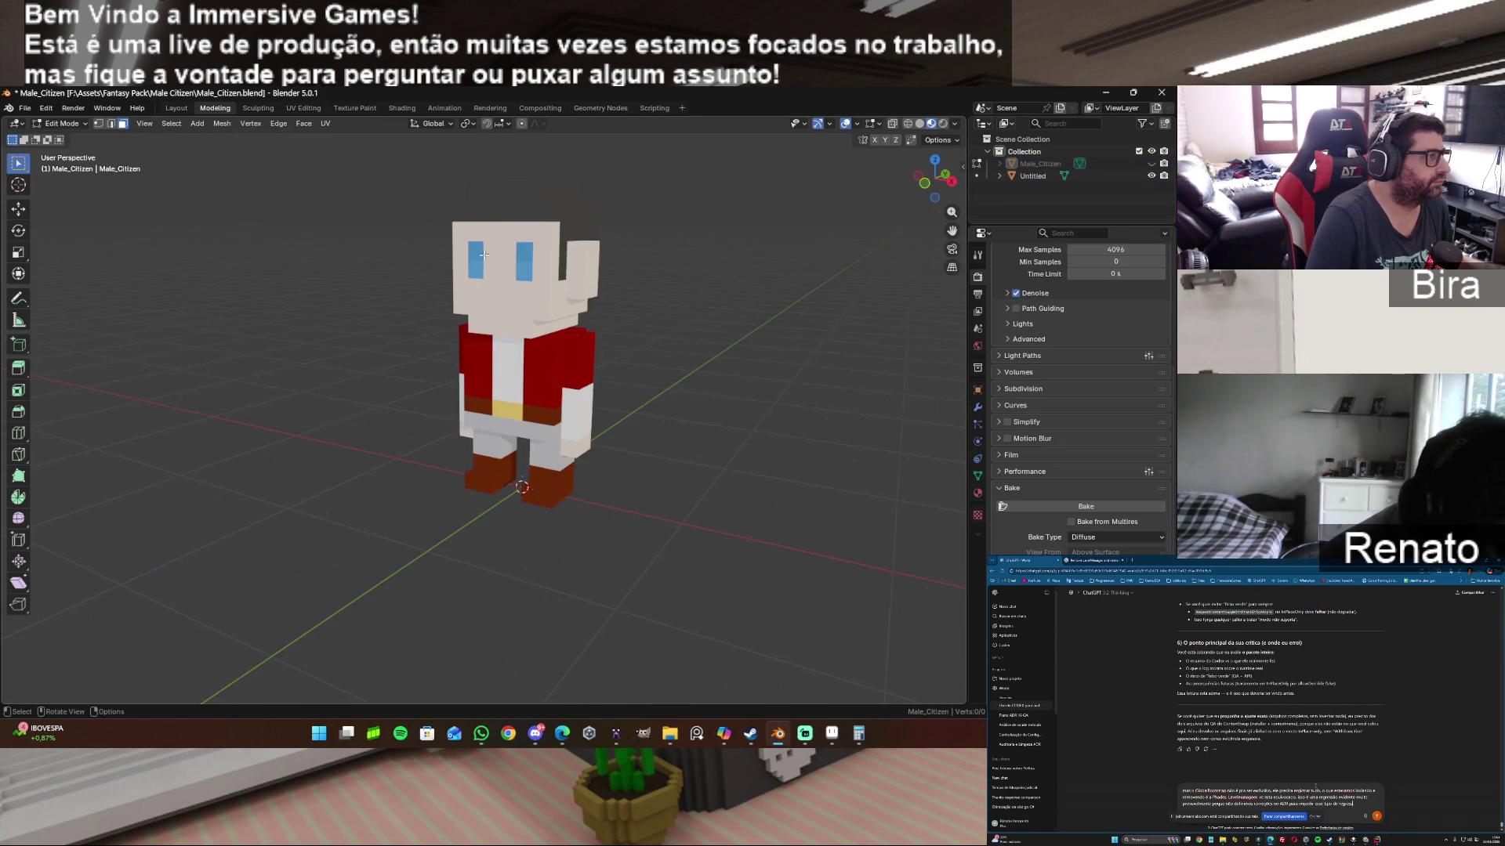
left_click(1029, 176)
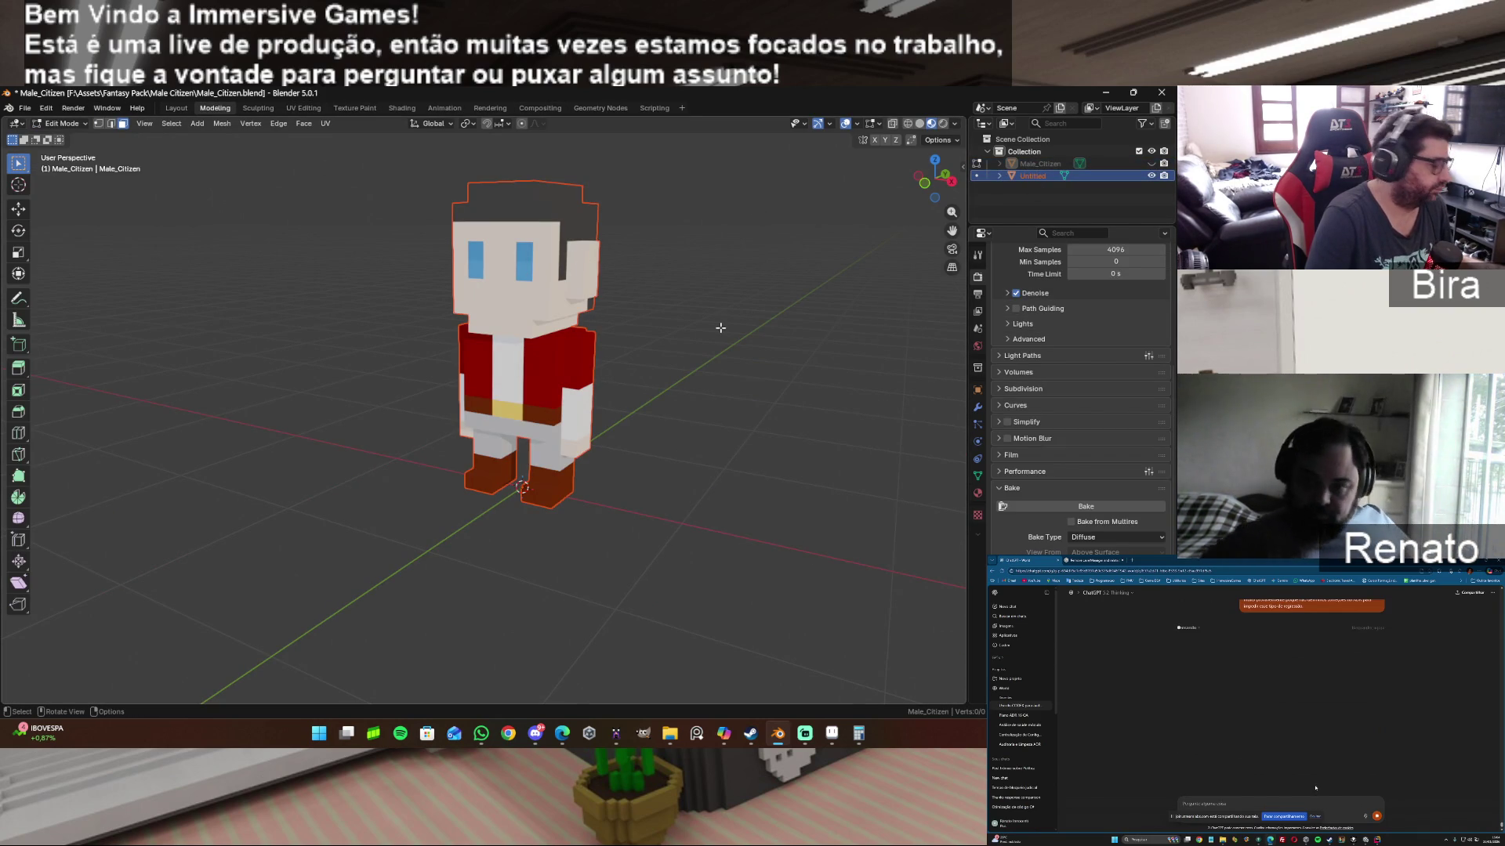
key("Tab")
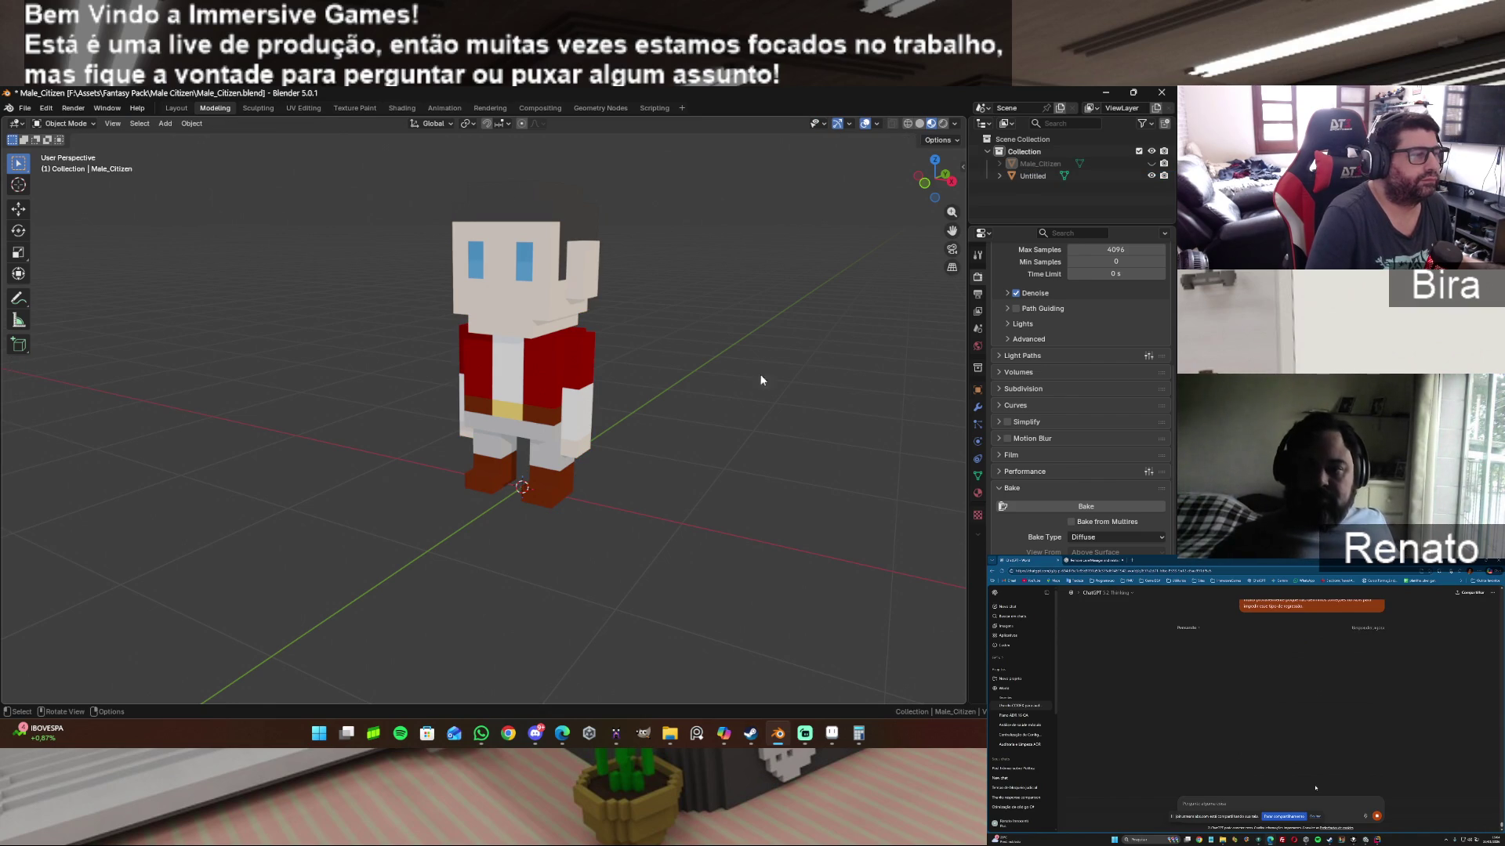
key("Tab")
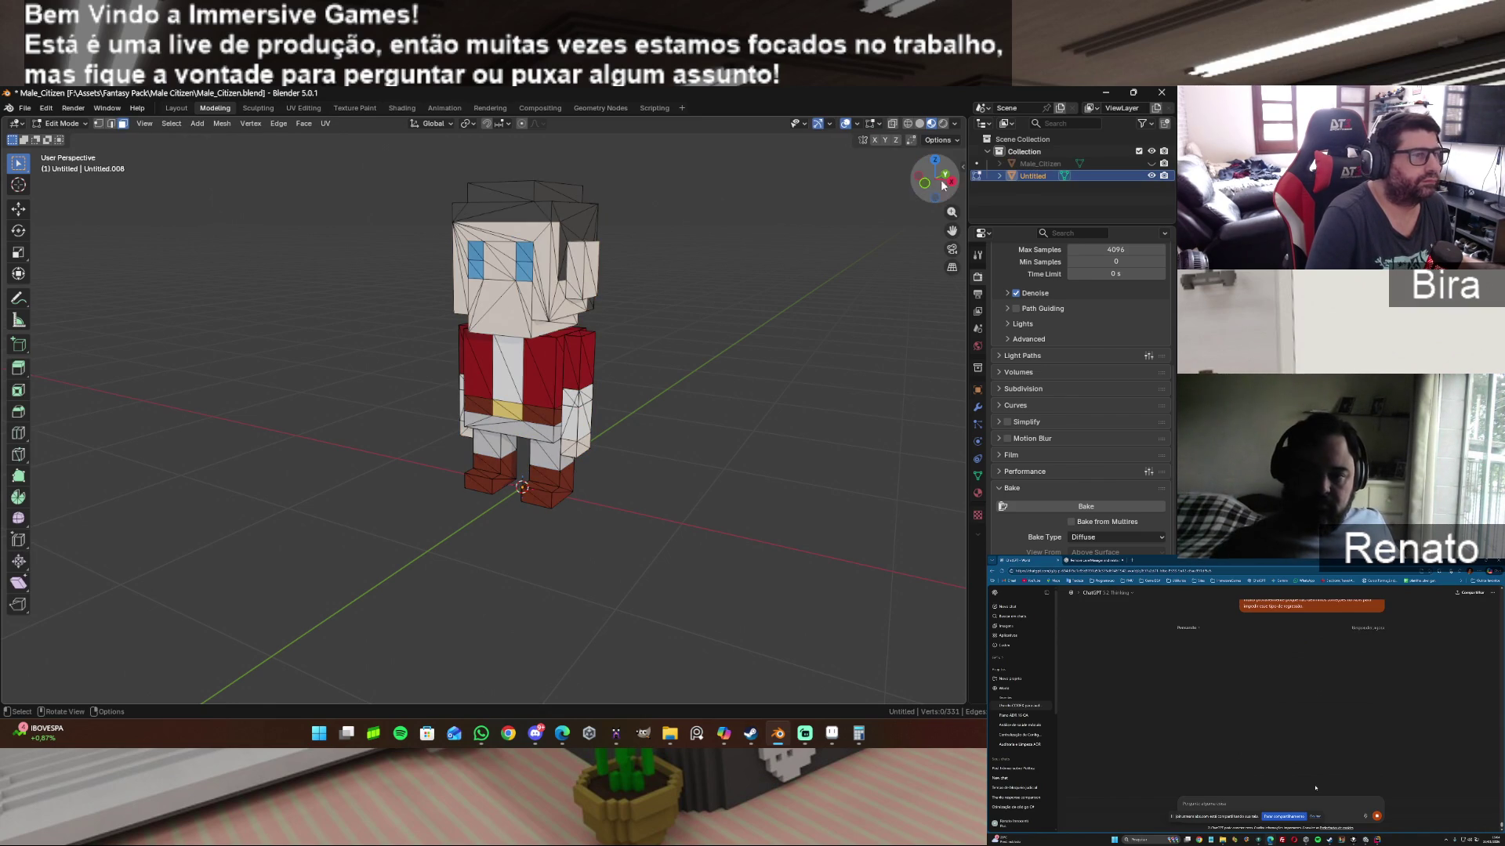
left_click_drag(949, 189, 626, 264)
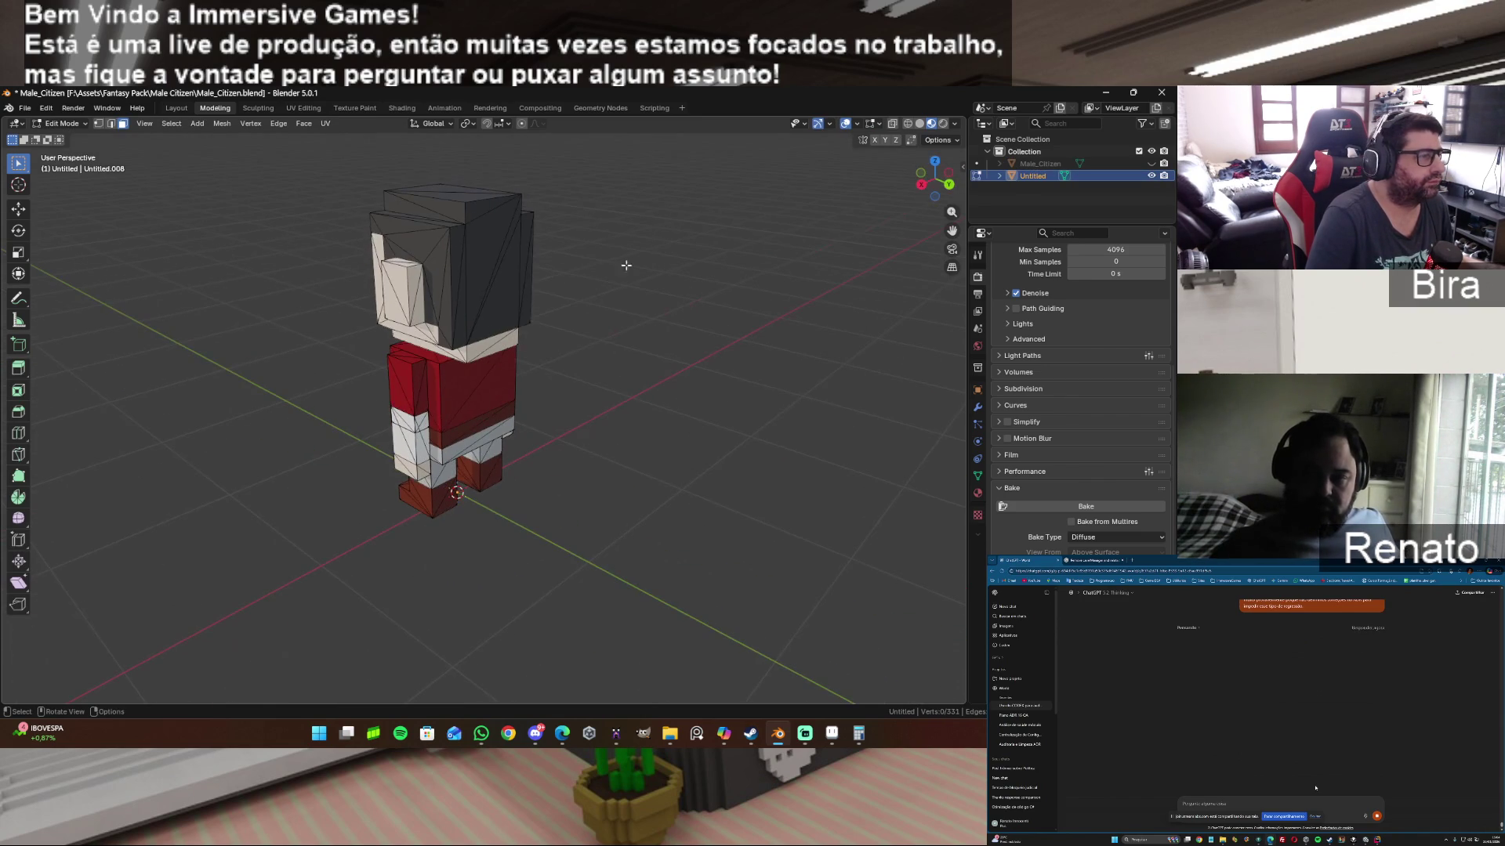
key("l")
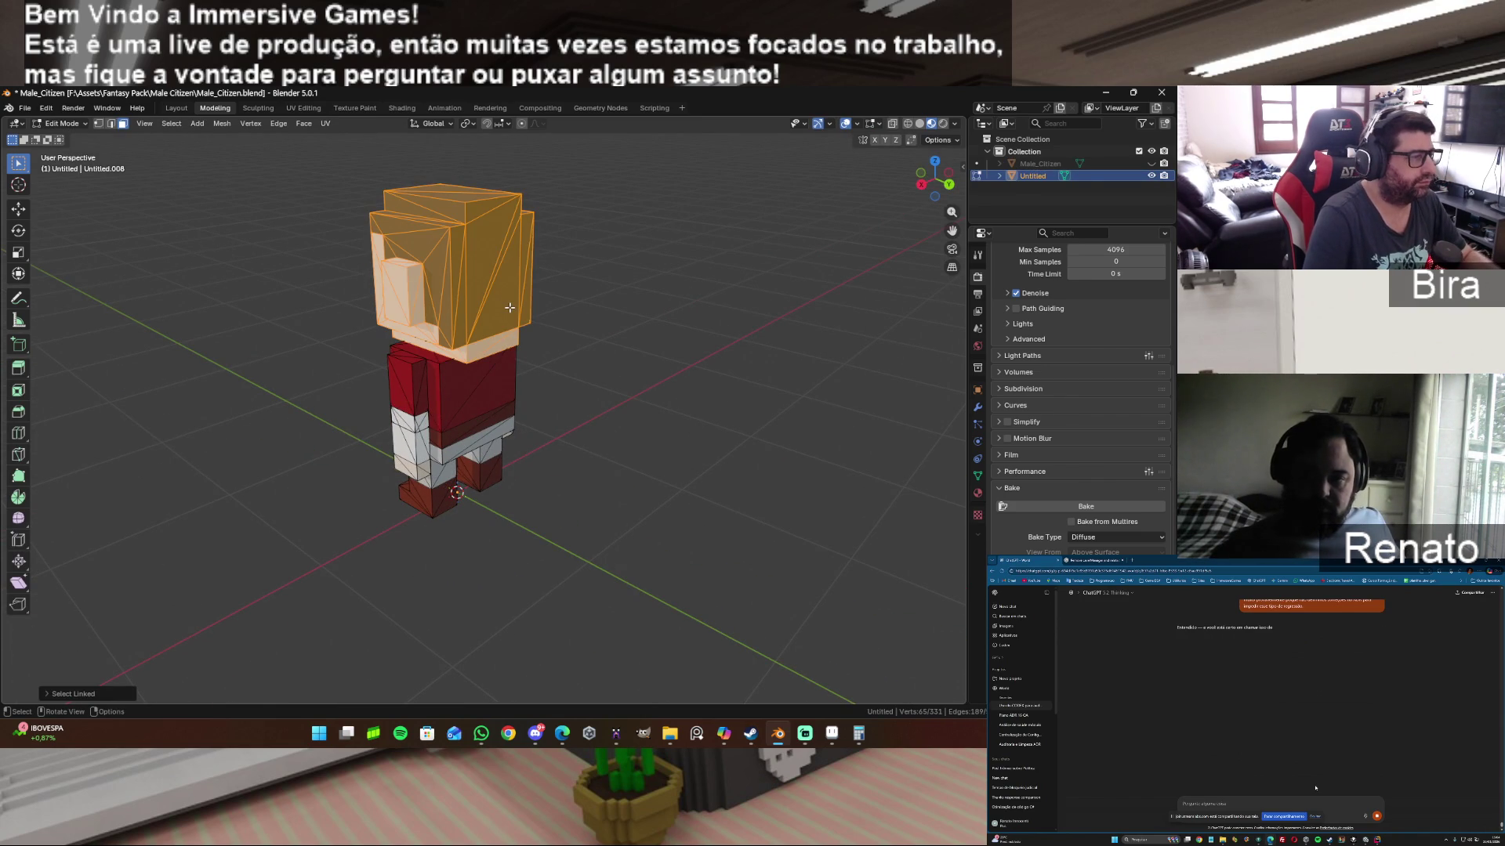
key("g")
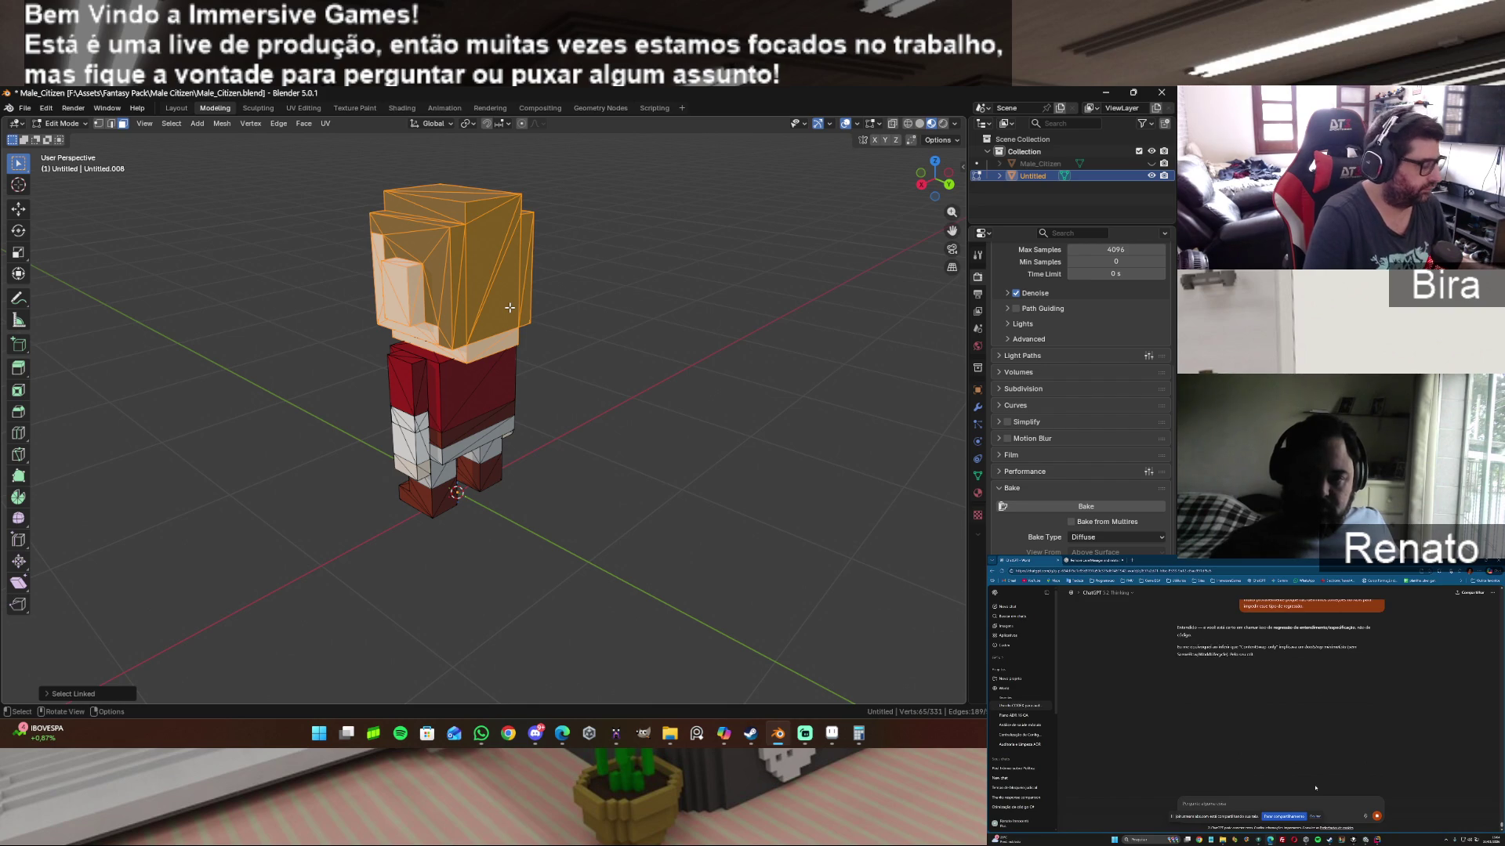
key("Escape")
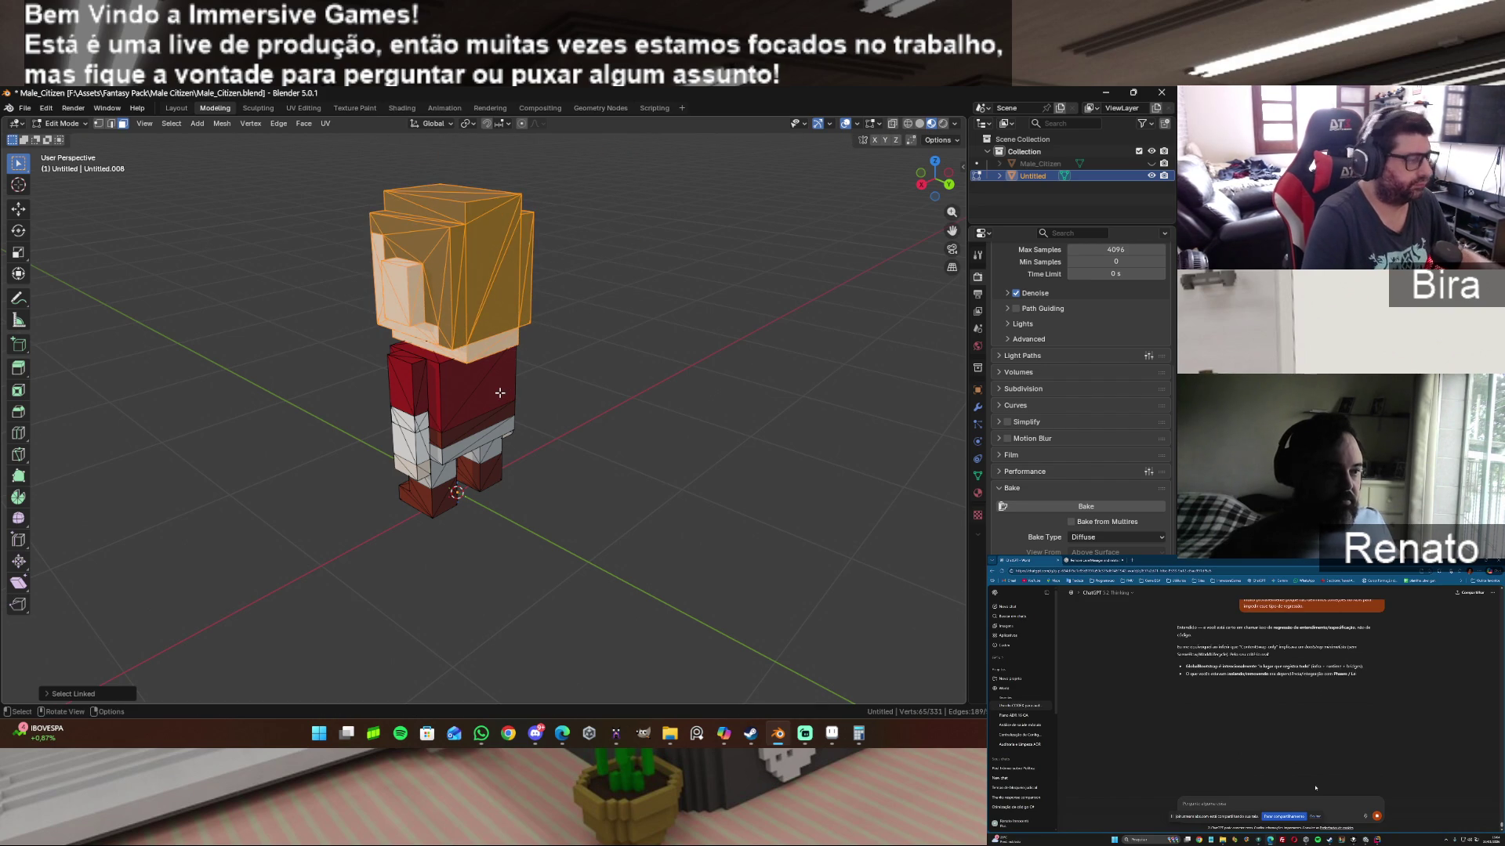
key("l")
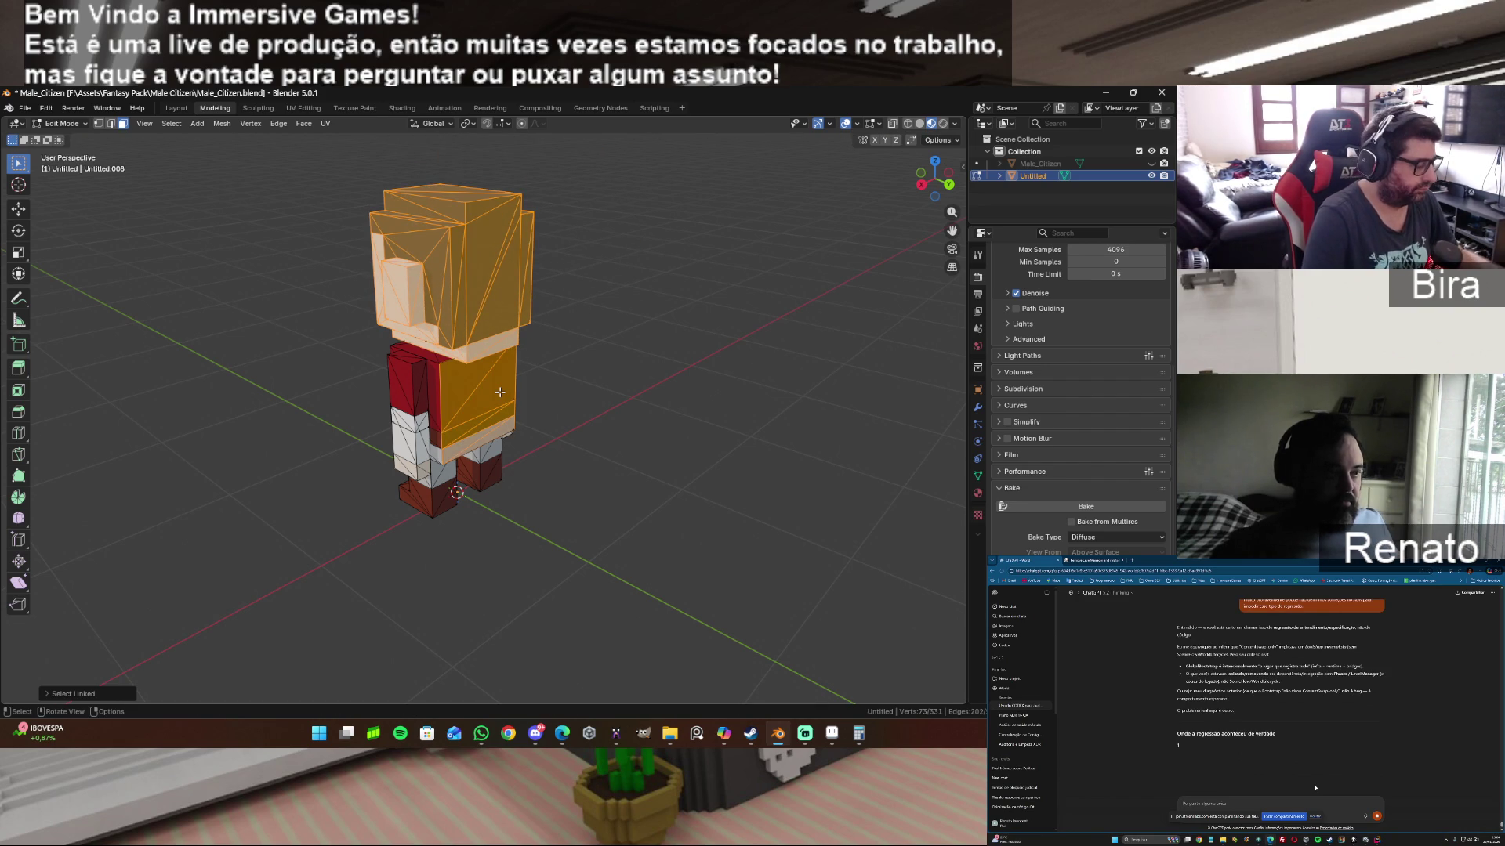
key("r")
key("Escape")
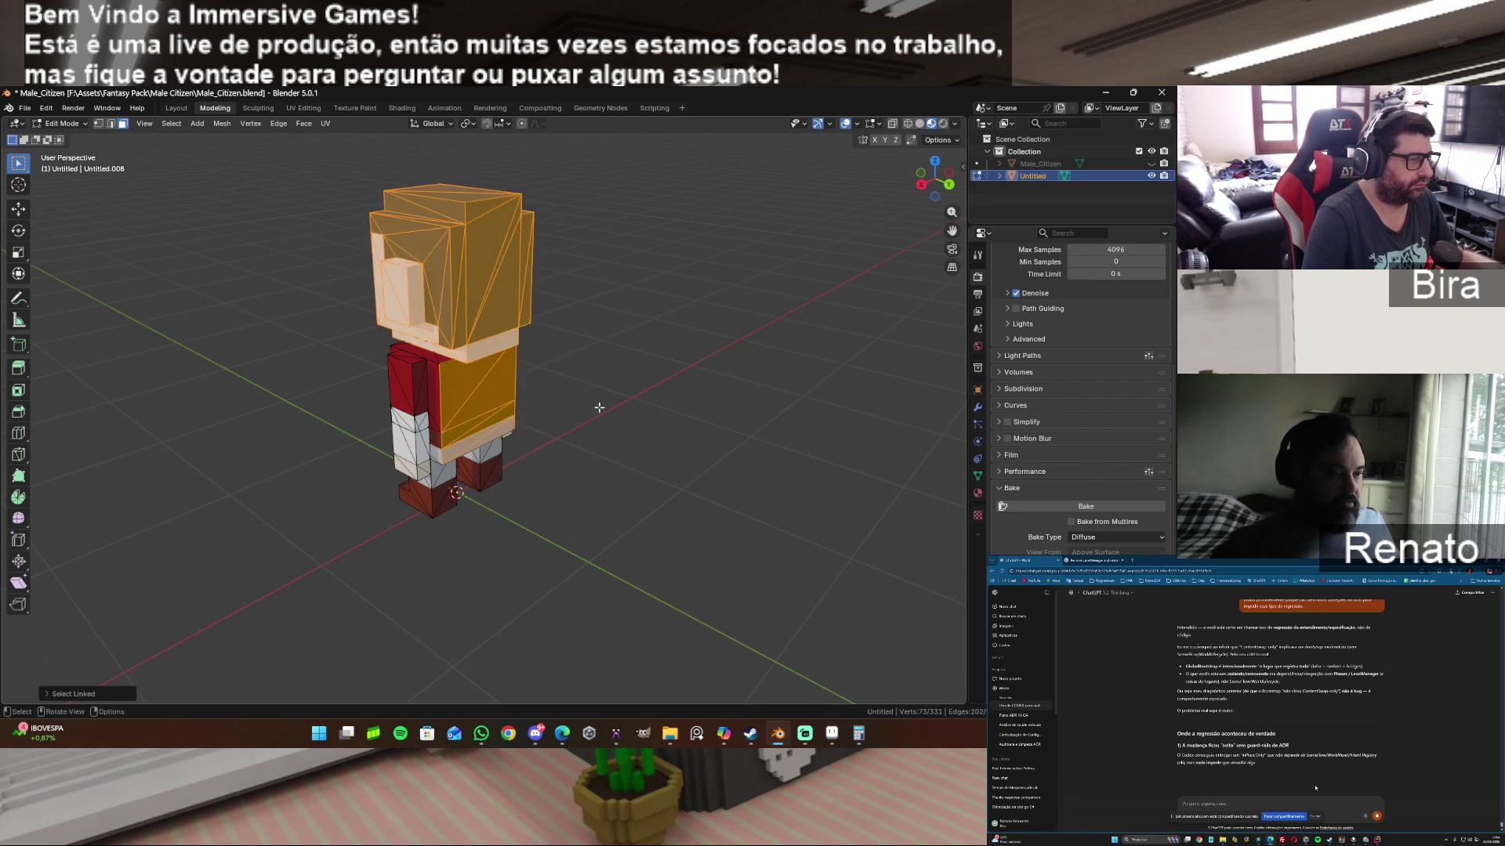
left_click(608, 394)
left_click(508, 274)
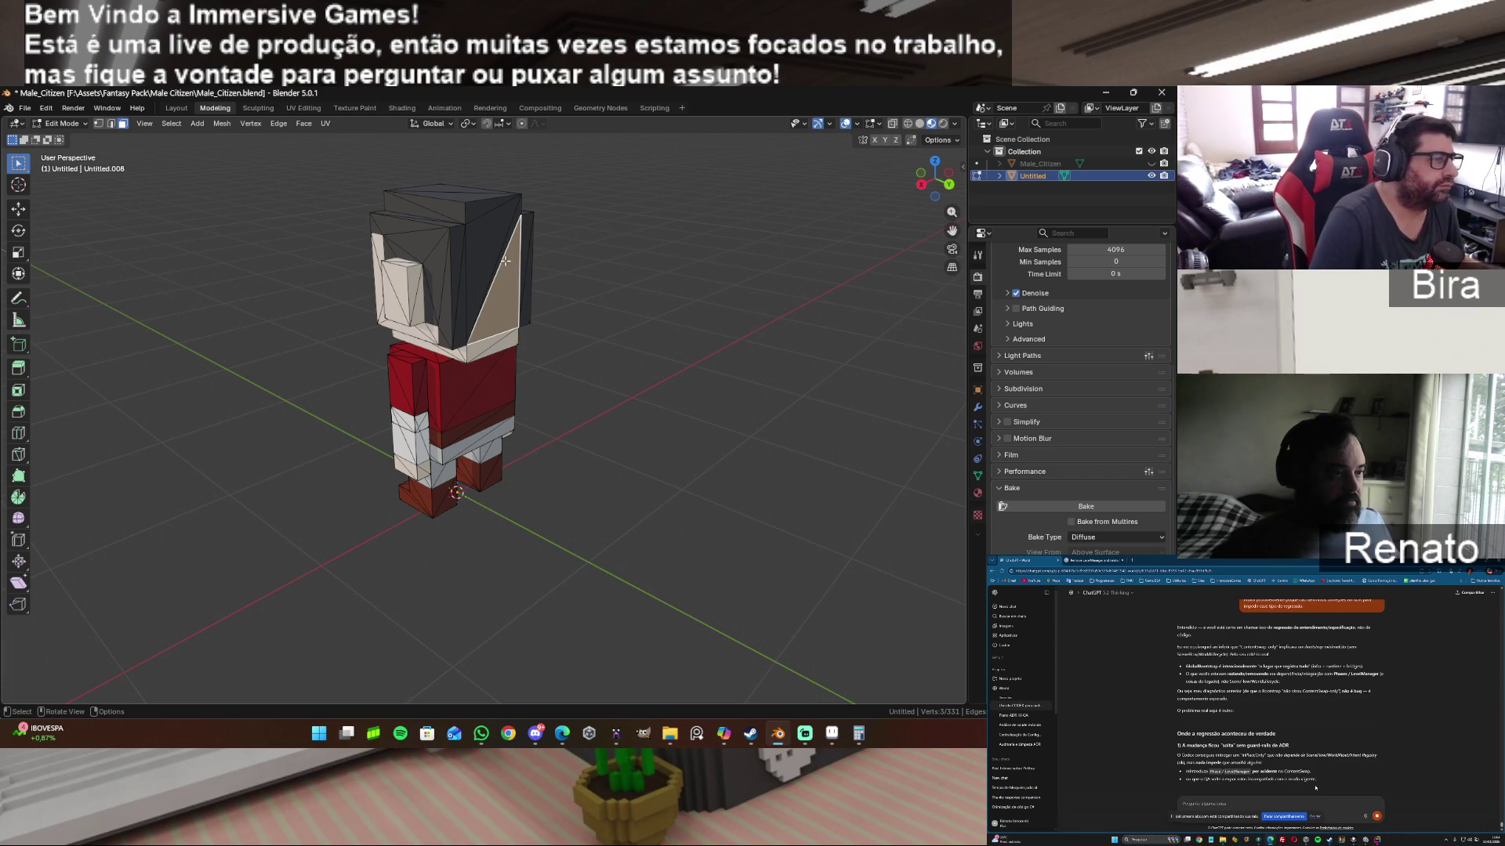
left_click(506, 257)
left_click(506, 270)
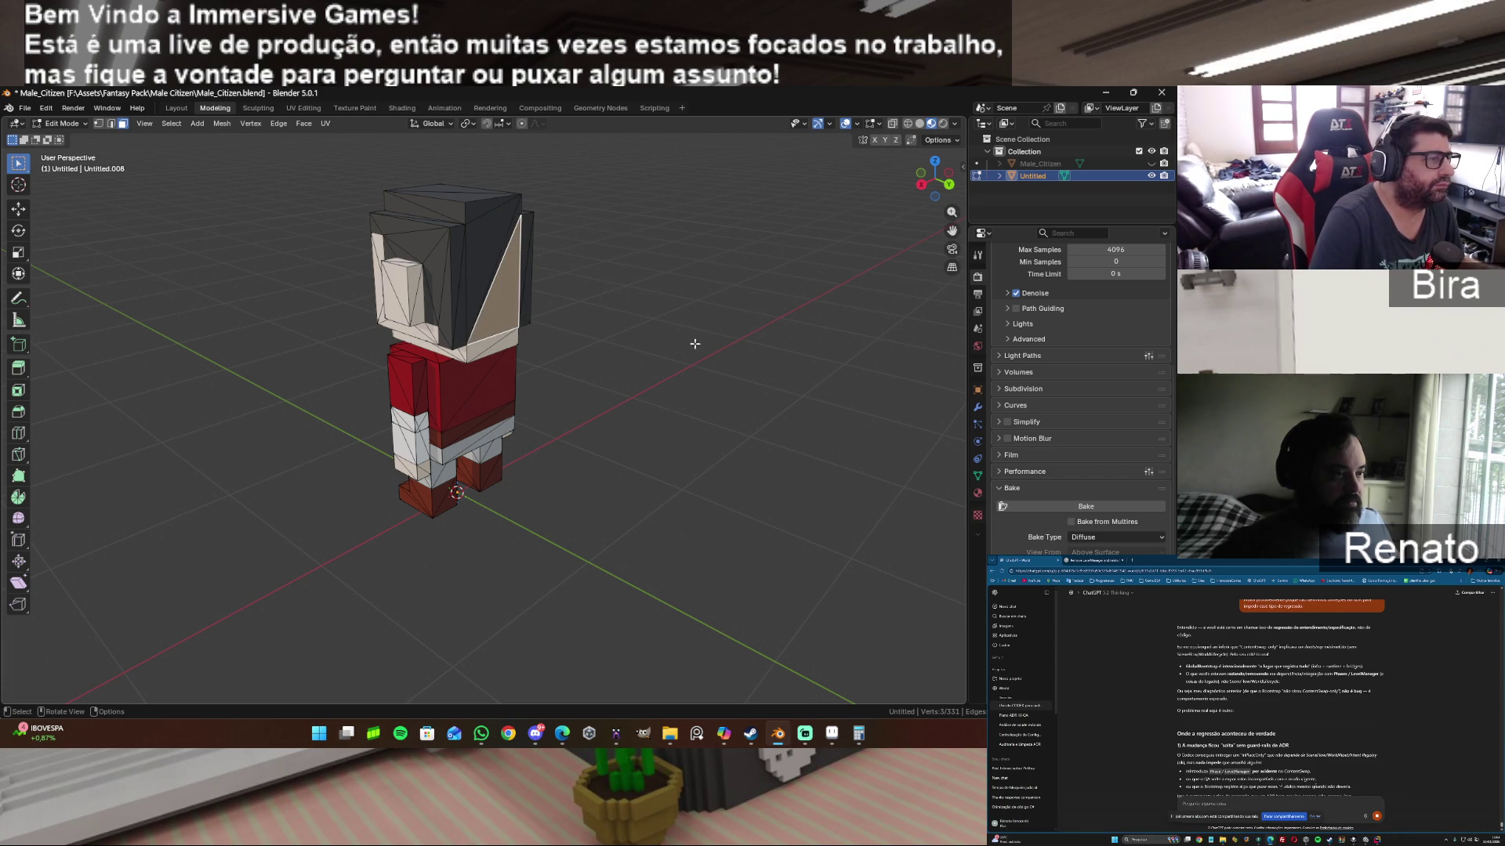
scroll(694, 344, "down", 2)
key("a")
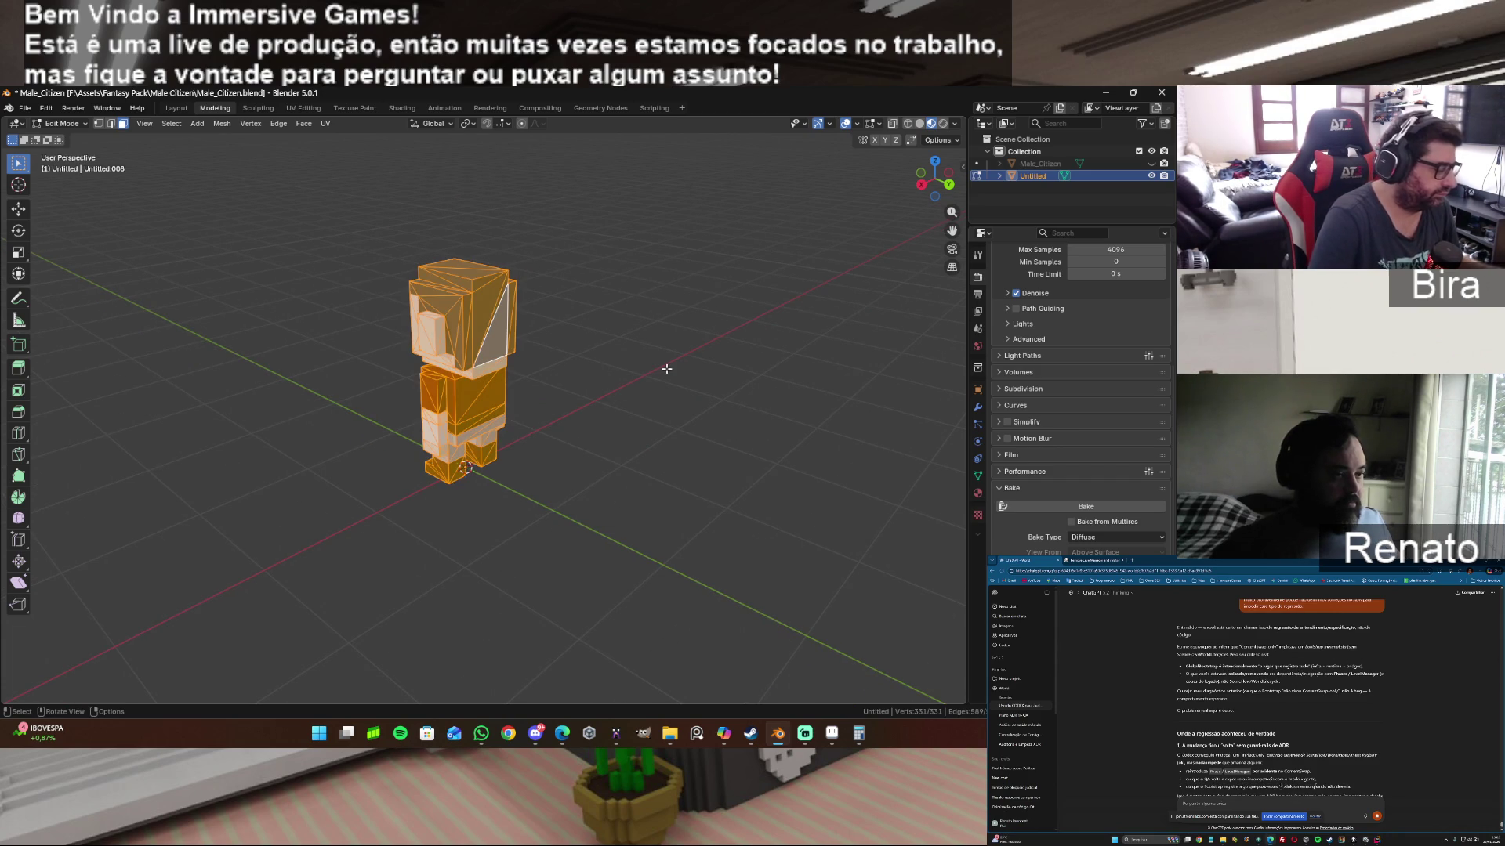
Step: Merge the Untitled mesh's duplicate vertices by distance and check the selection
key("m")
left_click(667, 368)
key("alt+a")
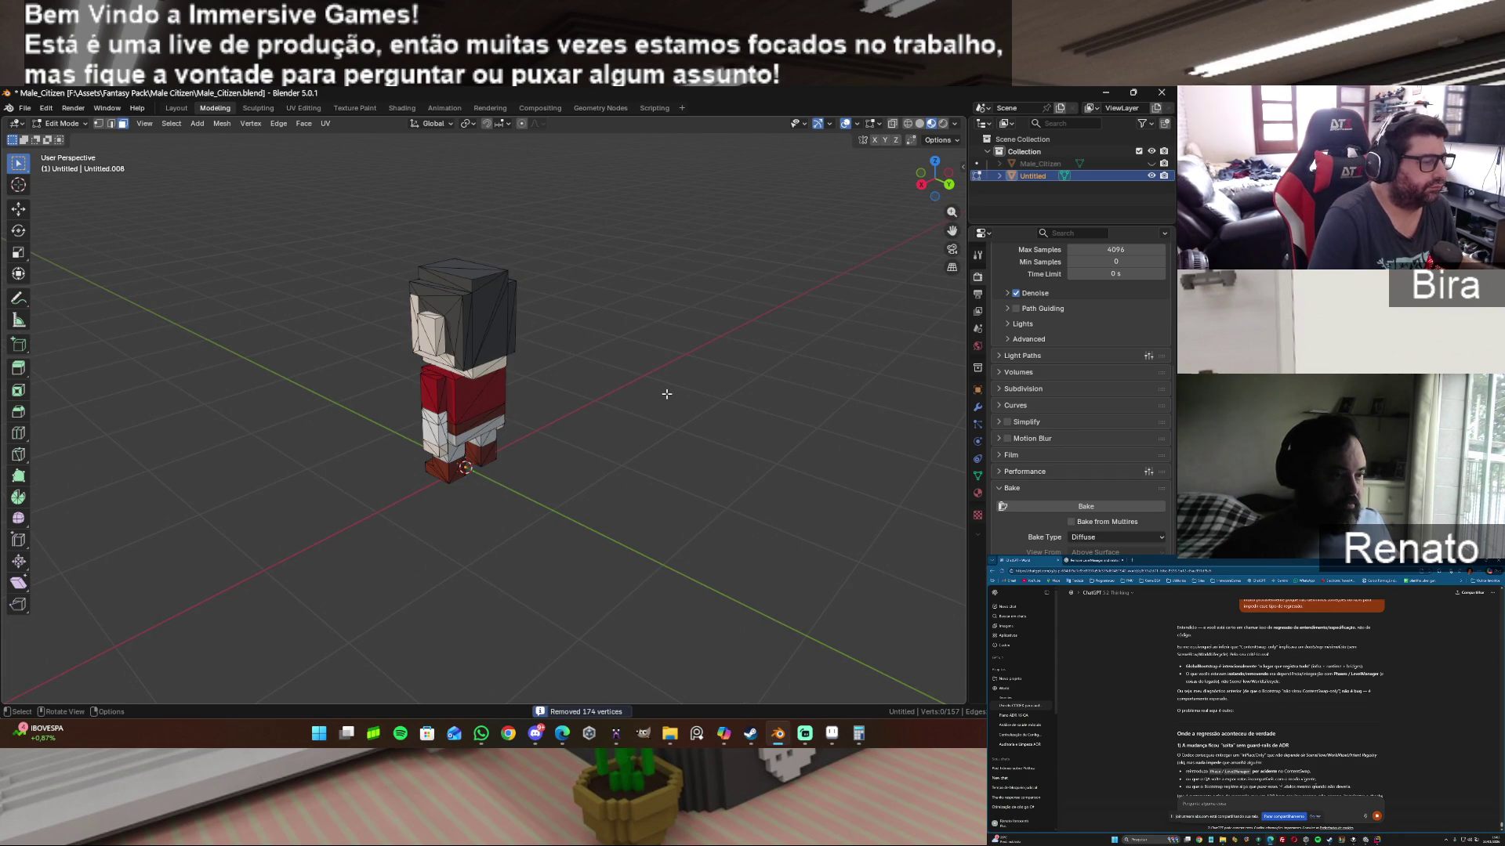
key("ctrl")
key("ctrl+i")
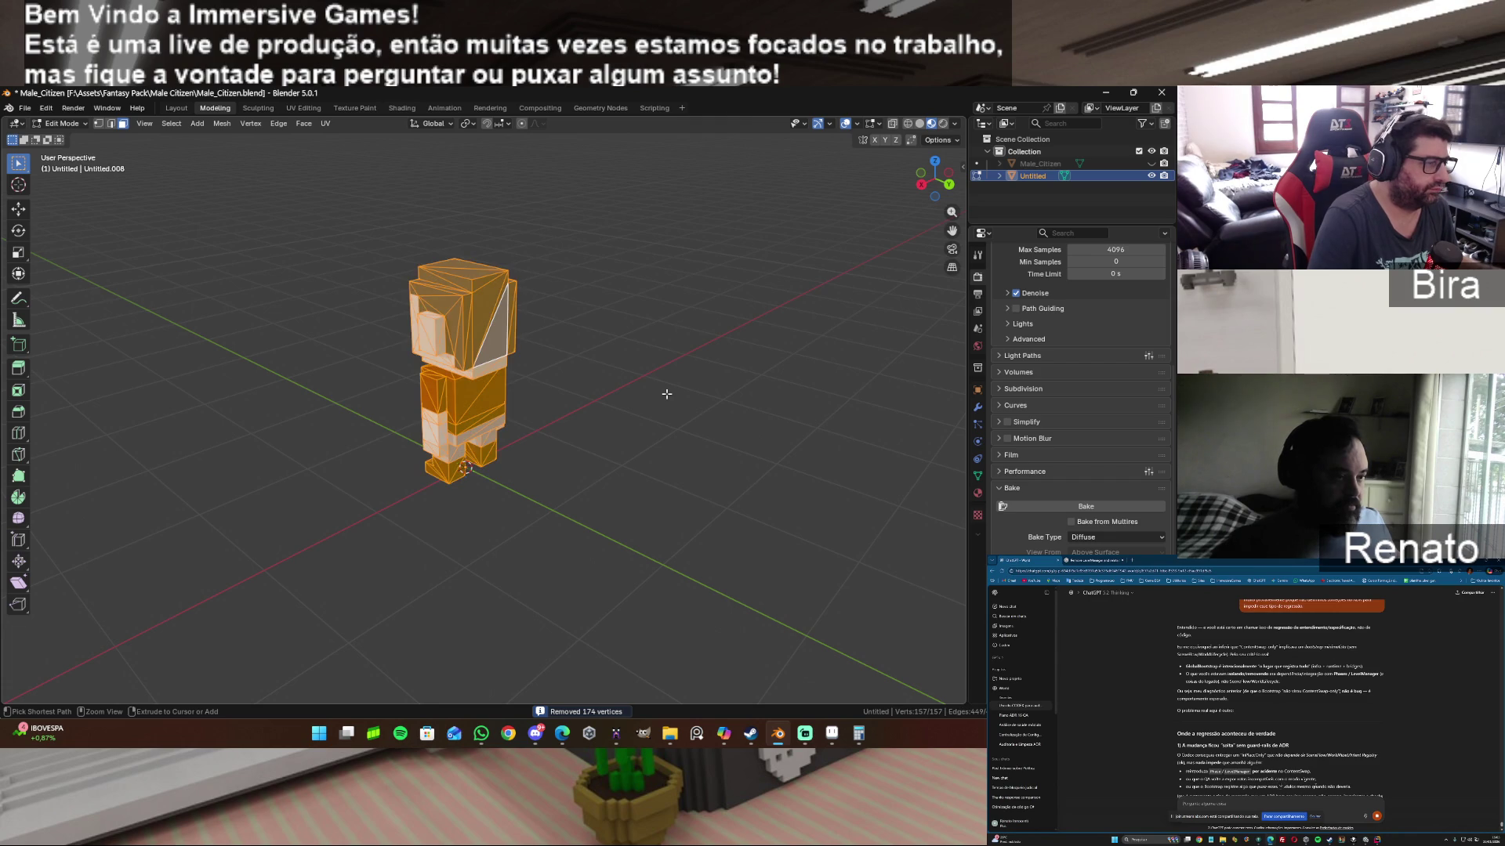
key("alt+a")
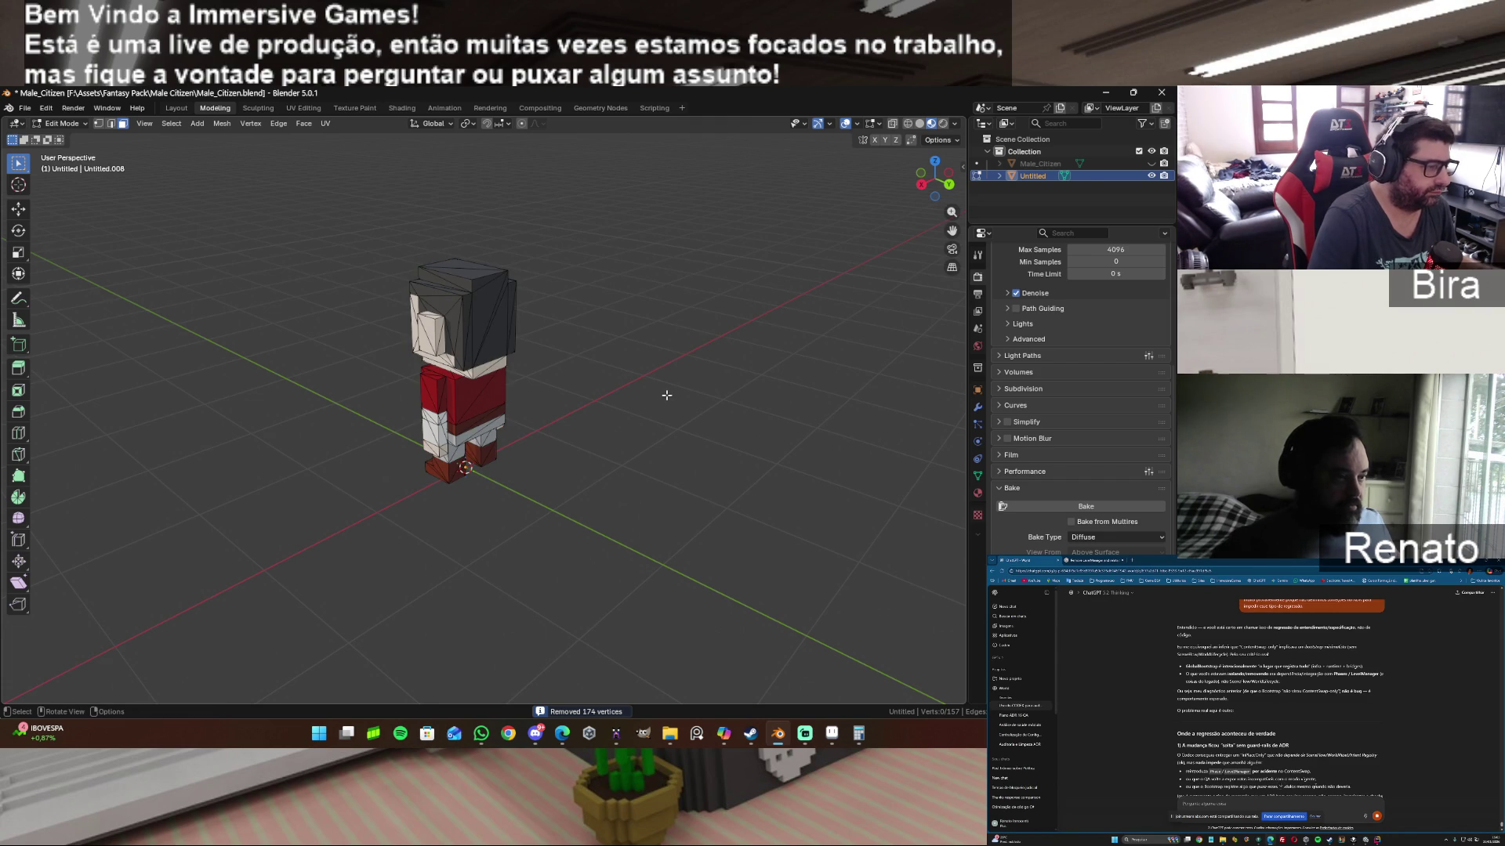
Step: Select Male_Citizen with Untitled active and bake its diffuse colour onto Untitled
left_click(1150, 175)
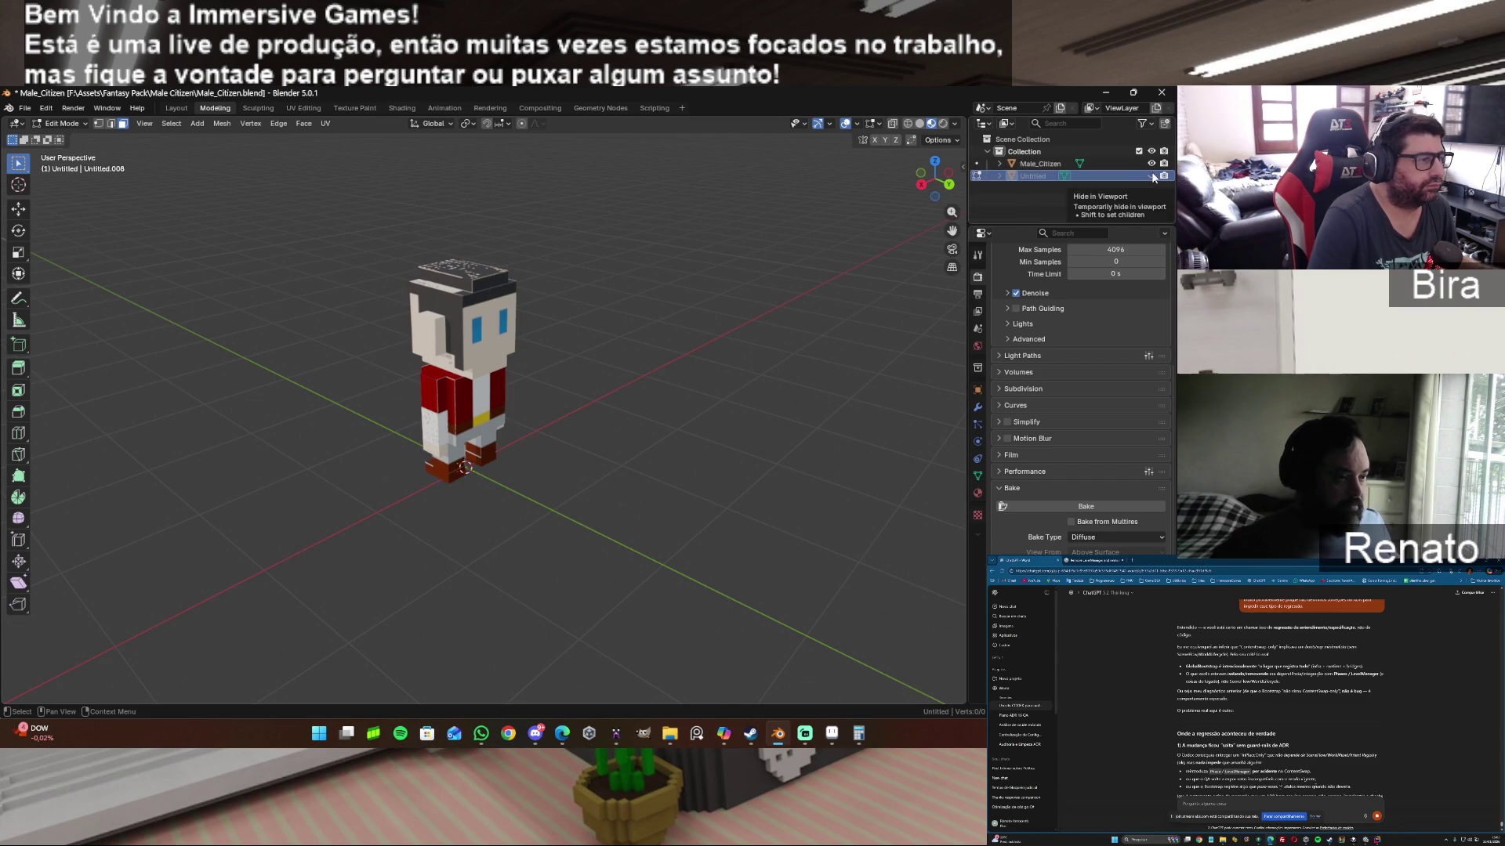
left_click(1153, 174)
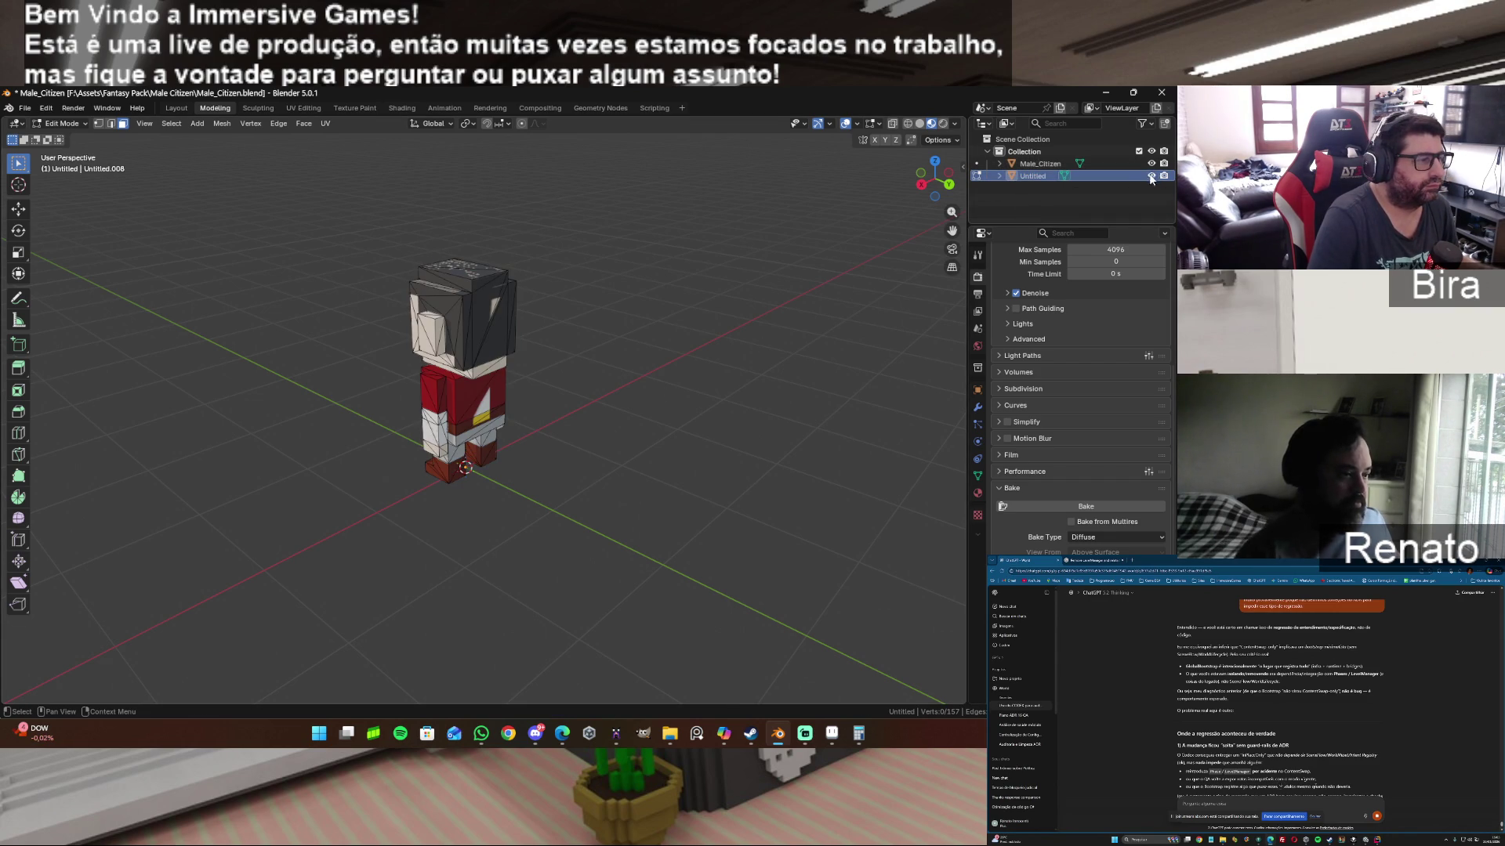
left_click(1043, 168, "ctrl")
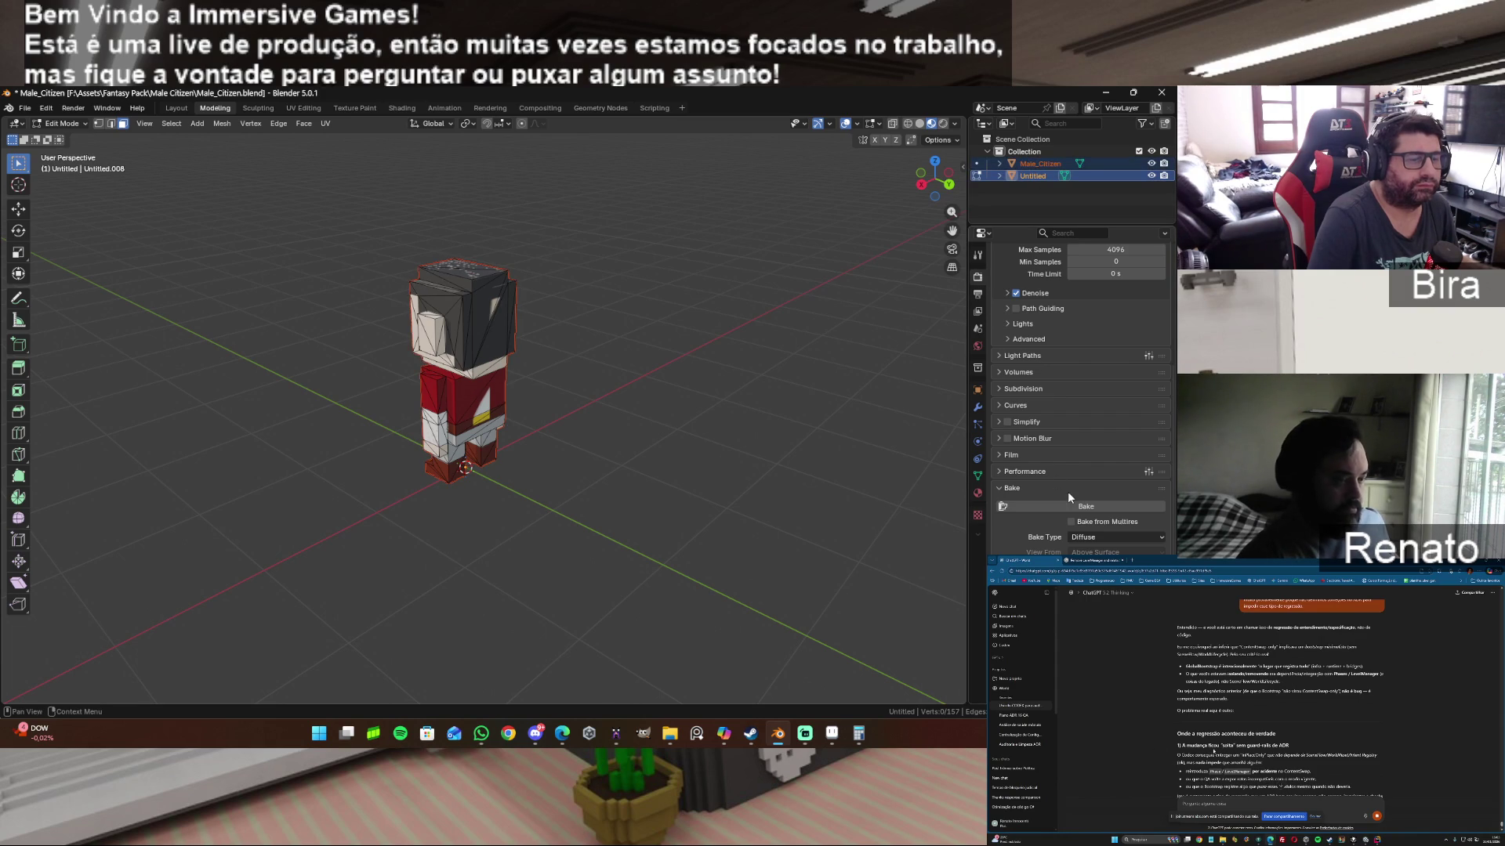
scroll(1067, 492, "down", 2)
left_click(1086, 409)
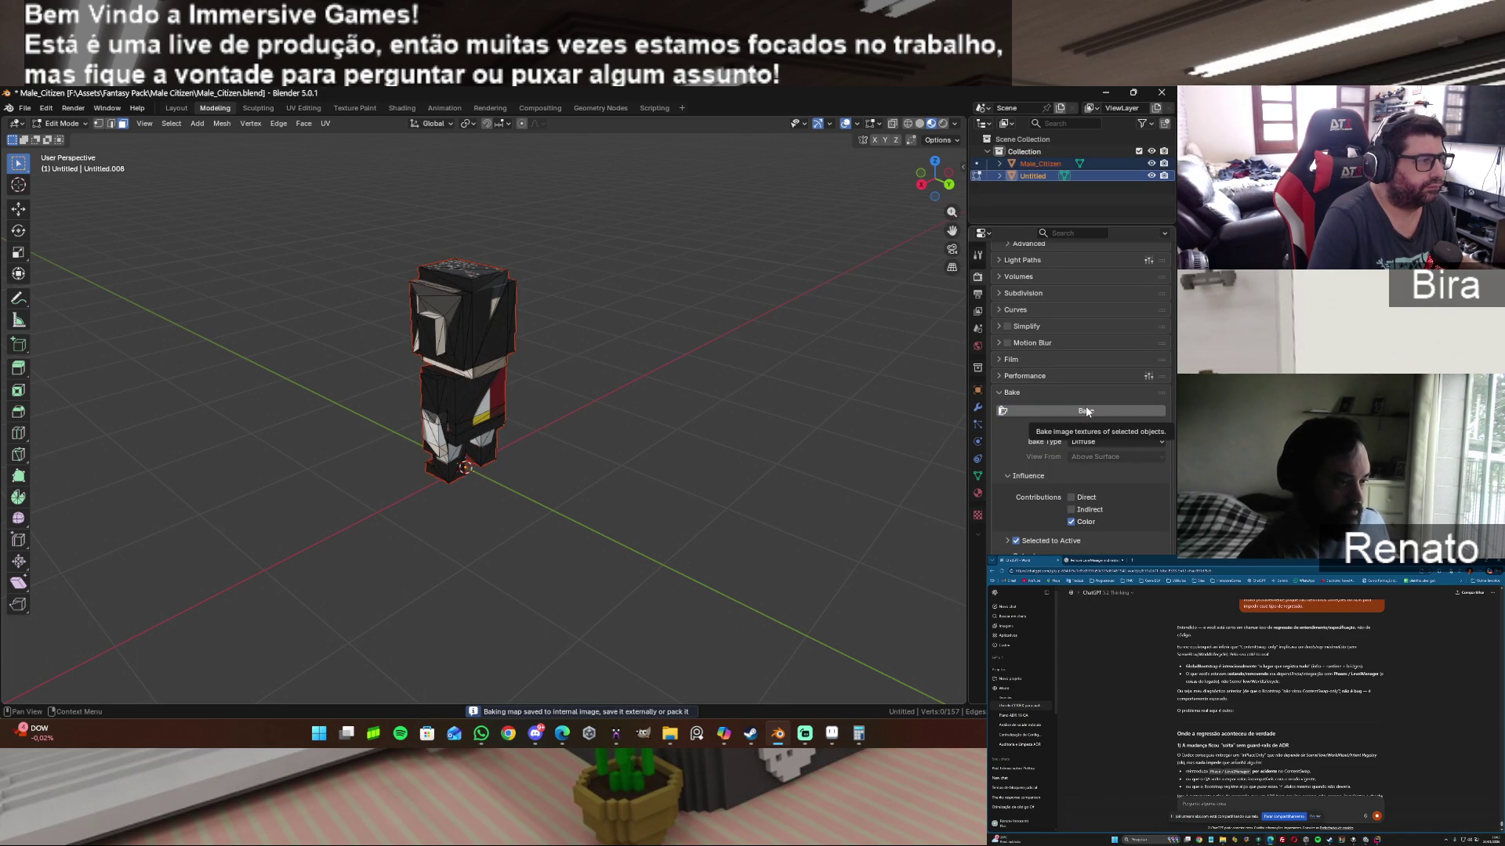
Step: Toggle the two characters' visibility to compare the mostly dark bake with the original
left_click(1151, 174)
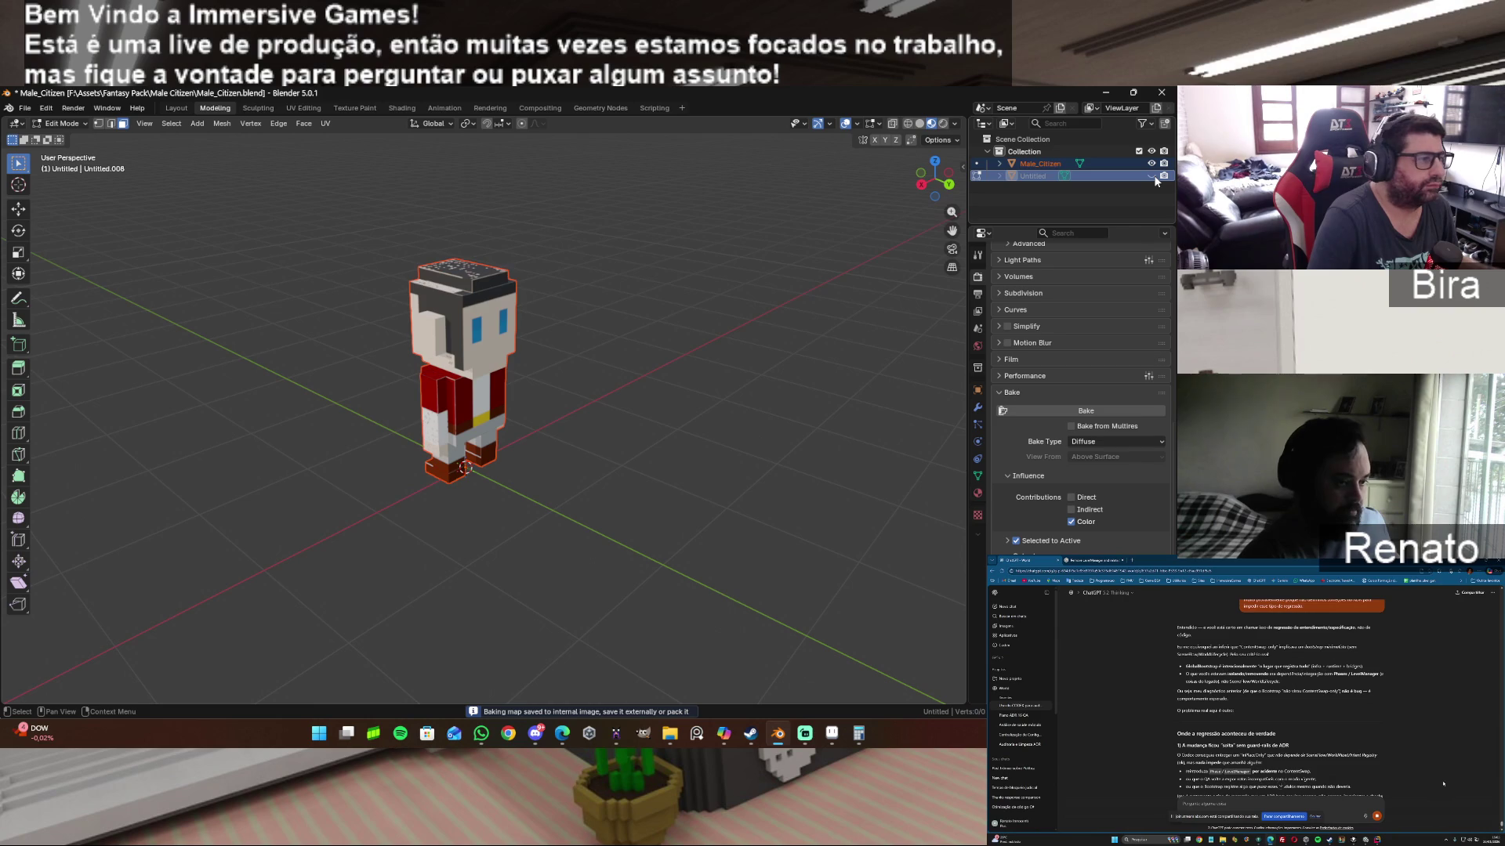
left_click(1156, 179)
left_click(1156, 179)
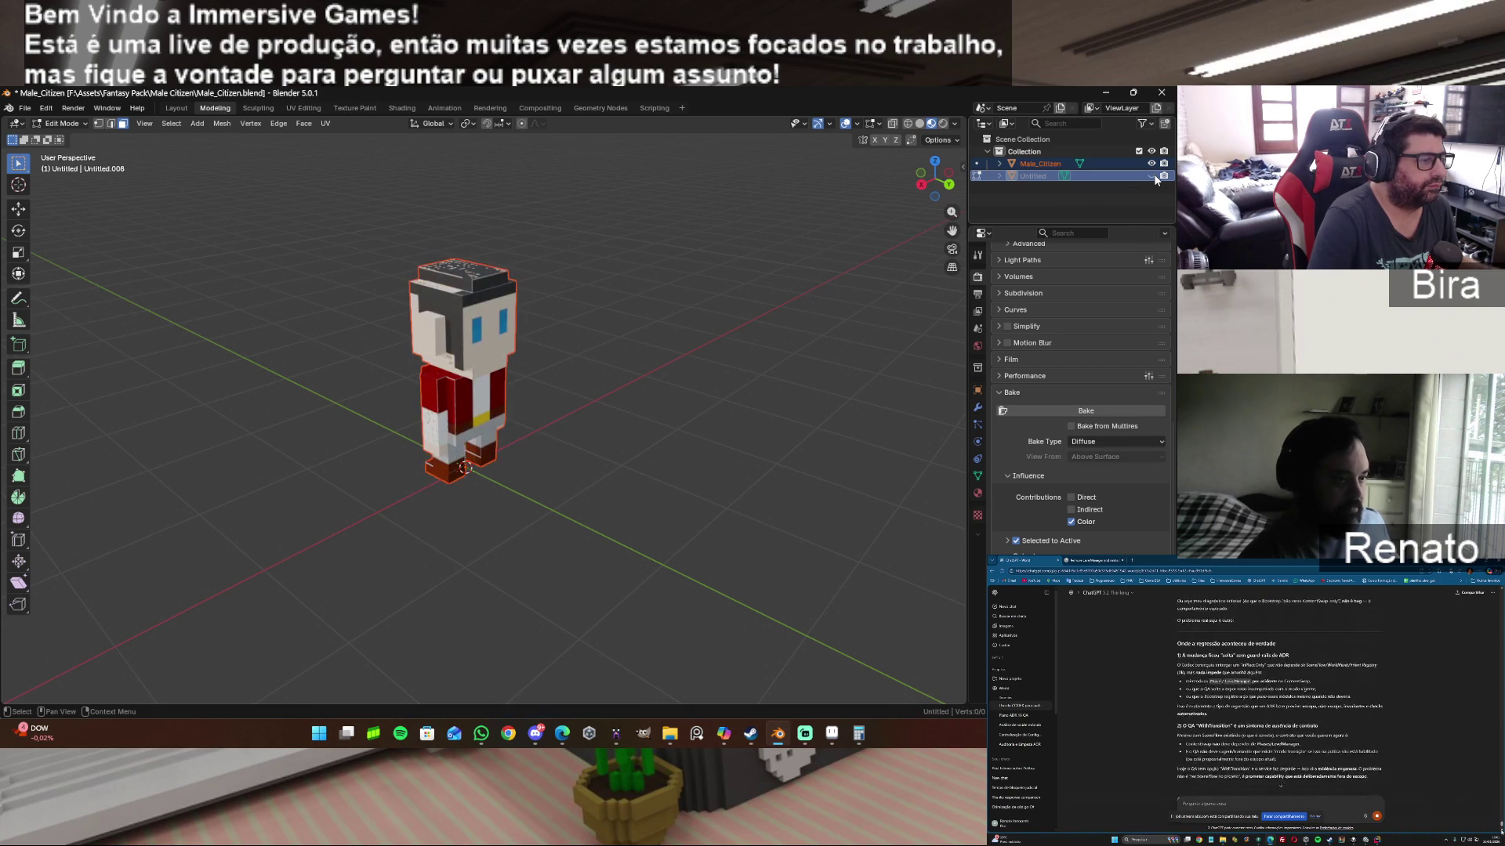
left_click(1152, 163)
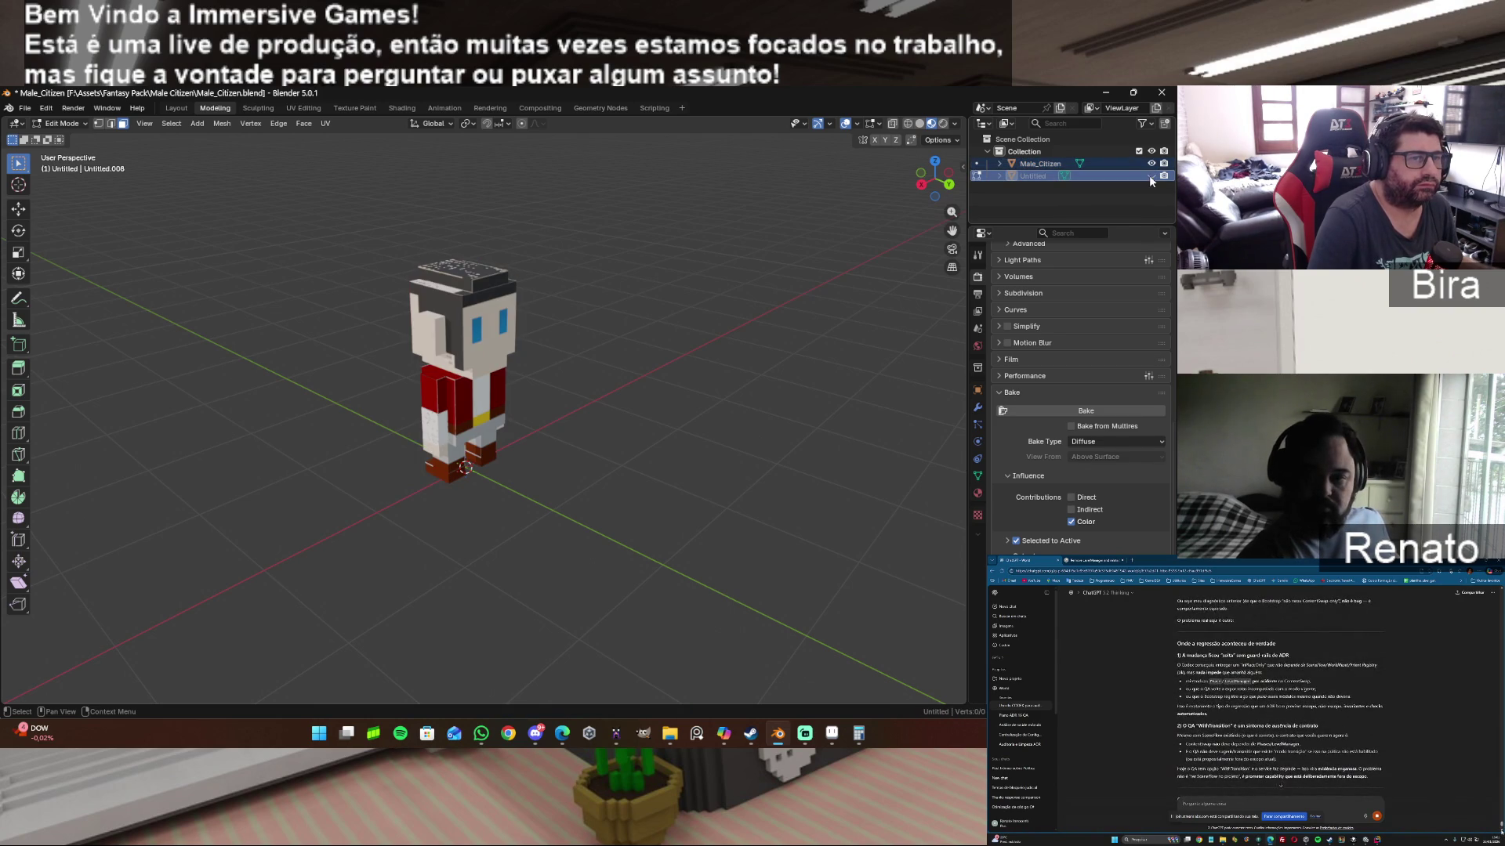
left_click(1152, 174)
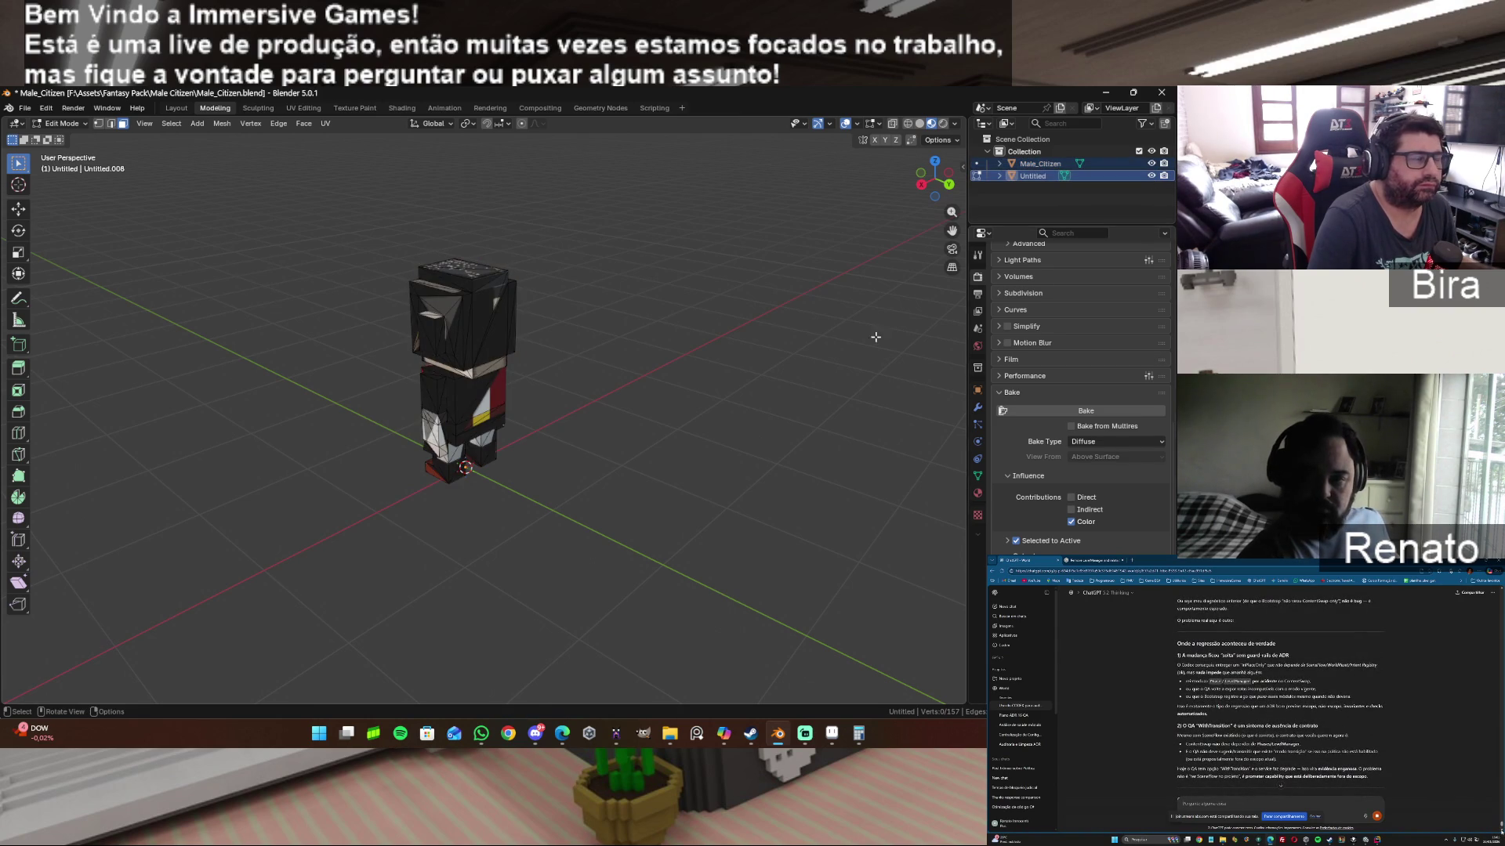
left_click(1151, 176)
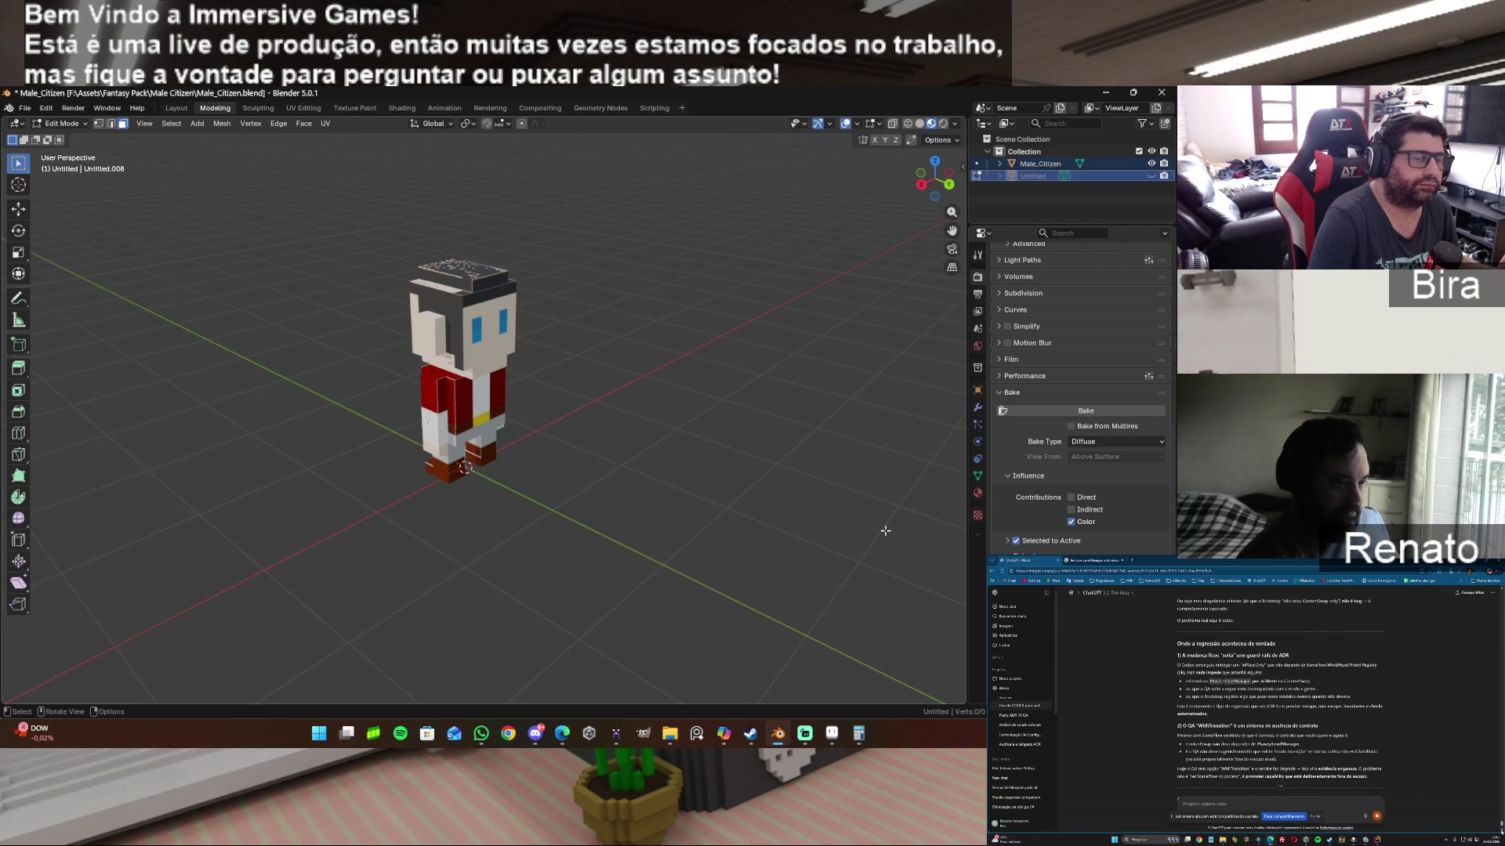
Step: Remove the palette.015 material from the Untitled mesh's slot
left_click(978, 518)
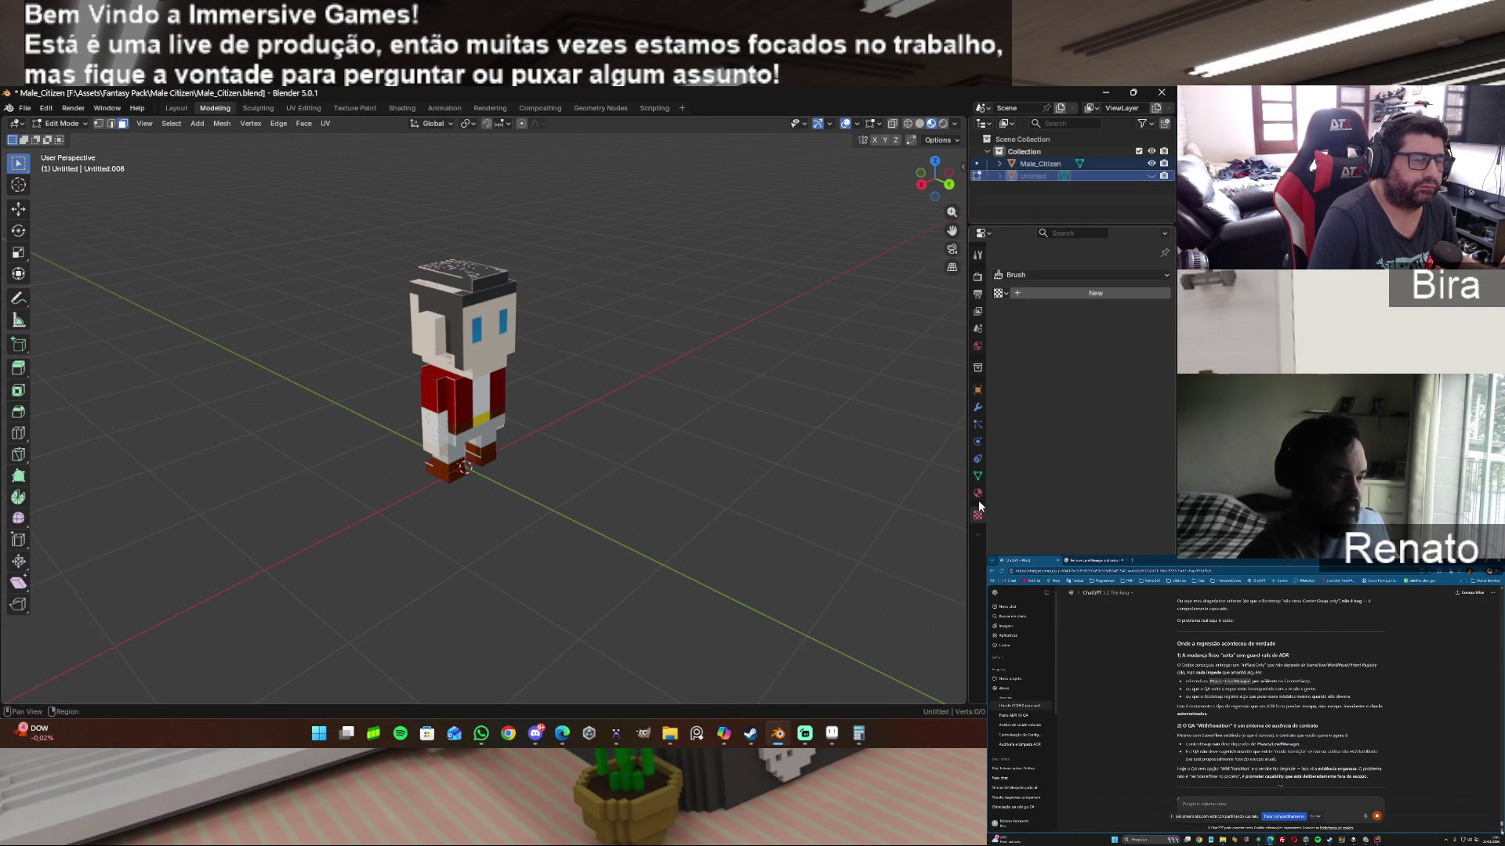
left_click(979, 498)
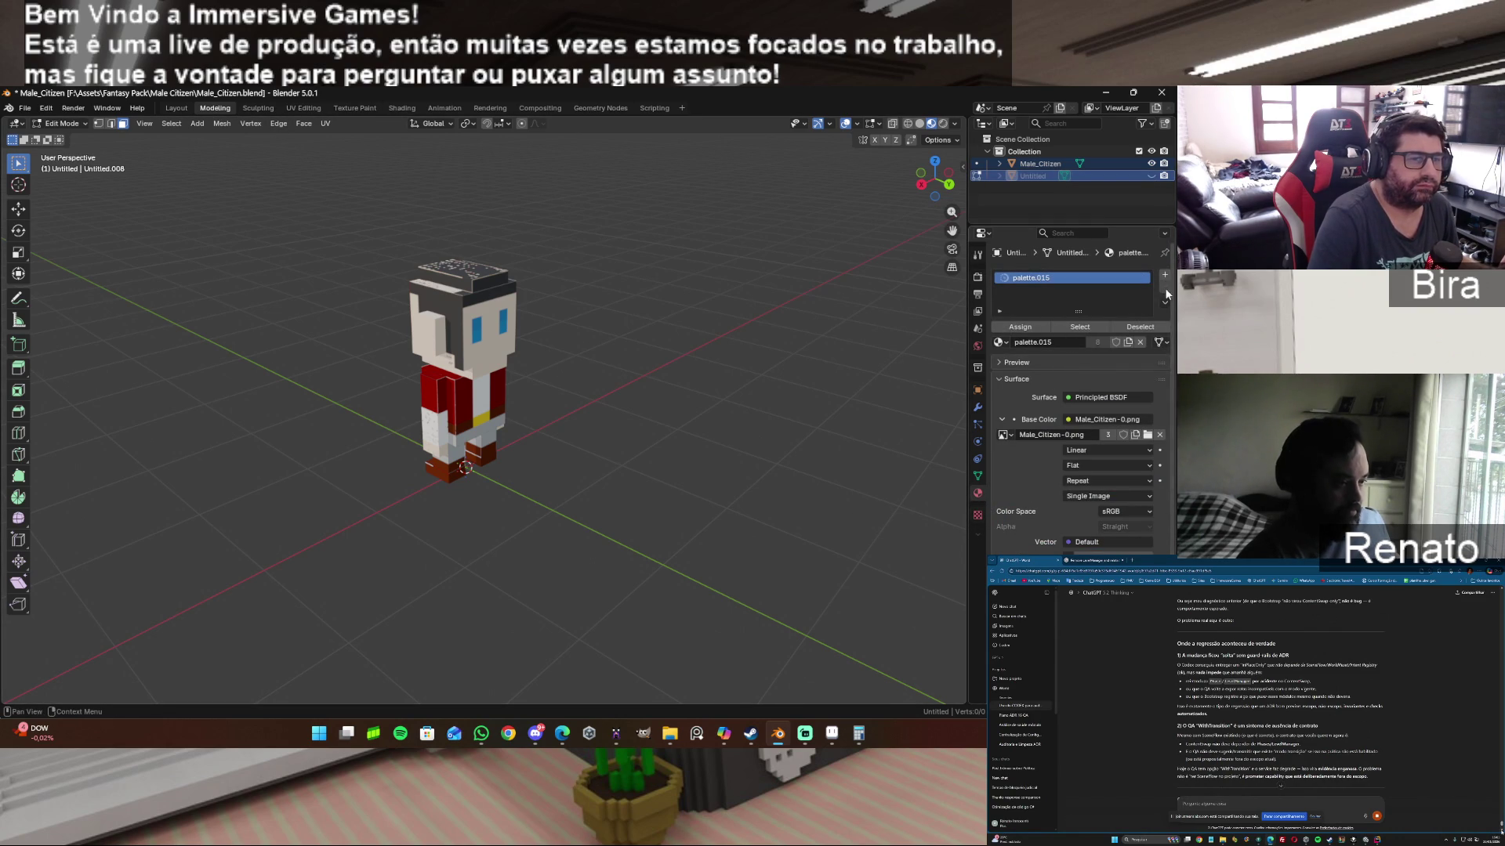
left_click(1029, 163)
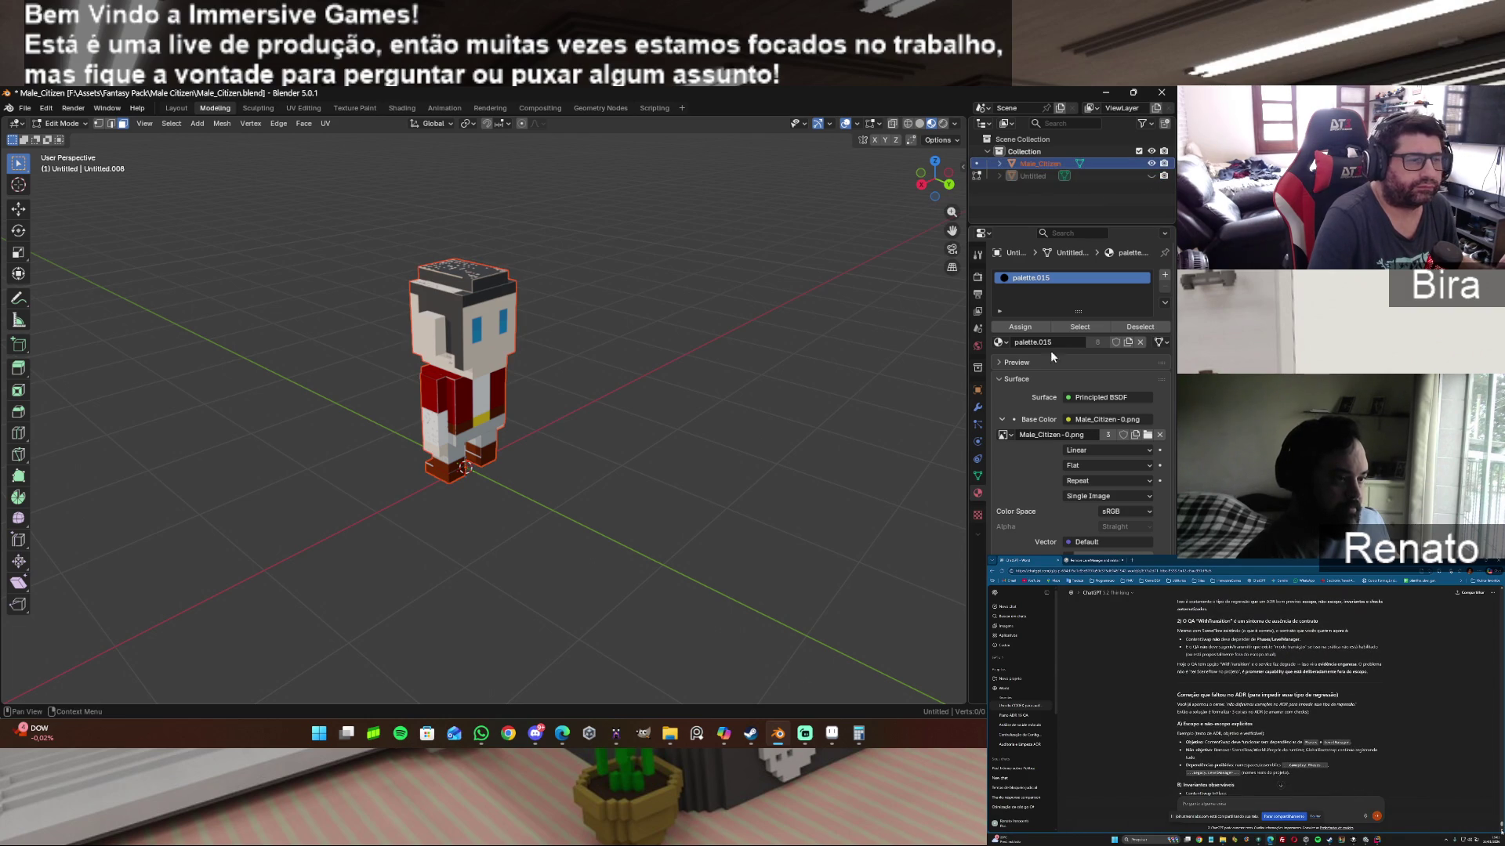
left_click(1139, 342)
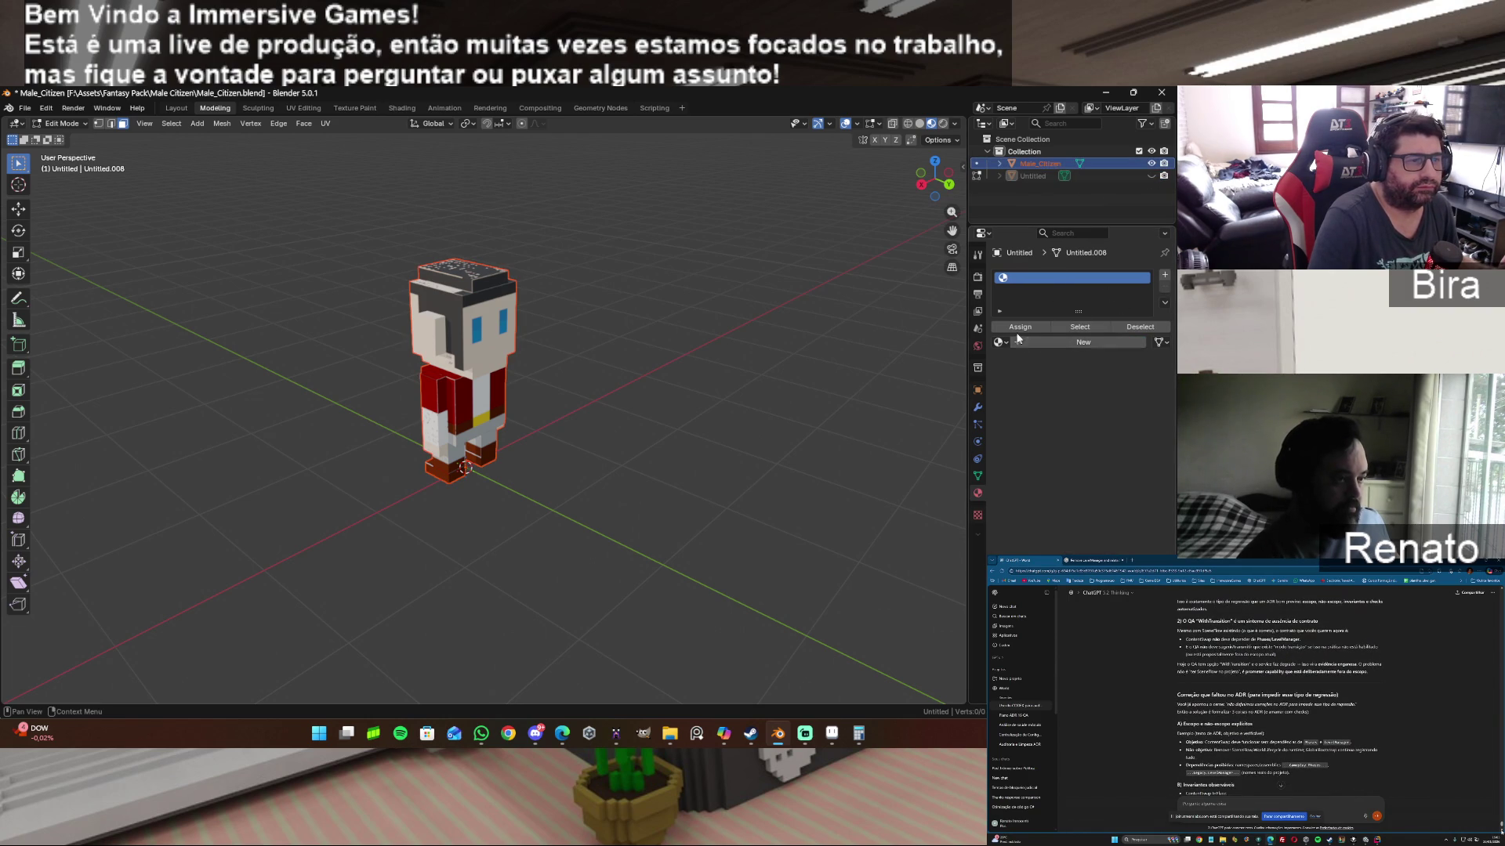
Step: Assign the plain white Material to Untitled's slot and collapse its Surface panel
left_click(978, 516)
left_click(977, 493)
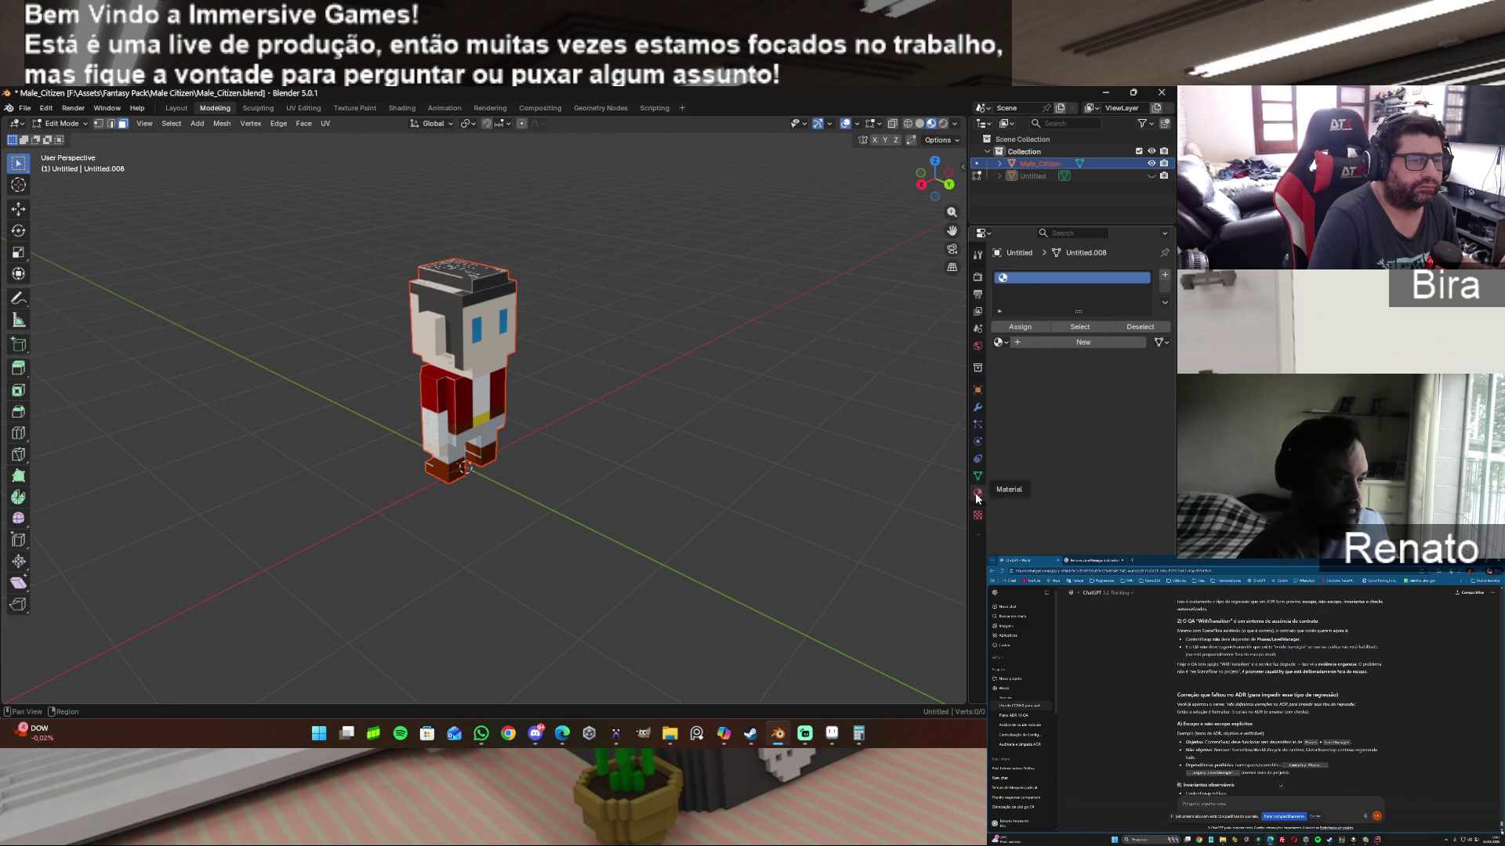
left_click(1001, 342)
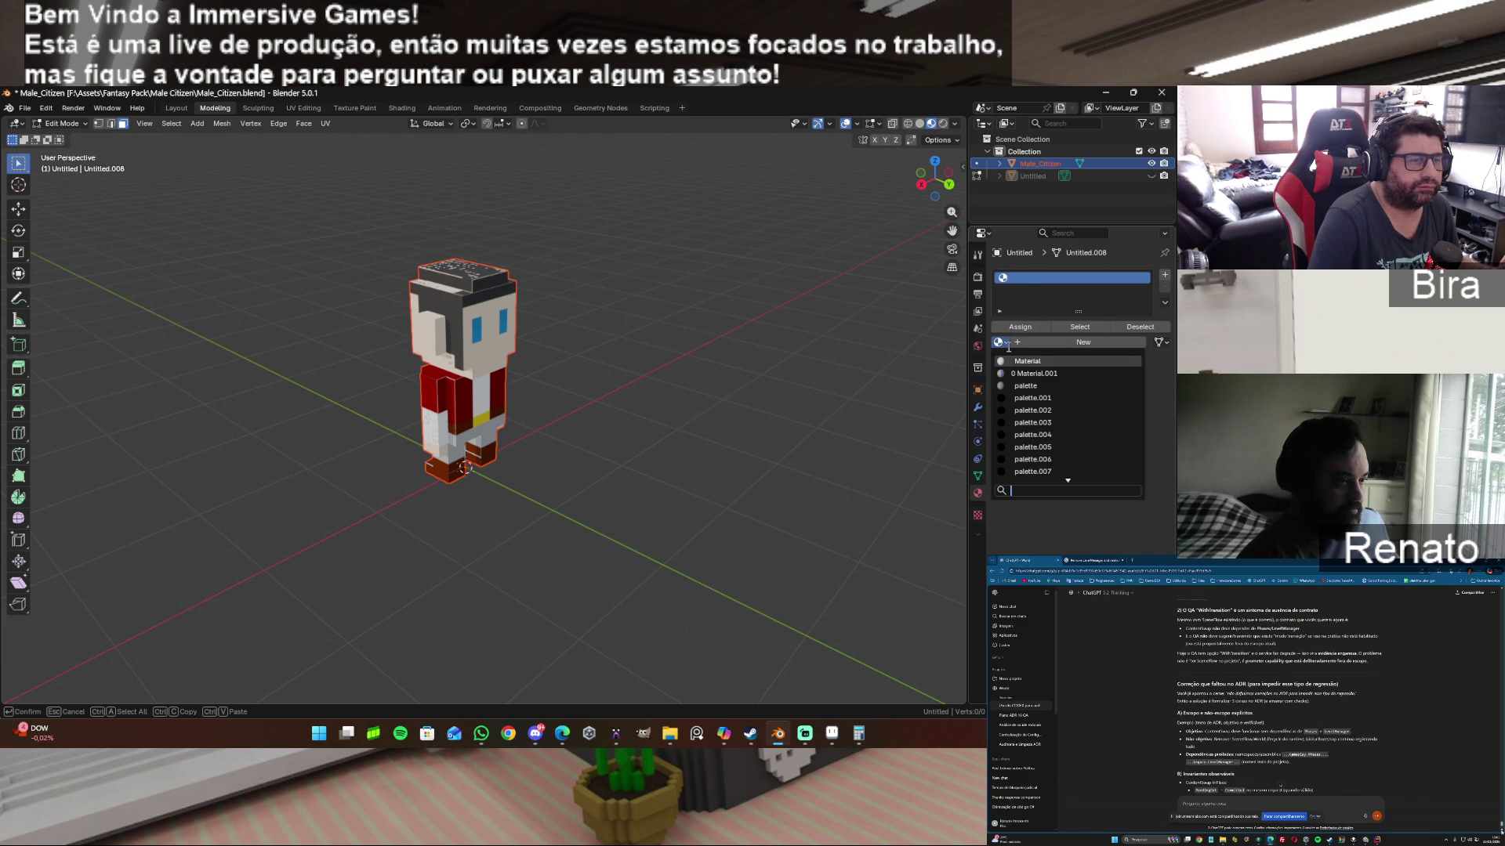
left_click(1048, 362)
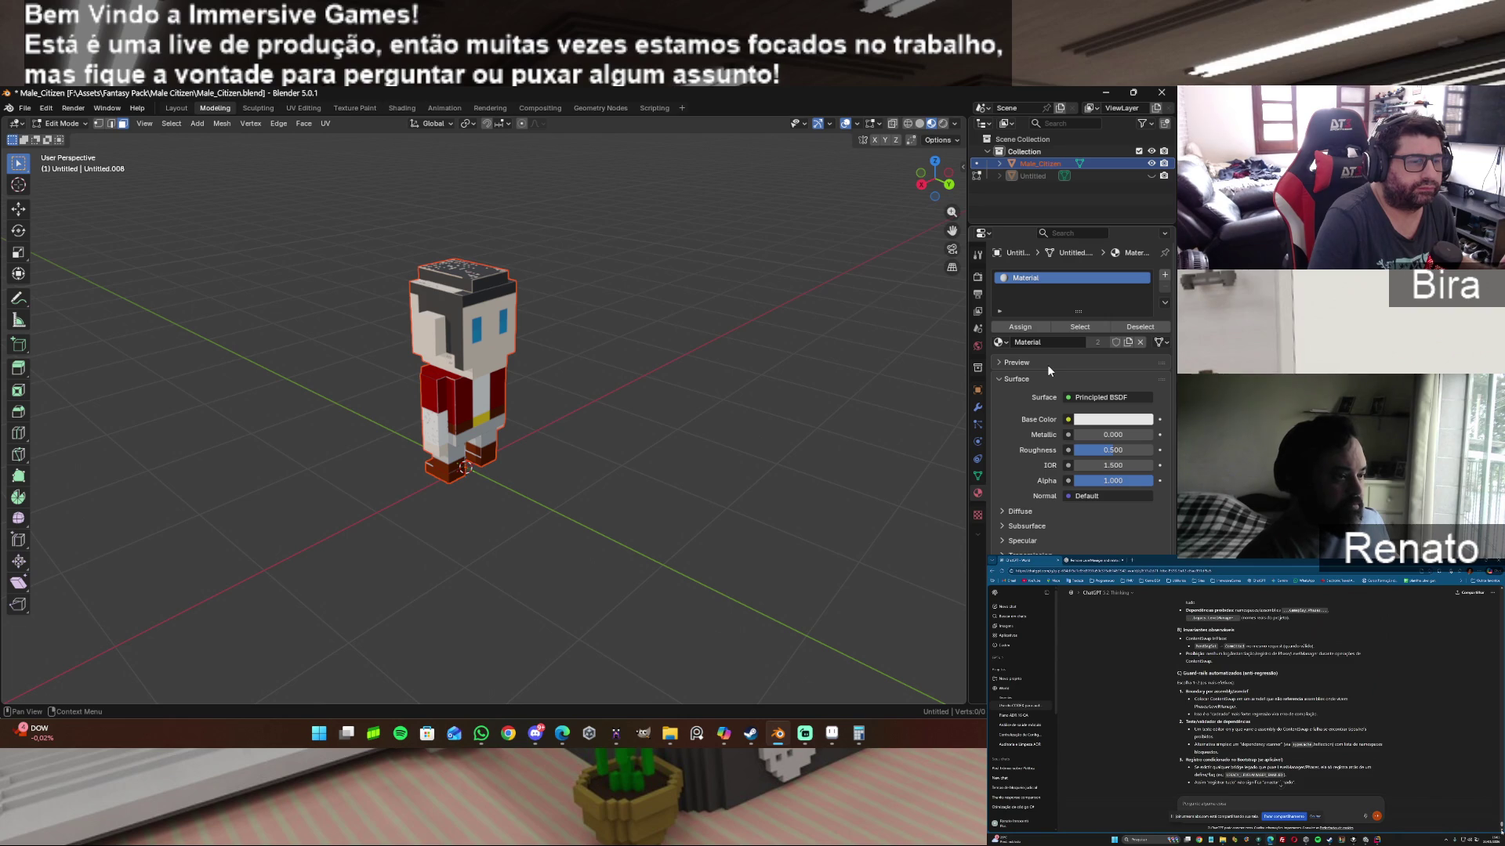
left_click(997, 377)
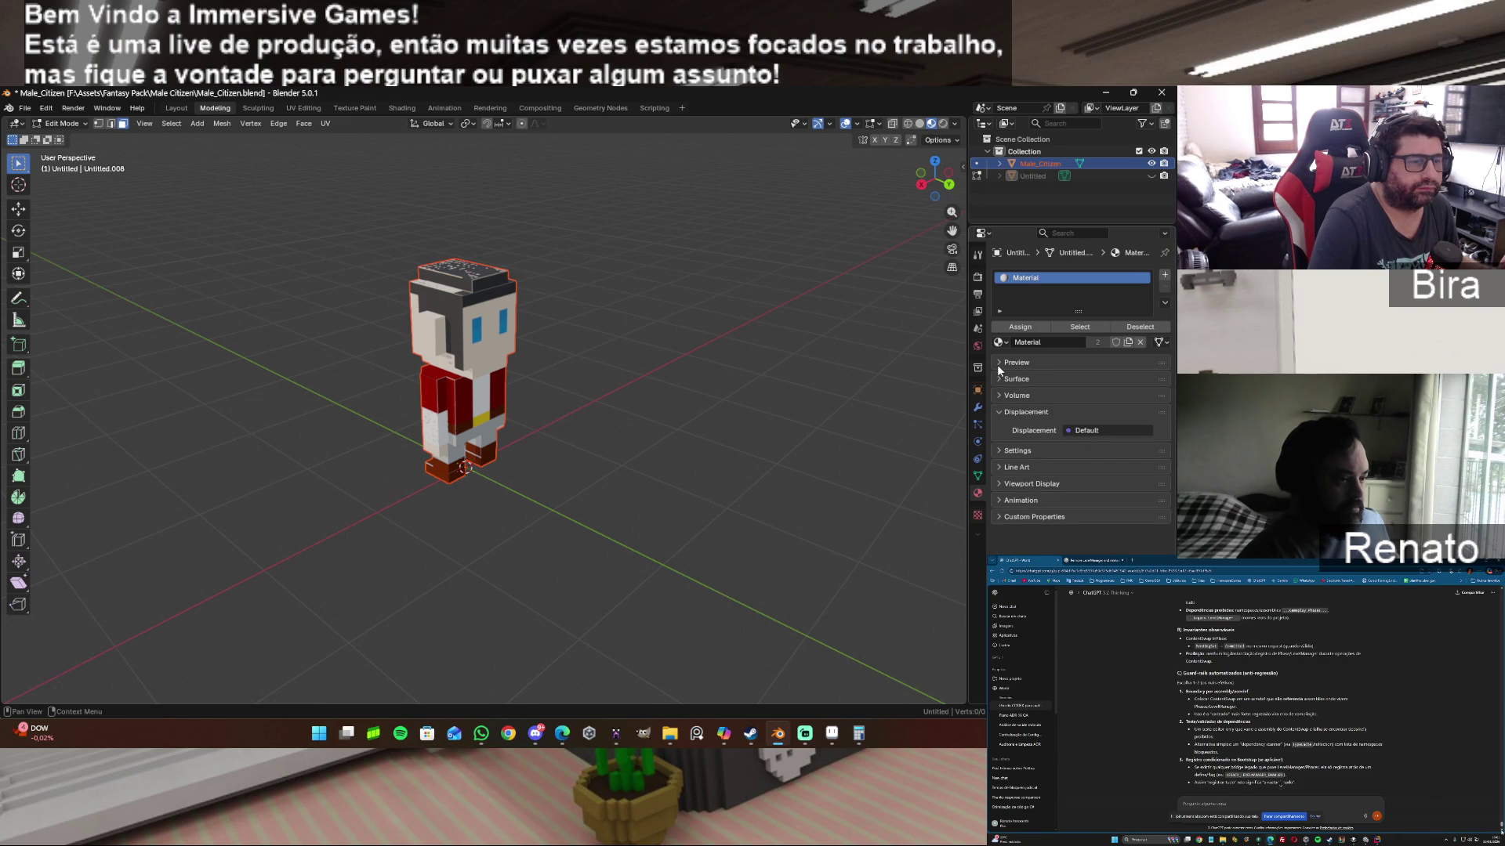
left_click(400, 109)
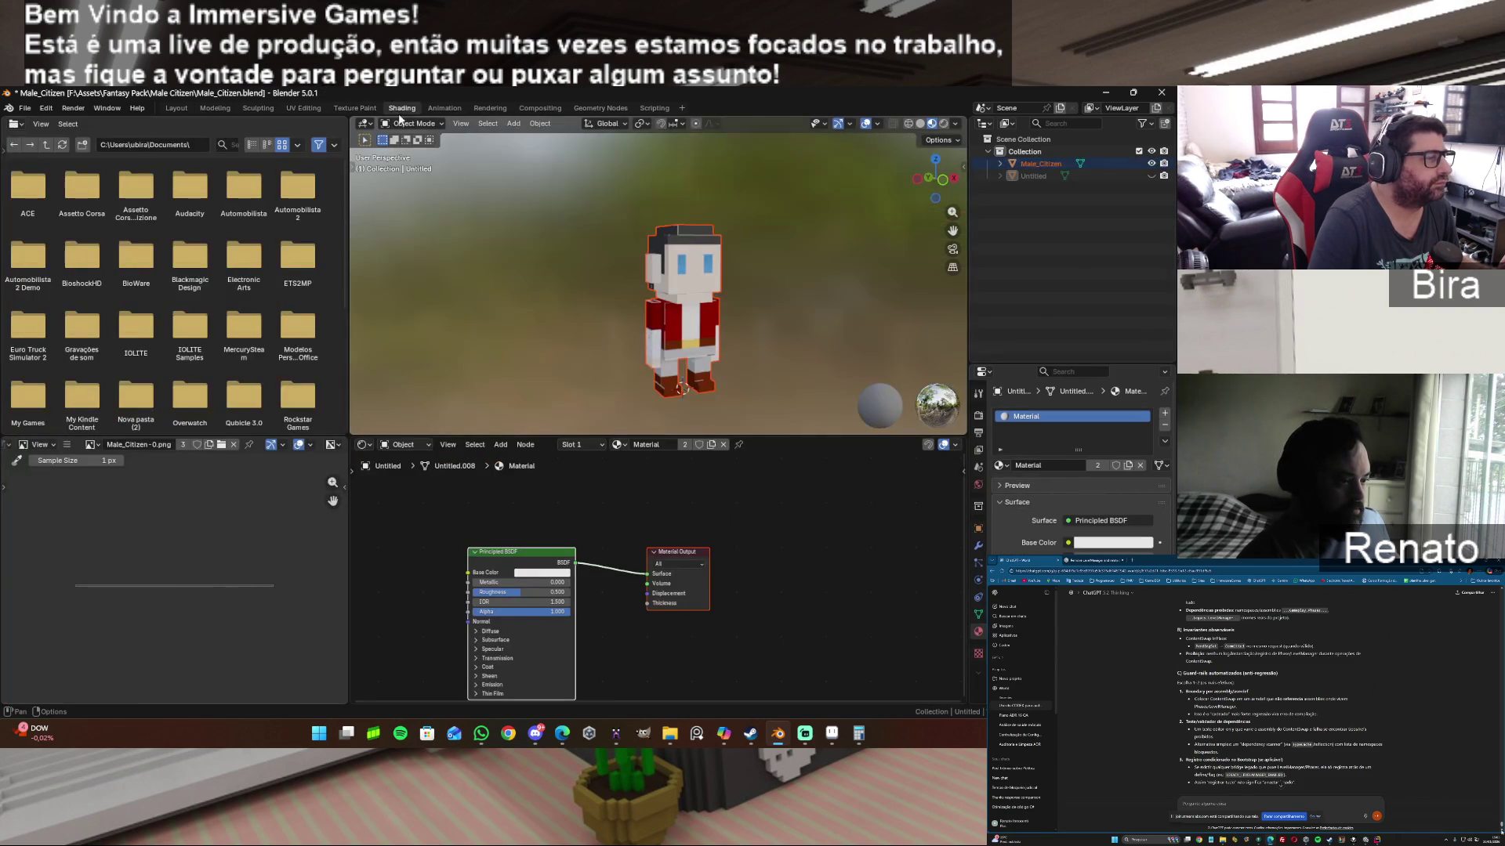
Step: Make Male_Citizen active in edit mode and orbit to a side view
left_click(1042, 164)
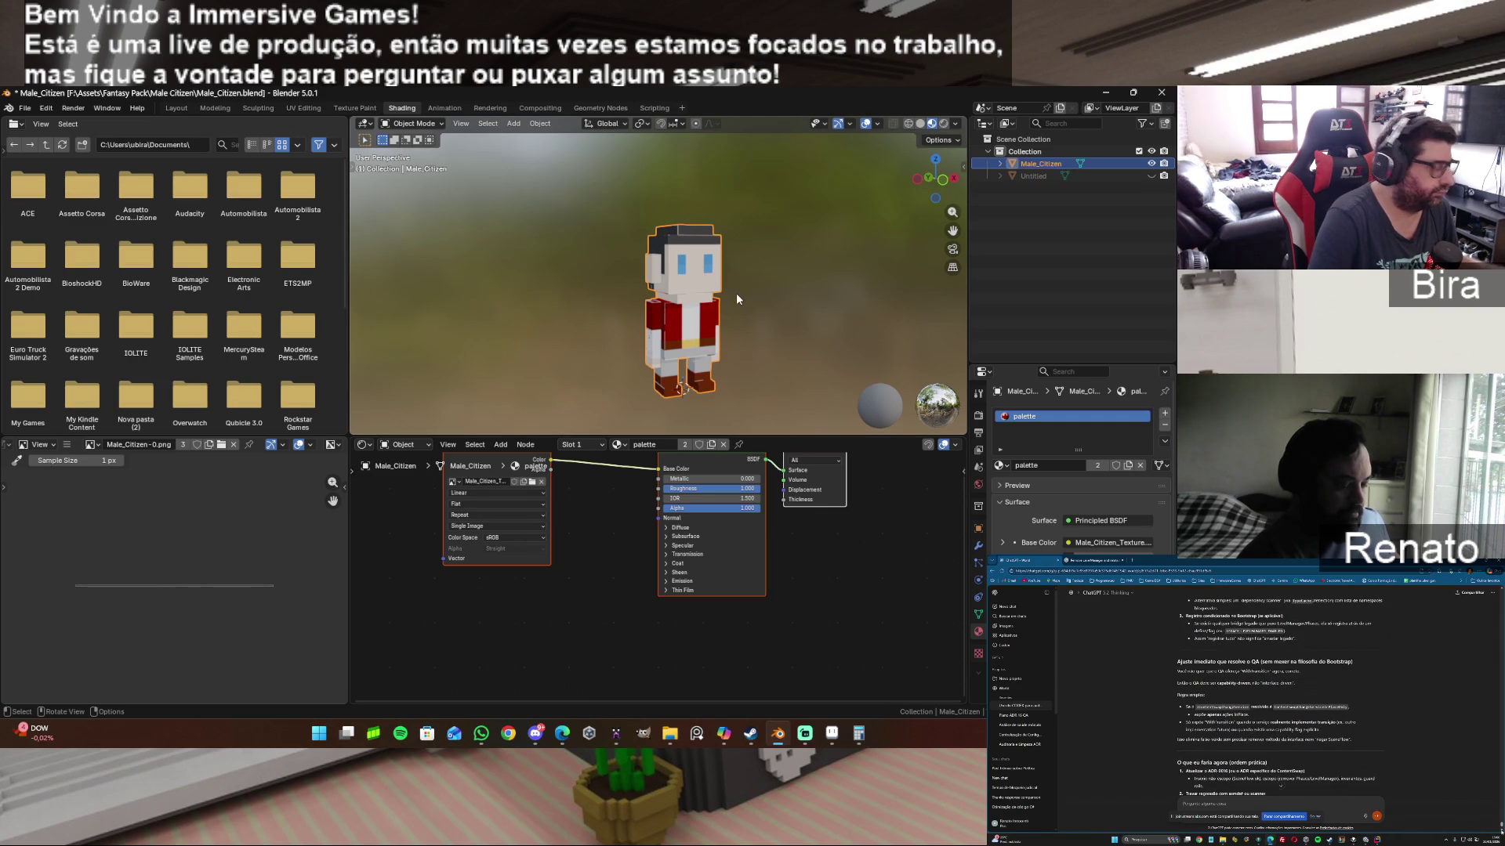
key("Tab")
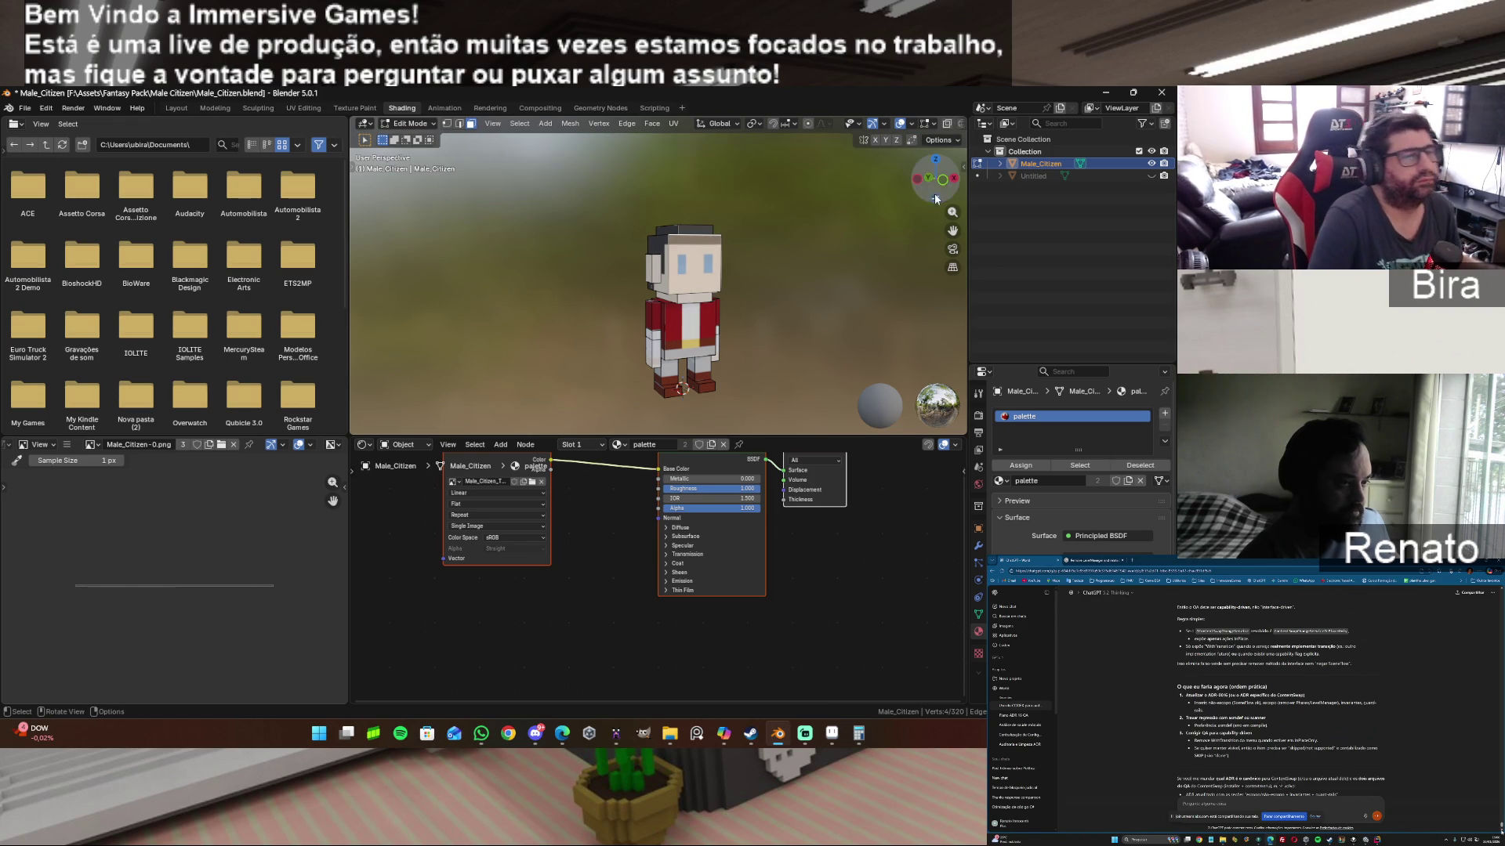
middle_click_drag(800, 307, 753, 308)
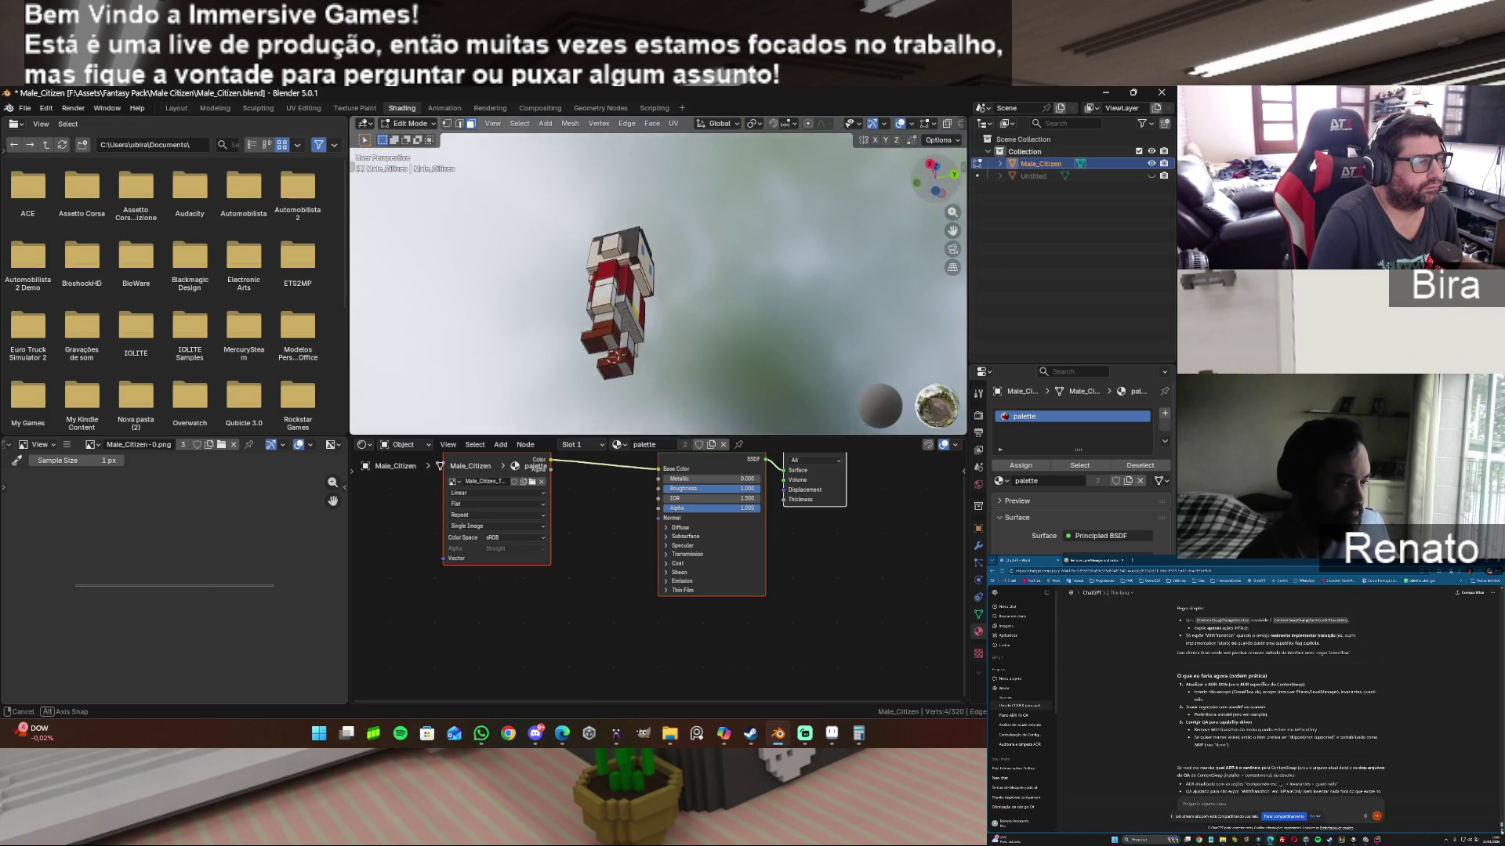
middle_click_drag(752, 309, 753, 309)
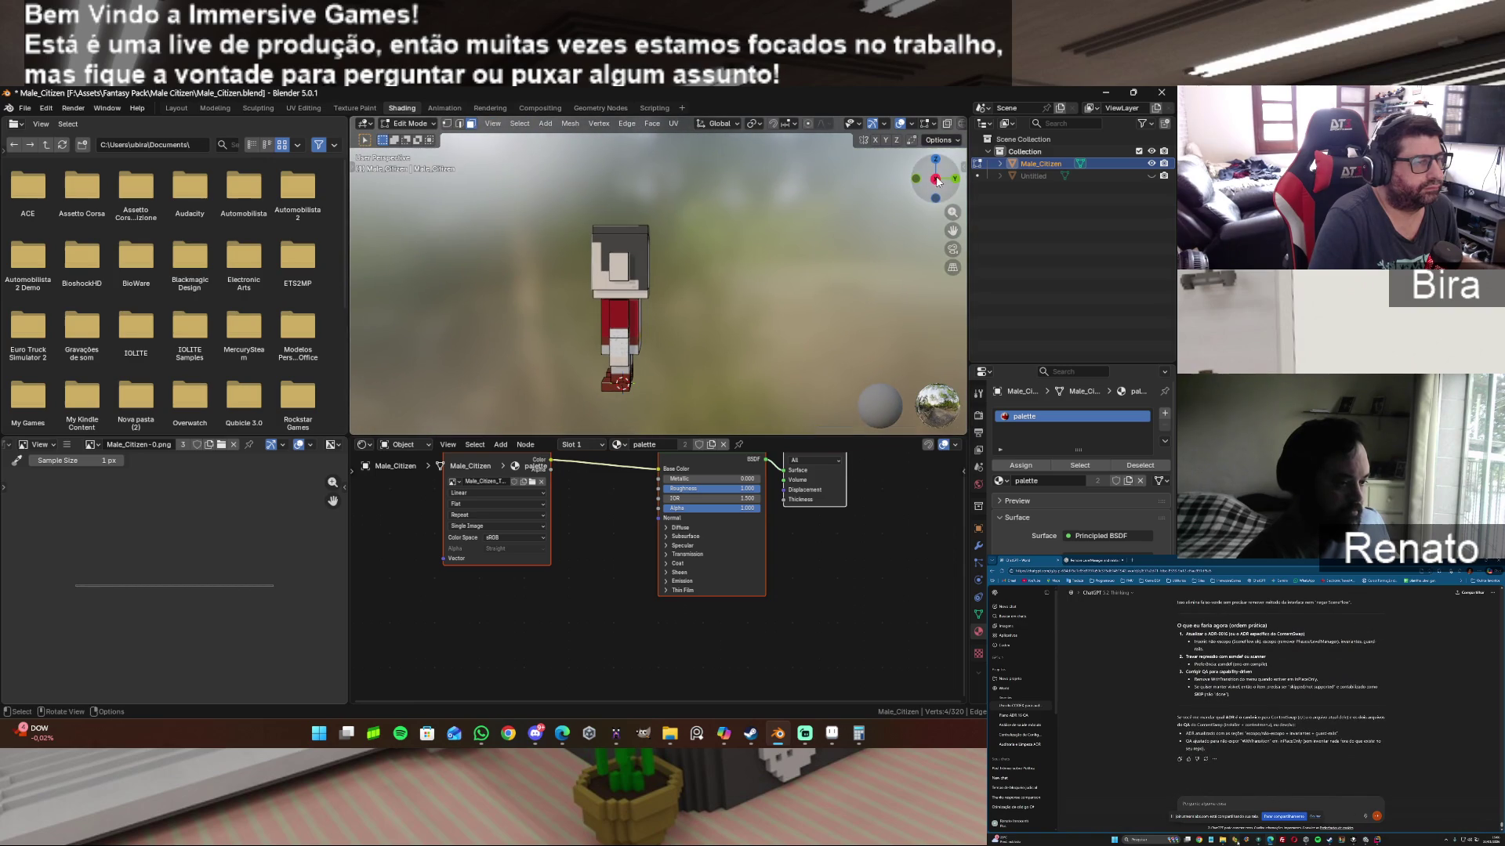
Step: Toggle Untitled's visibility, select only Untitled and bring up the render settings
left_click(1151, 175)
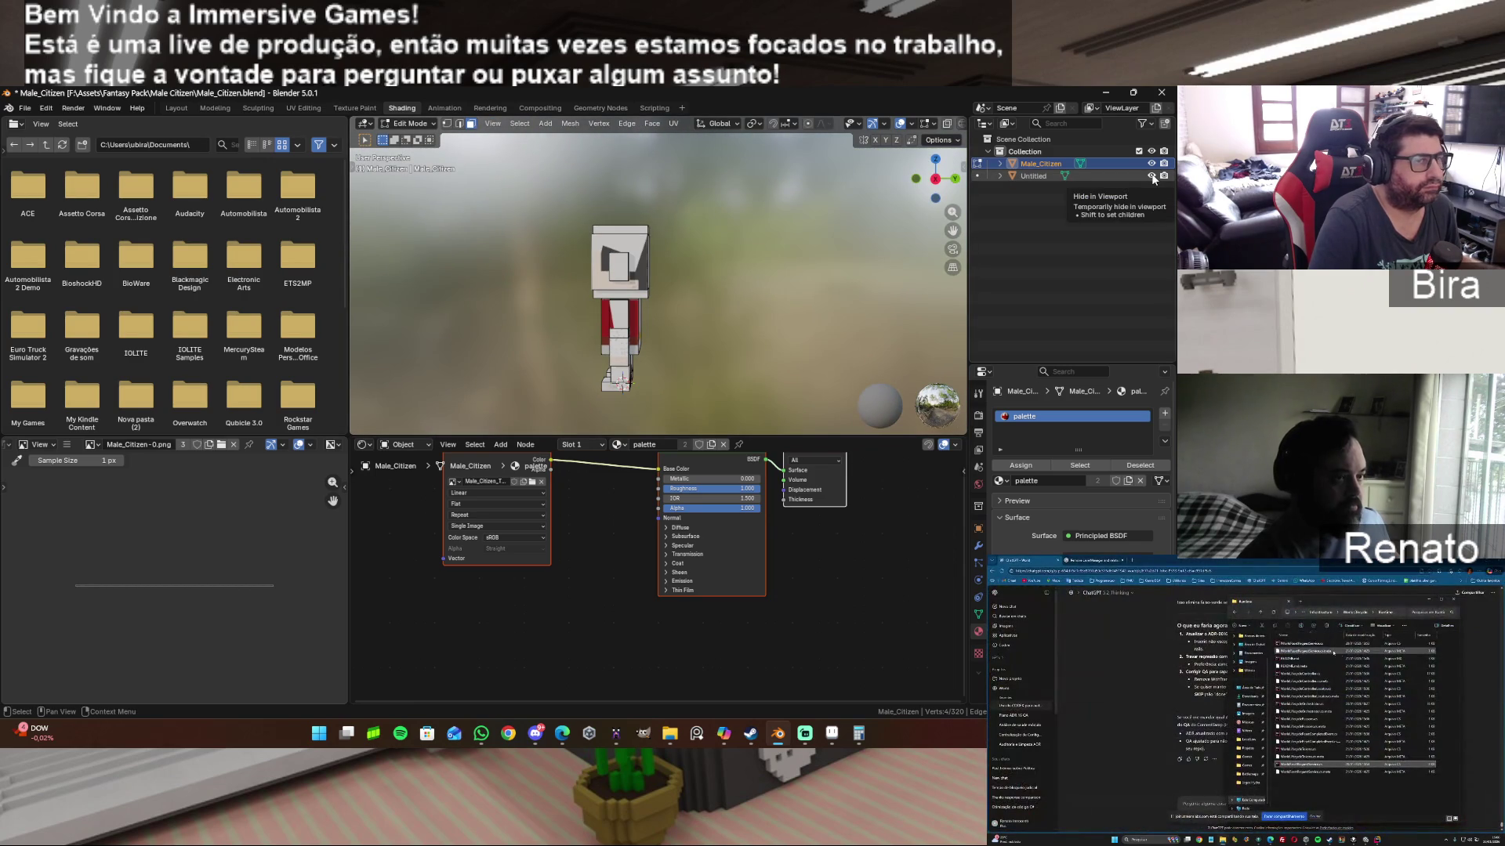
left_click(1119, 212)
left_click(1041, 174)
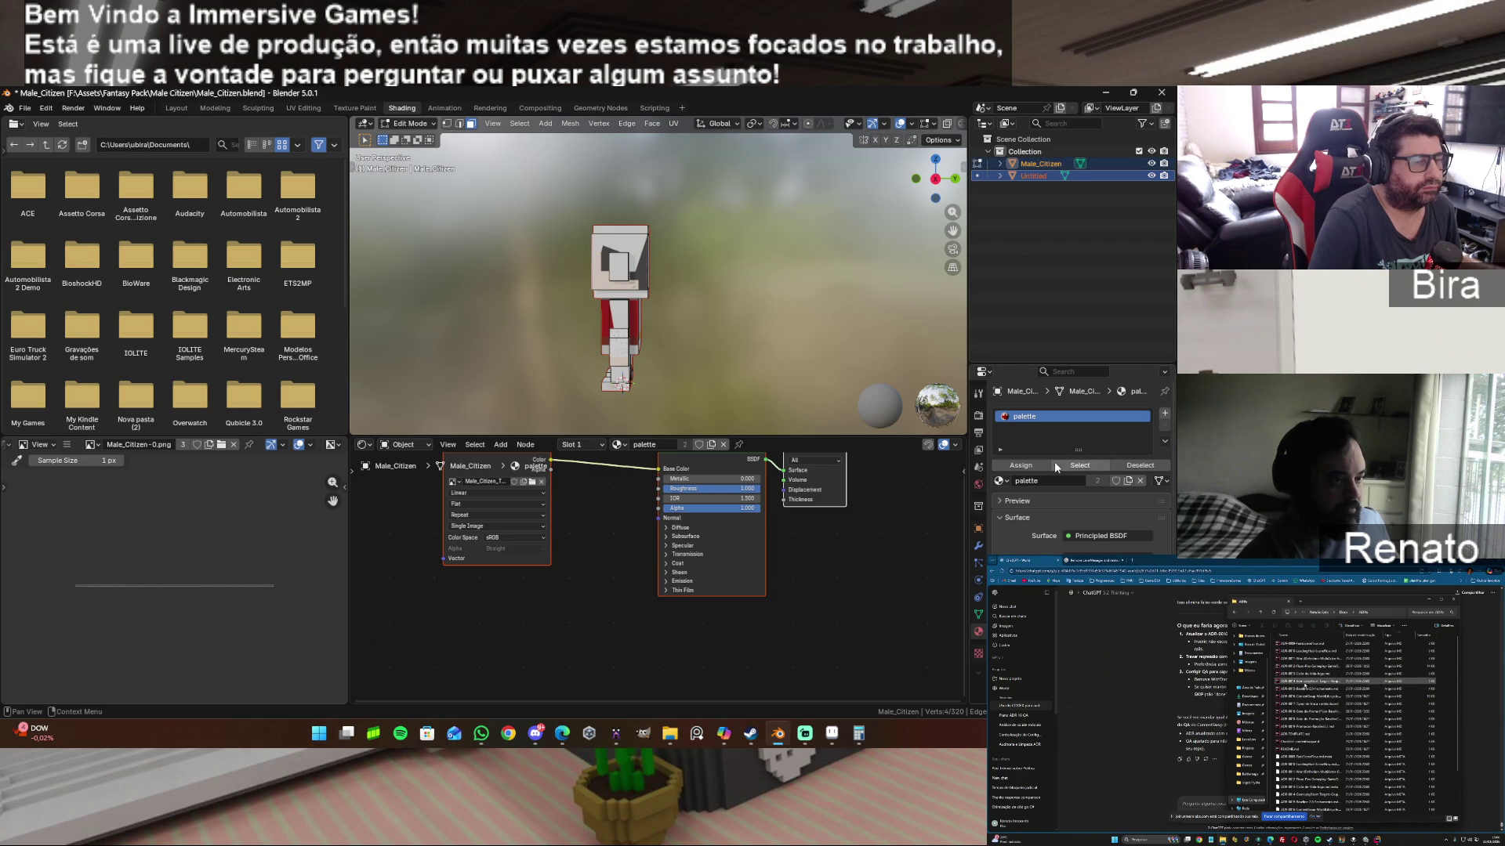
left_click(978, 415)
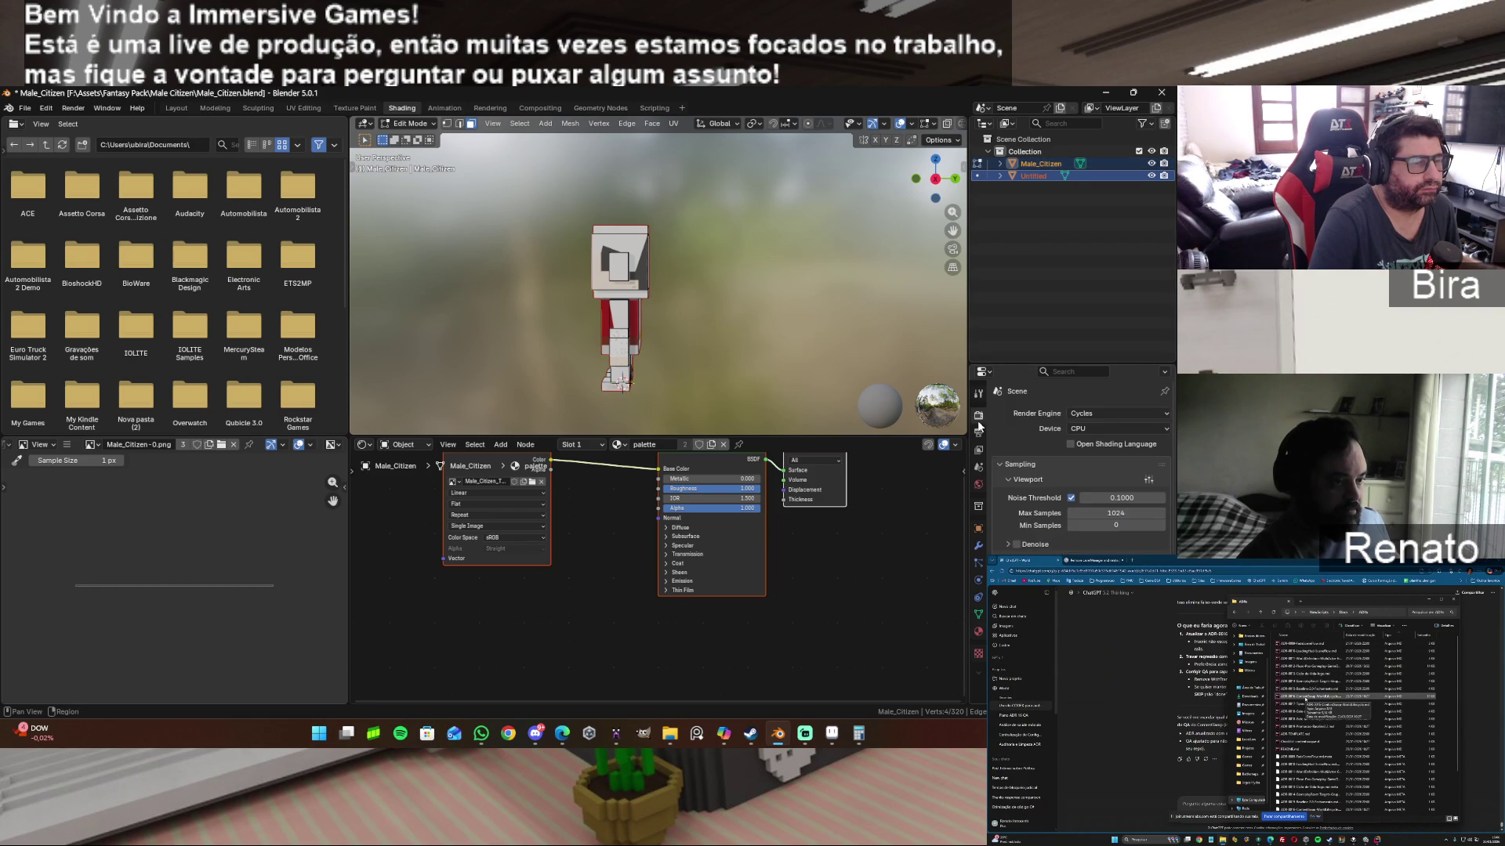
scroll(1035, 456, "down", 2)
scroll(1055, 456, "down", 1)
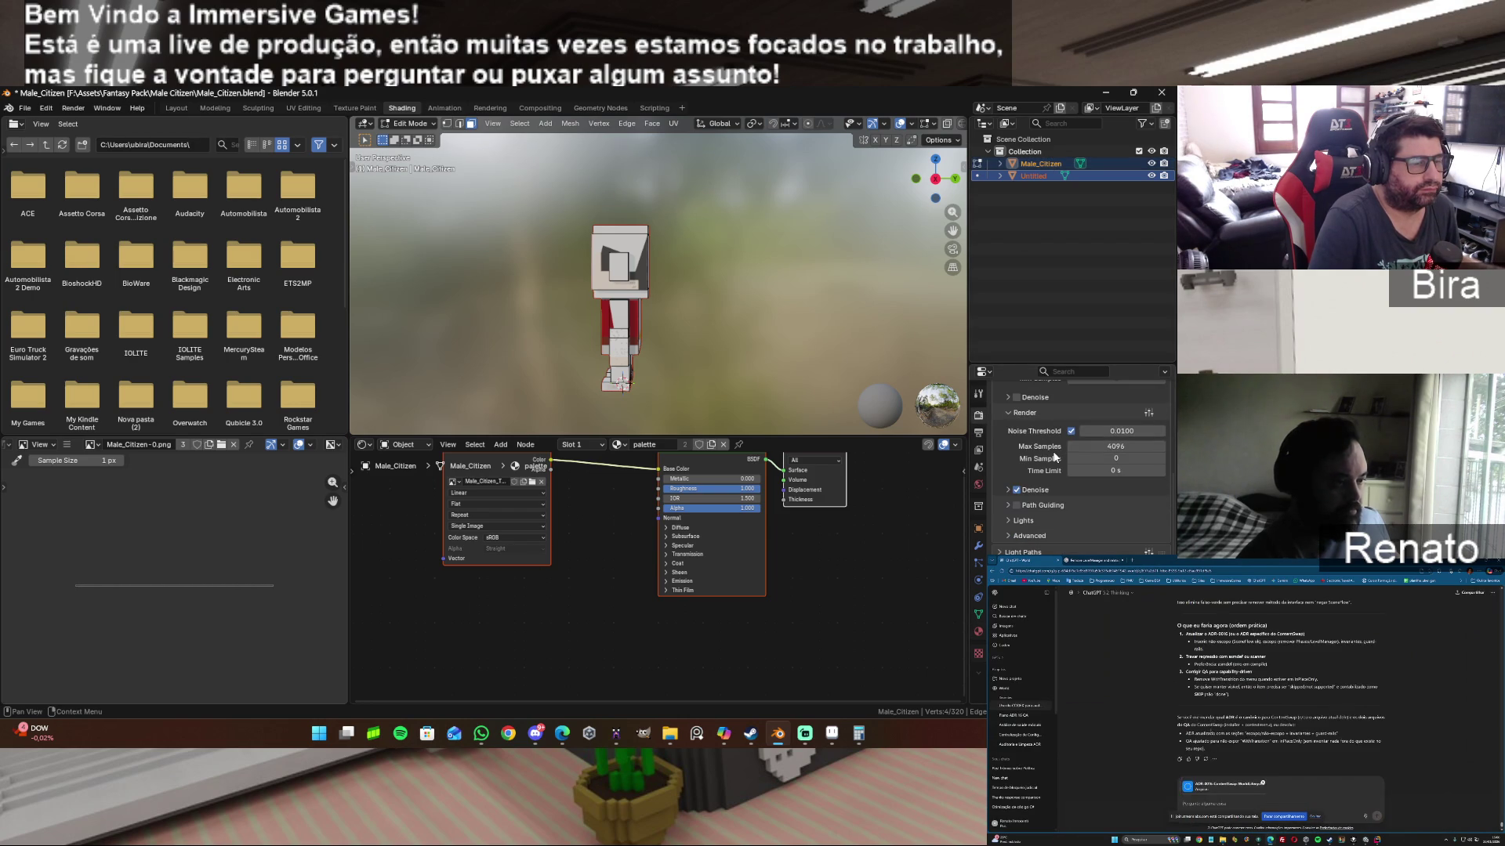
scroll(1052, 456, "down", 3)
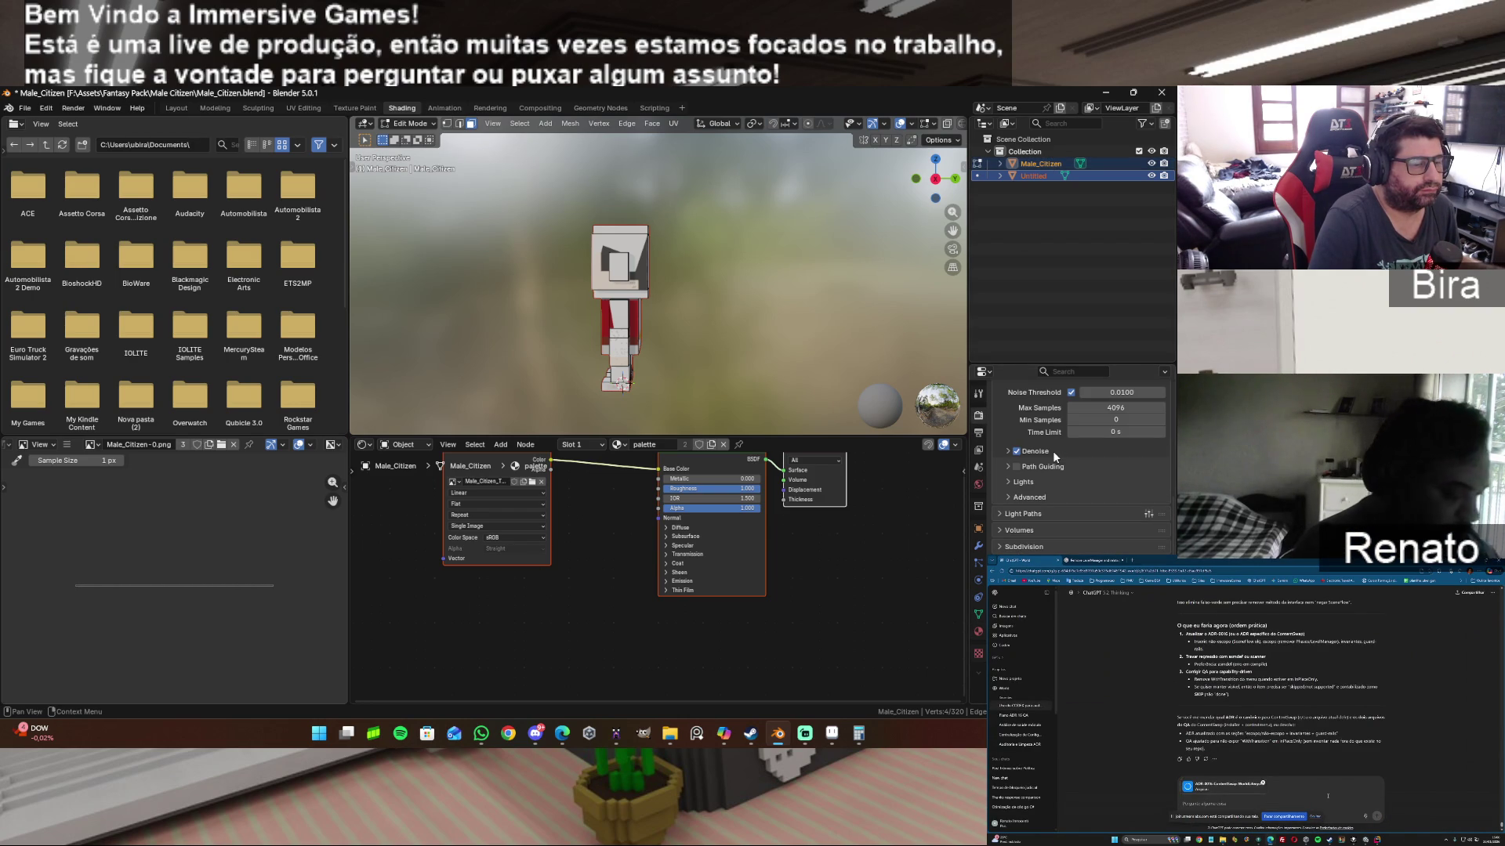
scroll(1052, 470, "down", 2)
scroll(1052, 471, "down", 2)
scroll(1052, 470, "down", 2)
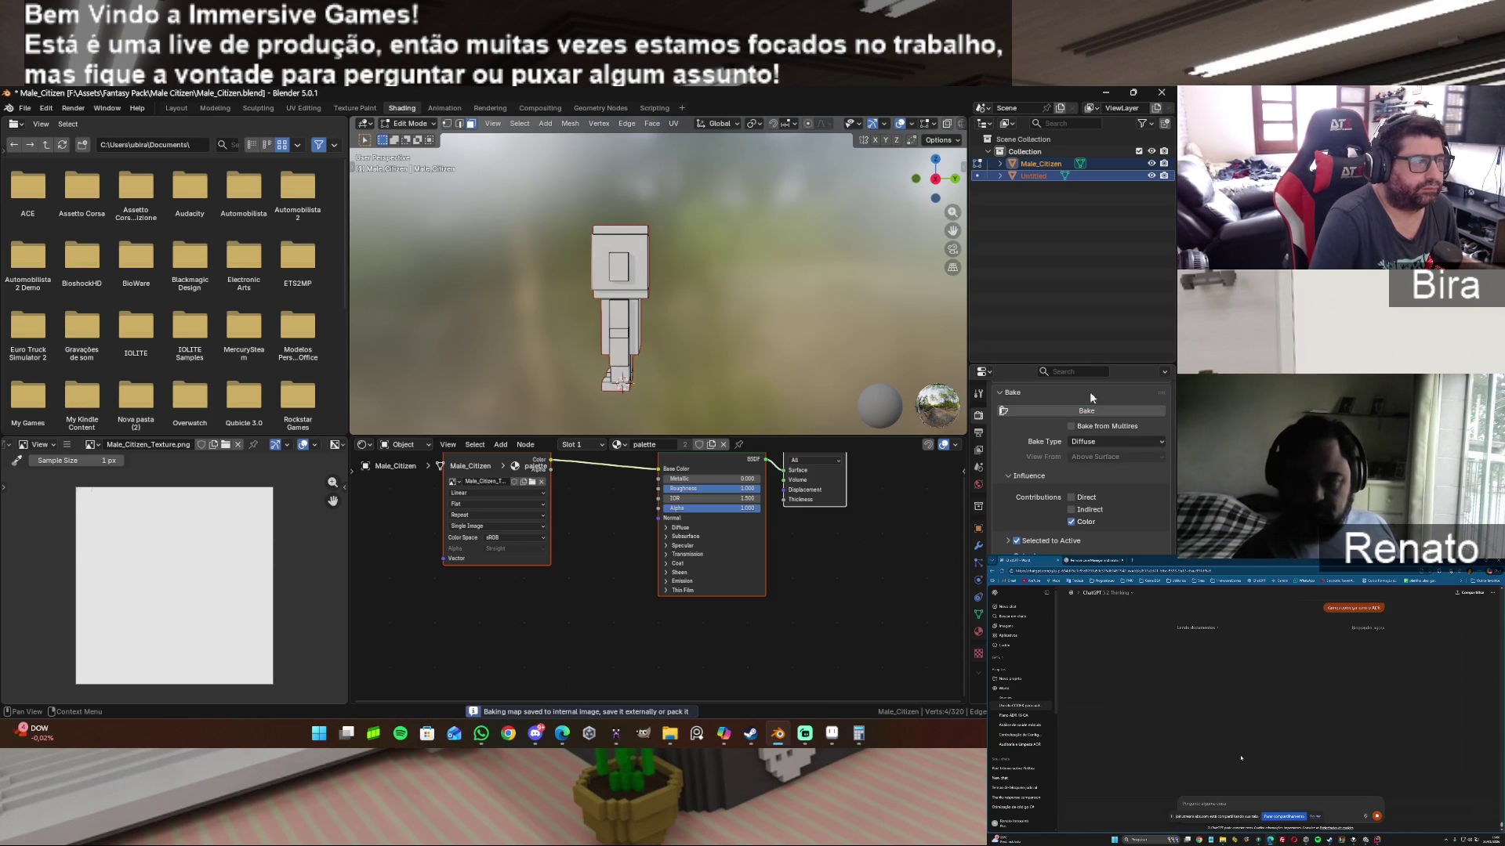
Step: Make Male_Citizen active alongside Untitled for the diffuse bake, moving to the Modeling workspace
left_click(1158, 163, "ctrl")
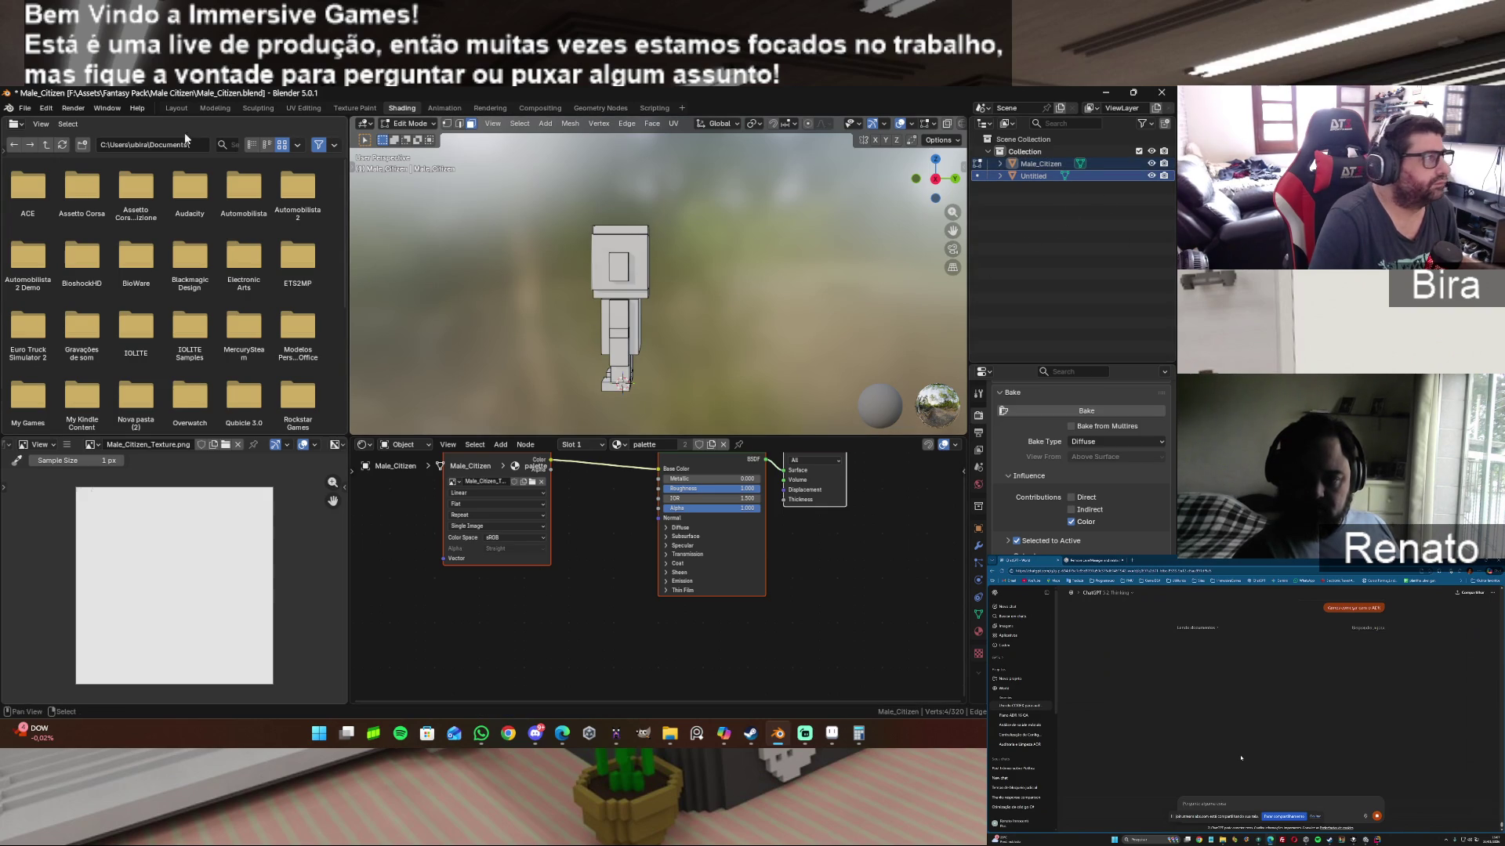
left_click(215, 107)
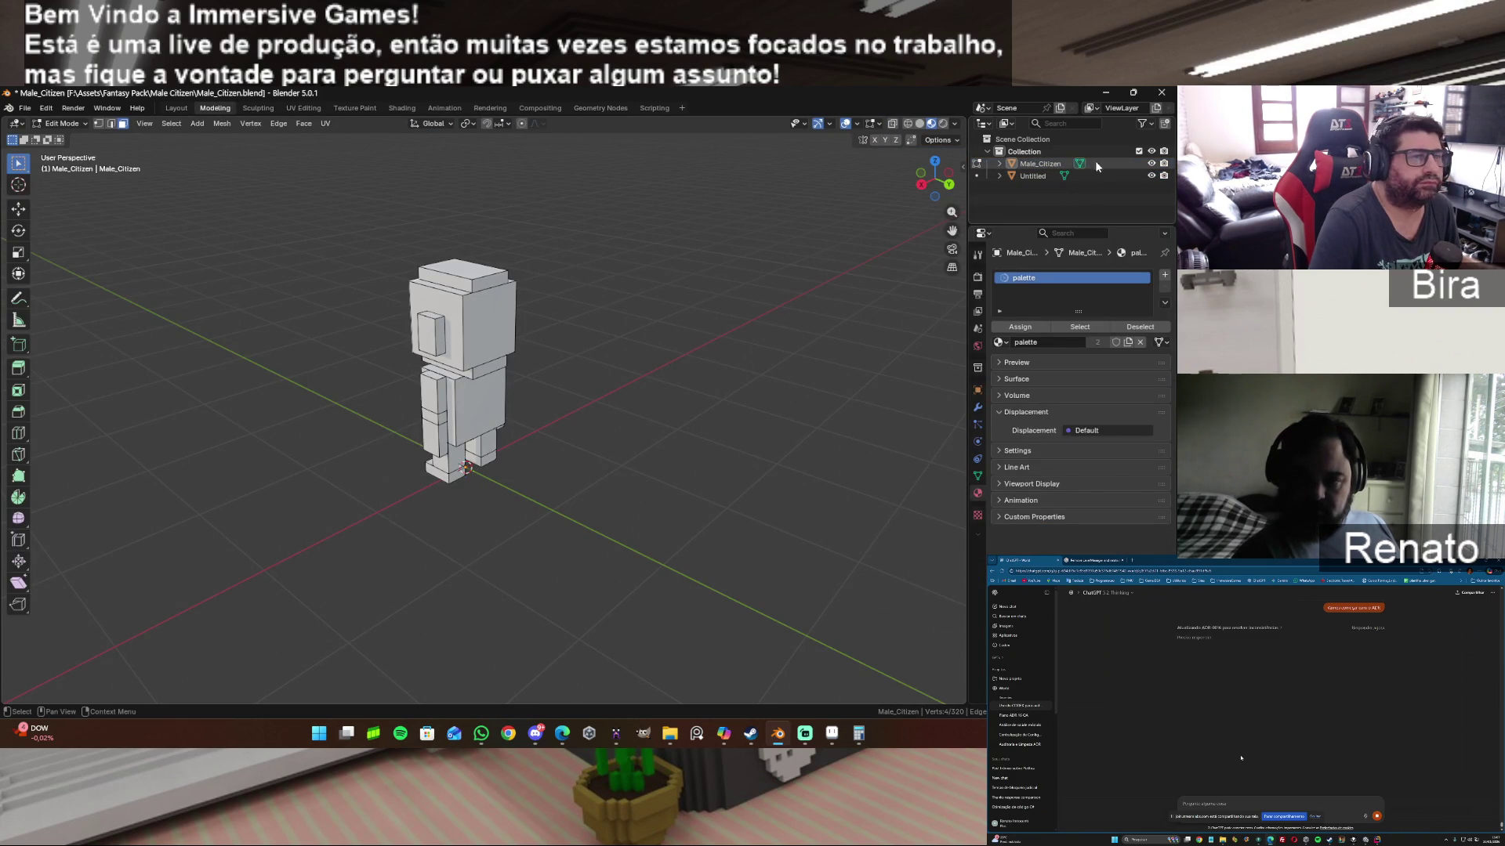
Step: Hide Male_Citizen so only the Untitled mesh shows, and try another viewport shading
left_click(1151, 164)
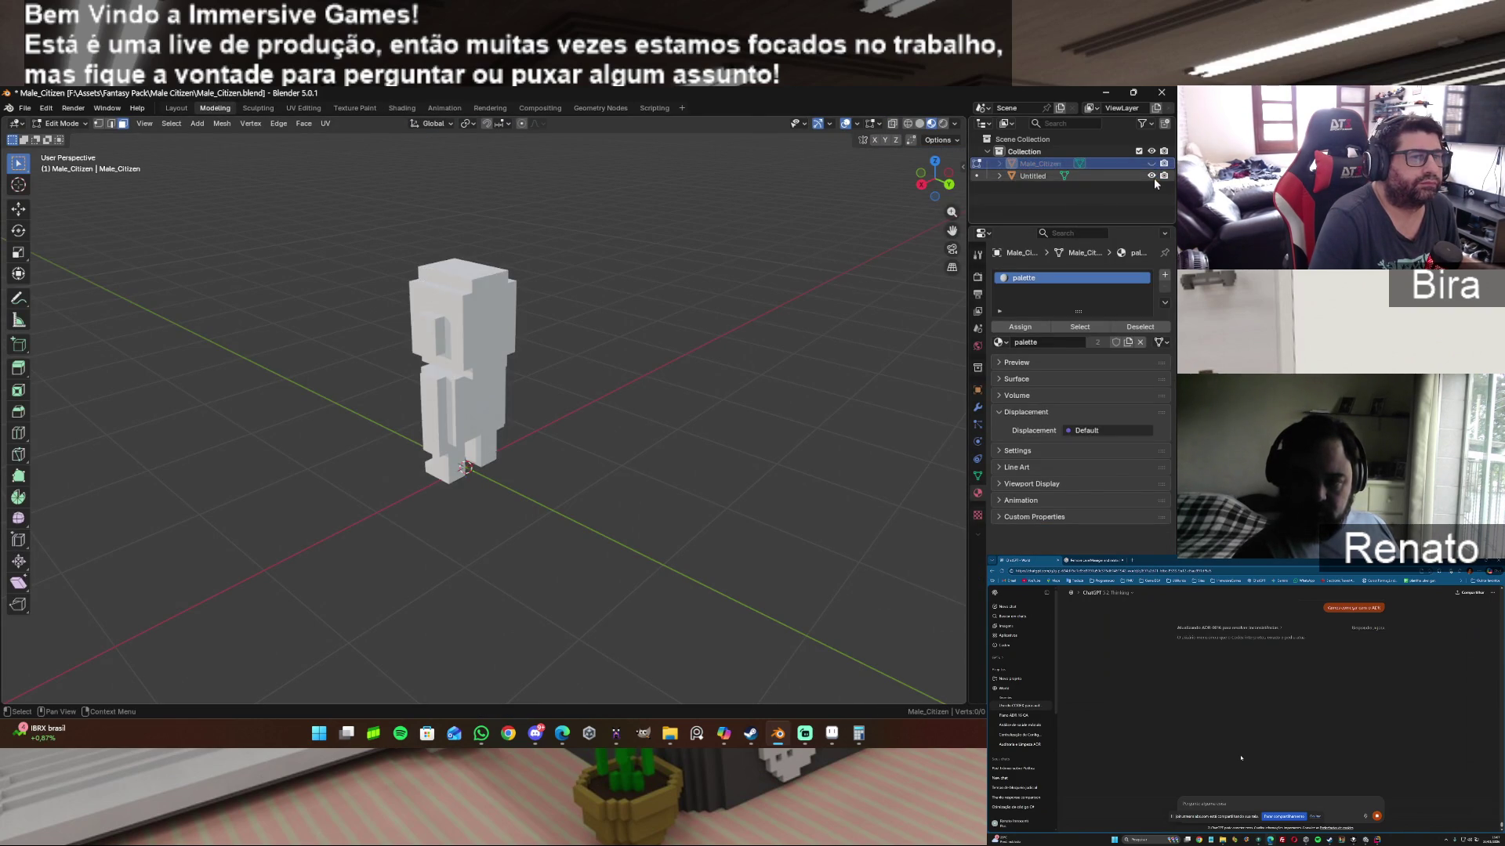
left_click(1151, 175)
left_click(1053, 174)
left_click(1150, 176)
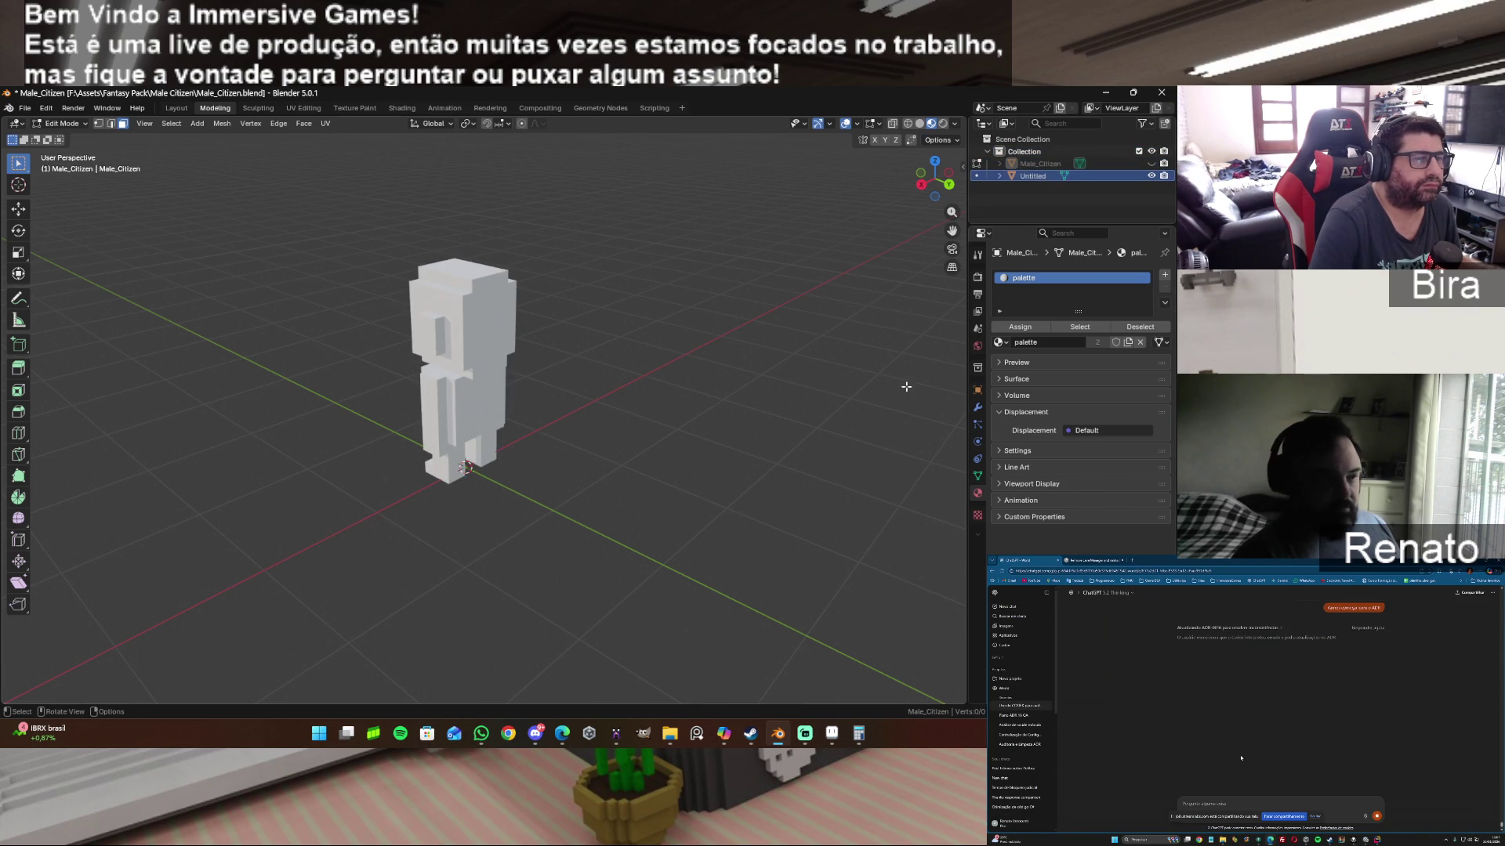
left_click(929, 122)
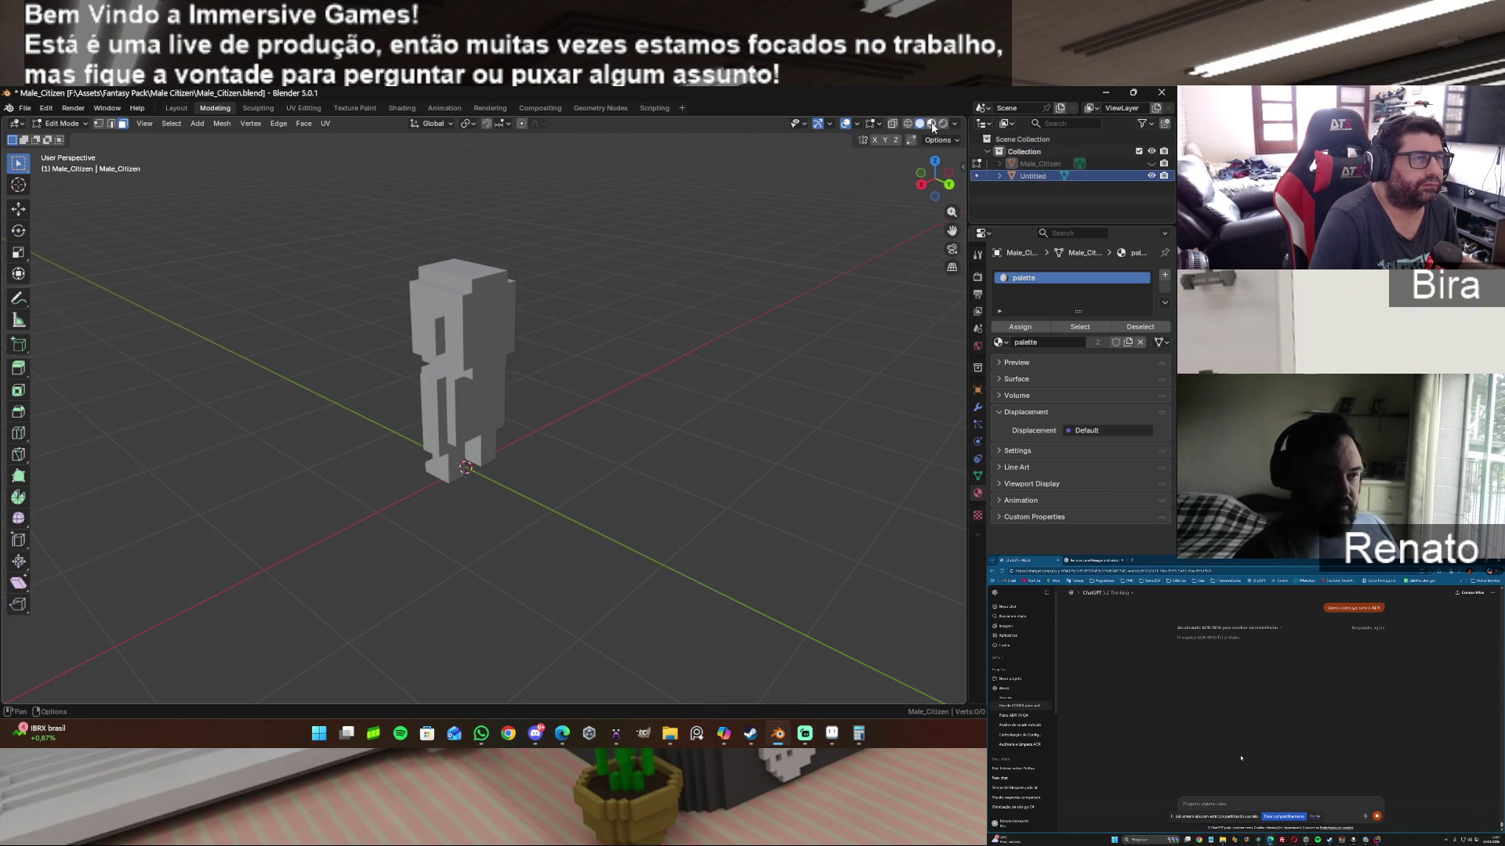
Step: Try Material.001 then palette.015 in the material slot, checking the preview
left_click(1002, 342)
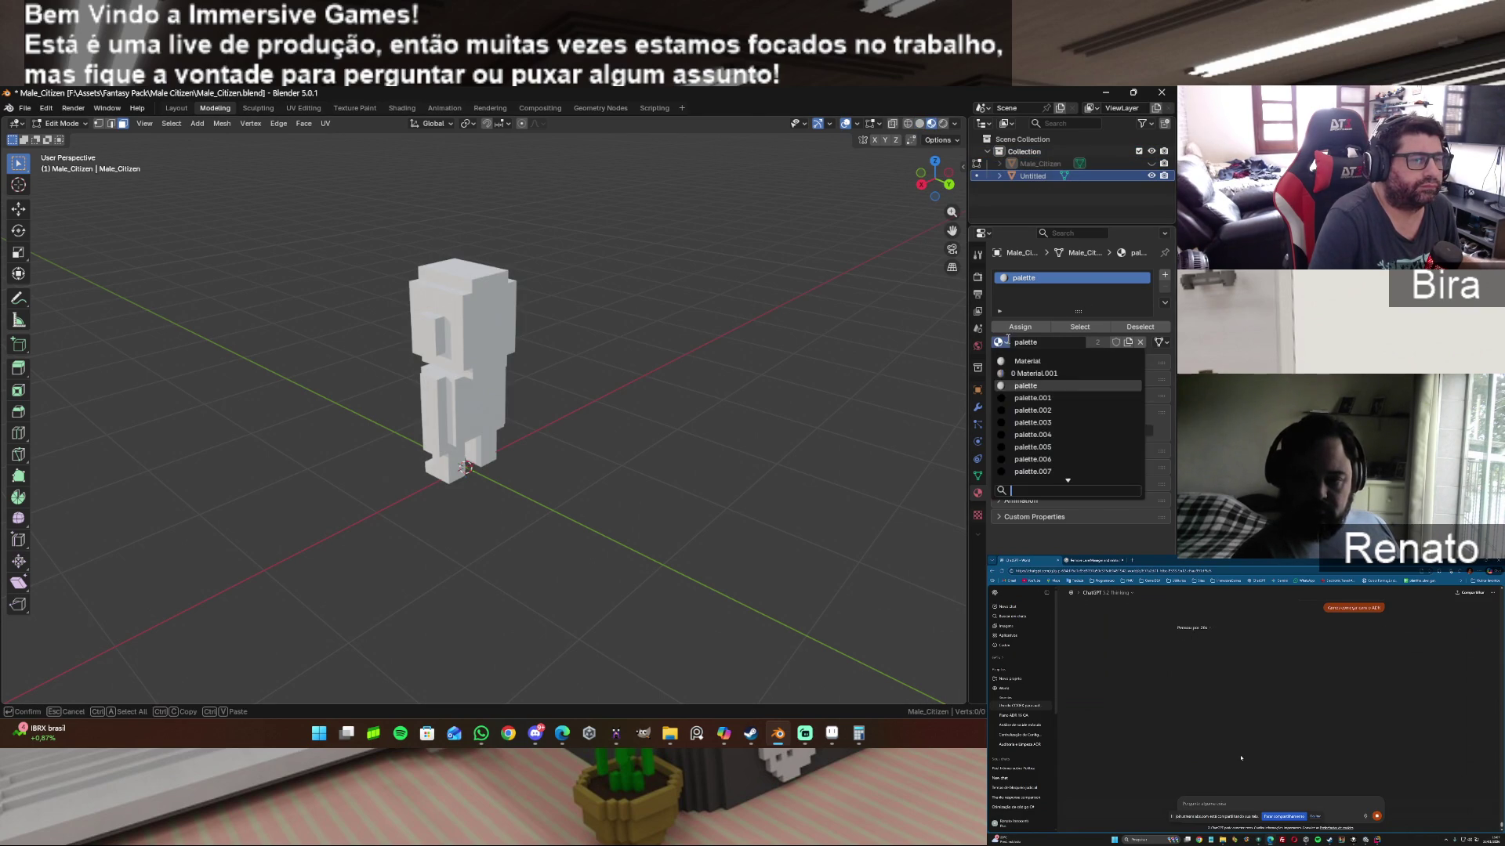
left_click(1063, 372)
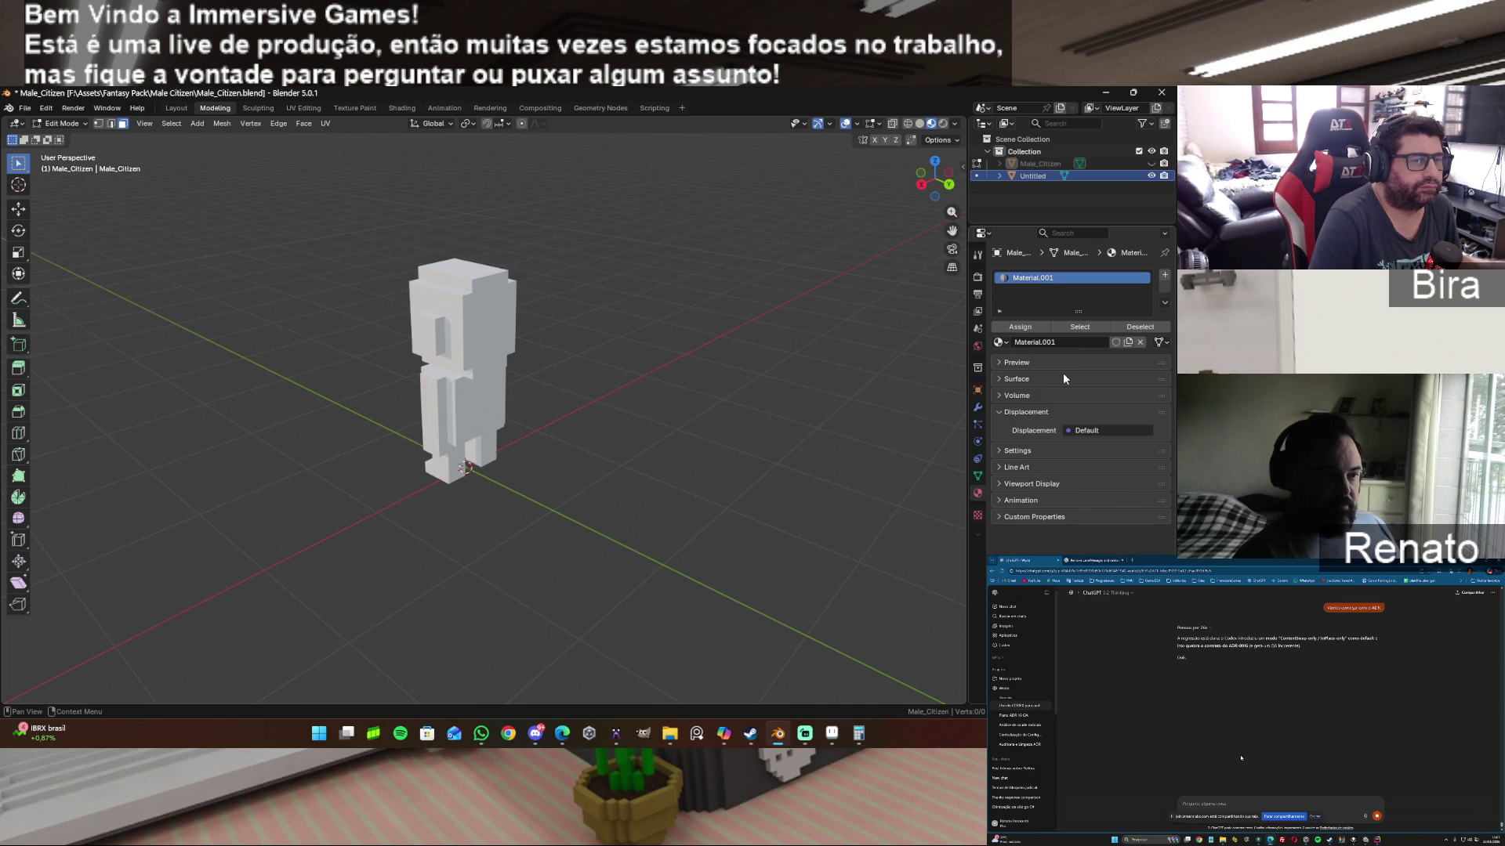
left_click(1003, 342)
scroll(1033, 365, "down", 3)
scroll(1037, 388, "down", 5)
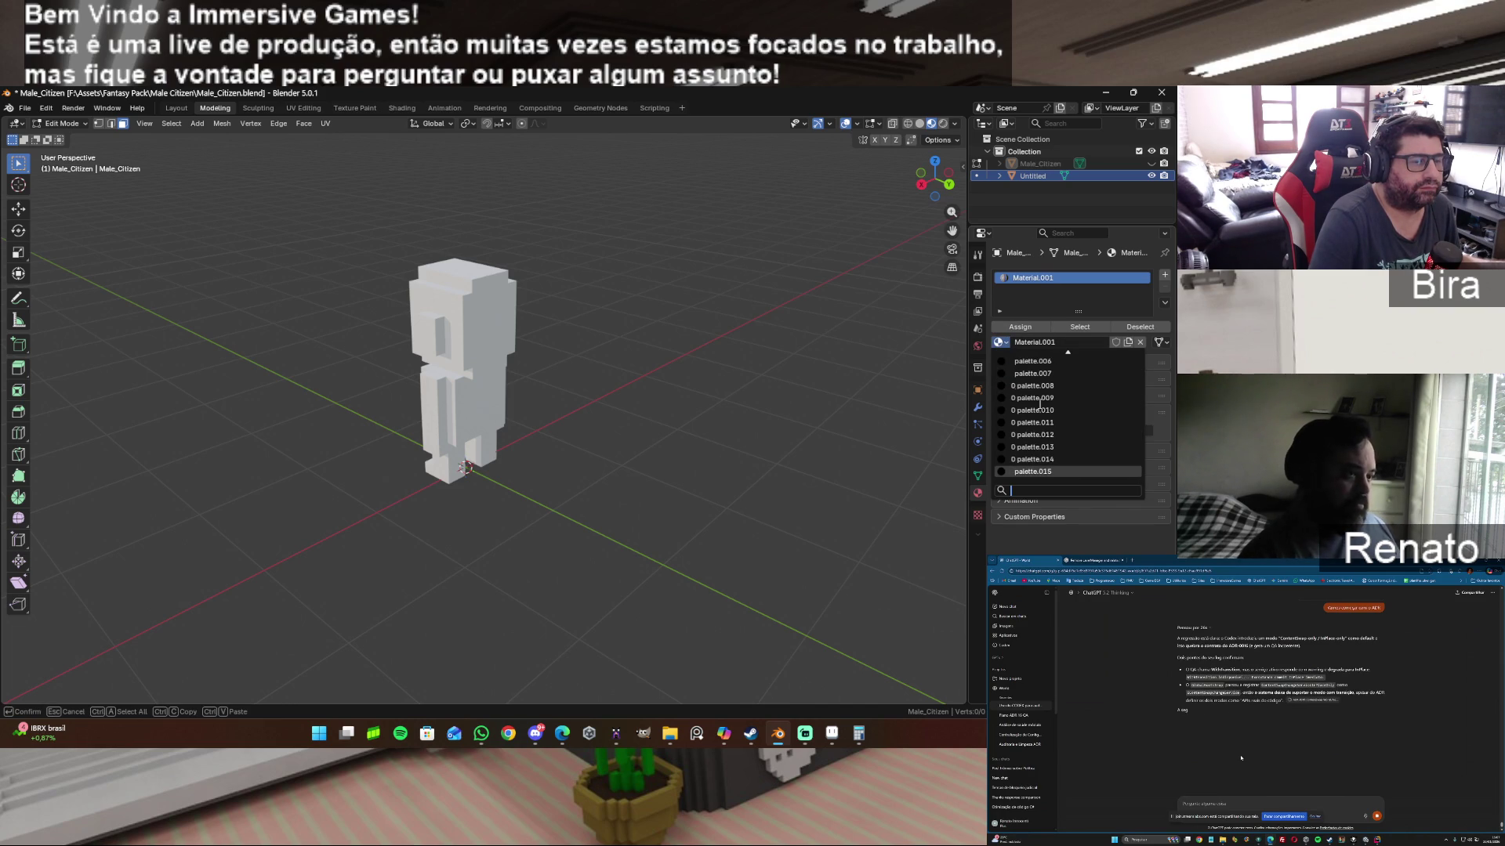
left_click(1042, 471)
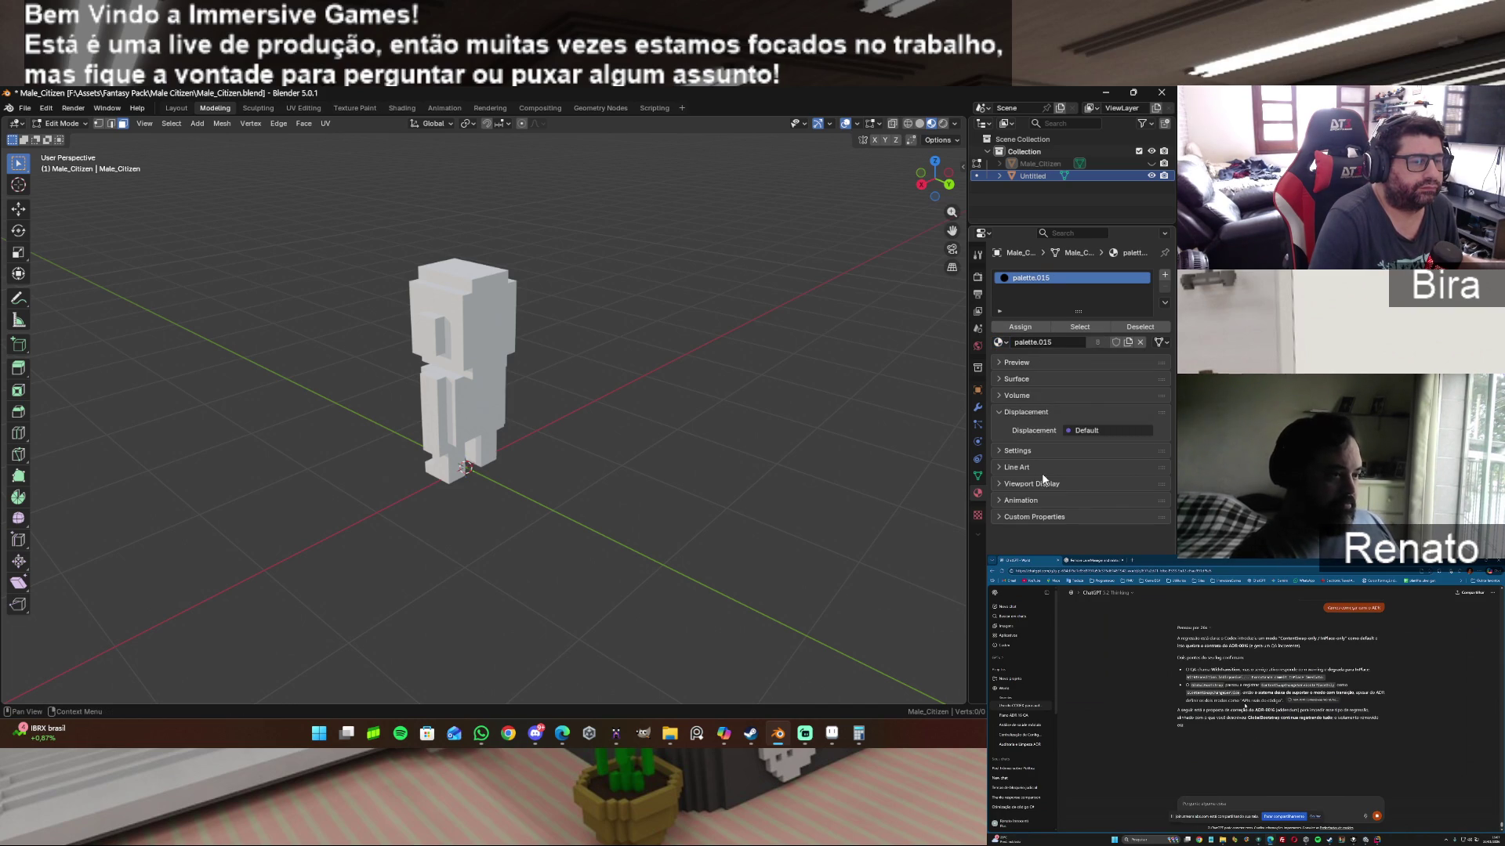
left_click(998, 362)
left_click(996, 361)
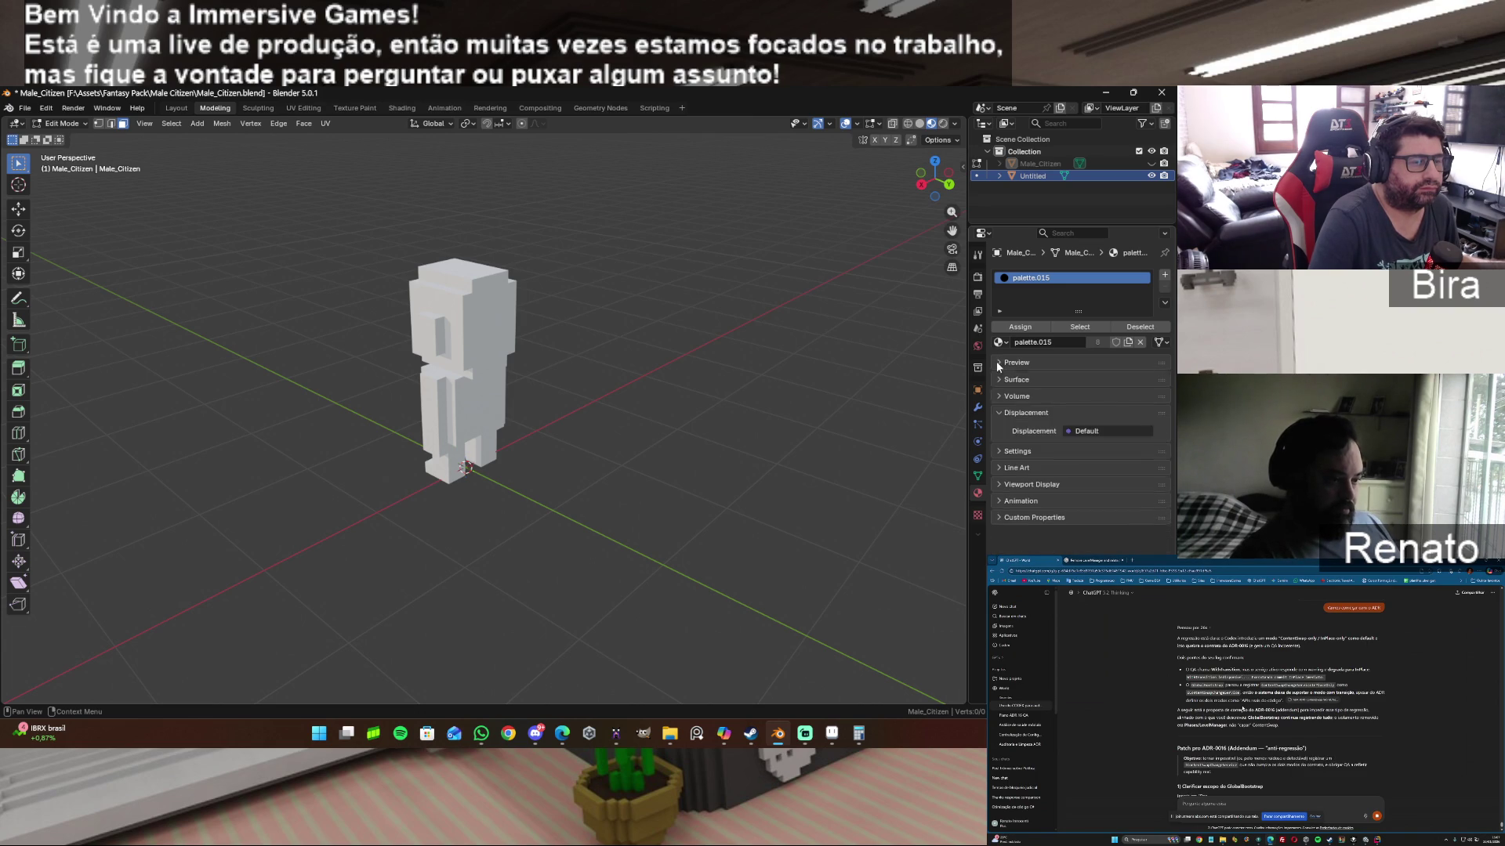
left_click(977, 513)
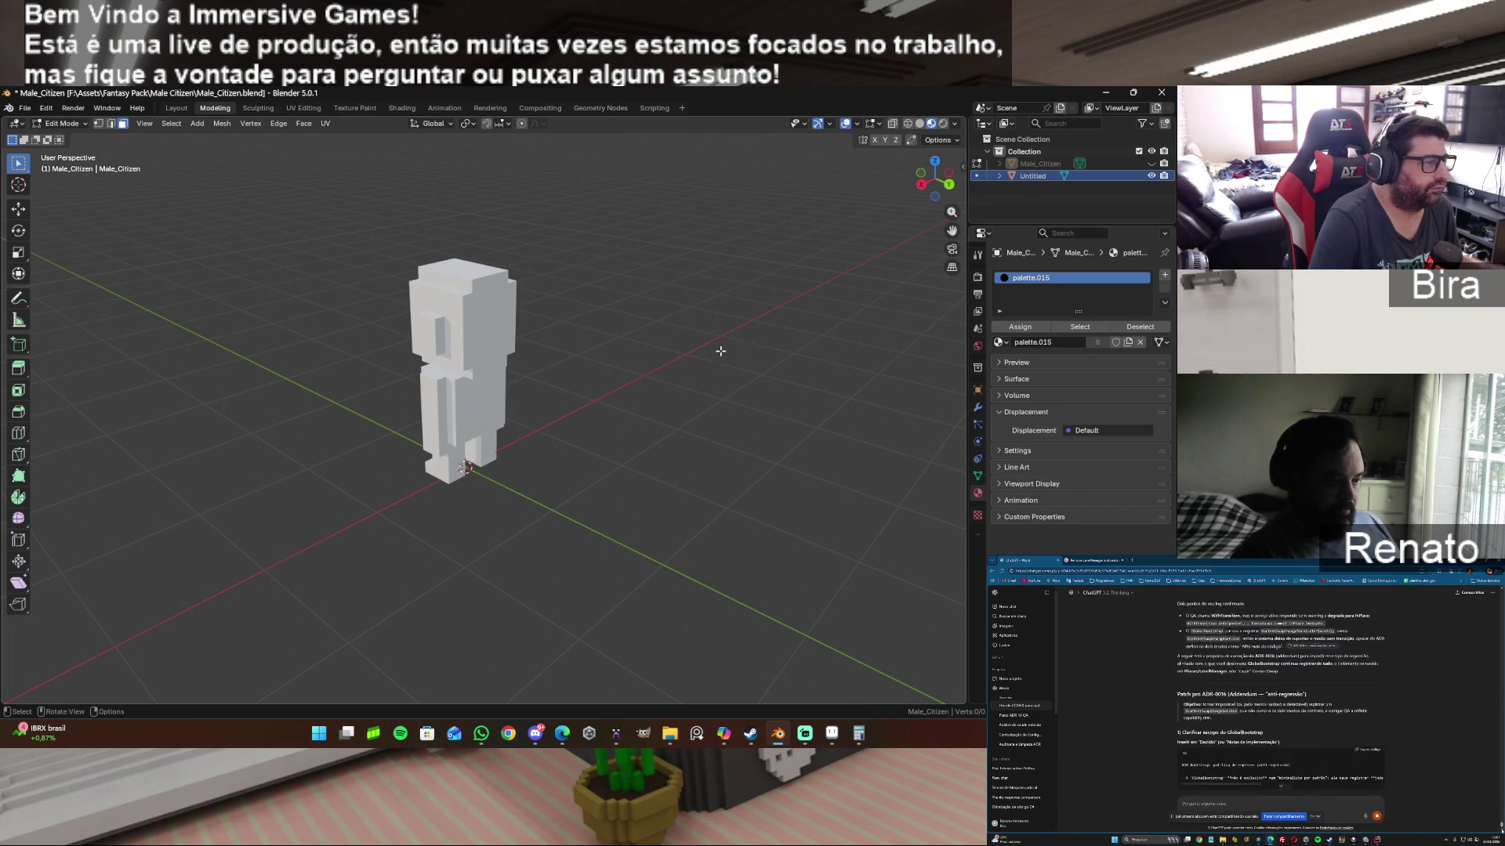
Step: Return to object mode and select the Untitled mesh in the viewport
key("Tab")
left_click(477, 371)
Step: In edit mode, try Material.001 then palette.015 on the Untitled mesh
key("Tab")
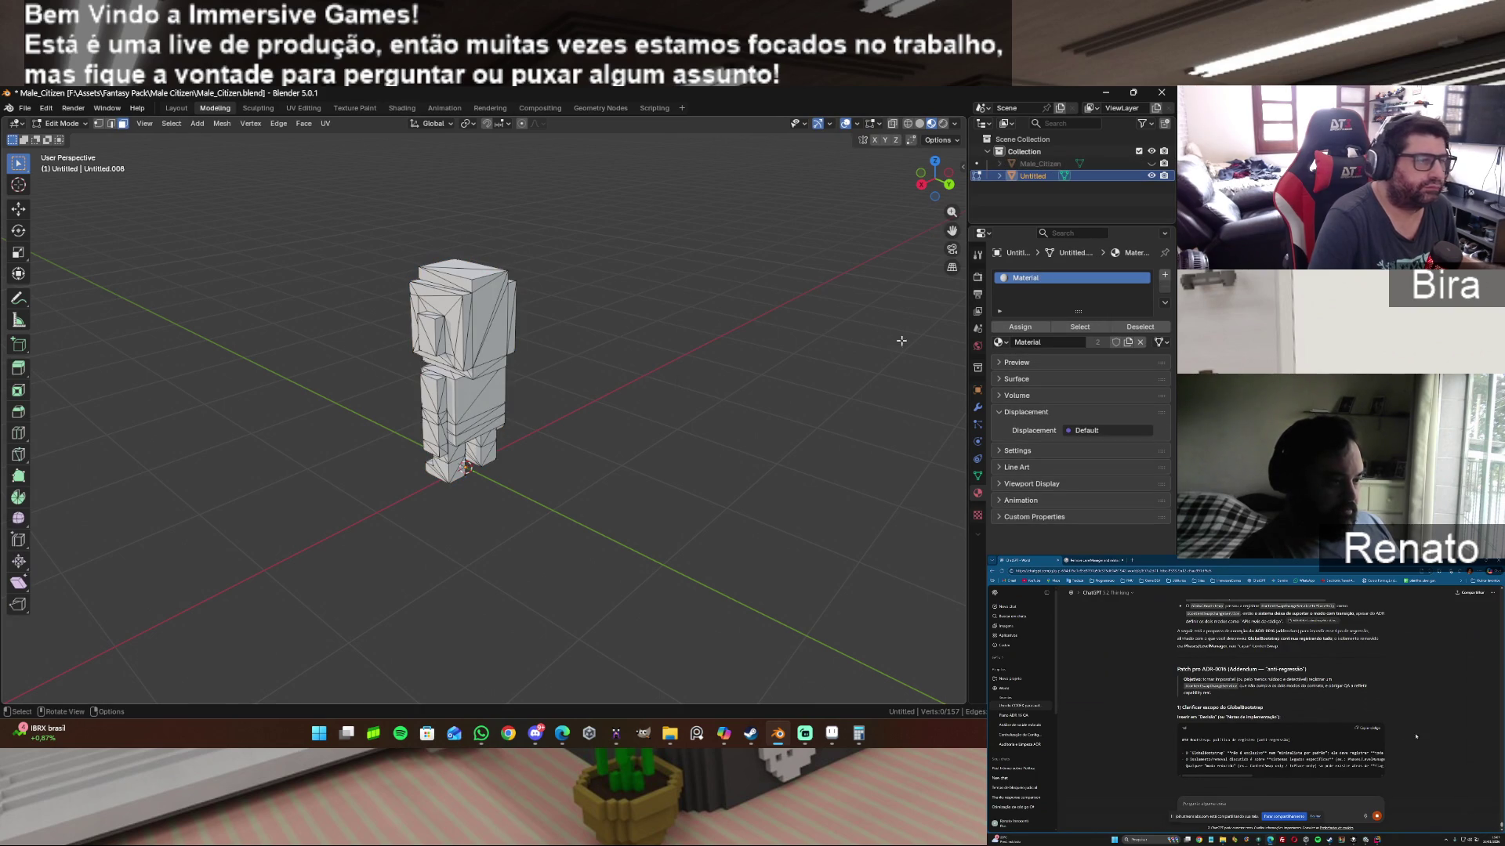
left_click(999, 342)
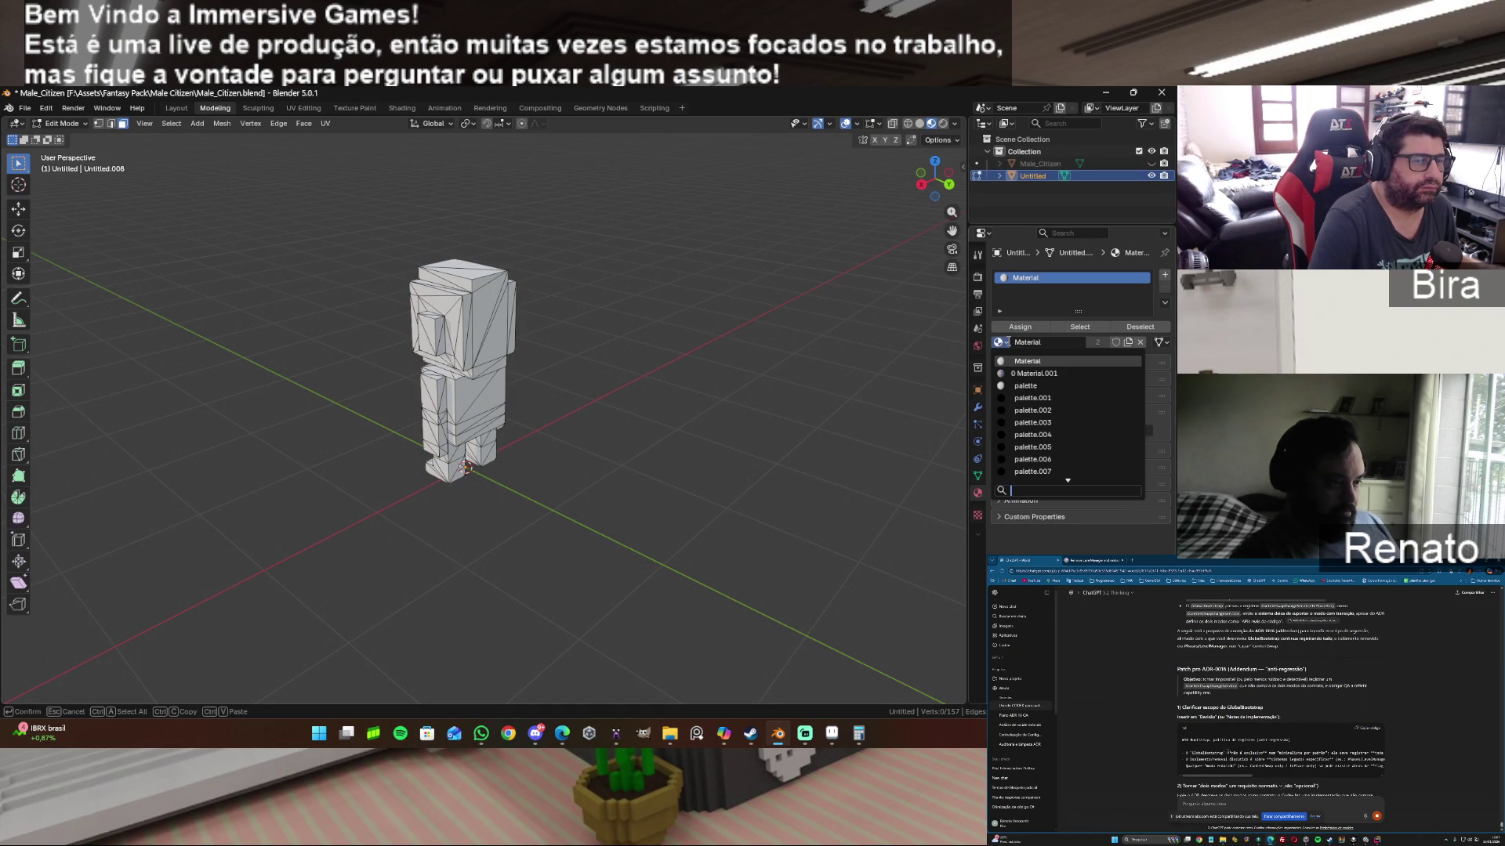
left_click(1039, 373)
left_click_drag(935, 177, 930, 183)
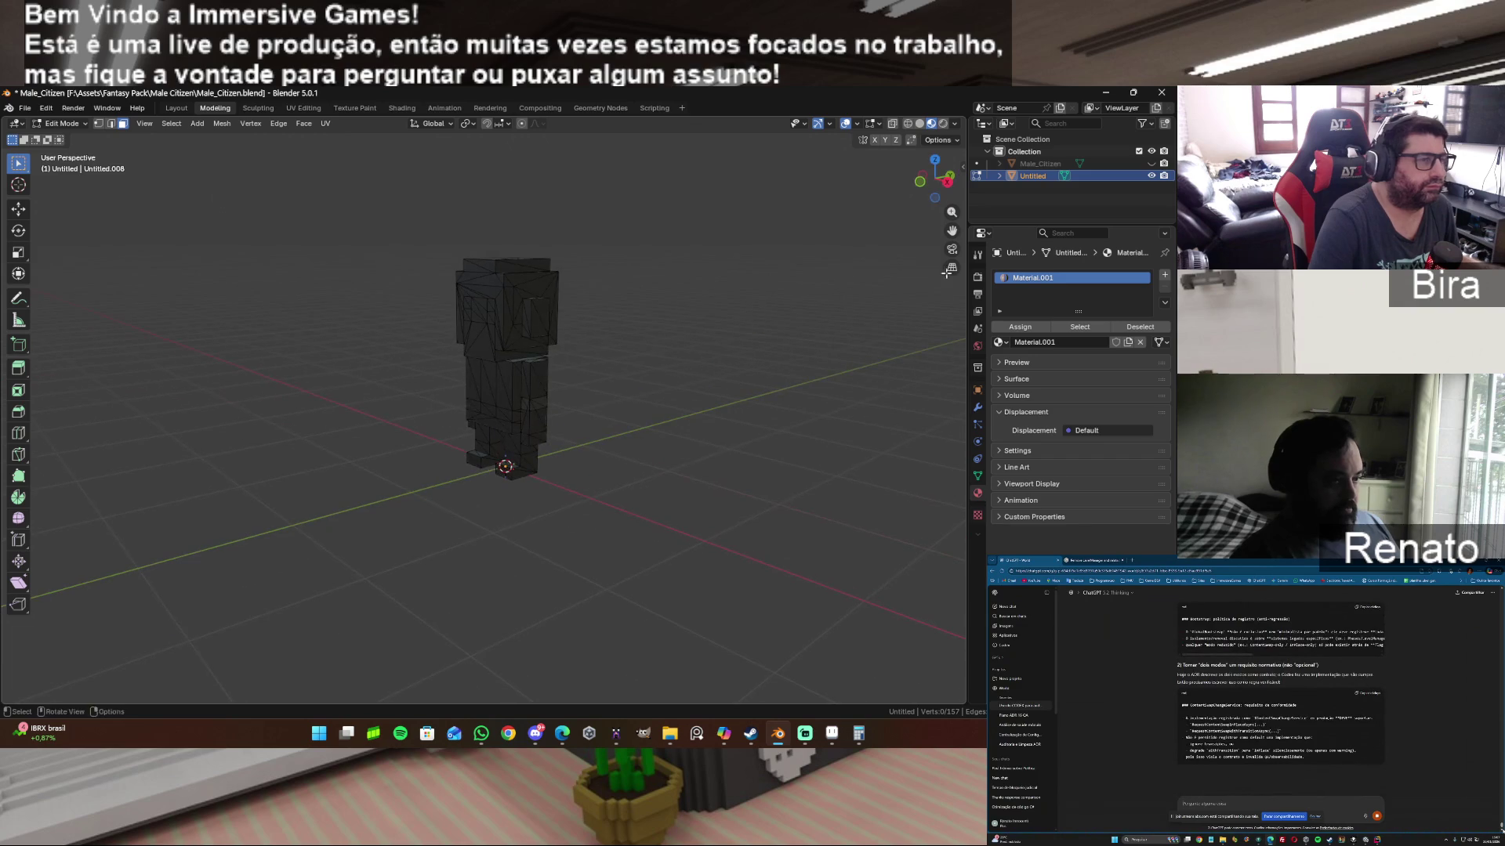
left_click(1000, 343)
scroll(1061, 464, "down", 5)
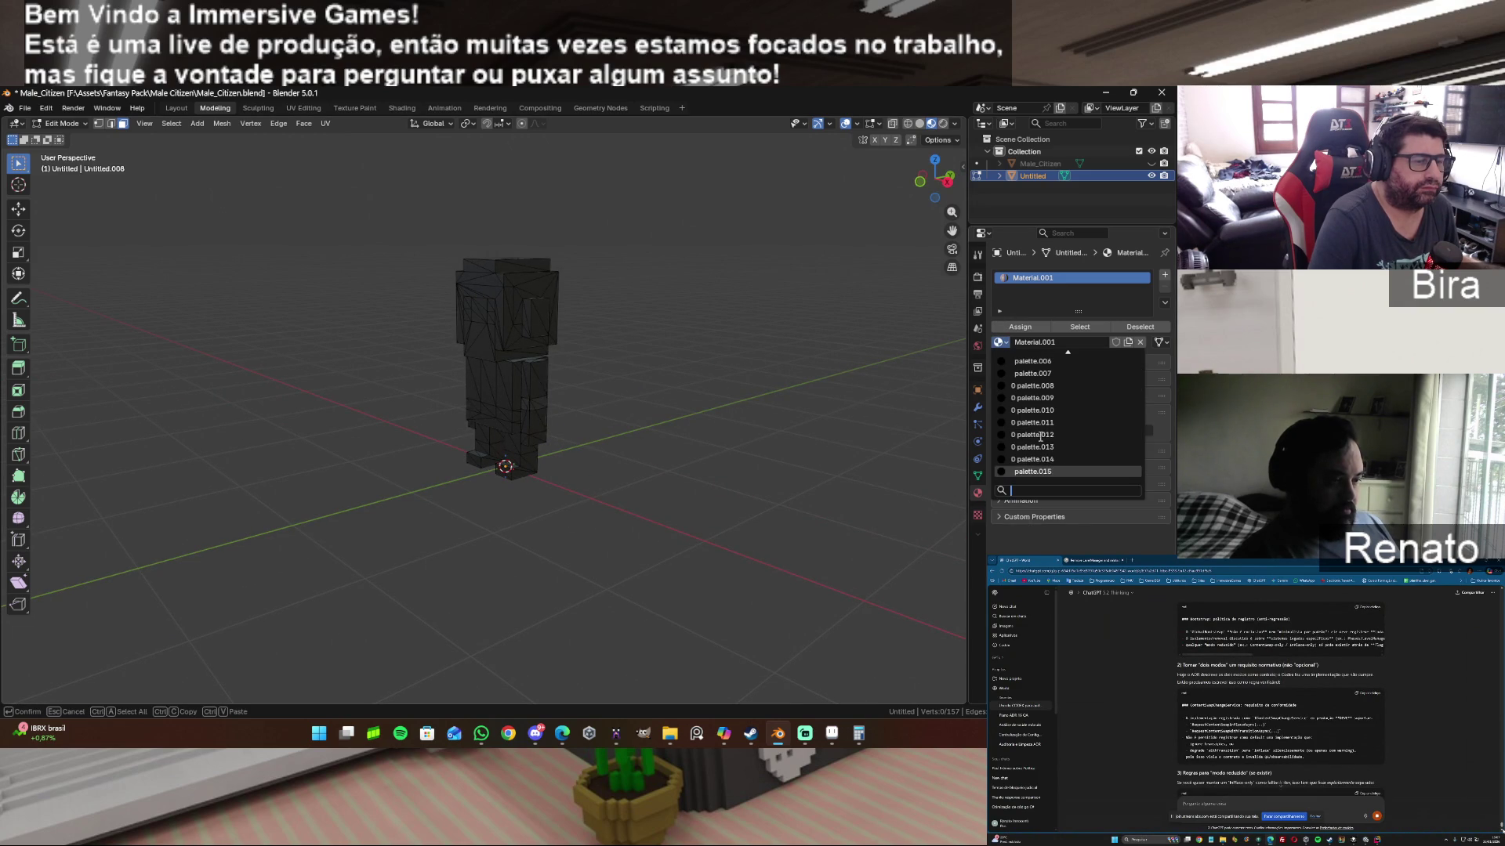
left_click(1061, 463)
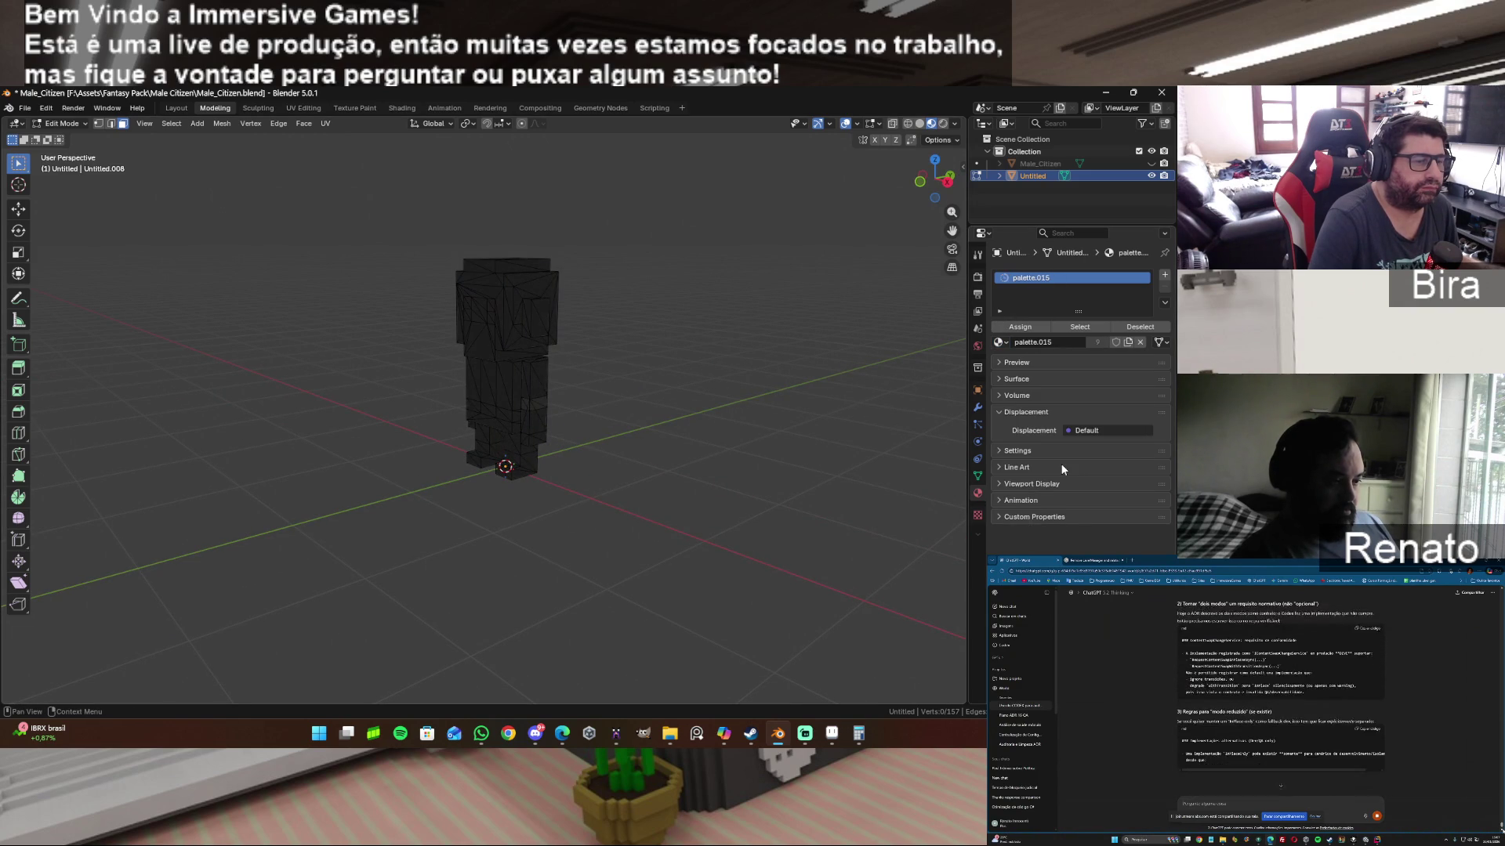
Step: Settle on Material.001, whose Surface base colour uses the Male_Citizen-0.png texture
left_click(1000, 342)
scroll(1050, 425, "up", 5)
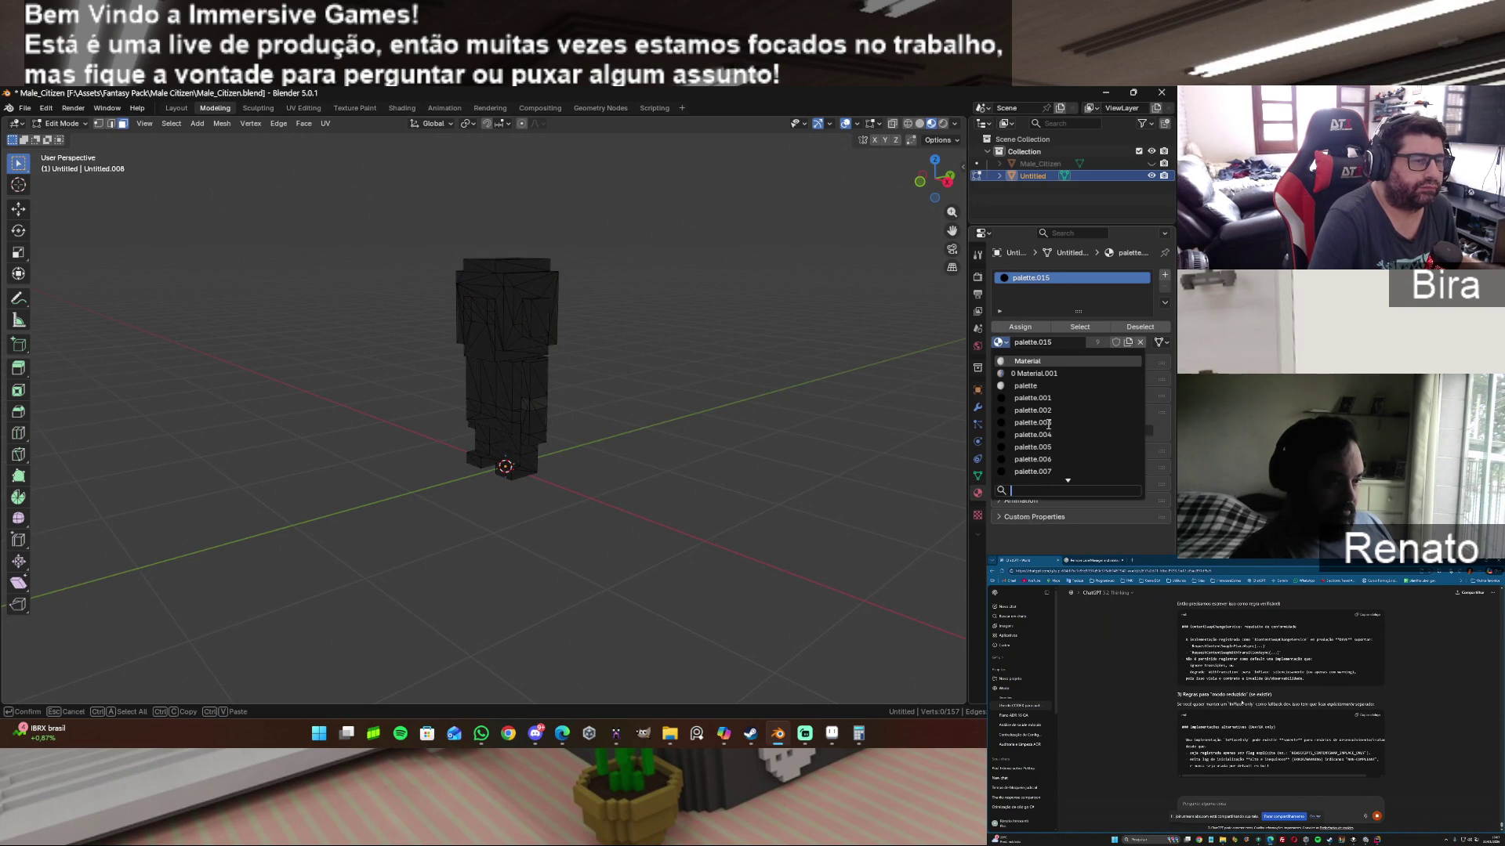
left_click(1038, 362)
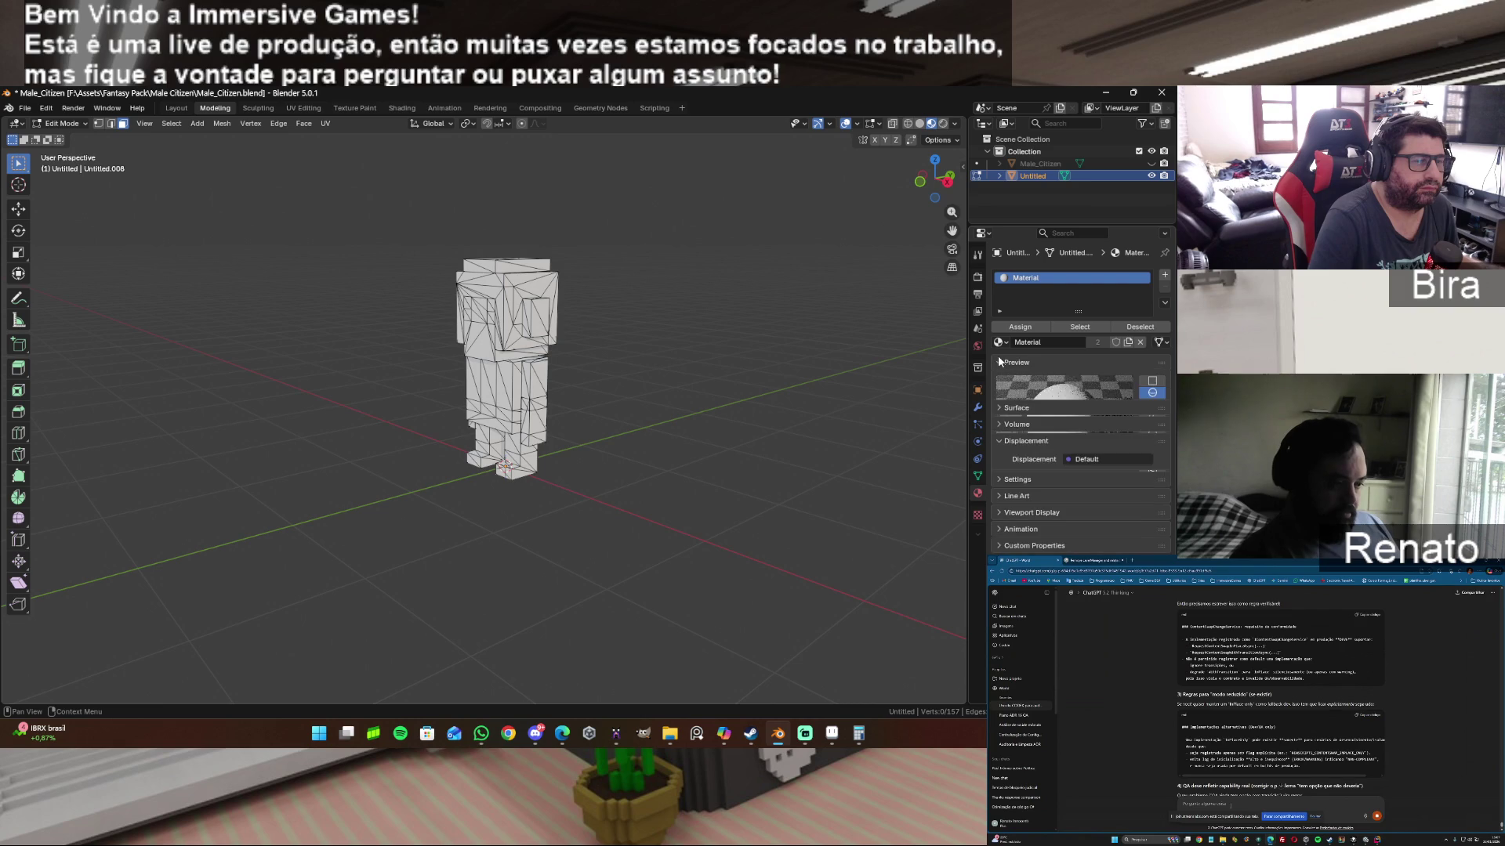
left_click(997, 379)
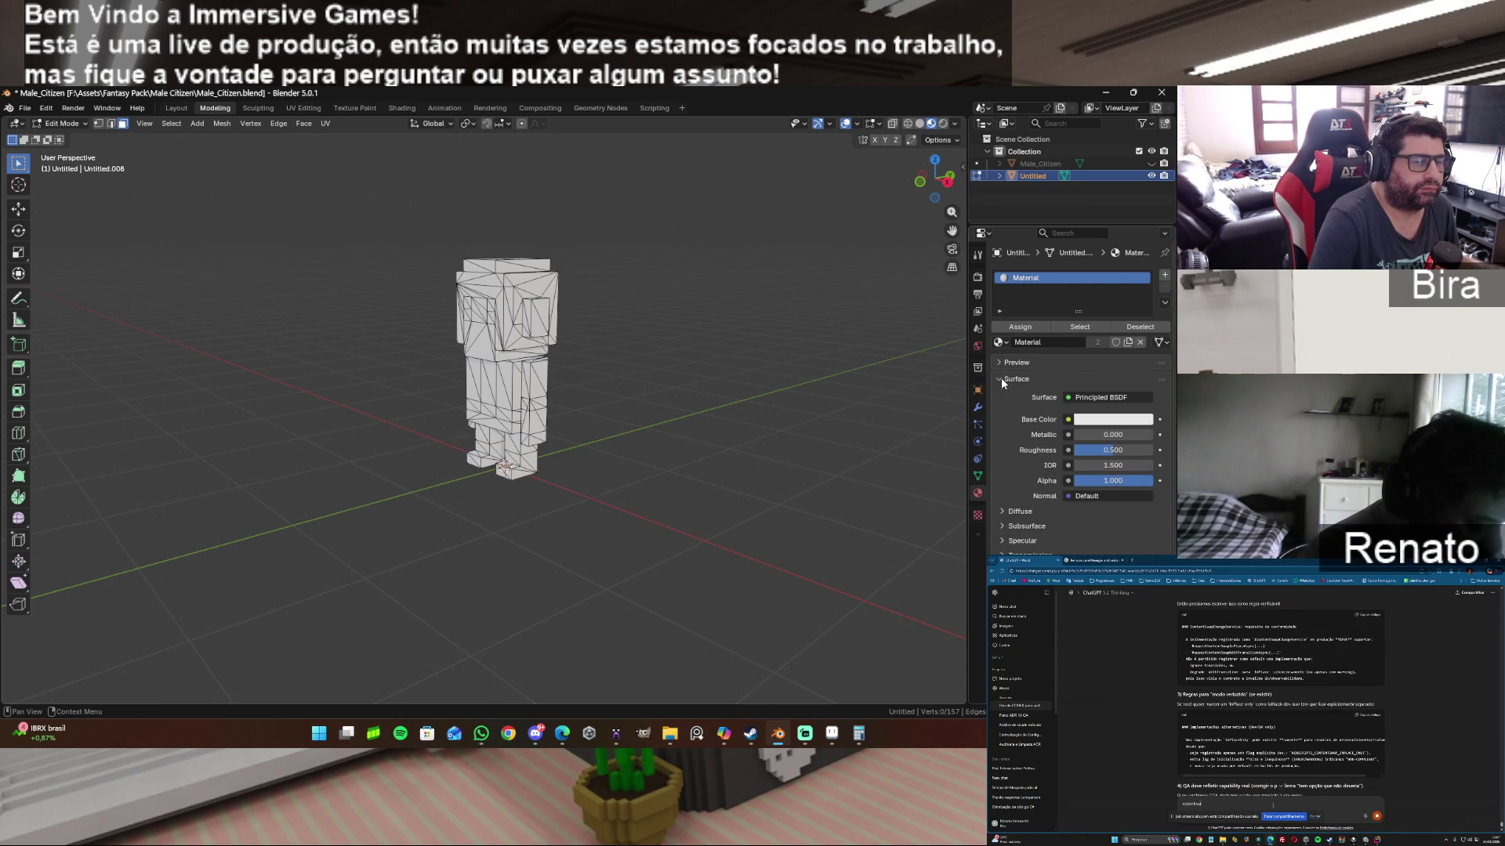
left_click(1002, 341)
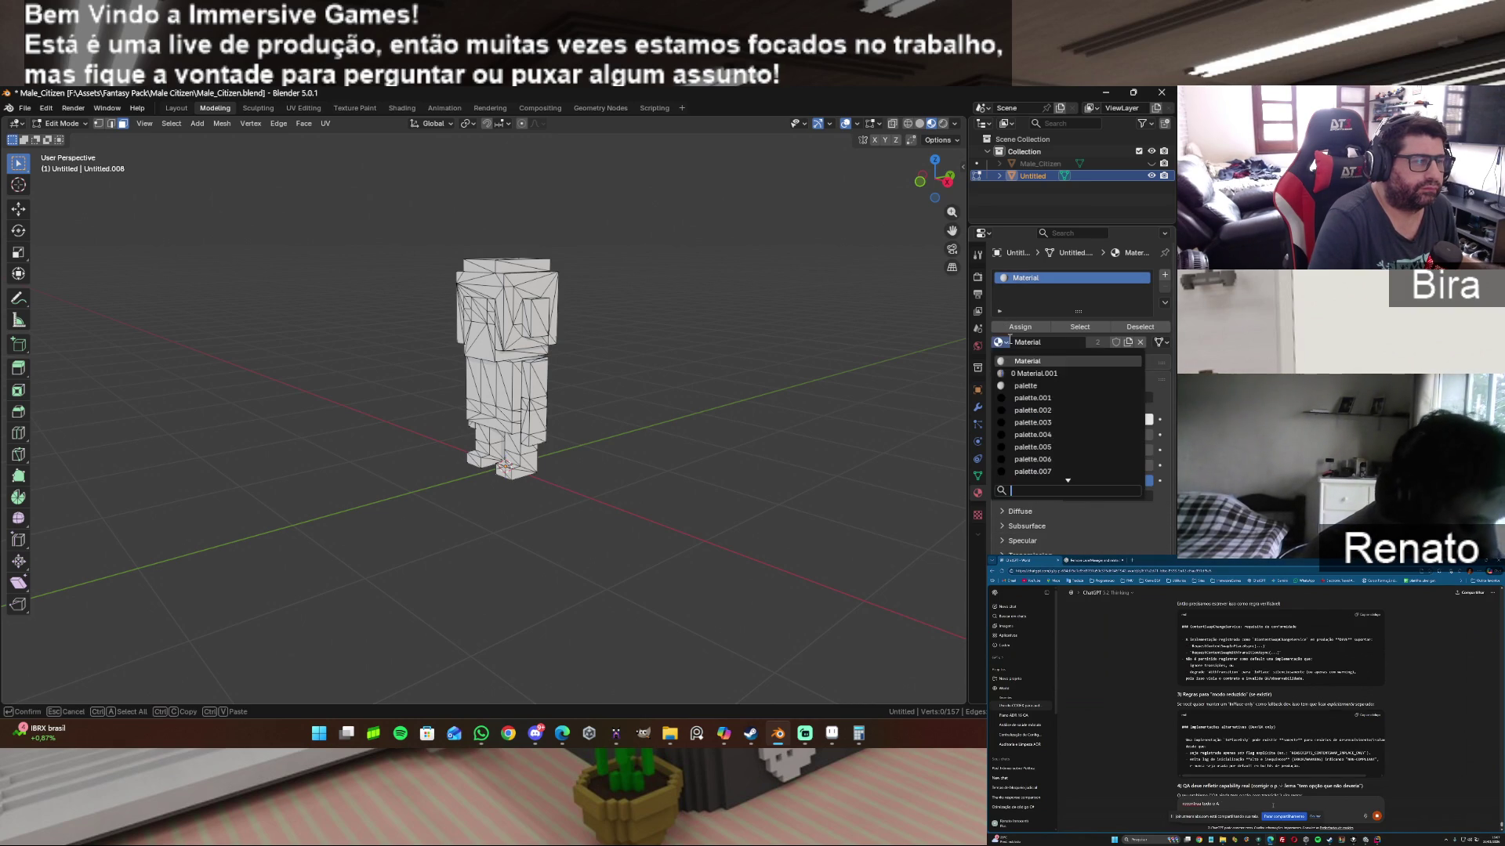
left_click(1041, 372)
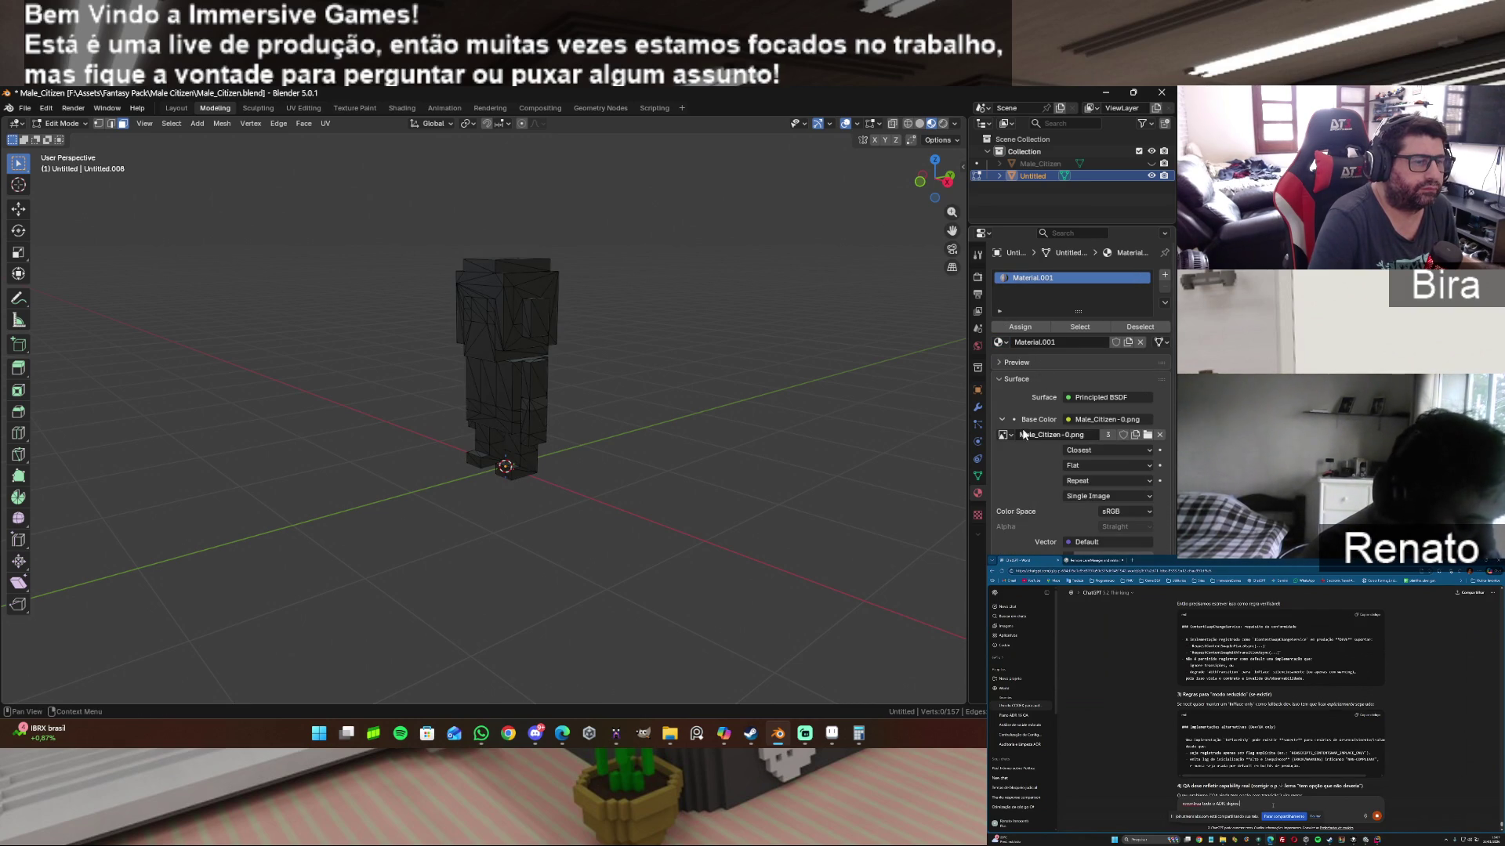
Step: Set Material.001's base colour image to Male_Citizen-1.png
left_click(1002, 435)
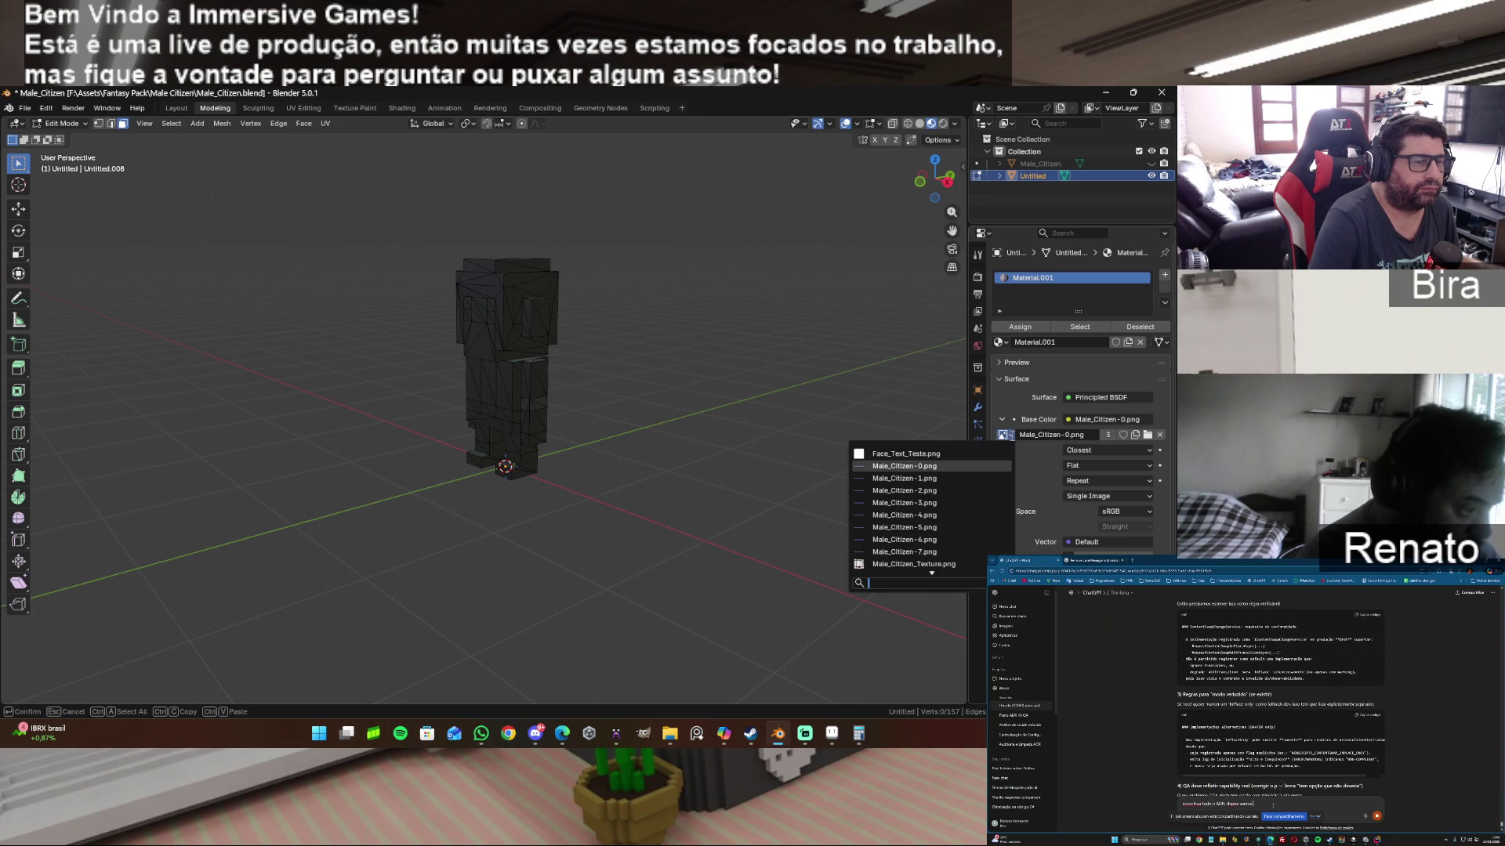
left_click(929, 465)
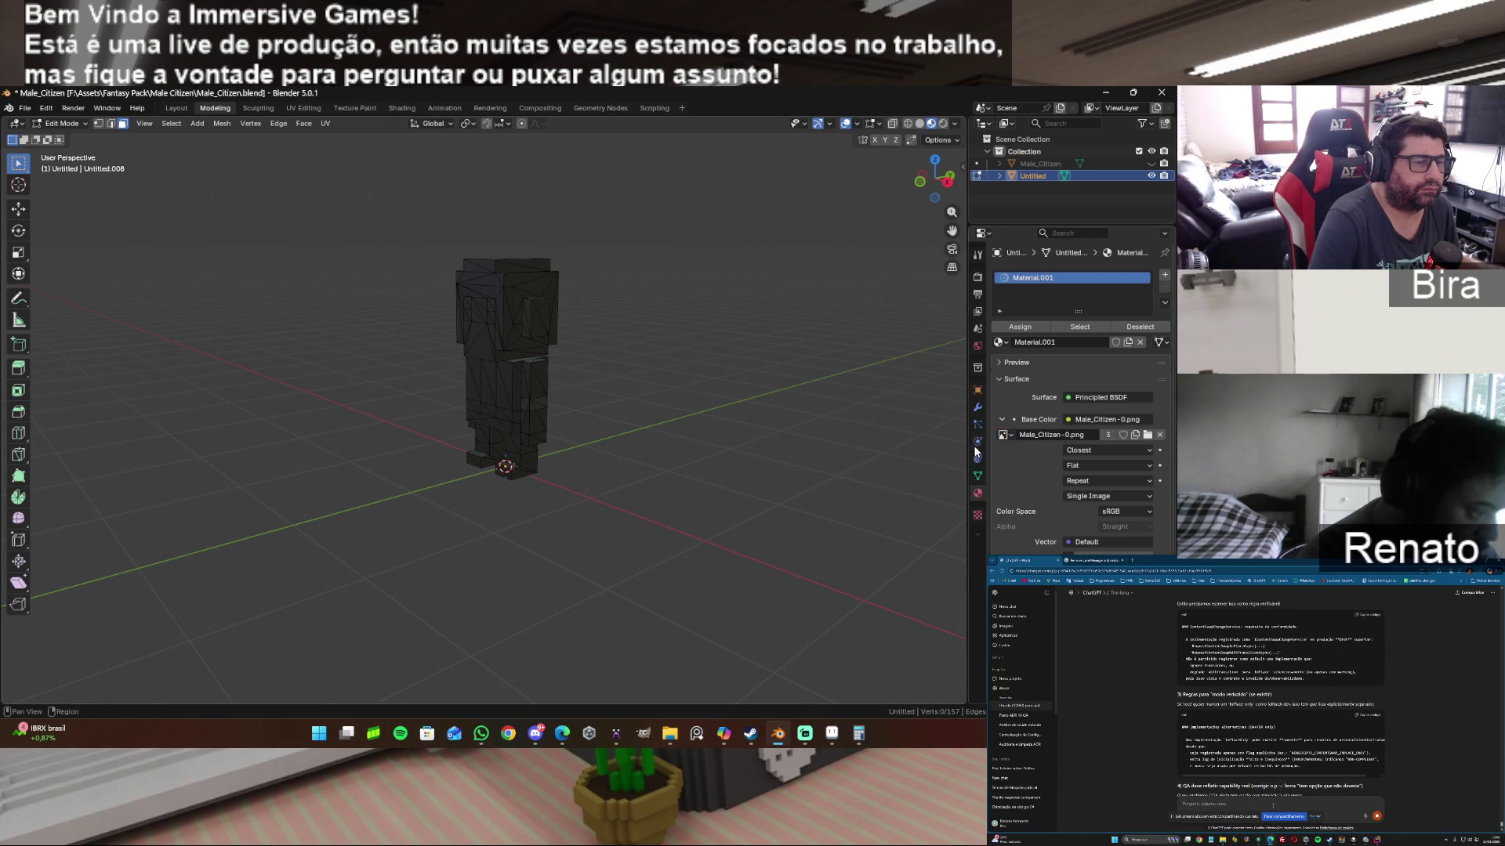
left_click(1012, 439)
scroll(943, 505, "down", 4)
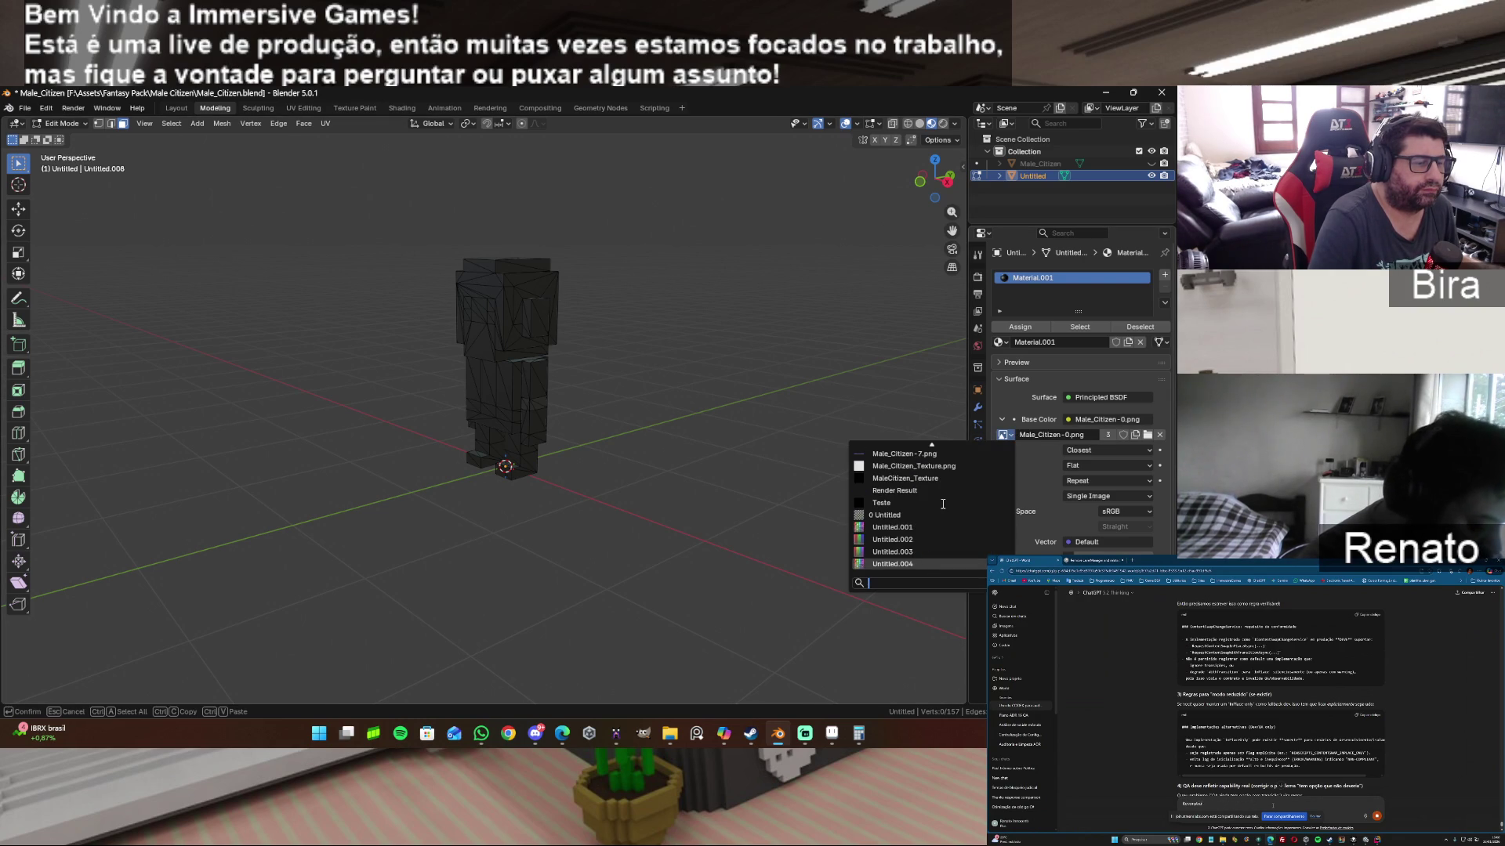
scroll(944, 504, "up", 8)
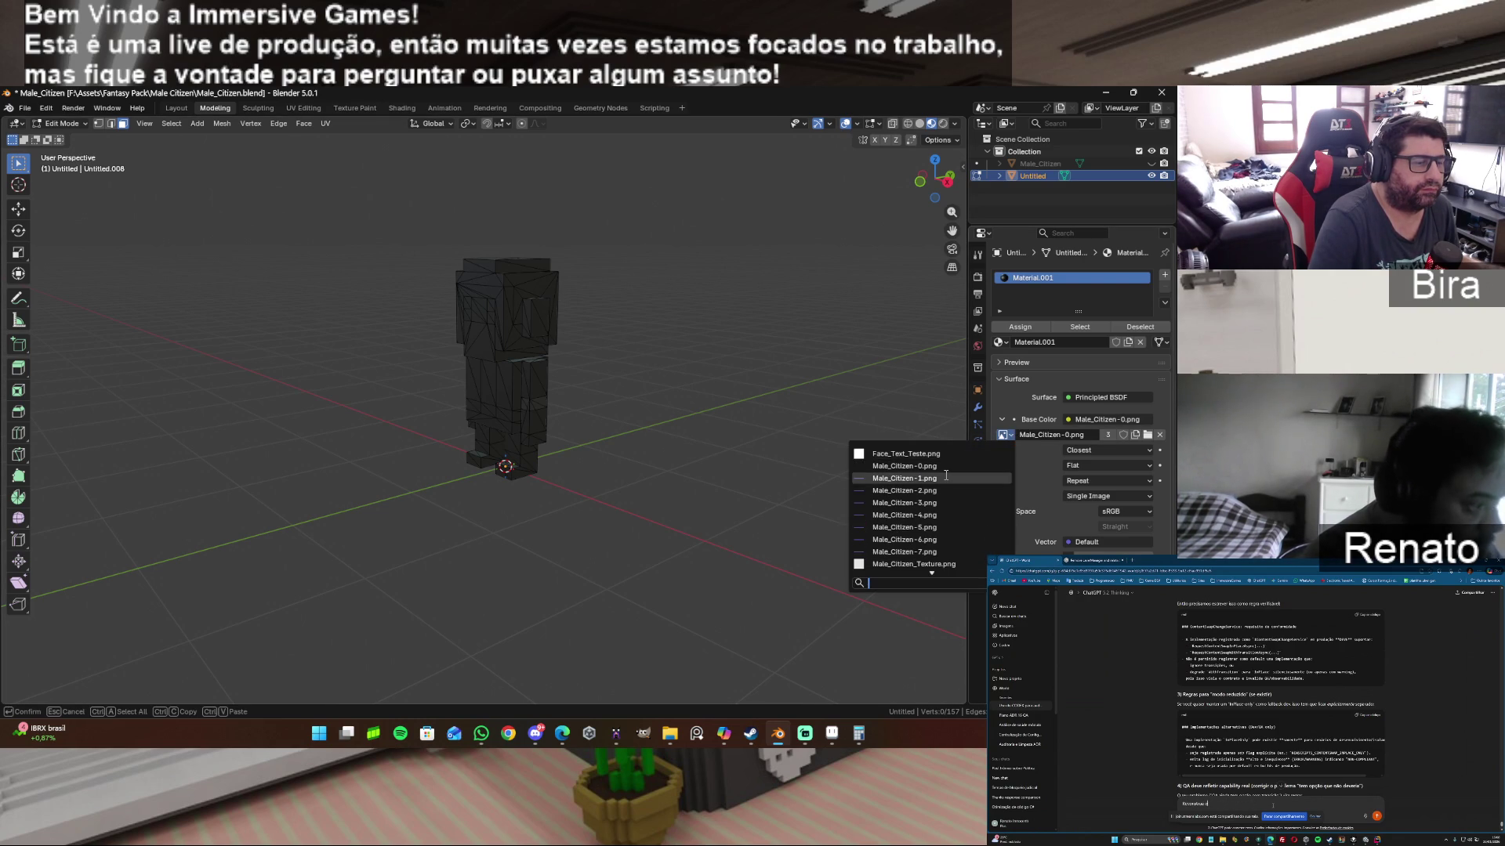
left_click(946, 479)
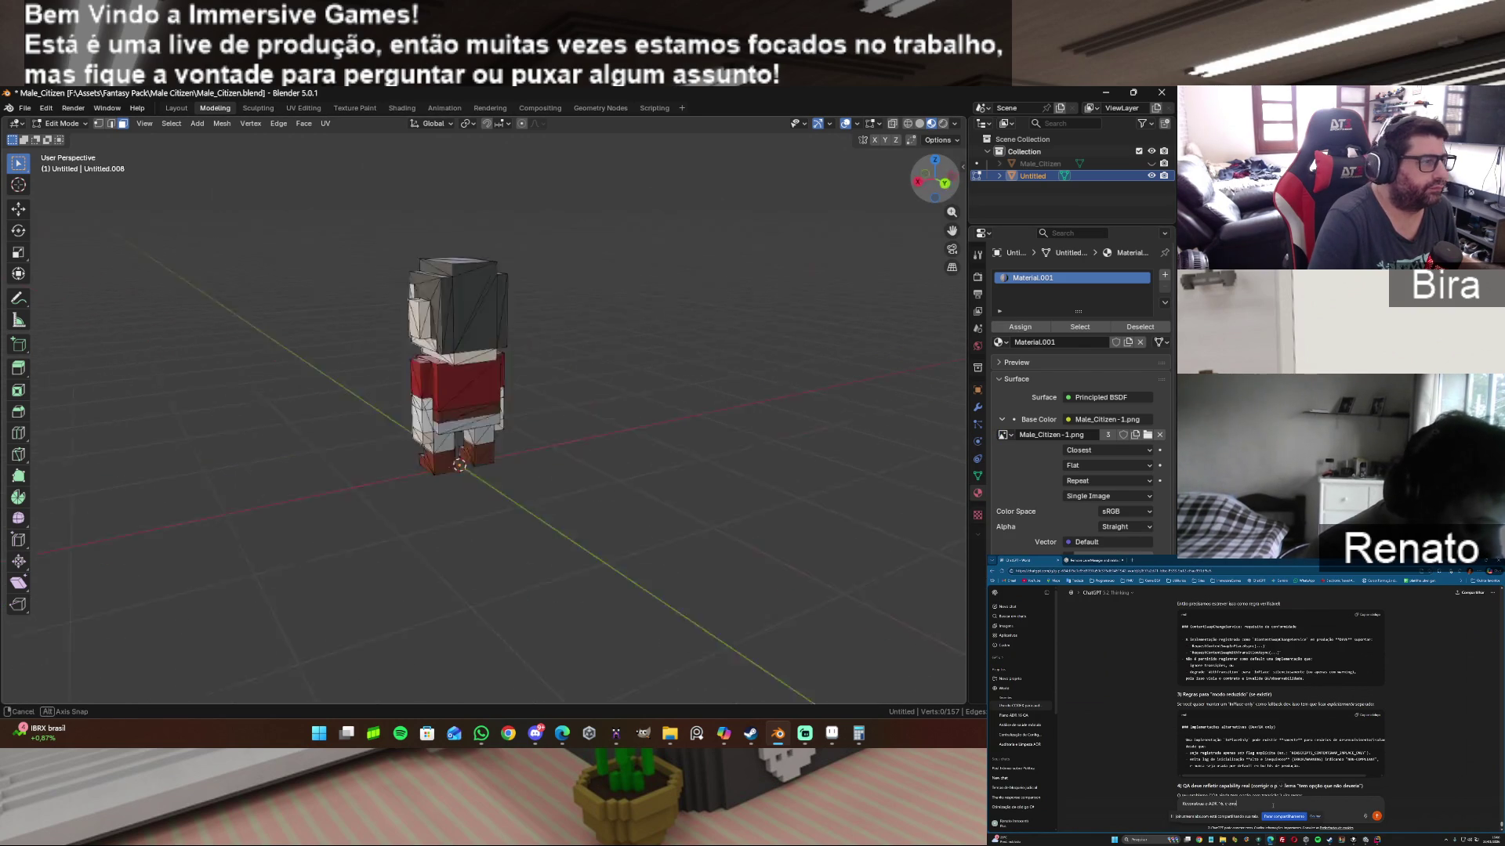
left_click_drag(946, 189, 939, 186)
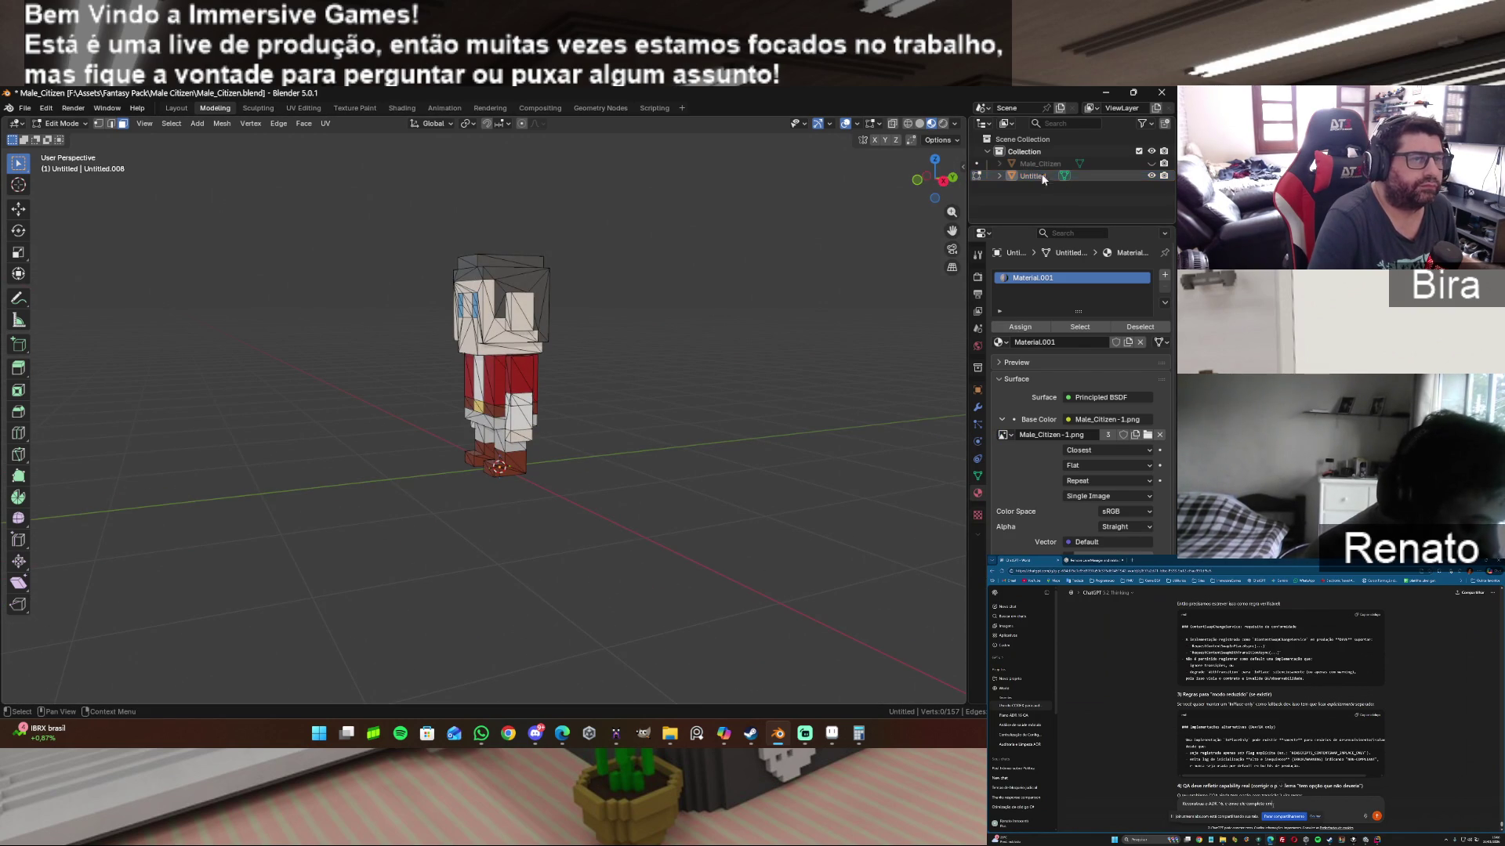
Step: Show both characters, select Untitled and Male_Citizen together, and bring up render settings
left_click(1151, 163)
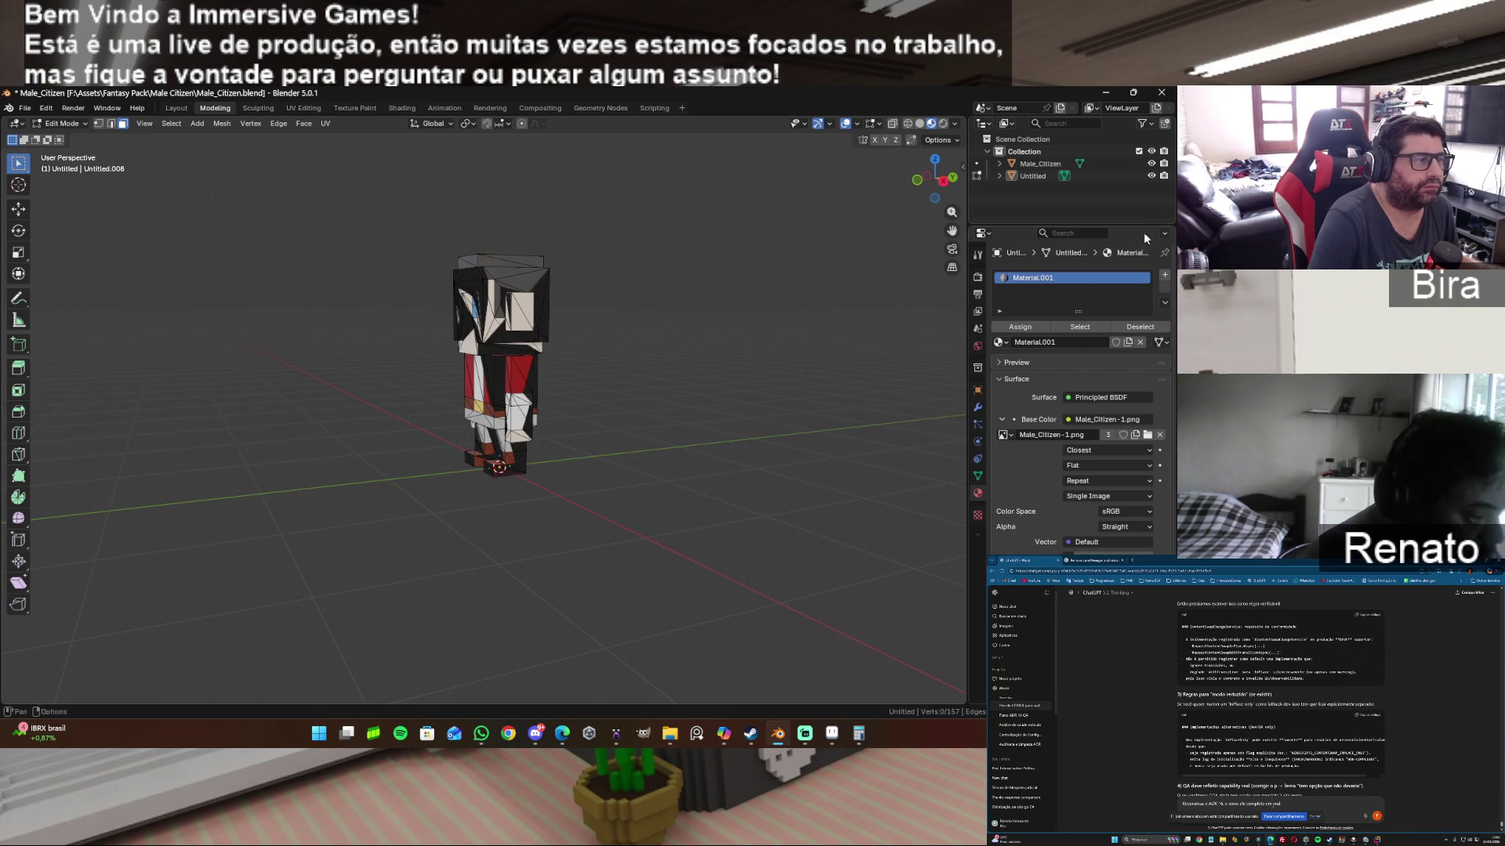
left_click(1151, 176)
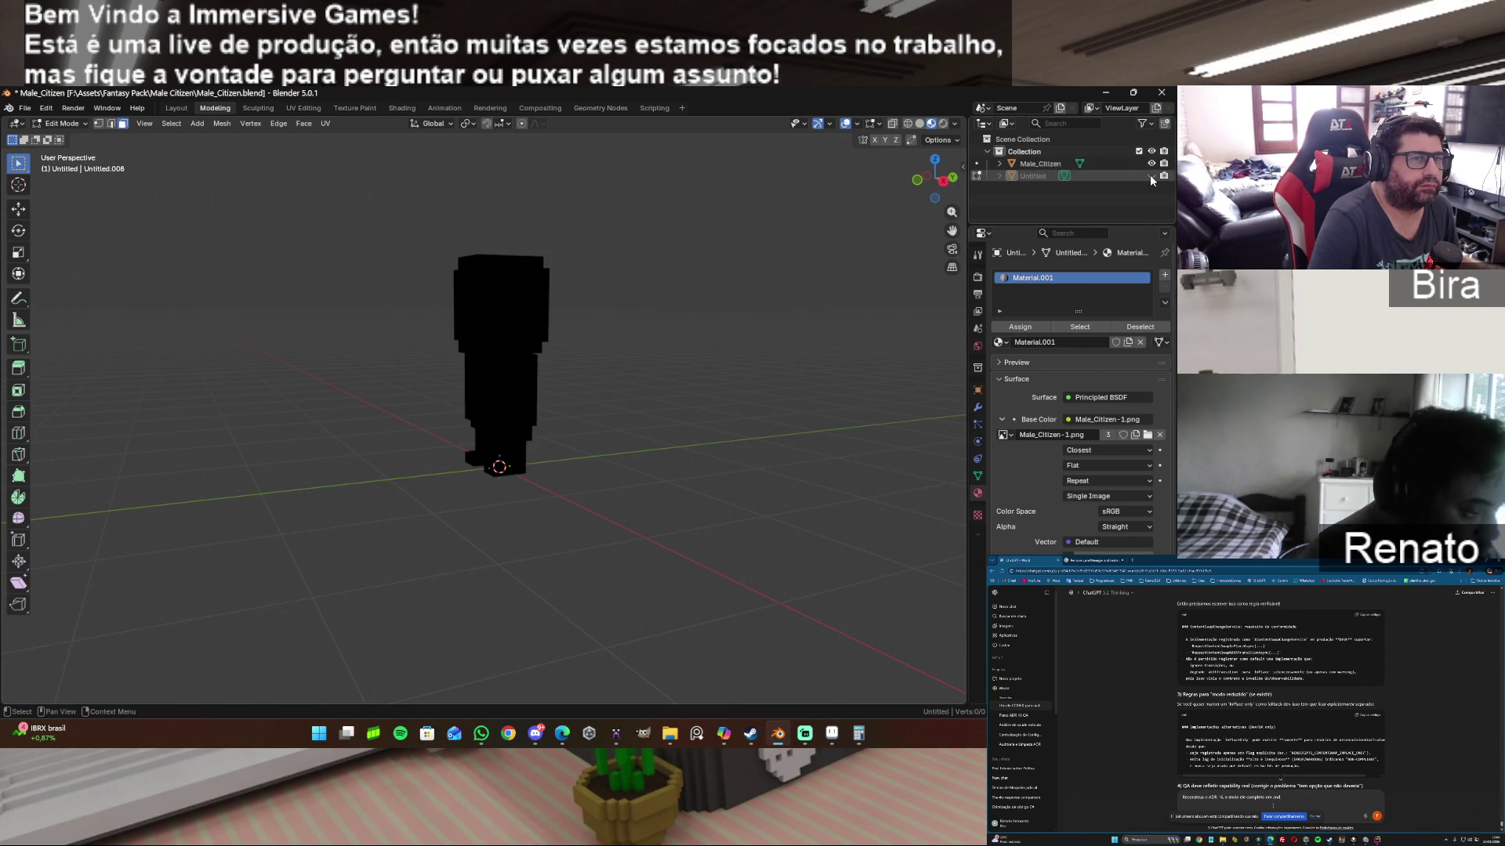
left_click(1048, 164)
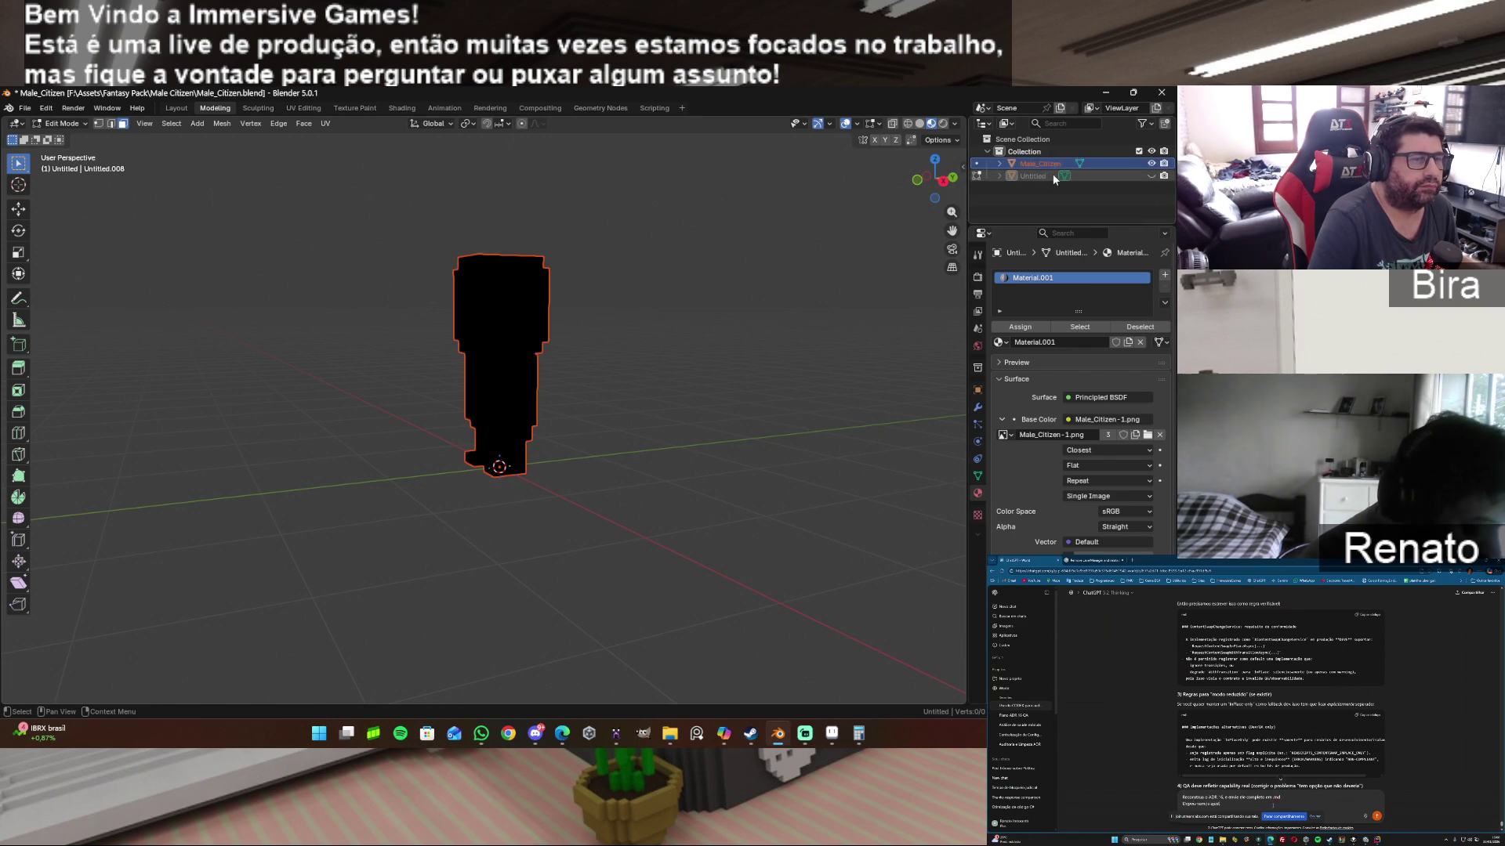
left_click(1161, 176)
left_click(1035, 176)
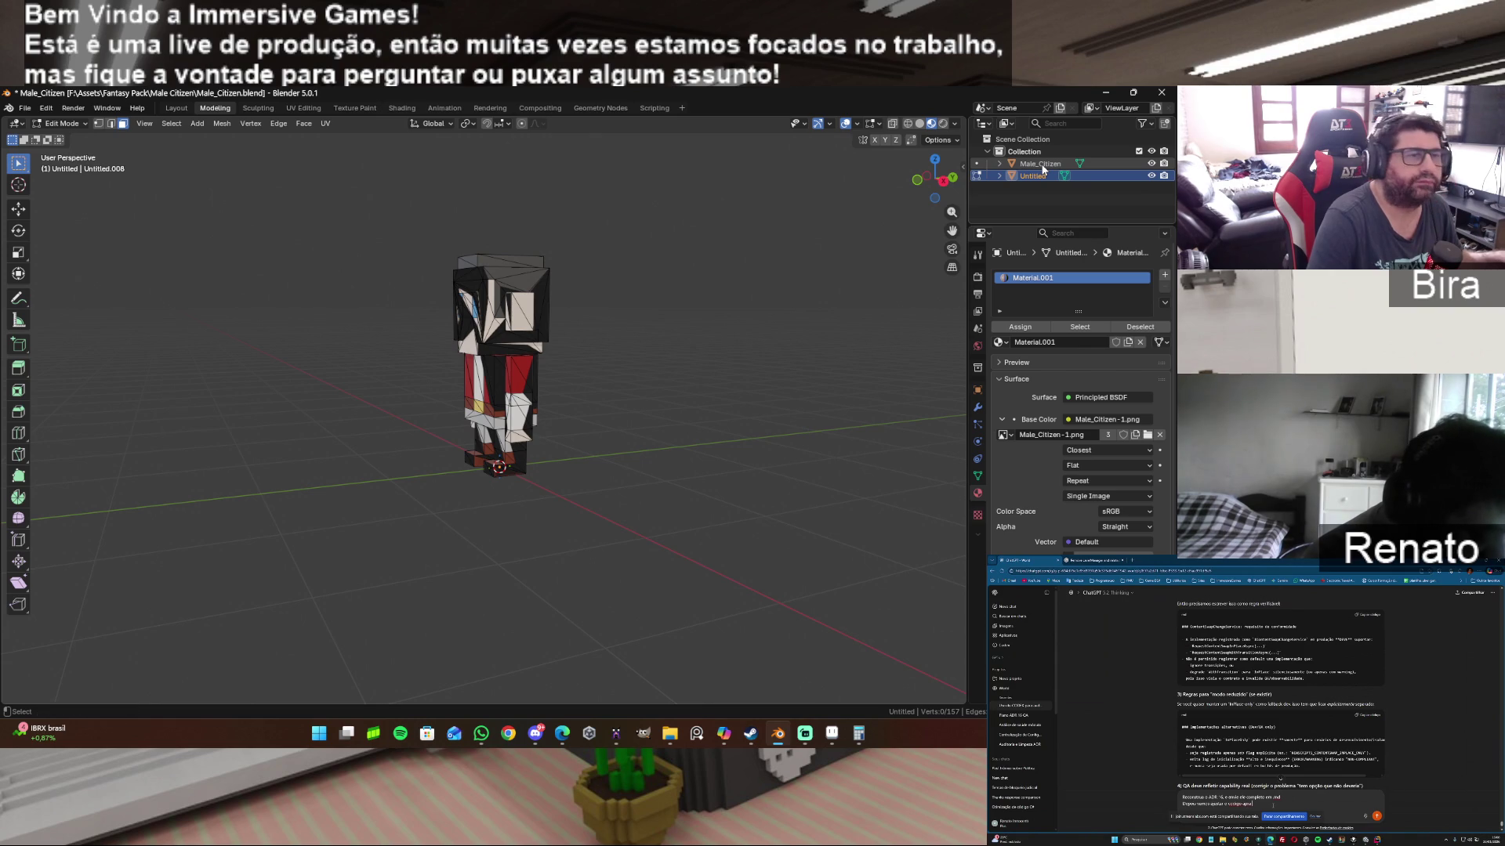
left_click(1043, 164, "ctrl")
left_click(977, 275)
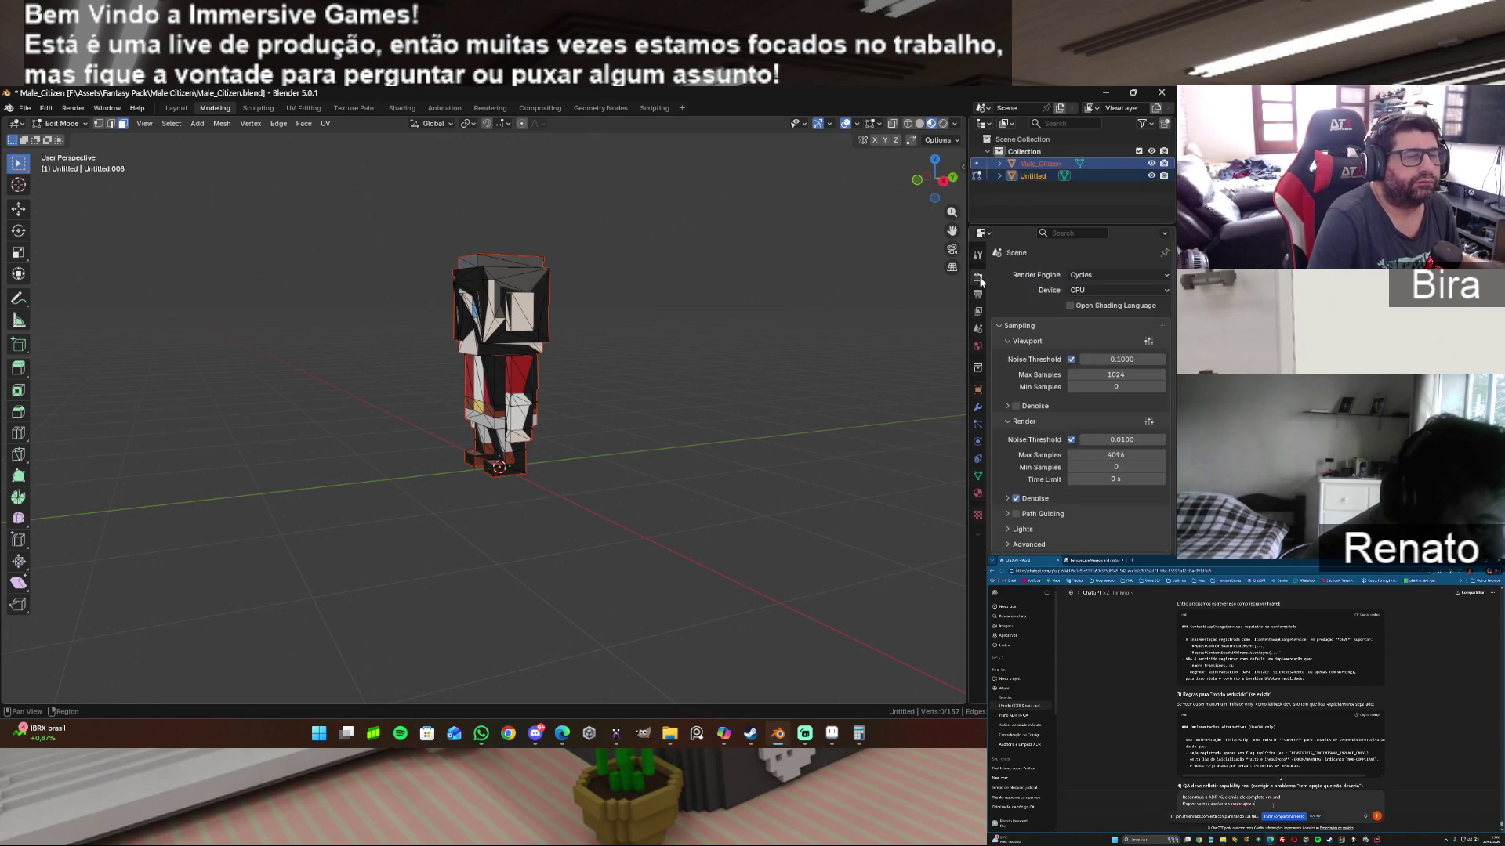
scroll(1069, 514, "down", 10)
scroll(1069, 514, "down", 3)
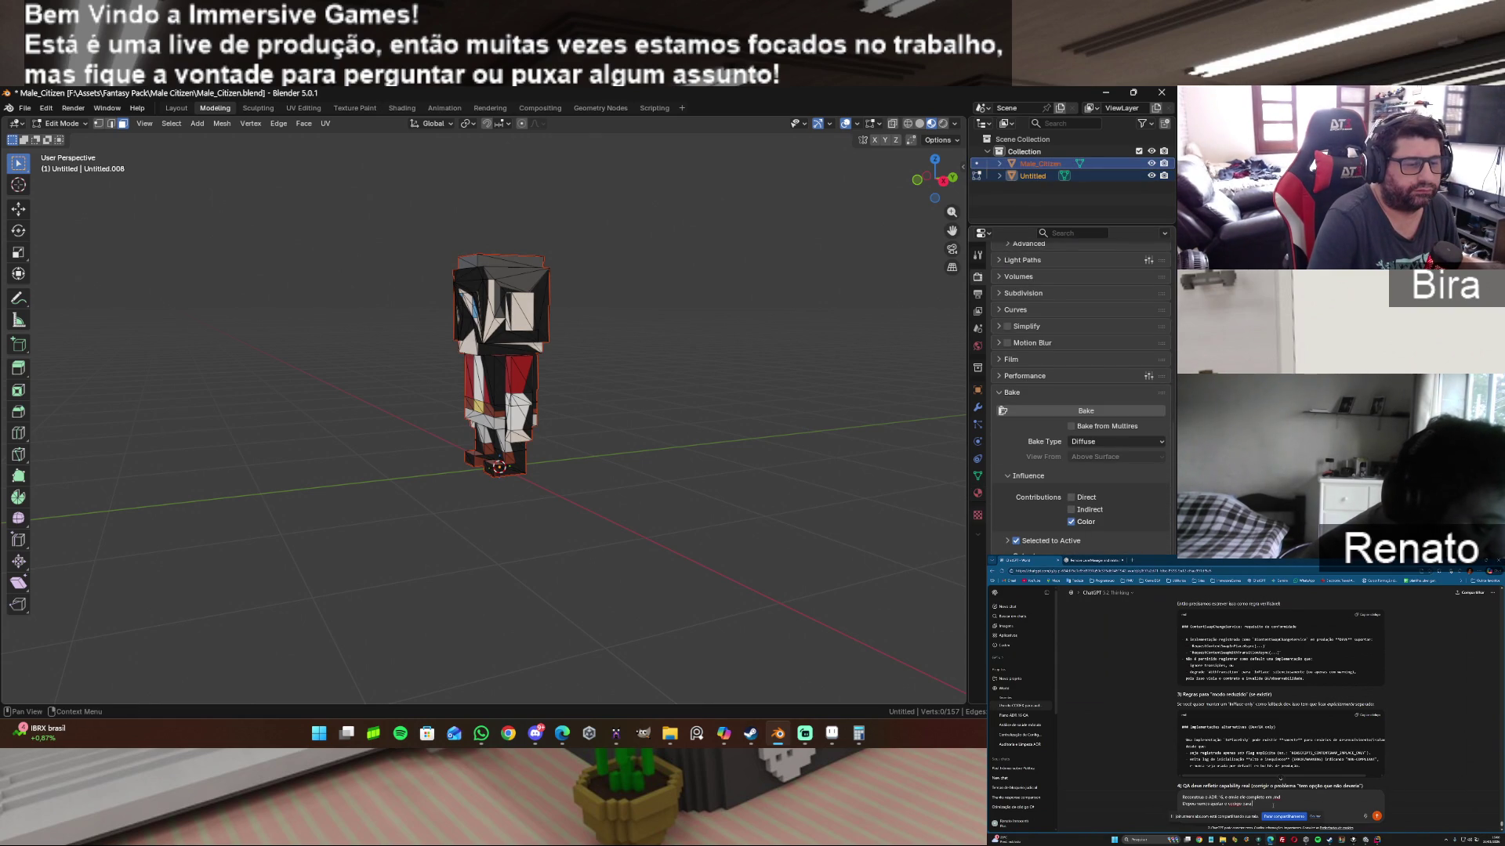
Step: Attempt the diffuse bake, which fails for lack of an image texture node, then reselect and retry
left_click(1087, 412)
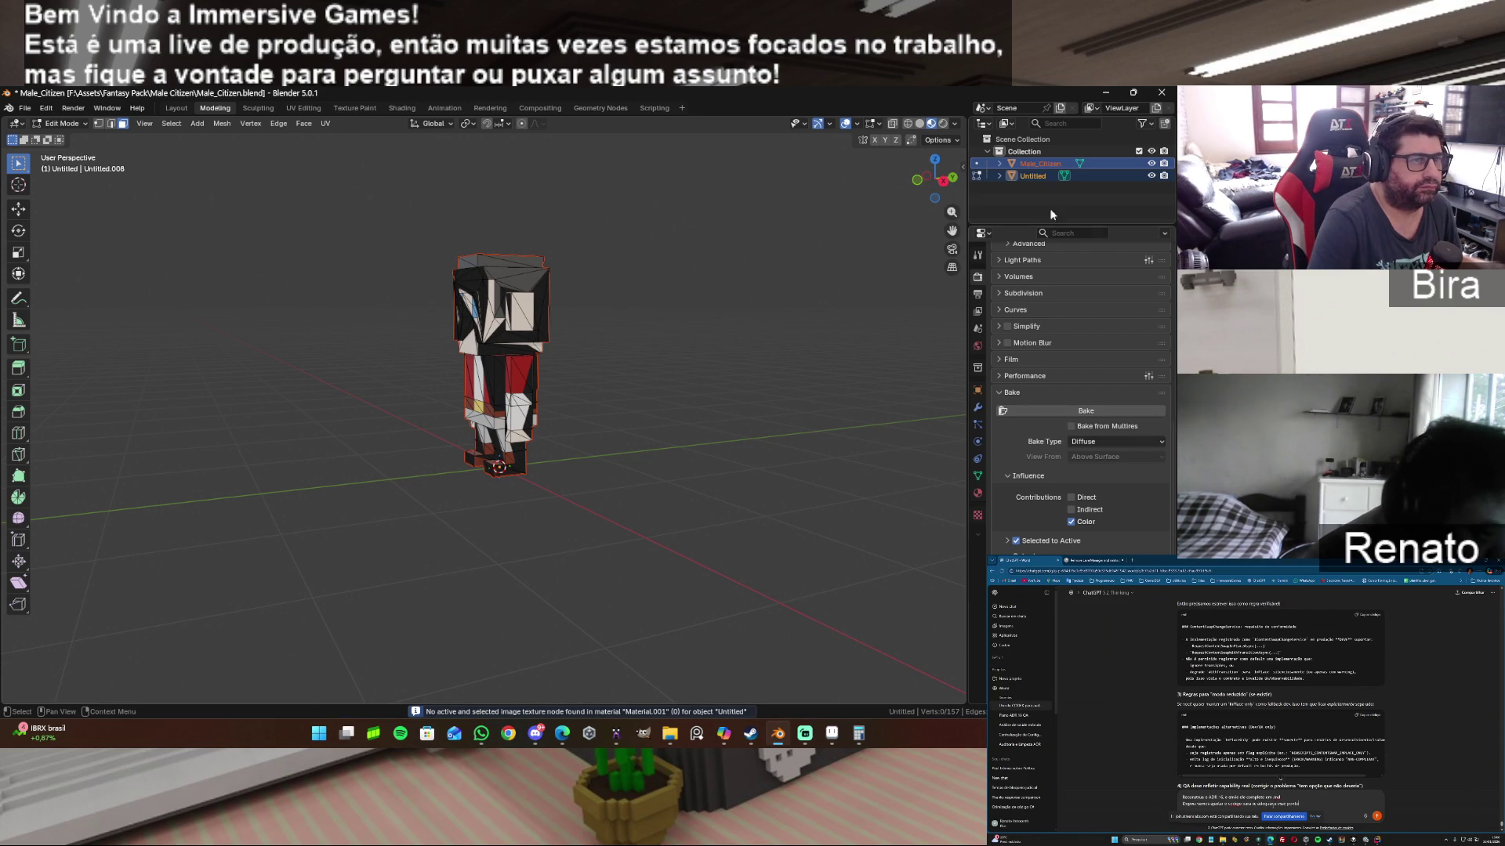
left_click(1037, 174)
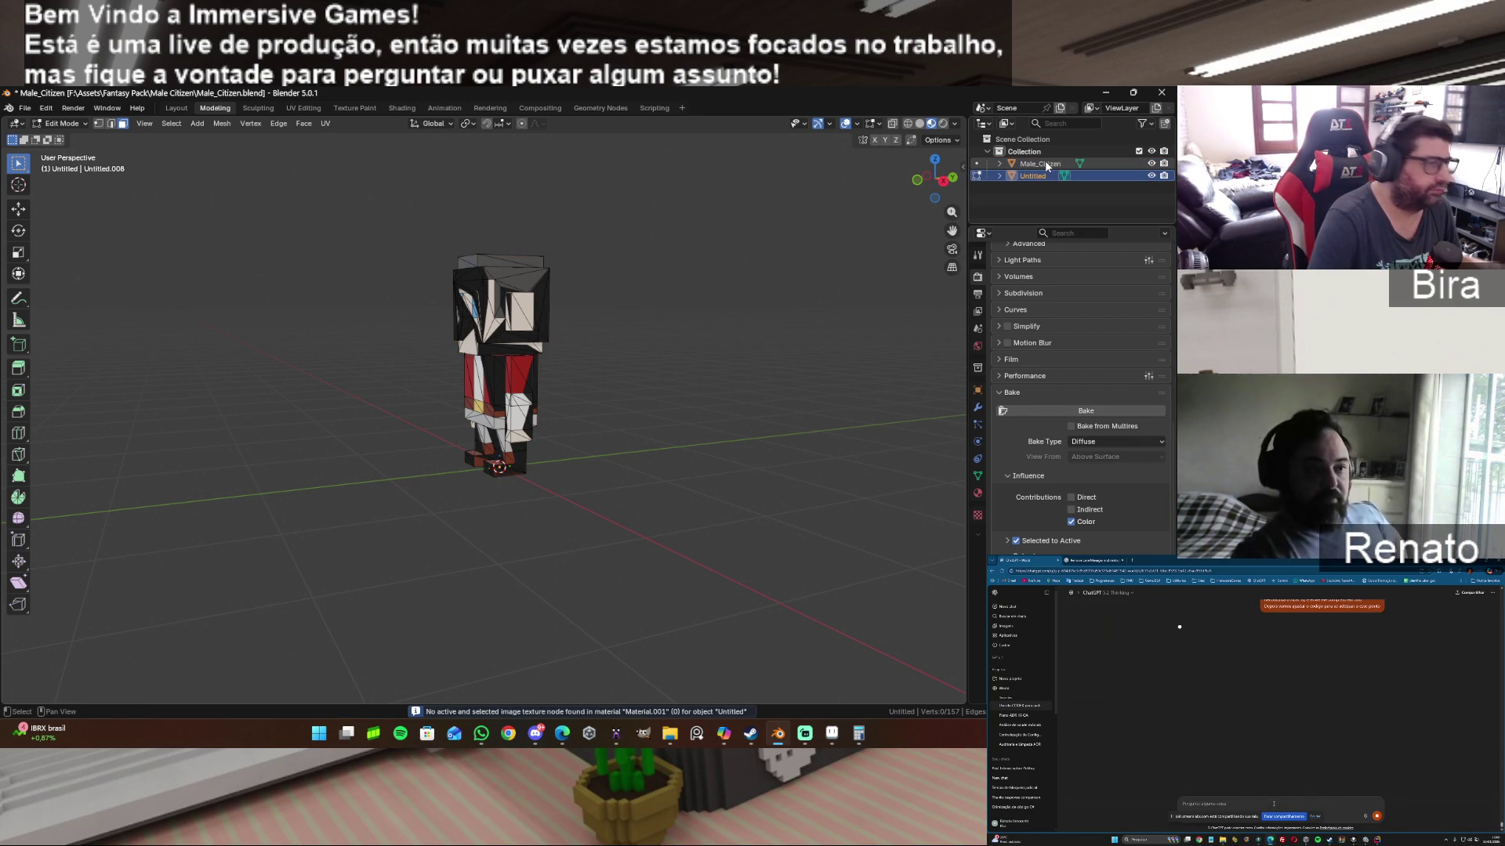
left_click(1045, 162, "ctrl")
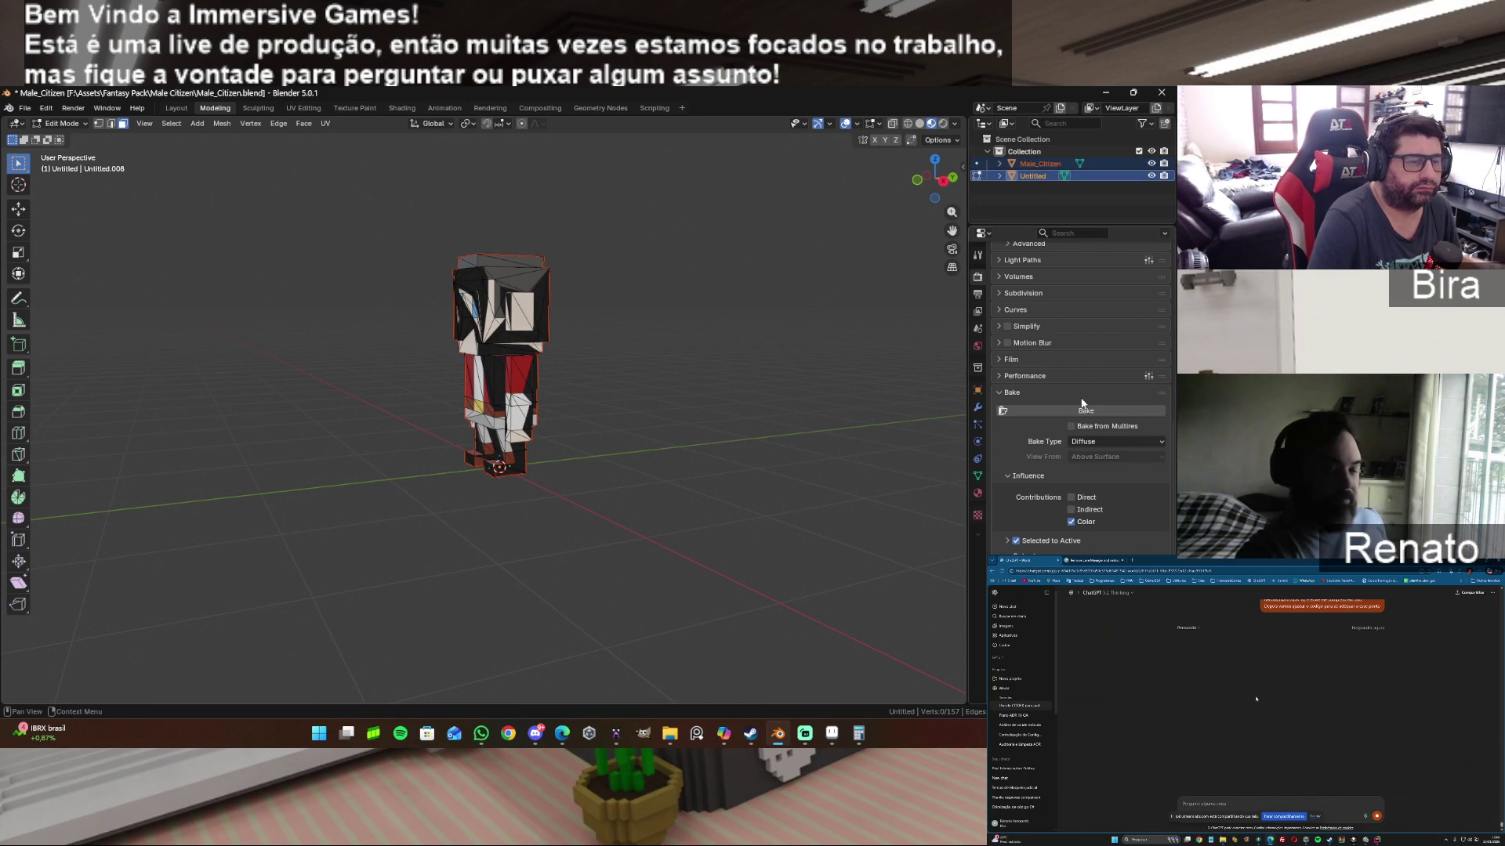
left_click(1084, 410)
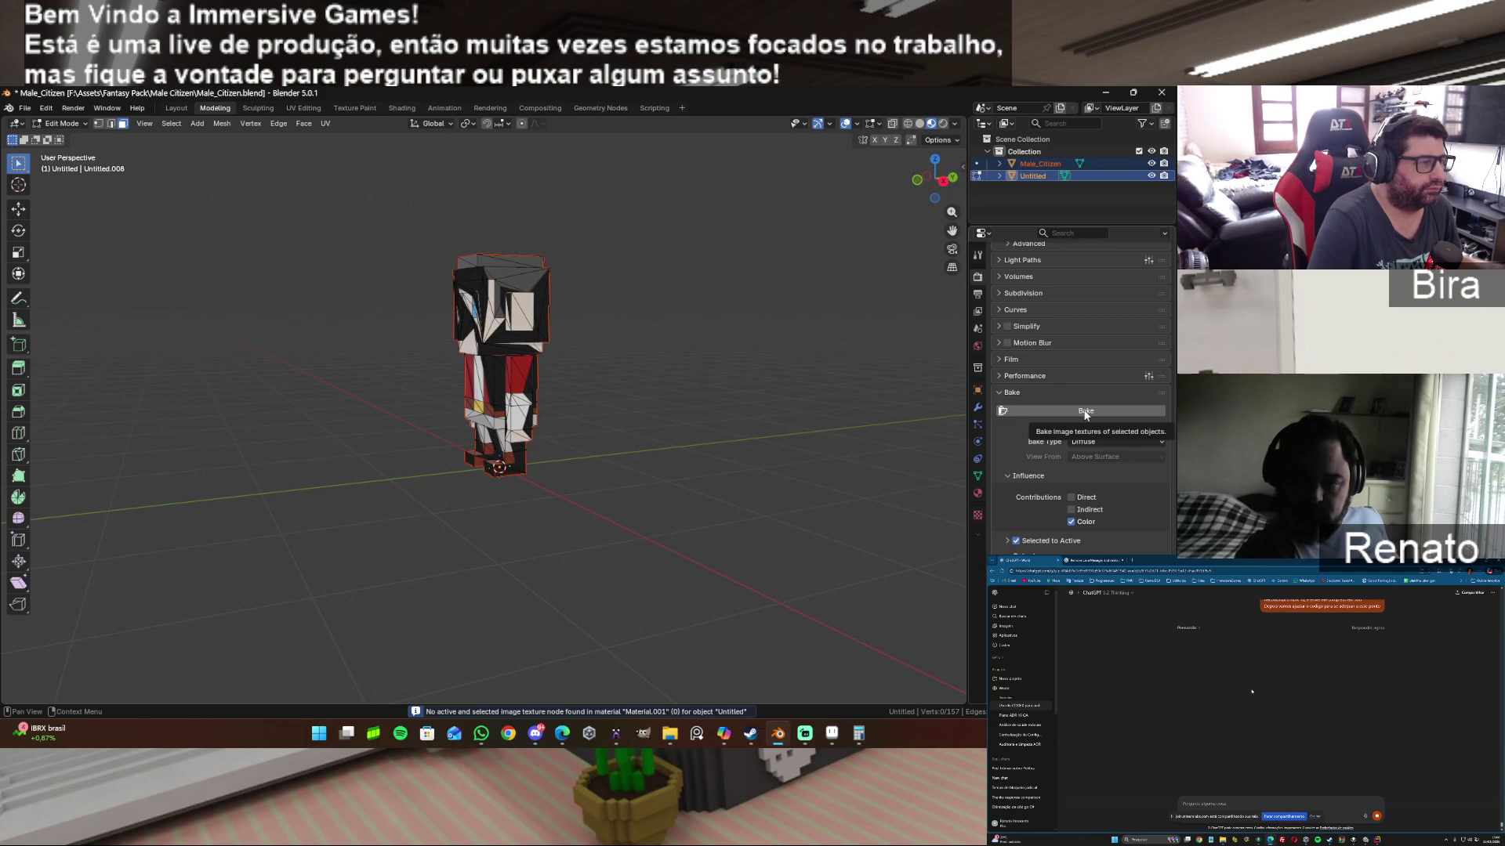
Step: Cancel an accidental move, retry the bake, hide Untitled and go to the UV editing view
left_click(1149, 175)
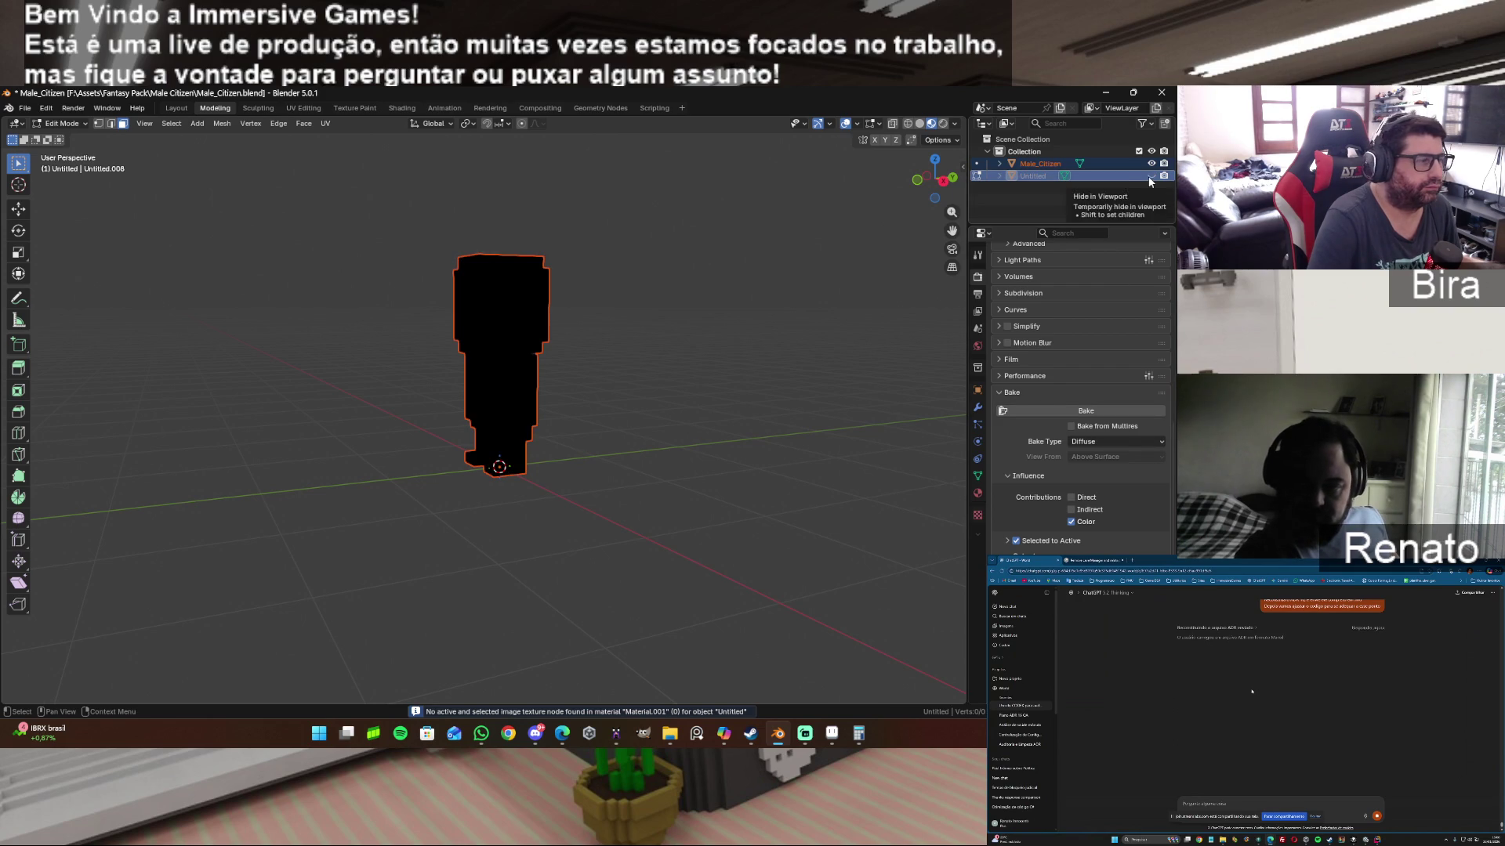
left_click(1152, 175)
key("g")
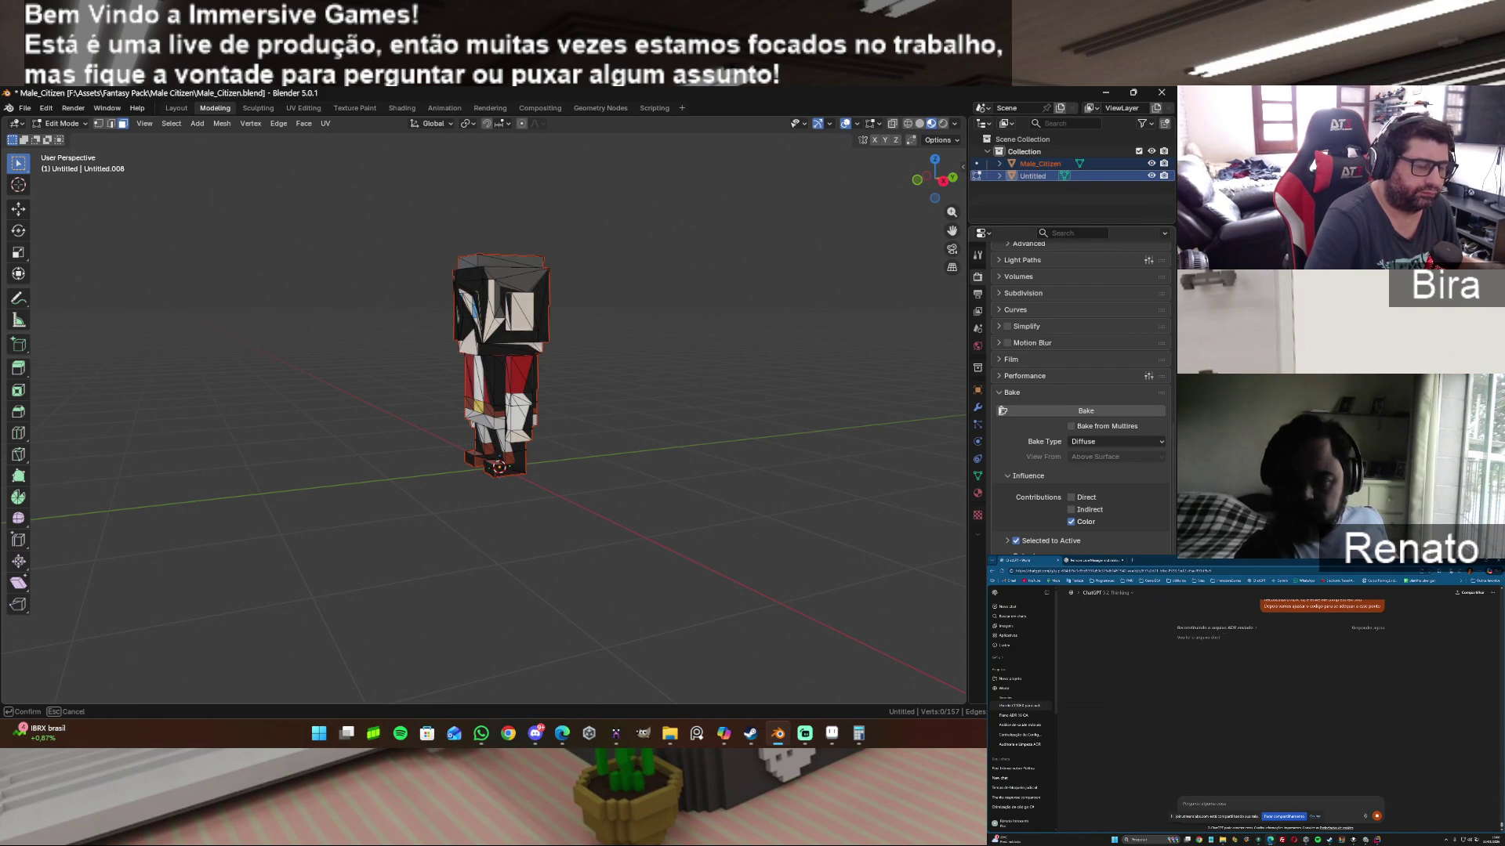
key("Escape")
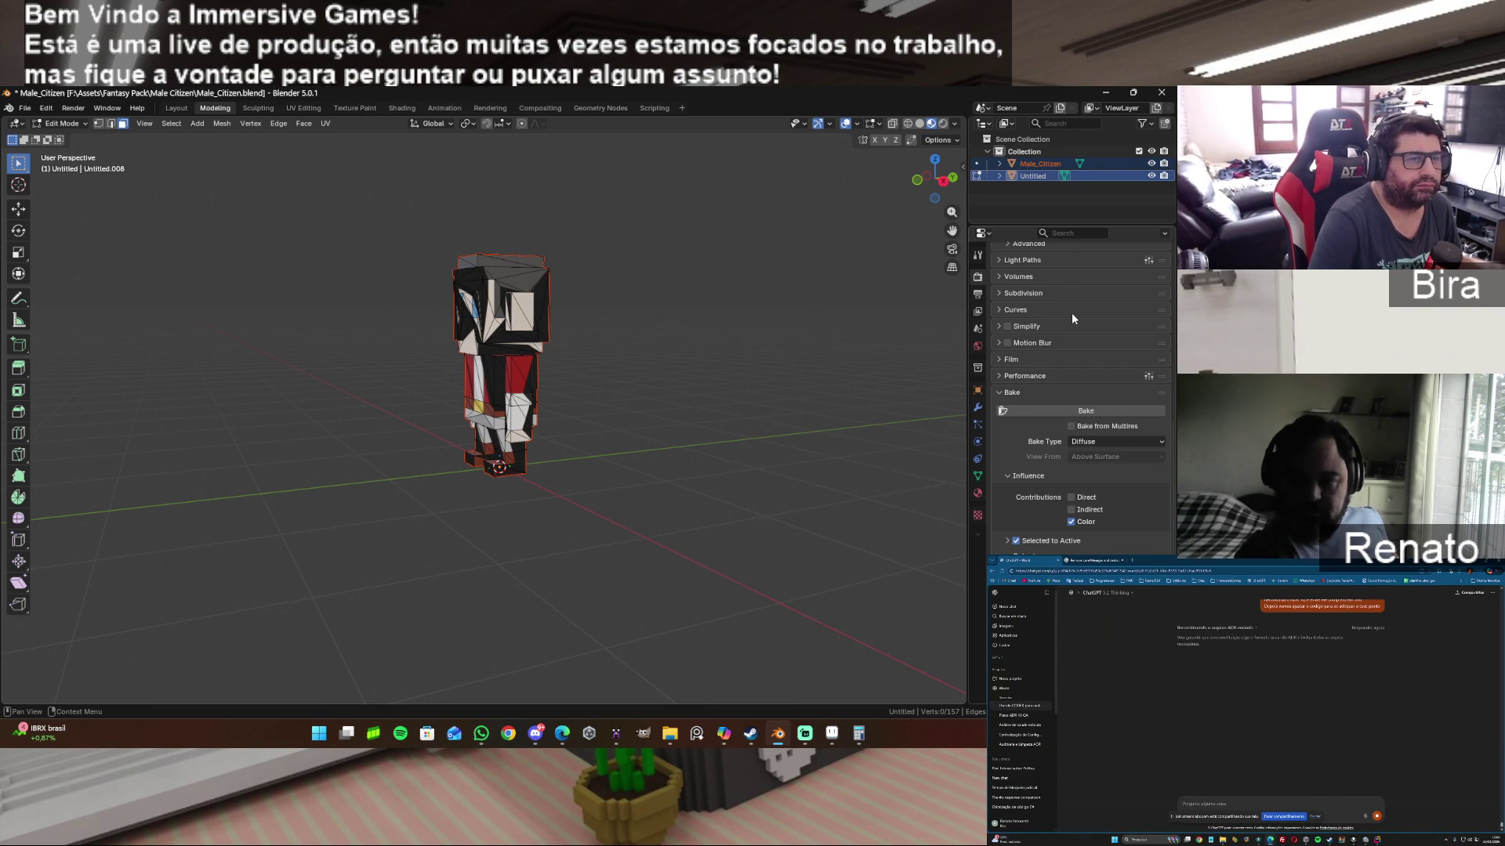
left_click(1062, 410)
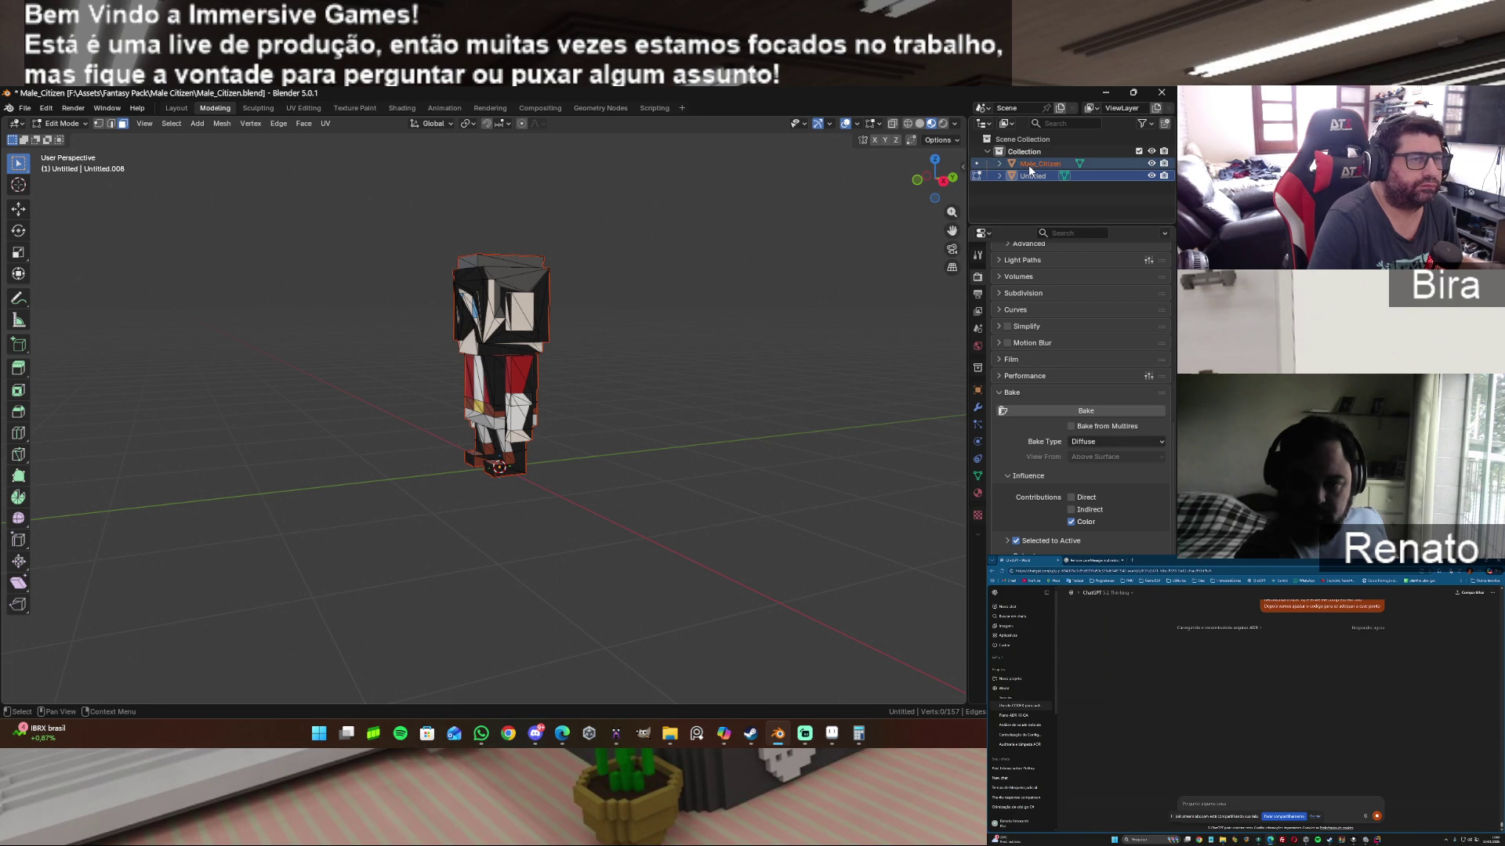
left_click(1151, 175)
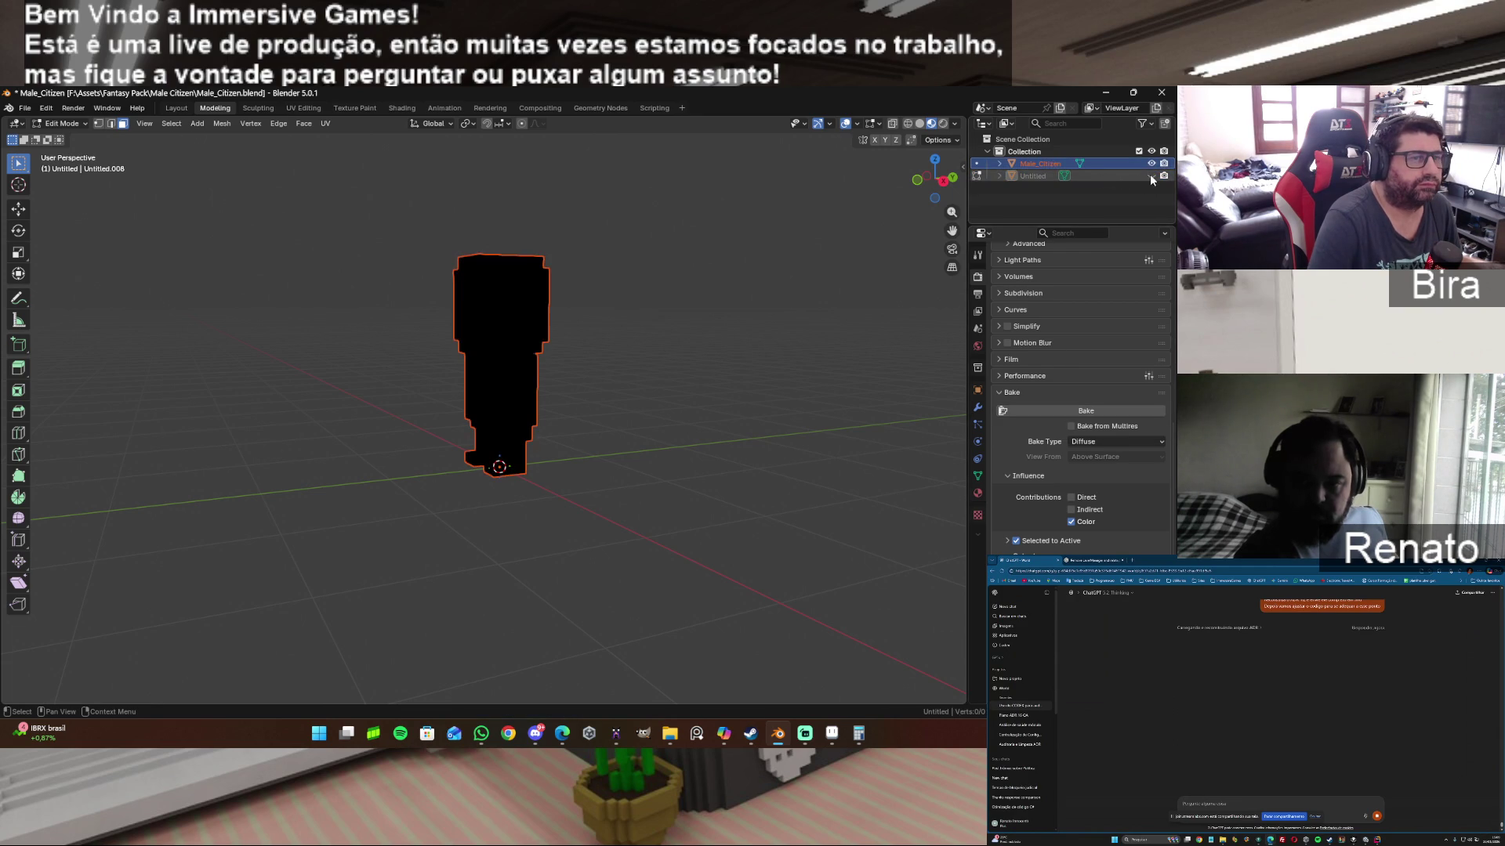
left_click(305, 108)
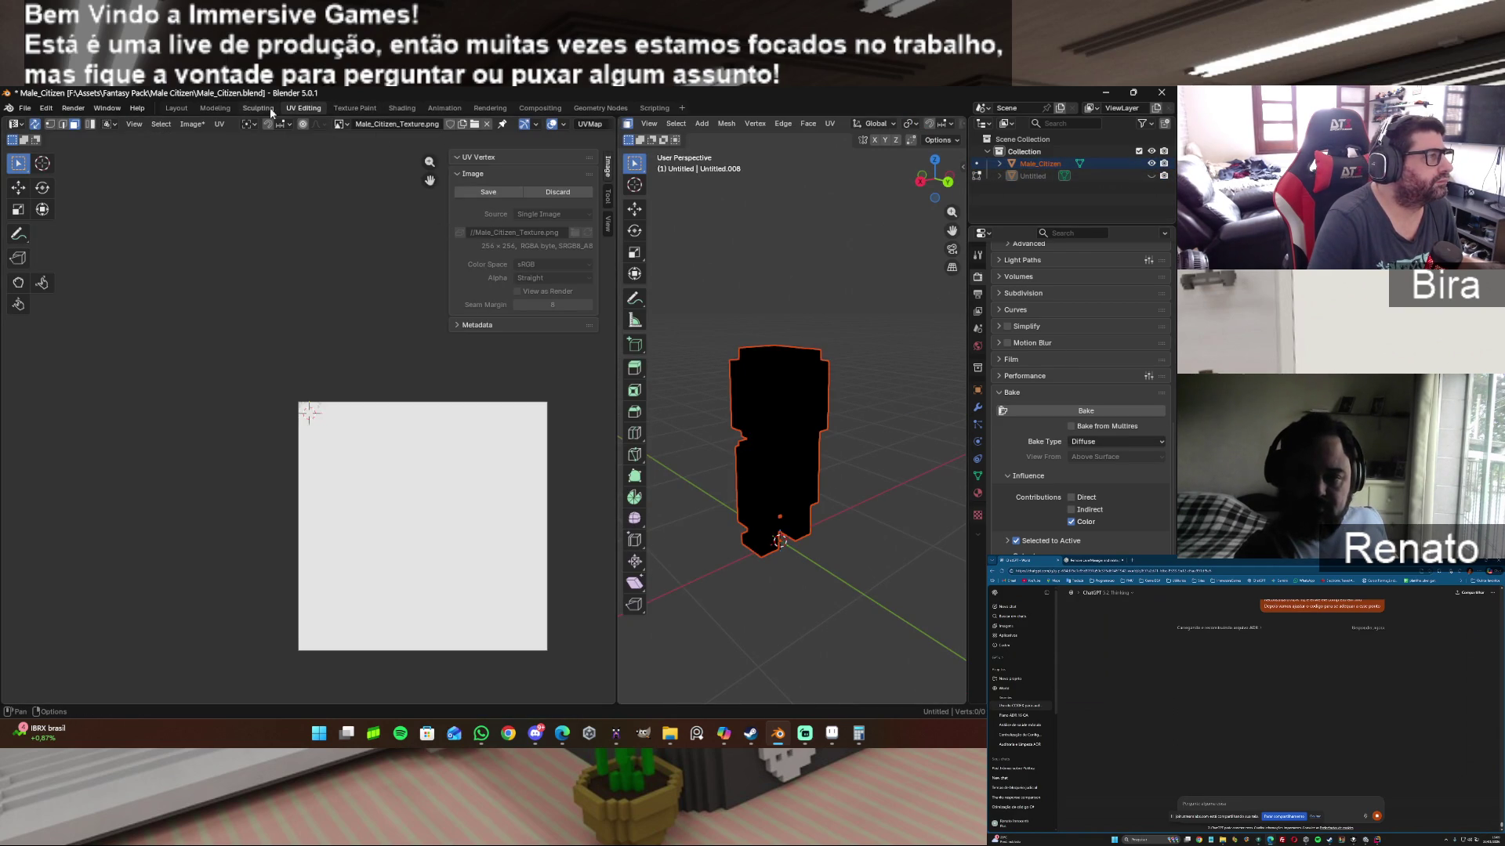
Step: In Shading, point the Image Texture node to Male_Citizen_Texture.png, then return to UV Editing
left_click(402, 109)
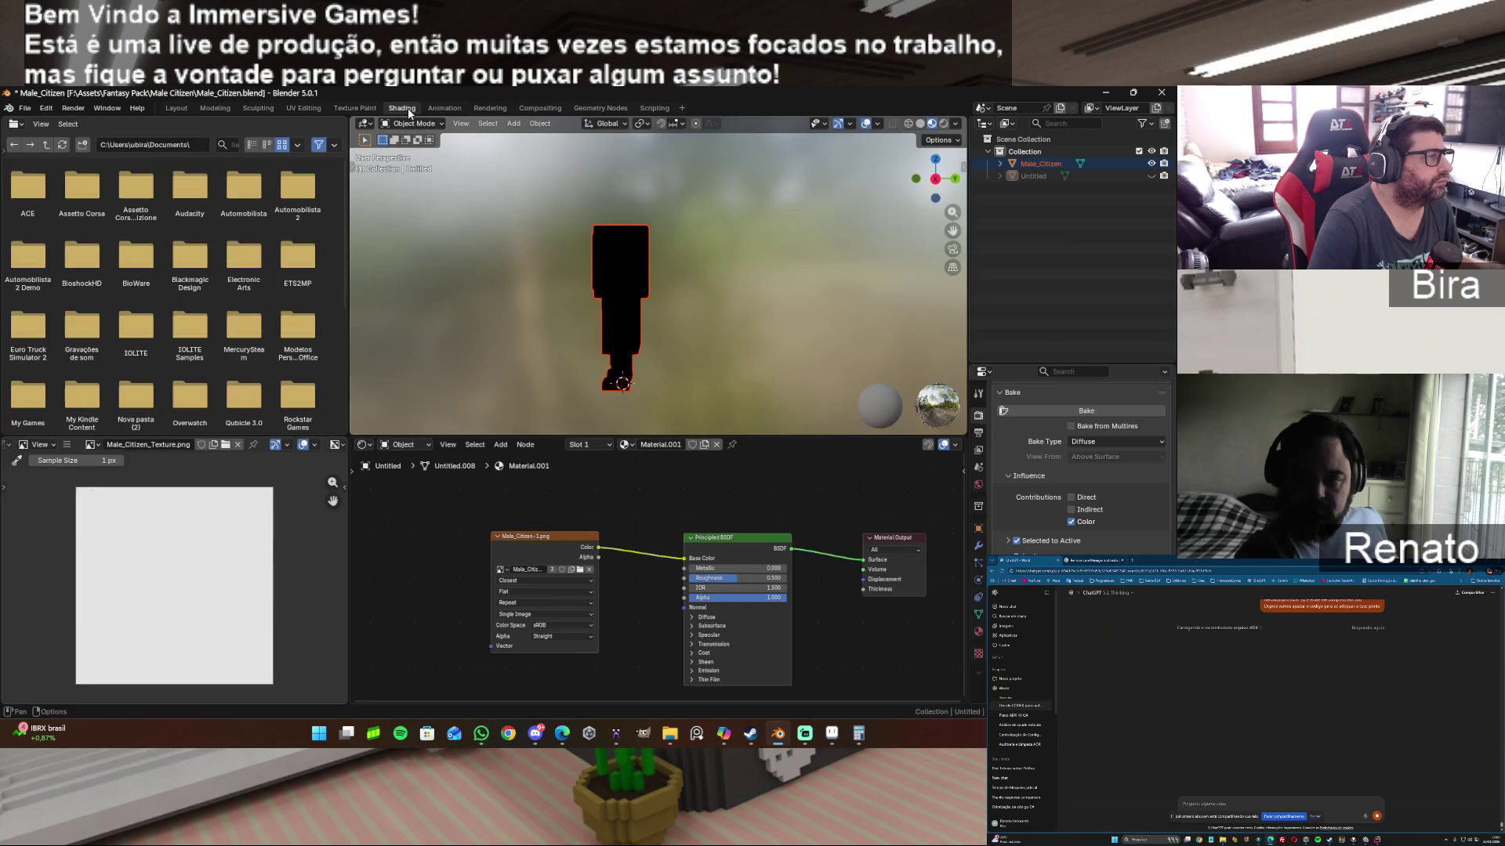
left_click(509, 573)
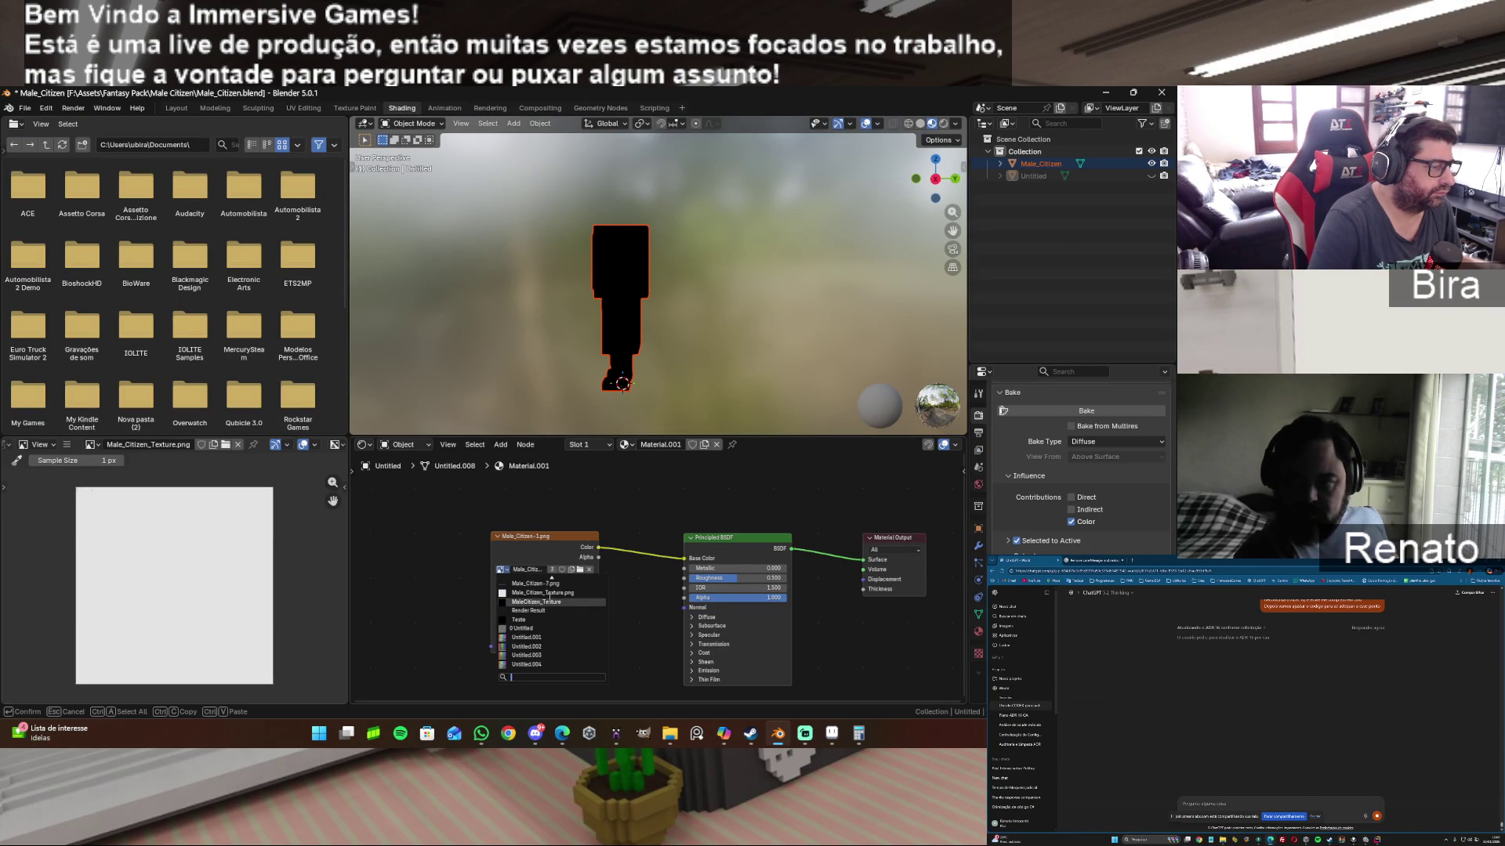
left_click(563, 592)
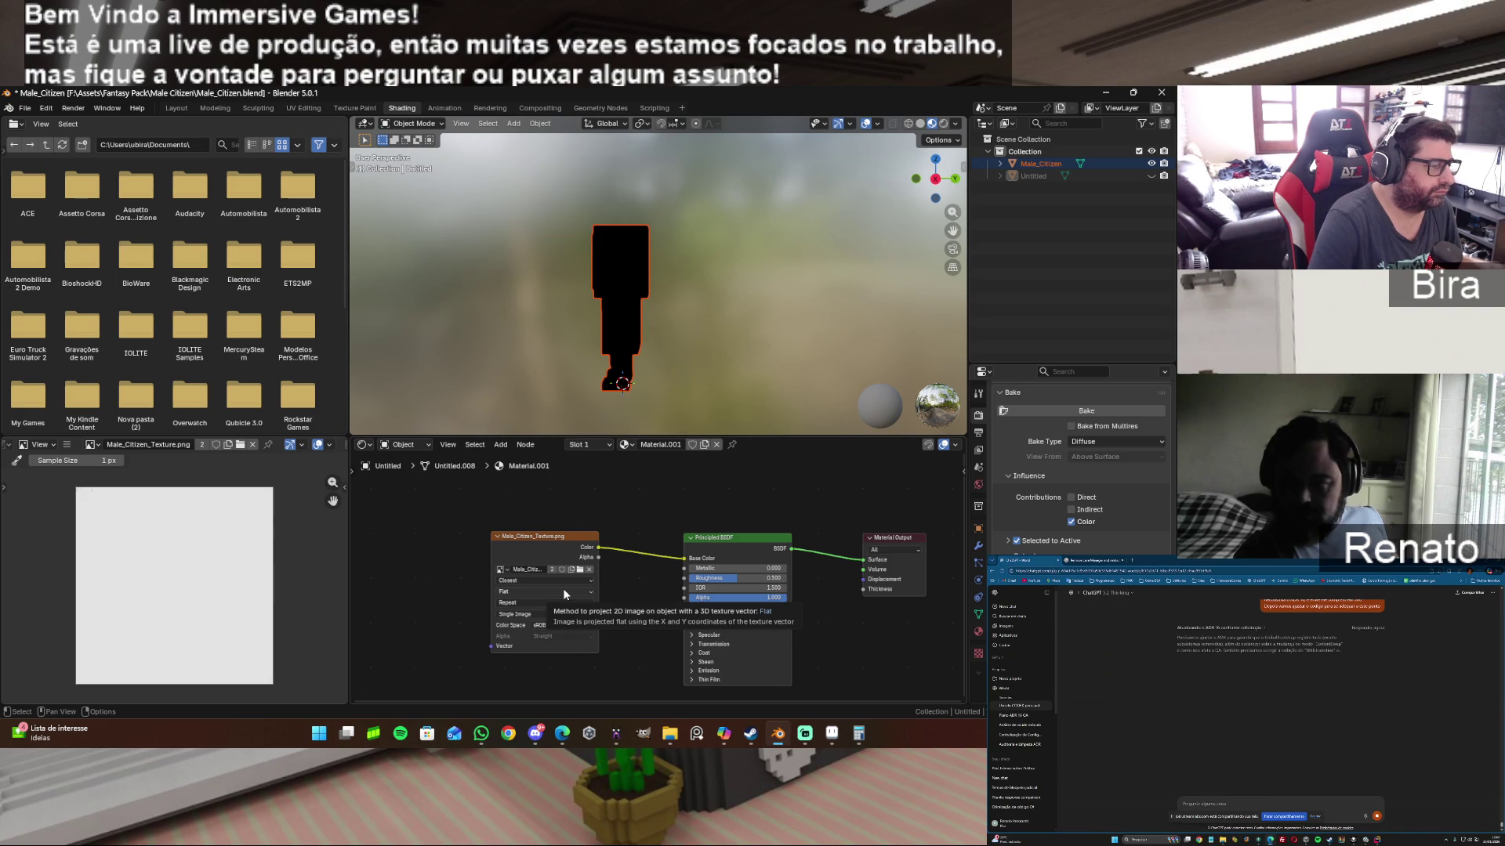
left_click(312, 108)
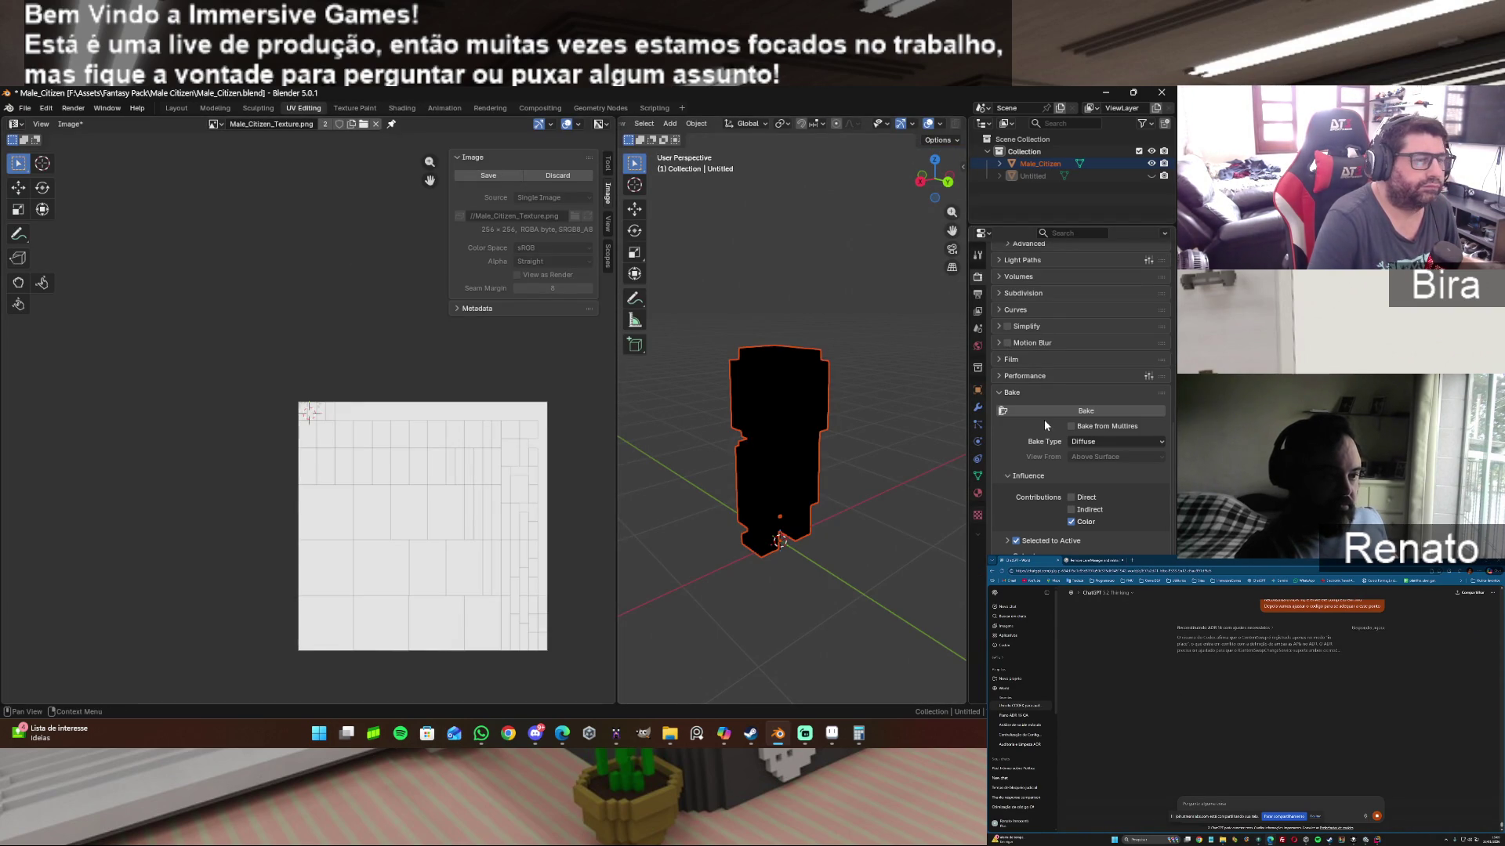
Step: Unhide and select Untitled, hide Male_Citizen, and switch to the Modeling workspace
left_click(1149, 175)
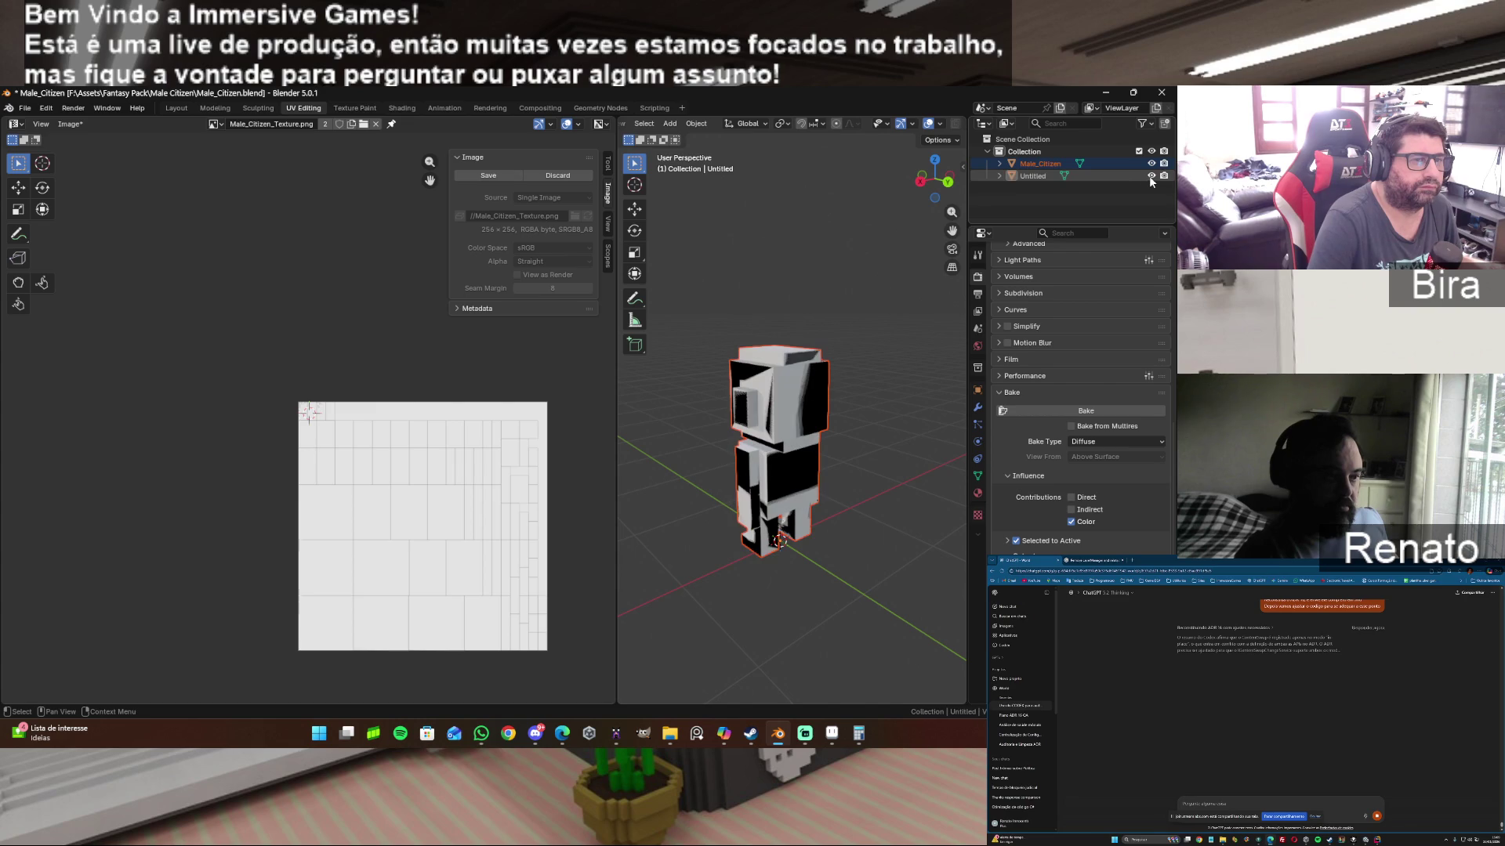
left_click(1031, 172)
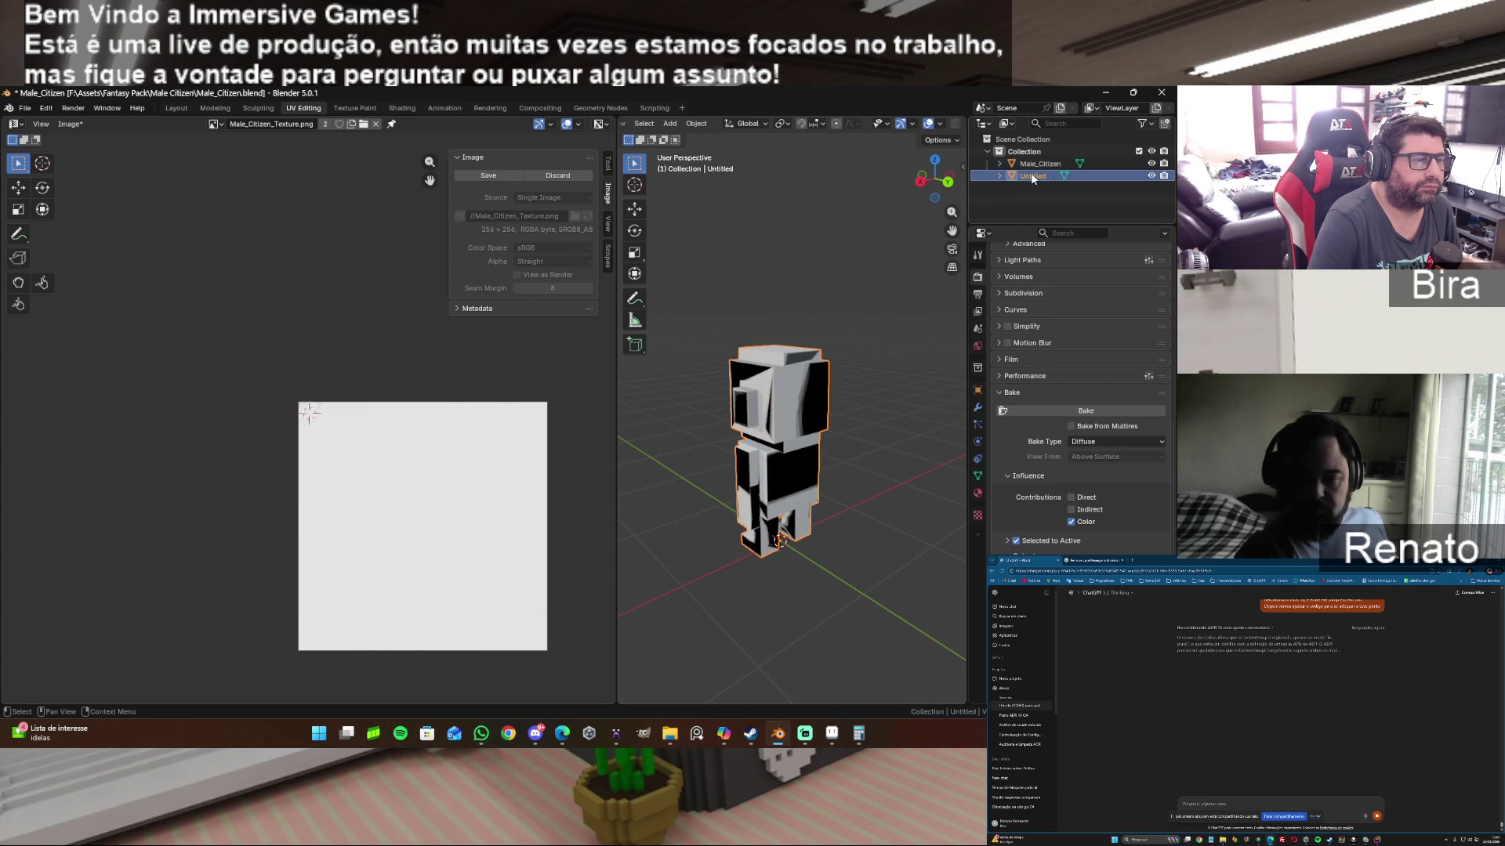
left_click(1148, 163)
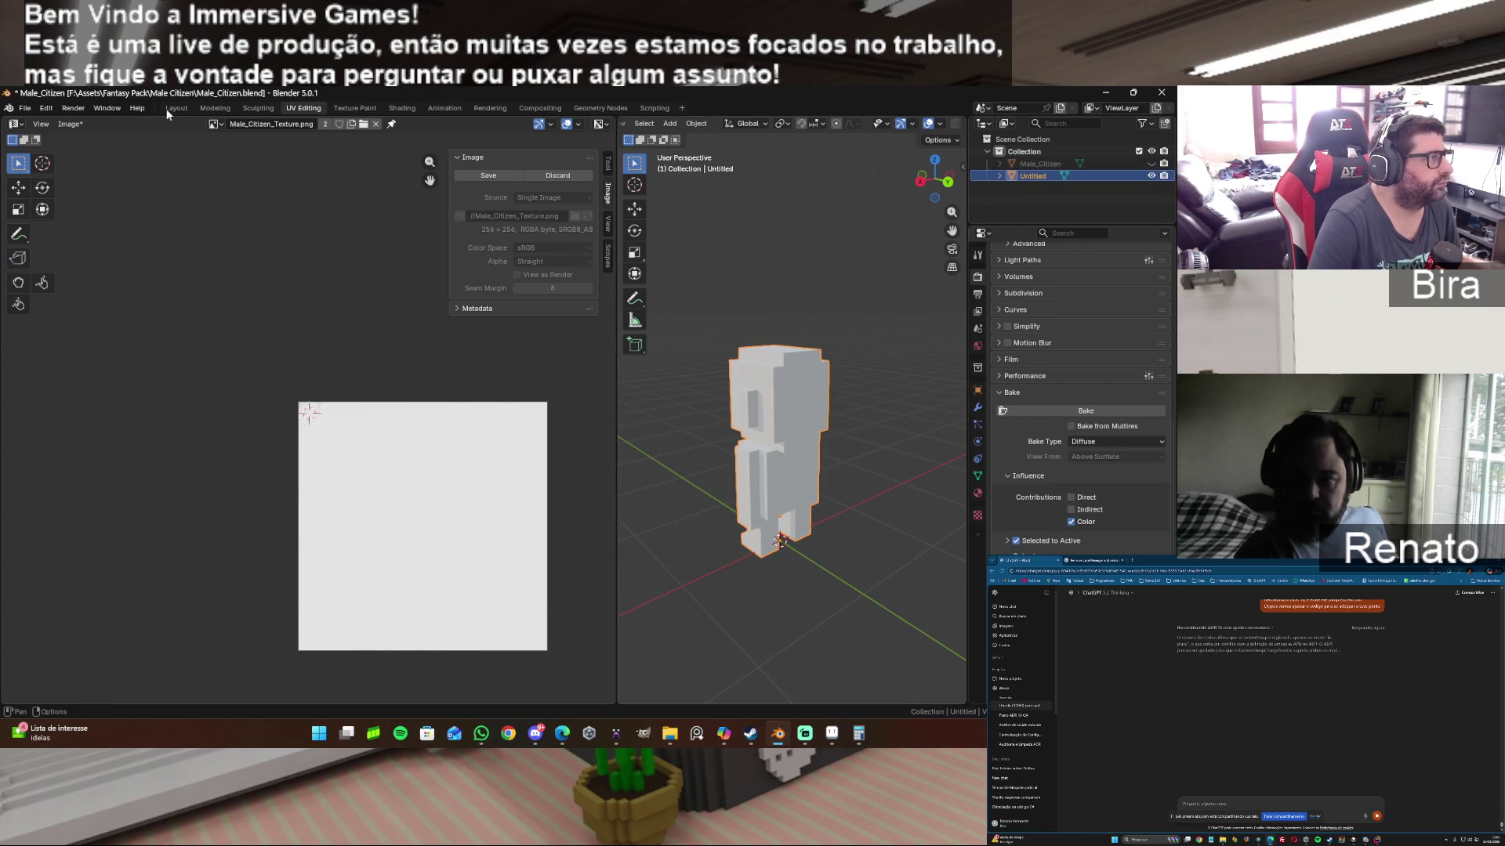
left_click(216, 106)
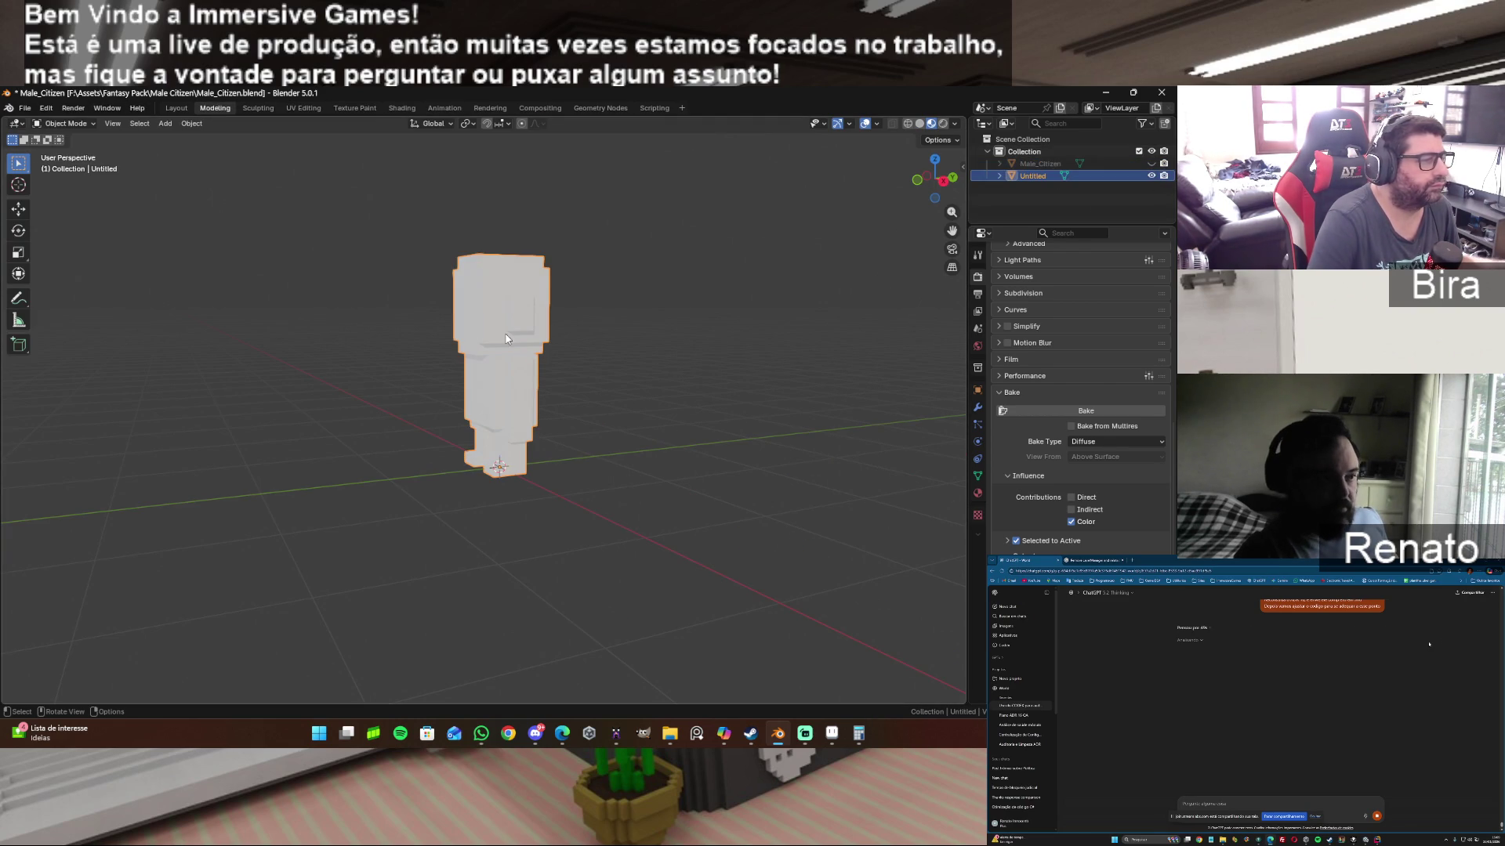
Step: Give Untitled the palette.015 material with Male_Citizen-1.png as its base colour image
left_click(977, 495)
scroll(1029, 312, "up", 3)
scroll(1020, 360, "up", 1)
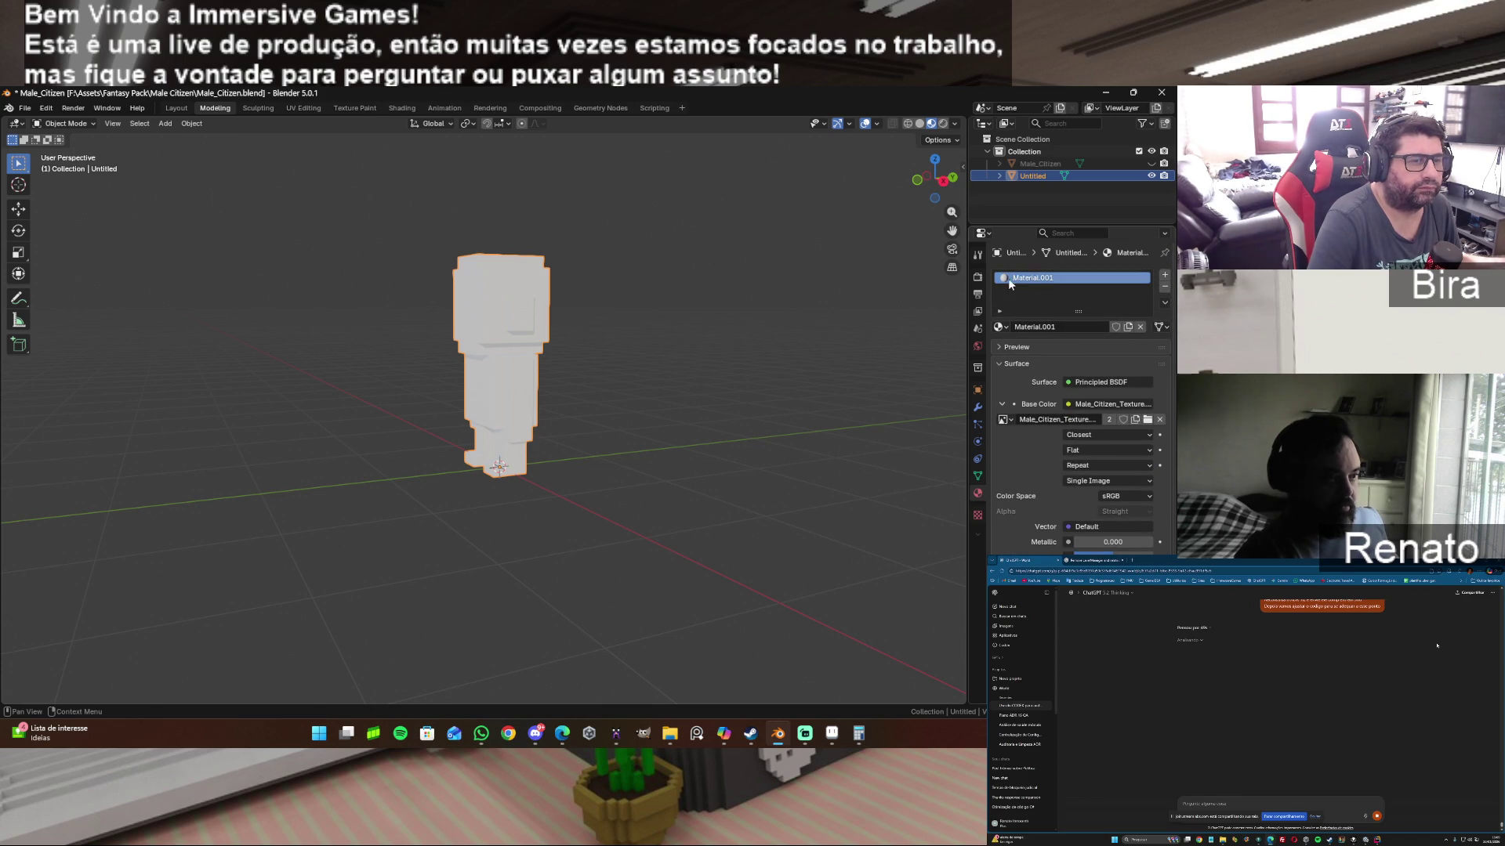
left_click(1003, 325)
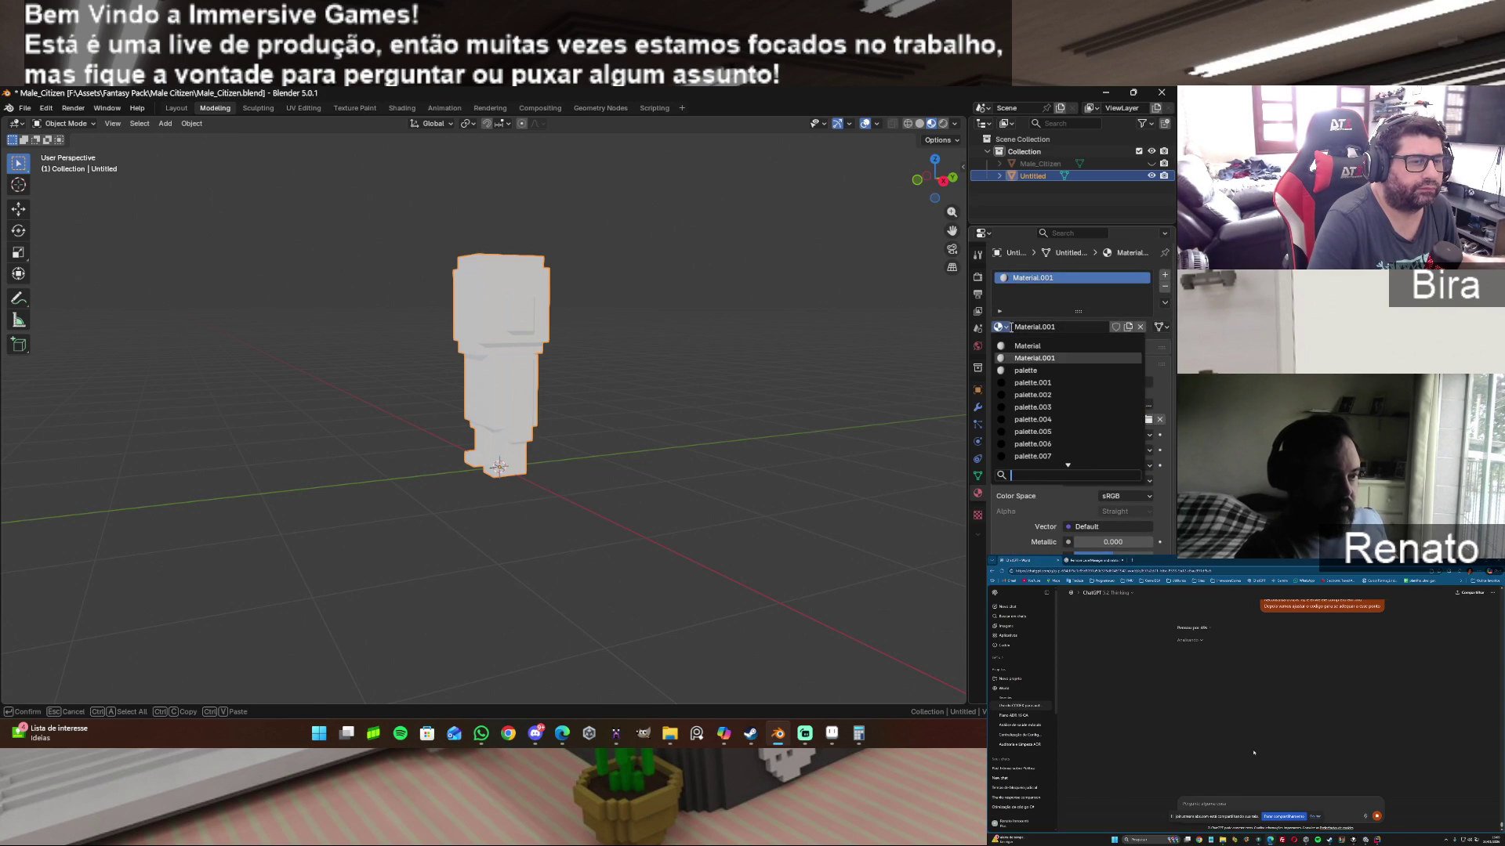
left_click(1051, 372)
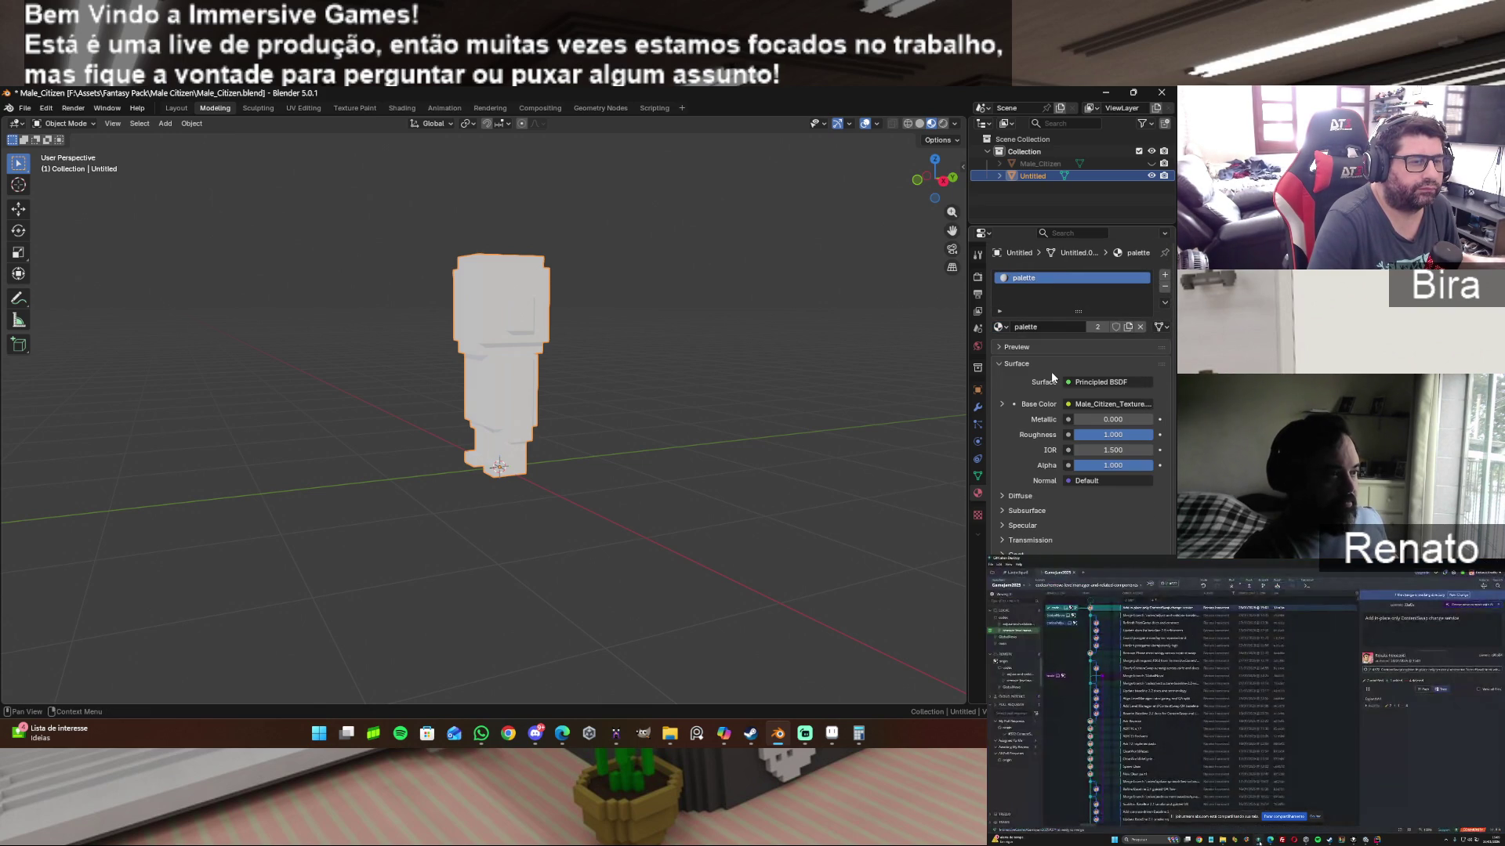
left_click(1003, 325)
scroll(1020, 423, "down", 5)
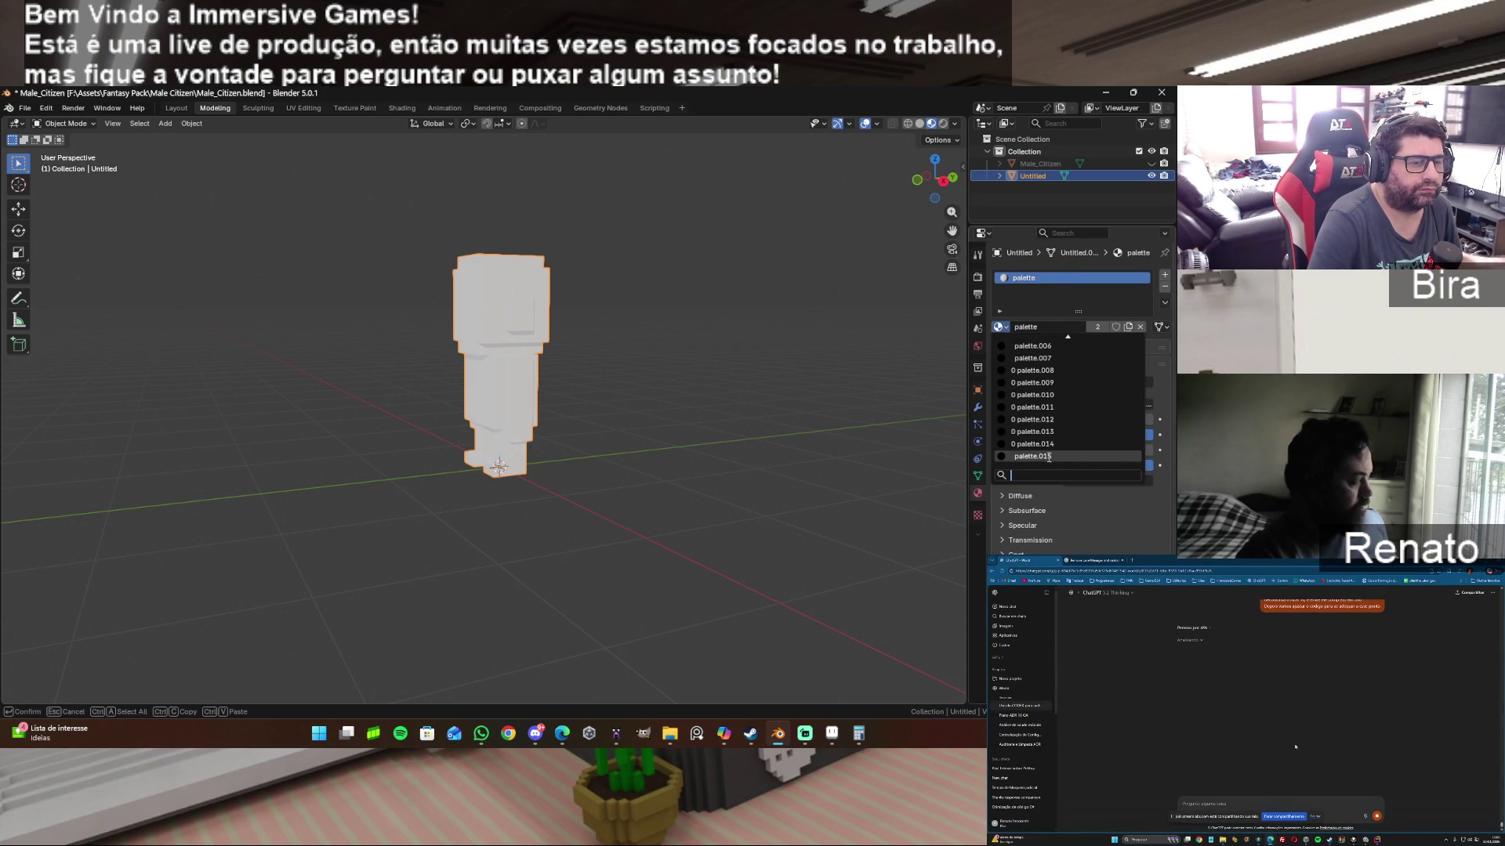
left_click(1048, 434)
left_click(1004, 420)
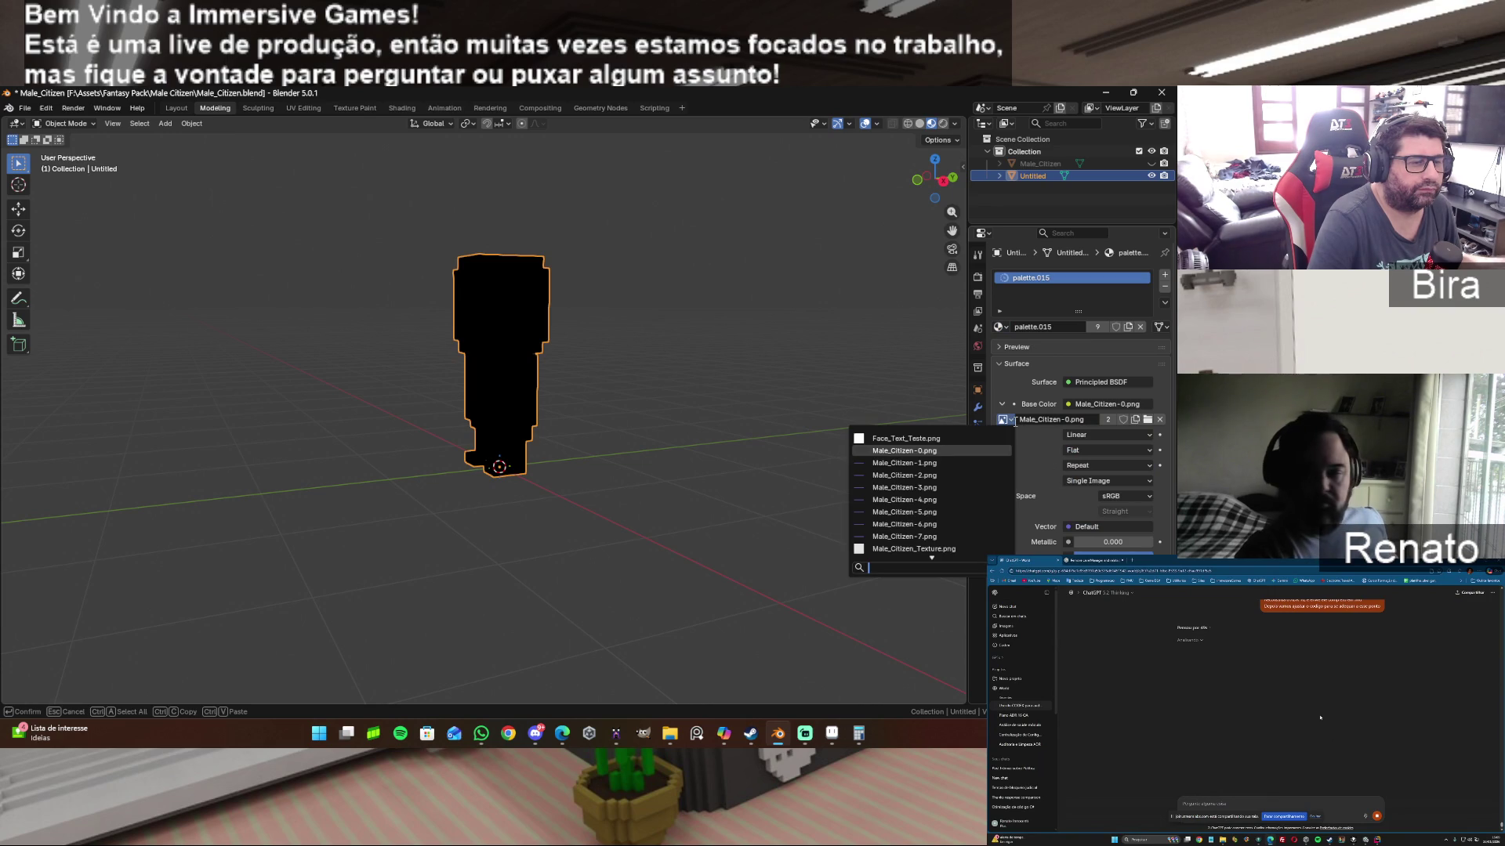
left_click(959, 461)
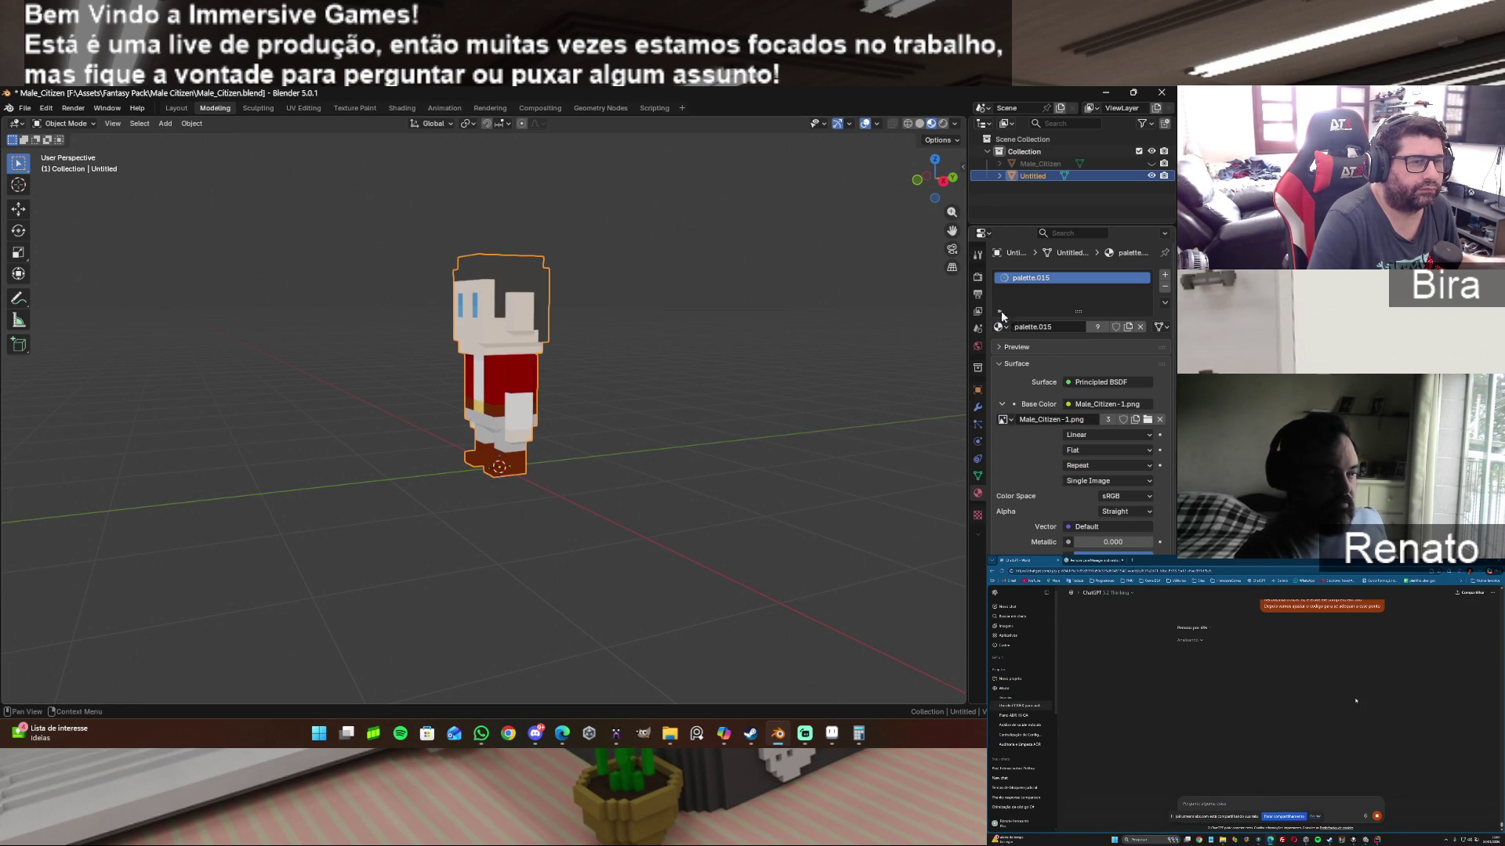
Step: Show Male_Citizen, hide Untitled, and assign the plain white Material to Male_Citizen
left_click(1151, 164)
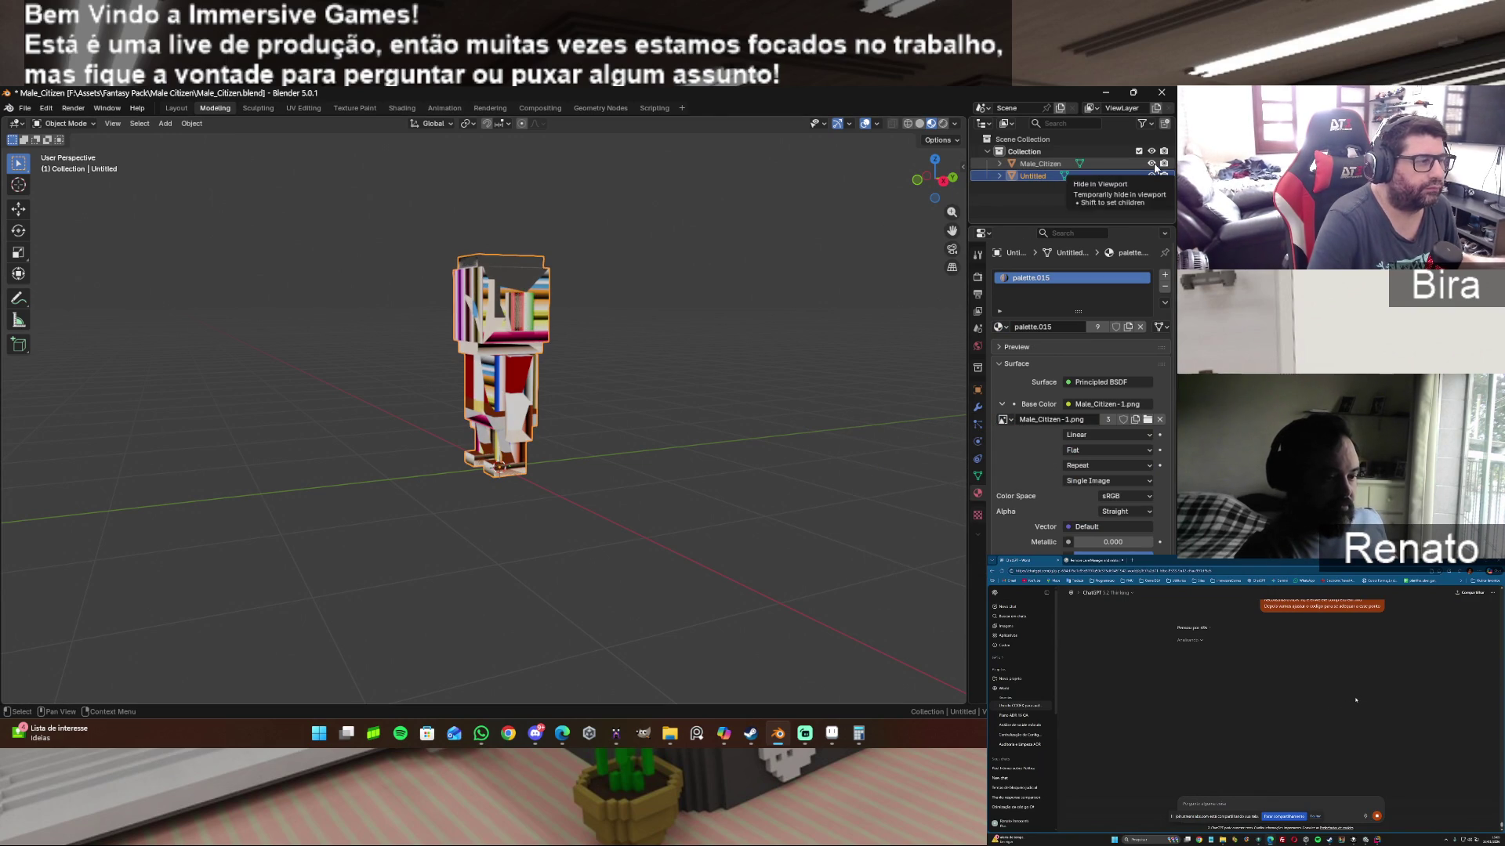
left_click(1150, 176)
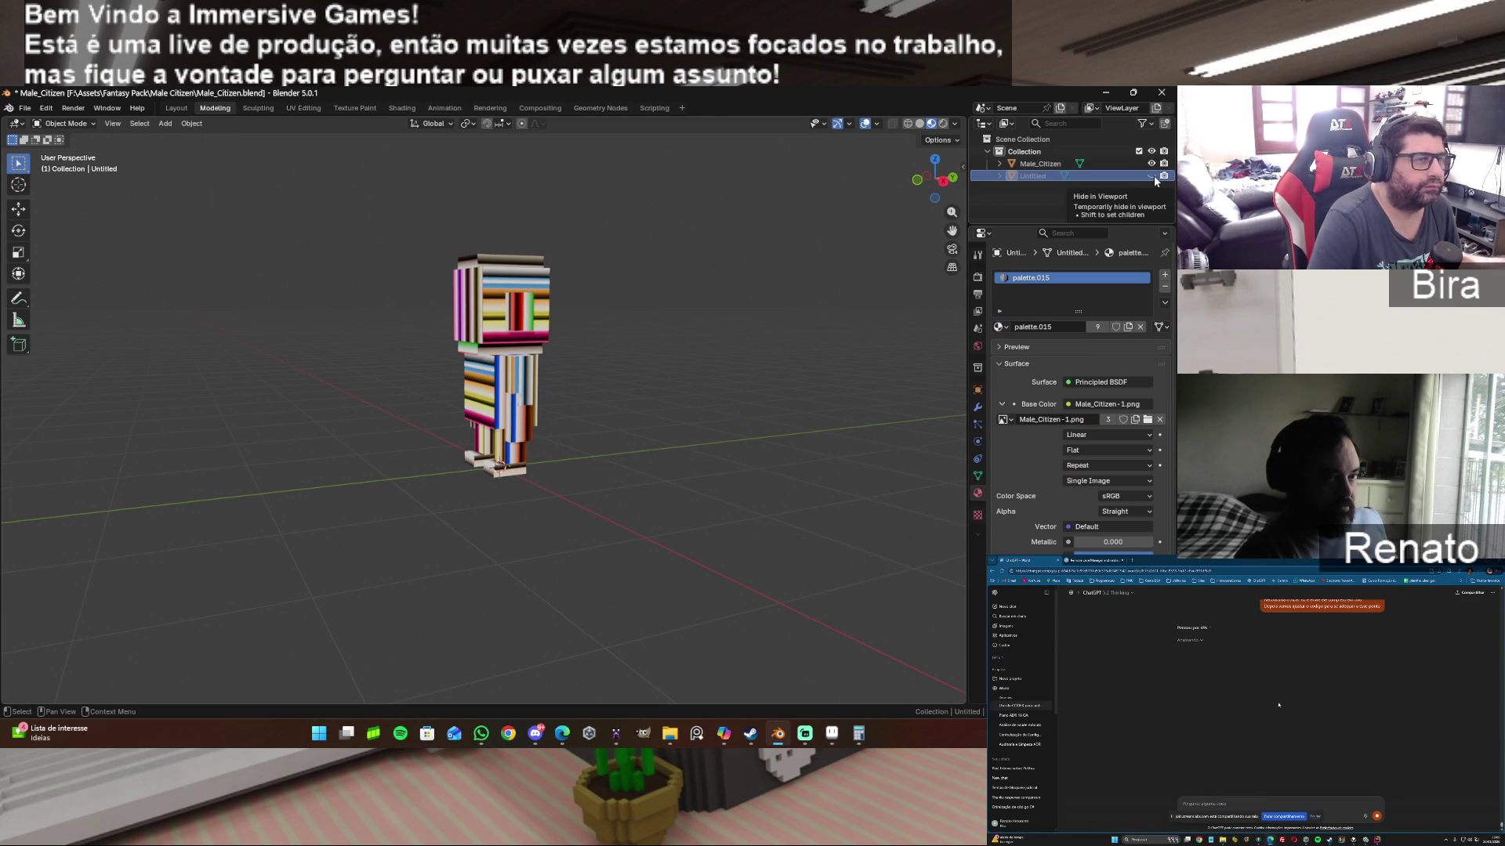
left_click(1052, 164)
left_click(999, 325)
scroll(1064, 409, "up", 6)
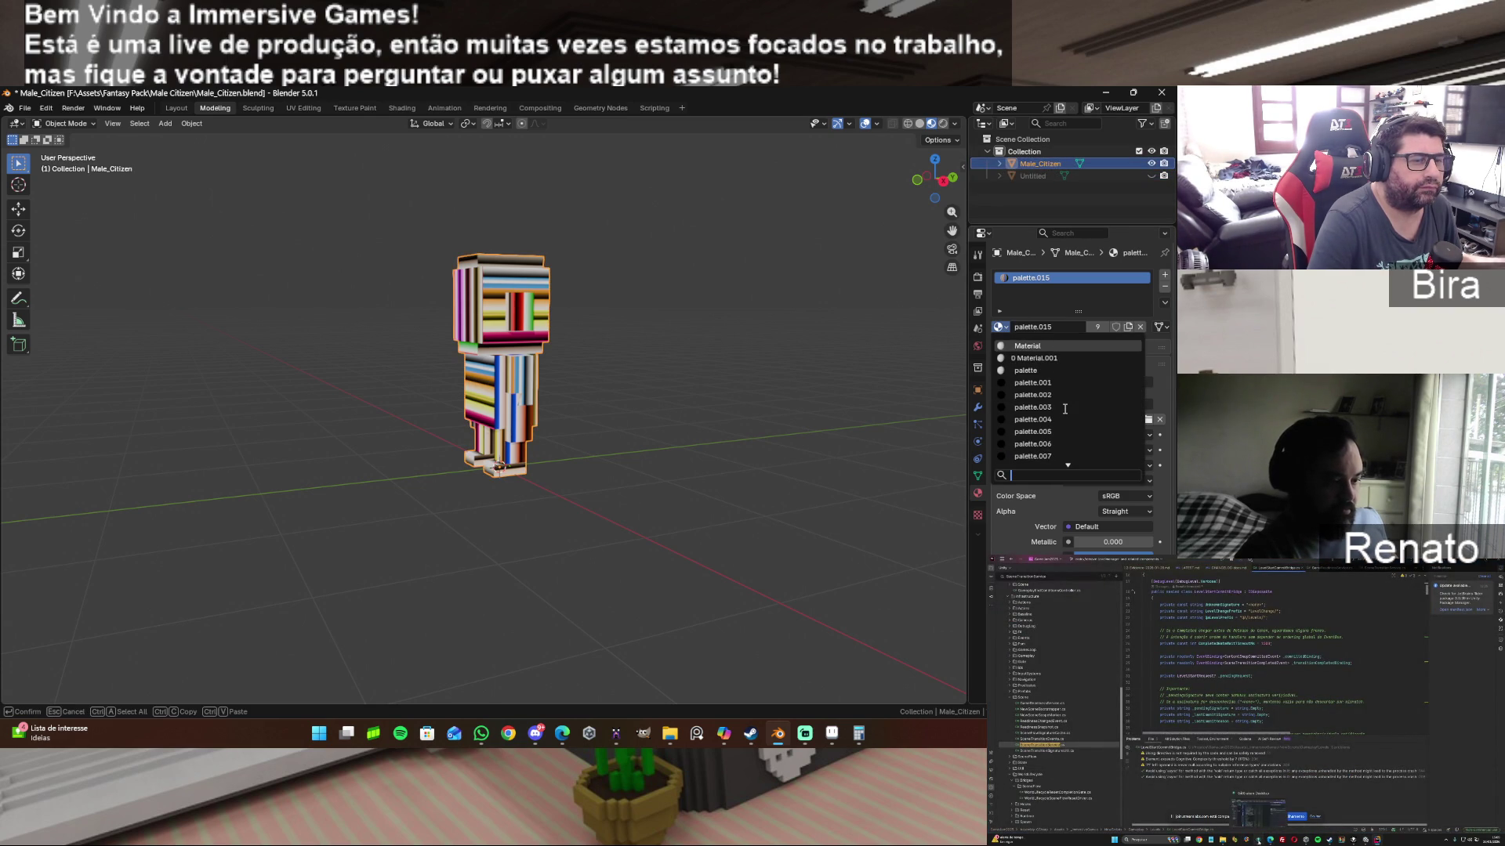
left_click(1032, 349)
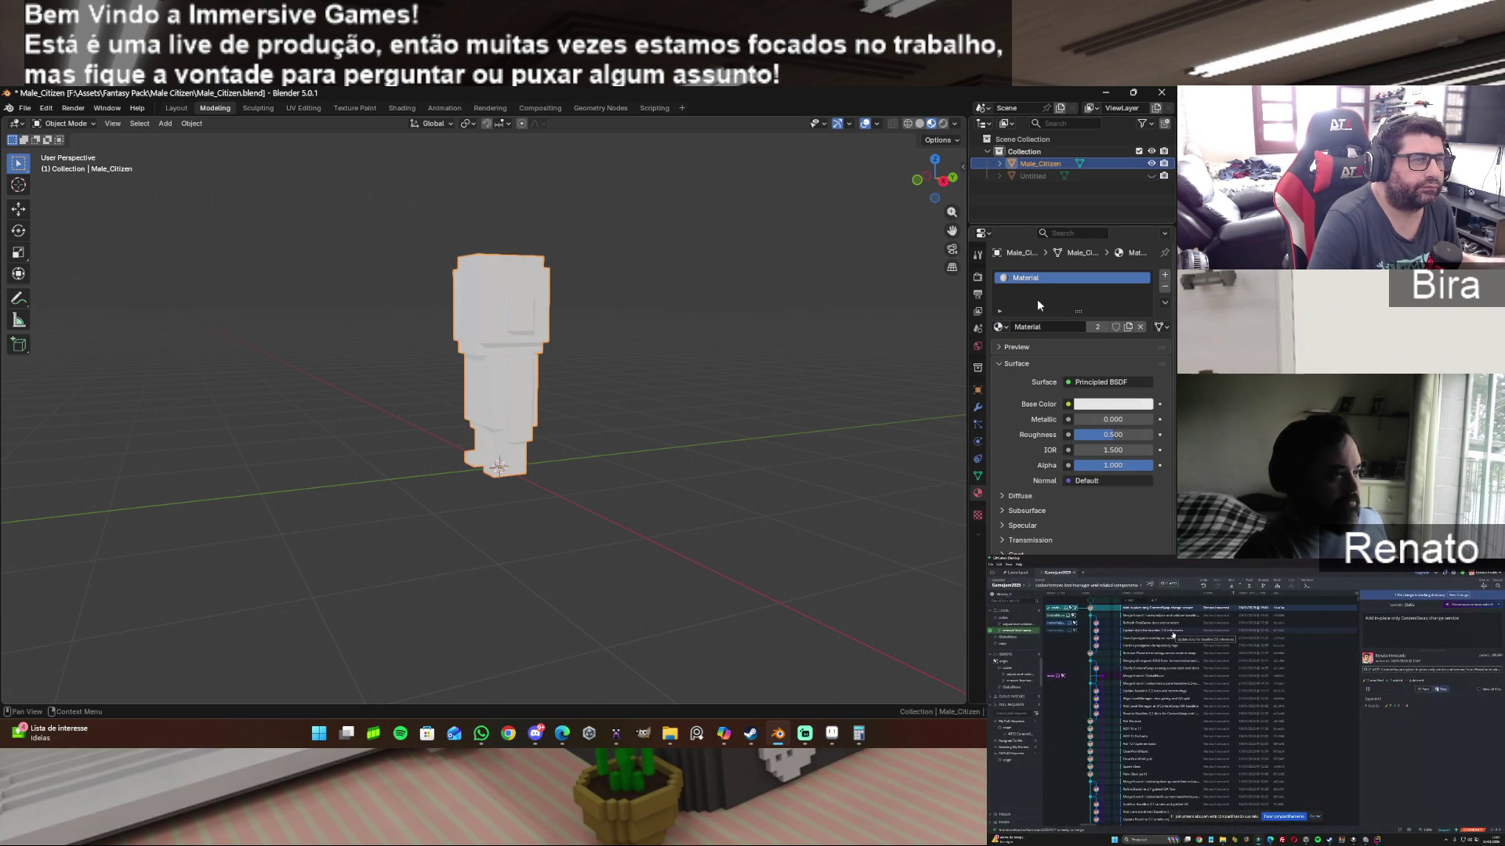
Step: Select Male_Citizen, go to Render properties and attempt a Diffuse bake, which reports no image texture node
left_click(1116, 175)
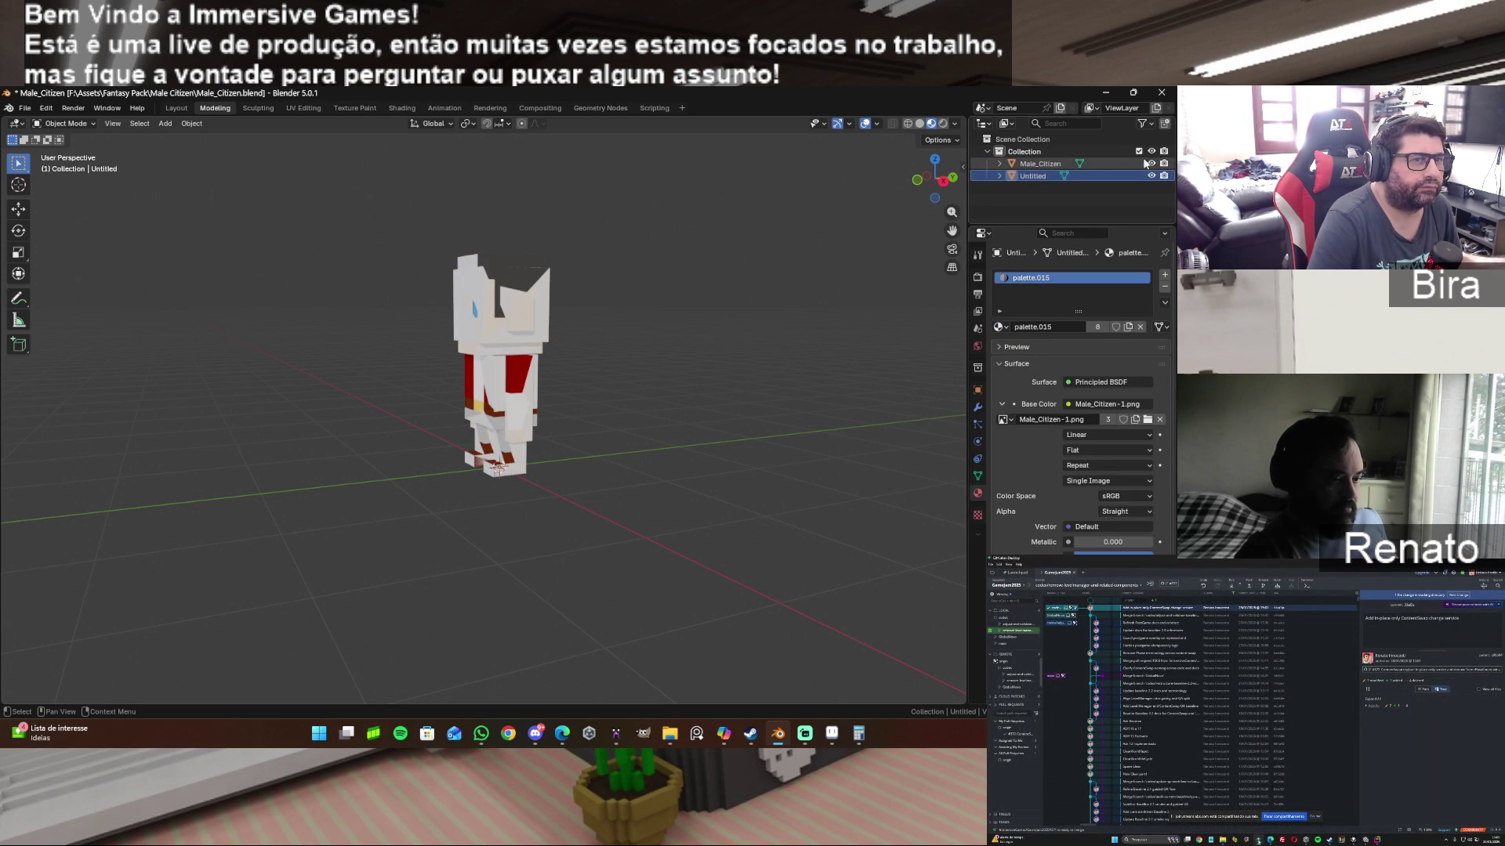
left_click(1152, 164)
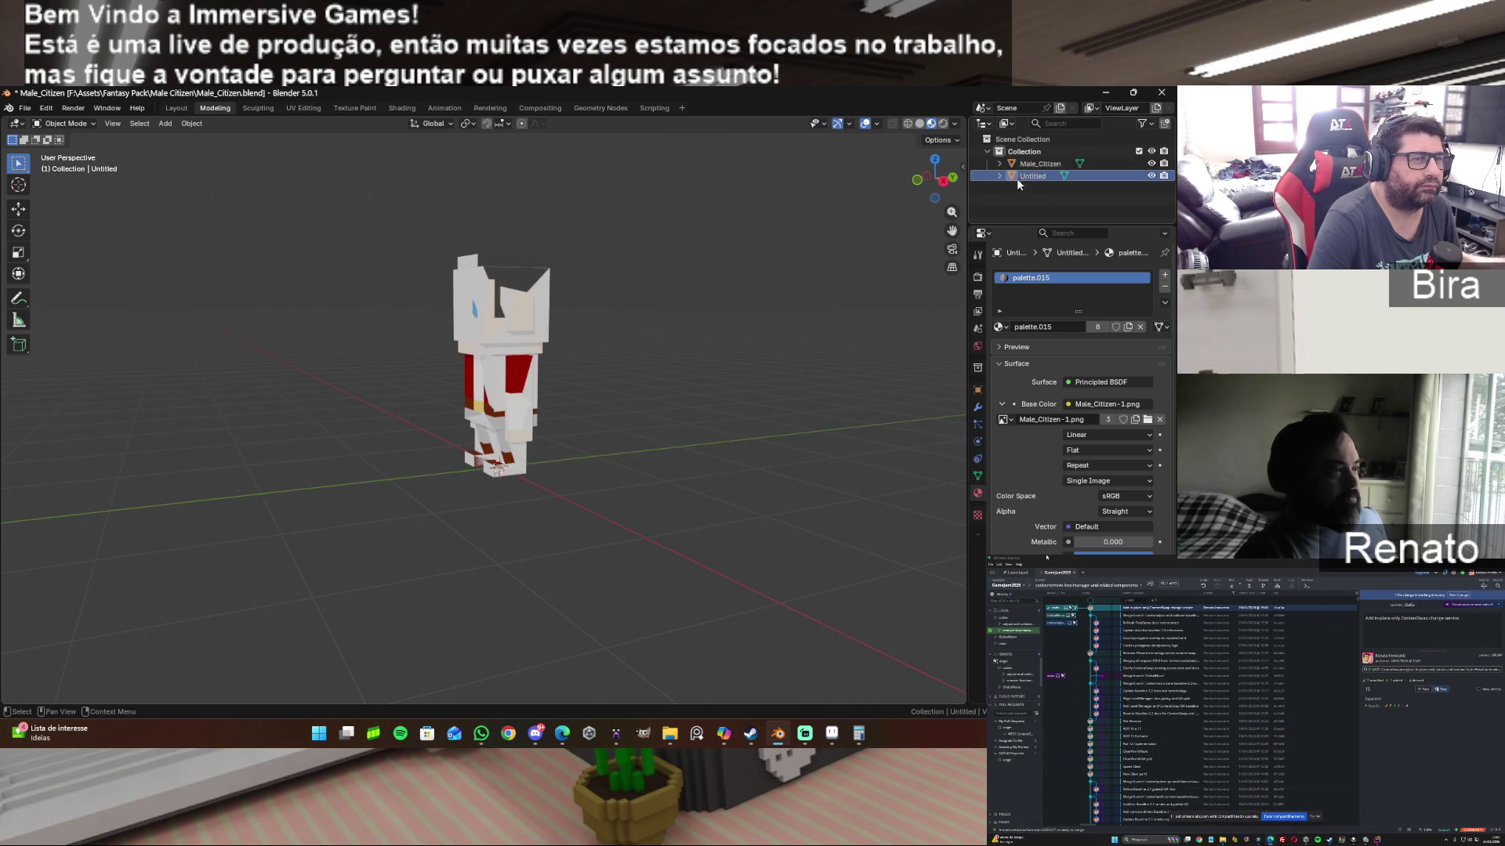
left_click(1042, 163)
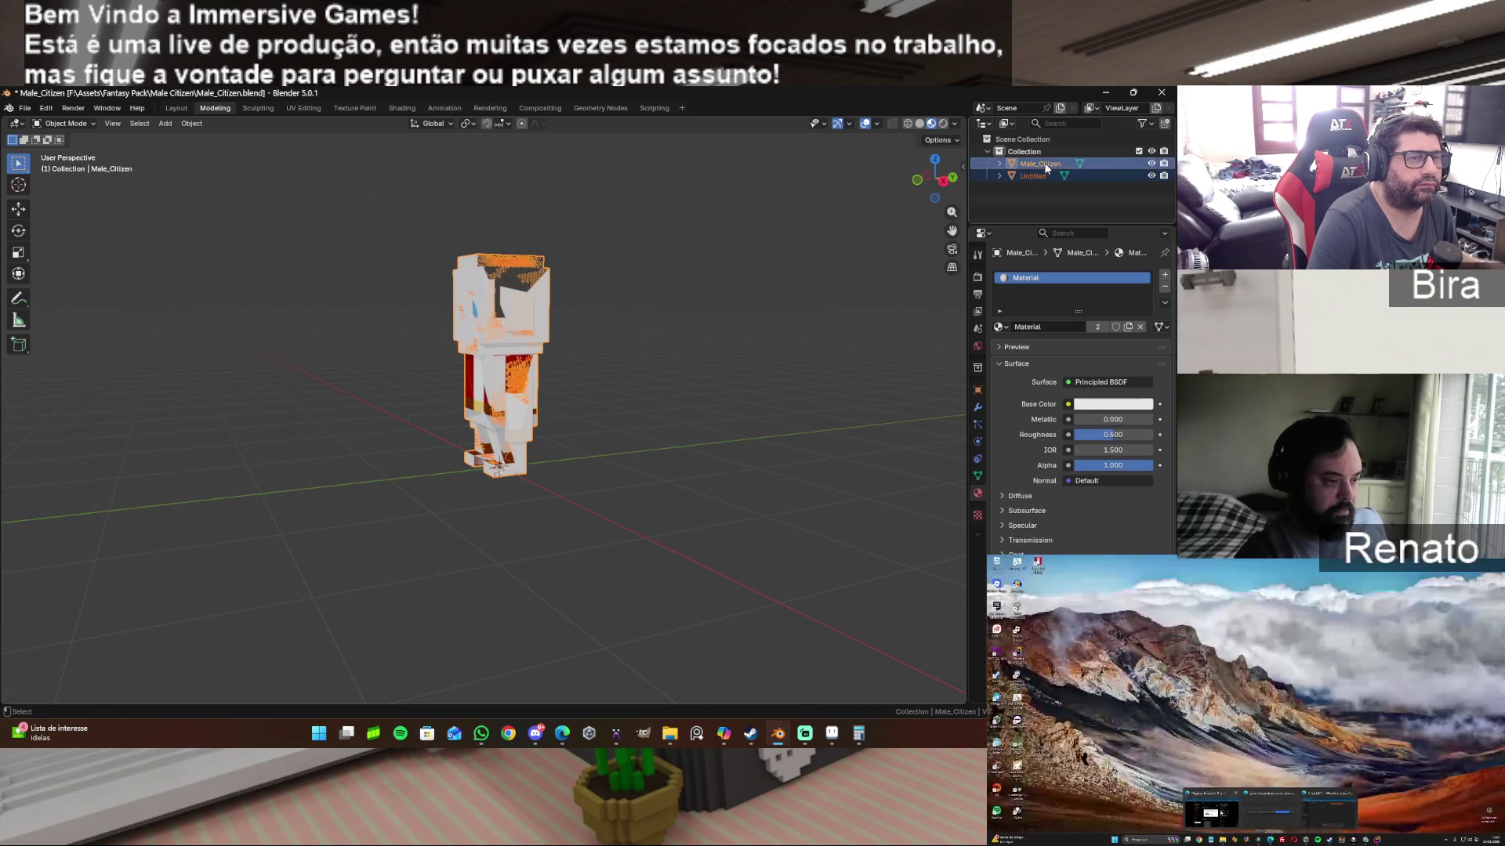
left_click(982, 279)
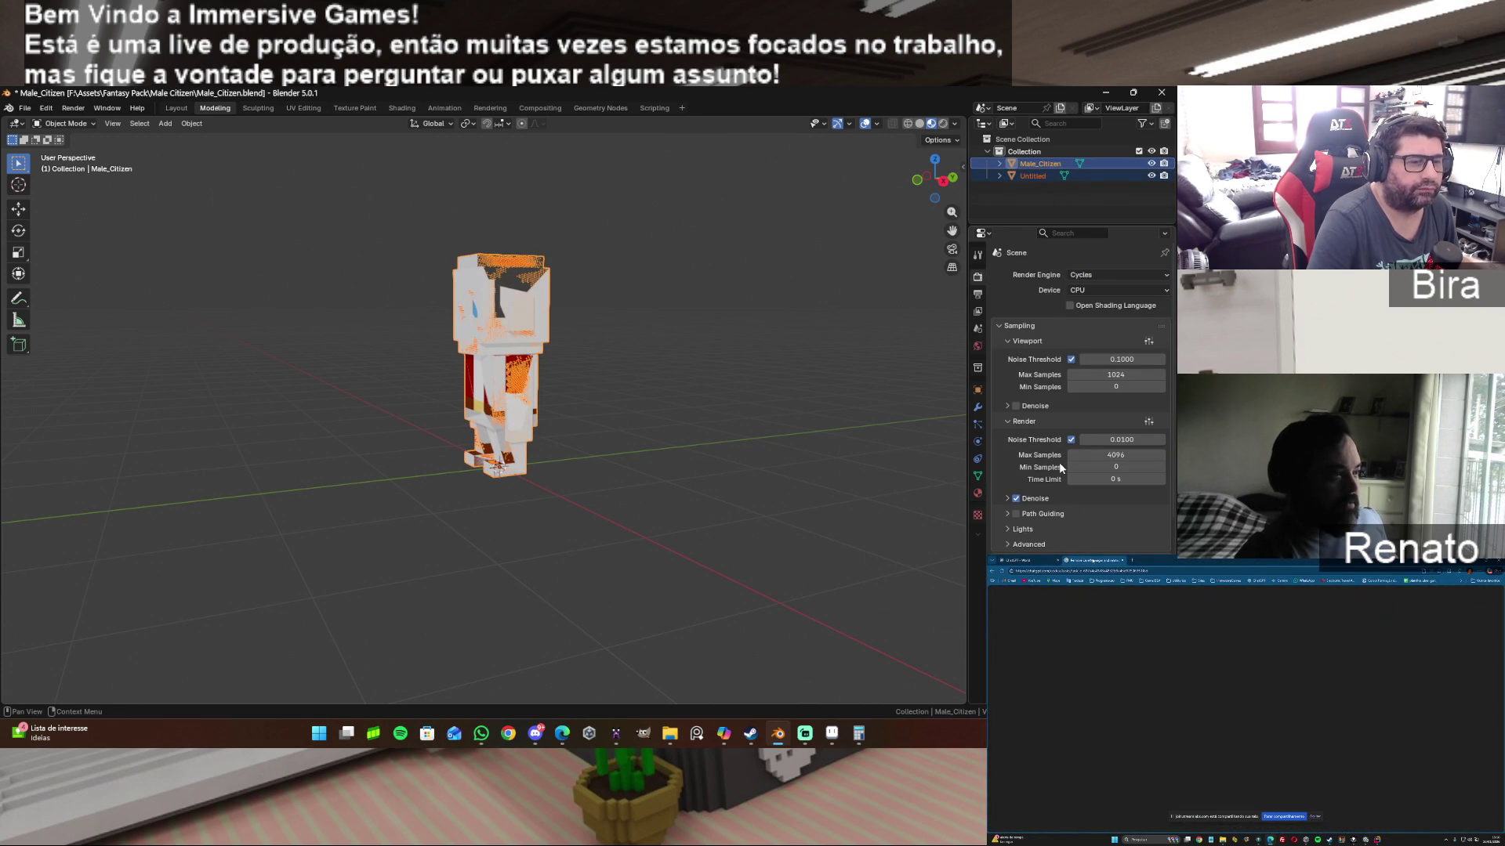
scroll(1060, 462, "down", 5)
scroll(1059, 463, "down", 5)
left_click(1083, 418)
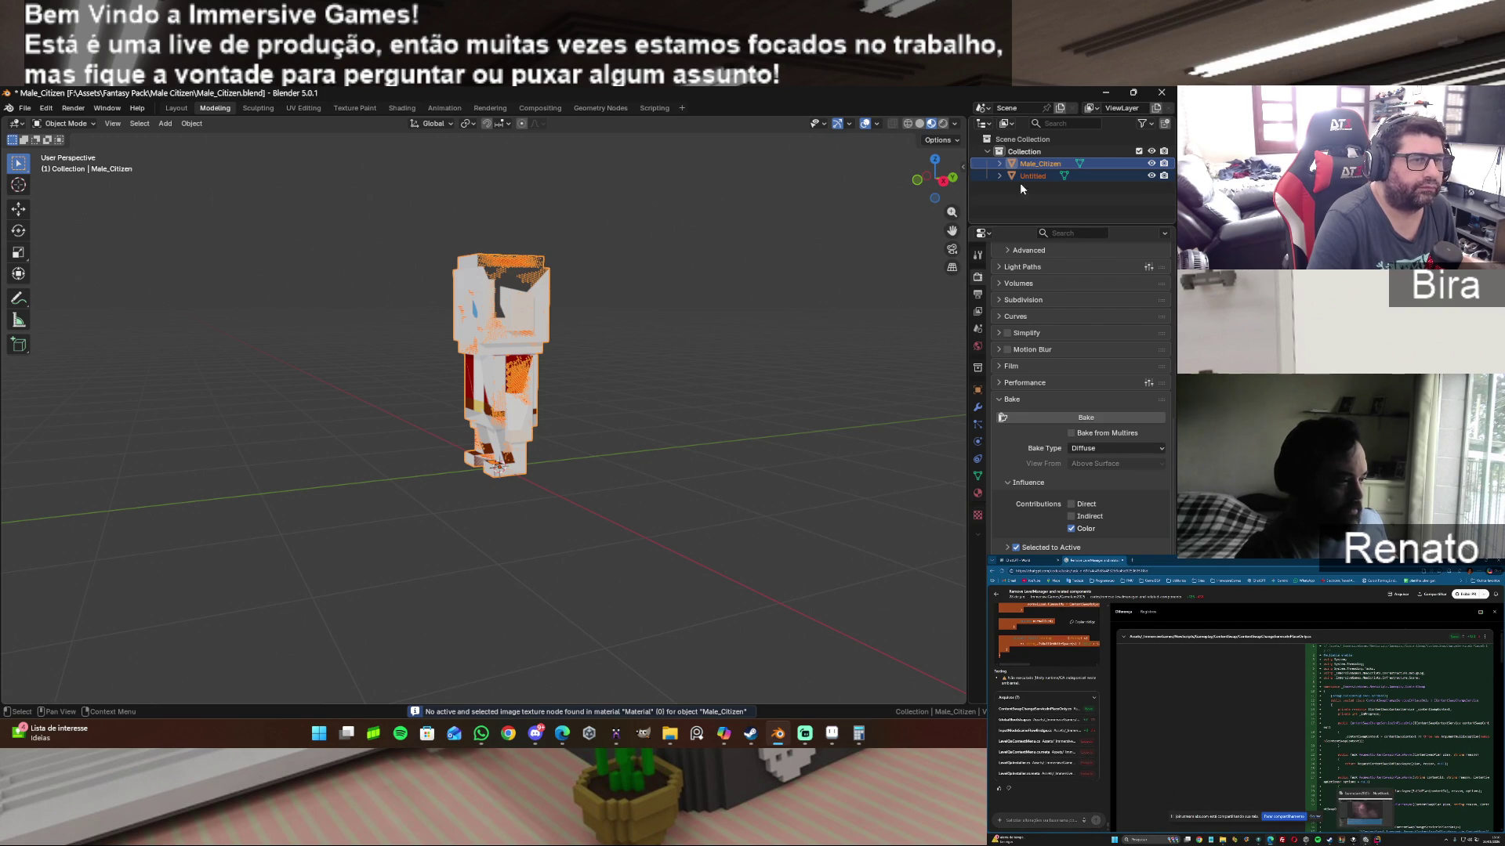
Step: With Untitled active and Male_Citizen also selected, bake the Diffuse colour onto Untitled
left_click(1039, 176, "ctrl")
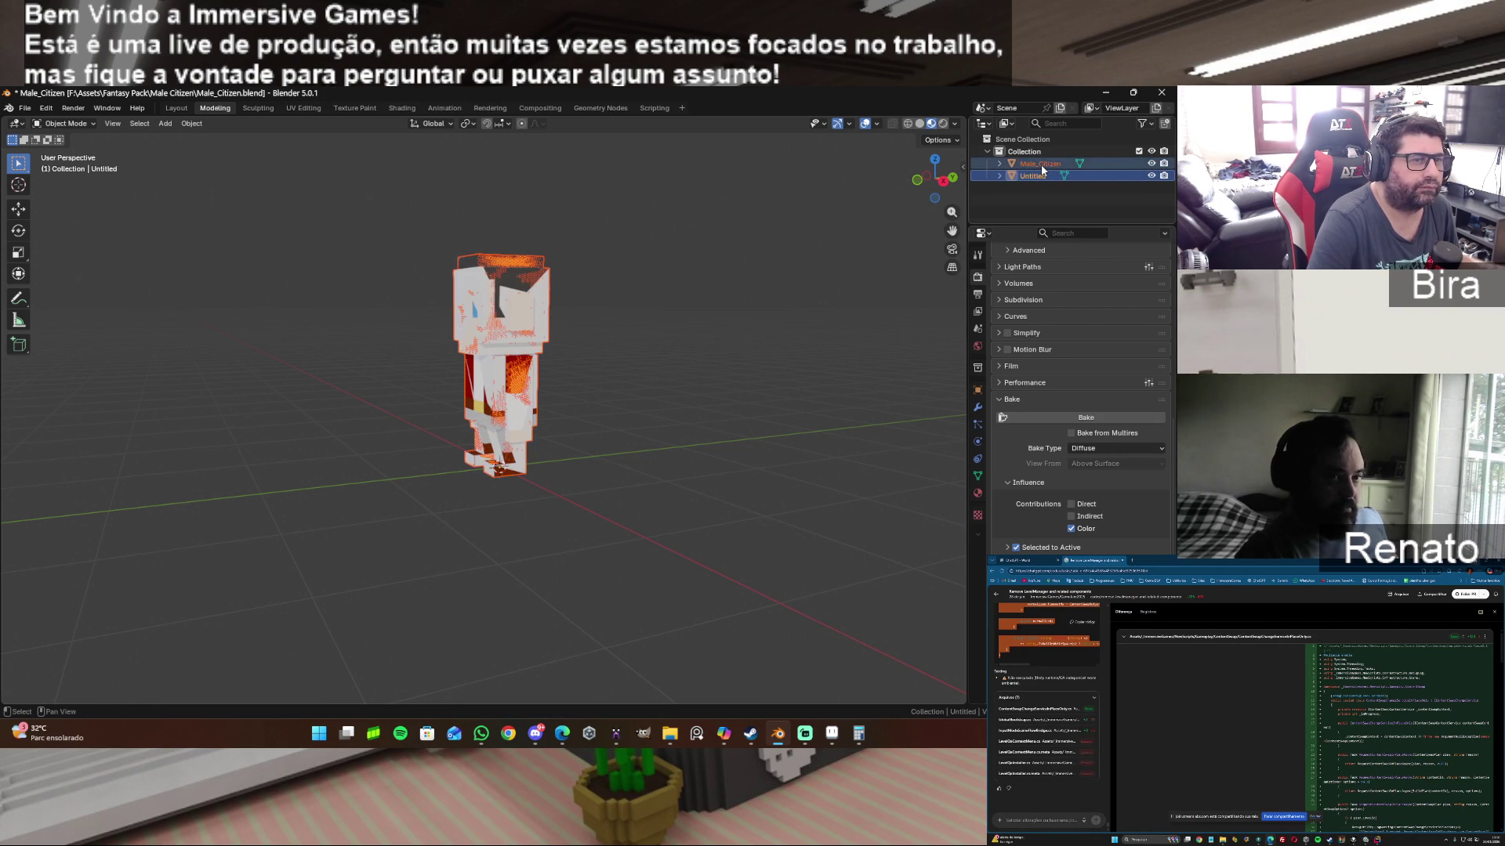
left_click(1040, 164, "ctrl")
left_click(1064, 413)
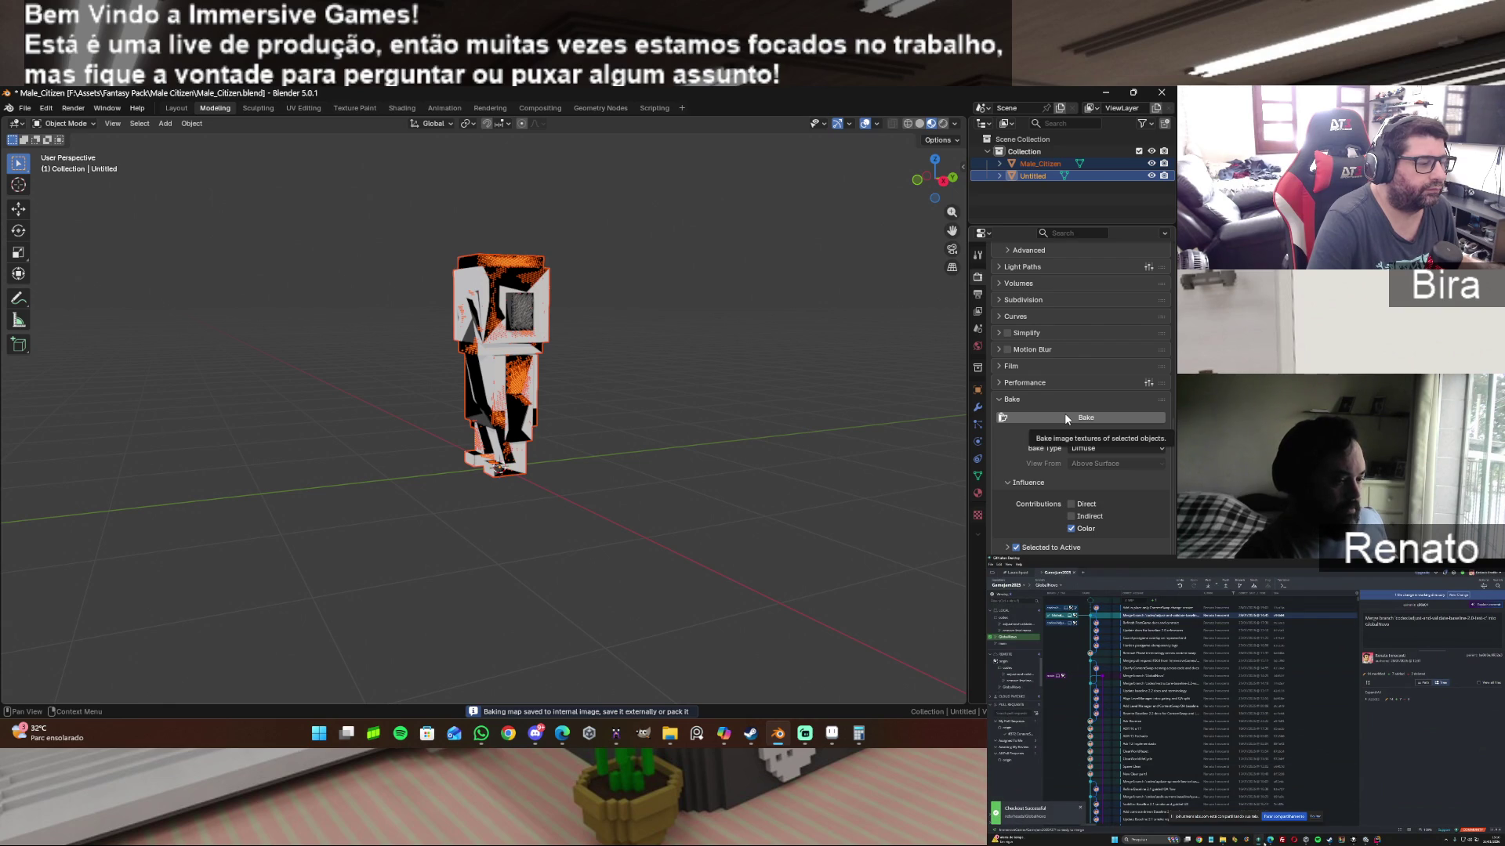
Step: Toggle outliner visibility to view the baked Untitled alone, now appearing black
left_click(1074, 183)
left_click(1150, 176)
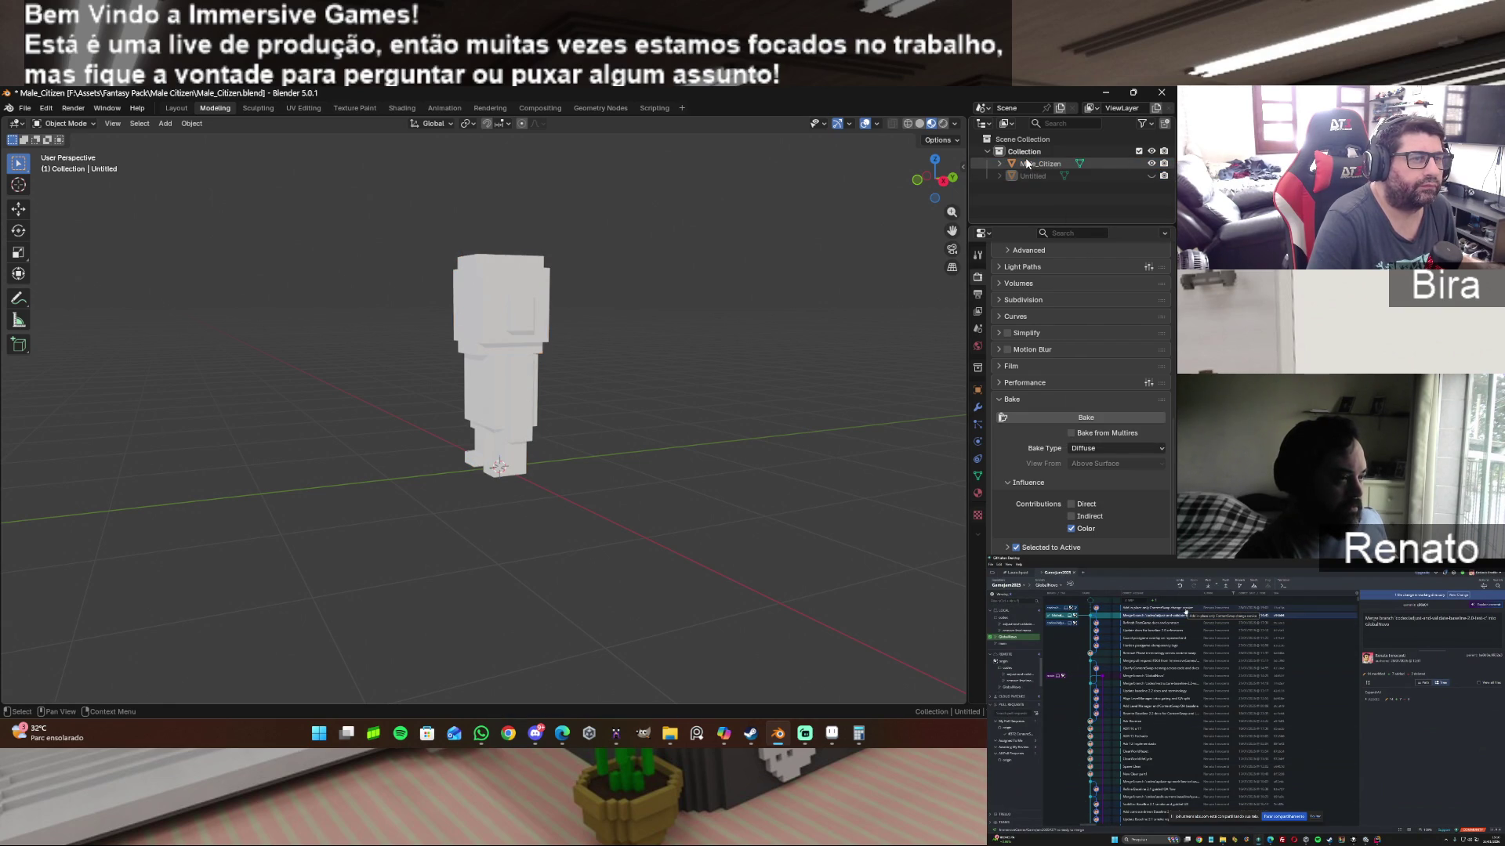
left_click(1040, 177)
left_click(1151, 175)
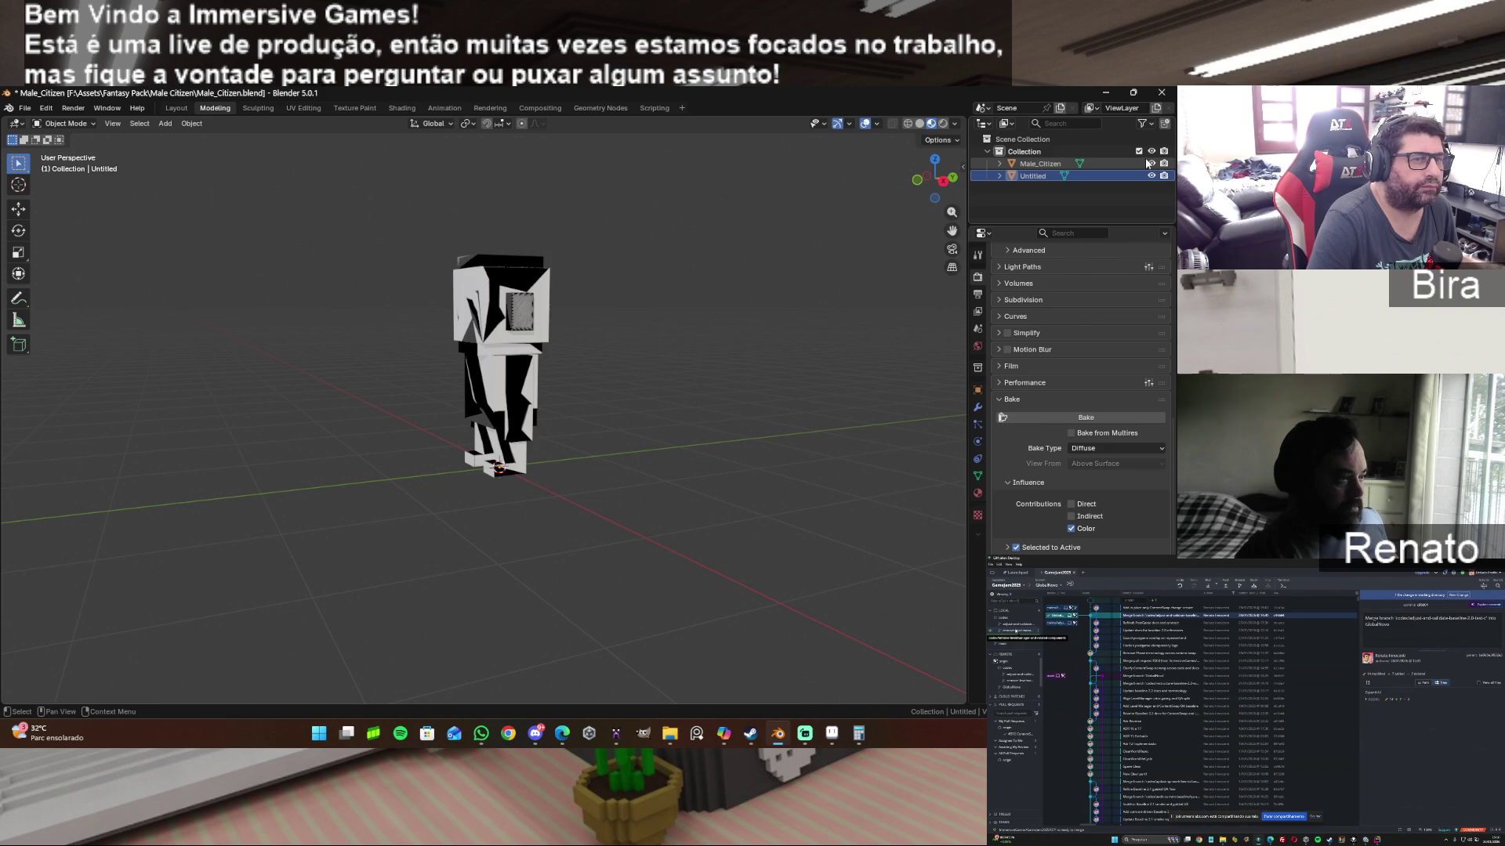
scroll(1075, 389, "down", 1)
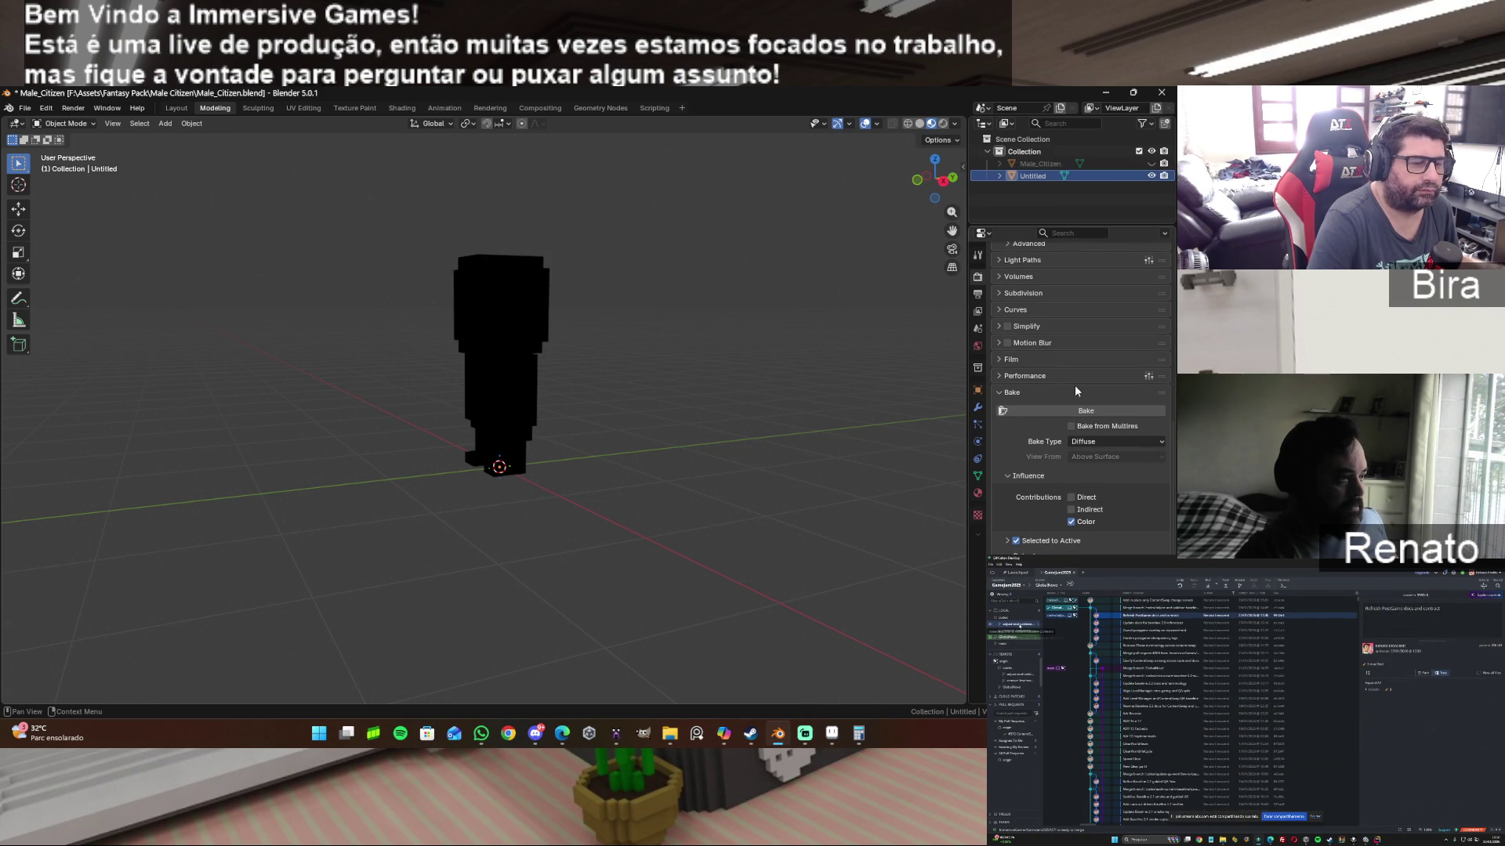
scroll(1075, 385, "up", 3)
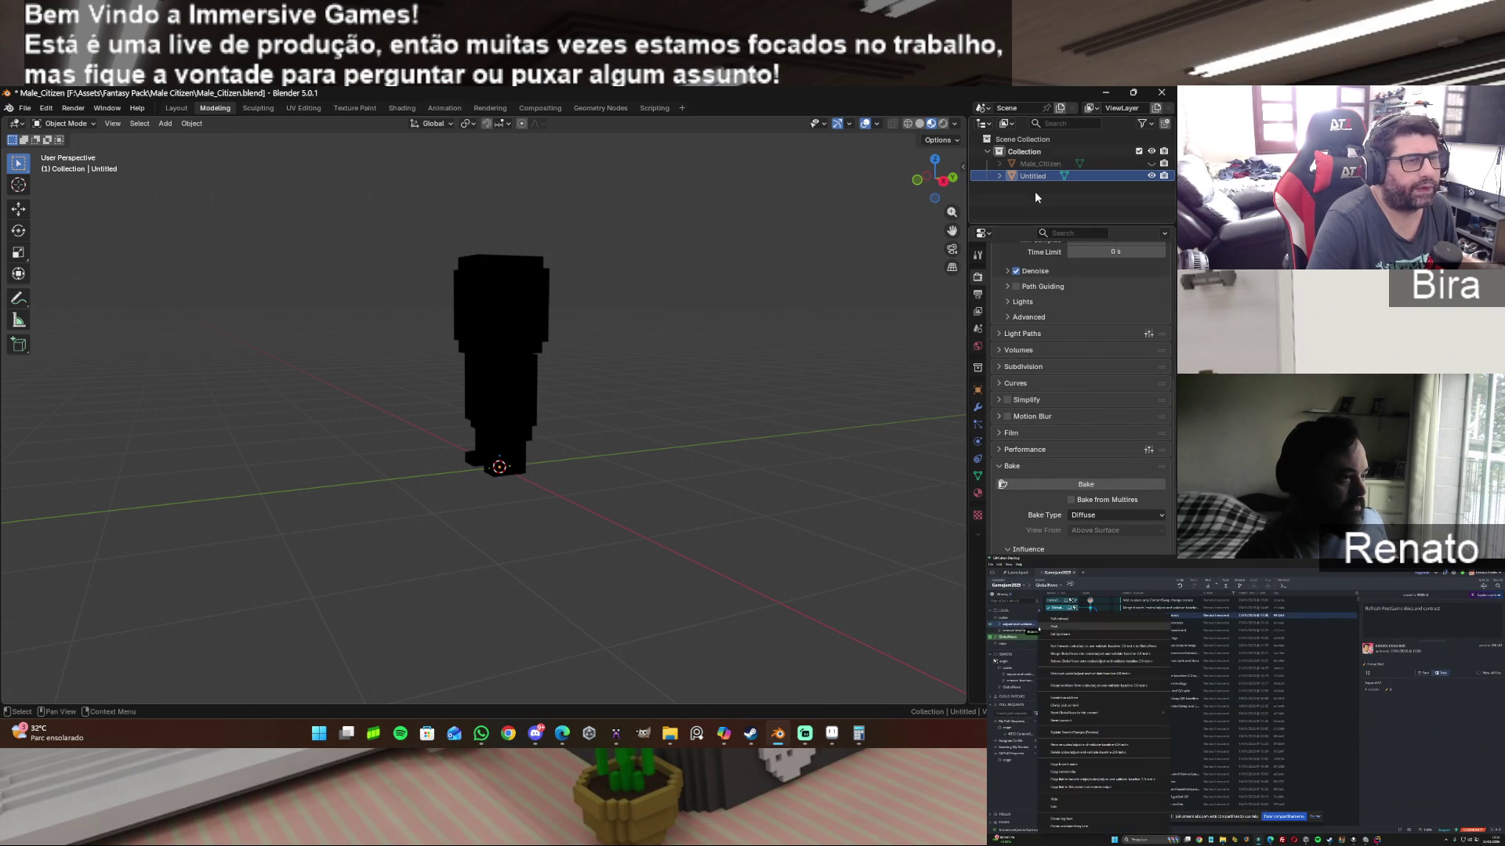
Step: Set Untitled's base colour image to Male_Citizen-6.png in the Material properties
left_click(978, 492)
scroll(1022, 264, "up", 4)
scroll(1036, 297, "up", 3)
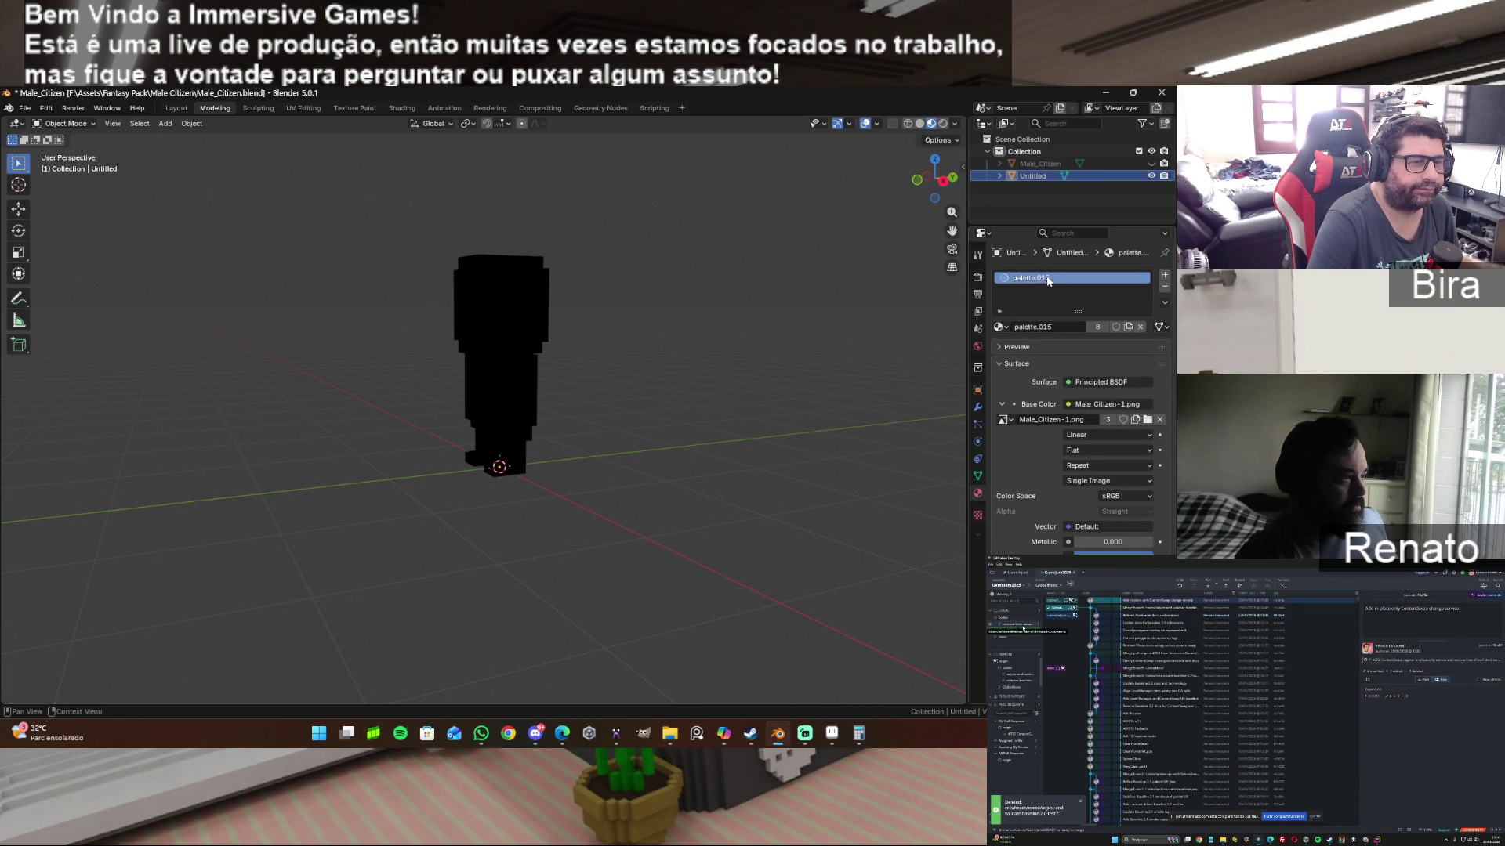
left_click(1017, 420)
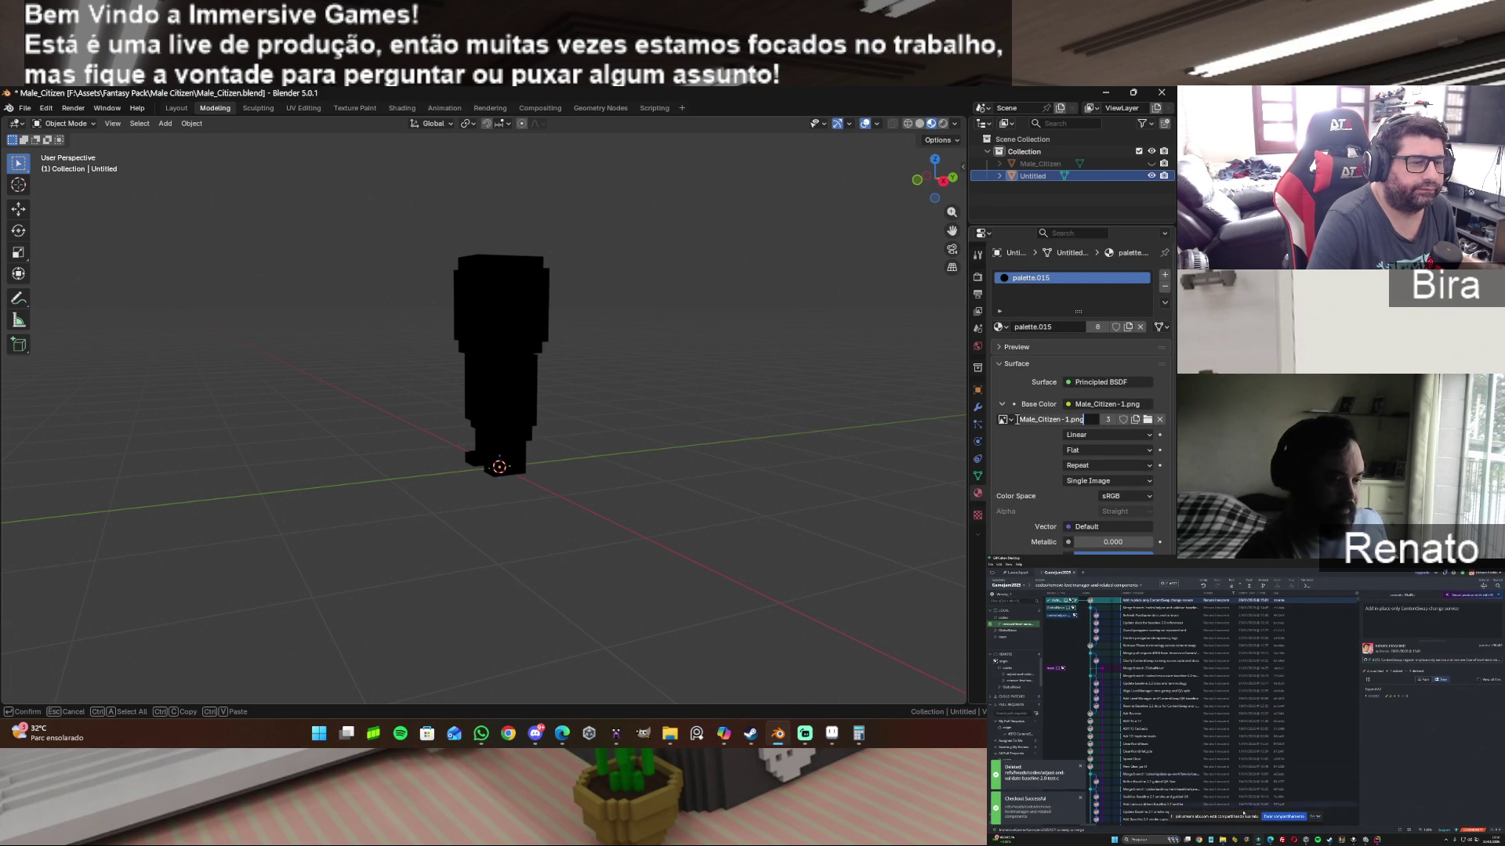
key("Escape")
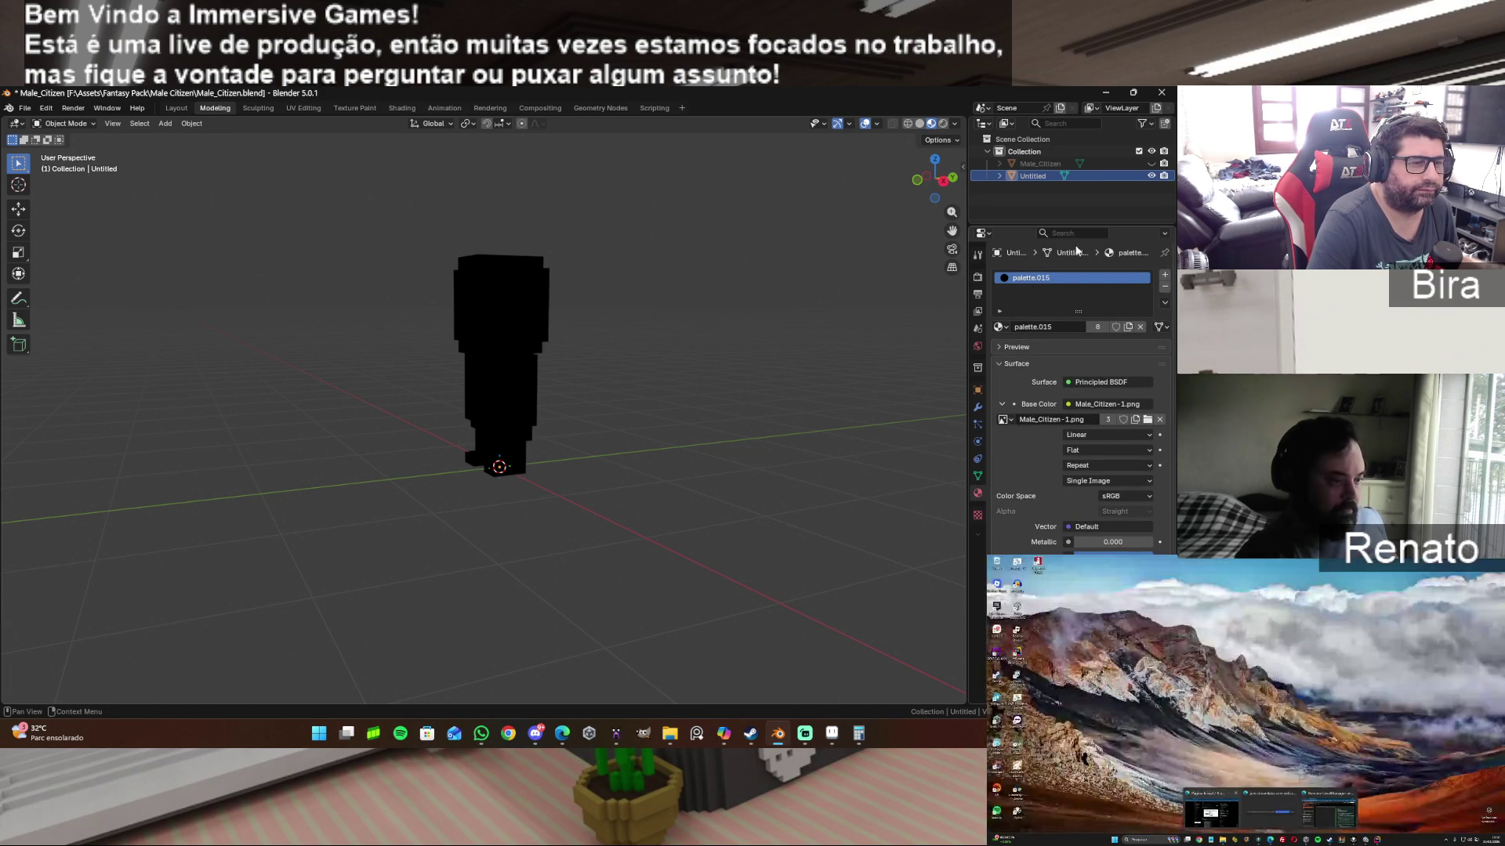
left_click(1003, 420)
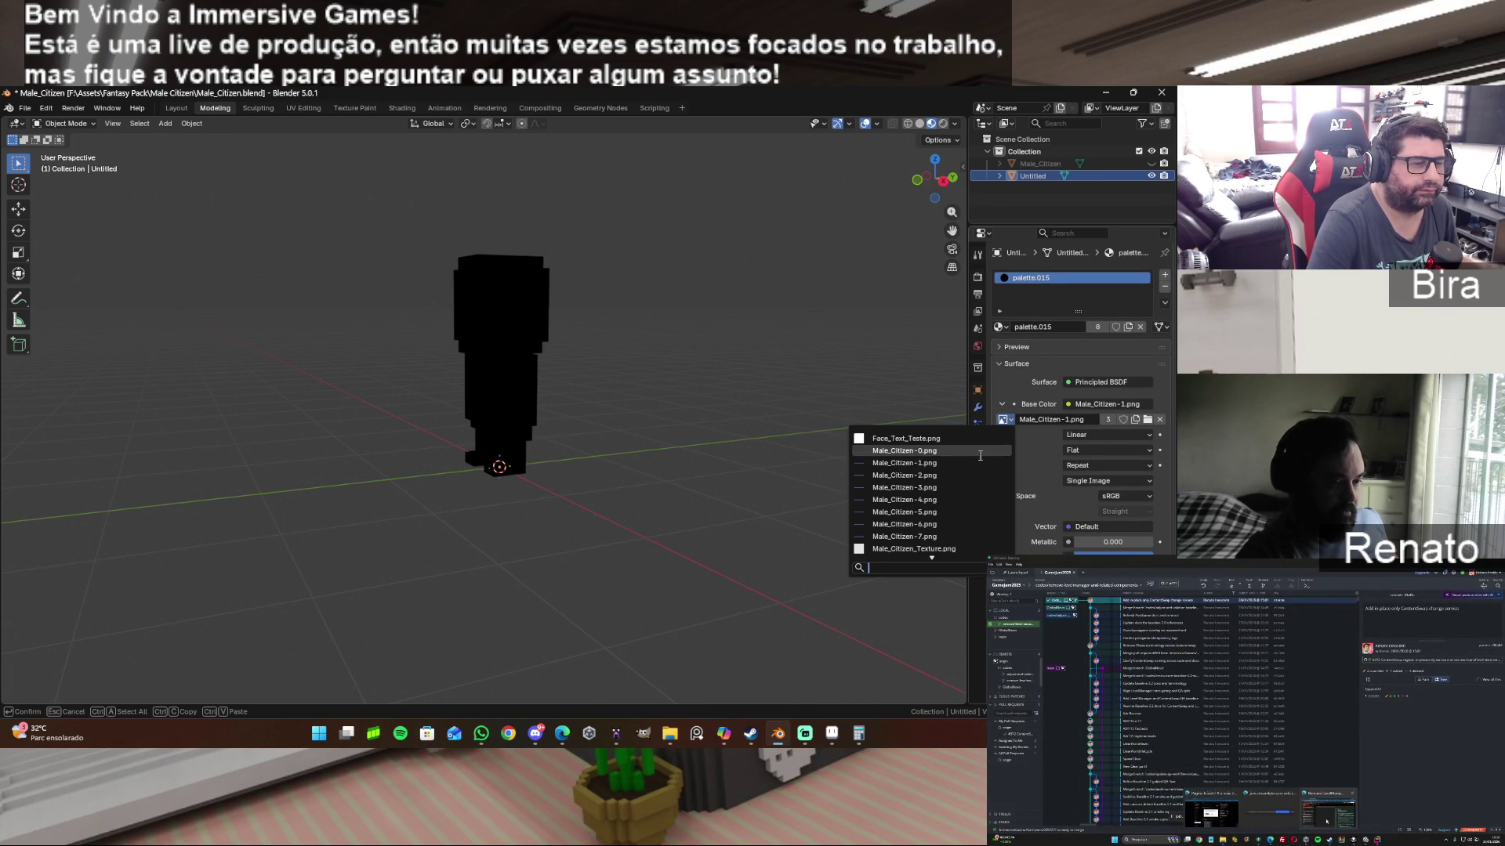
left_click(928, 523)
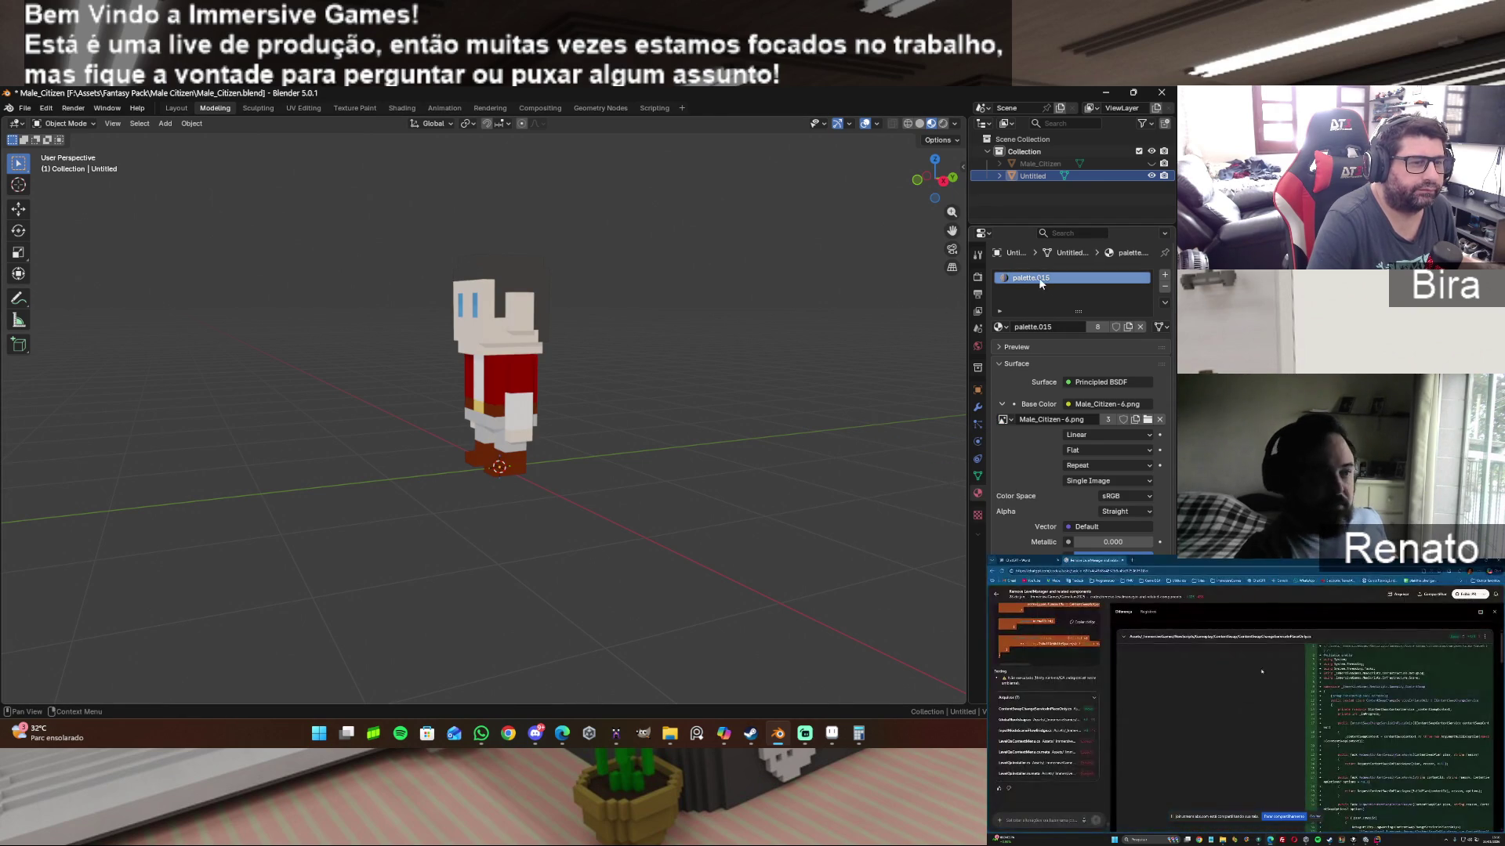
Step: Hide Untitled, show and select Male_Citizen, and go to the UV Editing workspace
left_click(1151, 164)
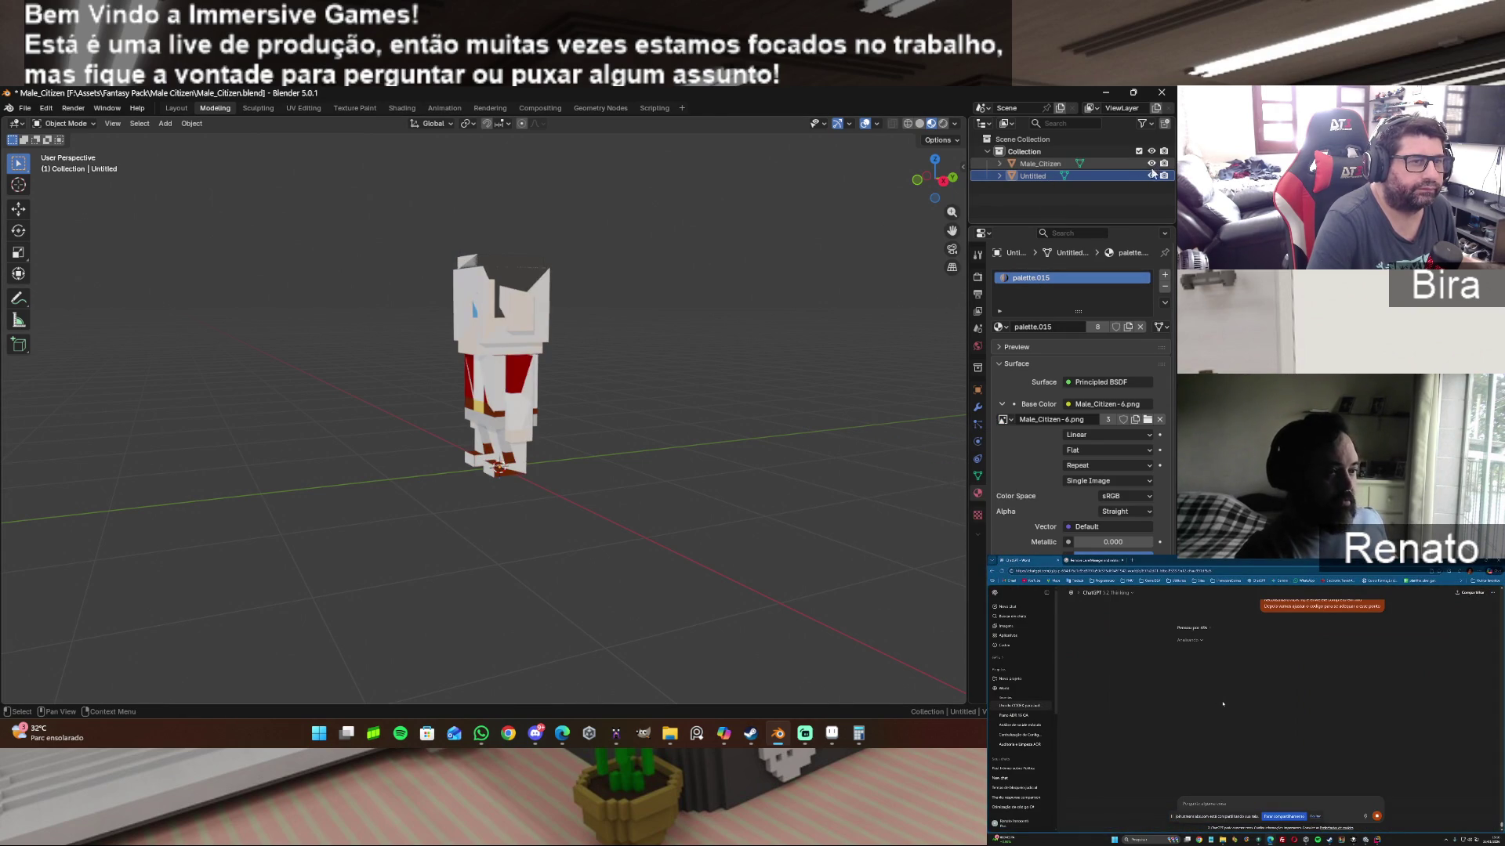
left_click(1056, 162)
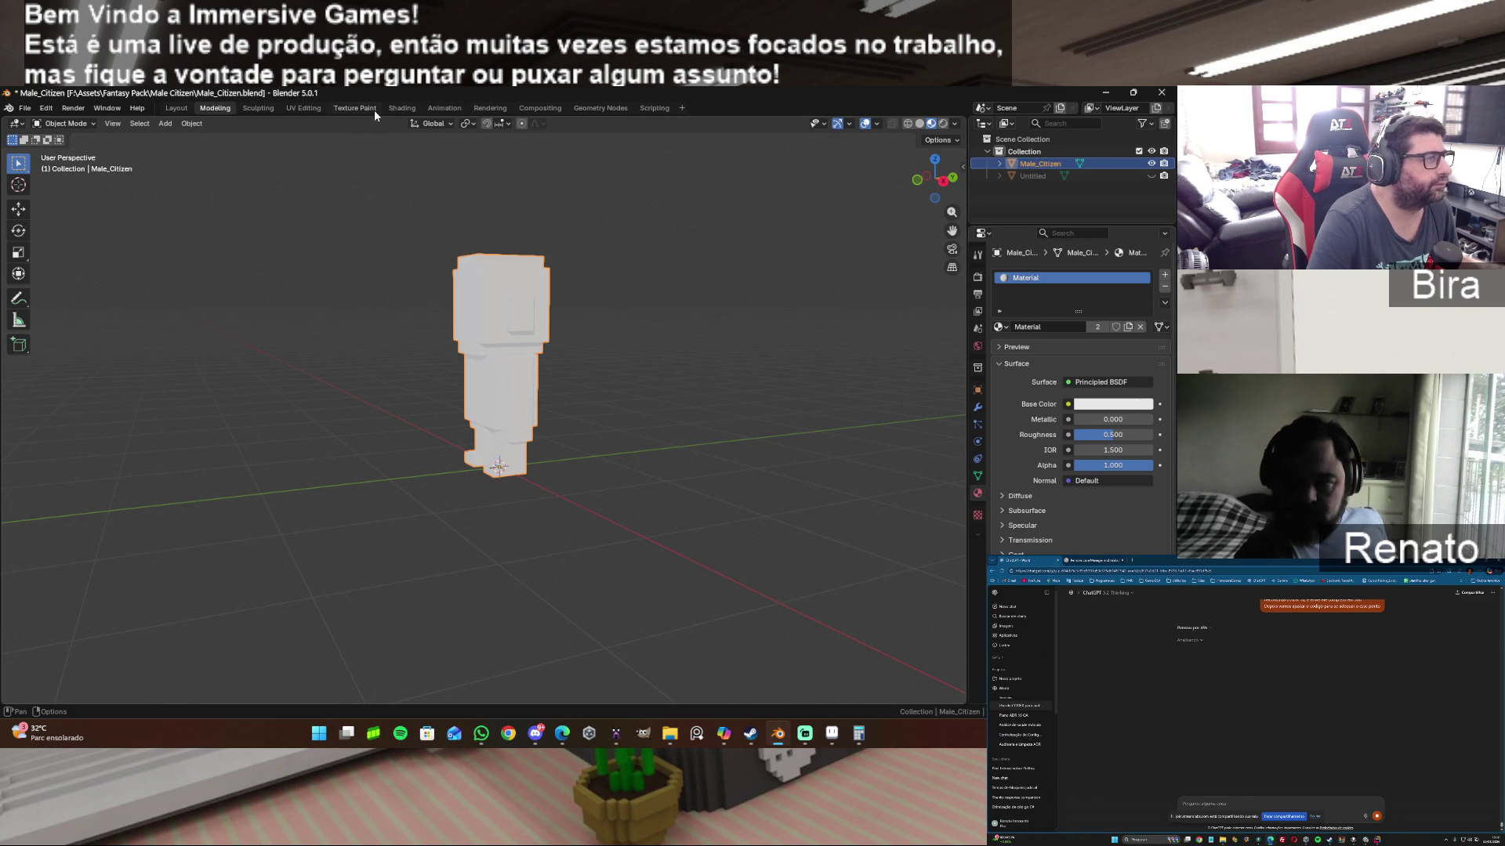
left_click(299, 106)
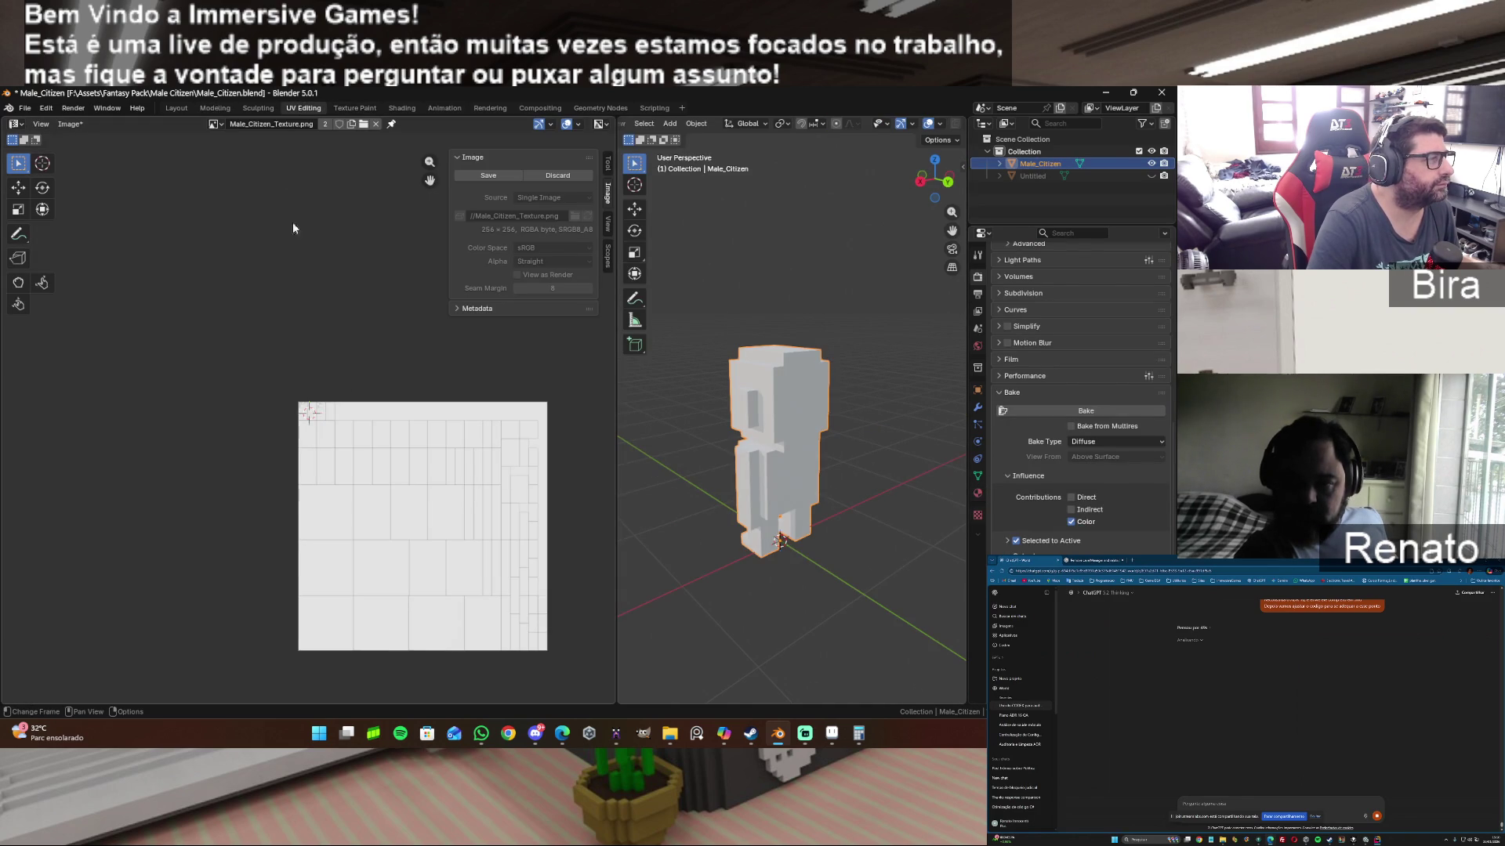
Step: Display the Male_Citizen_Texture image in the UV editor
left_click(217, 124)
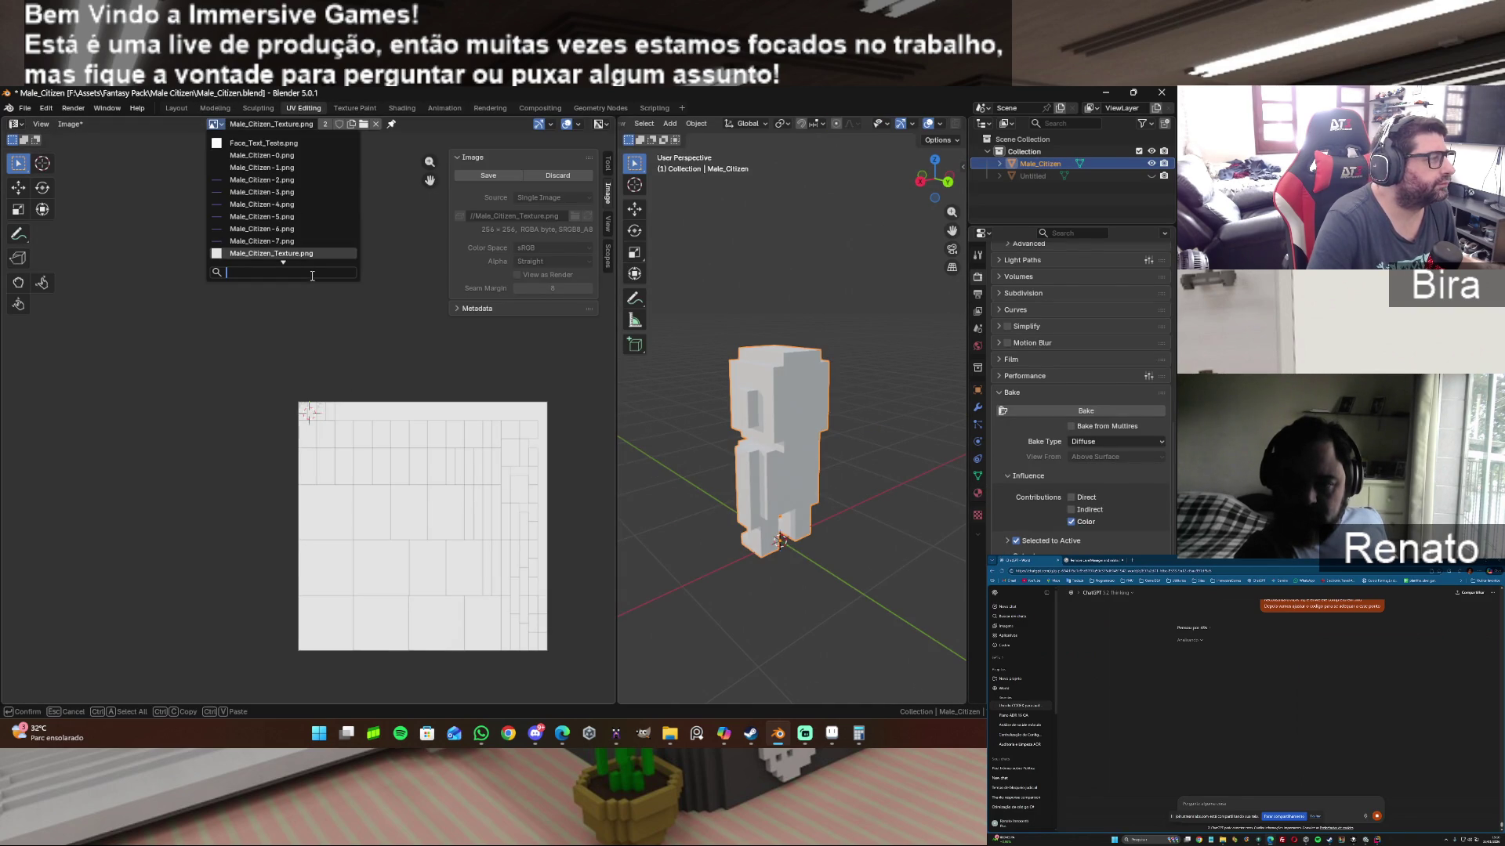
scroll(309, 216, "down", 1)
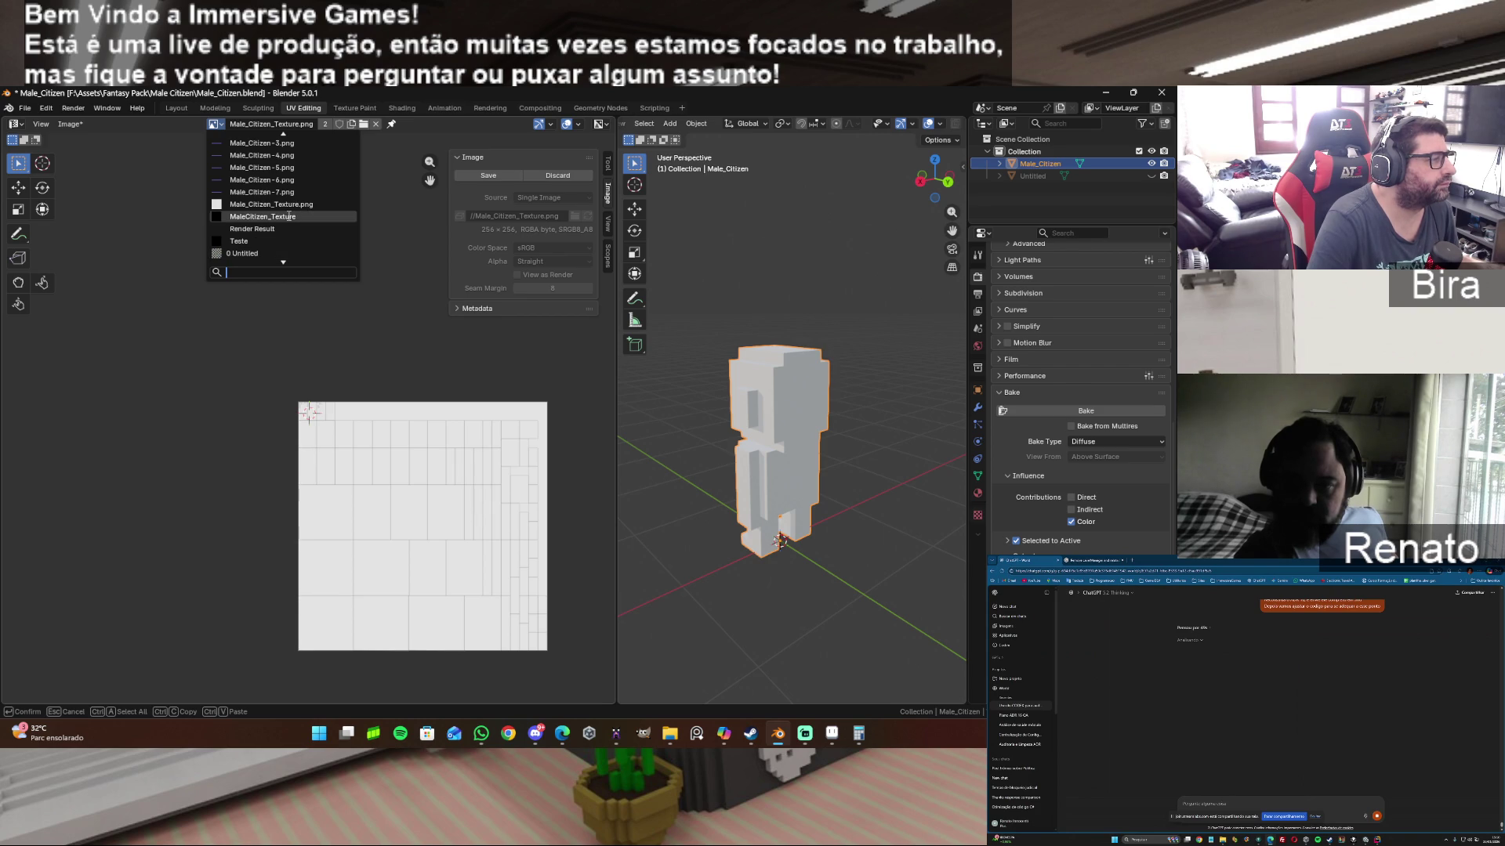
left_click(289, 216)
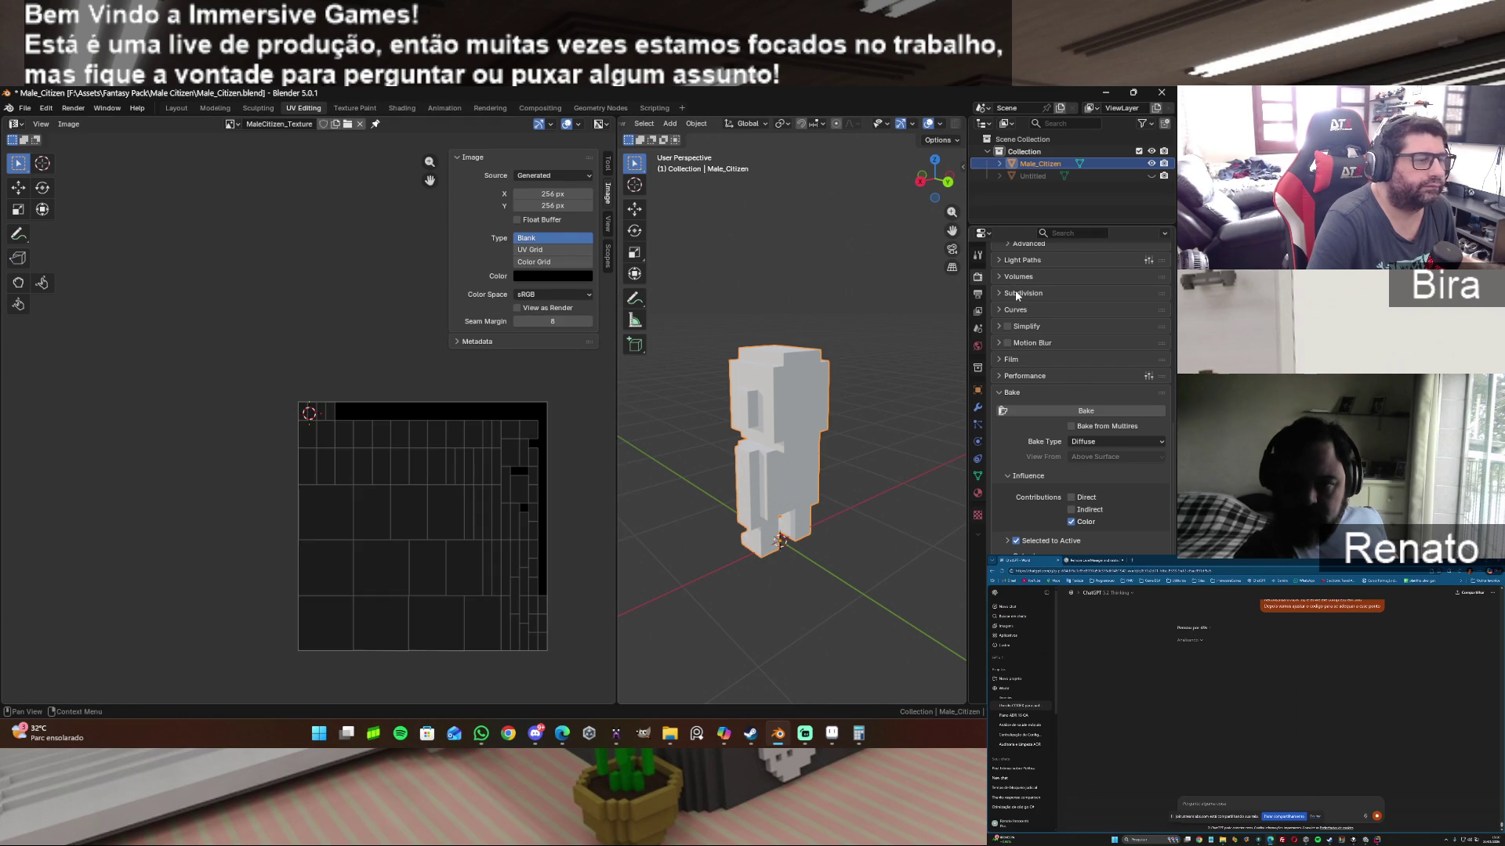
Step: Unhide Untitled, select it with Male_Citizen as source, and bake the Diffuse colour onto it
left_click(1152, 176)
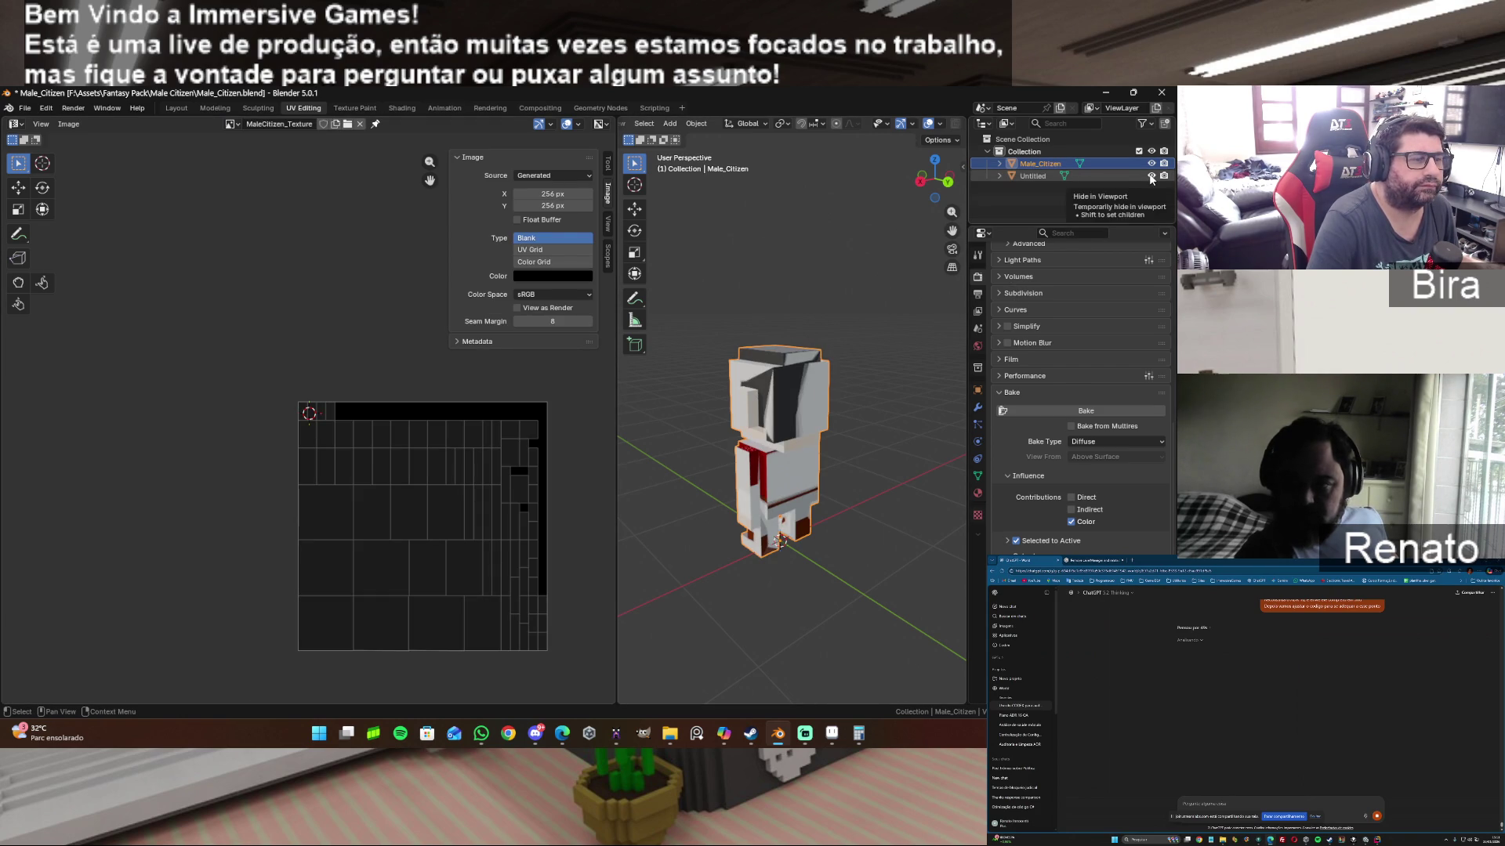
left_click(1029, 175)
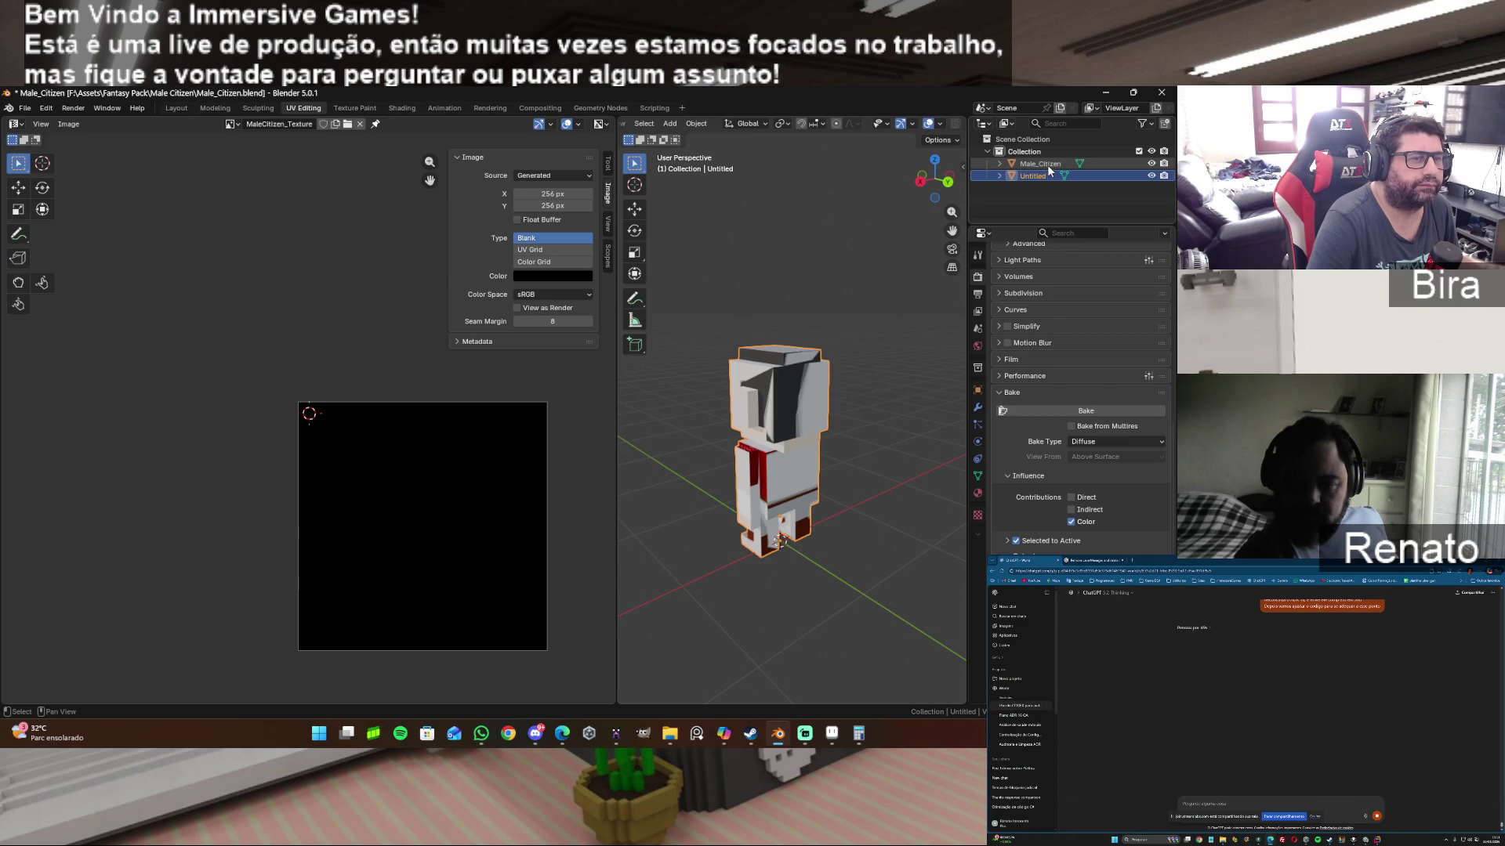
left_click(1048, 163, "ctrl")
scroll(993, 330, "up", 1)
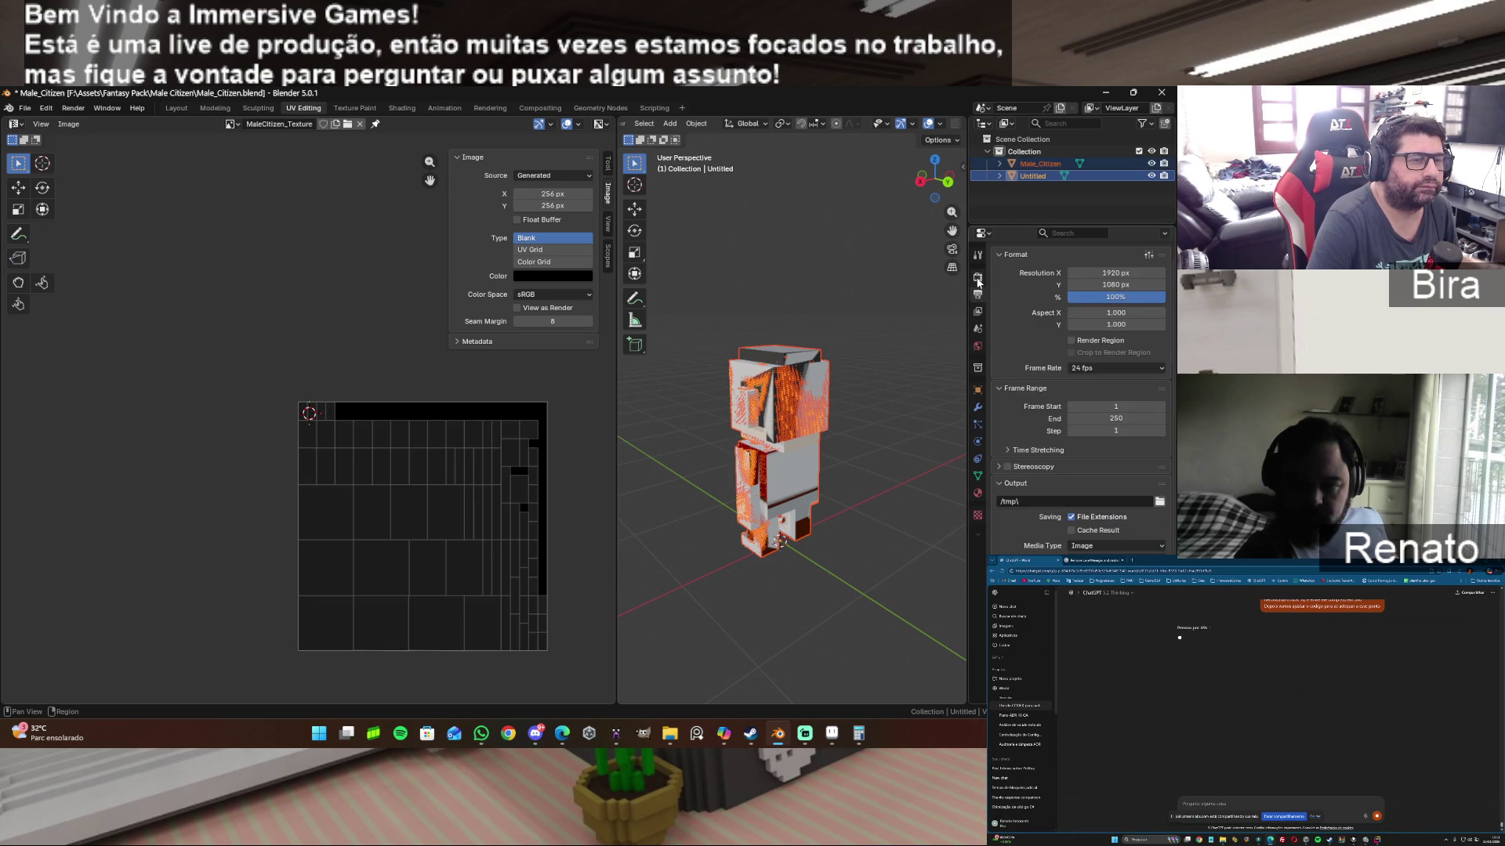
scroll(1006, 353, "up", 1)
scroll(1012, 365, "up", 1)
scroll(1069, 388, "down", 3)
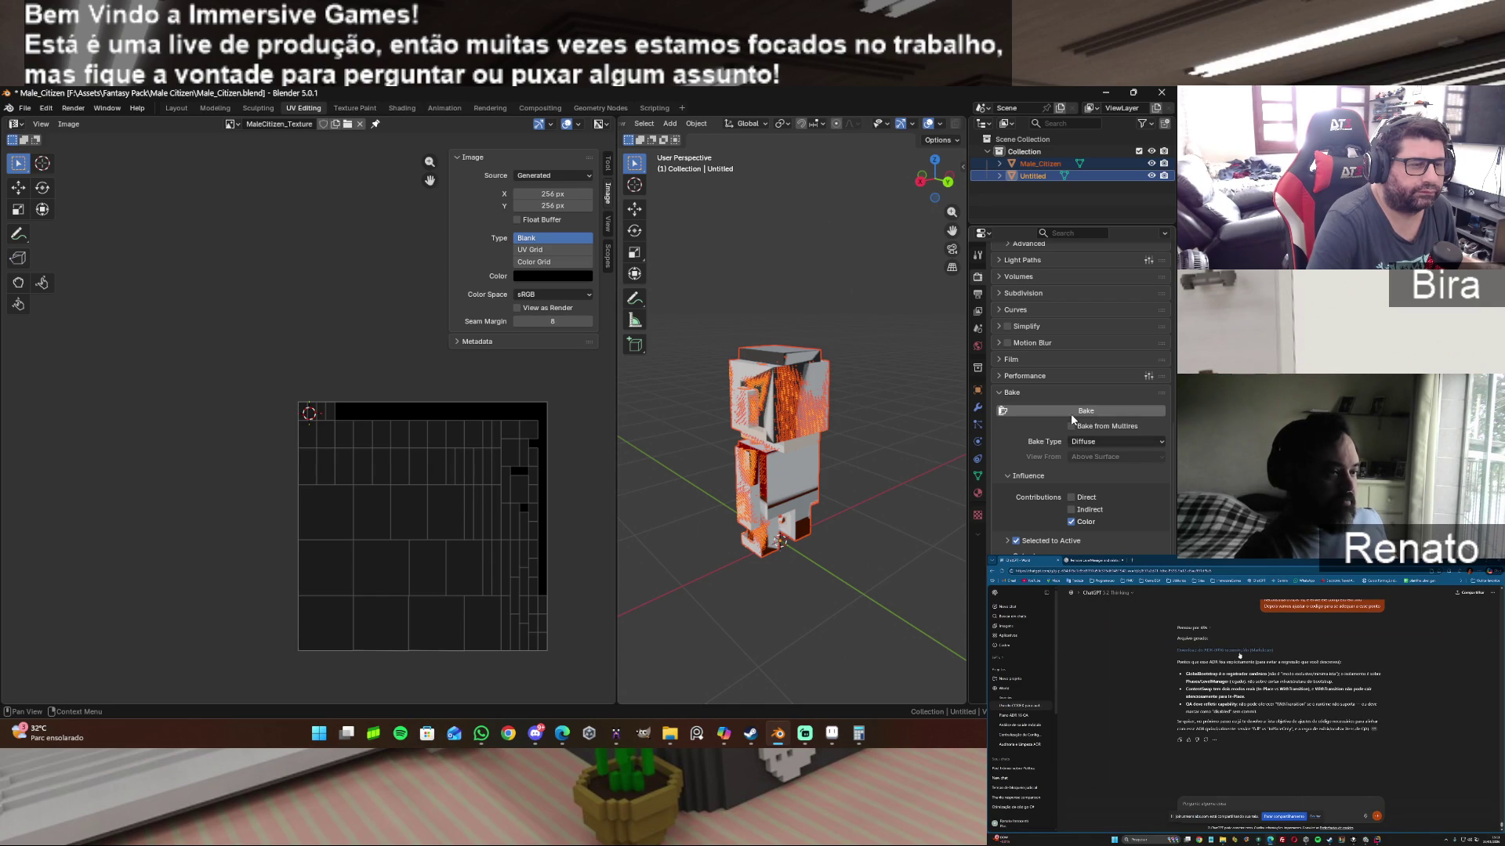
left_click(1072, 413)
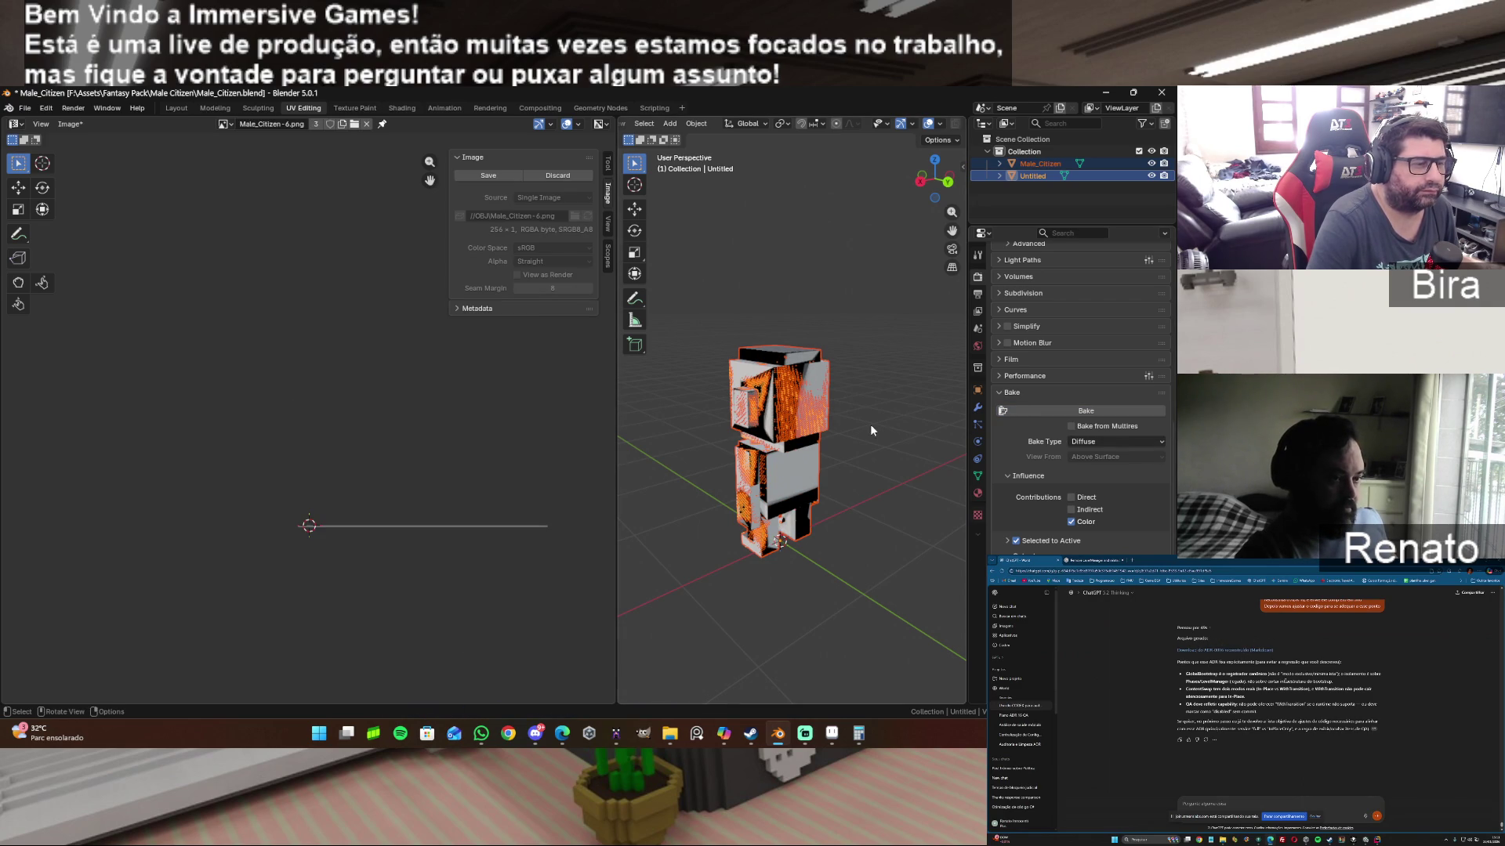
Step: Toggle eye icons to show the baked Untitled alone and expand it in the Outliner
left_click(1152, 168)
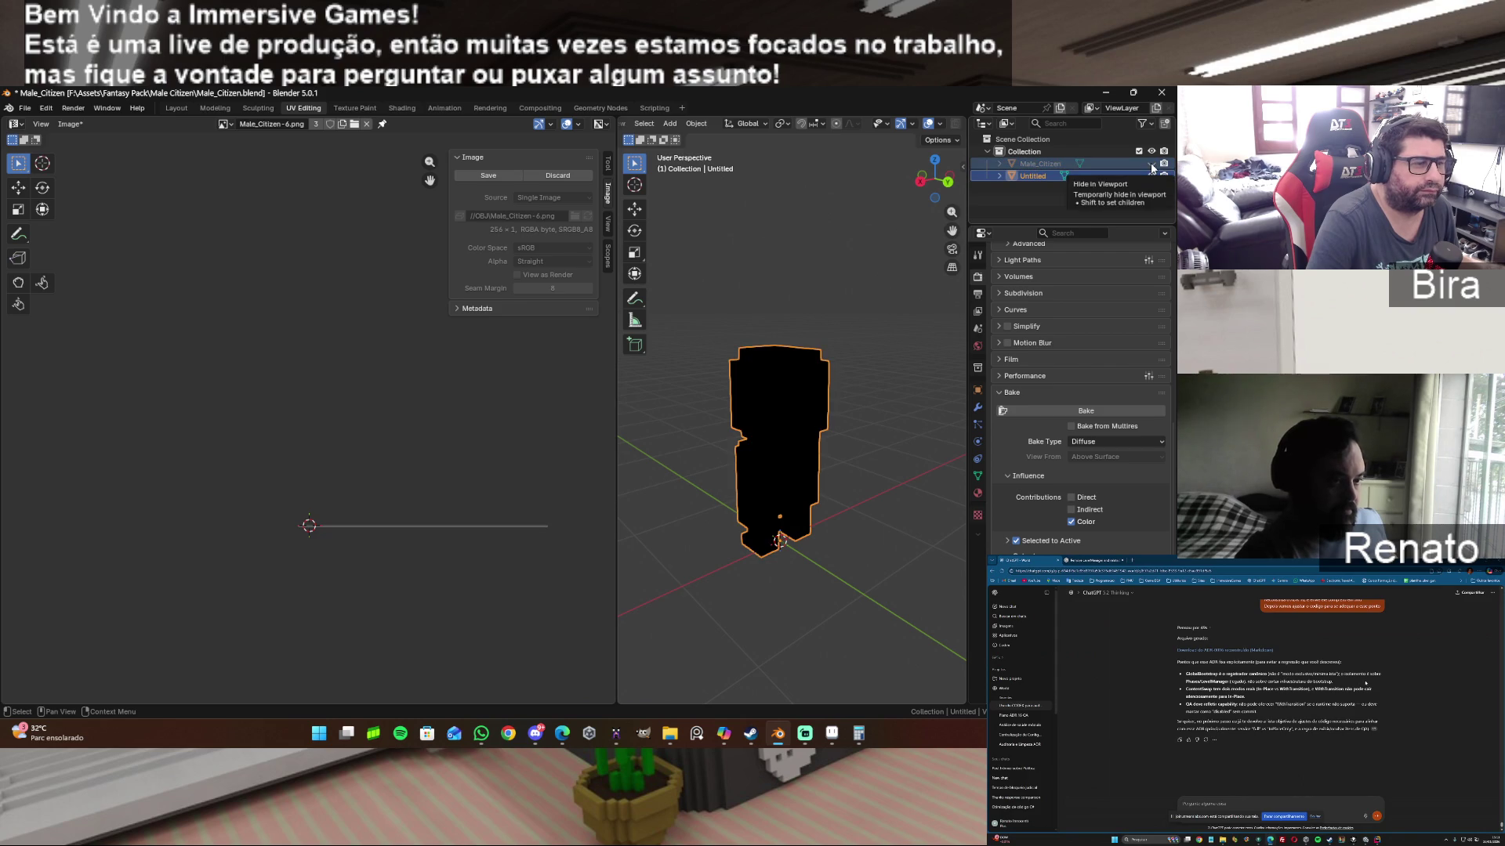
left_click(1152, 174)
left_click(1151, 175)
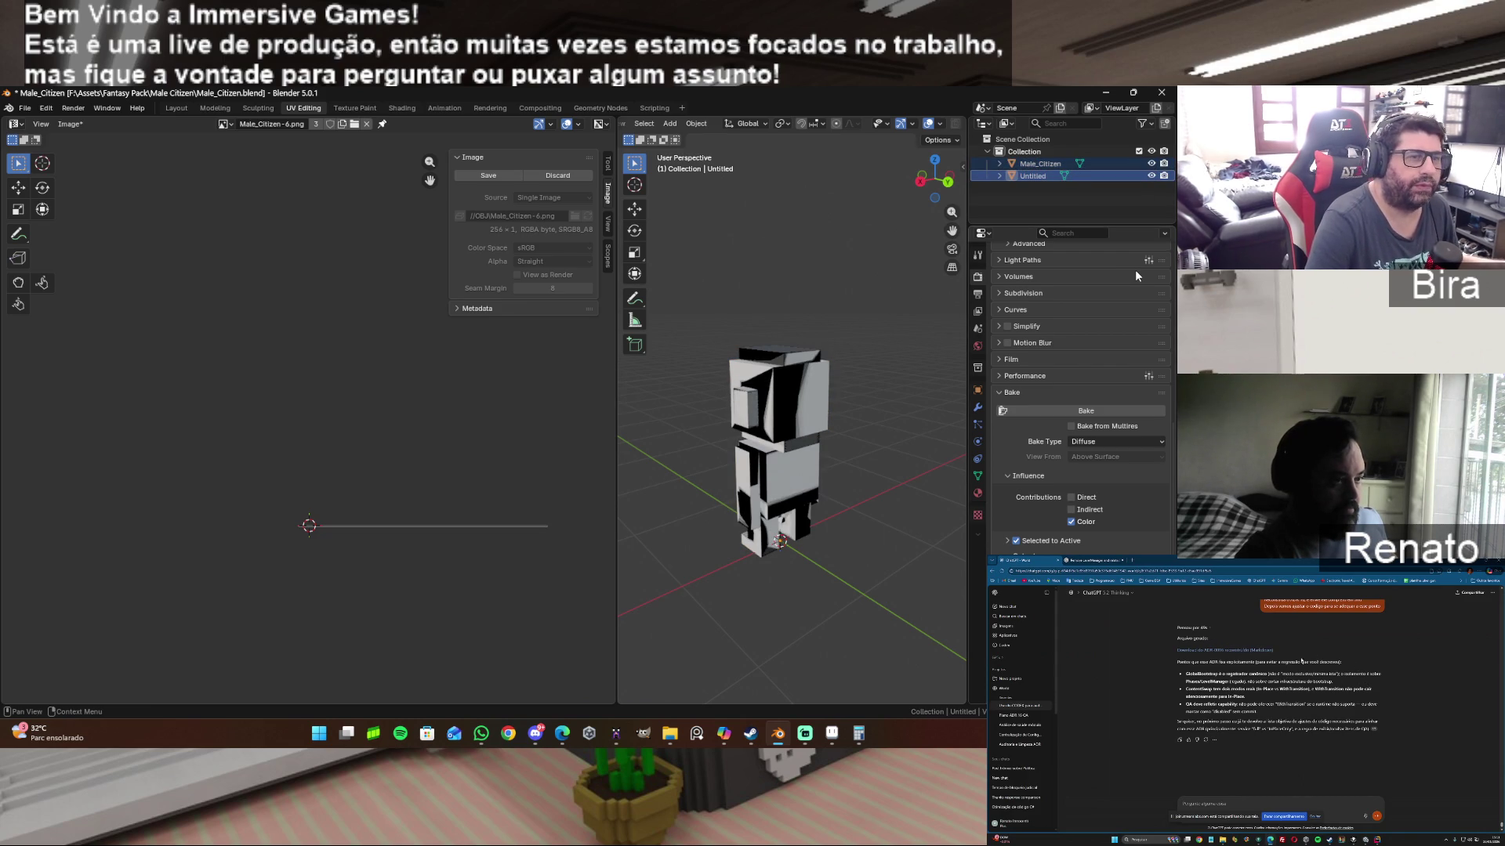
scroll(1075, 388, "down", 1)
scroll(1076, 386, "up", 1)
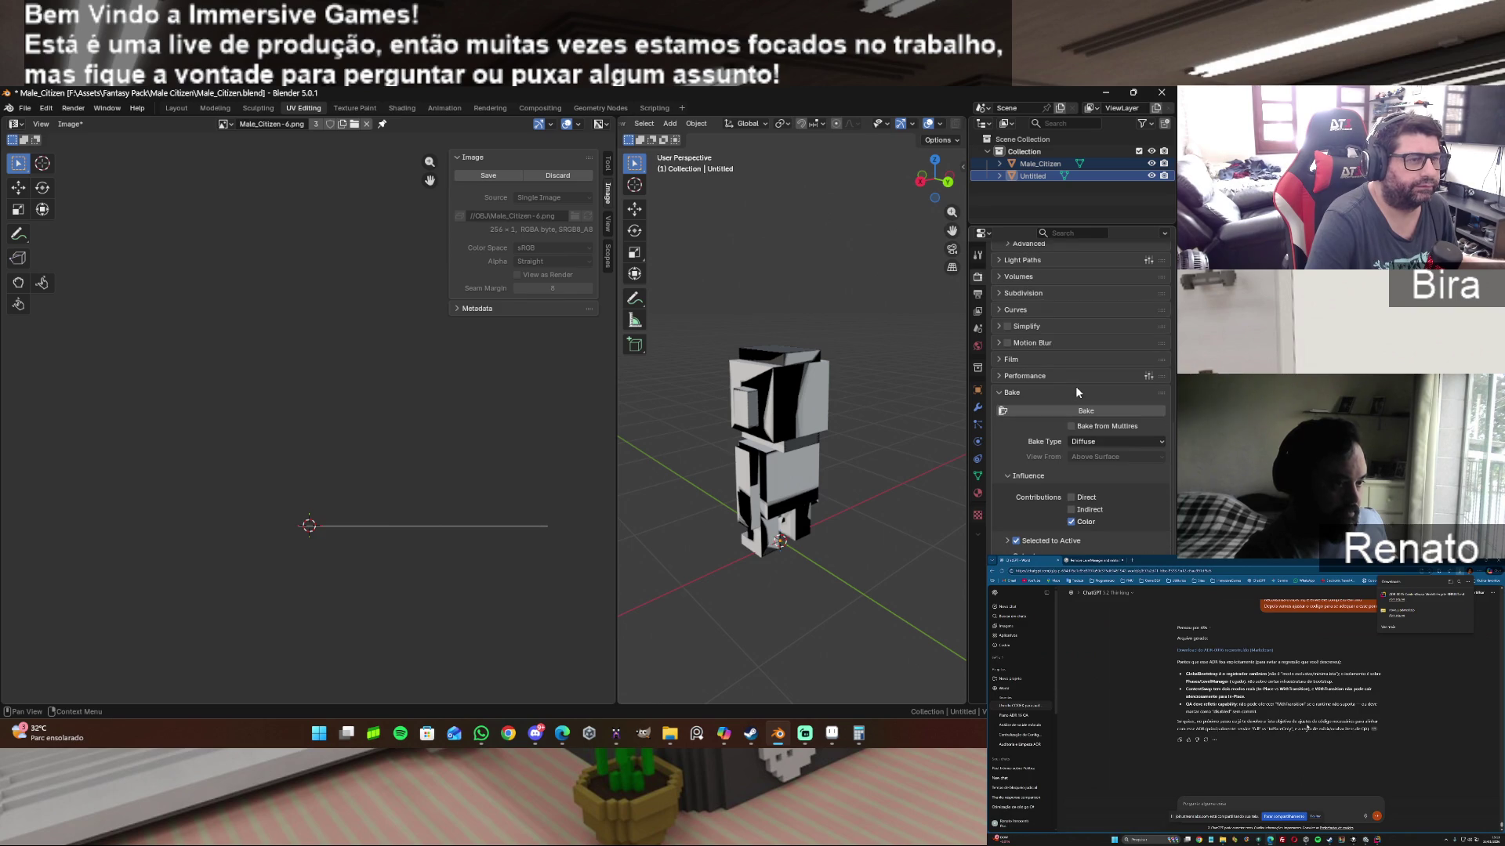
left_click(1002, 174)
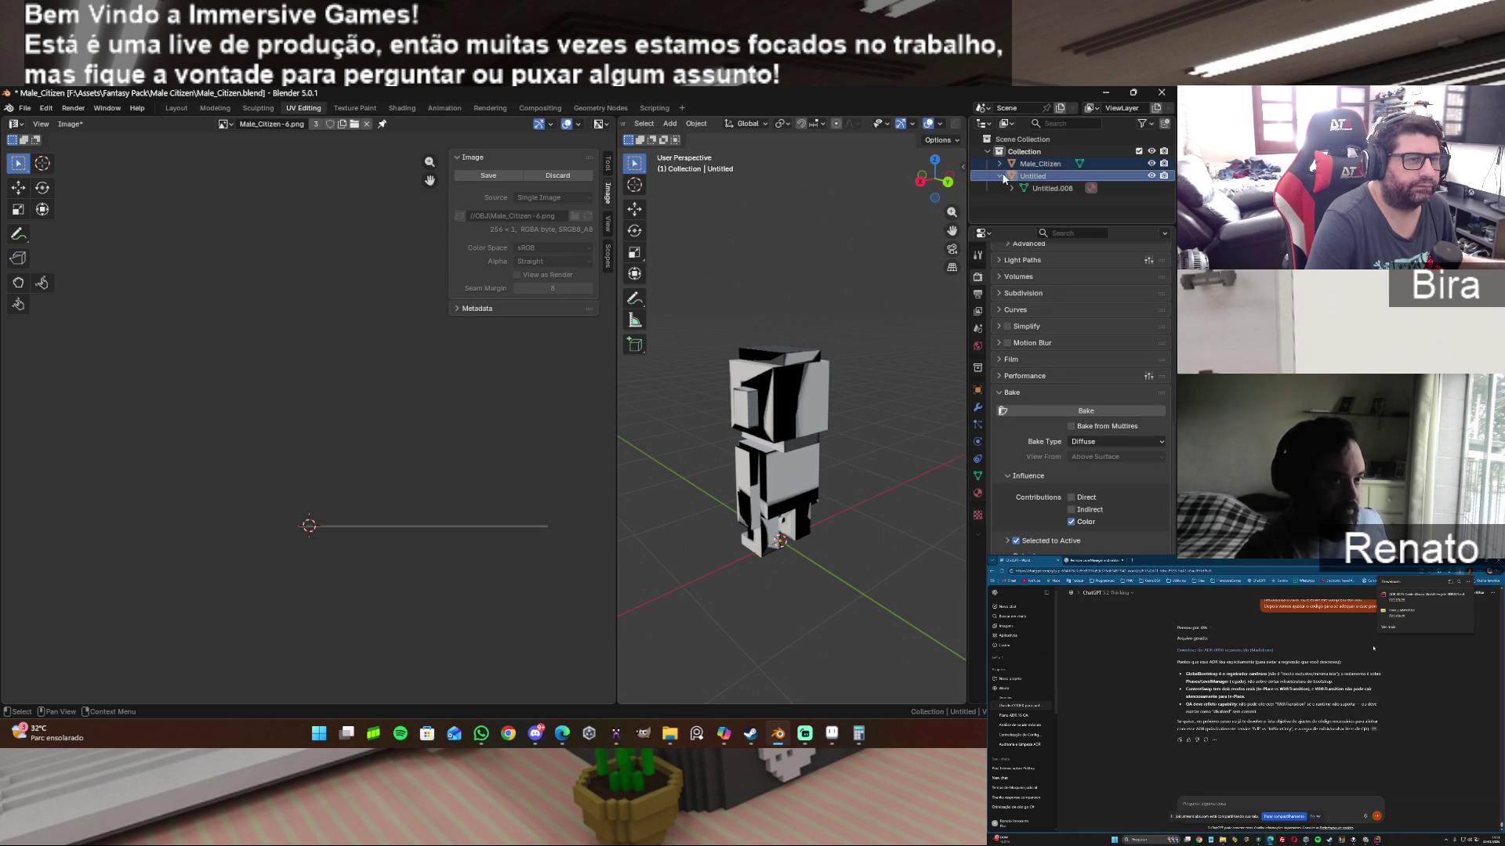
Step: Select palette.015 in the Outliner and set its base colour image to Male_Citizen-2.png
left_click(1087, 188)
left_click(1011, 189)
left_click(1063, 201)
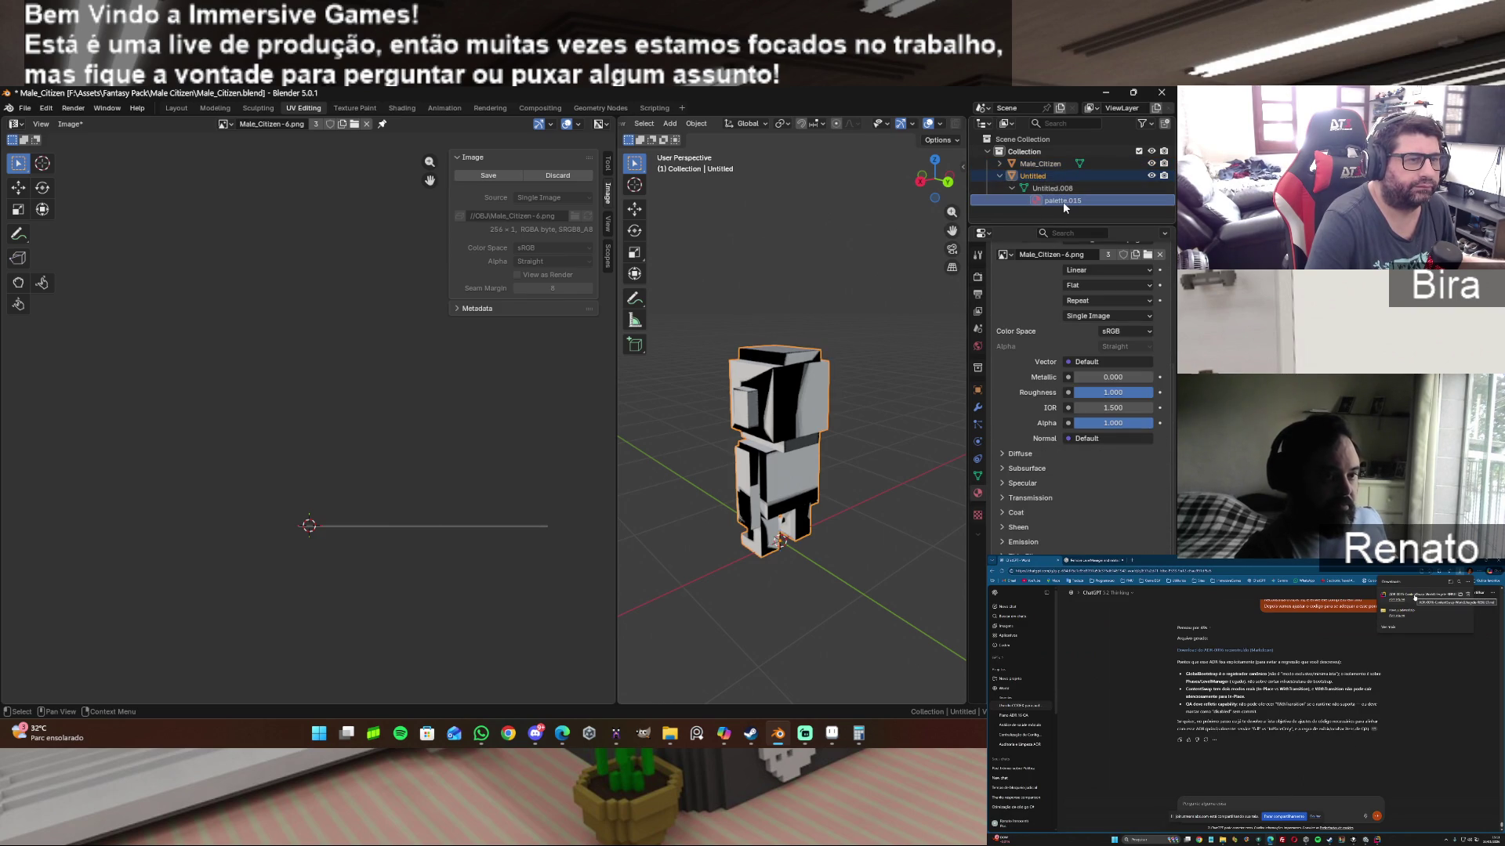
left_click(1002, 162)
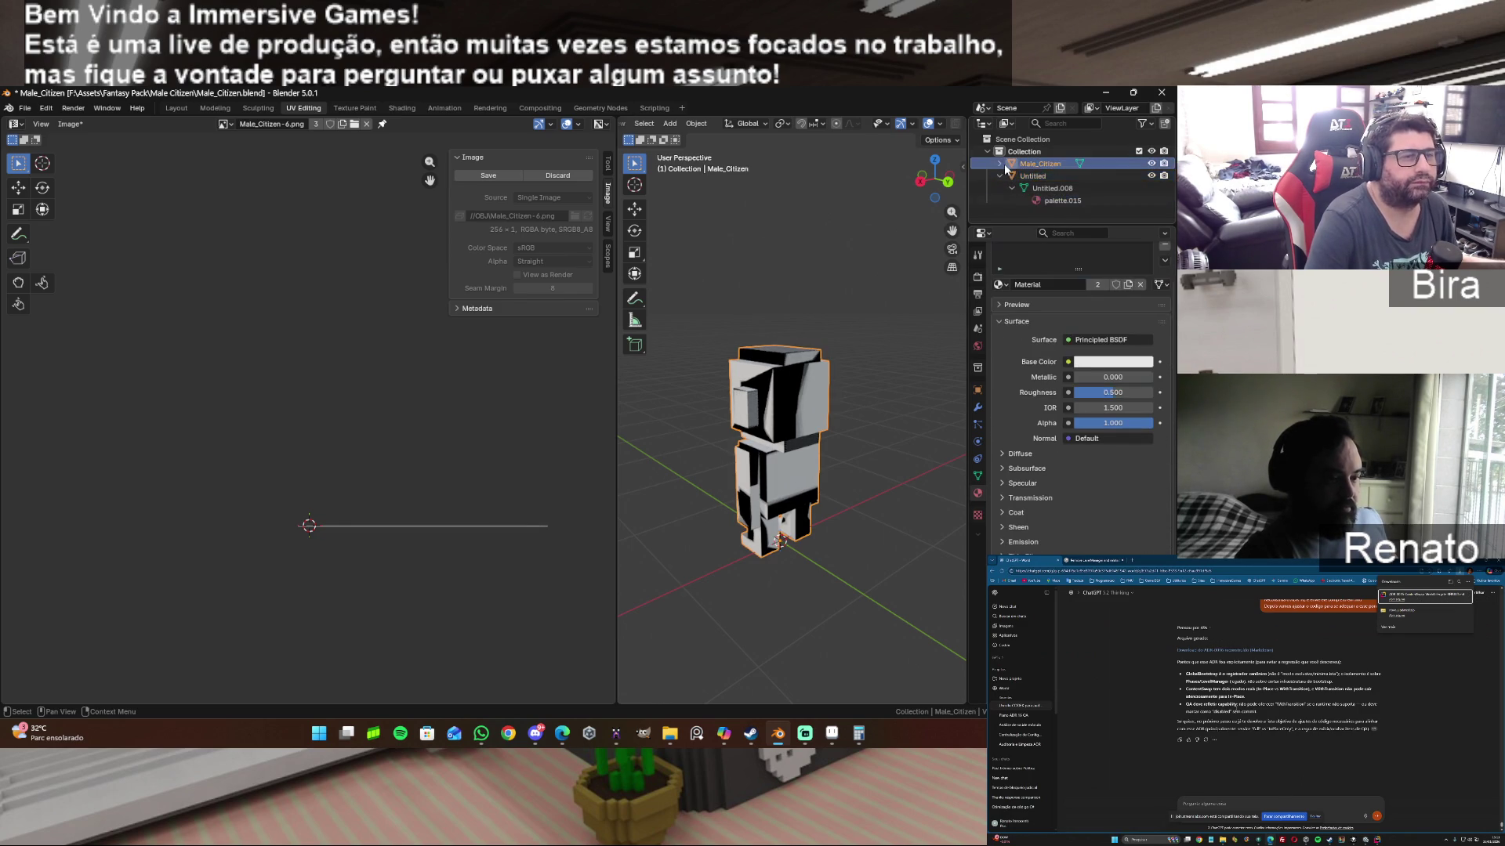
left_click(1001, 164)
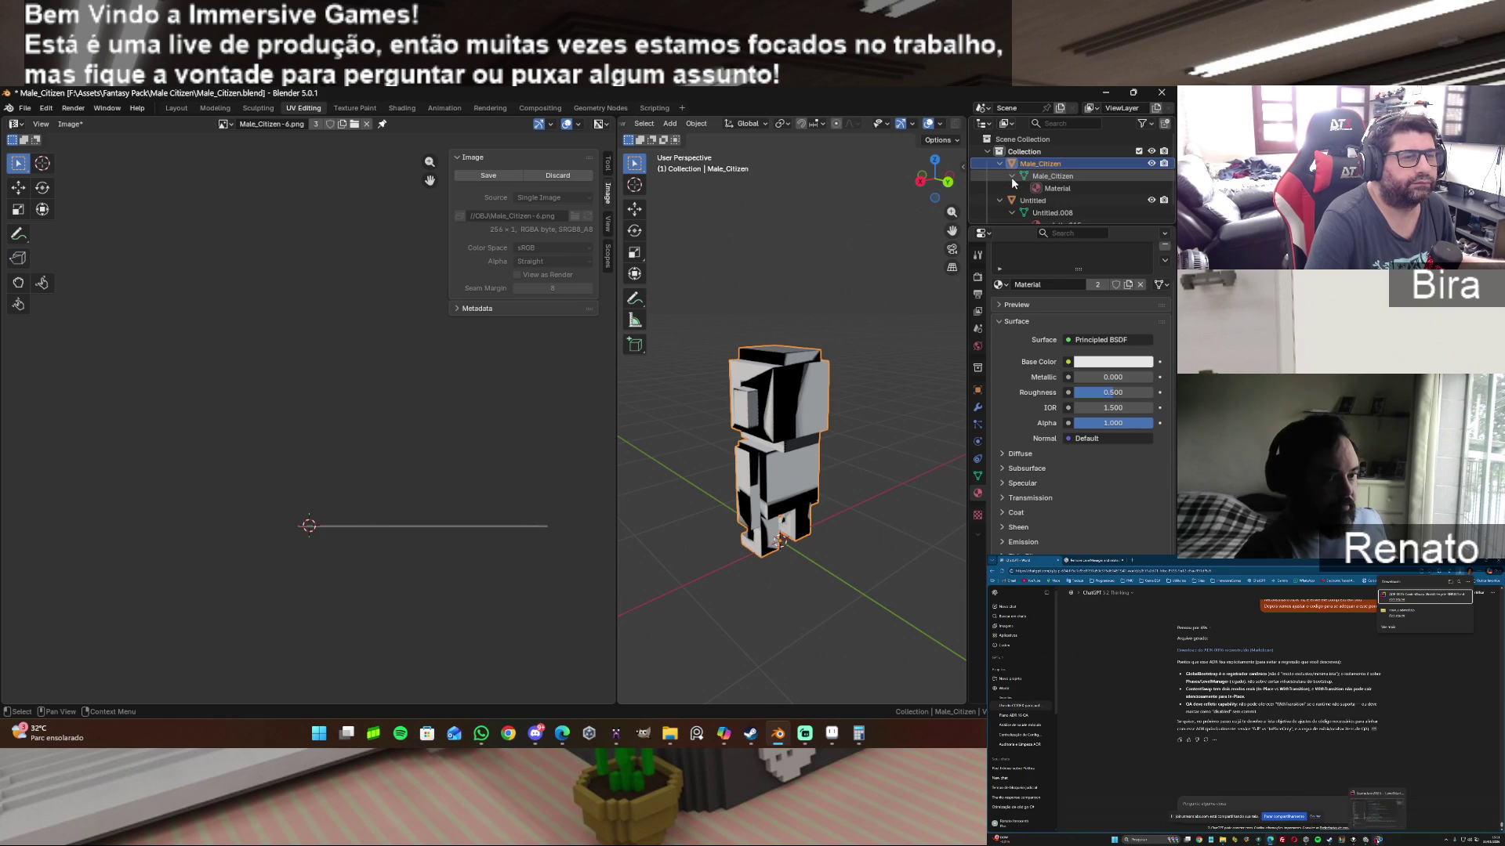
scroll(1097, 192, "down", 1)
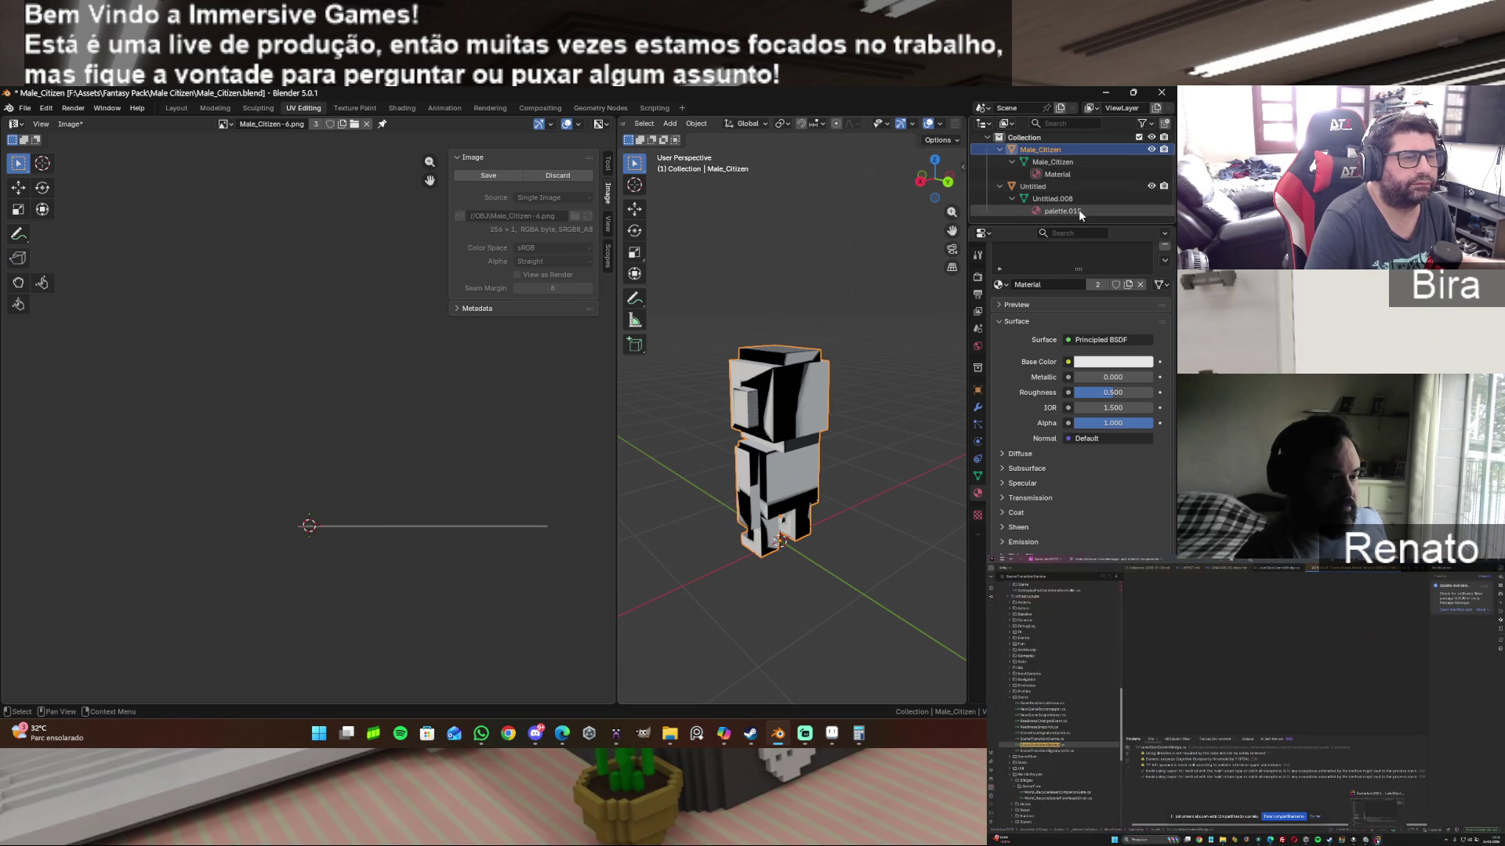
left_click(1078, 209)
left_click(1005, 377)
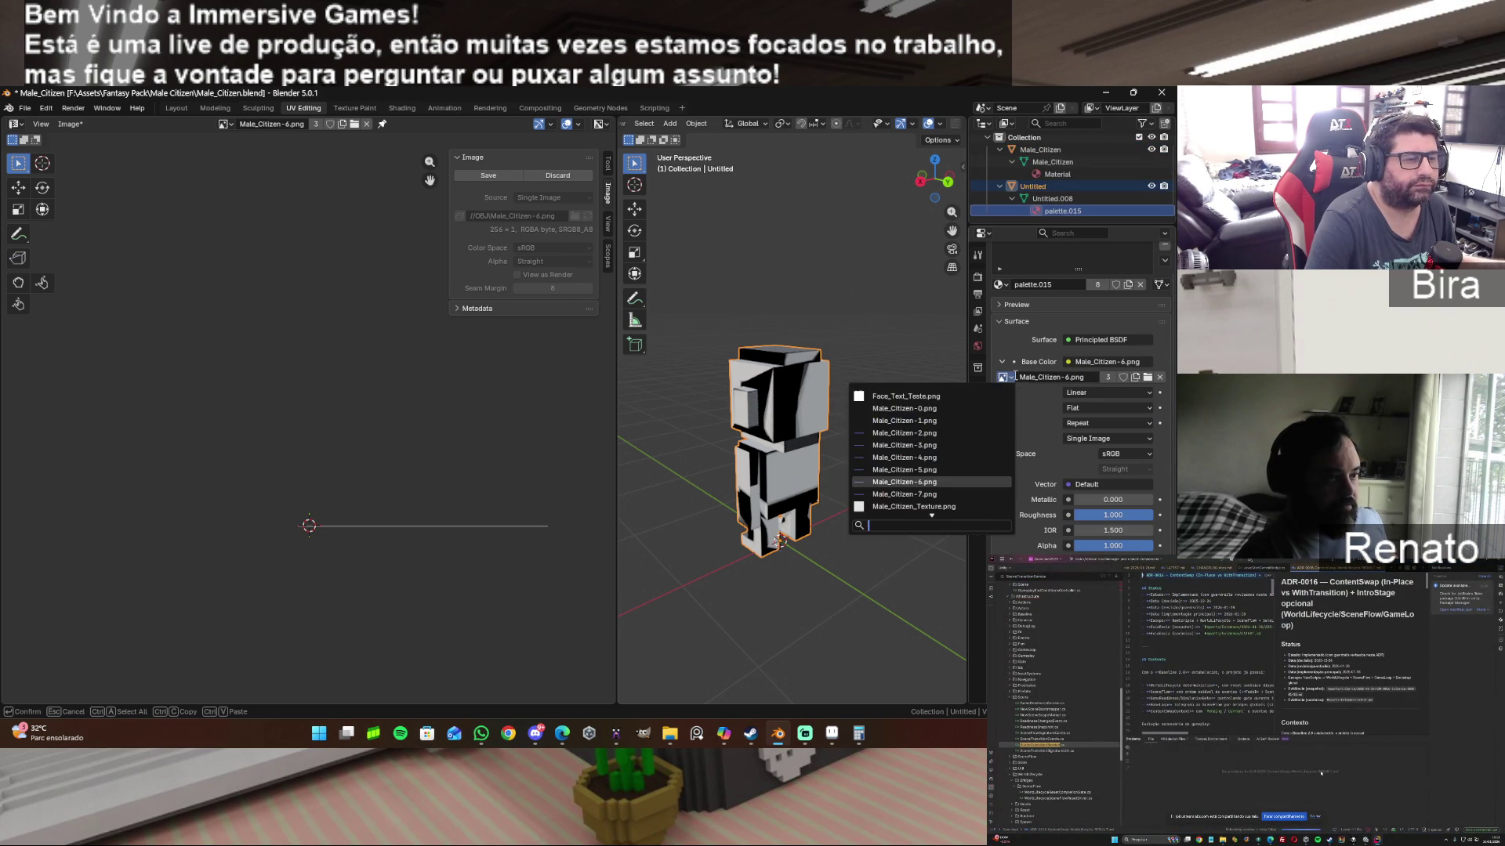
left_click(903, 433)
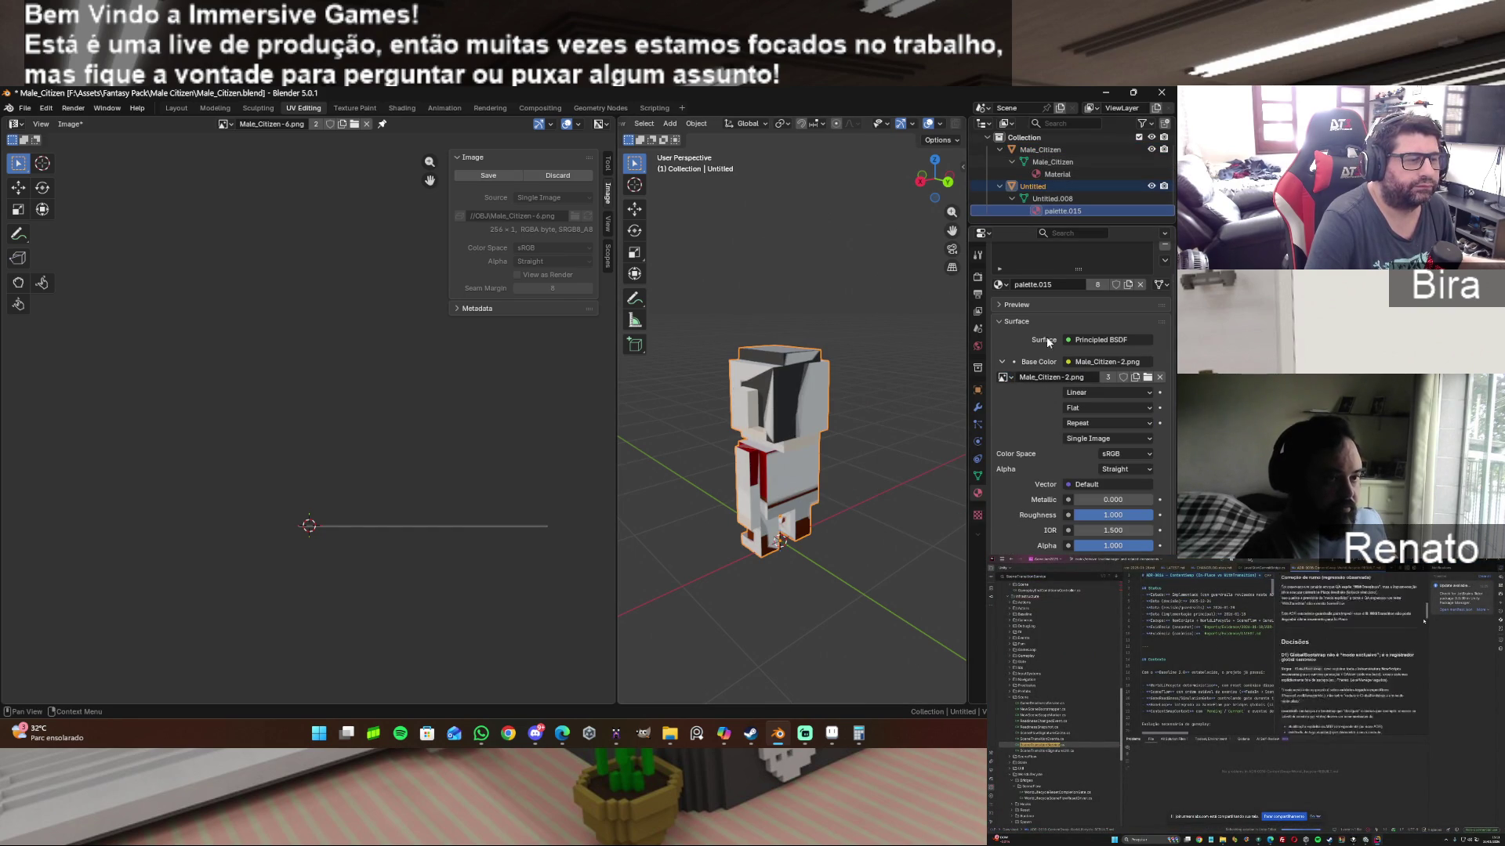
Step: Toggle collection visibility to compare the two characters, ending with Untitled selected
left_click(1150, 186)
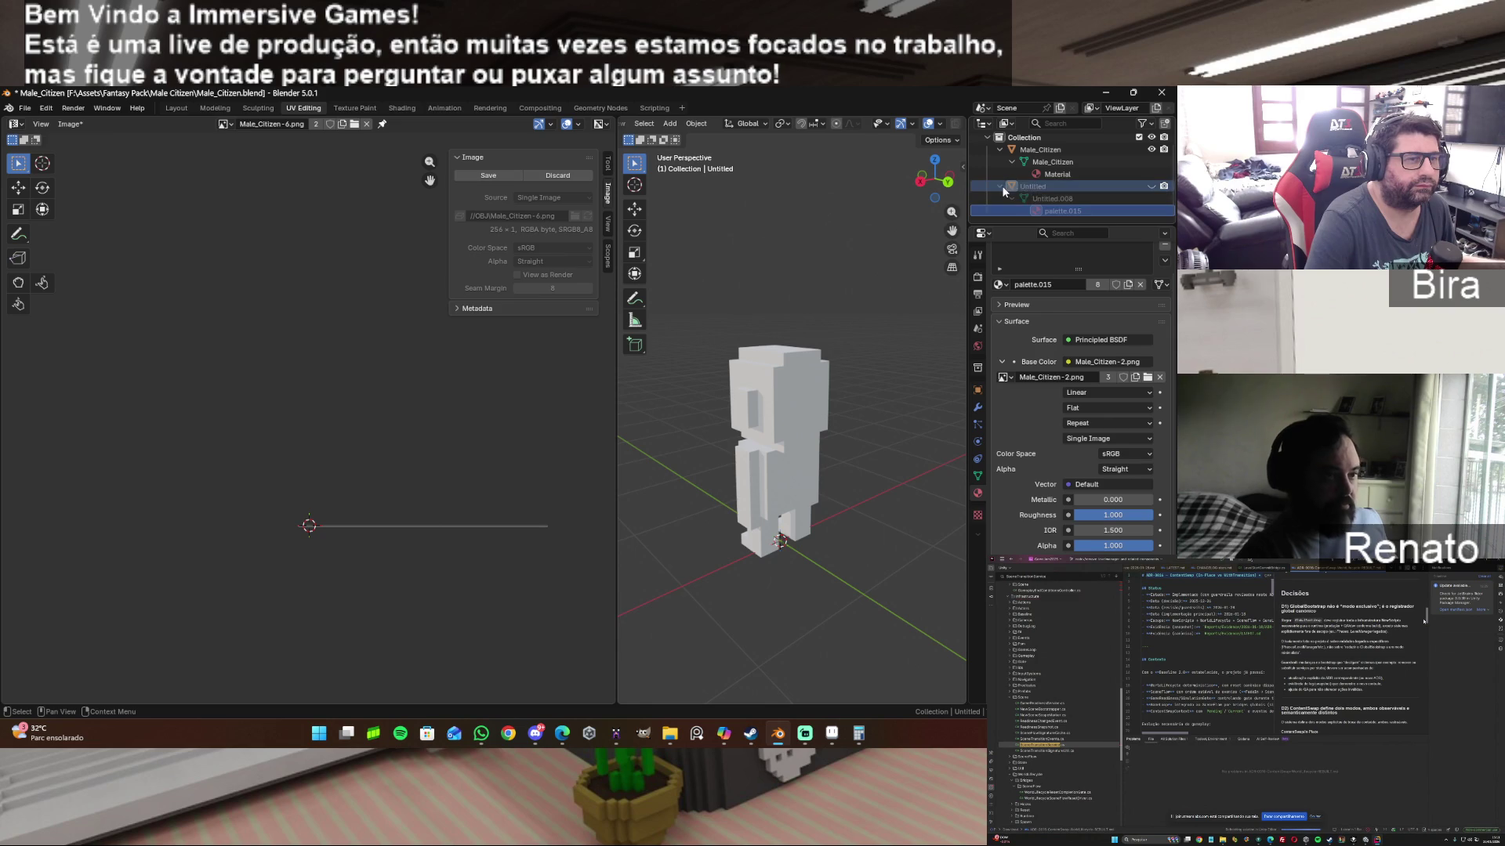
left_click(1152, 186)
left_click(1151, 150)
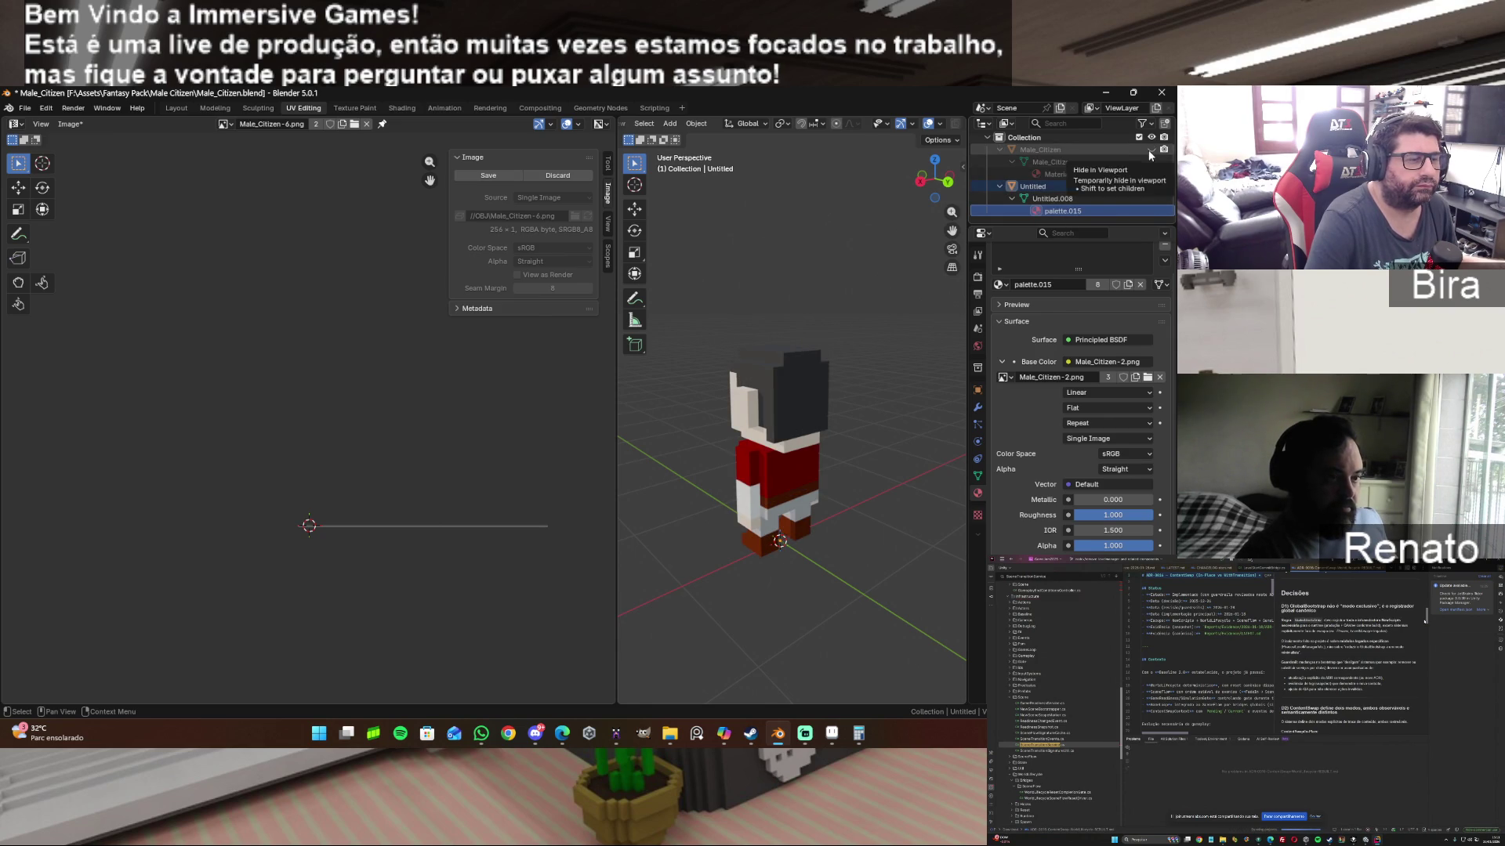
left_click(1151, 150)
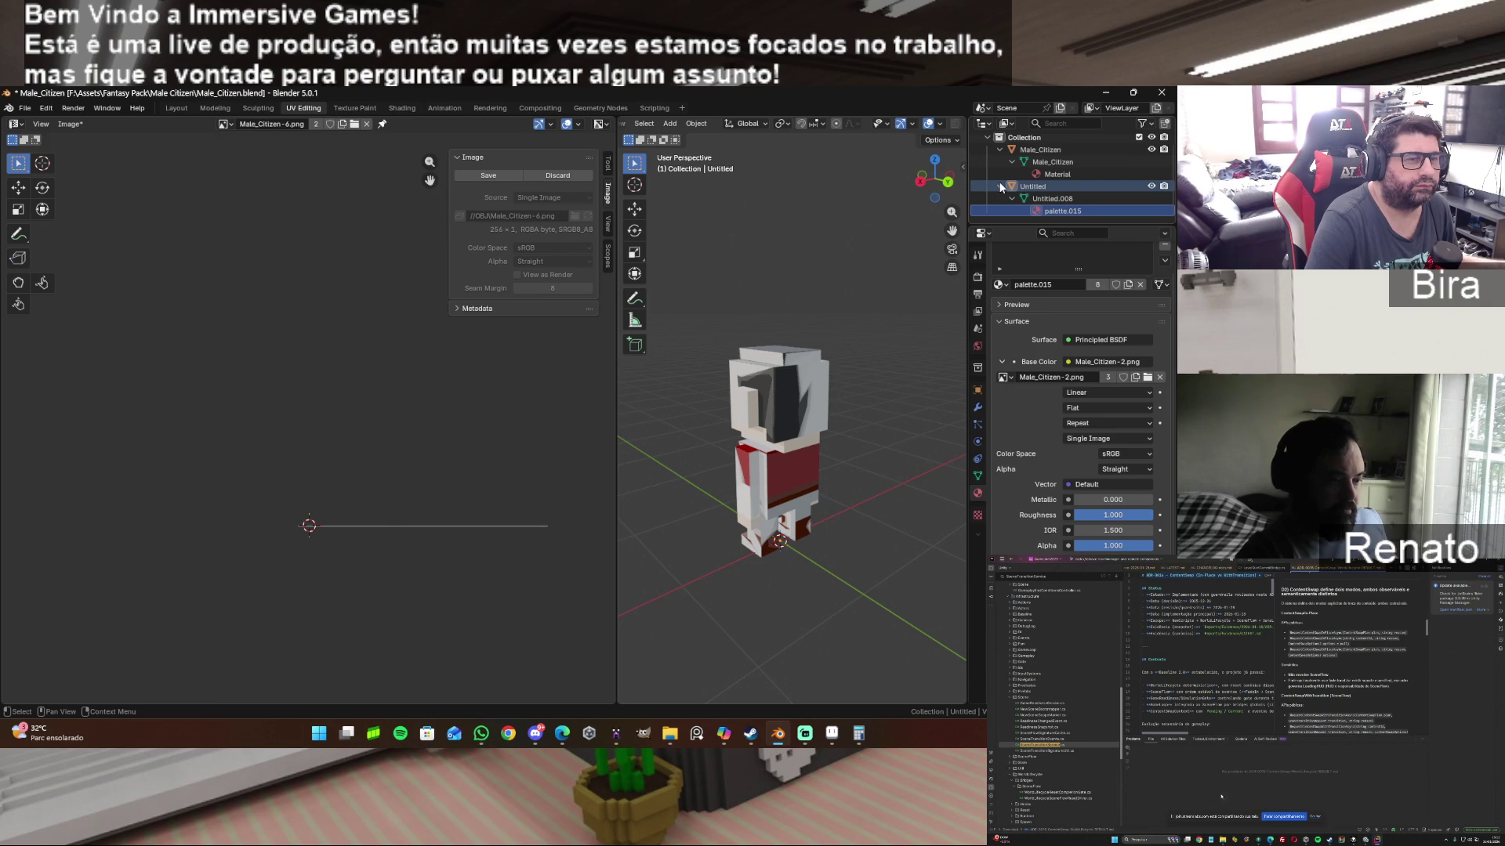
left_click(1030, 187)
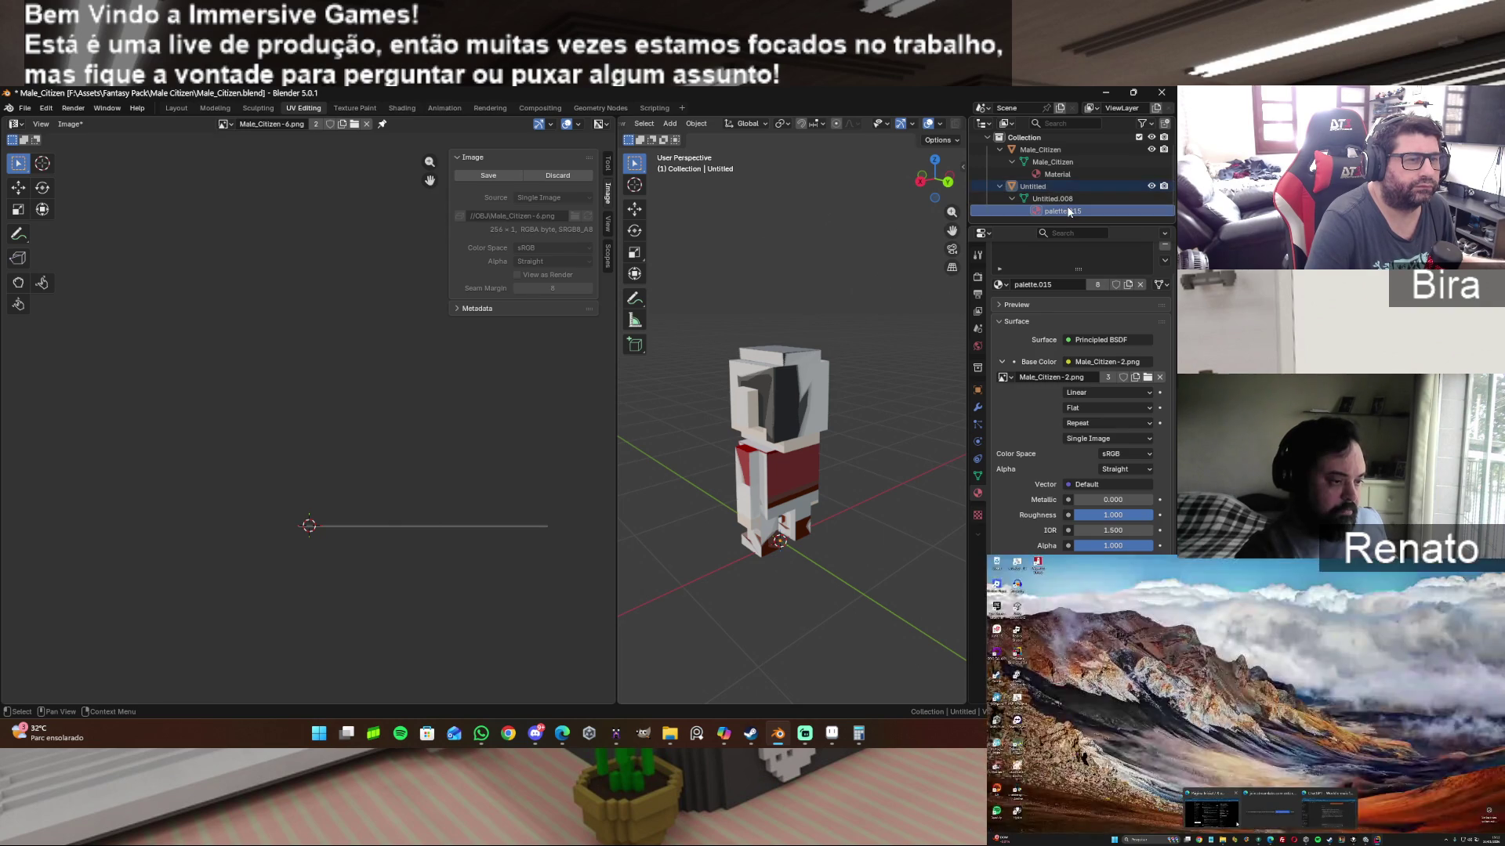
Step: Load Male_Citizen-0.png from the File View as palette.015's base colour image
left_click(1146, 378)
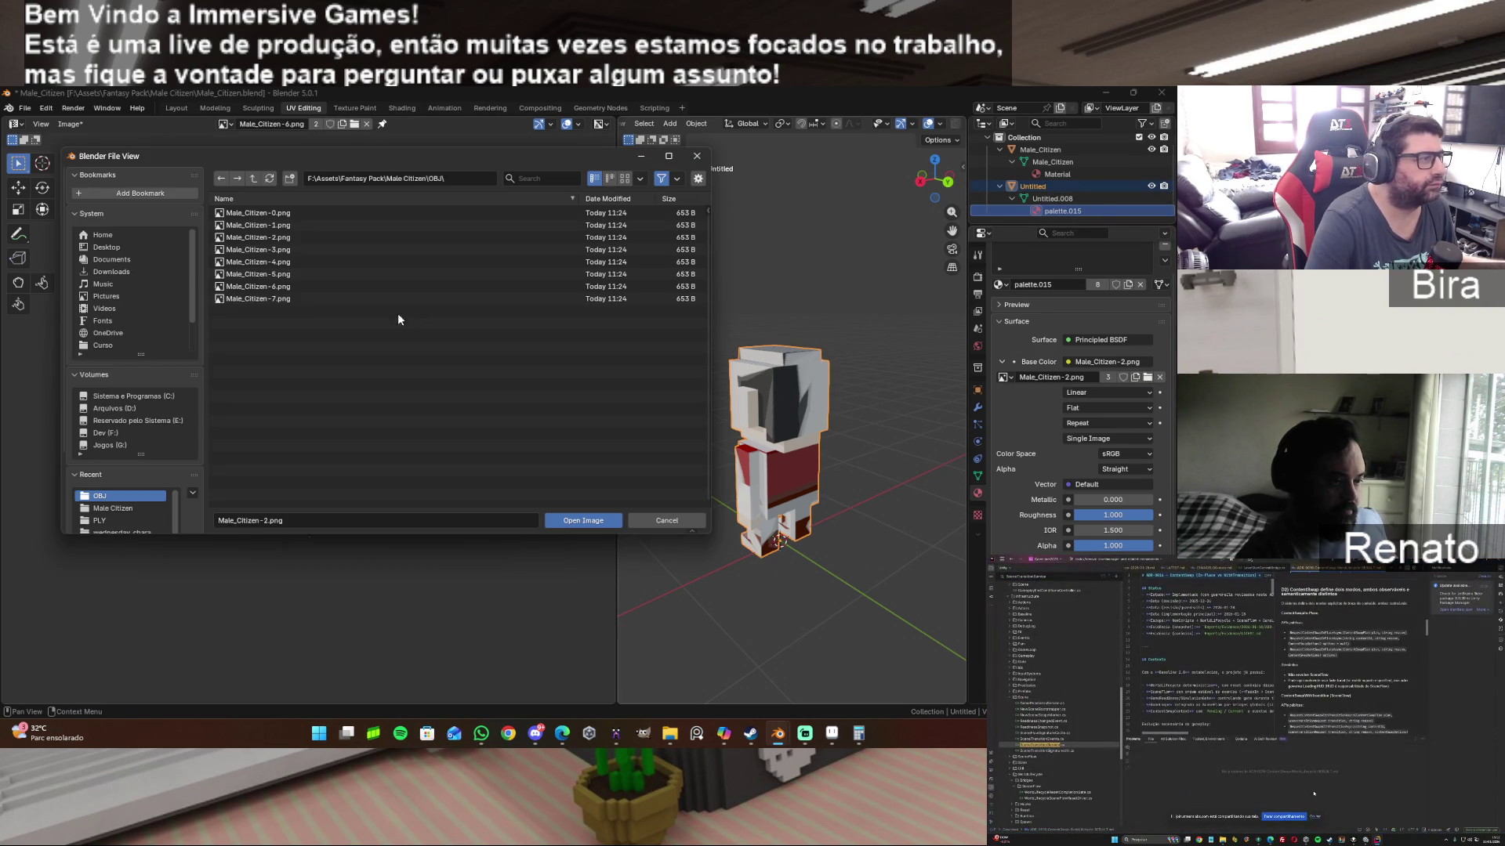
double_click(259, 214)
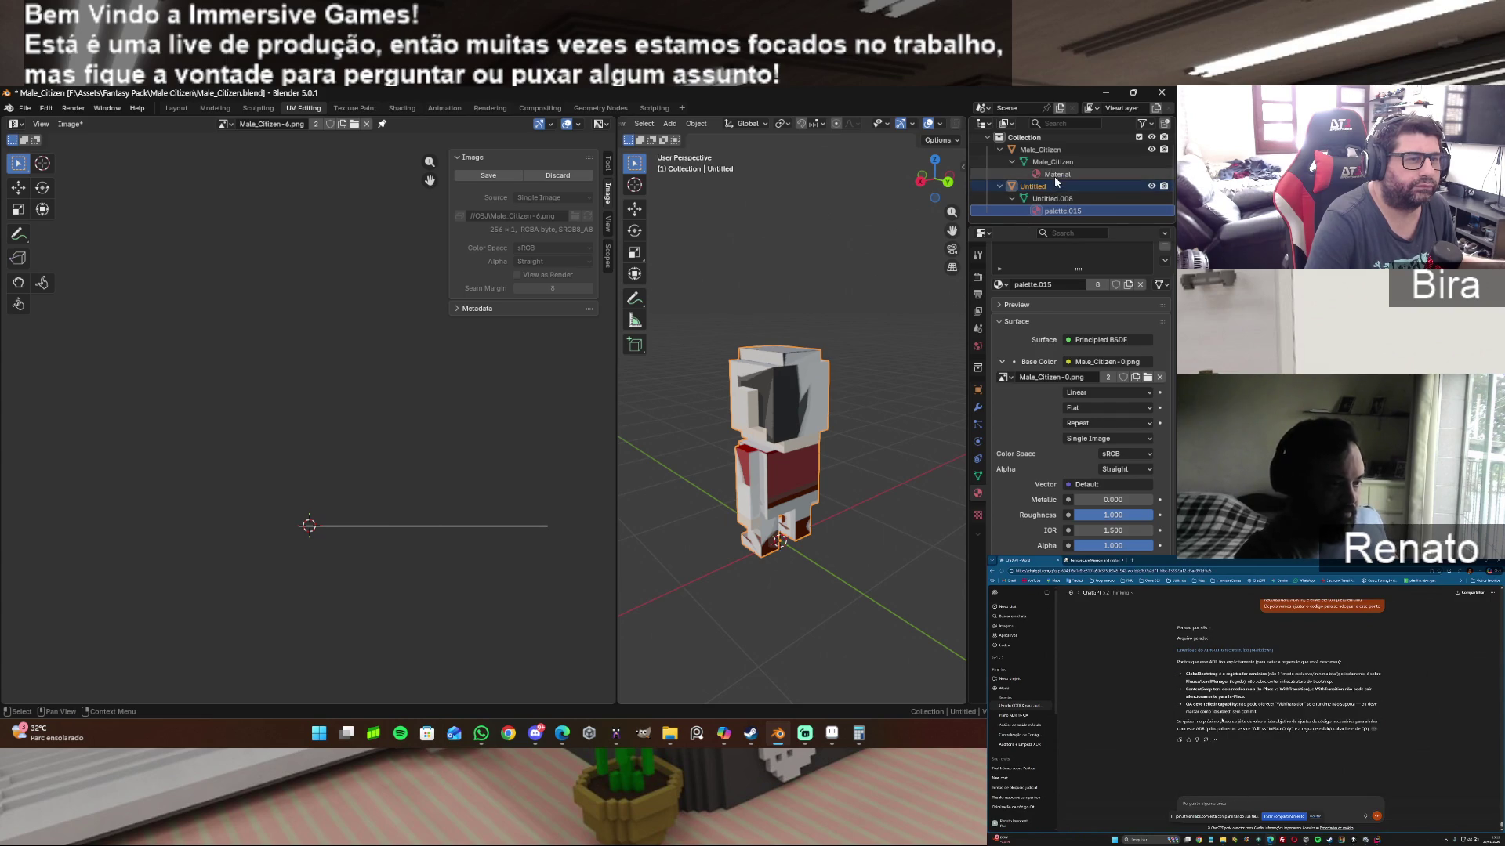
Step: Hide the Untitled model so only the plain white Male_Citizen remains in view
left_click(1045, 185)
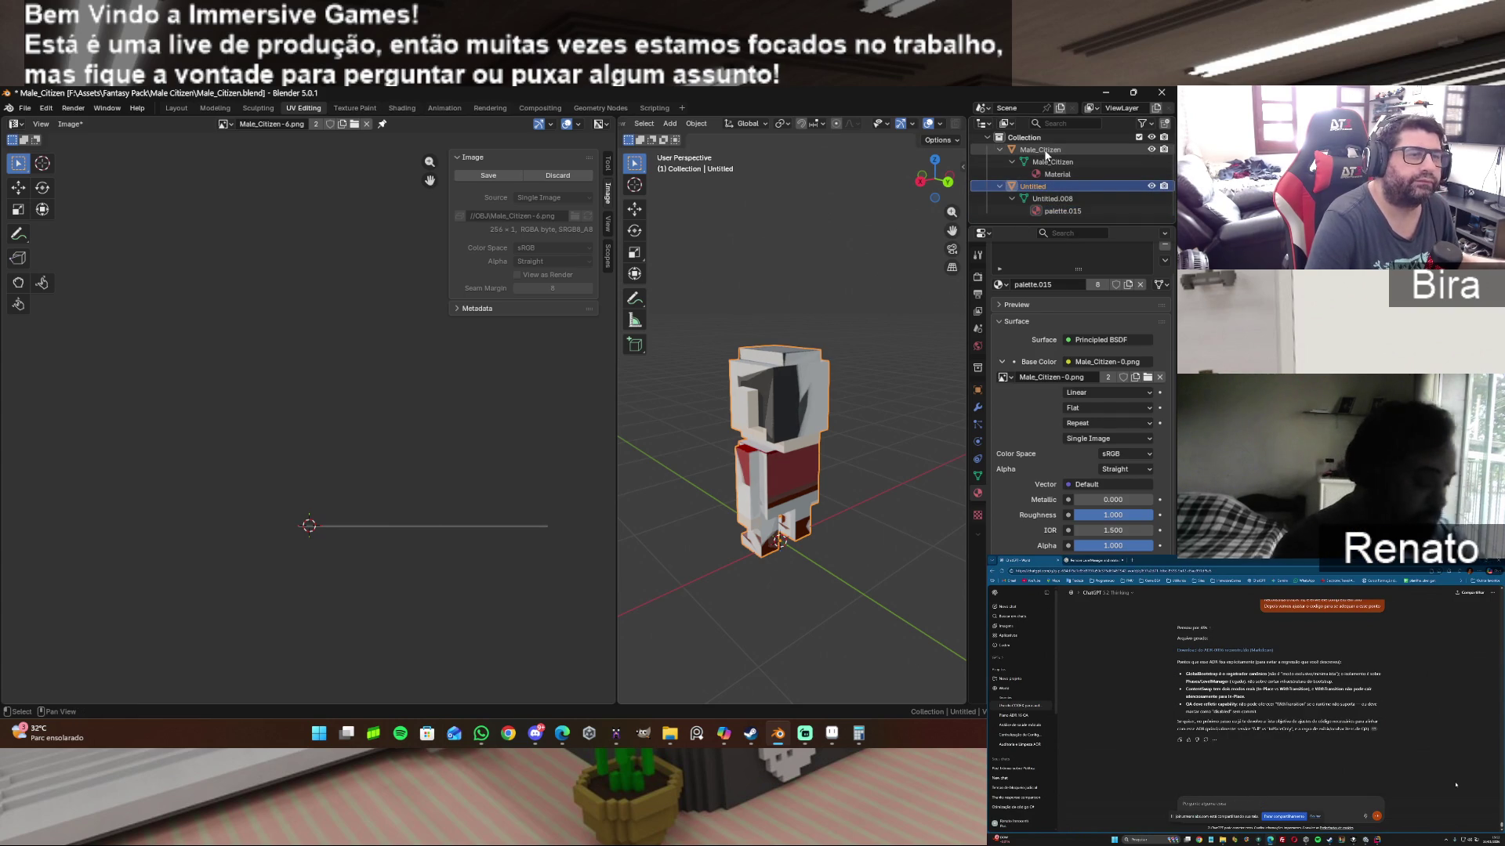
left_click(1048, 151)
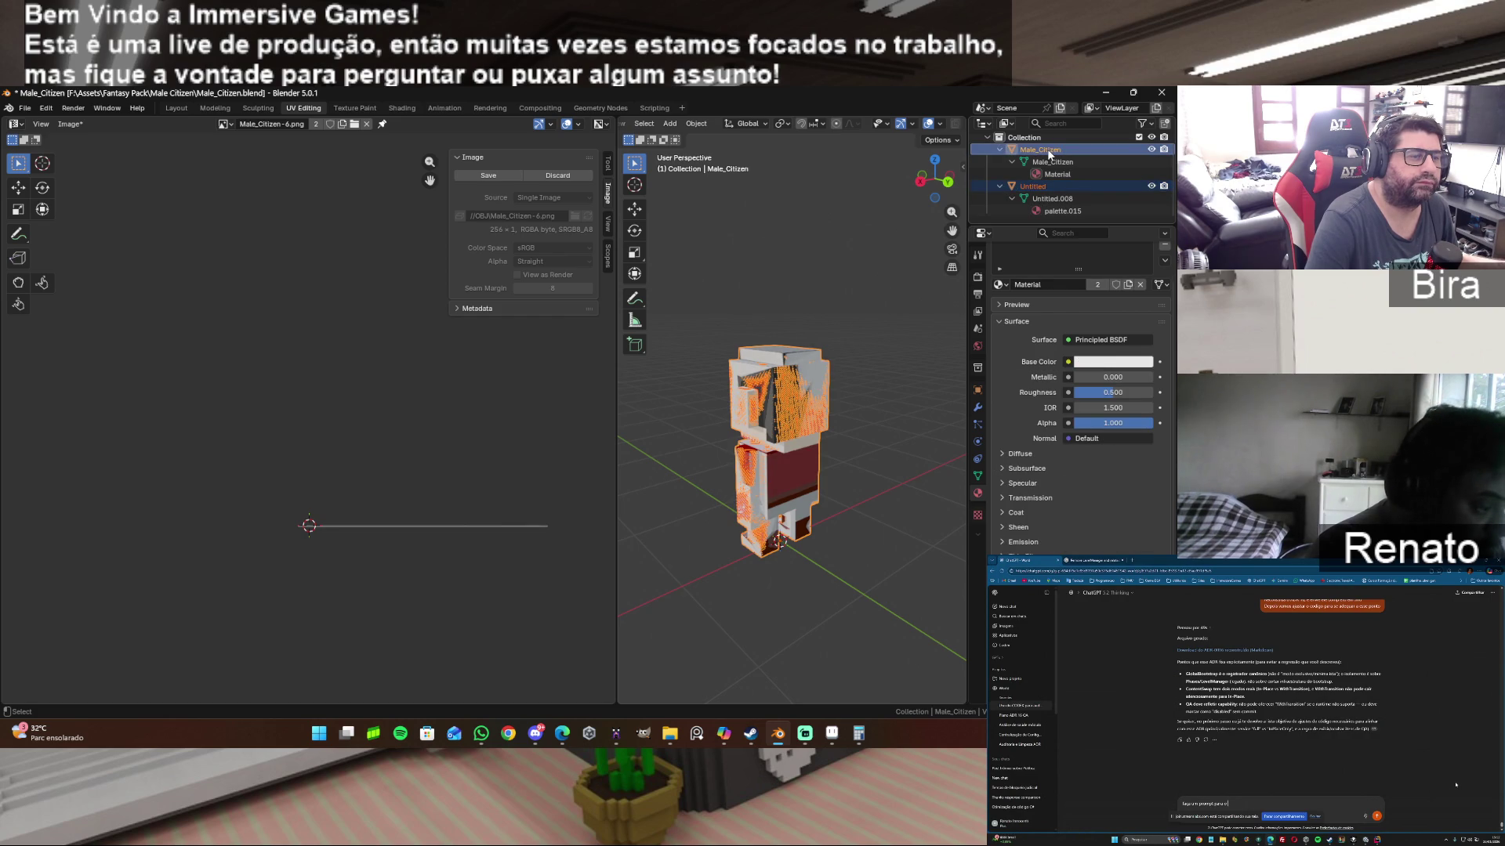
left_click(980, 279)
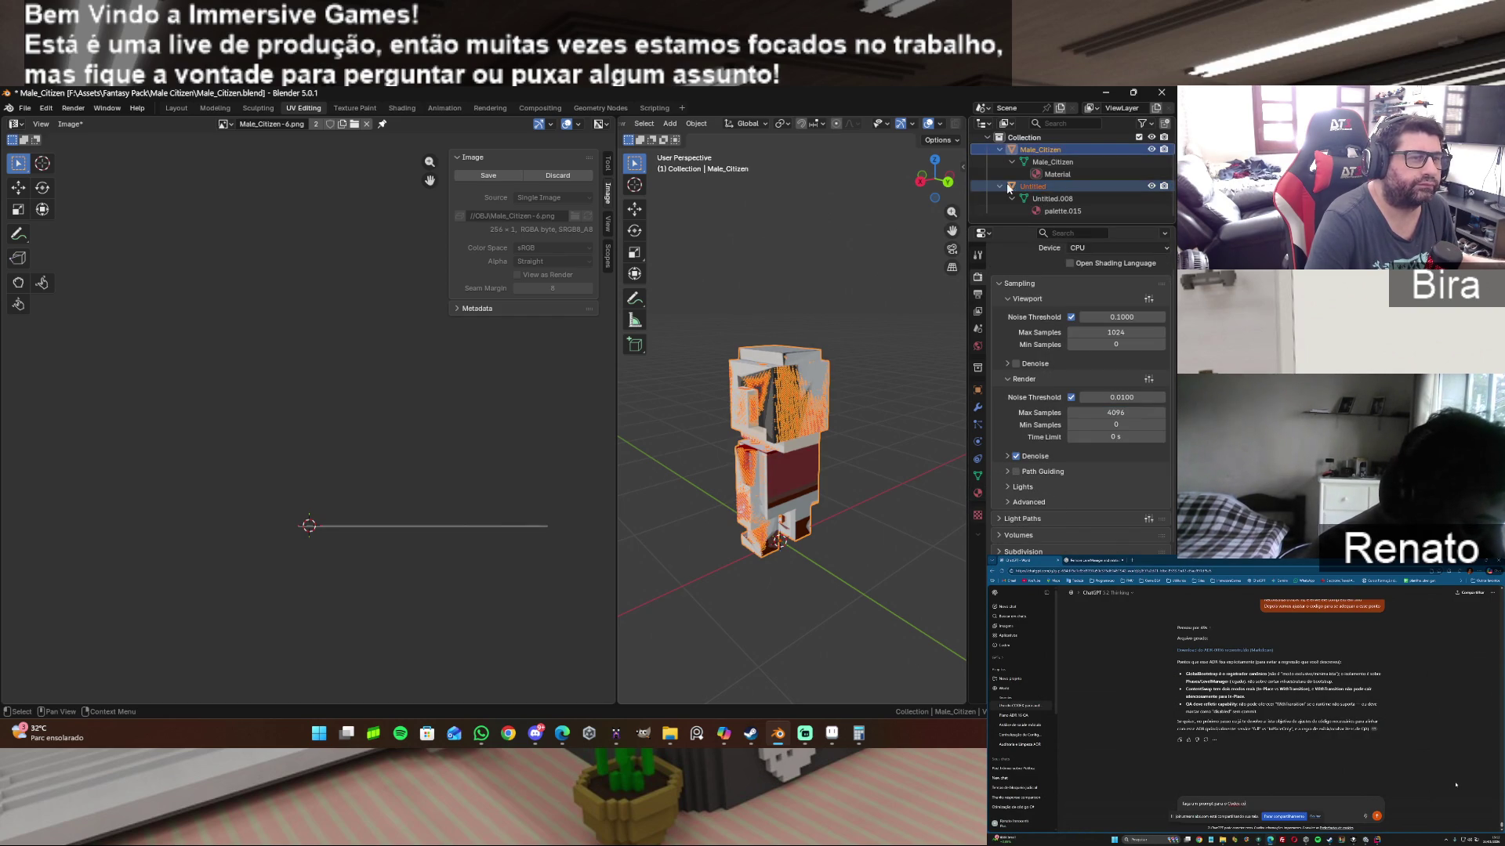
left_click(1000, 187)
key("Delete")
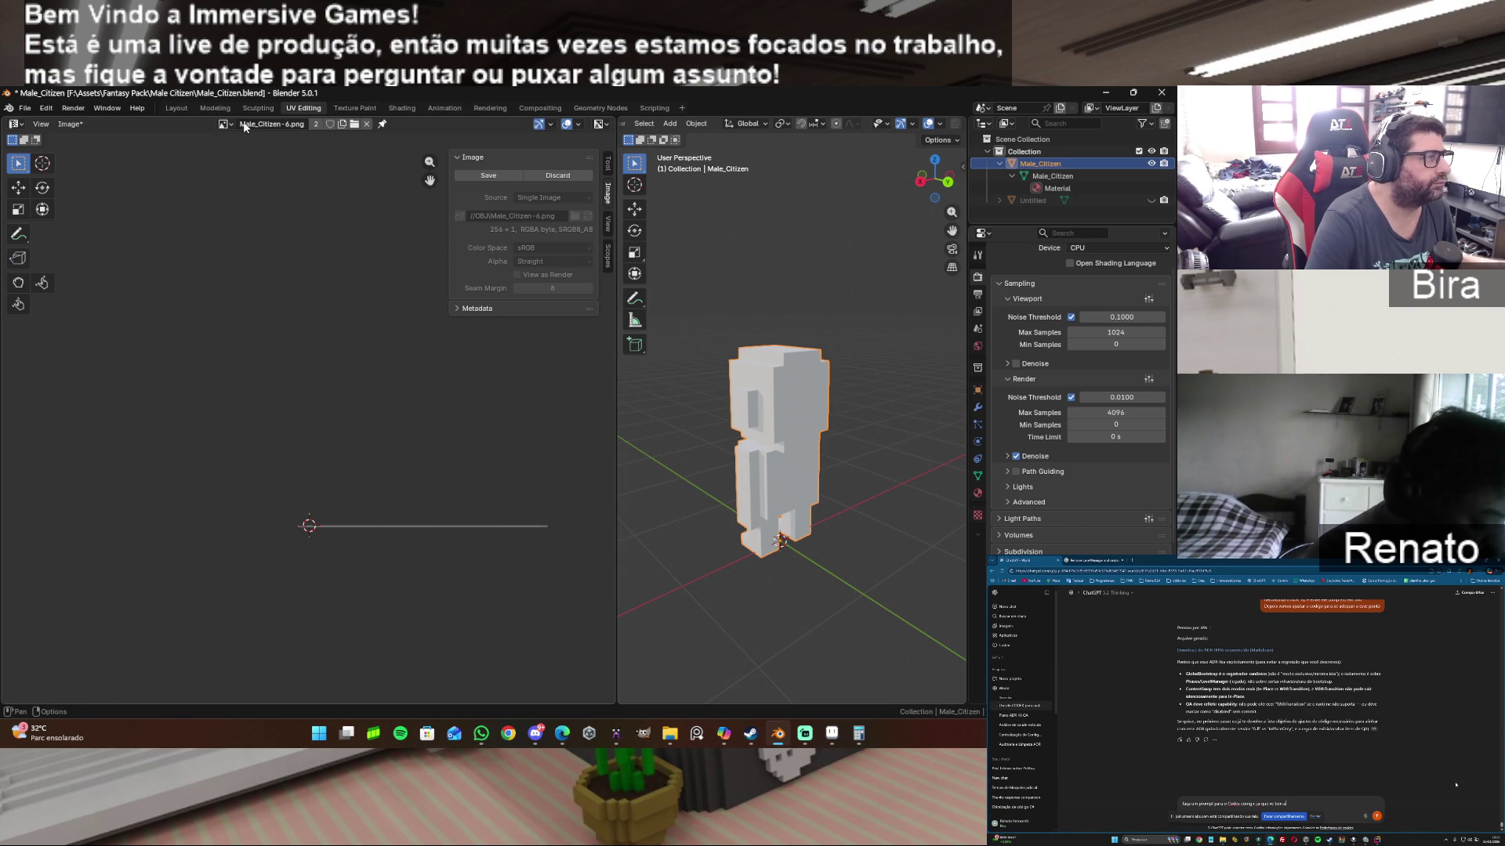
Step: Show Male_Citizen's material node tree in the Shading layout with the object selected
left_click(1057, 188)
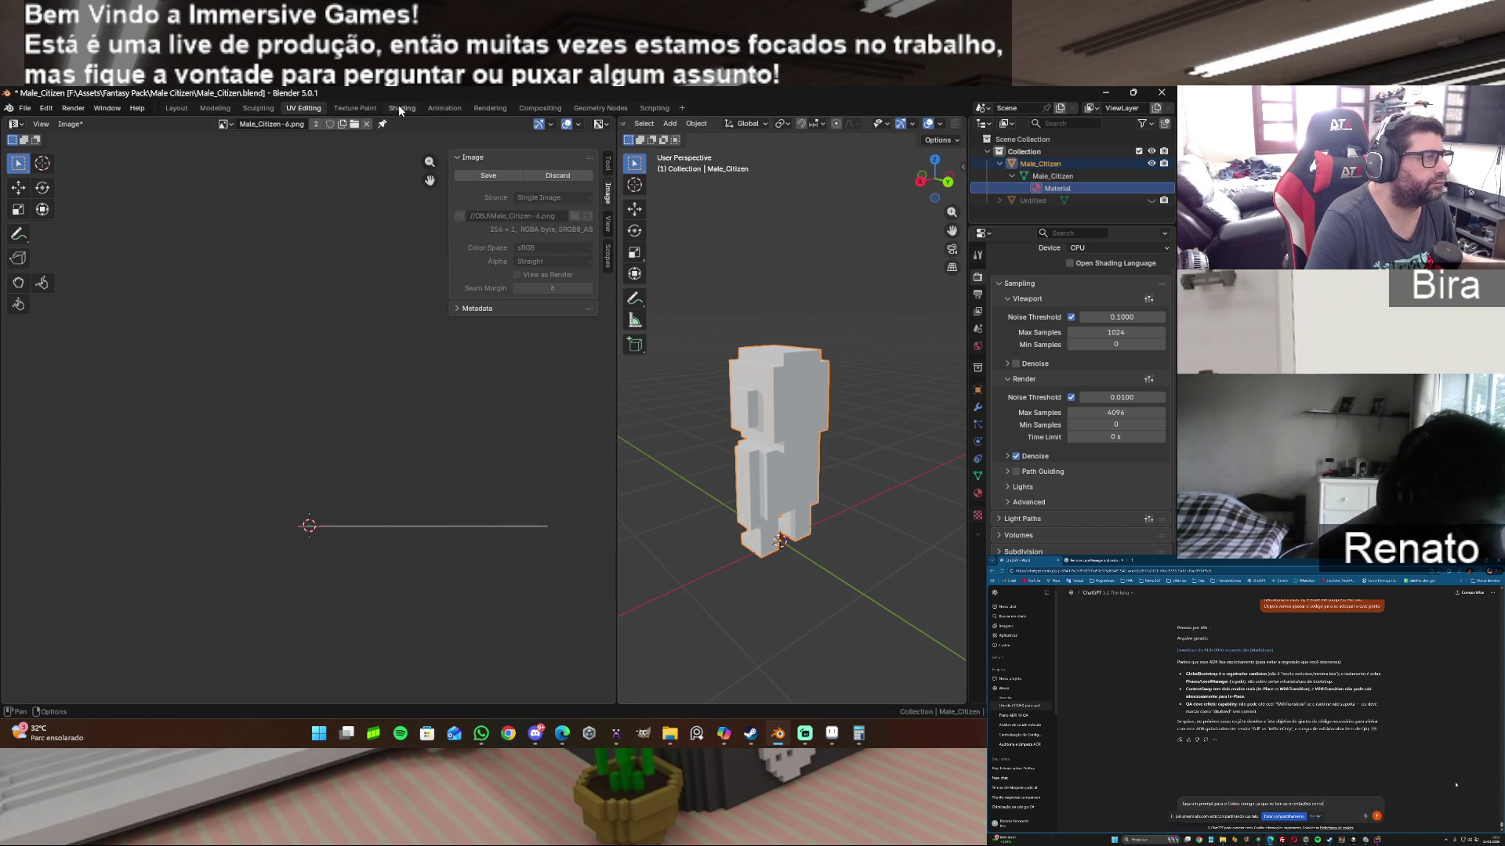
left_click(400, 109)
left_click(1040, 215)
left_click(1058, 167)
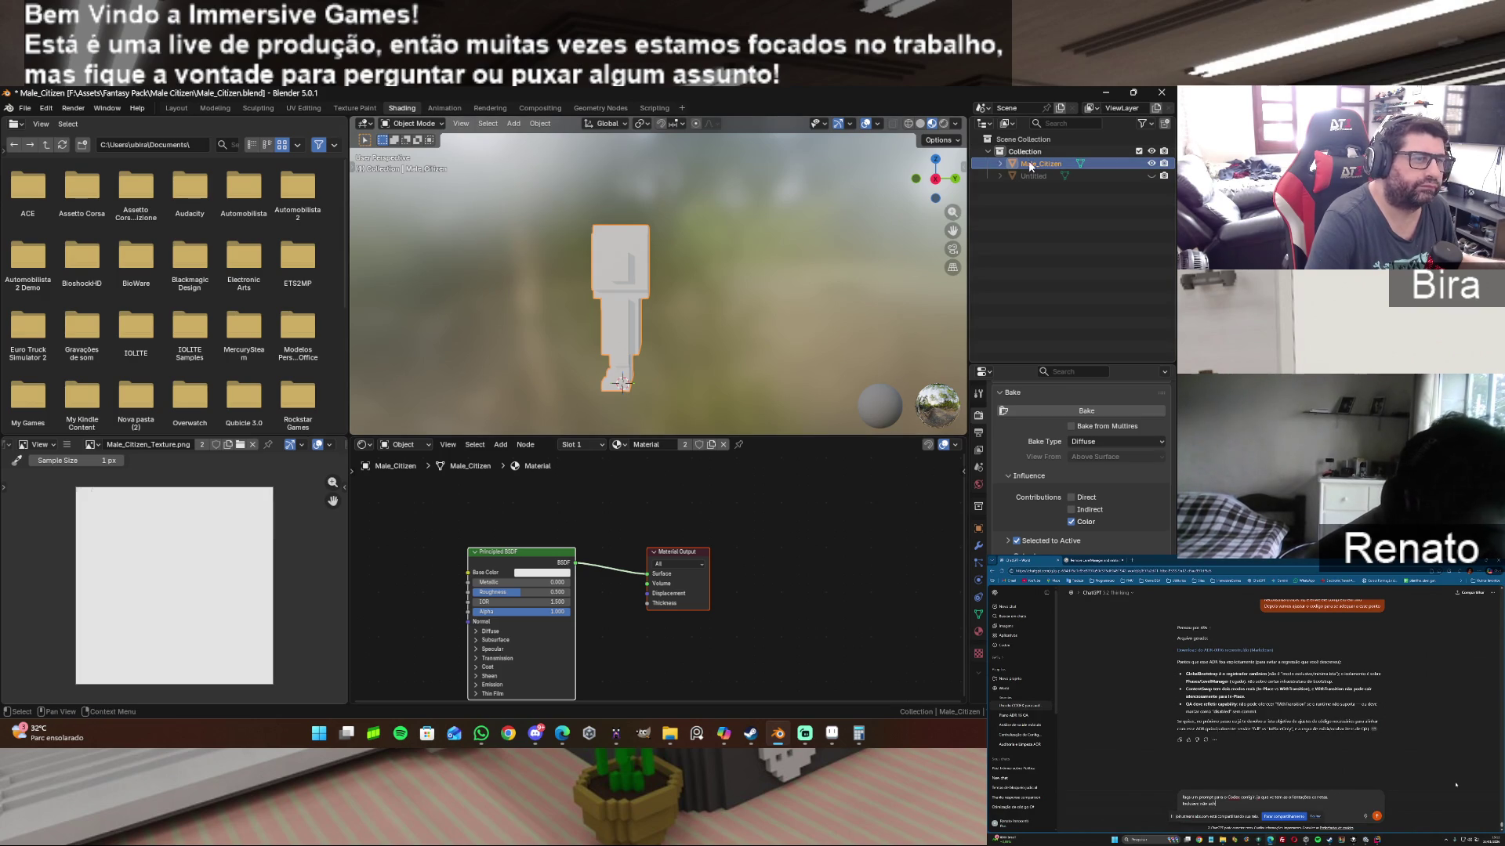
Step: Assign Material.001 to Male_Citizen's material slot
left_click(1001, 165)
left_click(1015, 175)
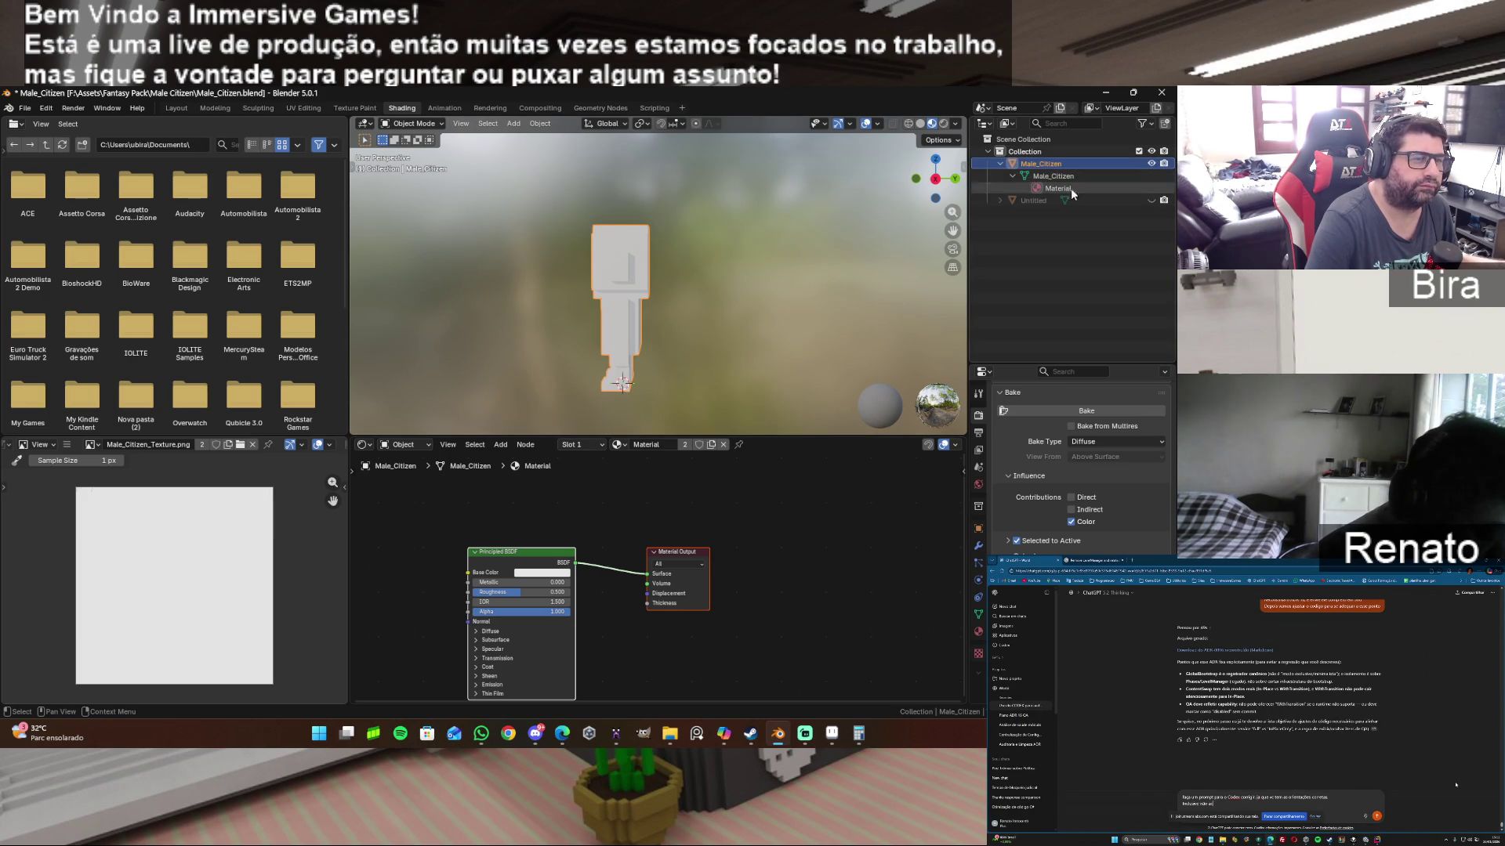
left_click(978, 633)
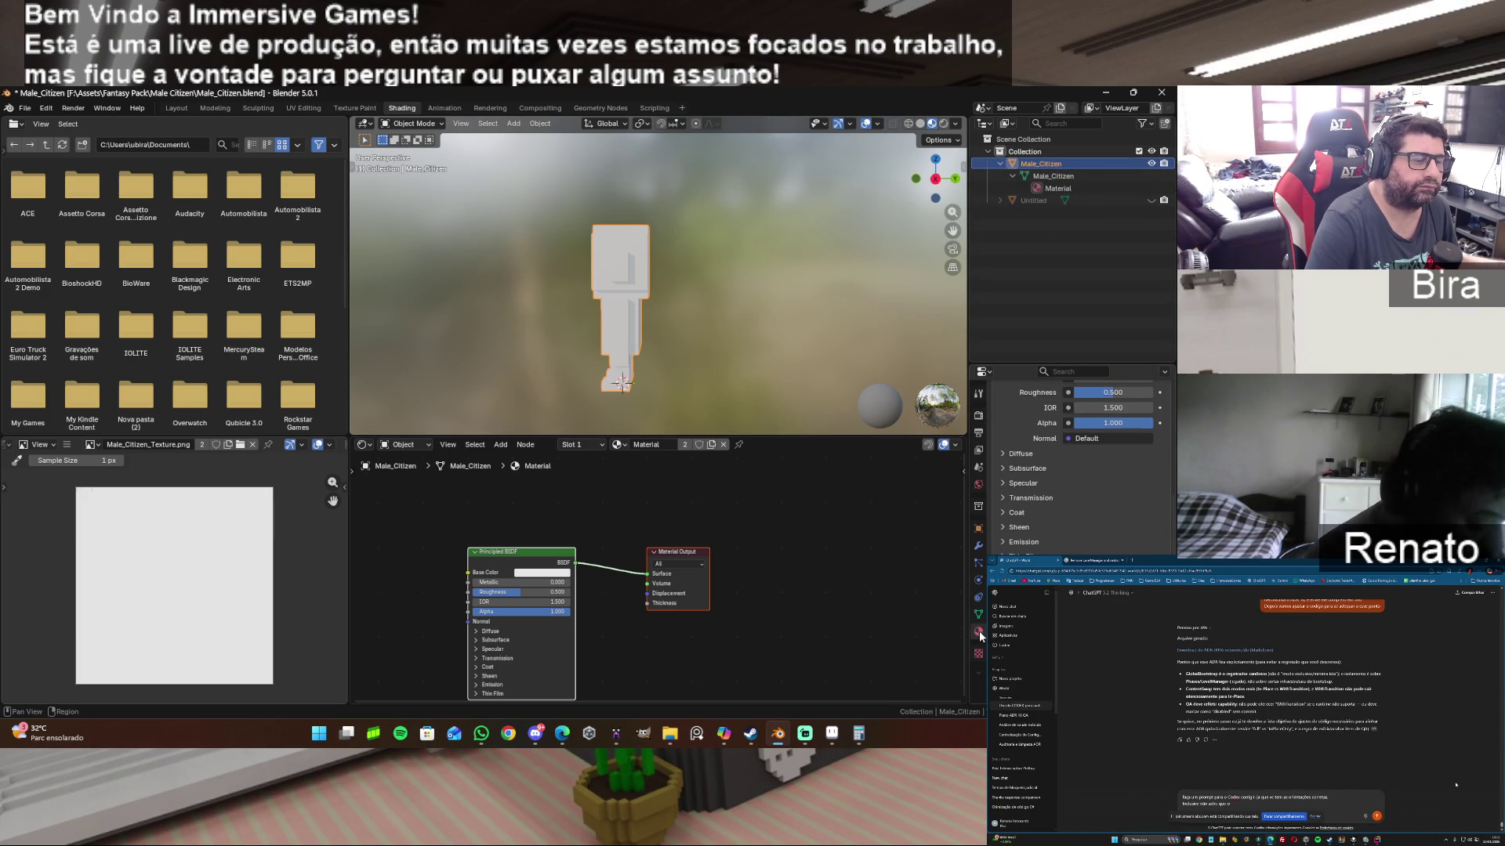
left_click(1047, 188)
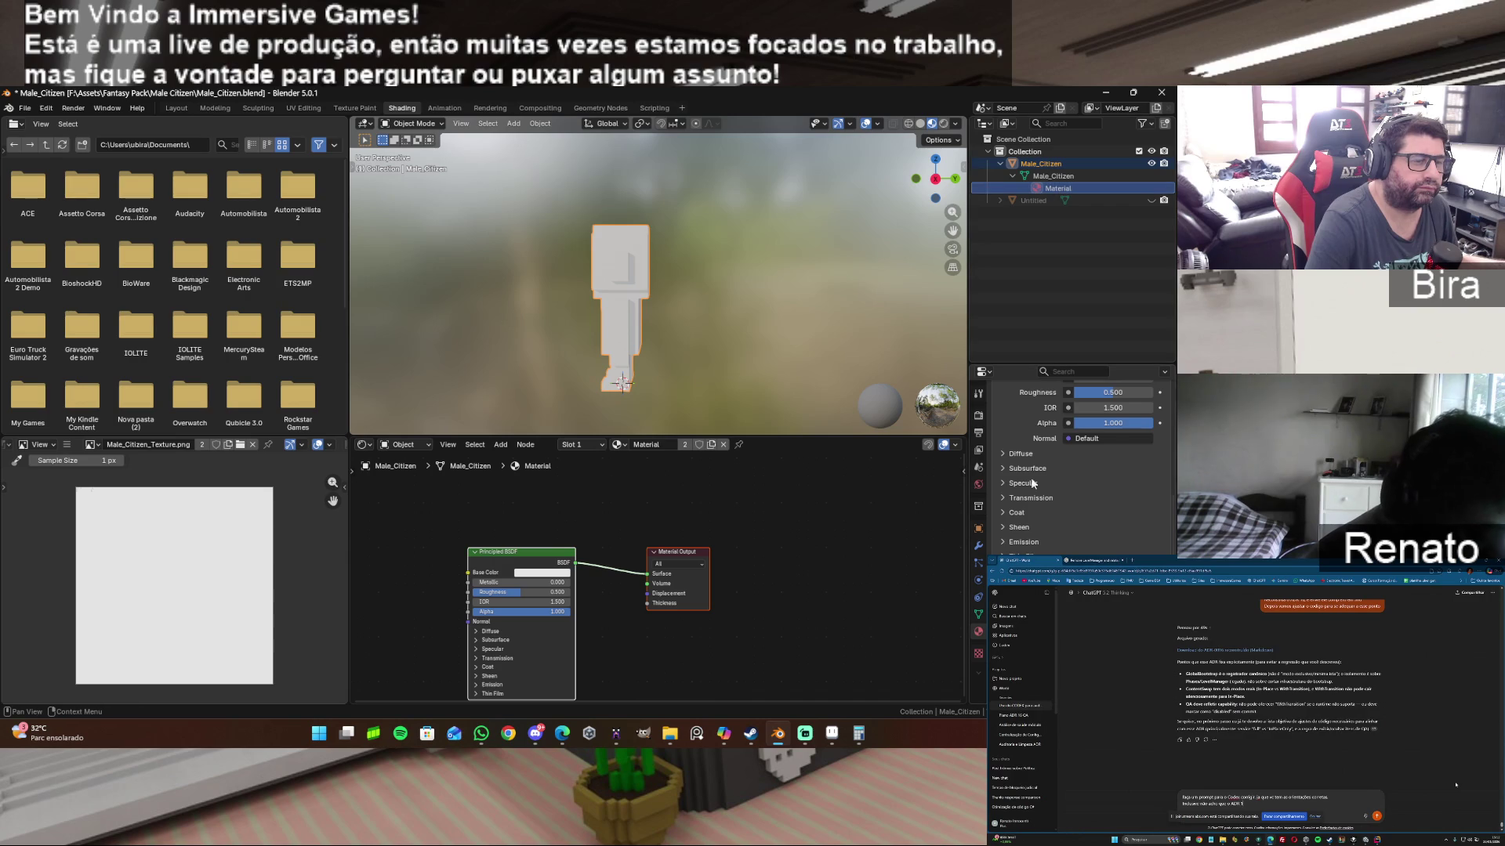
left_click(1010, 464)
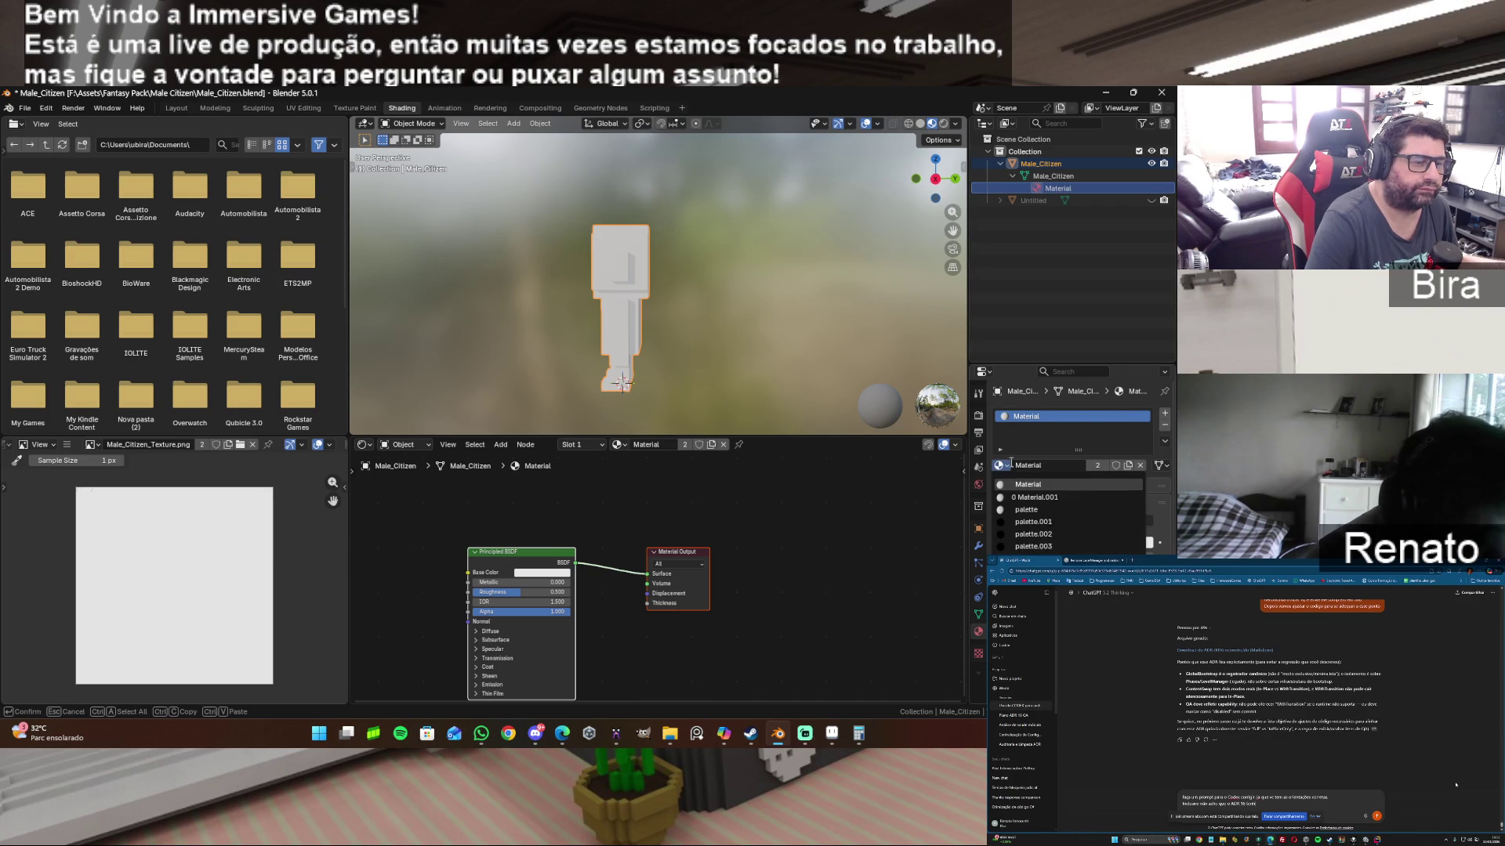
left_click(1069, 497)
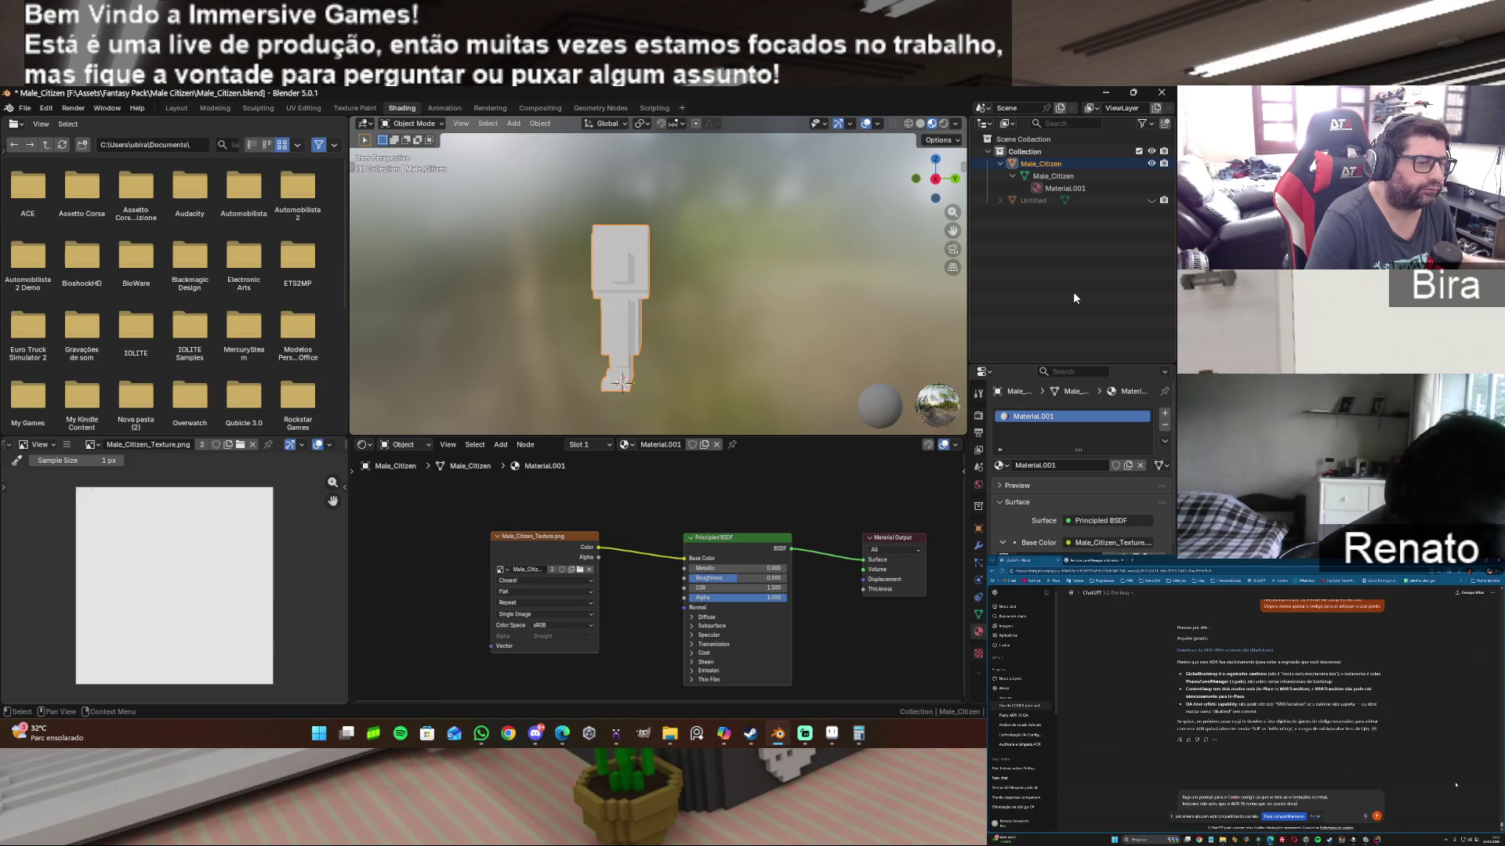
Step: Make the material's Image Texture node use the MaleCitizen_Texture image
left_click(508, 577)
left_click(504, 569)
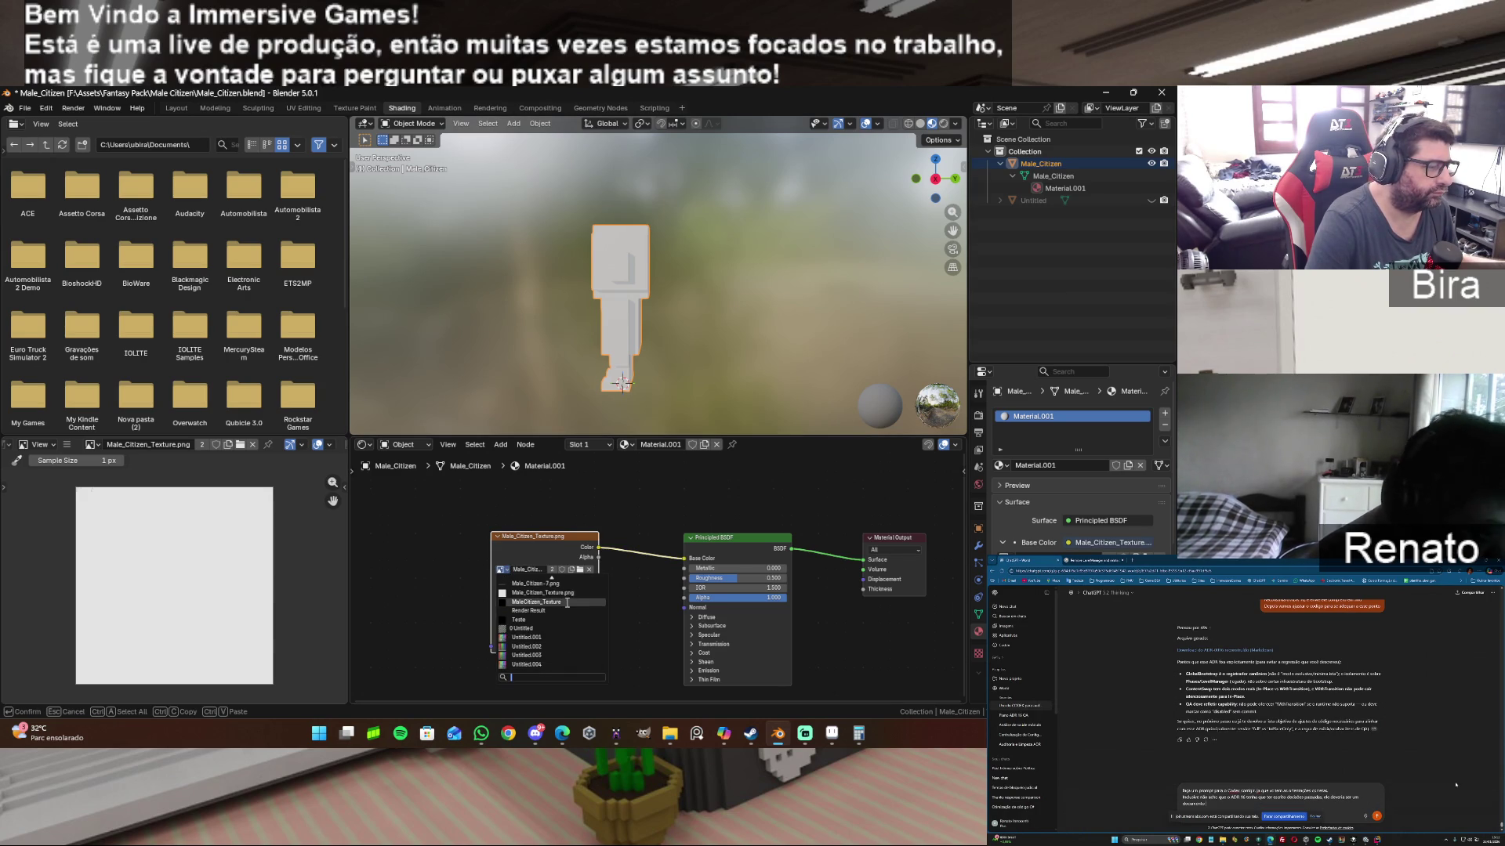
left_click(565, 602)
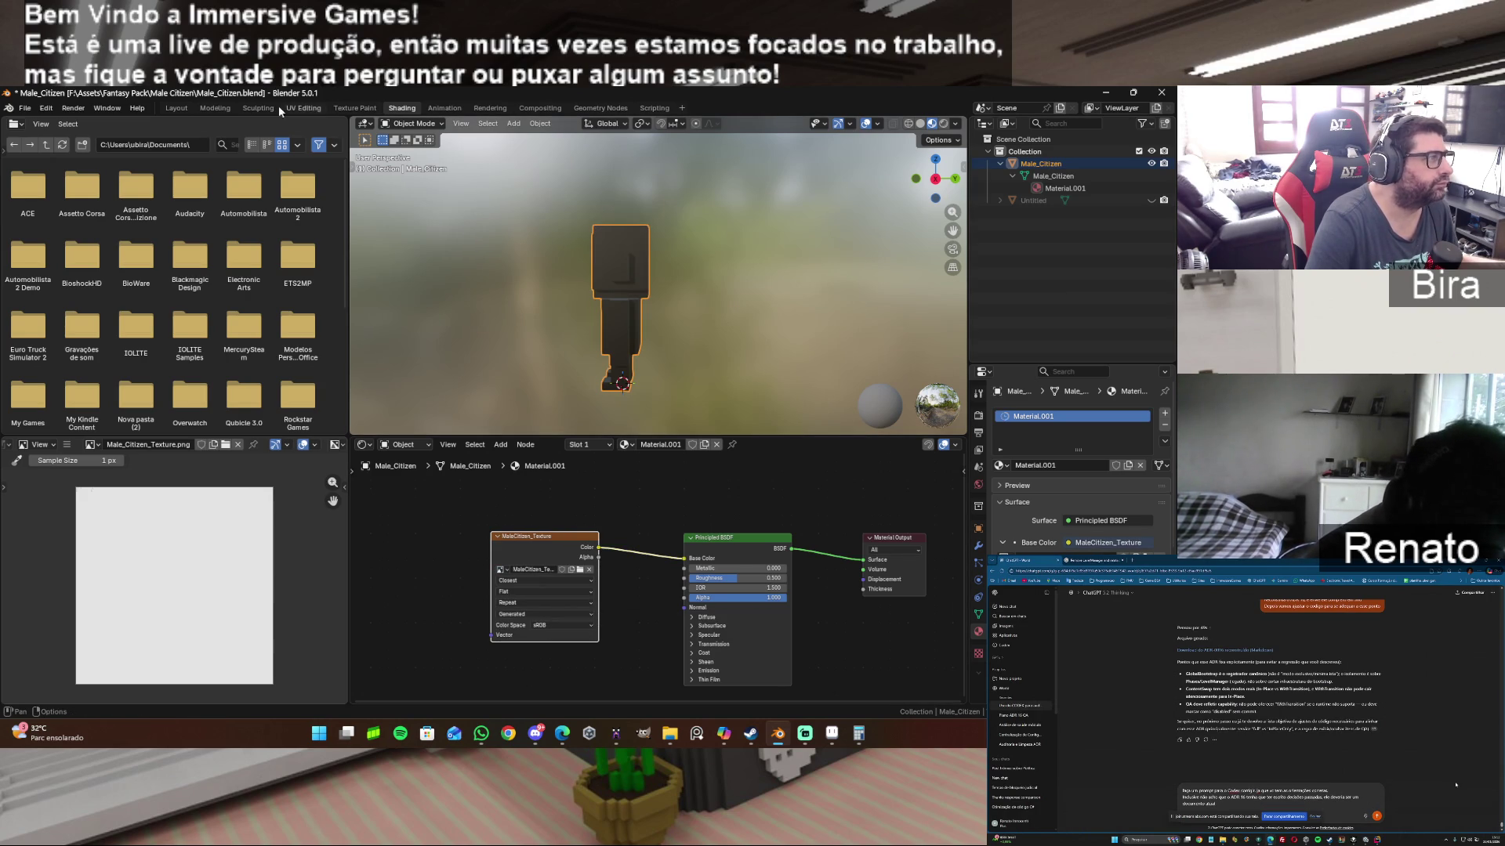
Step: Show MaleCitizen_Texture in the UV editor with the whole mesh selected so its UV islands overlay it
left_click(315, 108)
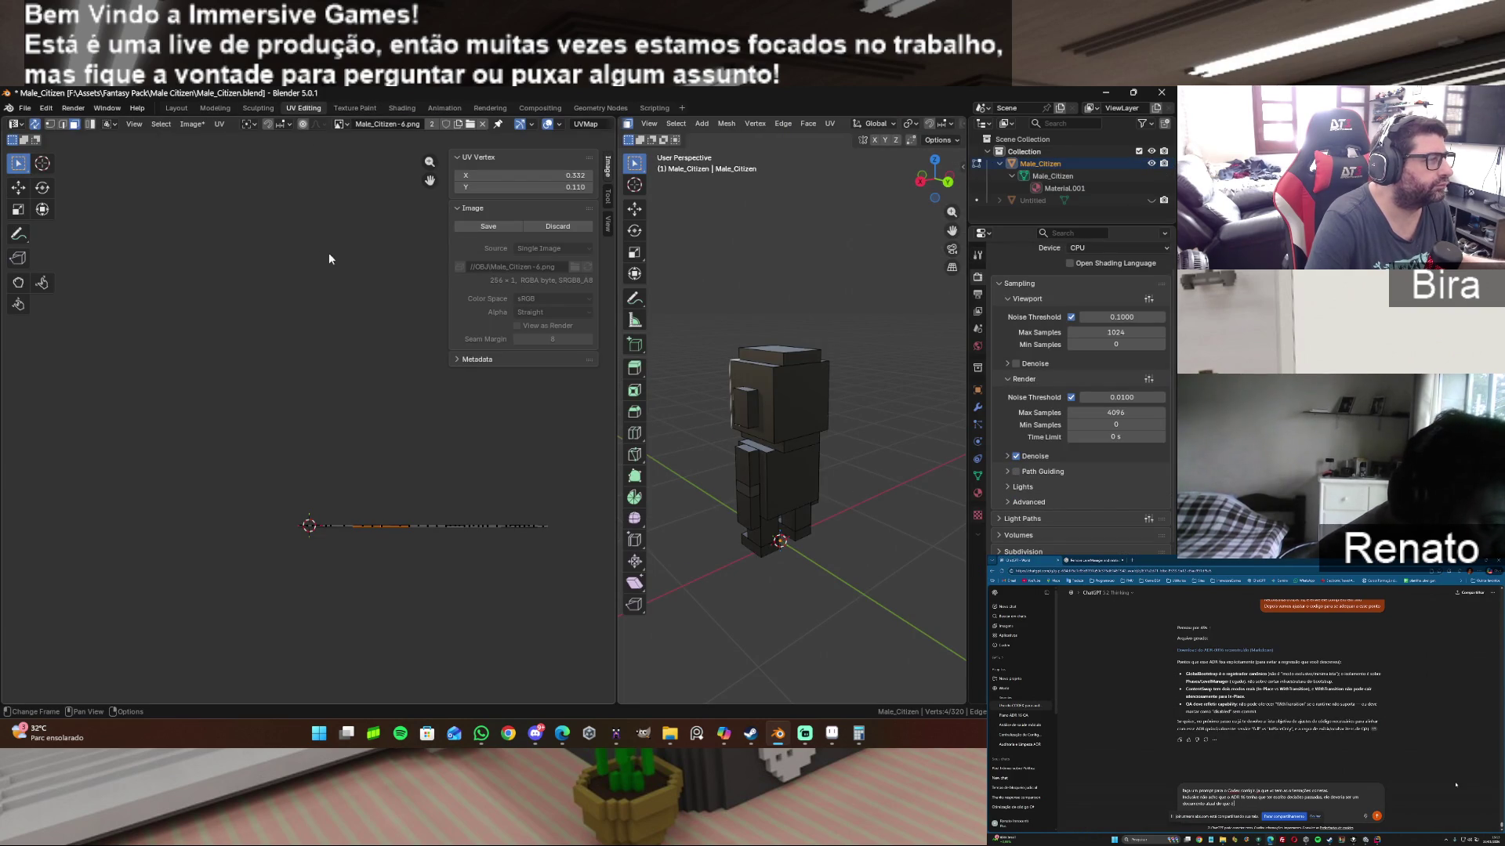
left_click(341, 123)
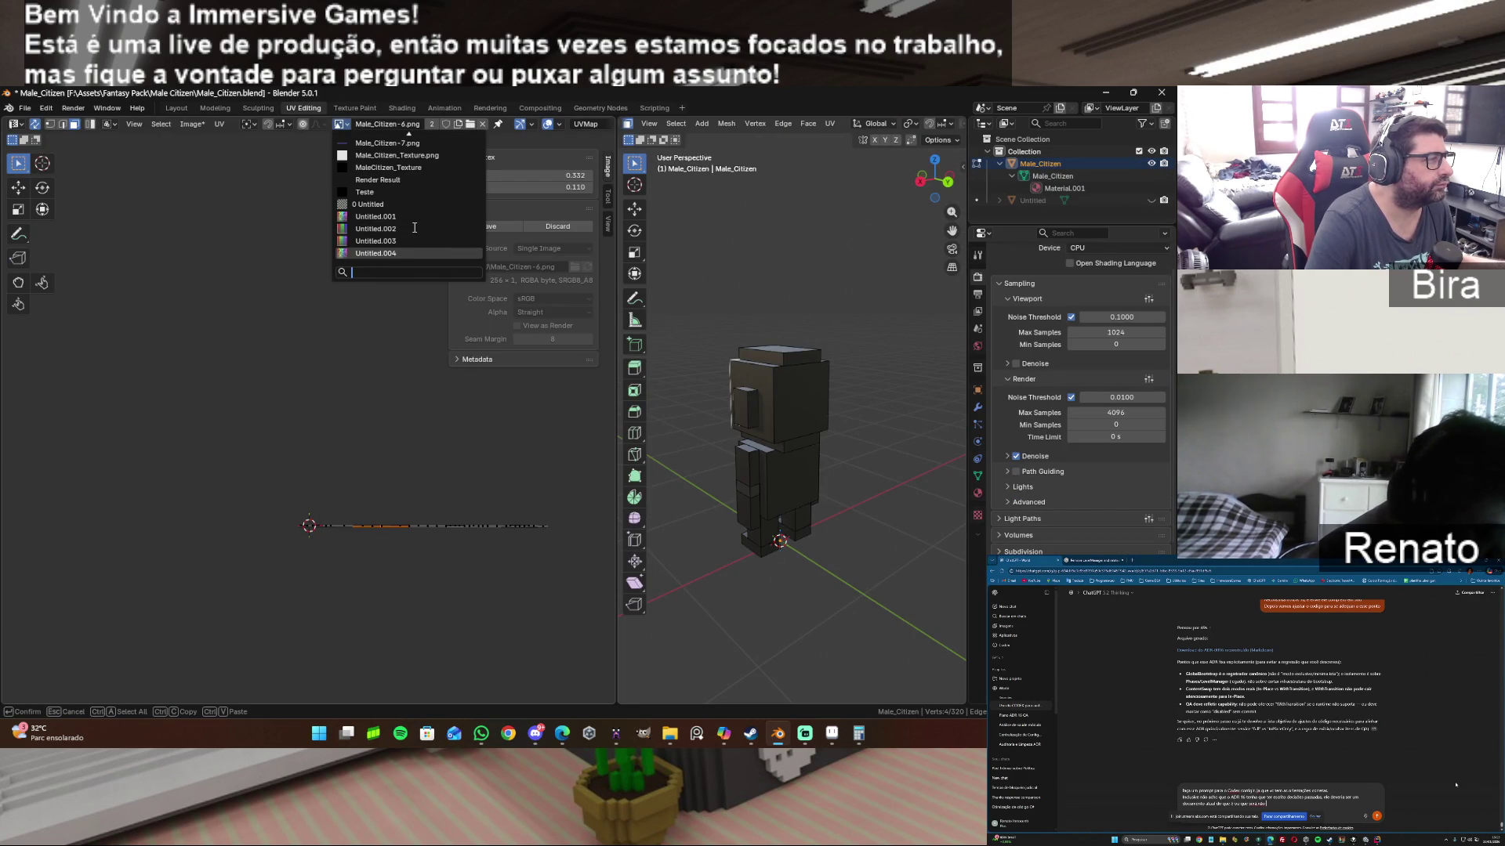
left_click(388, 167)
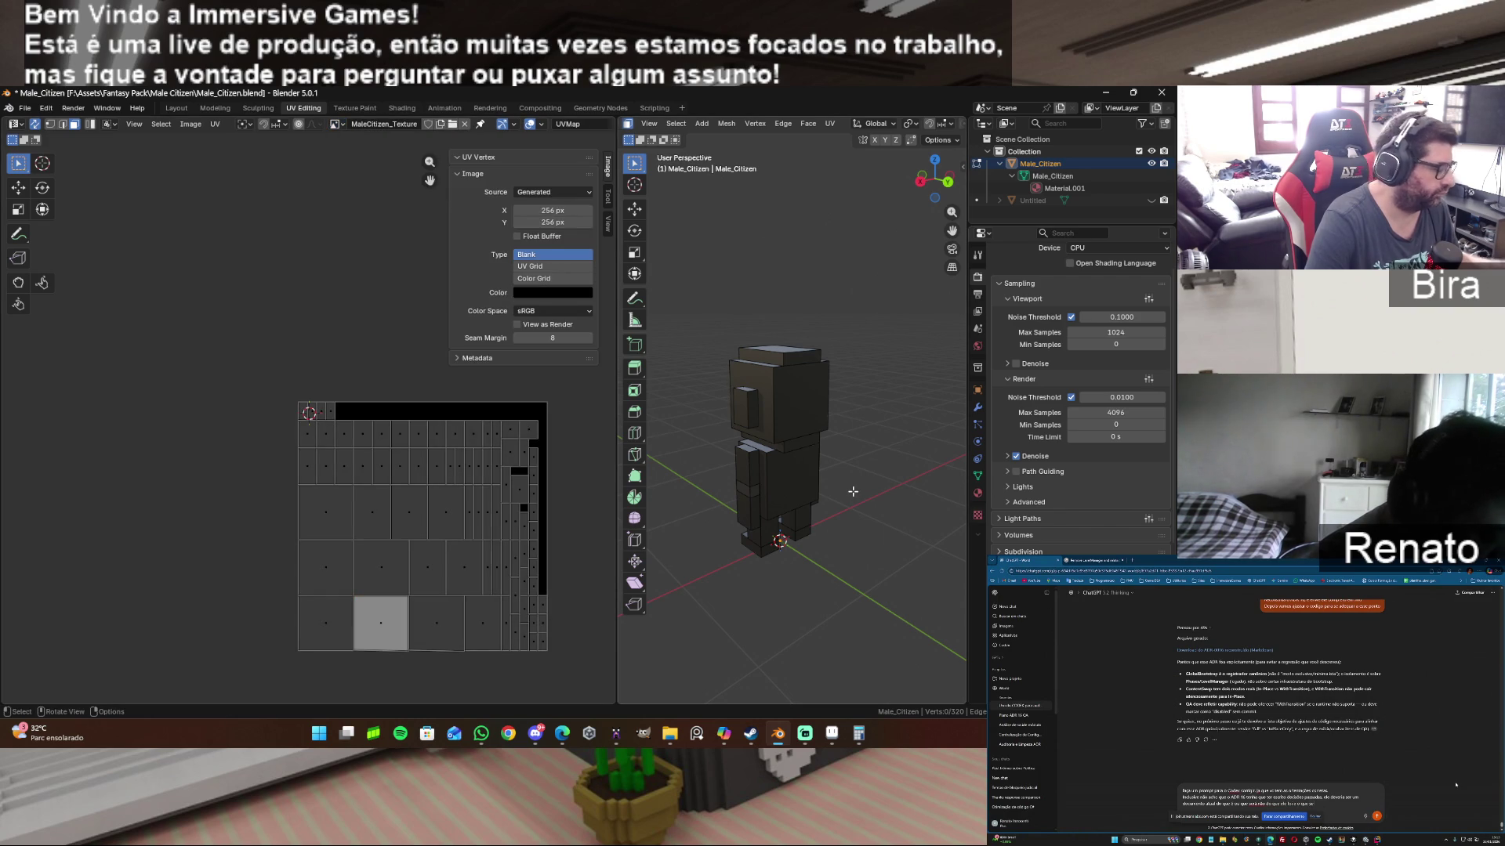
key("a")
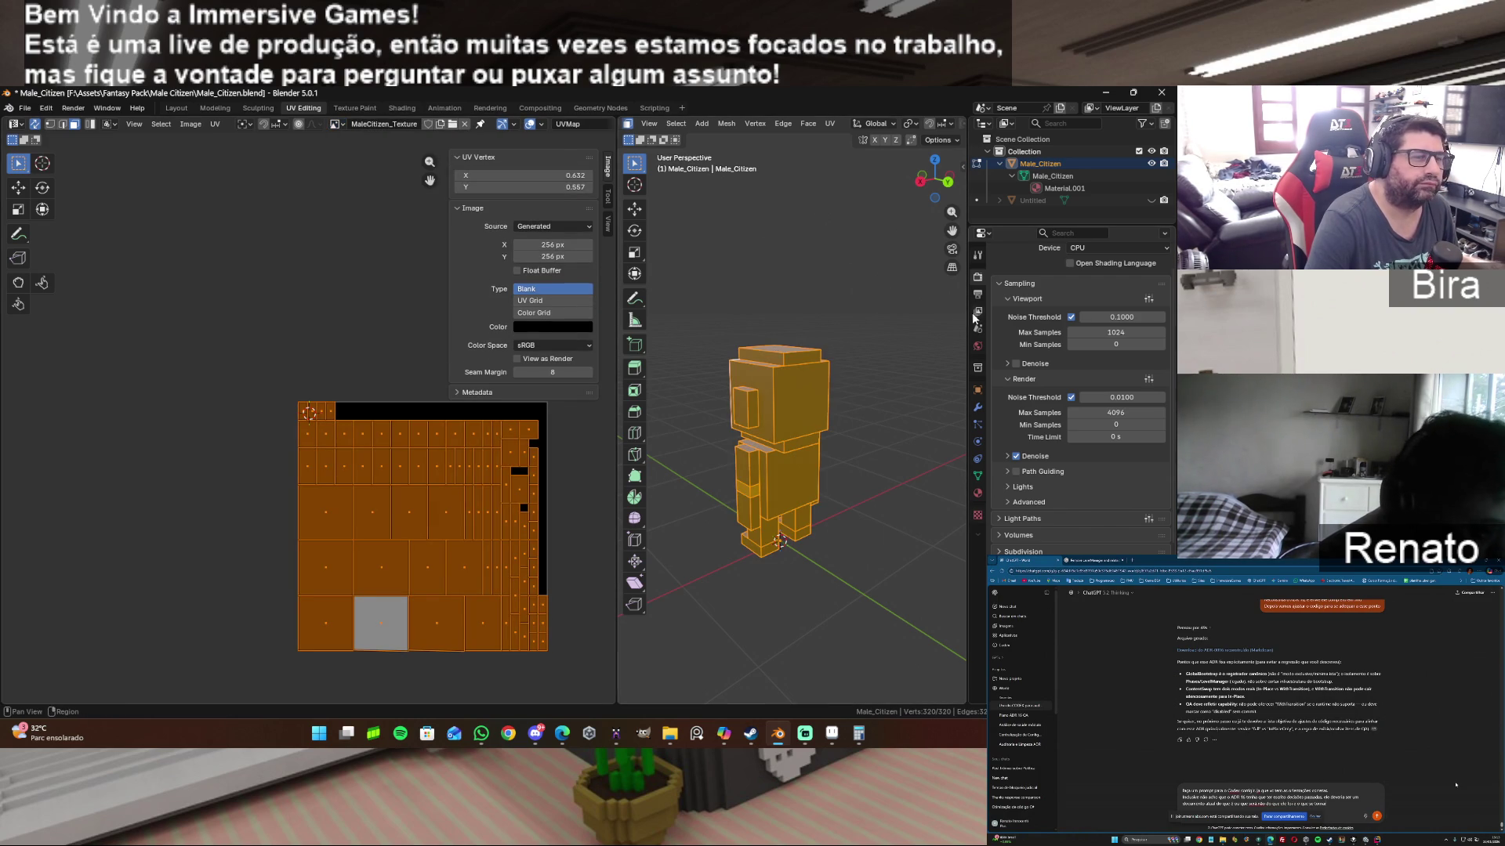
left_click(980, 296)
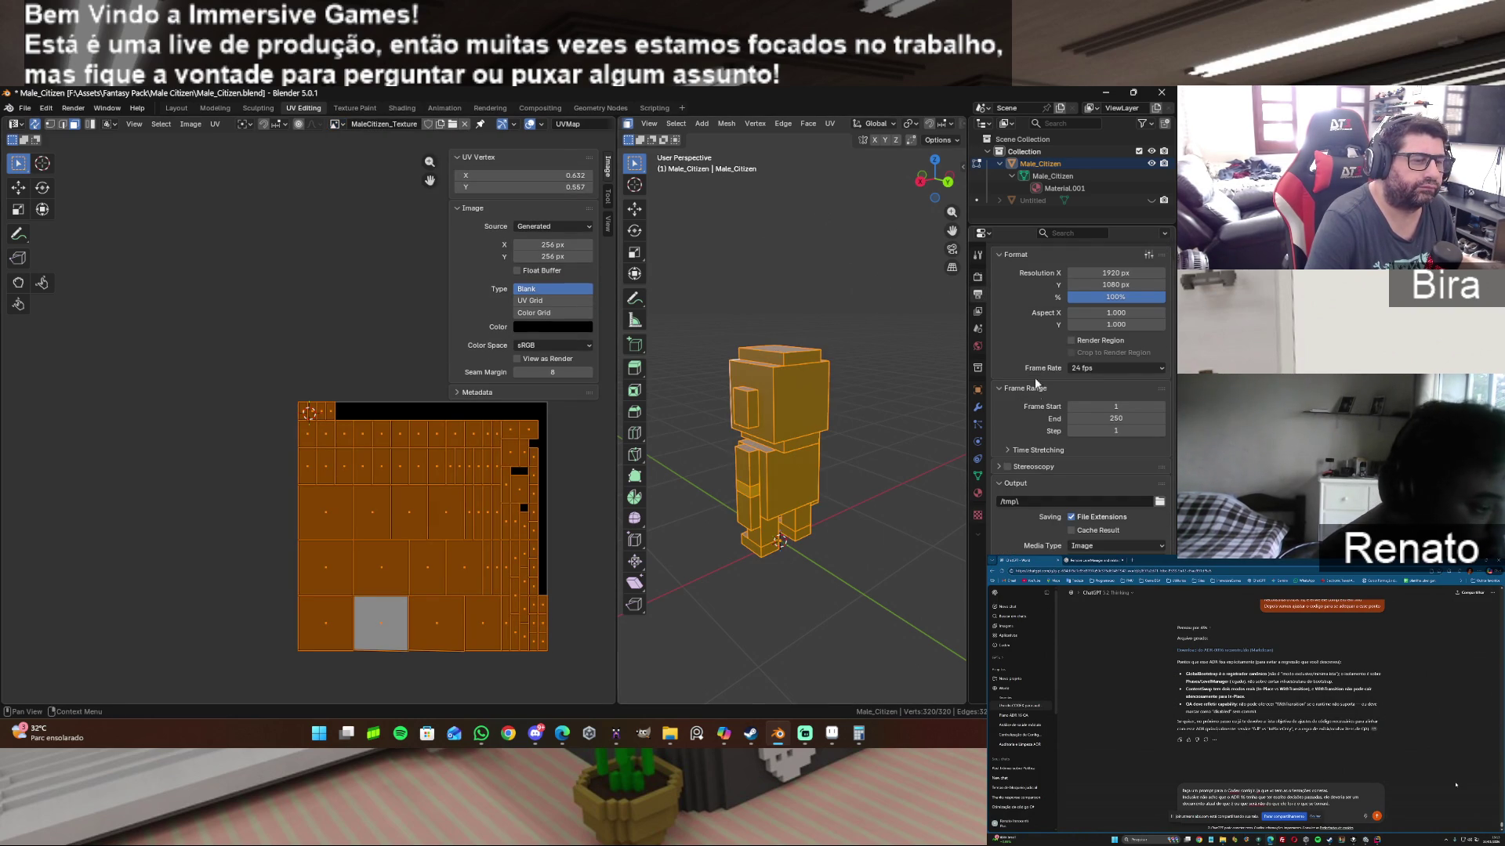
Step: Return to the render bake settings and unhide the Untitled object
left_click(978, 278)
scroll(1036, 329, "down", 10)
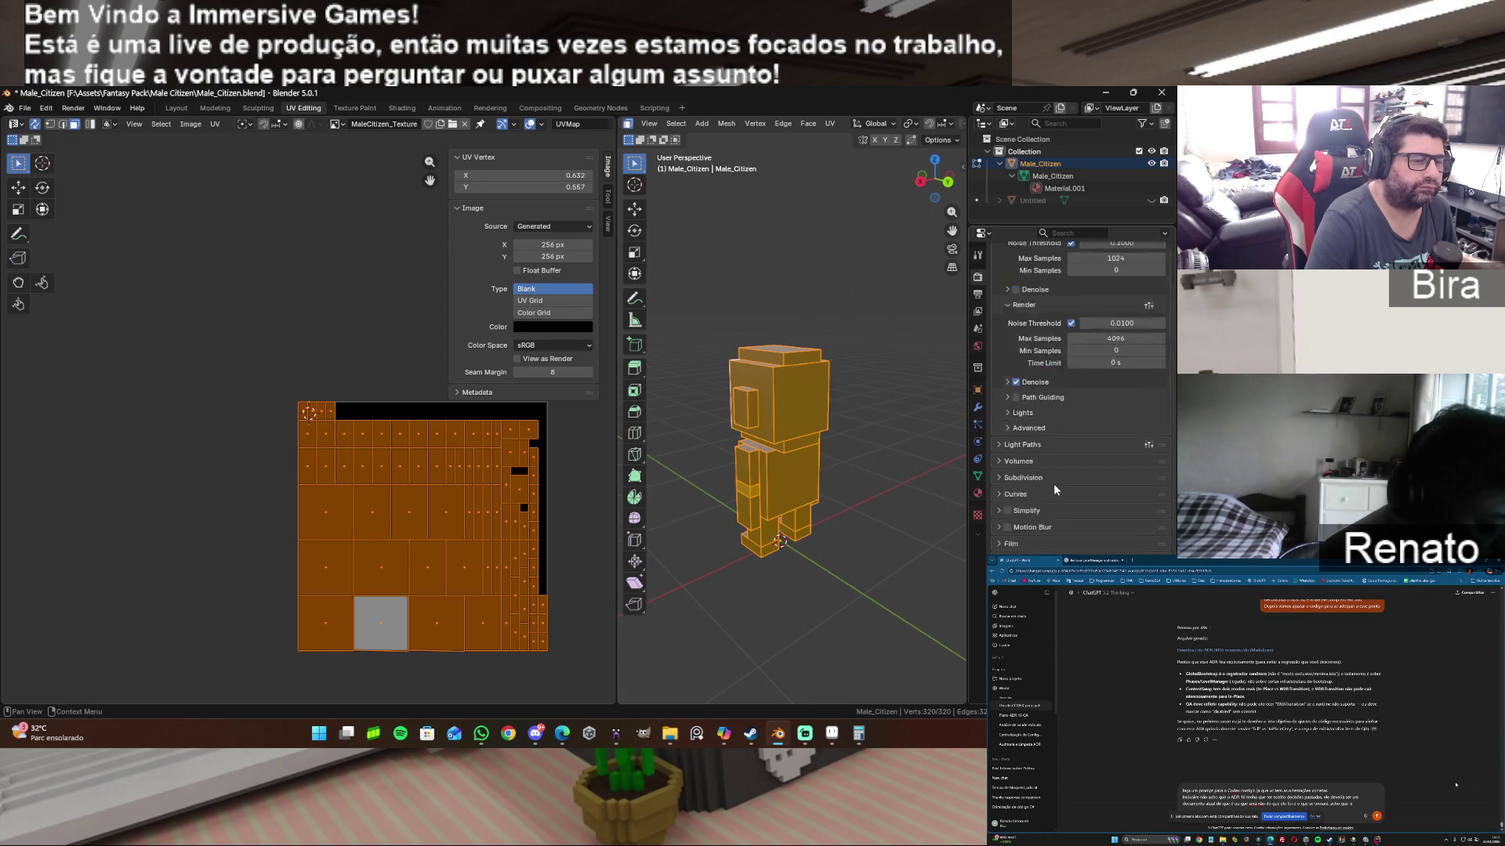
key("alt+h")
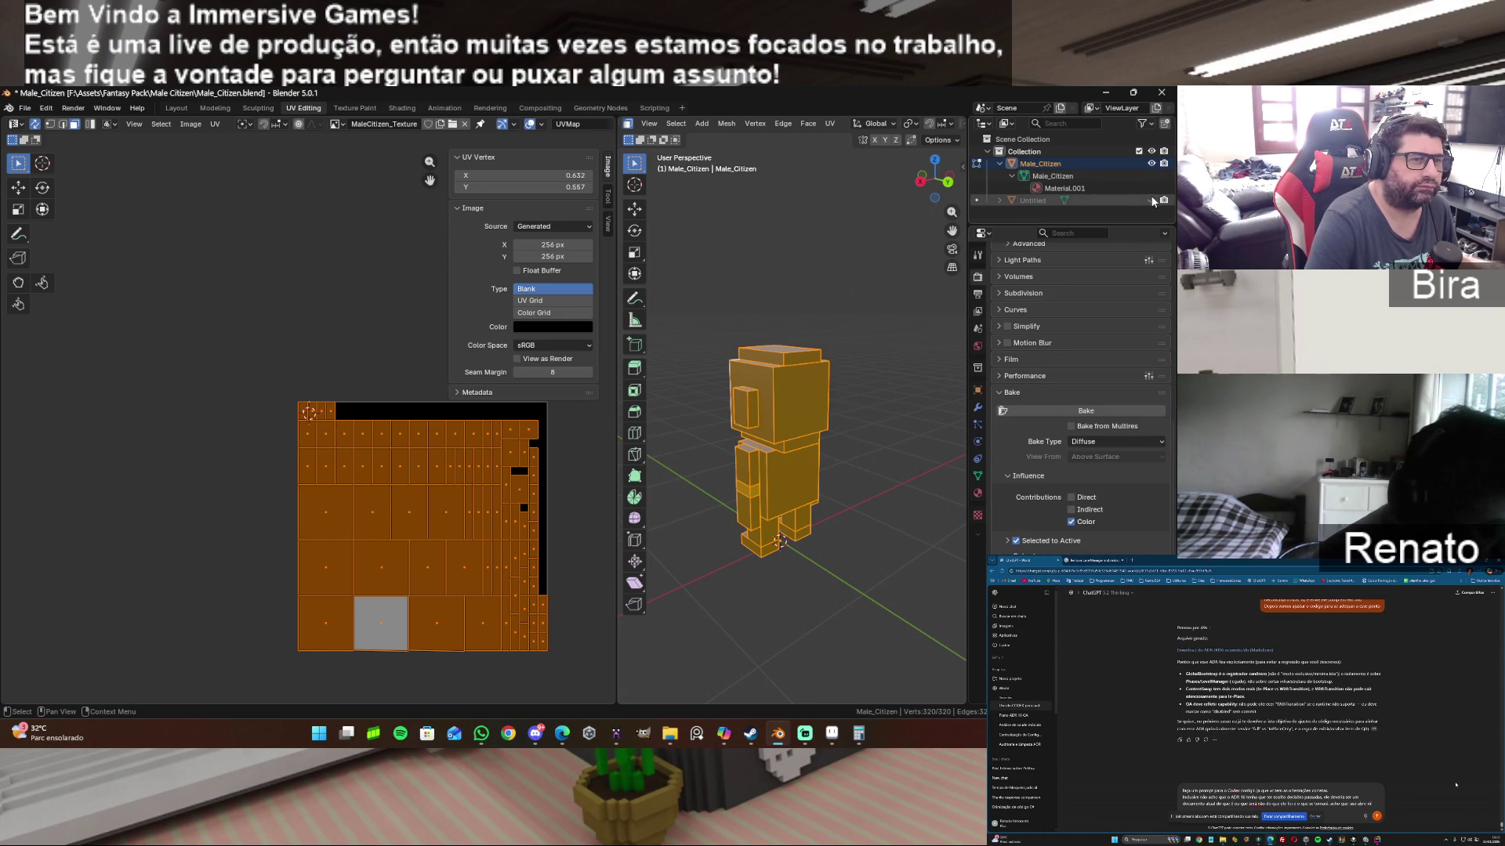
left_click(987, 151)
left_click(987, 150)
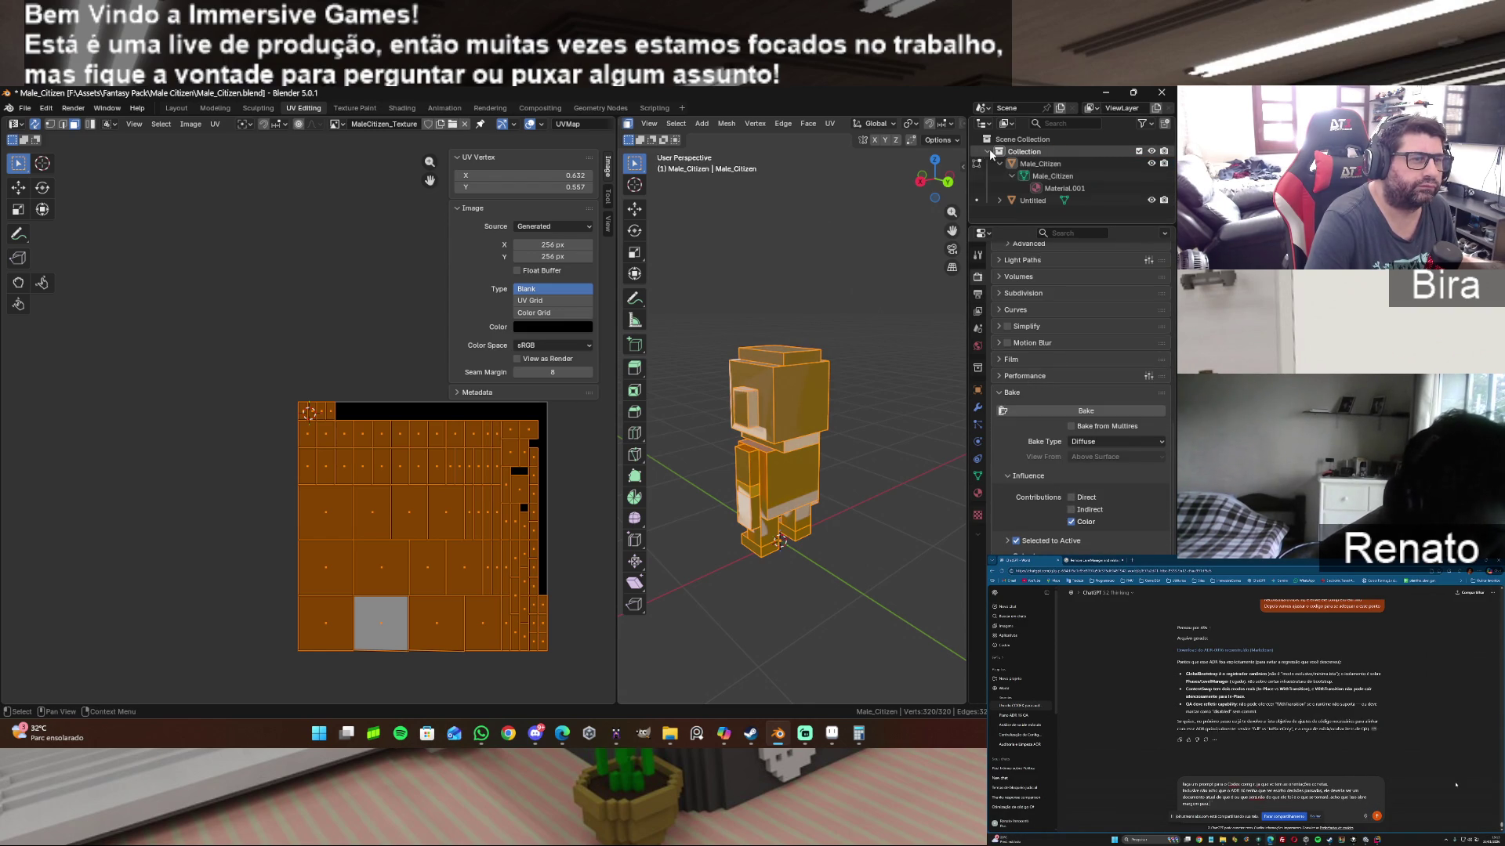
Step: Select Untitled and Male_Citizen together, settle the active object, and deselect all mesh elements
left_click(1030, 176)
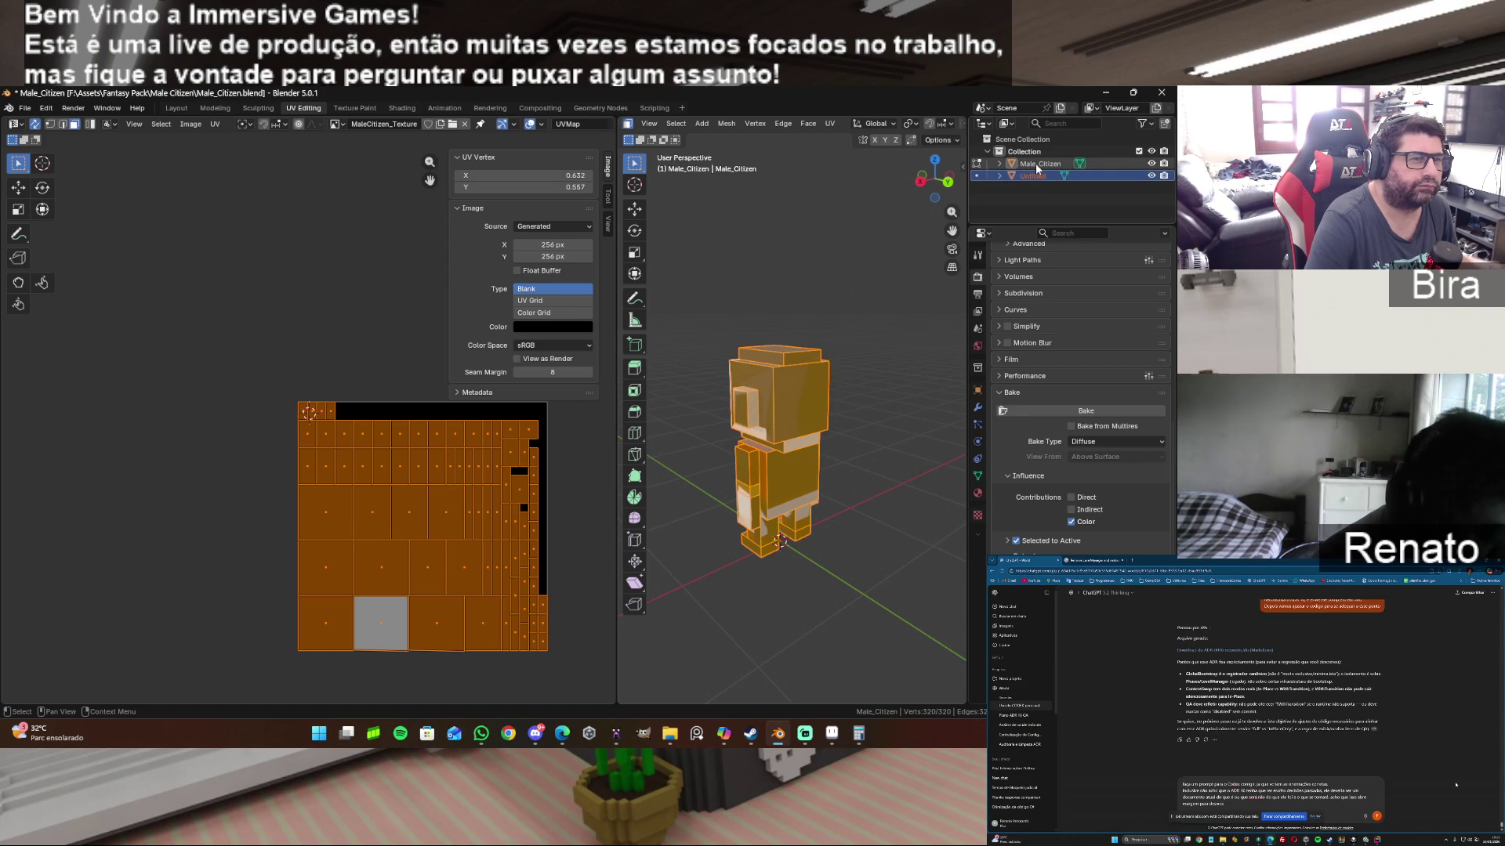
left_click(1036, 167, "ctrl")
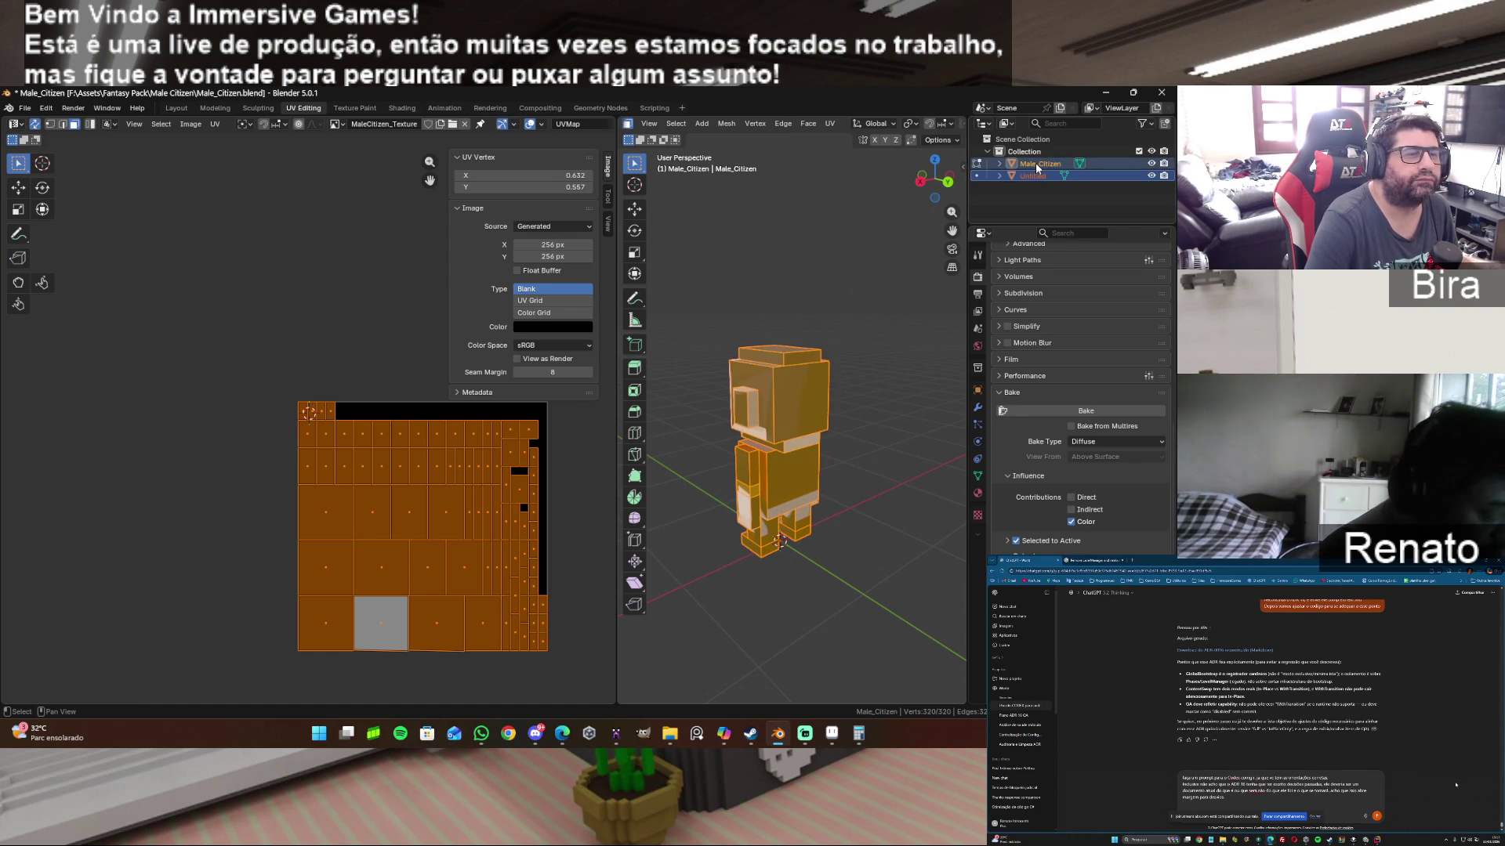
left_click(1035, 176, "ctrl")
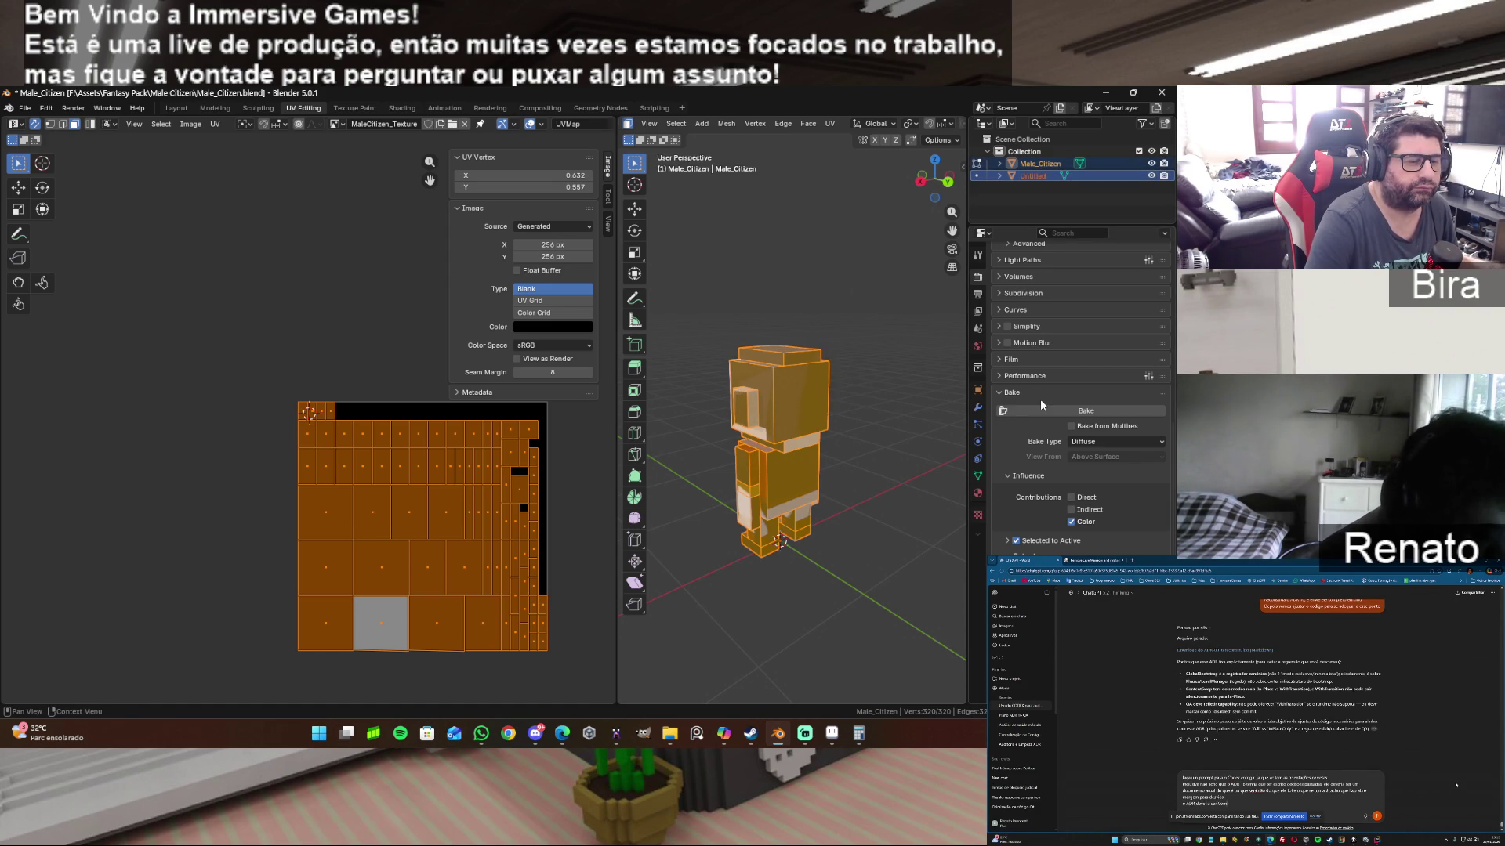
left_click(1042, 177, "ctrl")
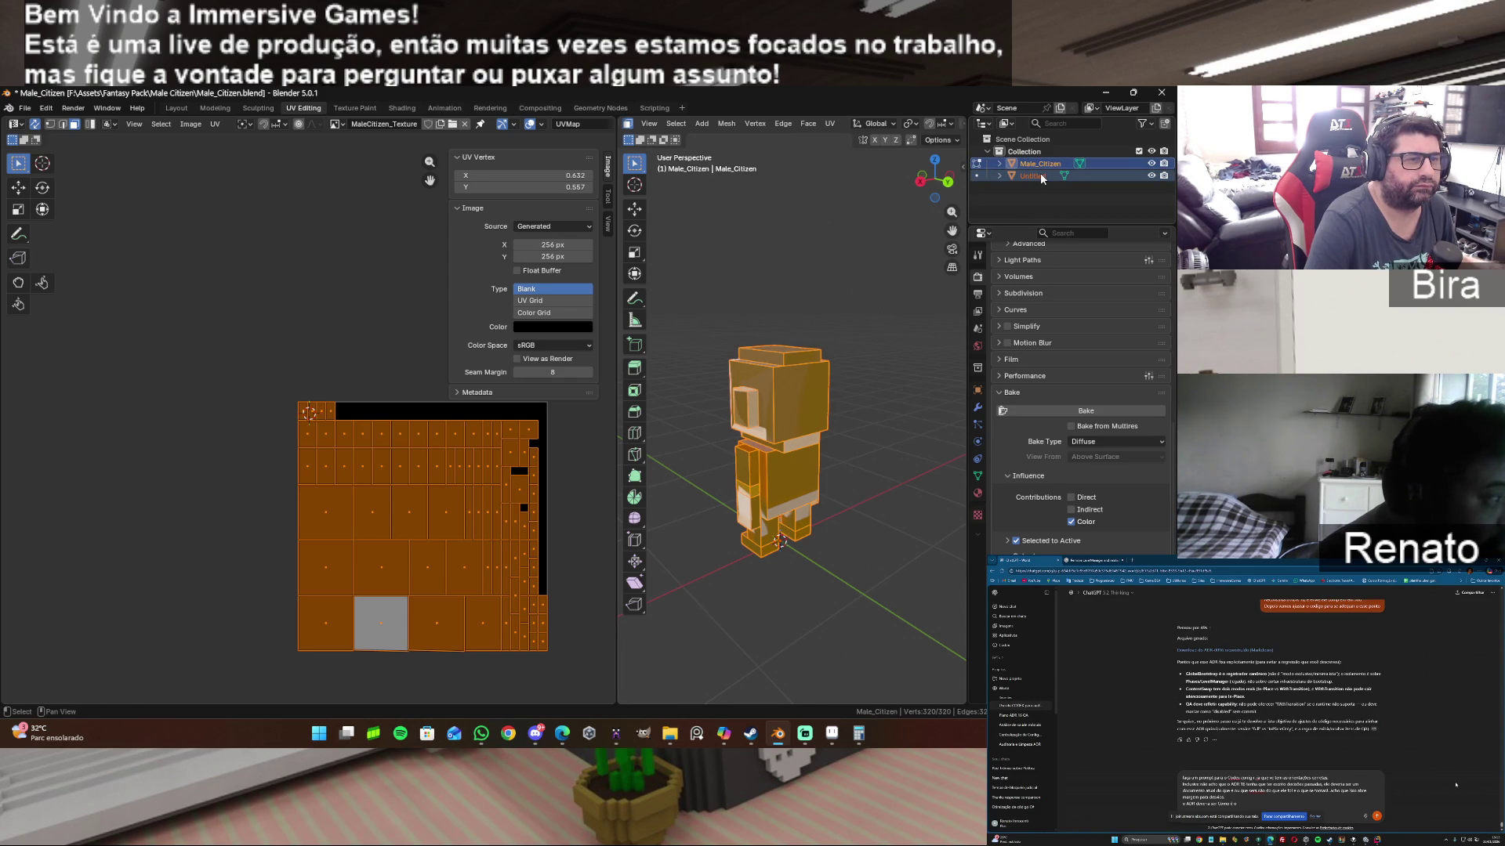
left_click(1041, 173)
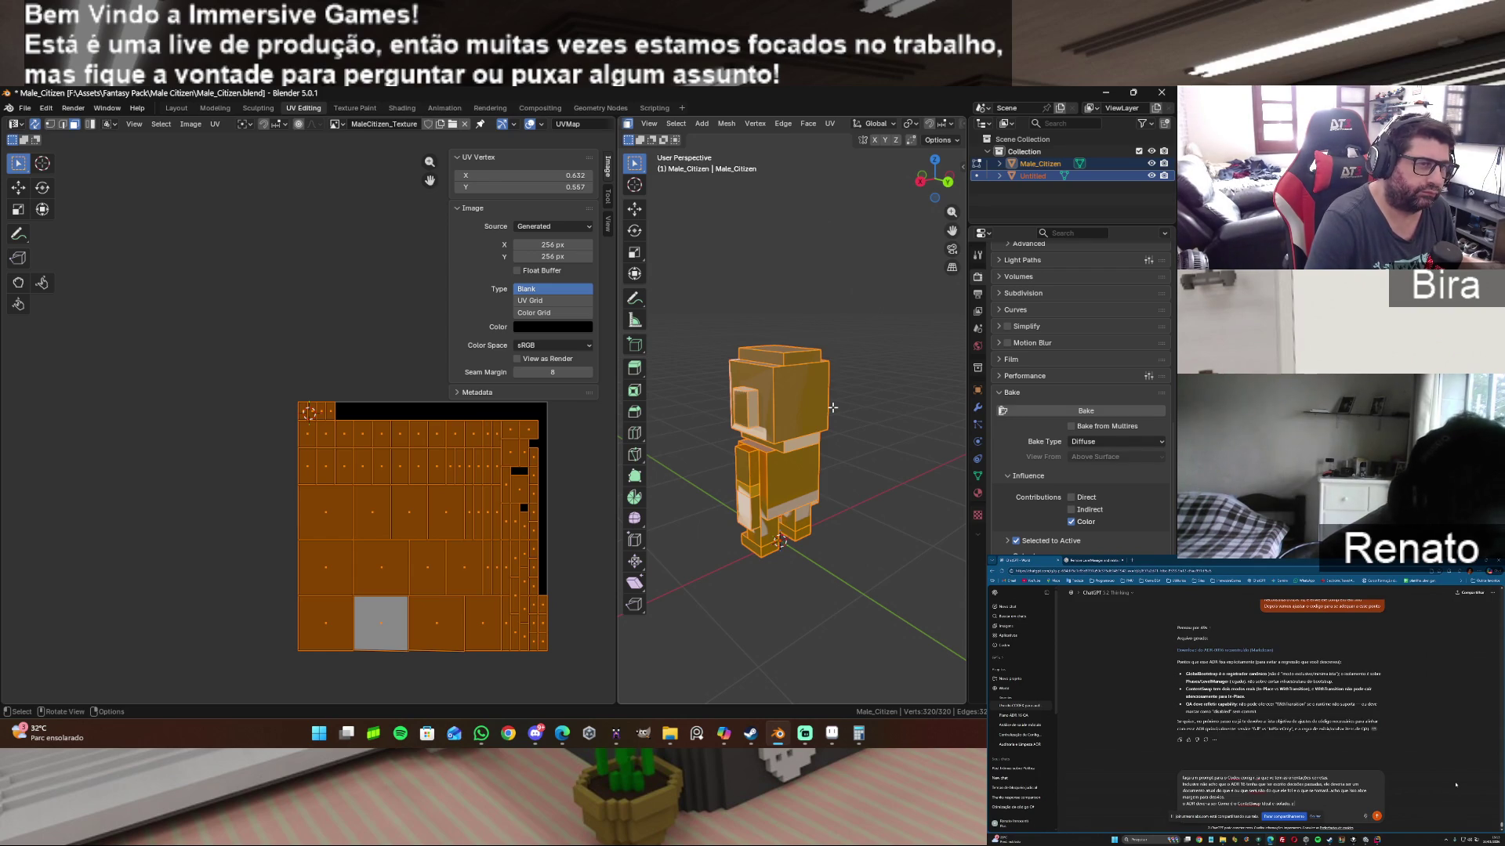
key("alt+a")
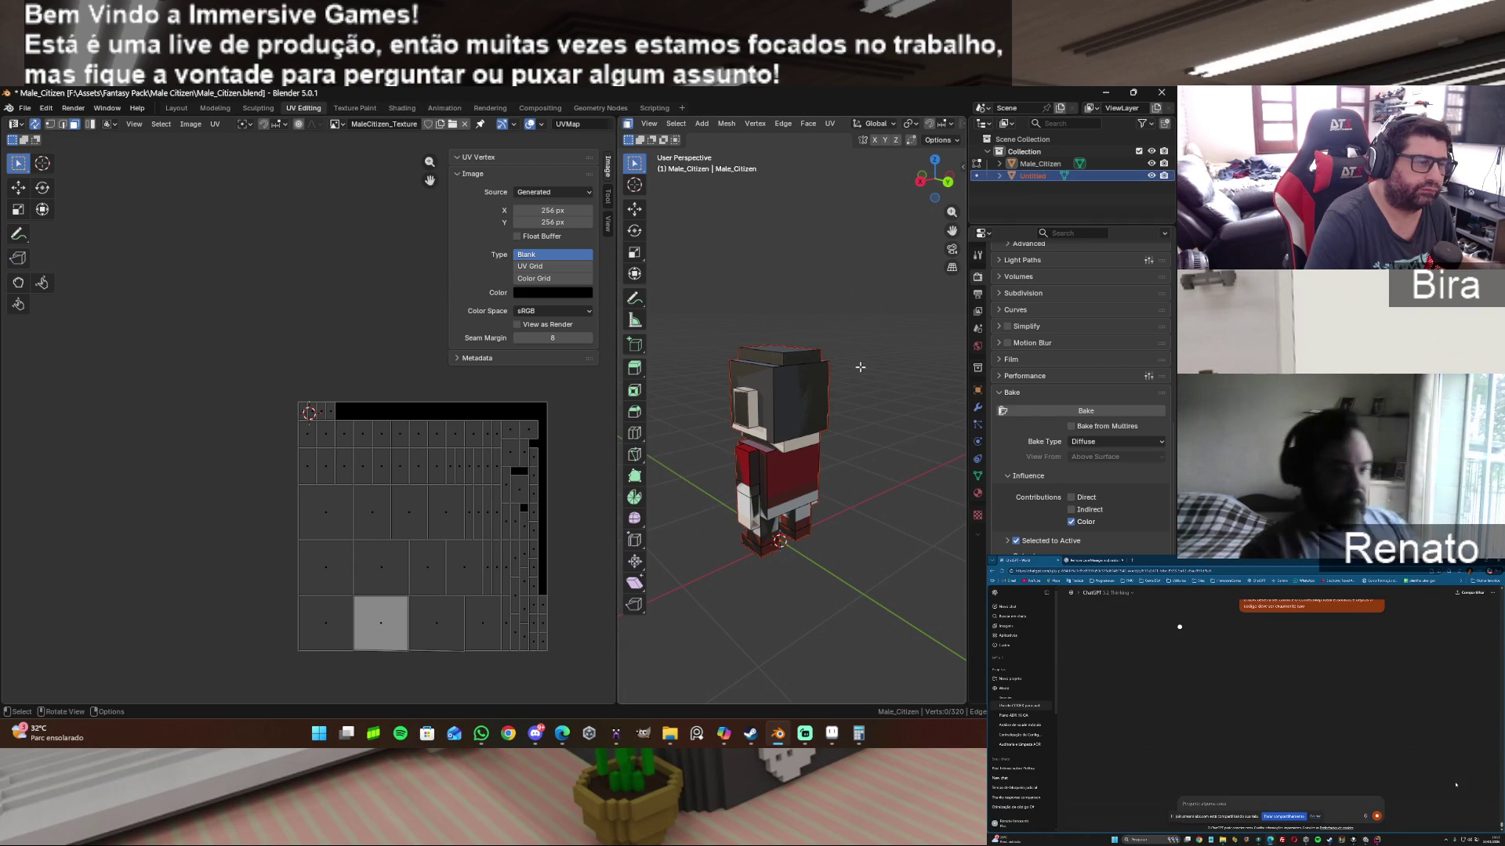
Step: In Object Mode, bake the diffuse texture from Male_Citizen onto the active Untitled mesh
key("Tab")
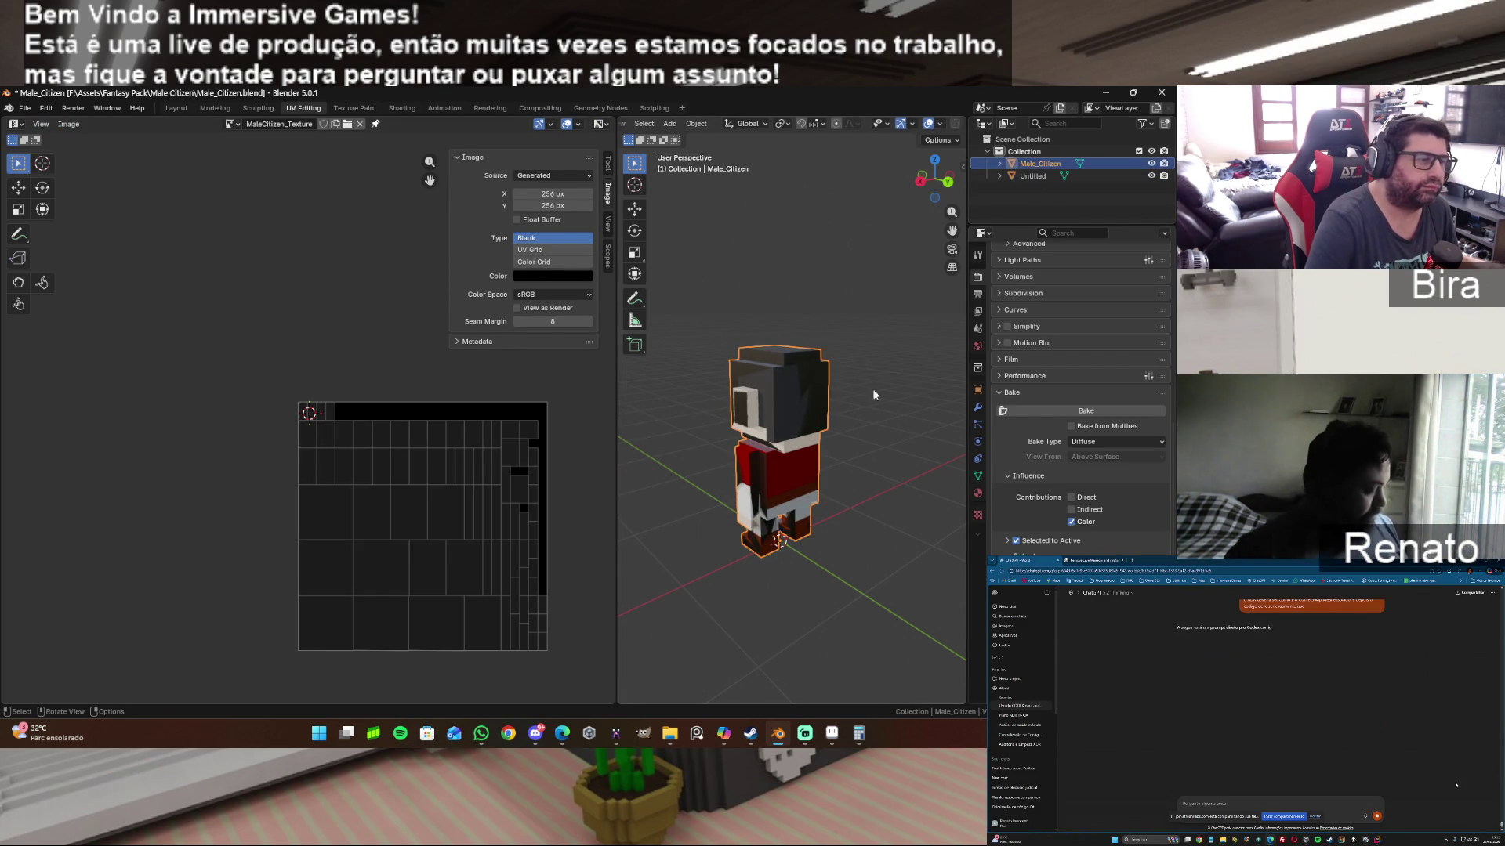
left_click(1034, 177)
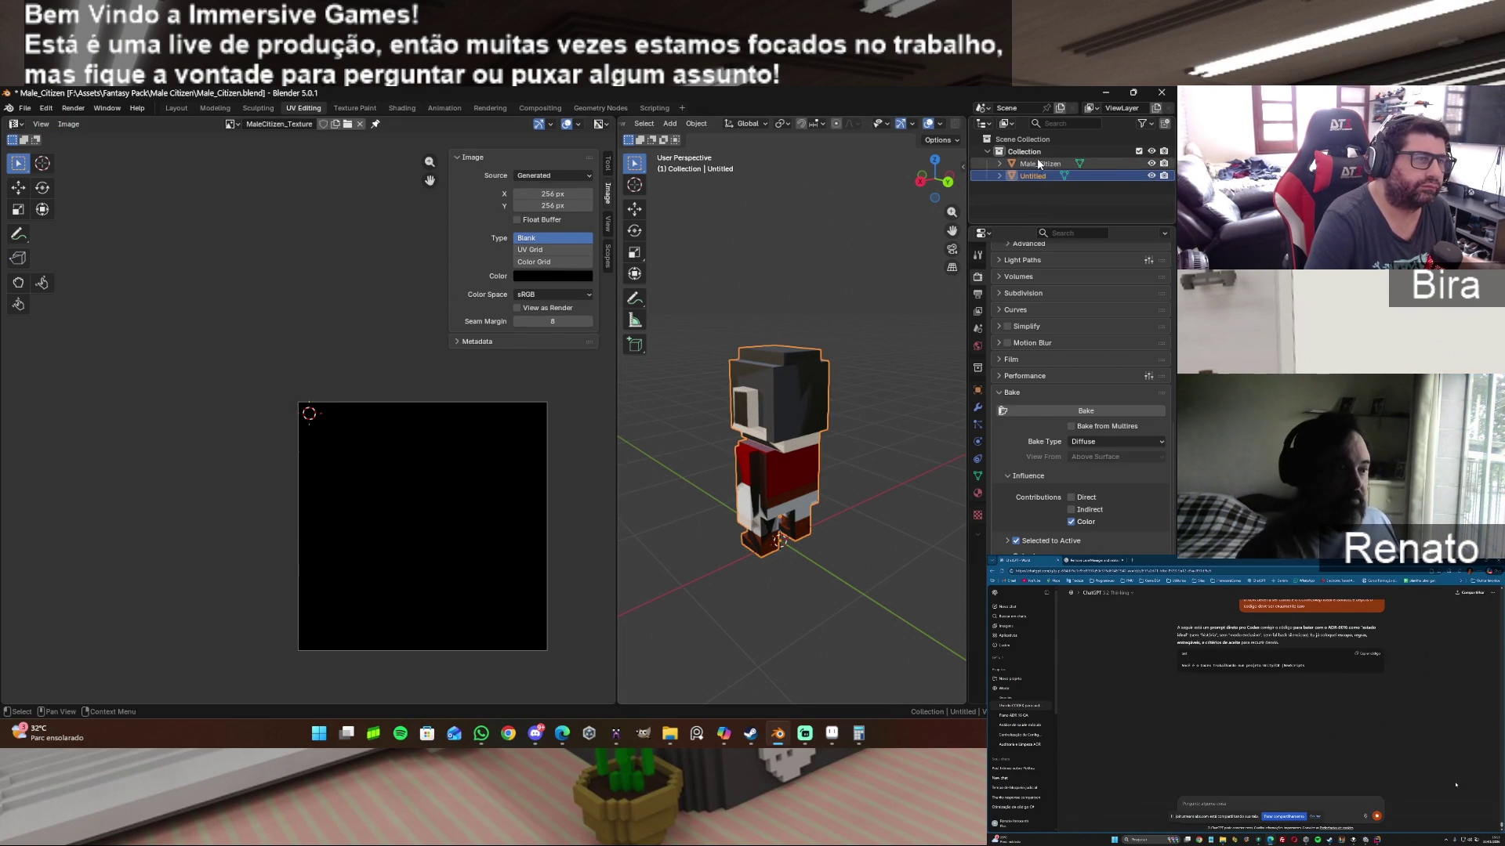
left_click(1071, 411)
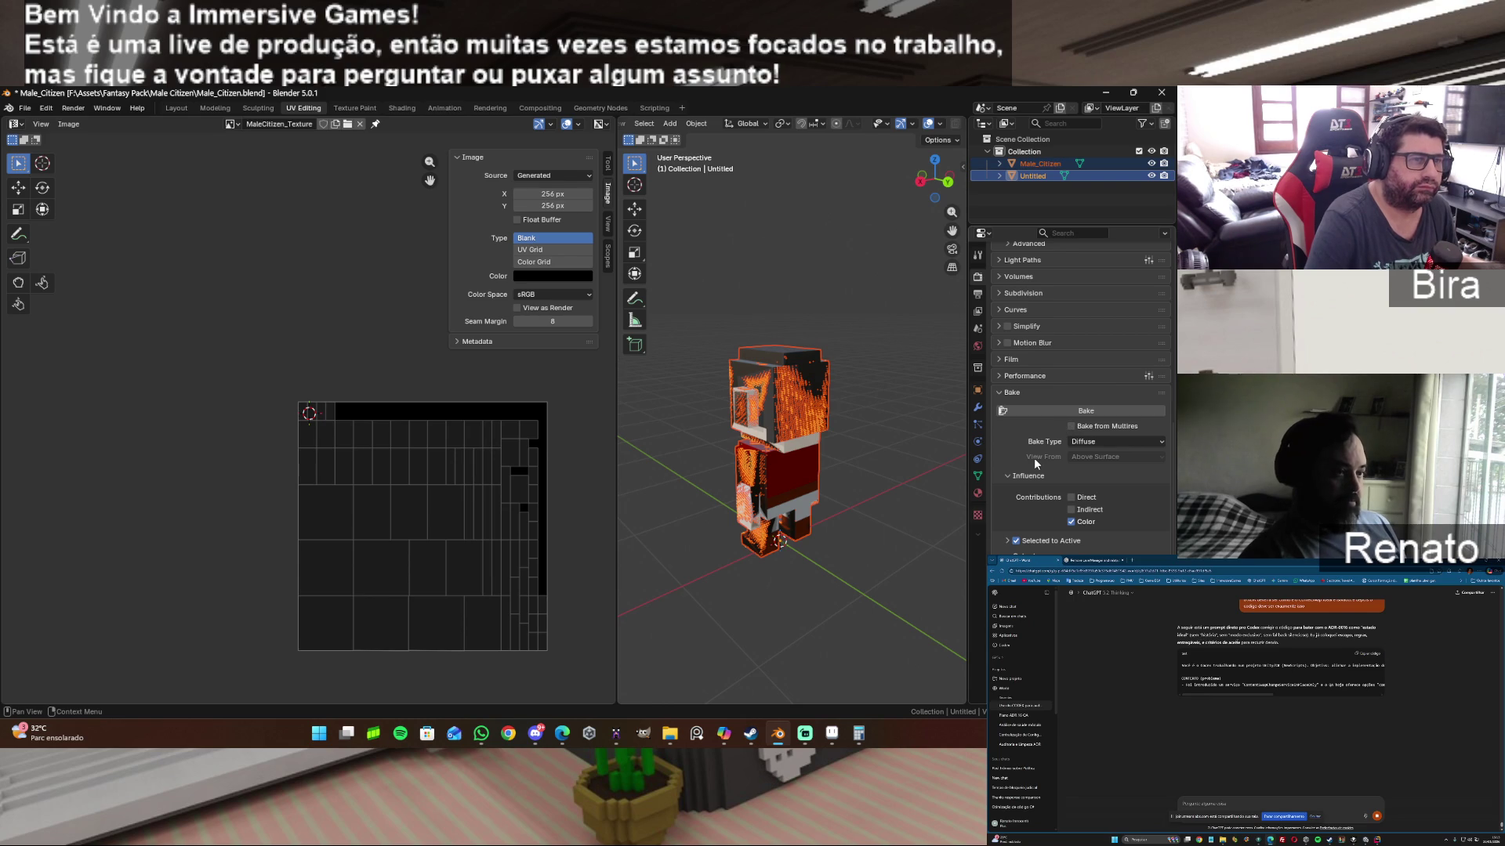
left_click(1057, 408)
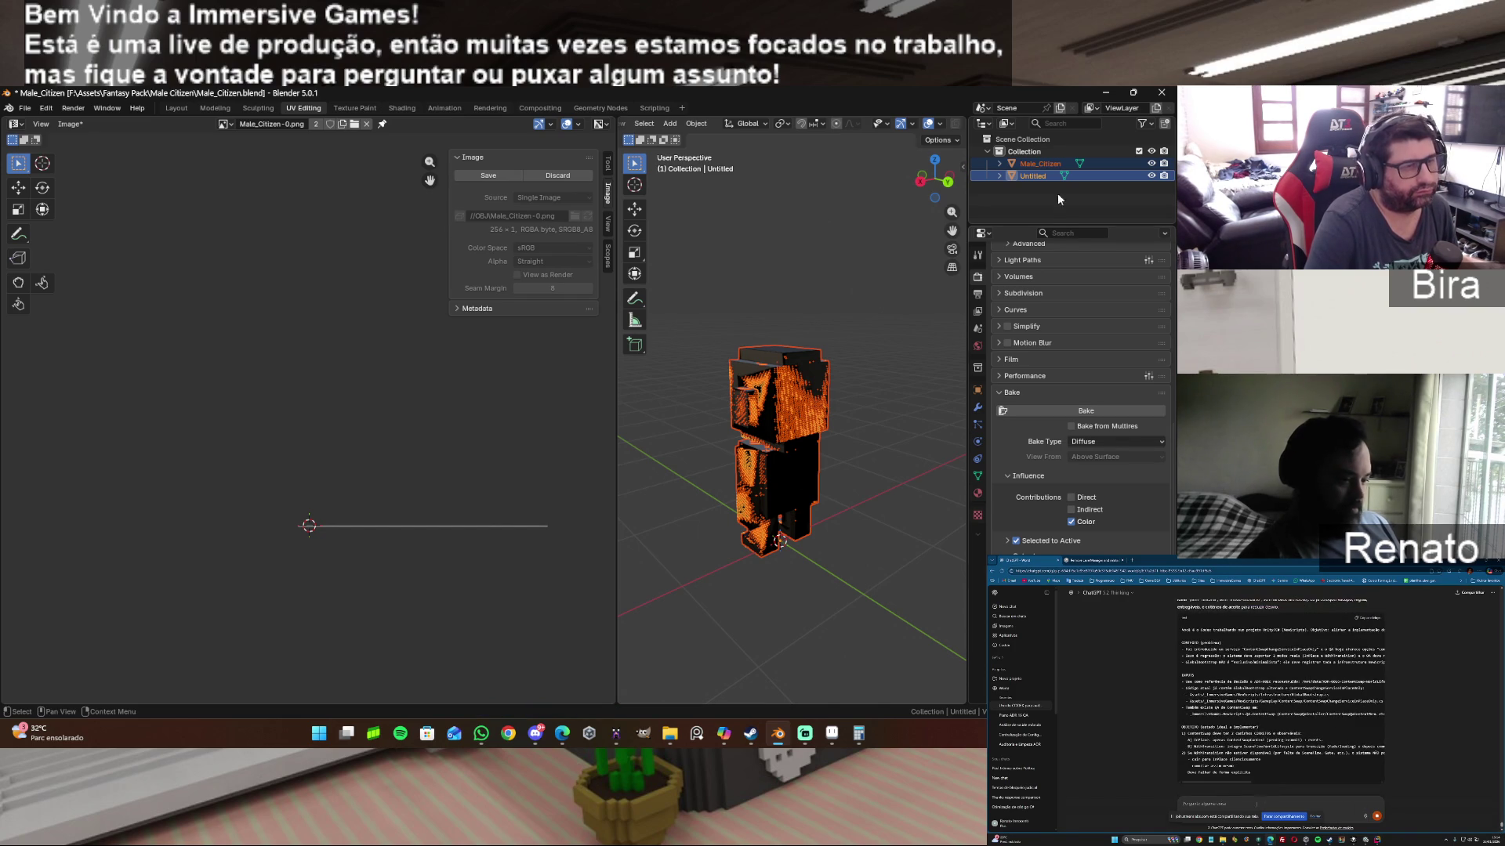
Step: Hide Male_Citizen so Untitled shows alone and bring up its material settings
left_click(1148, 176)
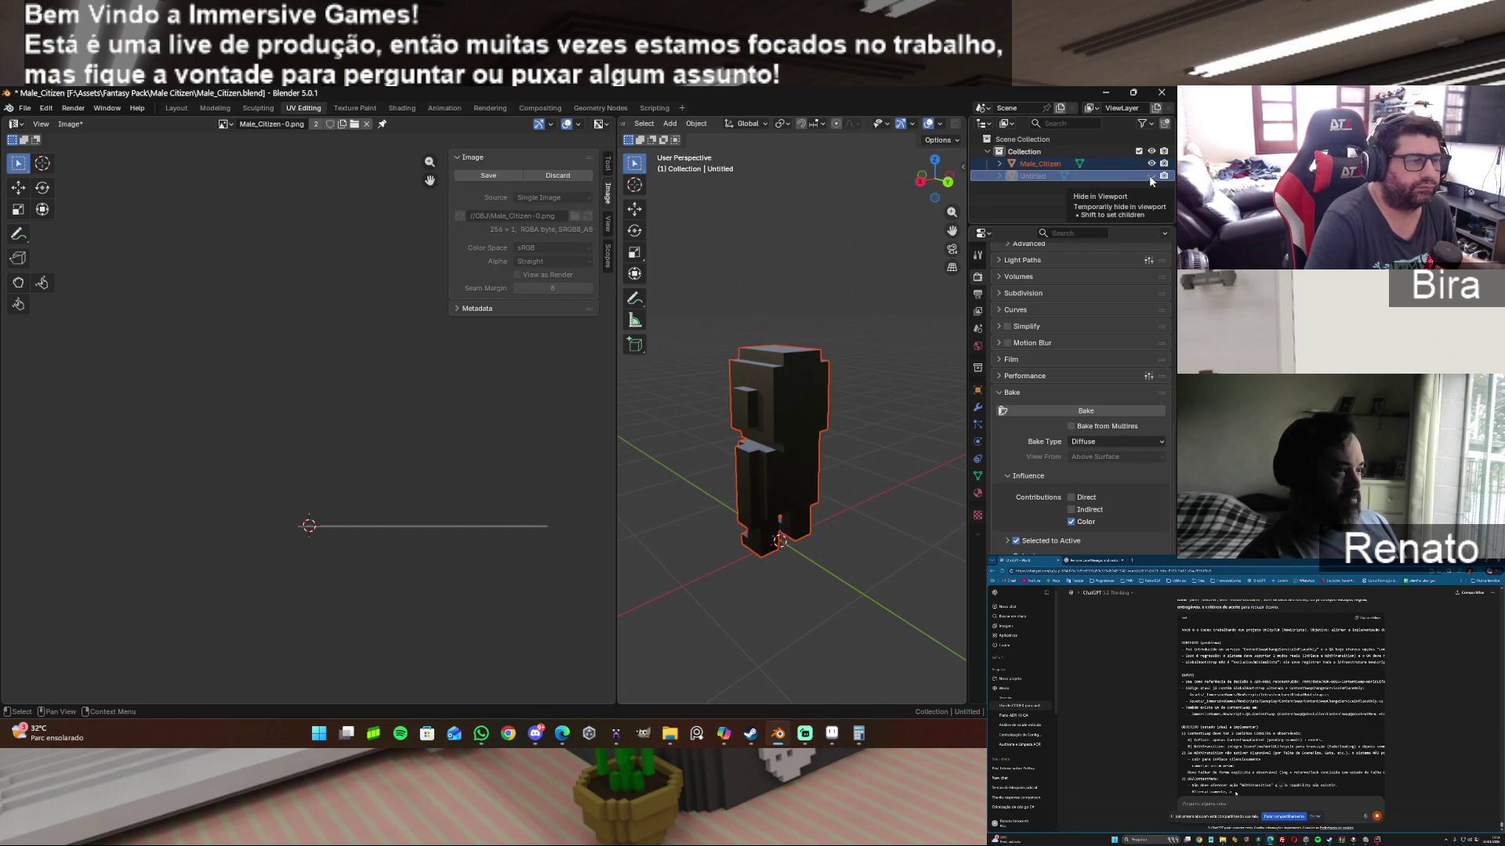
middle_click_drag(909, 190, 964, 194)
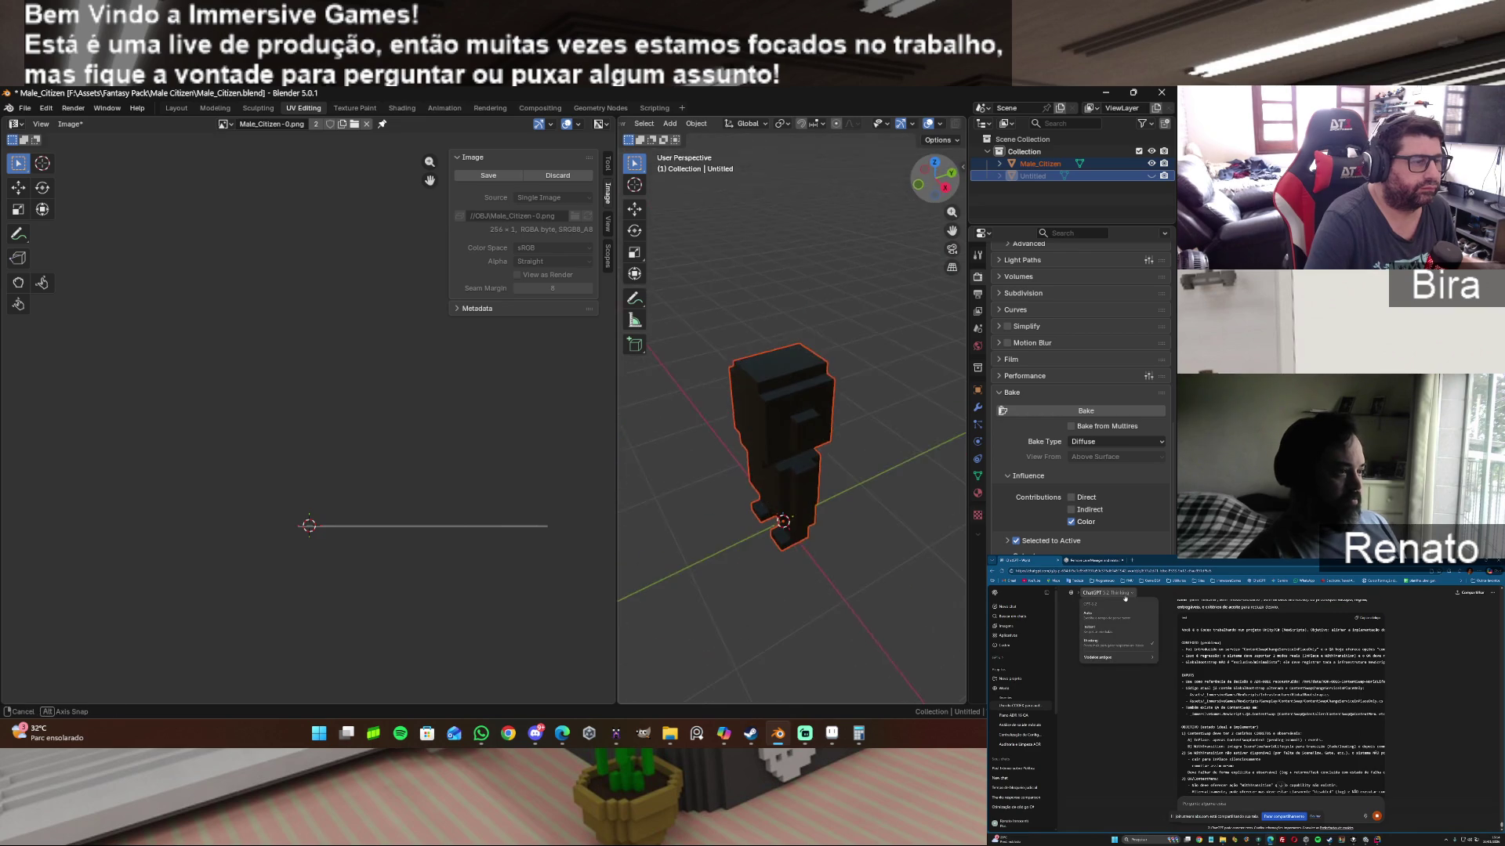
left_click(1151, 163)
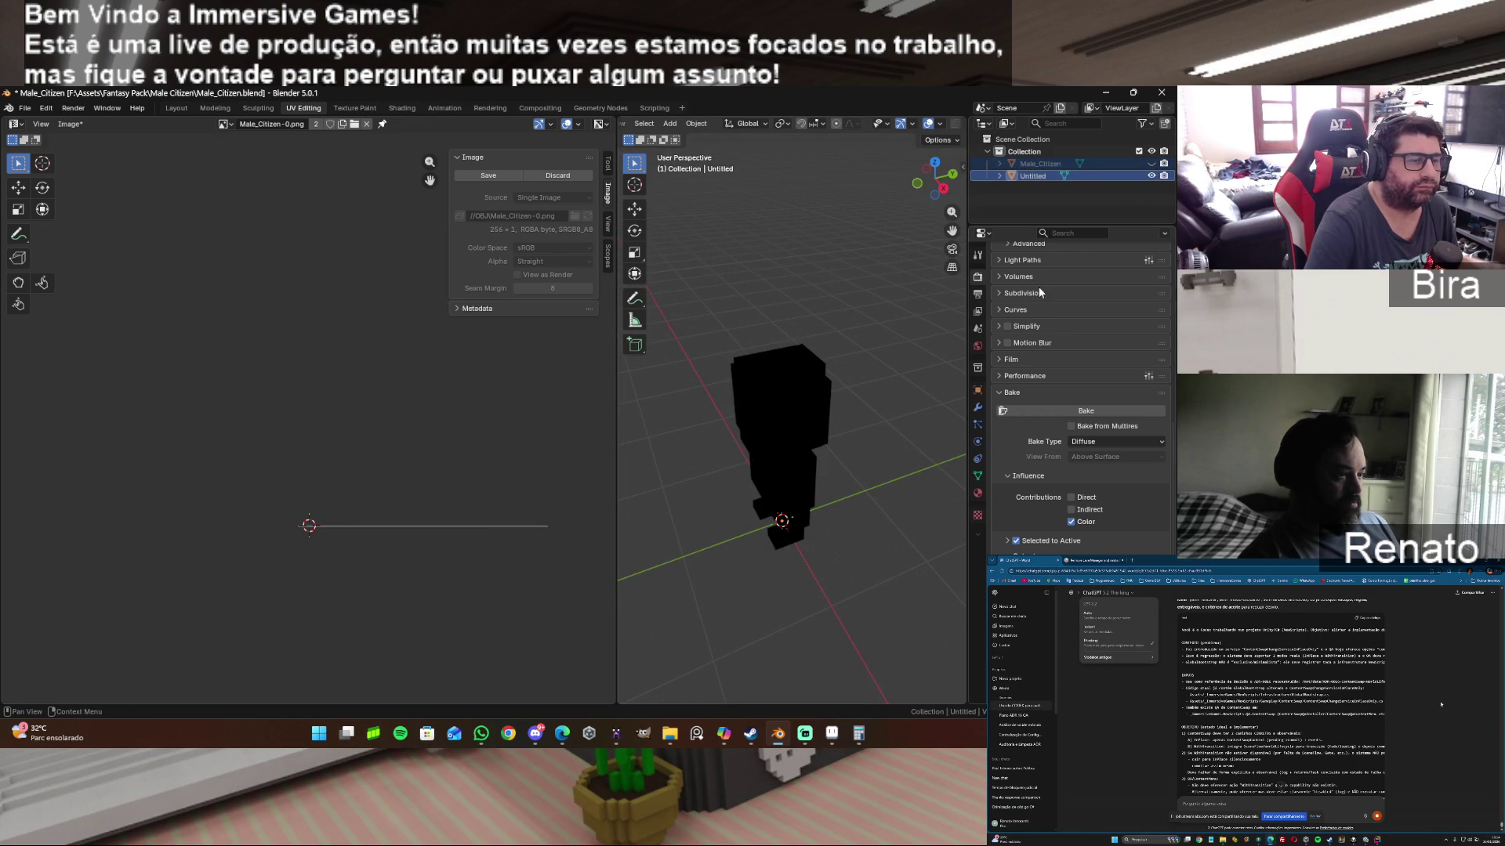
left_click(977, 495)
scroll(1061, 252, "up", 5)
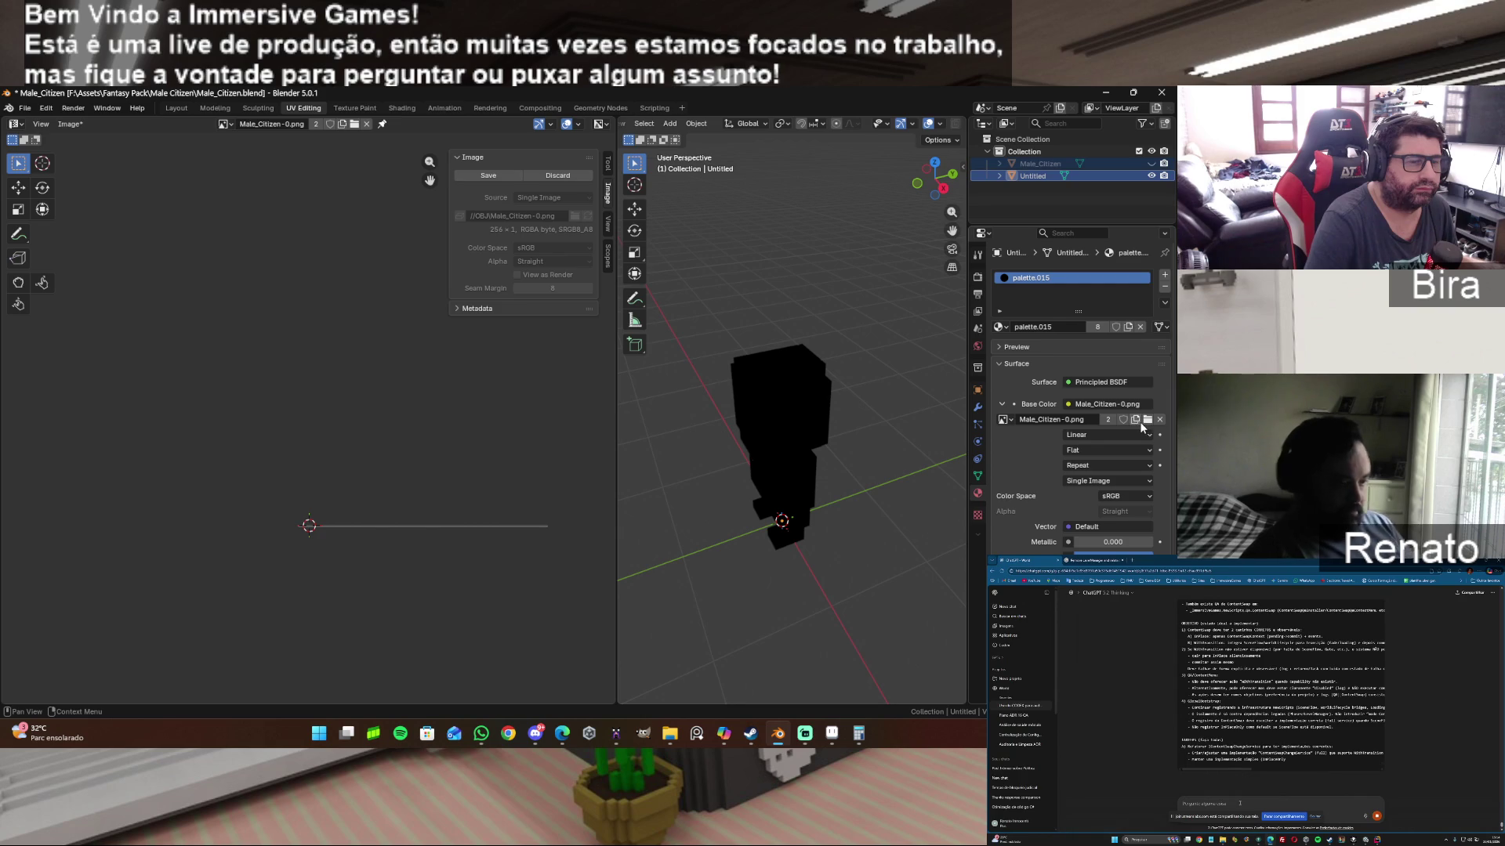
Step: Load Male_Citizen-7.png as the palette.015 base colour image and unhide Male_Citizen
left_click(1146, 419)
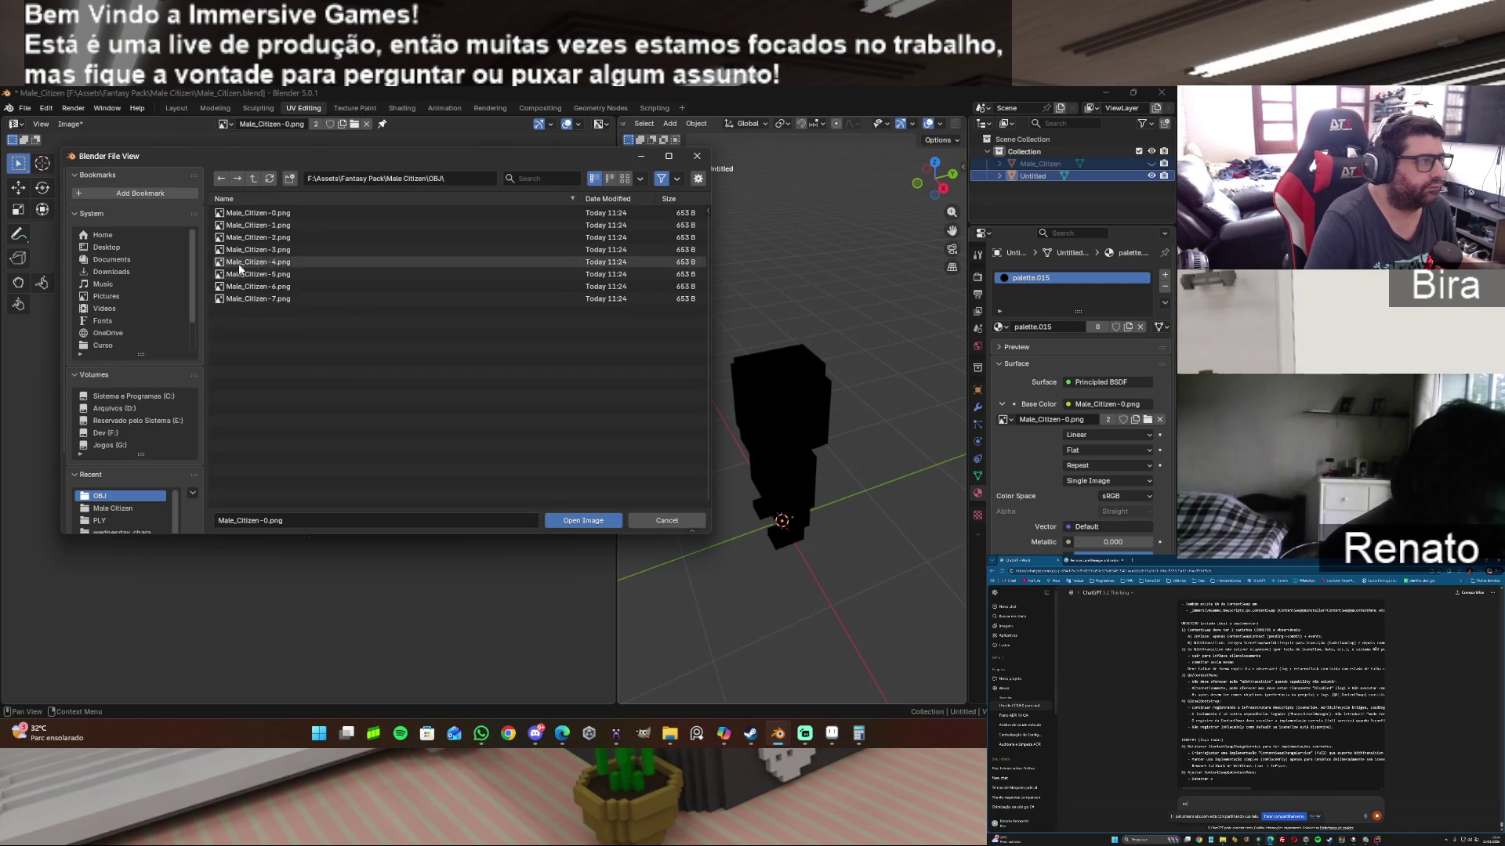
double_click(288, 299)
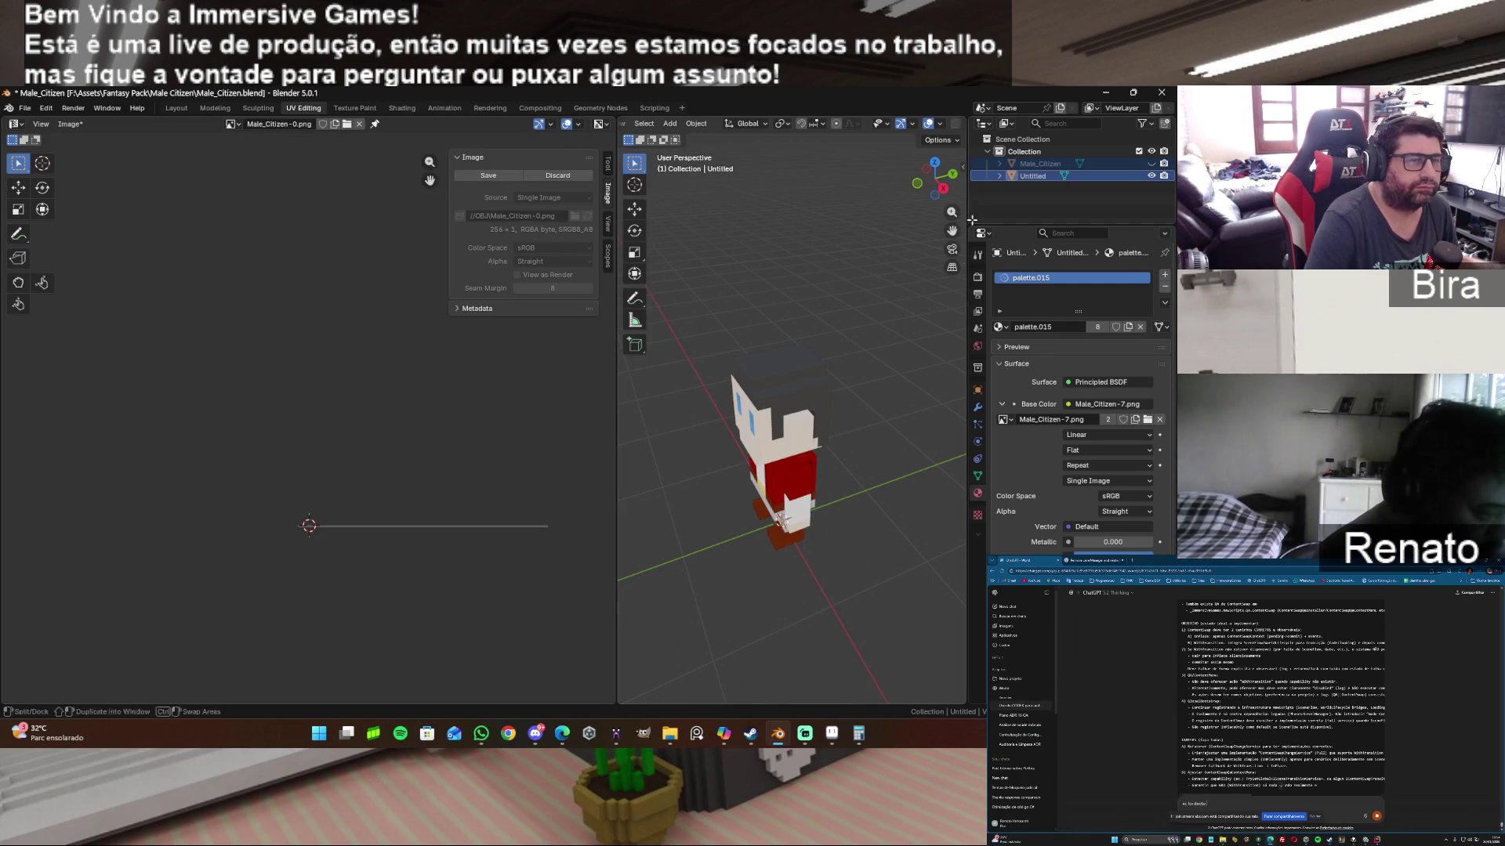
left_click(1150, 164)
left_click(1132, 193)
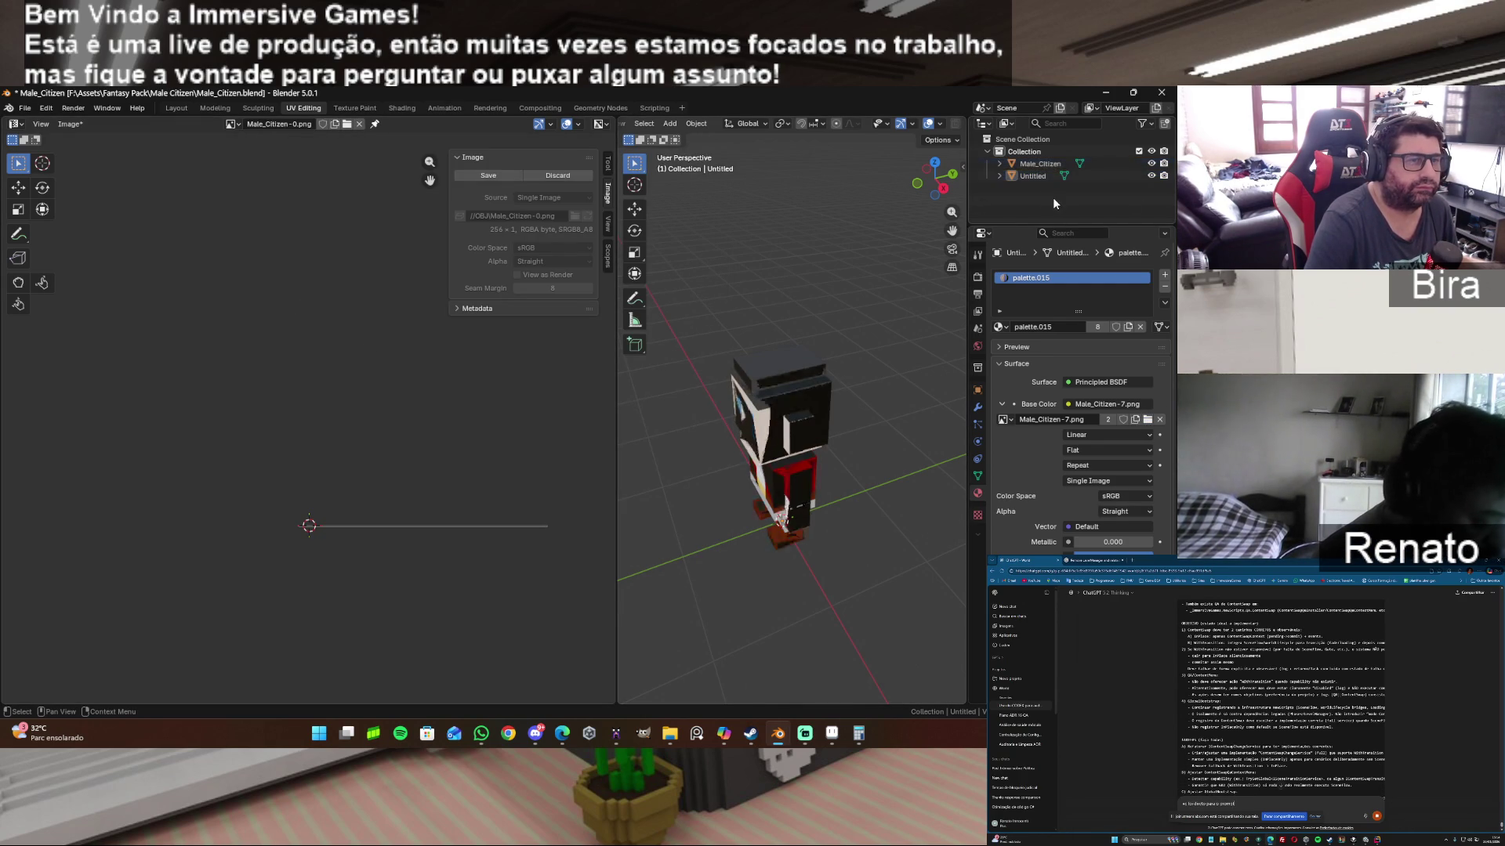
Step: Select Untitled and Male_Citizen together and return to the render bake settings
left_click(1035, 178)
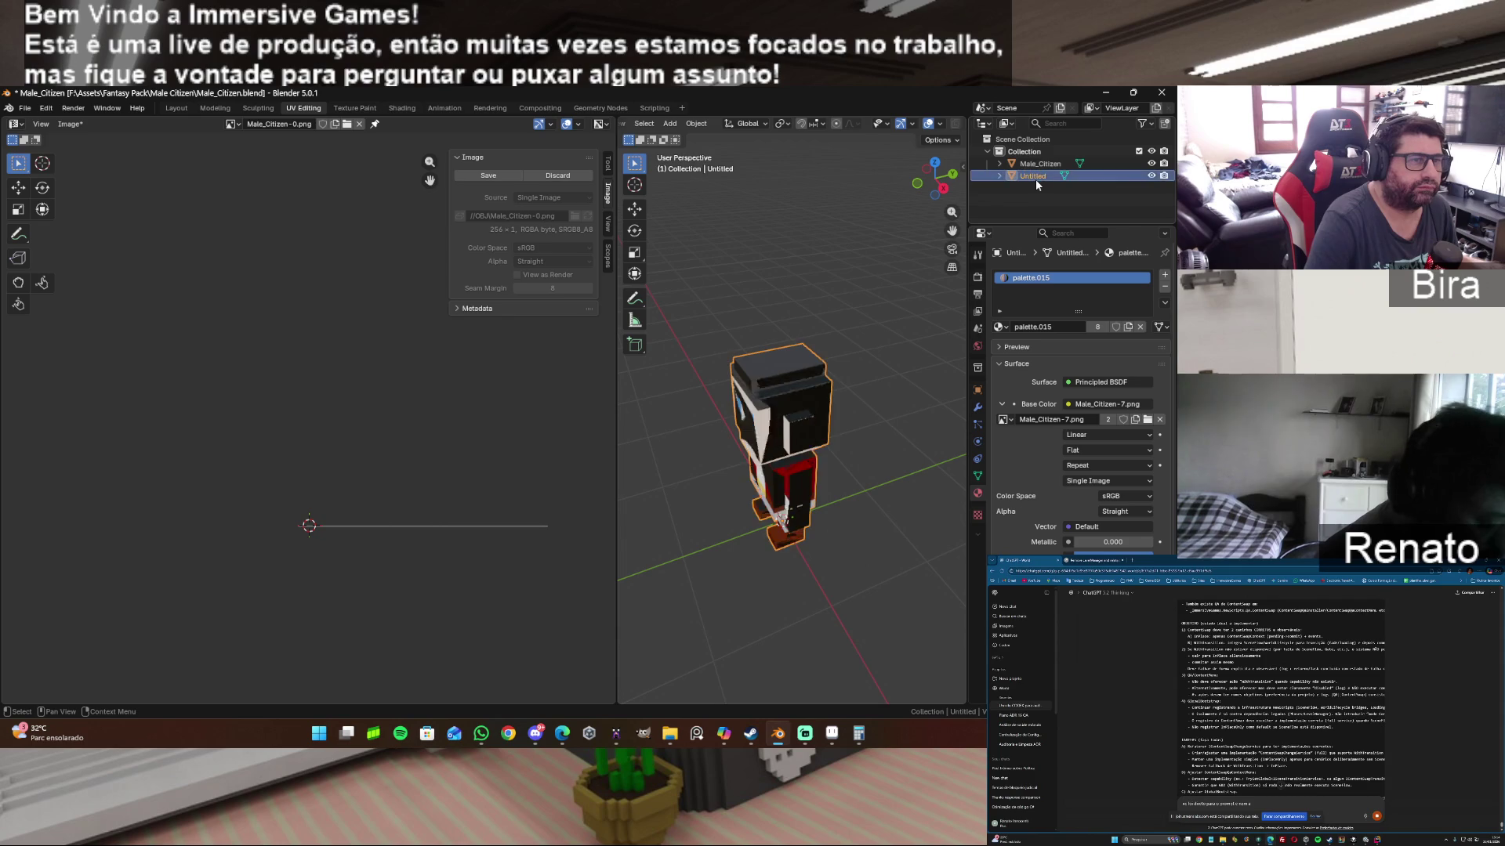
left_click(1041, 164, "shift")
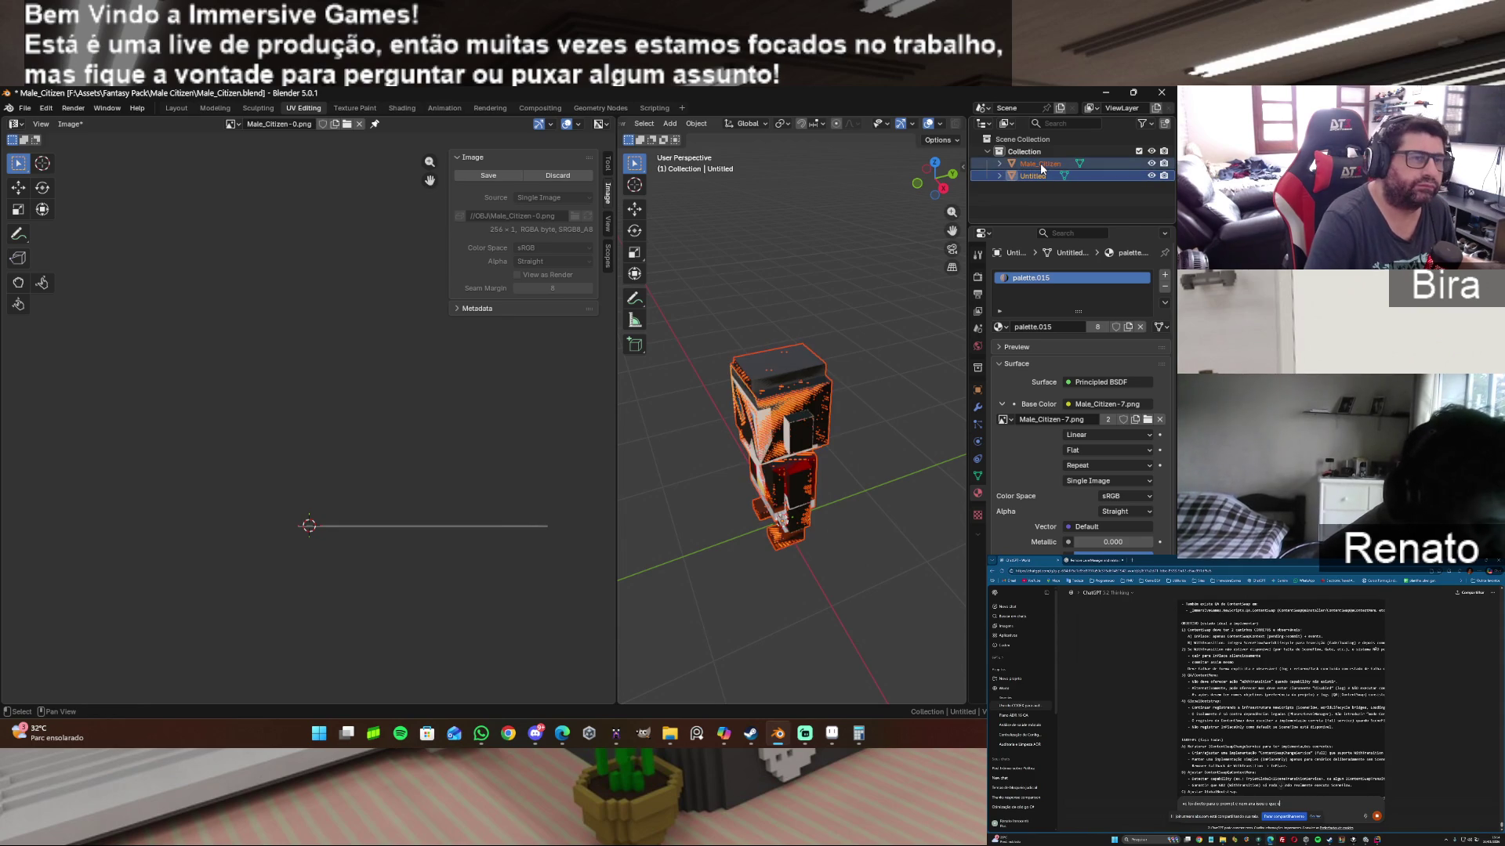
left_click(1041, 164)
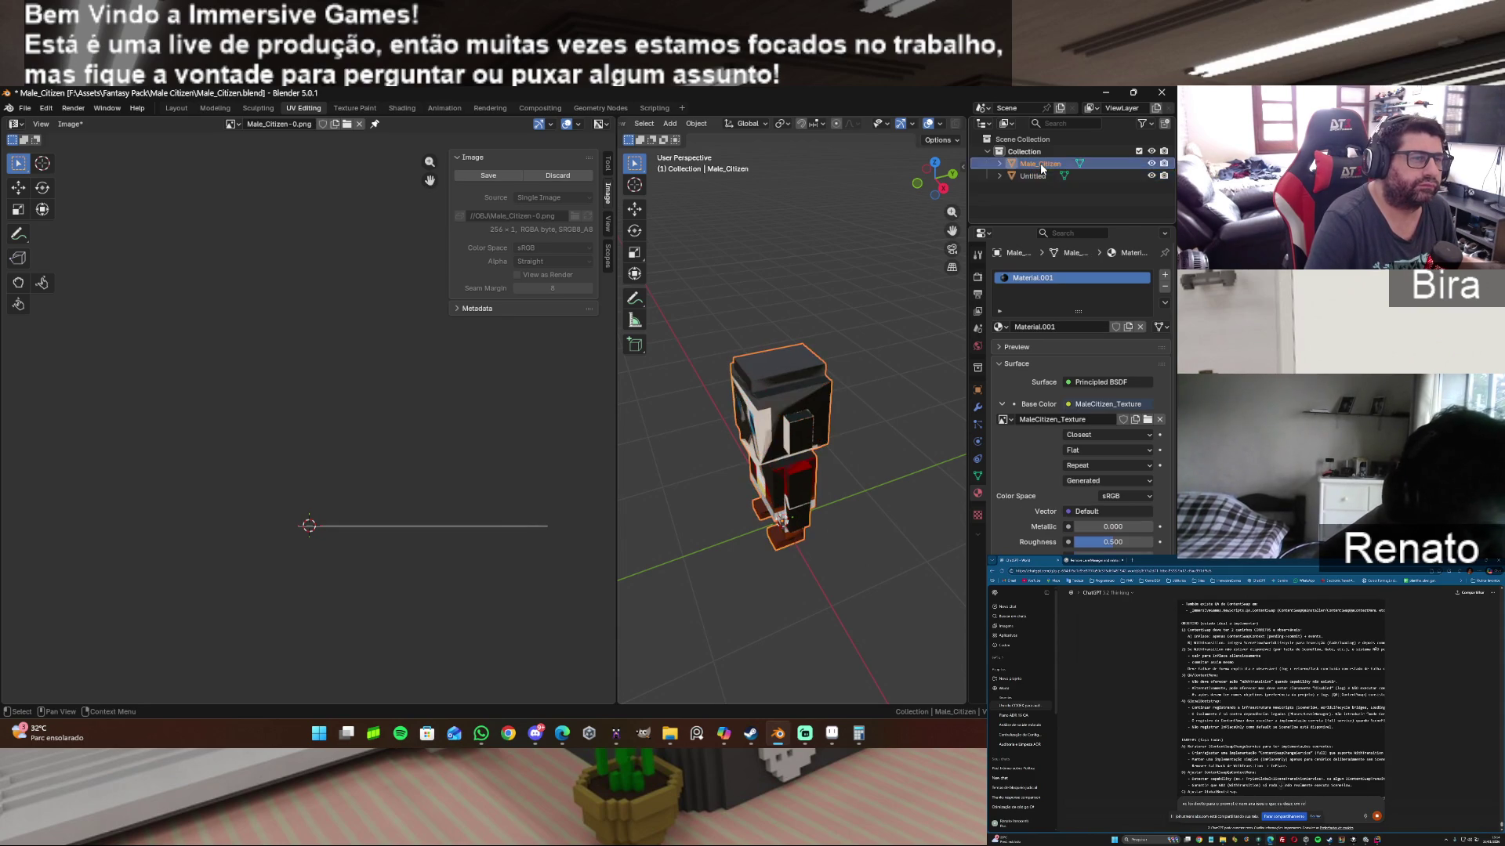
left_click(1039, 180, "shift")
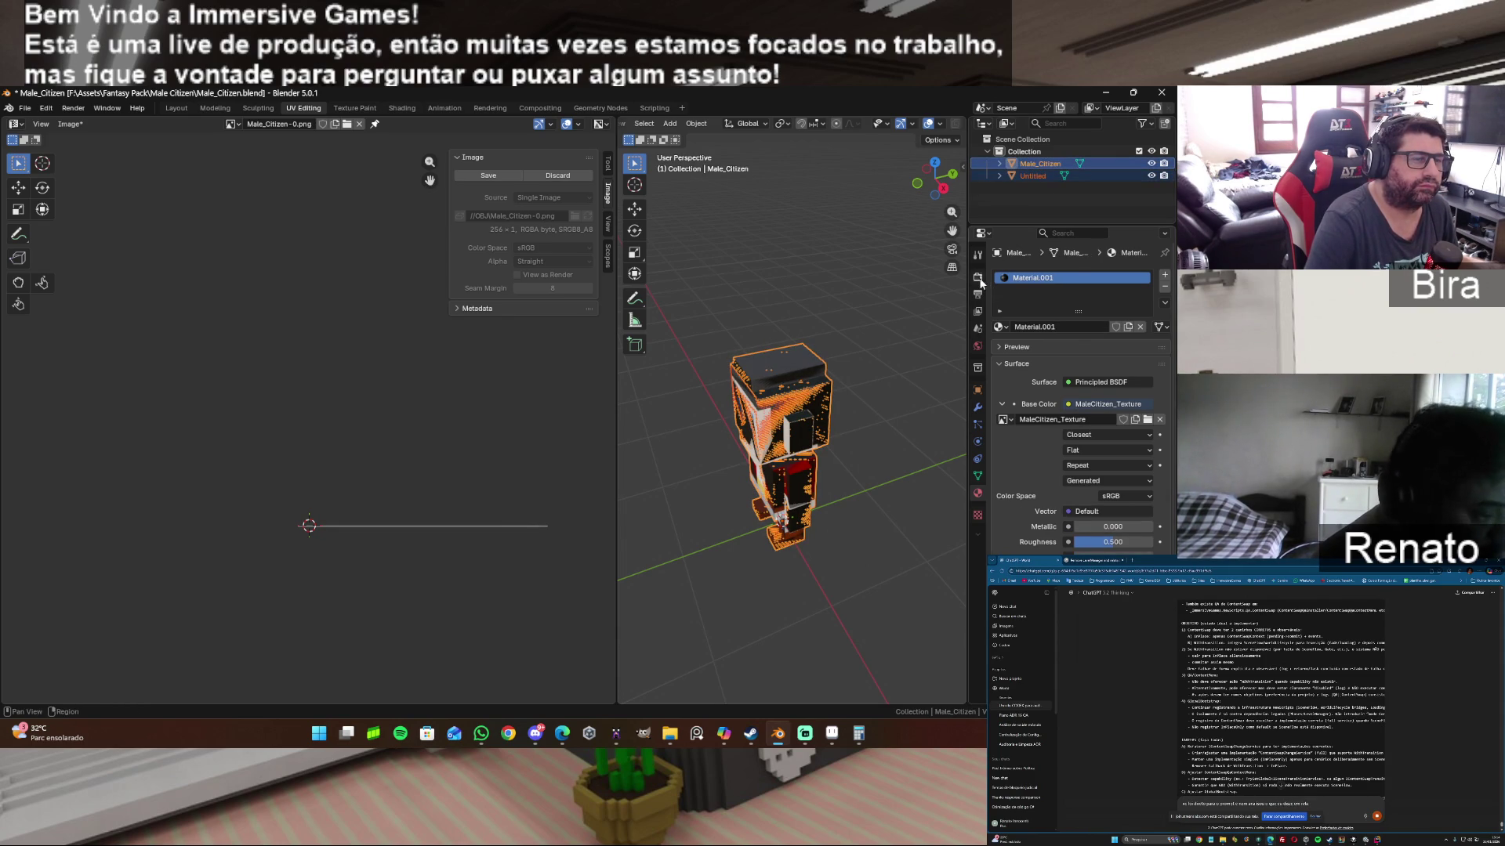
left_click(977, 276)
scroll(1065, 494, "down", 10)
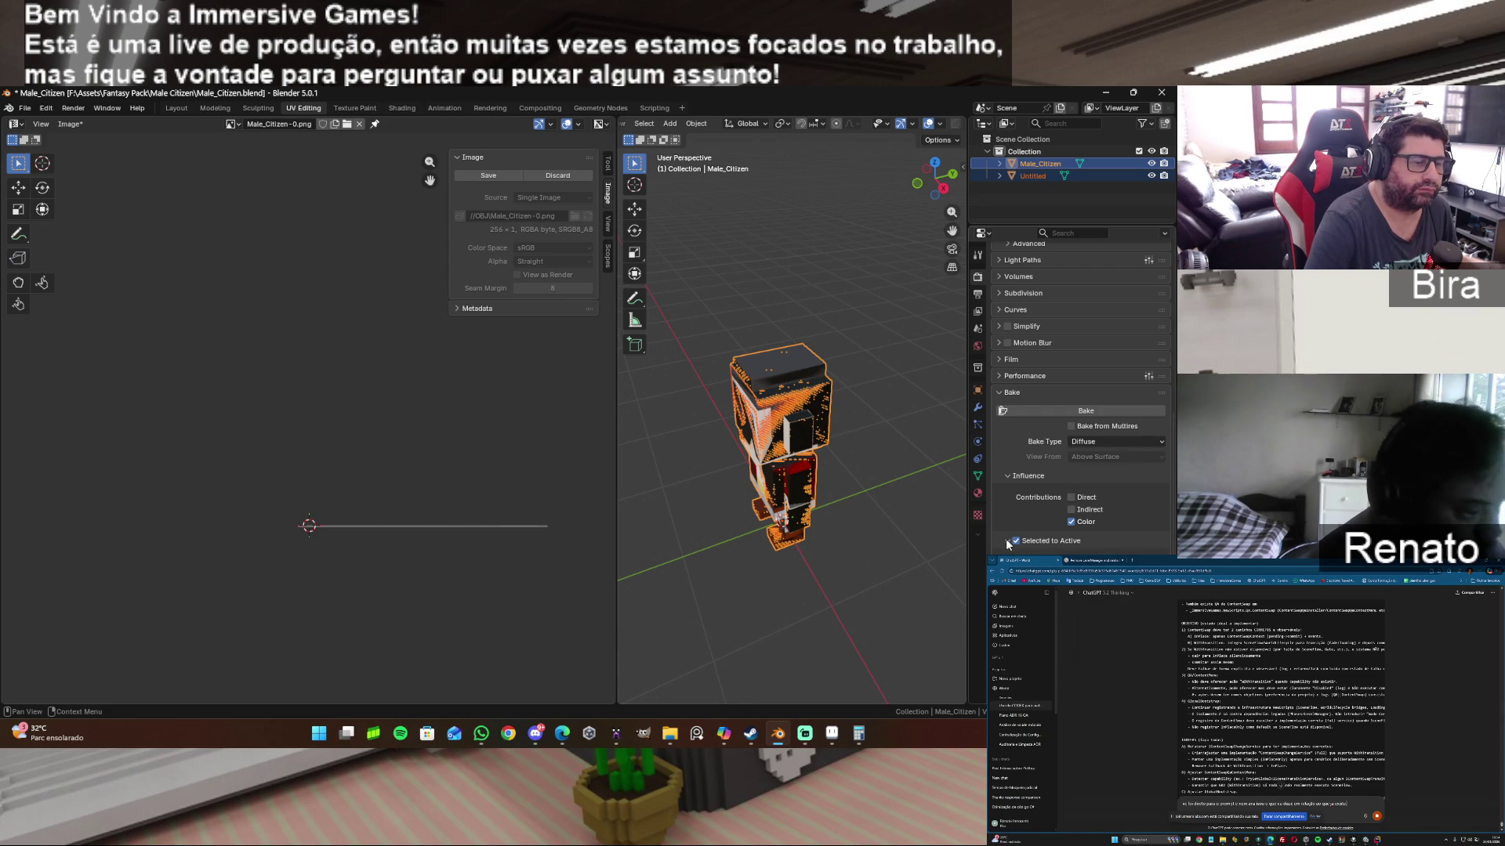
Step: Bake the diffuse colours into the texture and inspect Male_Citizen with Untitled hidden
left_click(1087, 410)
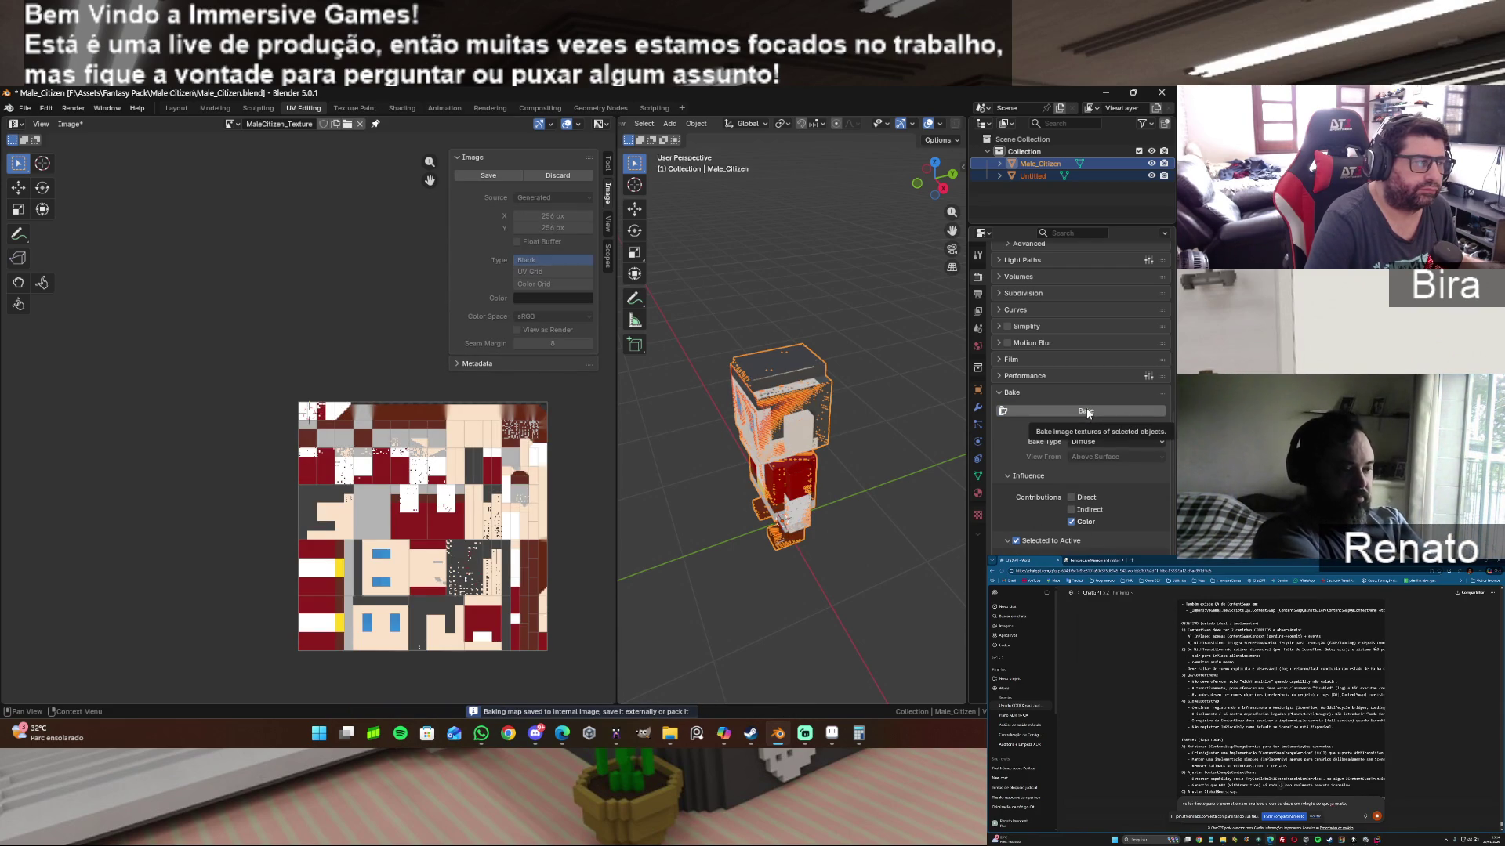
left_click(1124, 187)
left_click(1151, 176)
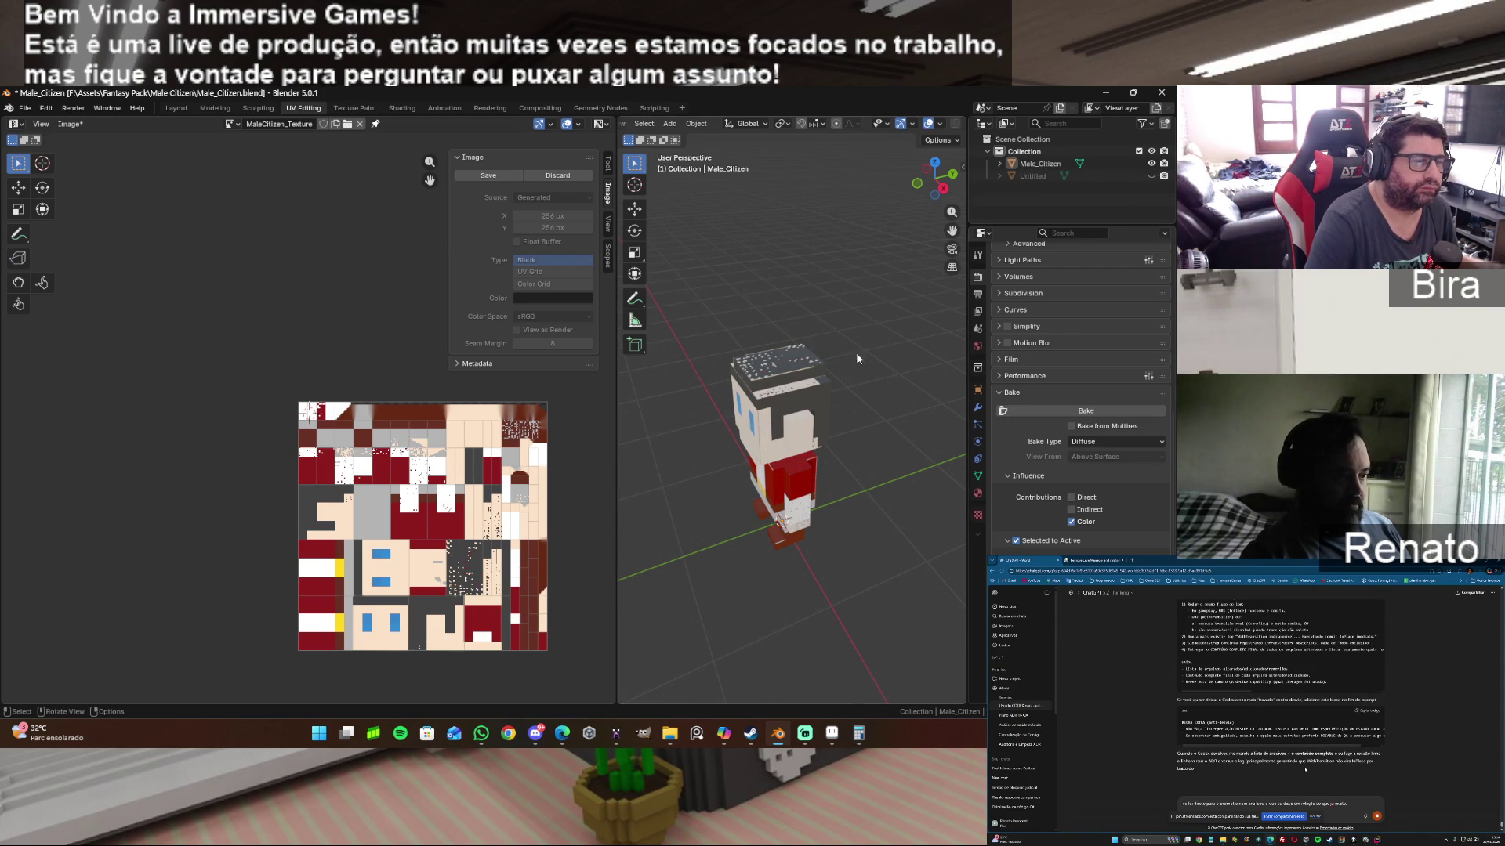
mouse_move(959, 189)
left_mouse_down()
mouse_move(929, 194)
mouse_move(935, 178)
left_mouse_up()
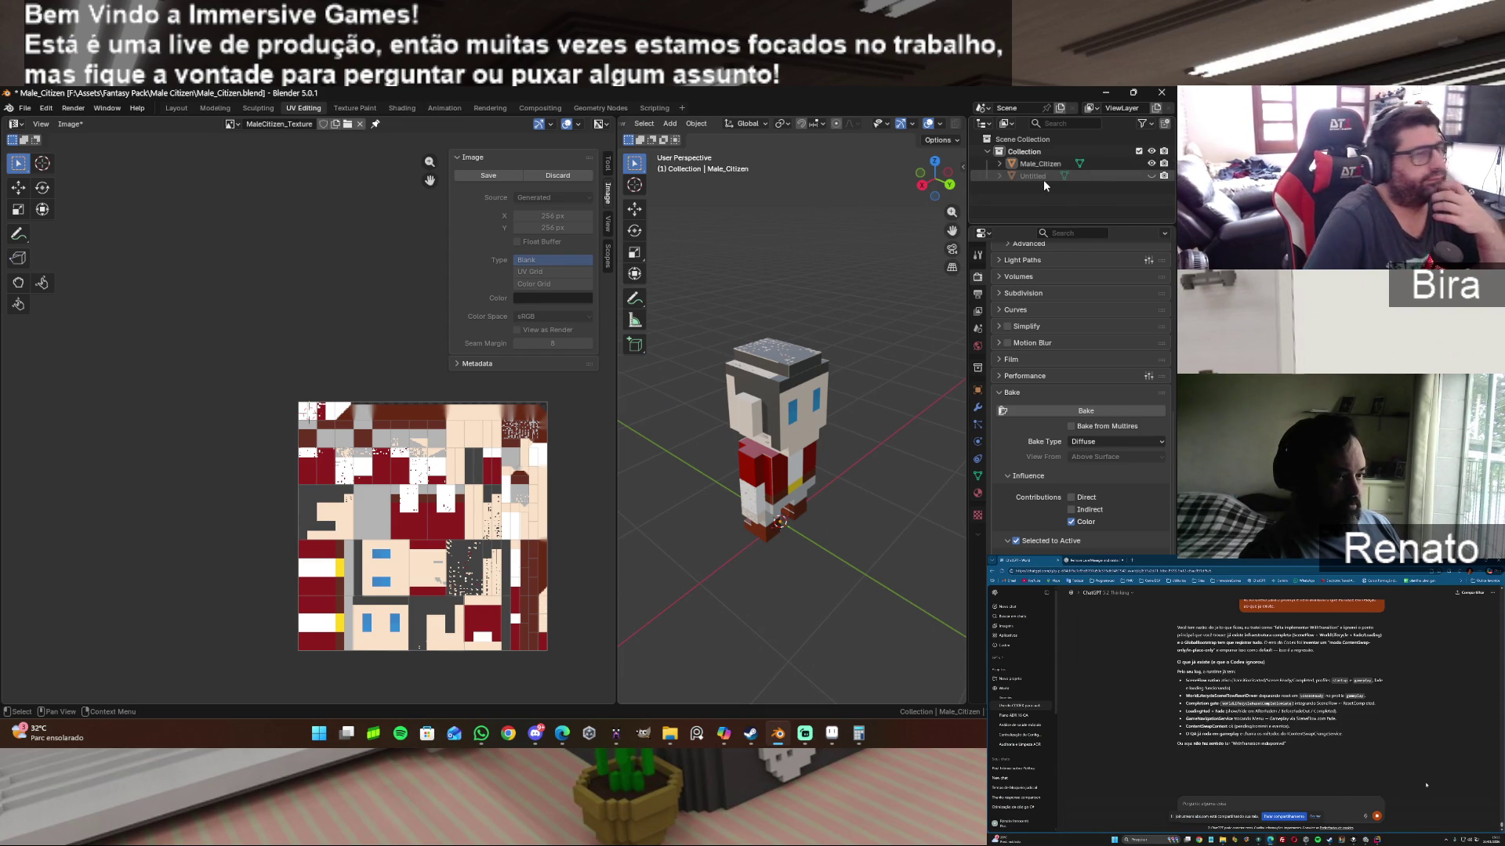
Step: Show only the Untitled mesh, select it, and enter Edit Mode on it
left_click(1143, 174)
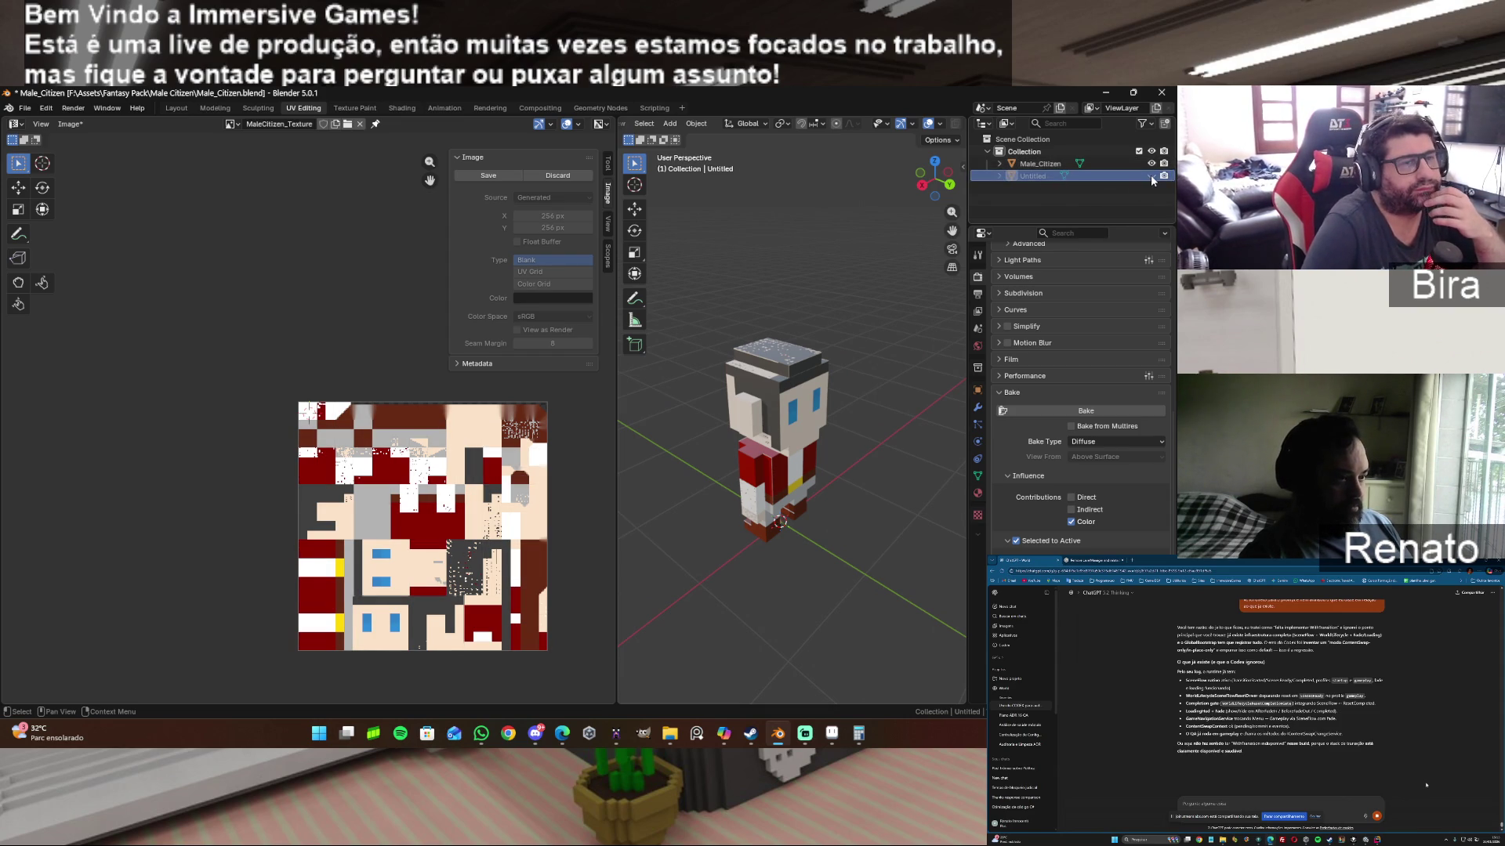
left_click(1151, 163)
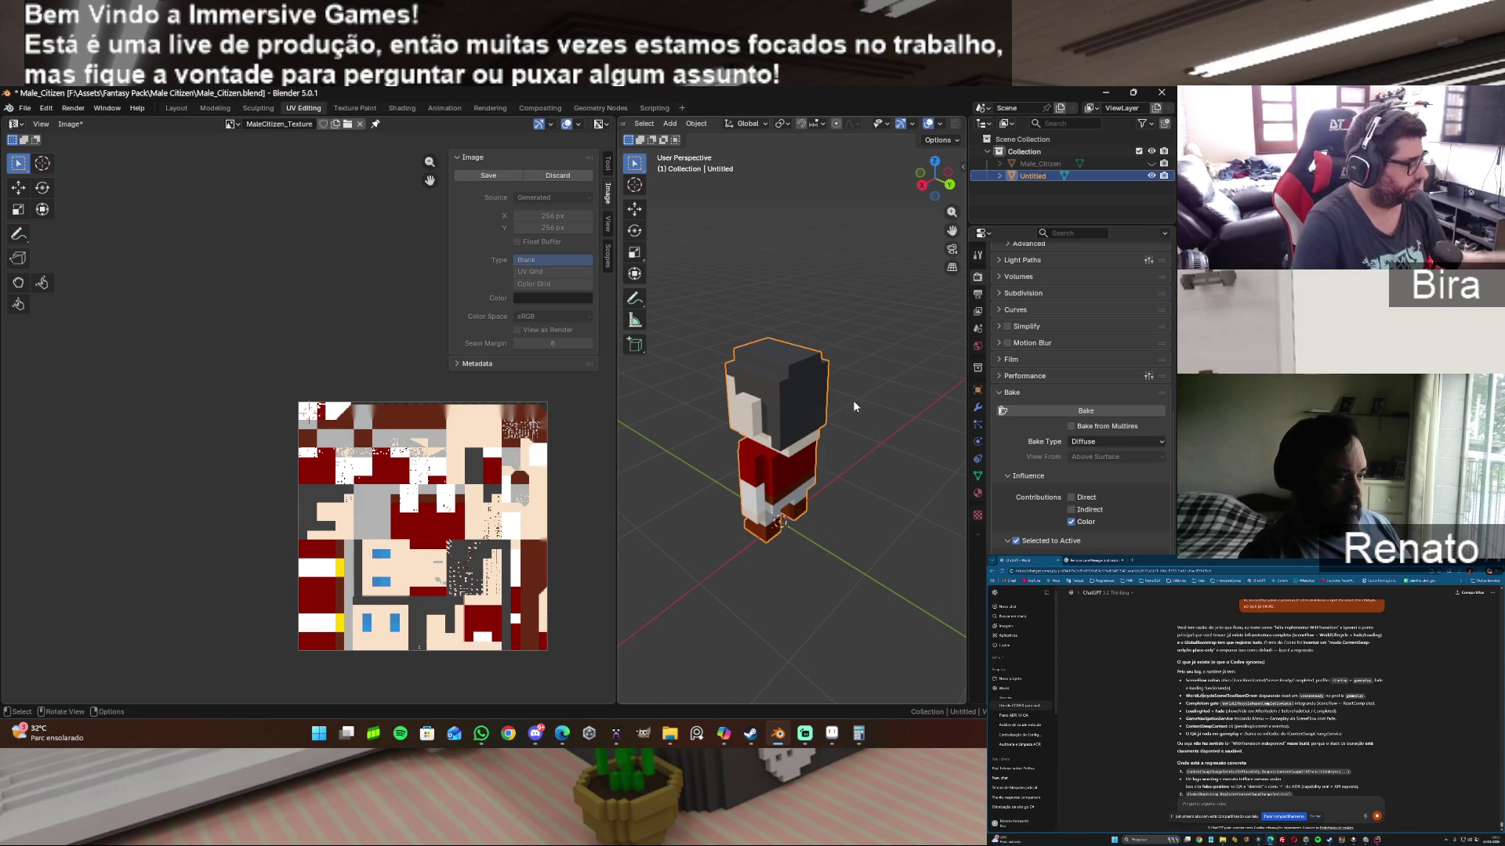
key("Tab")
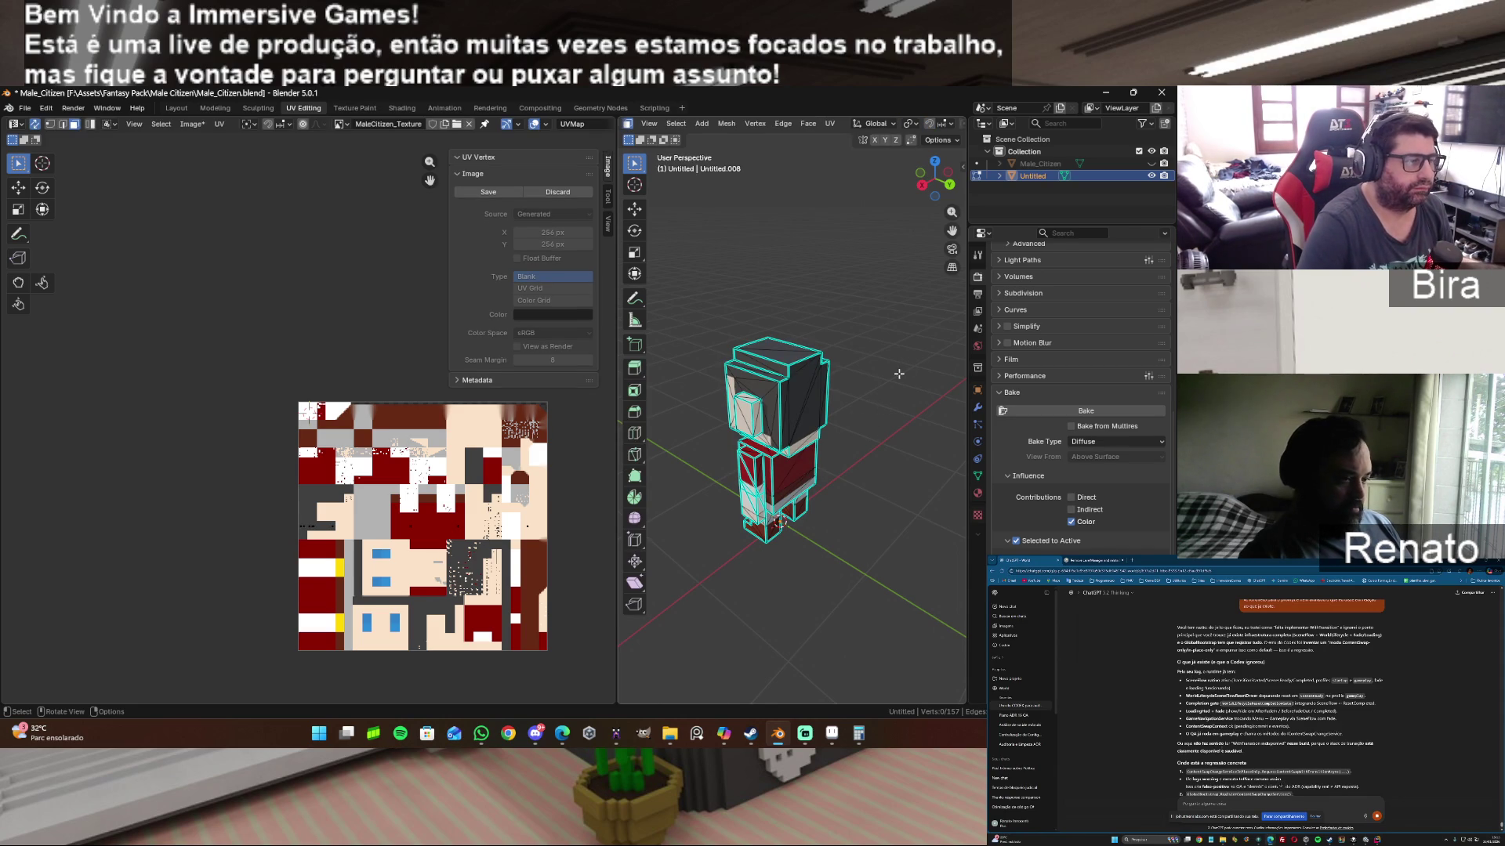
scroll(898, 375, "up", 3)
scroll(871, 342, "up", 1)
scroll(847, 301, "down", 1)
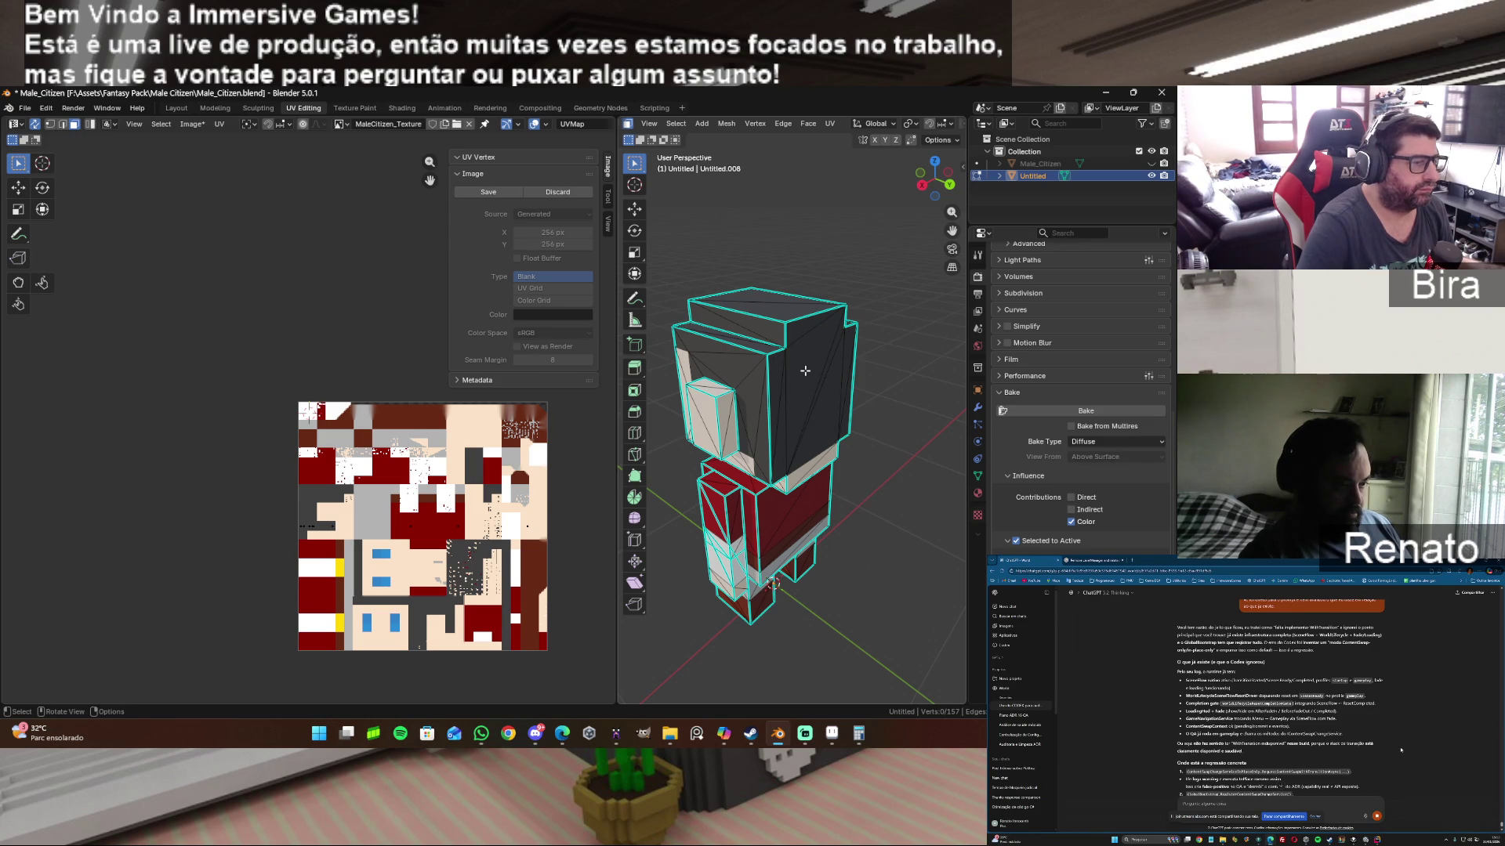
Step: Hide Untitled and enter Edit Mode on Male_Citizen to see its UVs
left_click(1152, 175)
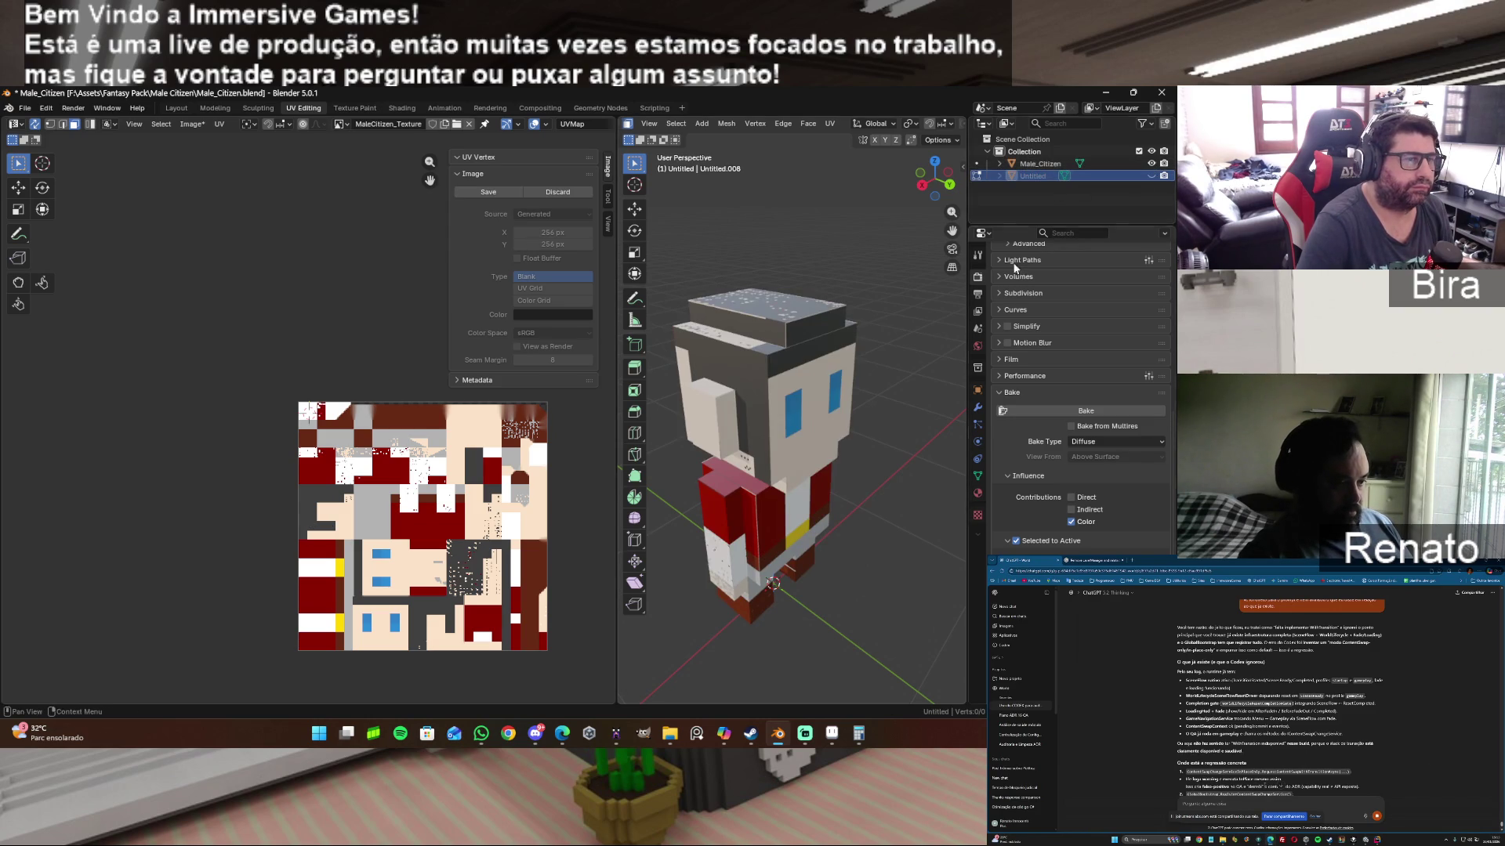
key("Tab")
left_click(809, 392)
key("Tab")
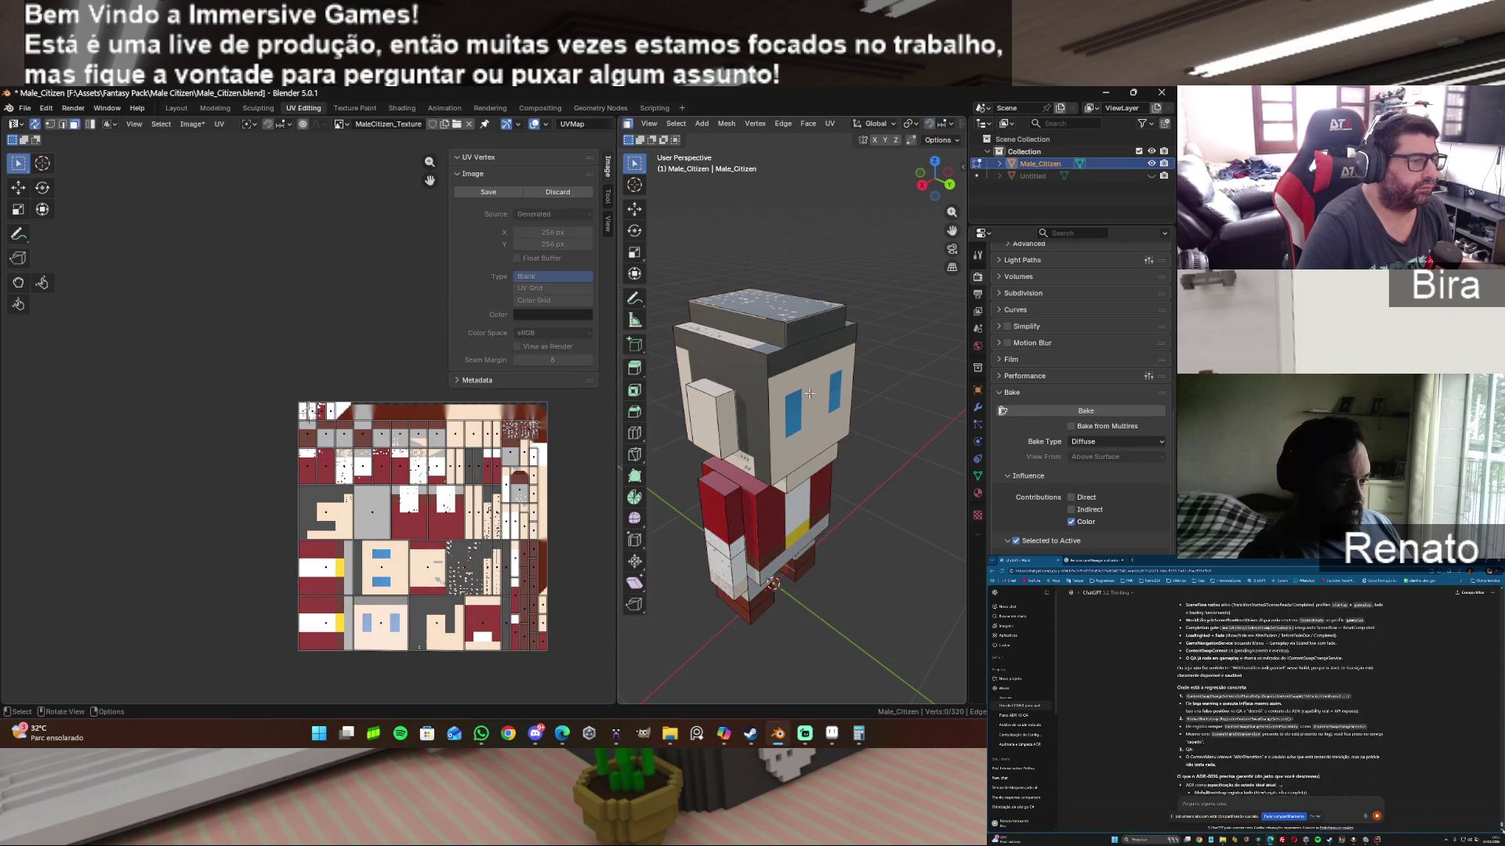
Step: Select head faces from front and back to check them against the UV layout
left_click(809, 392)
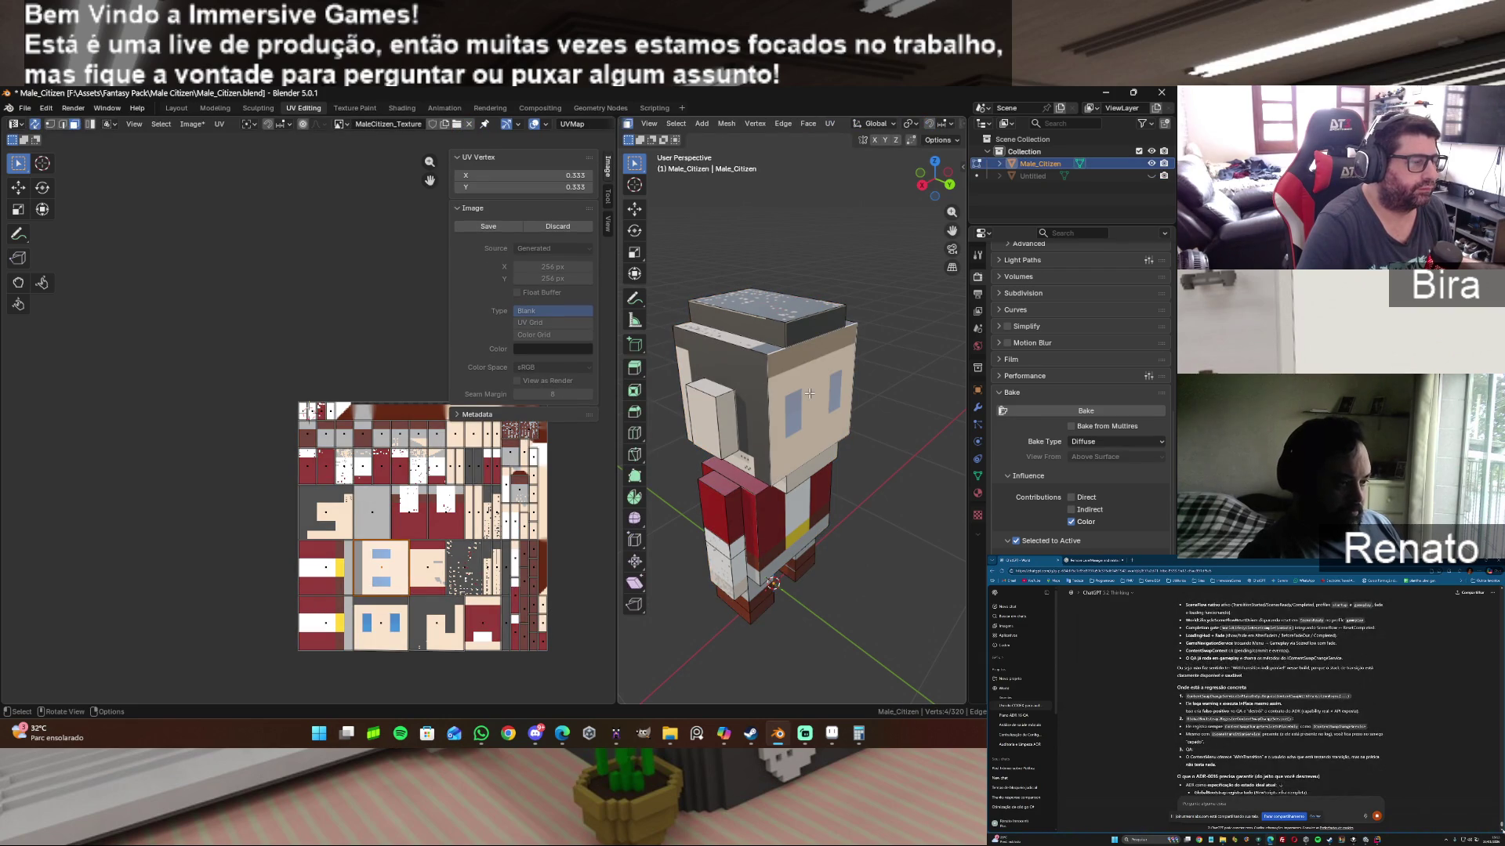
left_click(743, 388)
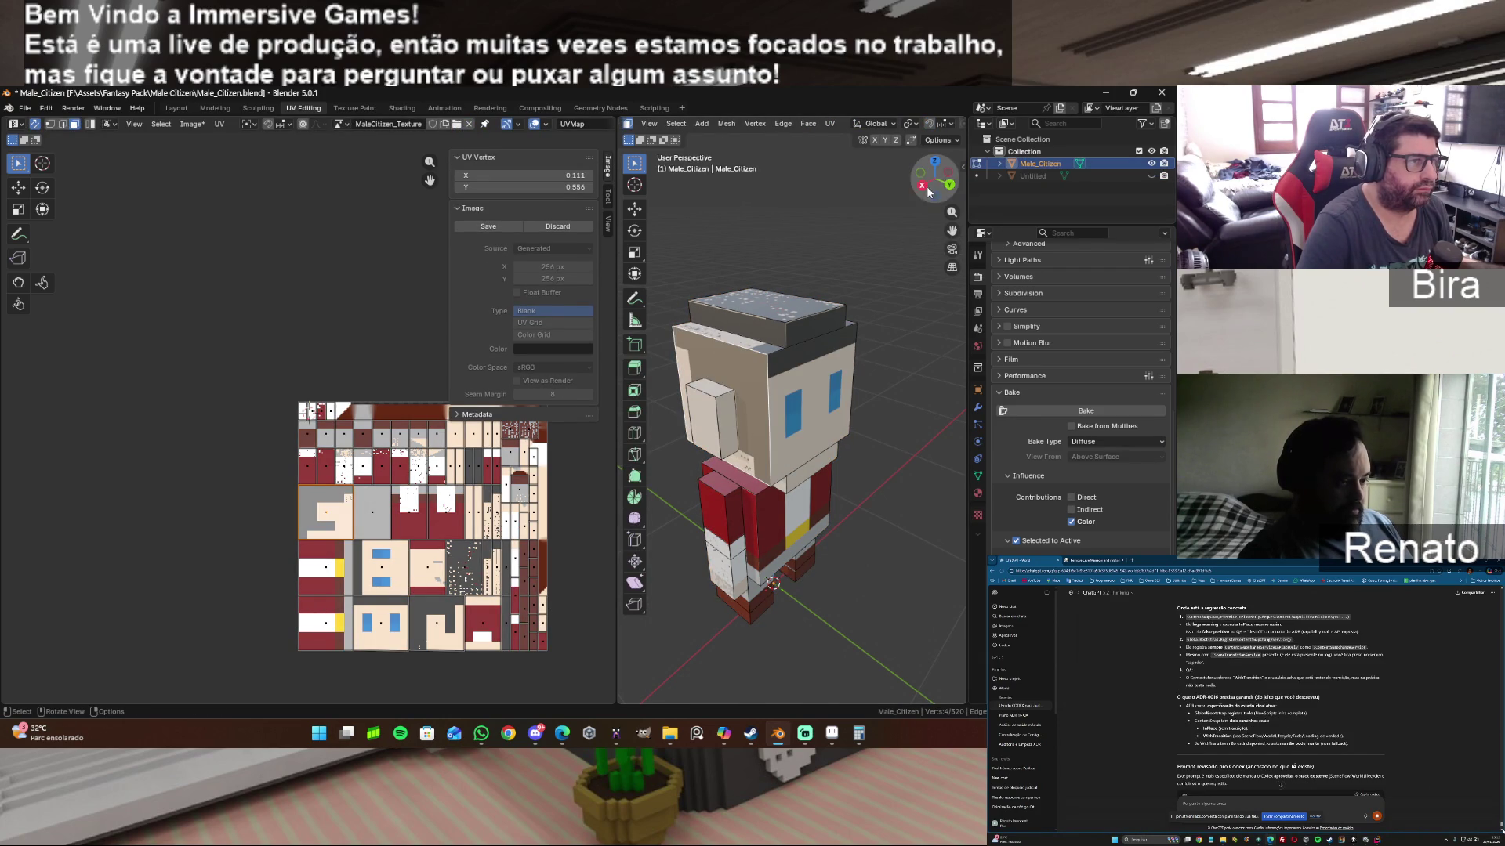
left_click_drag(929, 191, 849, 387)
left_click(837, 367)
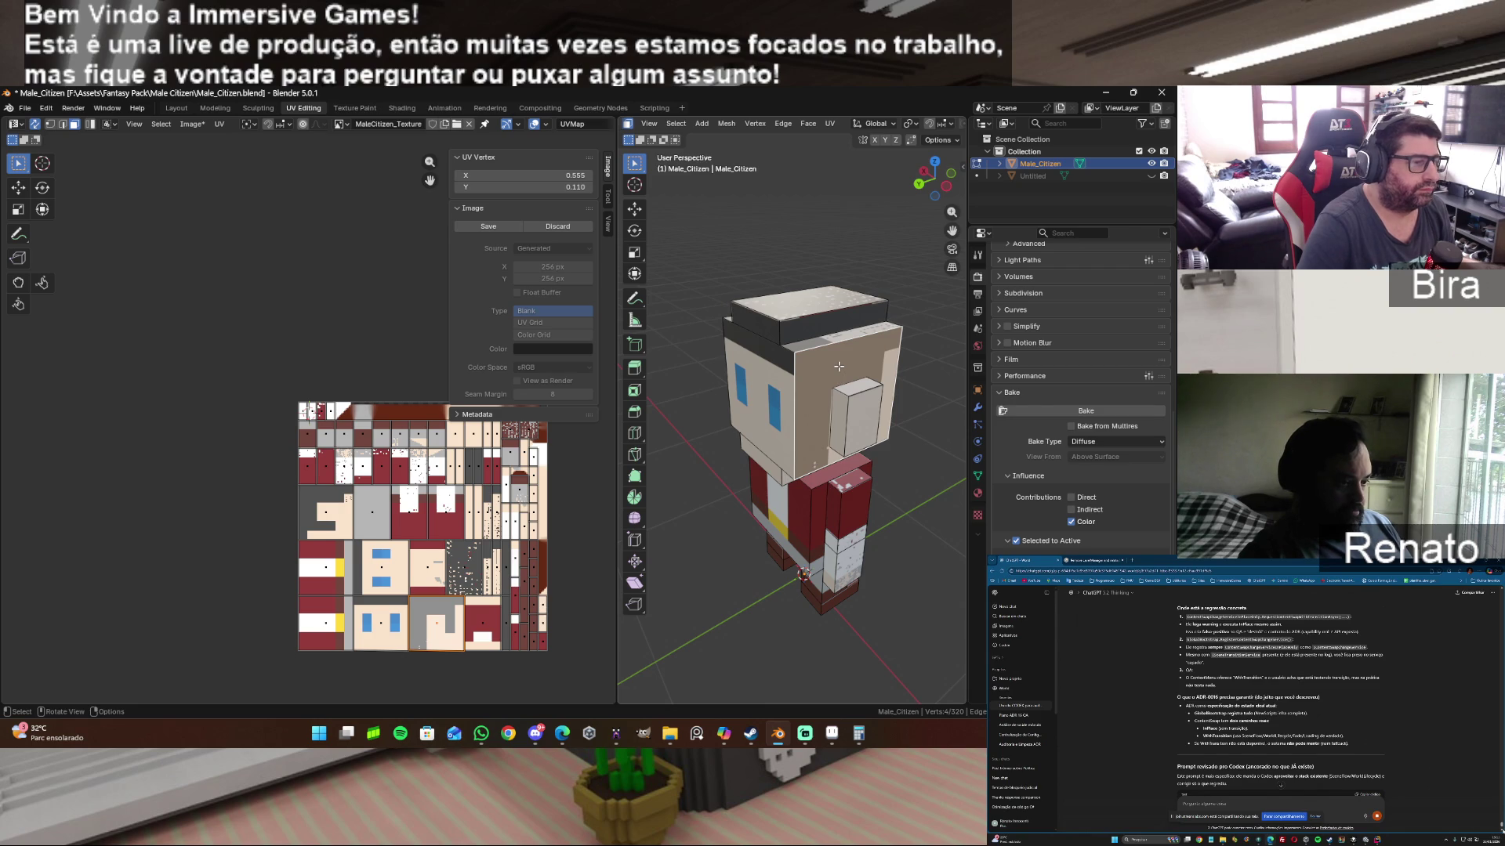
left_click_drag(935, 176, 947, 193)
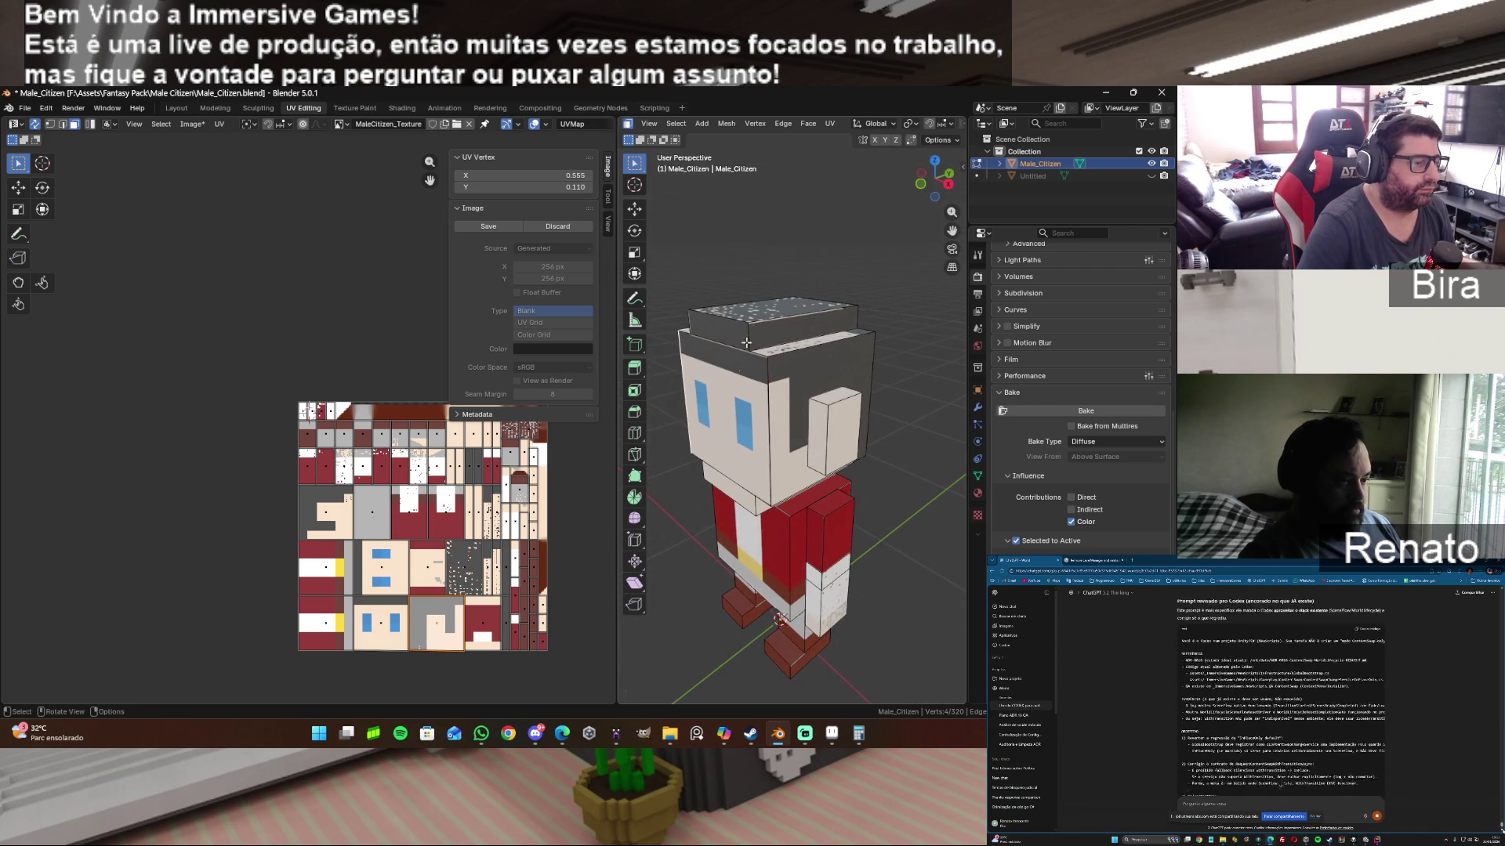
Step: Save the baked texture over Male_Citizen_Texture.png and switch over to Aseprite
left_click(193, 124)
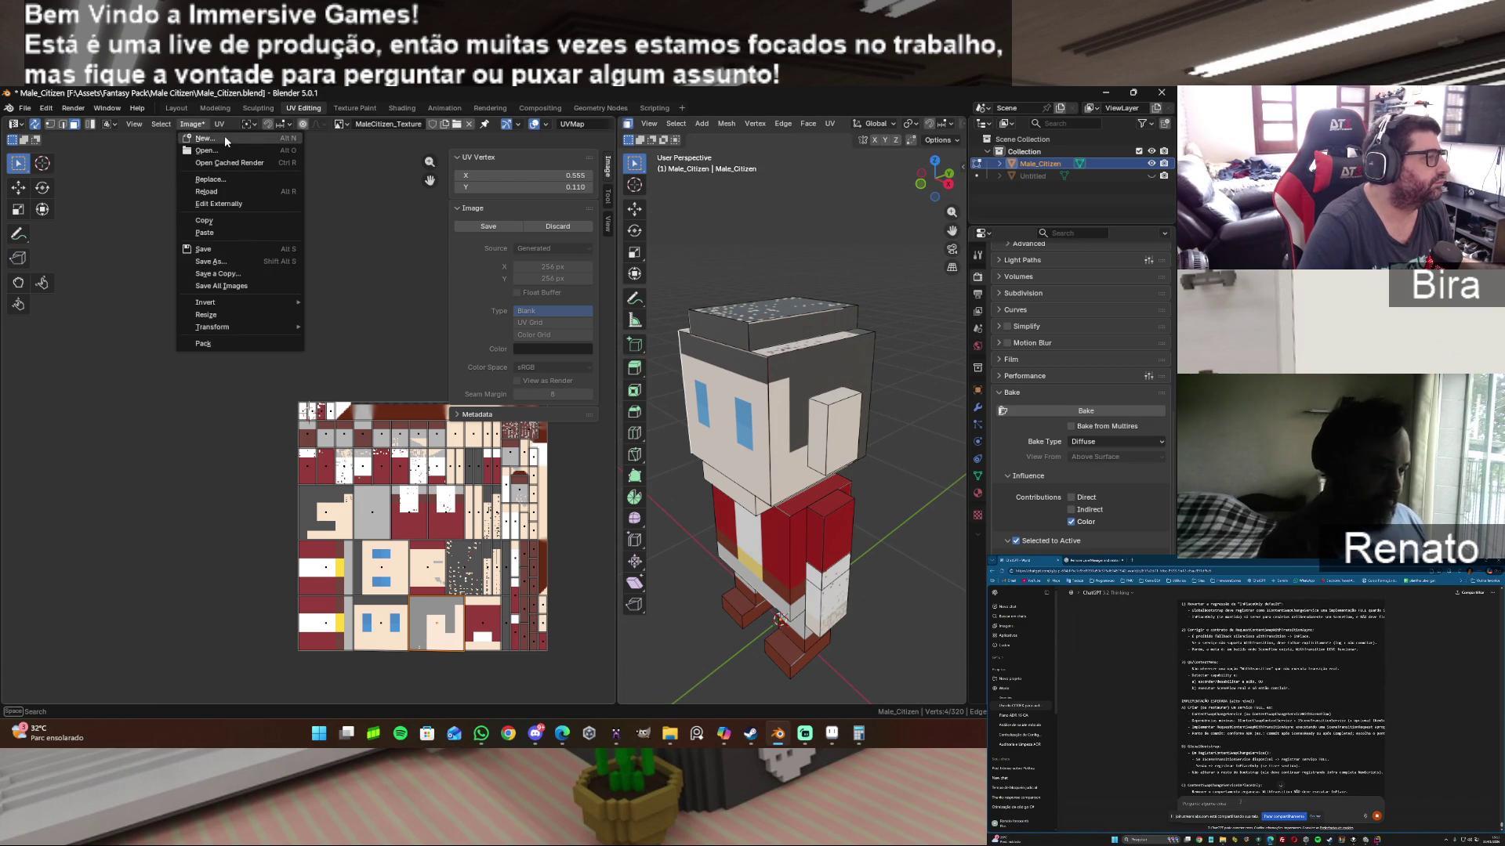
left_click(238, 257)
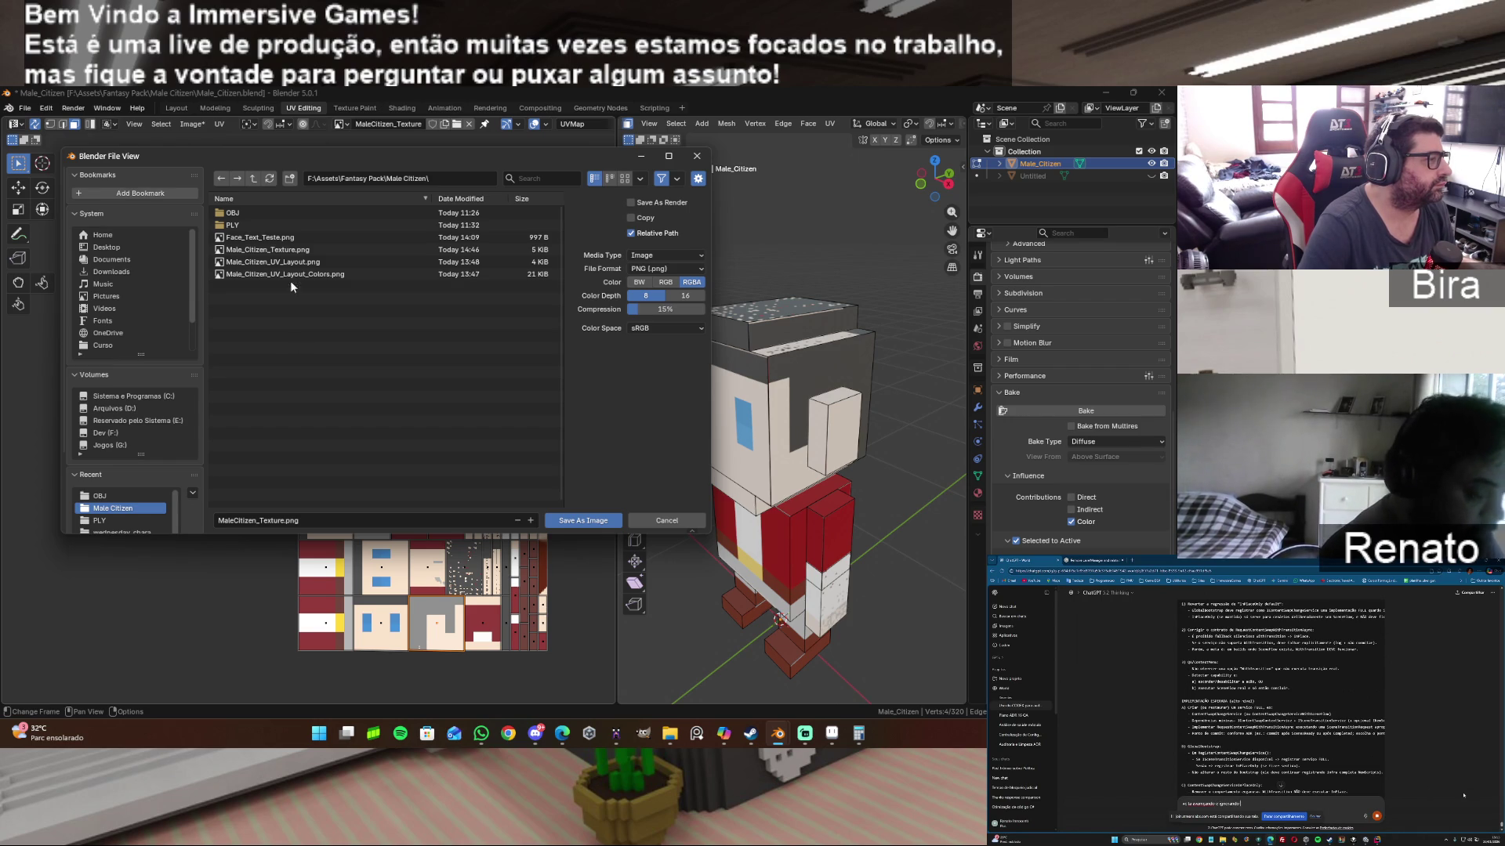
left_click(282, 249)
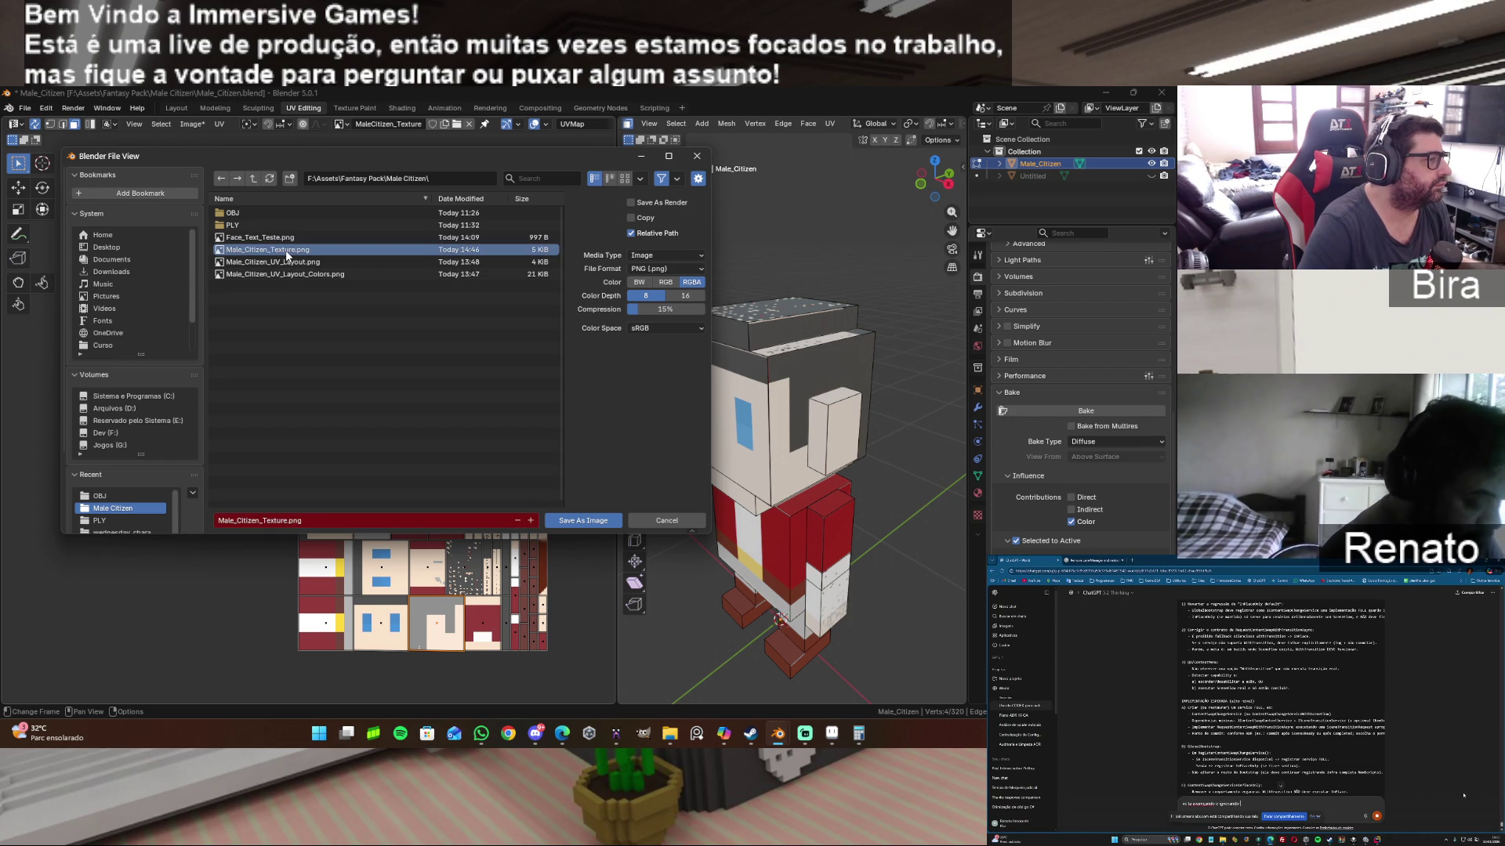
left_click(566, 518)
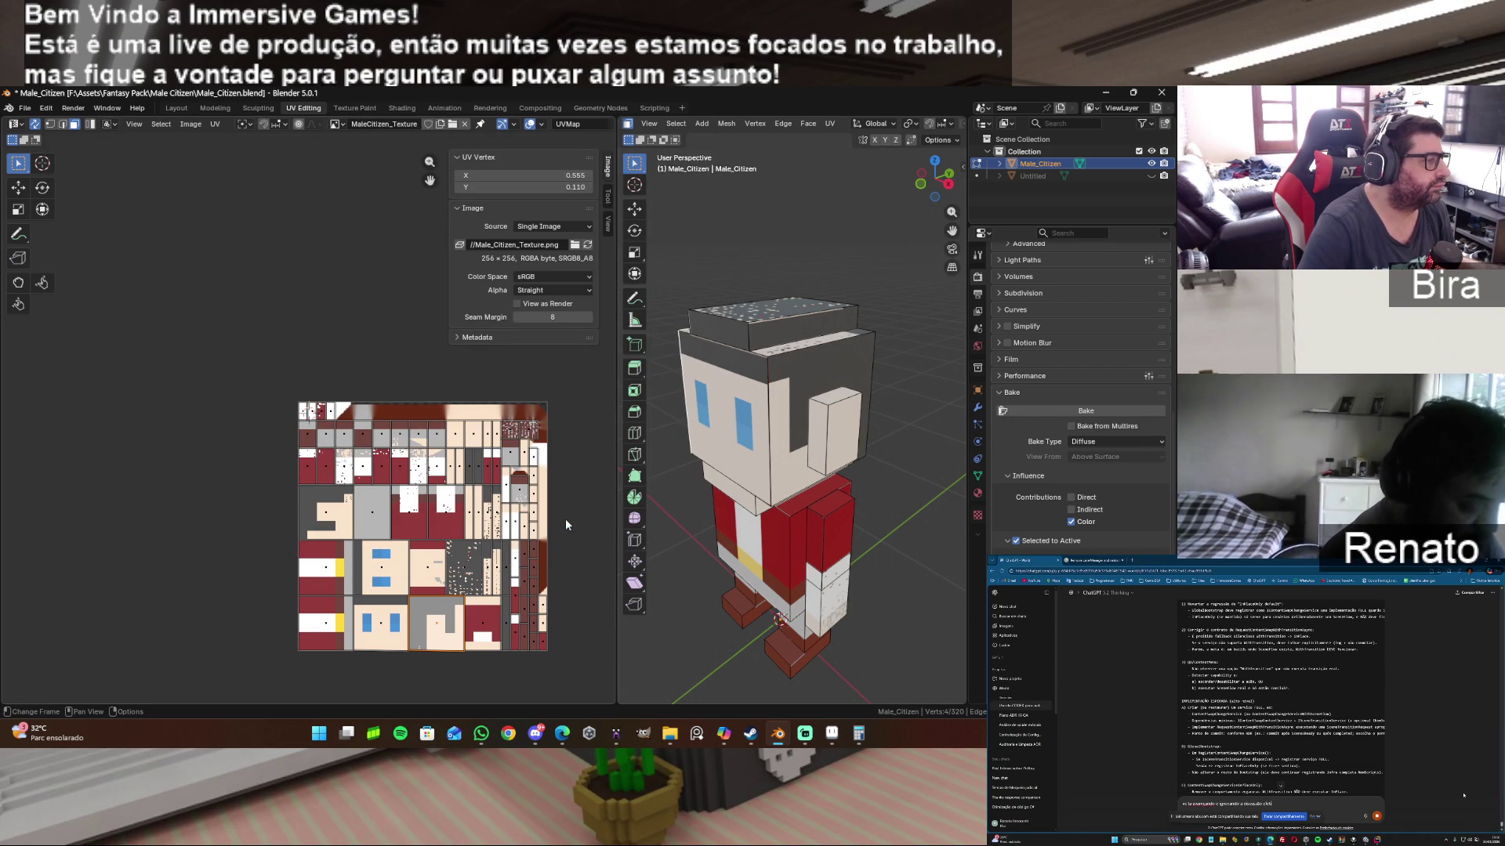
left_click(833, 733)
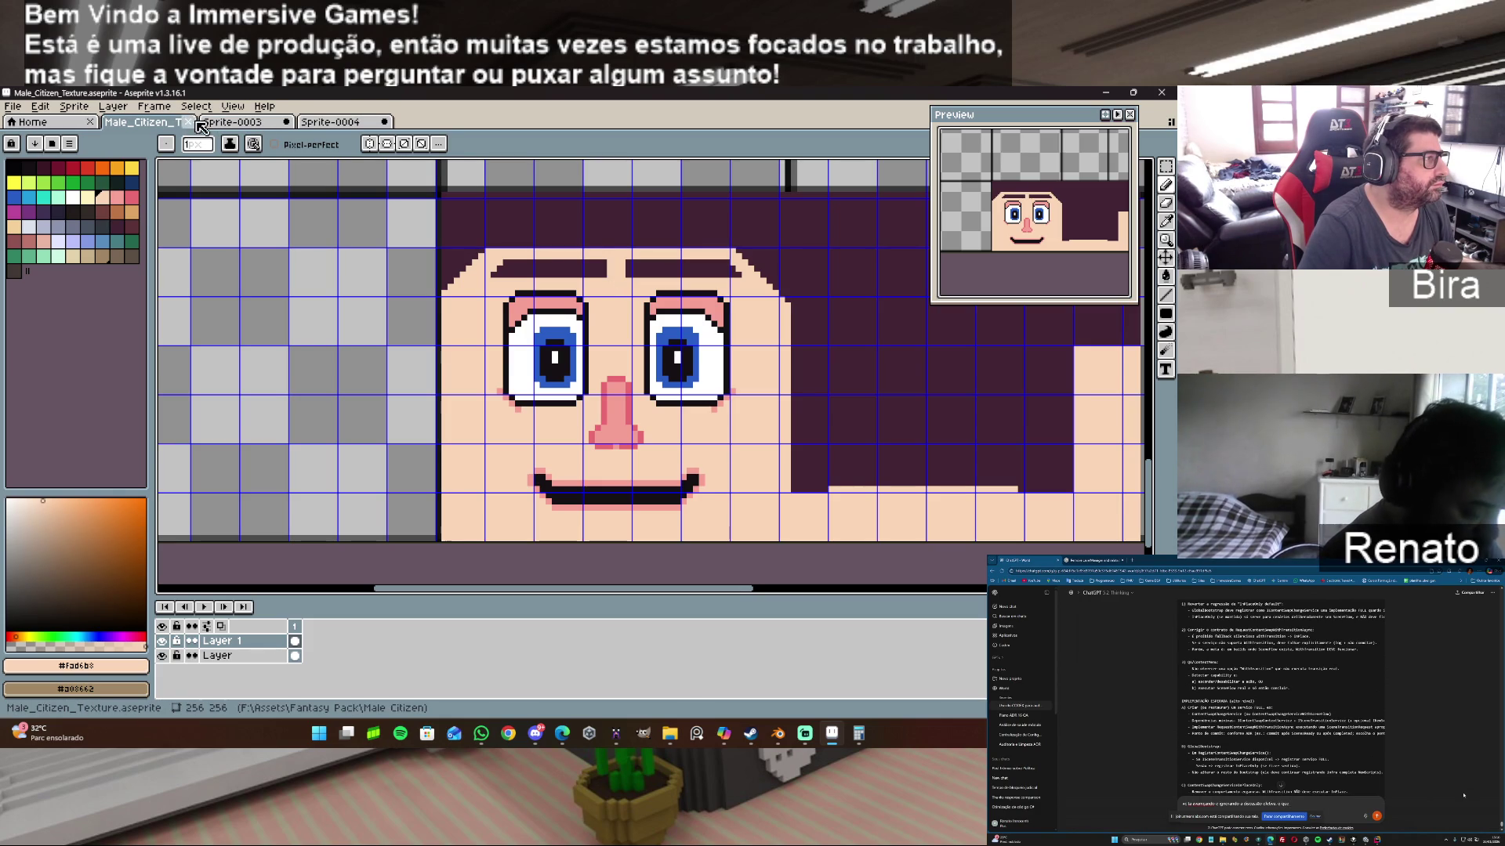
Step: Close the Male_Citizen_Texture.aseprite sprite, saving its changes first
left_click(200, 122)
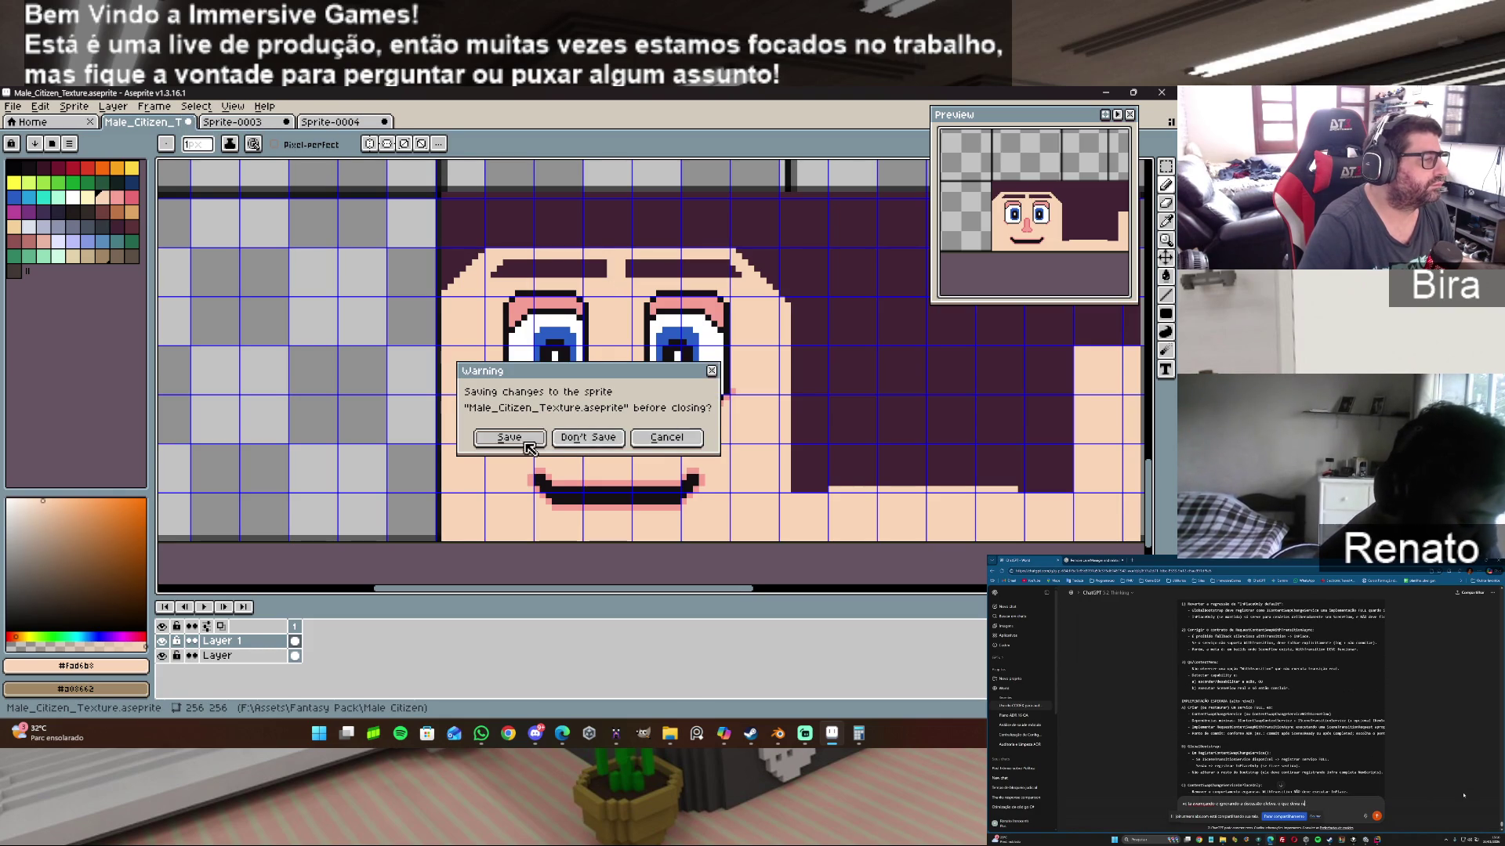
left_click(509, 438)
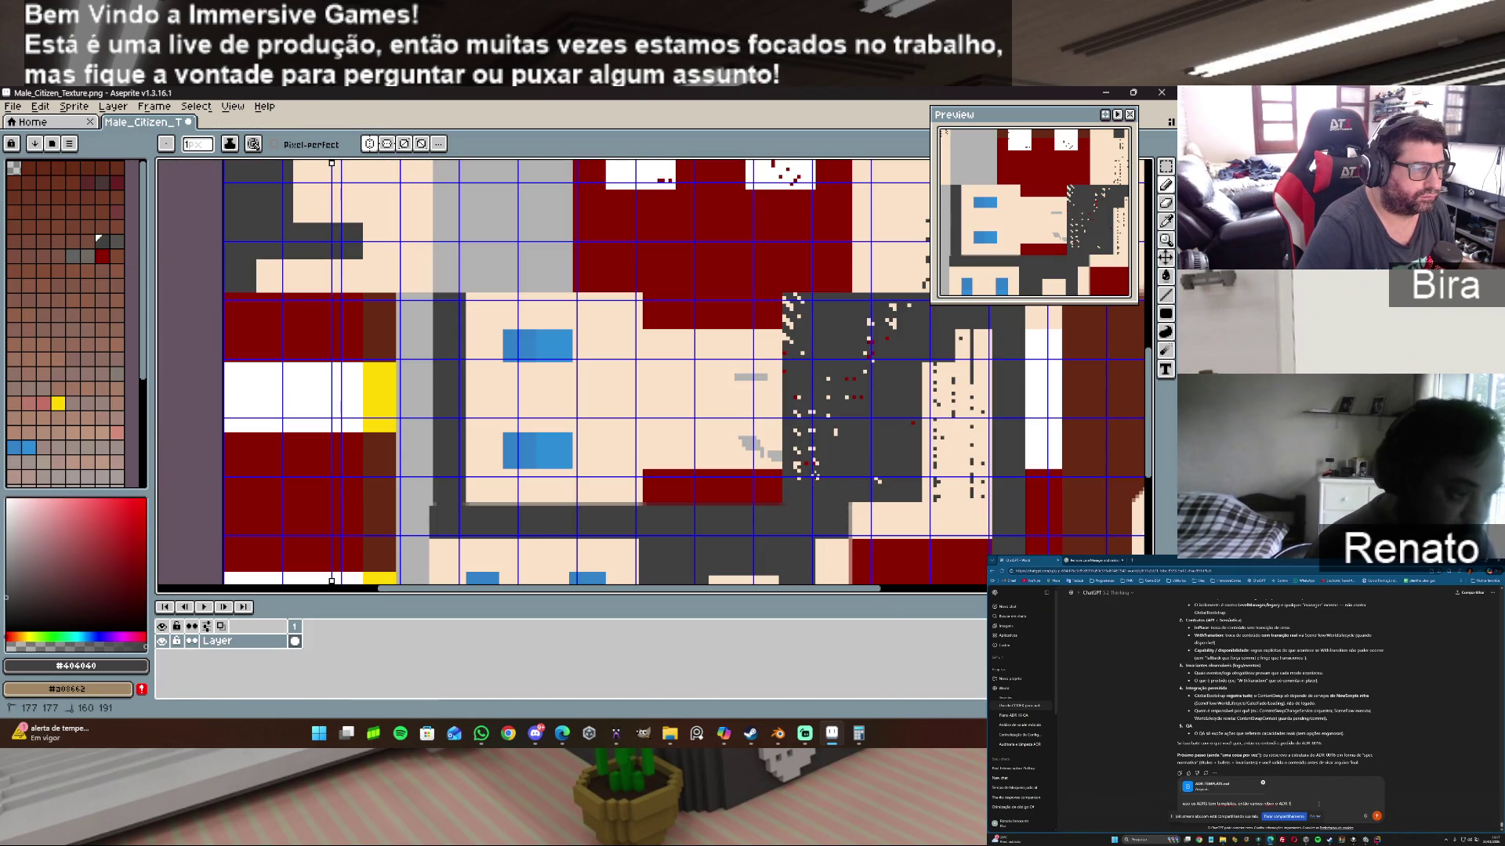
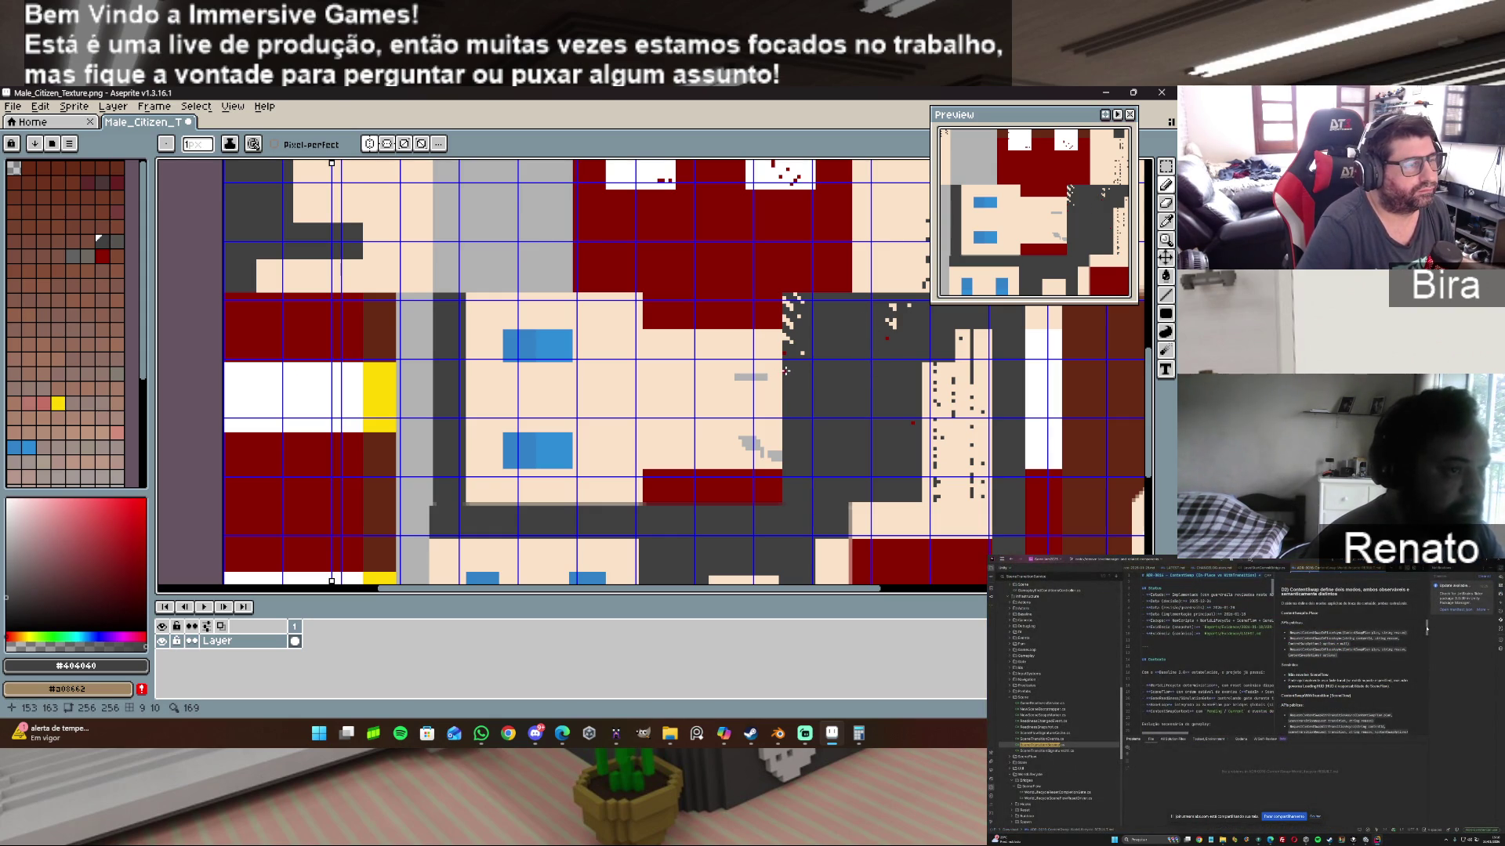
scroll(822, 389, "up", 2)
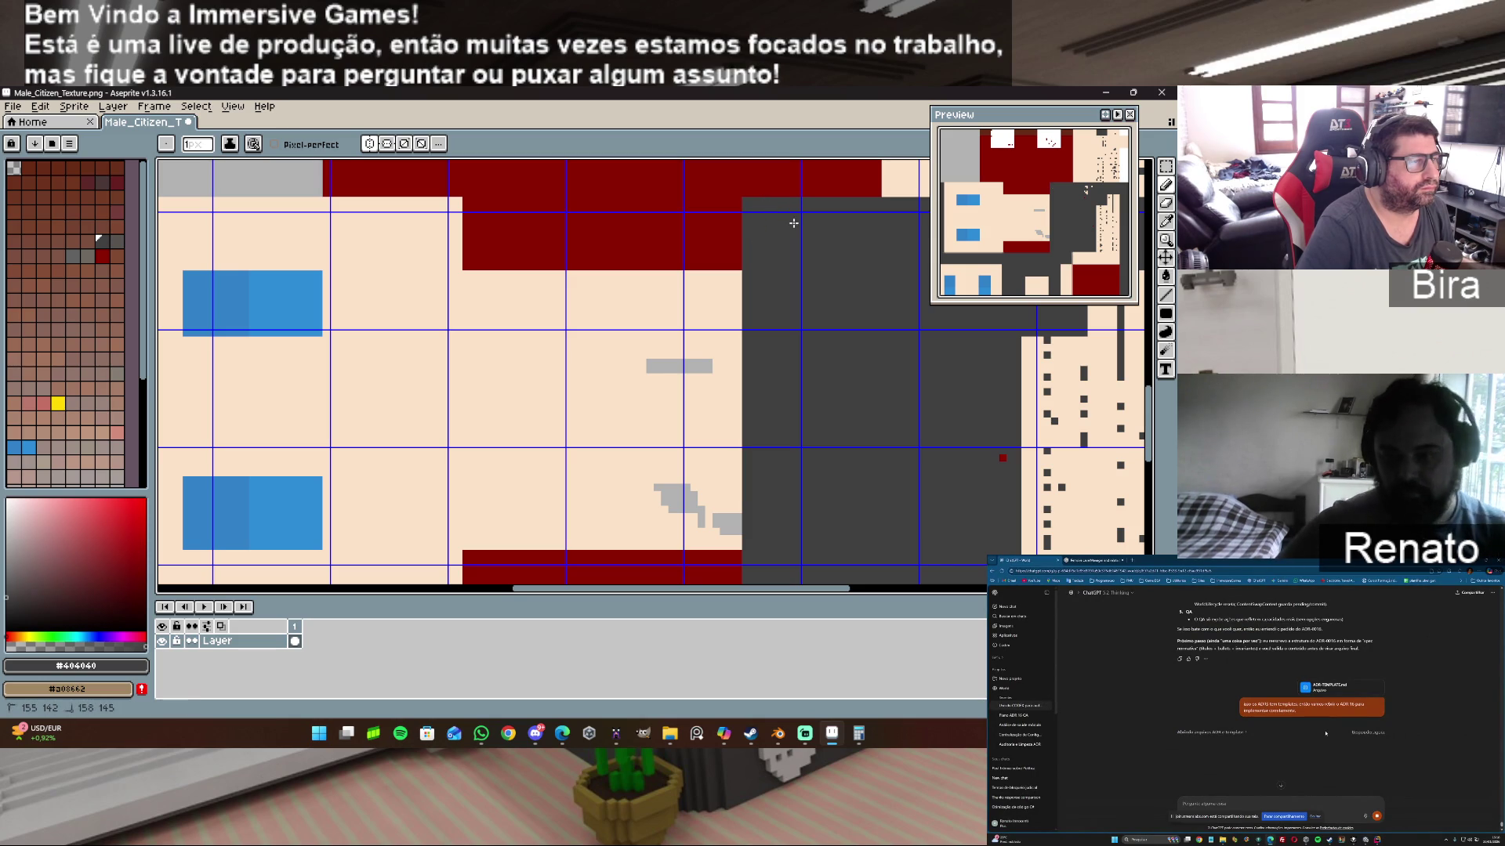
scroll(705, 329, "right", 5)
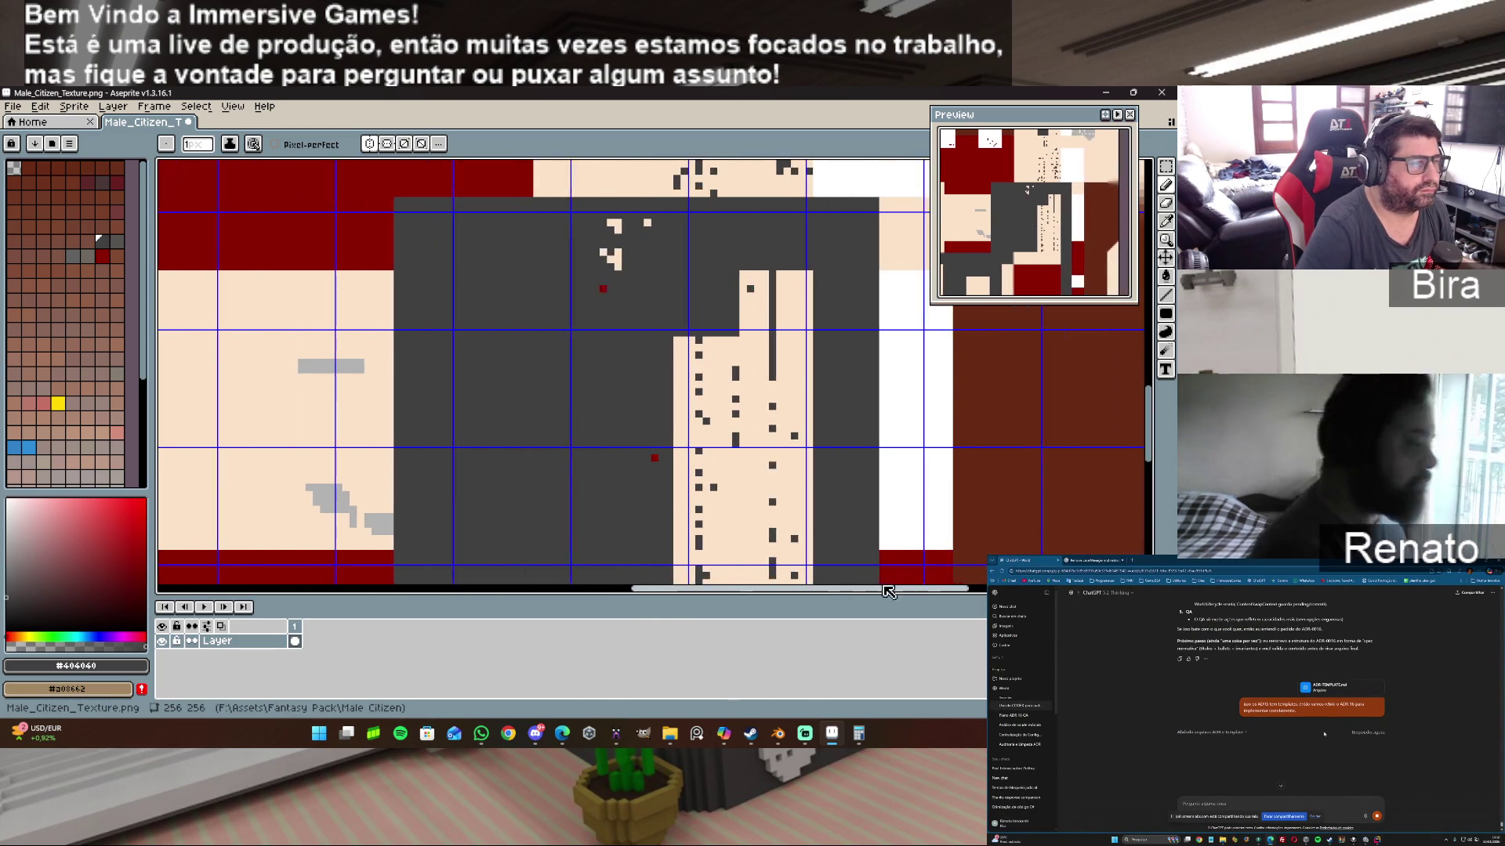
Step: Paint the stray beige pixels dark grey and briefly check the model in Blender
left_click_drag(609, 250, 619, 256)
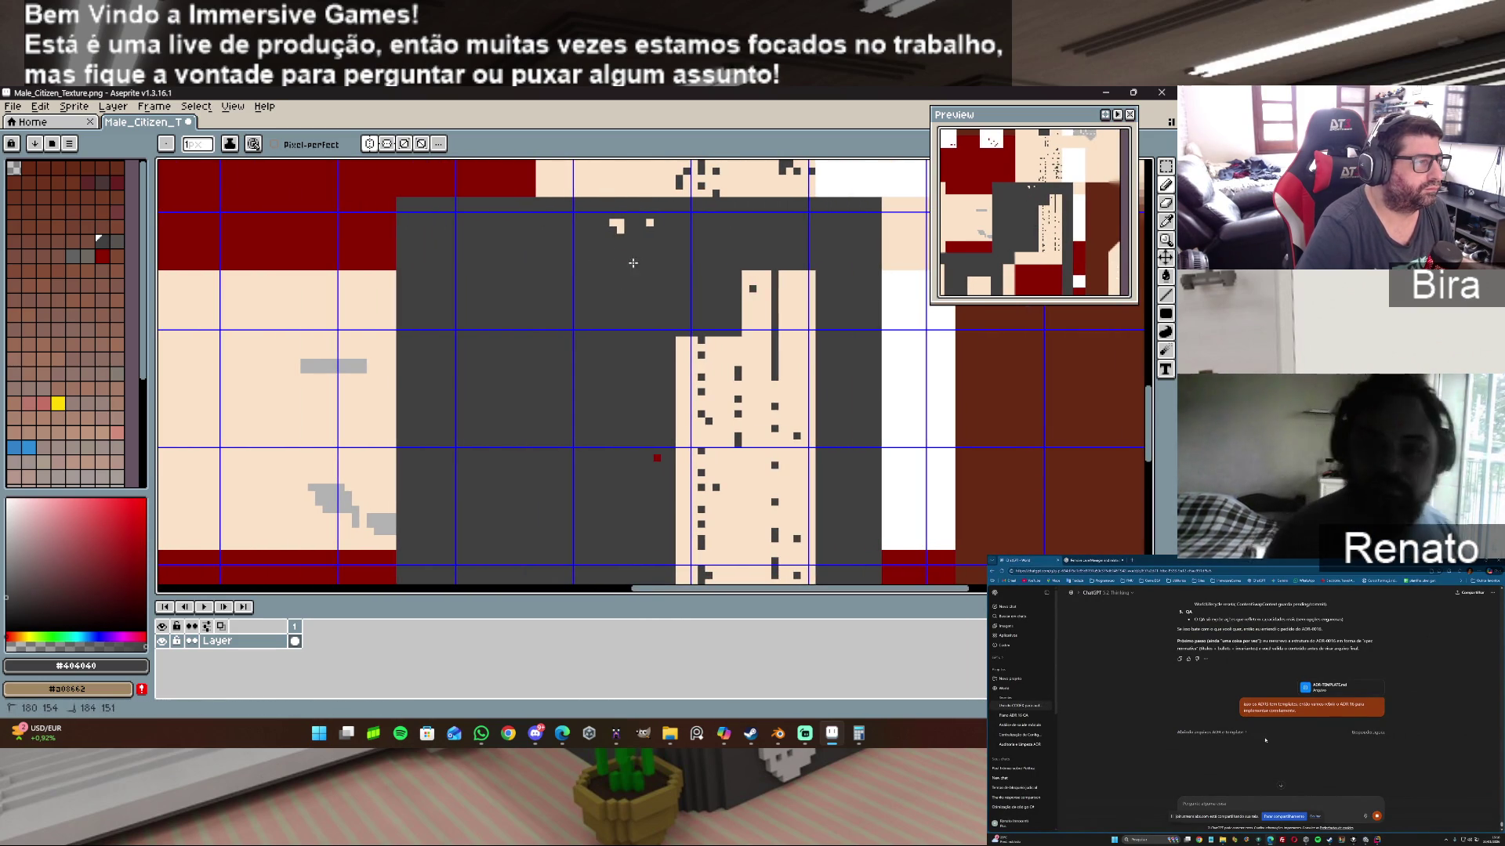
left_click(615, 223)
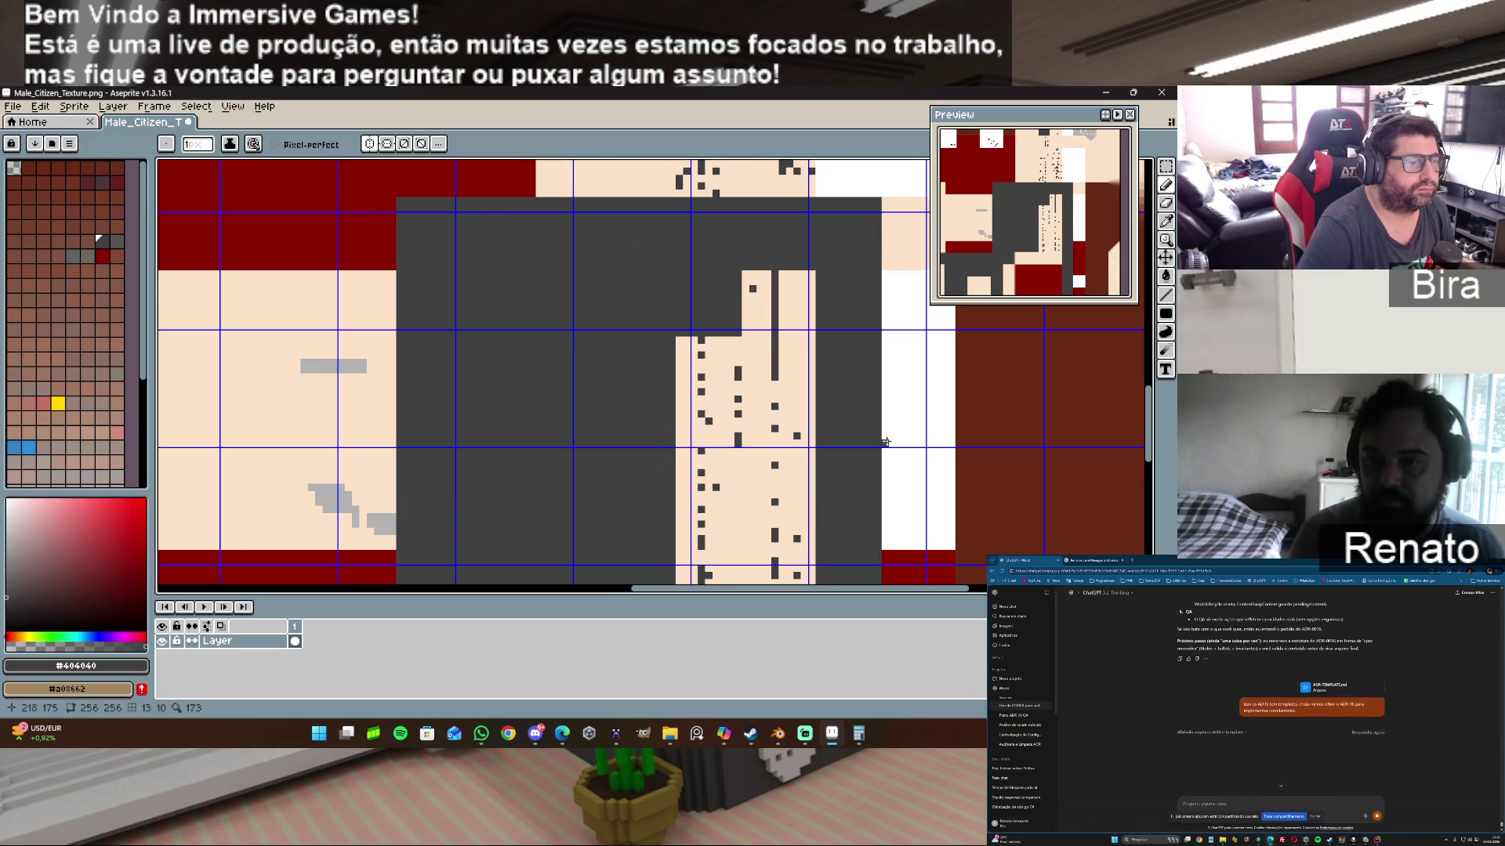
scroll(884, 442, "down", 3)
scroll(880, 439, "down", 1)
scroll(876, 436, "up", 3)
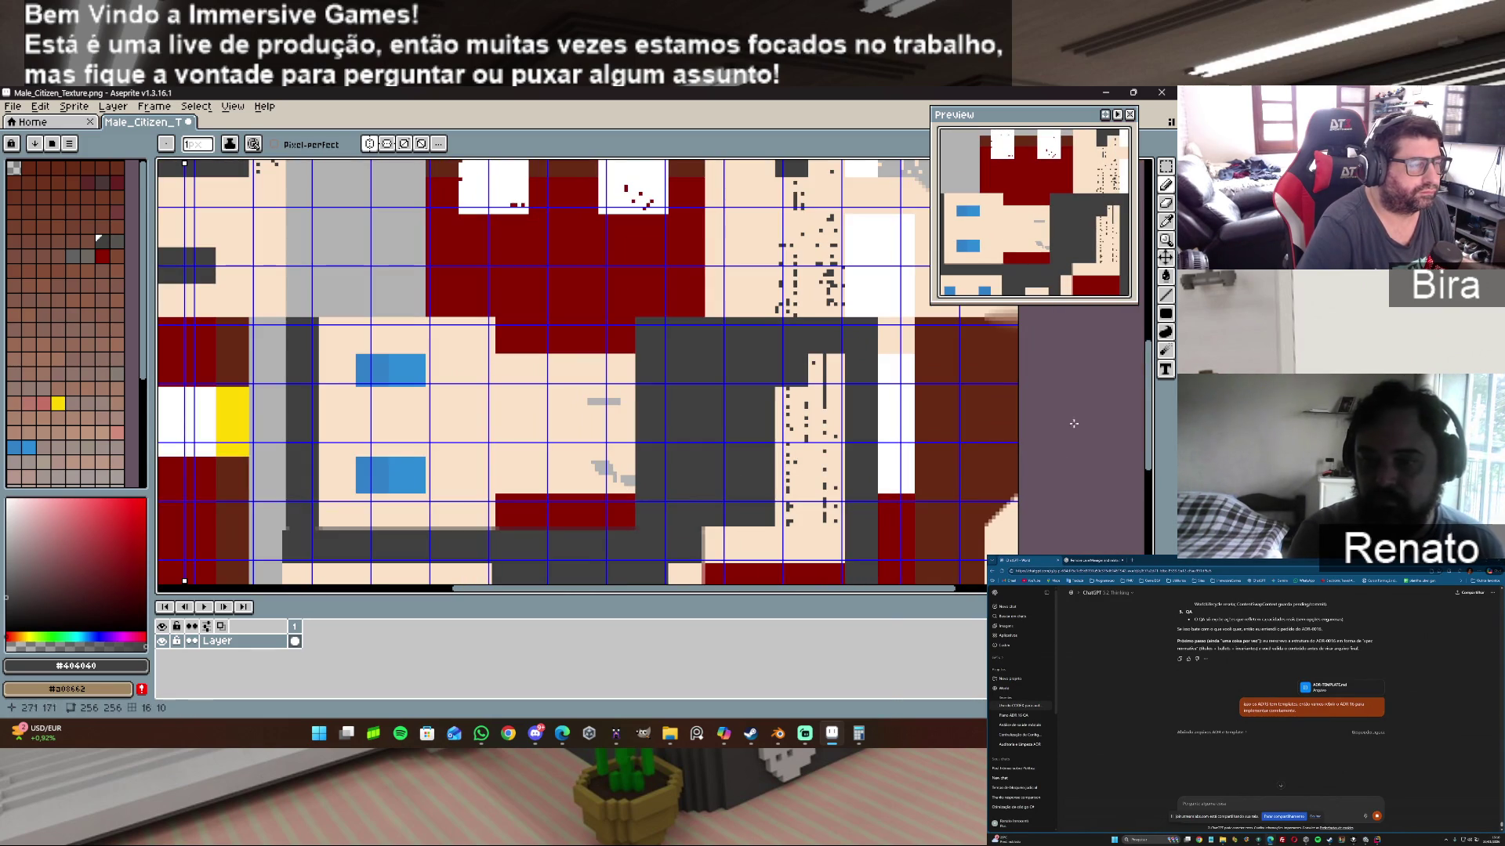
left_click_drag(1148, 376, 1148, 400)
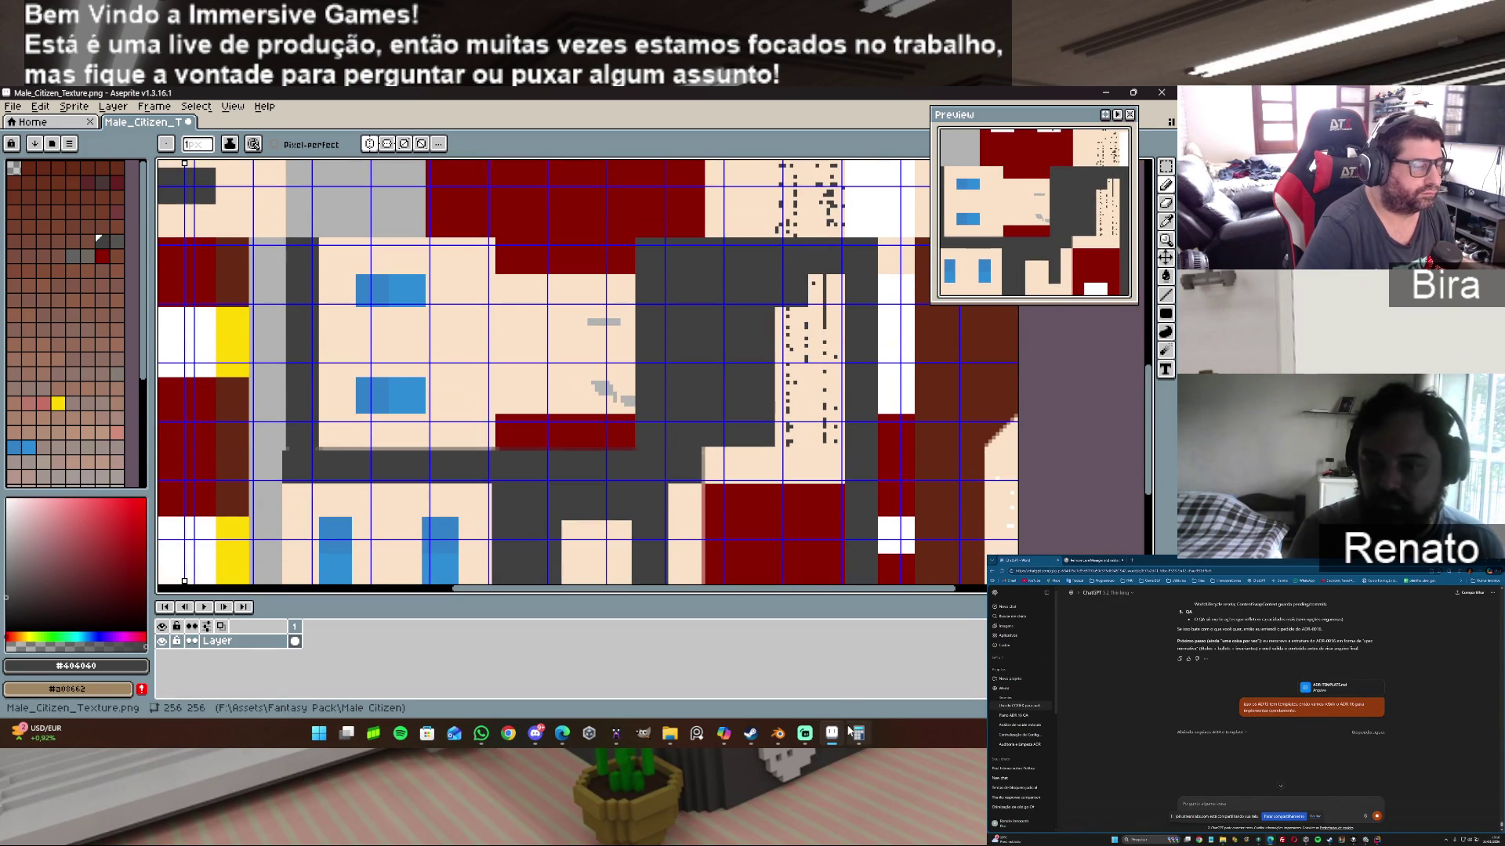
left_click(784, 739)
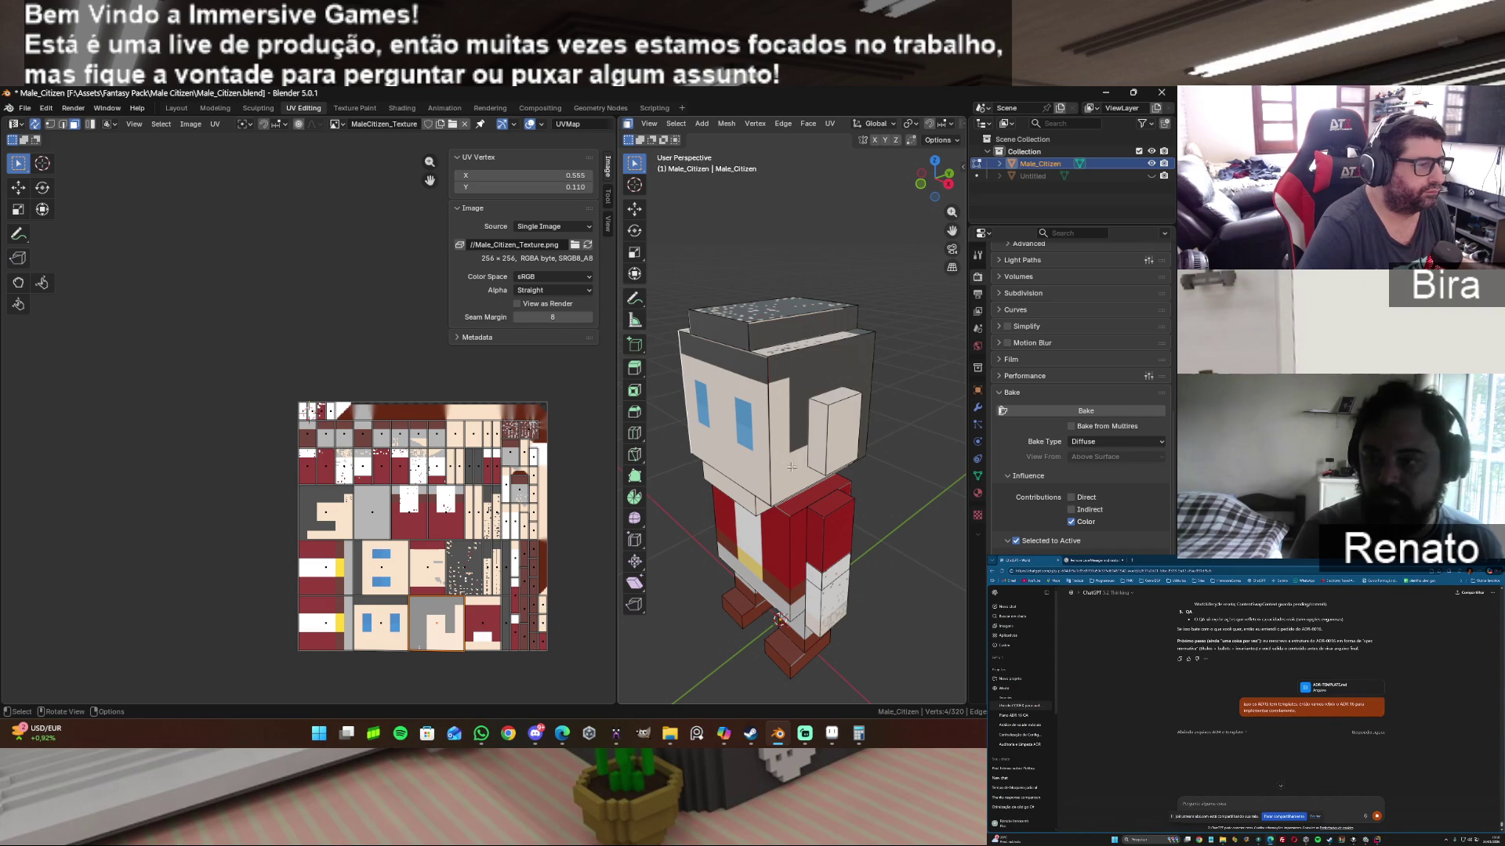
left_click(833, 733)
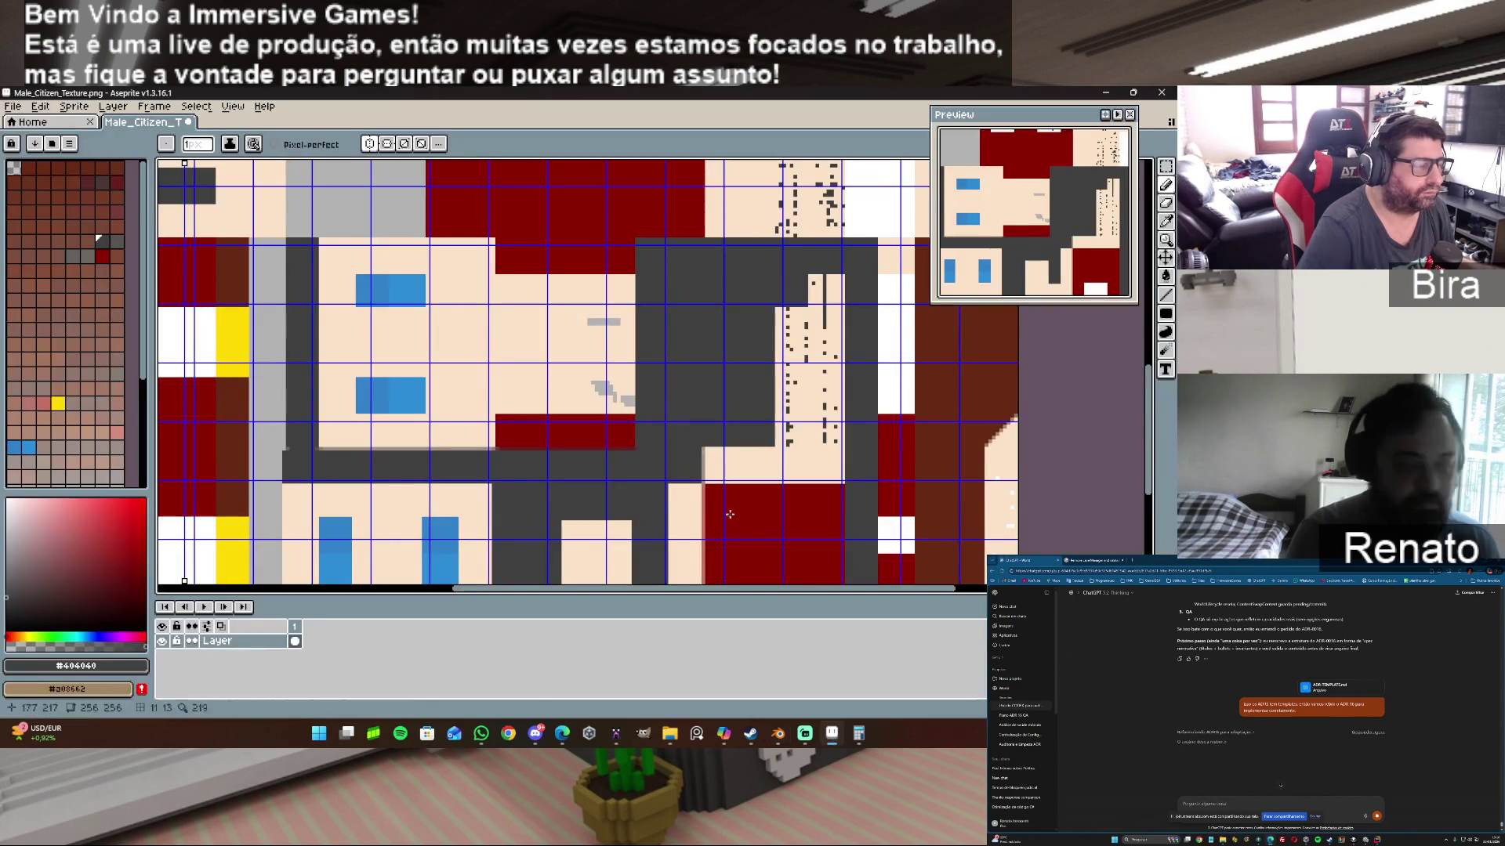
Step: Export the cleaned texture via File > Export As and switch back to Blender
left_click(13, 106)
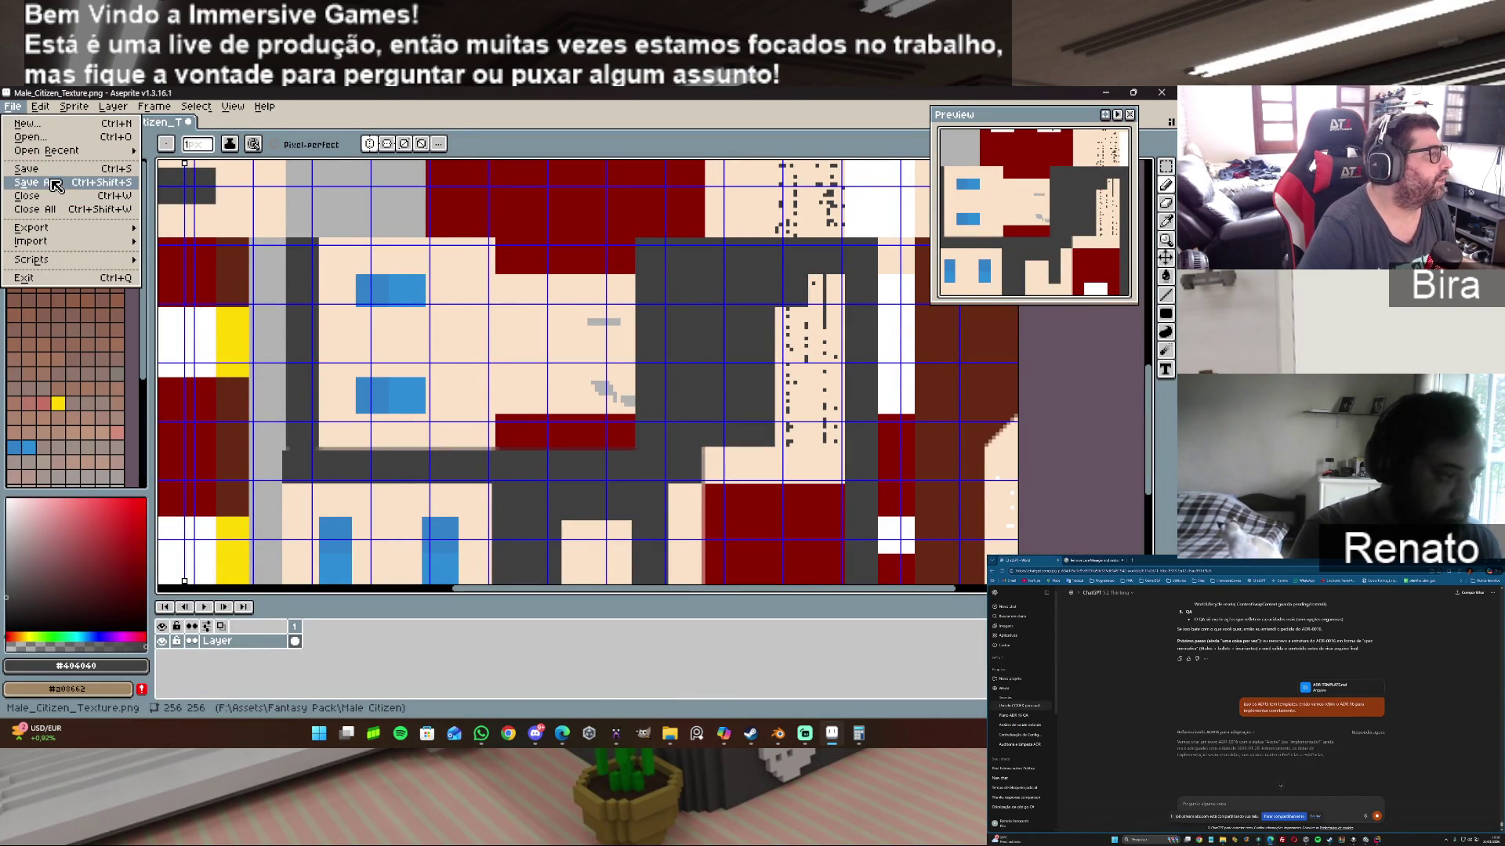
mouse_move(32, 227)
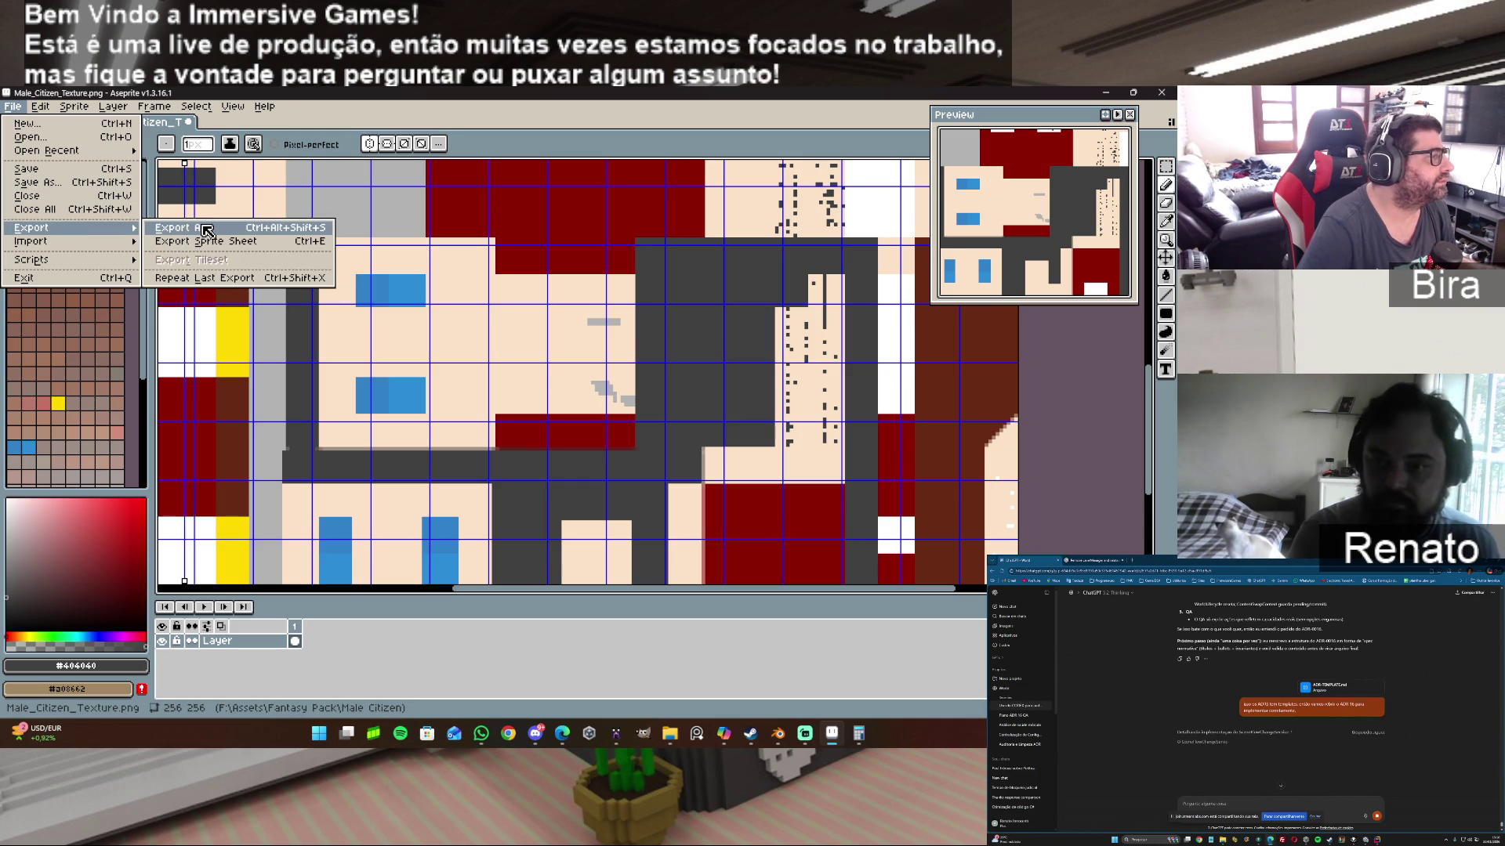
left_click(206, 231)
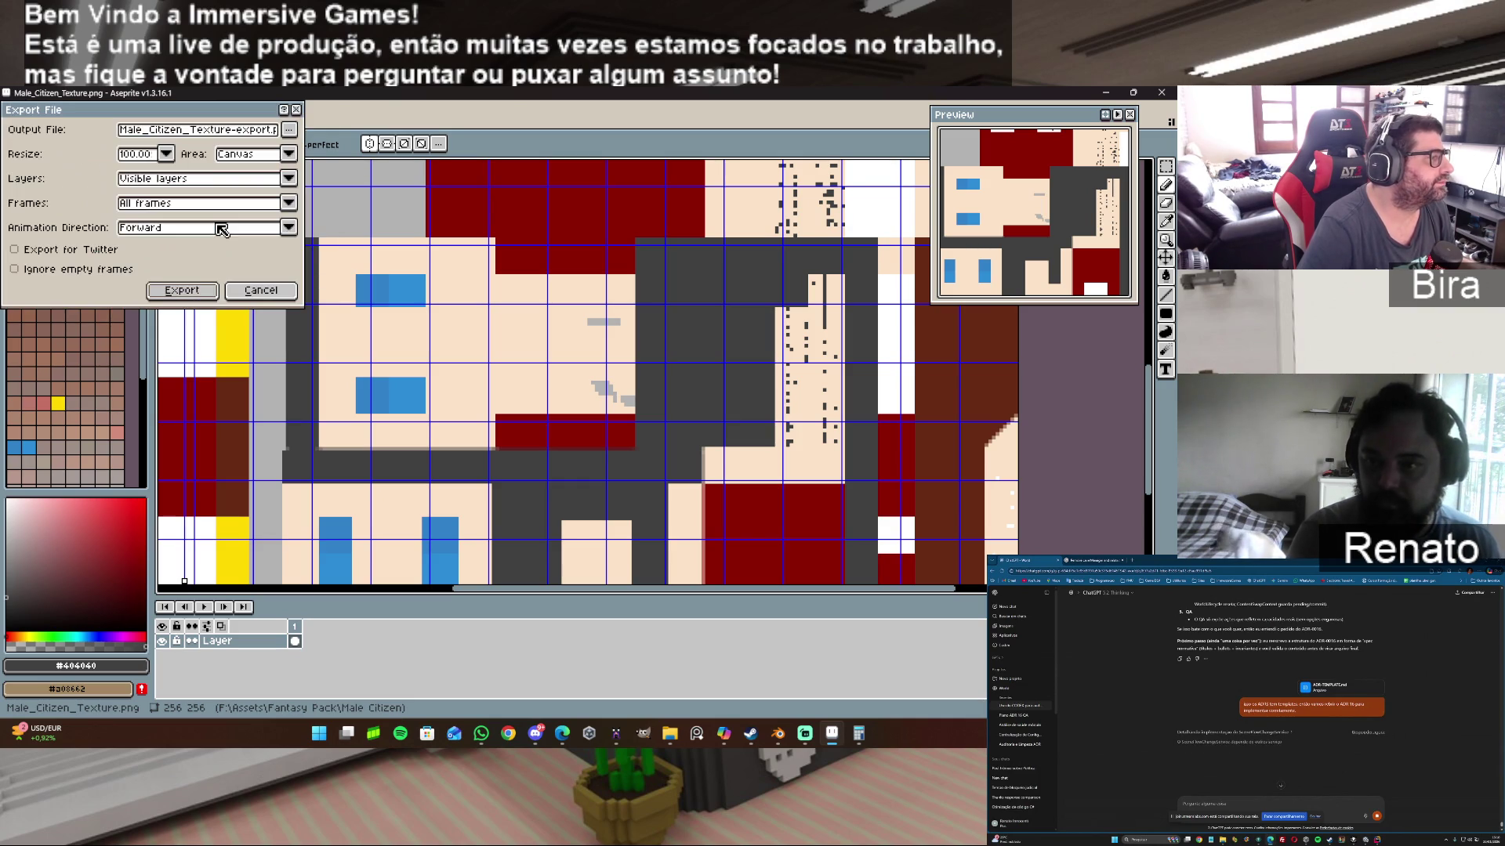
left_click(181, 292)
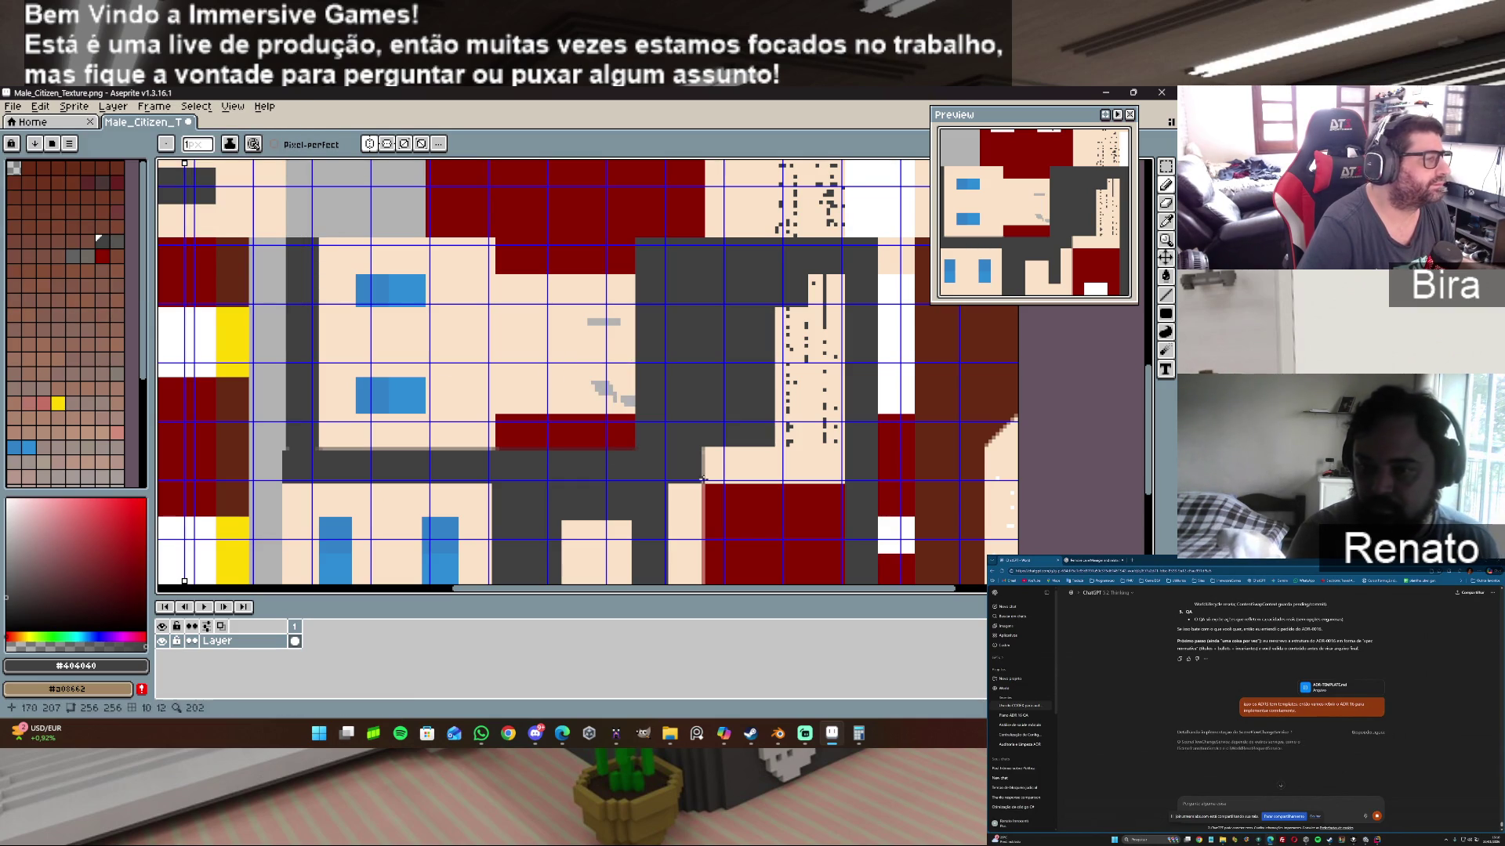
key("alt+Tab")
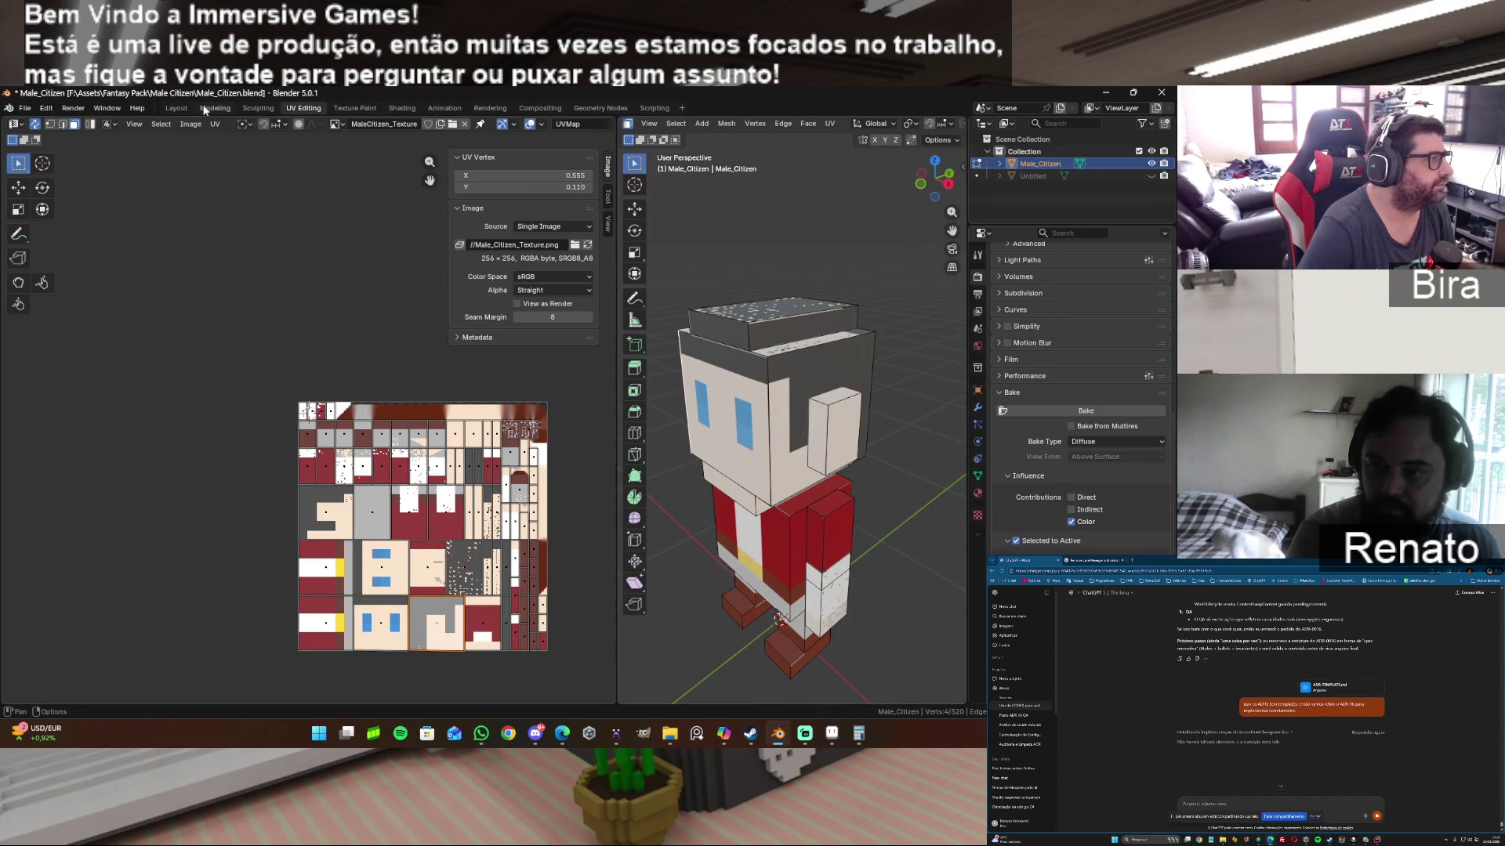
Step: Reload the edited texture from disk in the UV editor and select another face
left_click(186, 126)
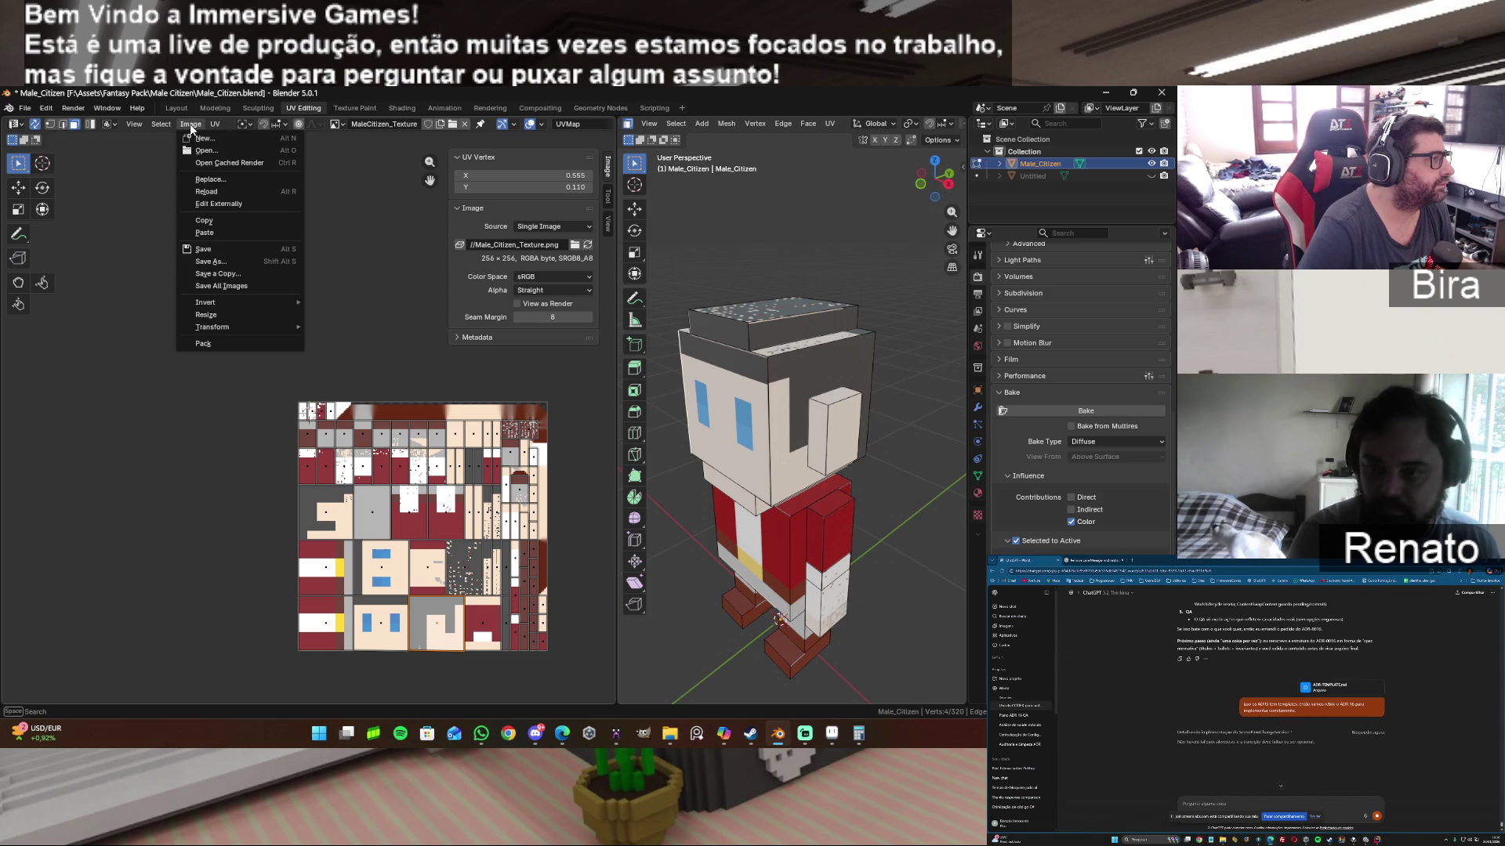
left_click(223, 186)
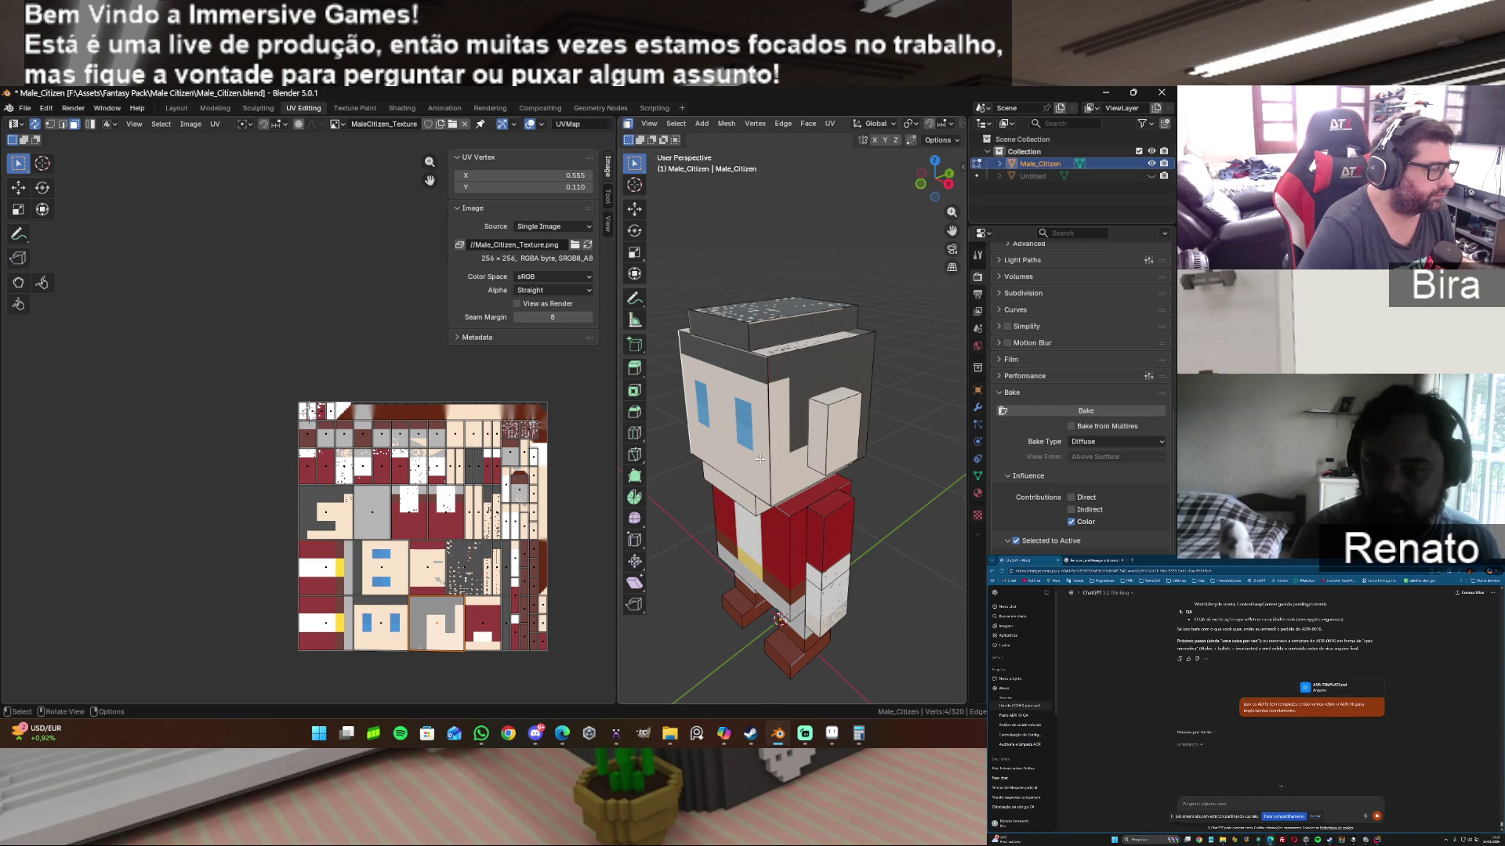
left_click(438, 574)
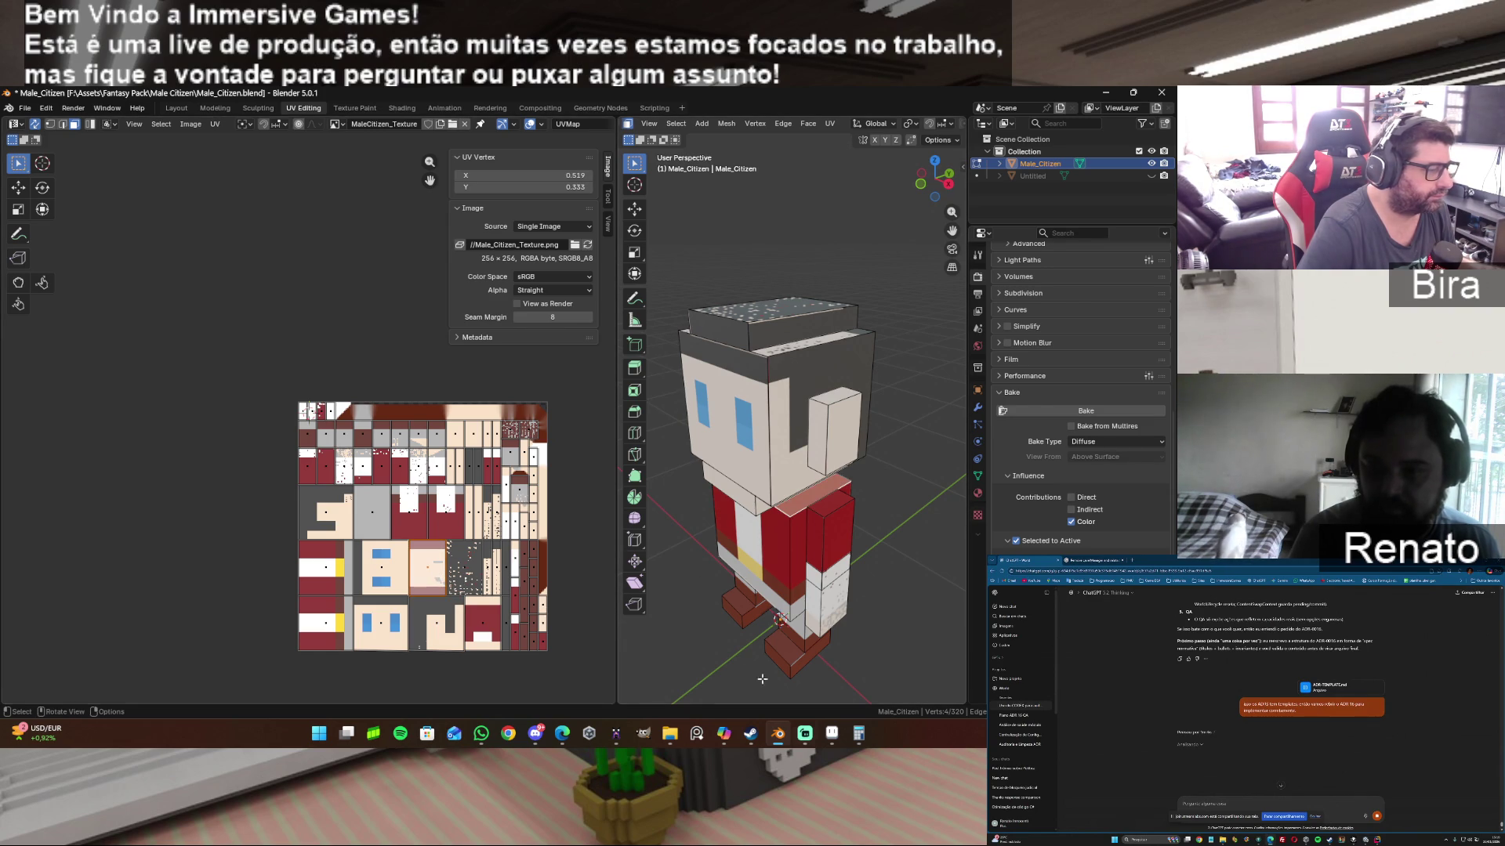
mouse_move(832, 734)
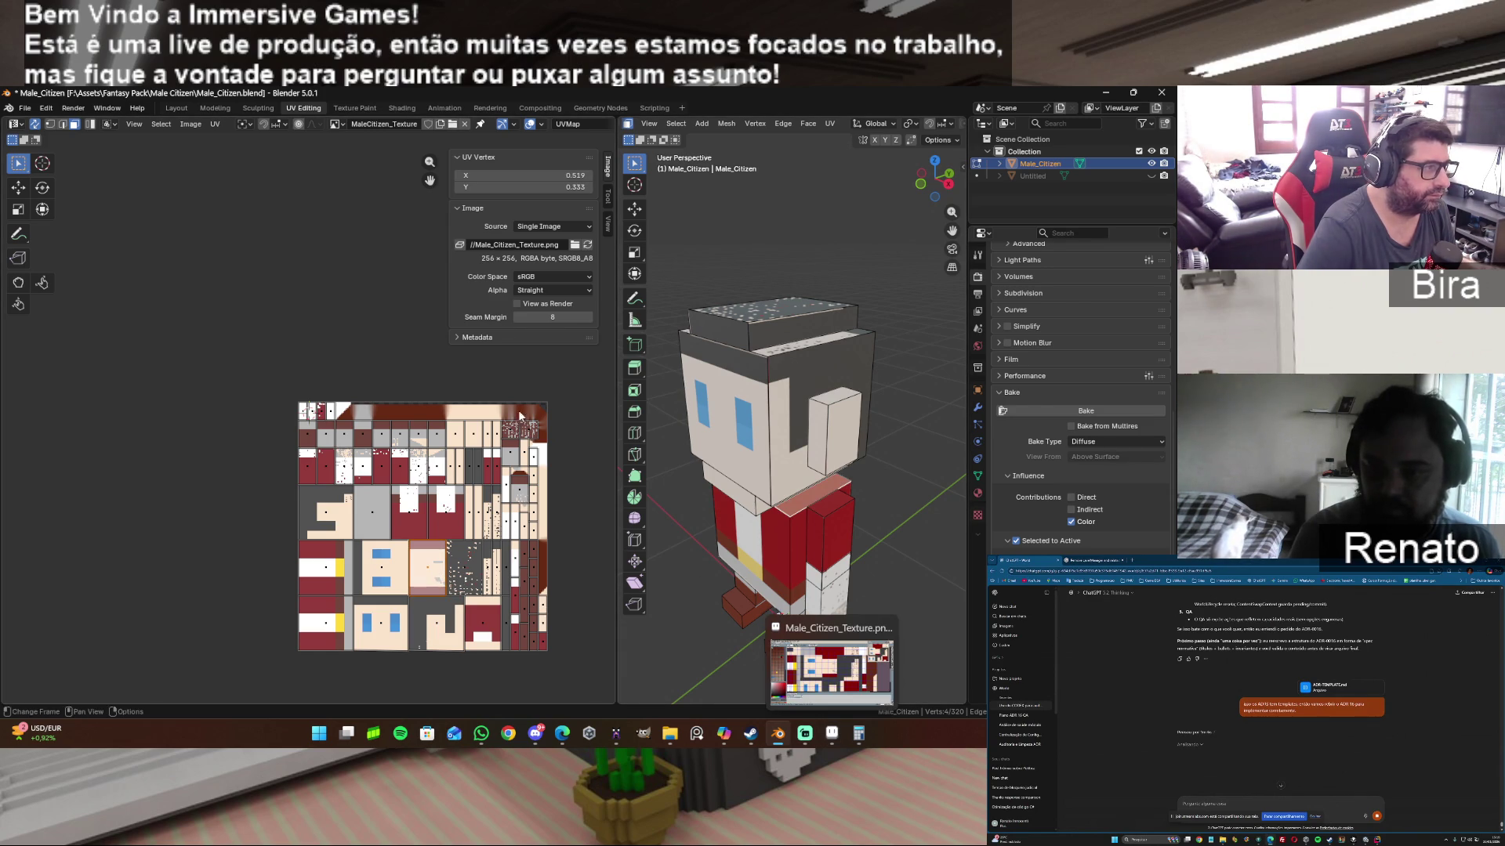
Step: Browse for Male_Citizen_Texture.png in the image file browser, then move to the Shading workspace
left_click(575, 244)
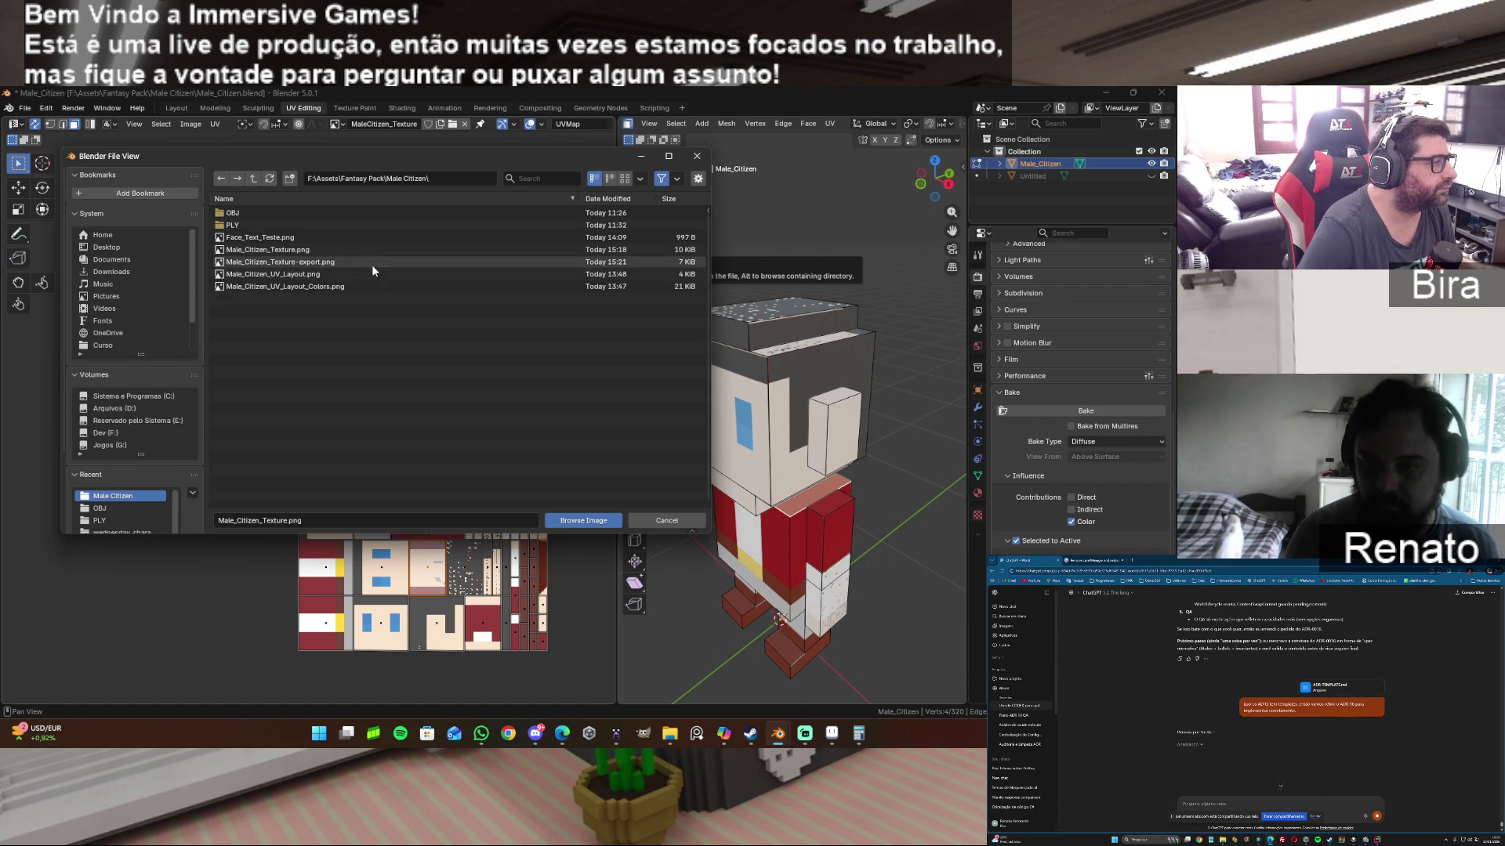
double_click(353, 251)
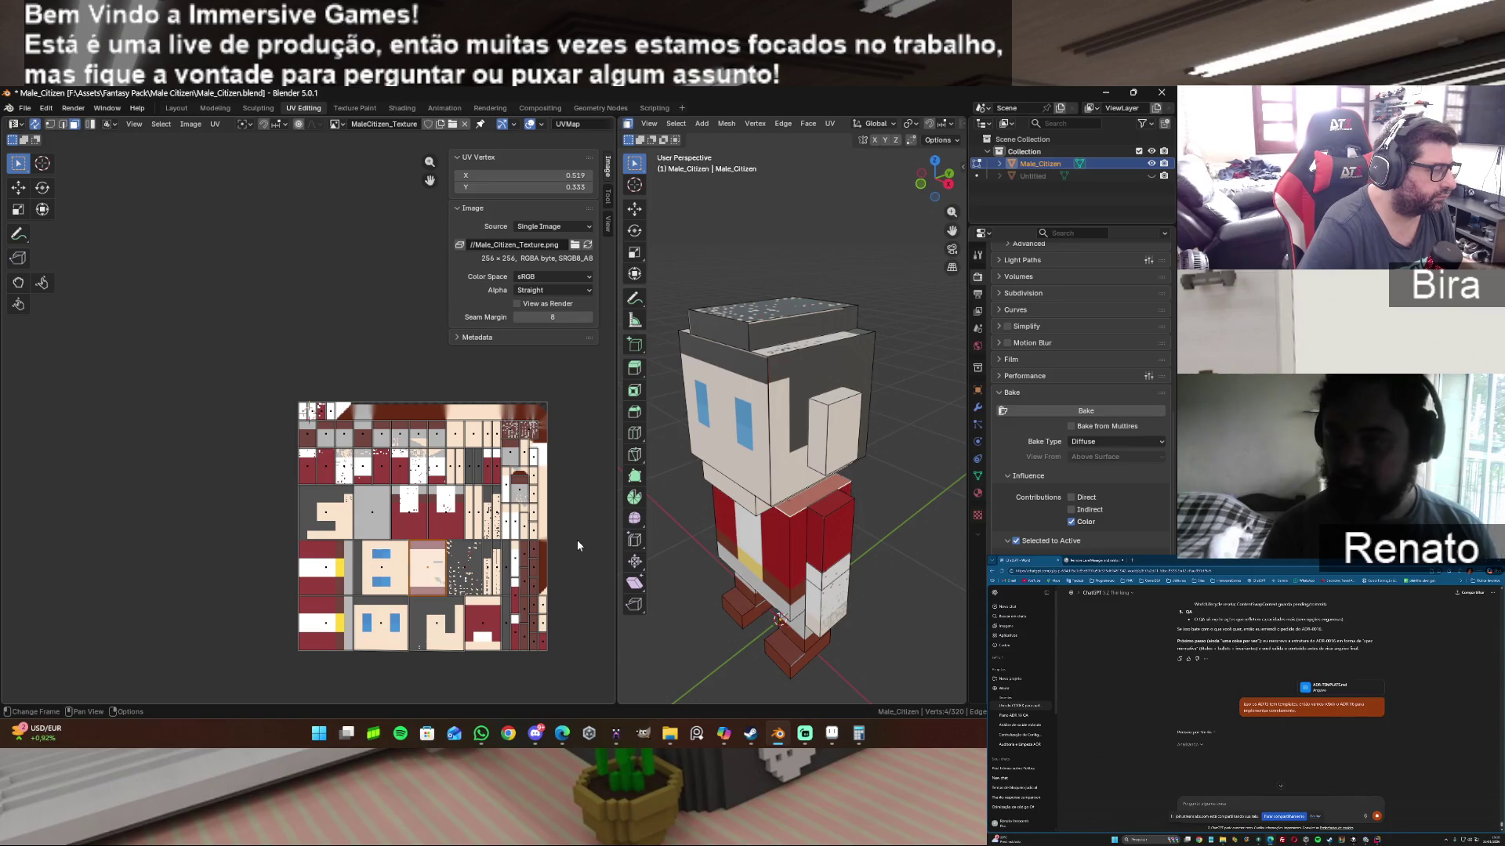
key("ctrl+z")
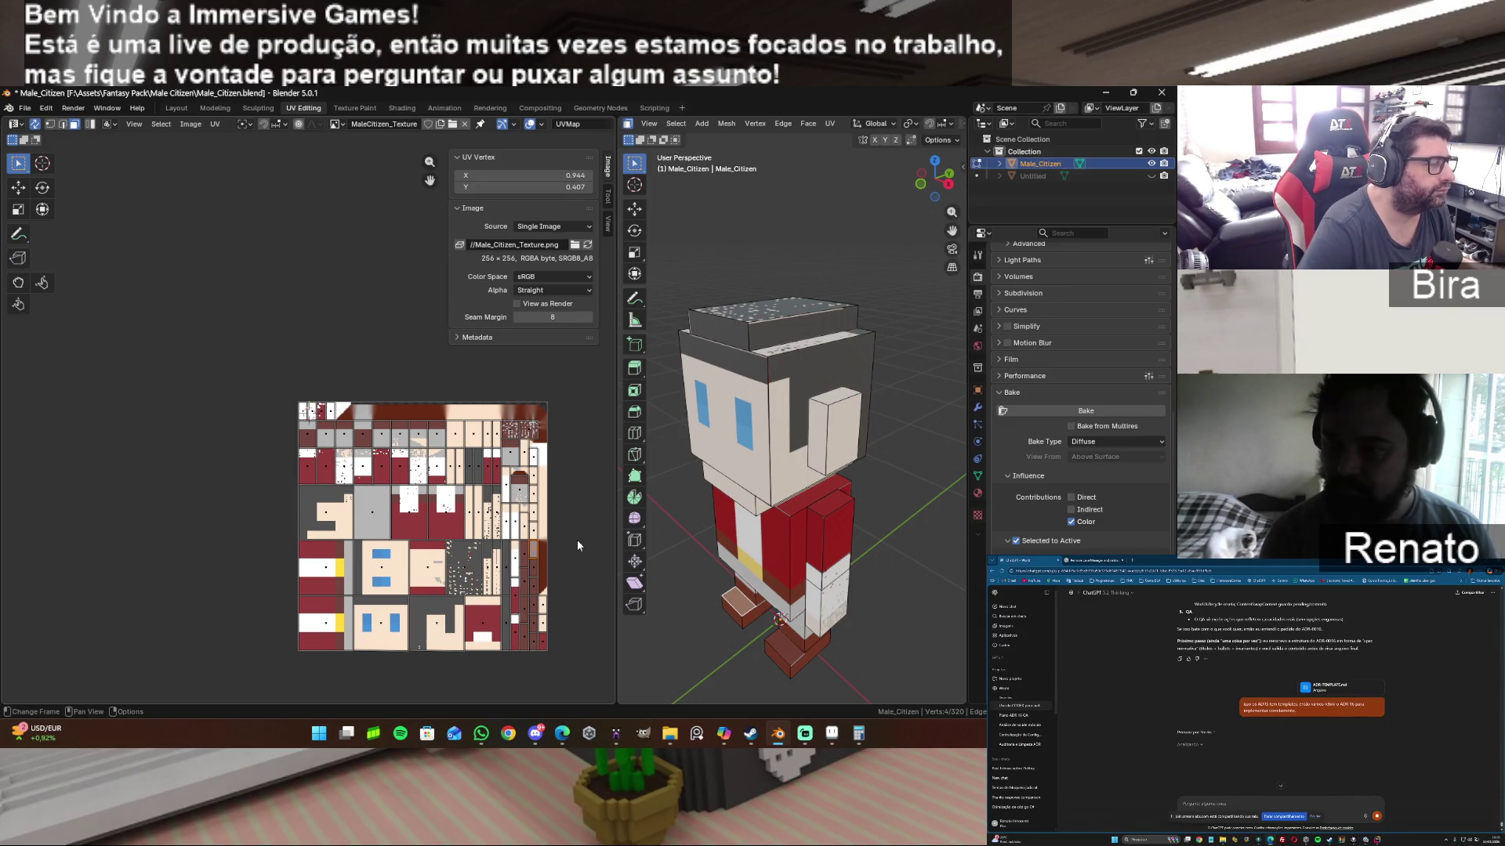
left_click(576, 245)
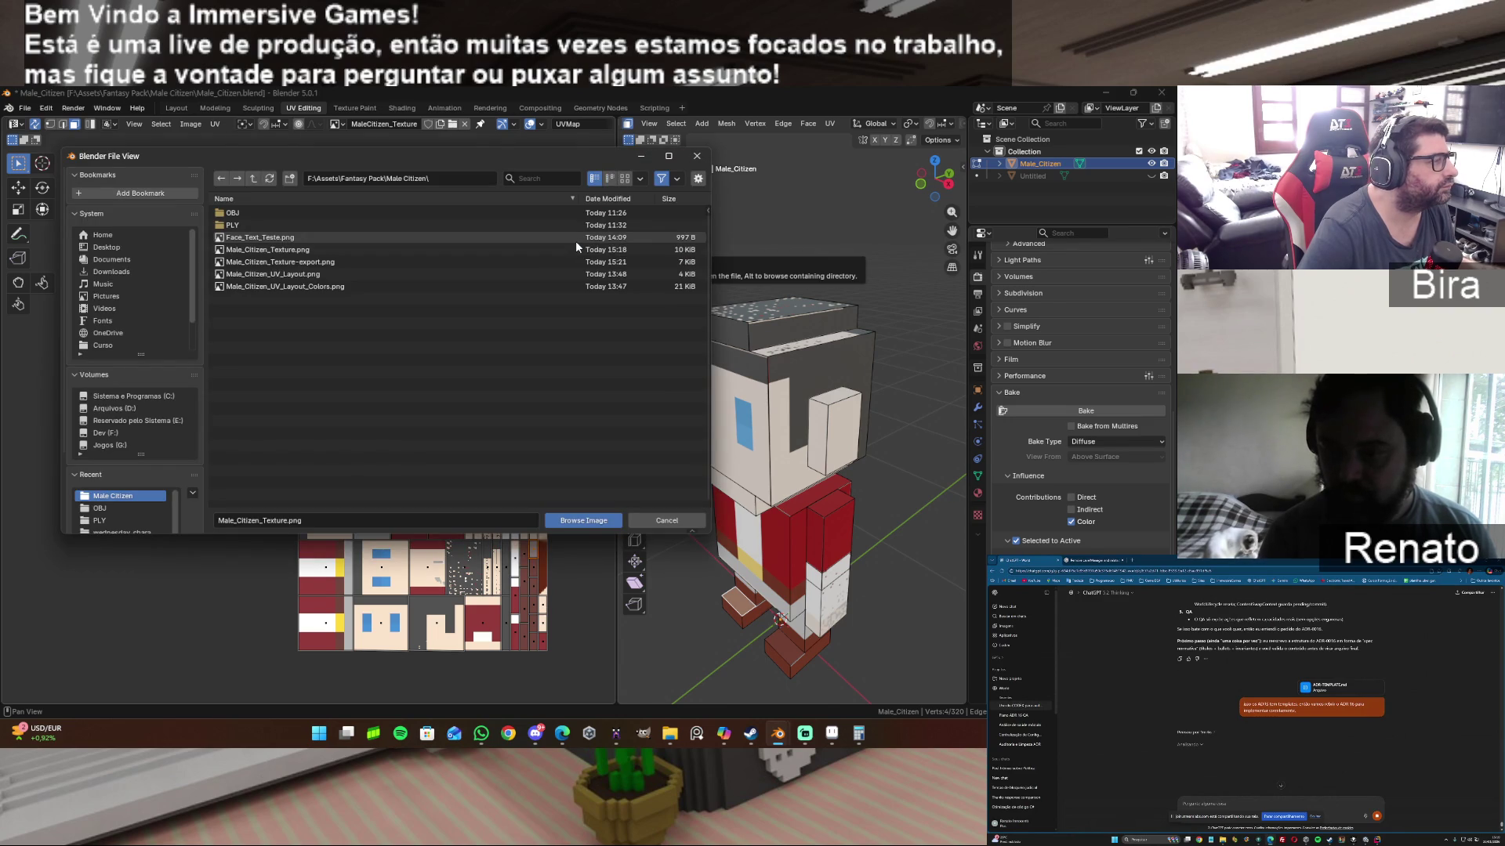
mouse_move(268, 249)
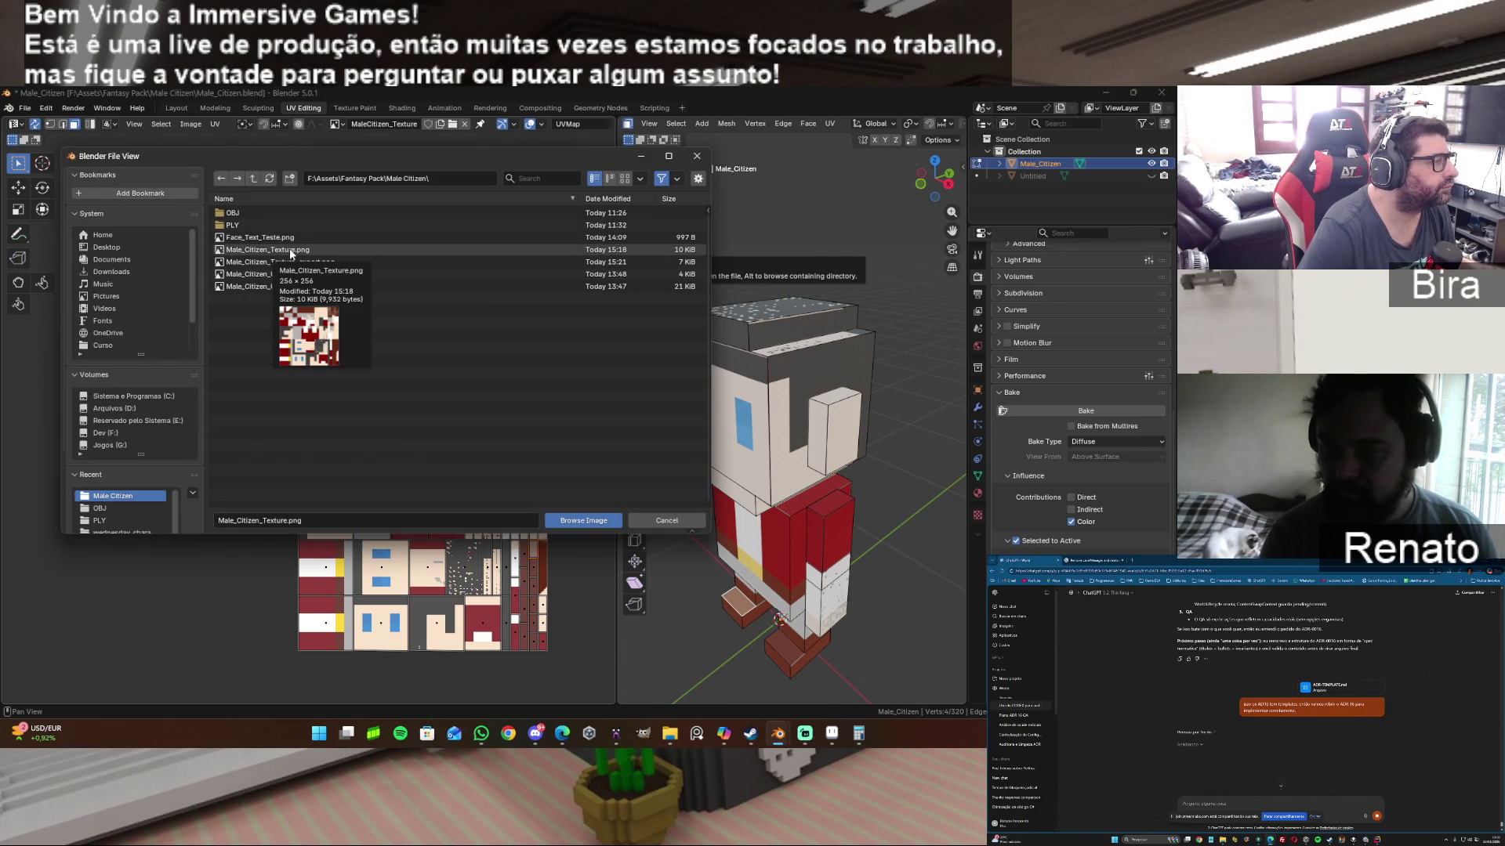
left_click(291, 254)
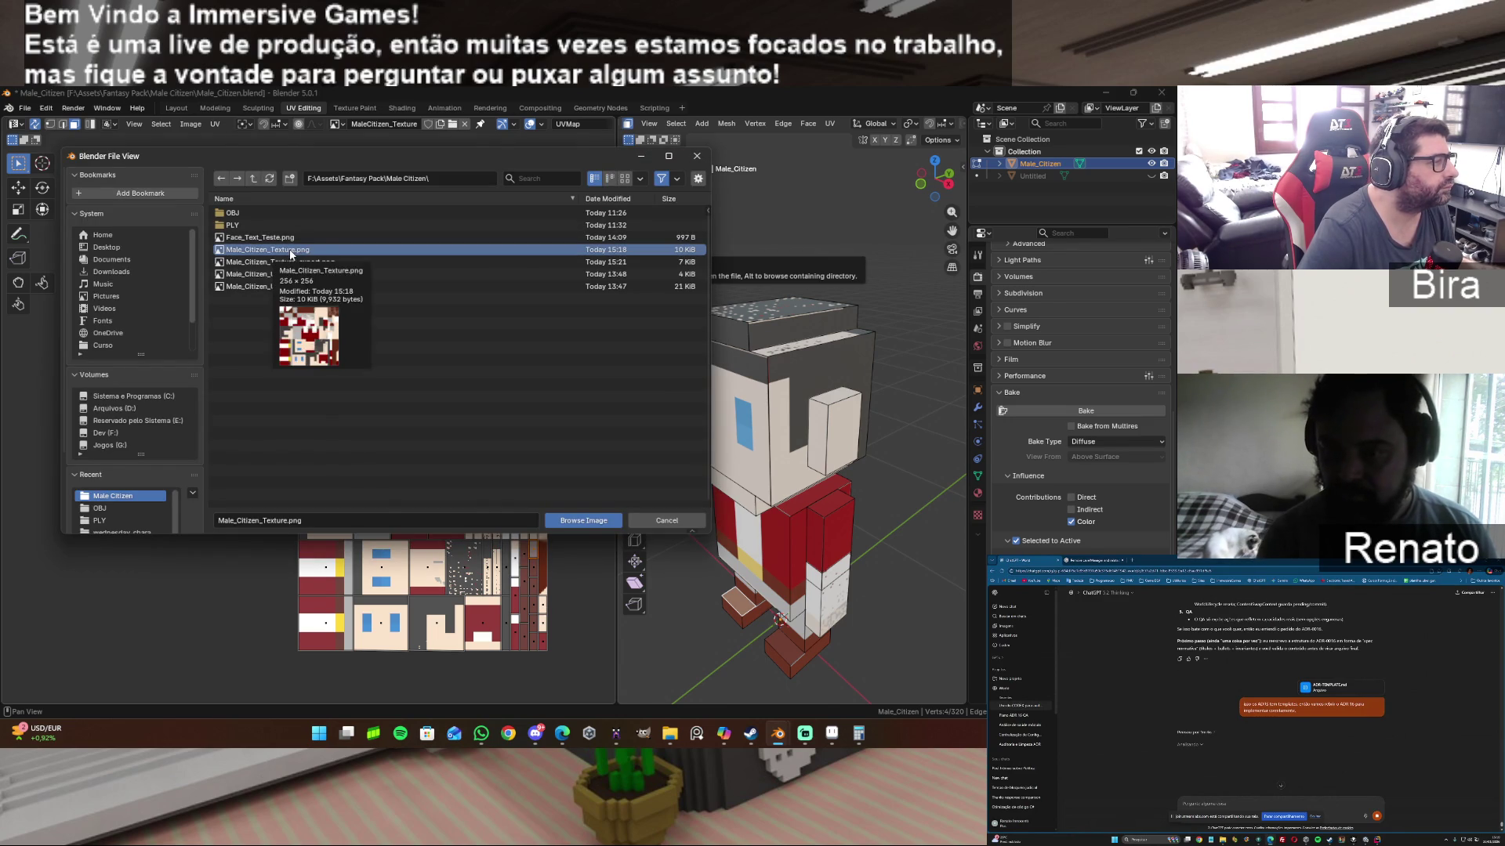
left_click(667, 520)
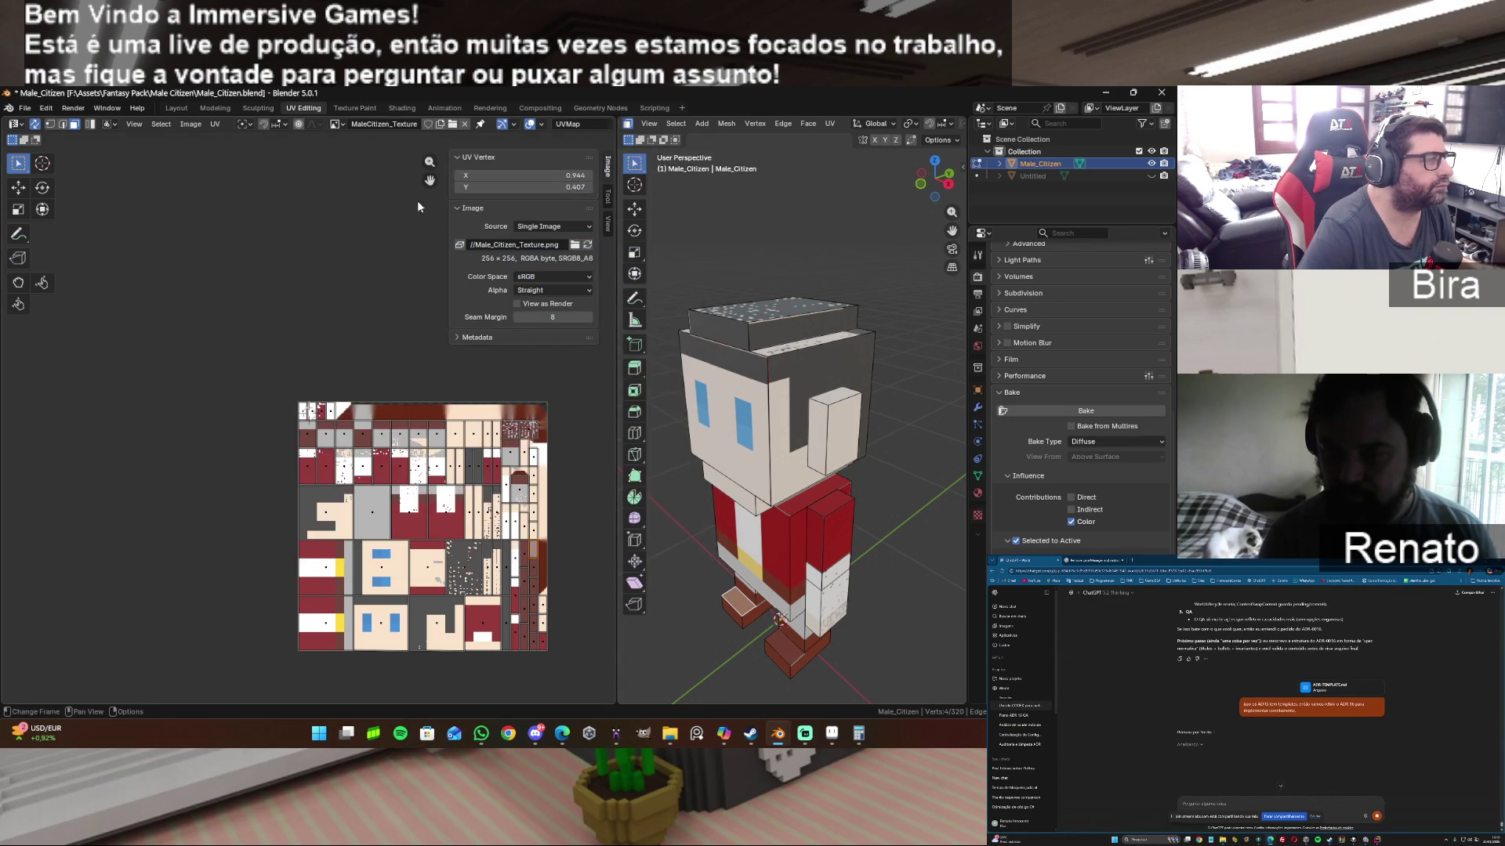
left_click(402, 107)
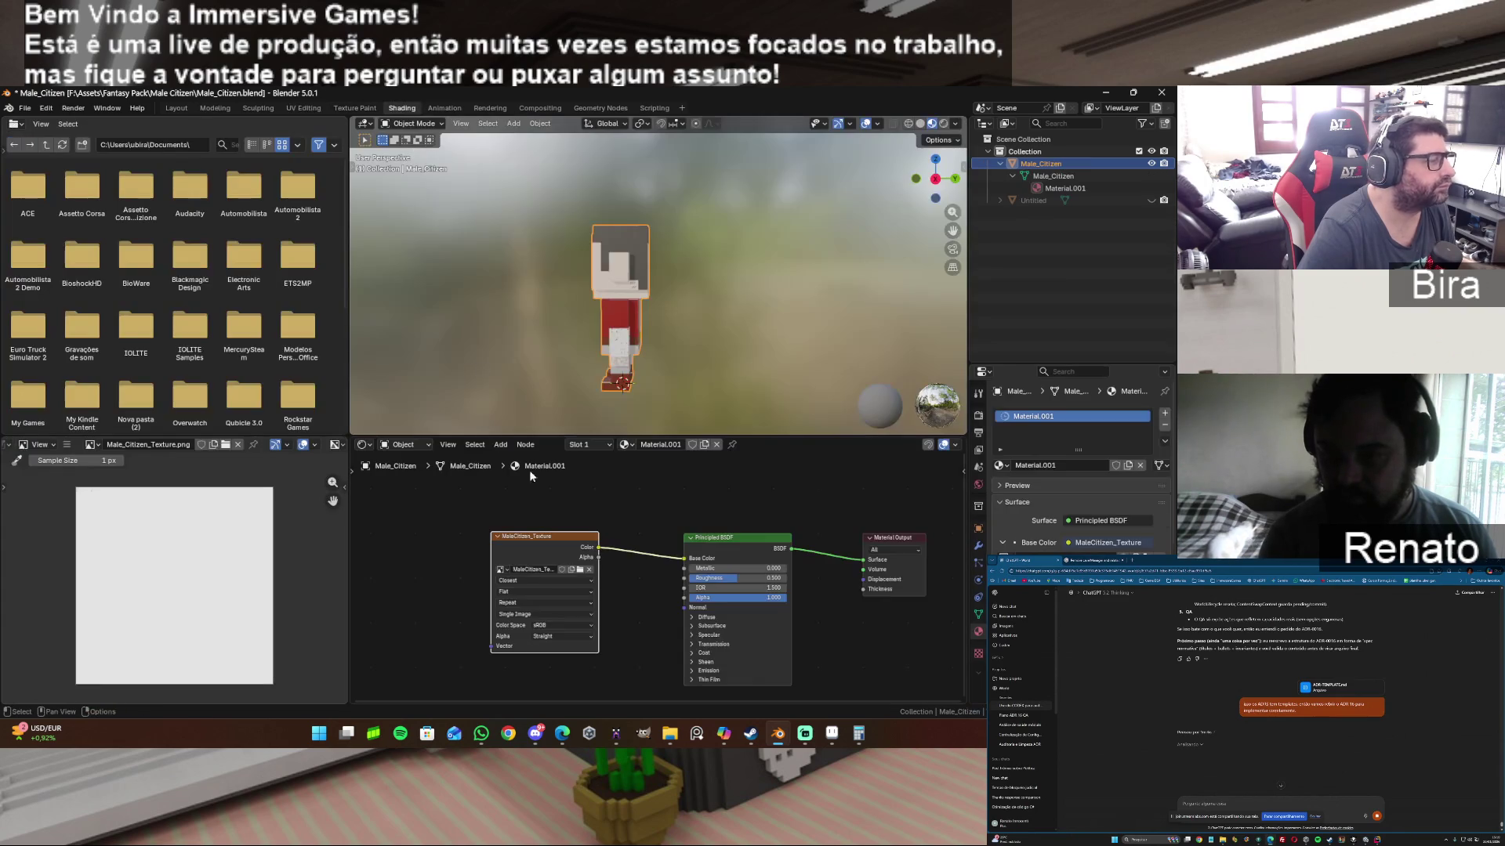
Step: Keep MaleCitizen_Texture on the Image Texture node, inspect the textured character, and return to UV Editing
left_click(507, 572)
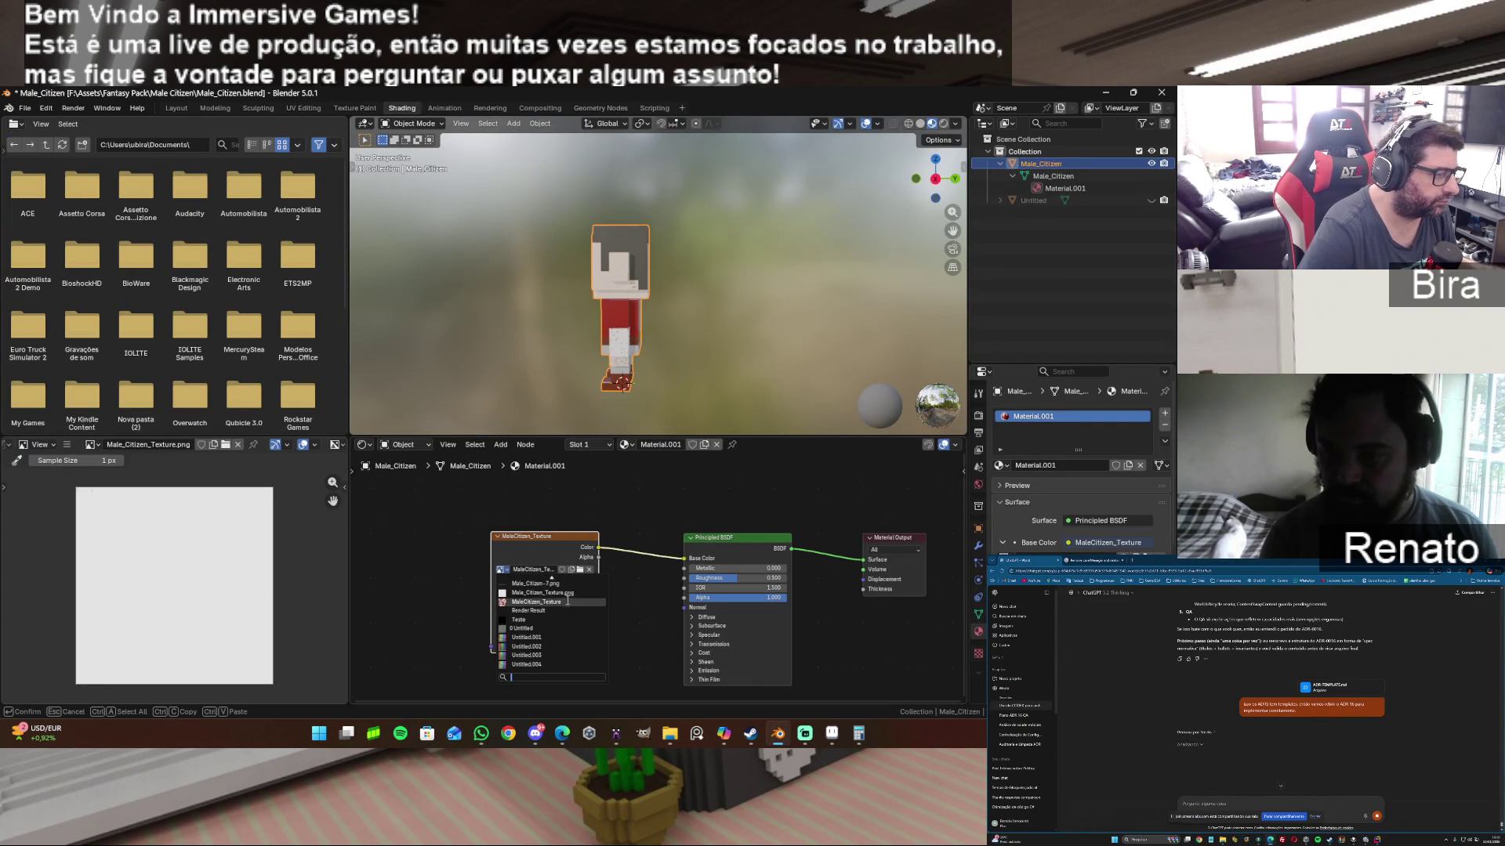
left_click(557, 601)
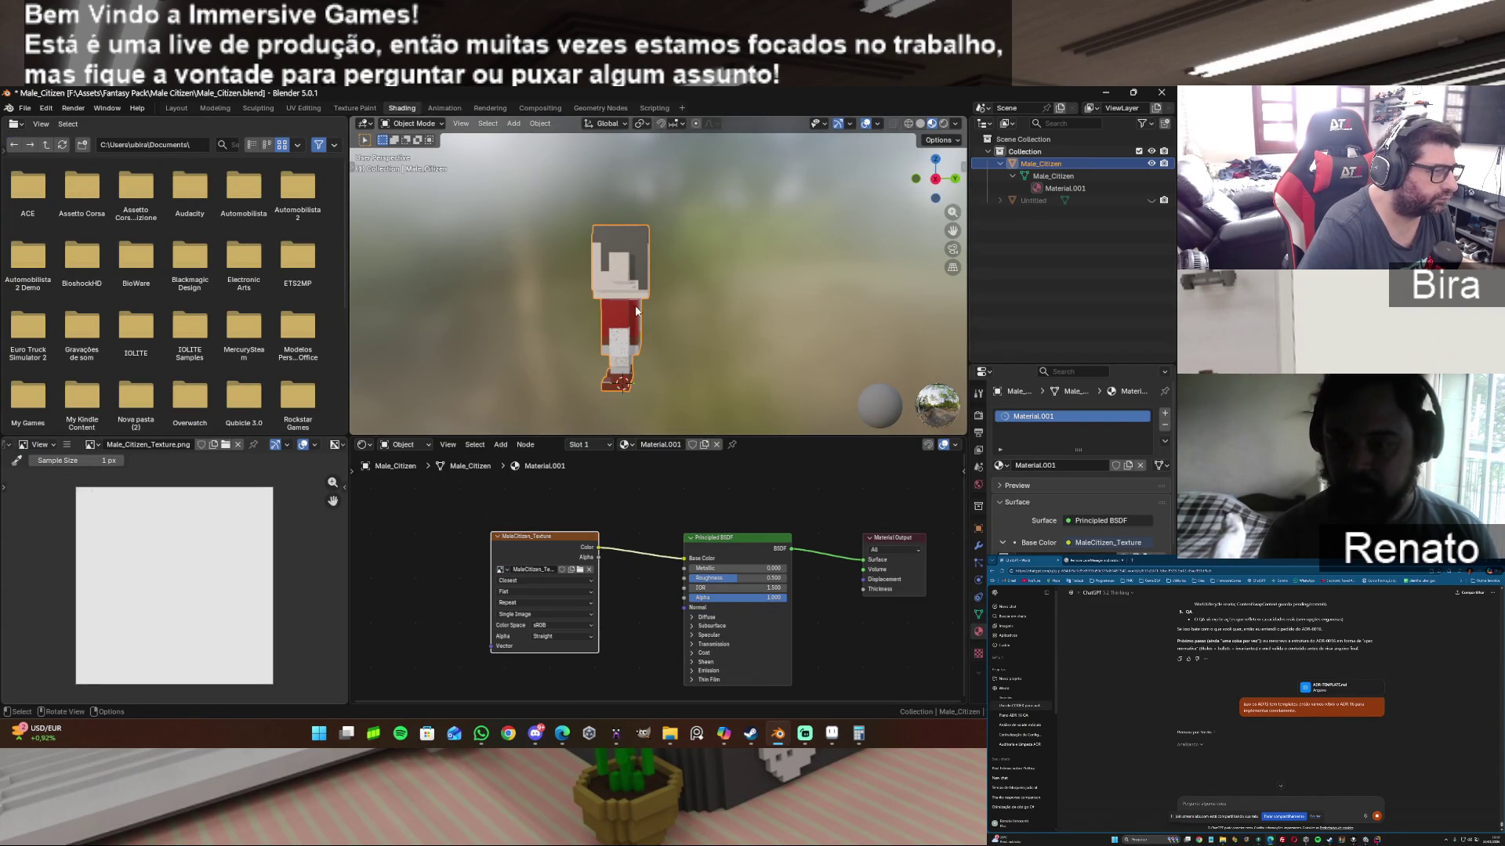
left_click_drag(939, 179, 940, 186)
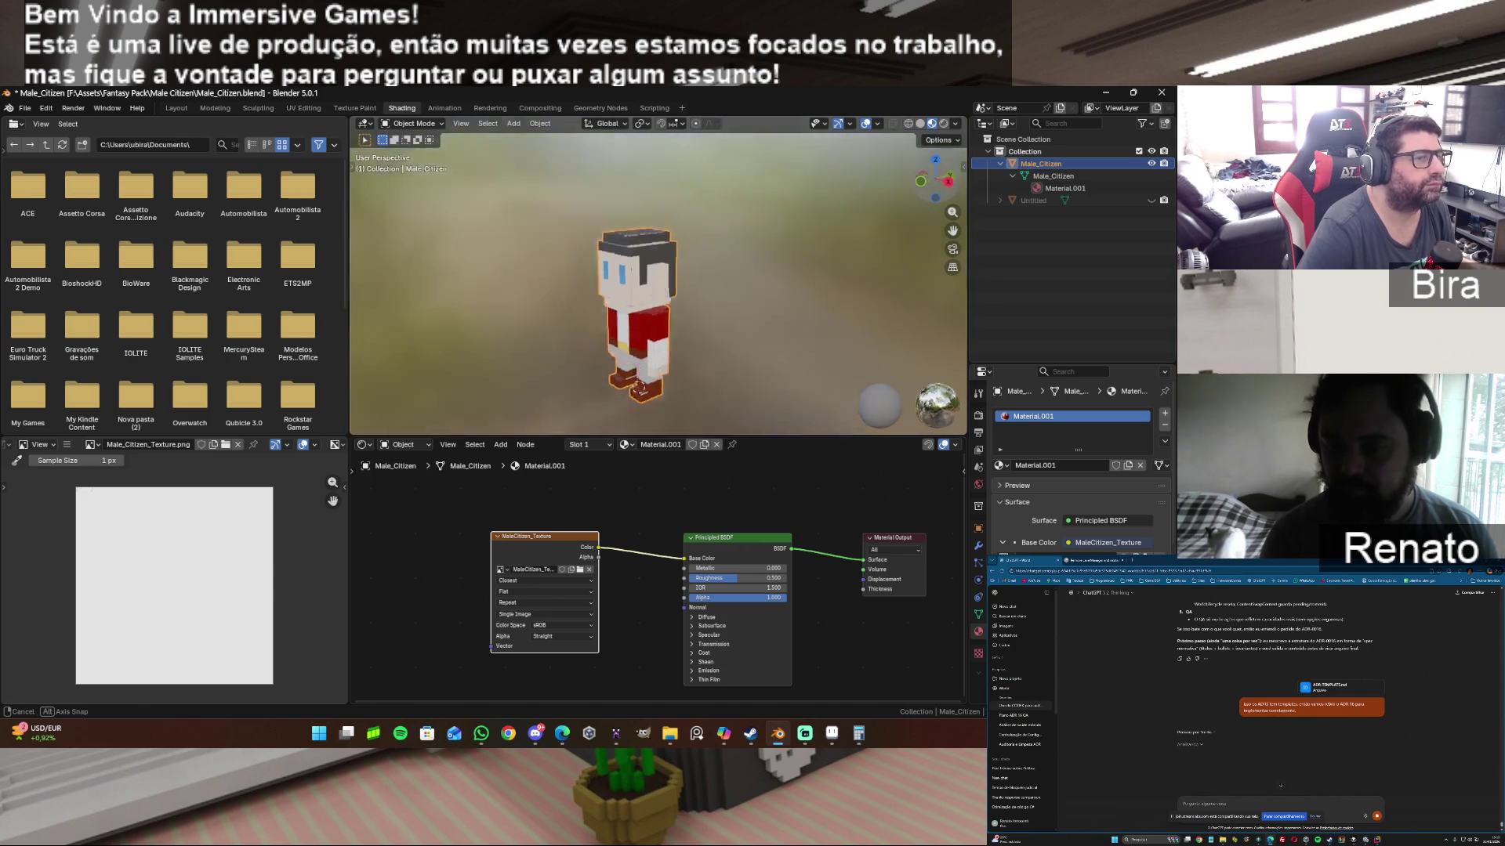
left_click_drag(941, 186, 511, 173)
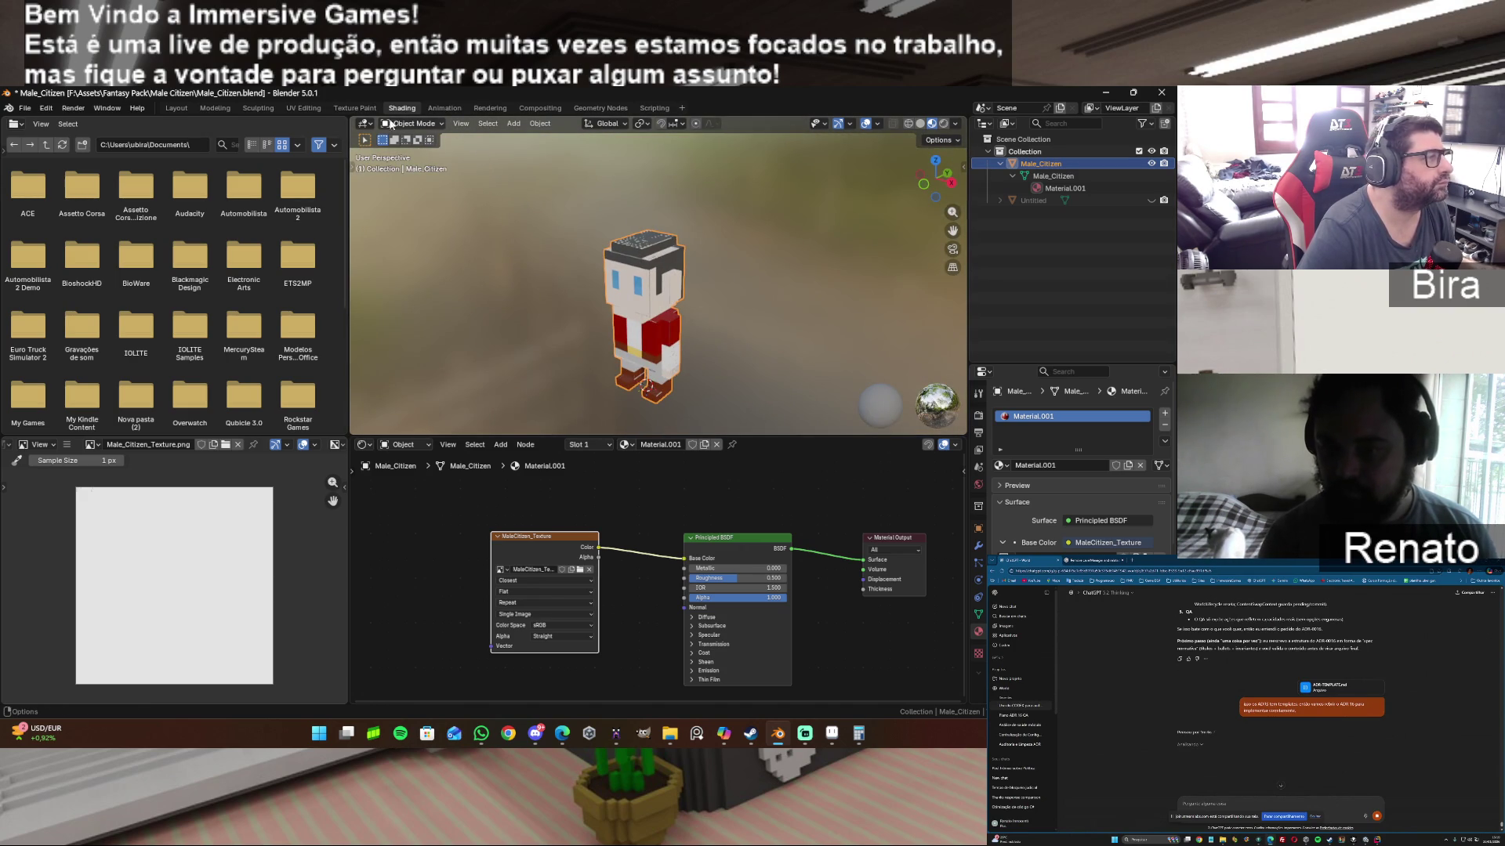
left_click(304, 109)
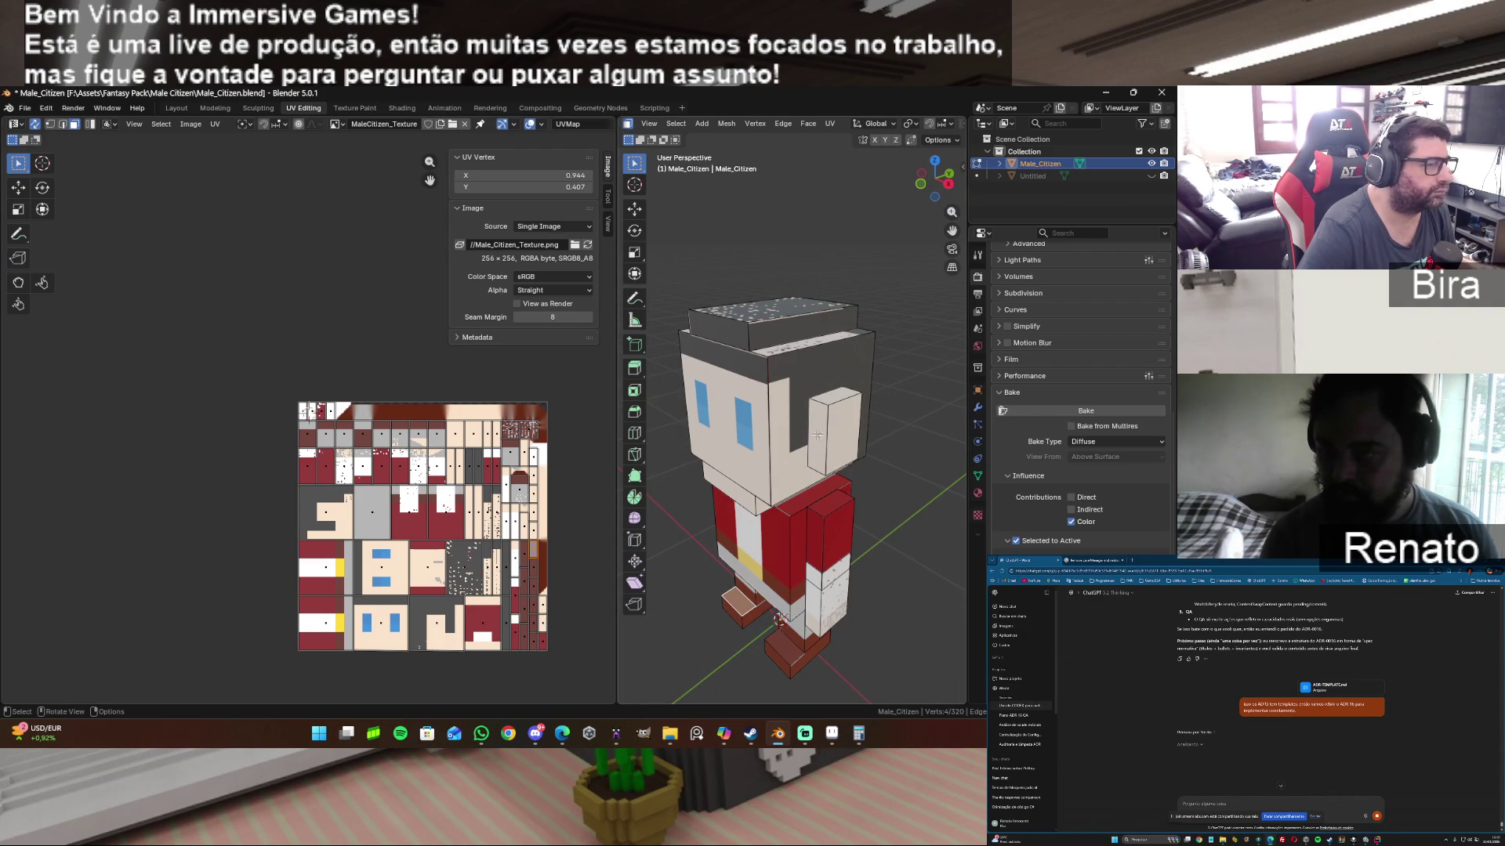
Step: Recheck the texture in Aseprite, return to Blender and select the head's side face
left_click_drag(938, 179, 906, 176)
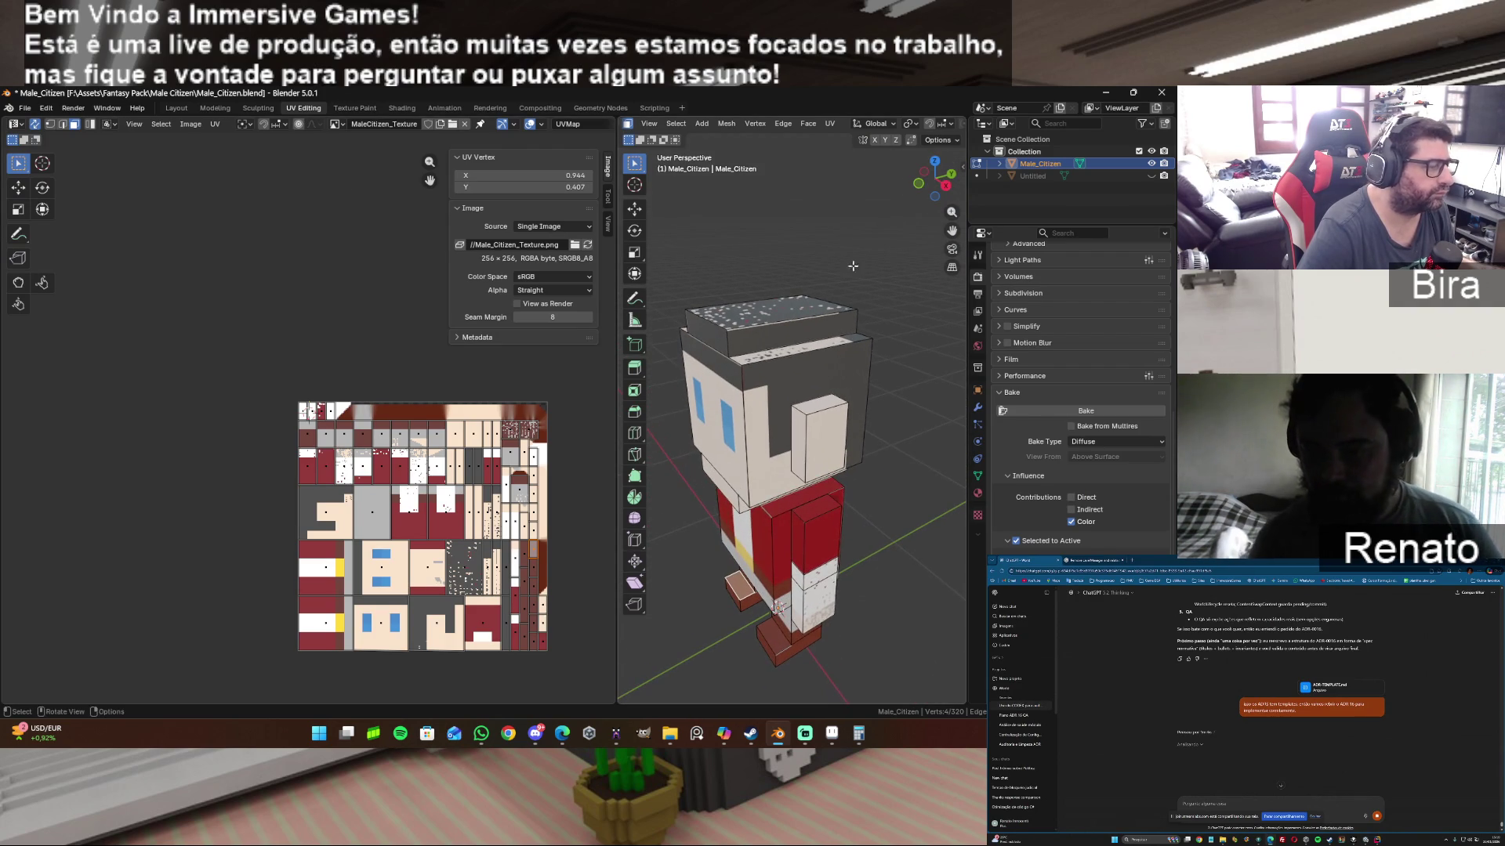
left_click(833, 733)
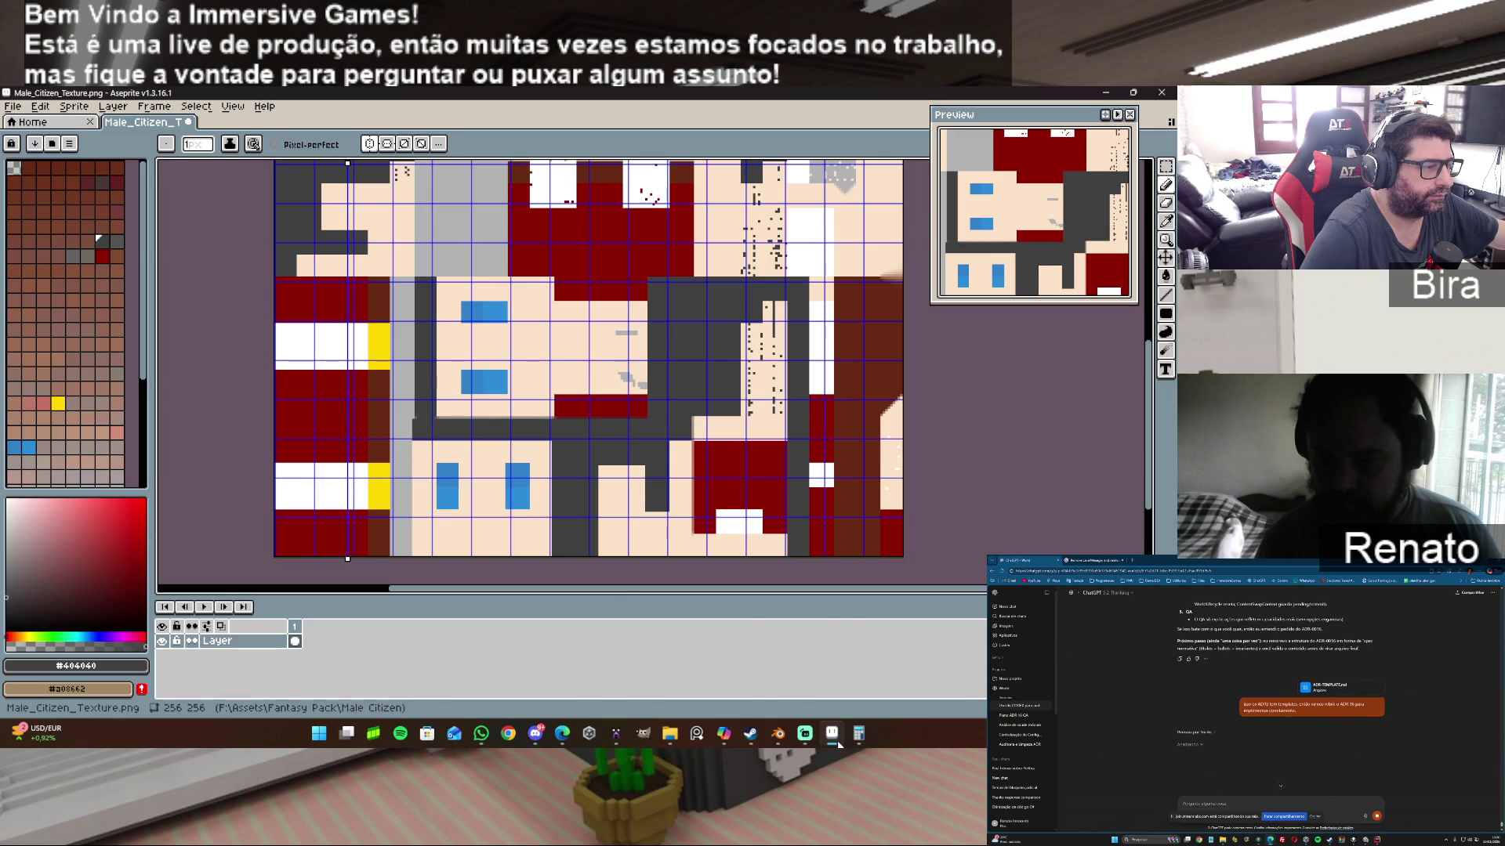
left_click(778, 733)
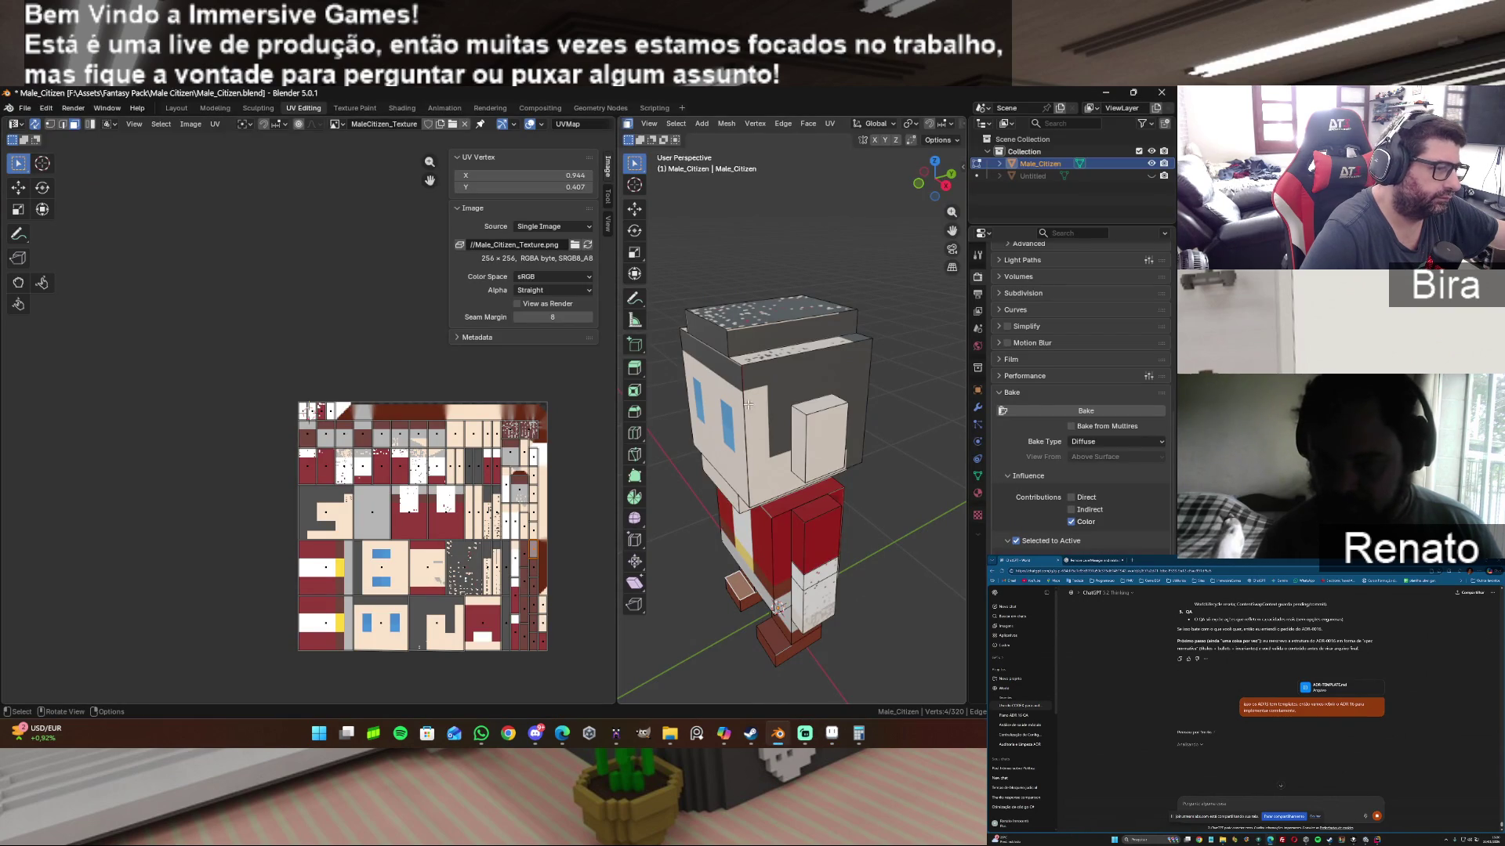
left_click(774, 402)
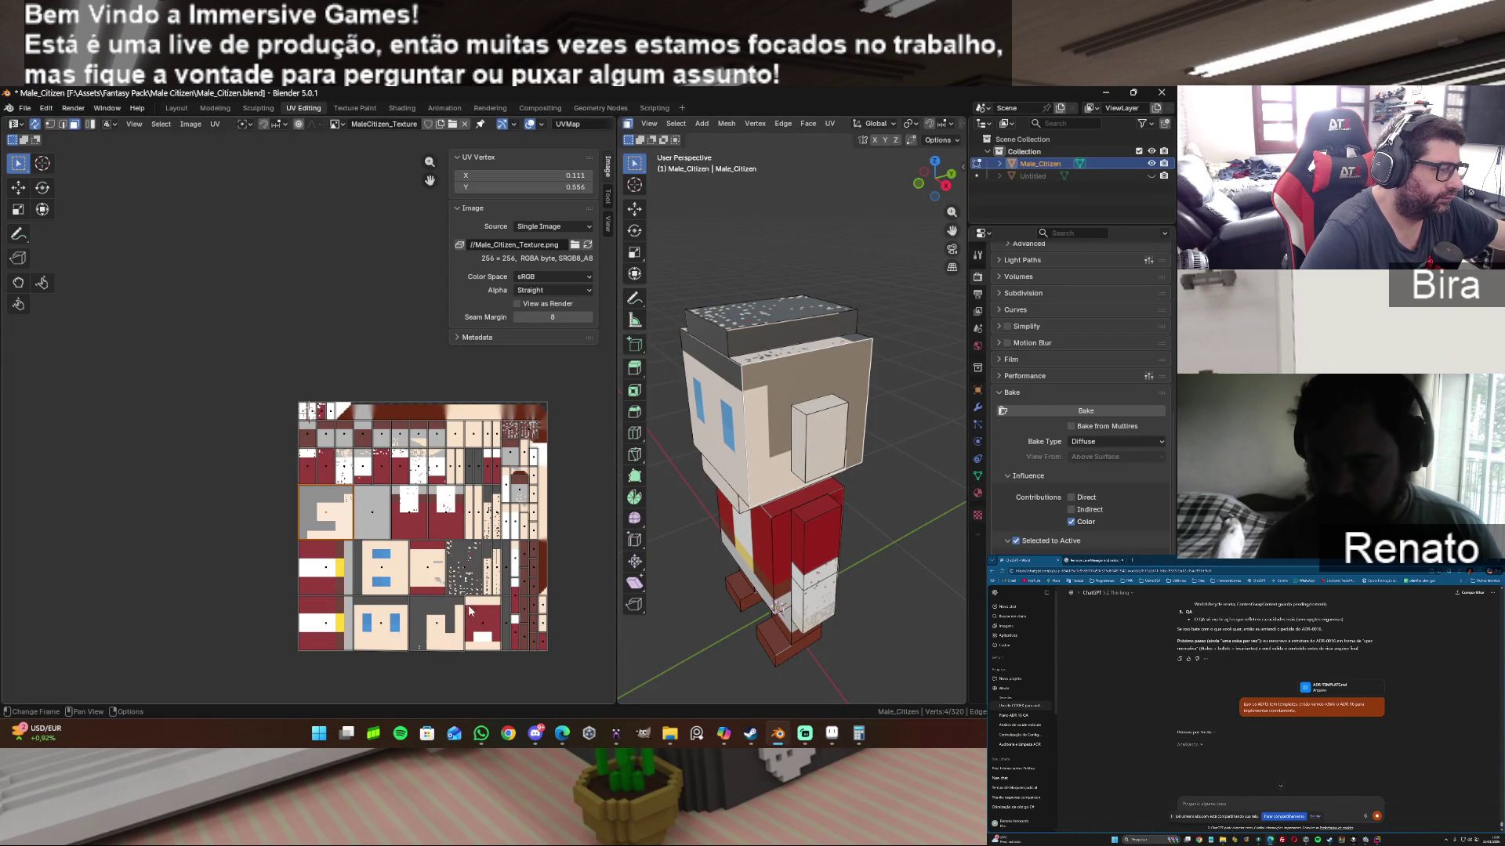
Step: Remap the head's side face to another texture area and bring up the UV editor's Image menu
left_click_drag(469, 610, 454, 617)
left_click_drag(920, 182, 950, 180)
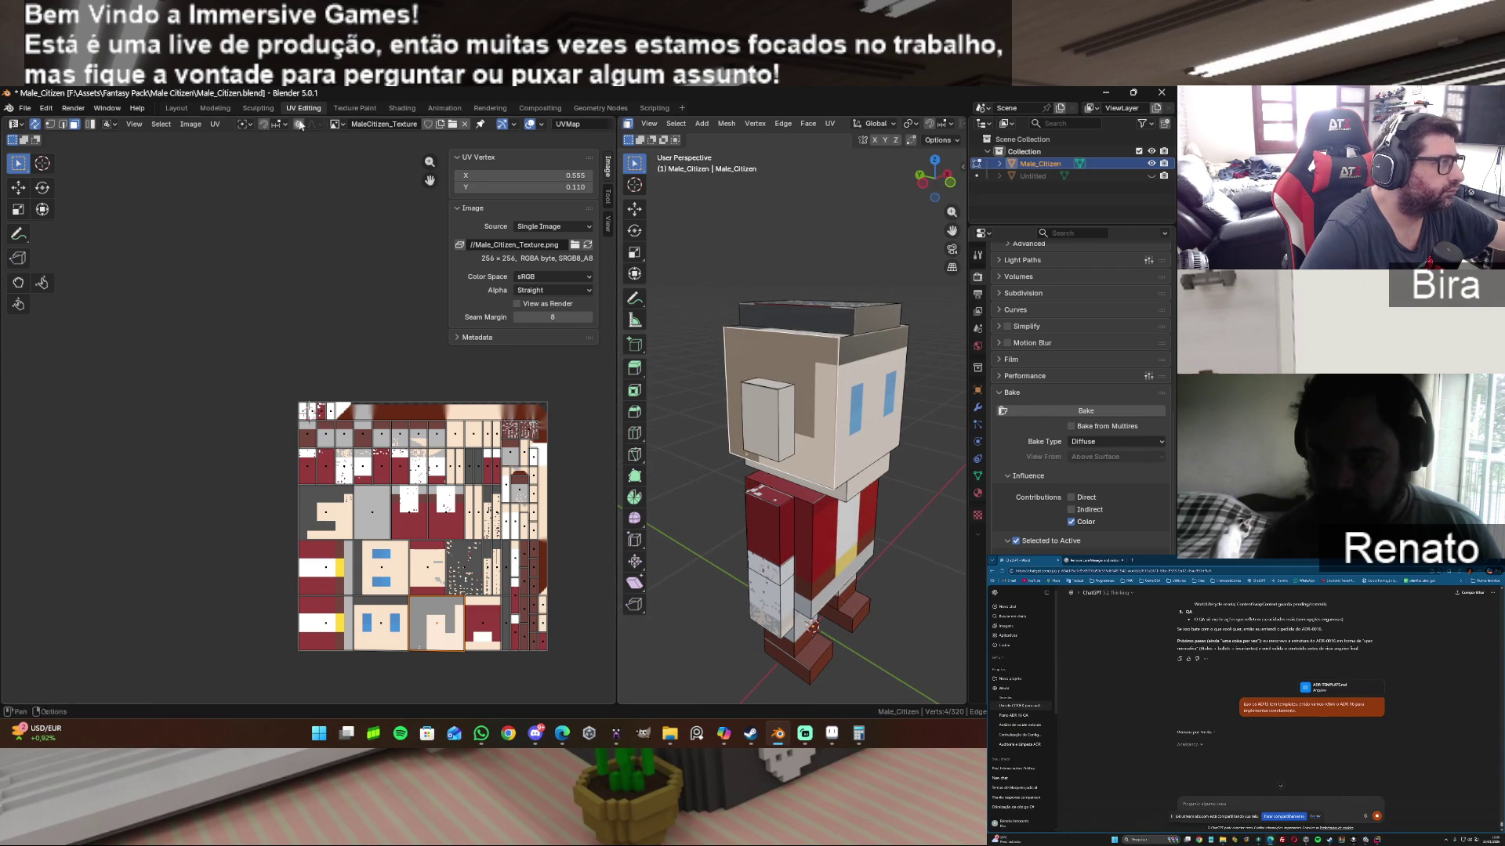
left_click(189, 124)
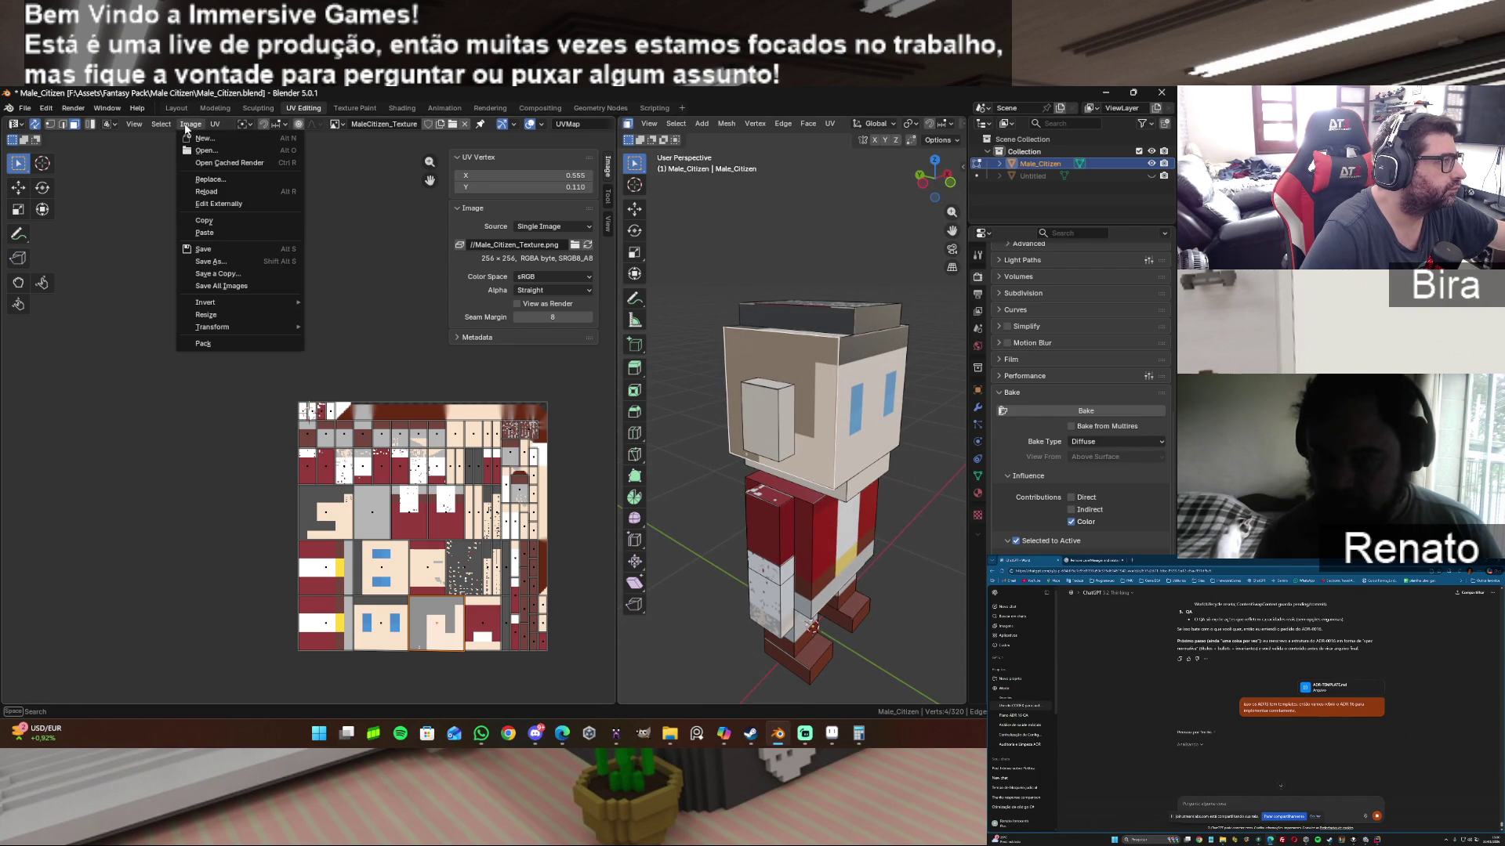
Step: Reload the texture so the head shows its dark hair and hide the image sidebar
left_click(222, 189)
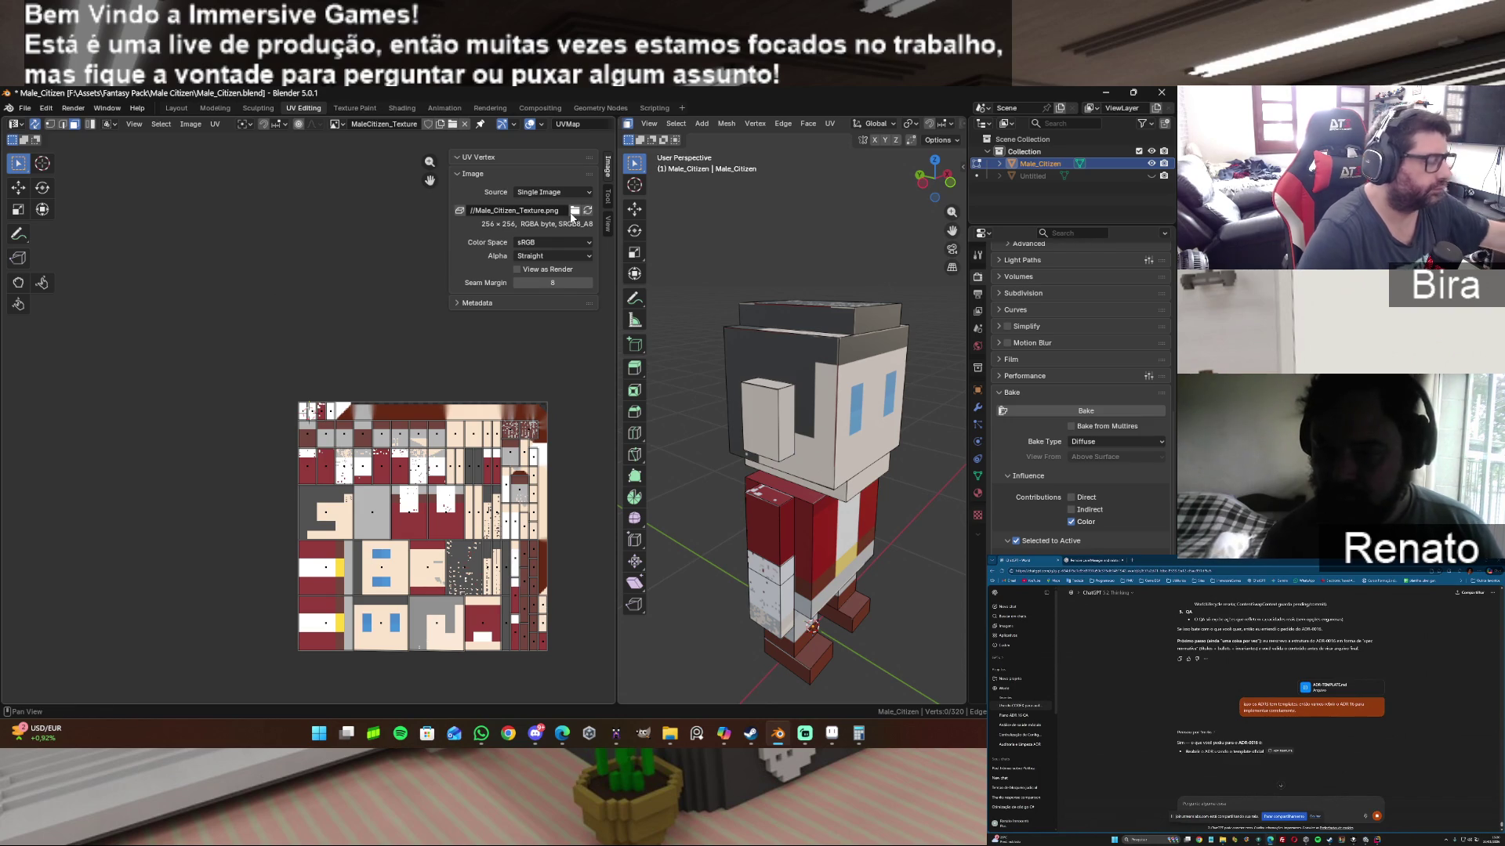
key("n")
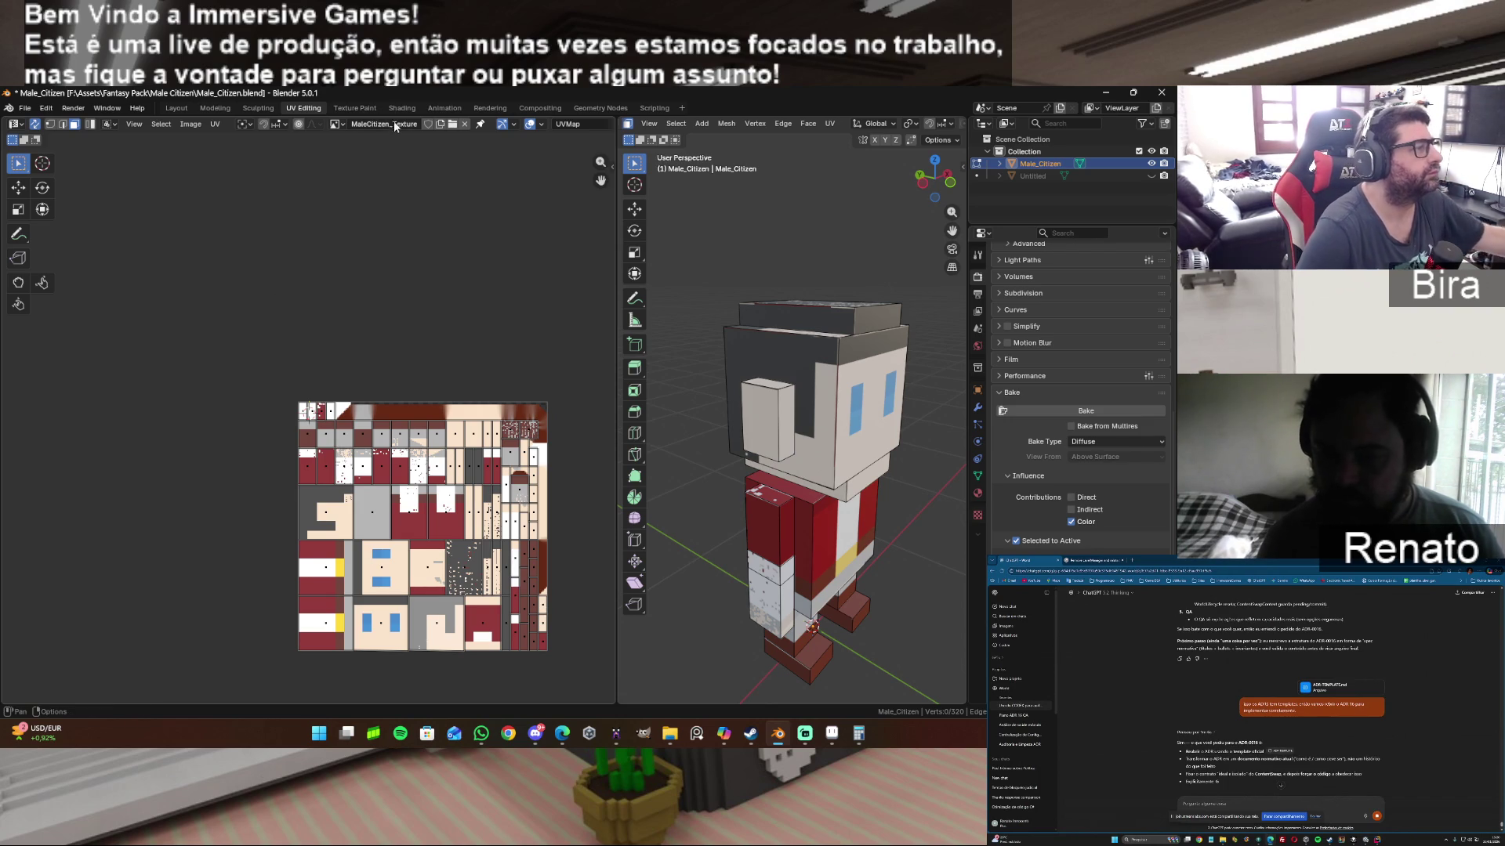
left_click(353, 123)
key("Escape")
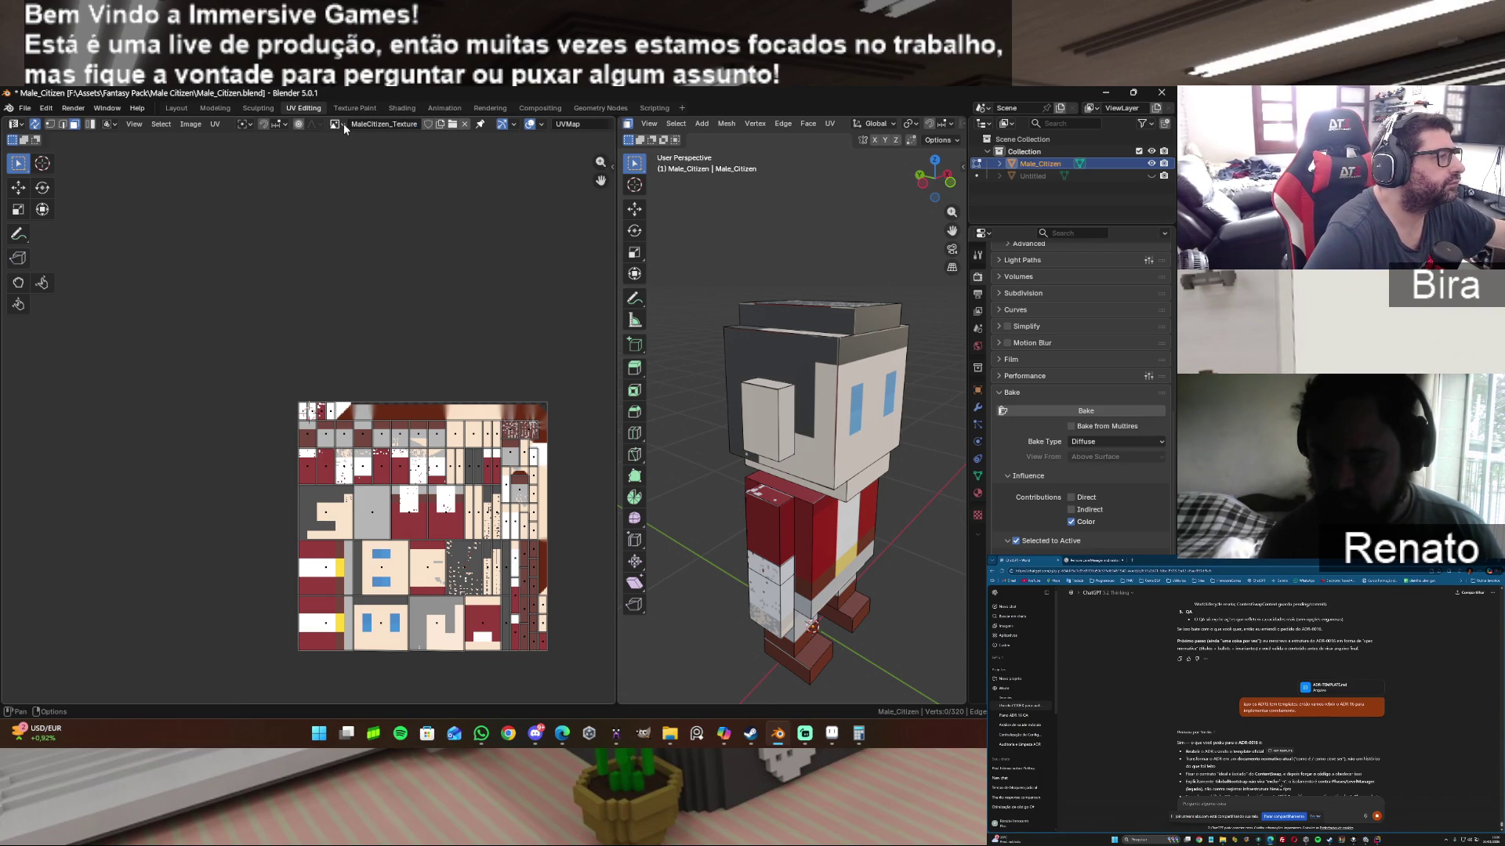
Step: Check the image list keeps MaleCitizen_Texture, then switch to Aseprite
left_click(342, 123)
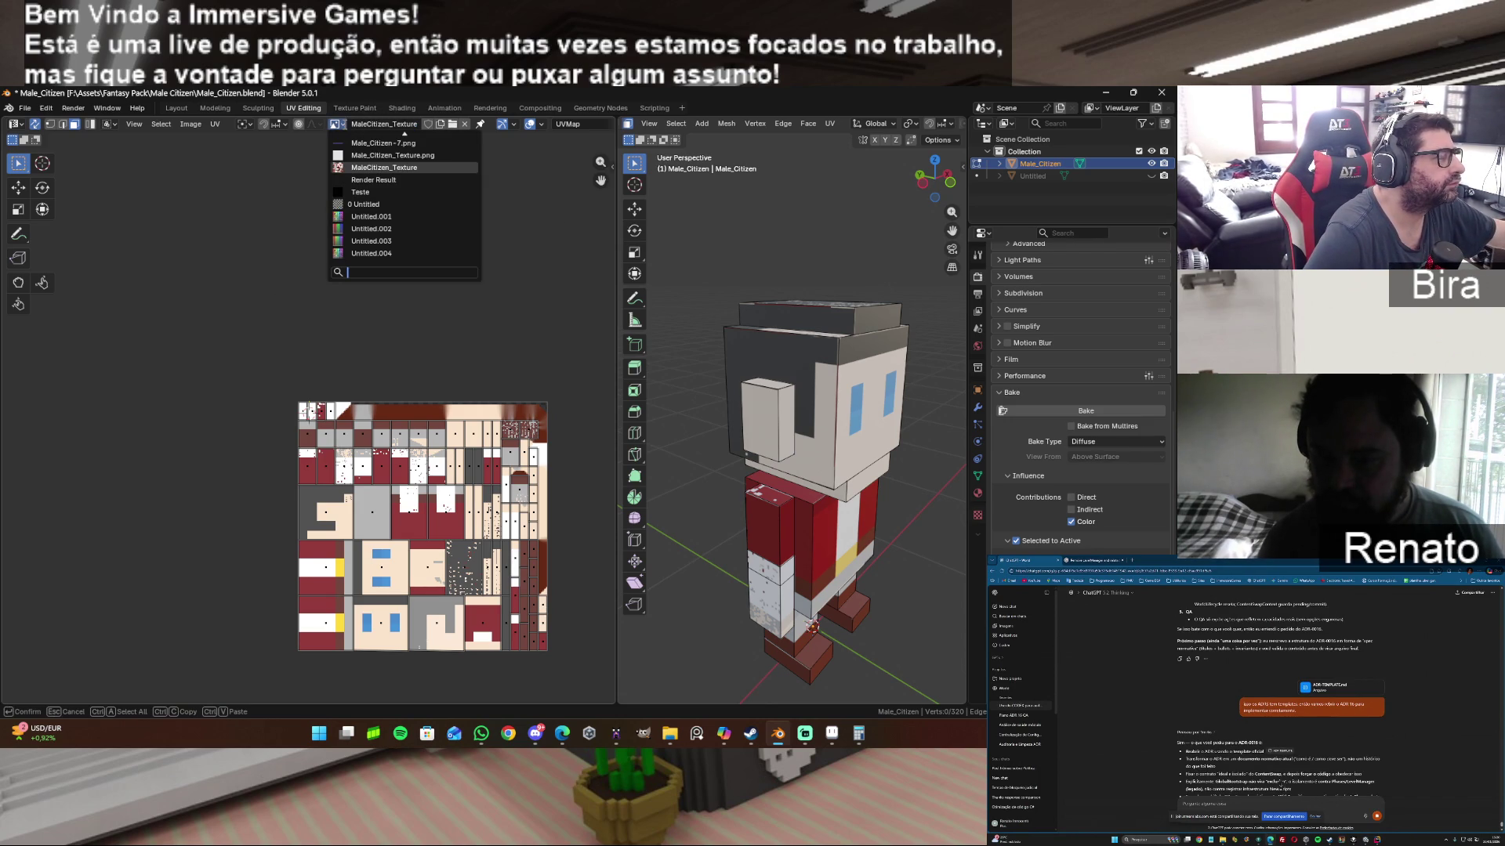
left_click(438, 166)
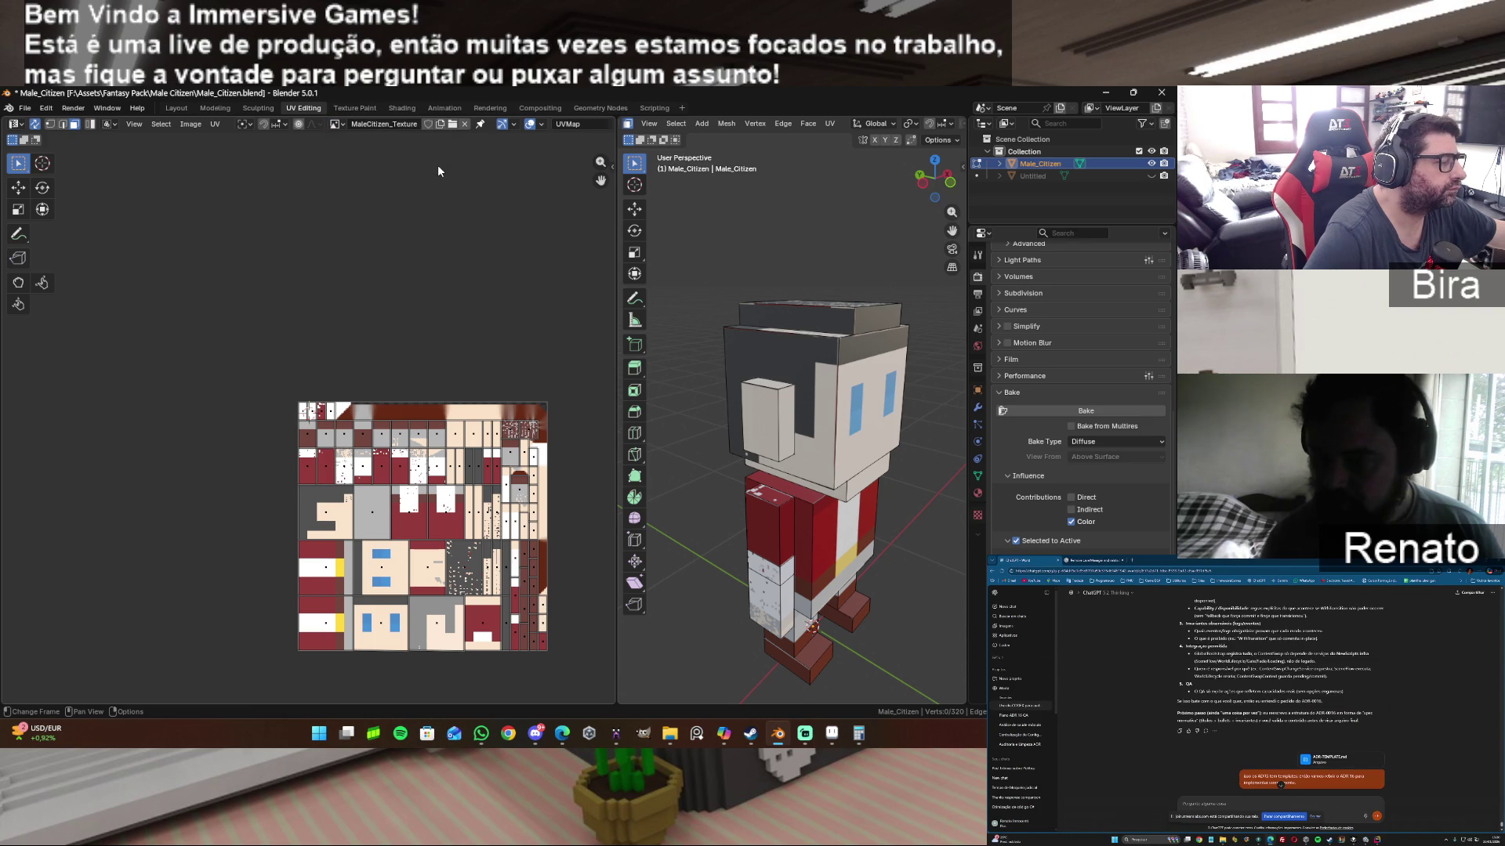
left_click(832, 735)
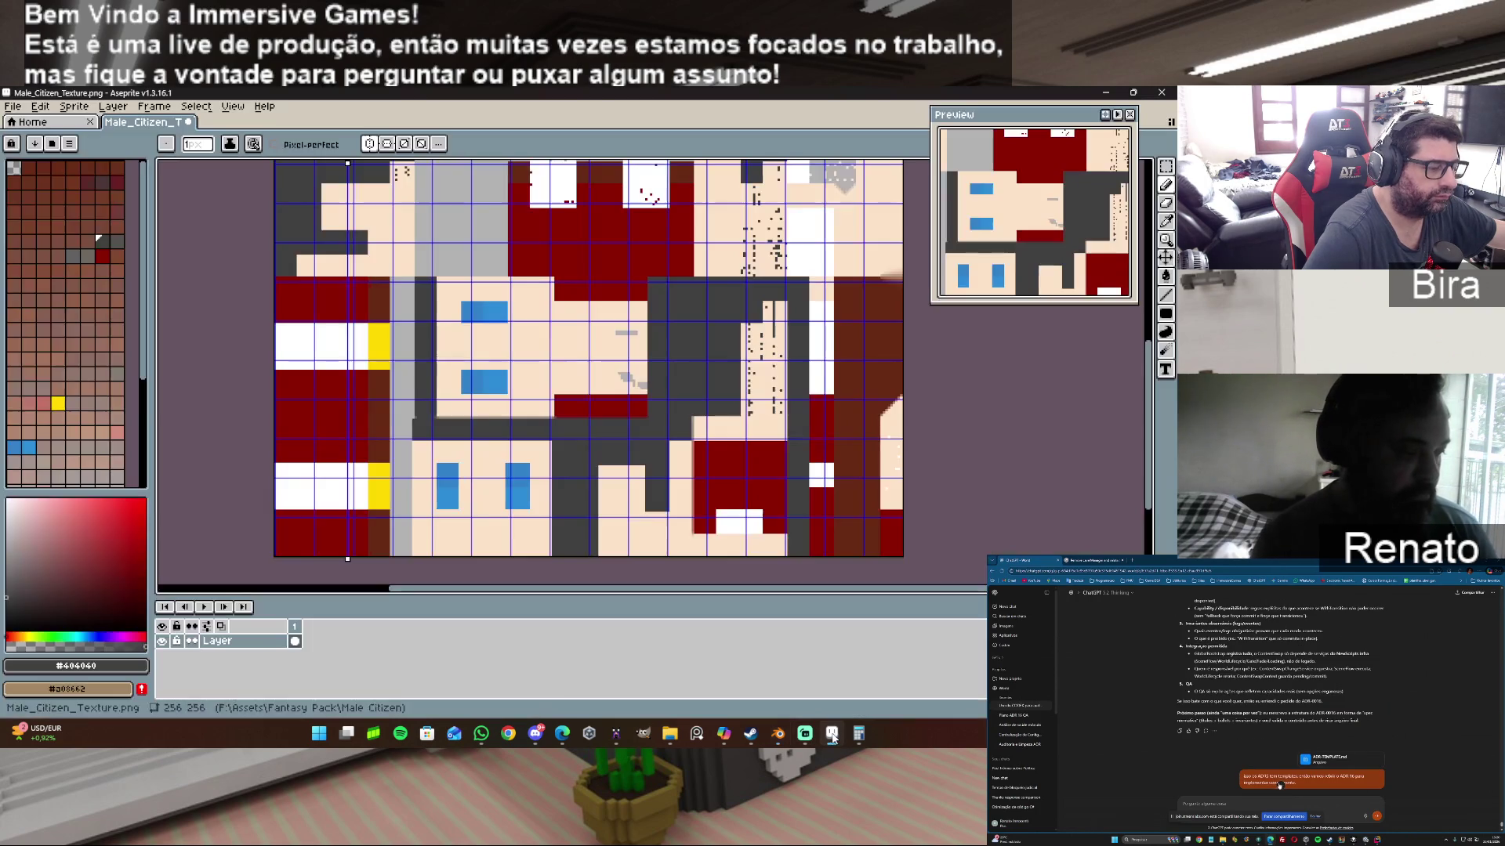
left_click(20, 118)
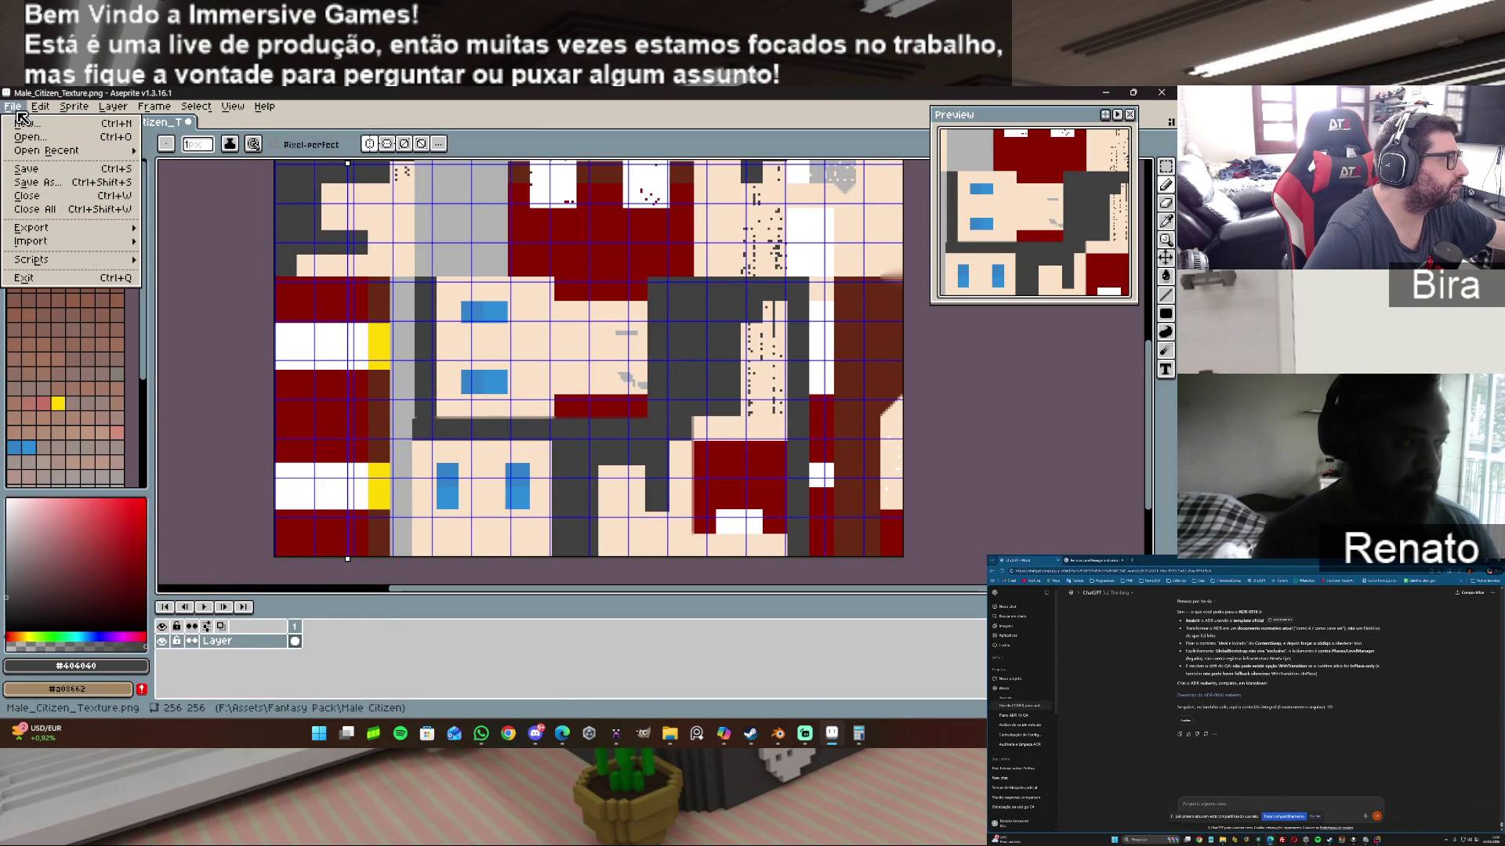
mouse_move(32, 227)
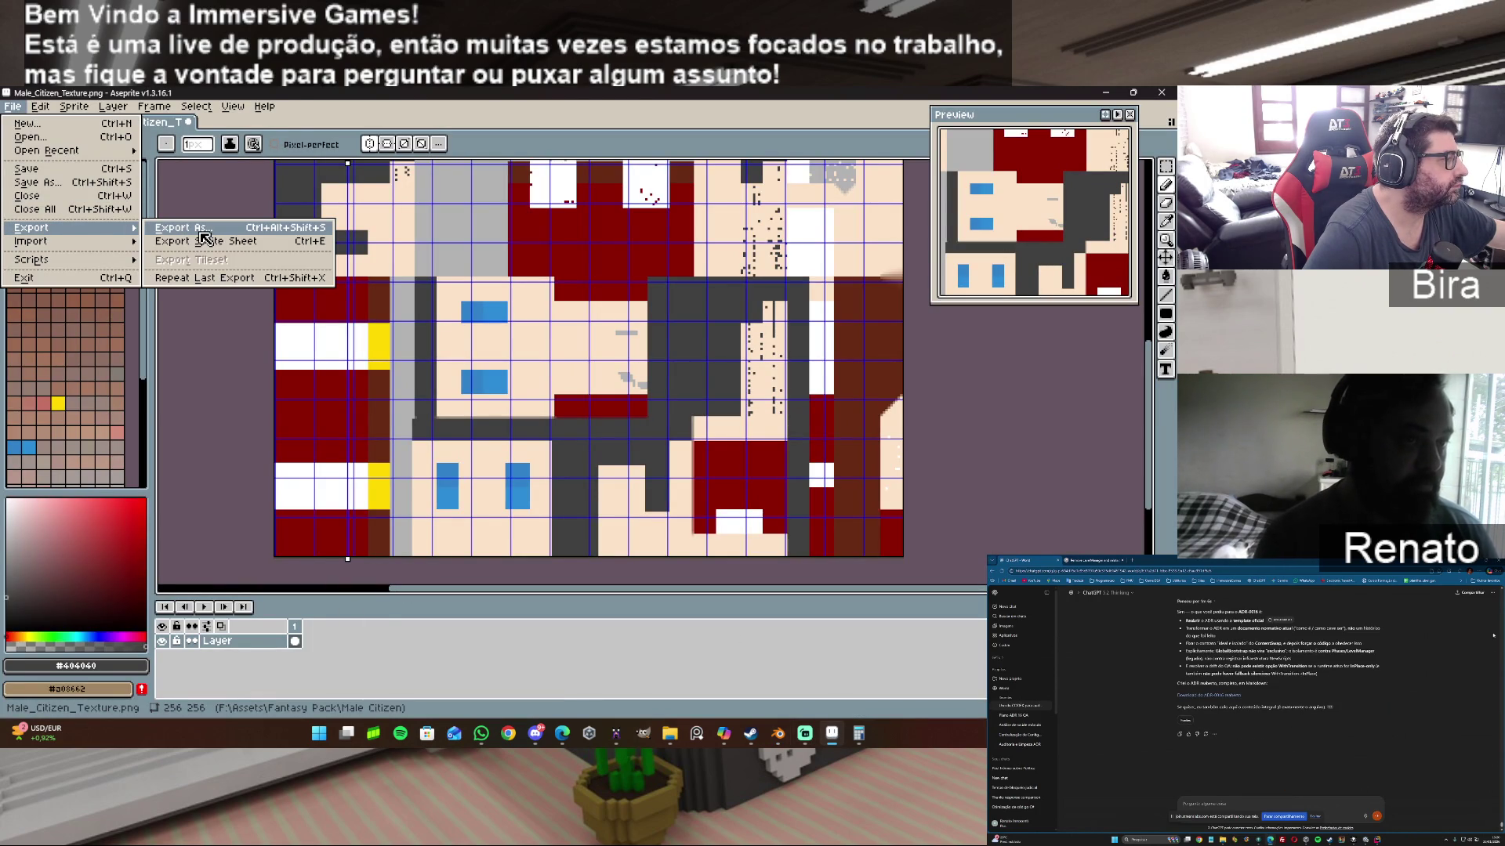
left_click(202, 229)
left_click(290, 131)
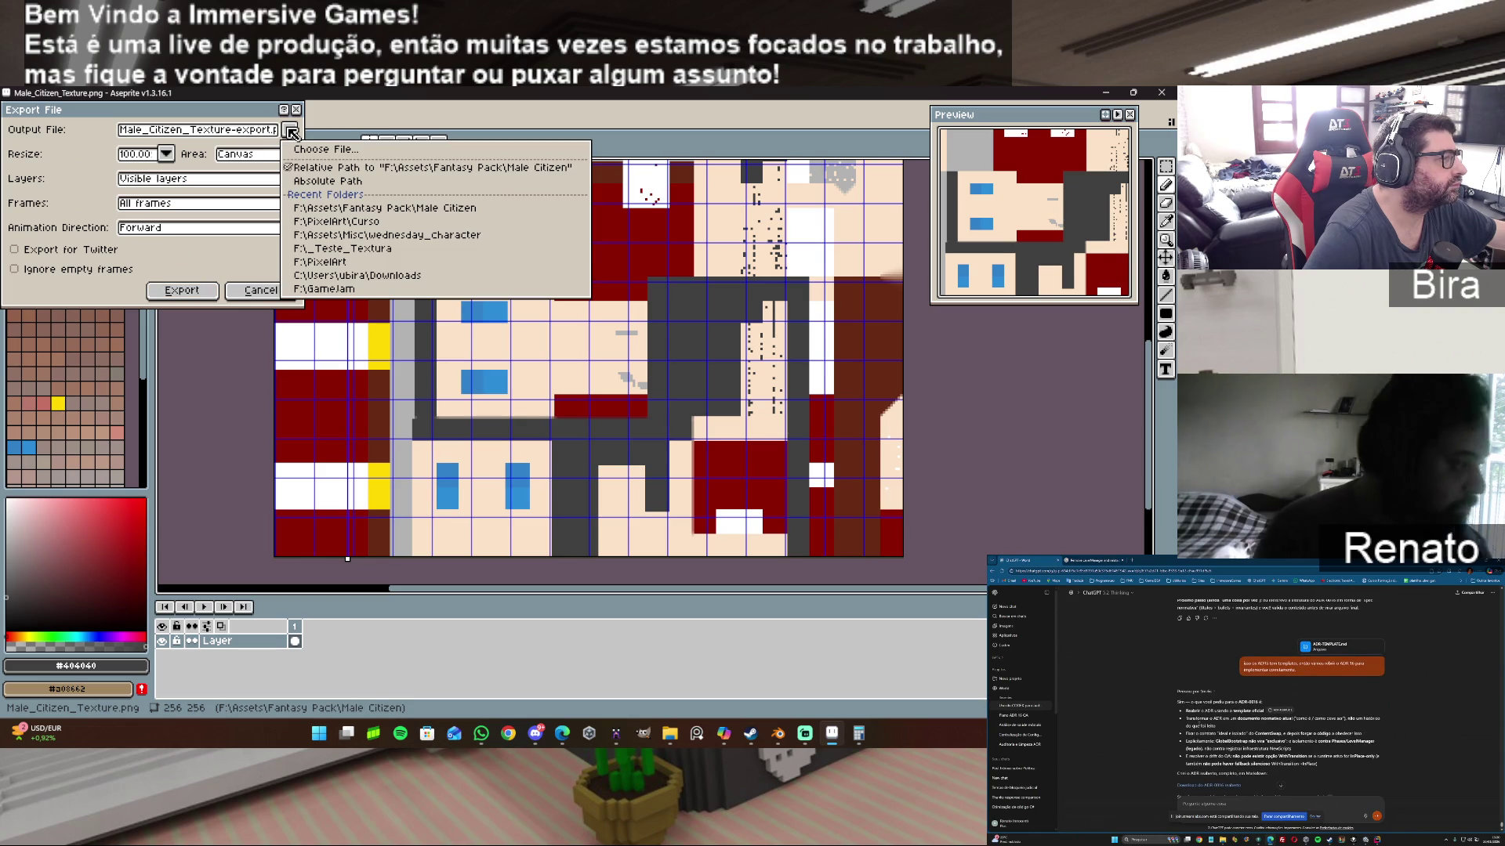
left_click(399, 150)
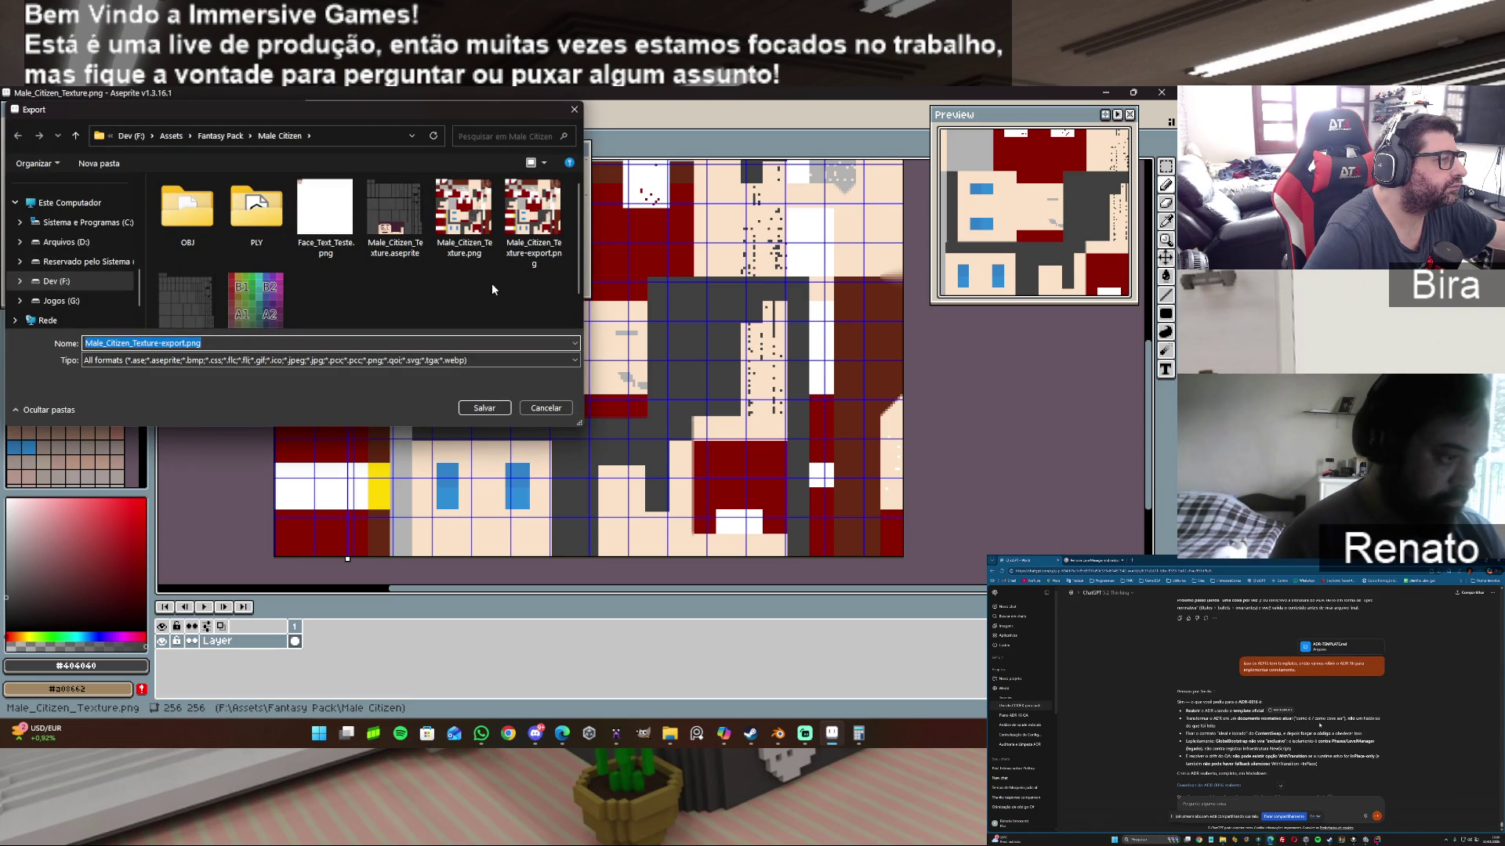
left_click(475, 216)
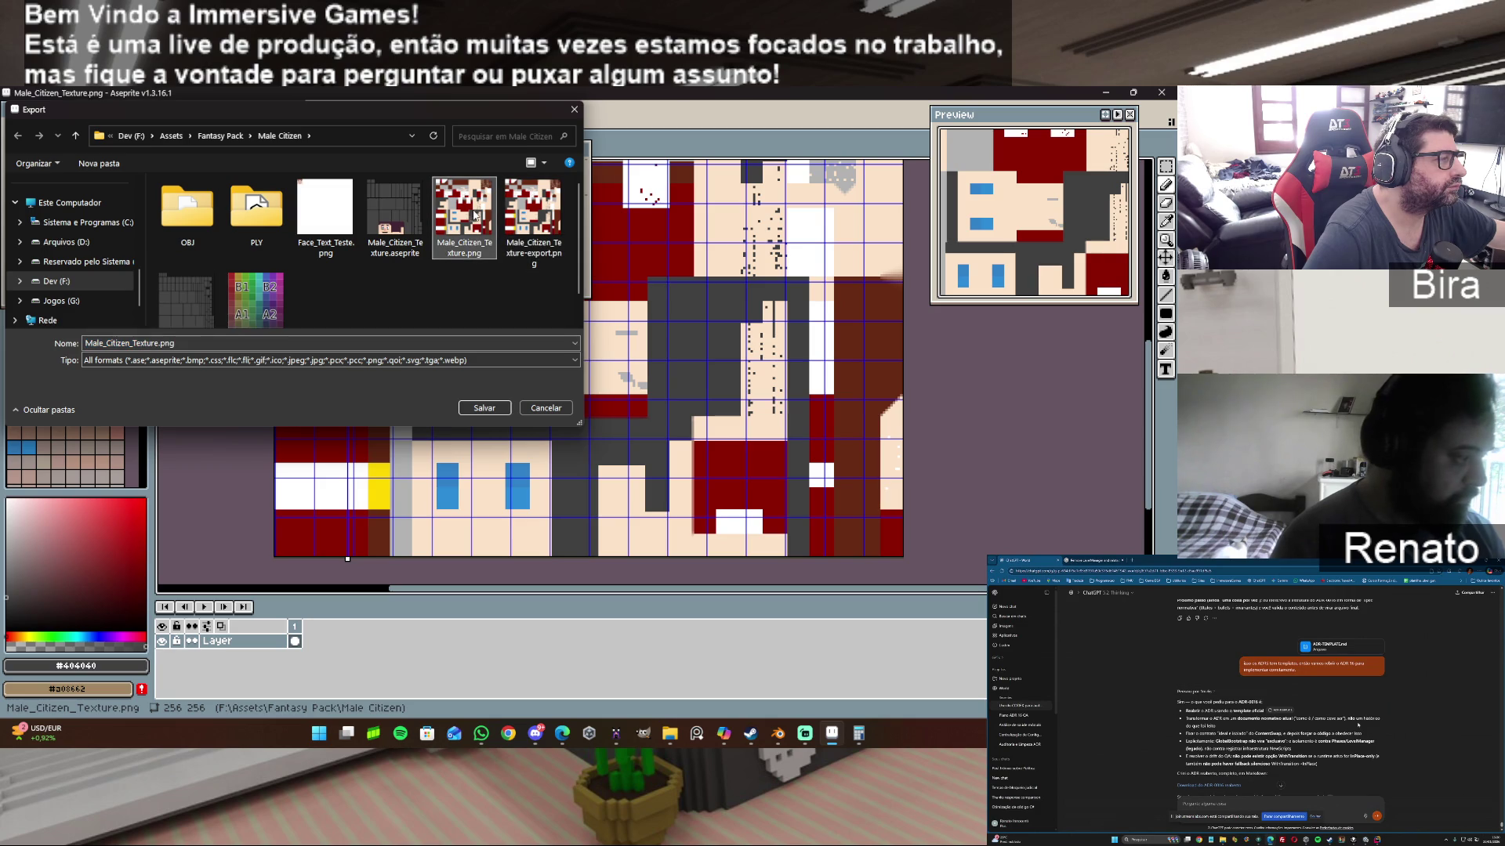
left_click(485, 408)
left_click(619, 408)
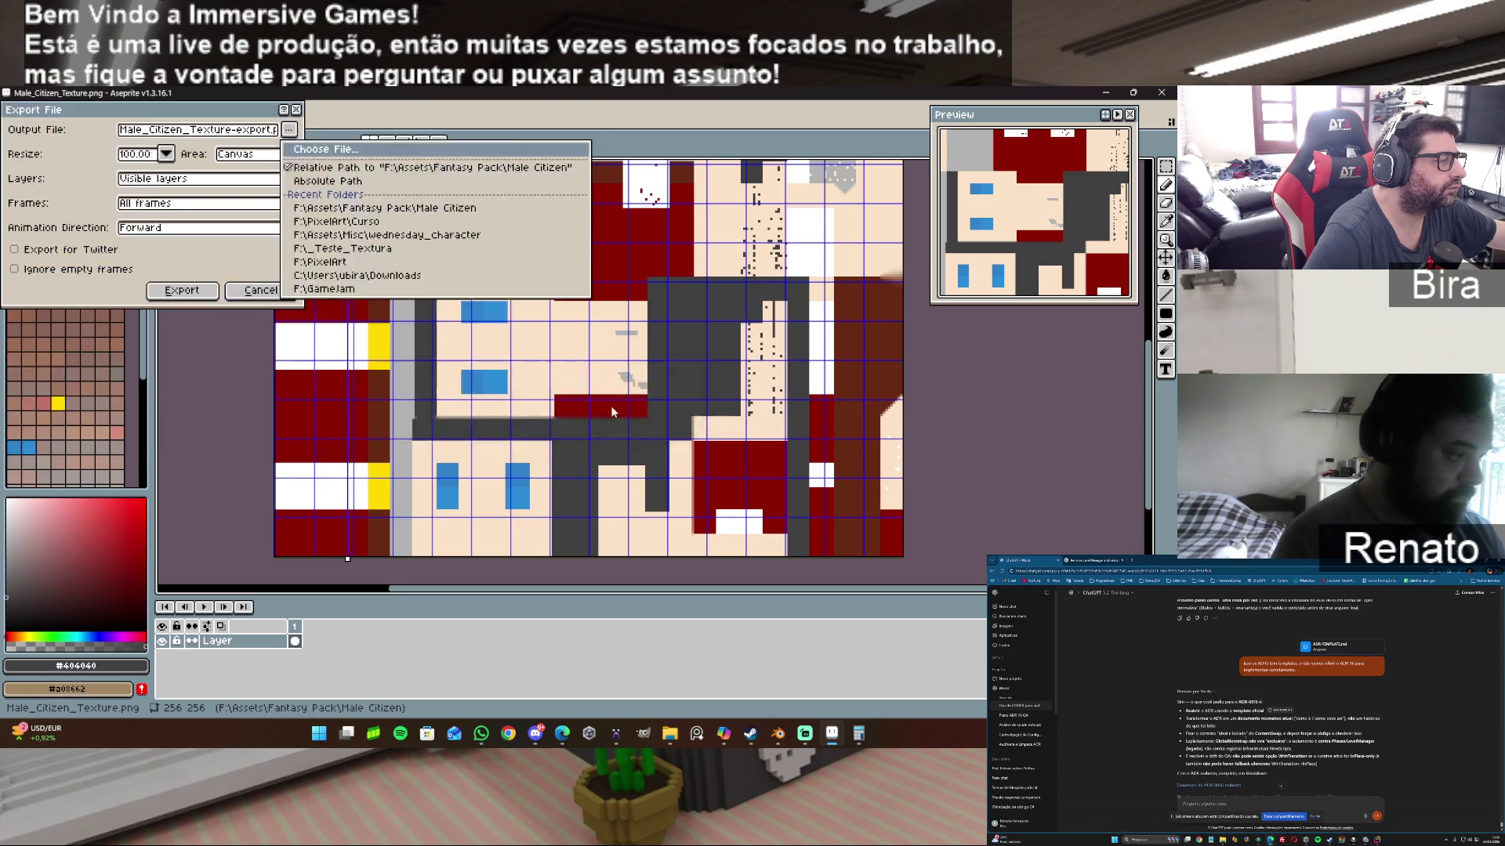
left_click(588, 437)
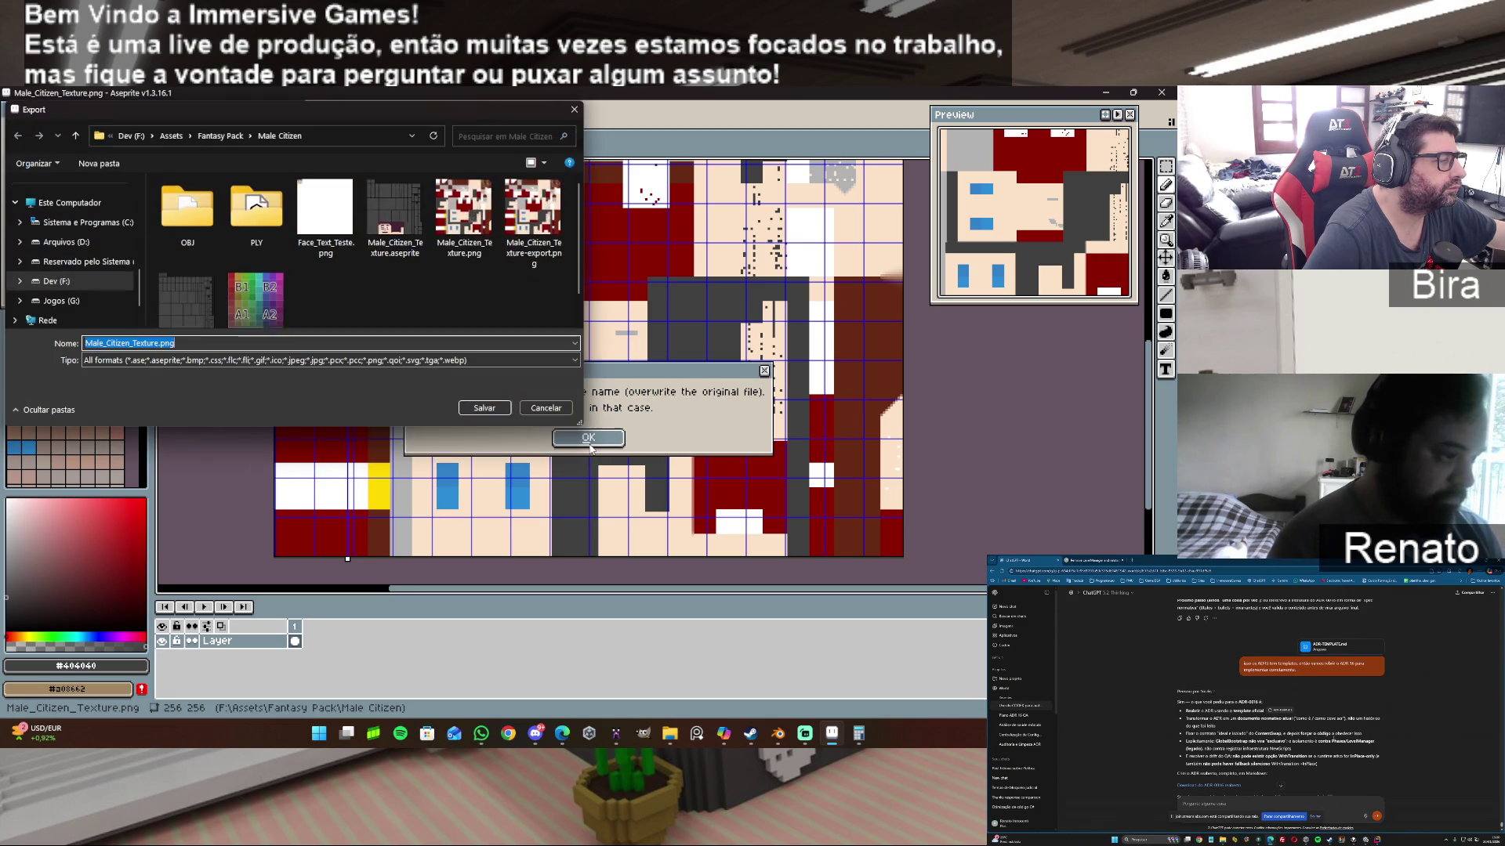
left_click(486, 408)
left_click(618, 409)
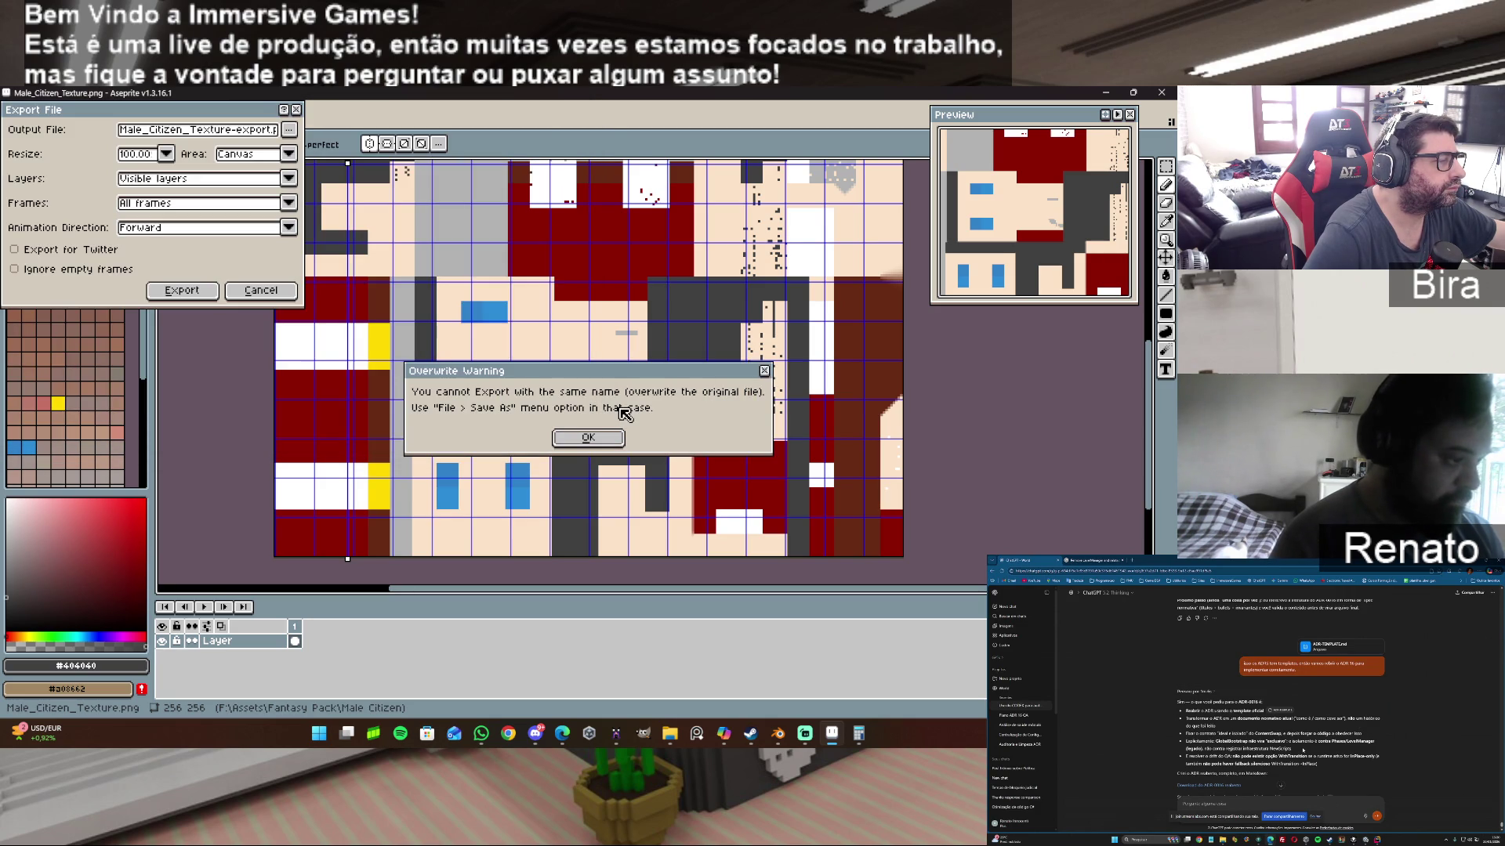
left_click(591, 439)
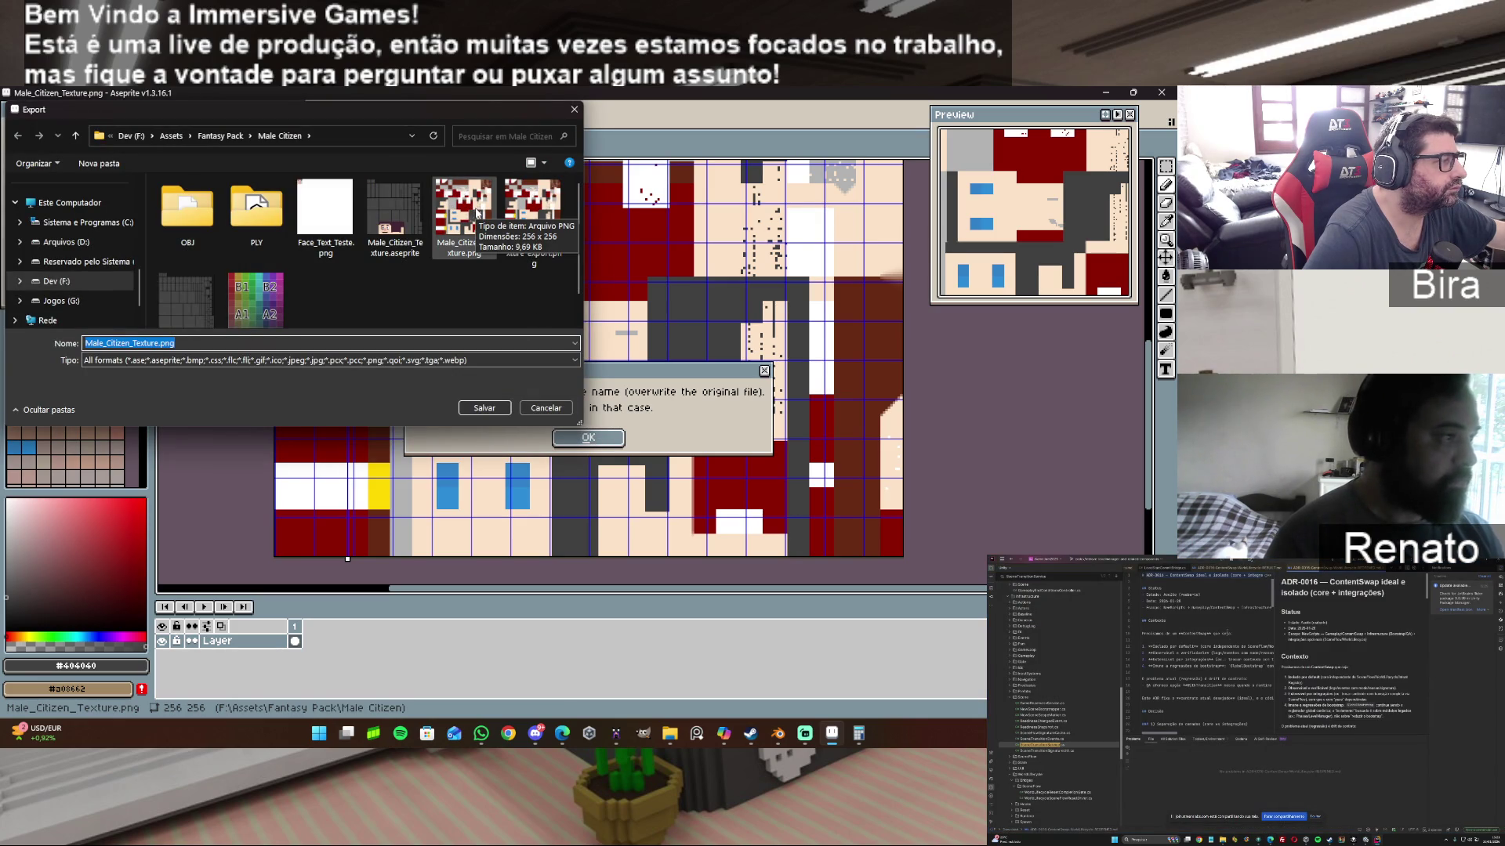
left_click(482, 408)
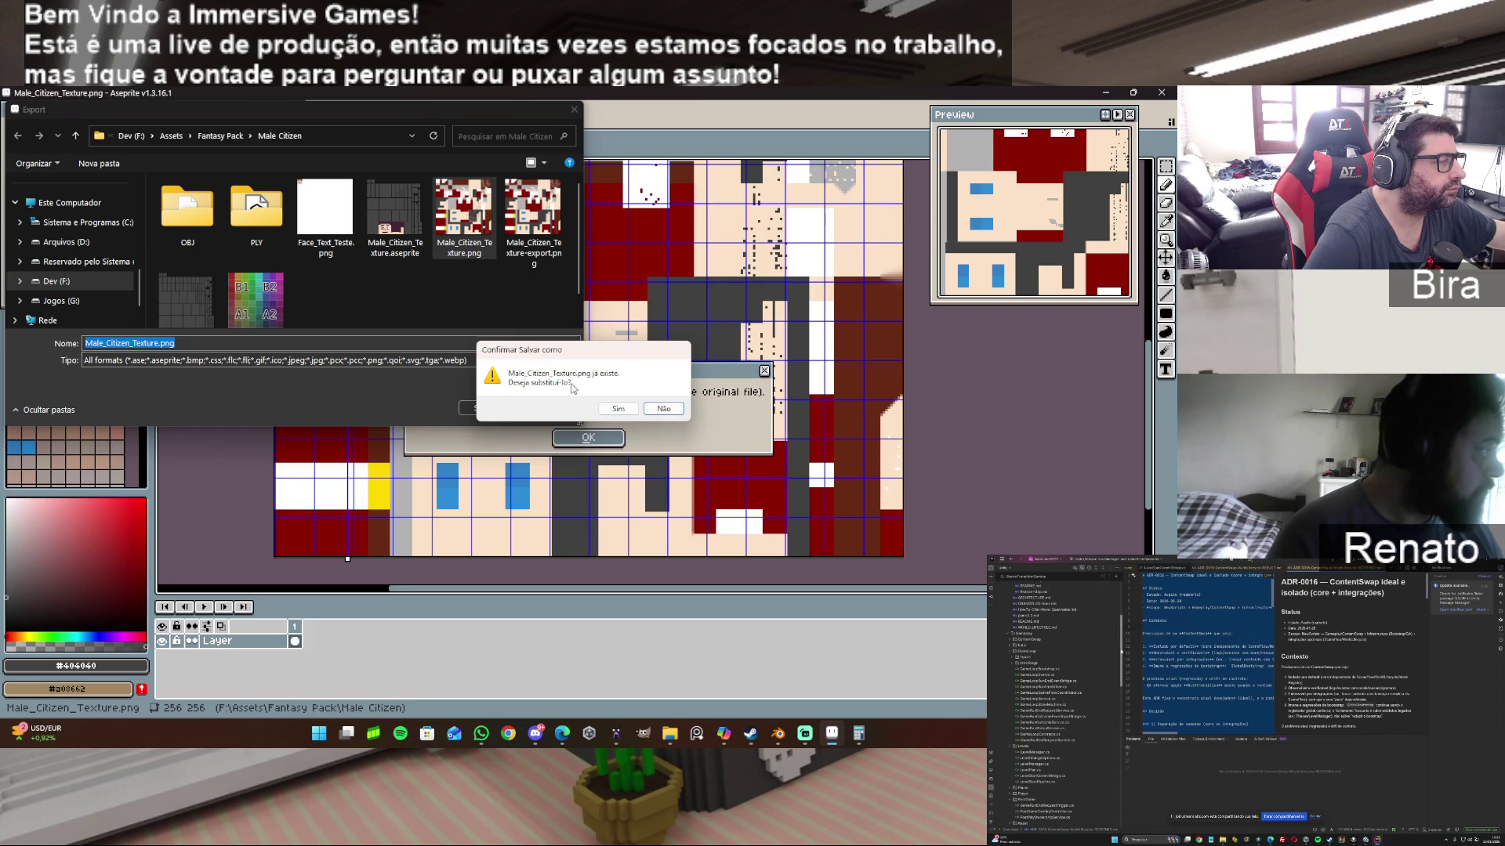
left_click(618, 409)
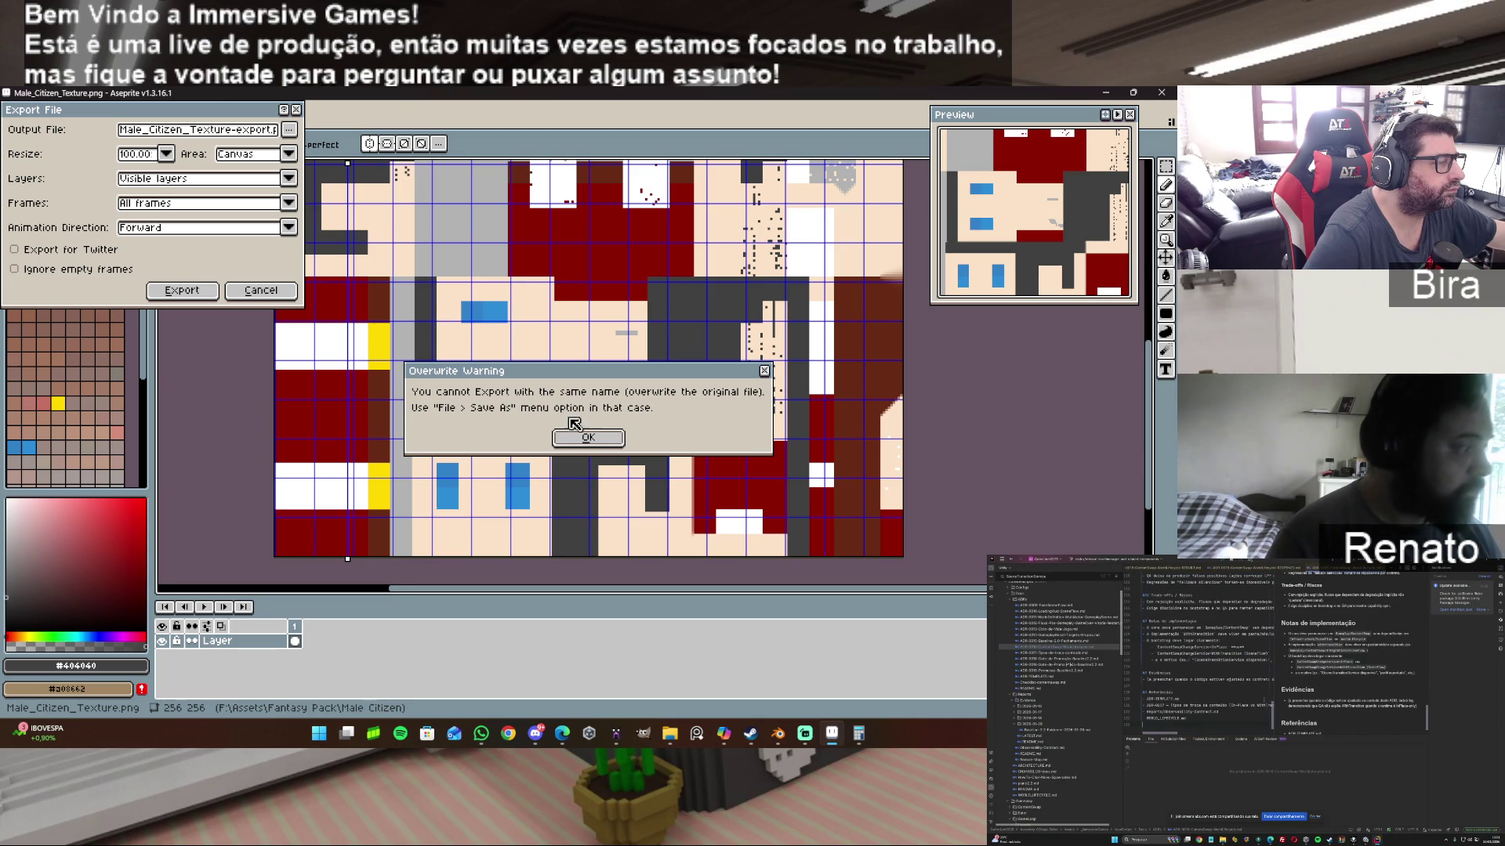
left_click(590, 436)
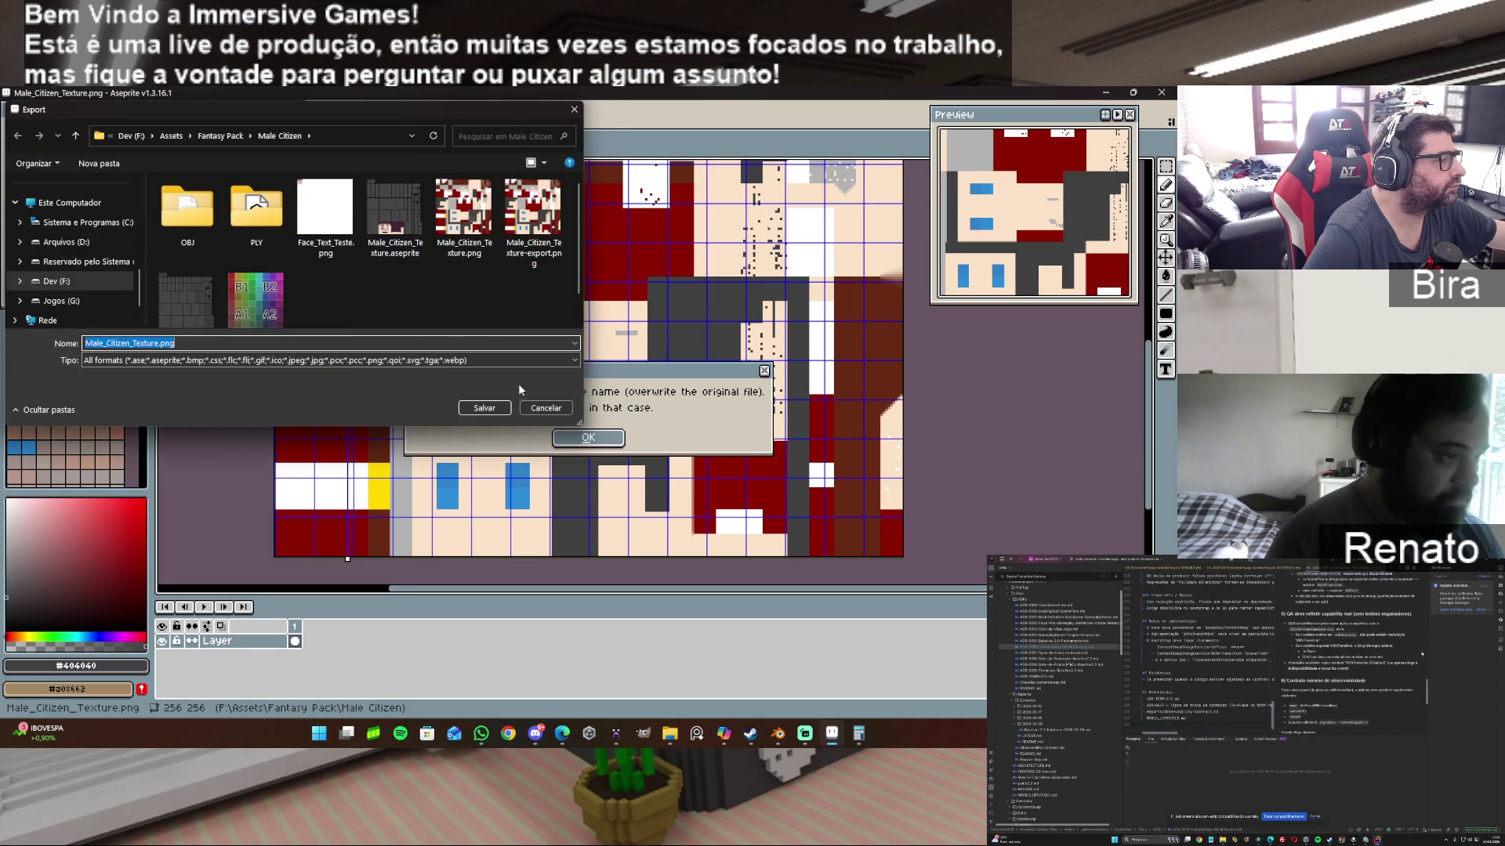
left_click(565, 411)
left_click(252, 291)
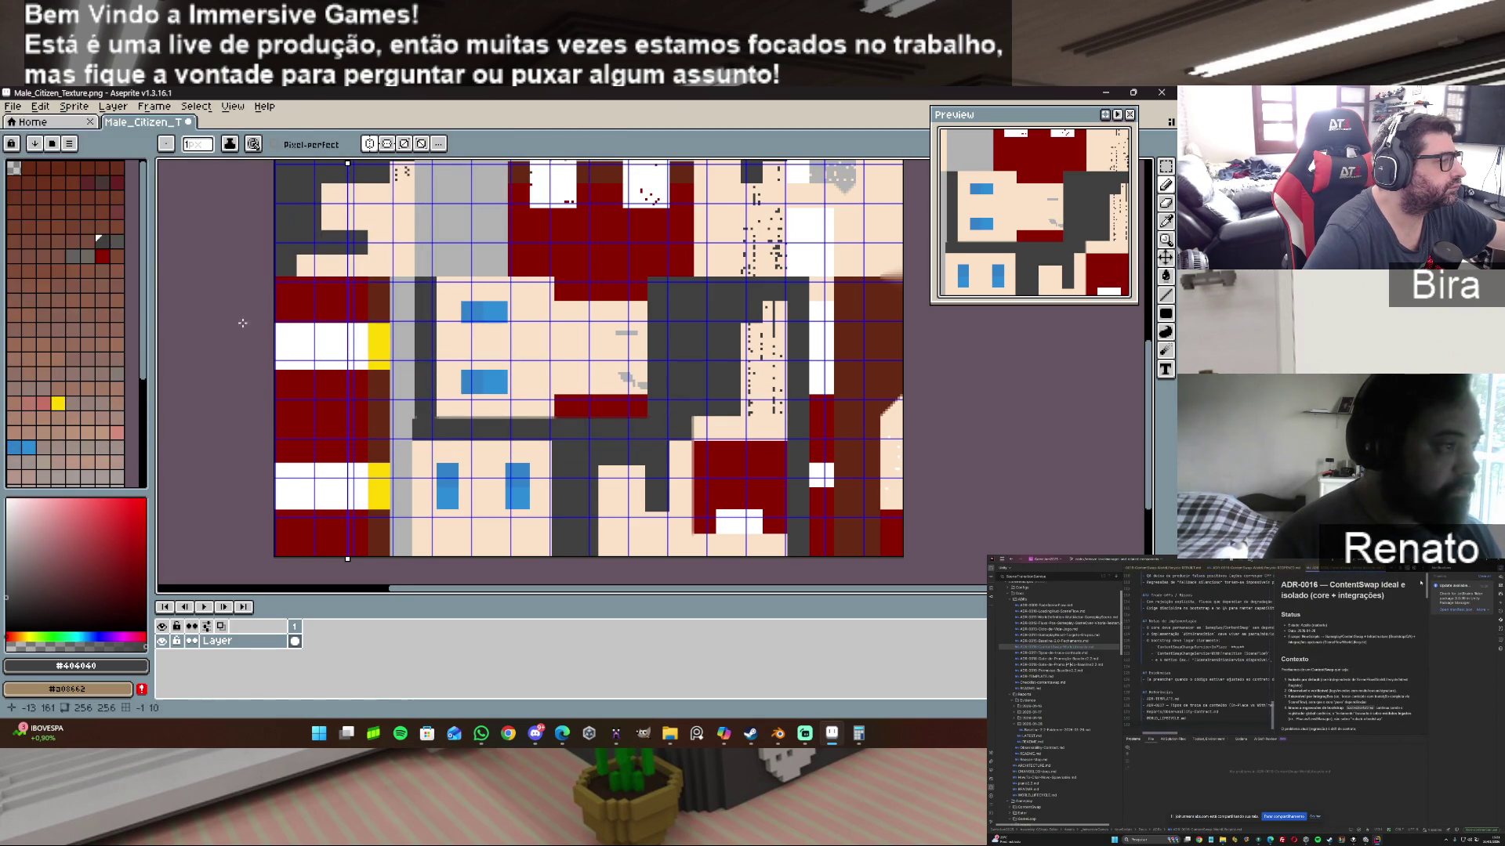
Step: Save over Male_Citizen_Texture.png with File > Save As, confirm the overwrite, and return to Blender
left_click(10, 106)
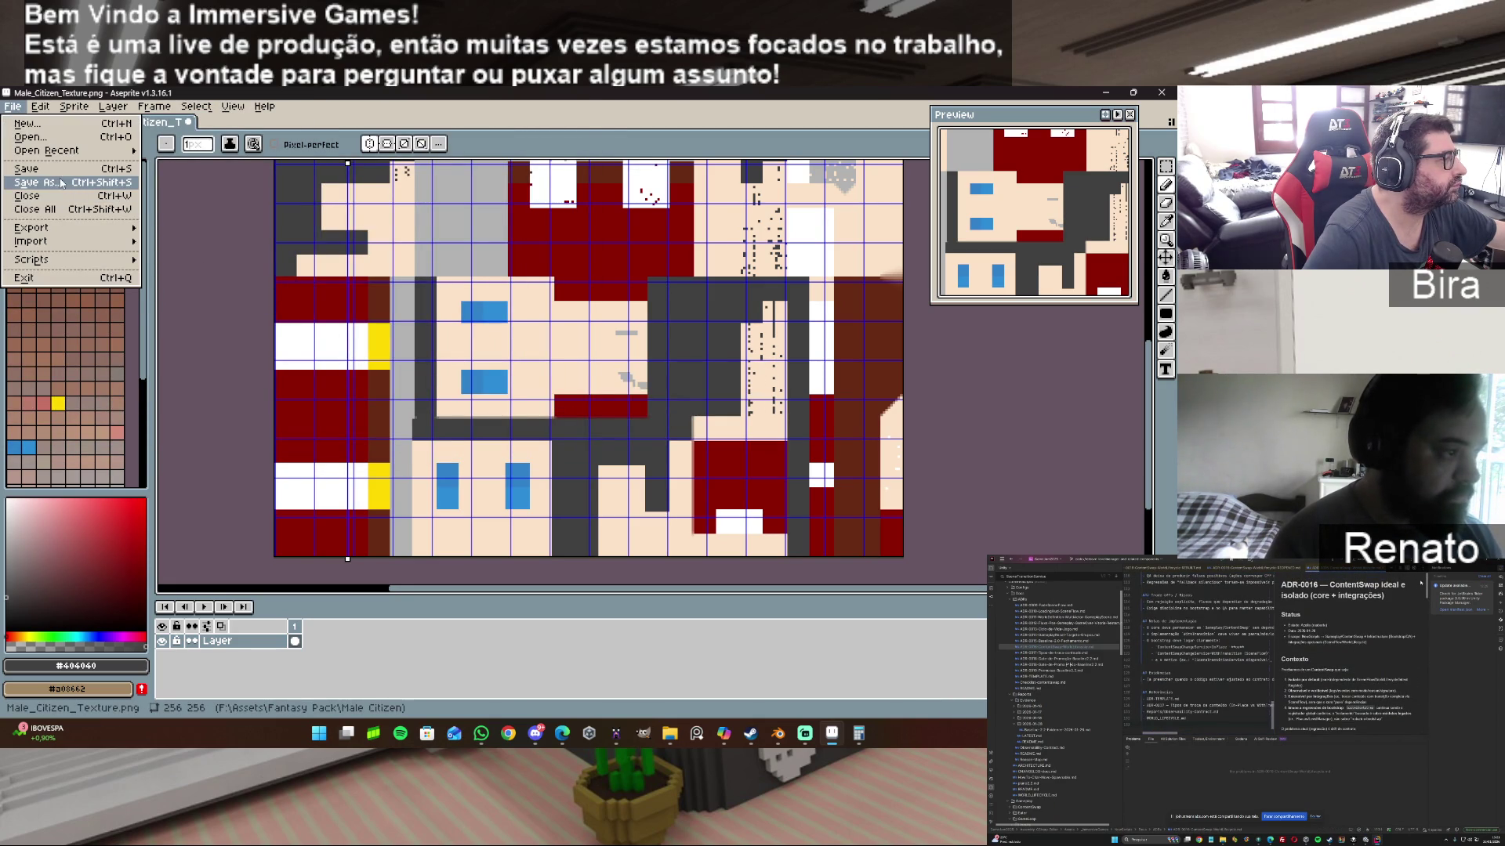
left_click(61, 183)
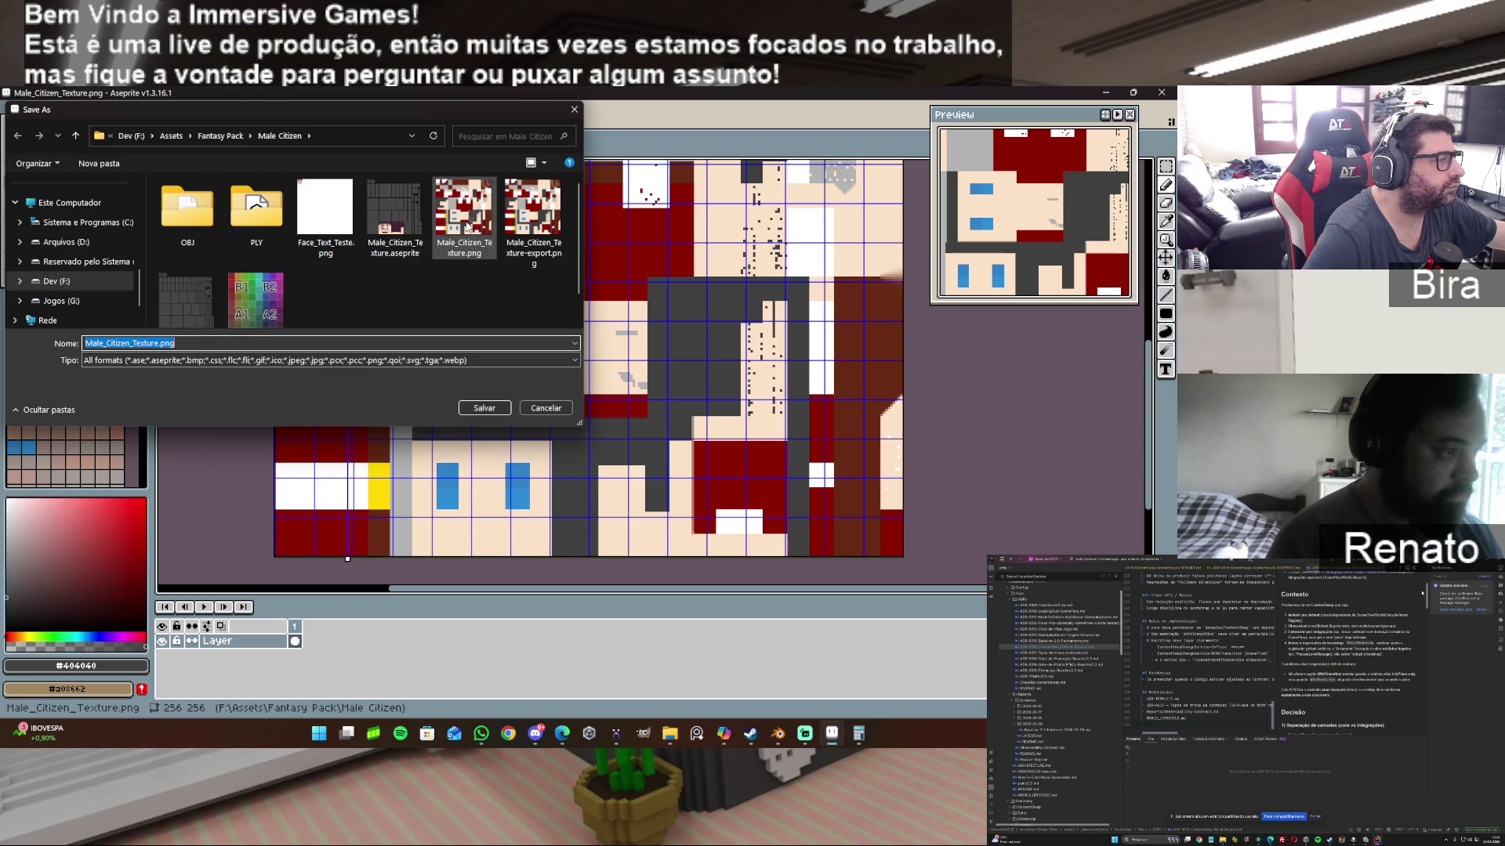
left_click(483, 408)
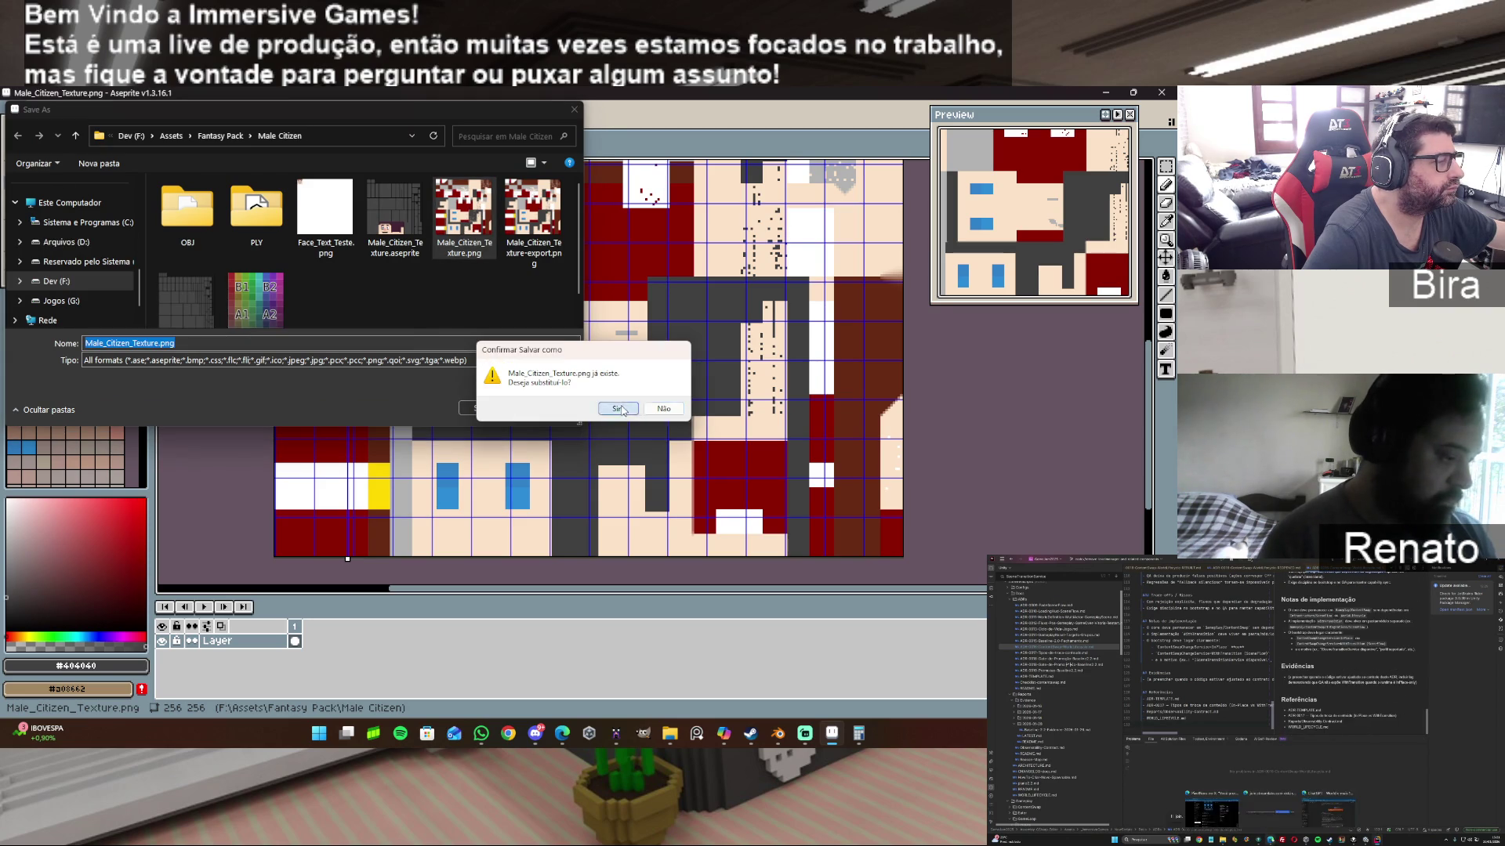
left_click(622, 409)
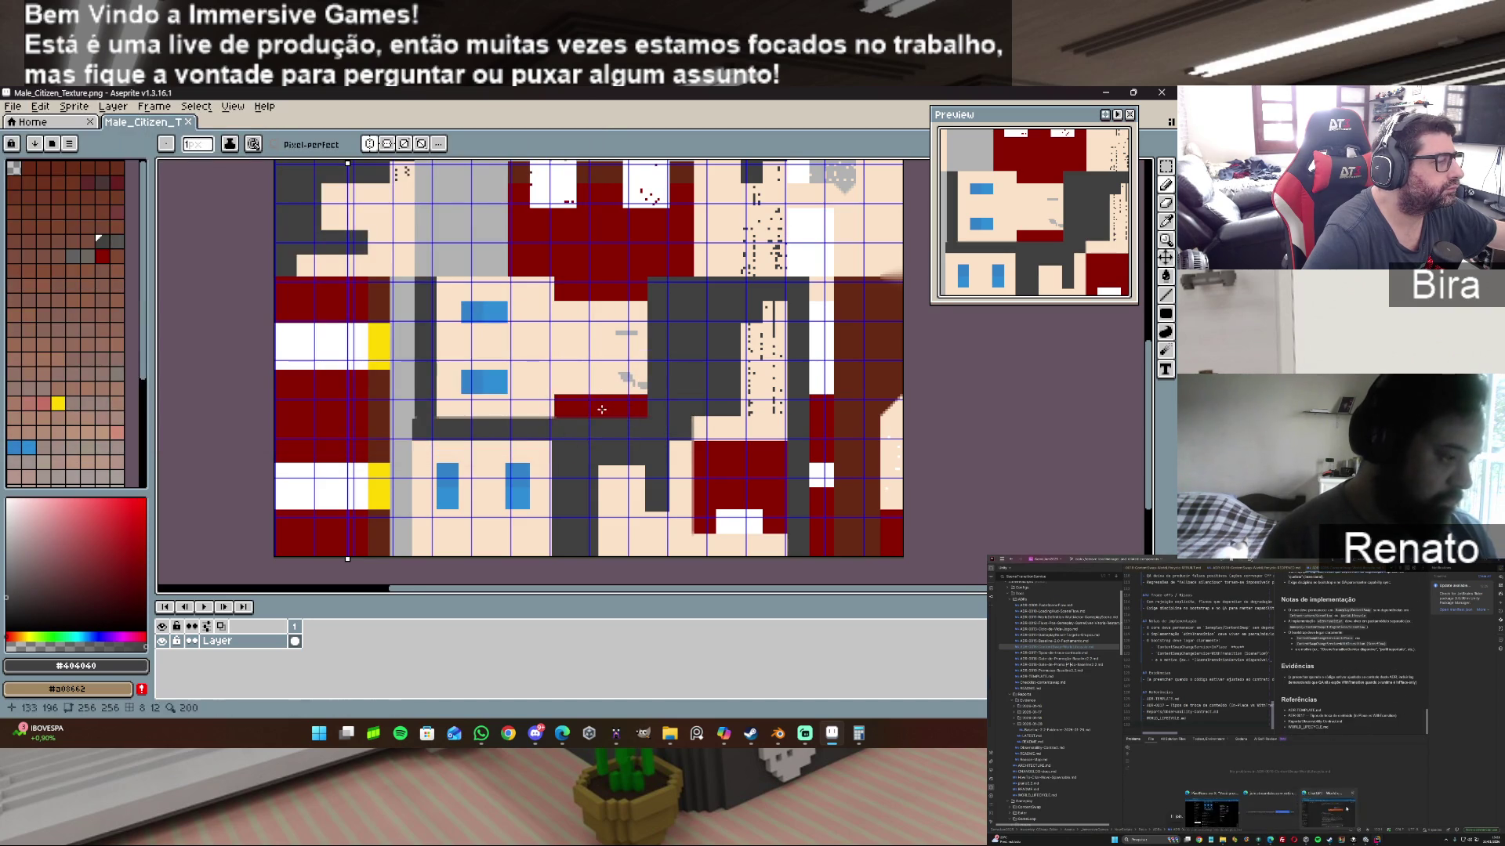
left_click(778, 733)
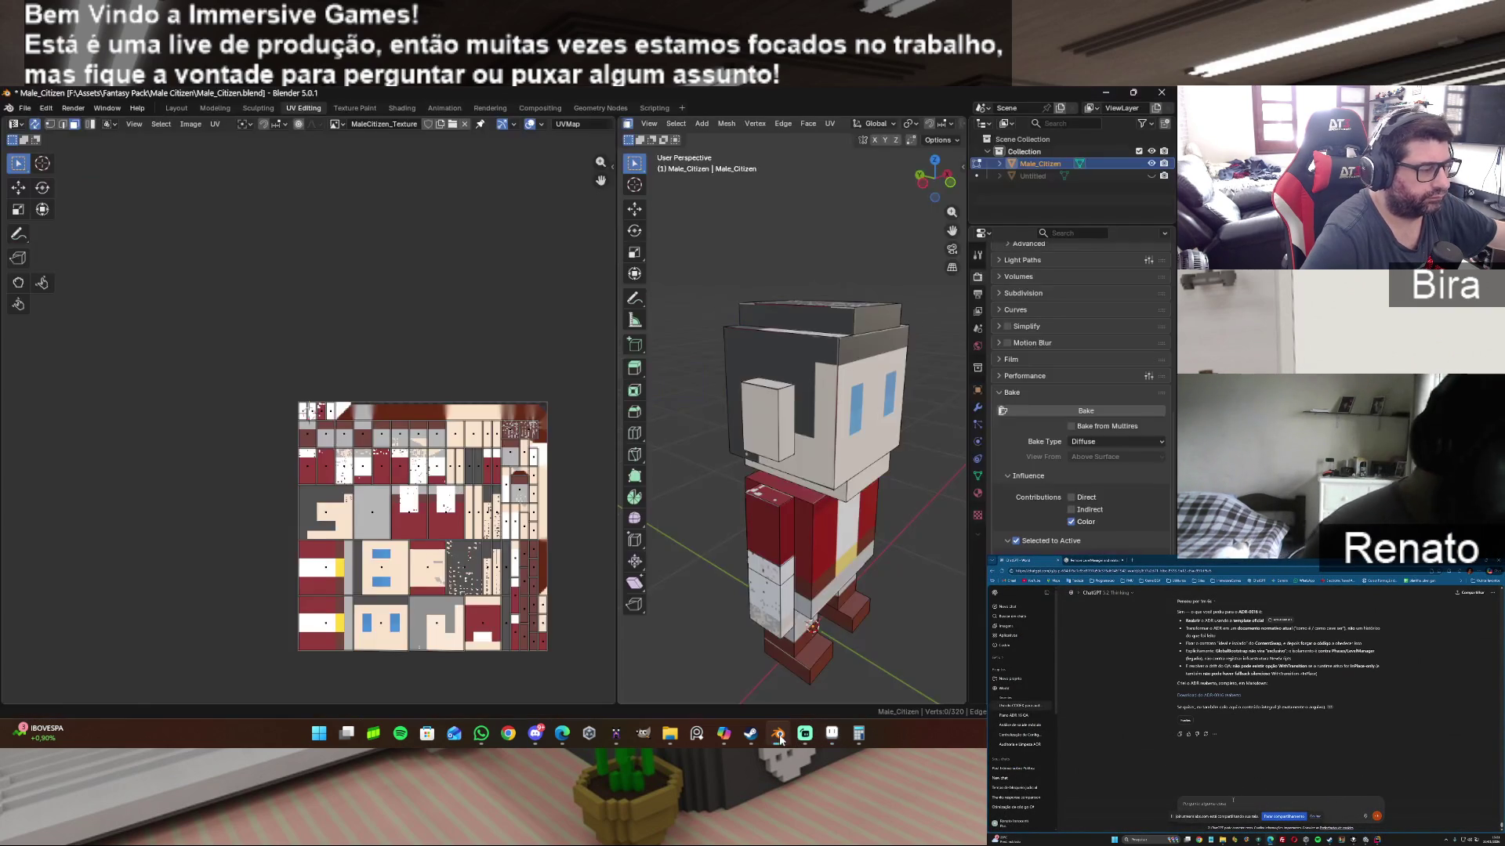
Step: Reload the updated texture and orbit the model to view it from the front
left_click(192, 125)
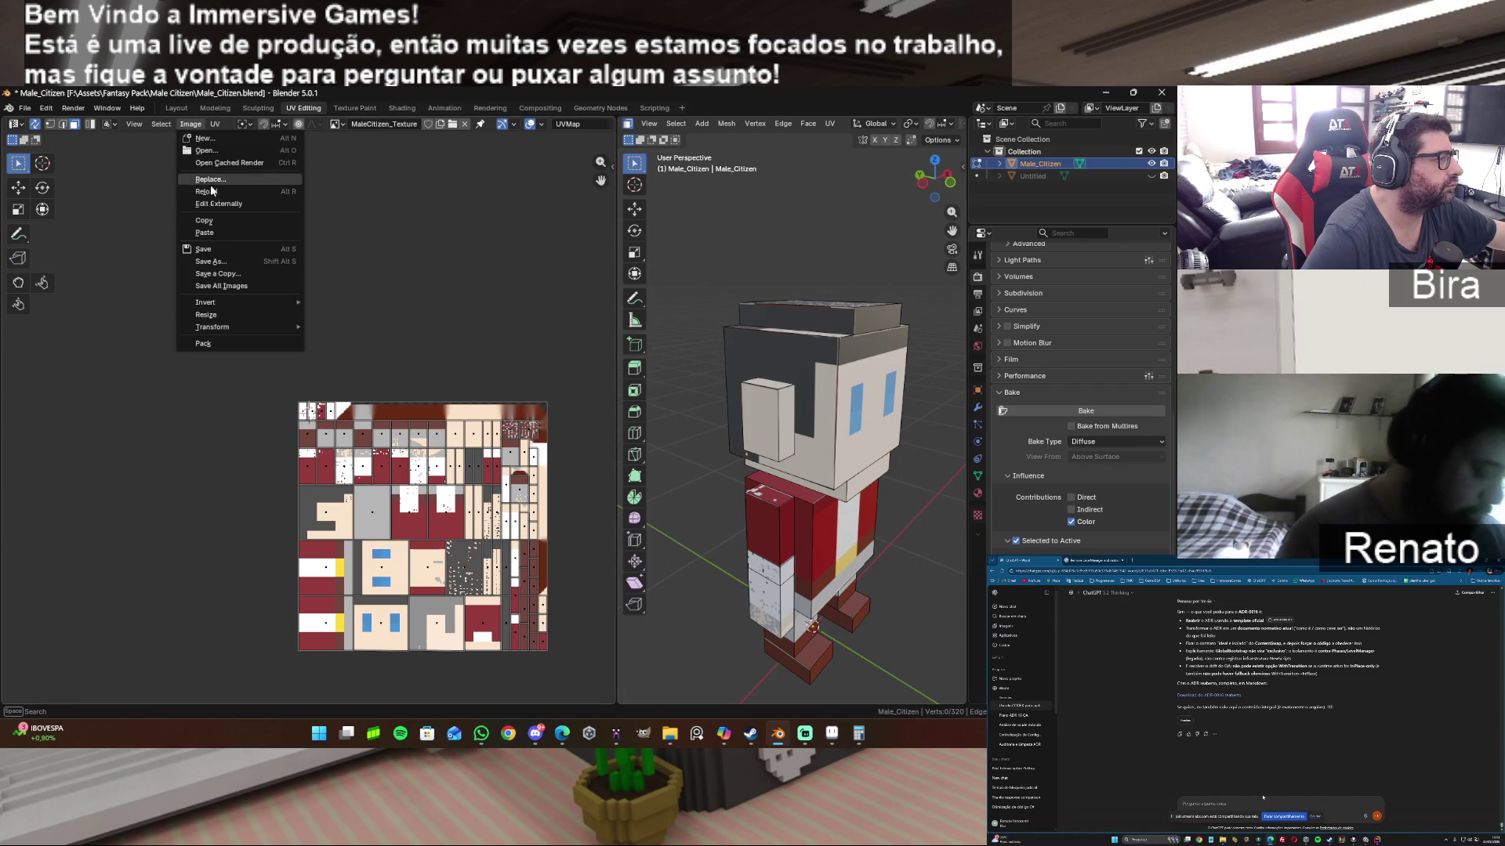
left_click(211, 194)
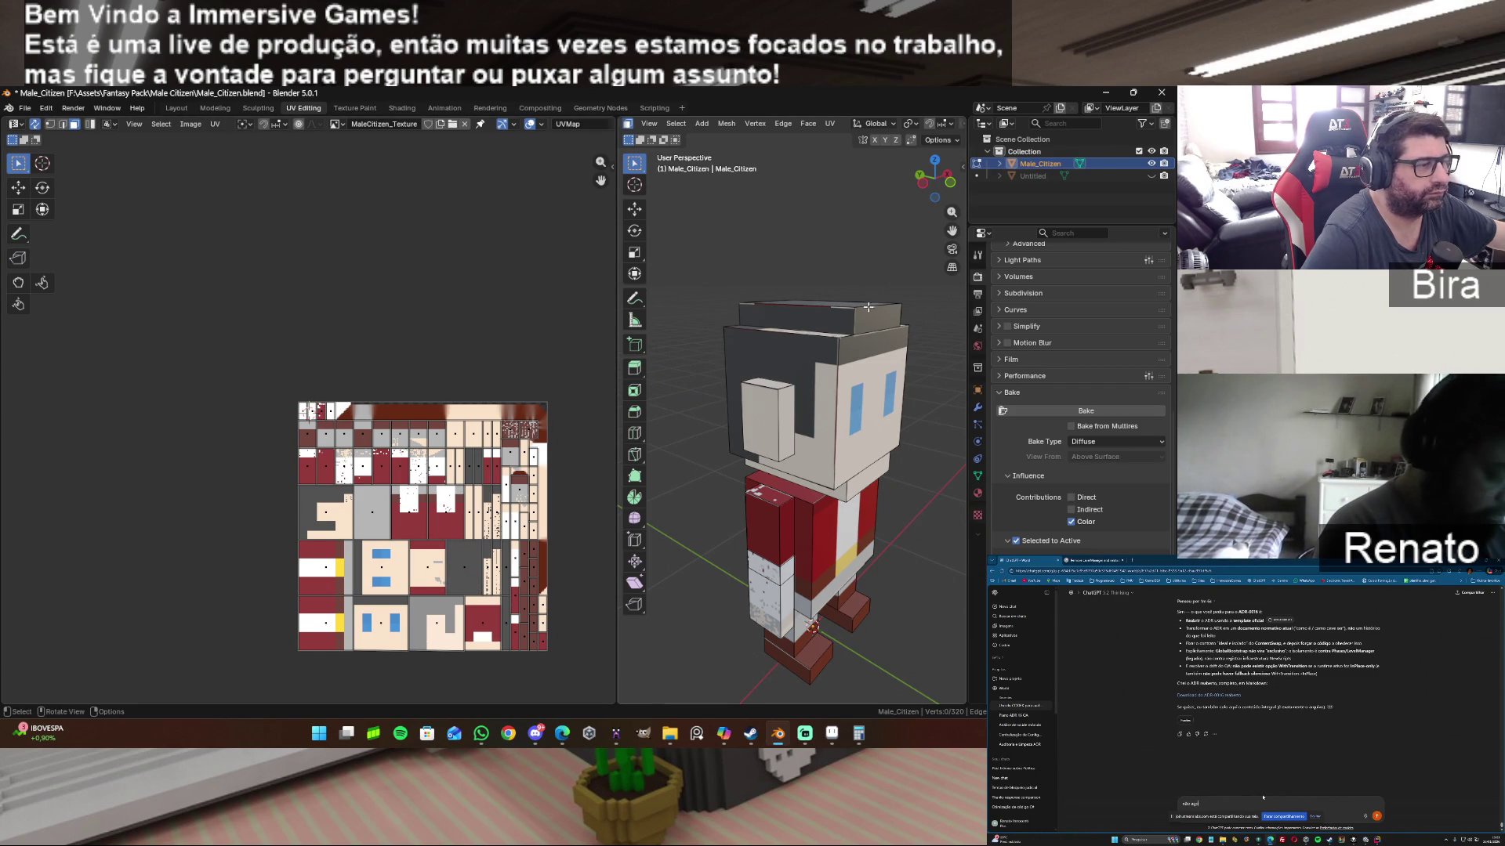
mouse_move(927, 186)
left_mouse_down()
mouse_move(959, 188)
mouse_move(927, 179)
left_mouse_up()
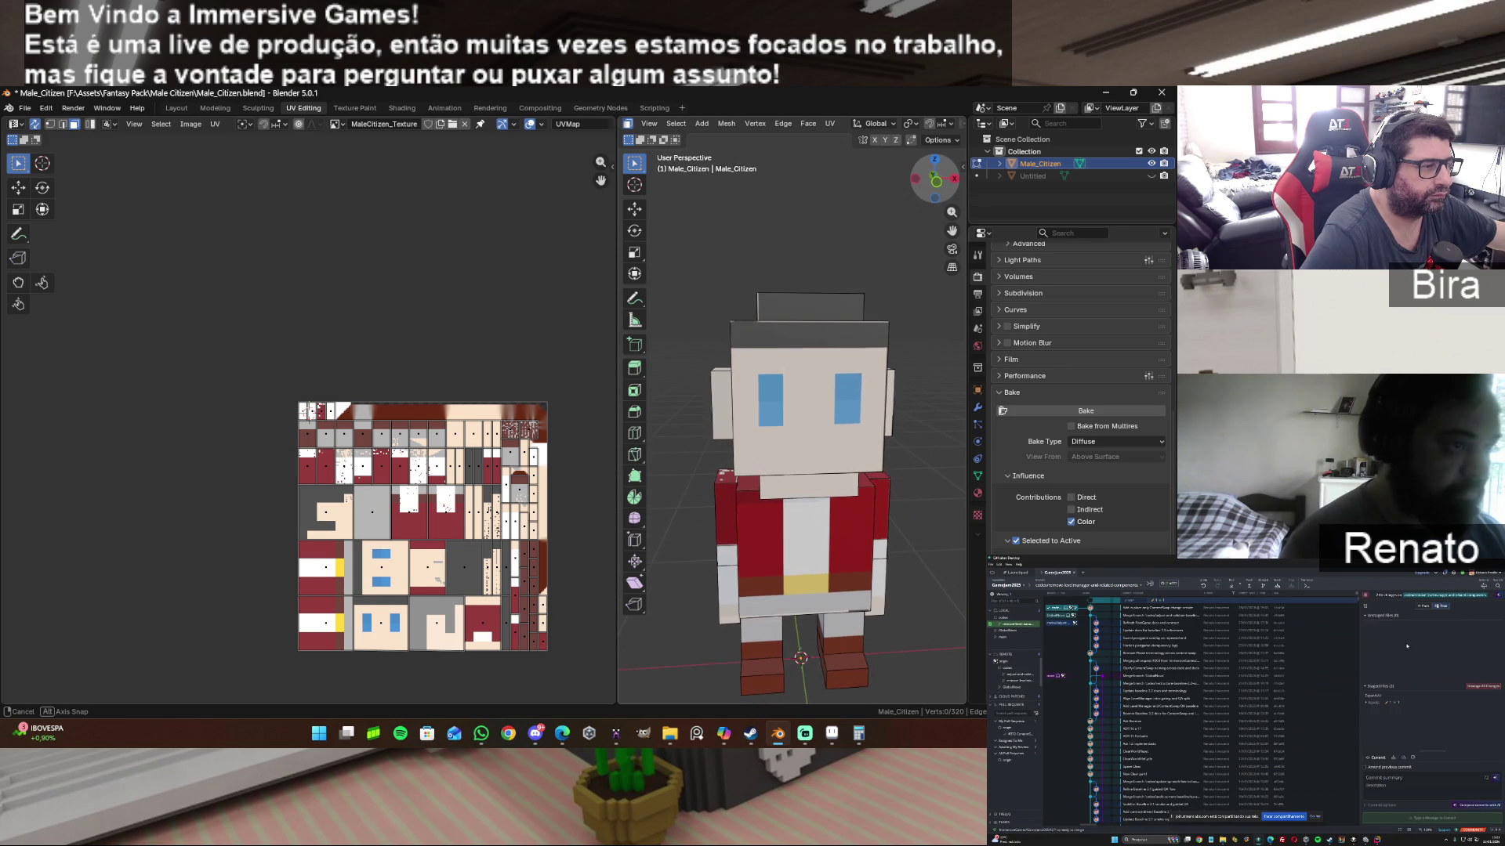
left_click_drag(928, 179, 928, 186)
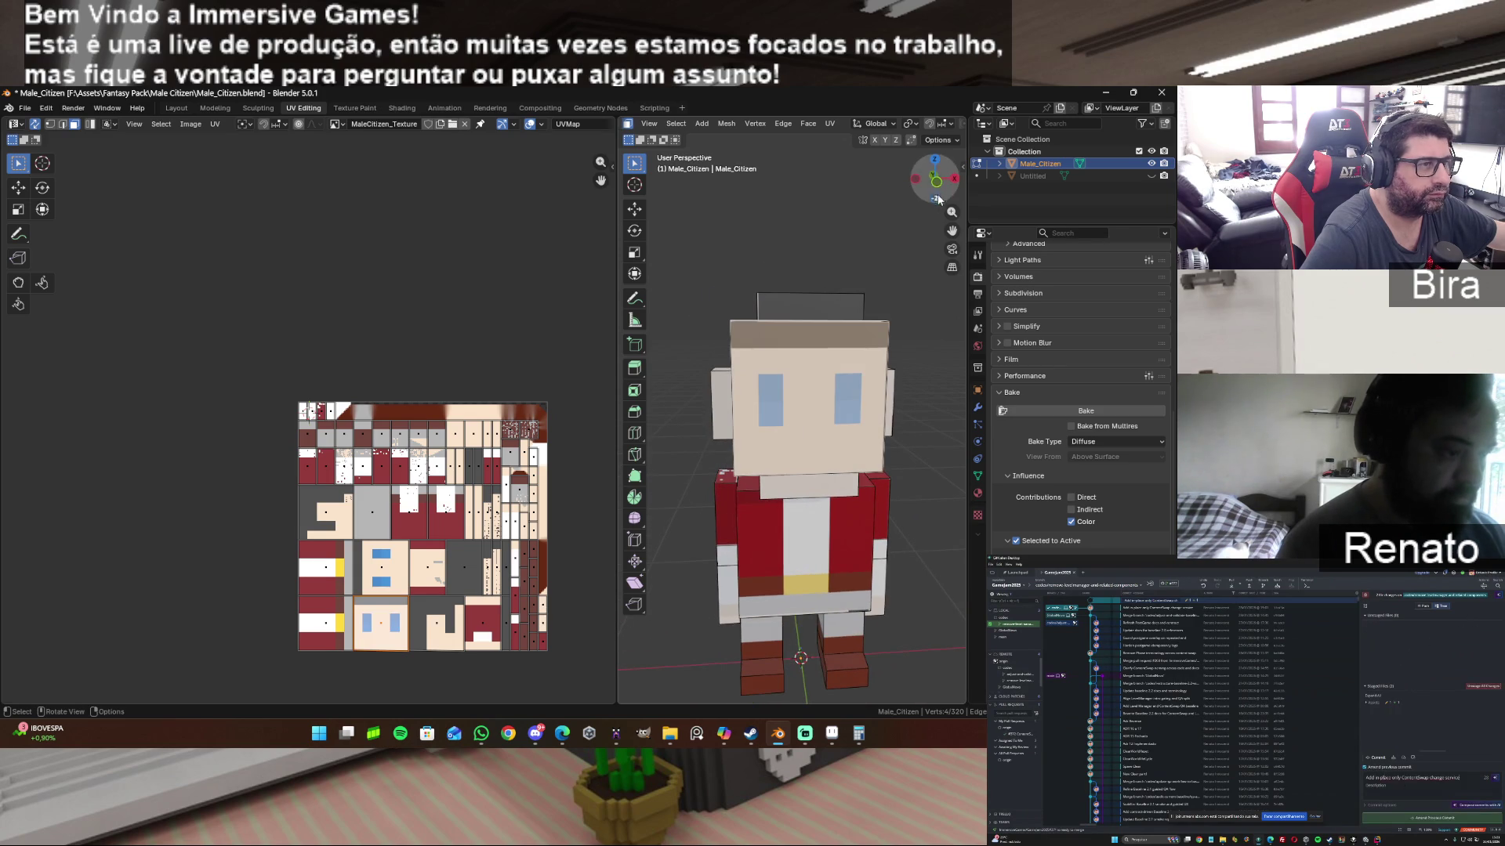
scroll(796, 450, "up", 3)
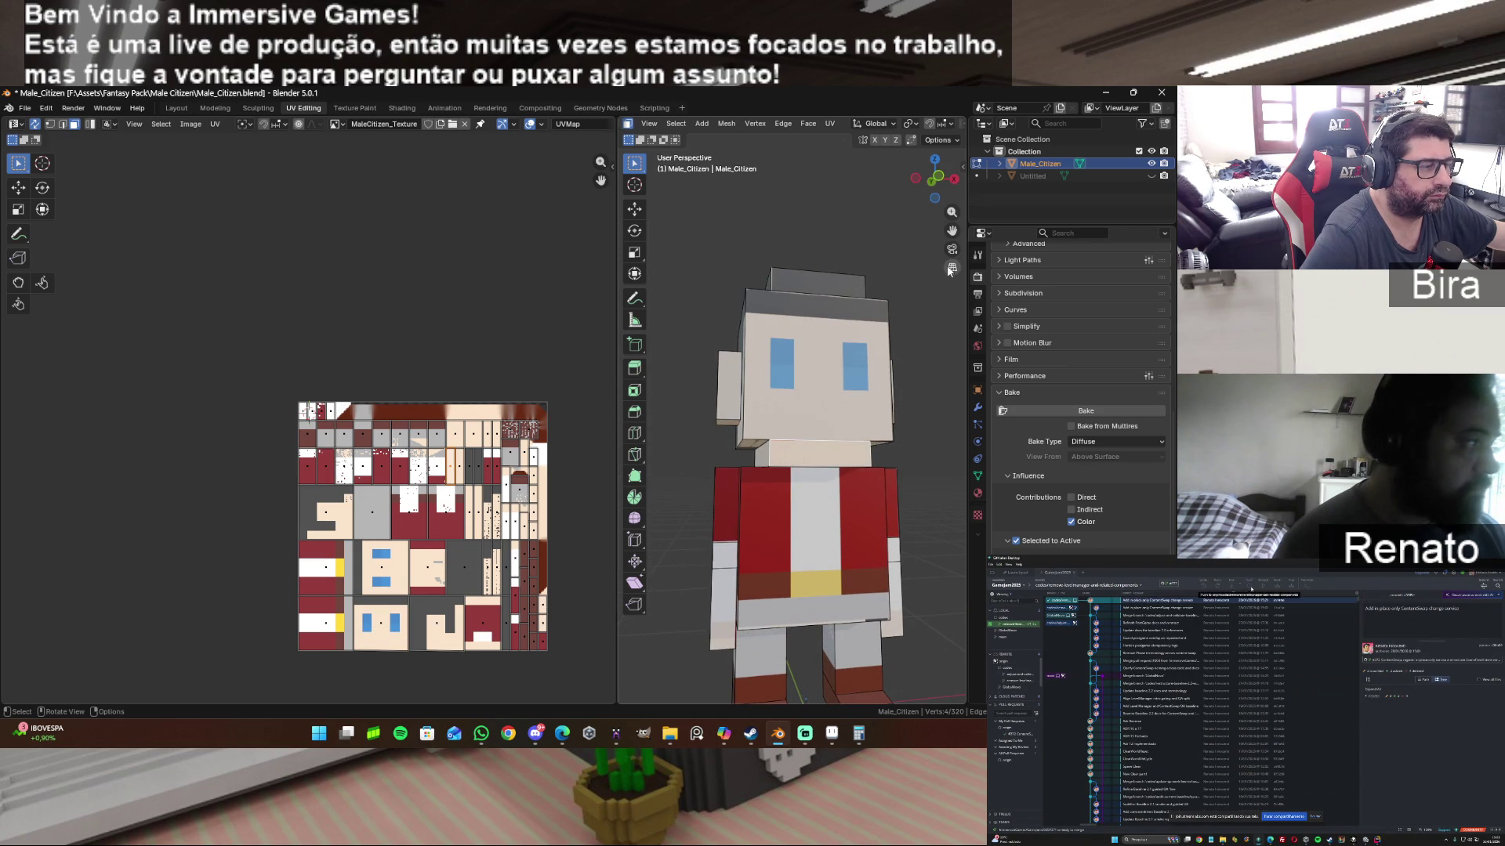
left_click(1251, 590)
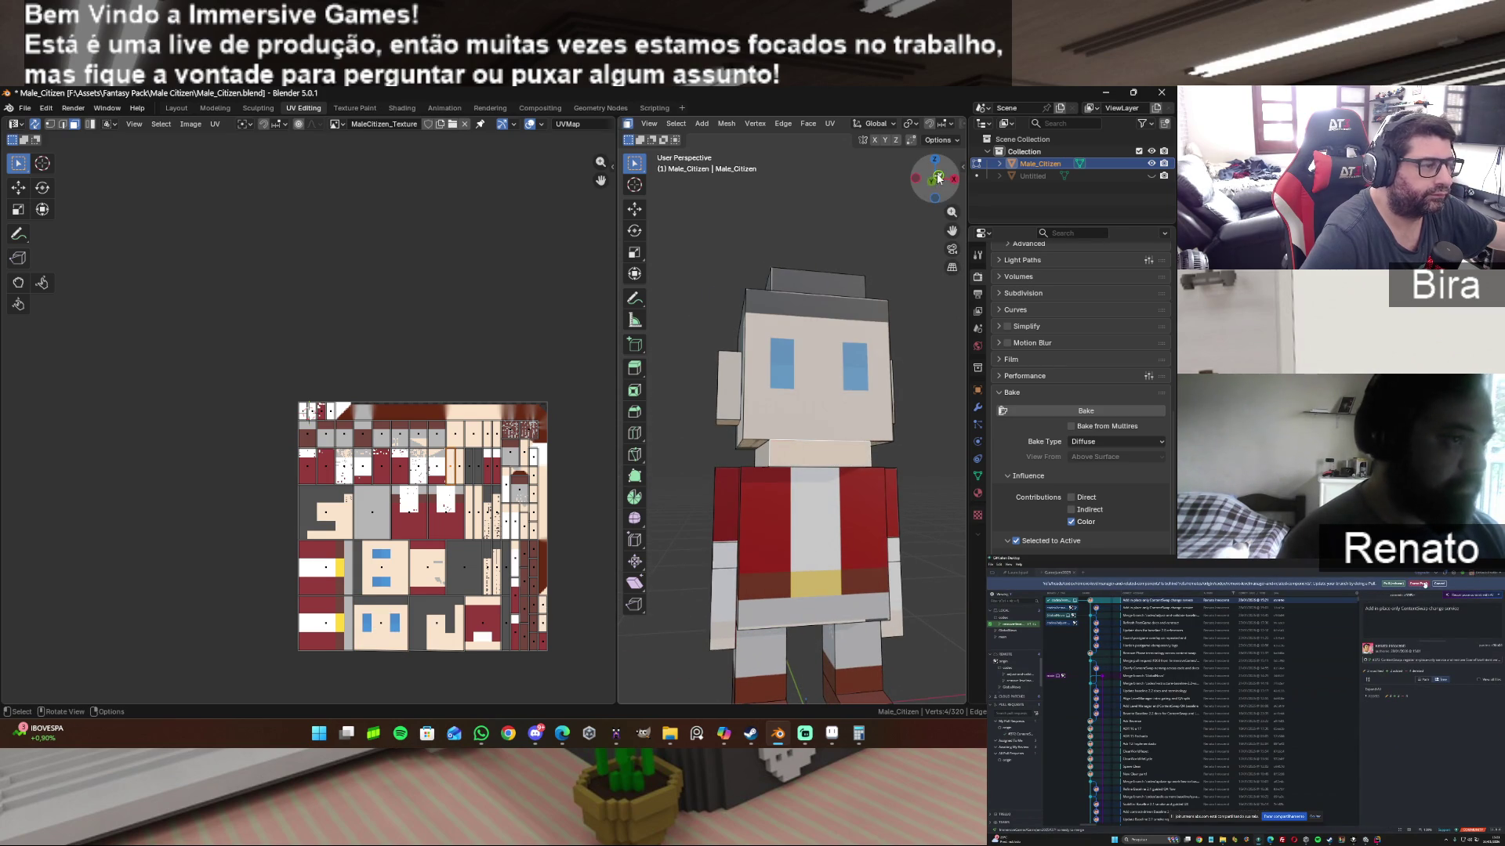
left_click_drag(938, 178, 923, 189)
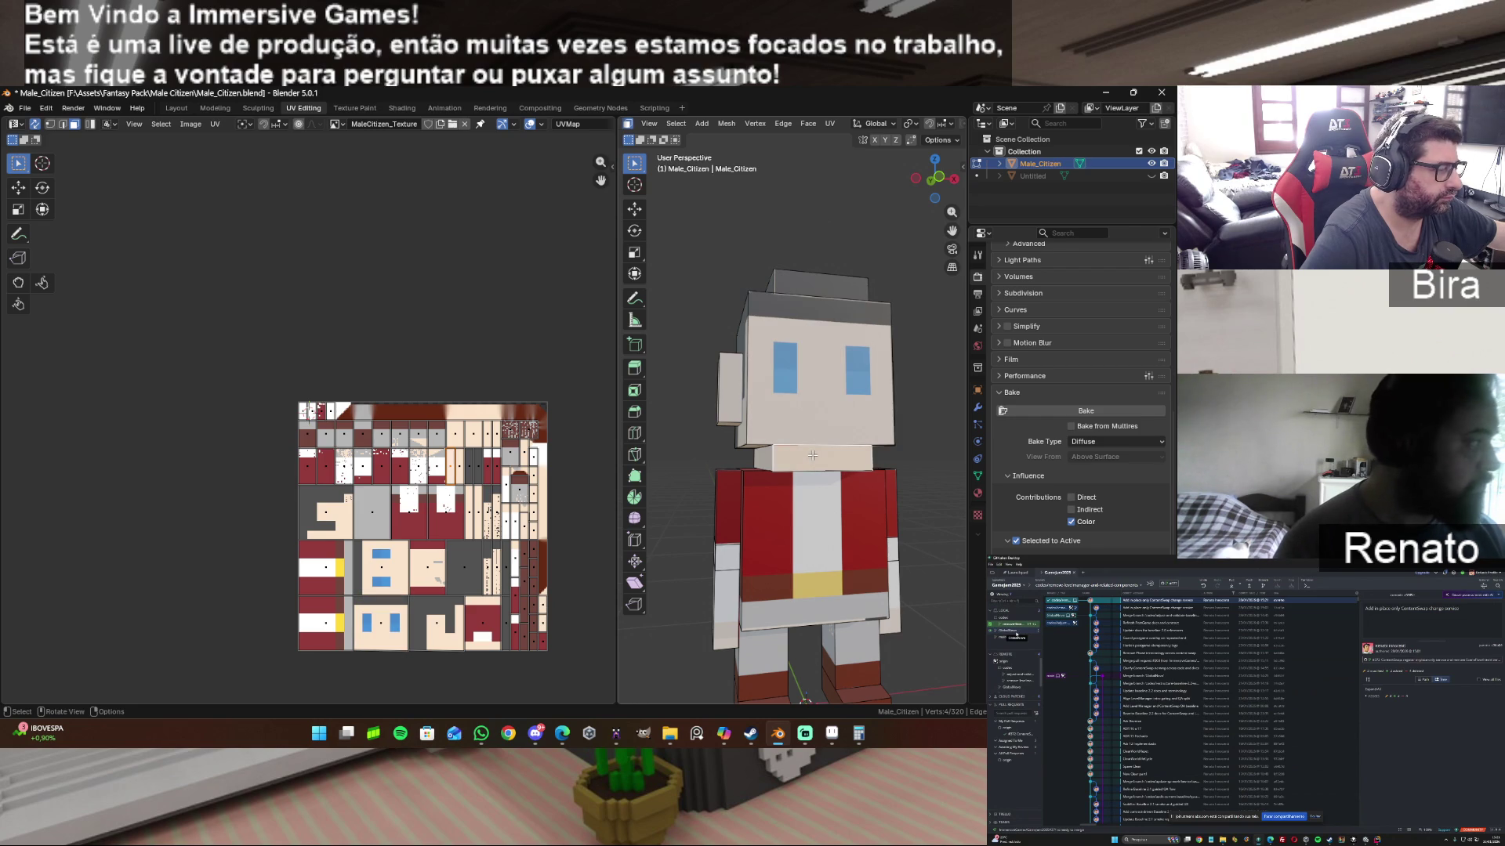
scroll(550, 498, "up", 3)
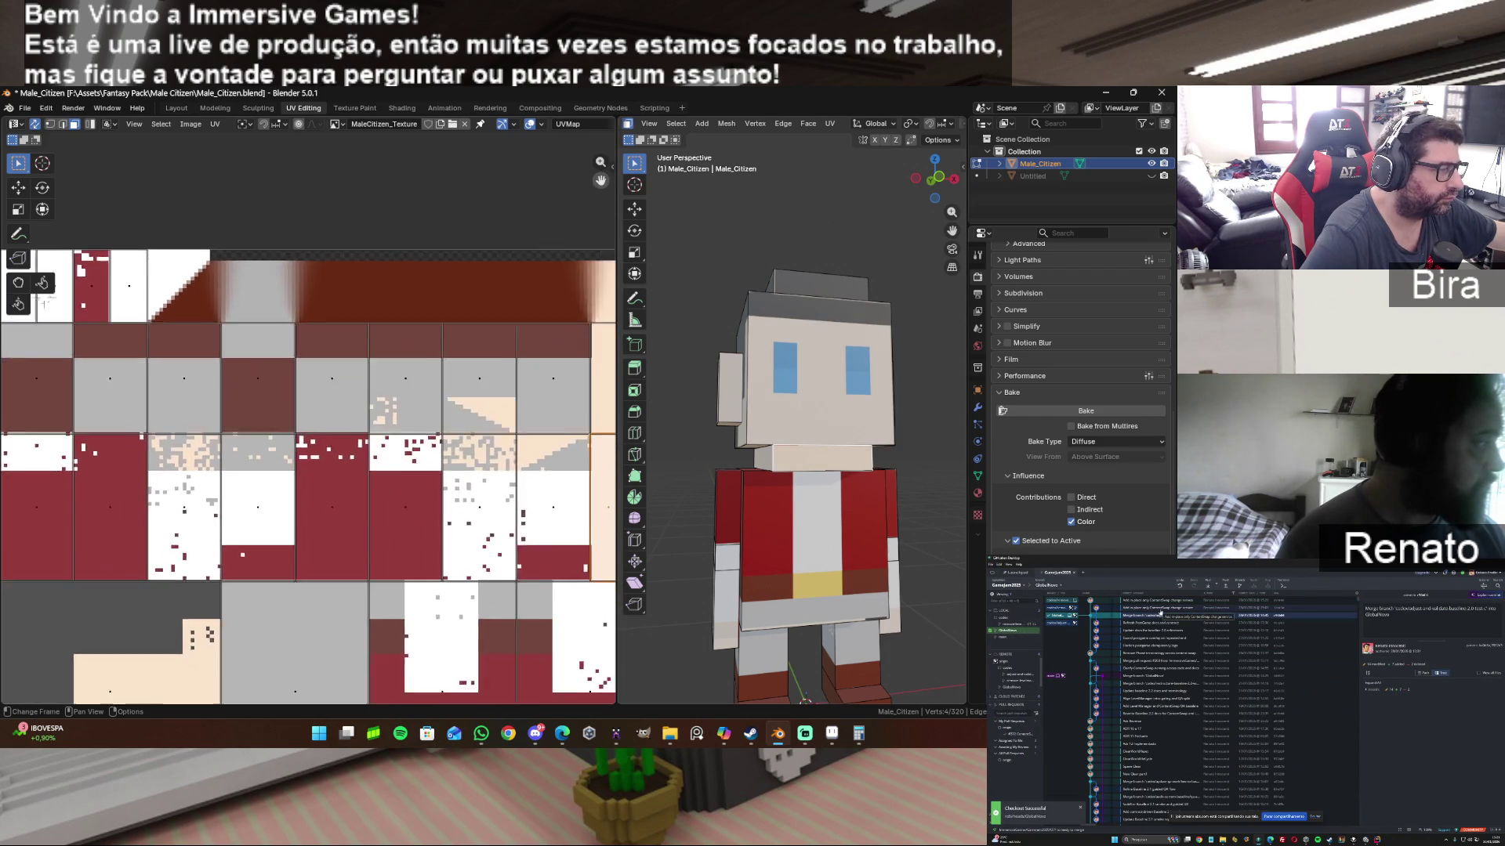
Step: Inspect the baked texture islands in the UV editor, clear the UV selection and move to the Modeling workspace
middle_click_drag(215, 358, 23, 282)
scroll(436, 401, "up", 3)
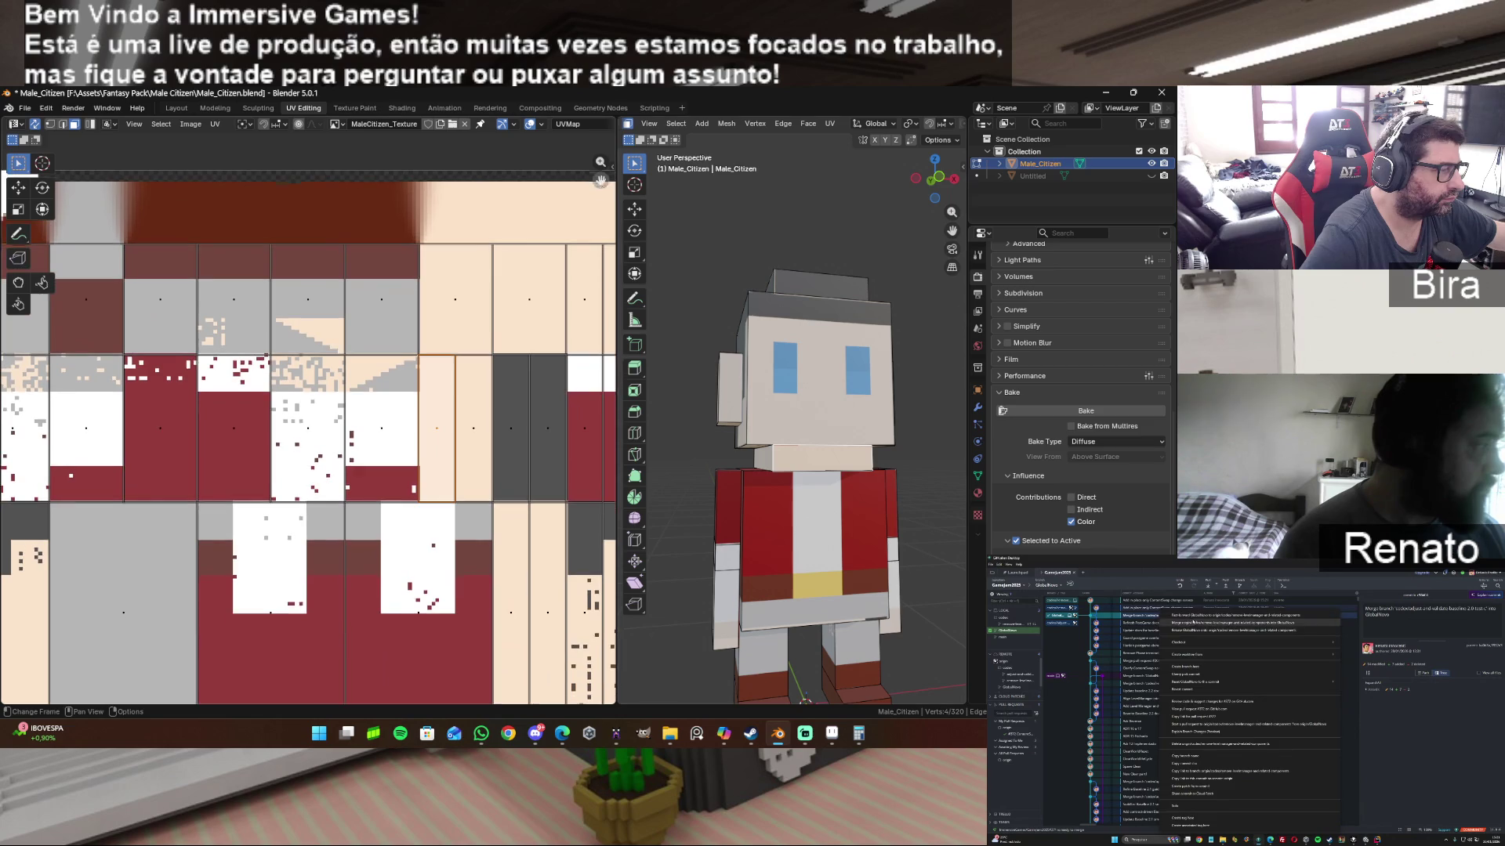
middle_click_drag(437, 553, 437, 399)
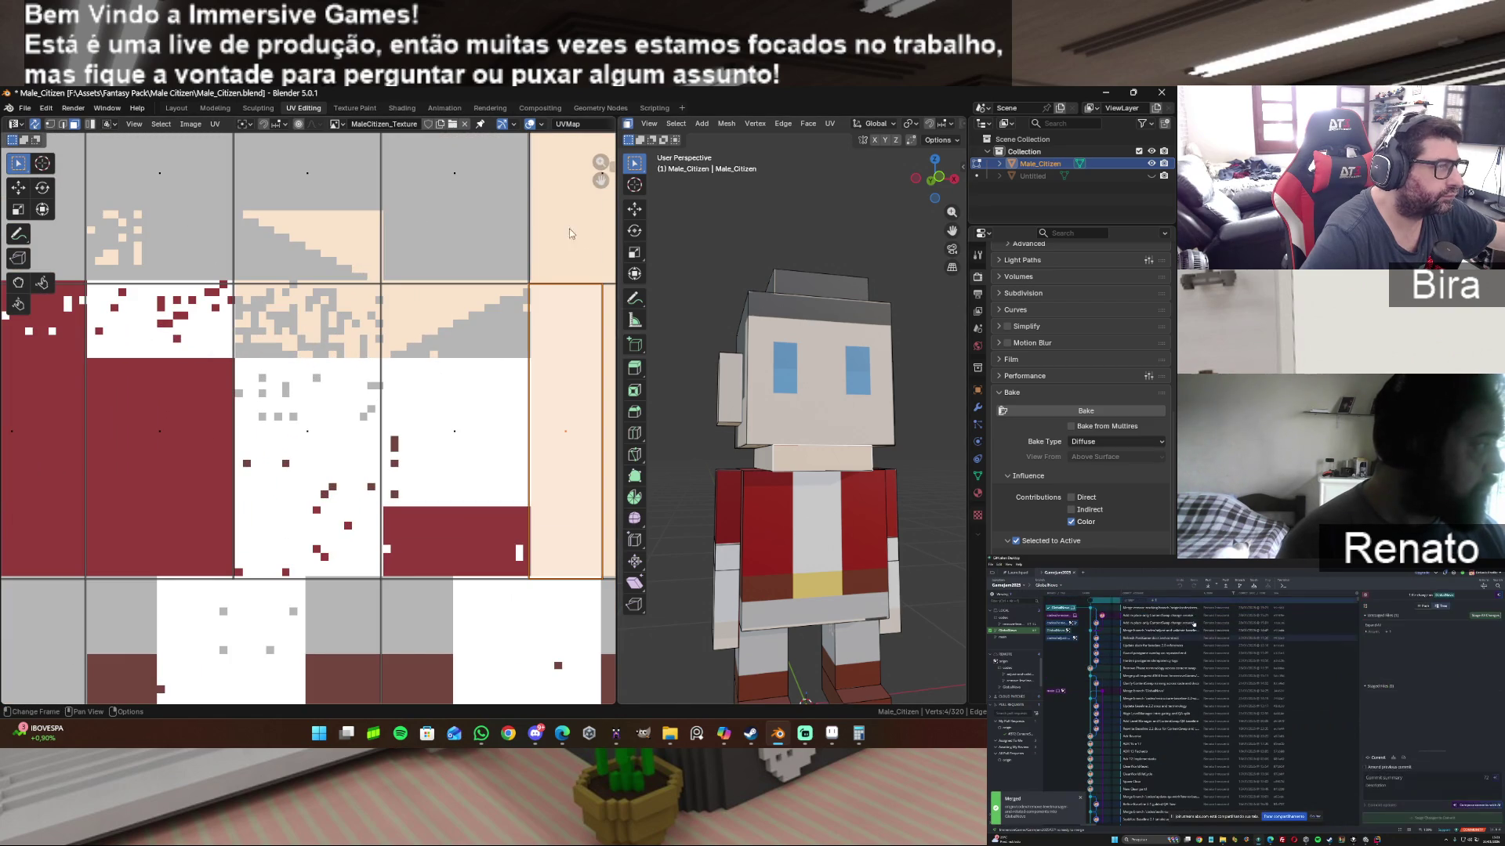
scroll(436, 400, "up", 1)
middle_click_drag(323, 447, 407, 398)
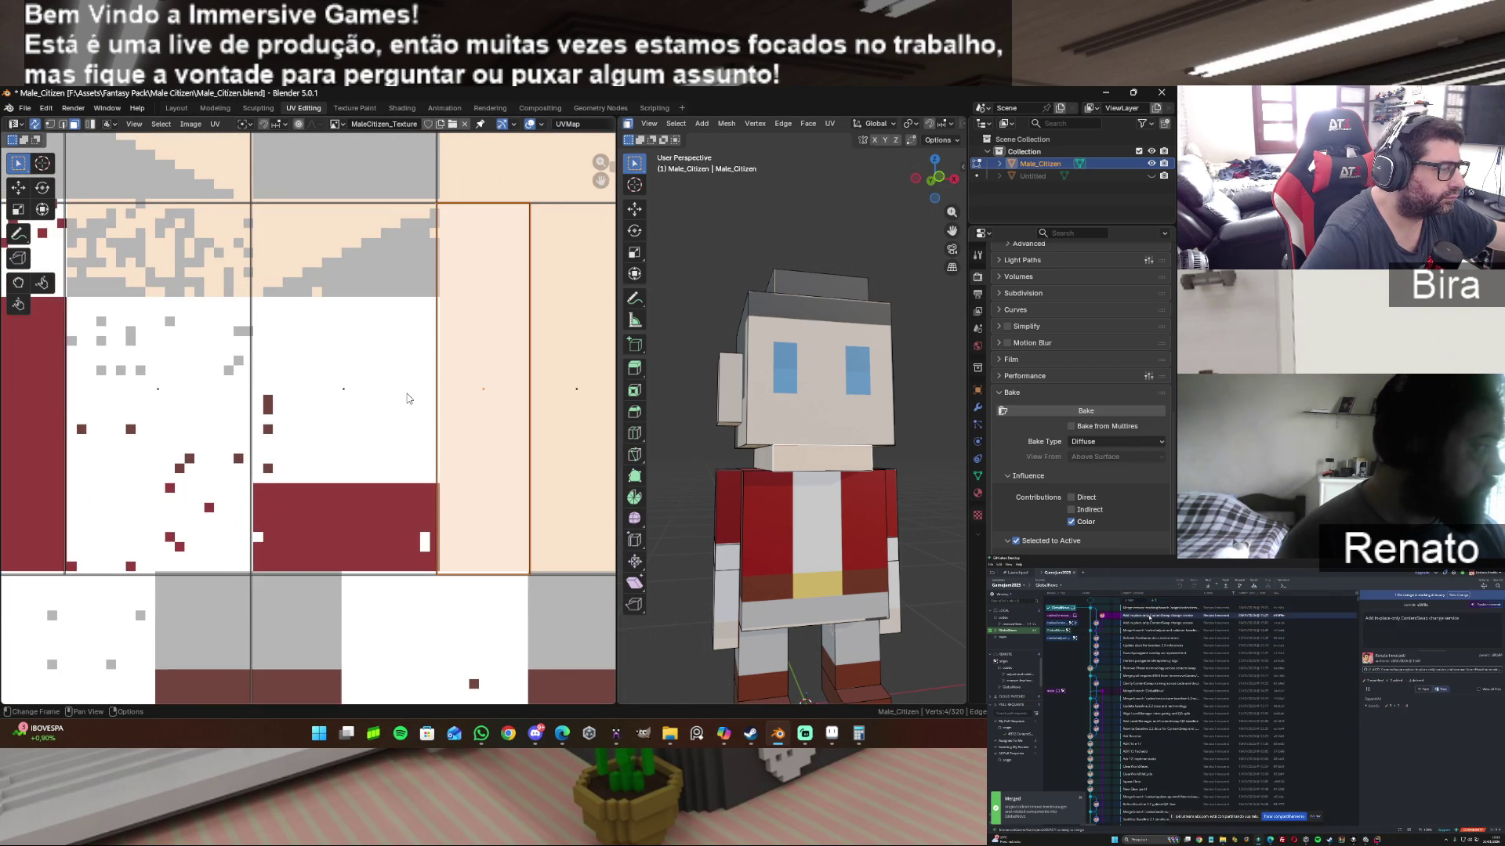
scroll(408, 397, "up", 1)
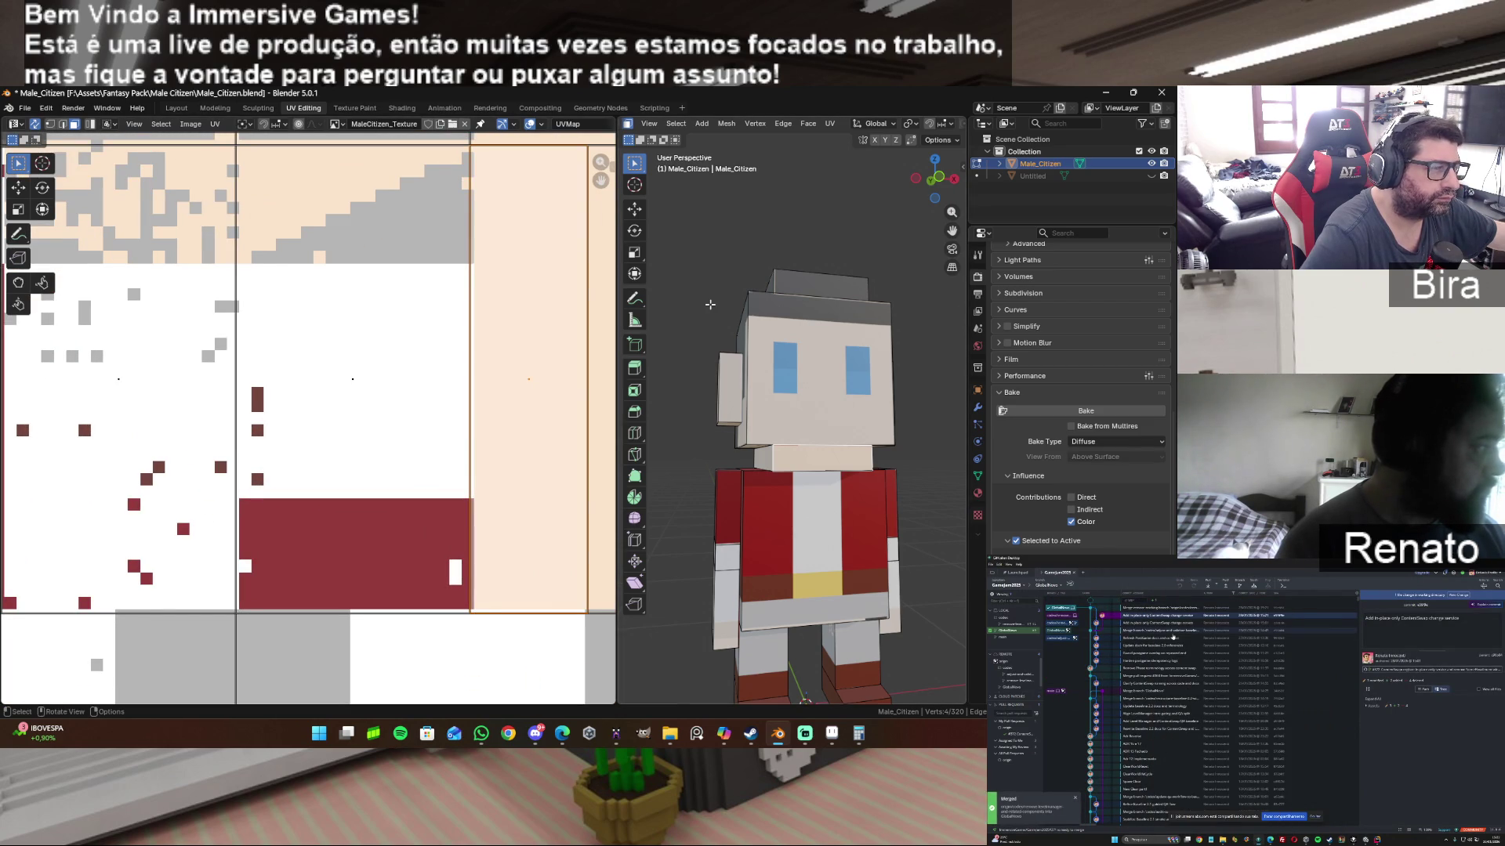
left_click(709, 304)
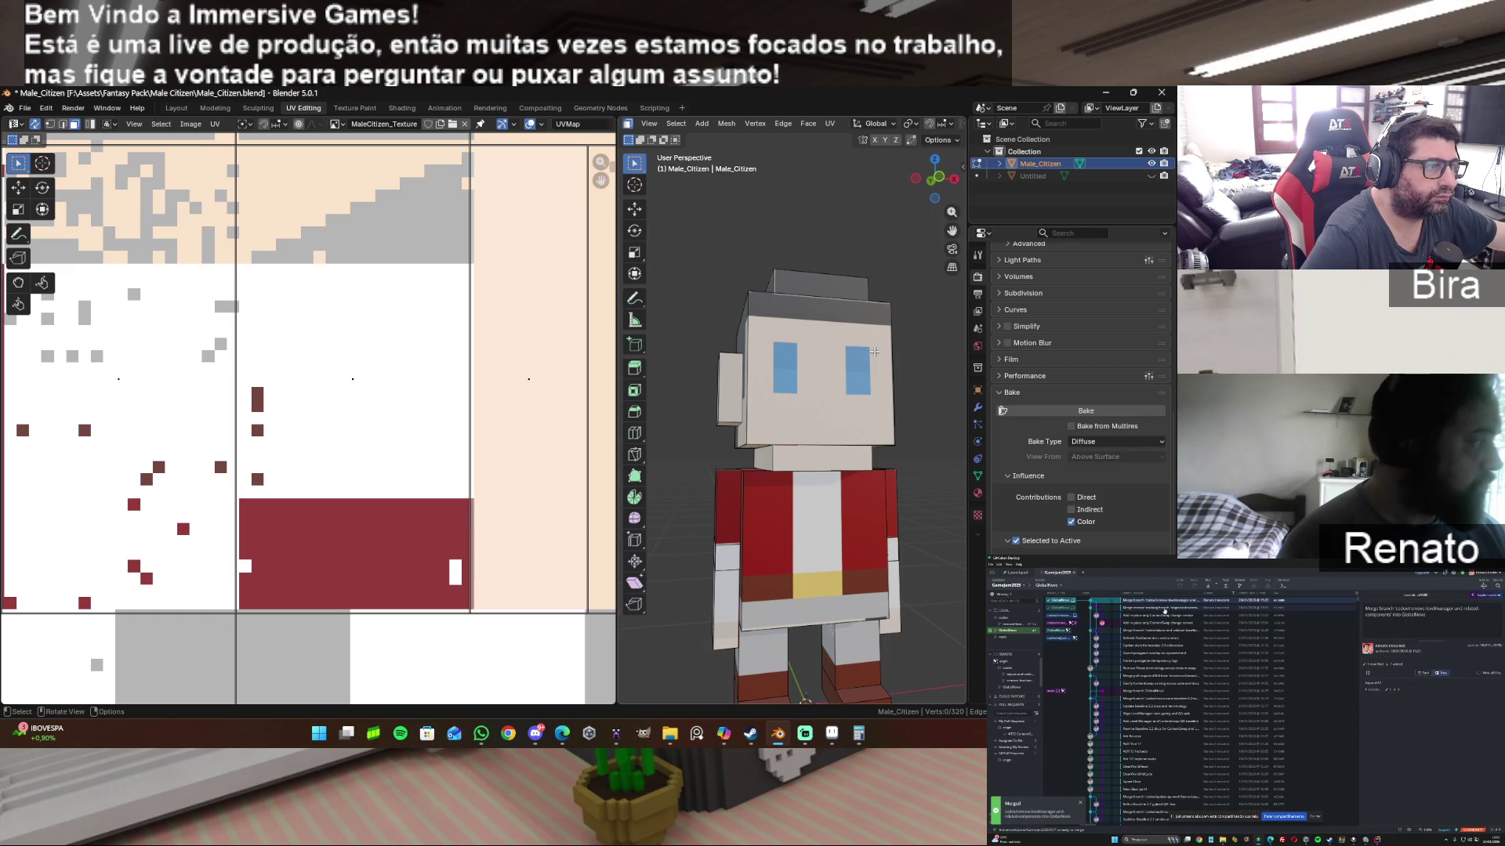
left_click(214, 109)
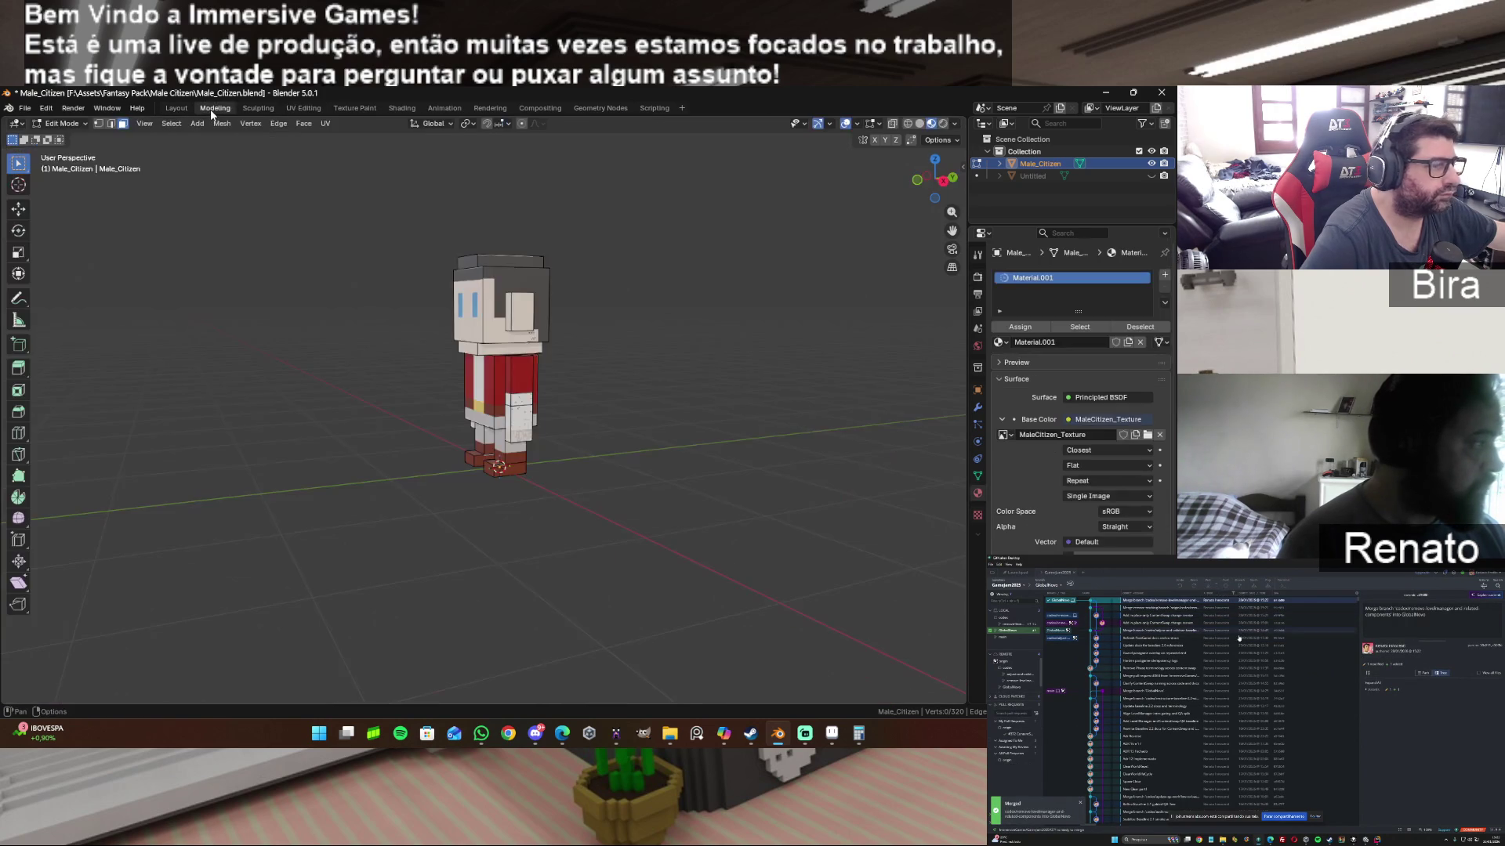
scroll(653, 351, "up", 2)
scroll(653, 350, "up", 1)
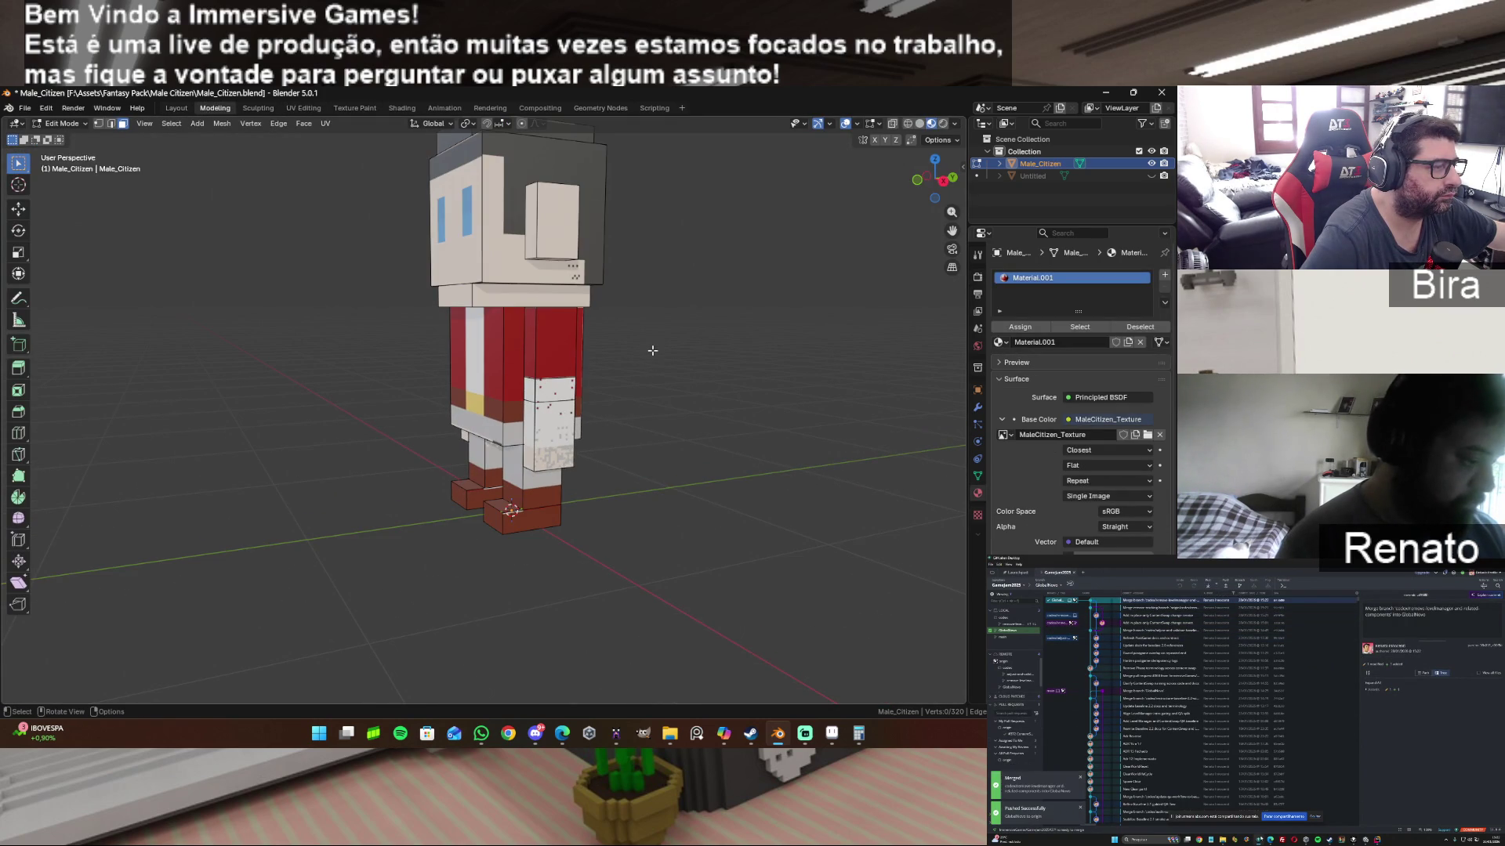
scroll(653, 350, "down", 2)
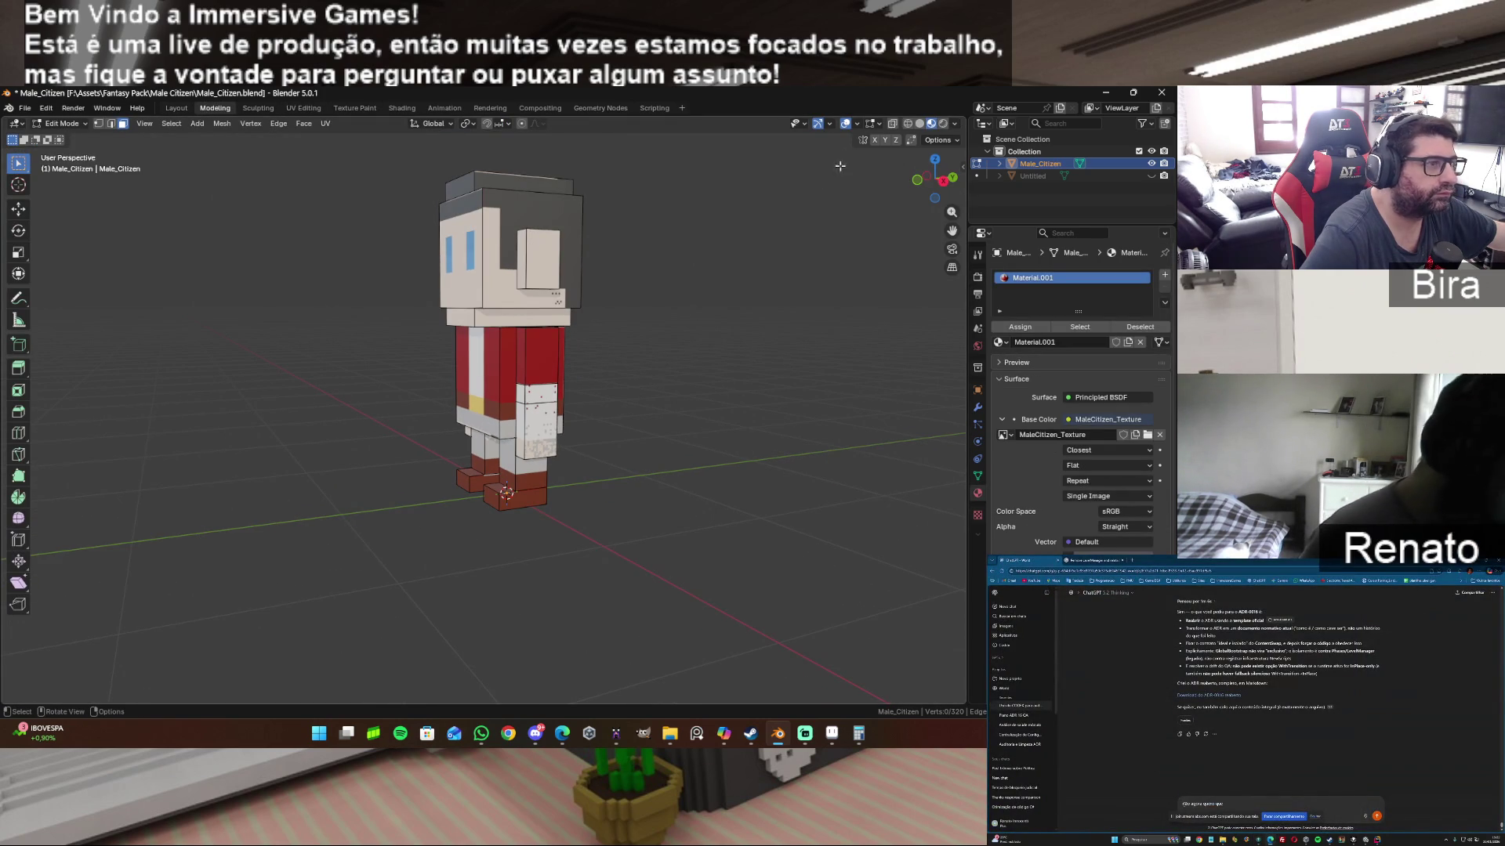
Step: View the character from the front, return to UV Editing and bring Aseprite forward
mouse_move(653, 351)
middle_mouse_down()
mouse_move(552, 354)
mouse_move(296, 115)
middle_mouse_up()
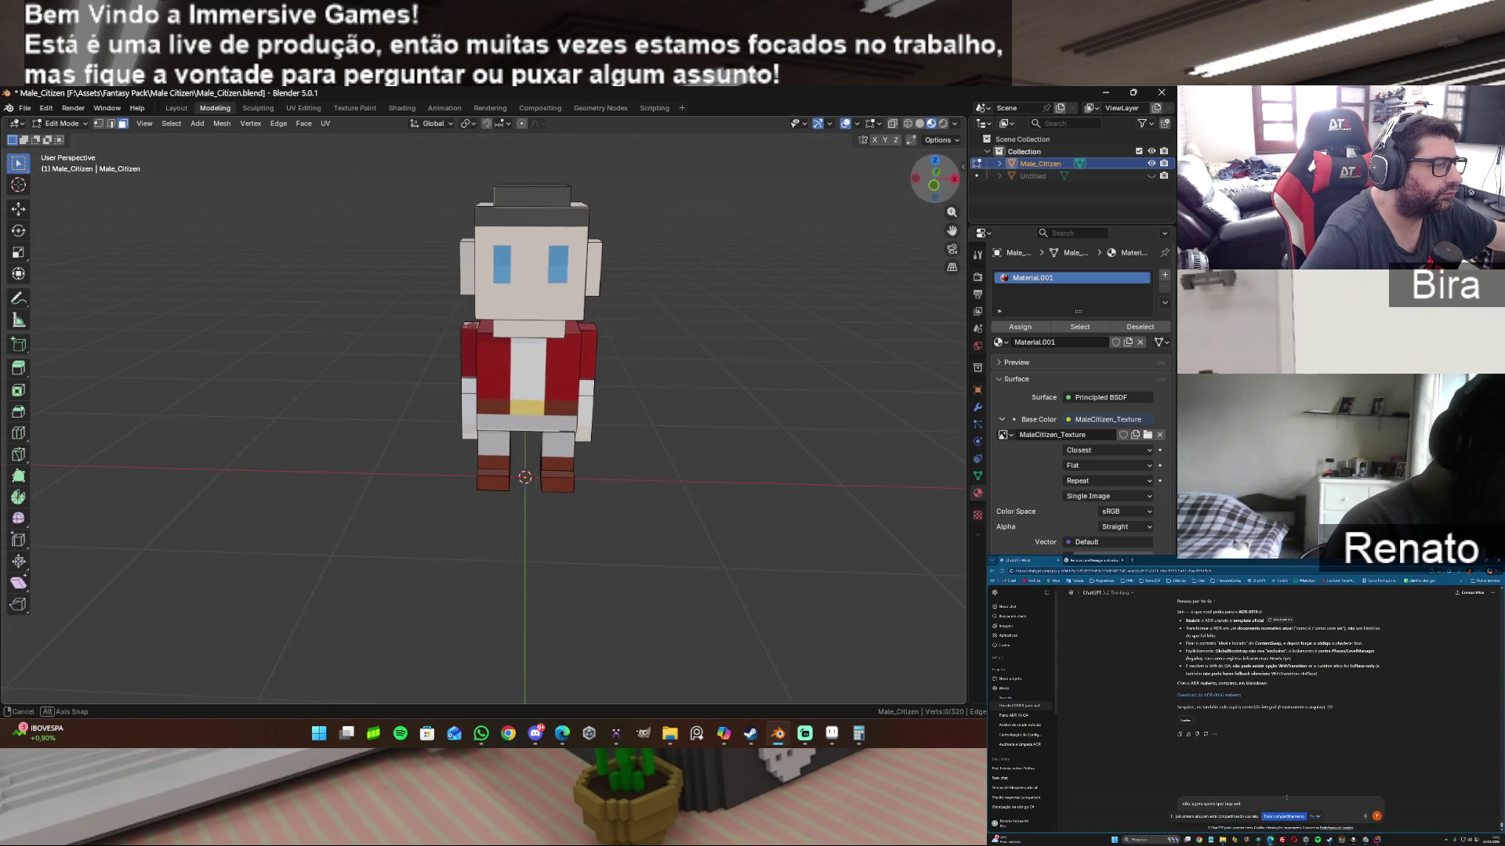
left_click(308, 107)
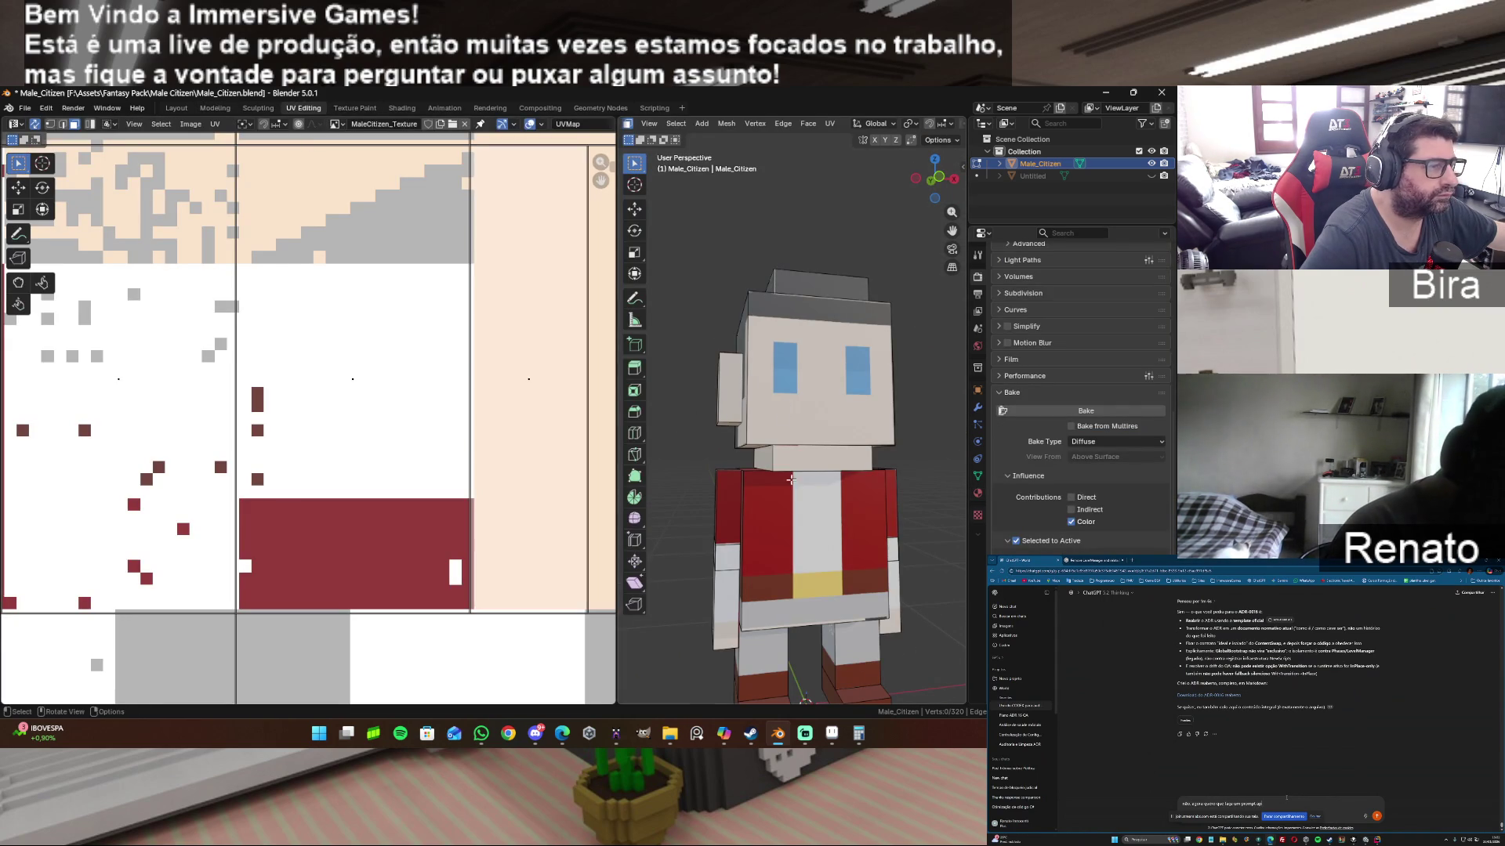
left_click(832, 735)
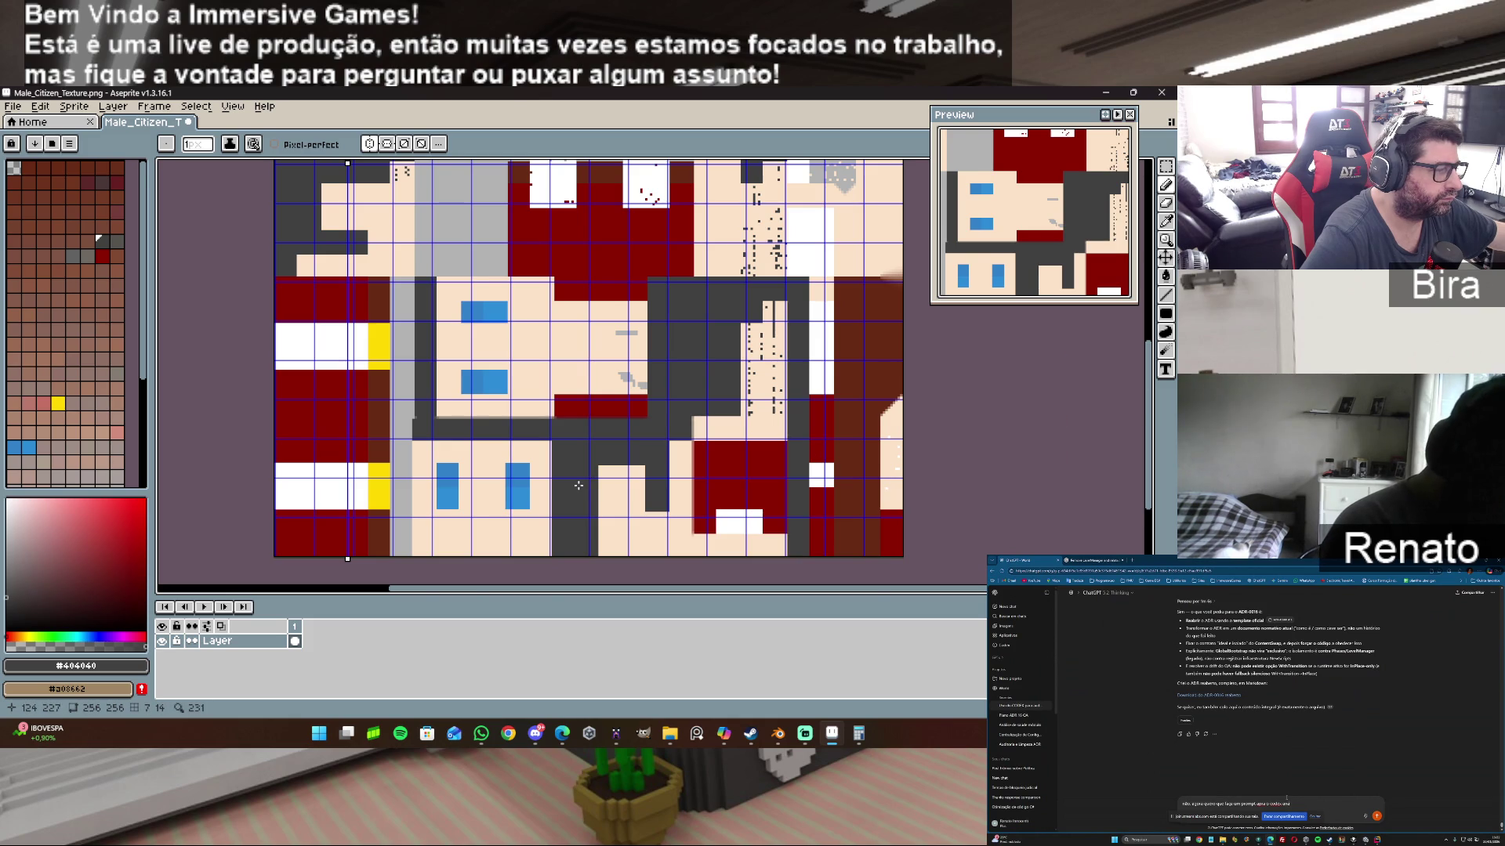
scroll(578, 485, "up", 2)
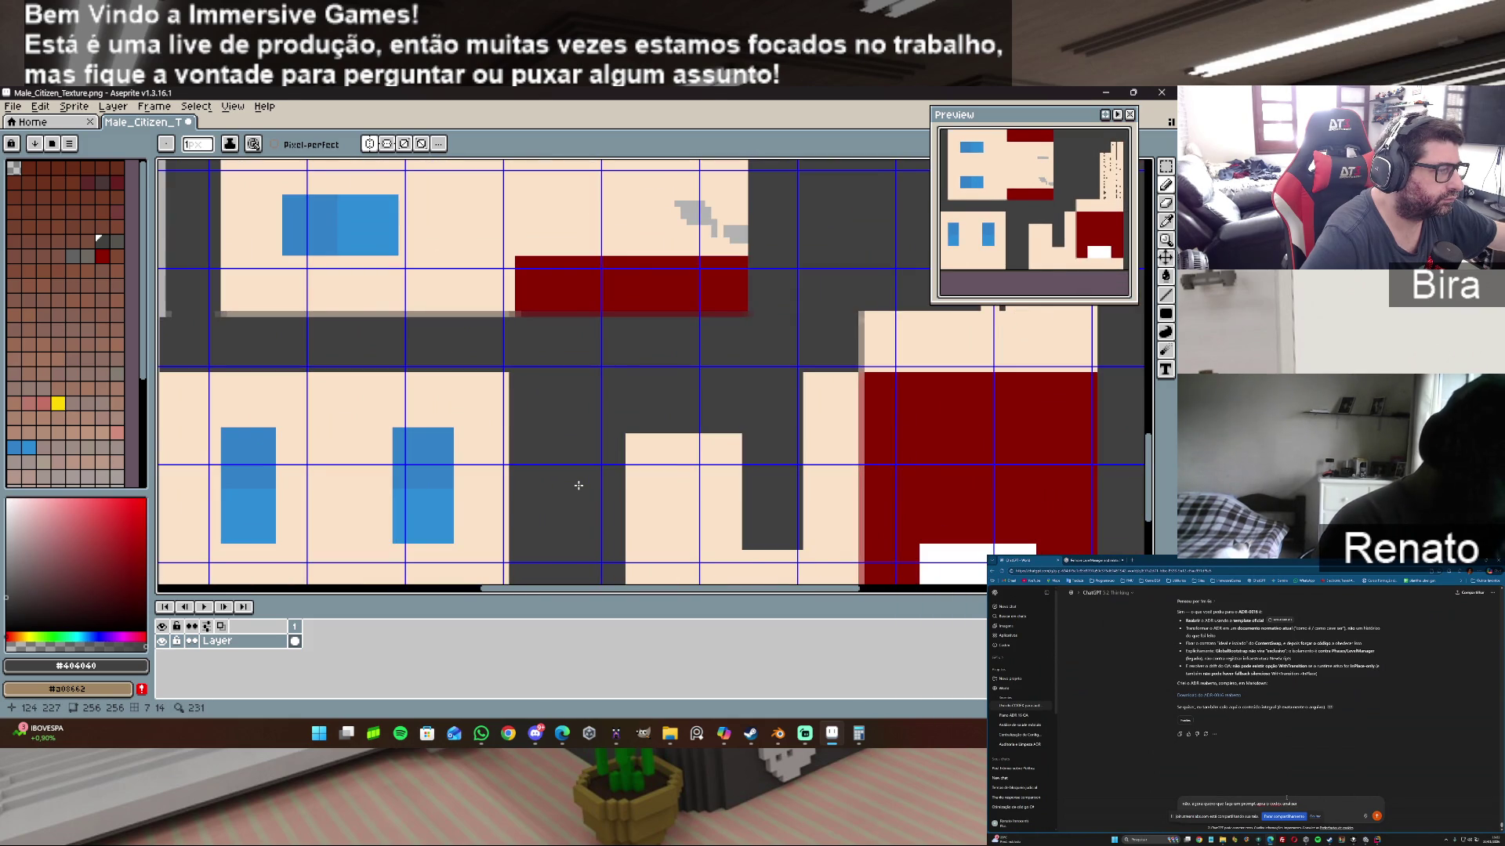
scroll(579, 485, "down", 1)
scroll(578, 485, "down", 1)
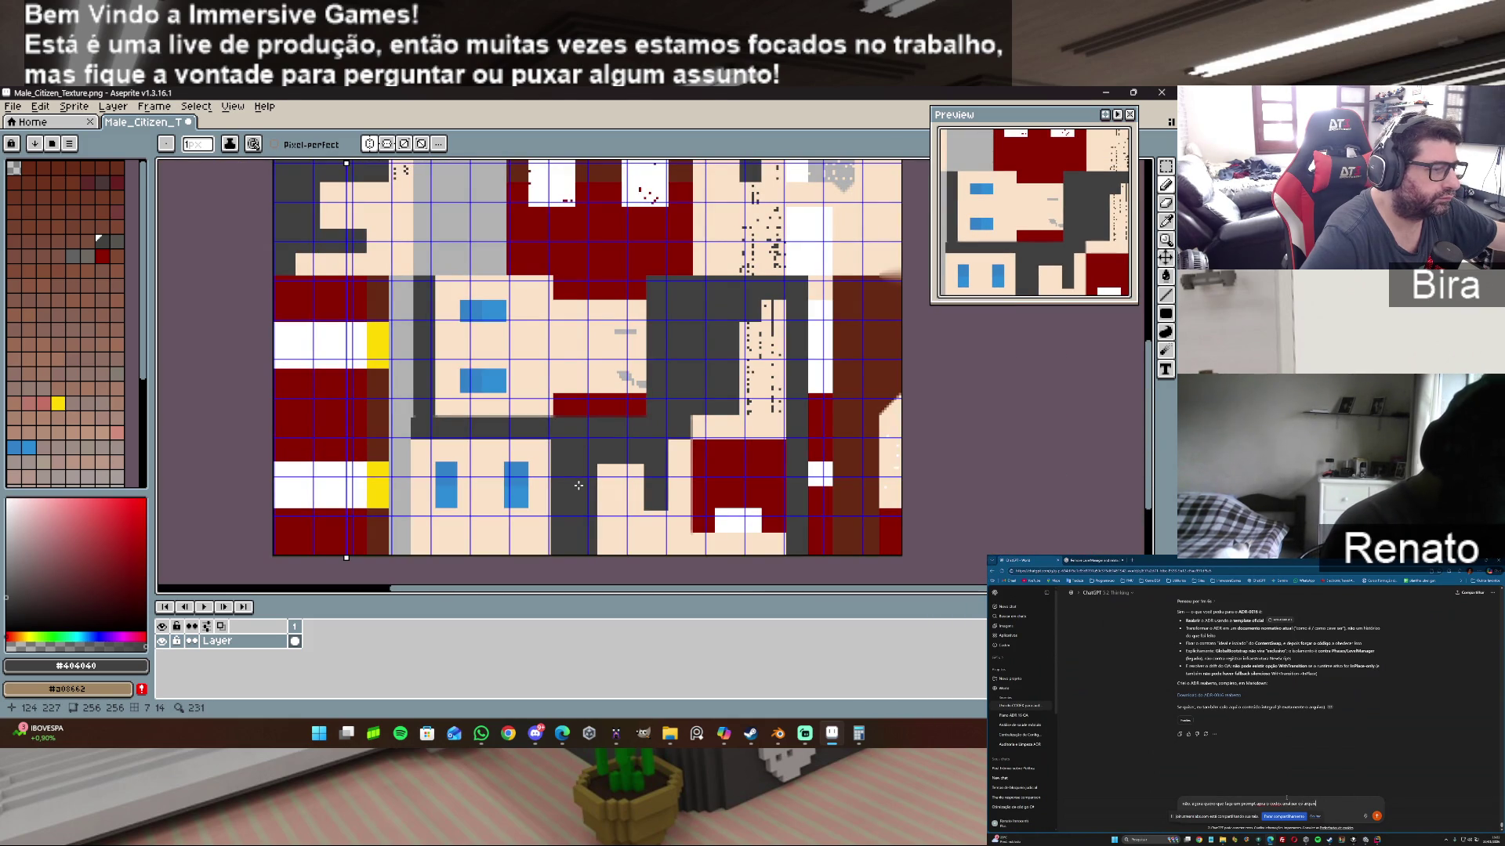
Step: Go back to Blender after reviewing the texture sheet
left_click(832, 734)
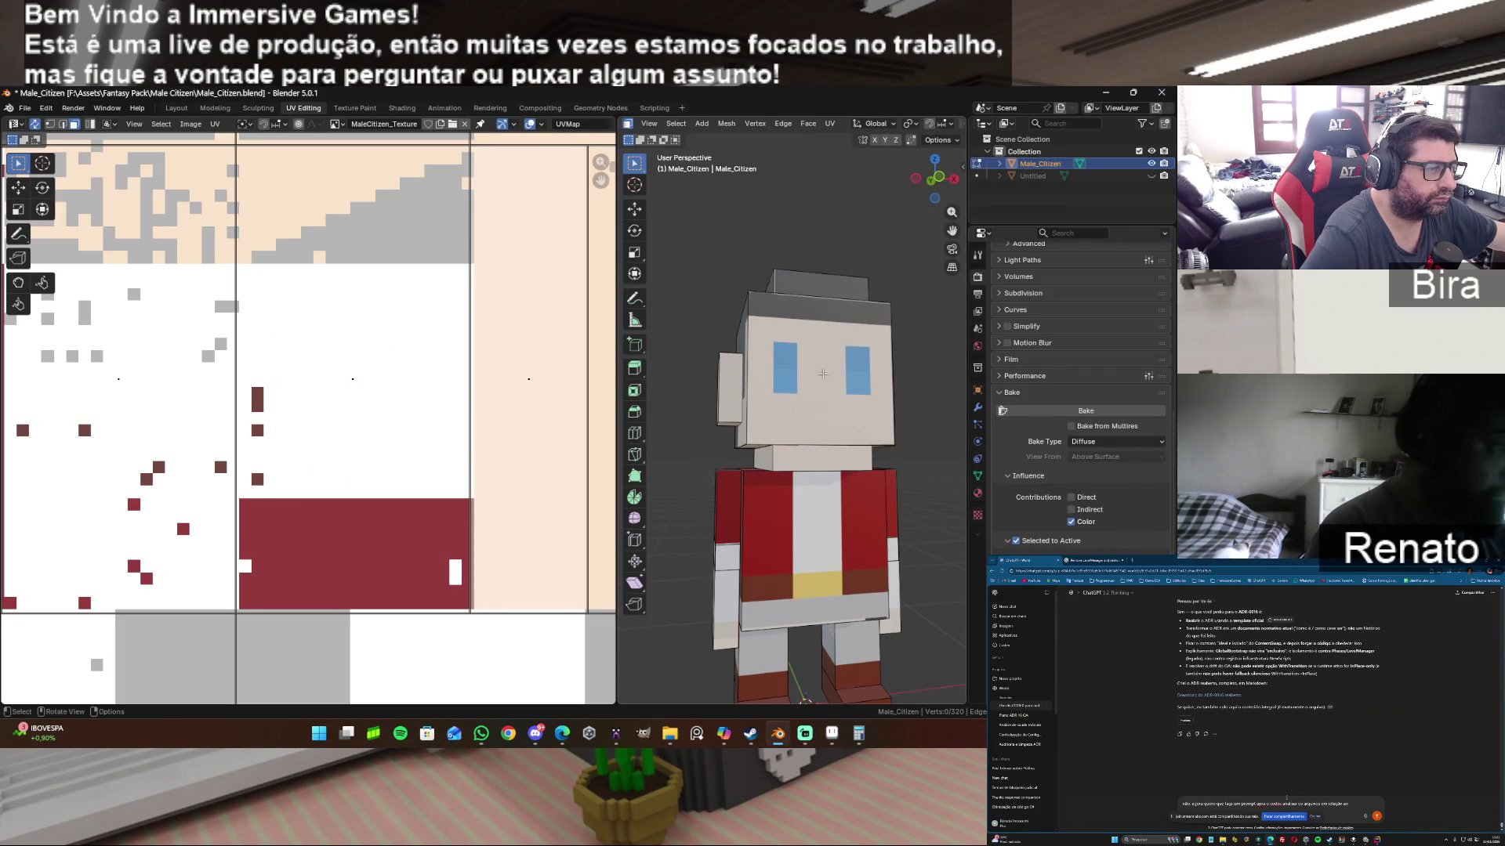
Step: Select the band across the head's top front and list the Image Texture node's interpolation options in Shading
mouse_move(936, 177)
left_mouse_down()
mouse_move(894, 182)
mouse_move(806, 272)
left_mouse_up()
left_click(871, 346)
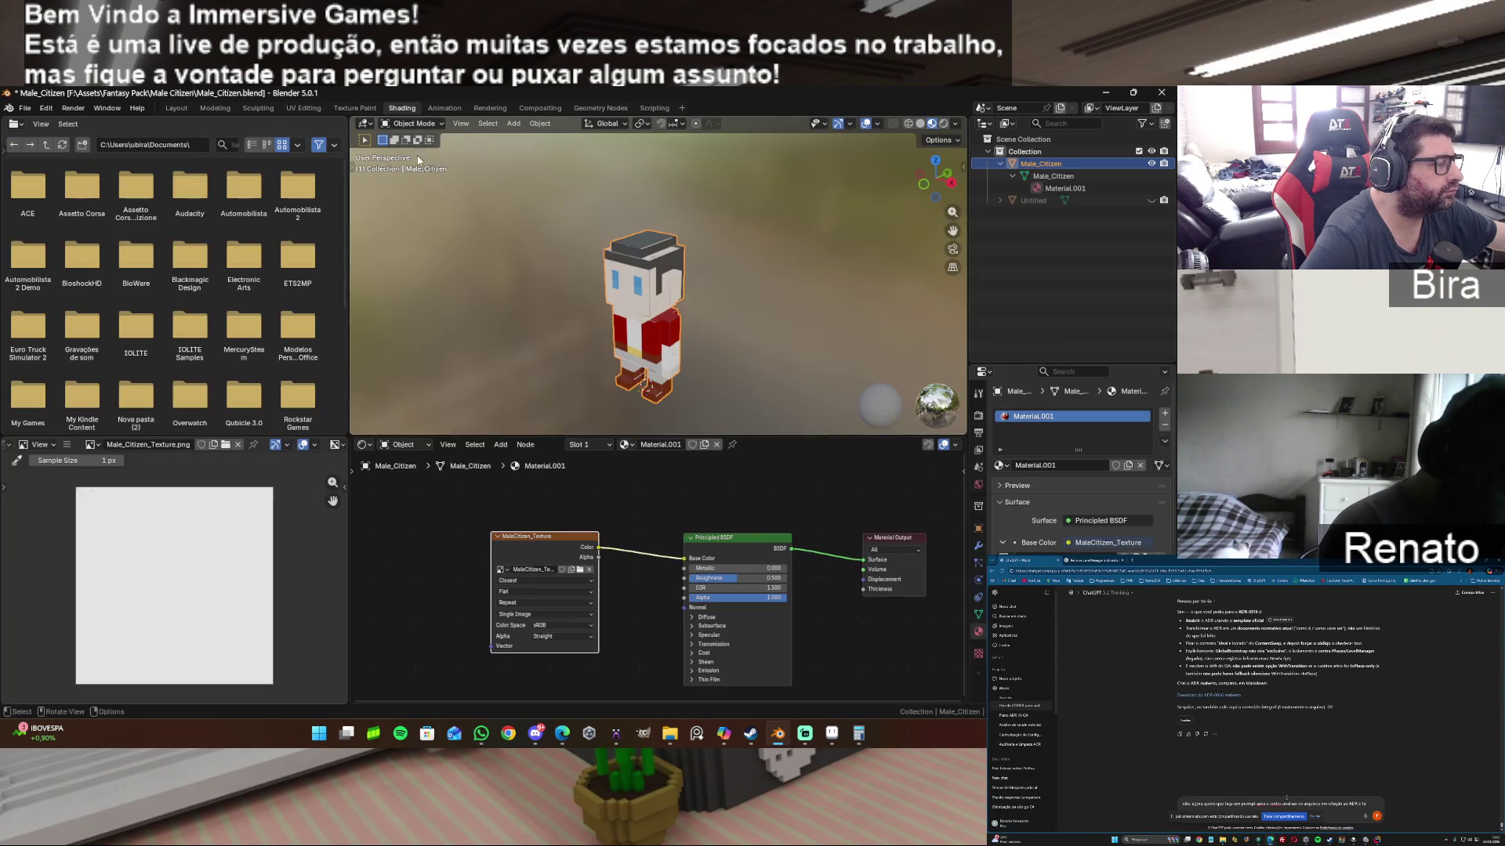
left_click(402, 107)
left_click(520, 581)
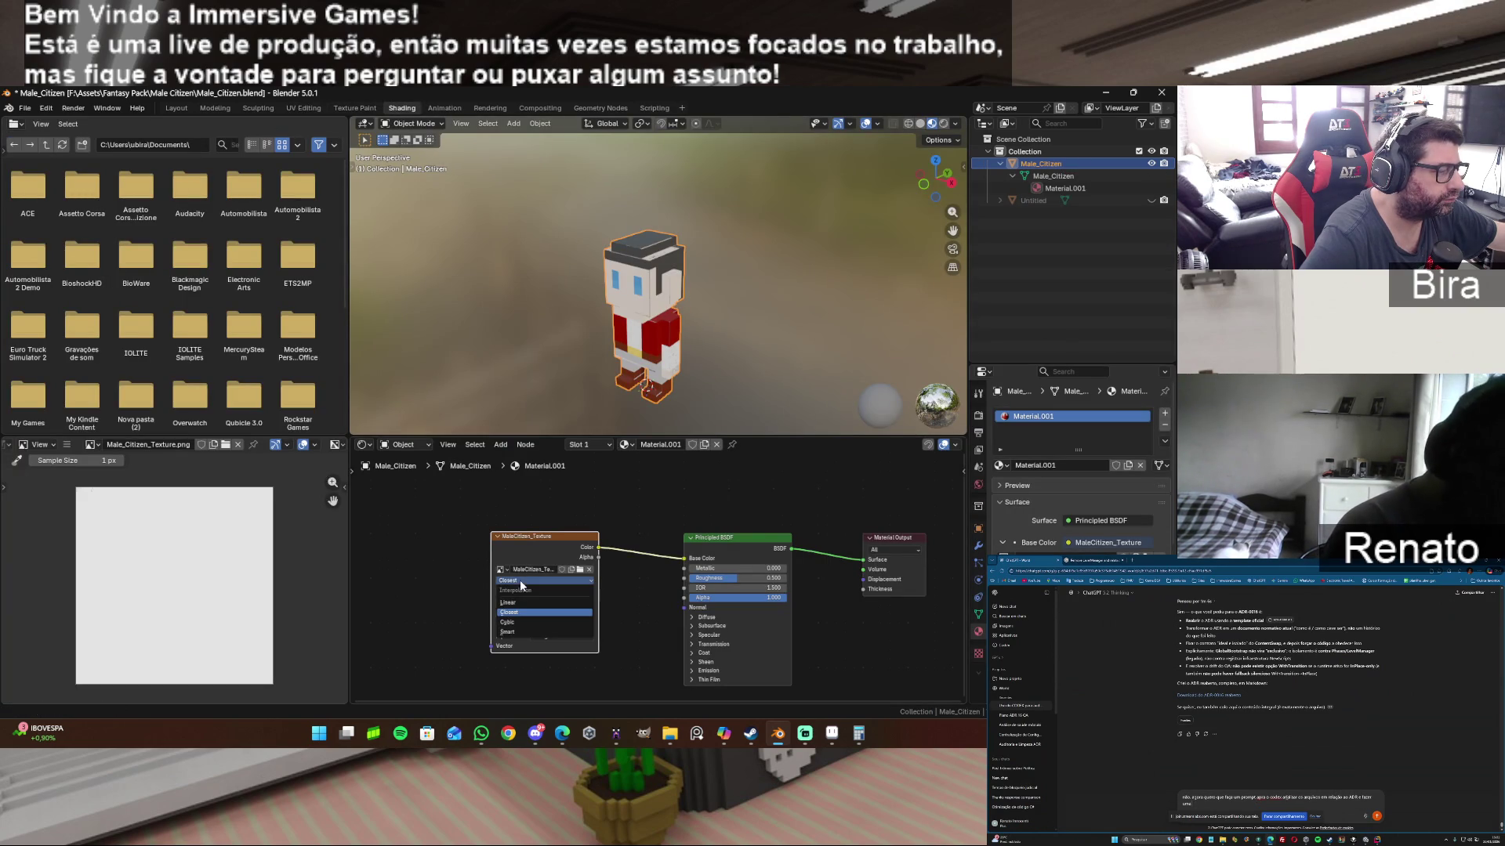
Step: Compare Linear, Cubic and Smart interpolation on the Image Texture node, then settle on Closest for crisp pixels
left_click(528, 606)
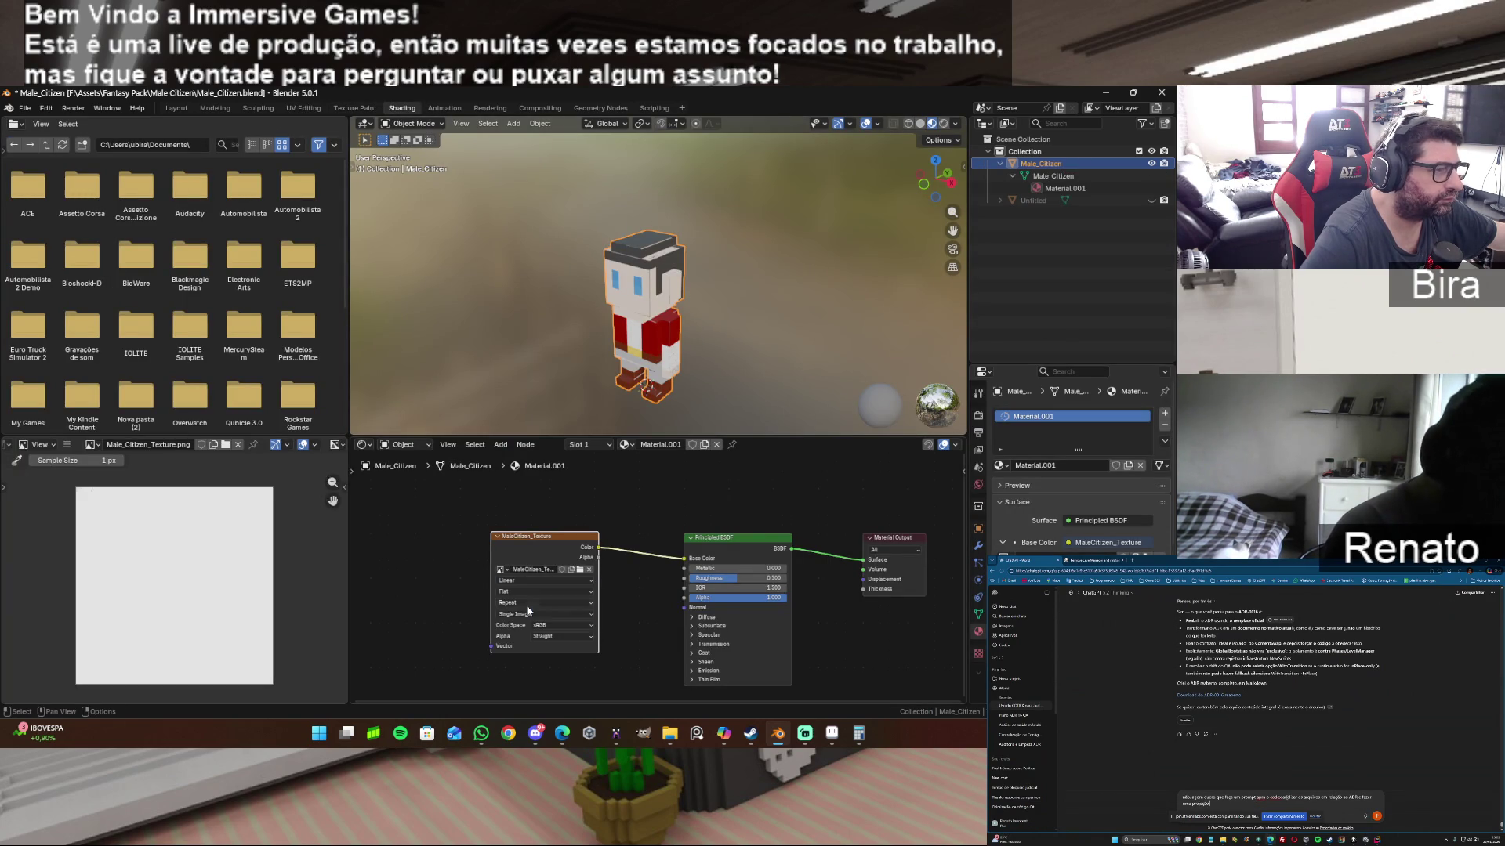
left_click(524, 581)
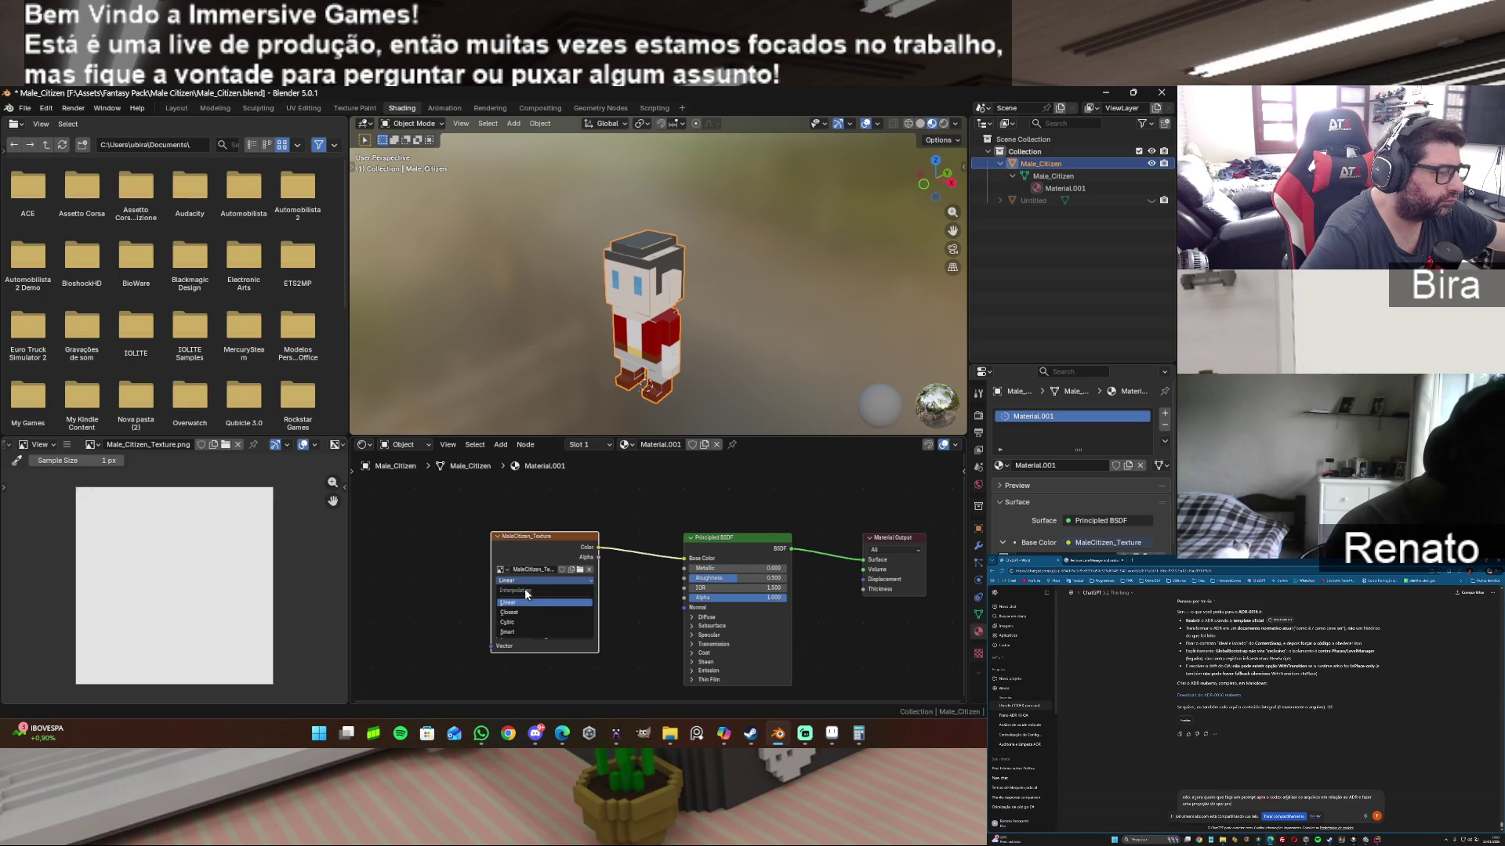
left_click(530, 612)
left_click(528, 579)
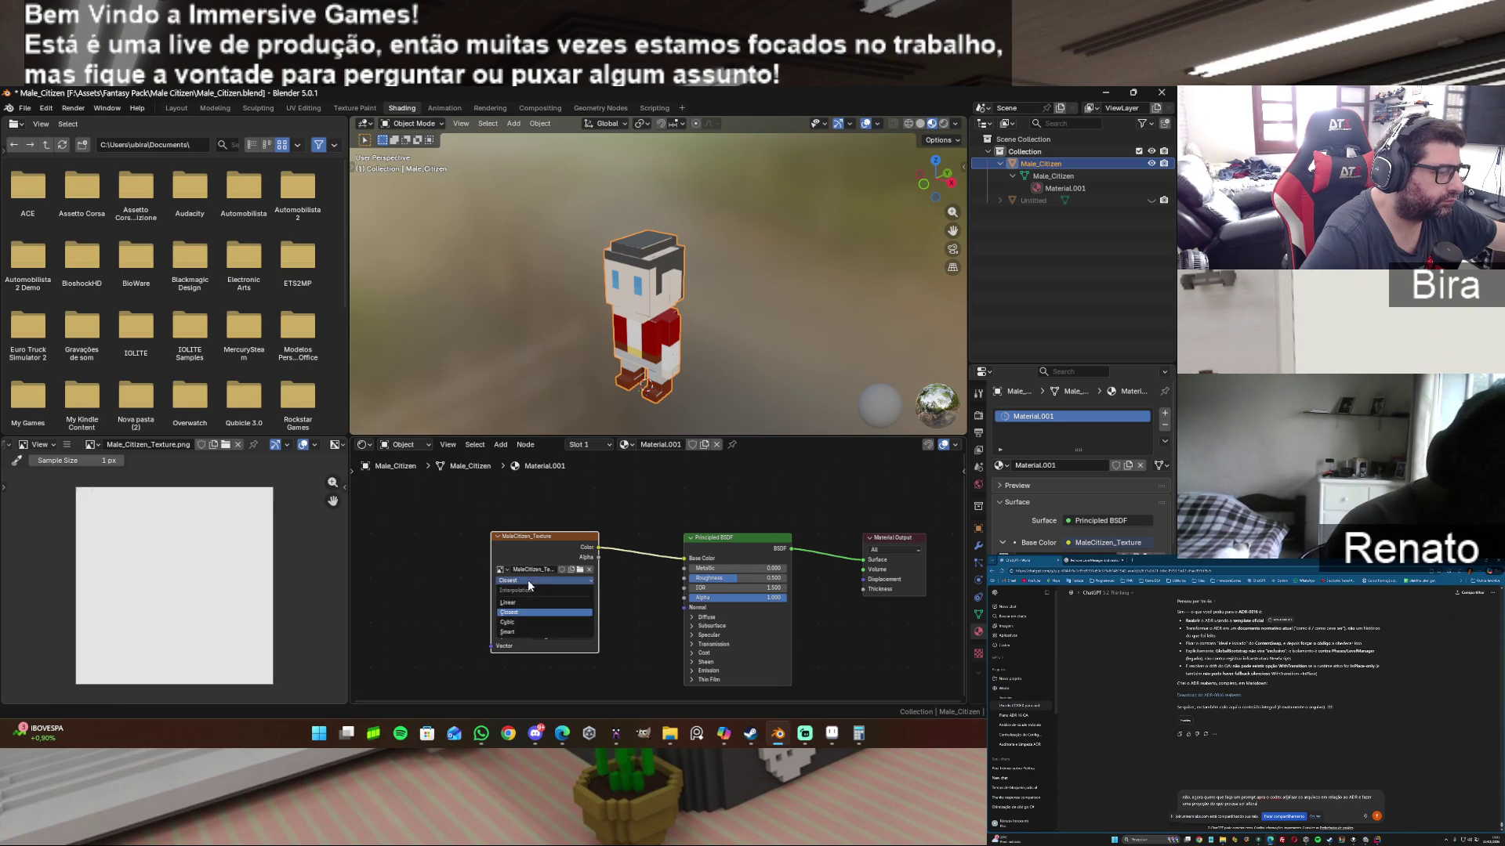
left_click(528, 622)
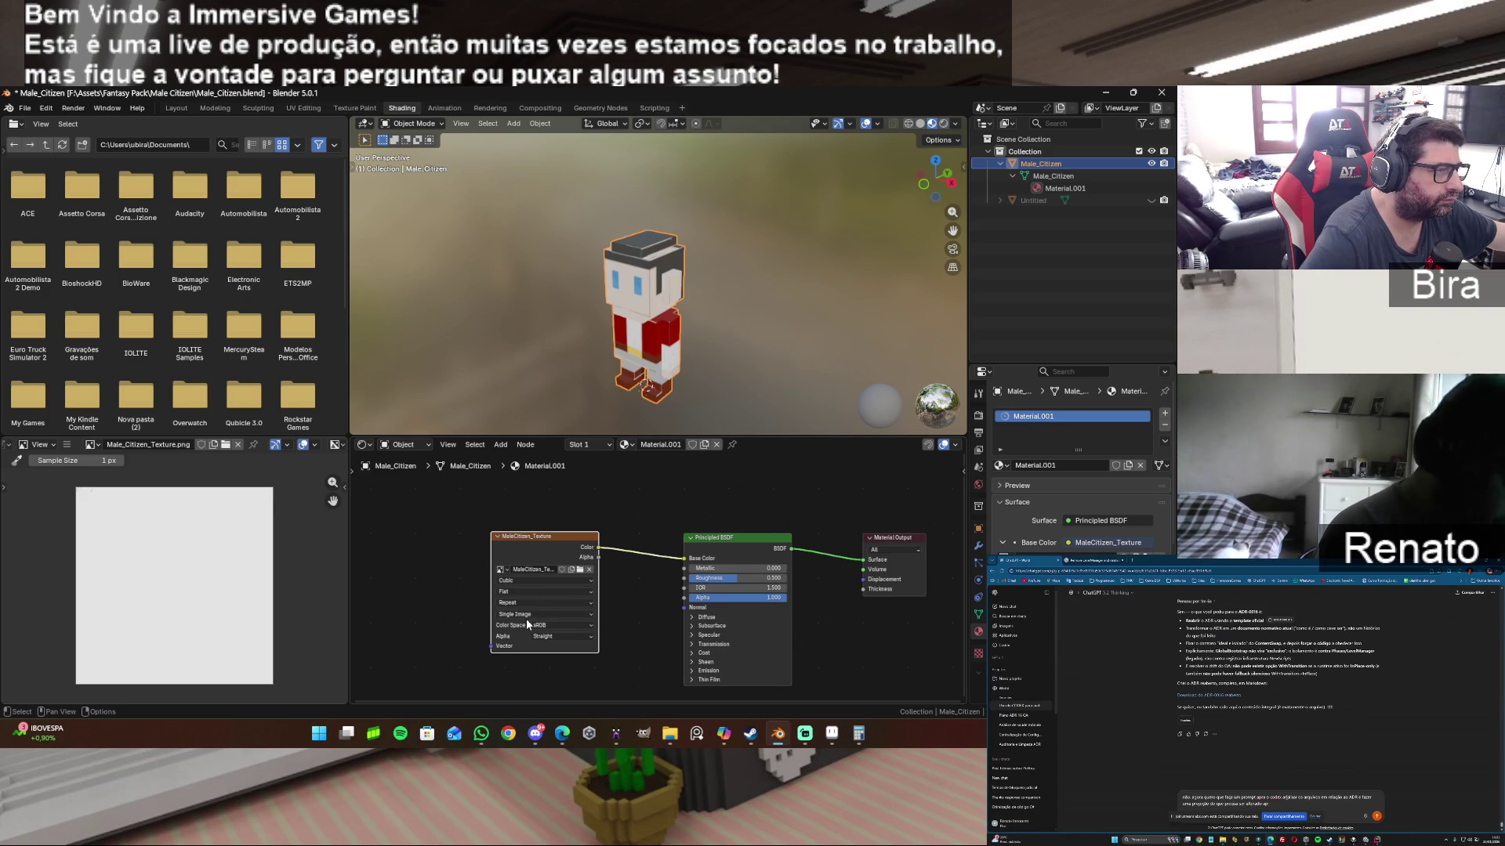
left_click(528, 581)
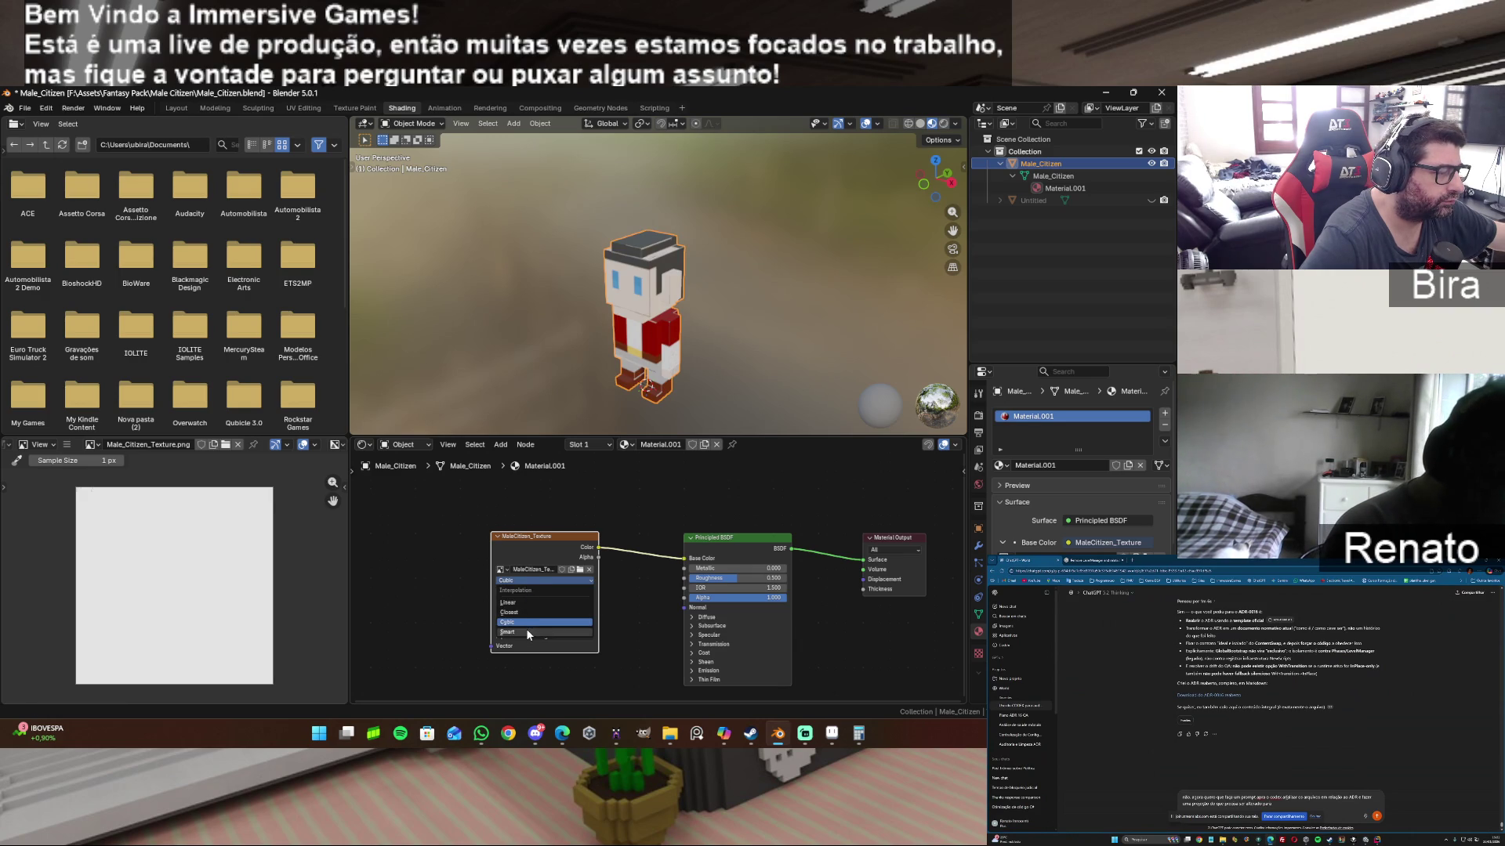
left_click(526, 629)
left_click(528, 580)
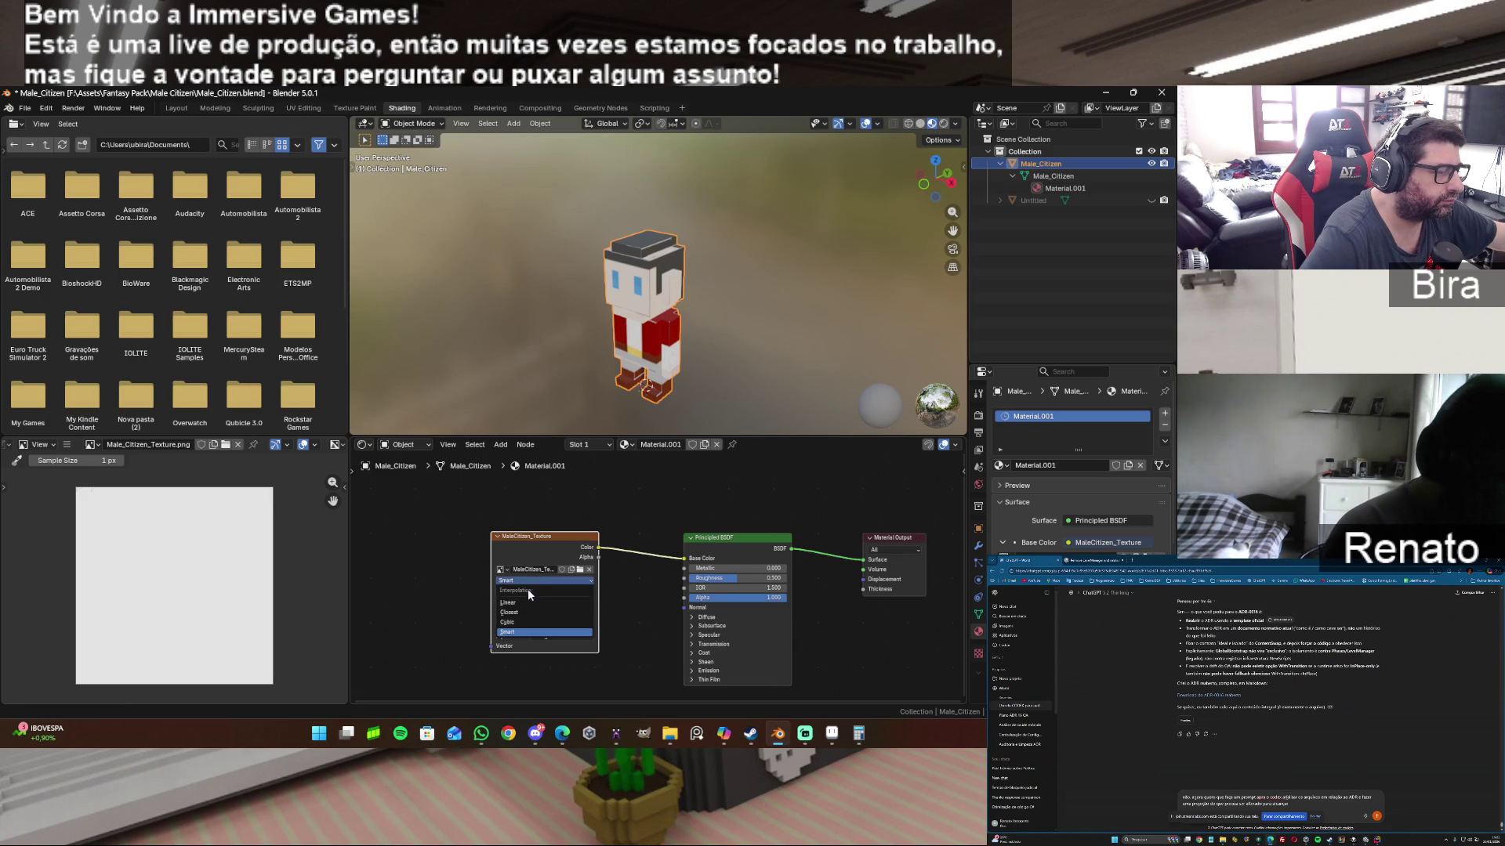
left_click(529, 602)
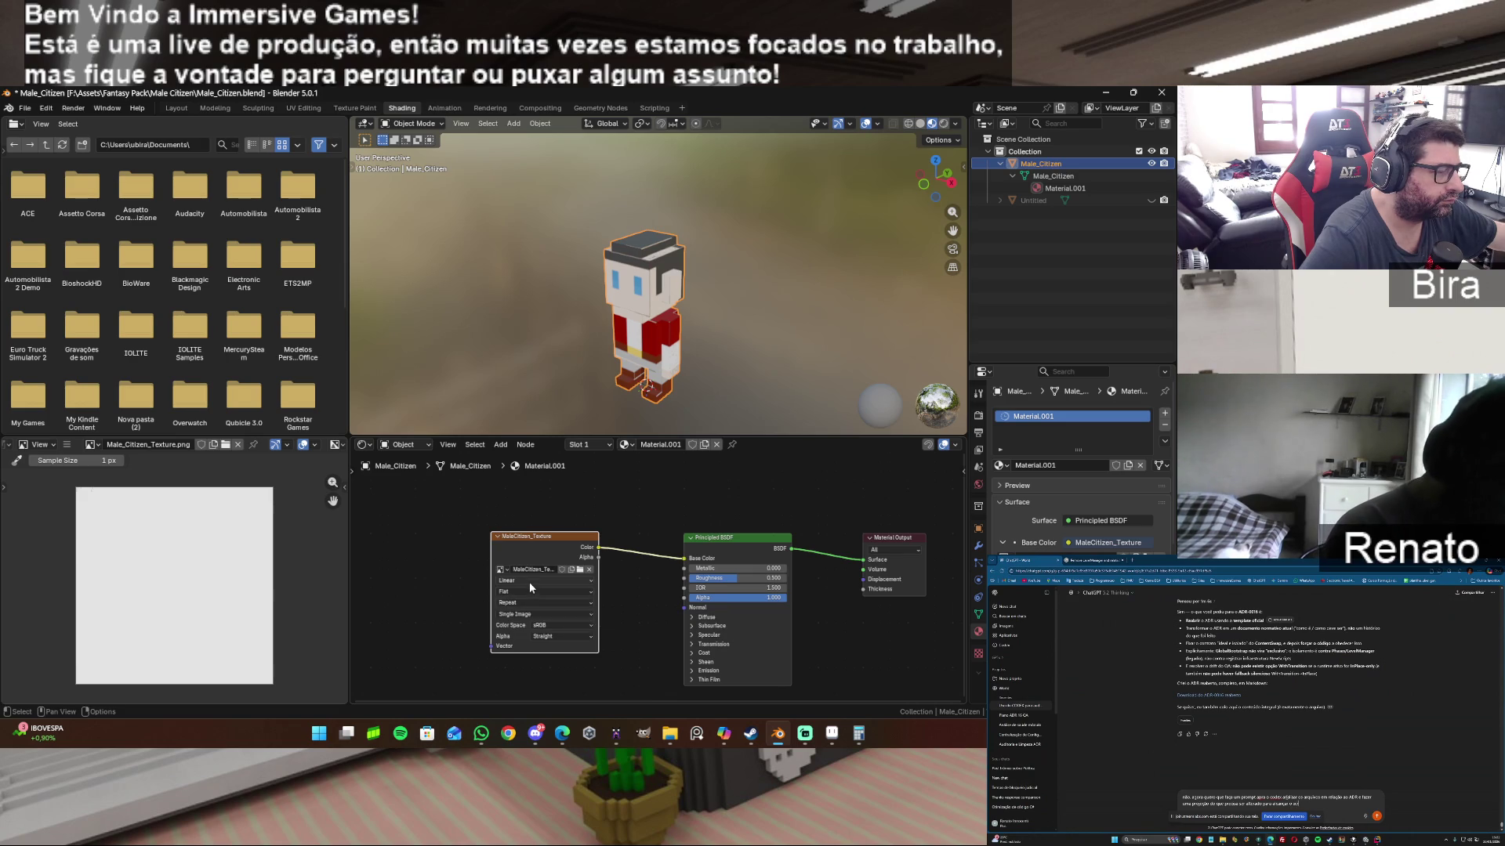
left_click(529, 580)
left_click(527, 610)
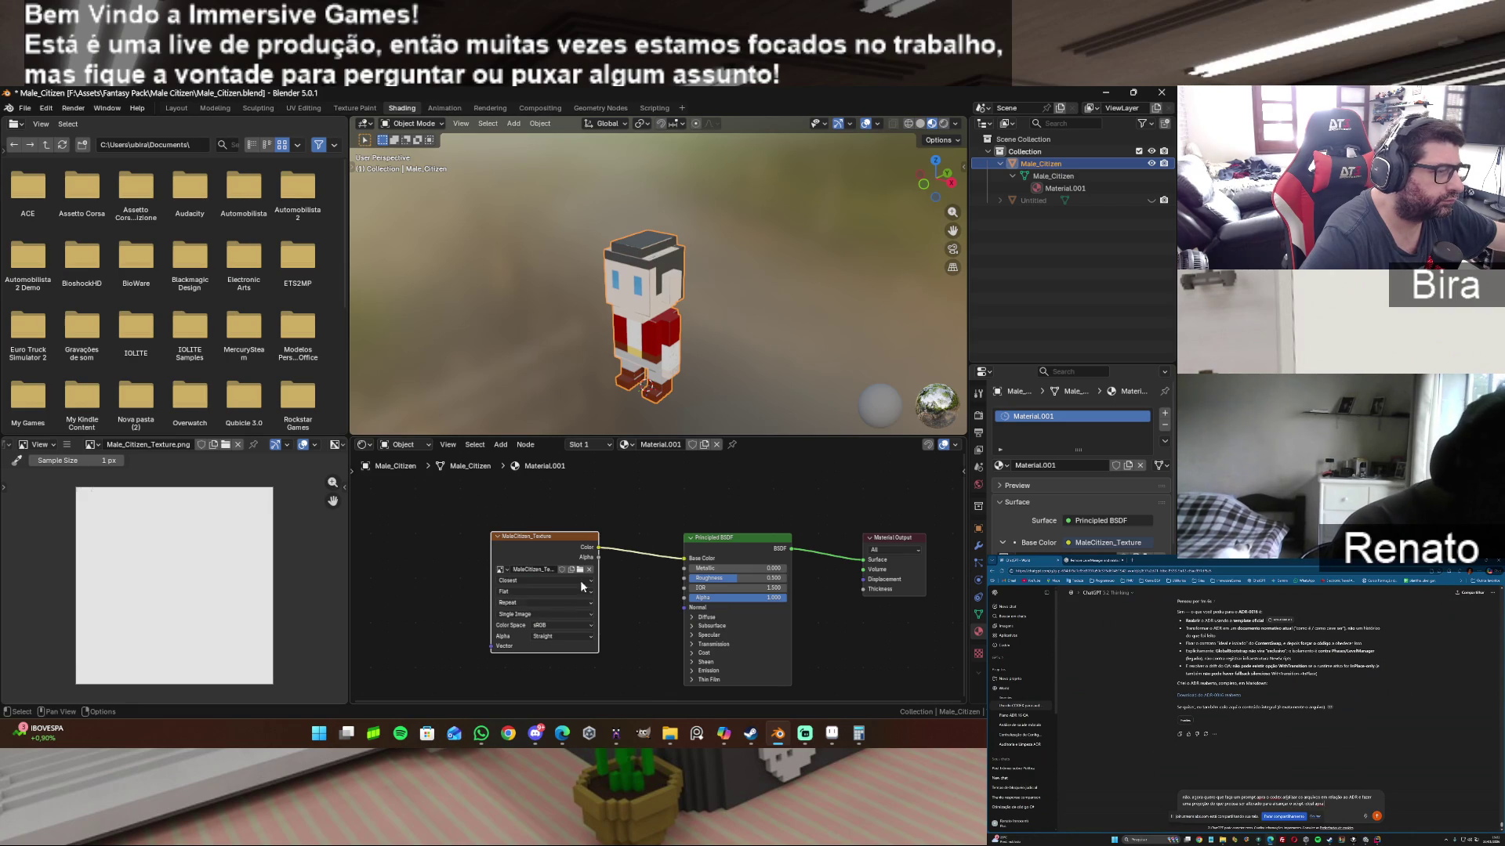
scroll(709, 354, "up", 4)
scroll(709, 355, "up", 1)
scroll(709, 354, "up", 1)
scroll(710, 354, "down", 1)
scroll(709, 354, "up", 1)
scroll(639, 254, "up", 2)
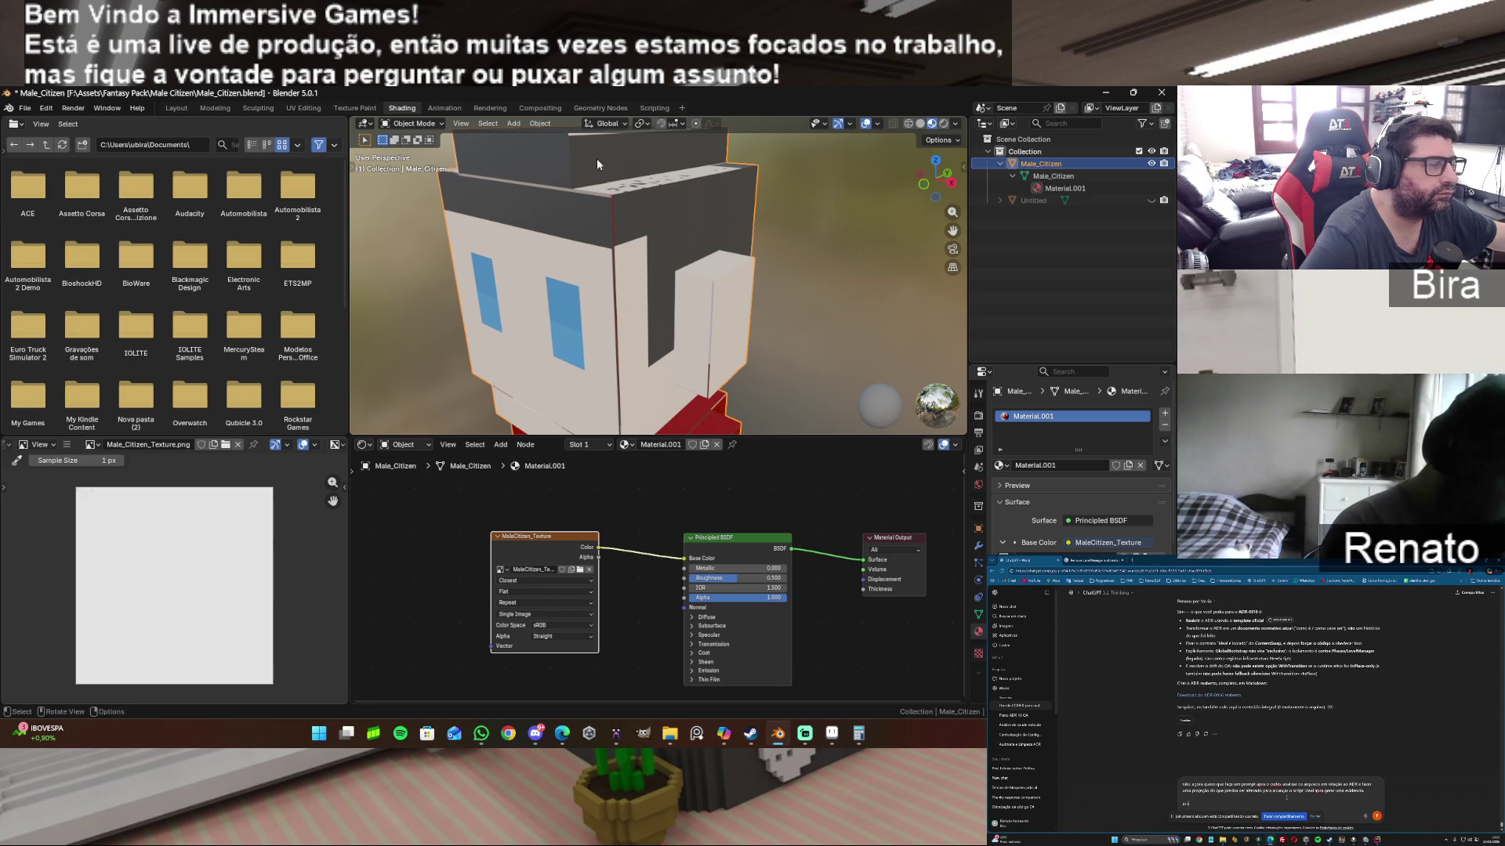
left_click(312, 110)
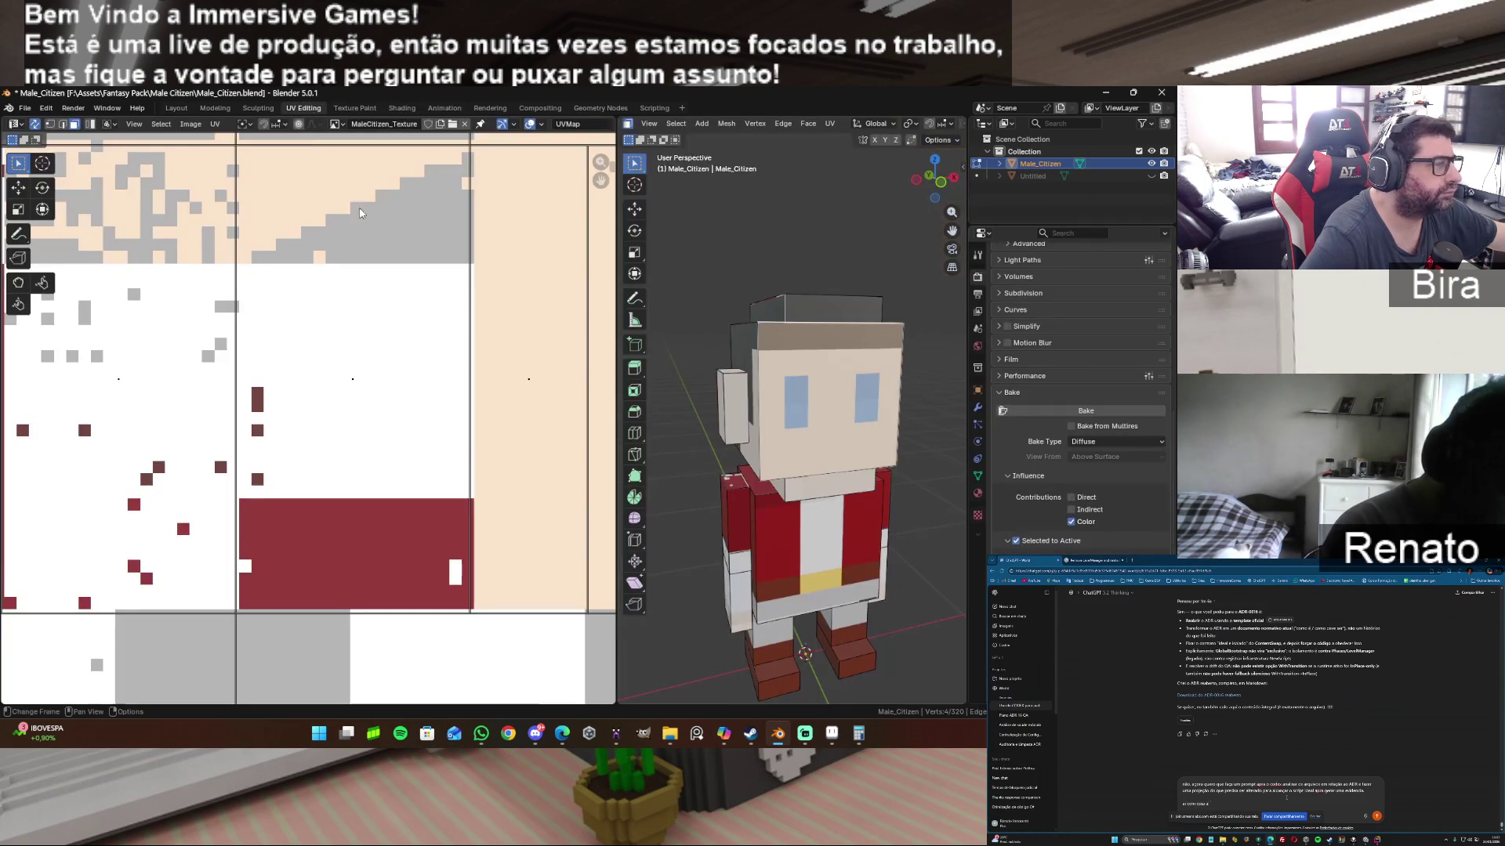
scroll(536, 415, "up", 2)
scroll(537, 414, "down", 3)
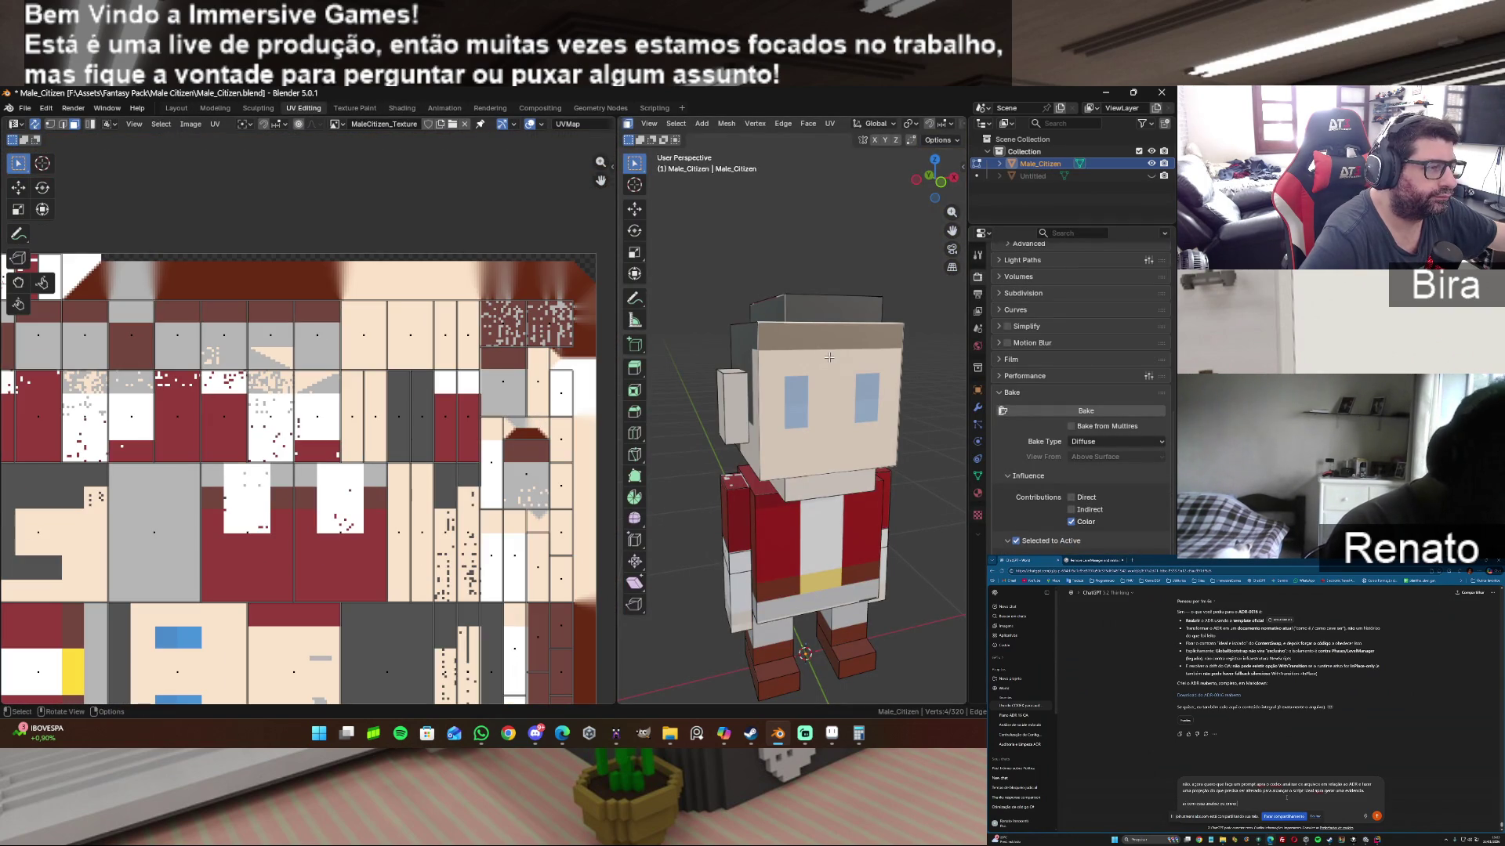
Step: Check the head faces' UV islands, then box-select all faces across the character's front
mouse_move(935, 179)
left_mouse_down()
mouse_move(894, 183)
mouse_move(917, 183)
left_mouse_up()
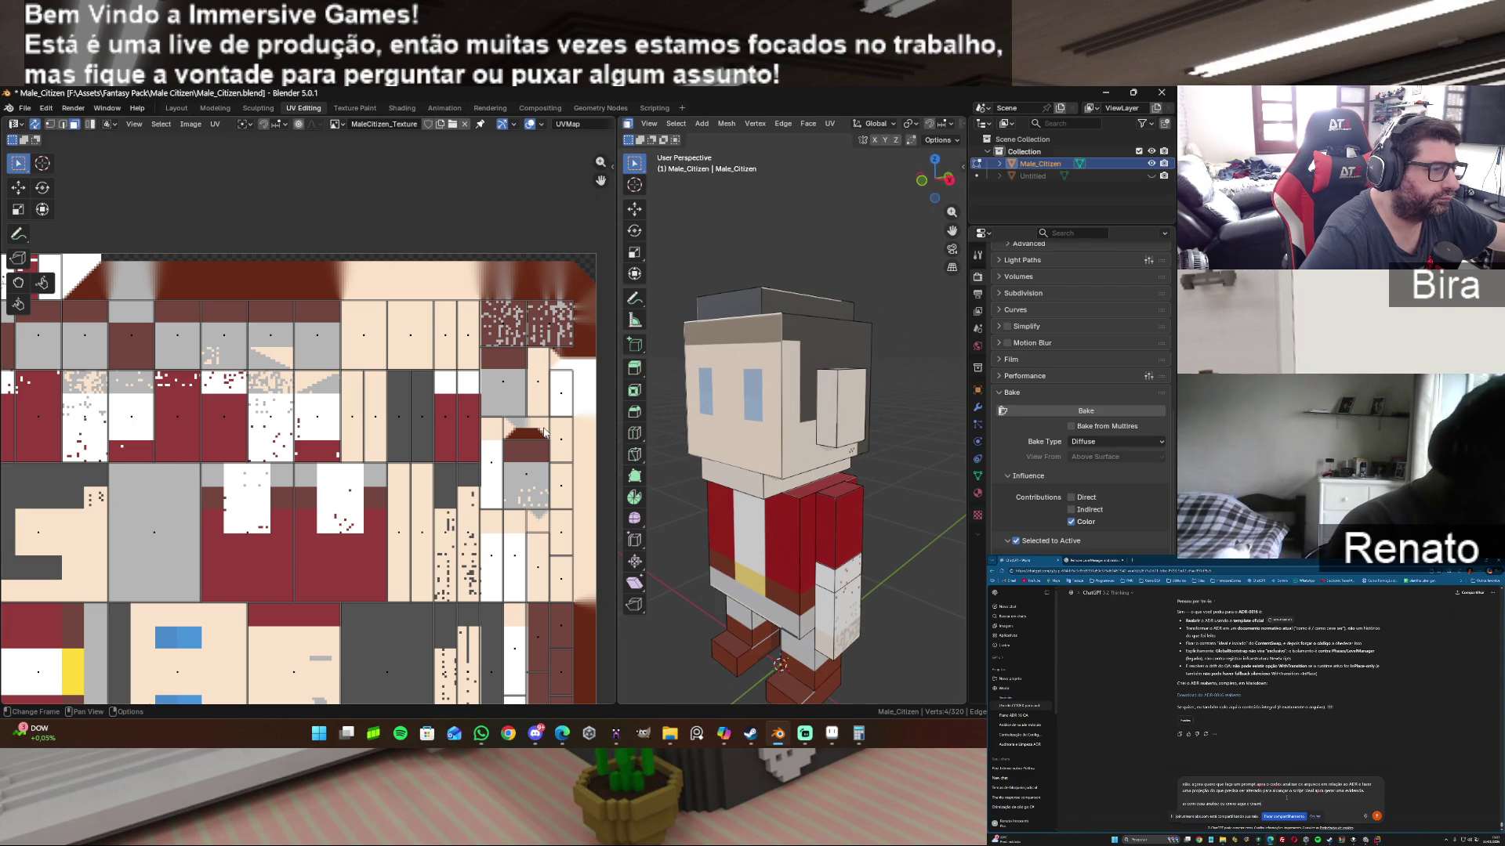
scroll(500, 385, "down", 4)
scroll(501, 385, "up", 2)
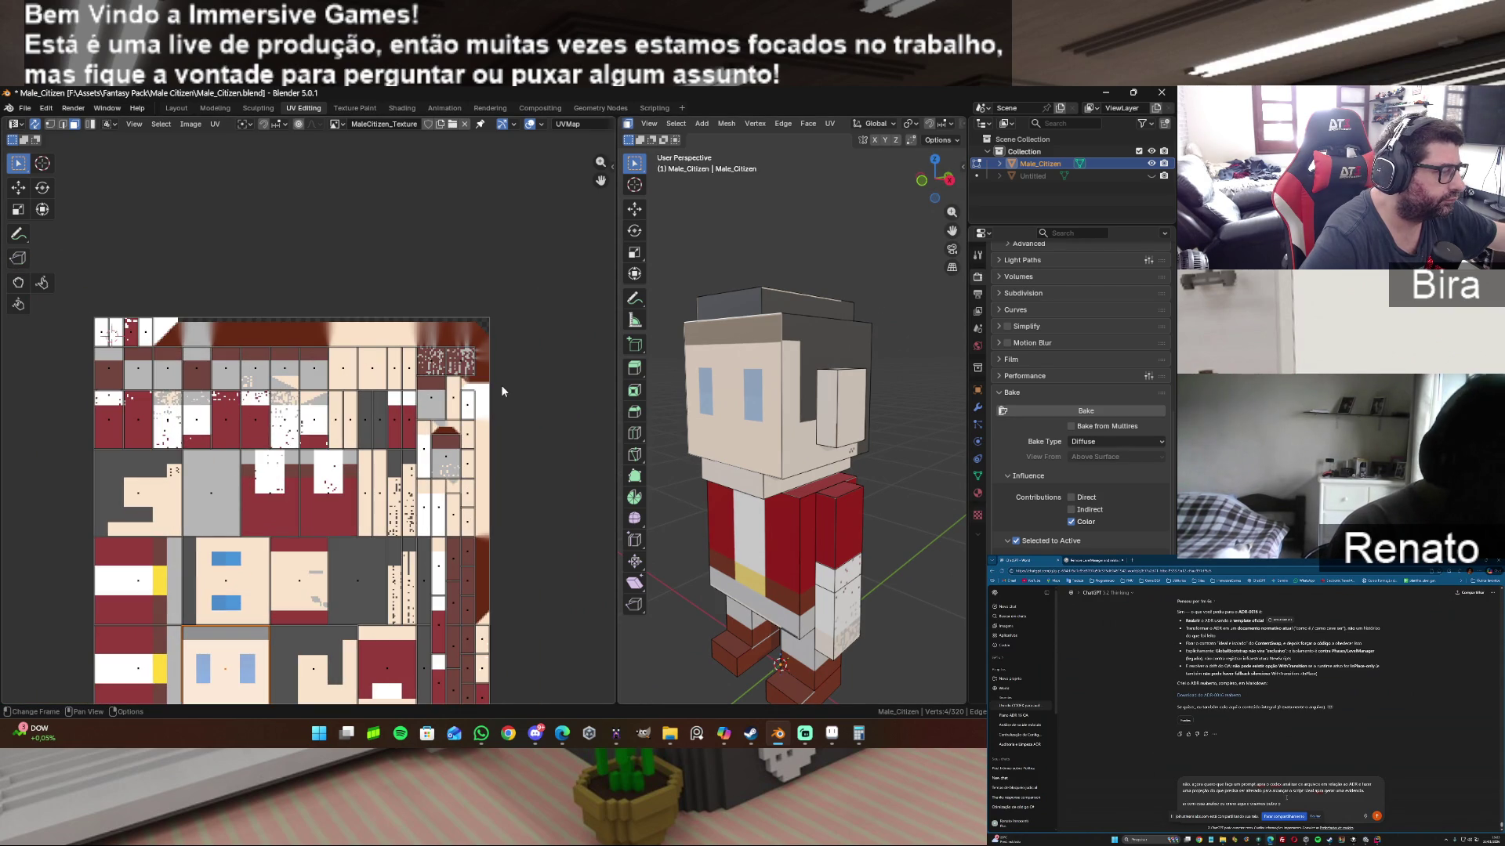
scroll(292, 540, "up", 2)
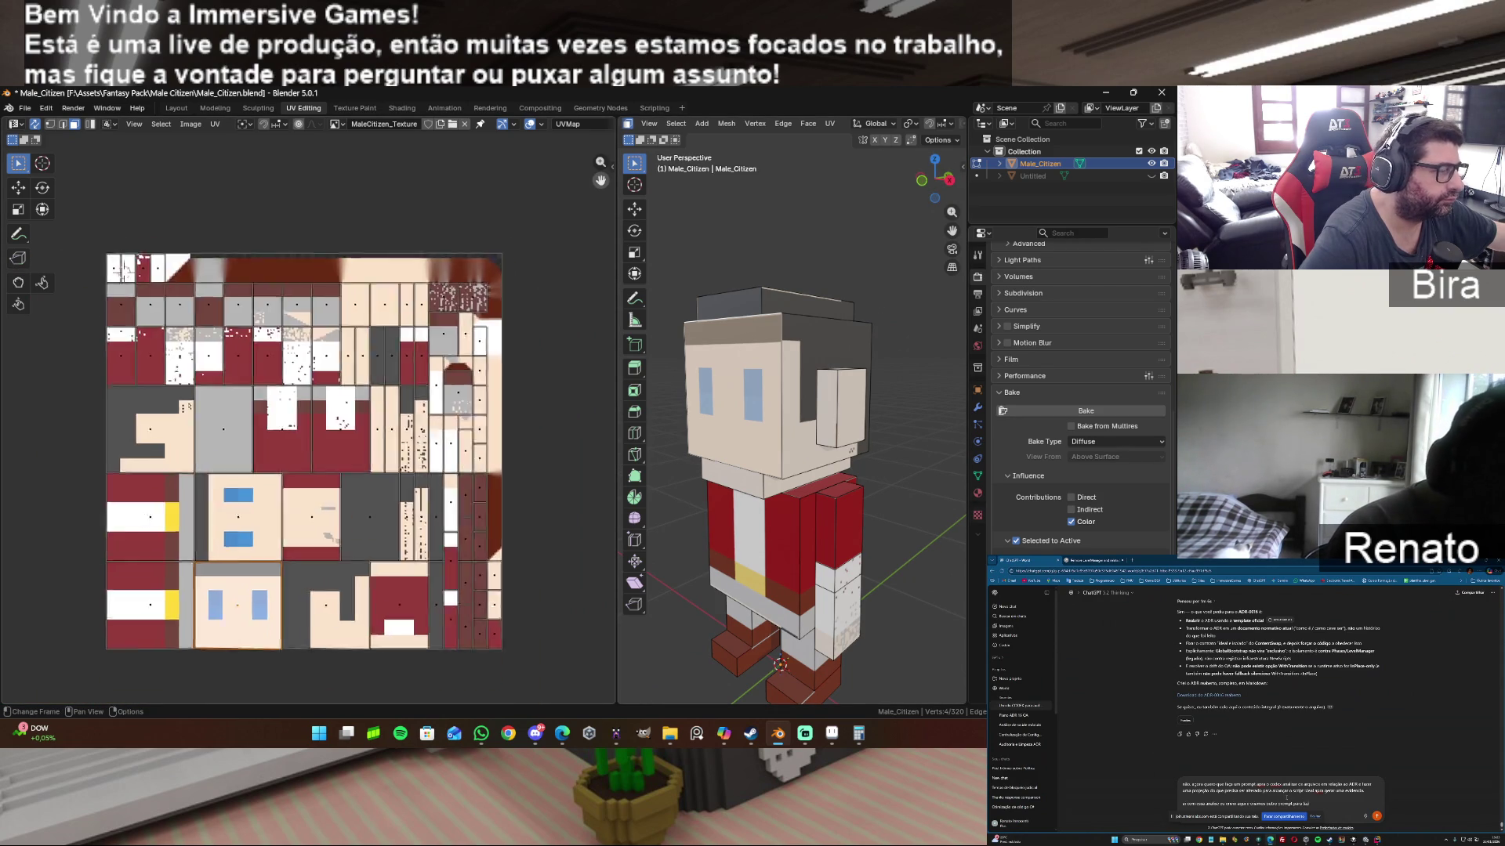
scroll(293, 540, "up", 2)
scroll(292, 540, "up", 1)
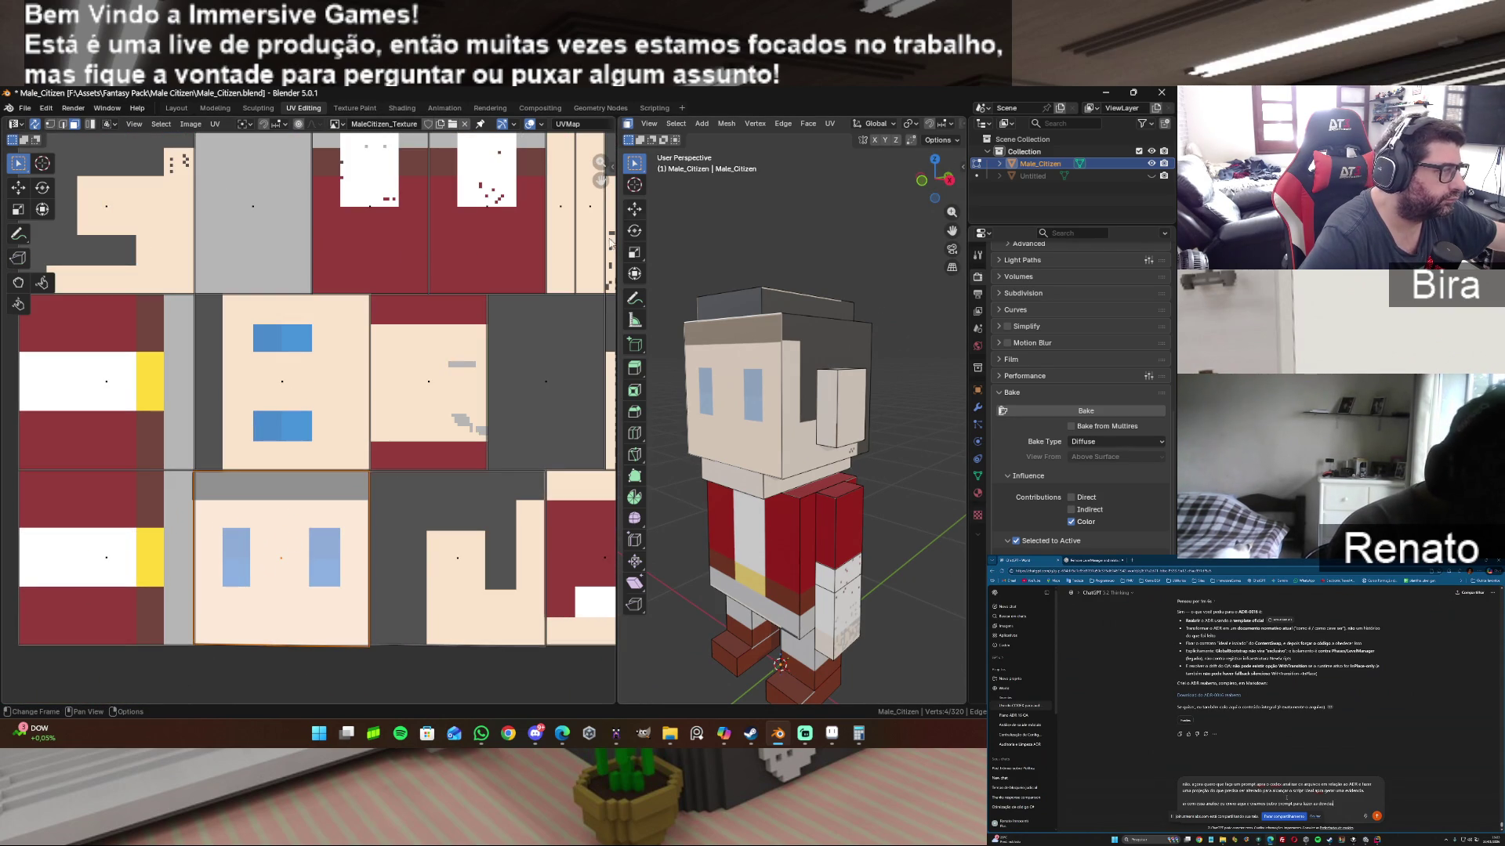
scroll(310, 656, "up", 1)
scroll(310, 657, "up", 1)
scroll(311, 658, "up", 1)
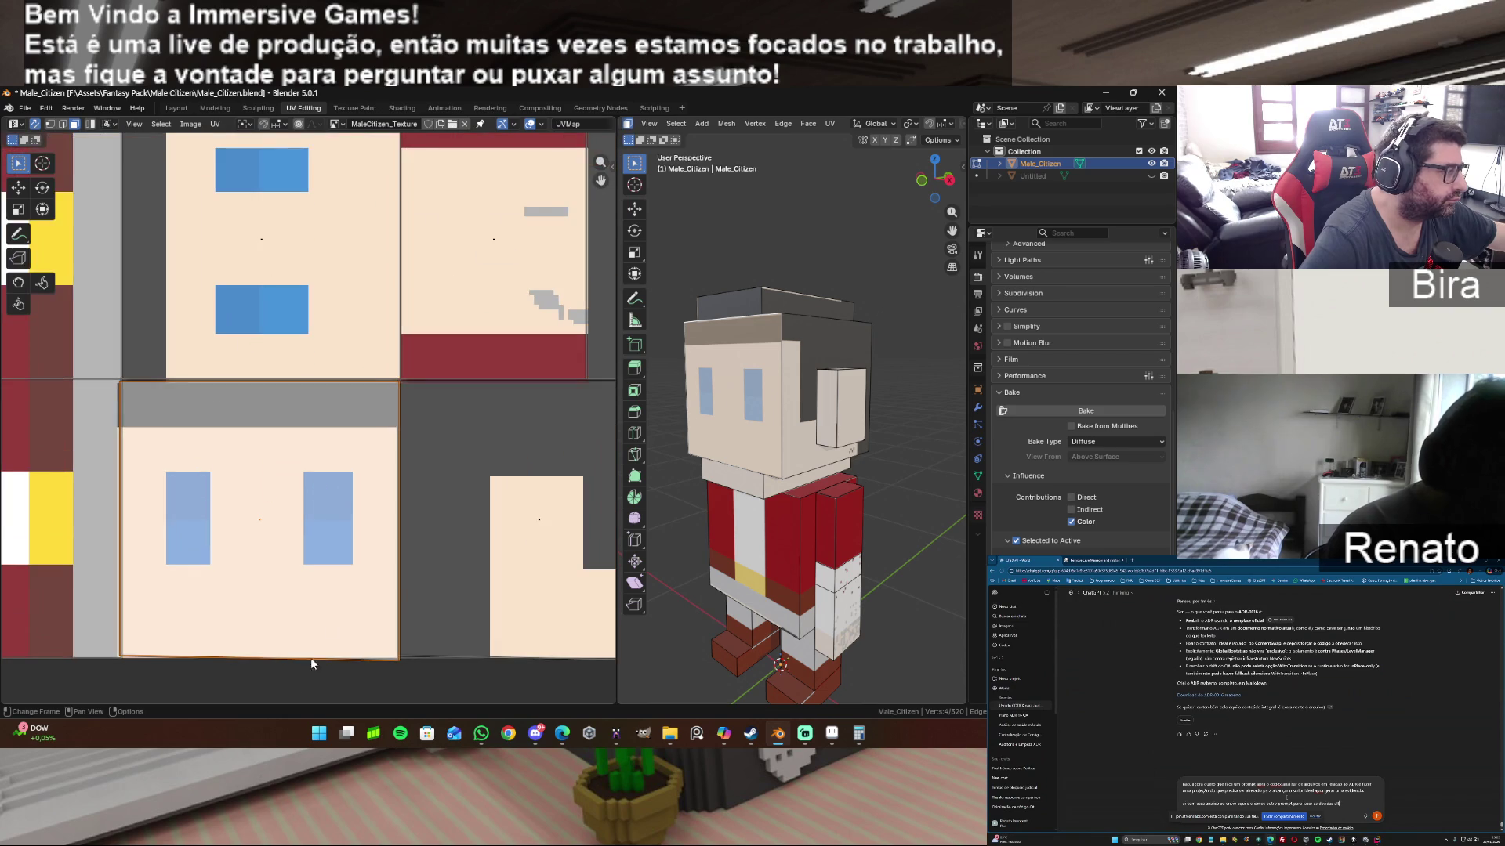
left_click(271, 672)
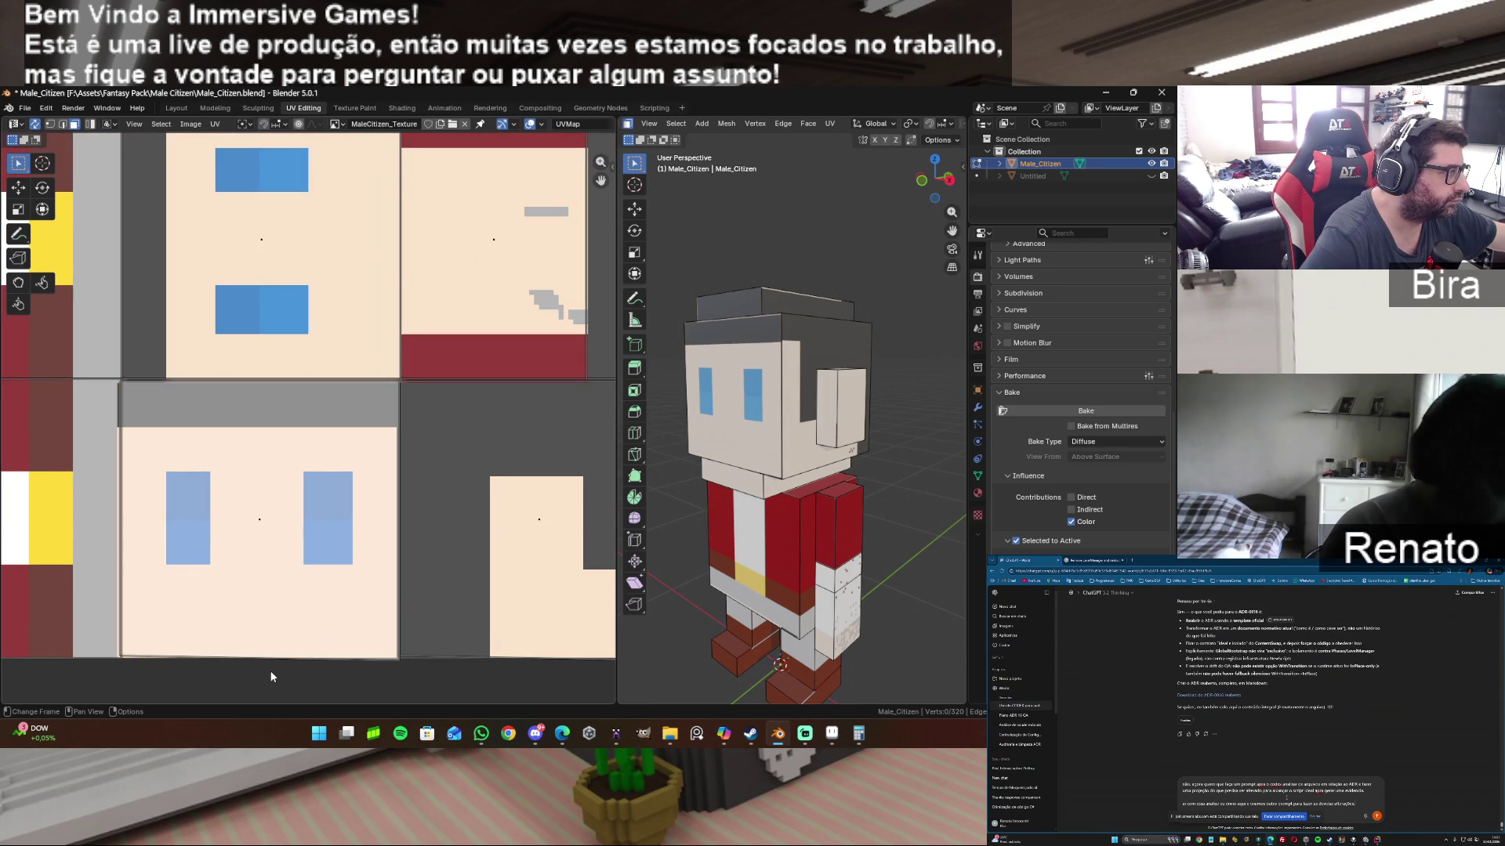
left_click(799, 377)
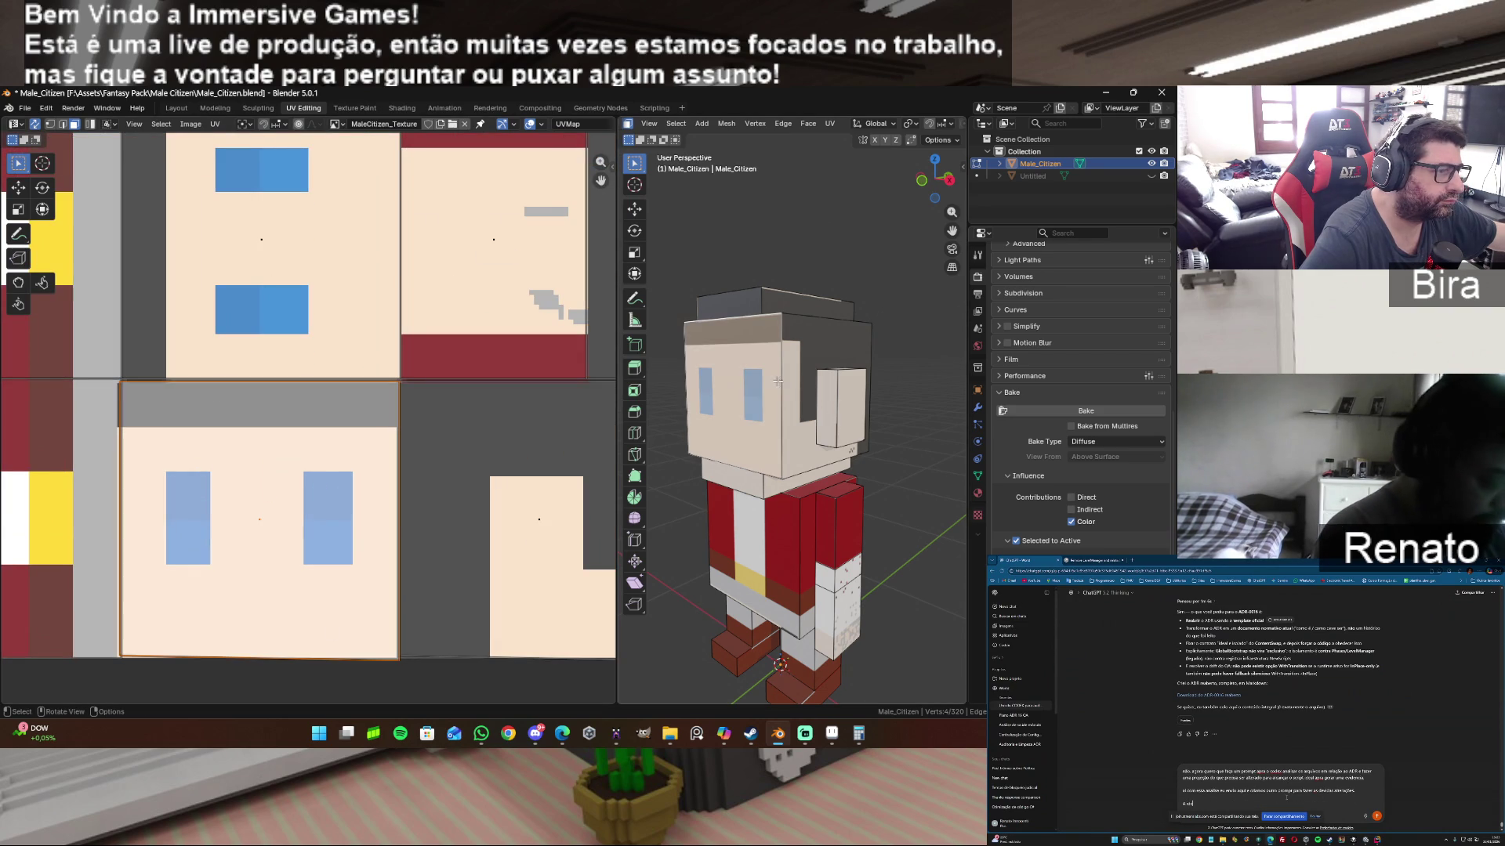
left_click(800, 377)
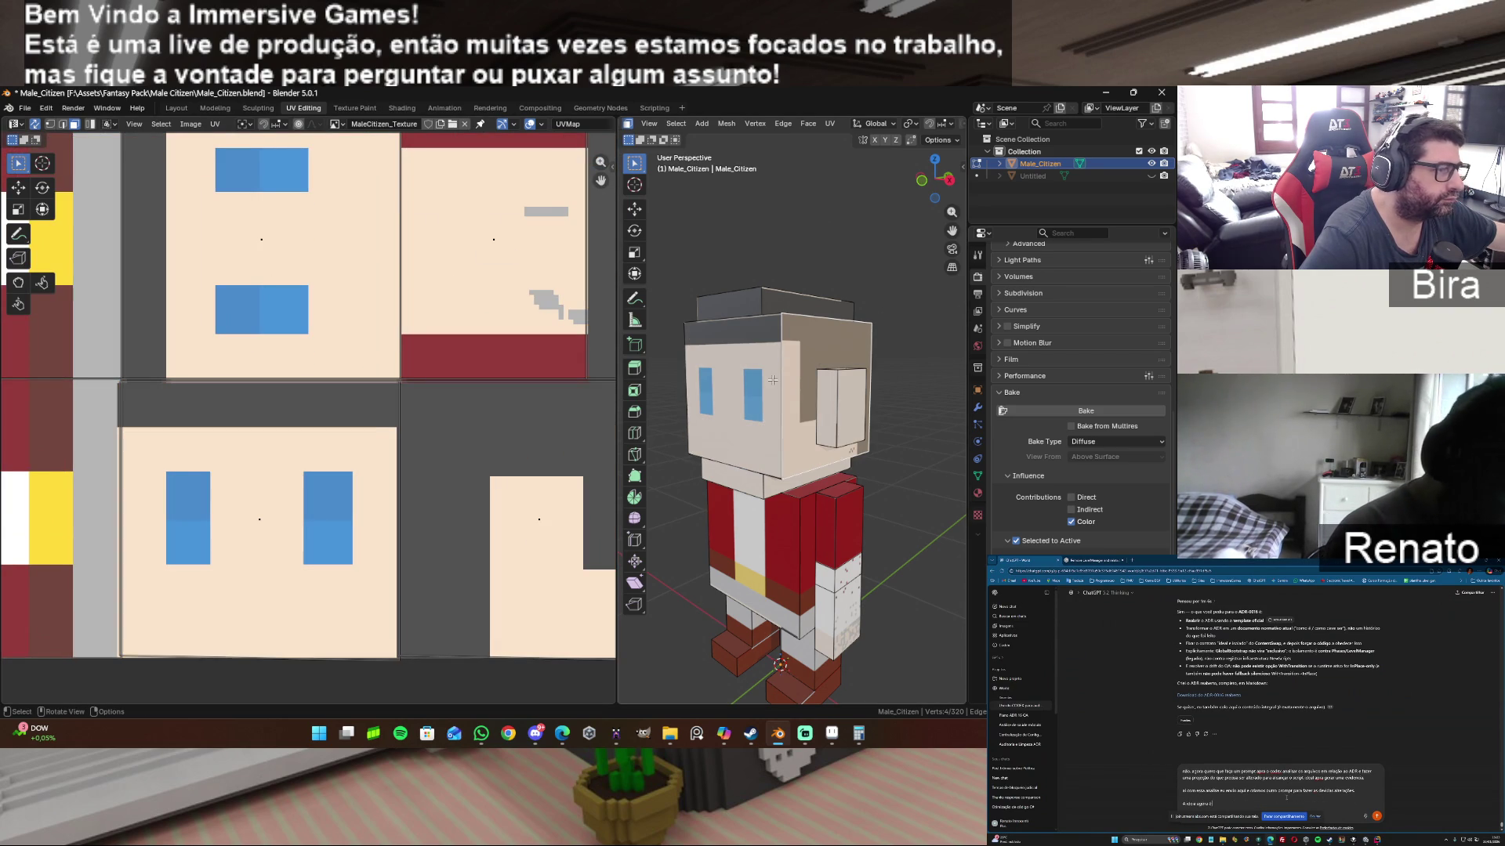
left_click(772, 379)
scroll(773, 379, "down", 3)
scroll(773, 379, "down", 2)
scroll(438, 370, "down", 2)
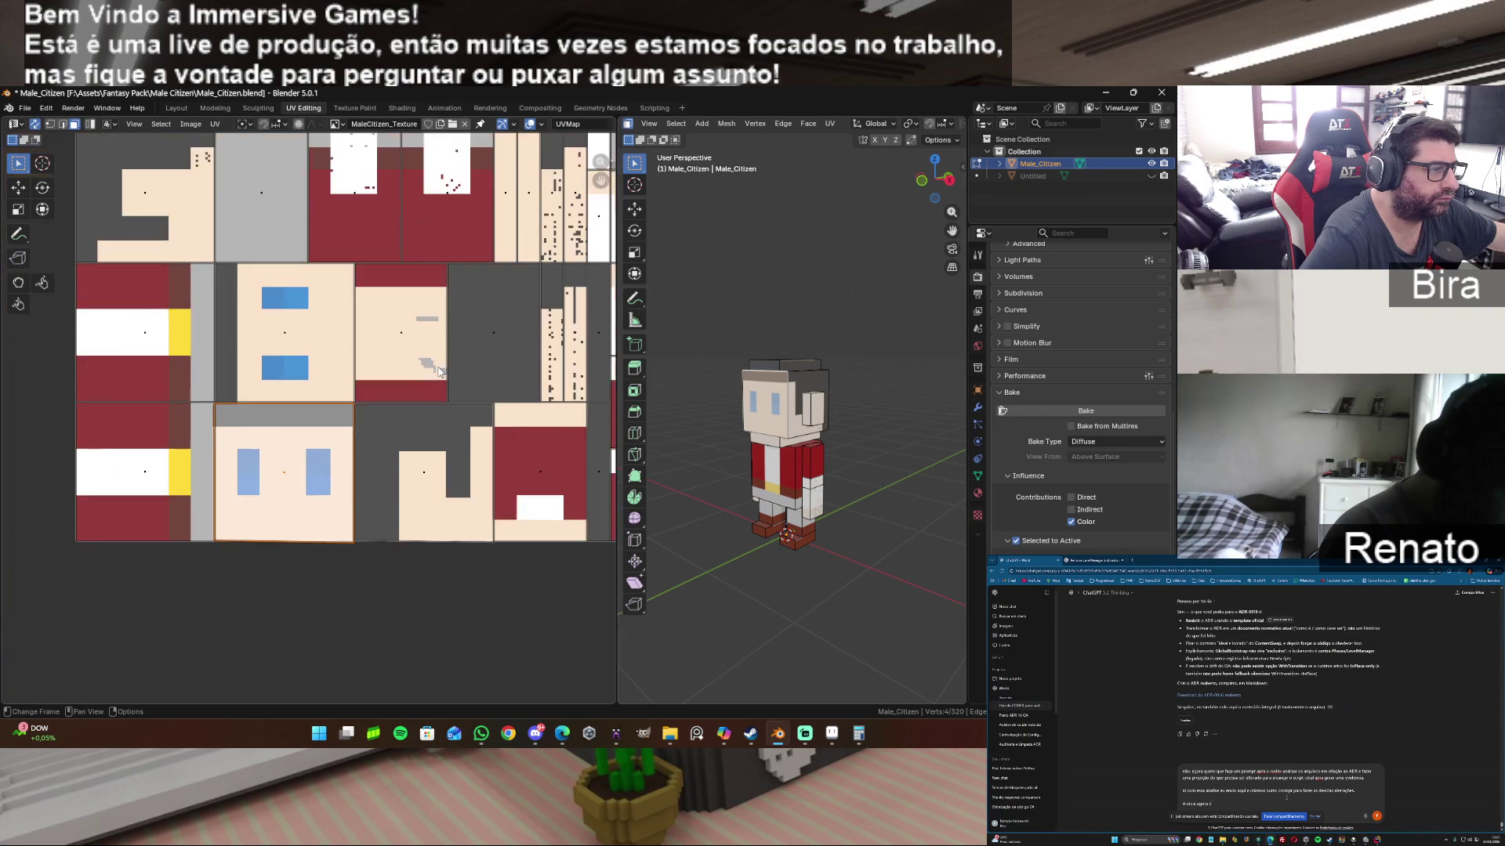
scroll(438, 365, "down", 2)
scroll(437, 365, "down", 2)
scroll(447, 367, "down", 2)
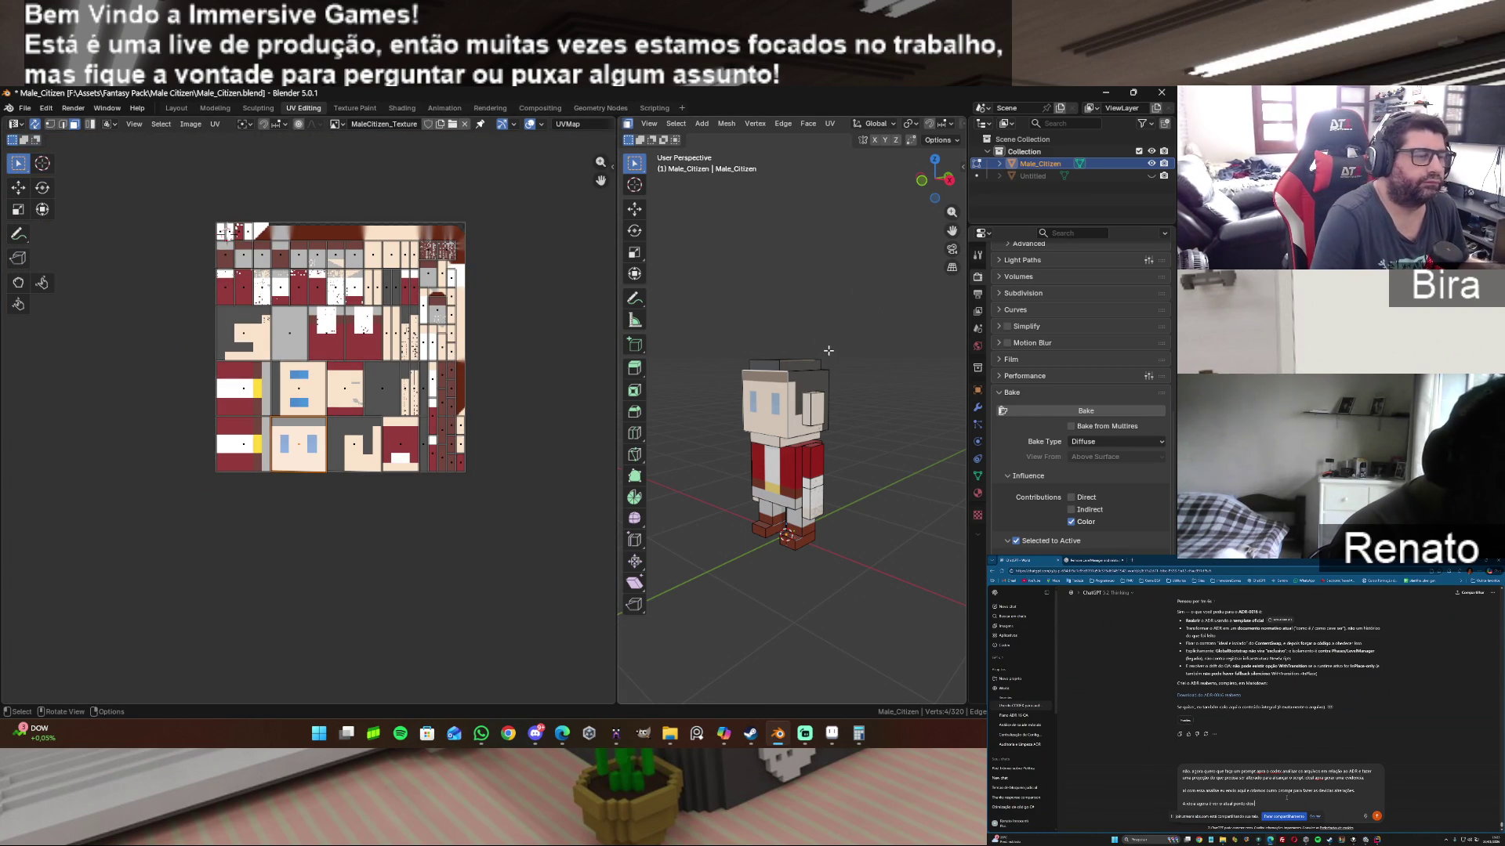
left_click(828, 350)
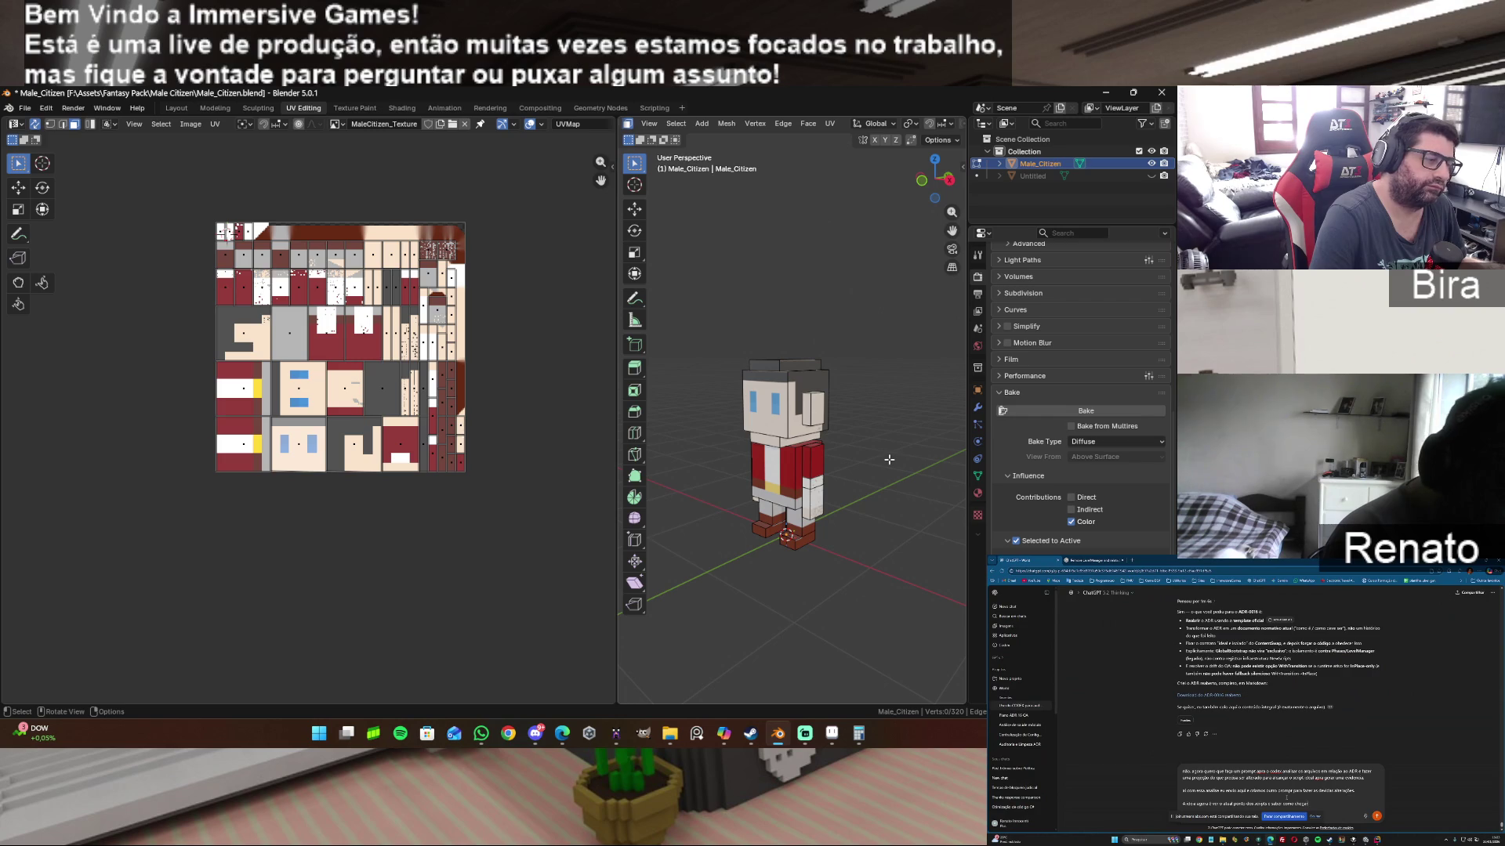
left_click_drag(696, 301, 886, 626)
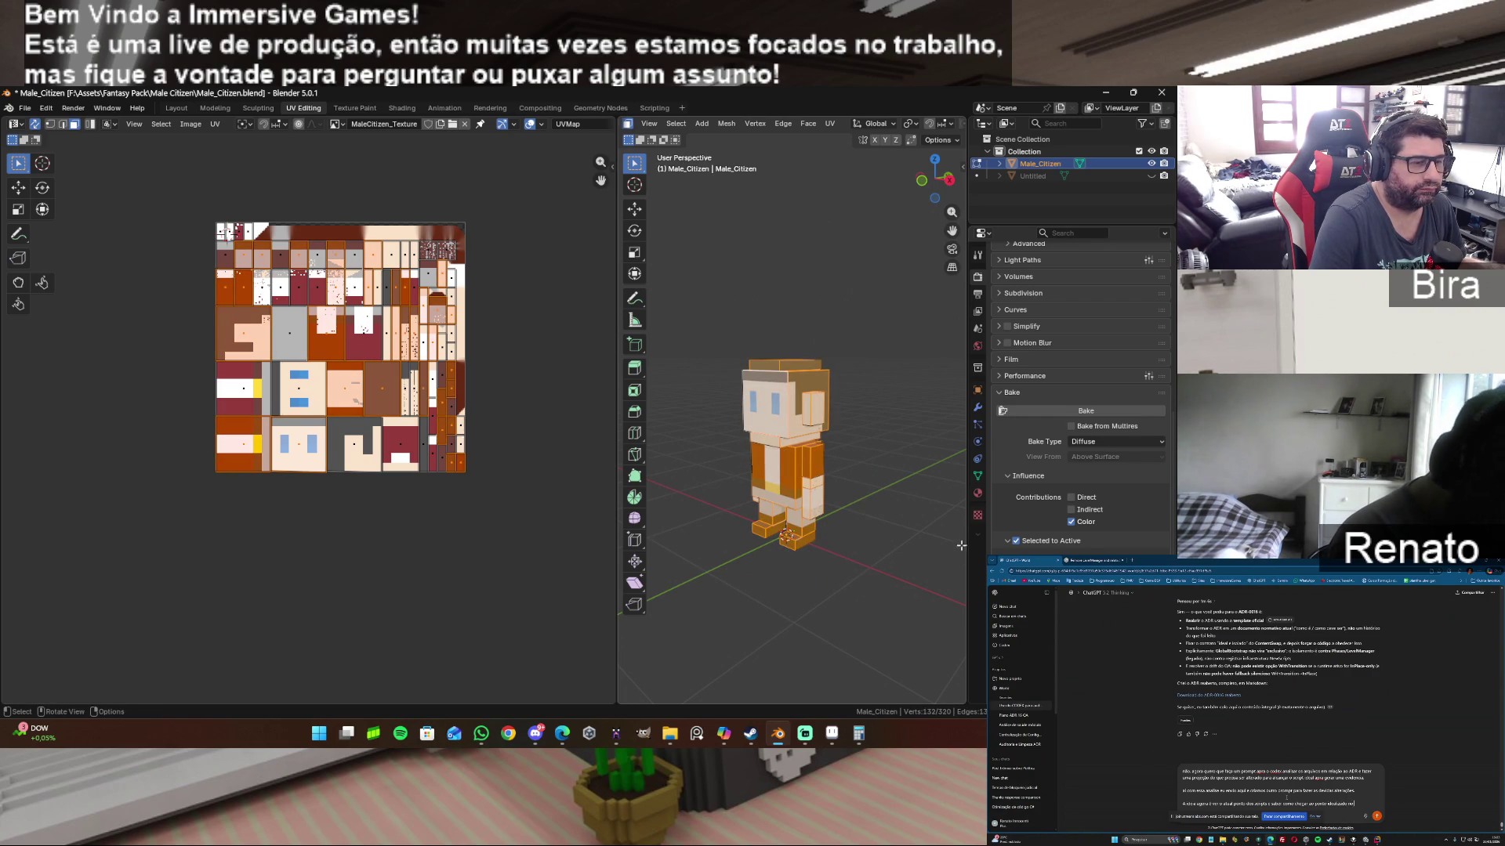
Step: Delete the existing UVMap in mesh data and select the whole mesh for unwrapping
left_click(977, 494)
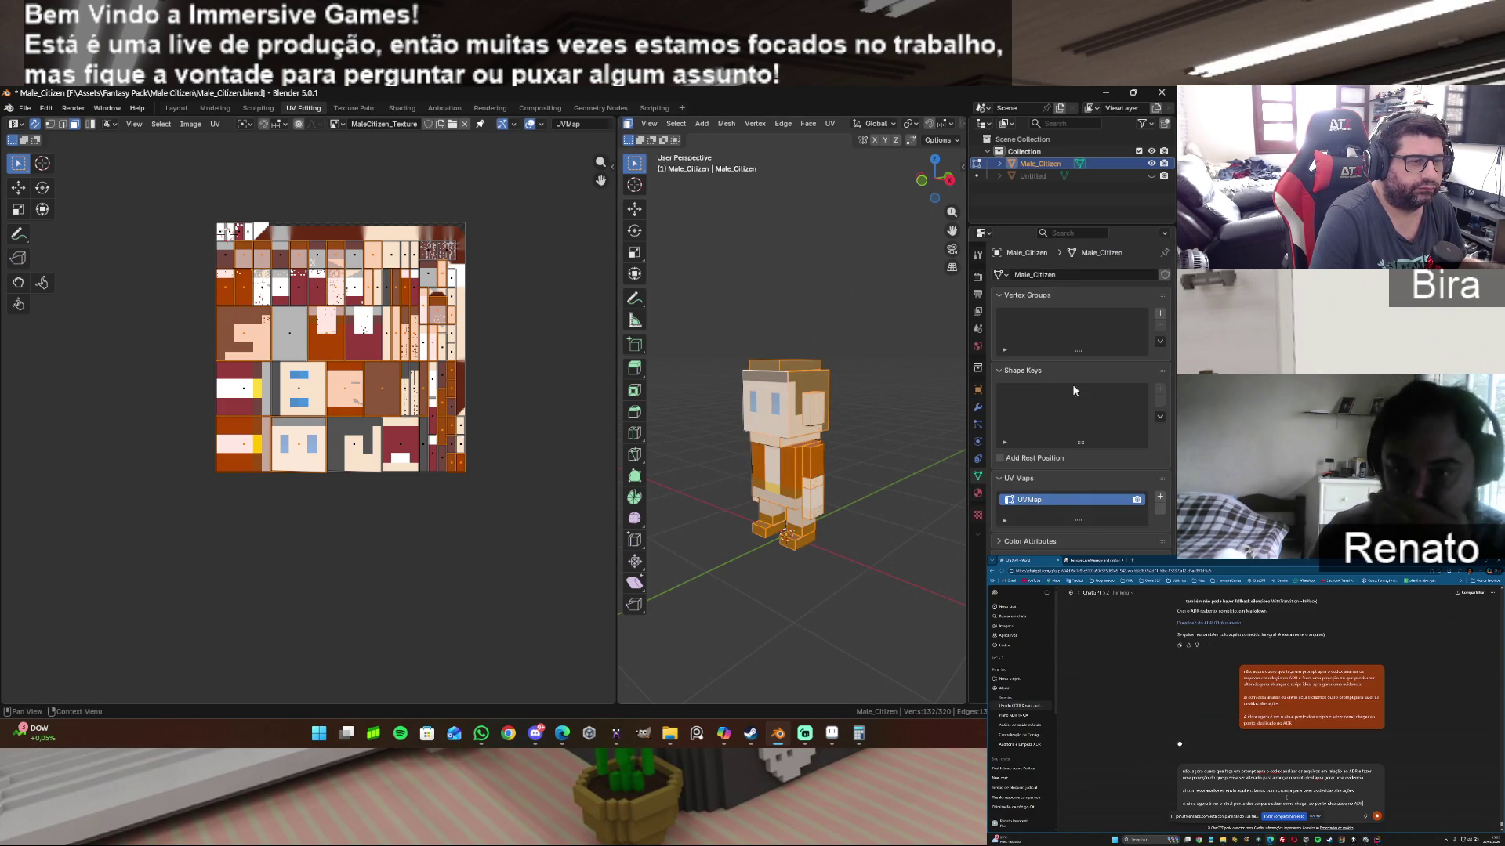
left_click(1159, 508)
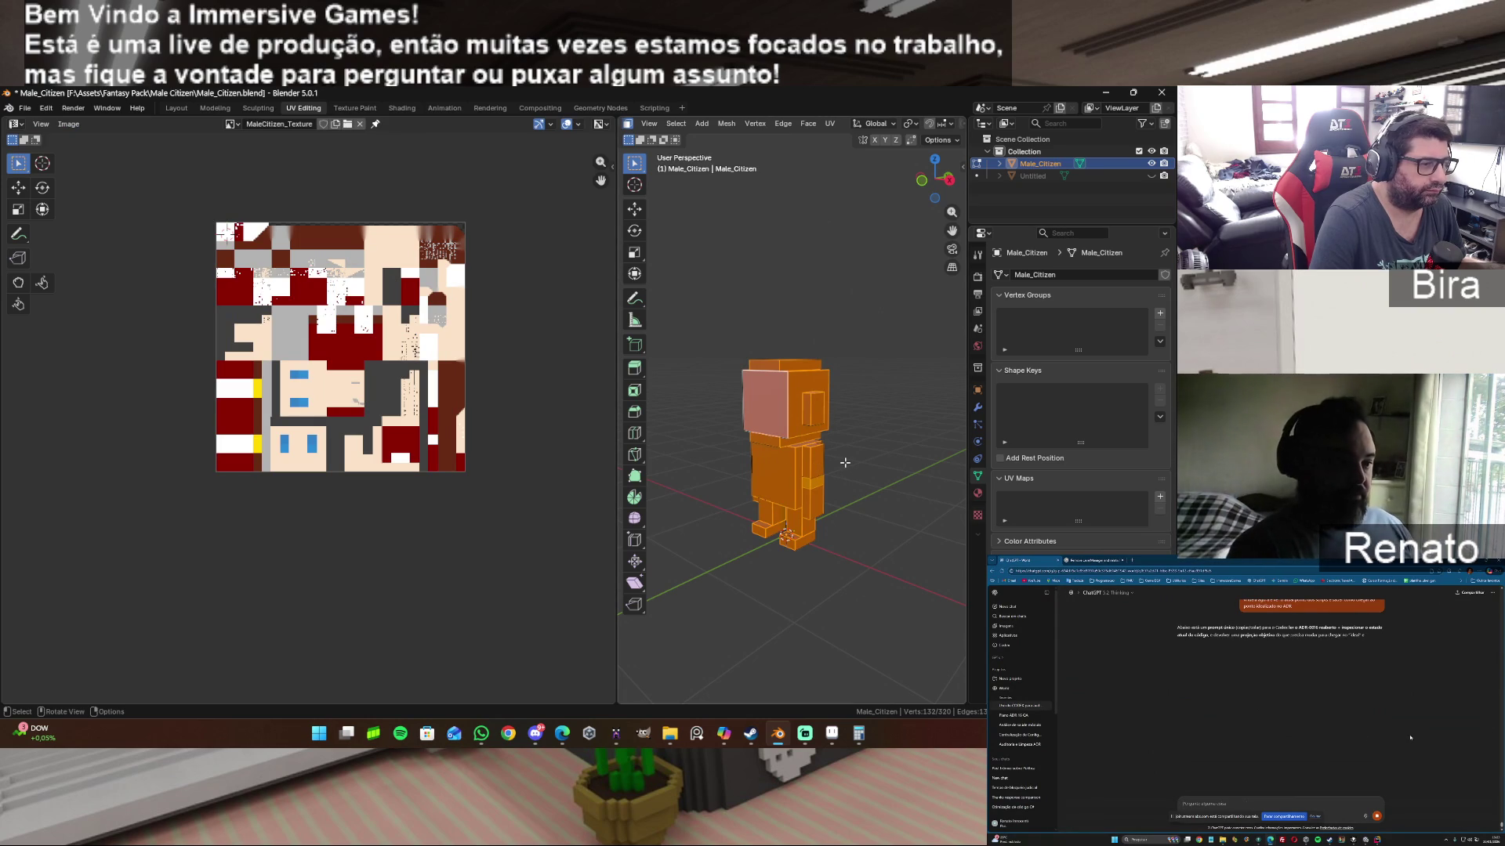
key("alt+a")
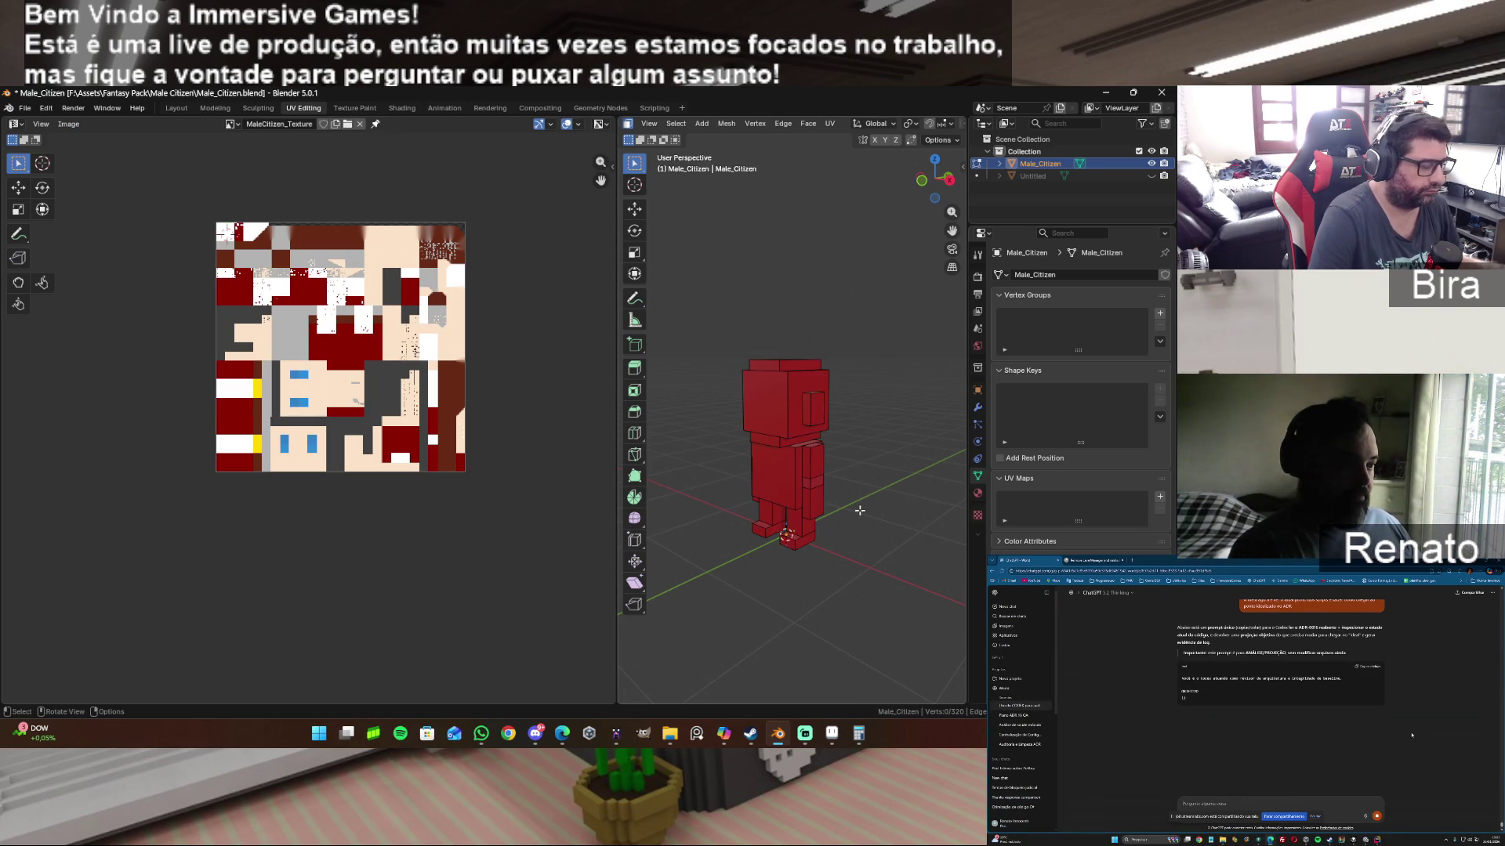
key("a")
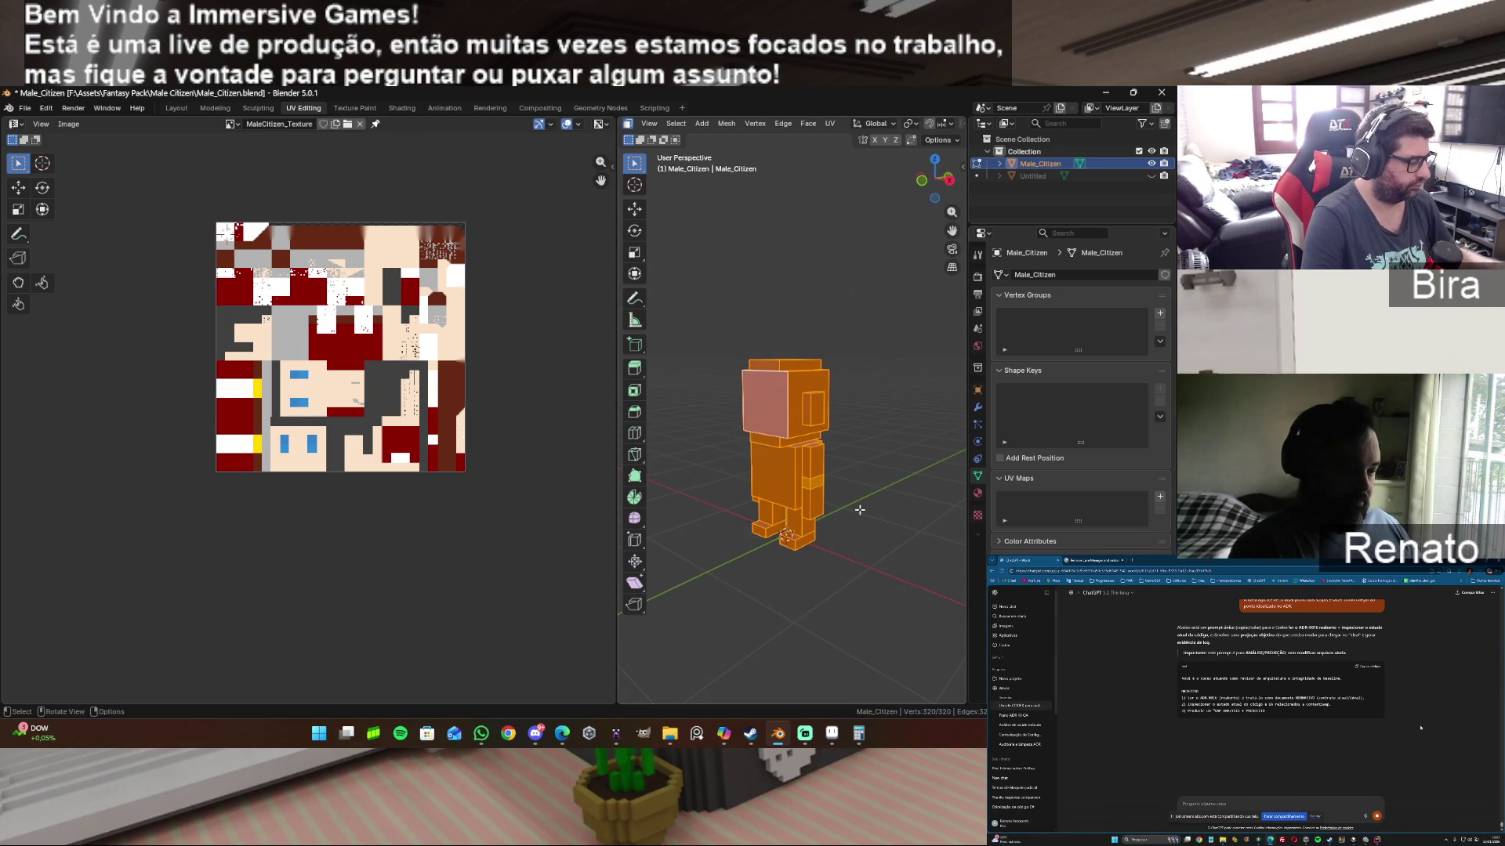
key("u")
Step: Run Smart UV Project on the character with a 0.010 island margin
left_click(860, 510)
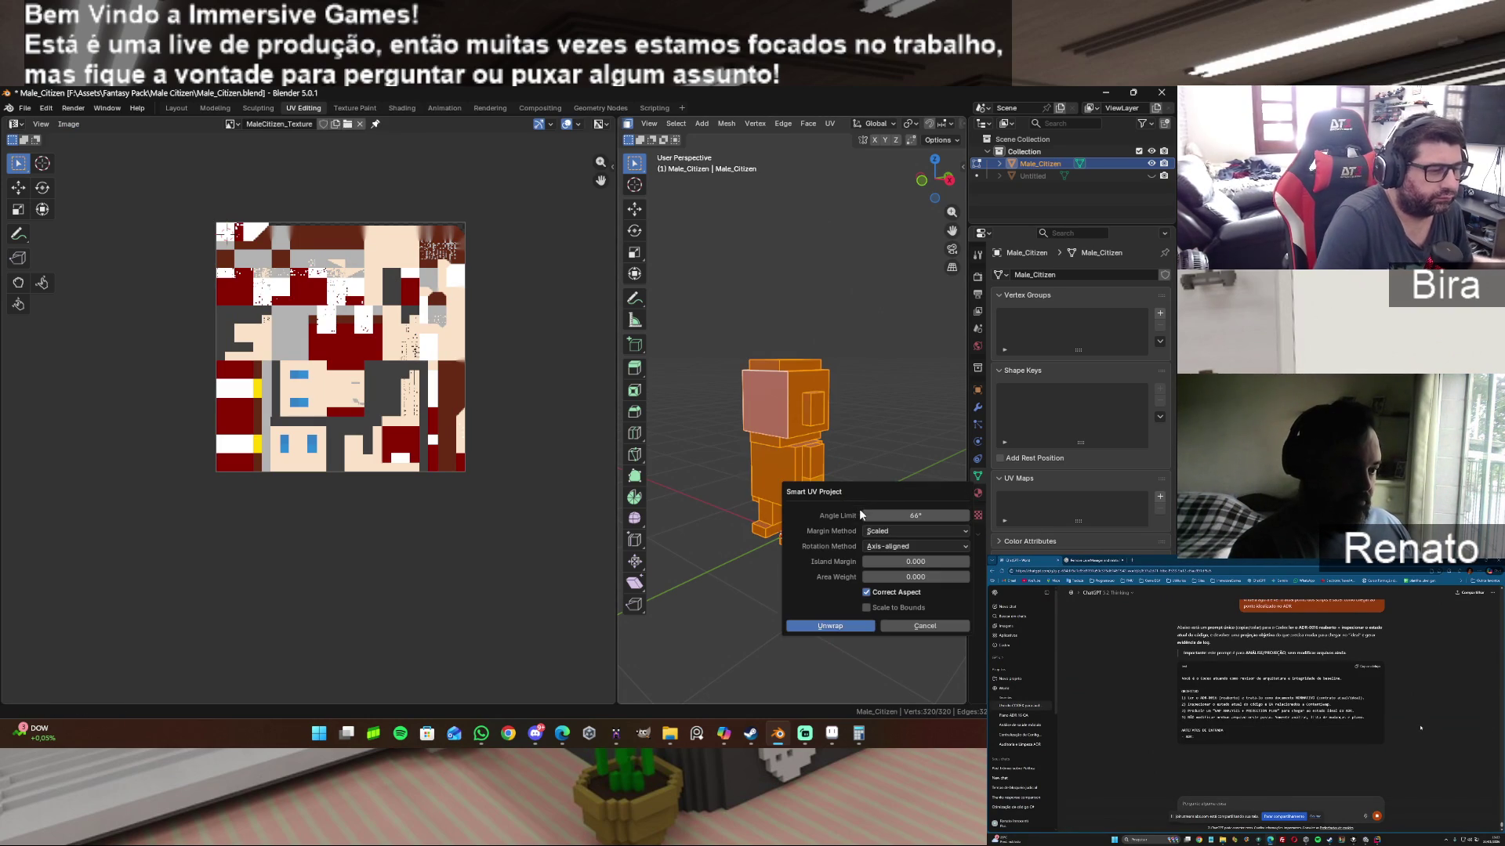
left_click_drag(906, 496, 818, 421)
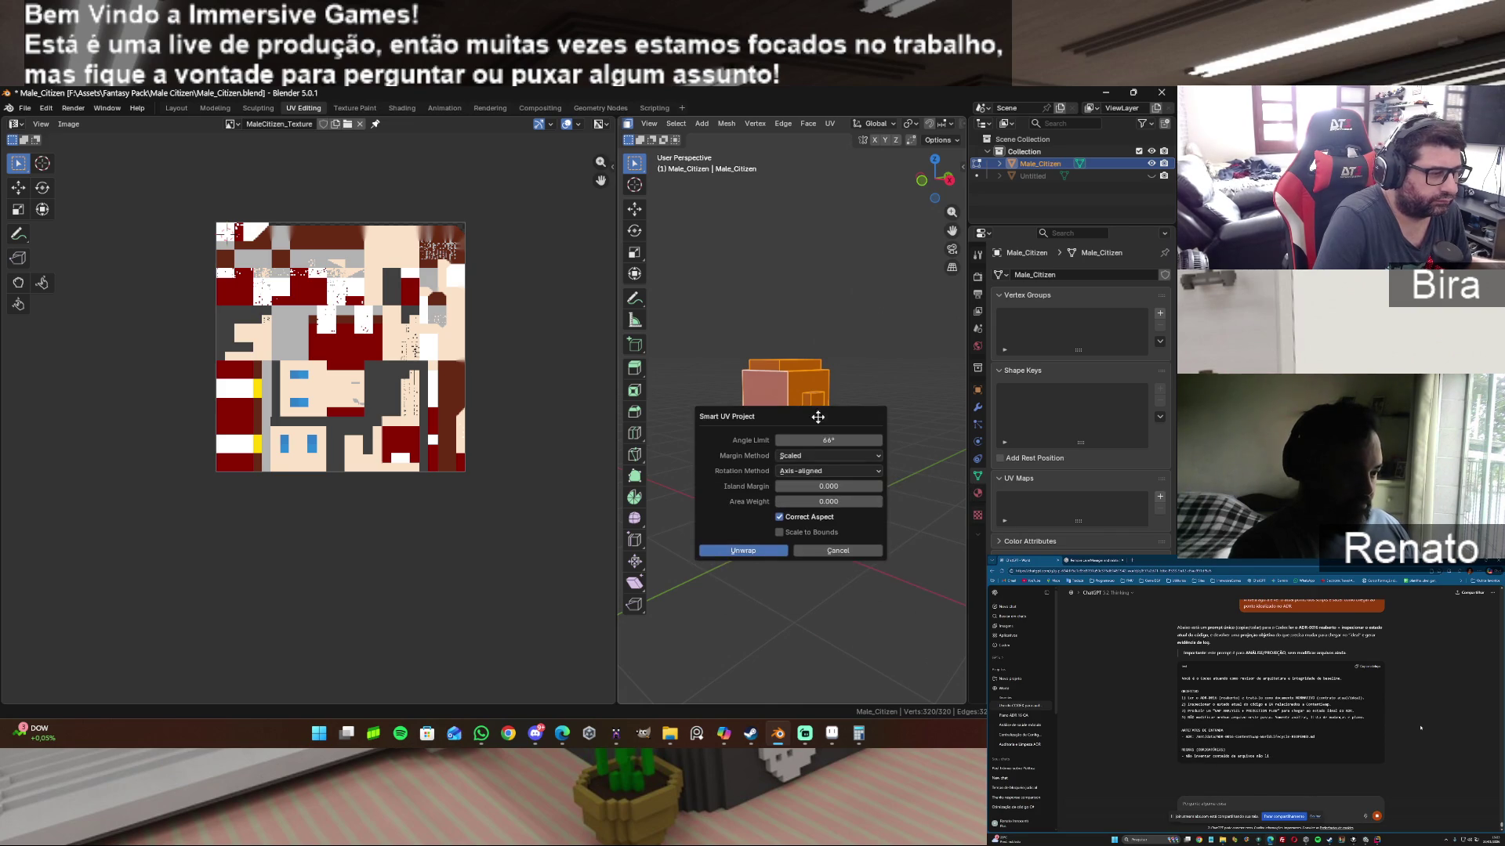
left_click(872, 485)
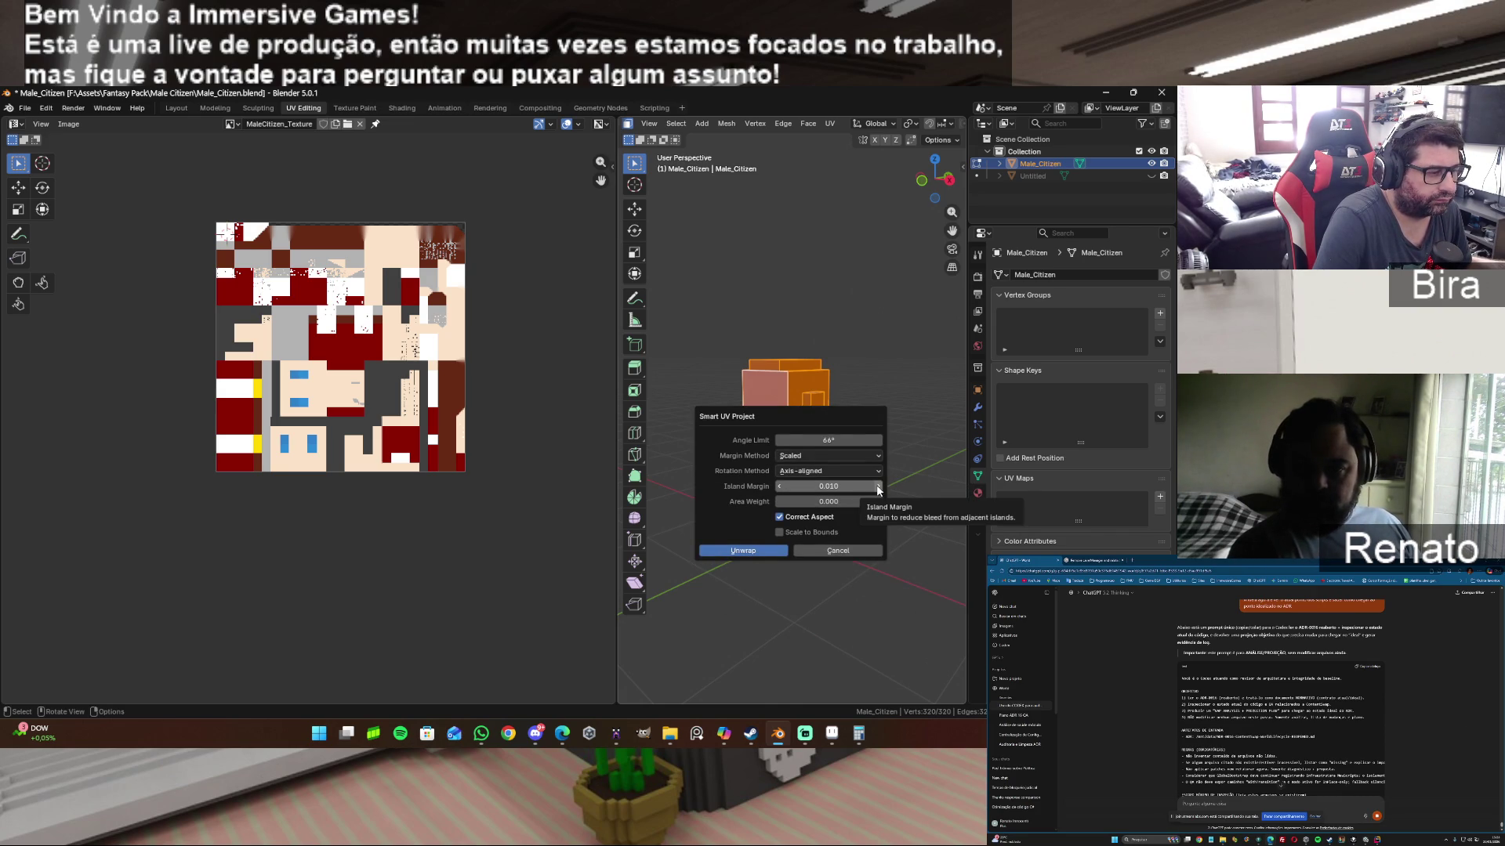
left_click(742, 552)
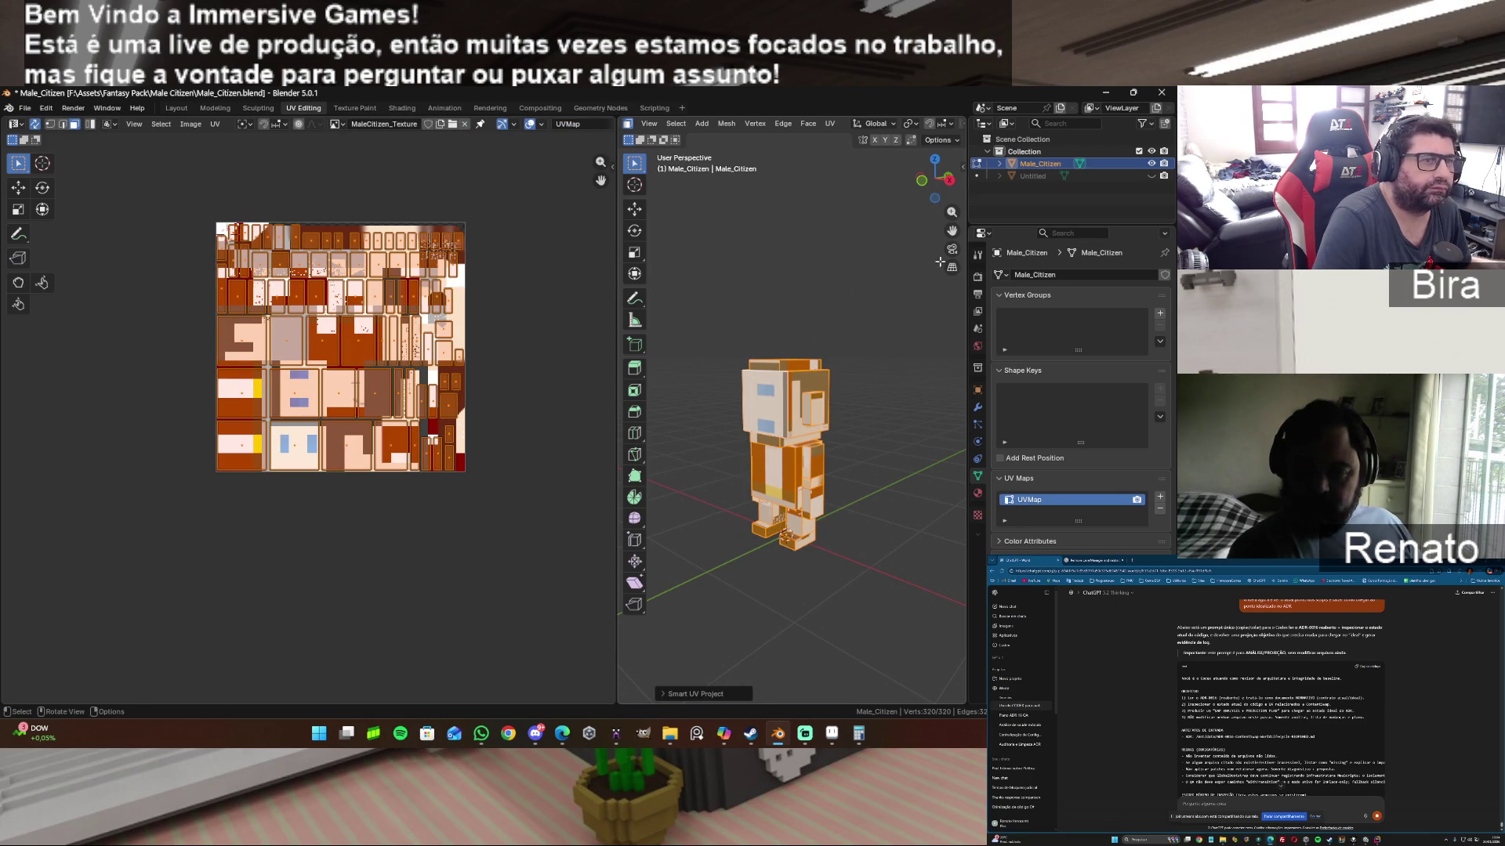
left_click(877, 279)
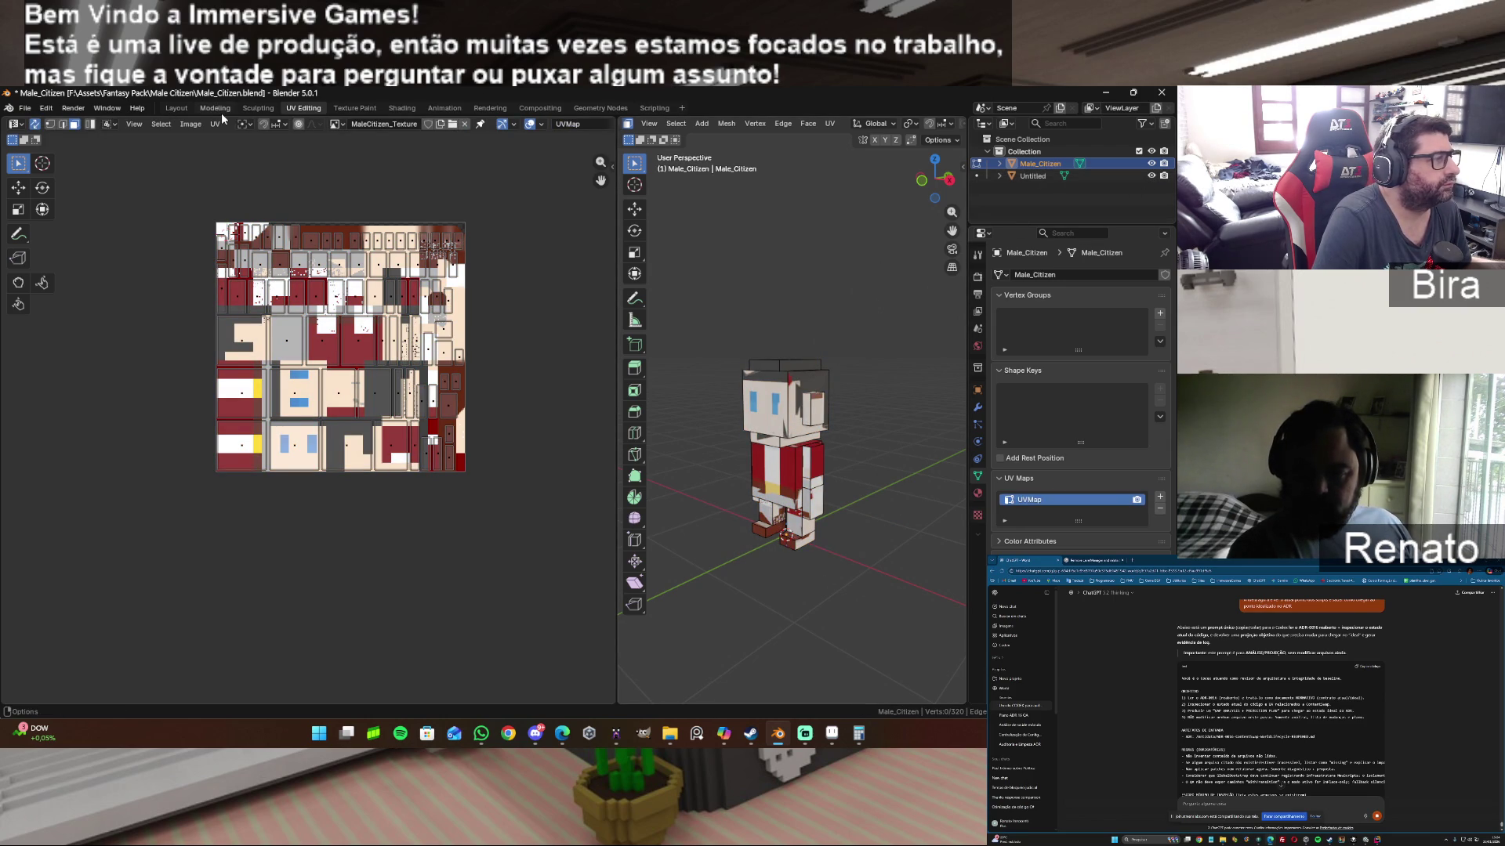
Step: Select Male_Citizen with Untitled active in the Outliner and return to object mode
left_click(1032, 172)
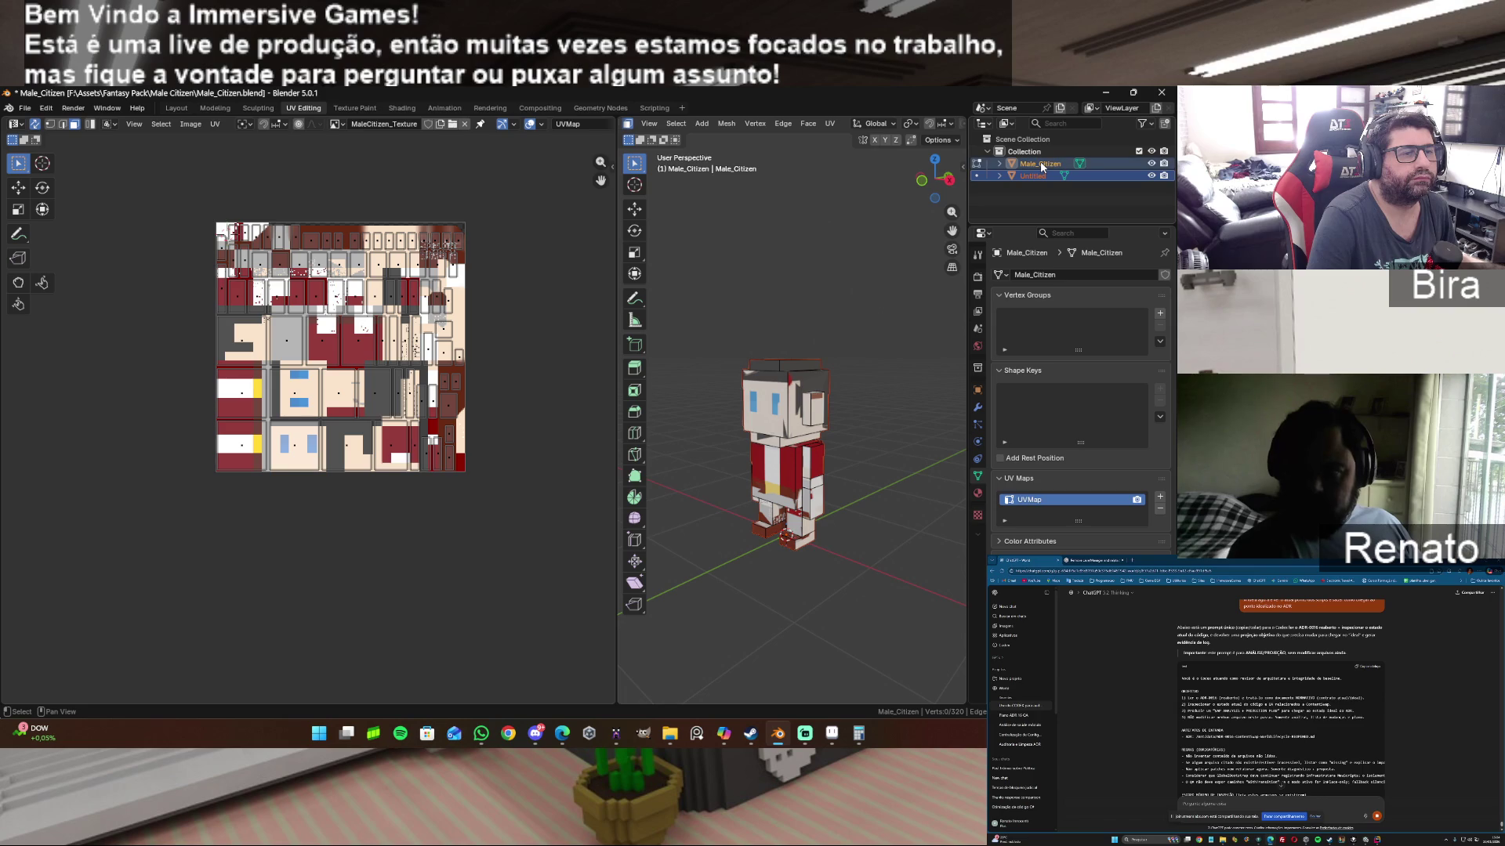
left_click(1041, 162)
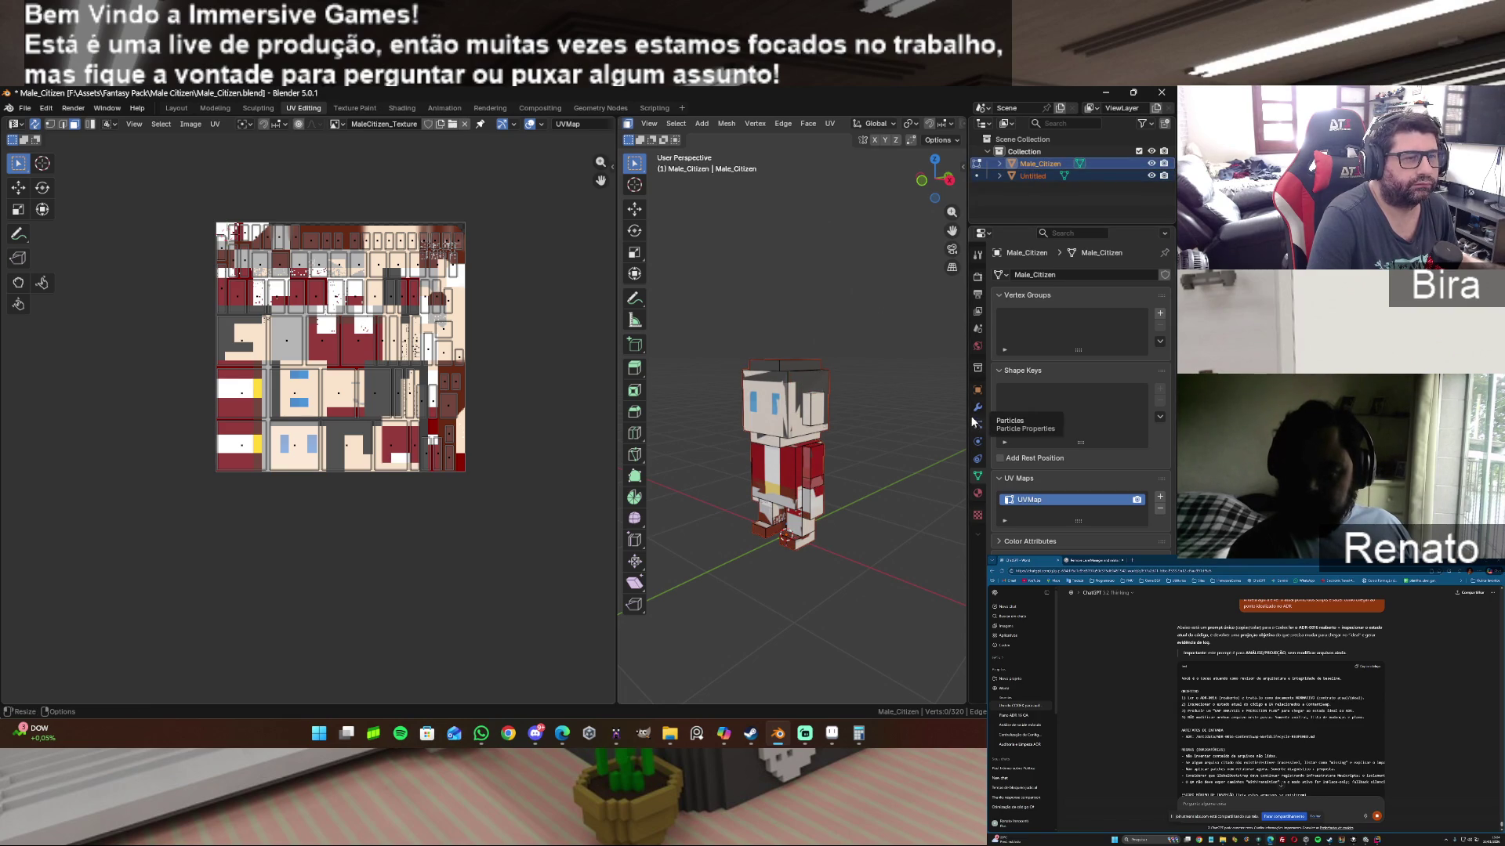
left_click(1044, 177, "ctrl")
left_click(1041, 176)
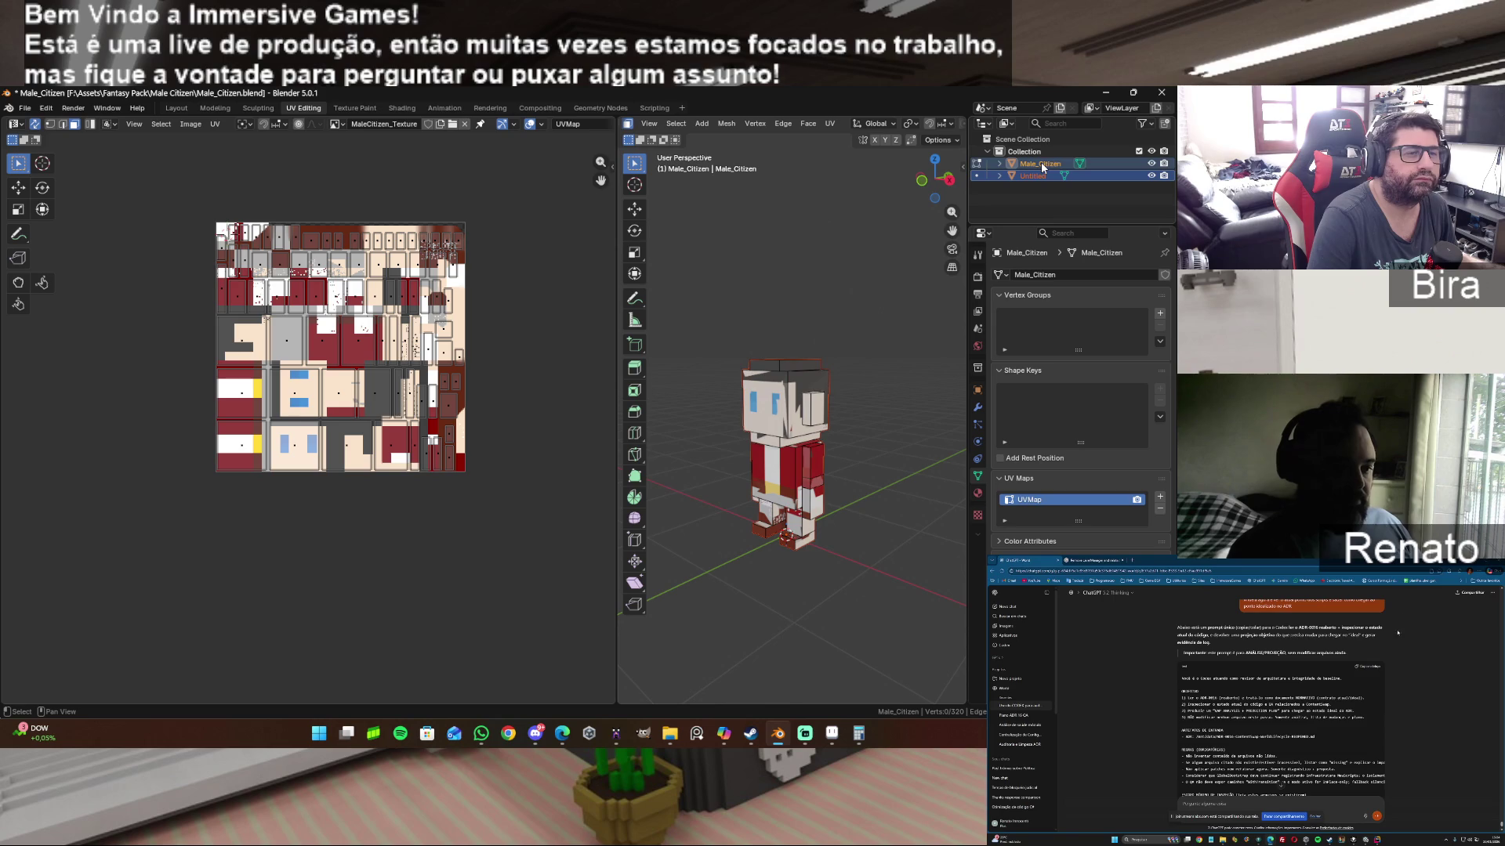
left_click(1040, 162)
left_click(1036, 175)
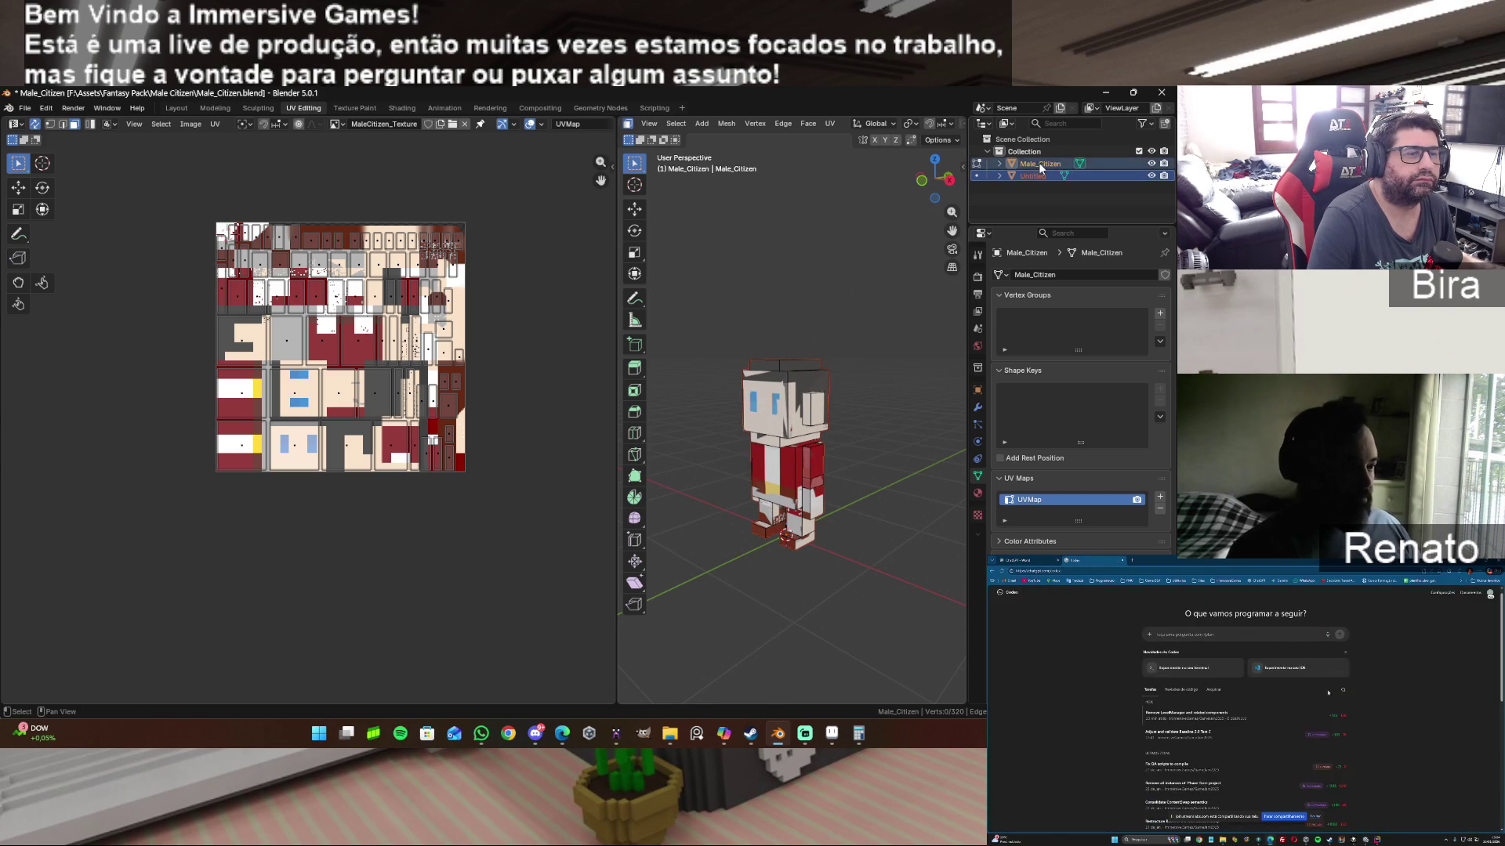
left_click(1037, 162, "shift")
key("Tab")
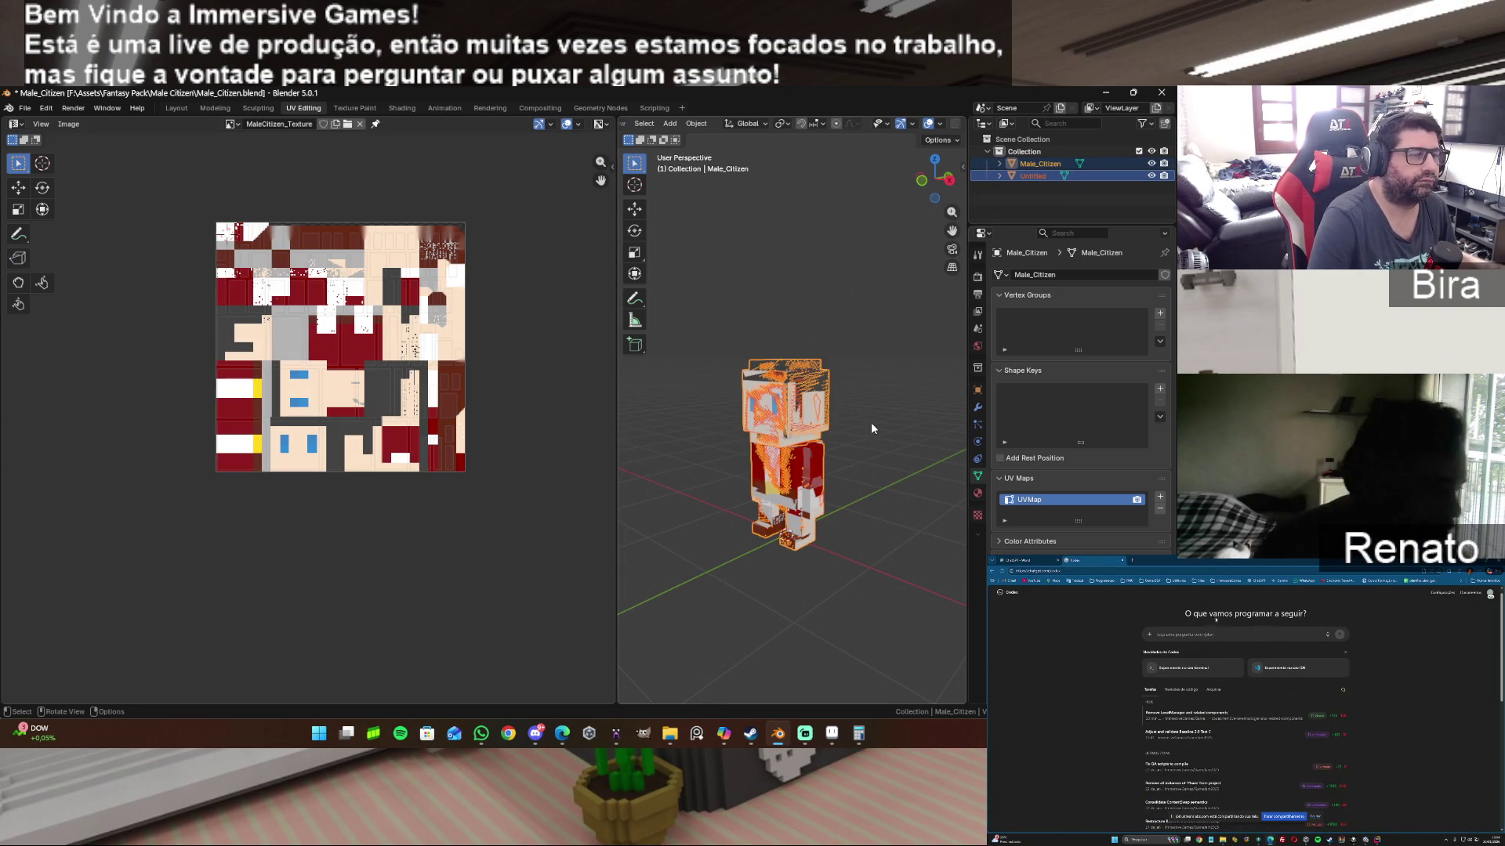
Step: Bake the citizen's diffuse colours onto the Untitled object from the render settings
left_click(871, 423)
left_click(1036, 175)
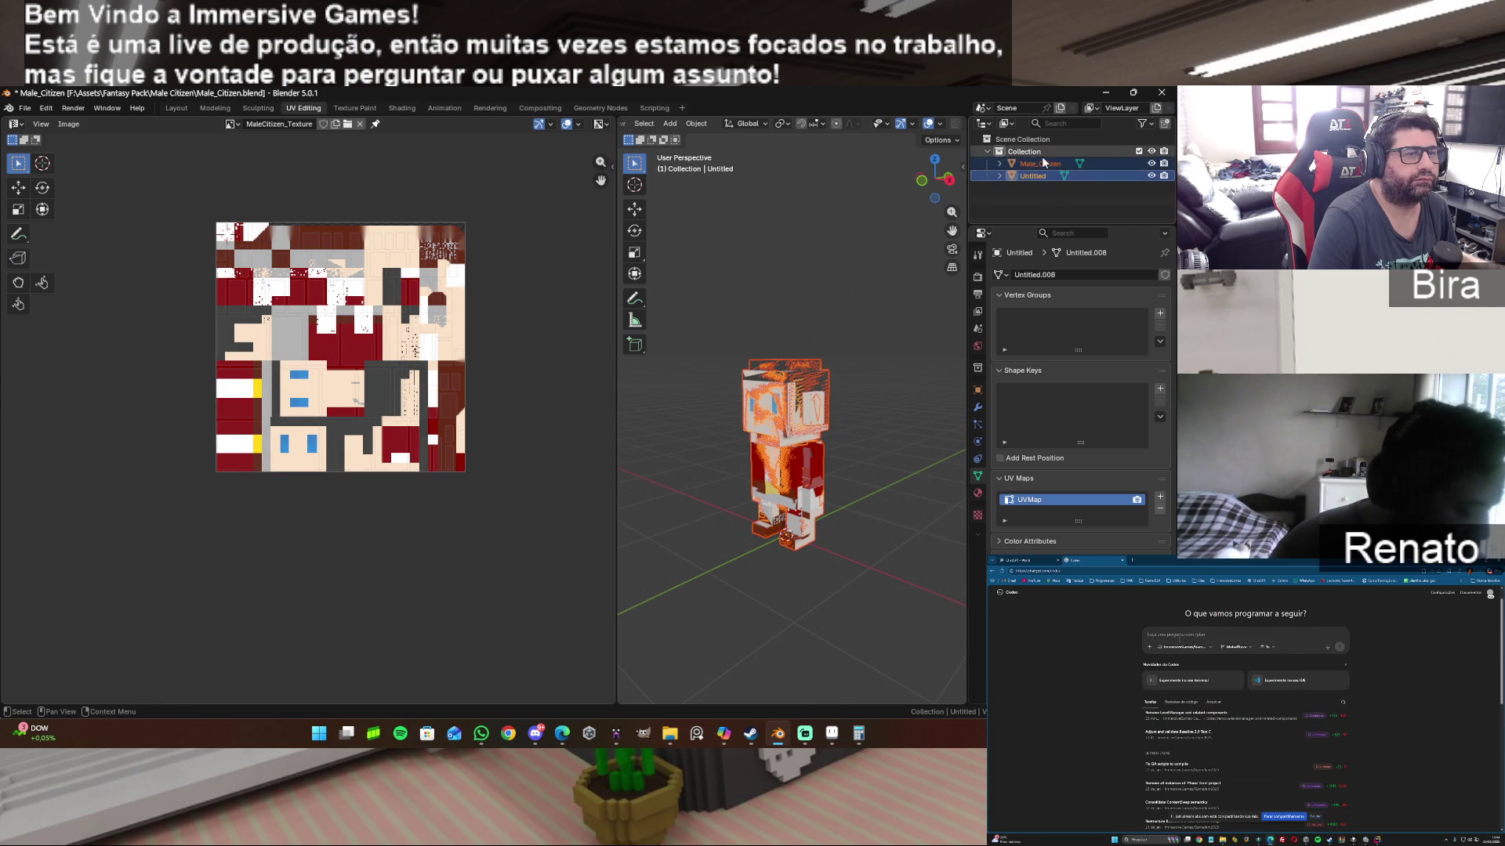
left_click(979, 277)
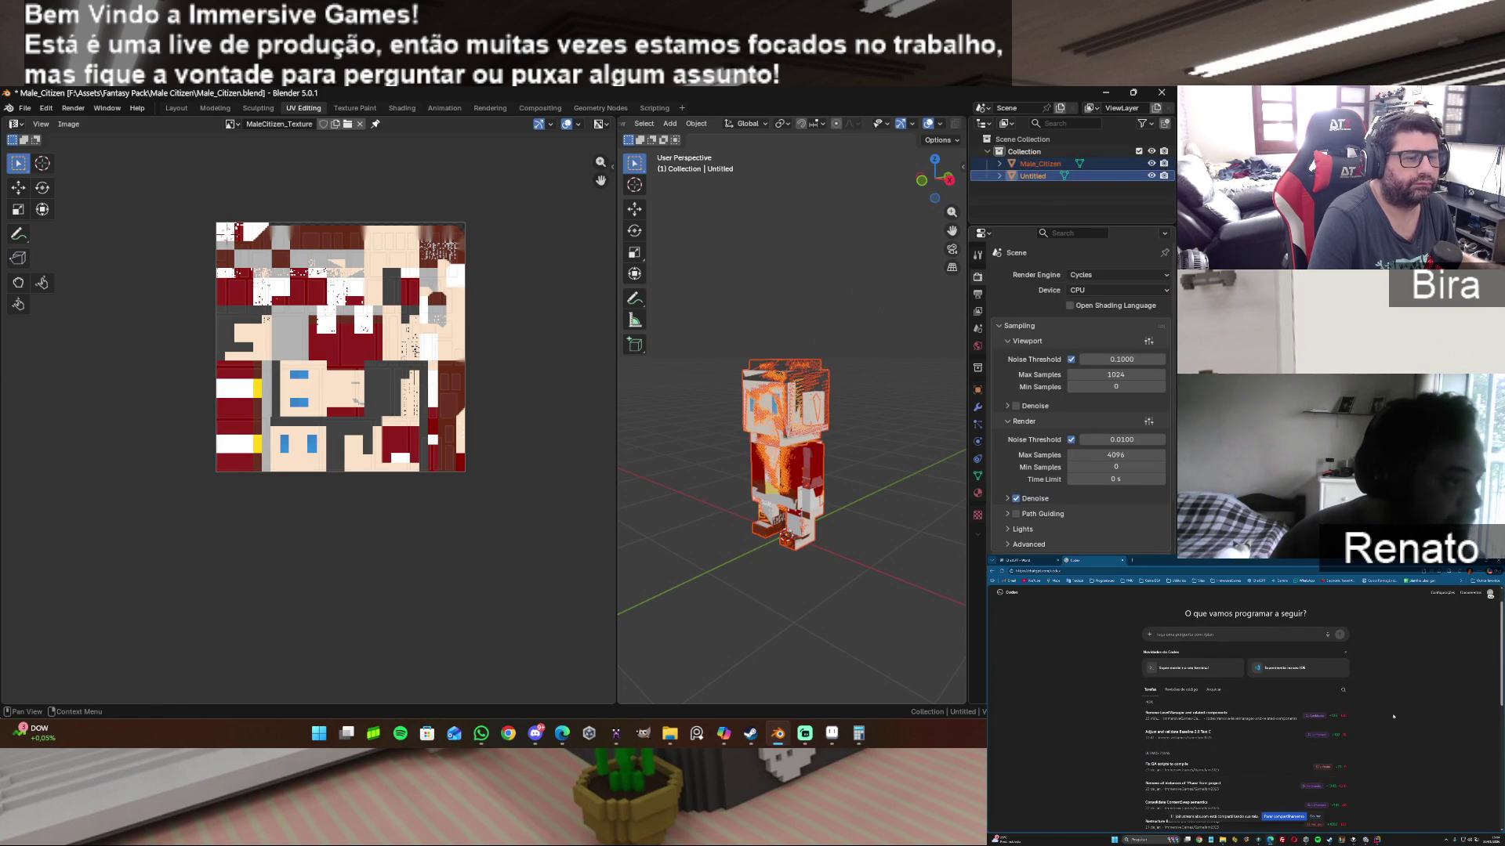
scroll(1071, 388, "down", 10)
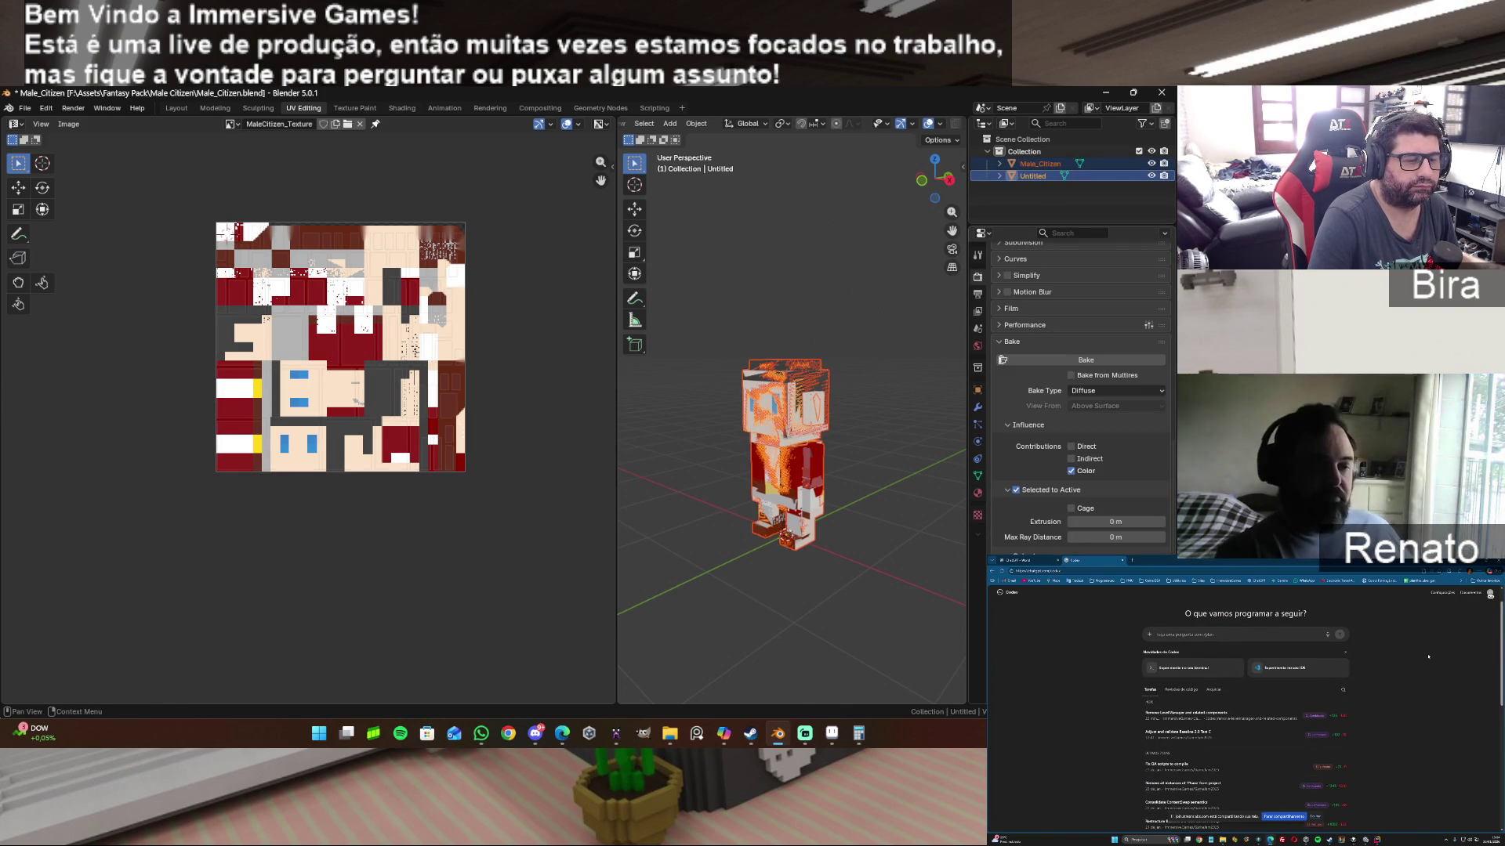
left_click(1066, 359)
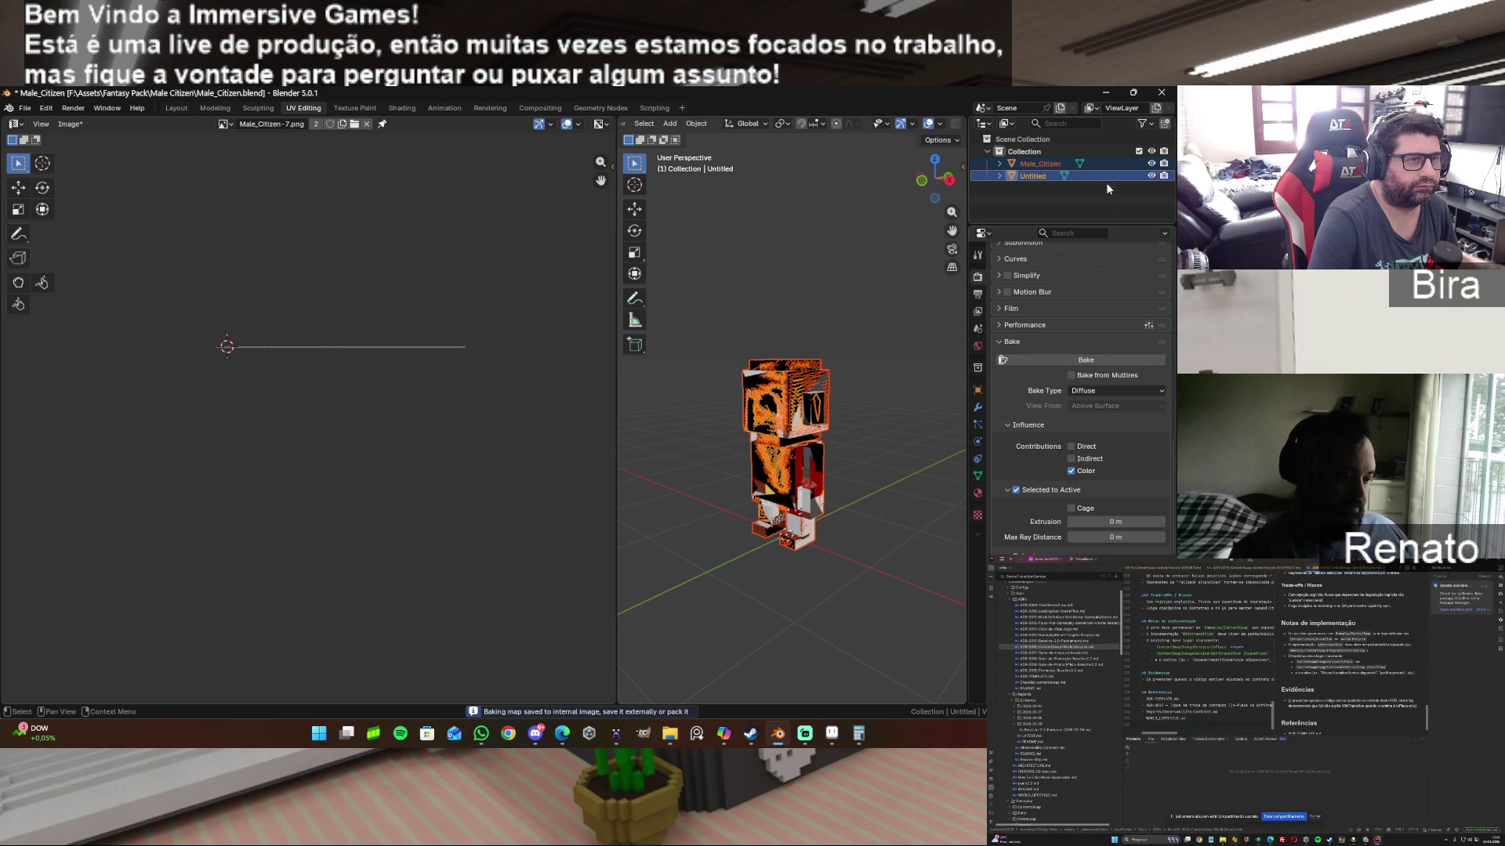
Step: Hide the original Male_Citizen and browse for the Untitled material's base colour image
left_click(1150, 174)
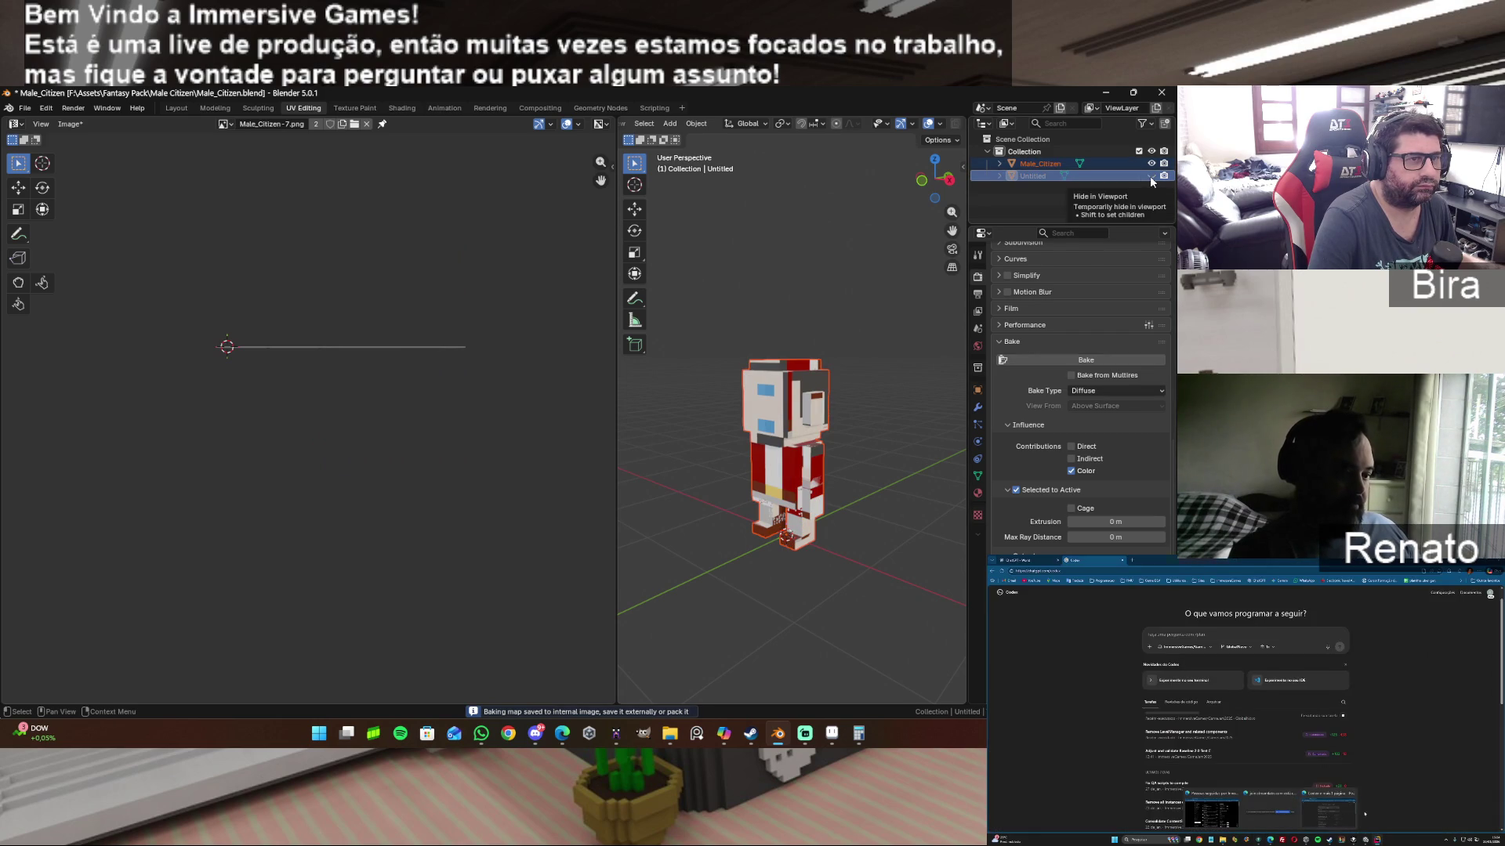
left_click(1150, 175)
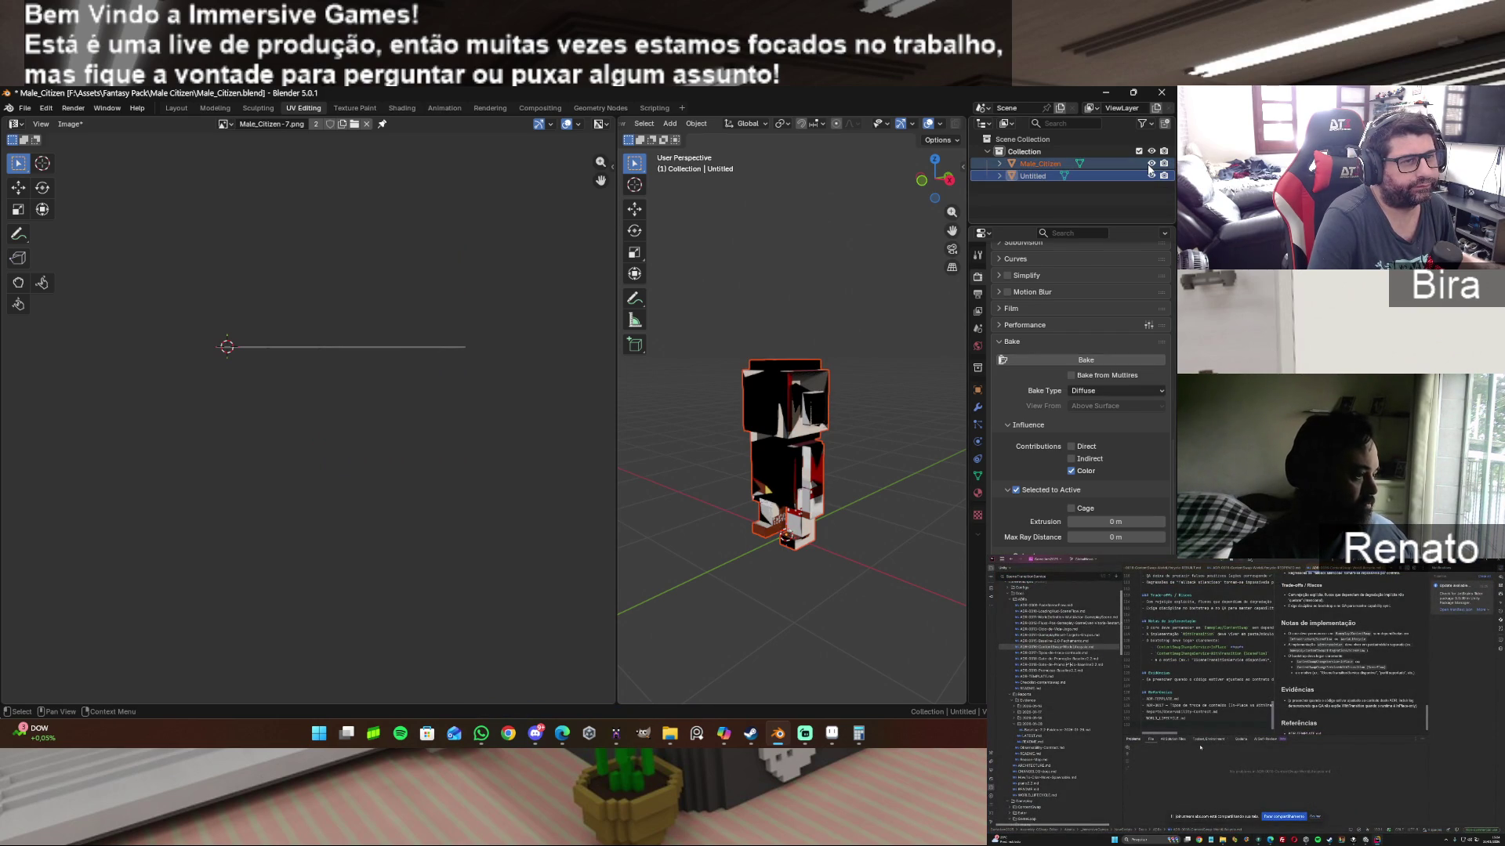
left_click(1150, 163)
left_click(977, 494)
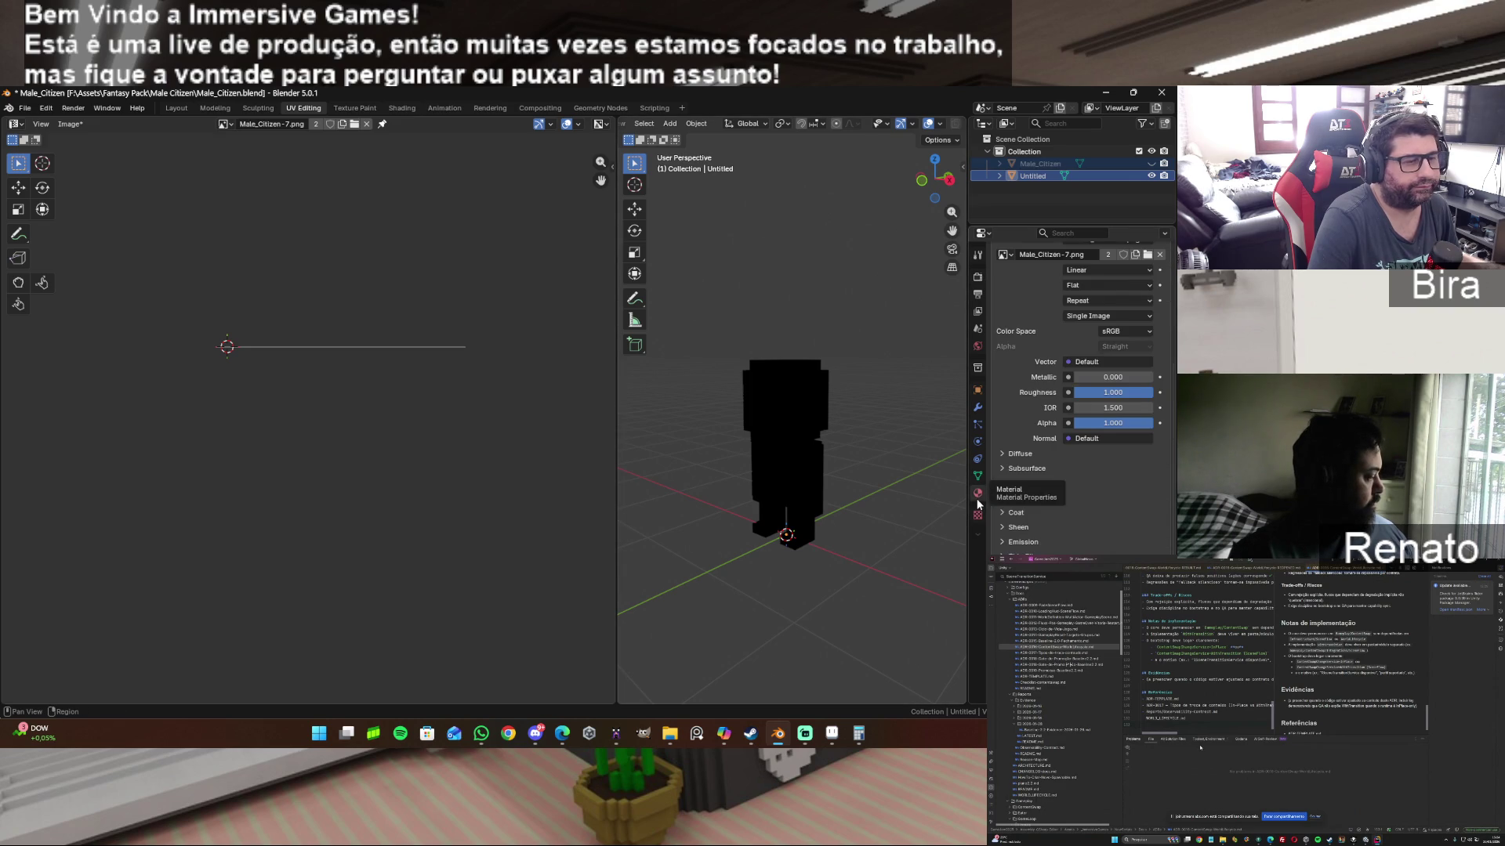
scroll(1047, 399, "up", 3)
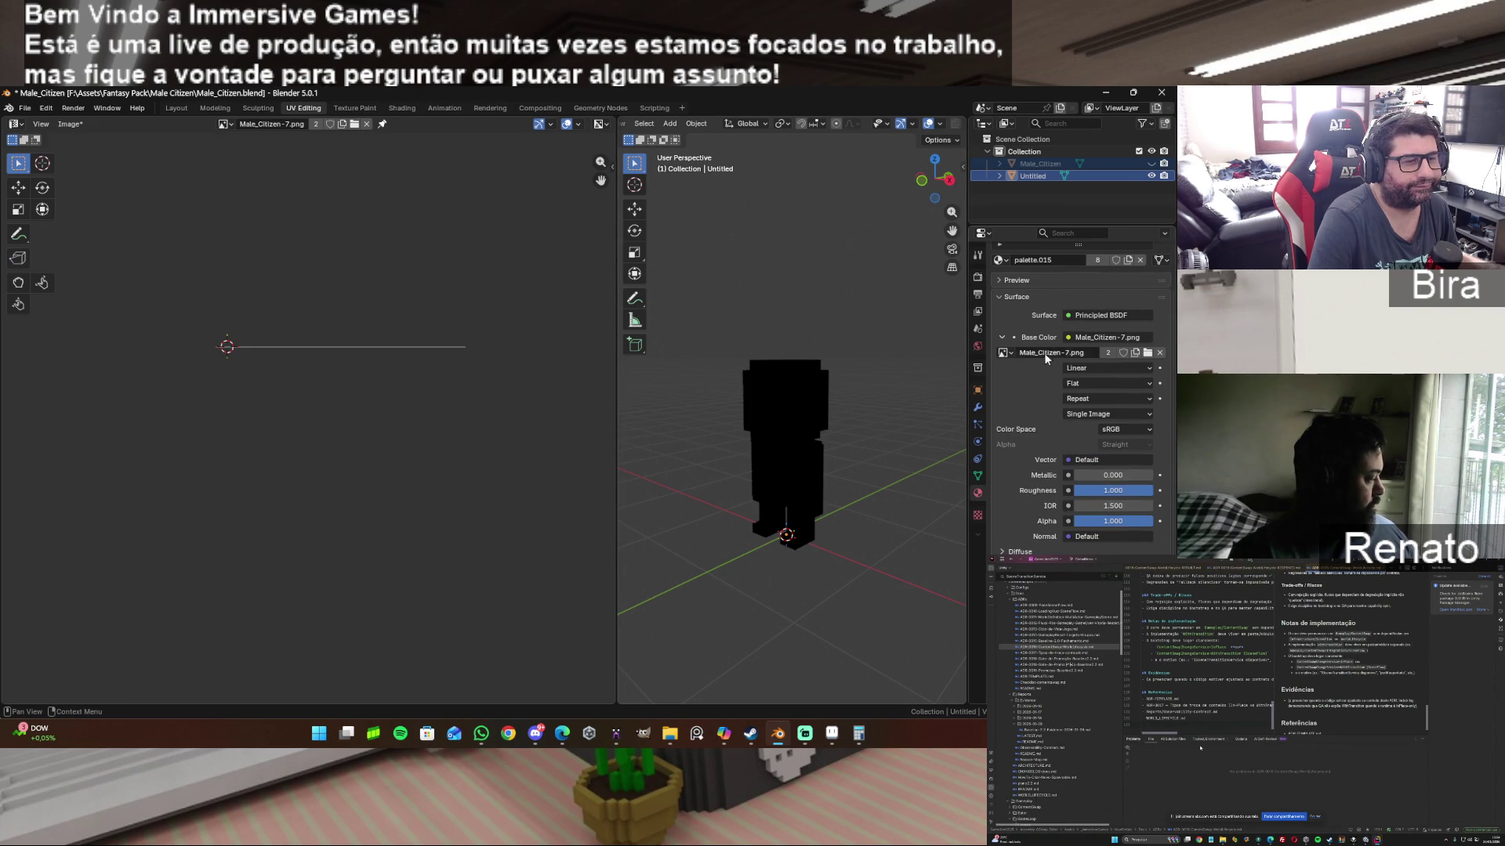
left_click(1146, 353)
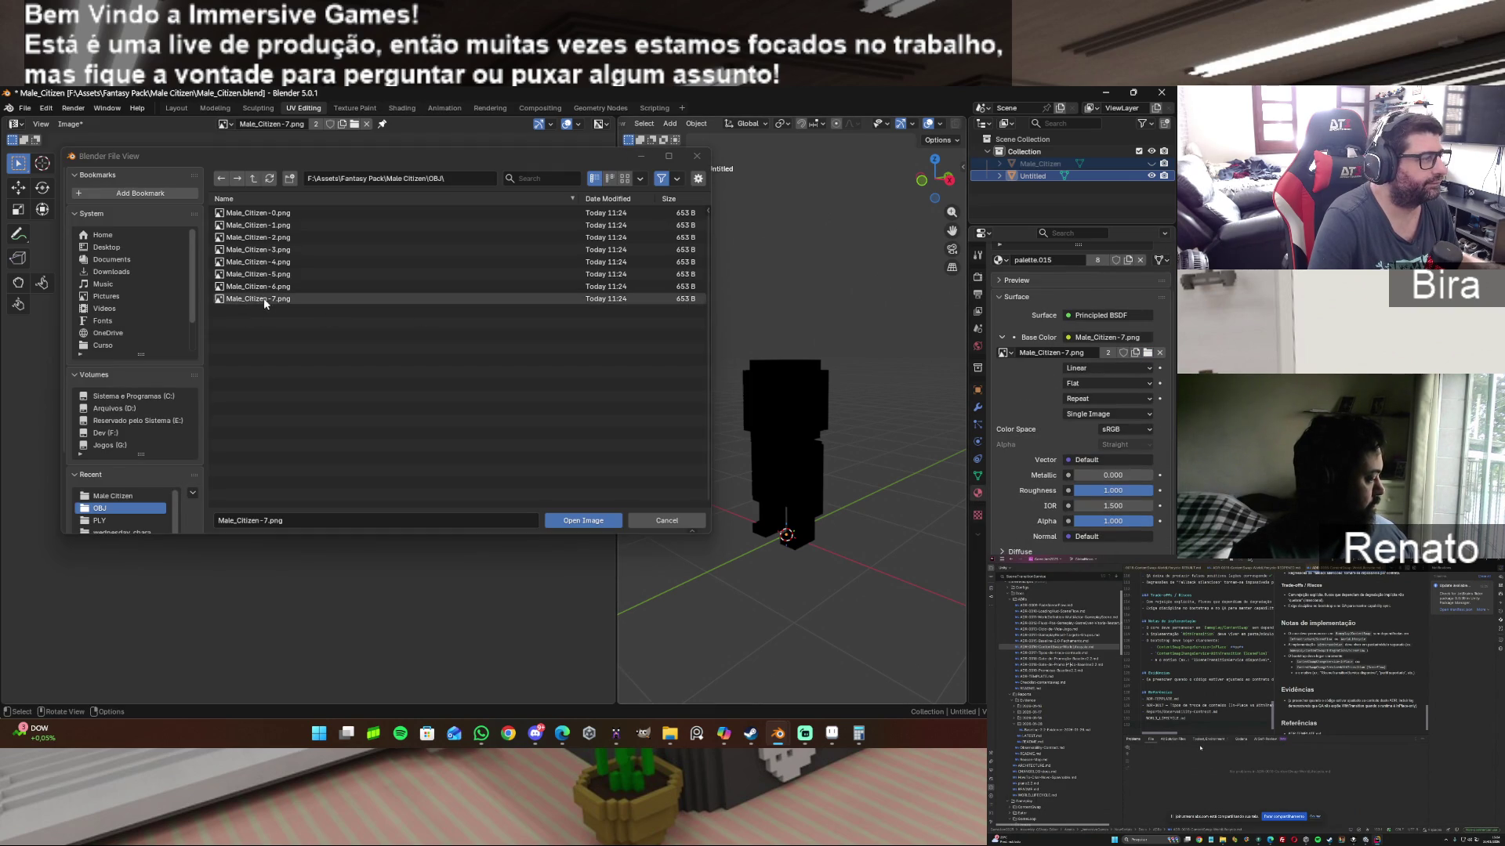
Step: Load Male_Citizen-7.png, reshow Male_Citizen as bake target and bake Untitled's colours onto it
left_click(570, 521)
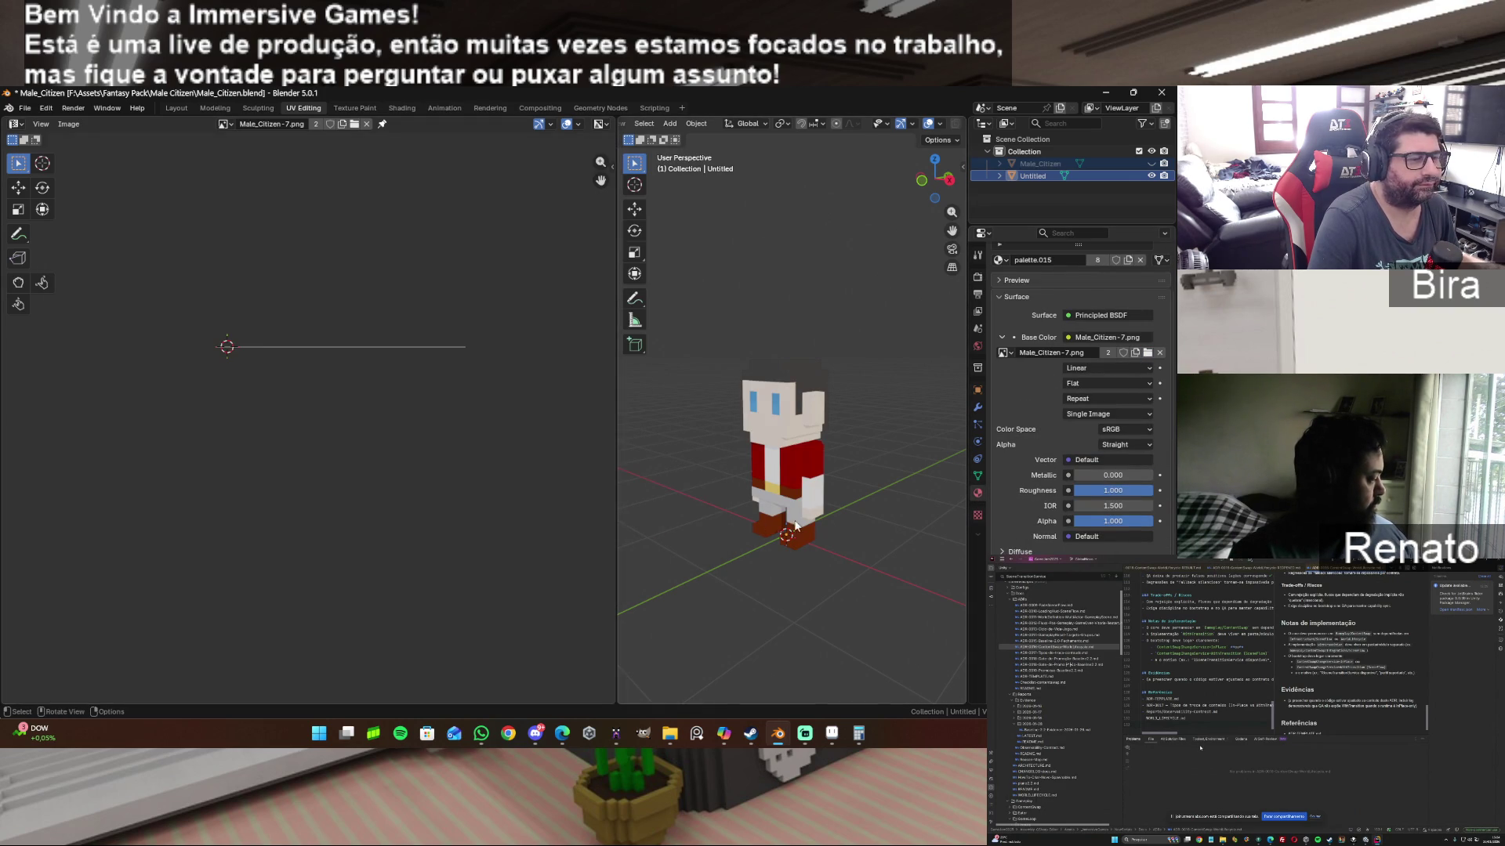
left_click(1150, 165)
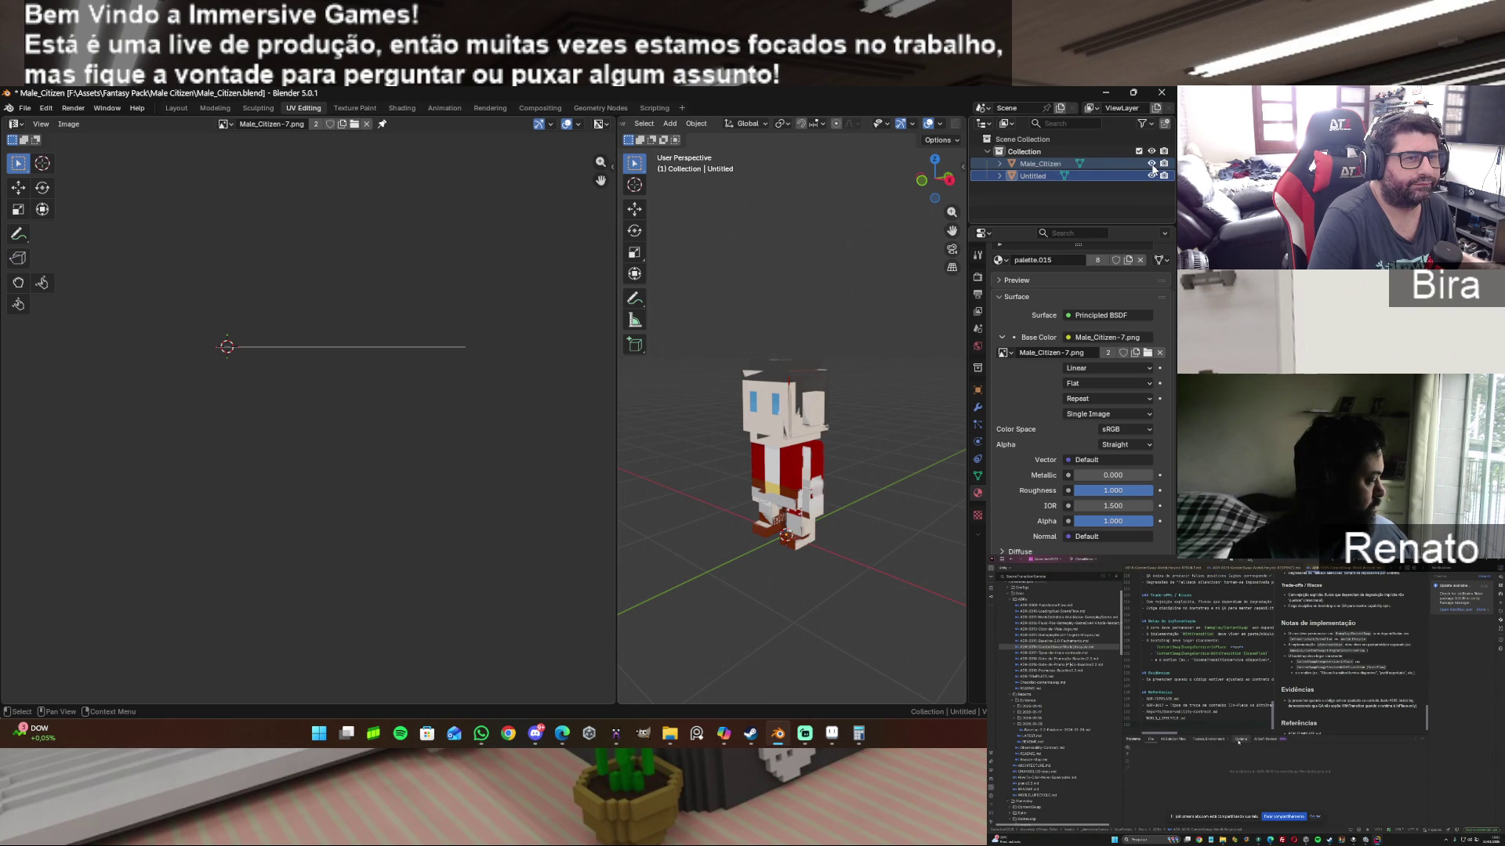
left_click(1036, 165, "ctrl")
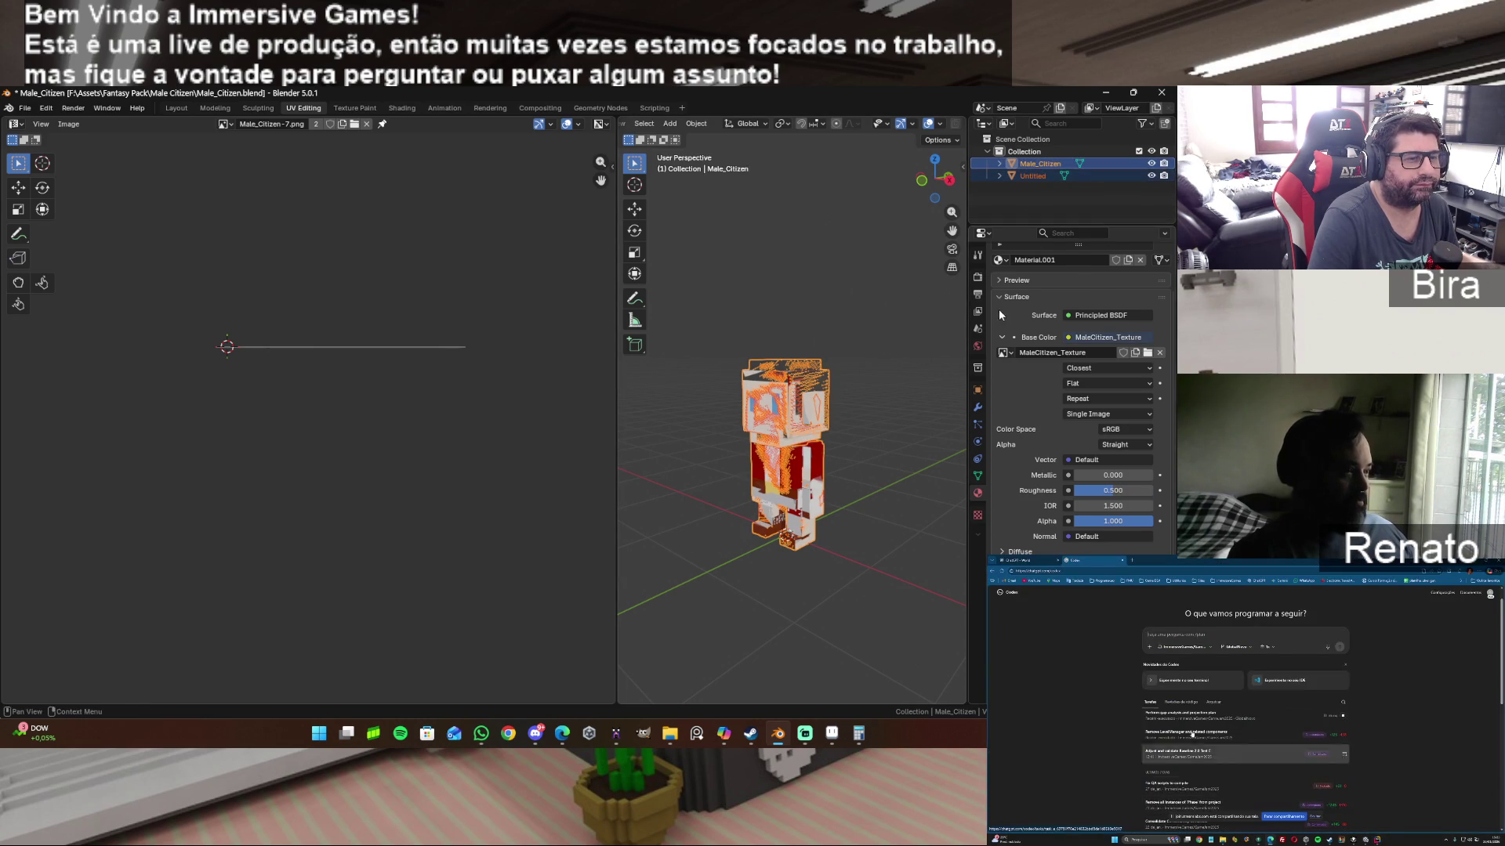
left_click(979, 294)
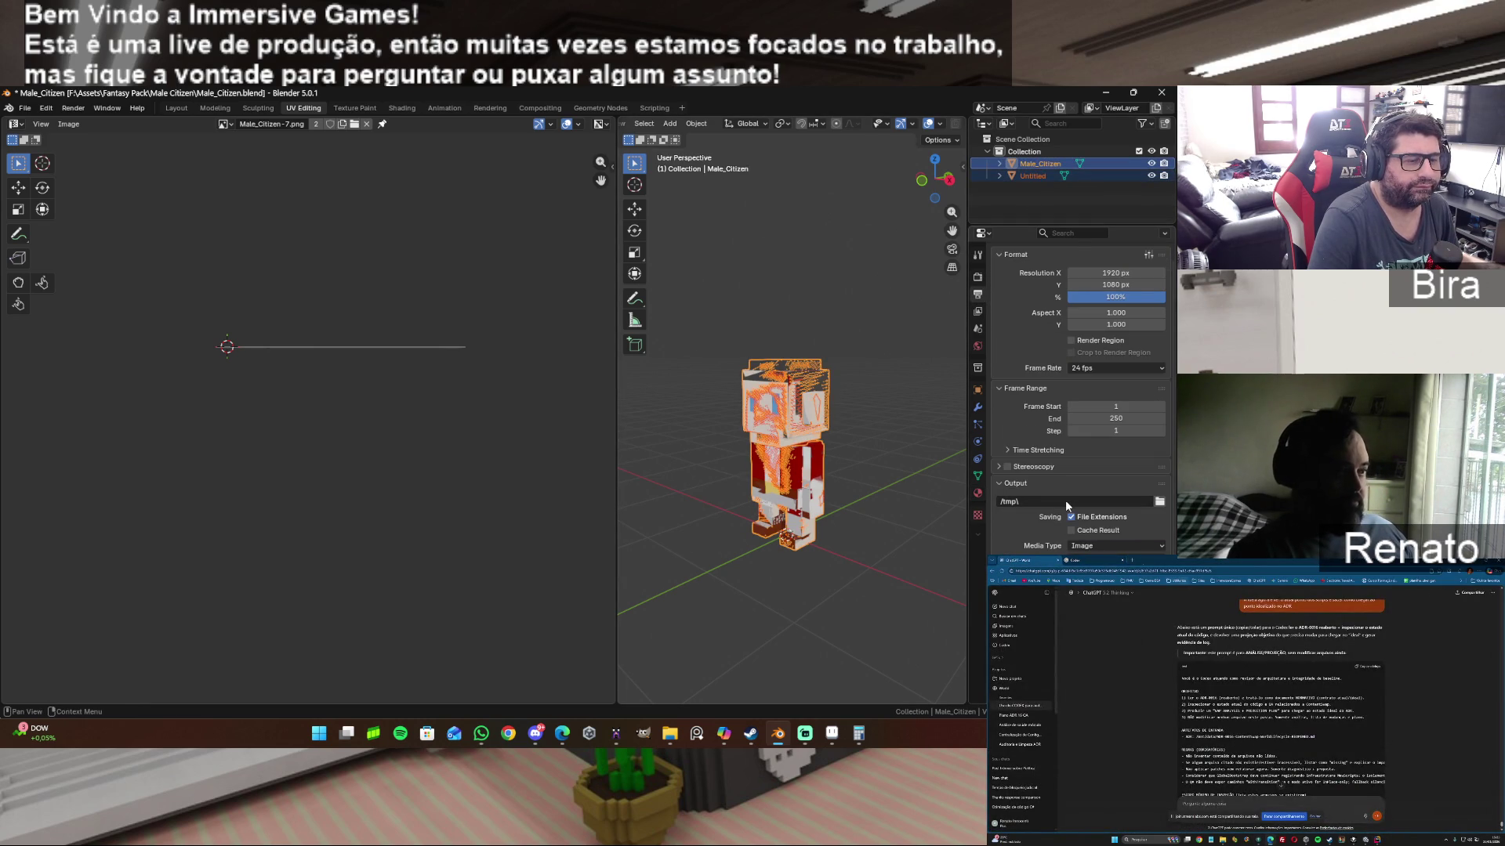
left_click(978, 276)
scroll(1109, 432, "down", 5)
scroll(1072, 394, "down", 4)
left_click(1083, 361)
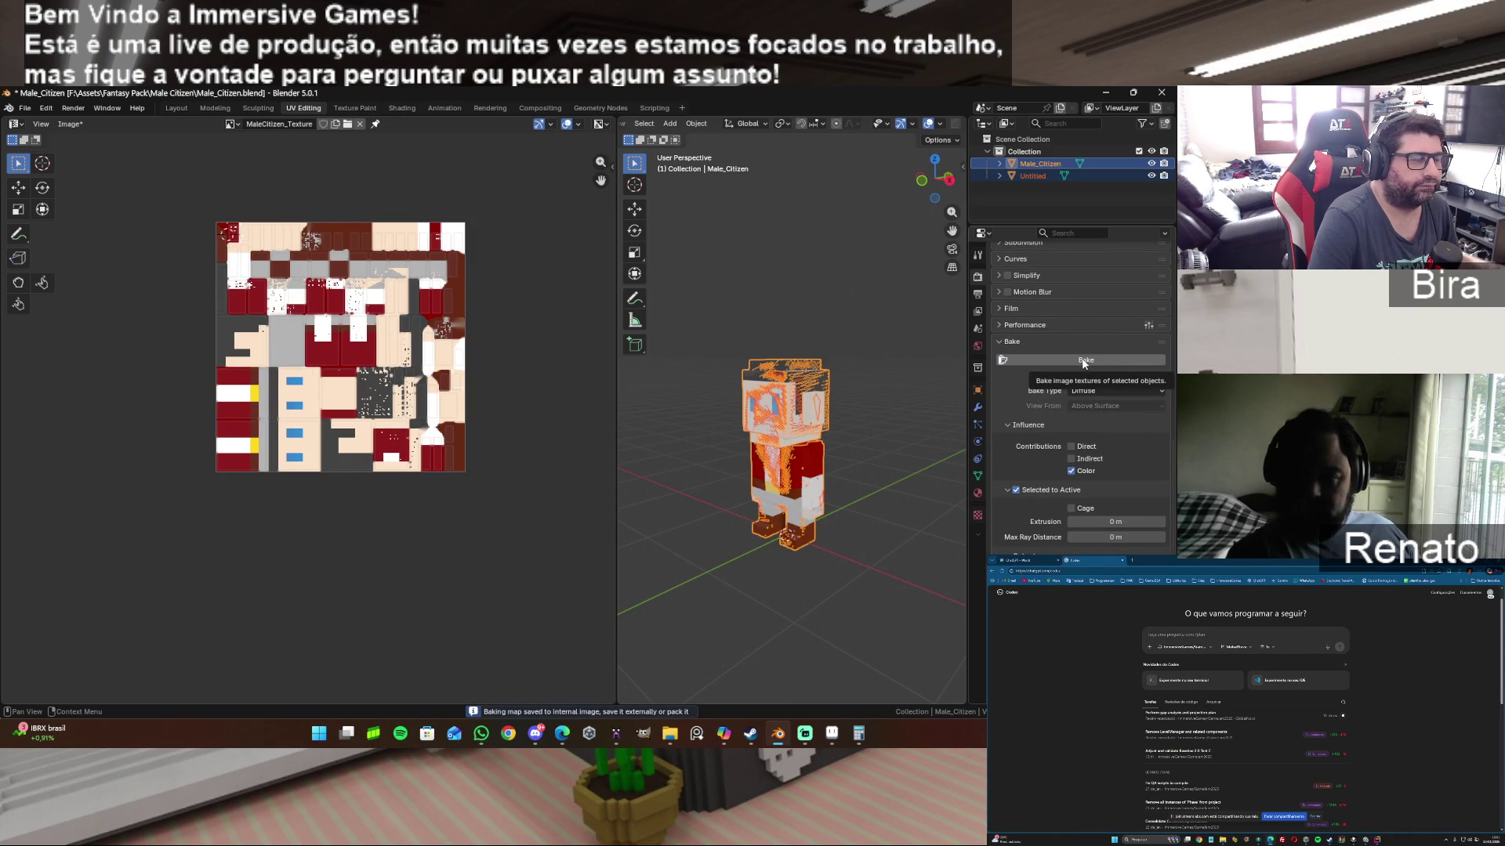
Step: Hide the Untitled object to reveal the freshly baked textured character
left_click(1034, 175, "ctrl")
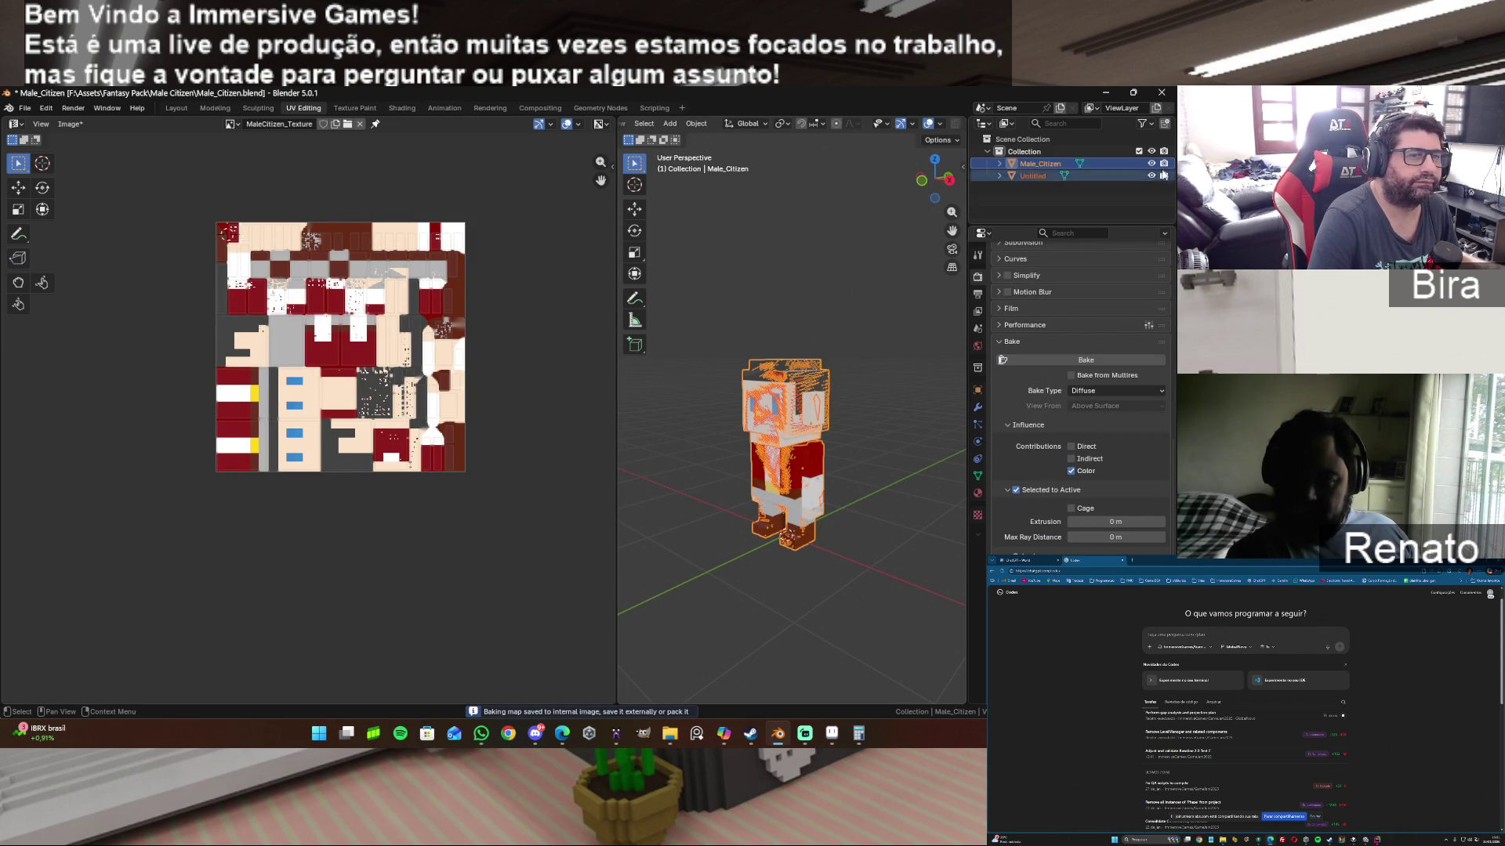
left_click(1150, 176)
mouse_move(936, 179)
left_mouse_down()
mouse_move(950, 178)
mouse_move(936, 180)
left_mouse_up()
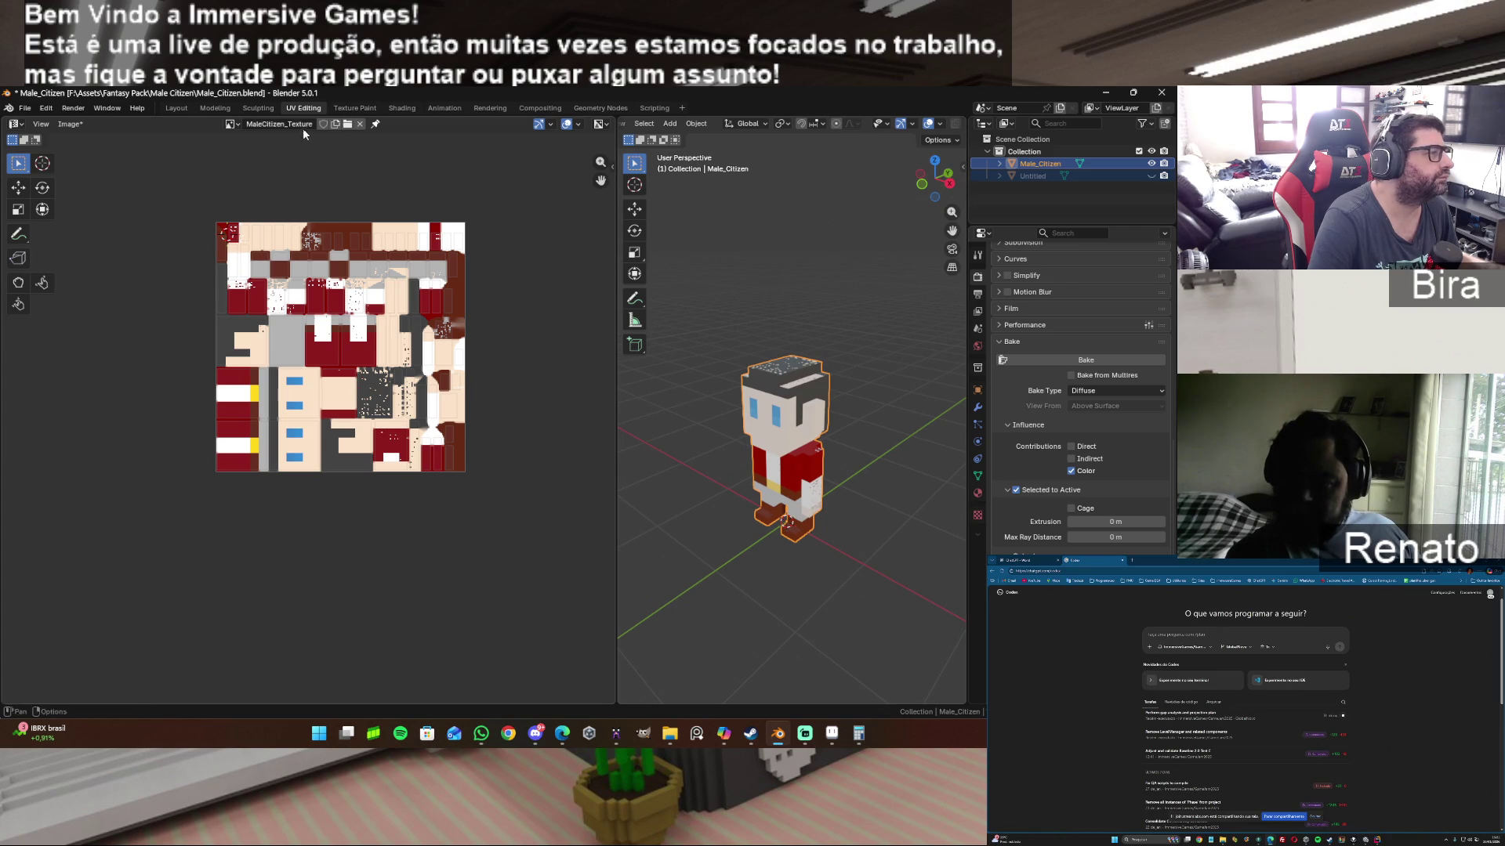
scroll(454, 357, "up", 1)
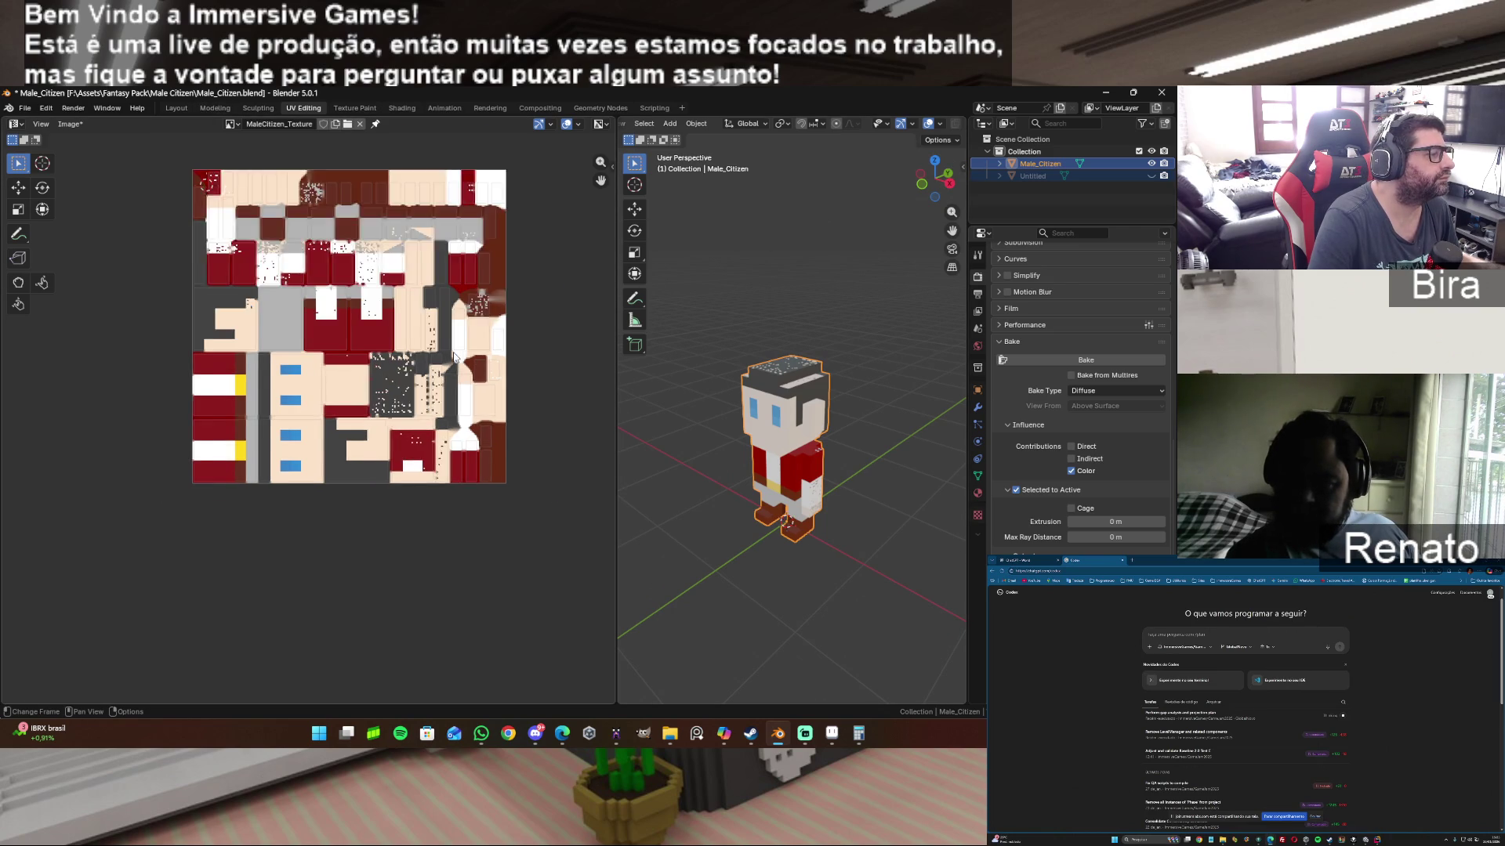
scroll(454, 357, "up", 4)
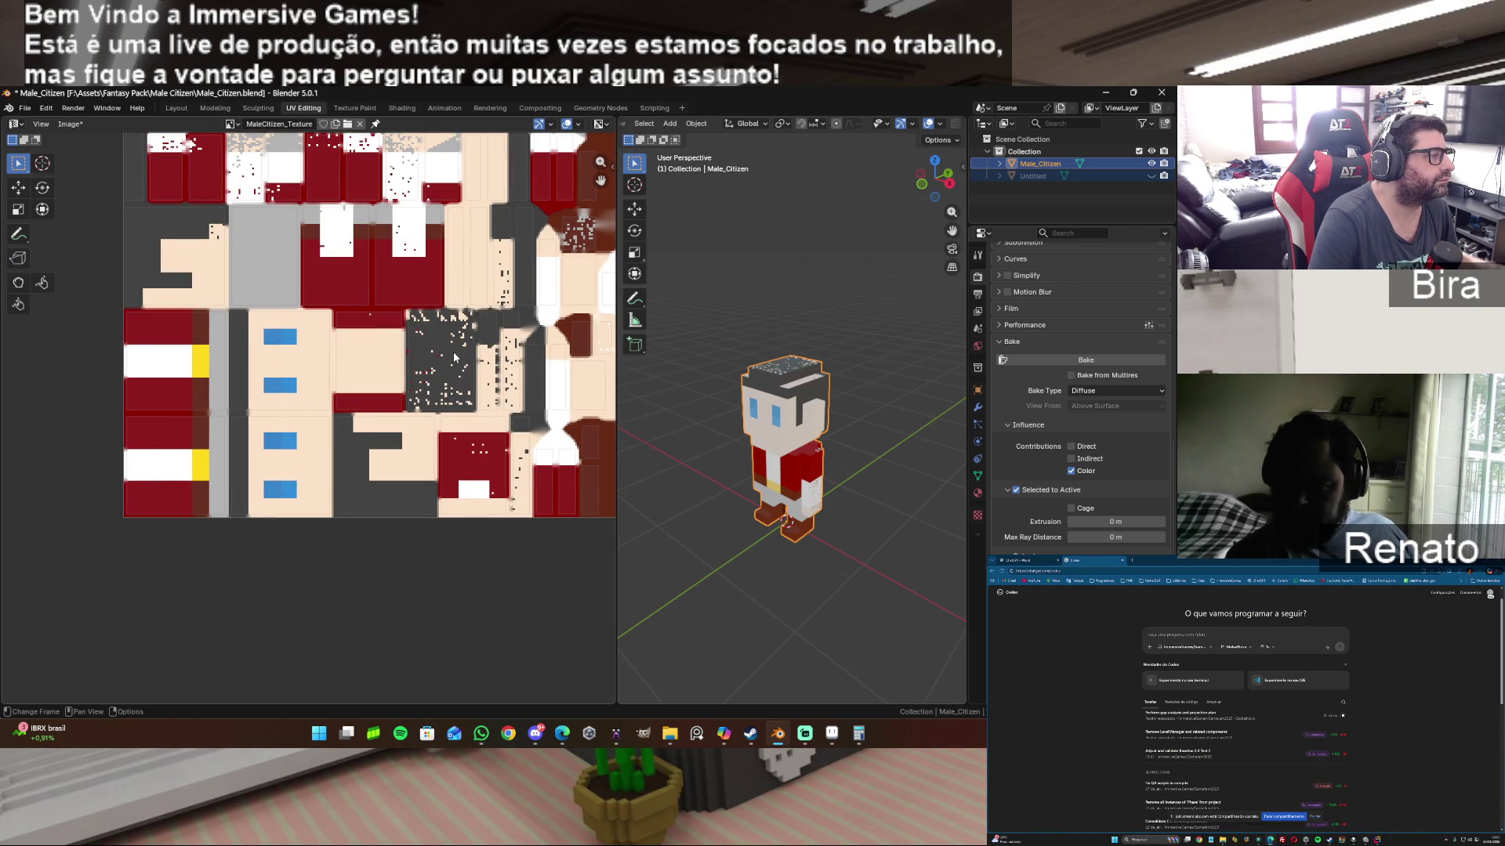
scroll(776, 517, "up", 2)
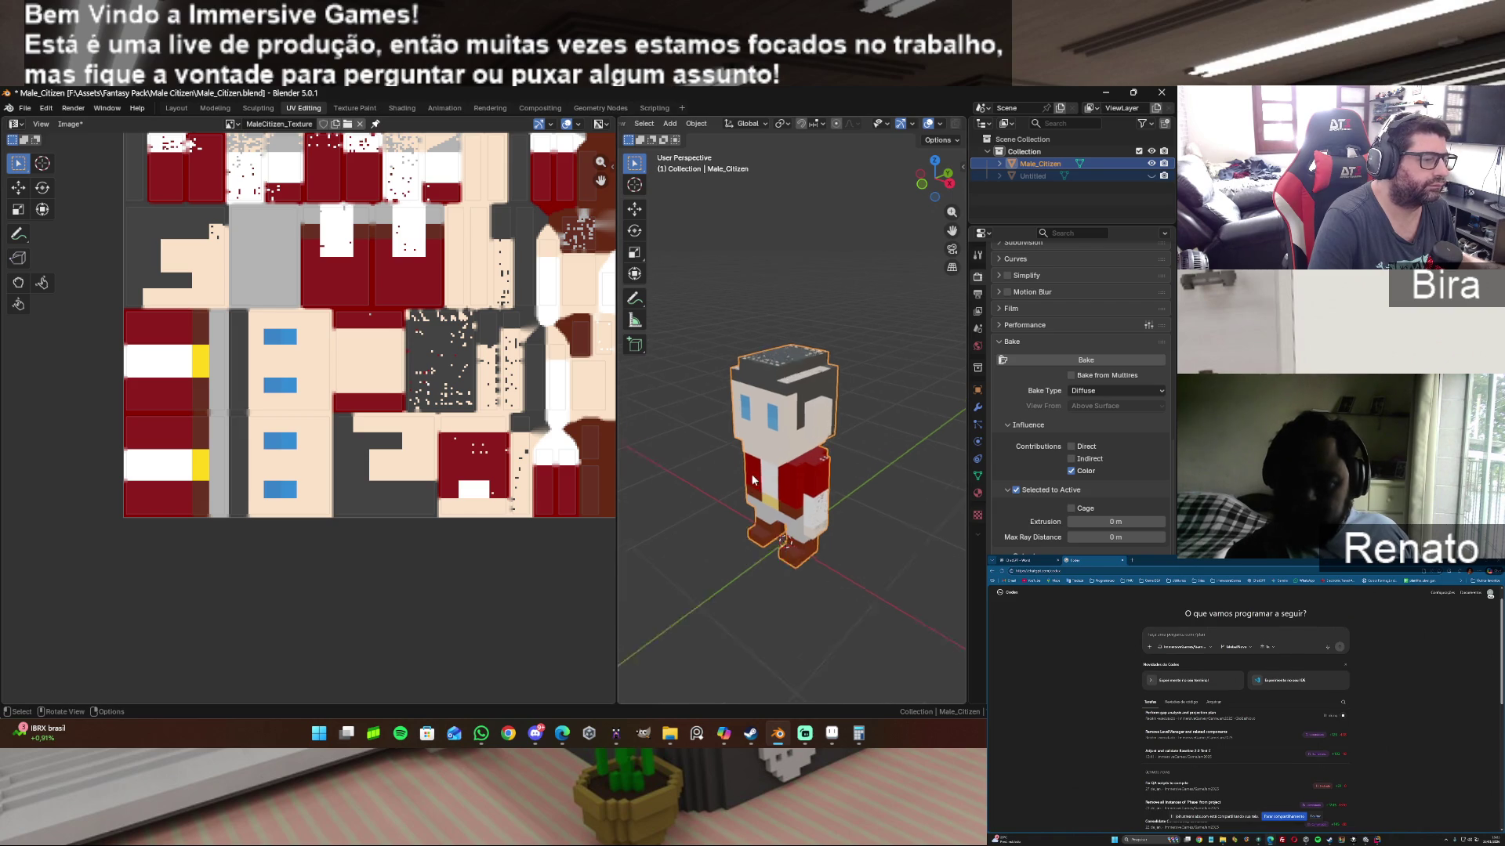
scroll(751, 479, "up", 3)
scroll(750, 473, "down", 3)
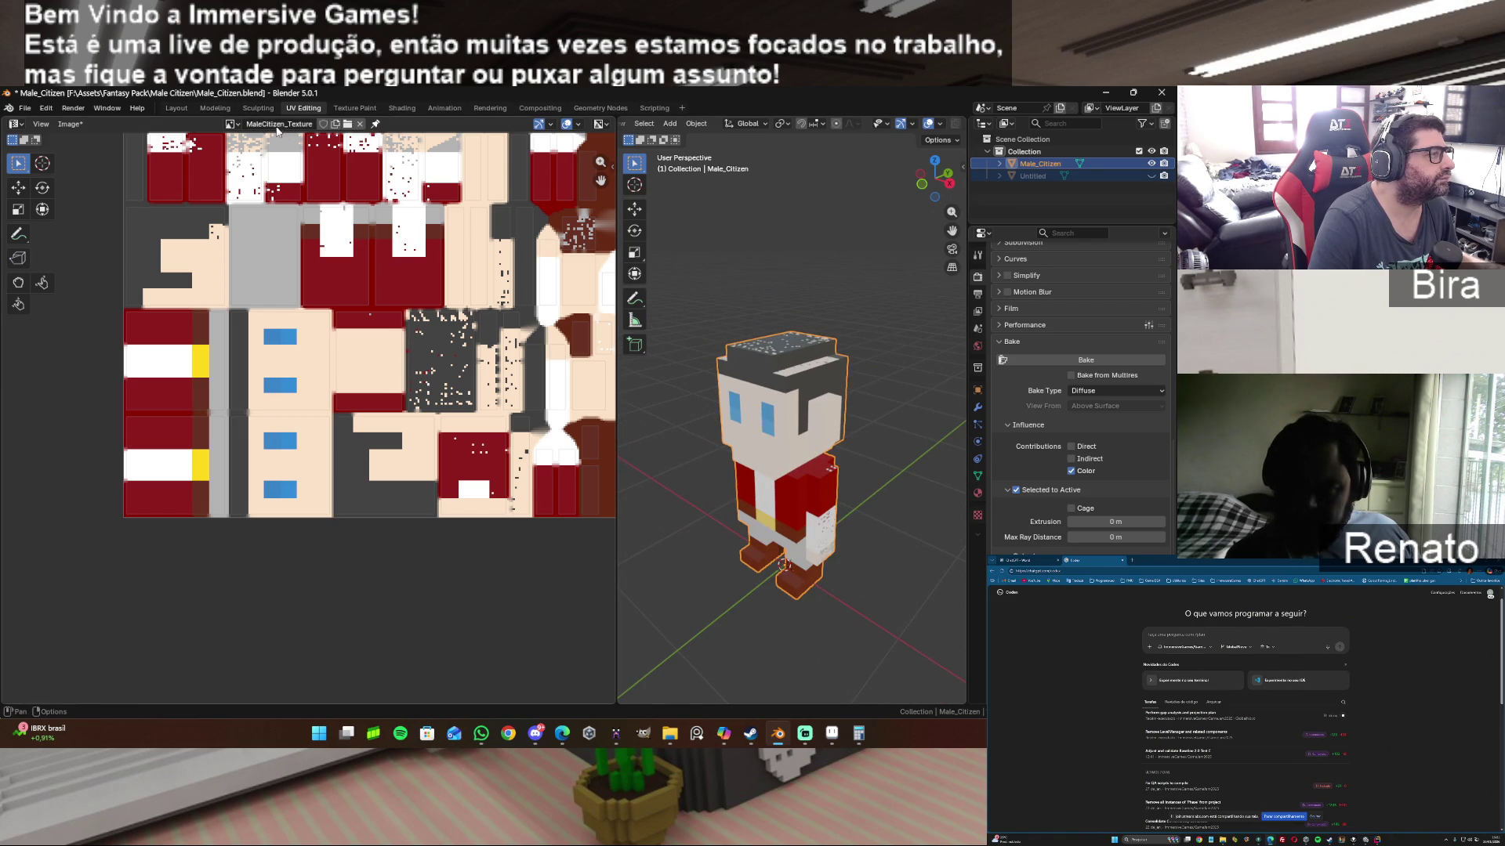
Step: Bring up the image editor's Image menu over the baked citizen texture
left_click(72, 124)
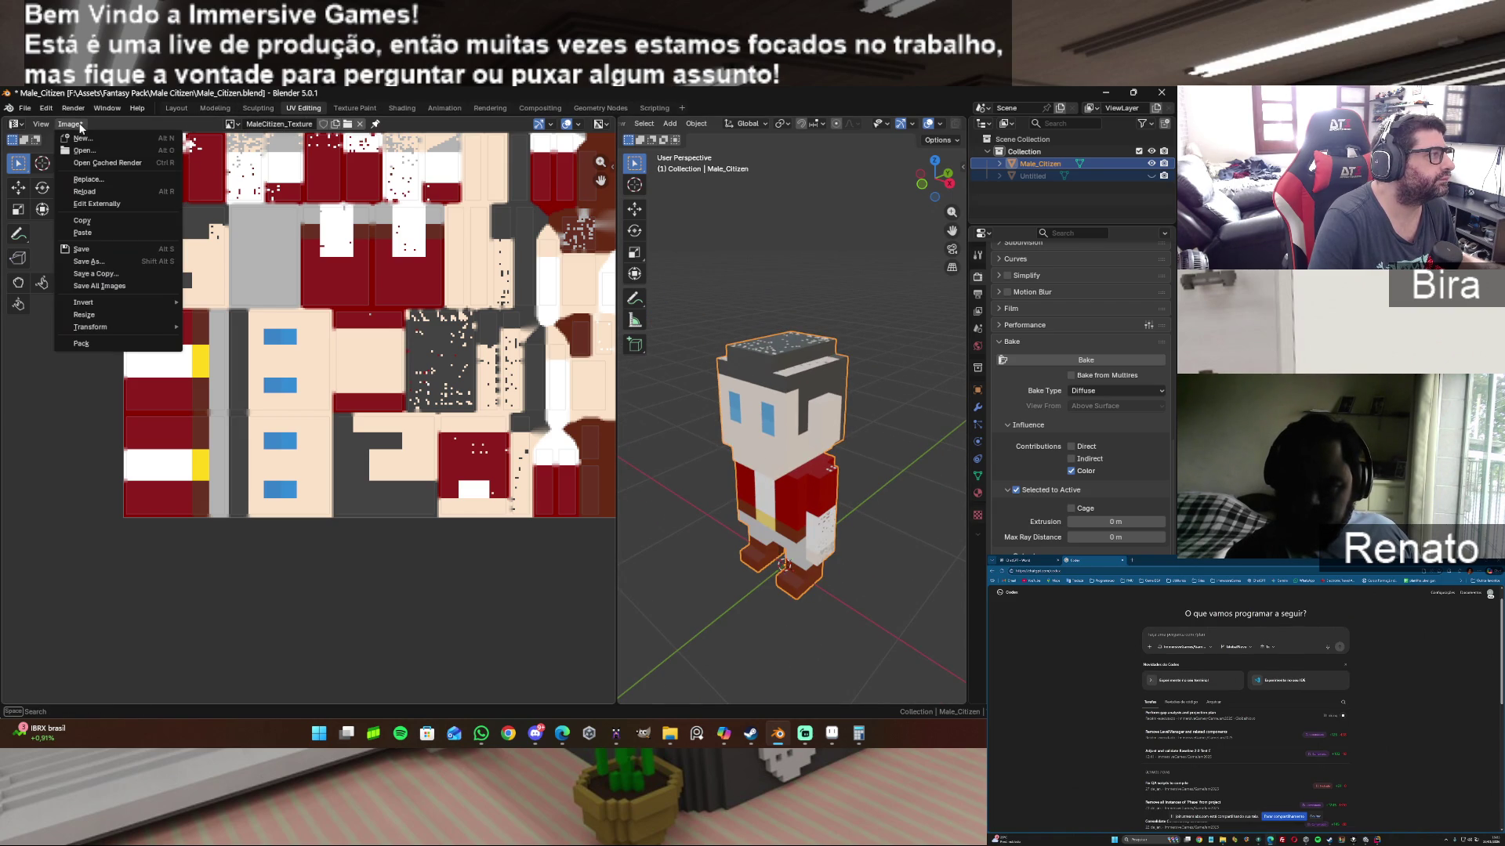
Step: Save the baked texture over Male_Citizen_Texture.png via Save As
left_click(106, 265)
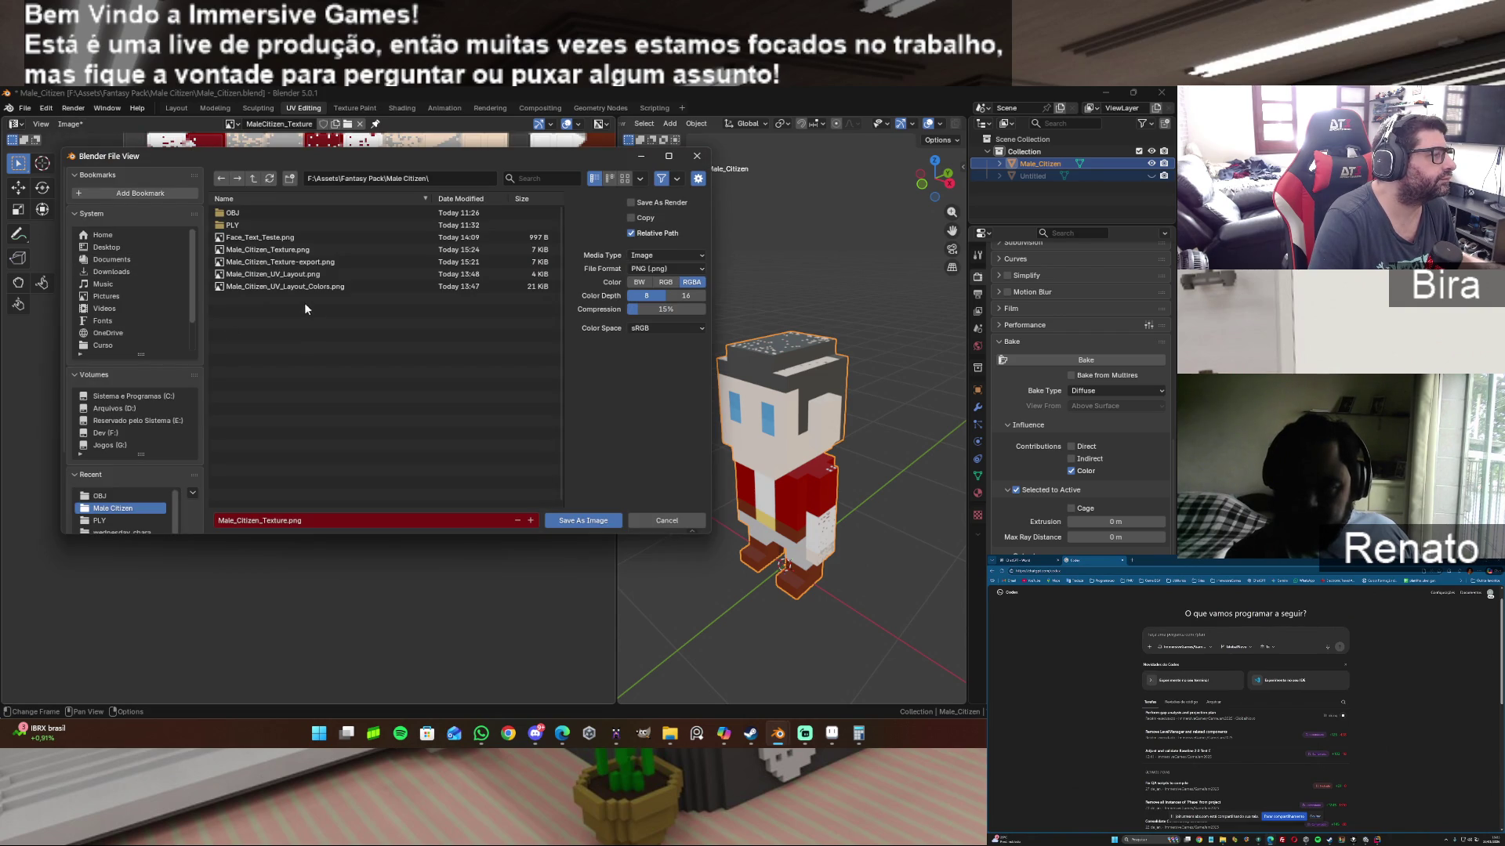
left_click(288, 250)
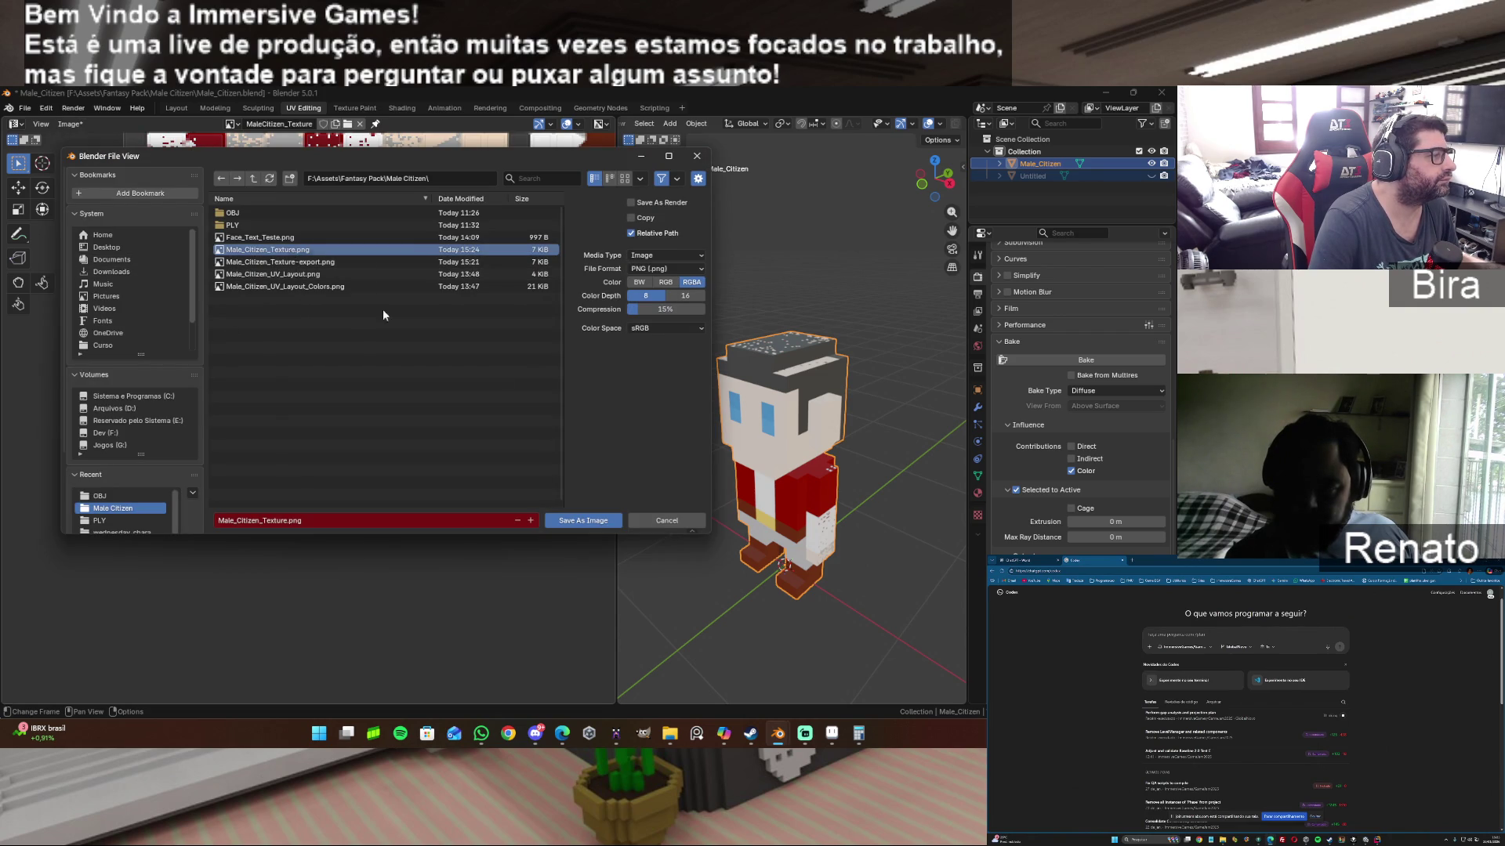
left_click(593, 519)
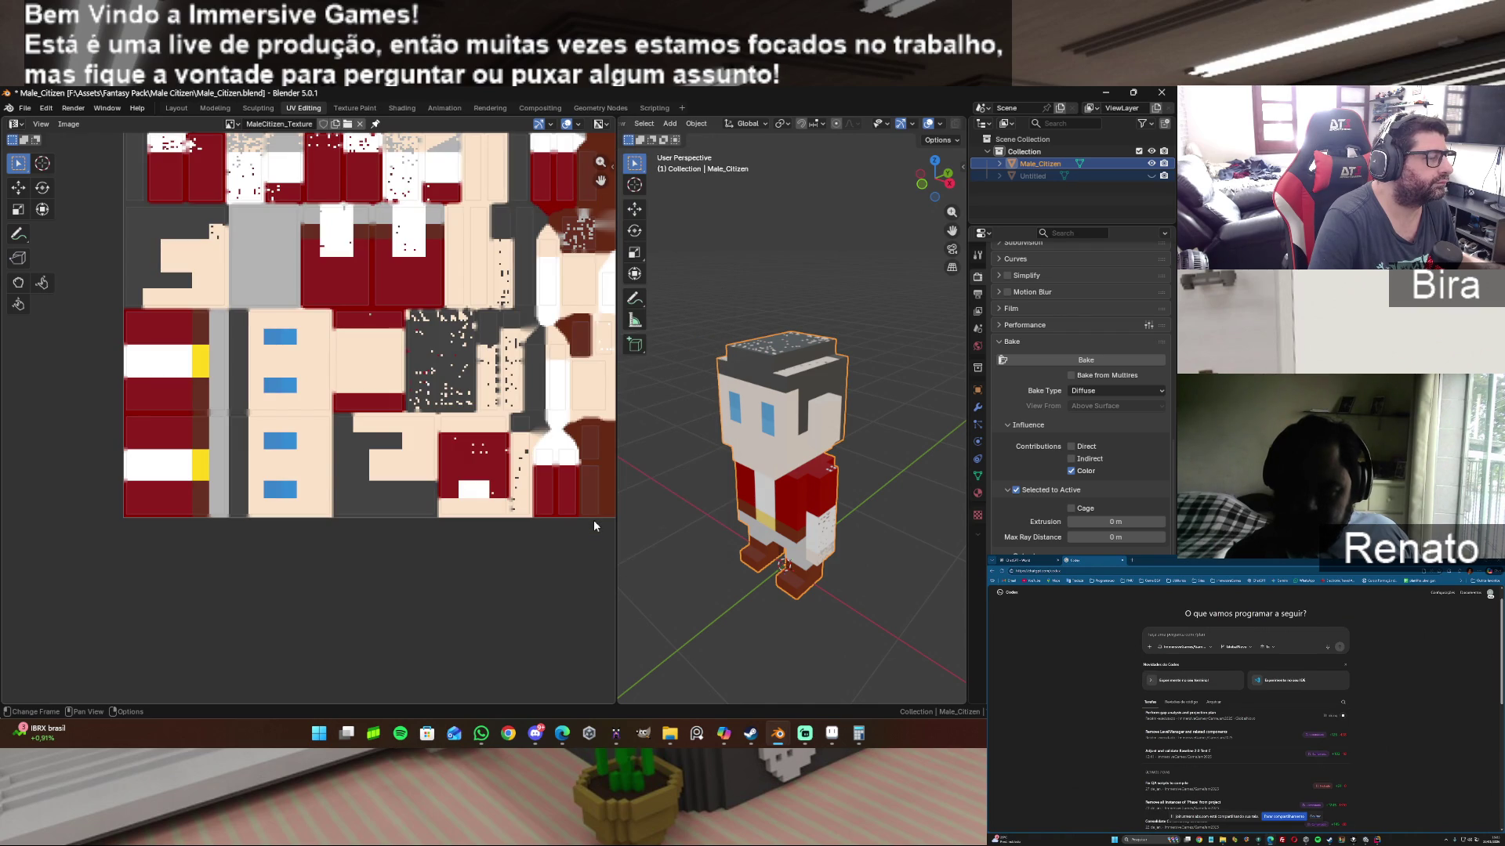
Step: In Aseprite close the texture without saving, reopen Male_Citizen_Texture.png from recent files, then switch back to Blender
left_click(832, 734)
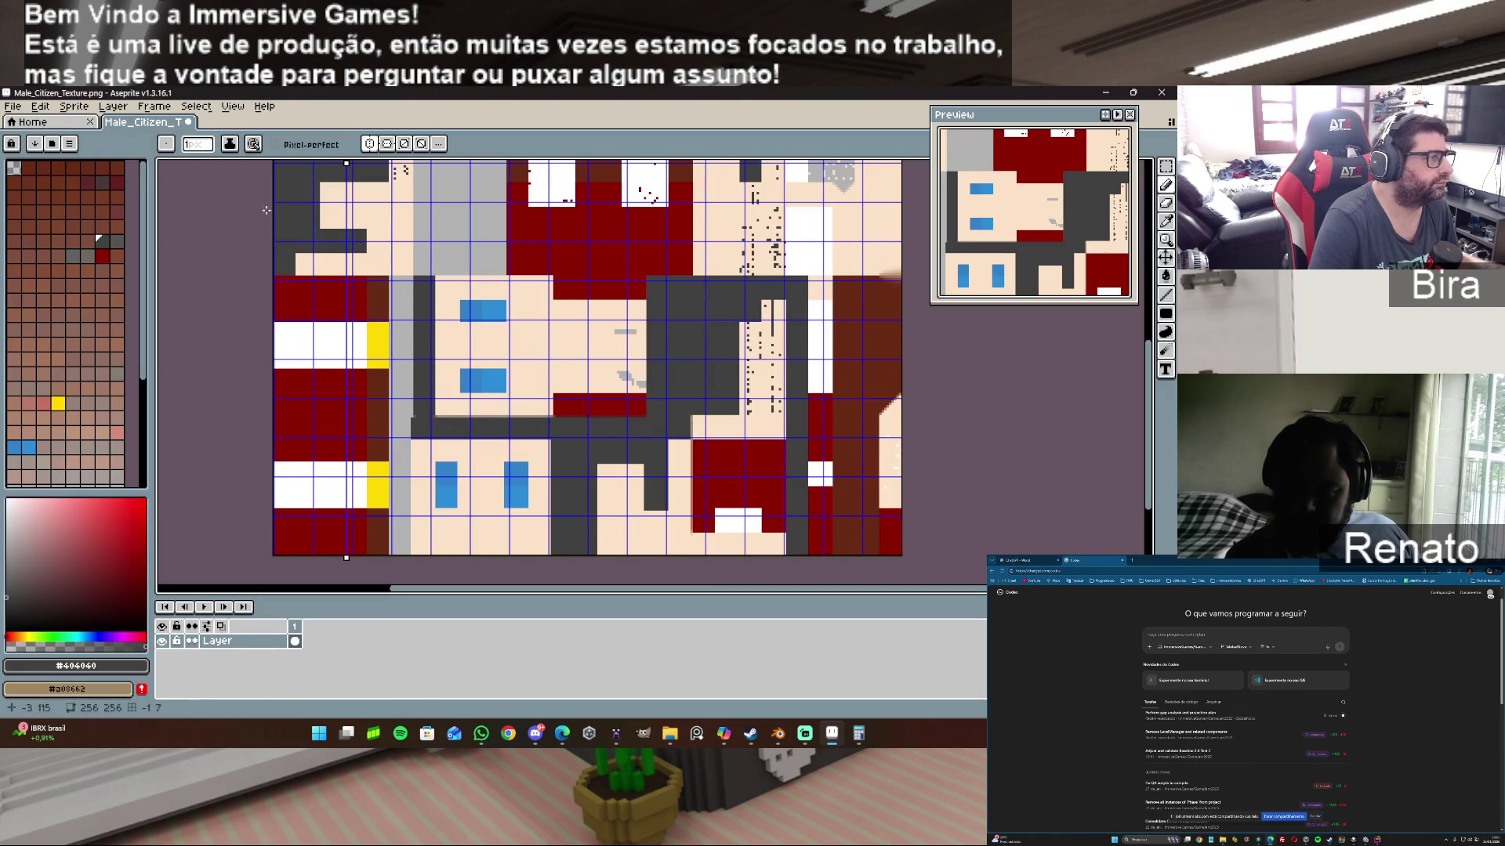
left_click(188, 122)
left_click(589, 447)
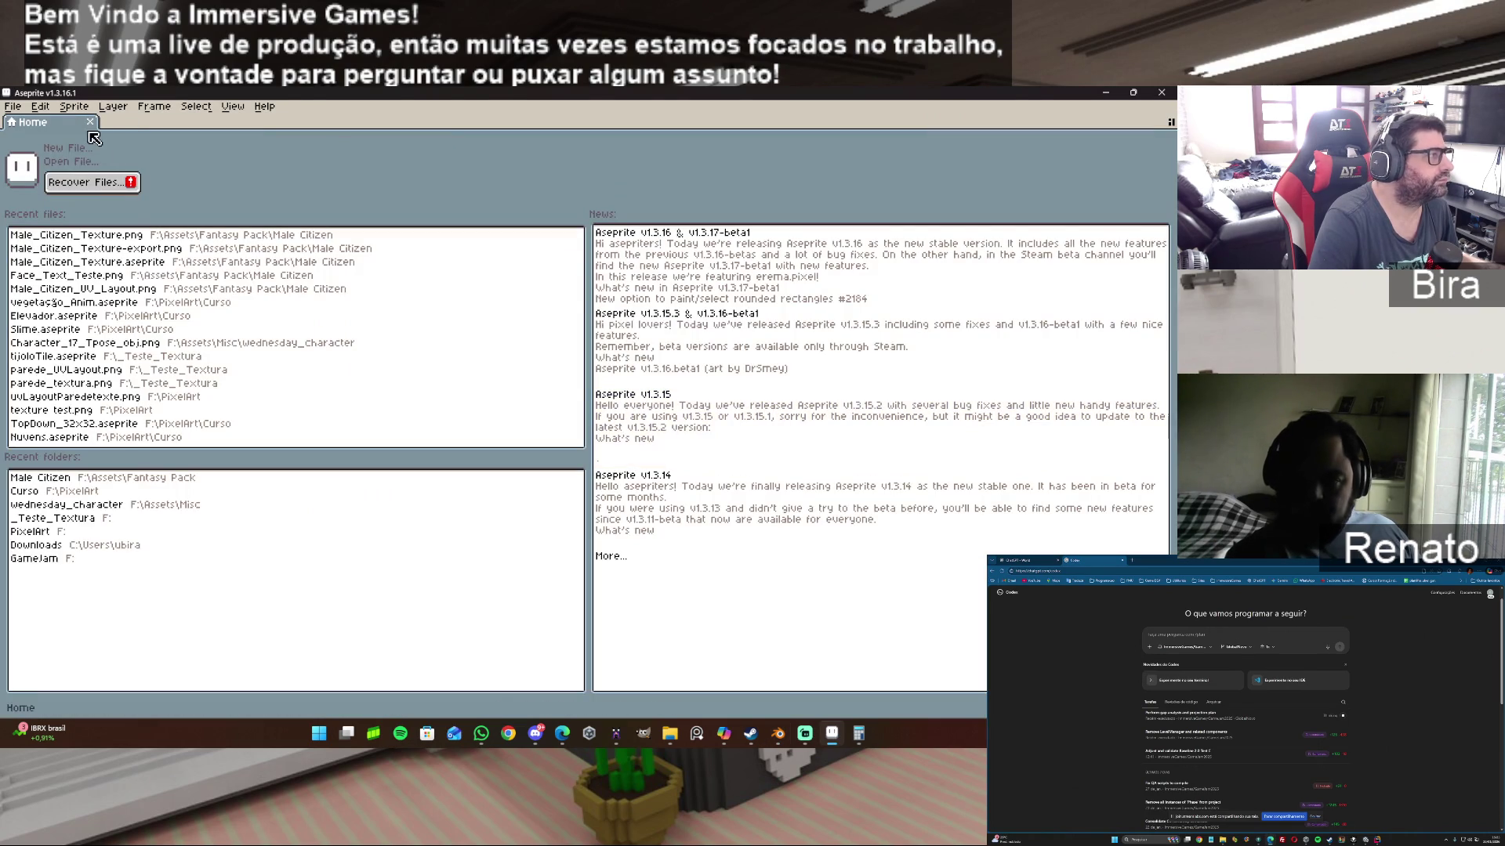
left_click(88, 233)
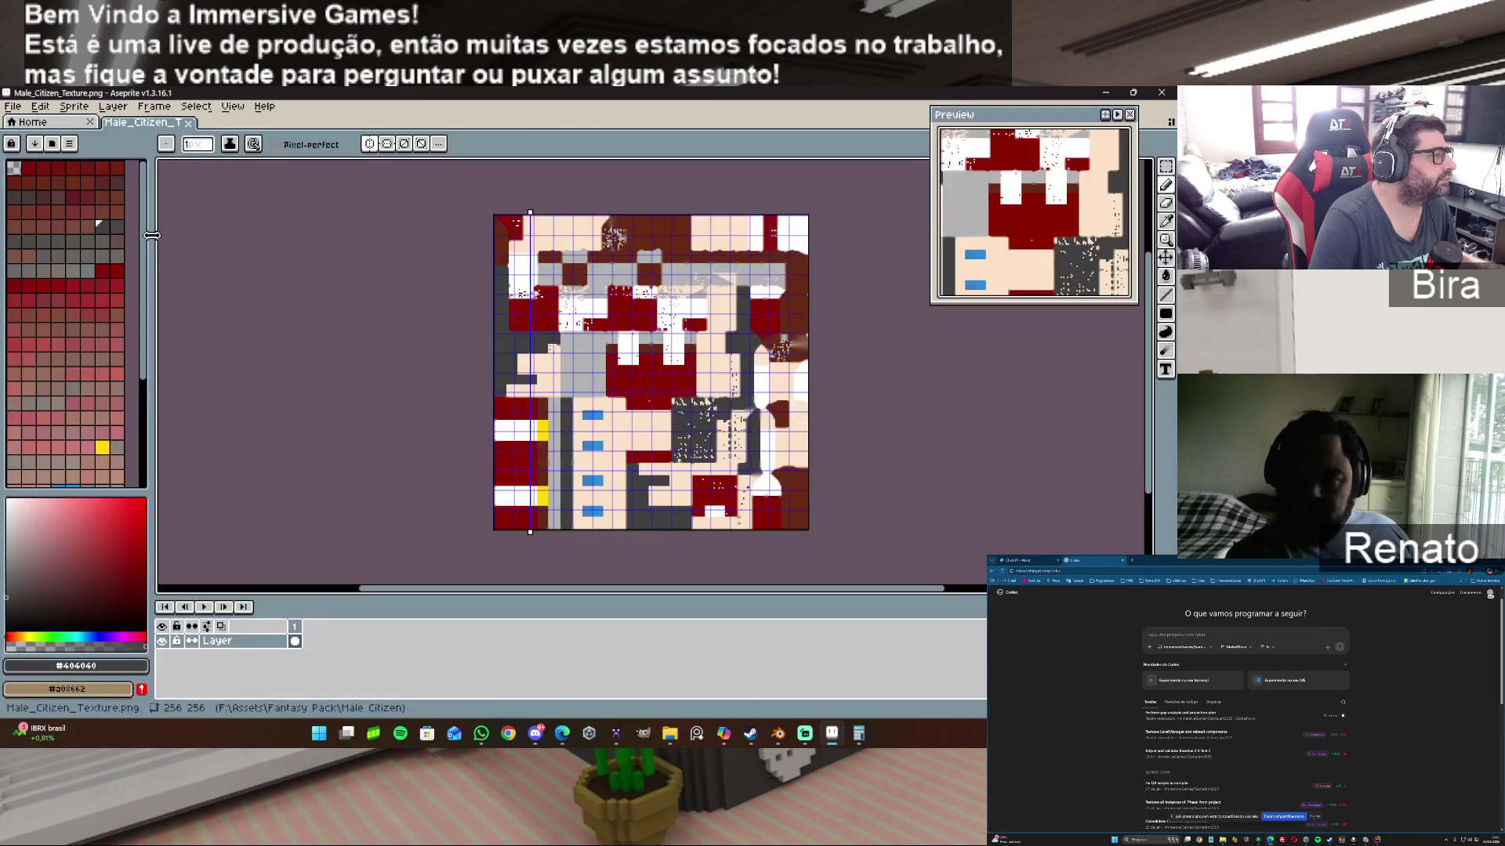
scroll(697, 461, "up", 2)
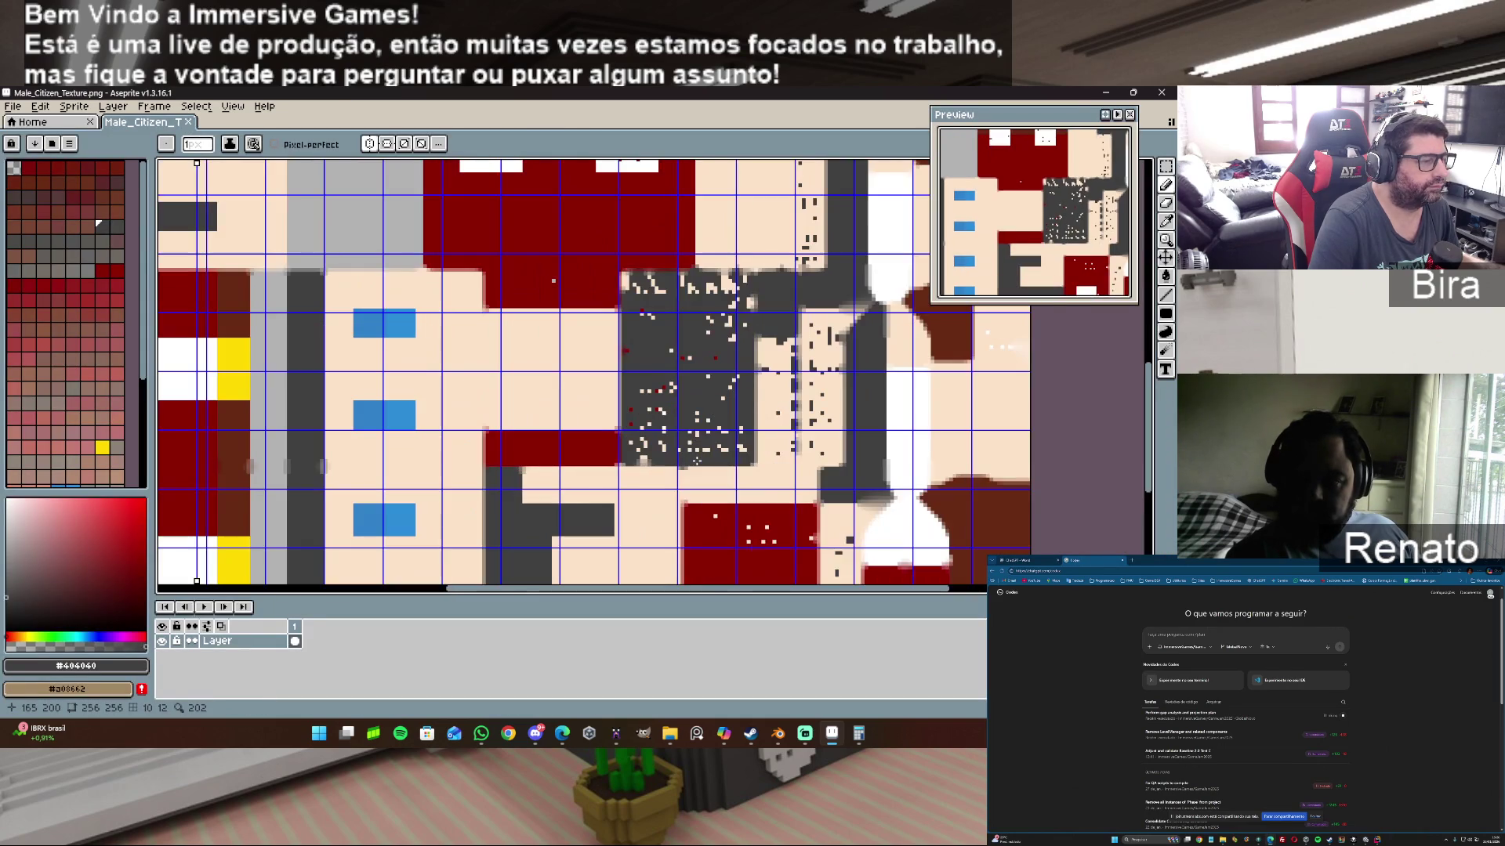
scroll(696, 461, "down", 1)
scroll(697, 461, "down", 1)
scroll(696, 460, "up", 1)
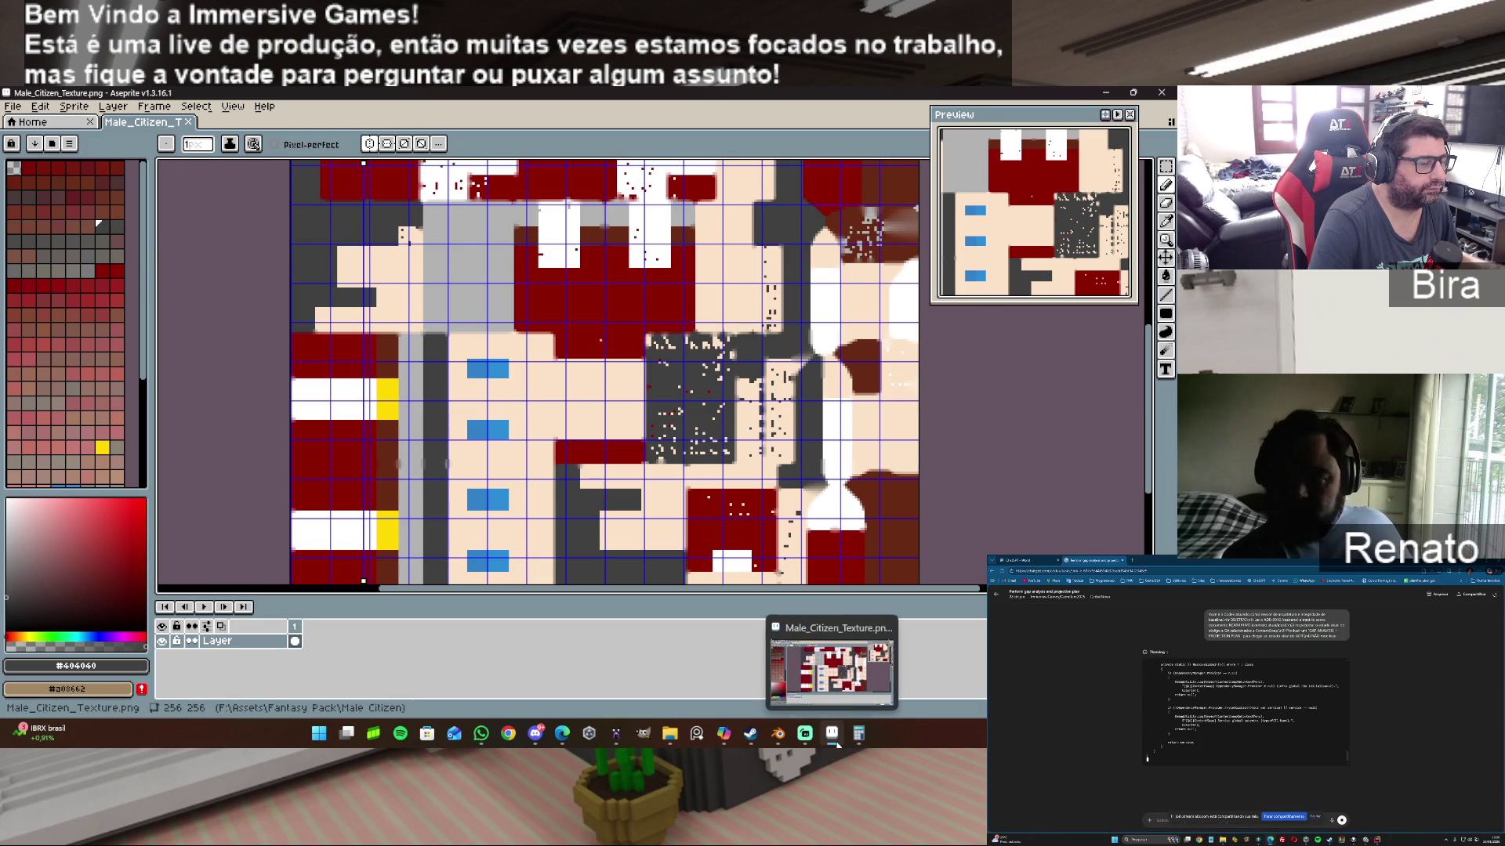
left_click(777, 734)
scroll(521, 542, "down", 1)
scroll(521, 542, "down", 1)
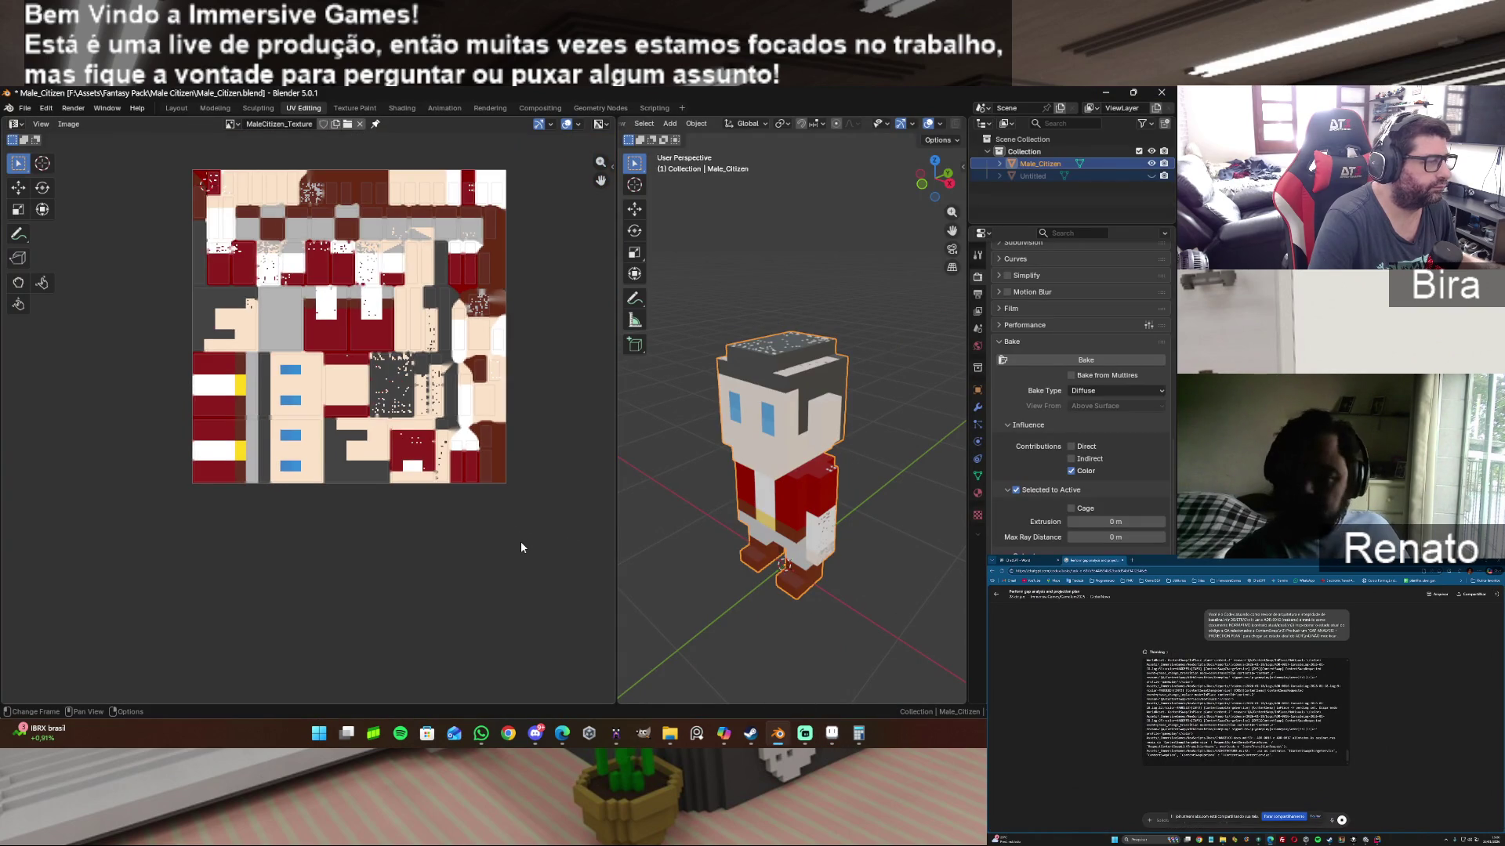
scroll(521, 542, "down", 1)
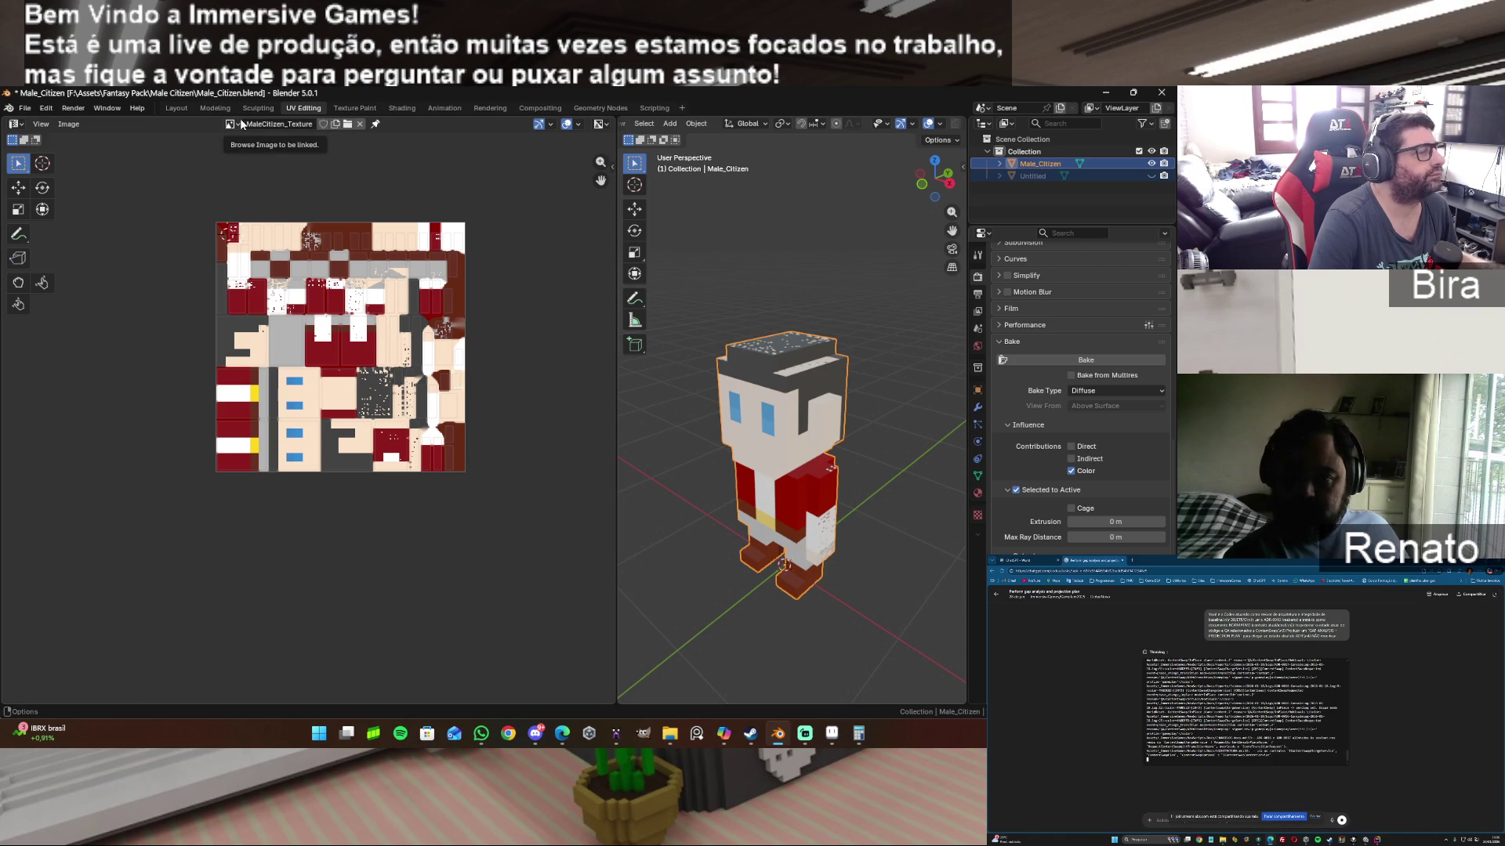
Step: Unhide Untitled and create a new blank 32-bit float image named Baked_Texture in the UV editor
key("alt+h")
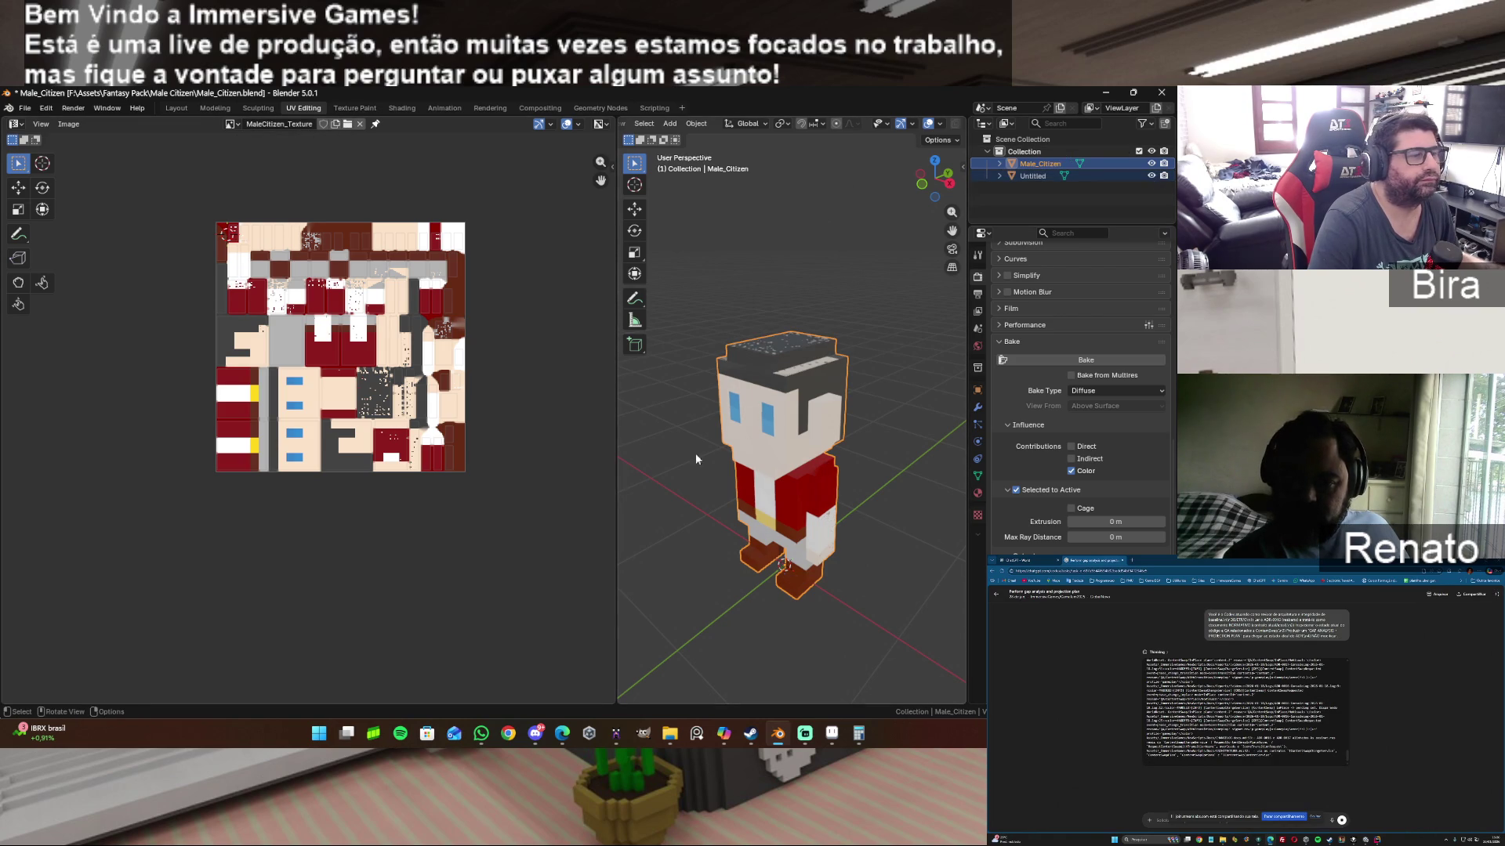
left_click(362, 125)
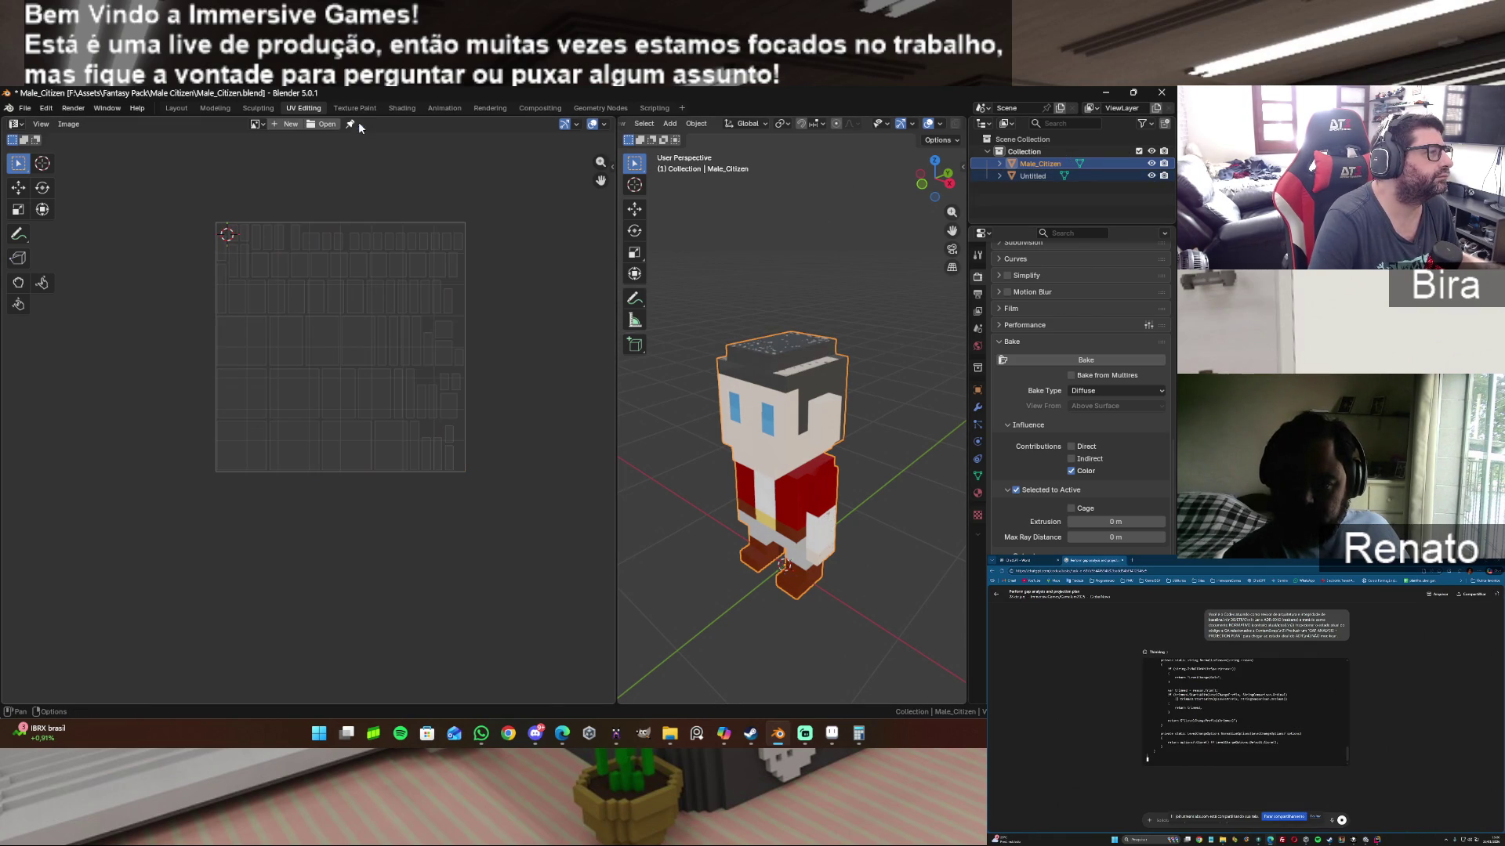
left_click(293, 126)
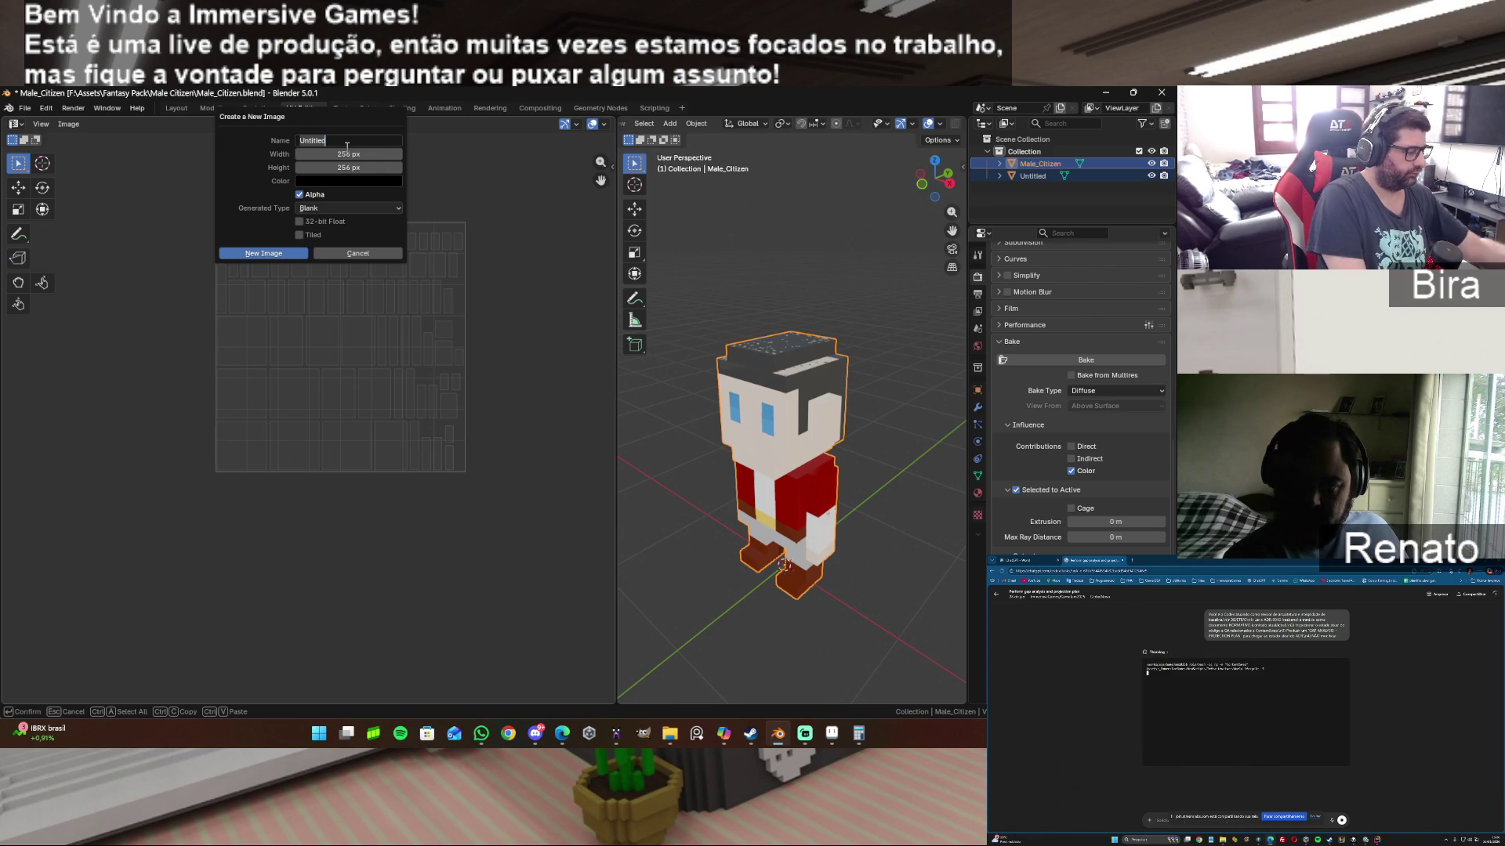
type("Ba")
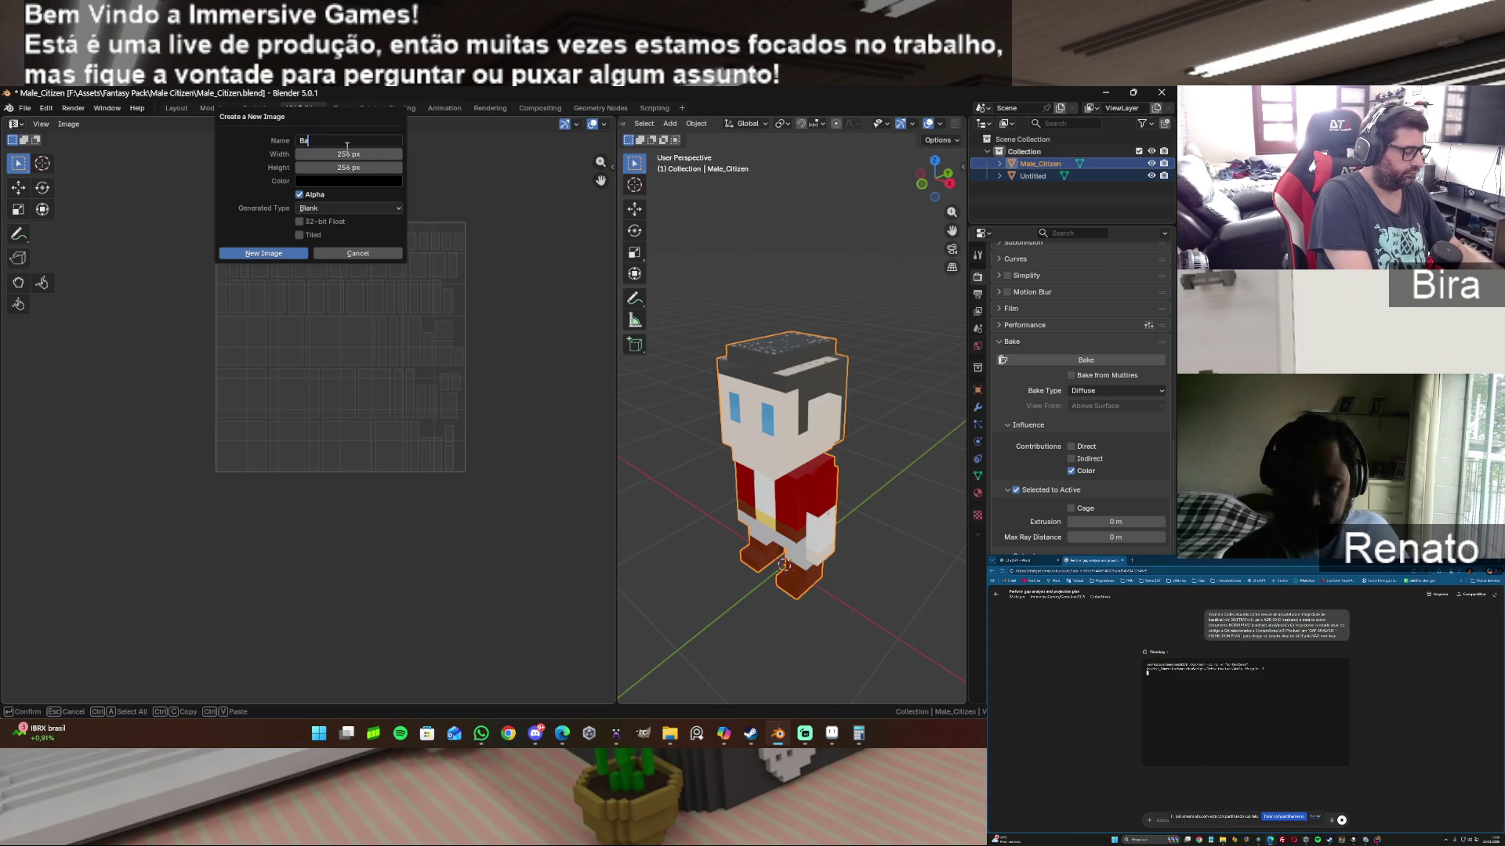
type("ke_Texture")
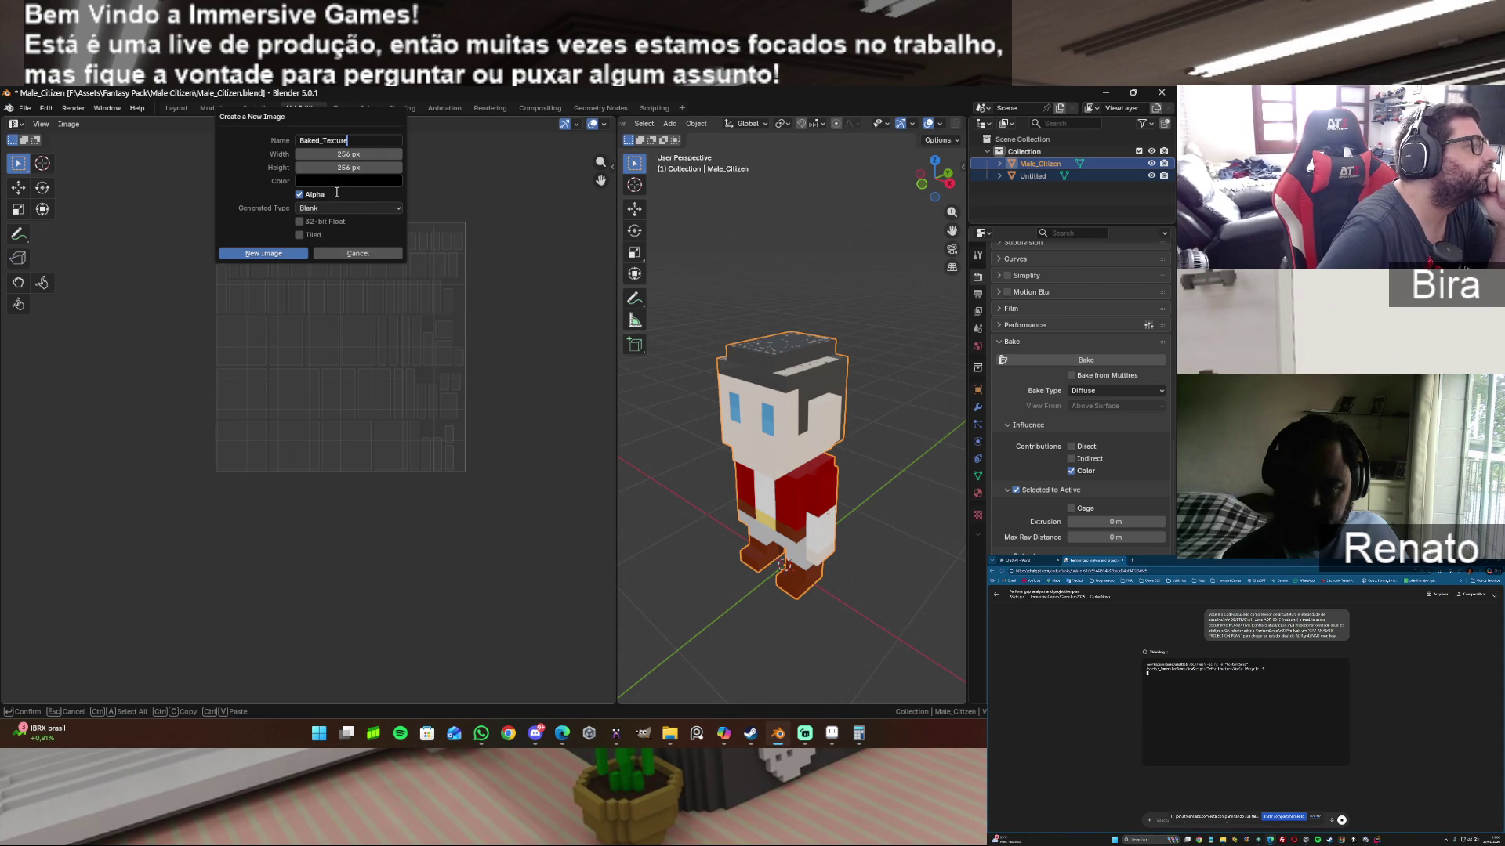
key("Return")
left_click(300, 221)
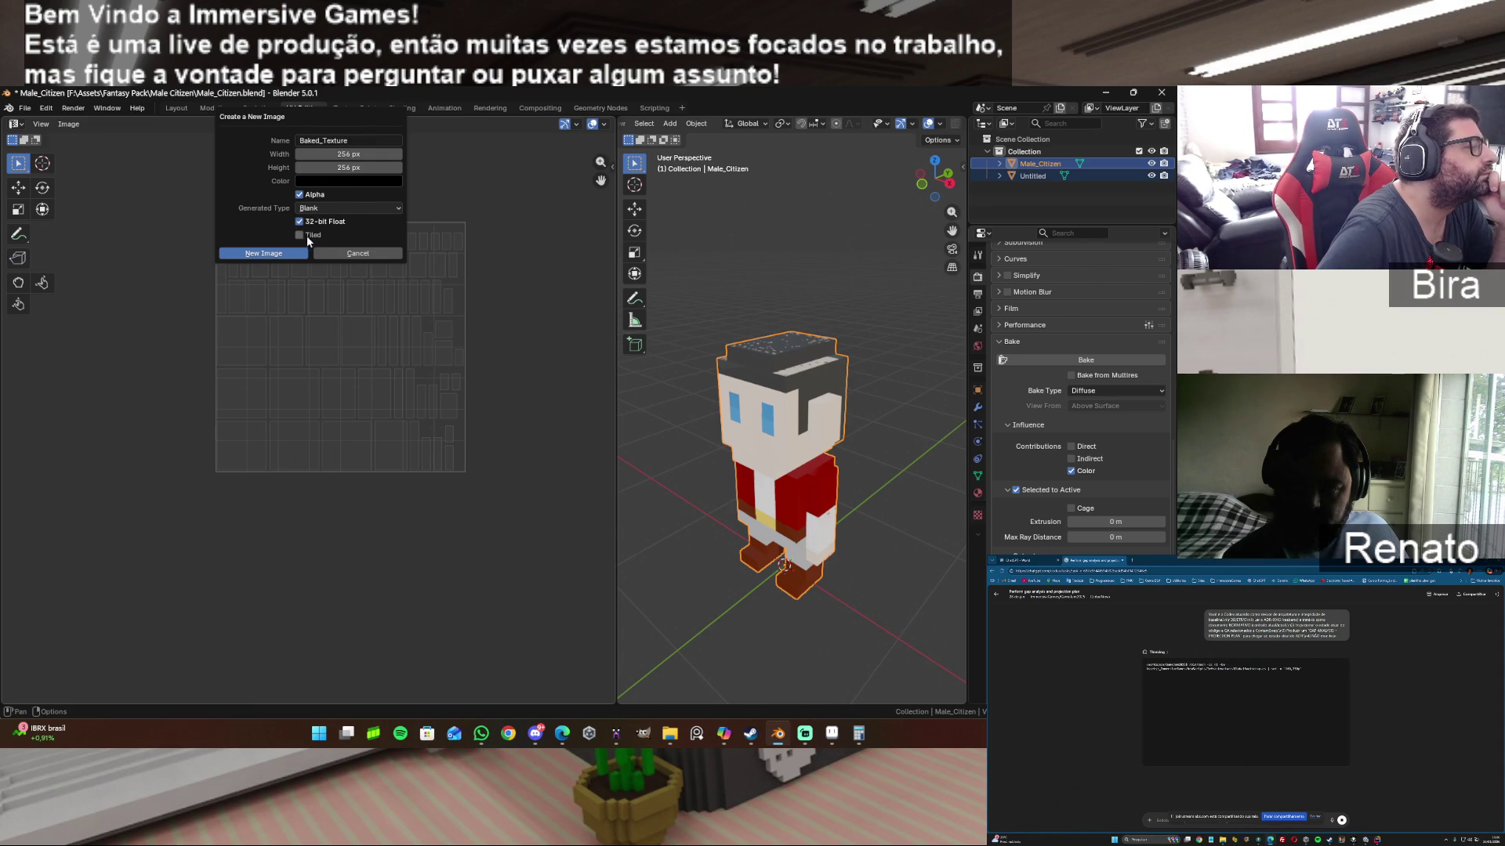
left_click(264, 254)
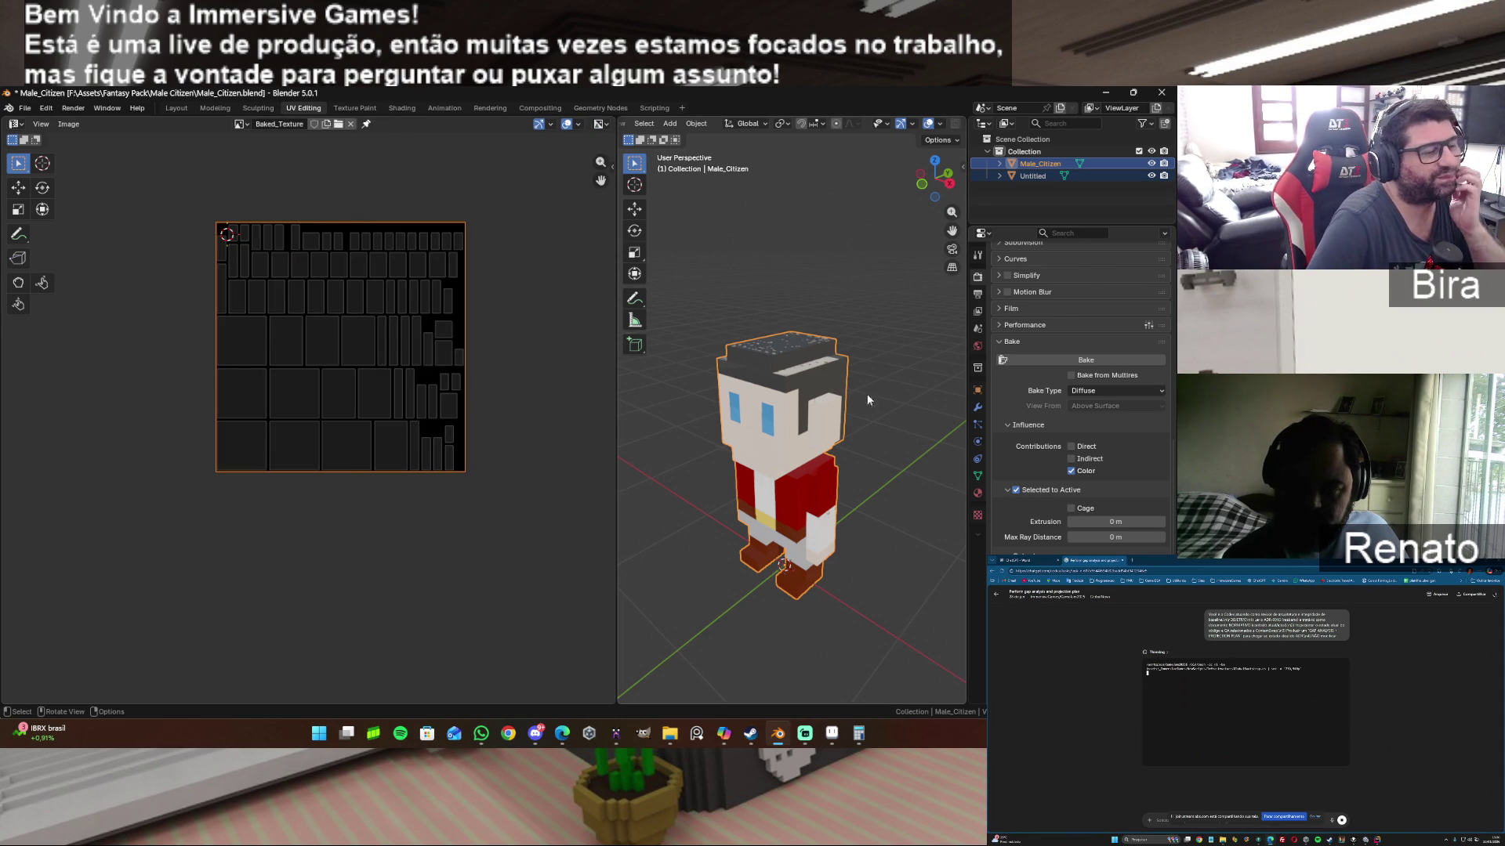
Step: Bake the Untitled object's colours onto Male_Citizen again, then view Material.001 in the Shading workspace
left_click(1041, 175, "ctrl")
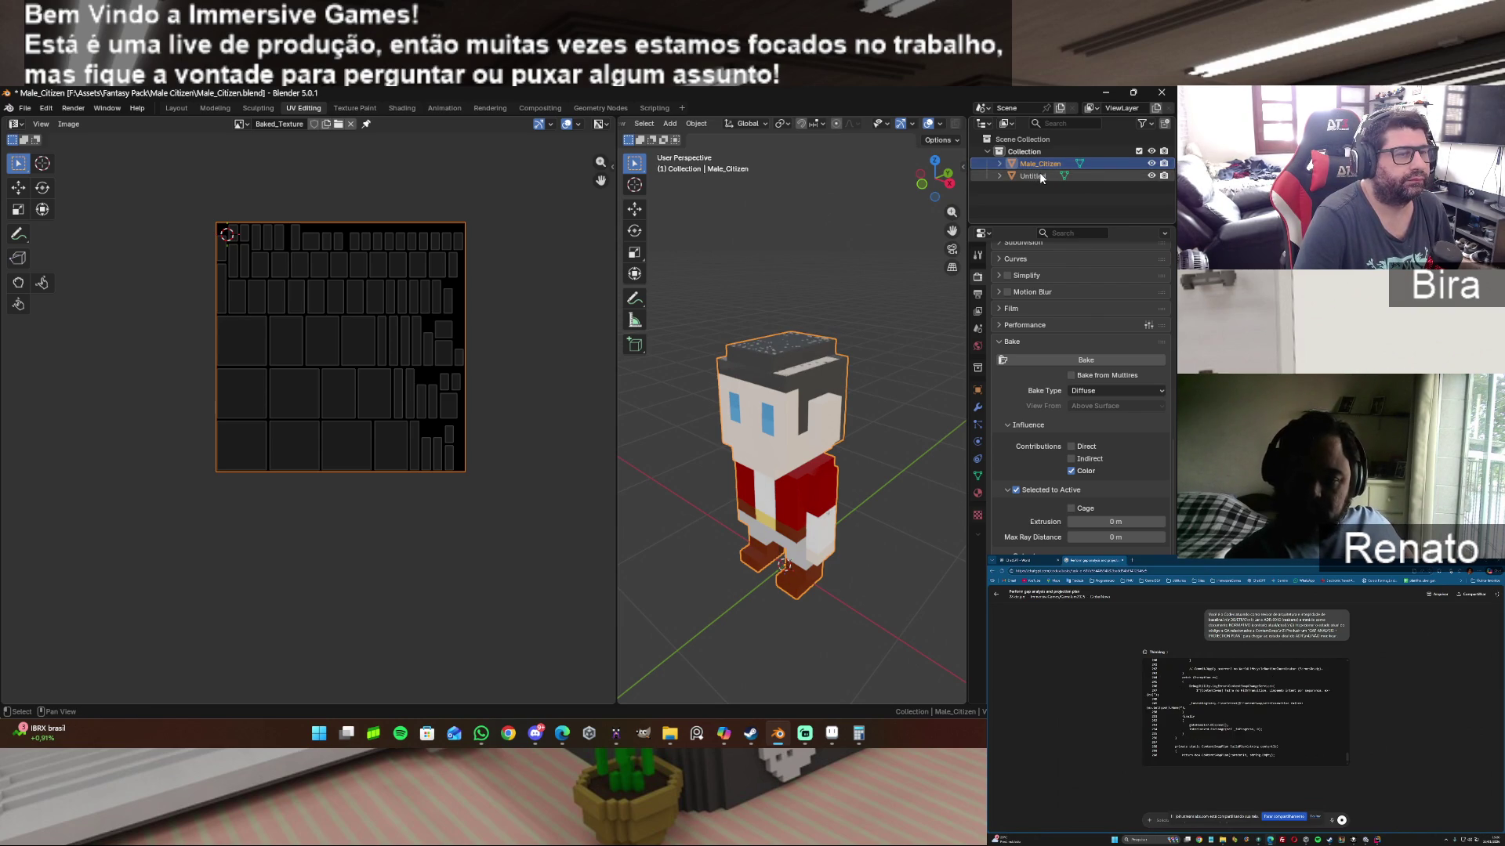
left_click(1040, 176, "ctrl")
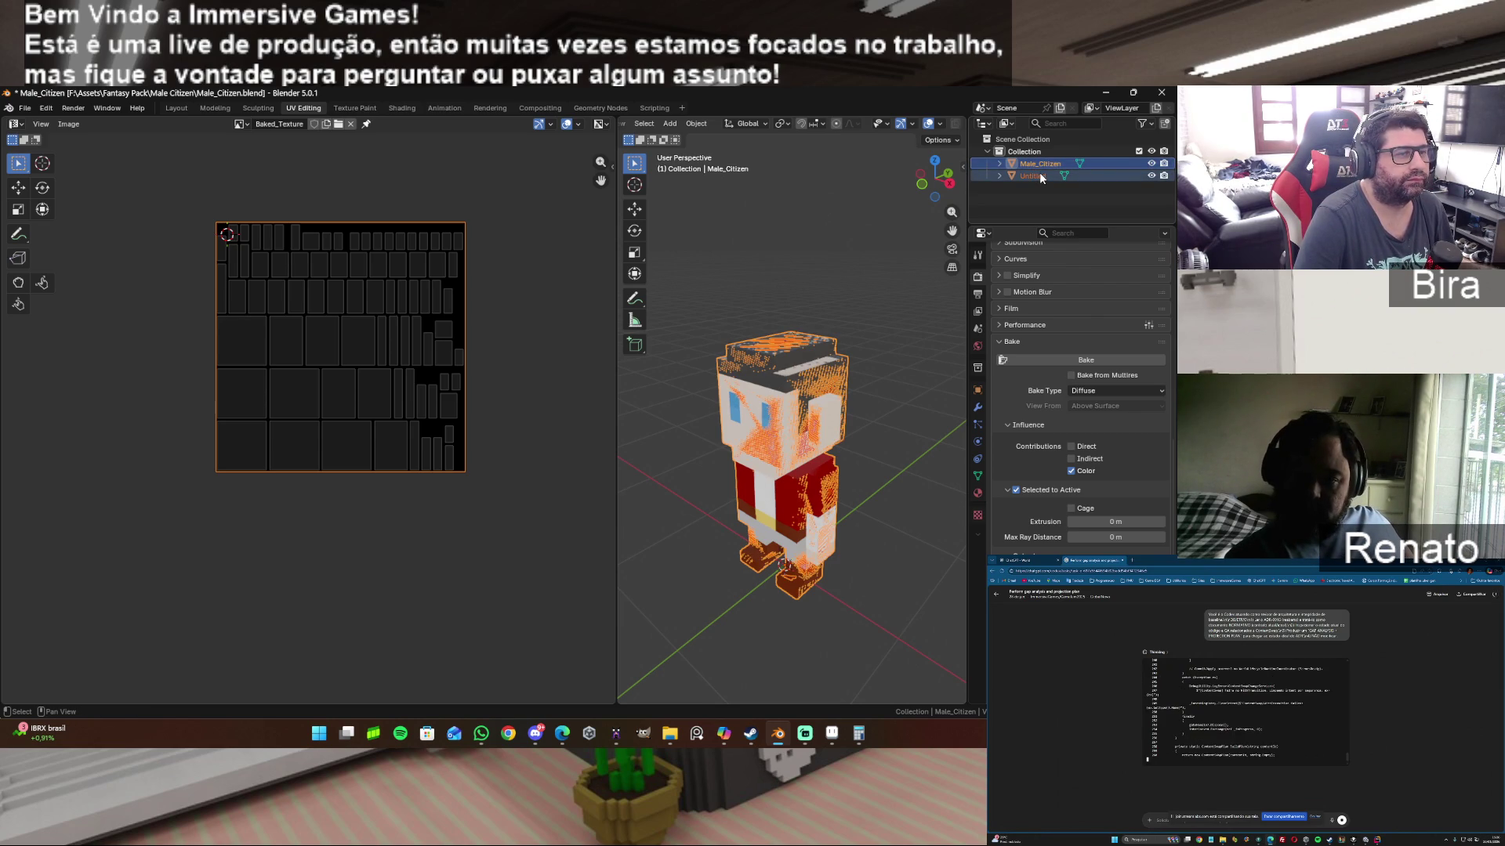
left_click(1071, 360)
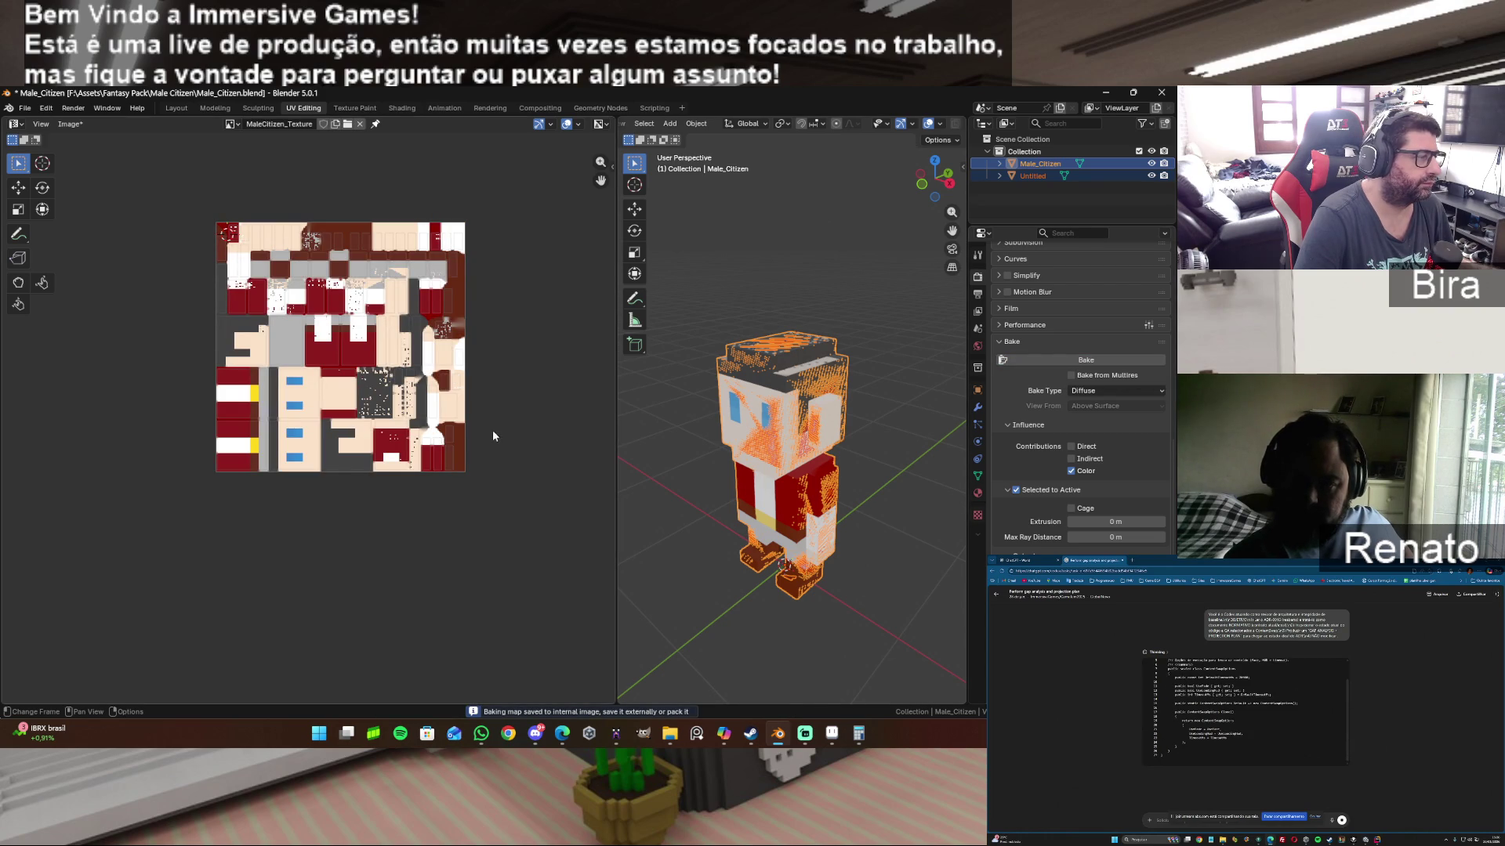
scroll(496, 431, "up", 4)
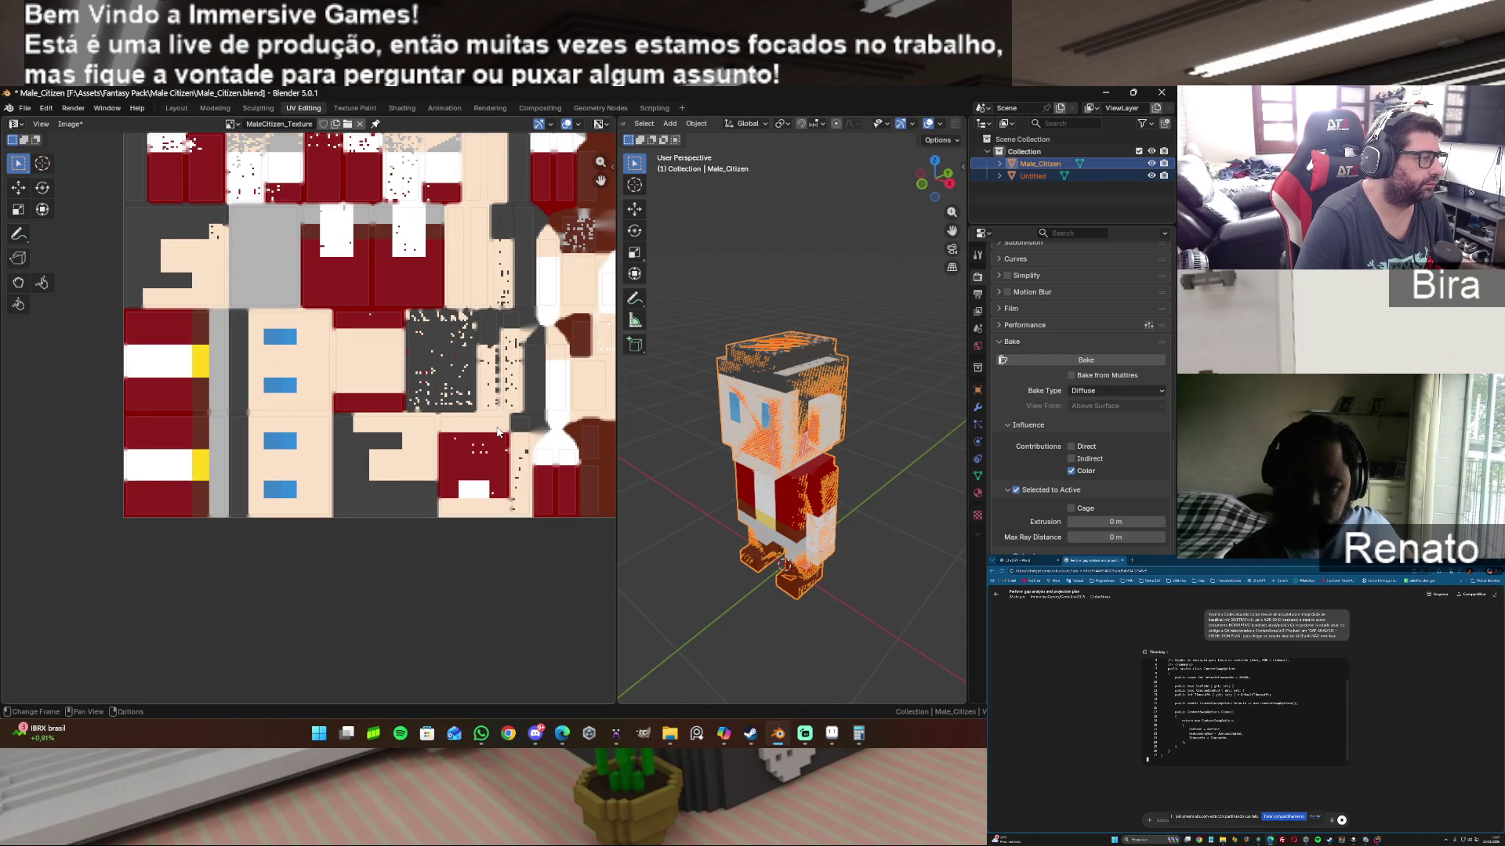
scroll(496, 432, "up", 1)
scroll(497, 432, "up", 2)
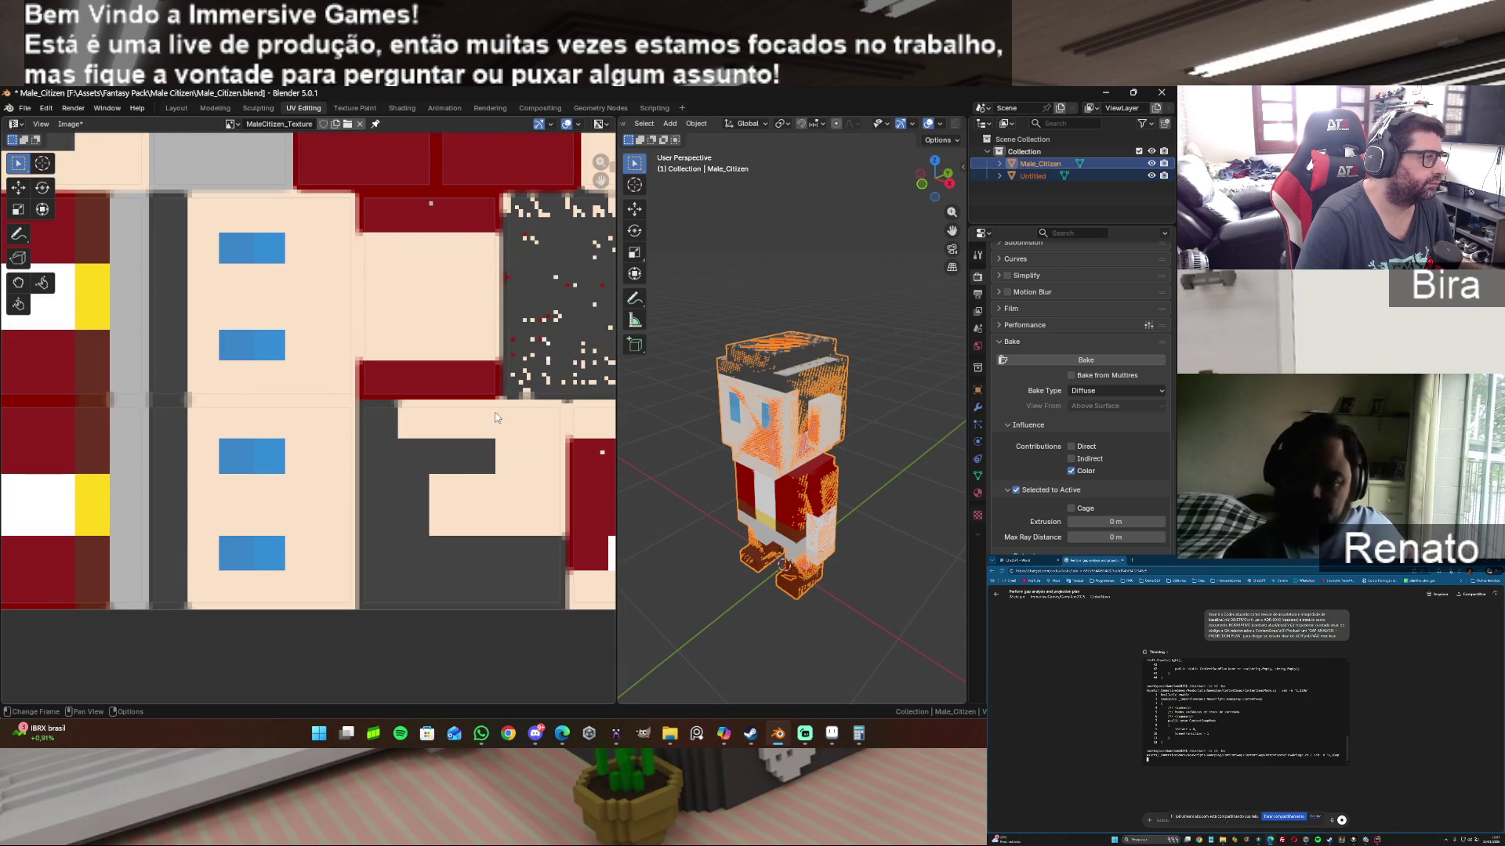
left_click(400, 107)
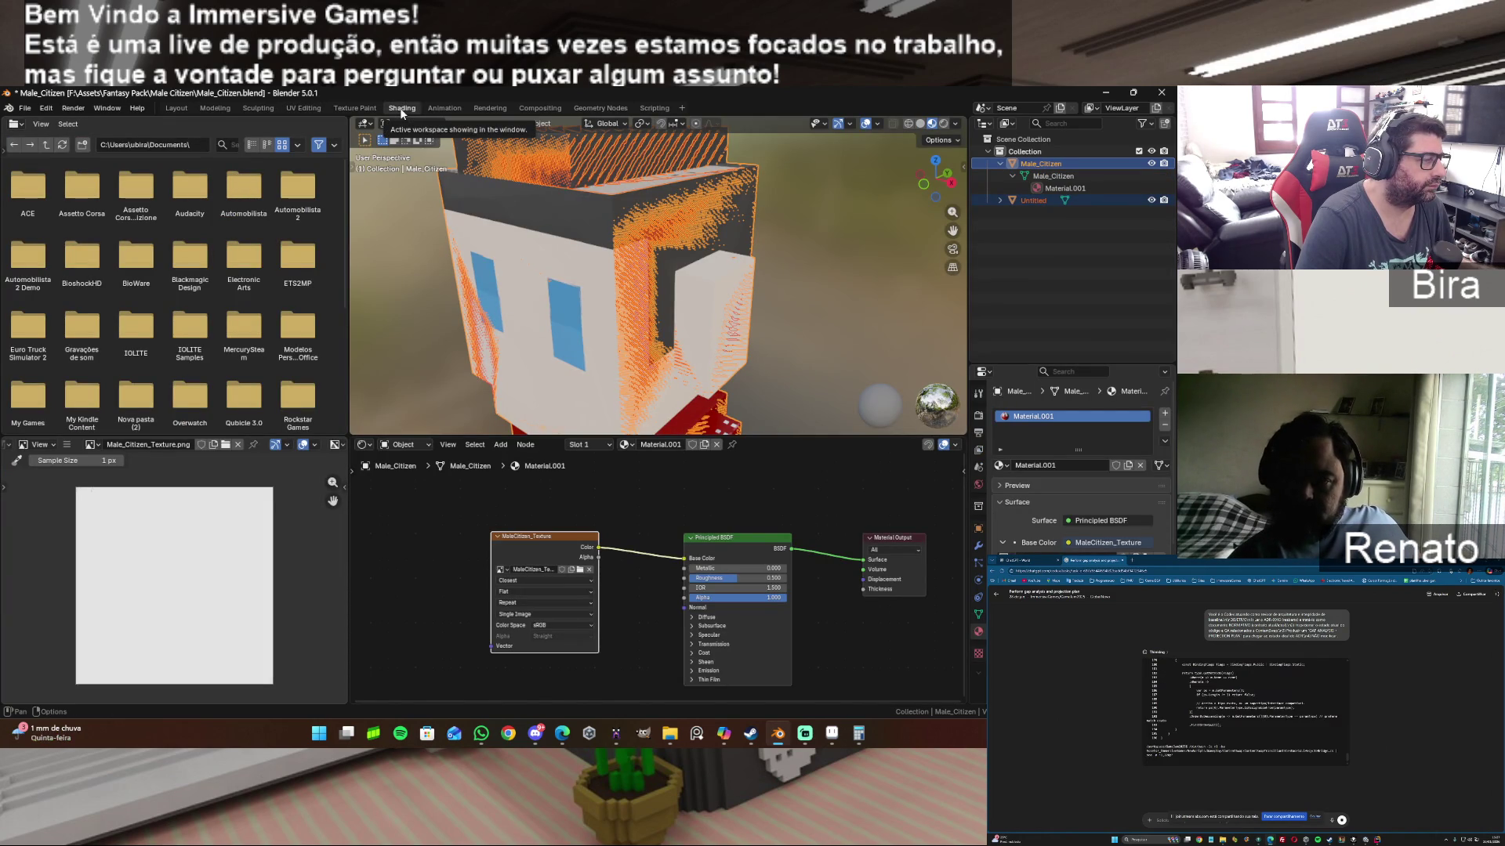
Step: Hide the Untitled bake object, inspect the textured head from above, and return to UV Editing
left_click_drag(952, 188, 955, 206)
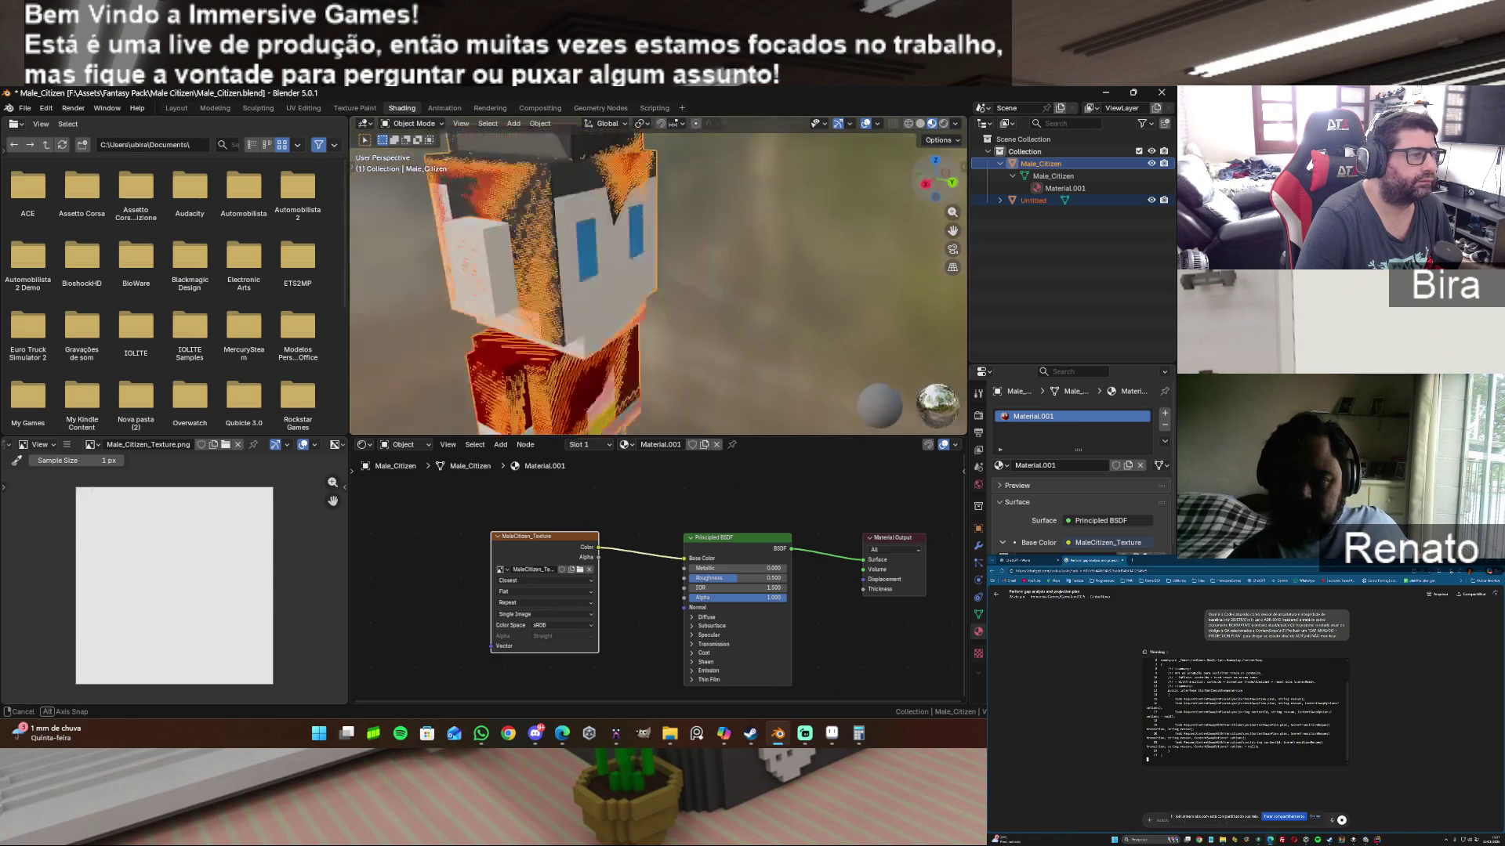
left_click(1153, 201)
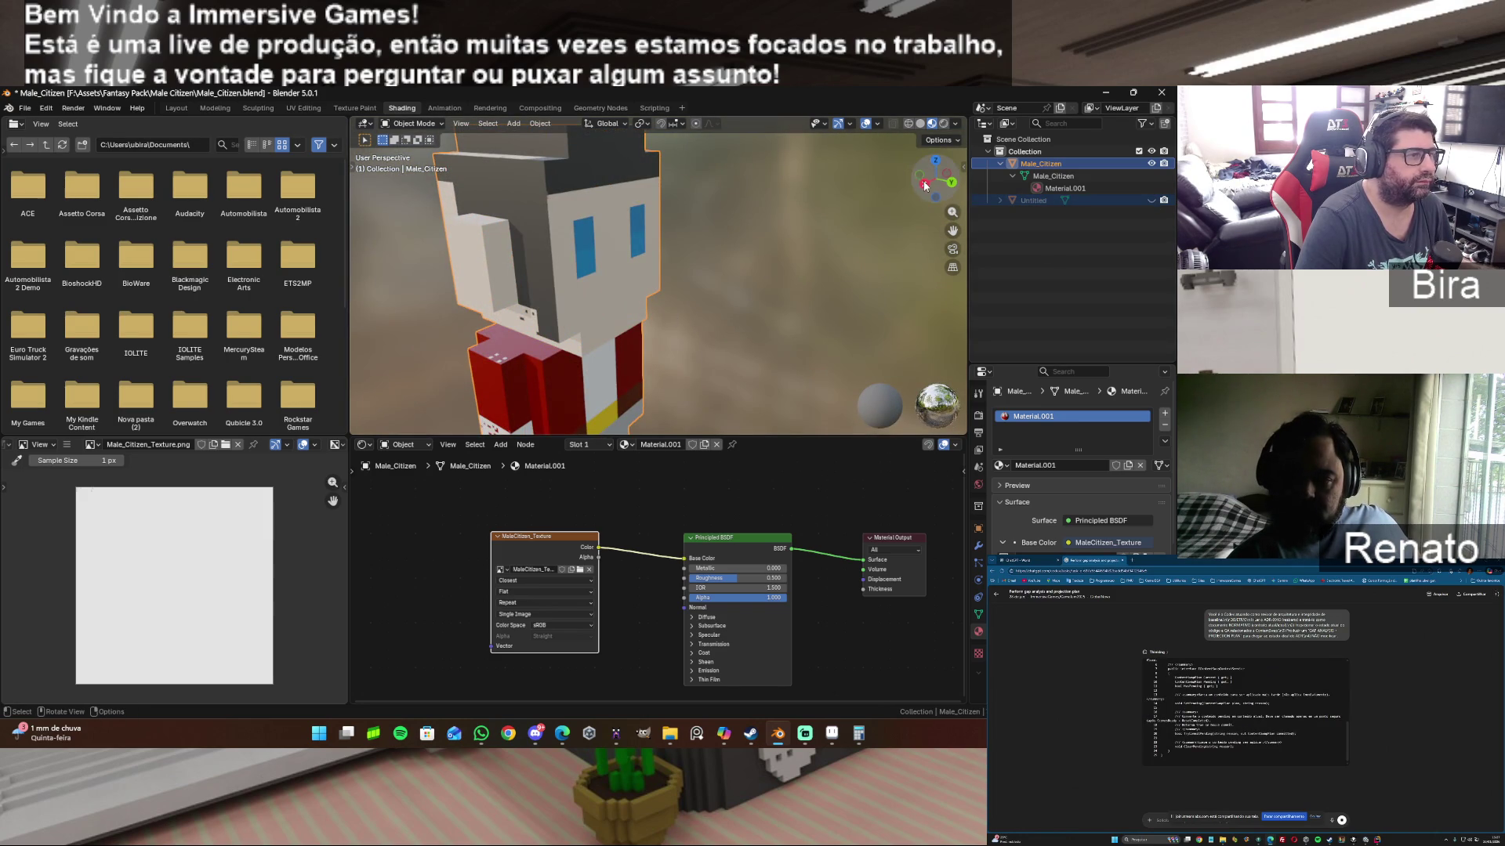
left_click_drag(926, 185, 724, 279)
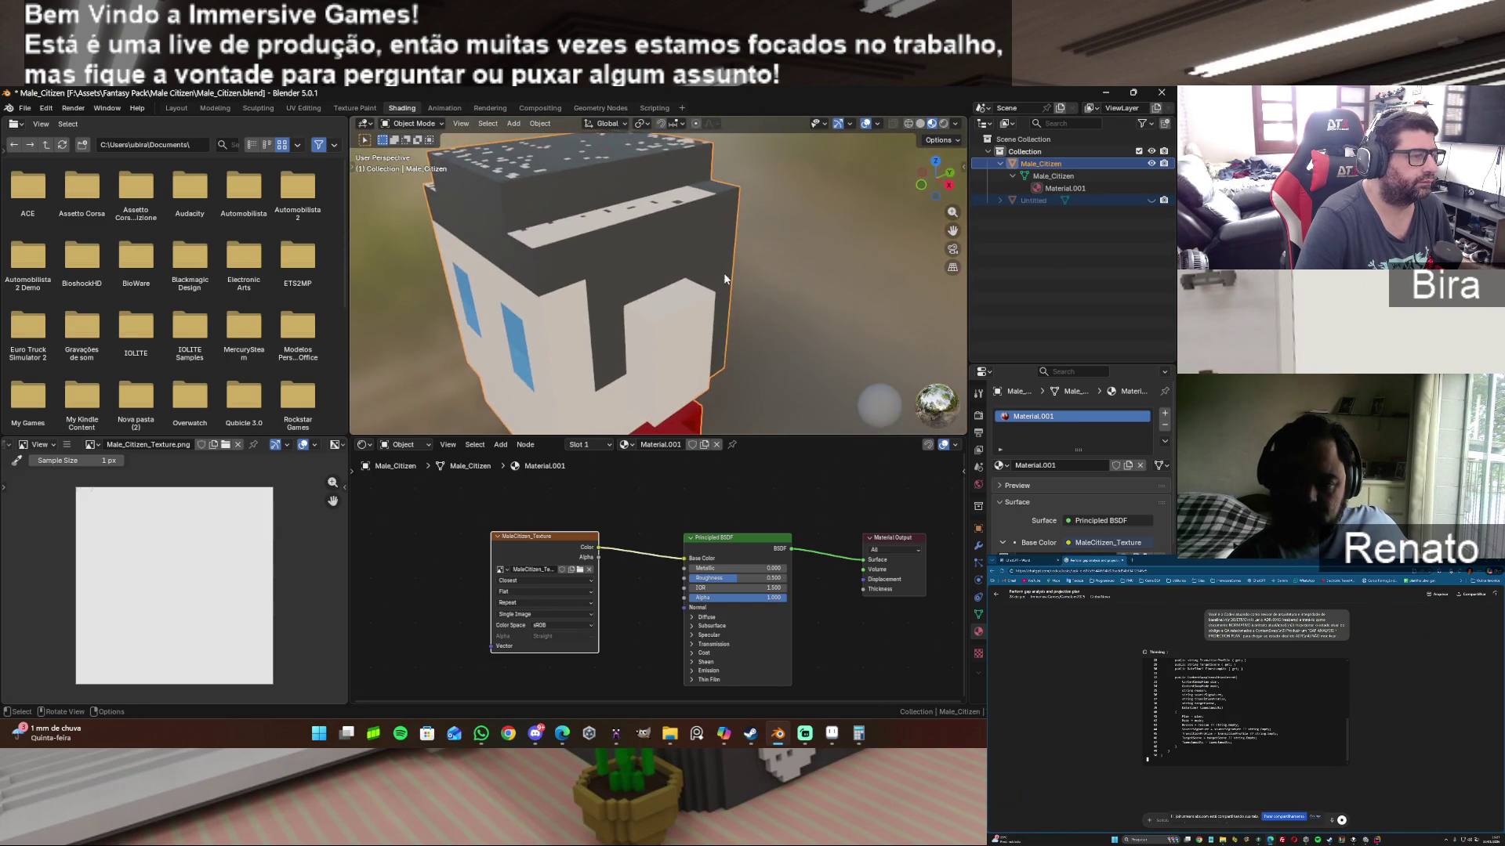
scroll(725, 278, "down", 5)
left_click_drag(743, 437, 743, 486)
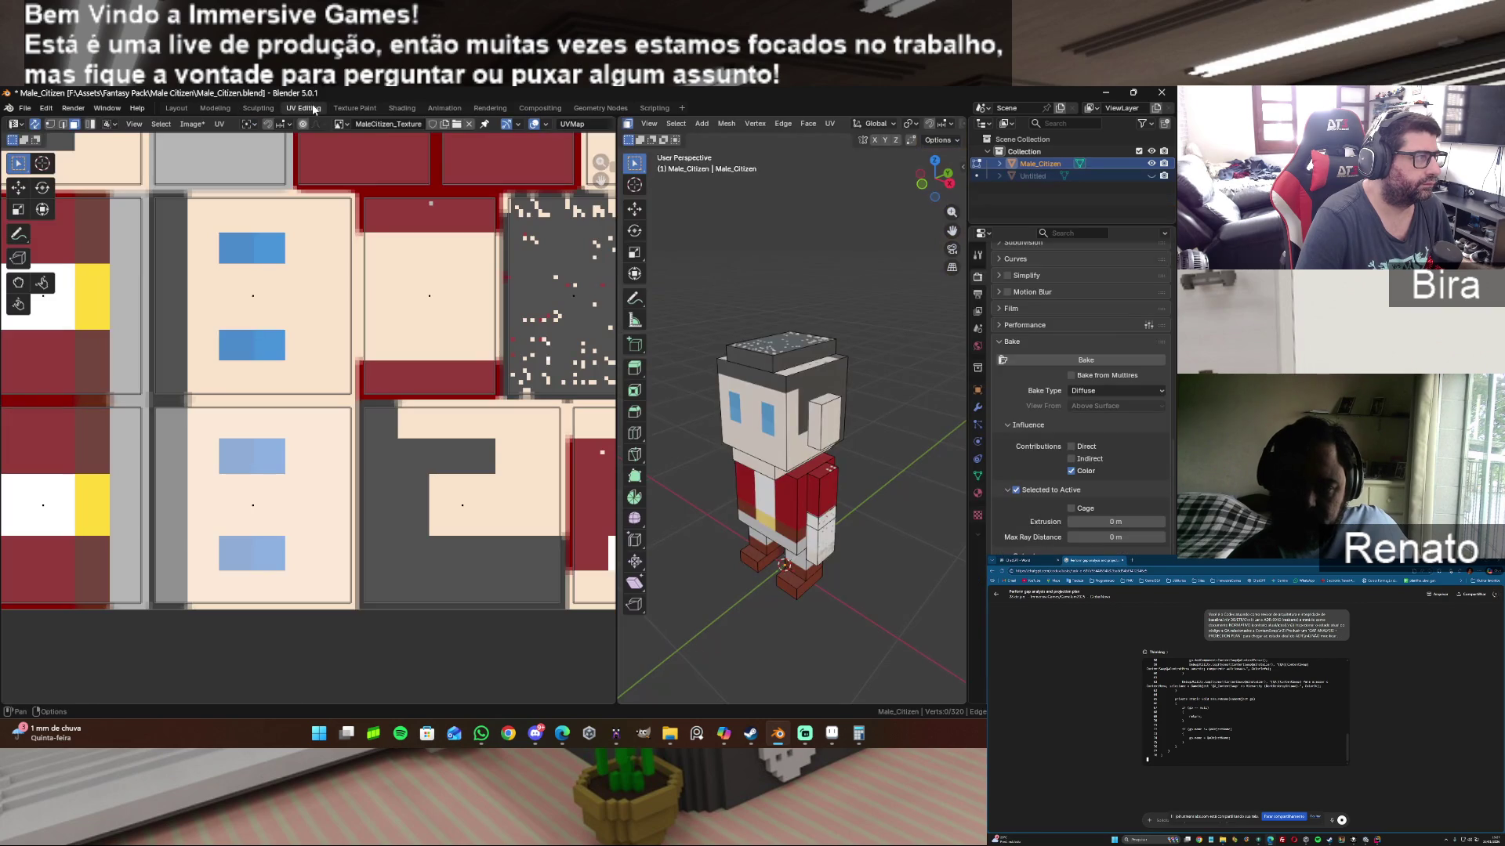
left_click(304, 107)
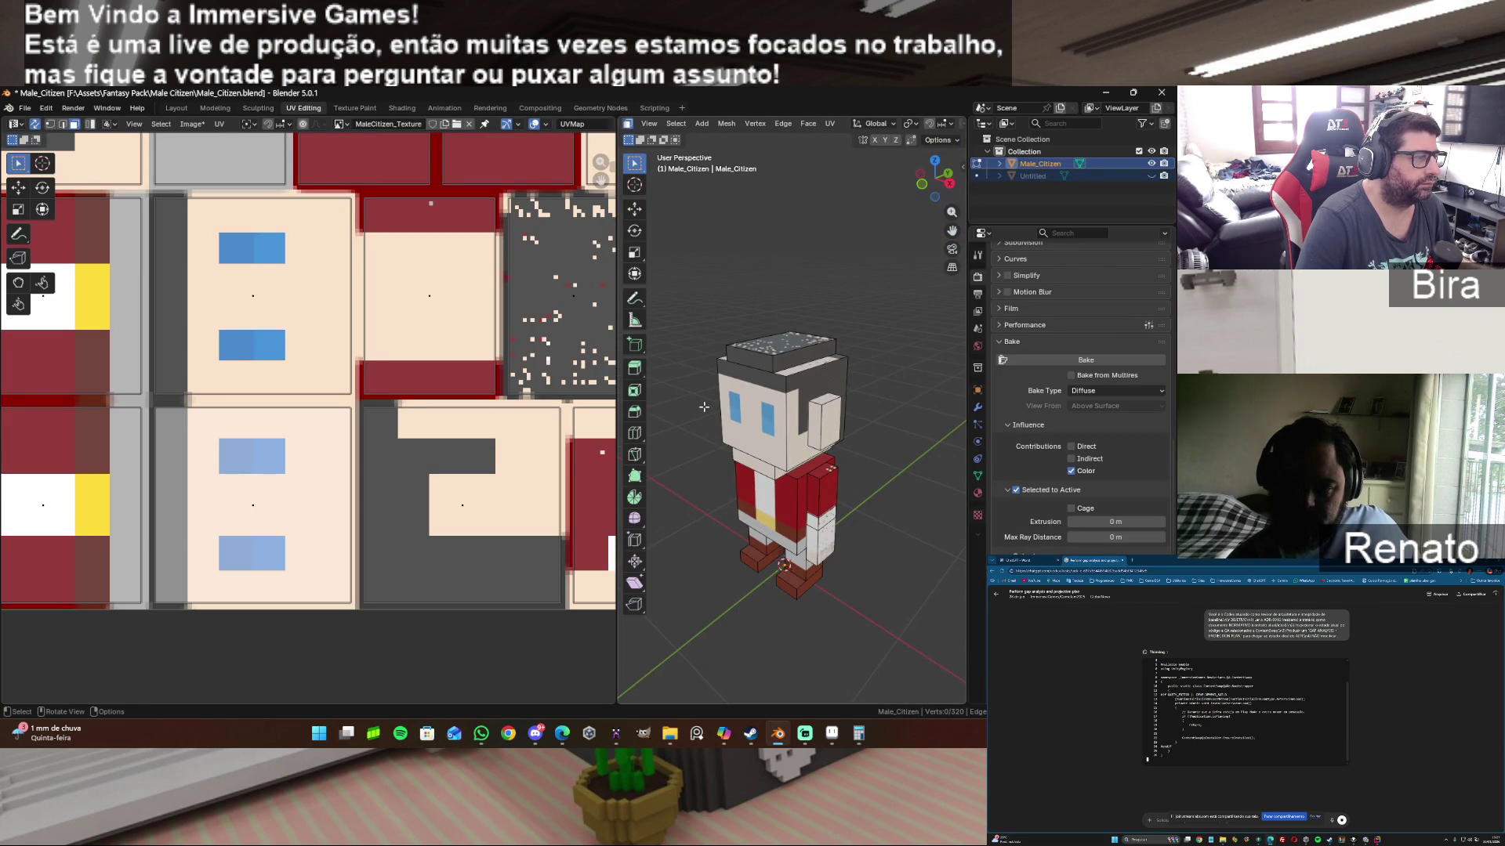
Step: Select the head's front face and the red shirt island on the texture layout
left_click(738, 417)
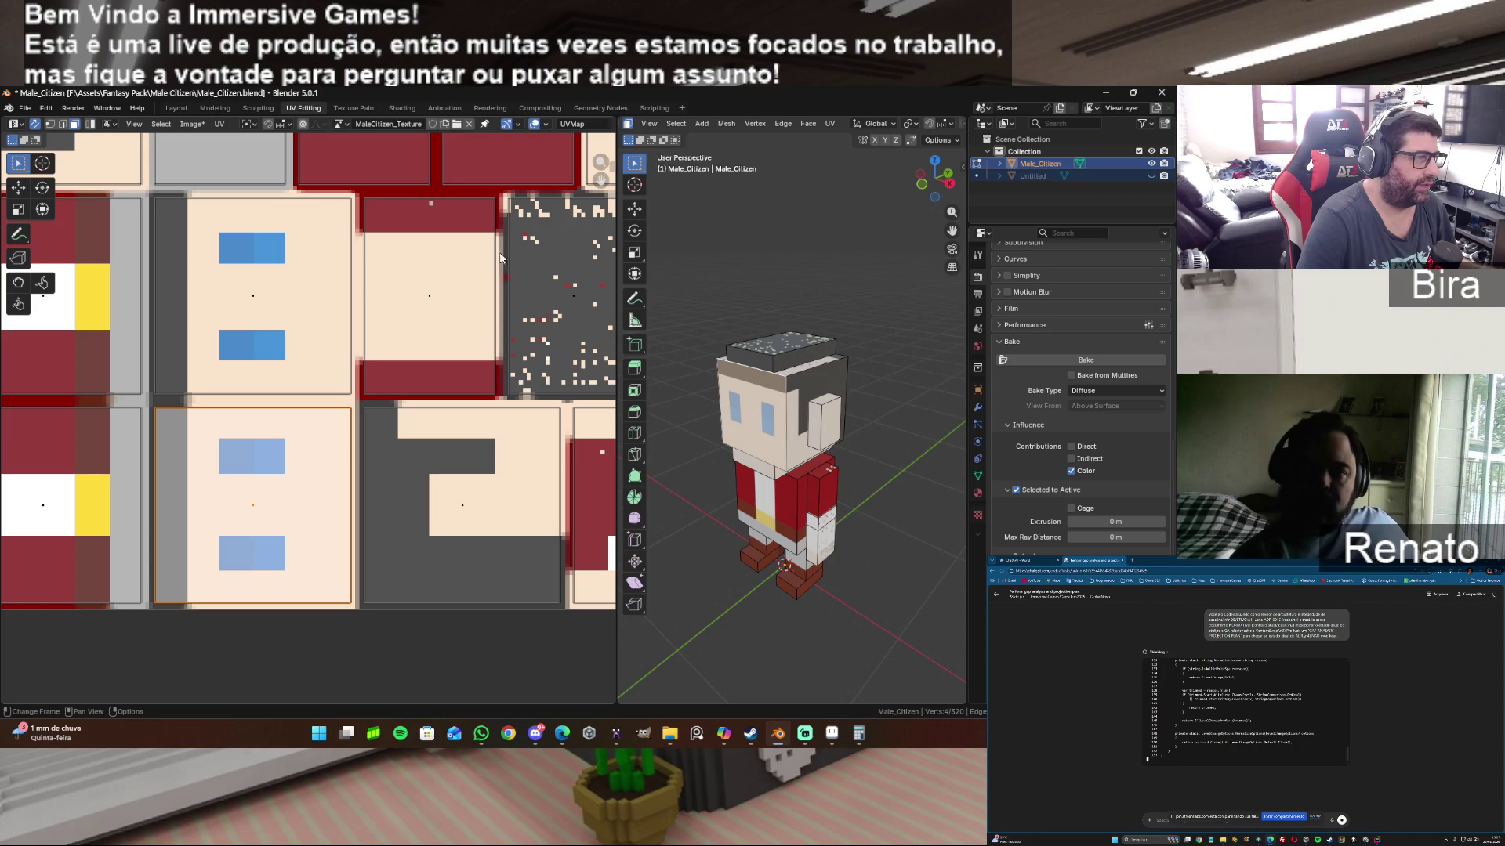
left_click_drag(600, 177, 388, 171)
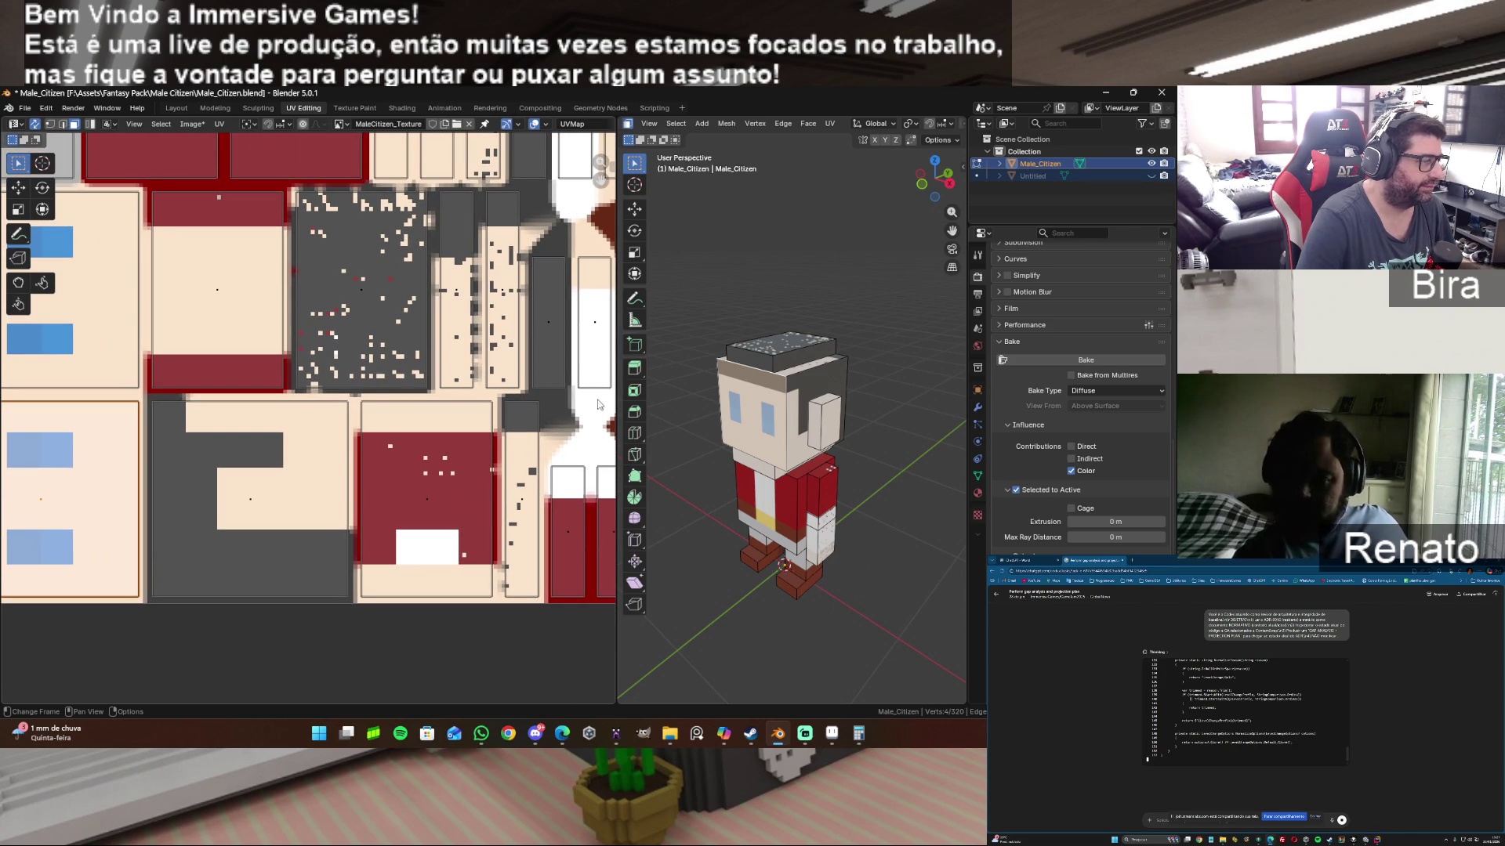
left_click(463, 496)
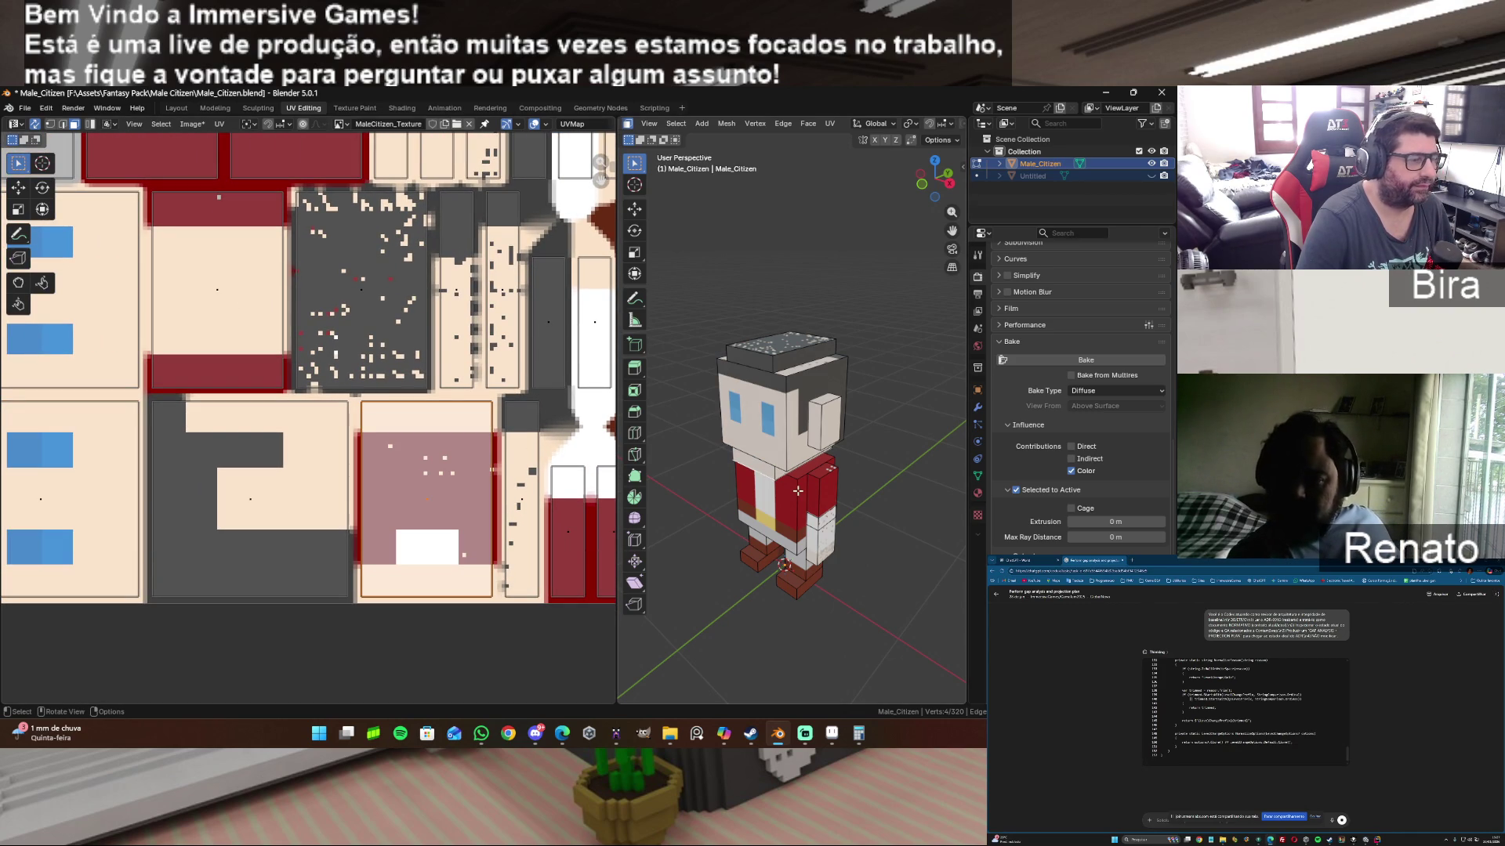
left_click_drag(934, 180, 940, 166)
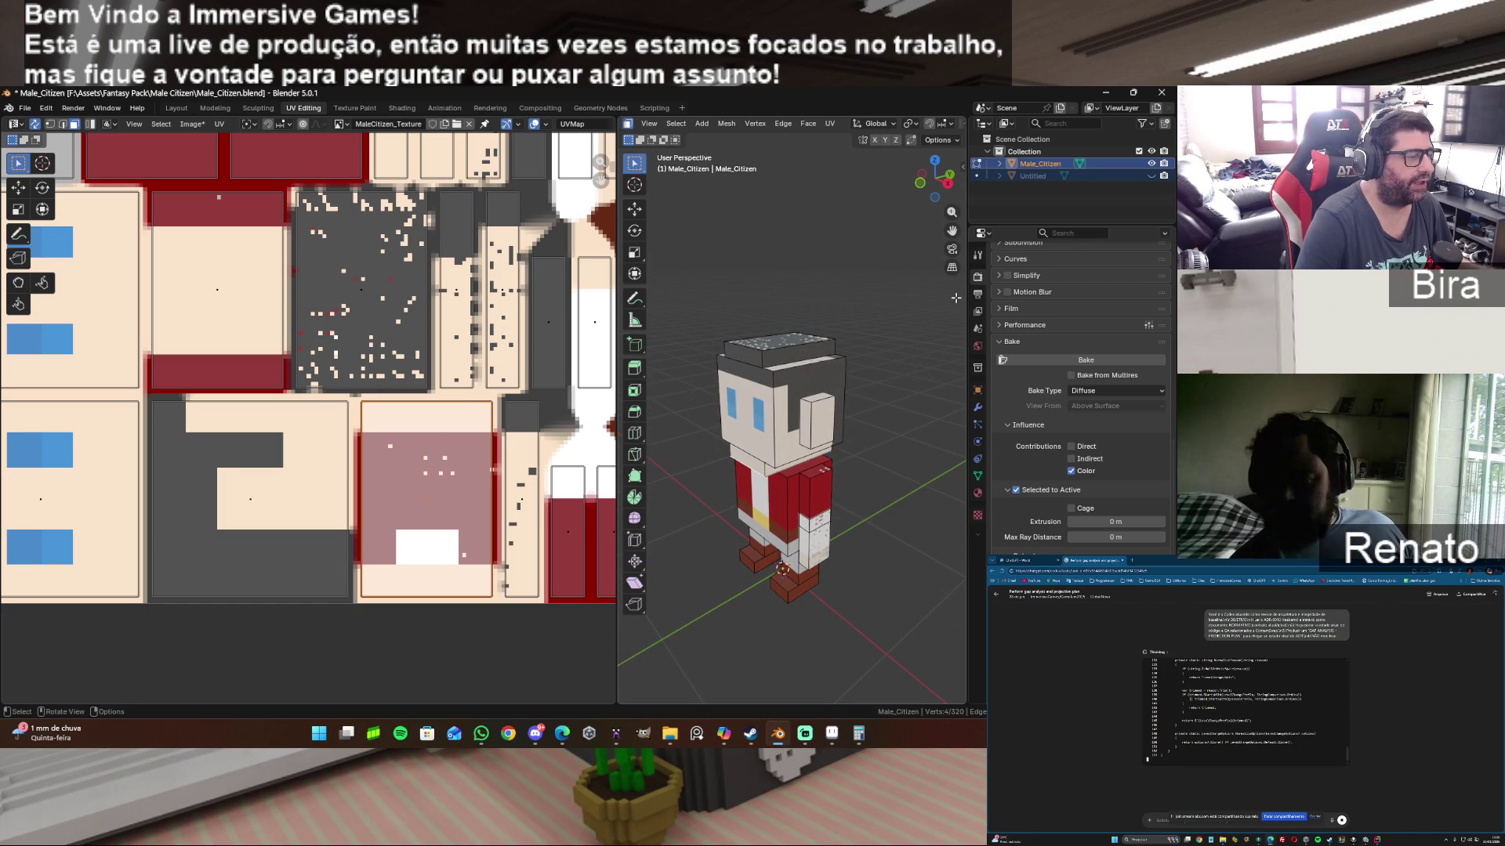
Step: Close the open texture file in Aseprite and come back to Blender
left_click(832, 734)
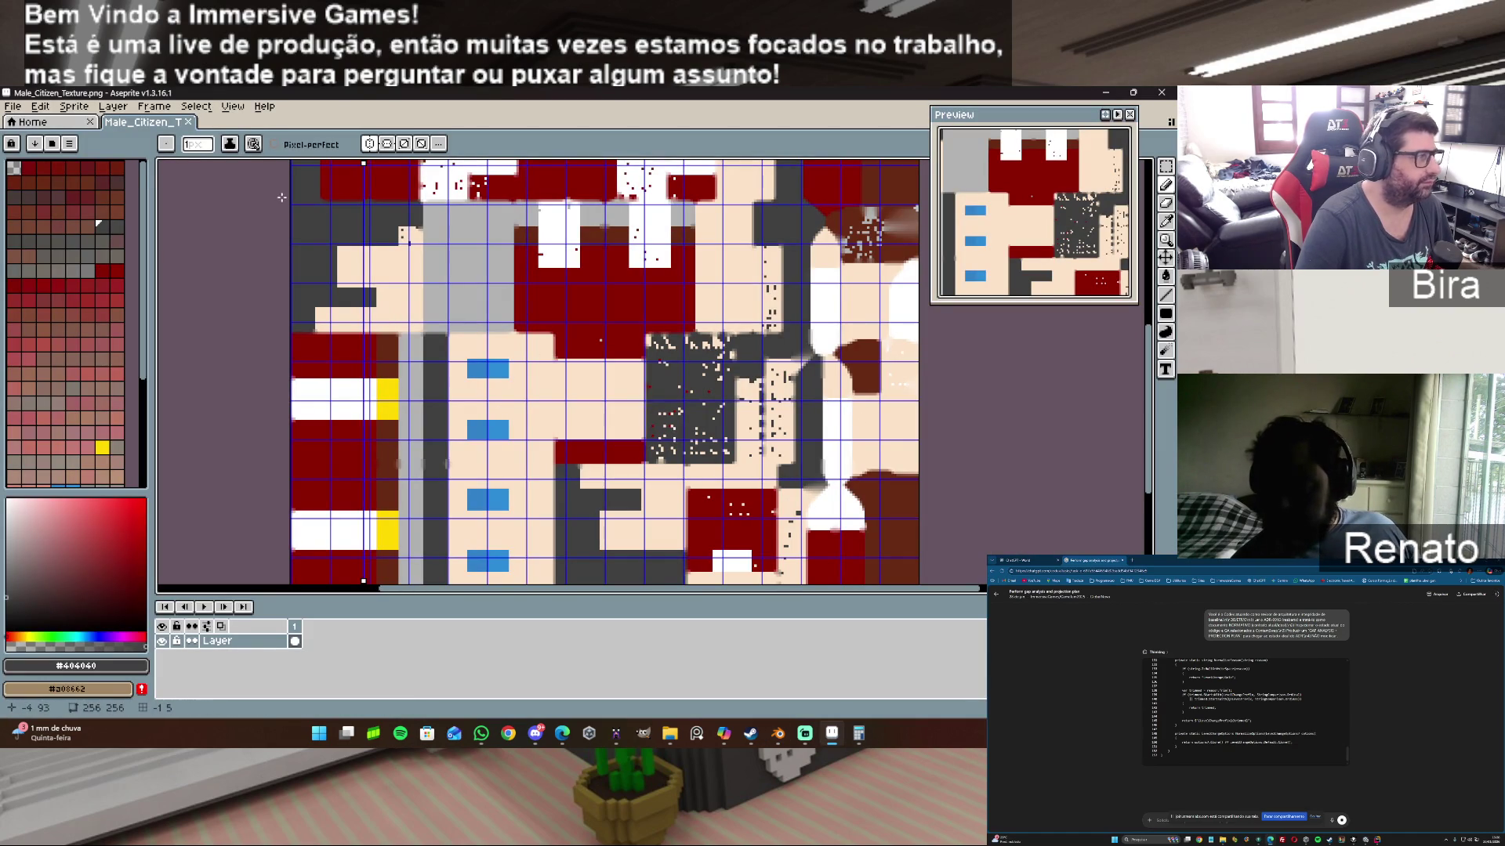
left_click(193, 125)
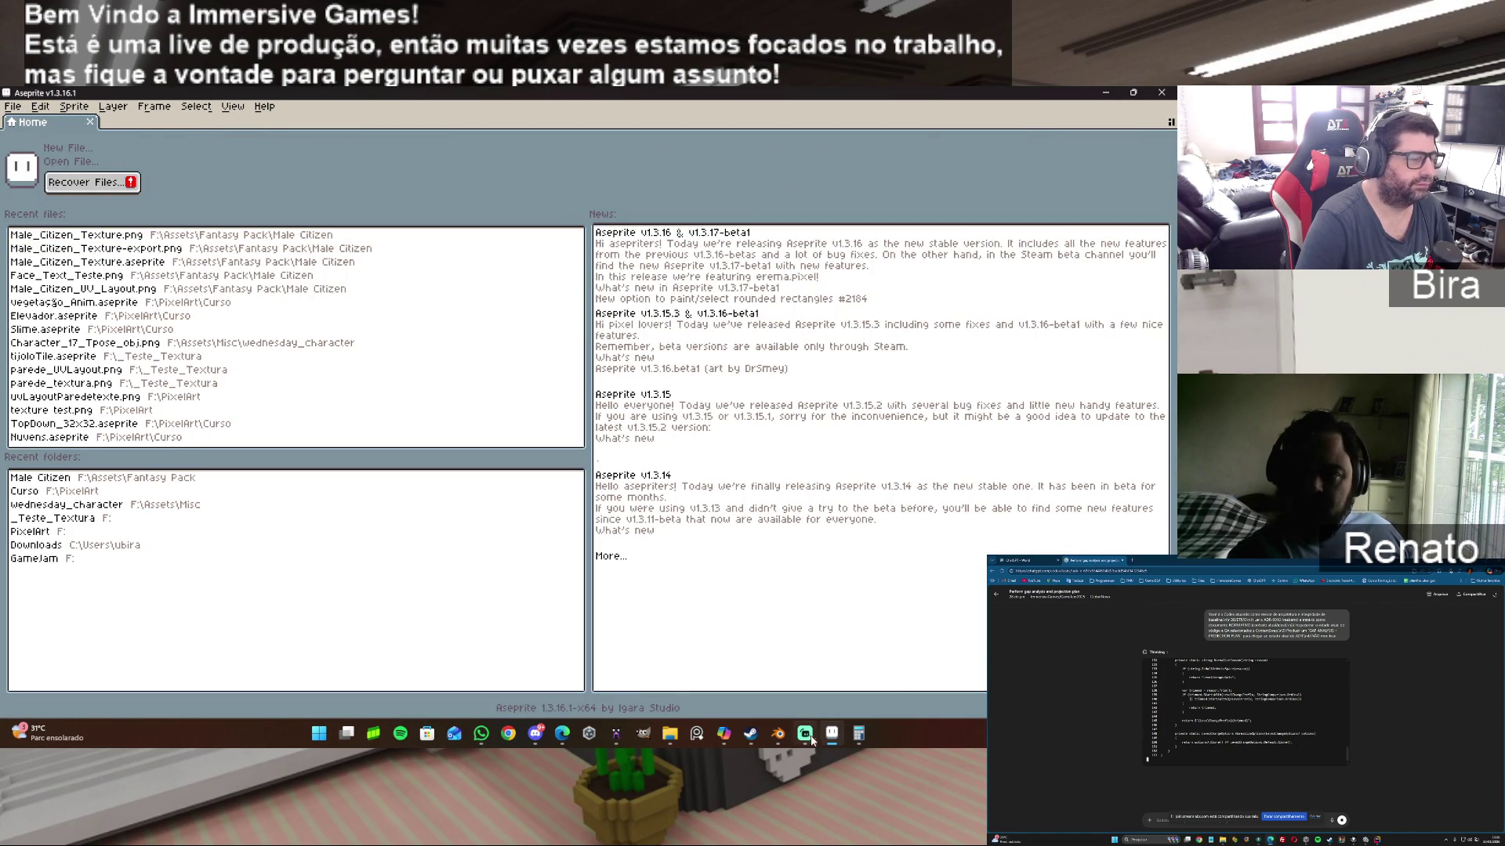
left_click(777, 734)
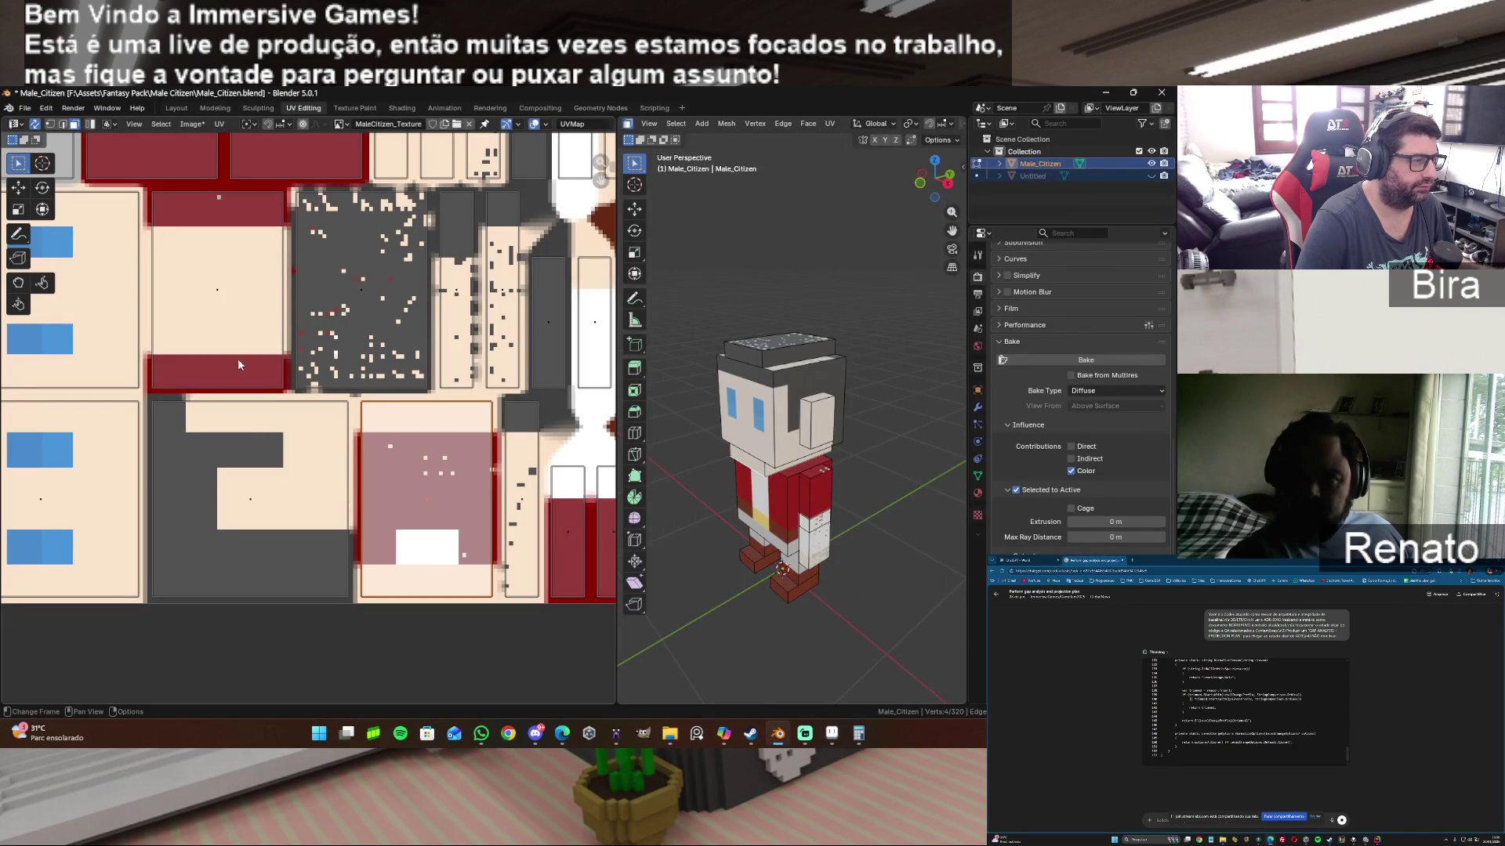
Step: Save the baked image over Male_Citizen_Texture.png via Image > Save As, then bring up Aseprite
left_click(193, 125)
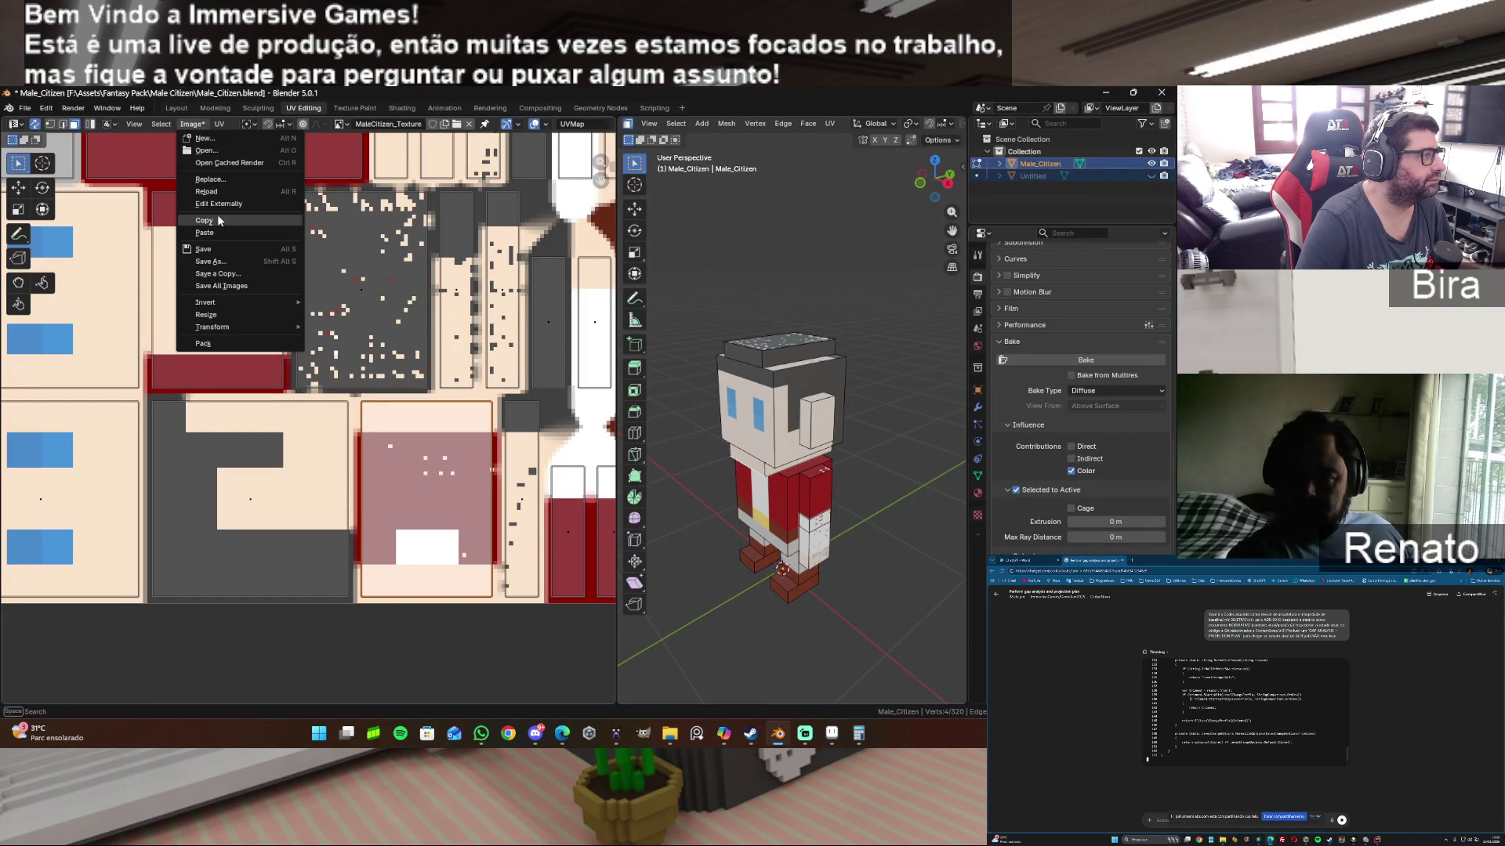
left_click(230, 260)
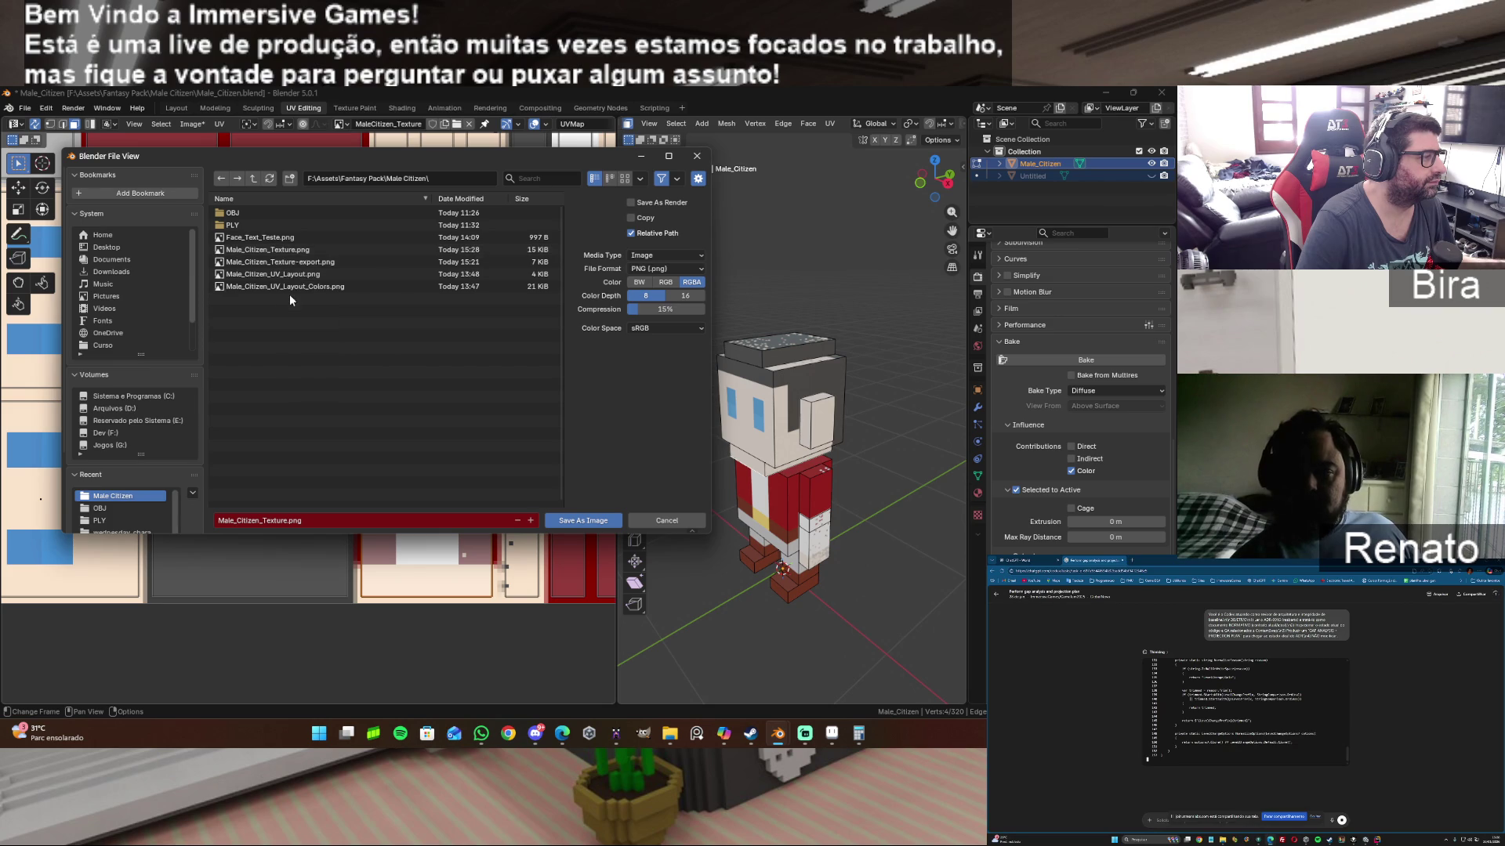
left_click(296, 250)
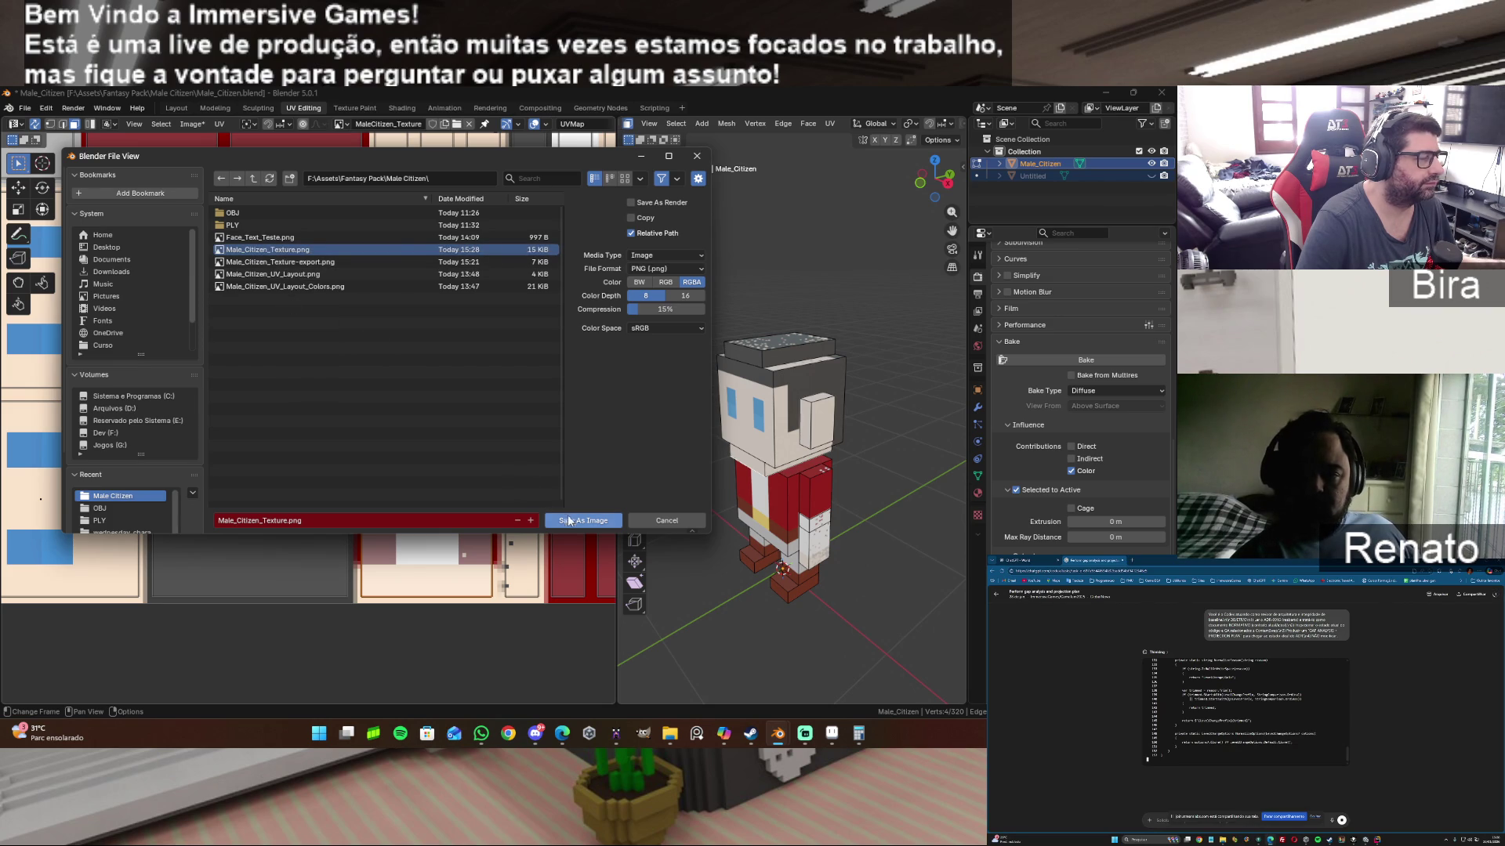
left_click(577, 524)
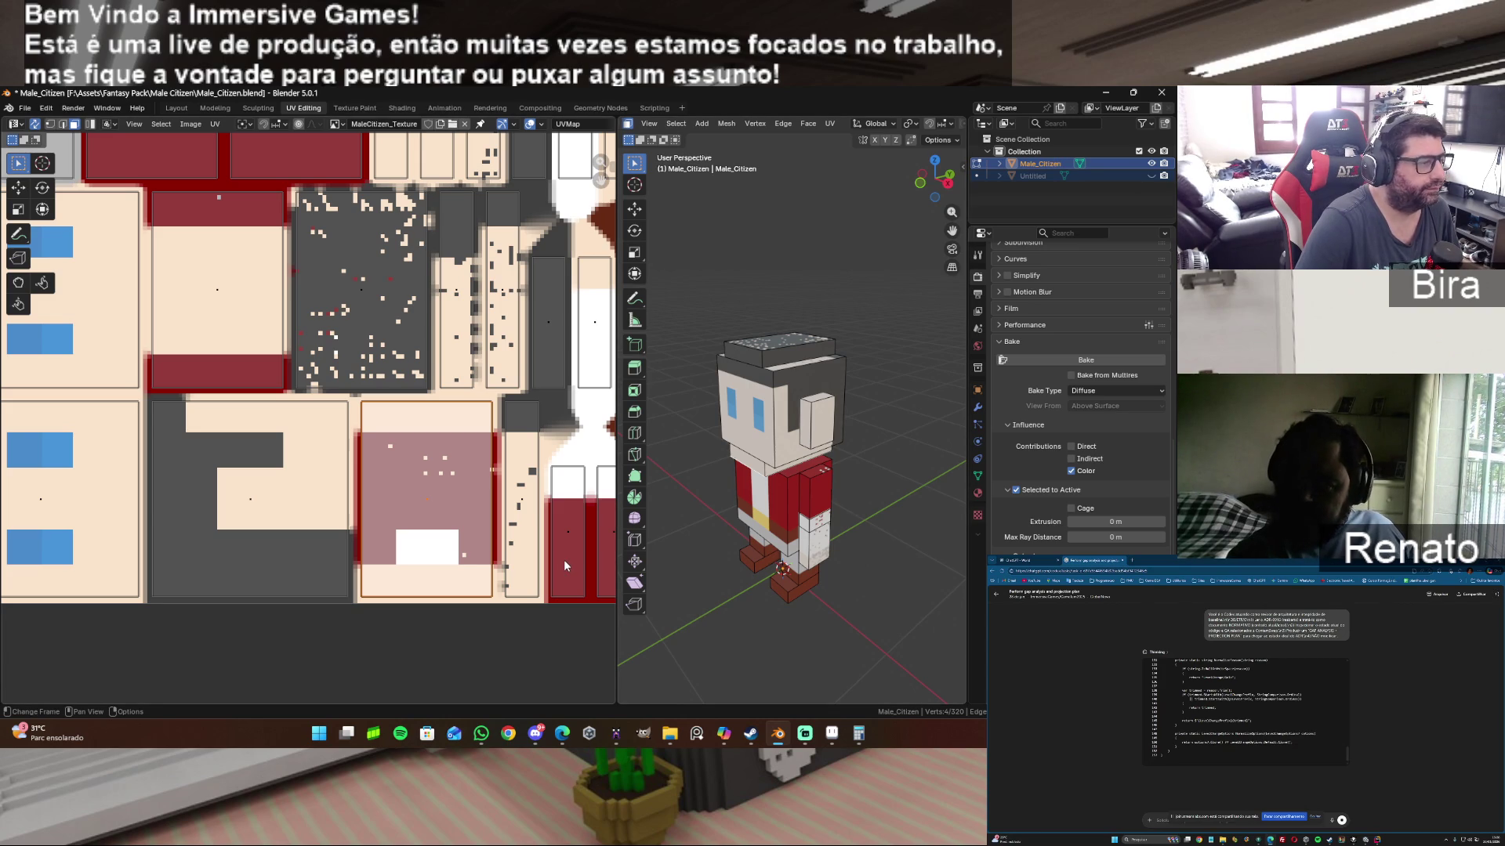
left_click(831, 734)
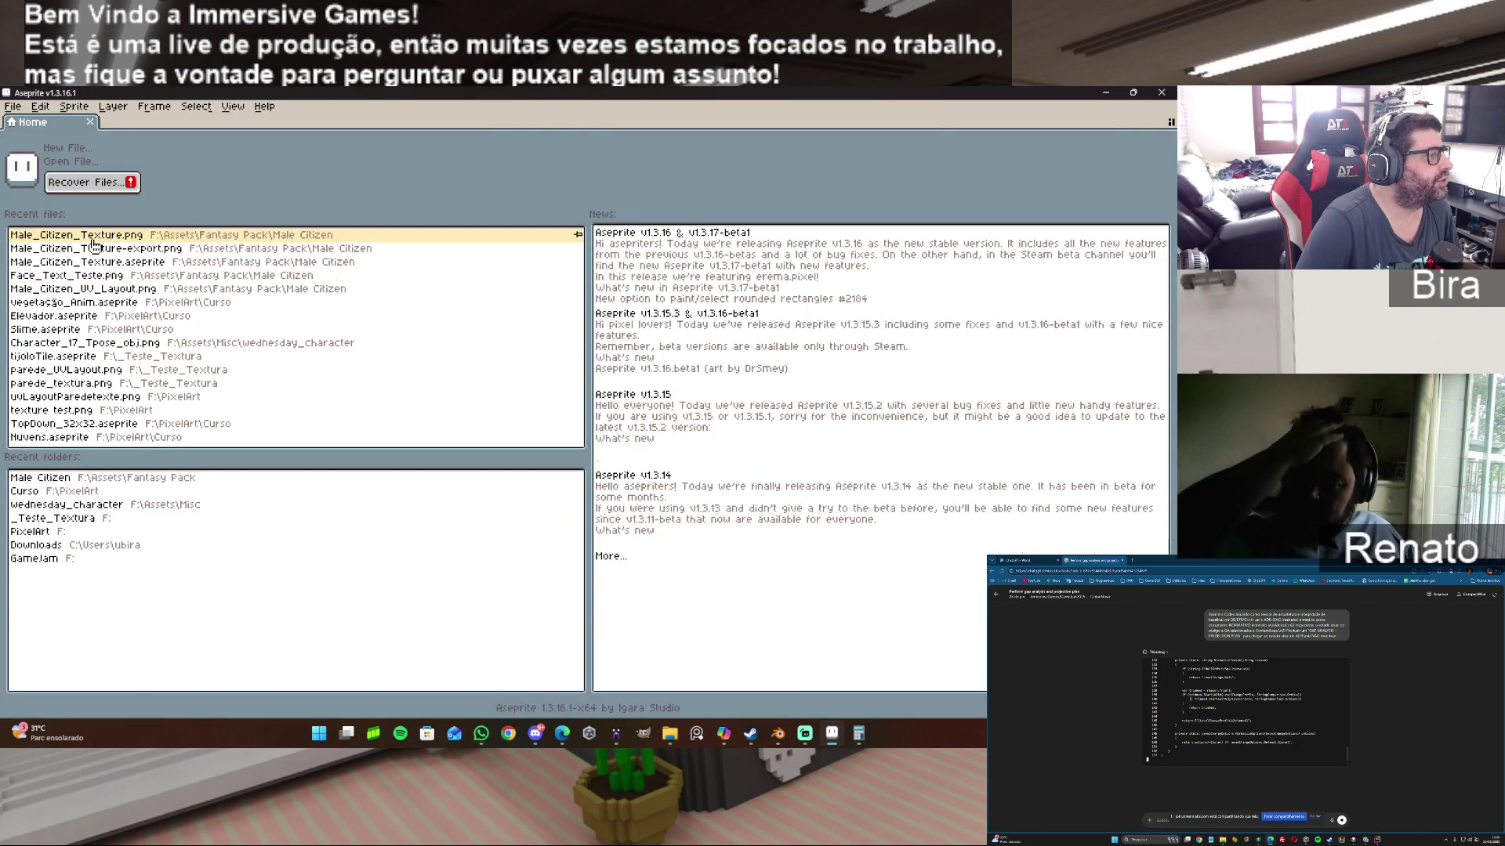
Step: Reopen Male_Citizen_Texture.png from Recent and paint the stray white pixels in the red area dark red
left_click(165, 236)
scroll(693, 418, "up", 2)
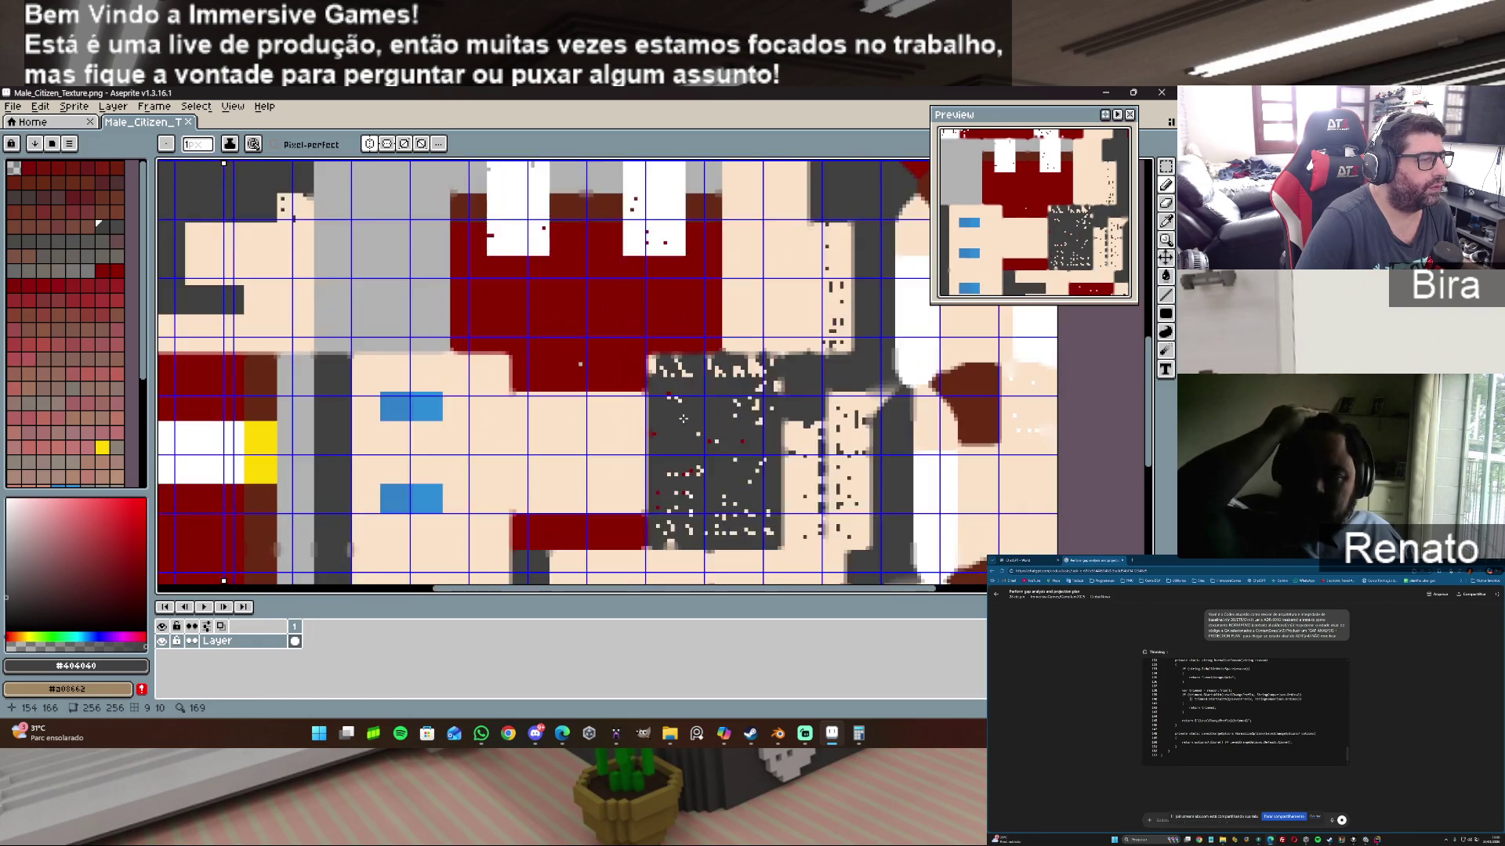
scroll(694, 417, "down", 1)
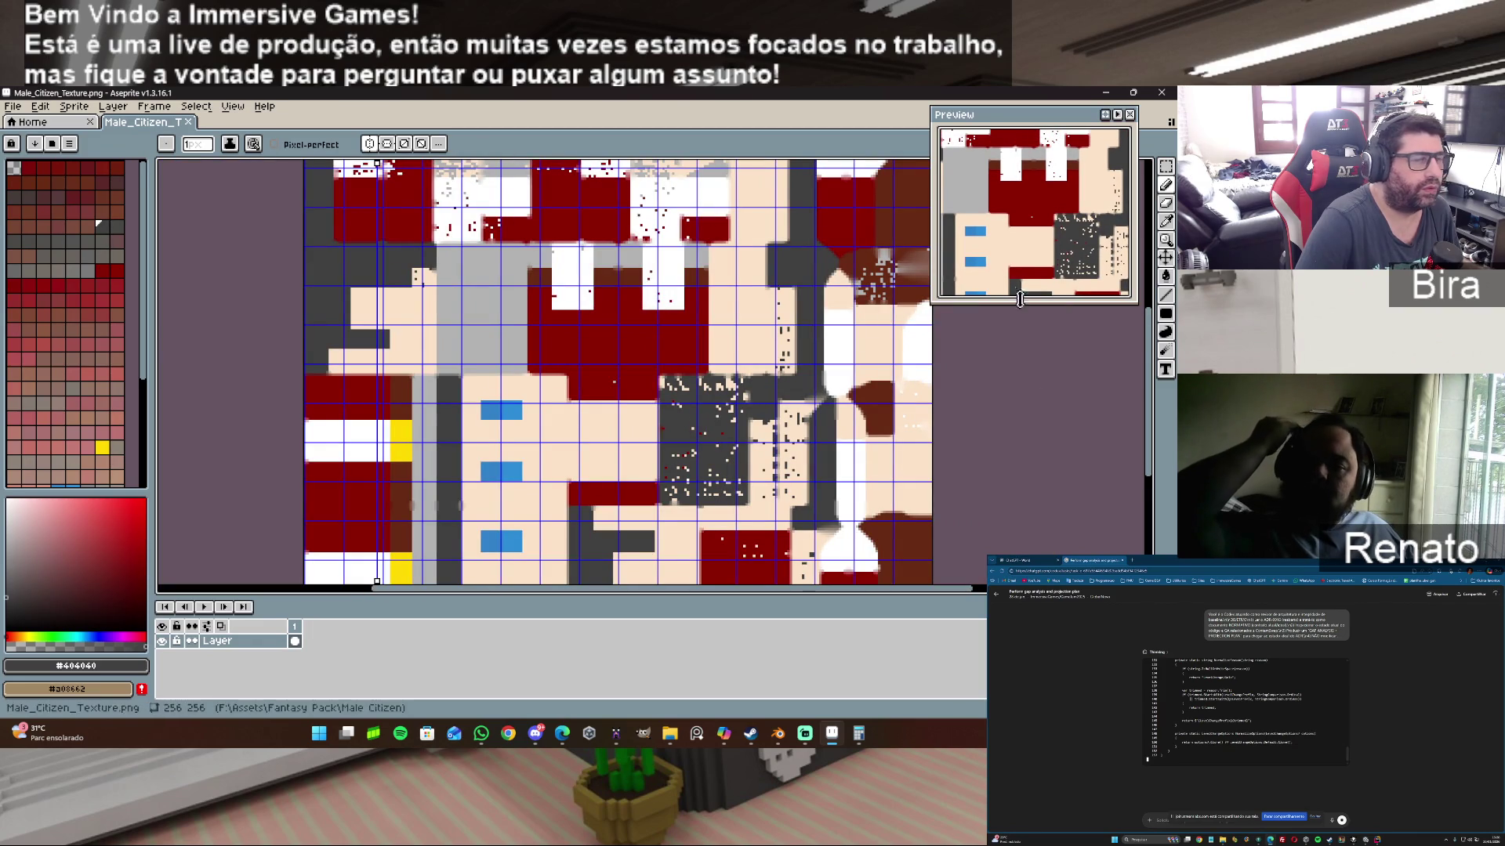
left_click_drag(1148, 270, 1148, 412)
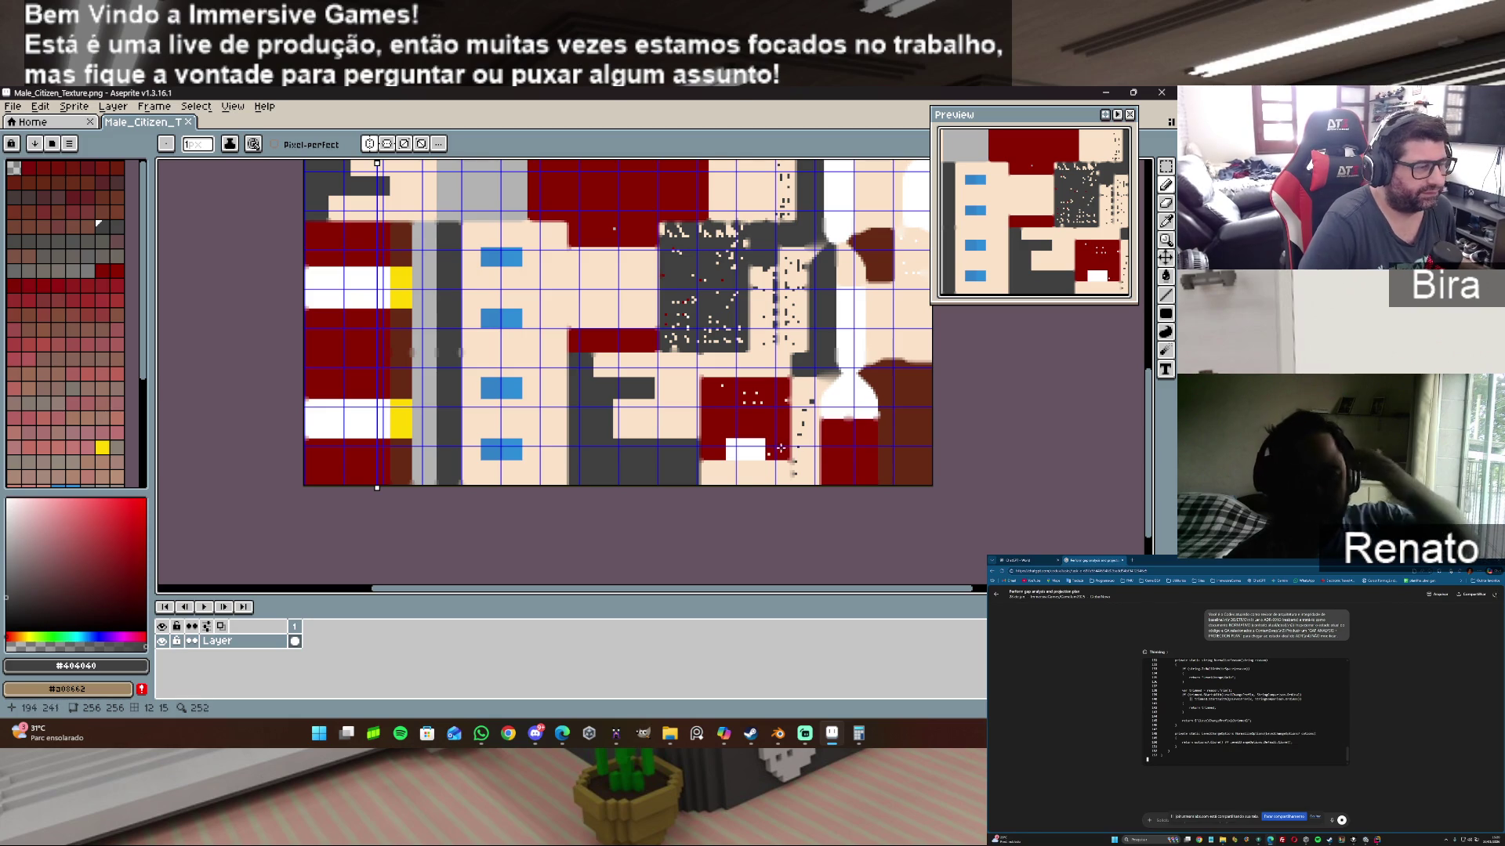
scroll(754, 412, "up", 2)
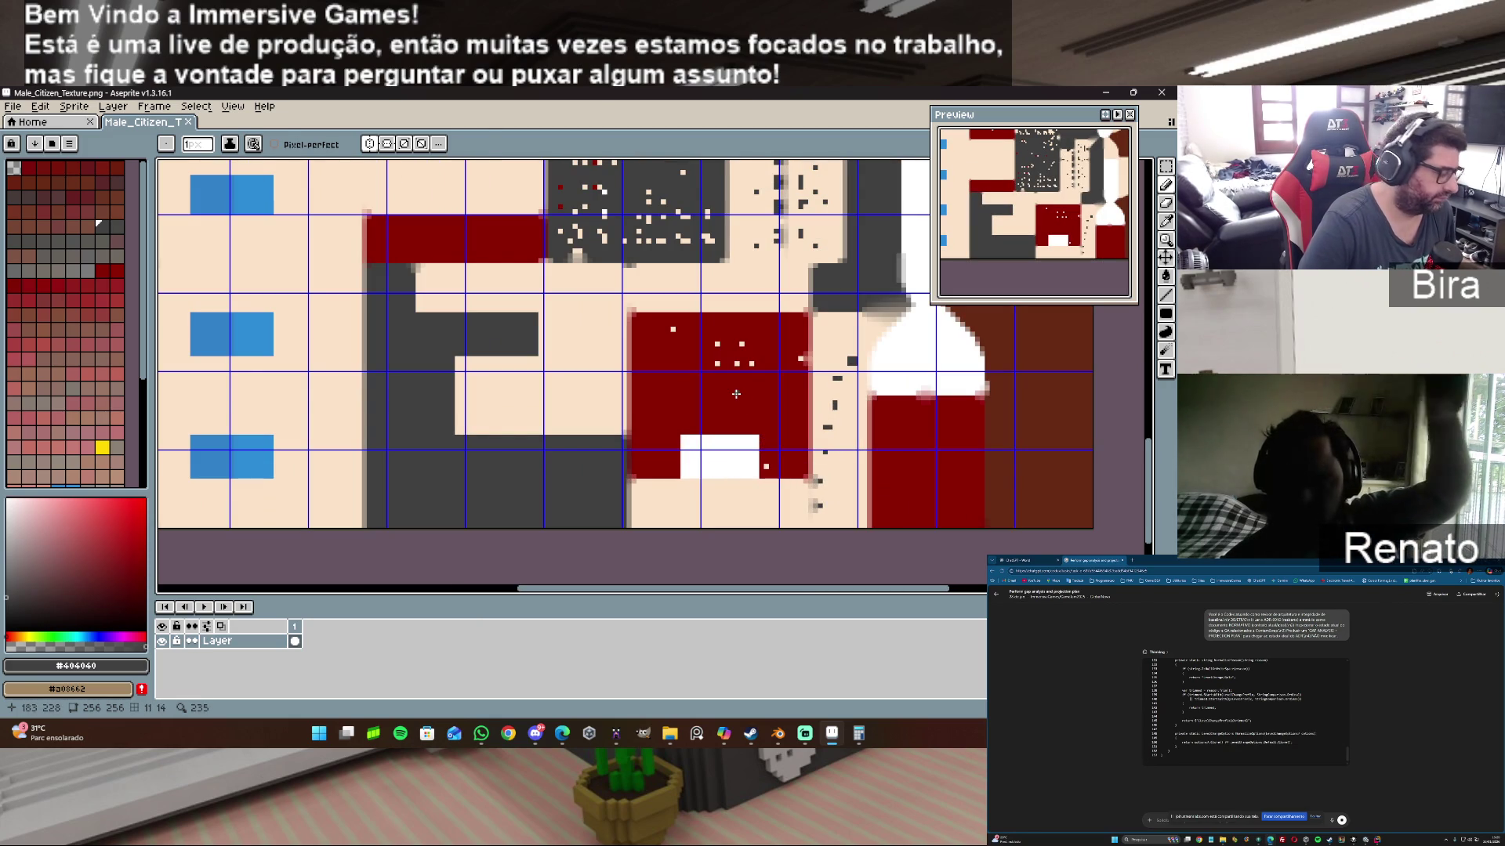
left_click(754, 361, "alt")
left_click_drag(754, 362, 727, 363)
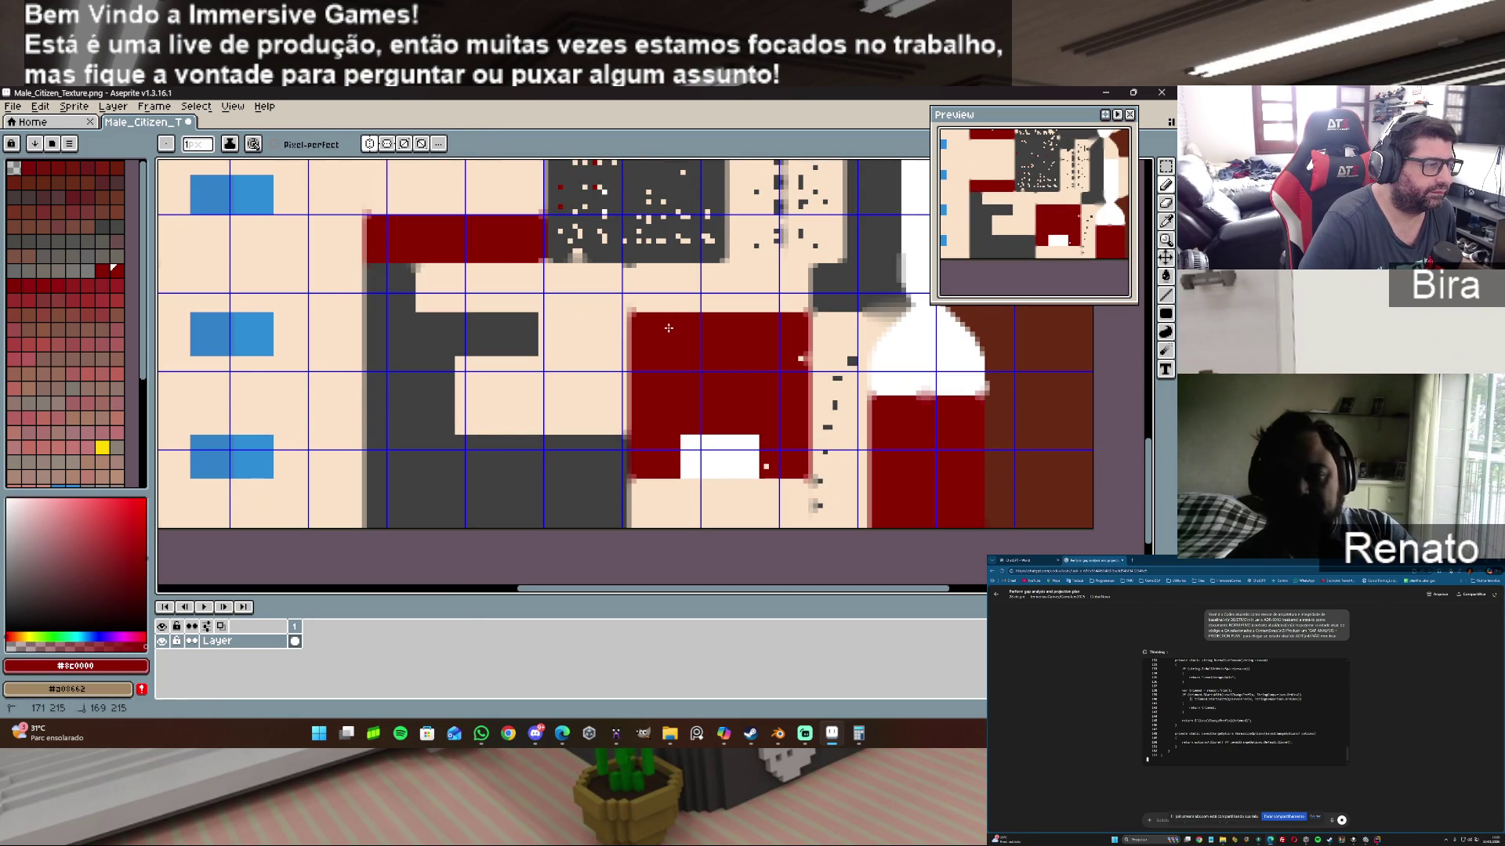
left_click(764, 467)
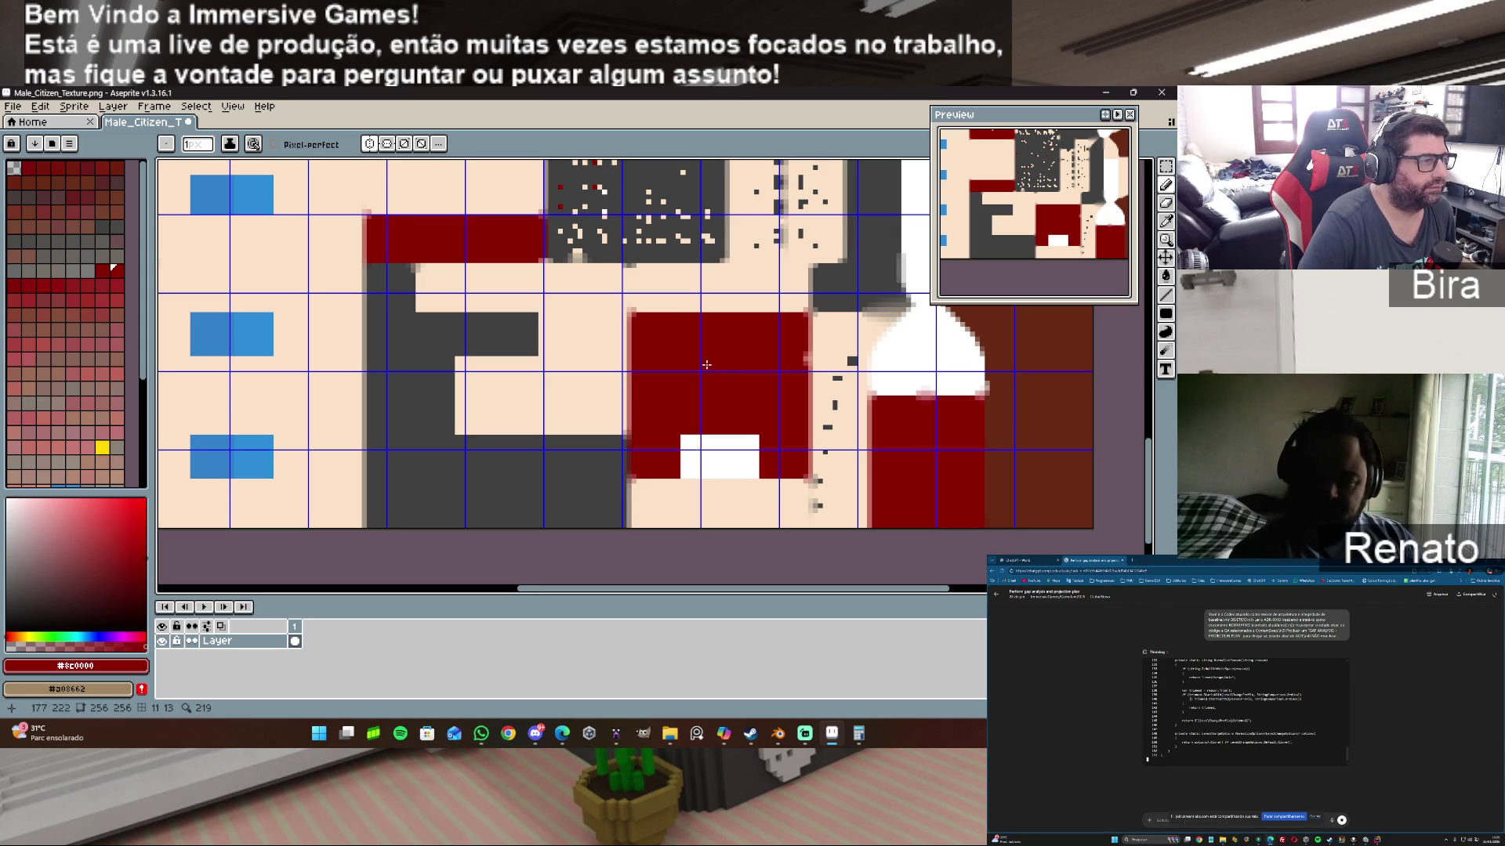
left_click(98, 224)
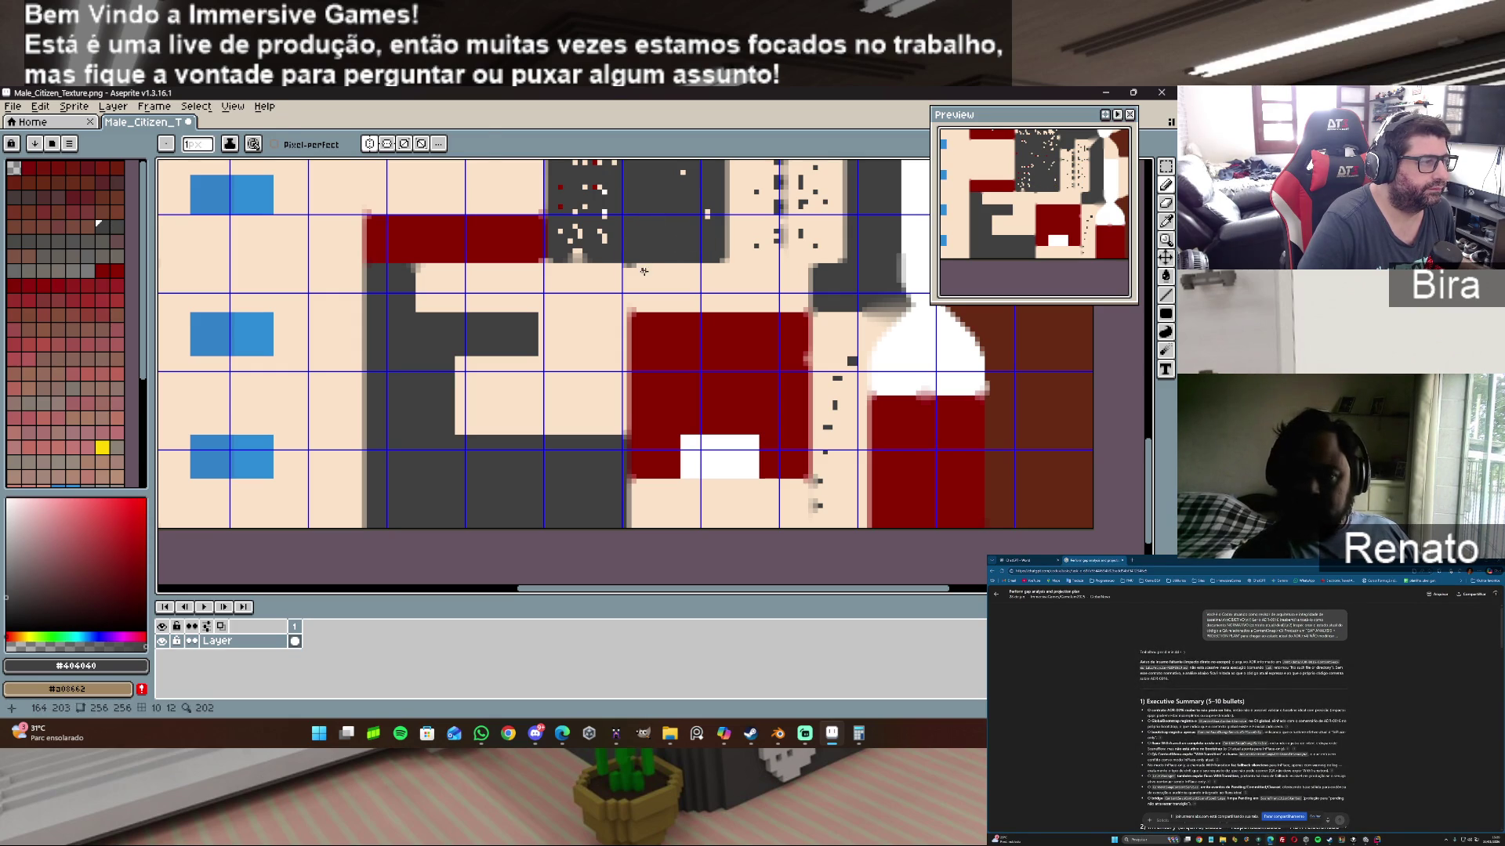
Step: Sample #404040 grey and #8C0000 red from the canvas to cover specks in the dark grey patch
left_click(630, 265, "alt")
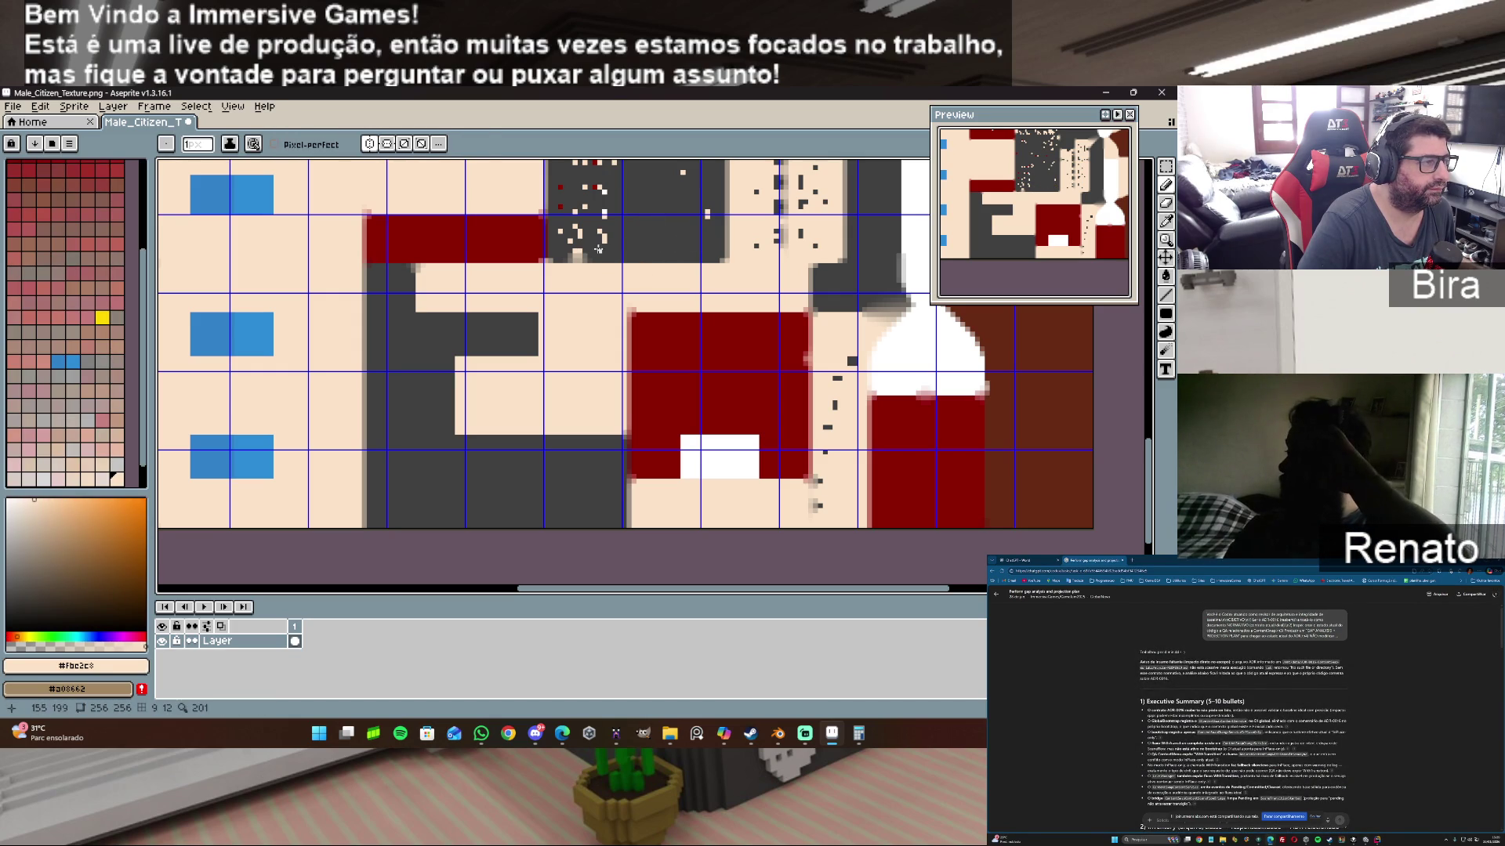
left_click(590, 260, "alt")
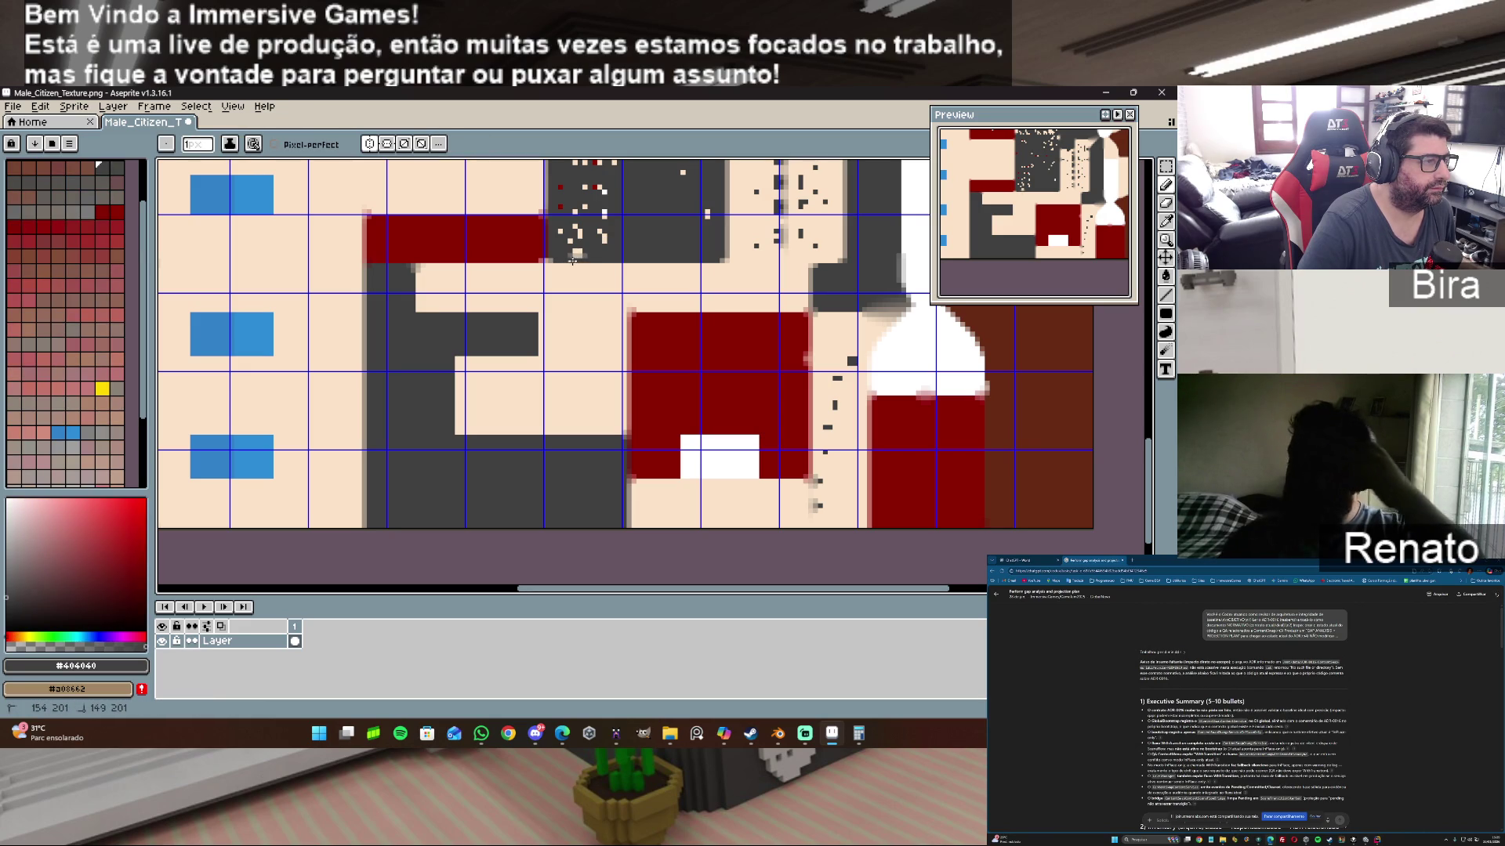
left_click(532, 257, "alt")
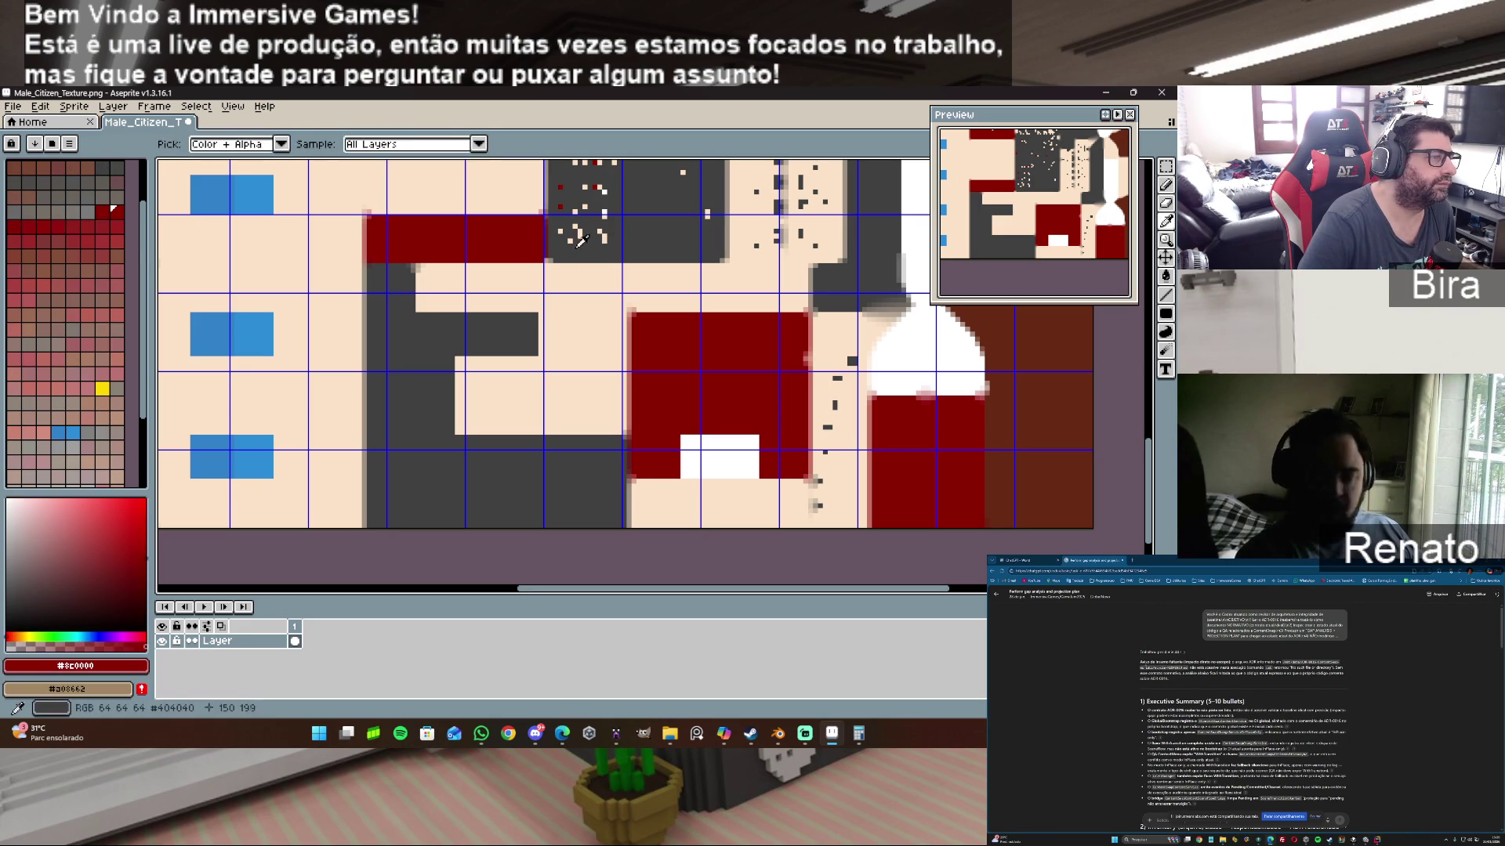
left_click(557, 257, "alt")
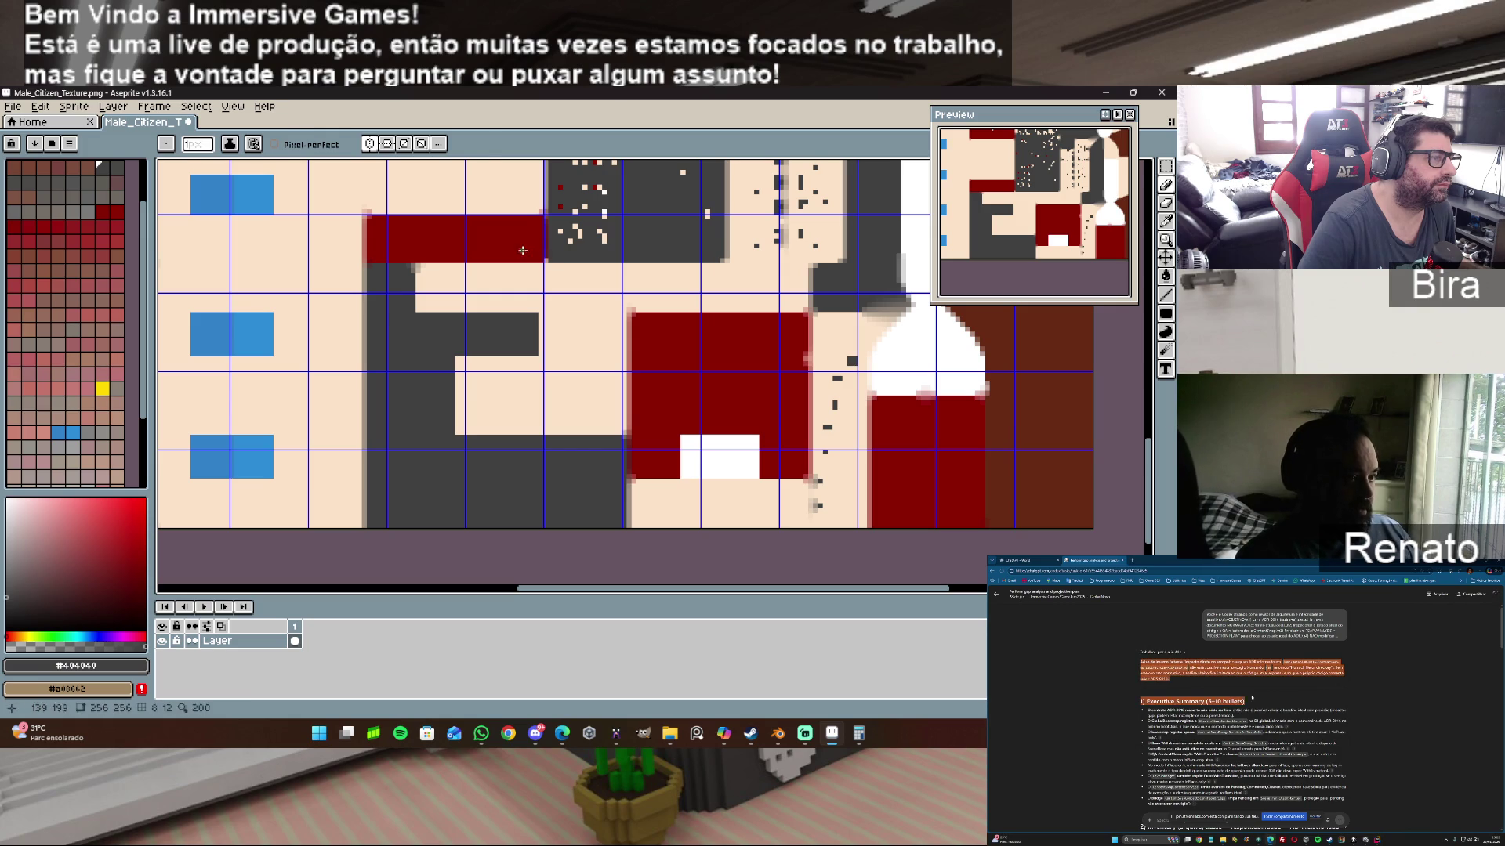
left_click(545, 258, "alt")
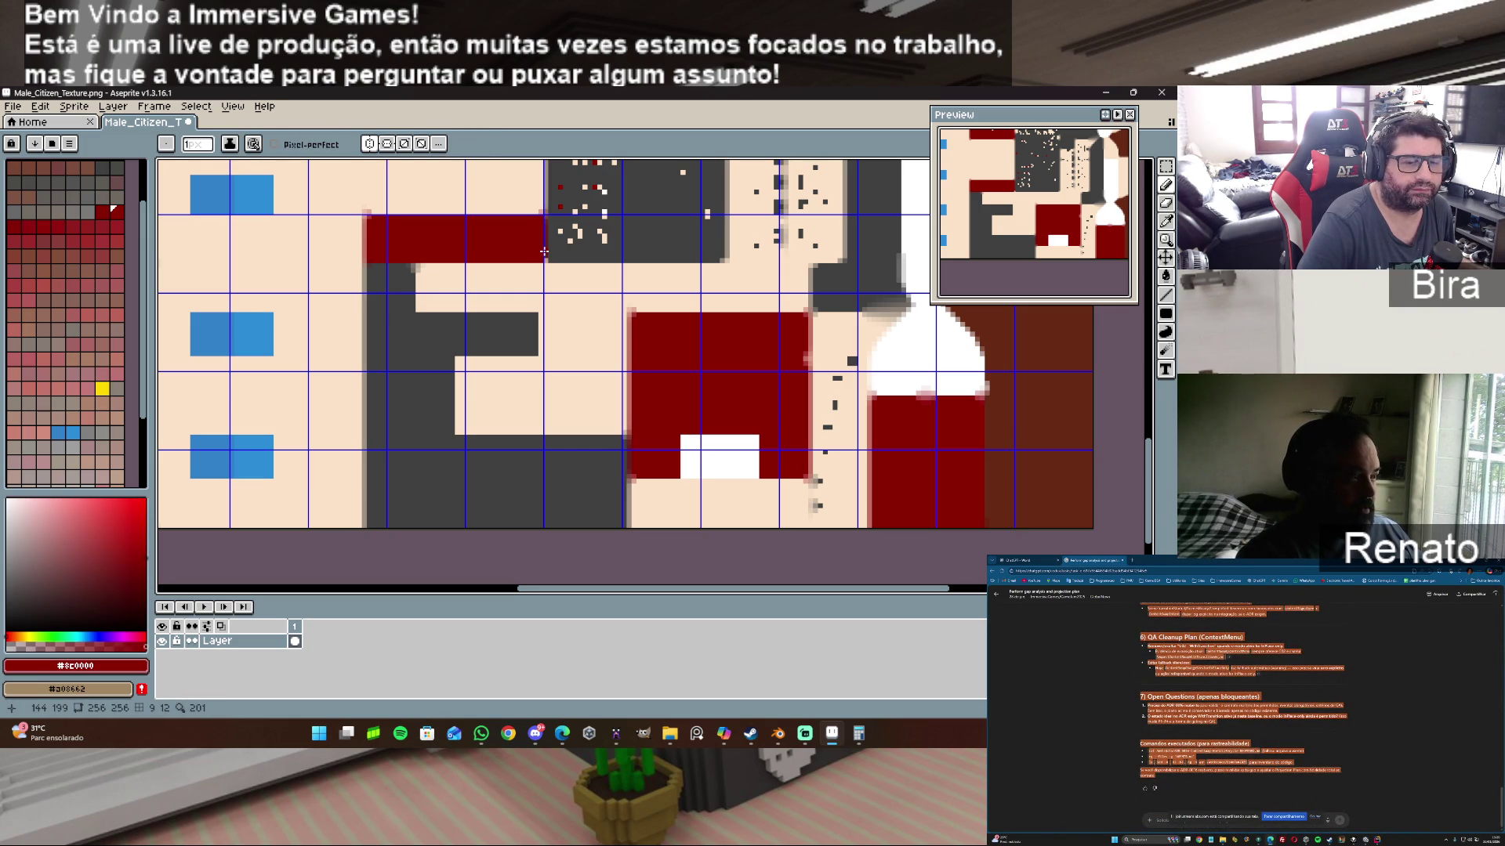
left_click(600, 238, "alt")
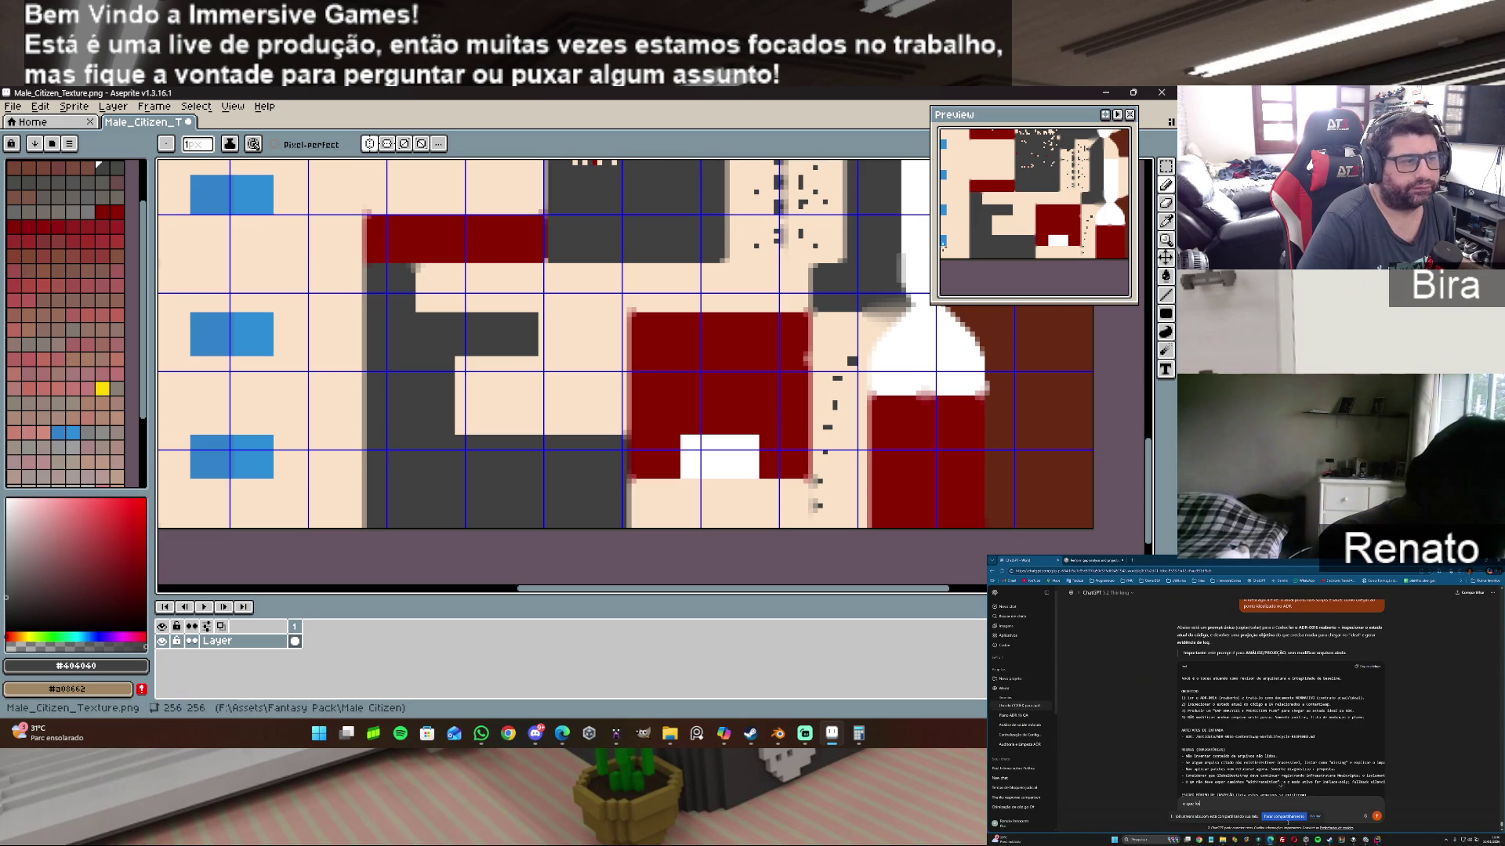
left_click_drag(1150, 468, 1153, 421)
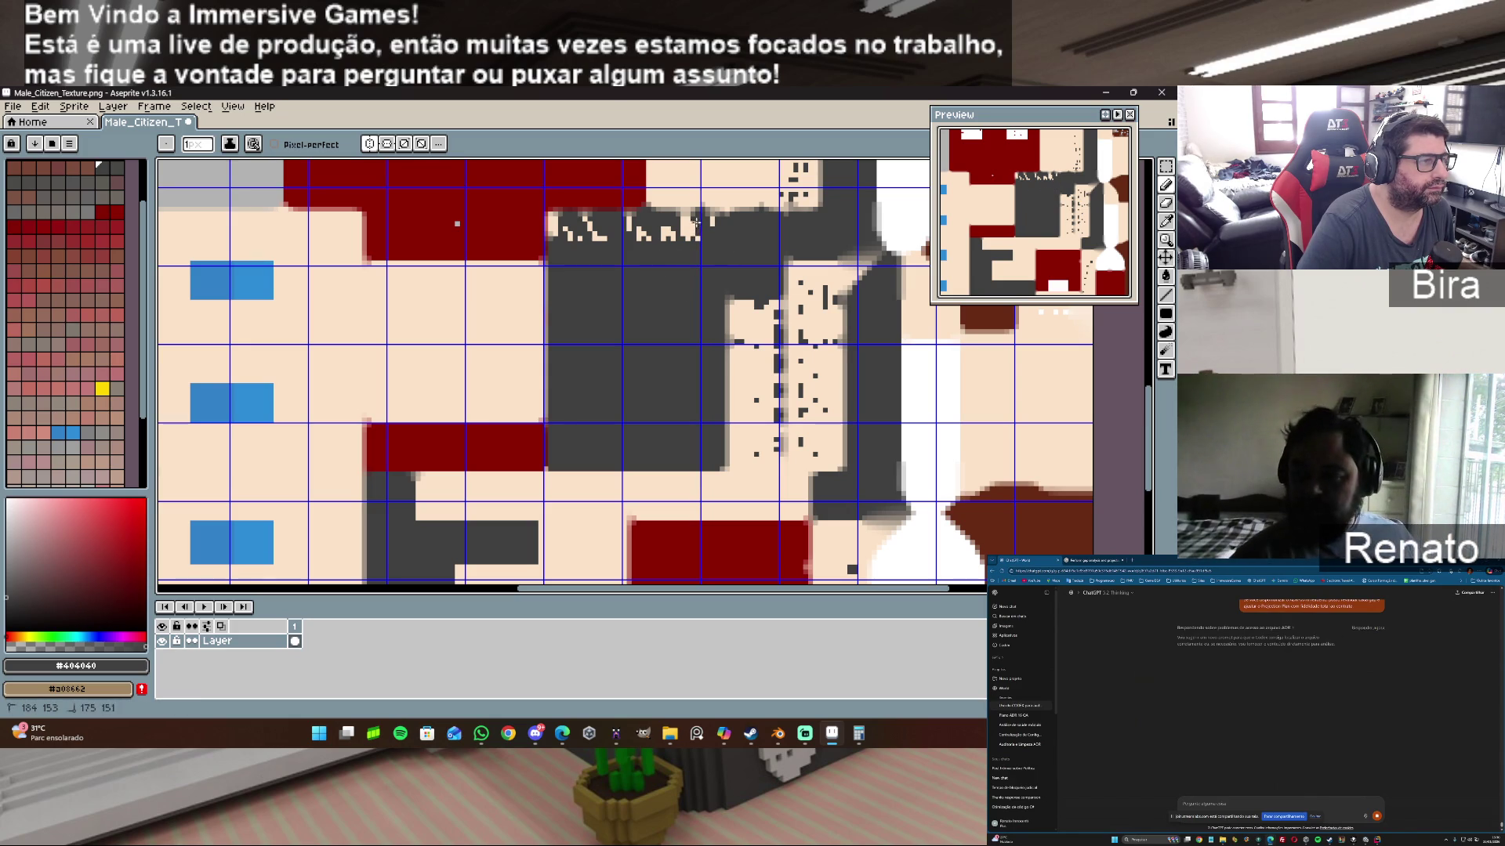
Step: Pencil dark grey over the light specks in the clothing area, sampling colours as needed
left_click_drag(721, 241, 633, 232)
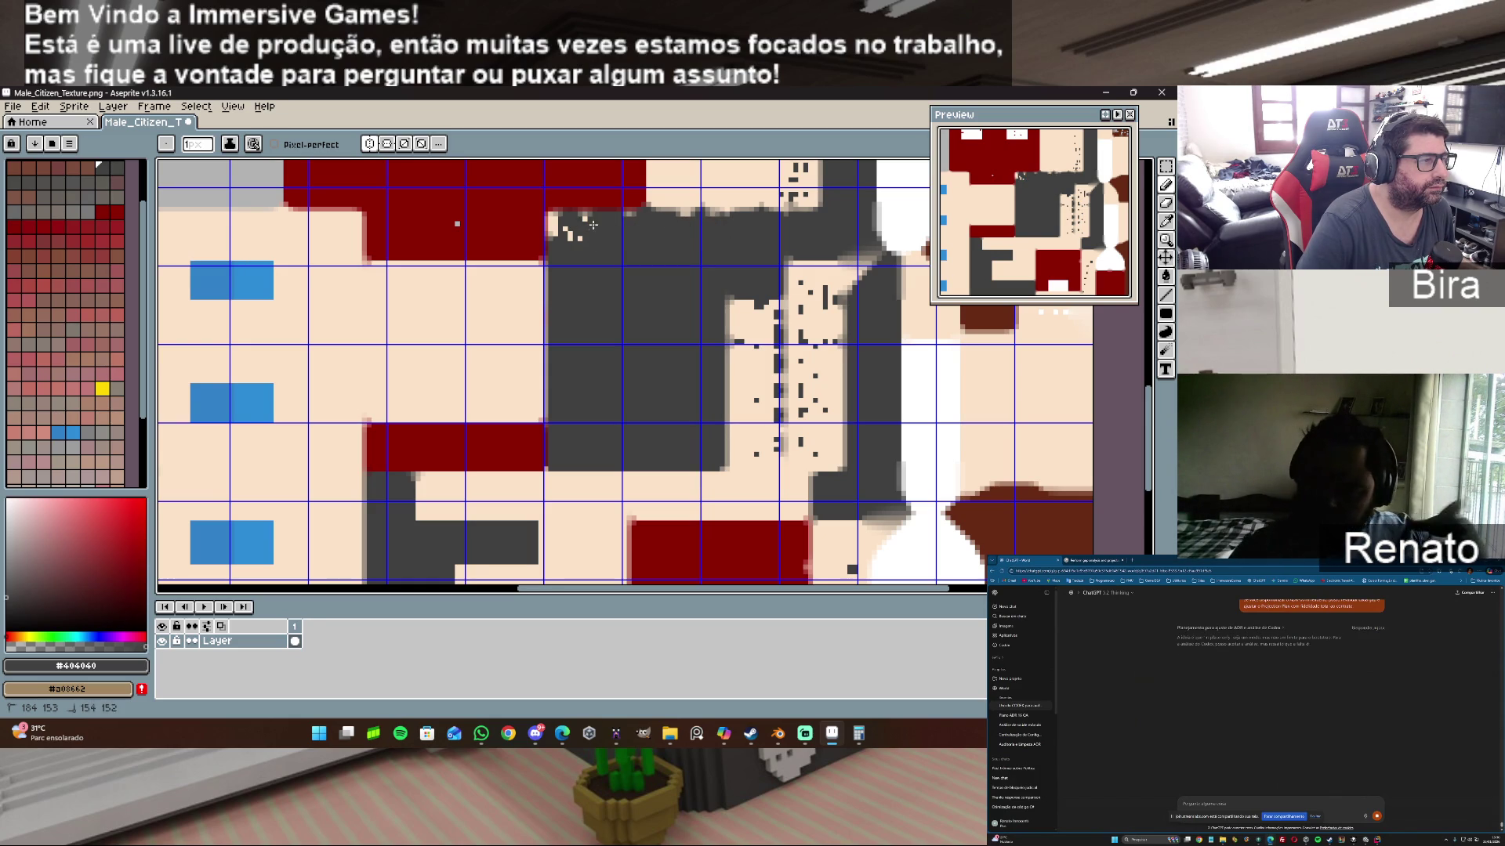
left_click_drag(584, 219, 550, 233)
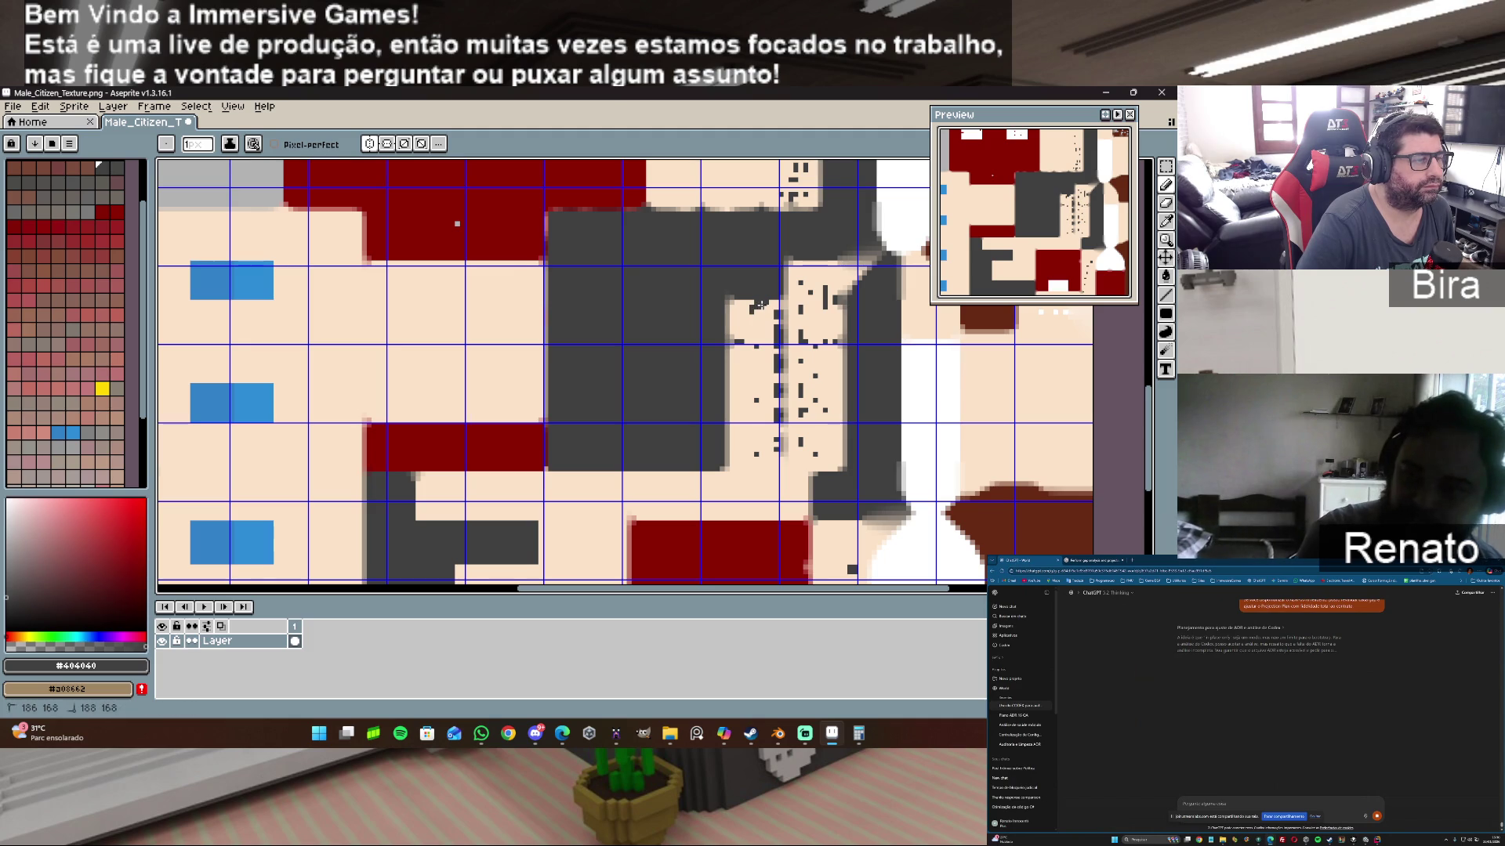
left_click(750, 308, "alt")
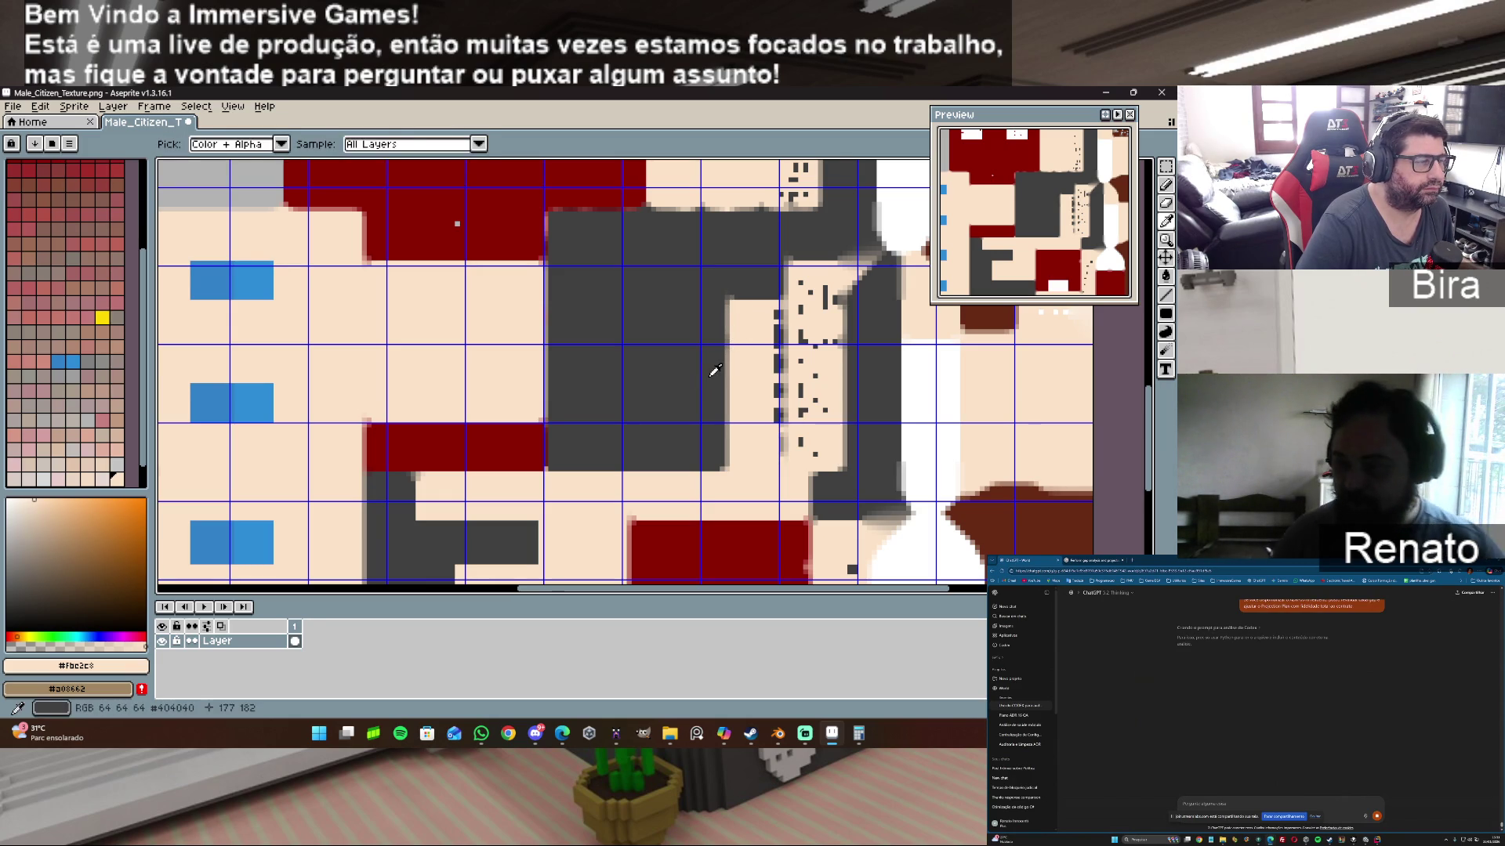
left_click(719, 456, "alt")
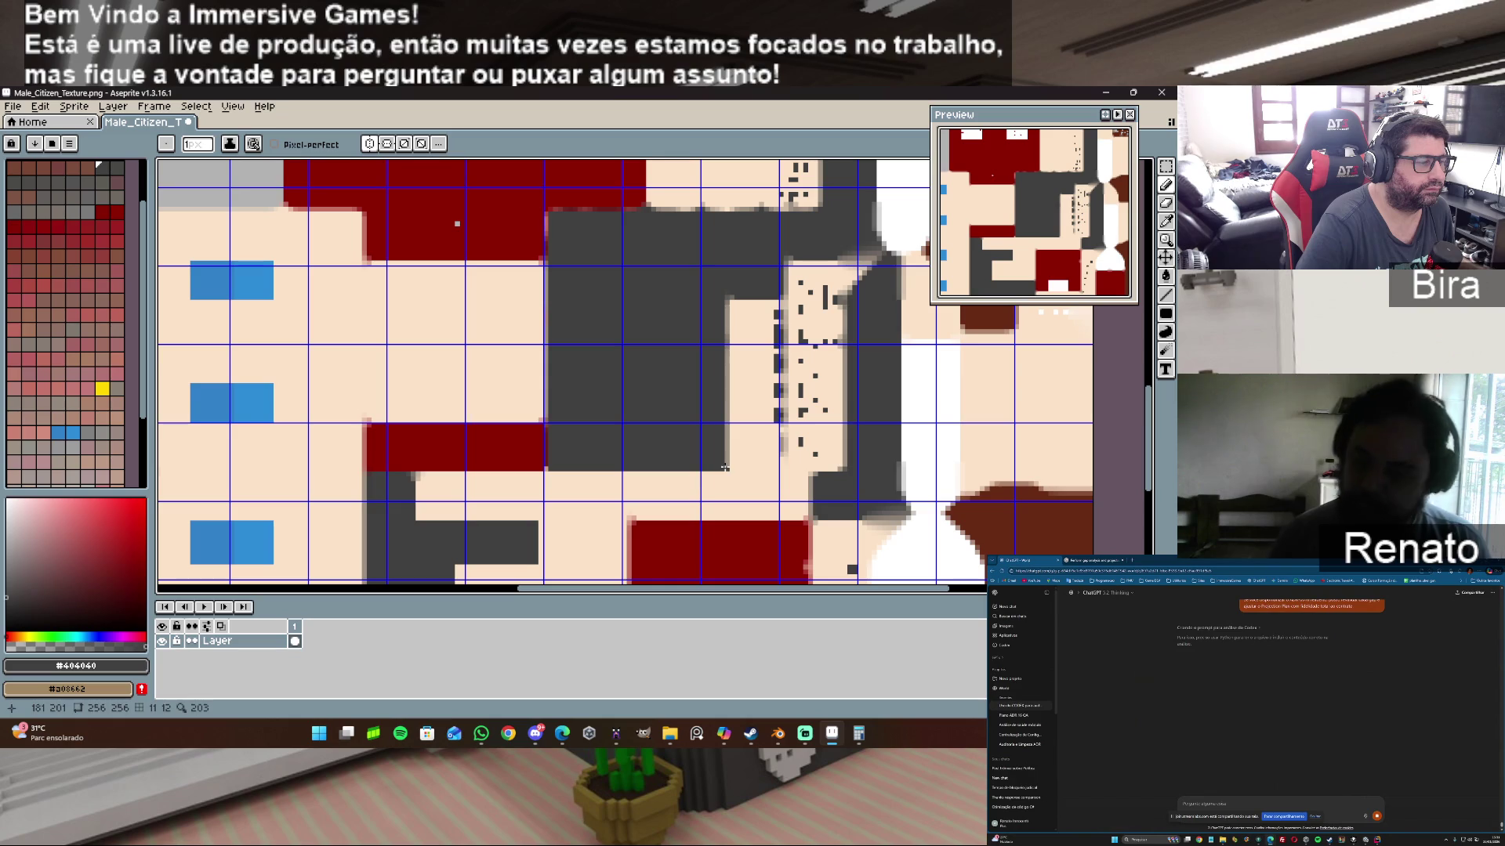
Step: Darken the grey block's right edge and return to the dark grey colour
left_click_drag(726, 469, 726, 379)
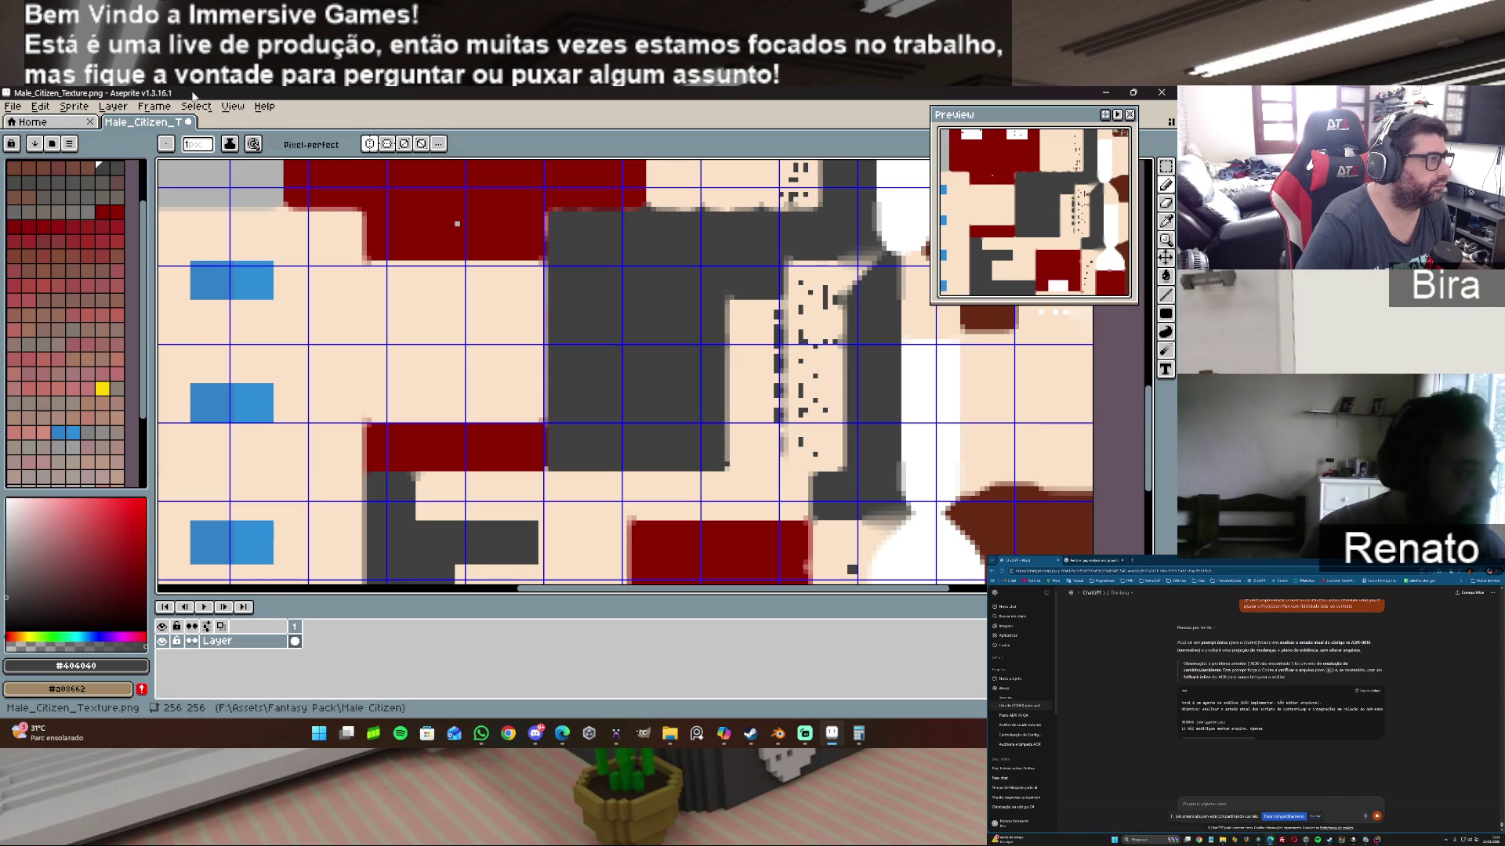
left_click(448, 232, "alt")
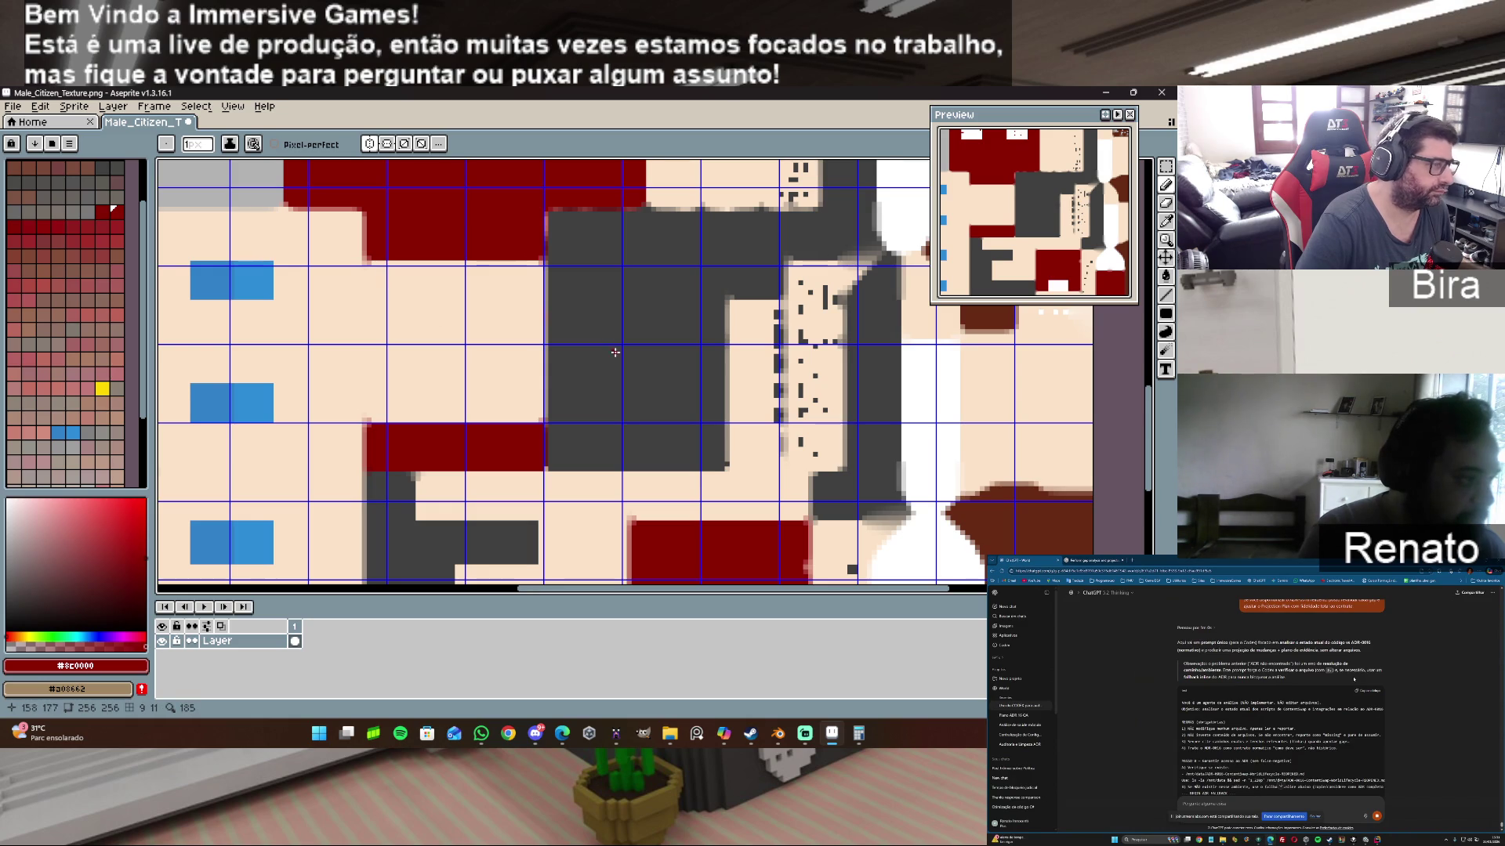
left_click(578, 371, "alt")
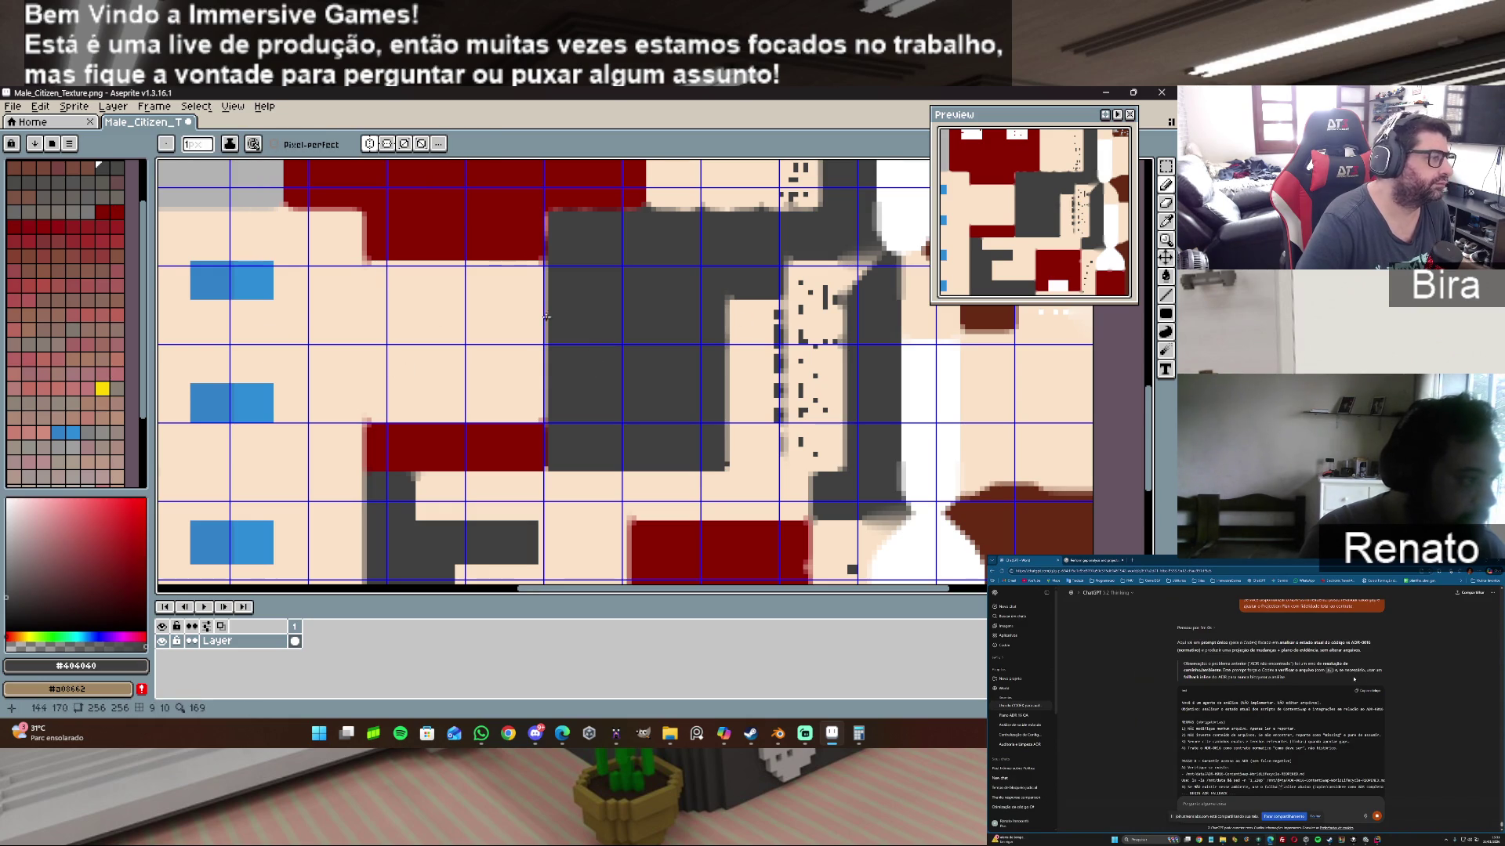
left_click_drag(921, 588, 823, 609)
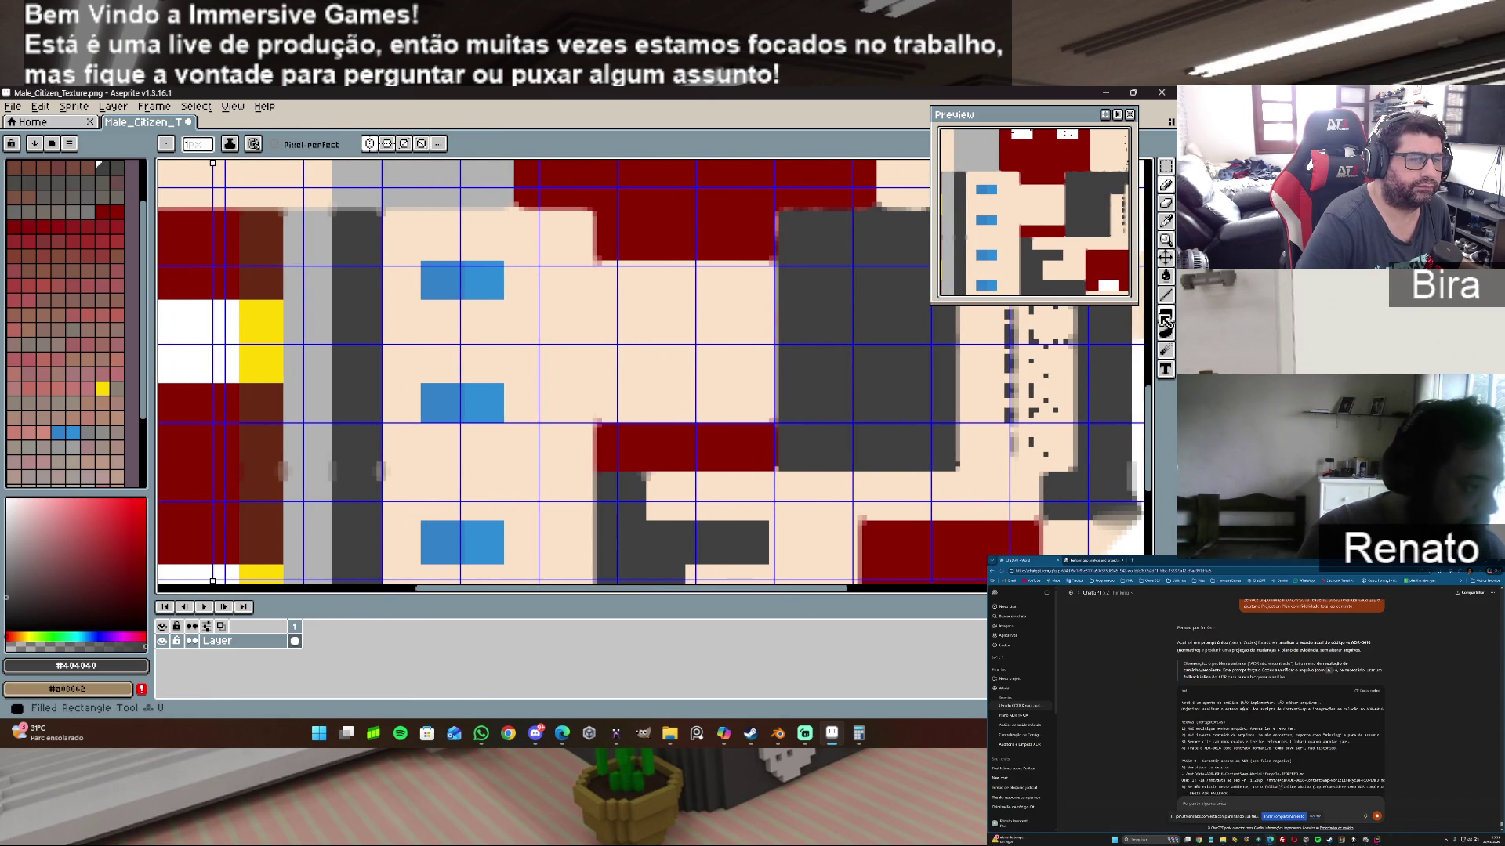
Step: Fill a skin-toned block dark grey with the Filled Rectangle tool, save the texture, and switch to Blender
left_click(1166, 314)
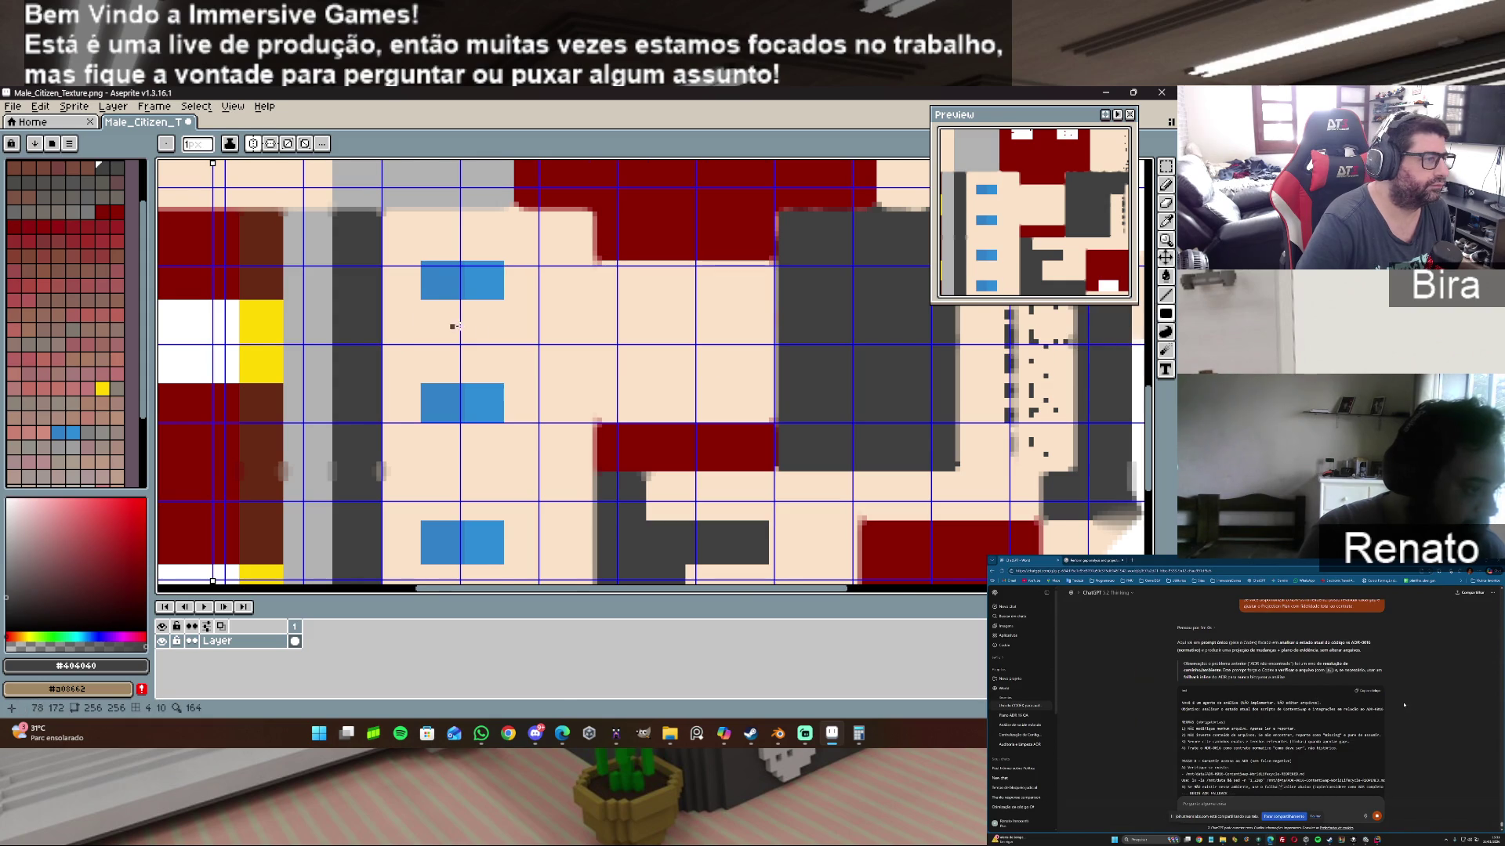
scroll(491, 313, "down", 1)
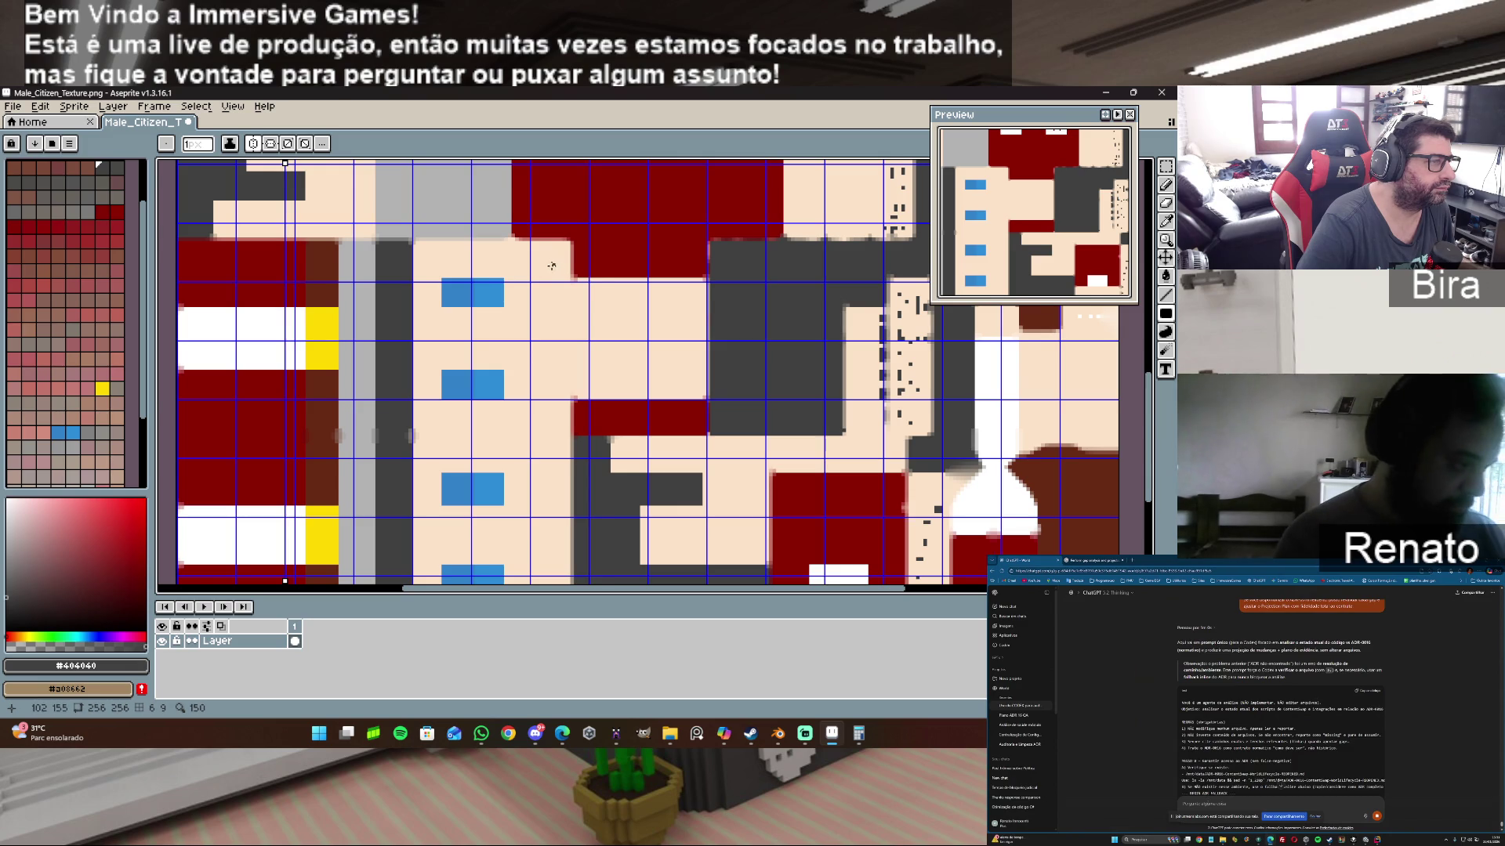
scroll(553, 263, "up", 1)
mouse_move(571, 233)
left_mouse_down()
mouse_move(569, 282)
mouse_move(380, 485)
mouse_move(326, 487)
left_mouse_up()
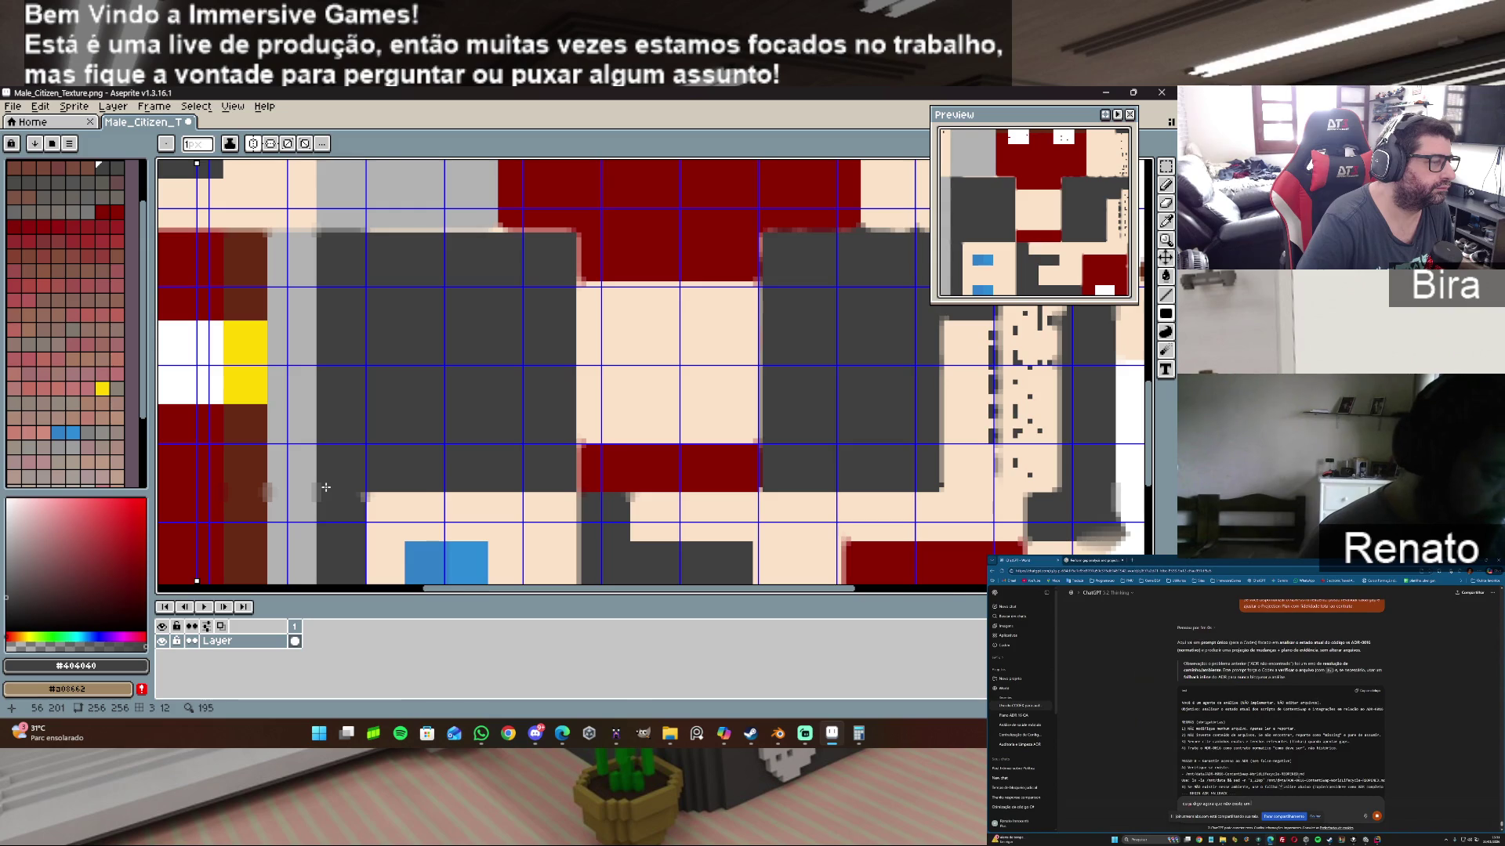
scroll(608, 390, "down", 2)
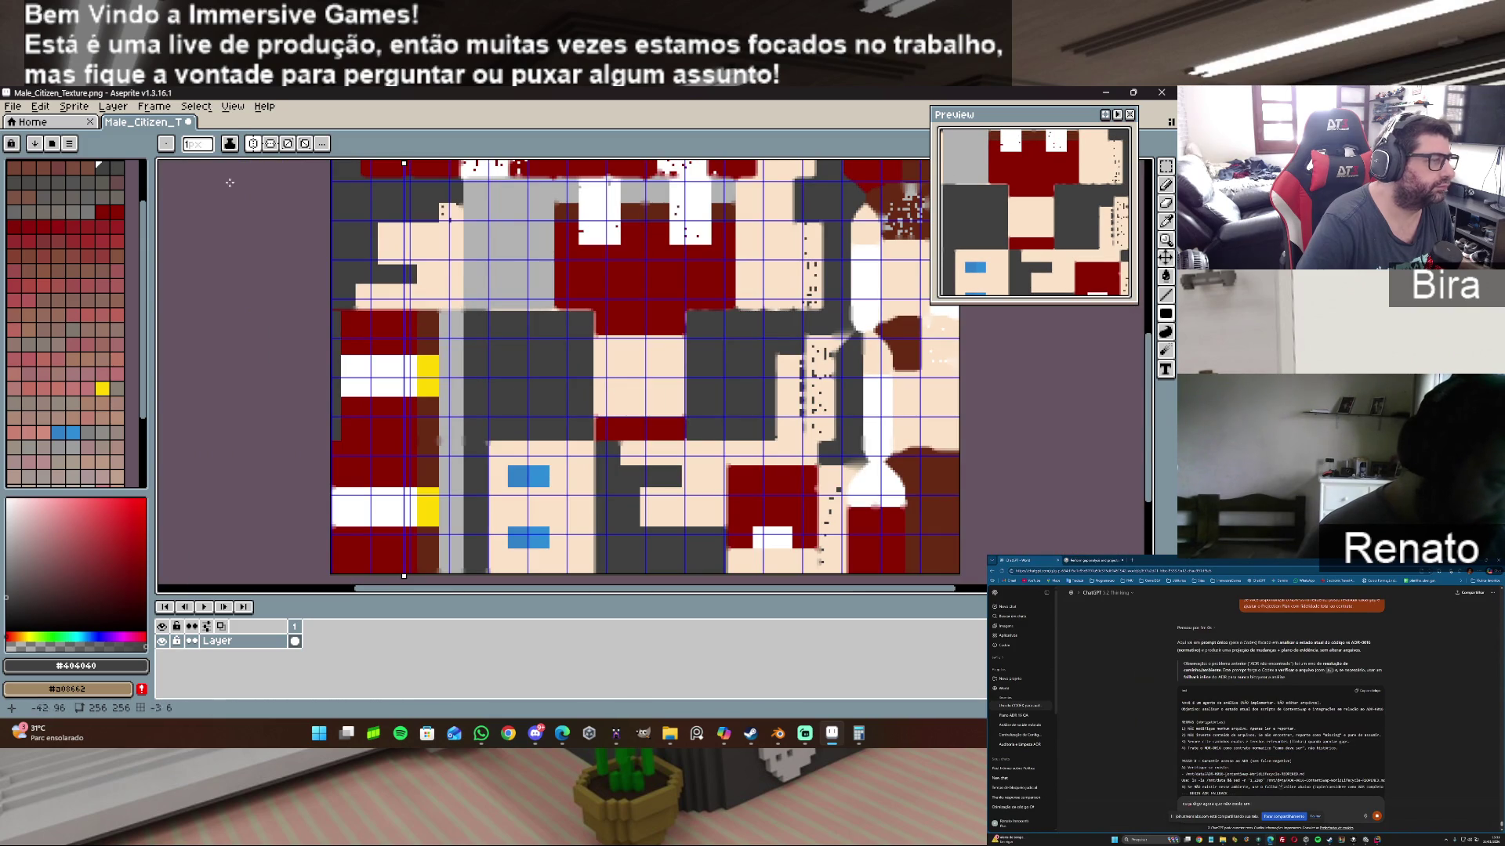
left_click(12, 106)
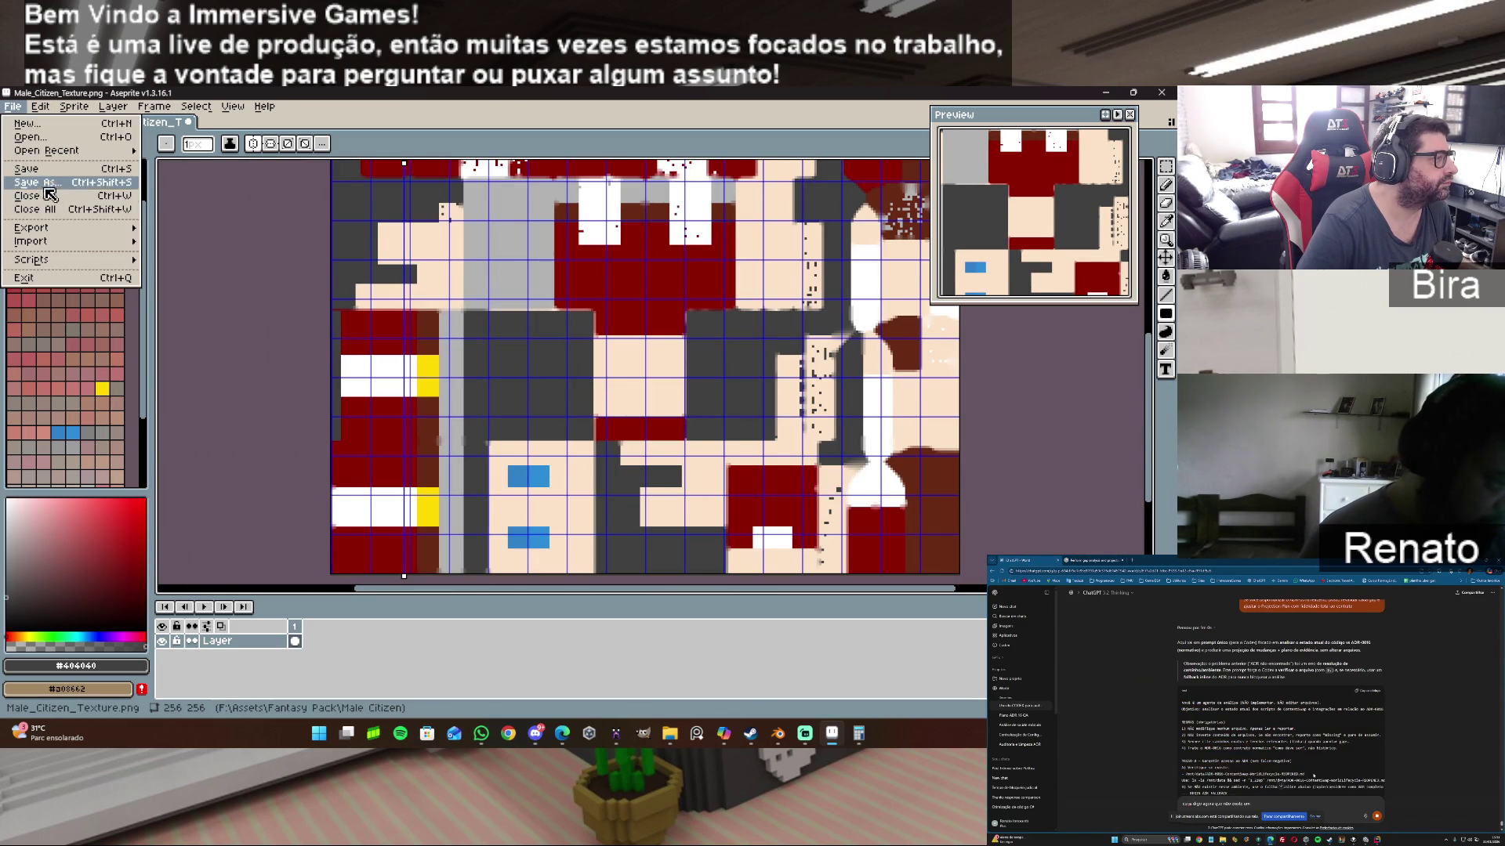
left_click(52, 174)
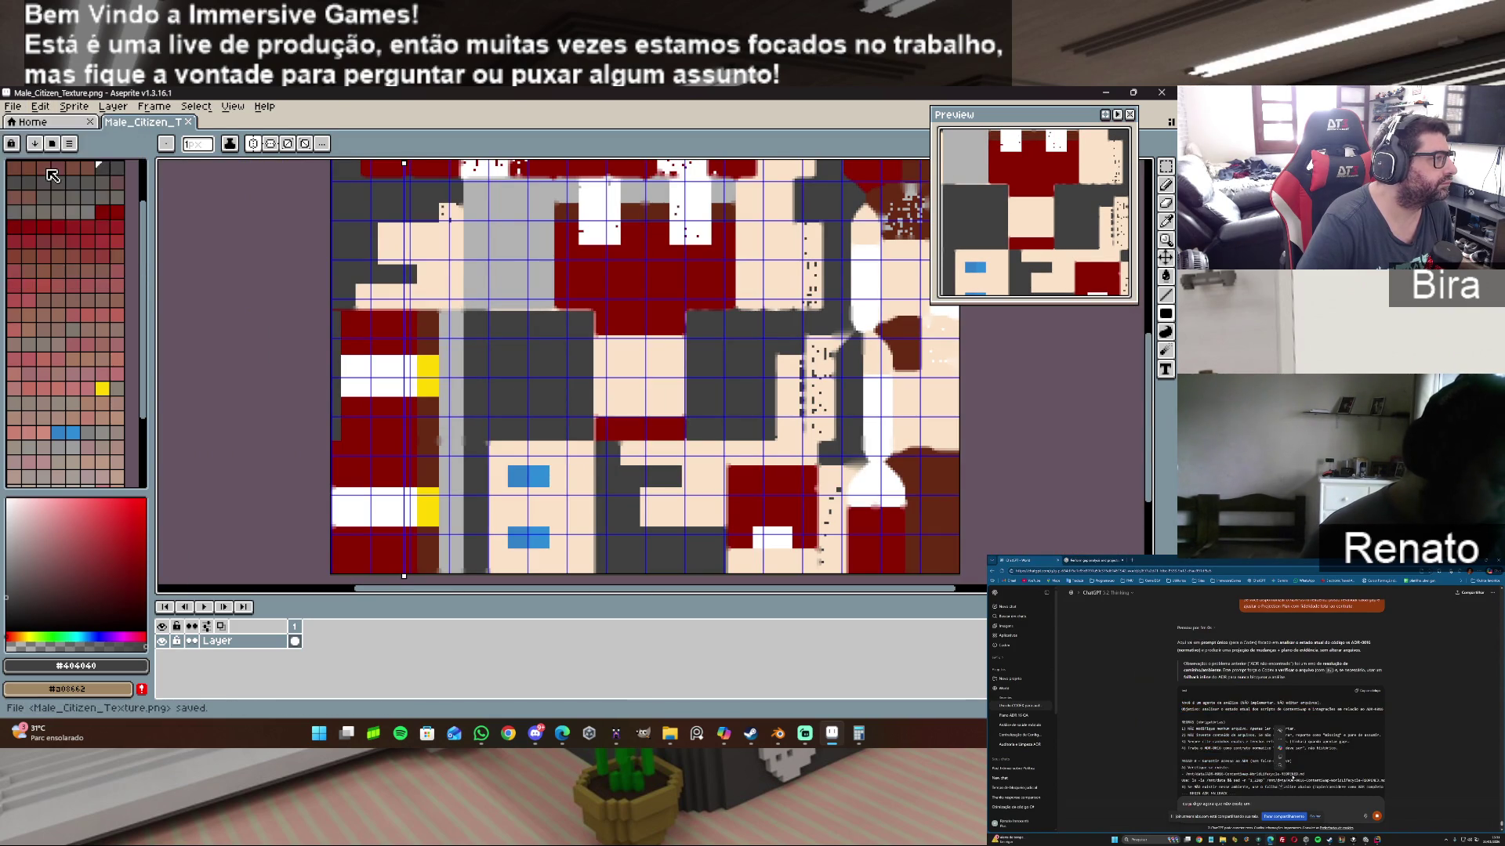
key("alt+Tab")
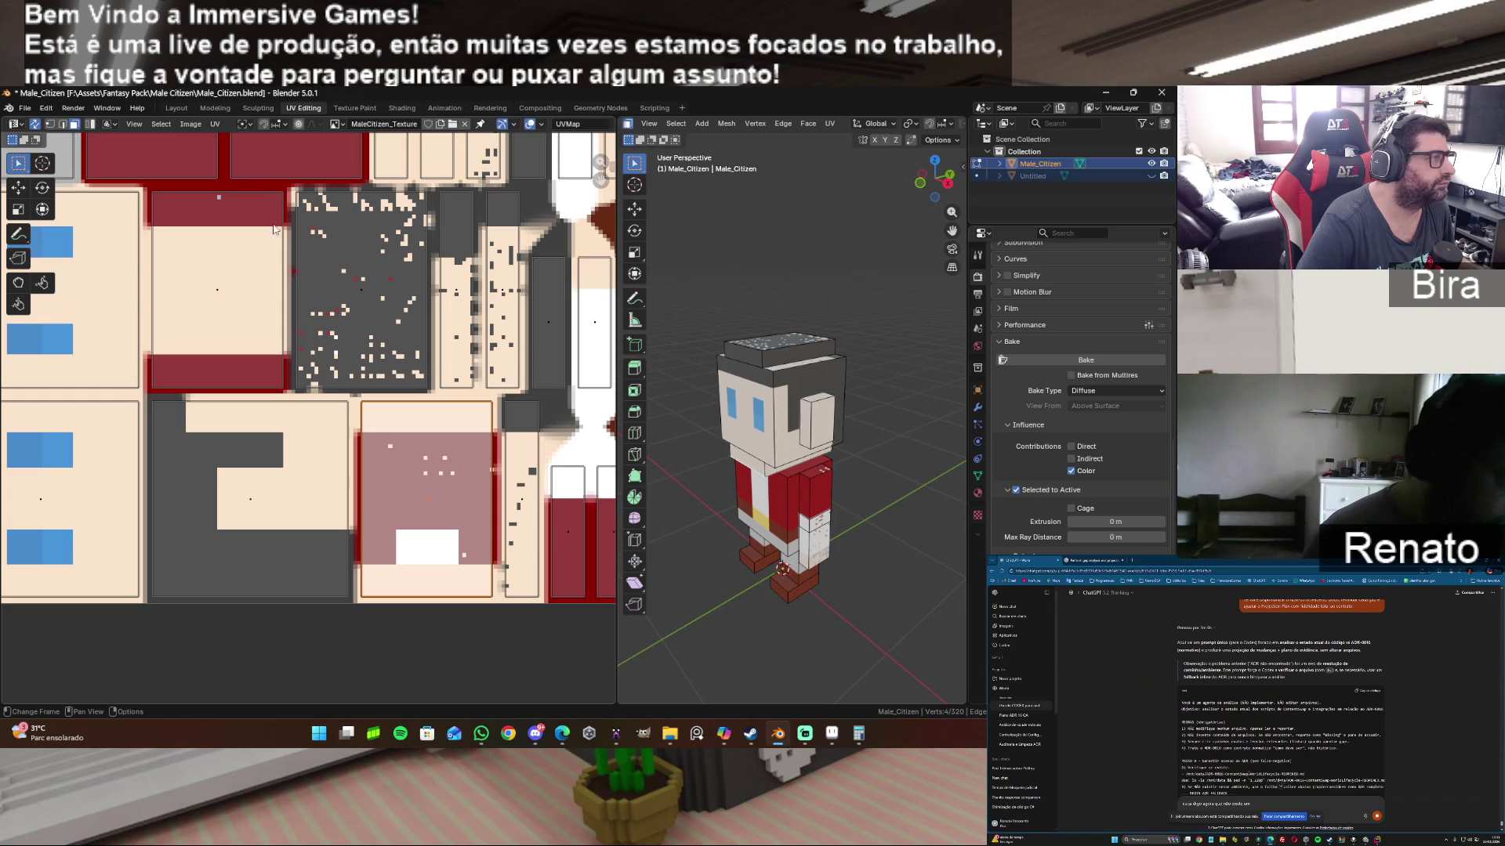
Step: Reload Male_Citizen_Texture.png via Image > Reload and check the character's front
left_click(189, 124)
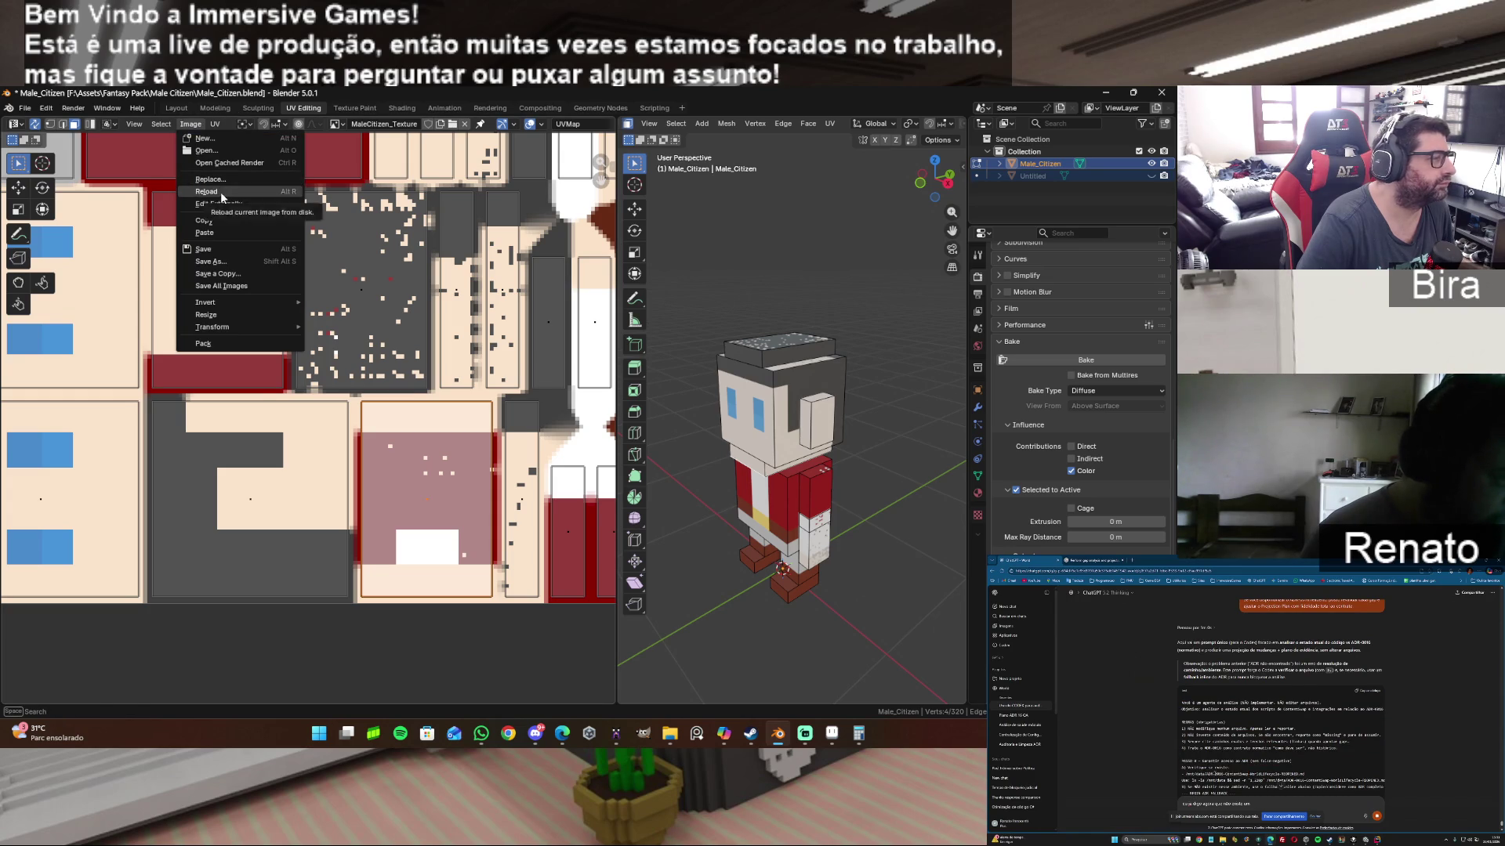
left_click(221, 191)
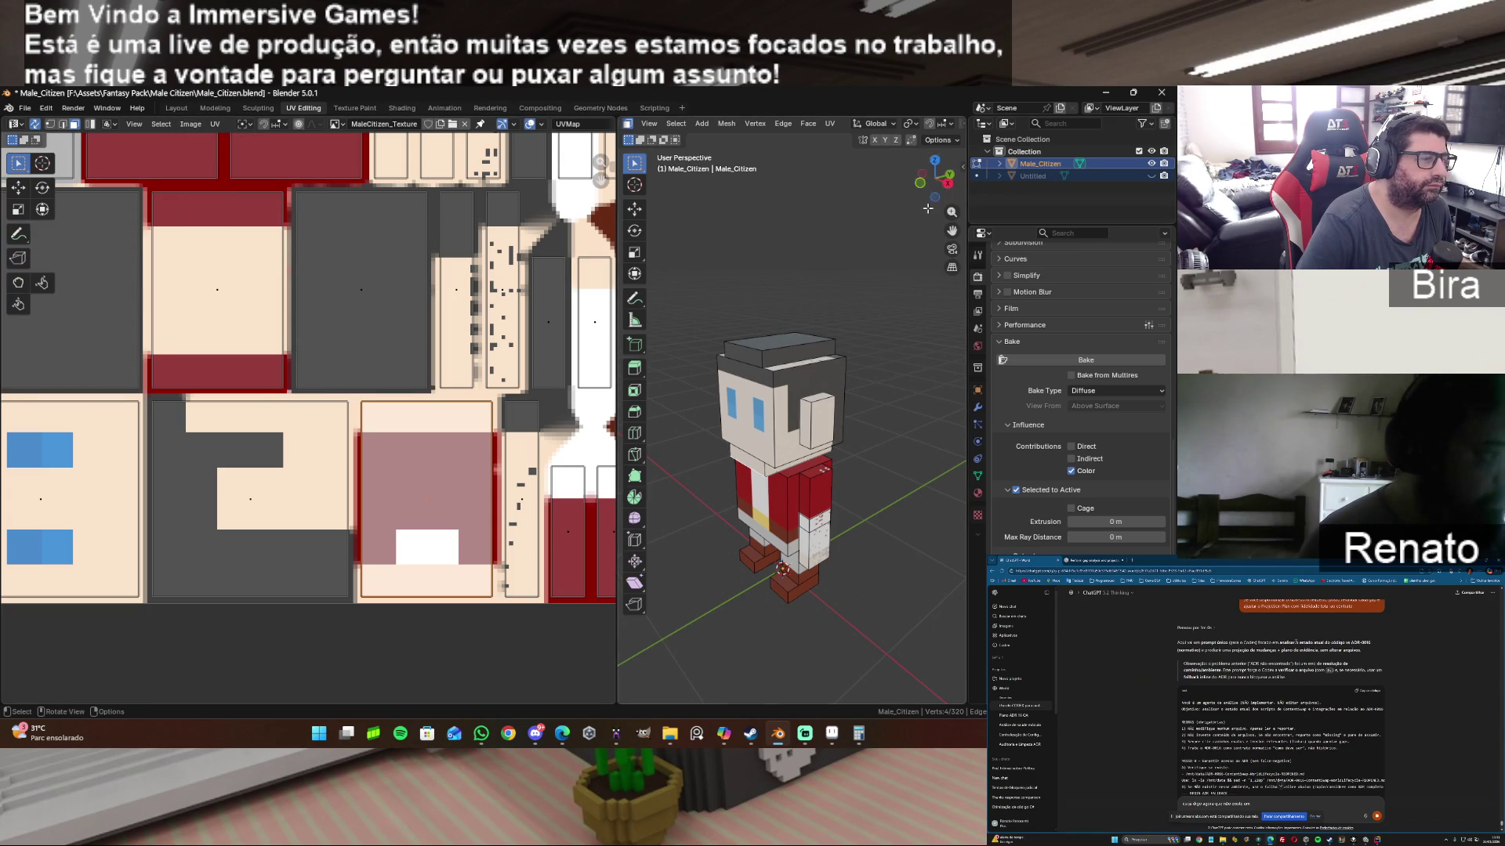
left_click_drag(944, 192, 935, 178)
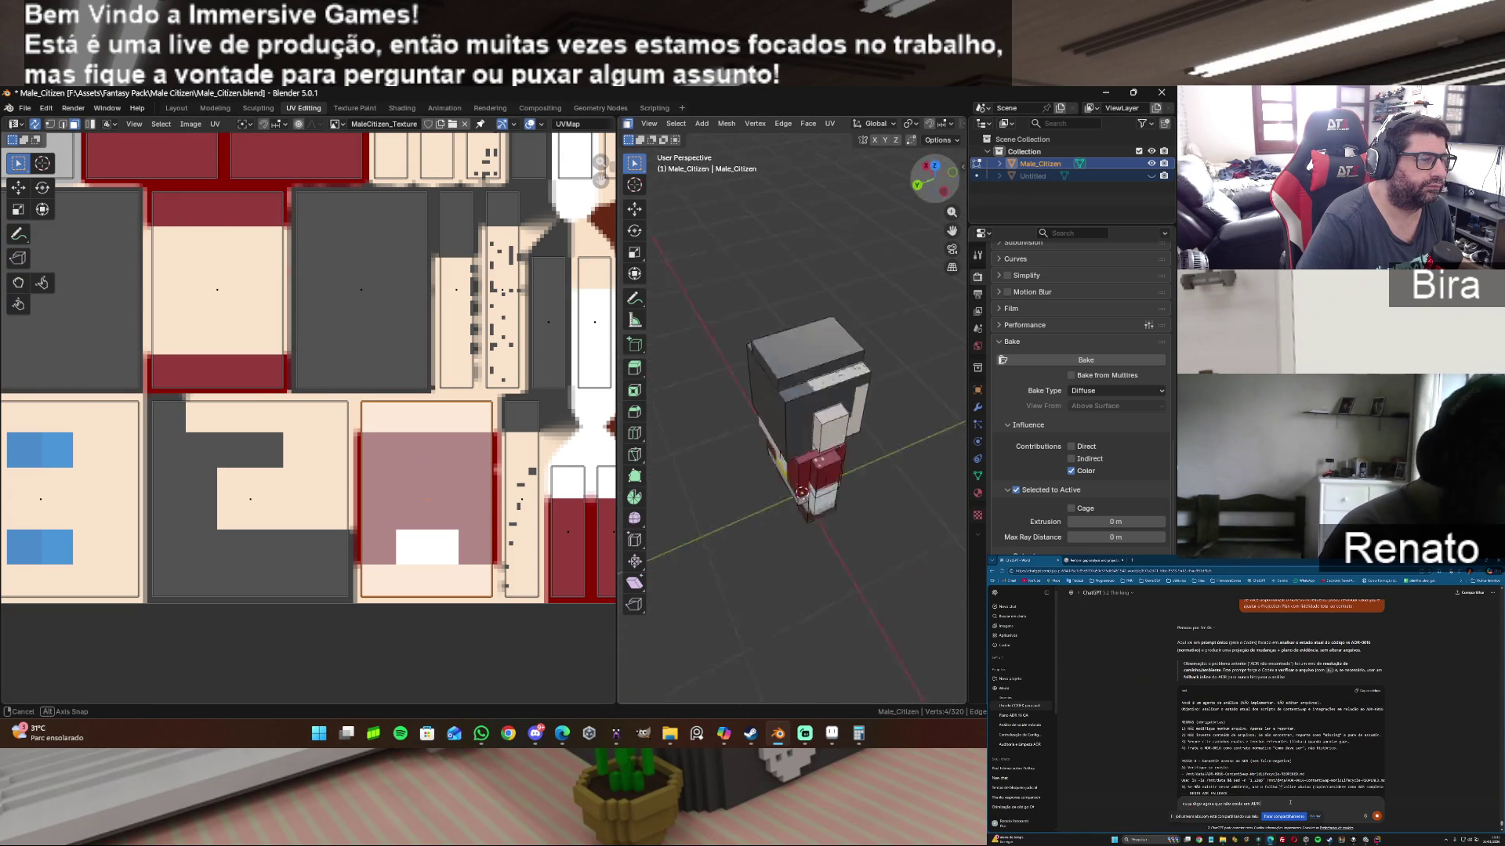
left_click_drag(934, 178, 930, 188)
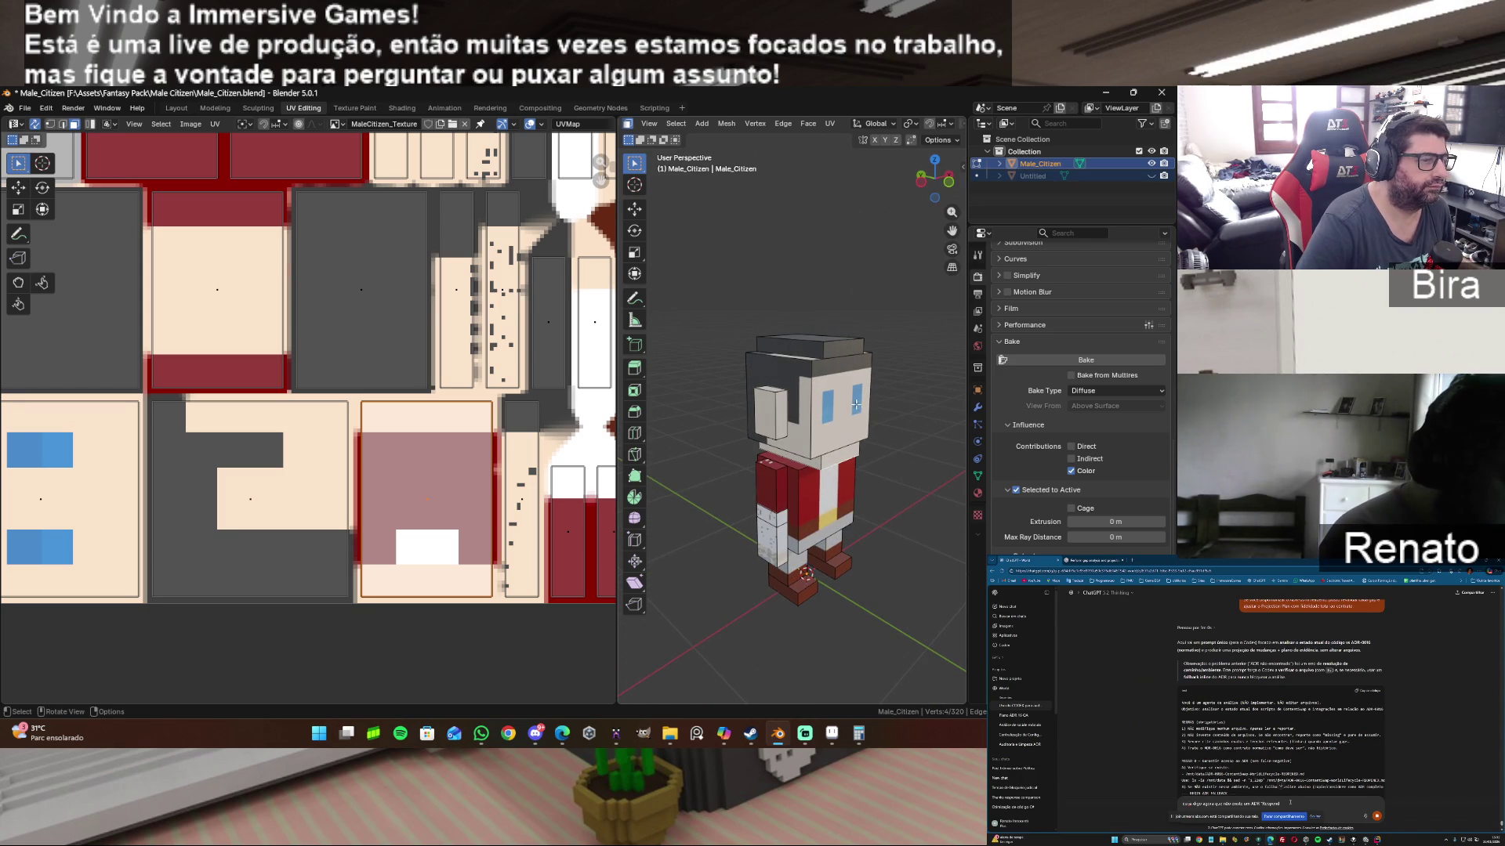
left_click(841, 406)
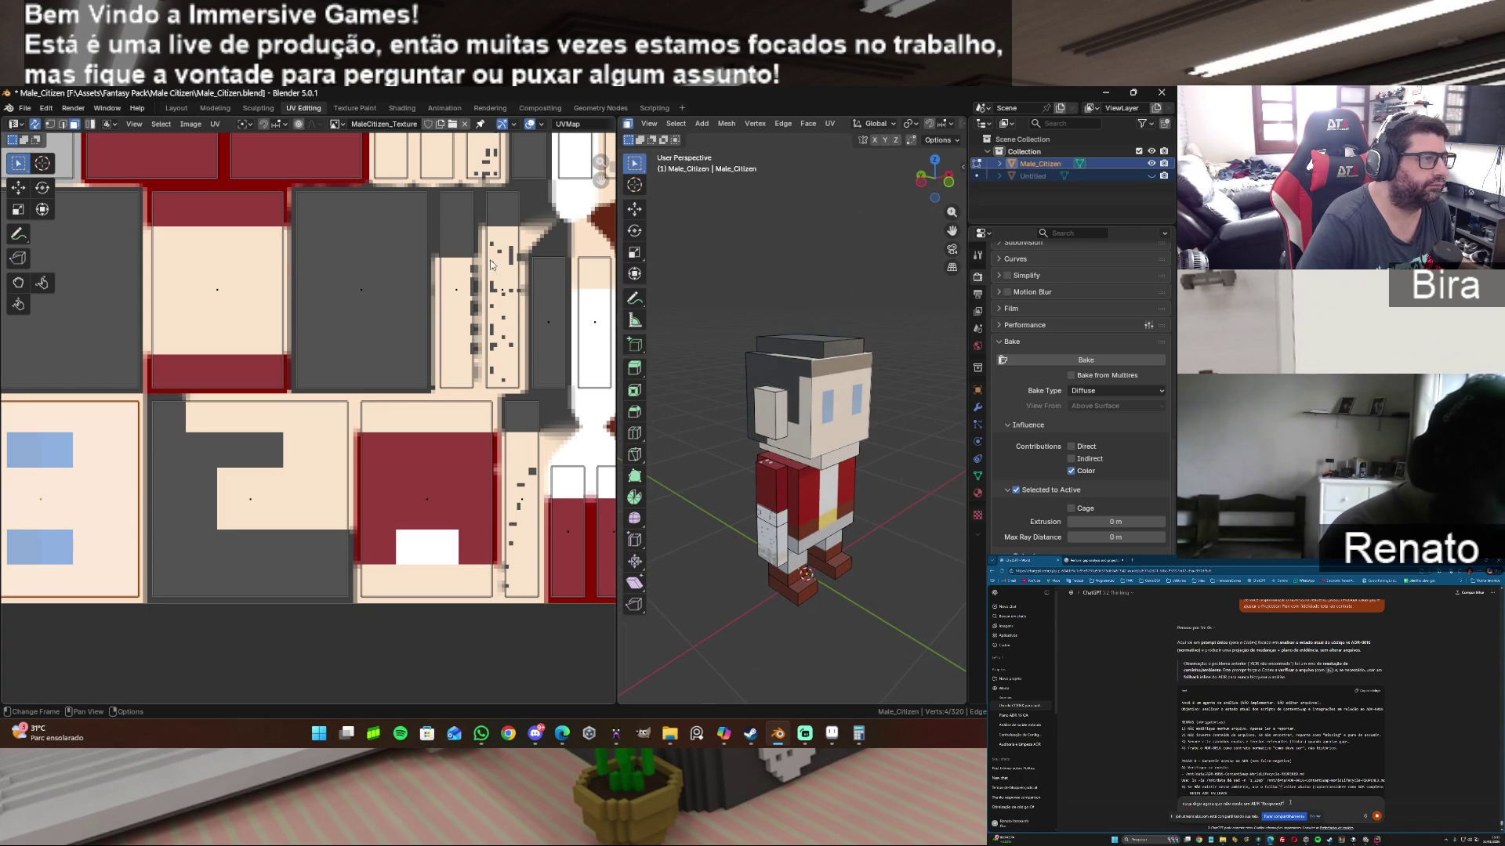
scroll(476, 278, "down", 2)
scroll(476, 279, "down", 2)
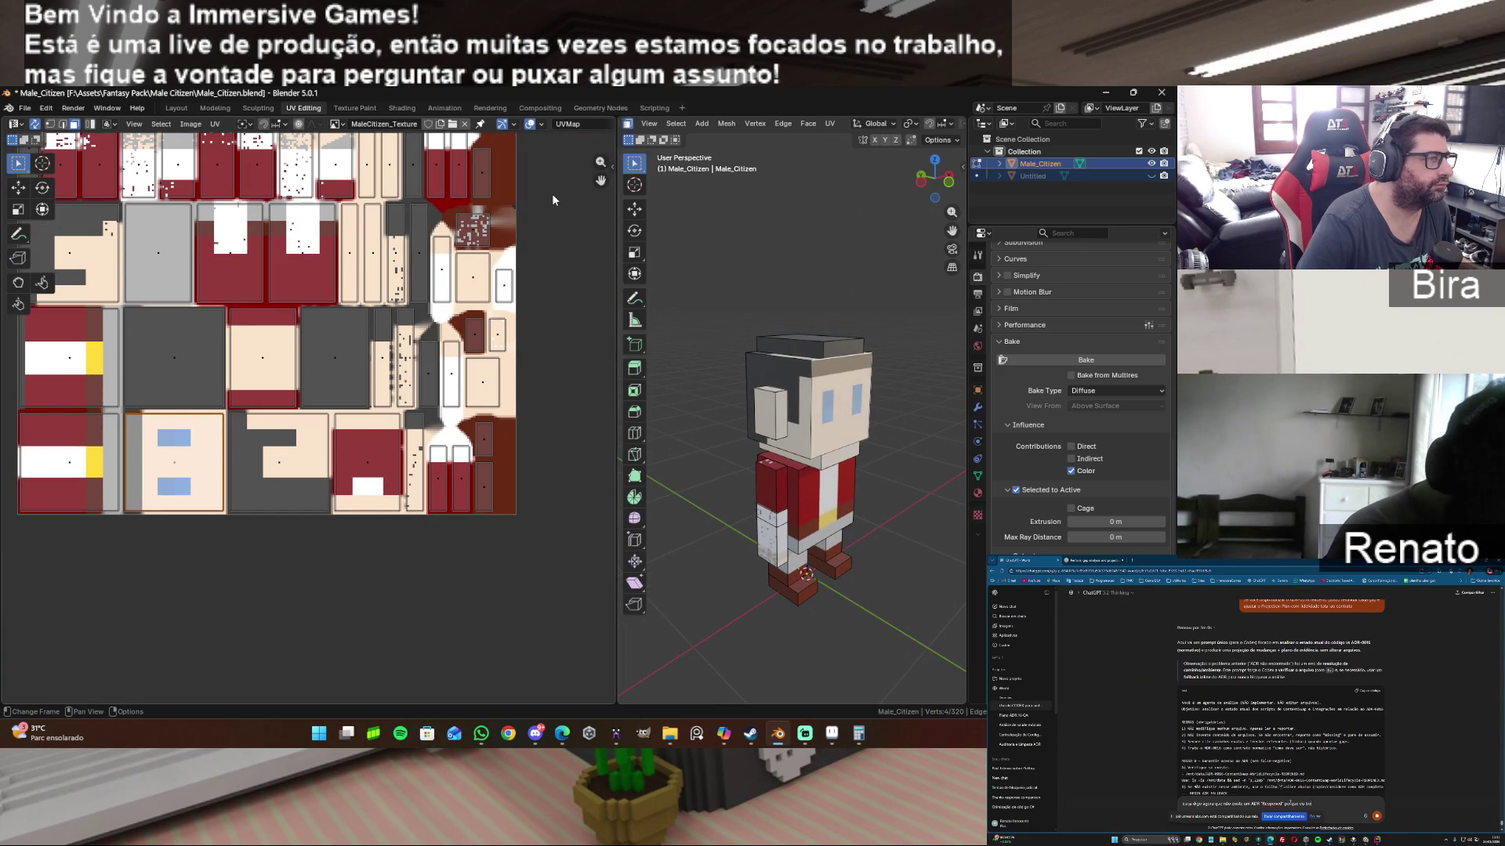
Step: Inspect the atlas and the character's other side, select a torso face, and switch back to Aseprite
middle_click_drag(477, 278, 523, 324)
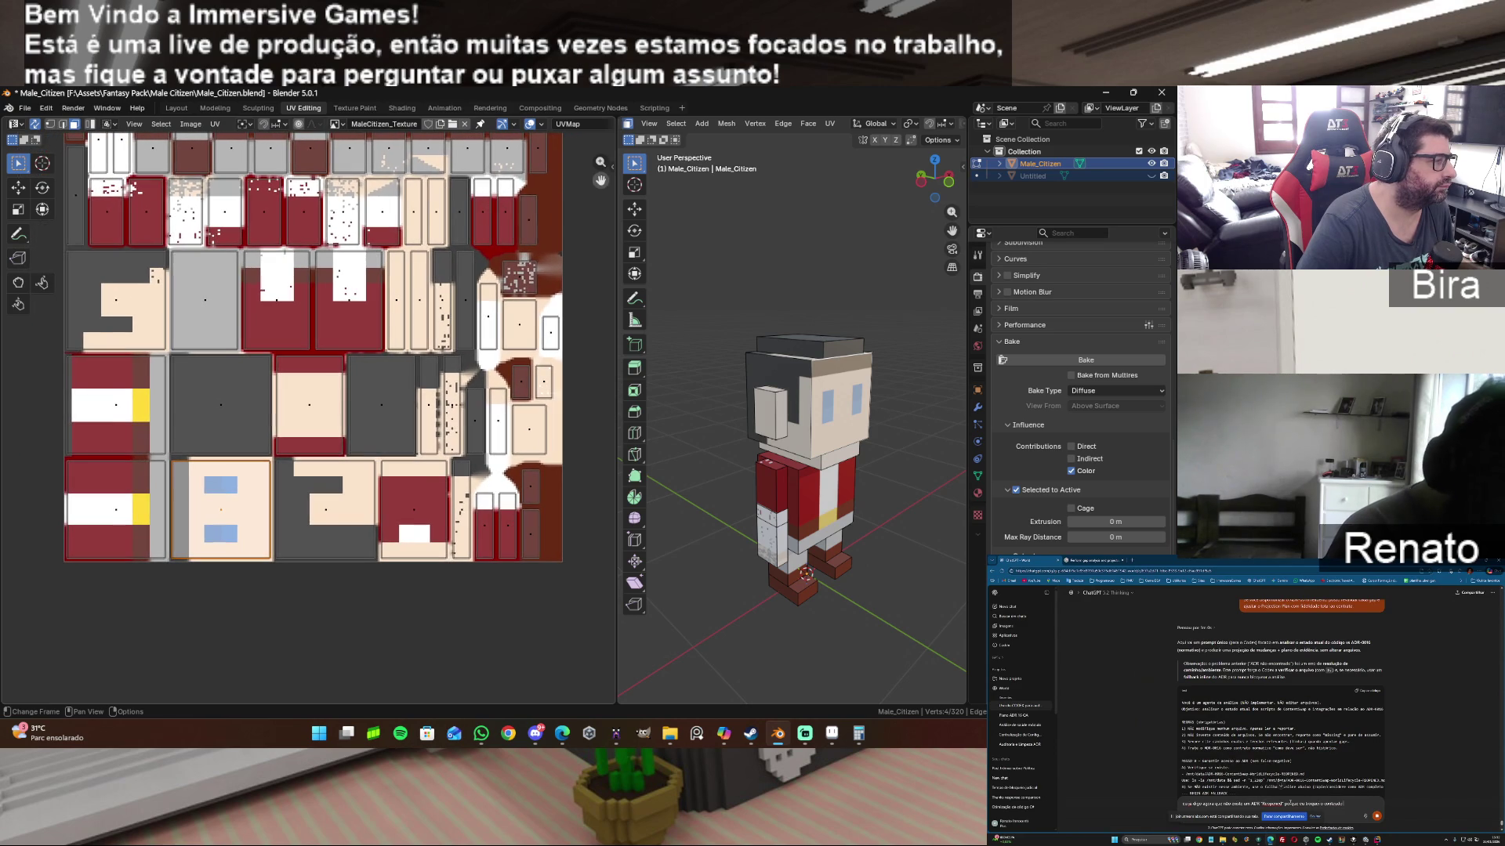
middle_click_drag(524, 324, 522, 297)
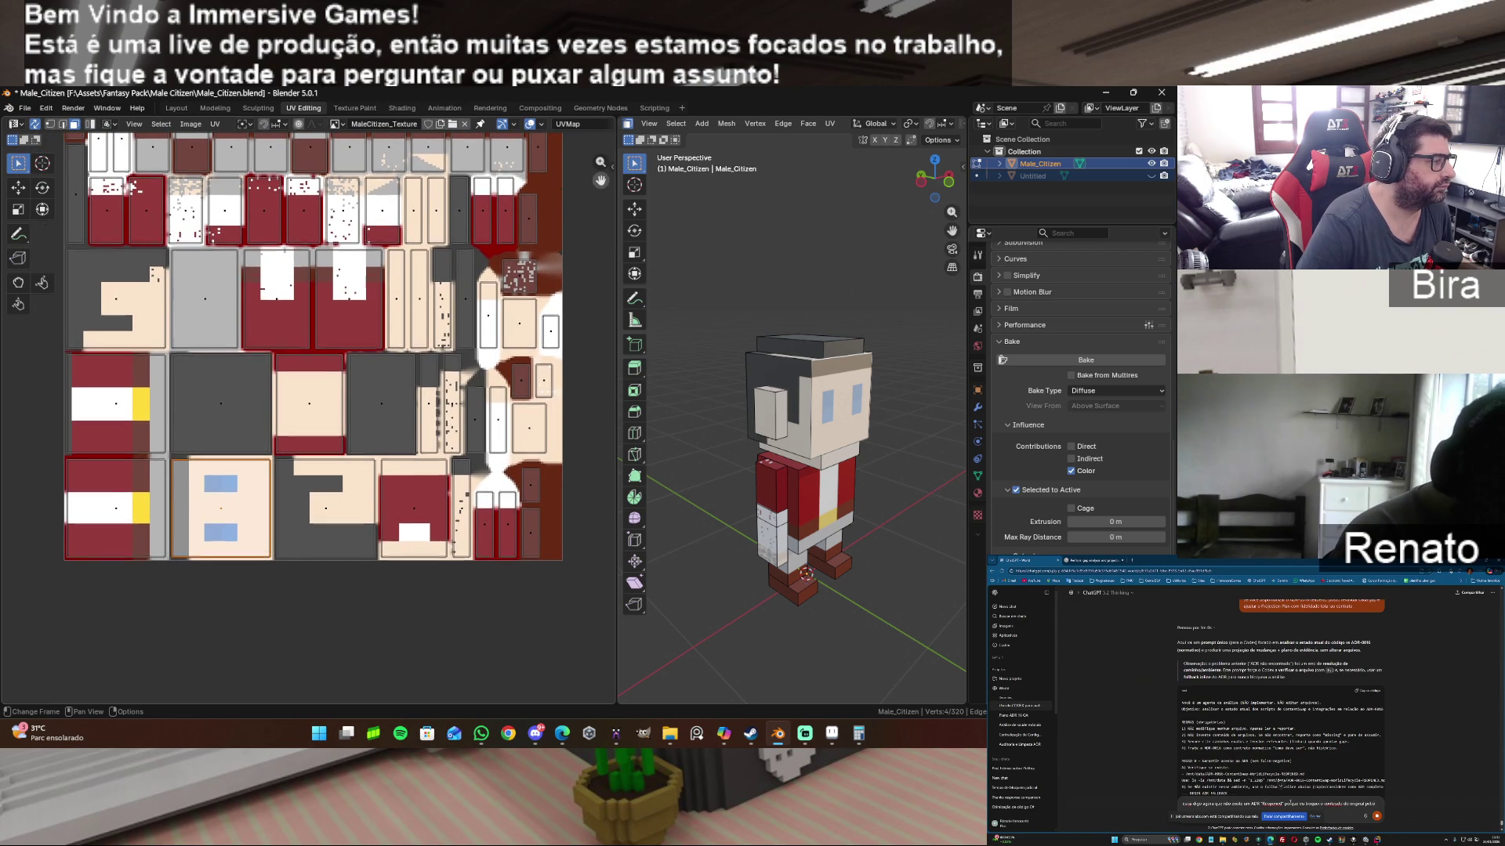
left_click_drag(924, 181, 787, 343)
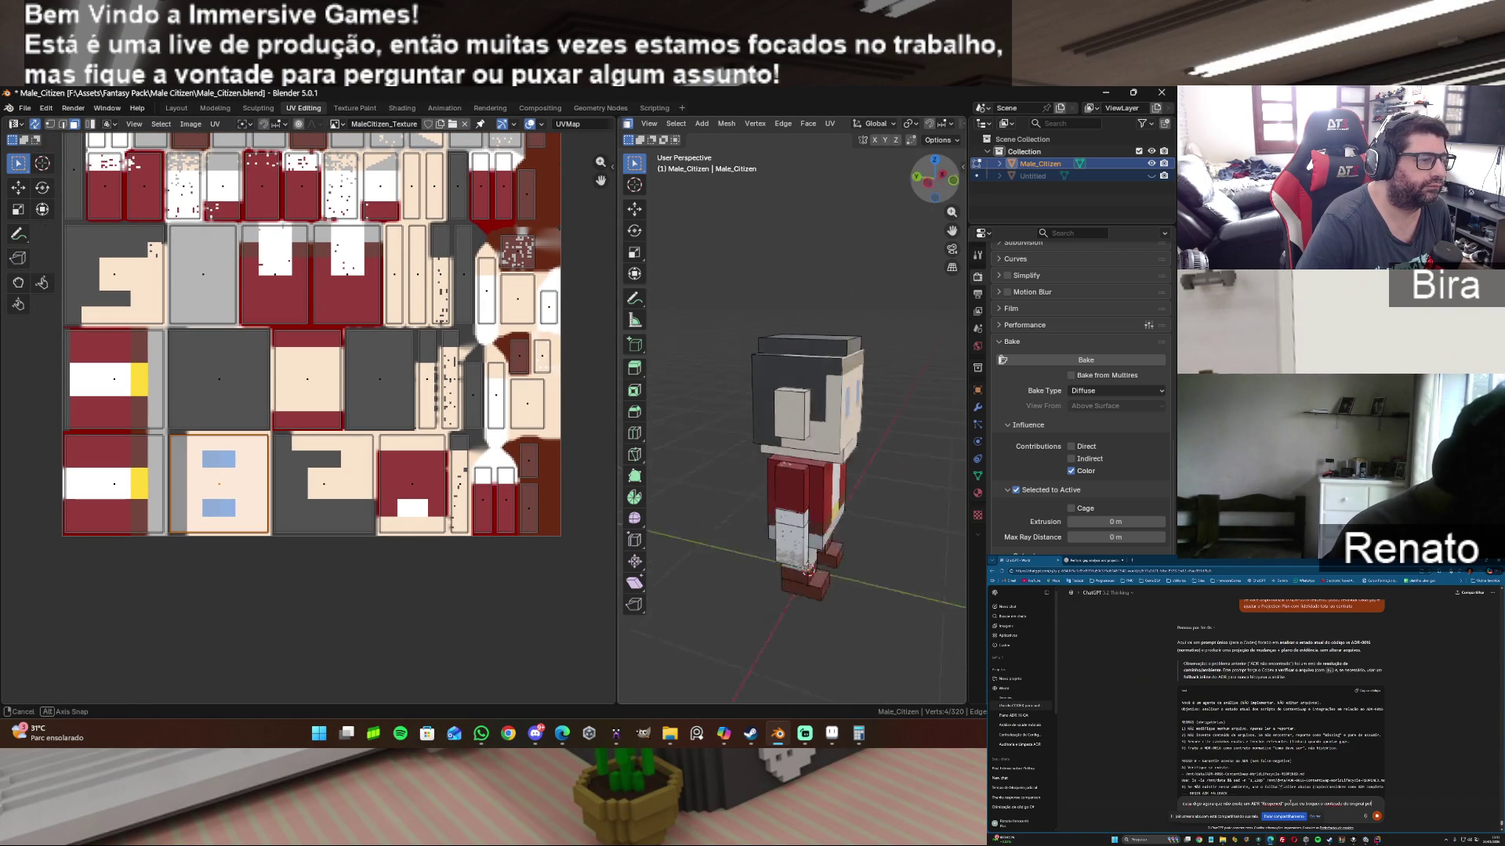
left_click(798, 490)
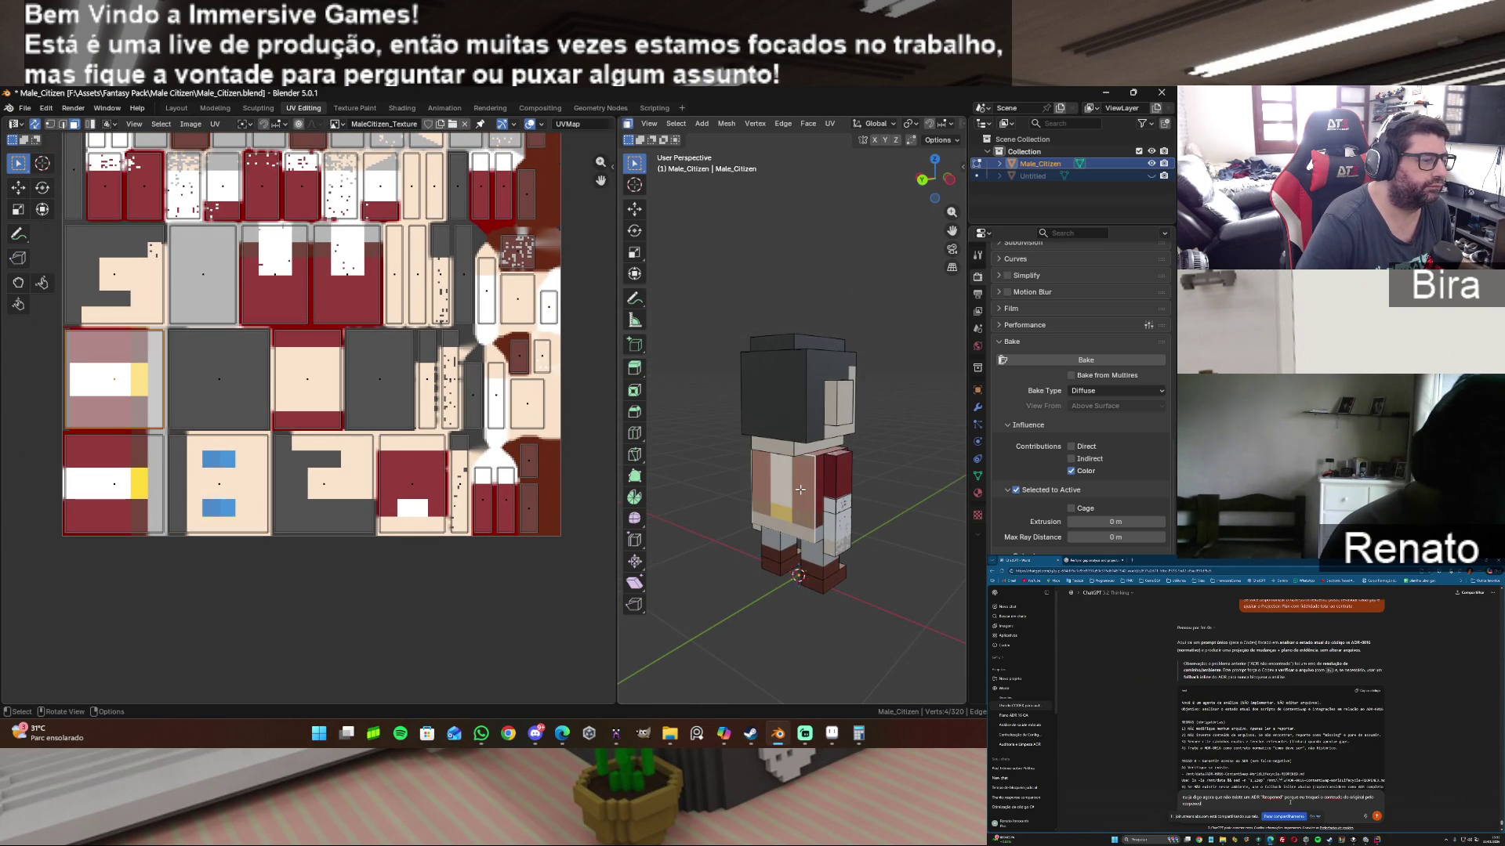
key("alt+Tab")
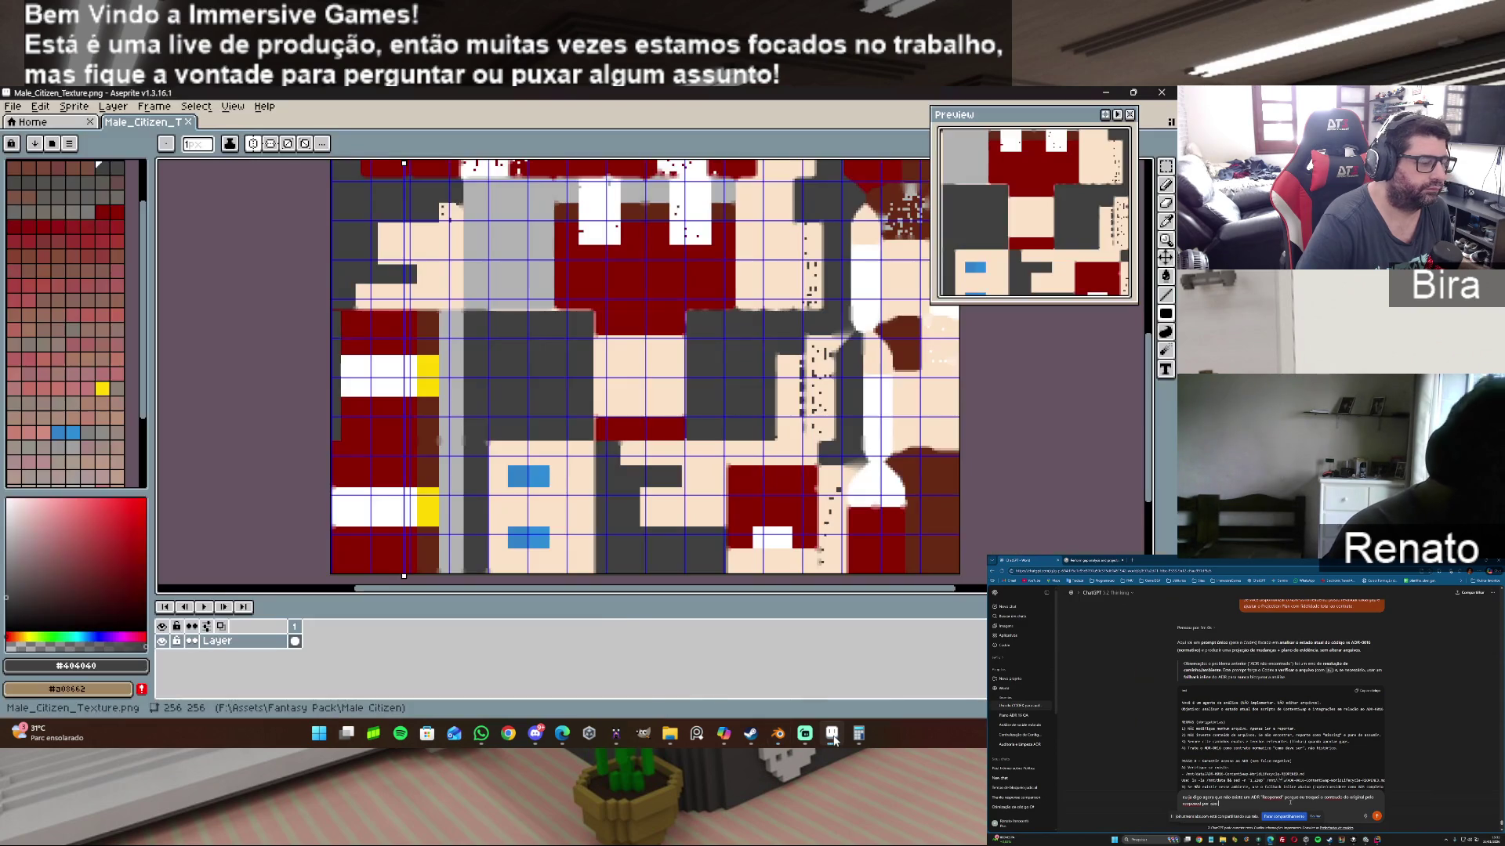
scroll(416, 421, "up", 1)
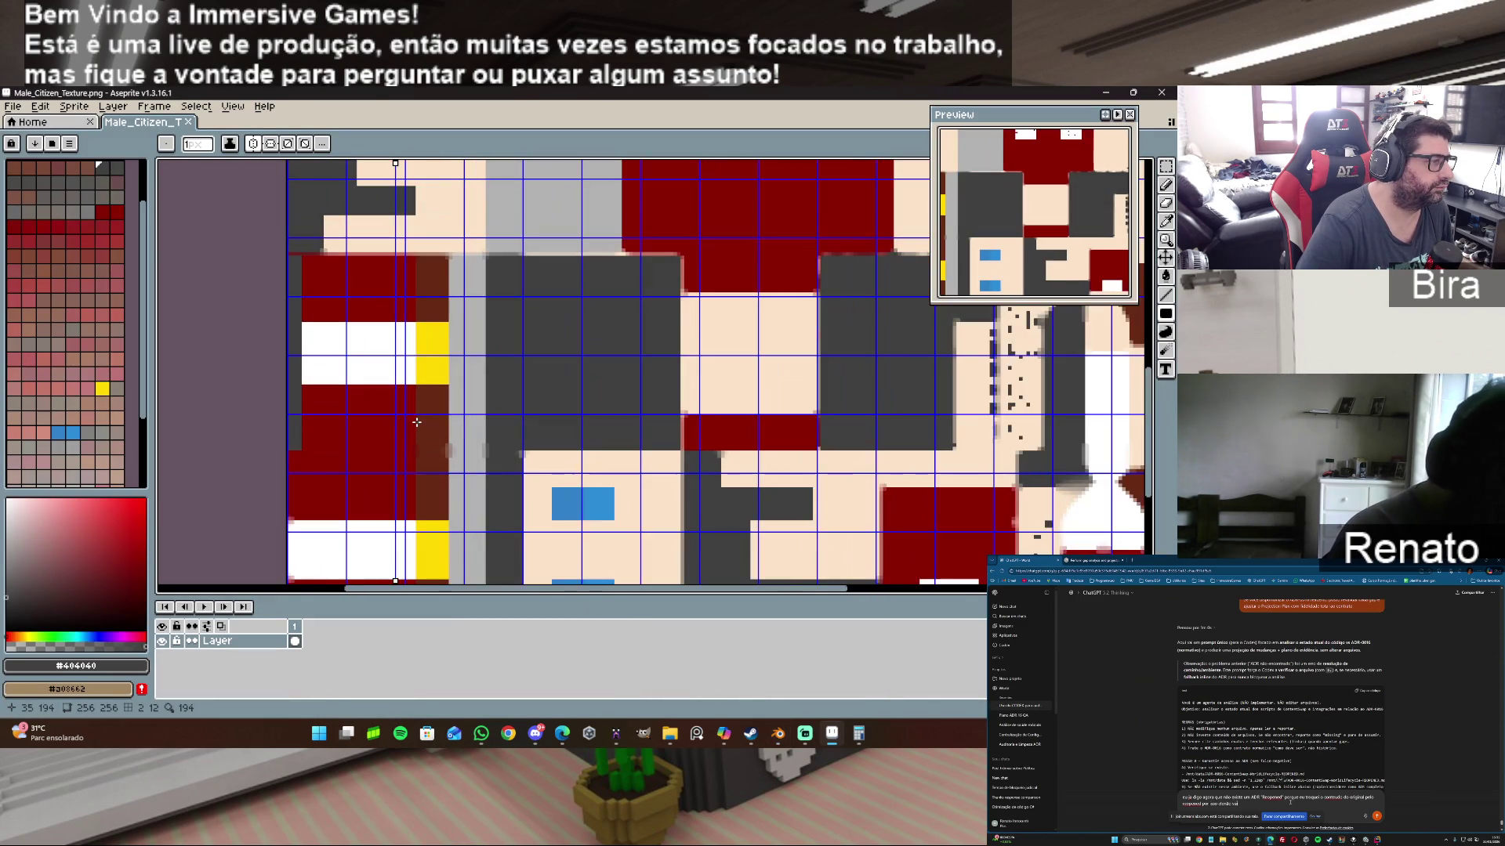
Step: Cover the white stripe with a #8c0000 filled rectangle, undoing a misplaced first attempt
left_click(351, 404, "alt")
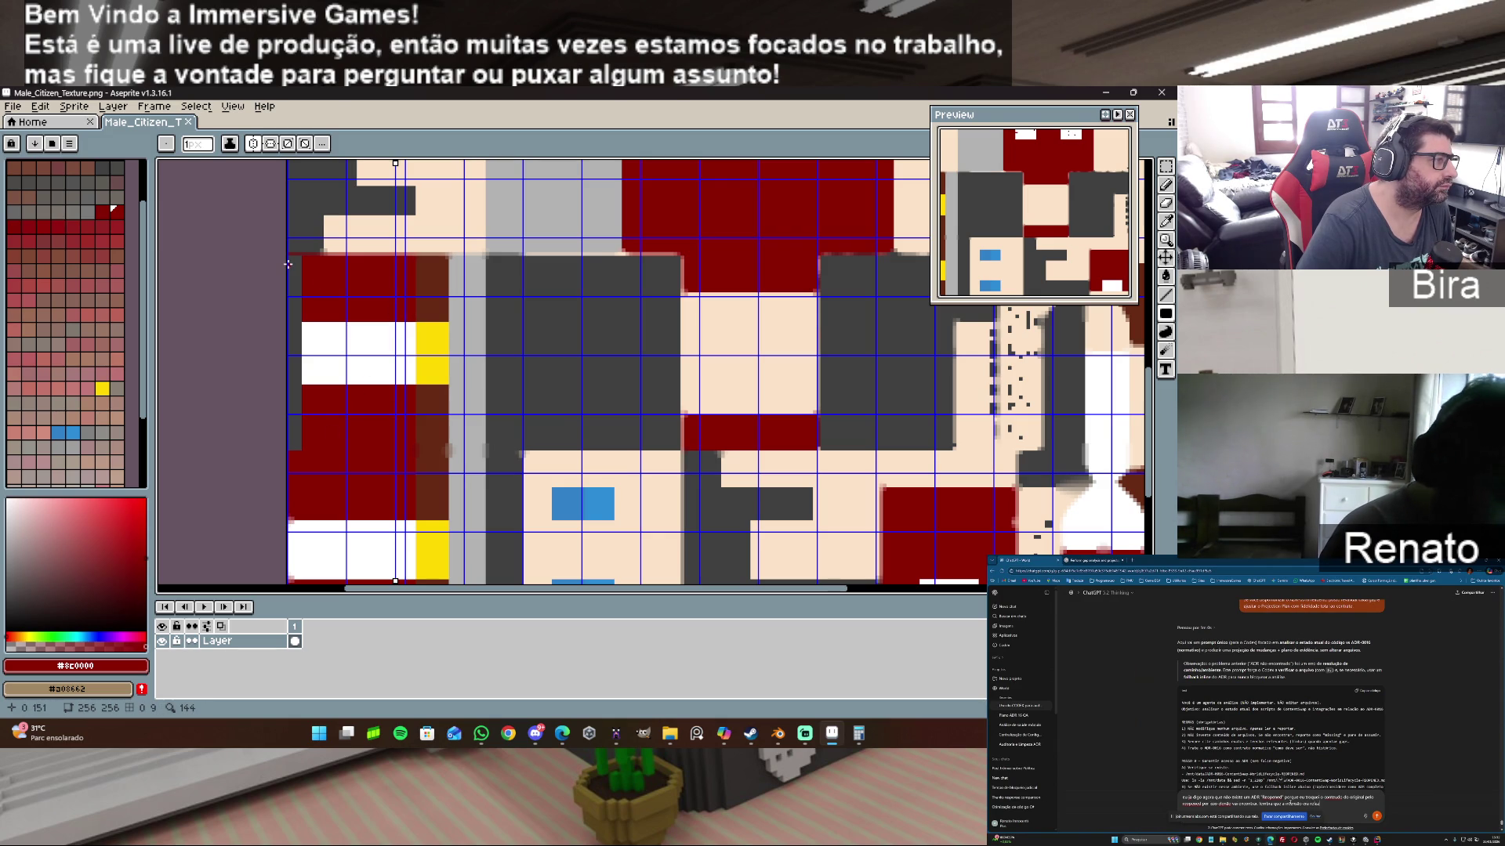
scroll(279, 264, "up", 1)
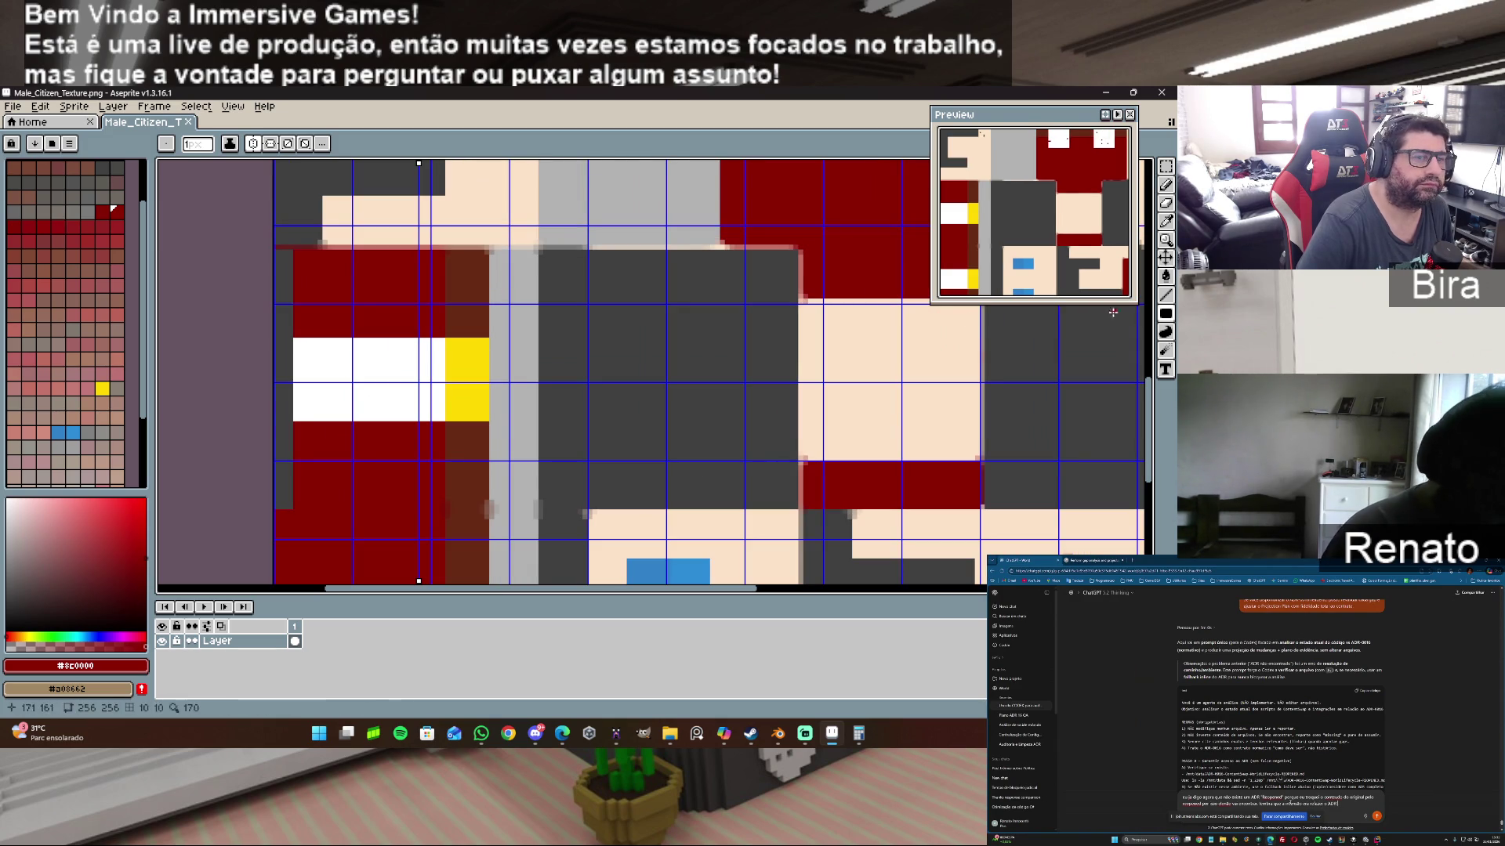
mouse_move(276, 250)
left_mouse_down()
mouse_move(380, 417)
mouse_move(471, 505)
mouse_move(686, 455)
left_mouse_up()
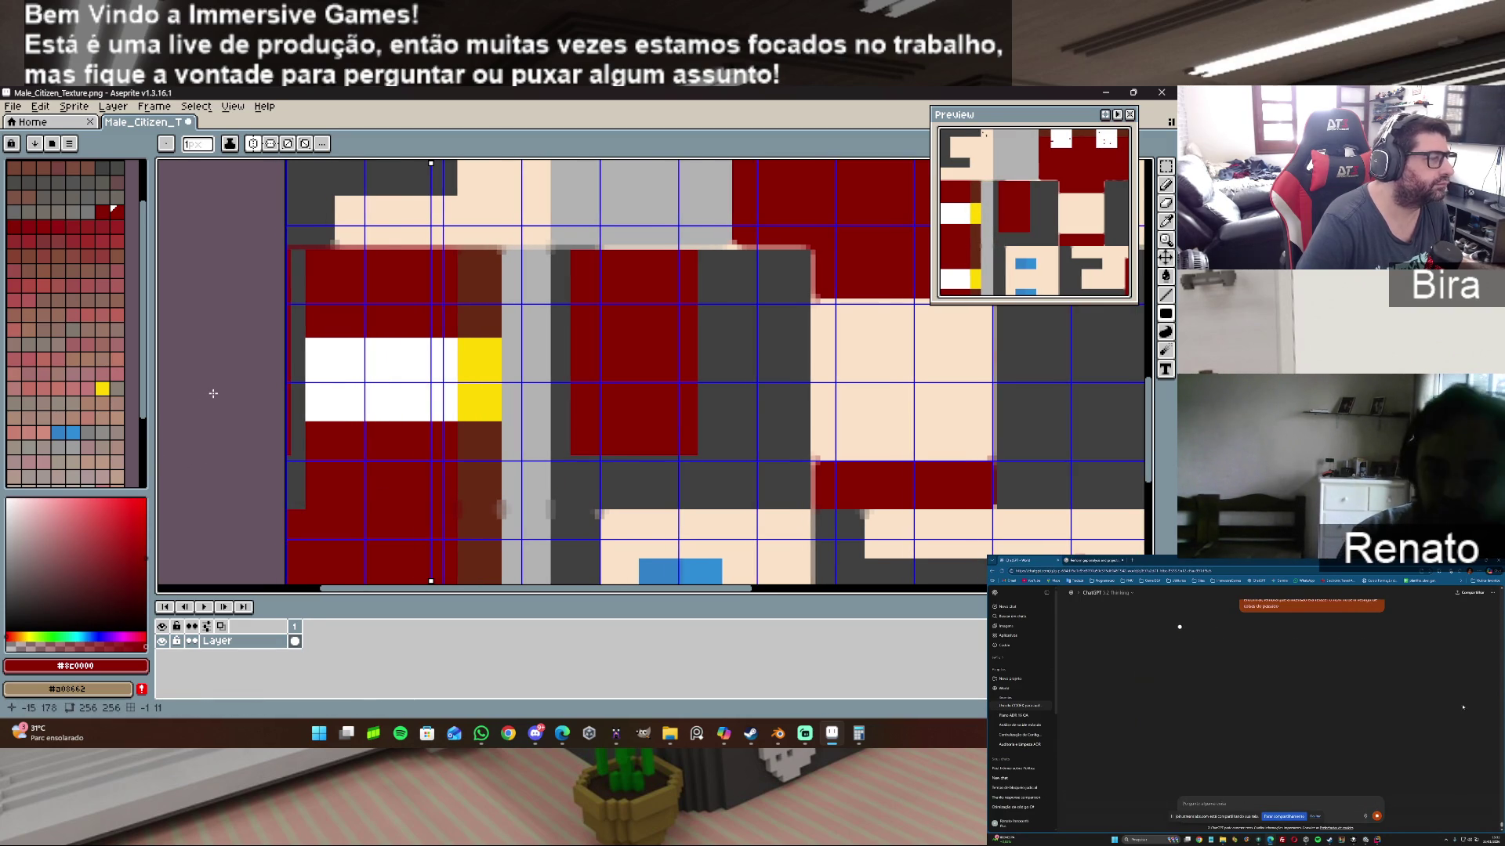
key("ctrl+z")
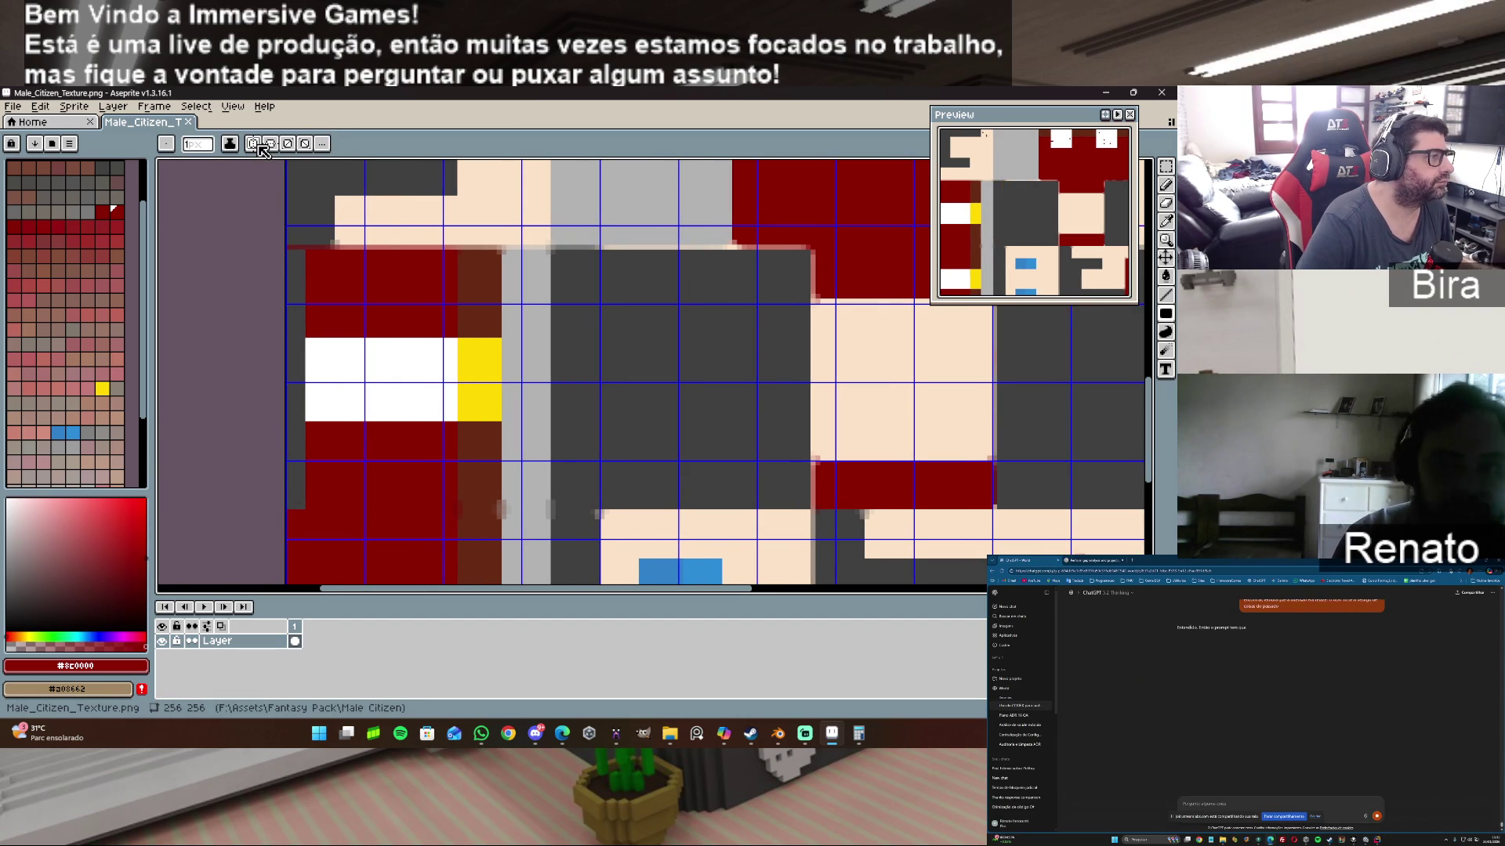
scroll(287, 268, "up", 1)
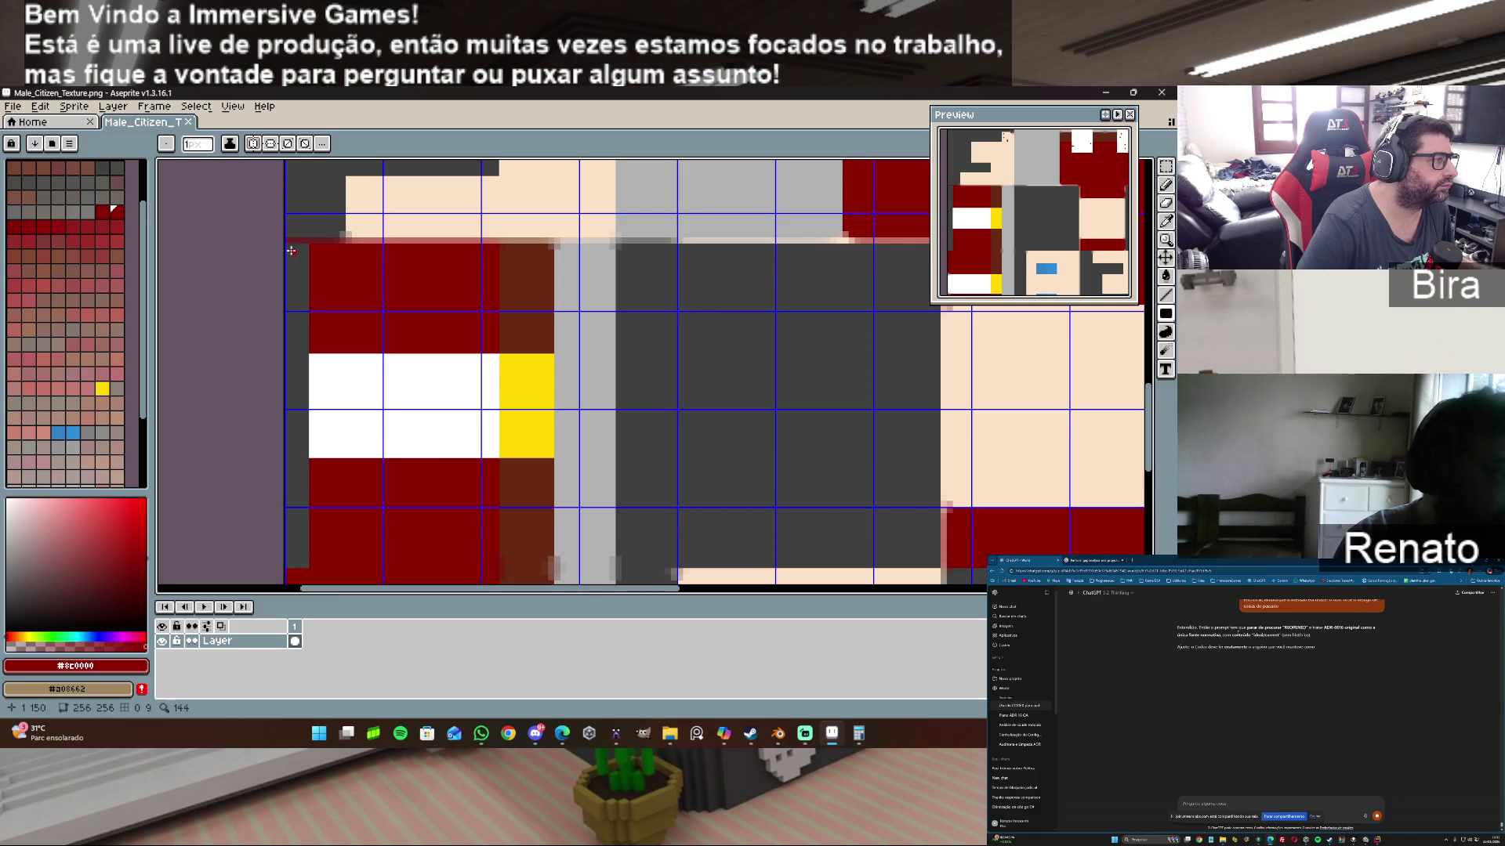
left_click_drag(288, 245, 542, 557)
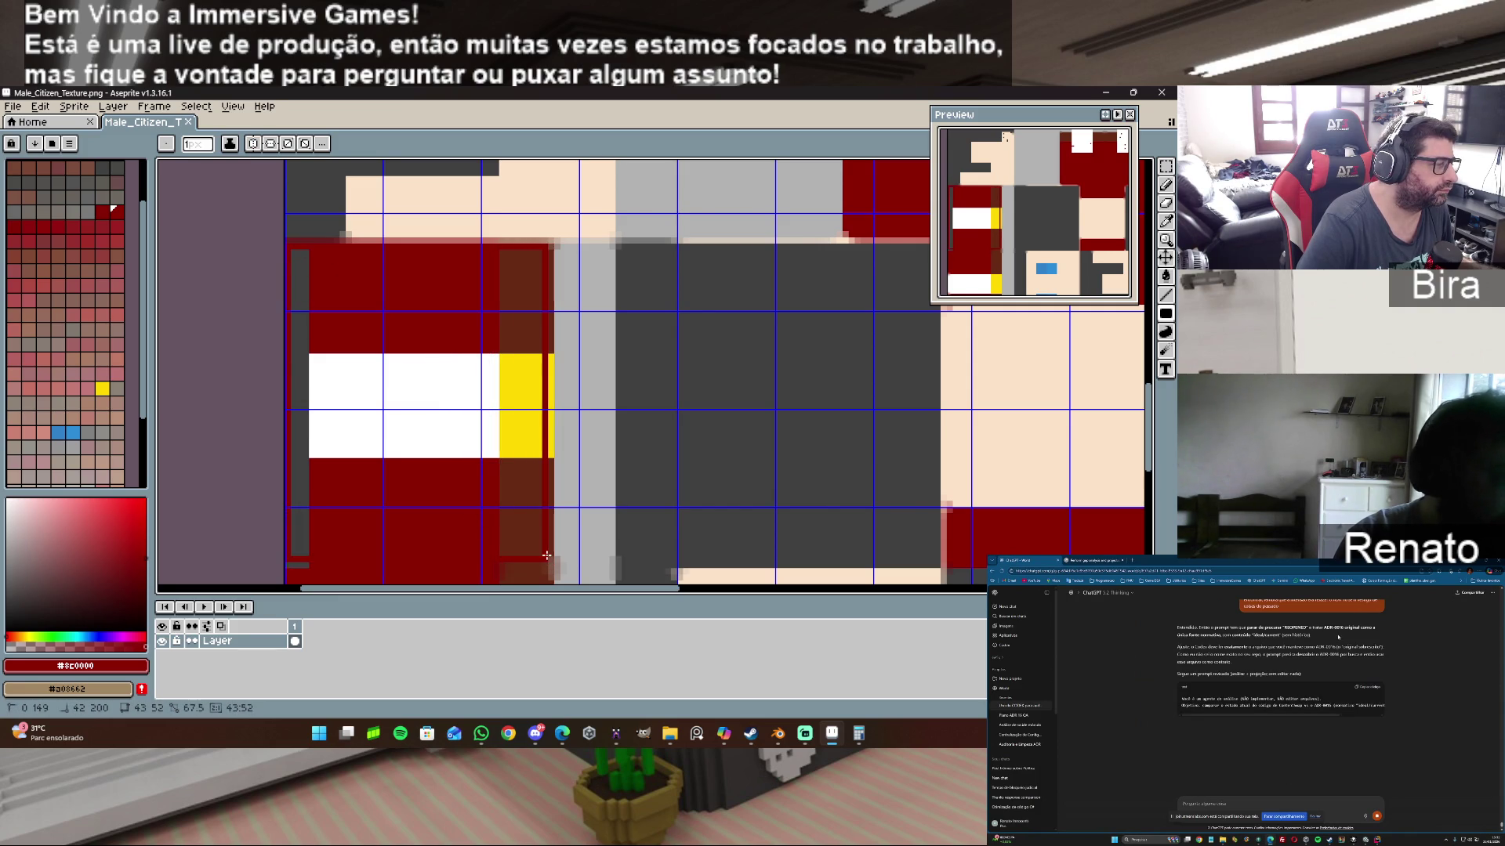
left_click_drag(542, 558, 497, 565)
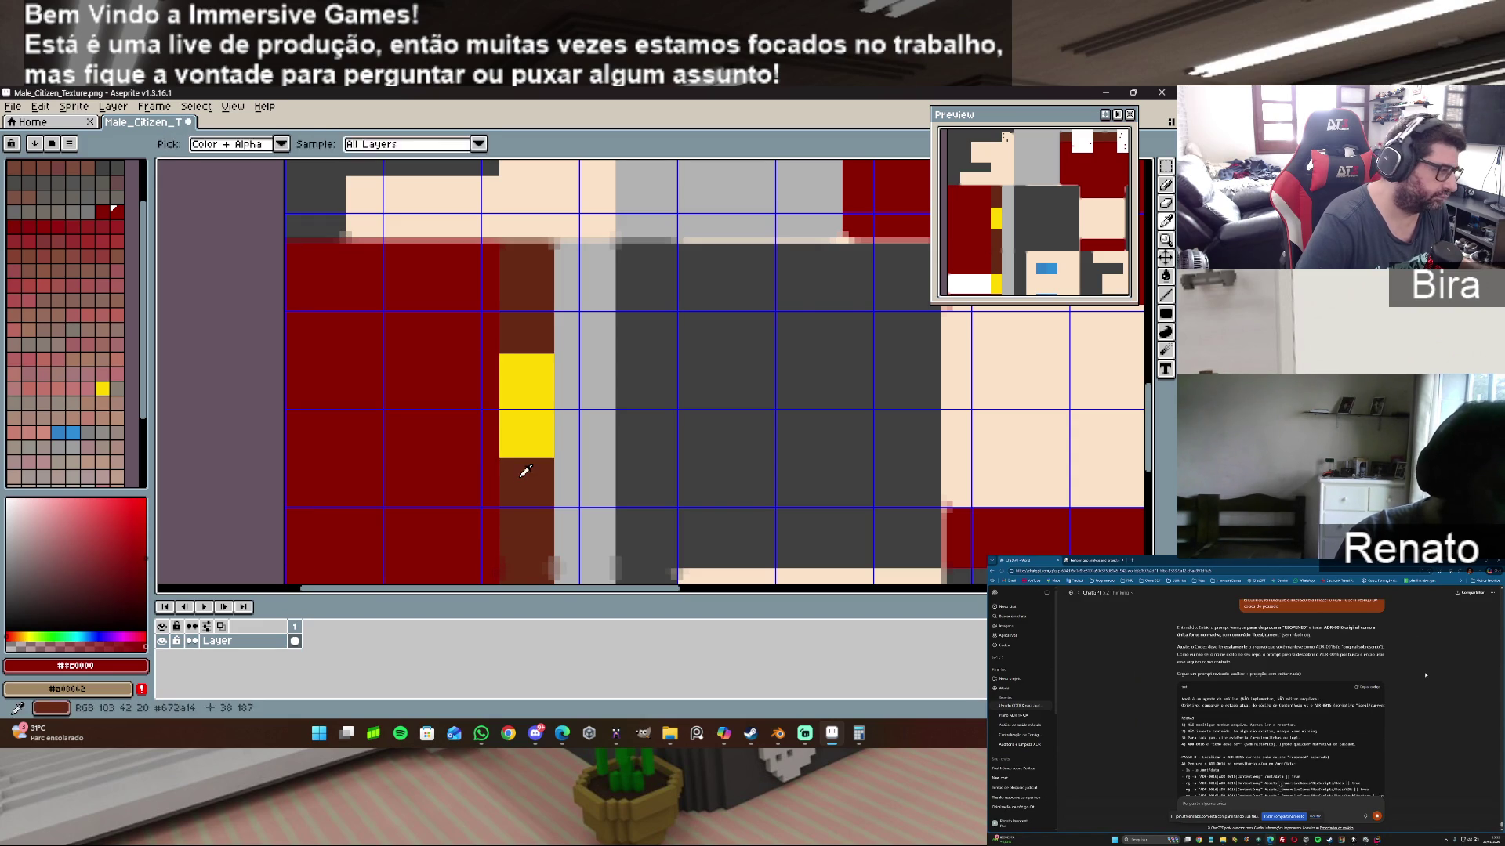
Step: Paint the yellow block over in the sampled brown so it matches the column beside it
left_click(496, 568, "alt")
left_click_drag(500, 355, 553, 457)
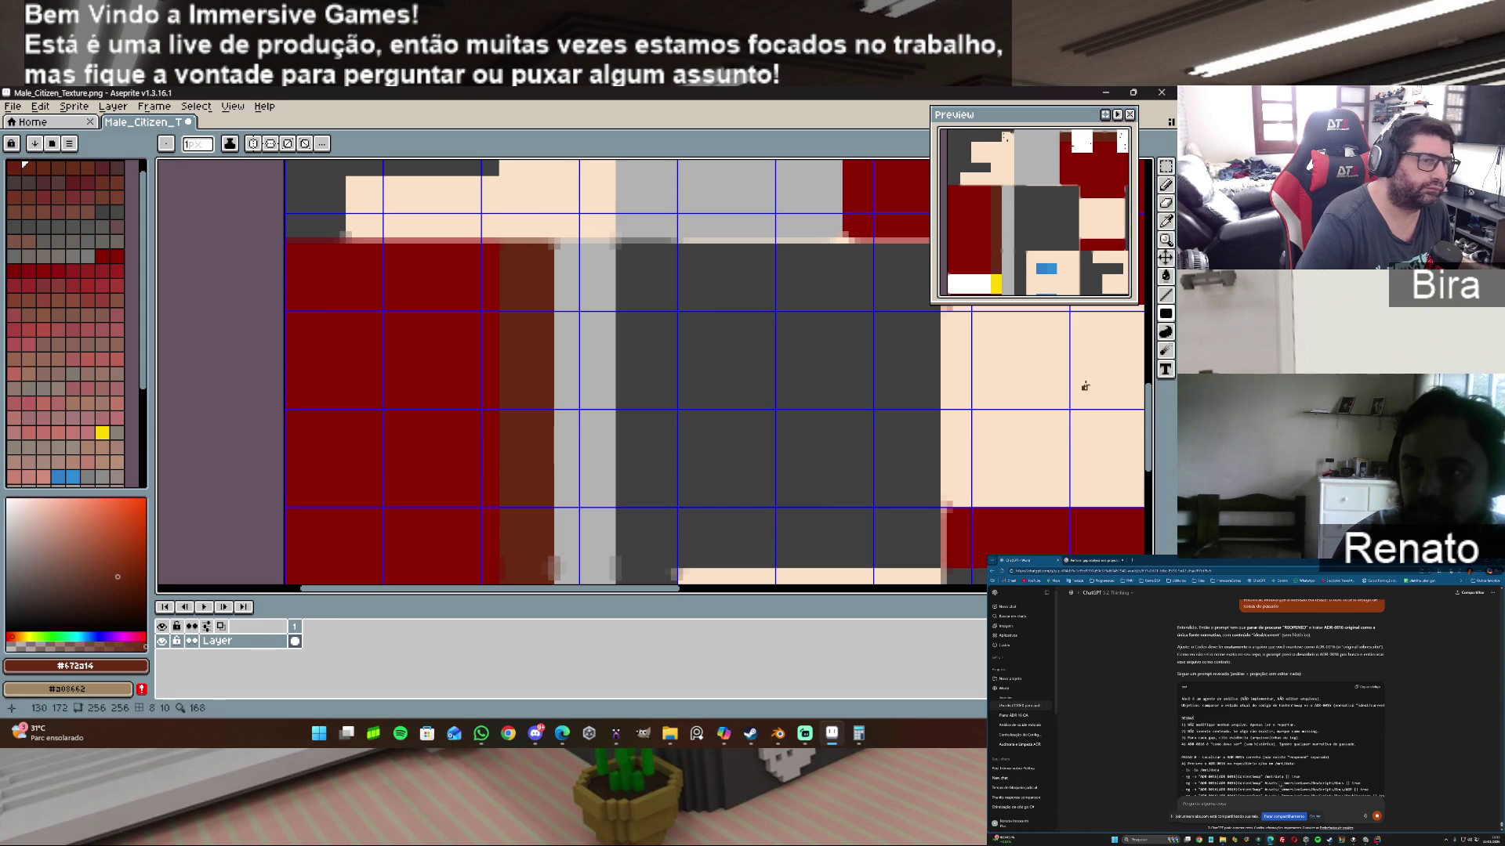
left_click_drag(1149, 401, 1149, 442)
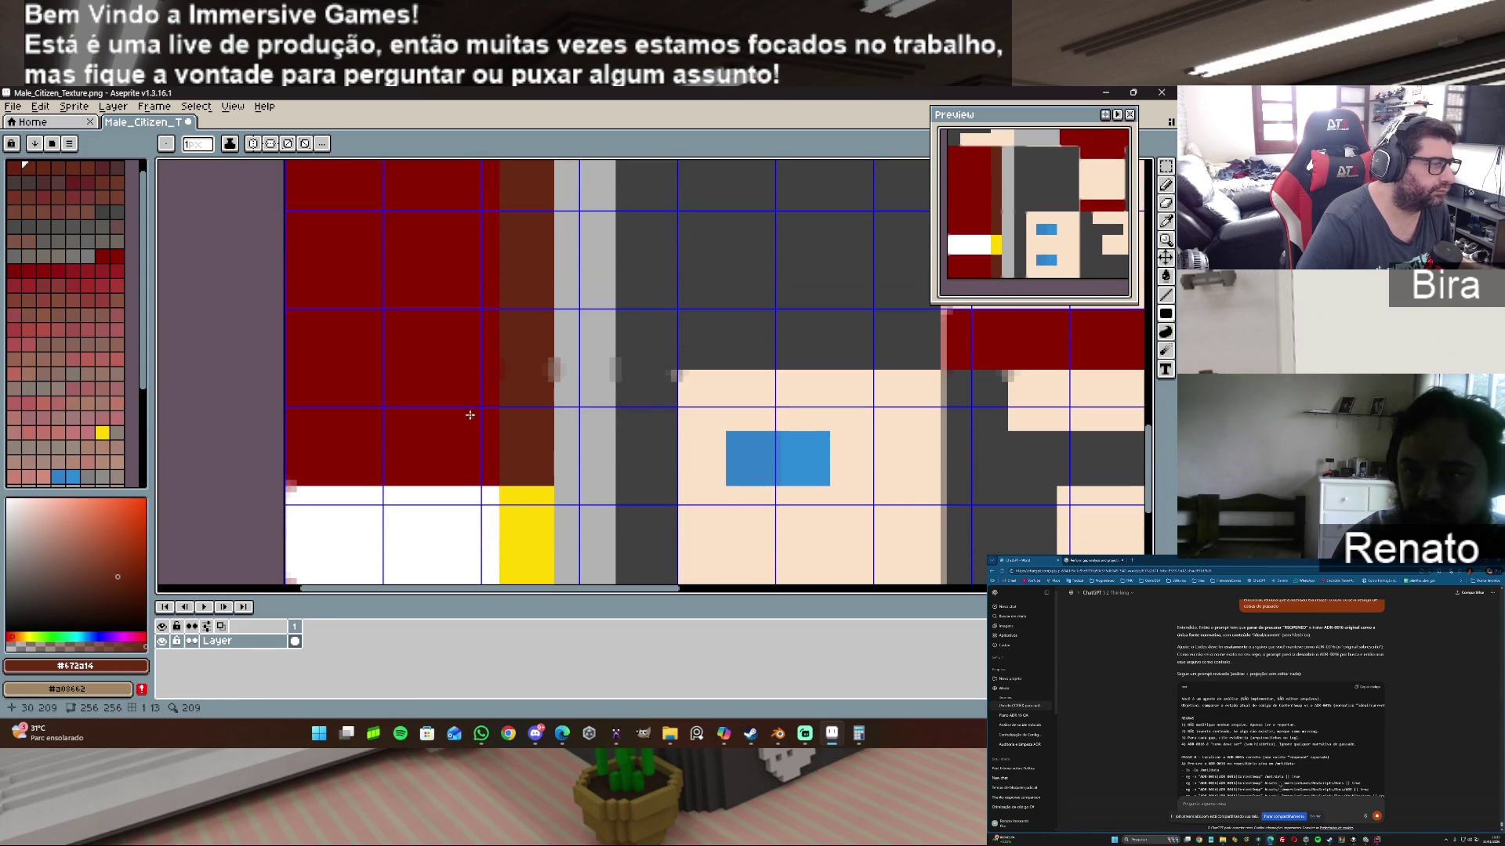
left_click(466, 367, "alt")
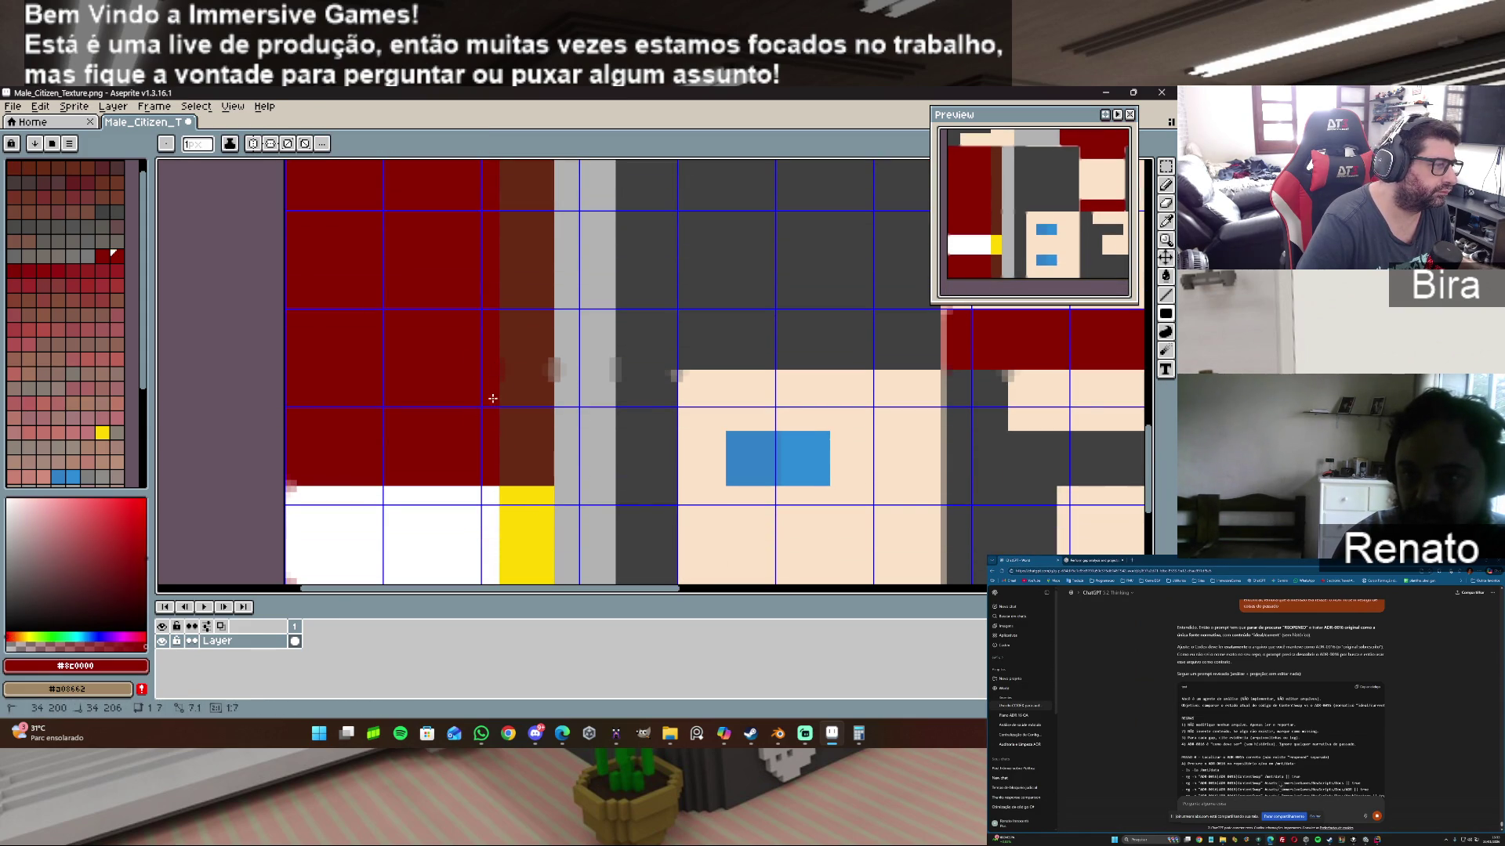
left_click(507, 350, "alt")
left_click_drag(502, 398, 506, 478)
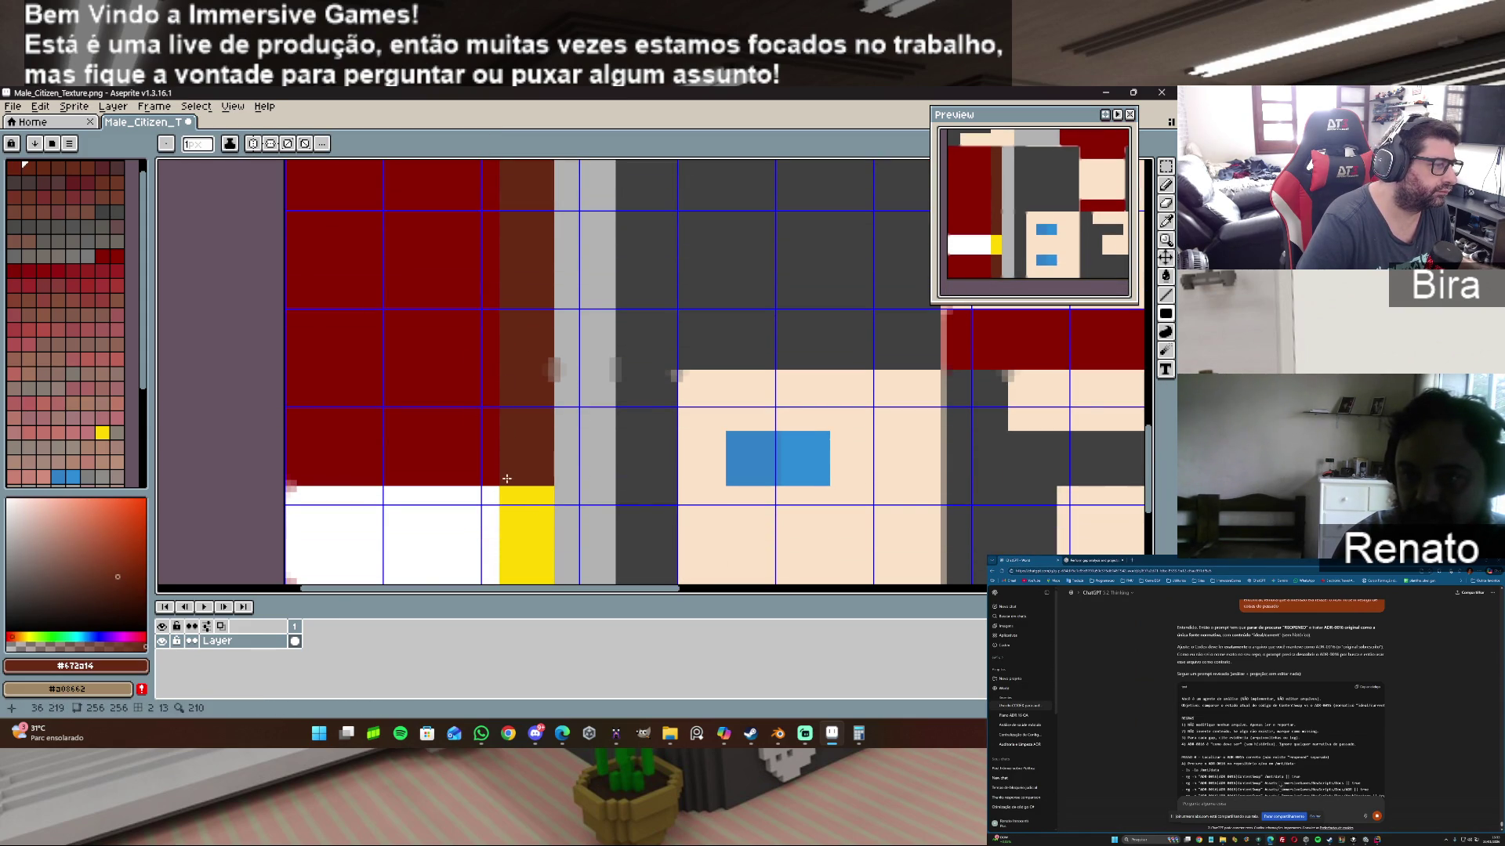
left_click(548, 346)
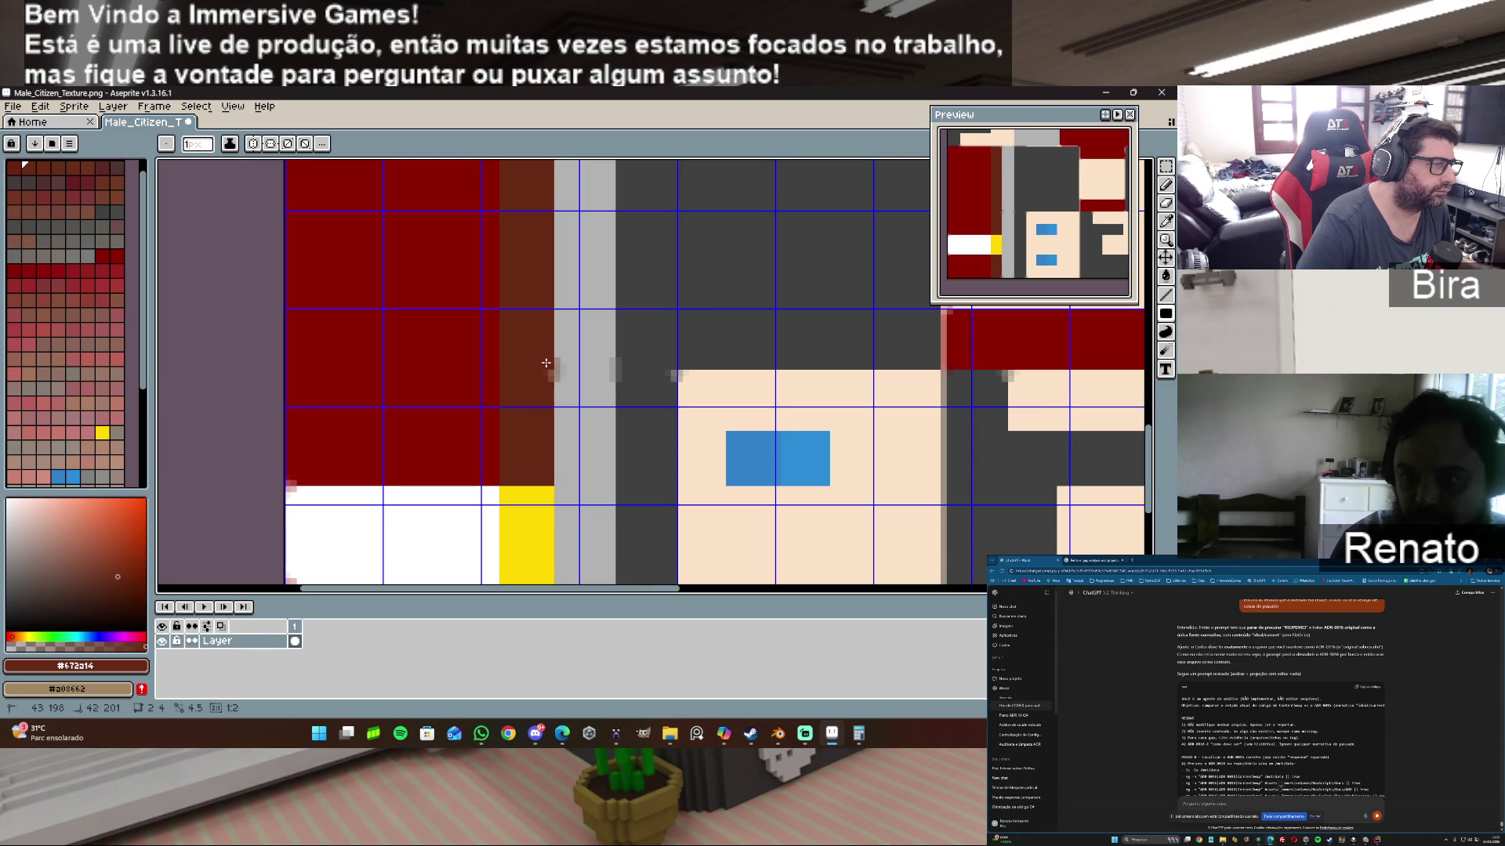
left_click_drag(543, 392, 549, 402)
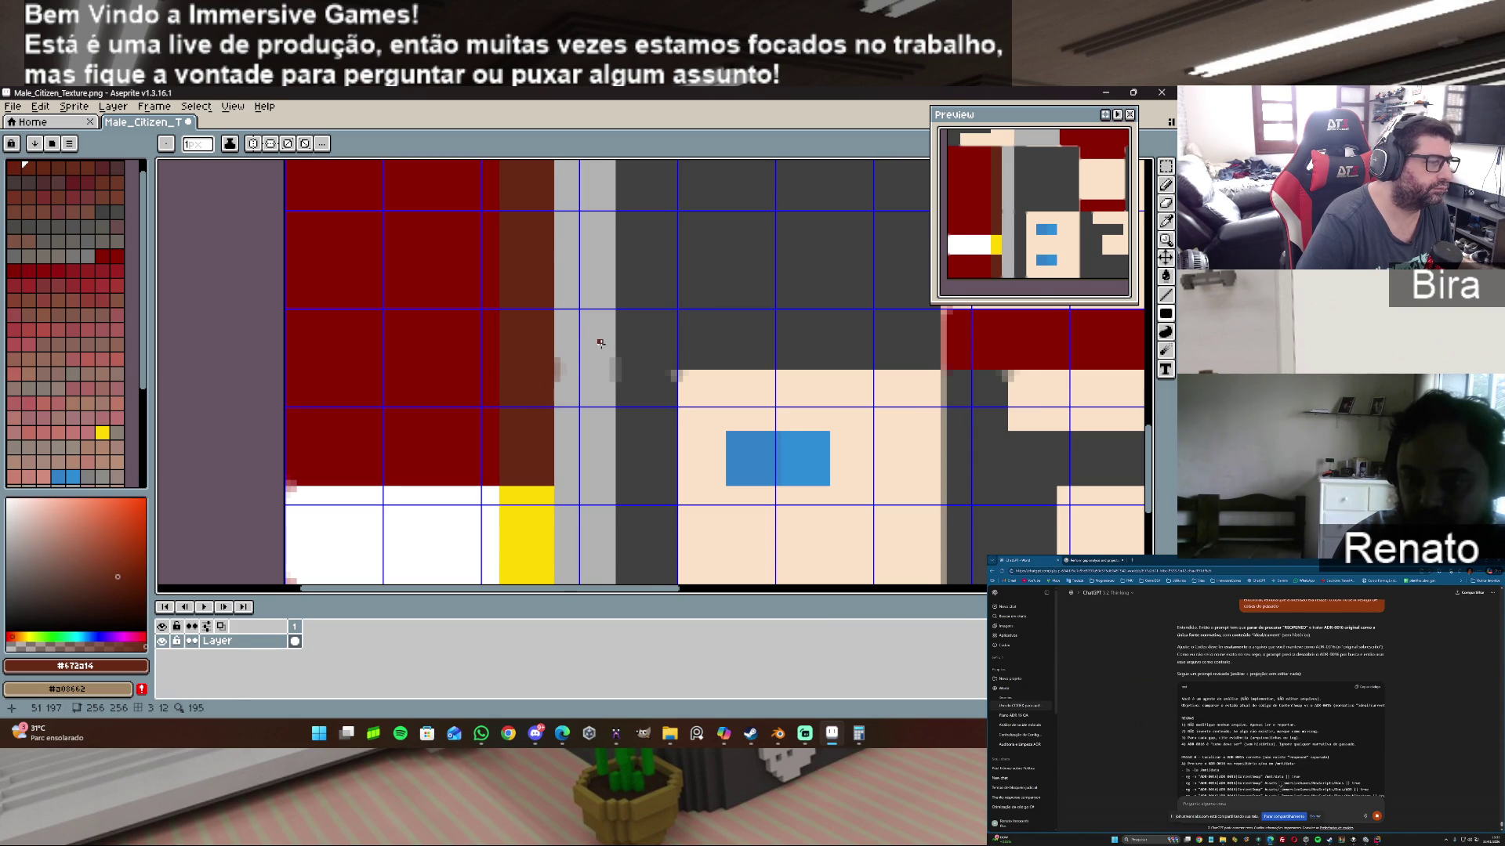
scroll(600, 342, "down", 2)
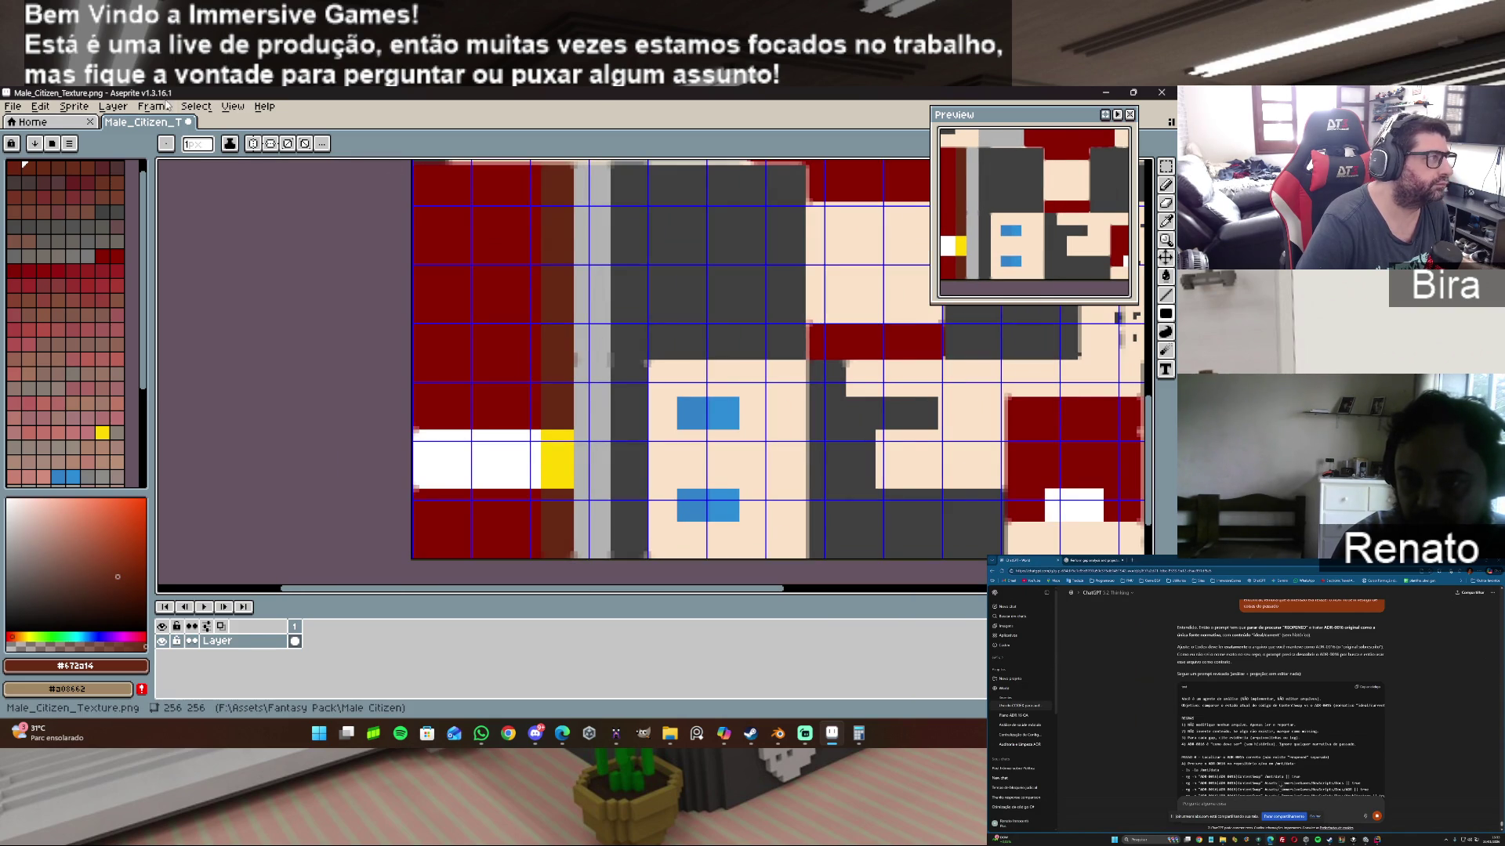
Step: Save the edited texture and bring Blender back to the front
left_click(13, 106)
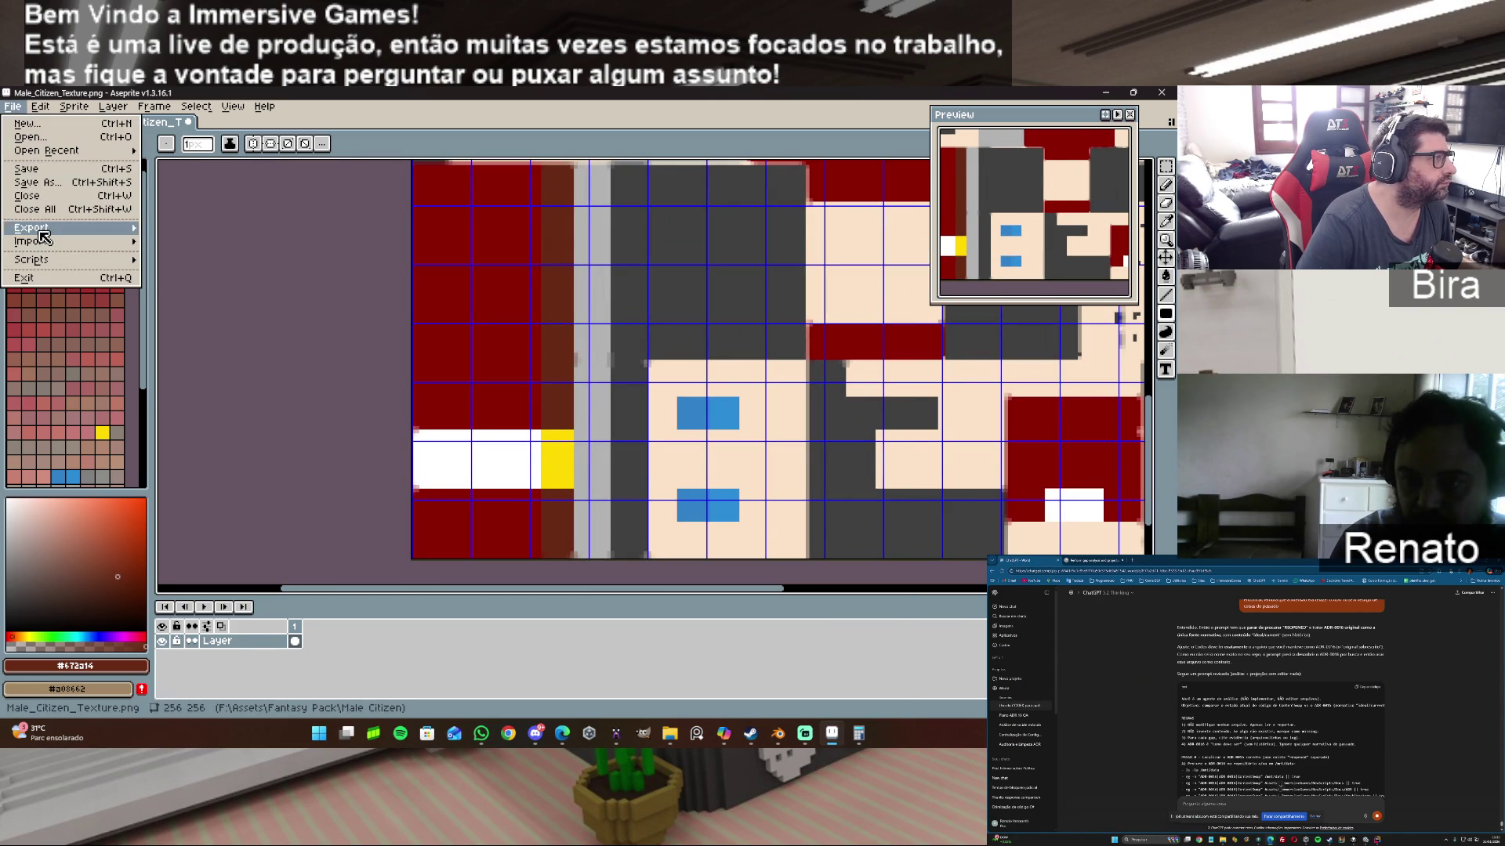
left_click(54, 170)
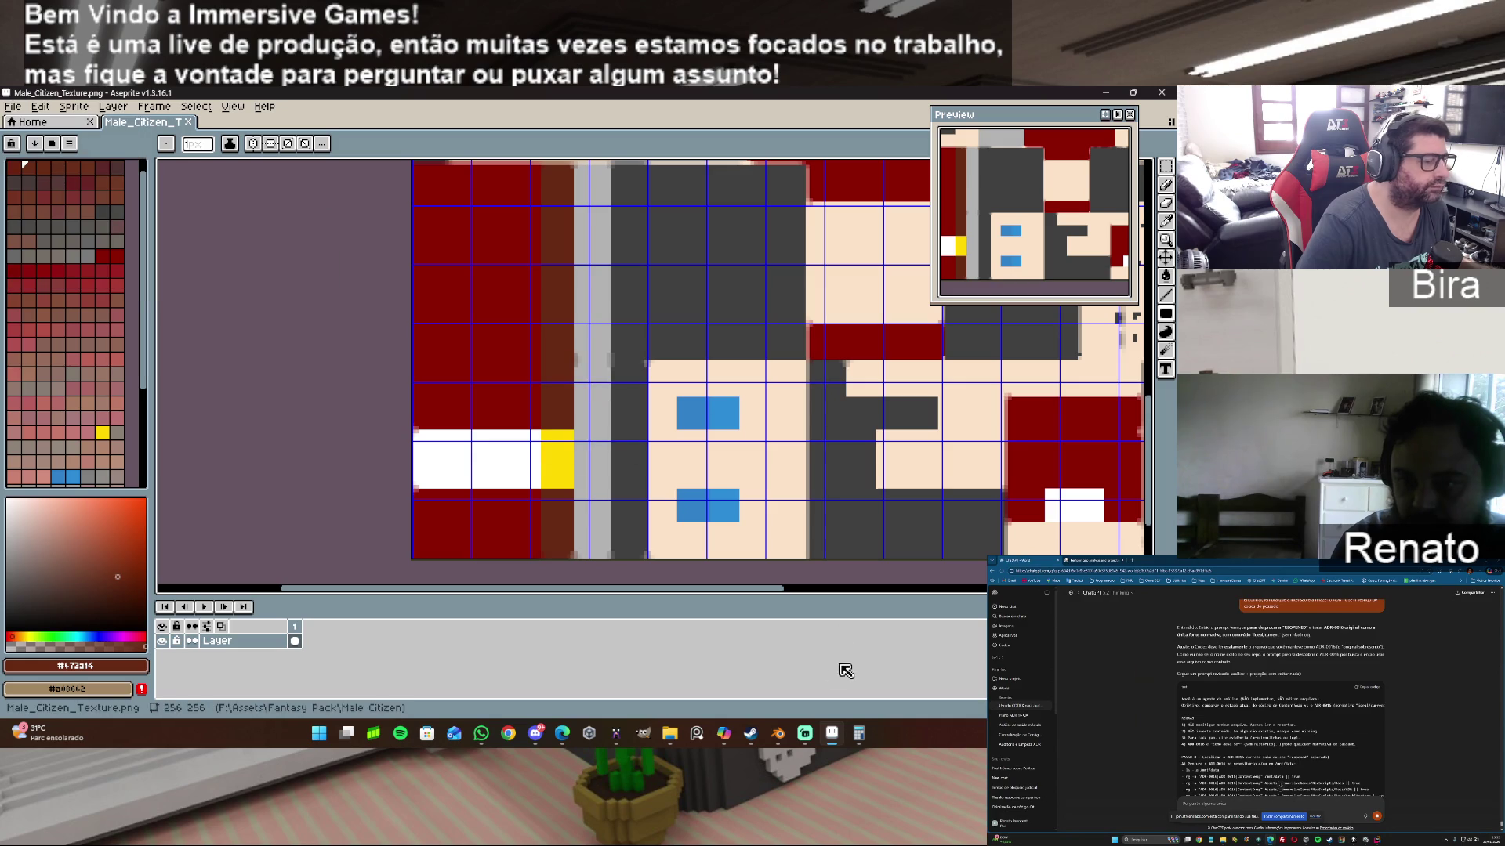
left_click(777, 735)
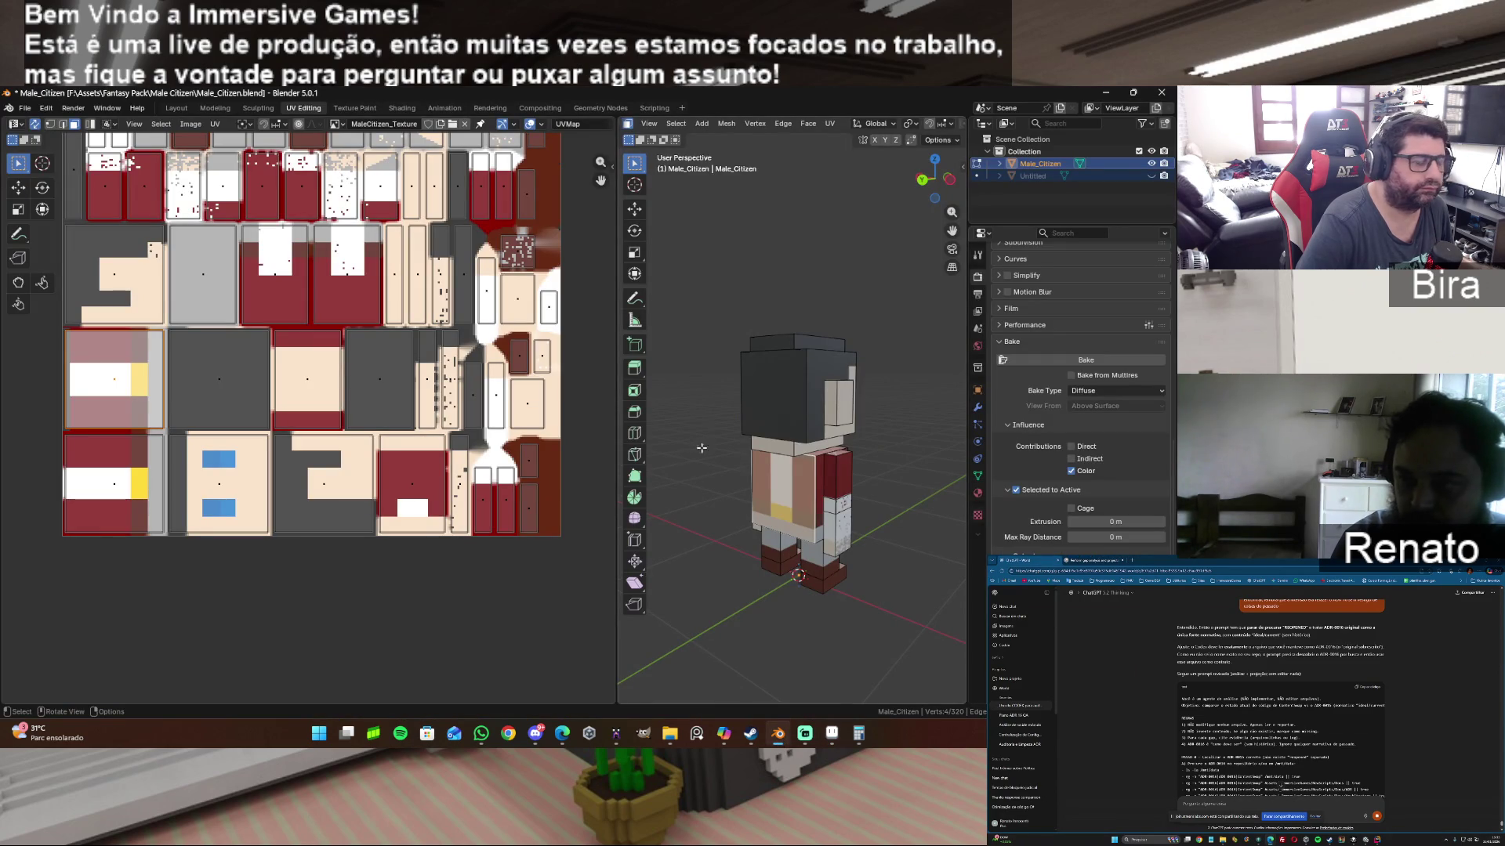
Step: Reload the texture image from disk, then select an arm face and hide it with H
left_click(190, 124)
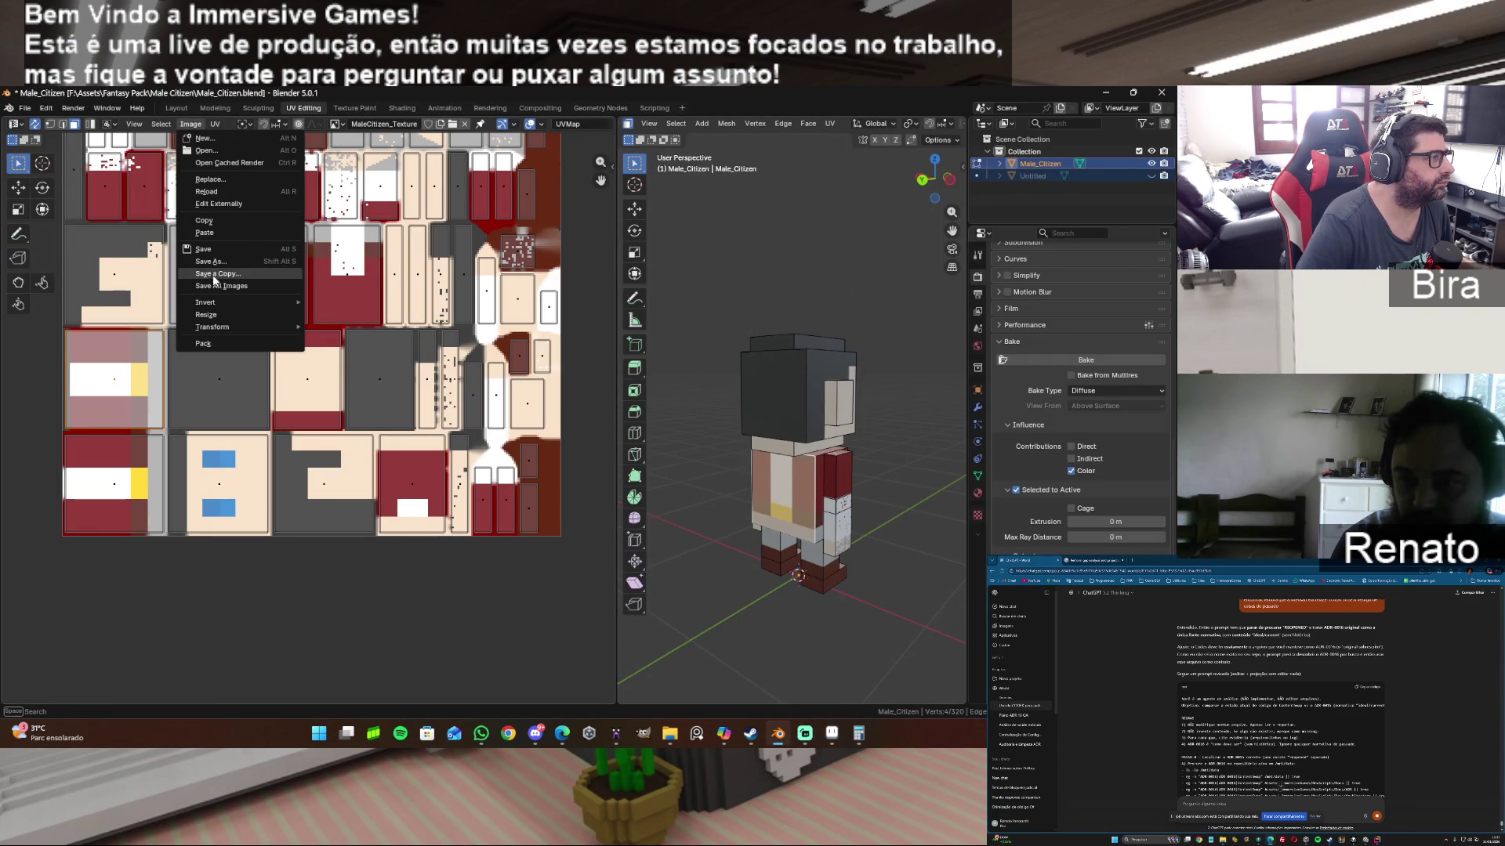
left_click(217, 192)
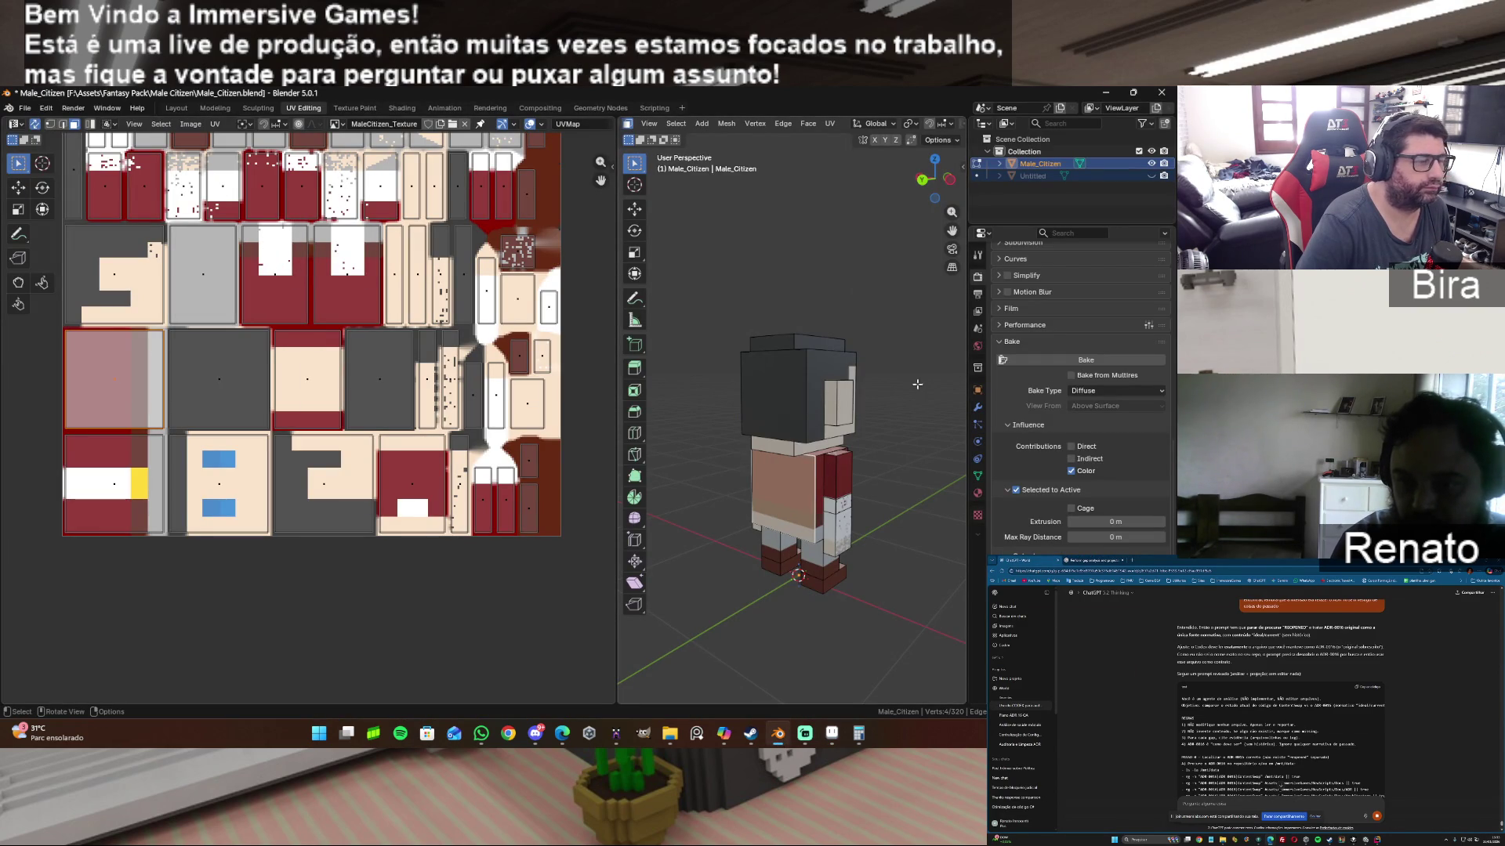
scroll(873, 476, "up", 2)
scroll(873, 477, "up", 1)
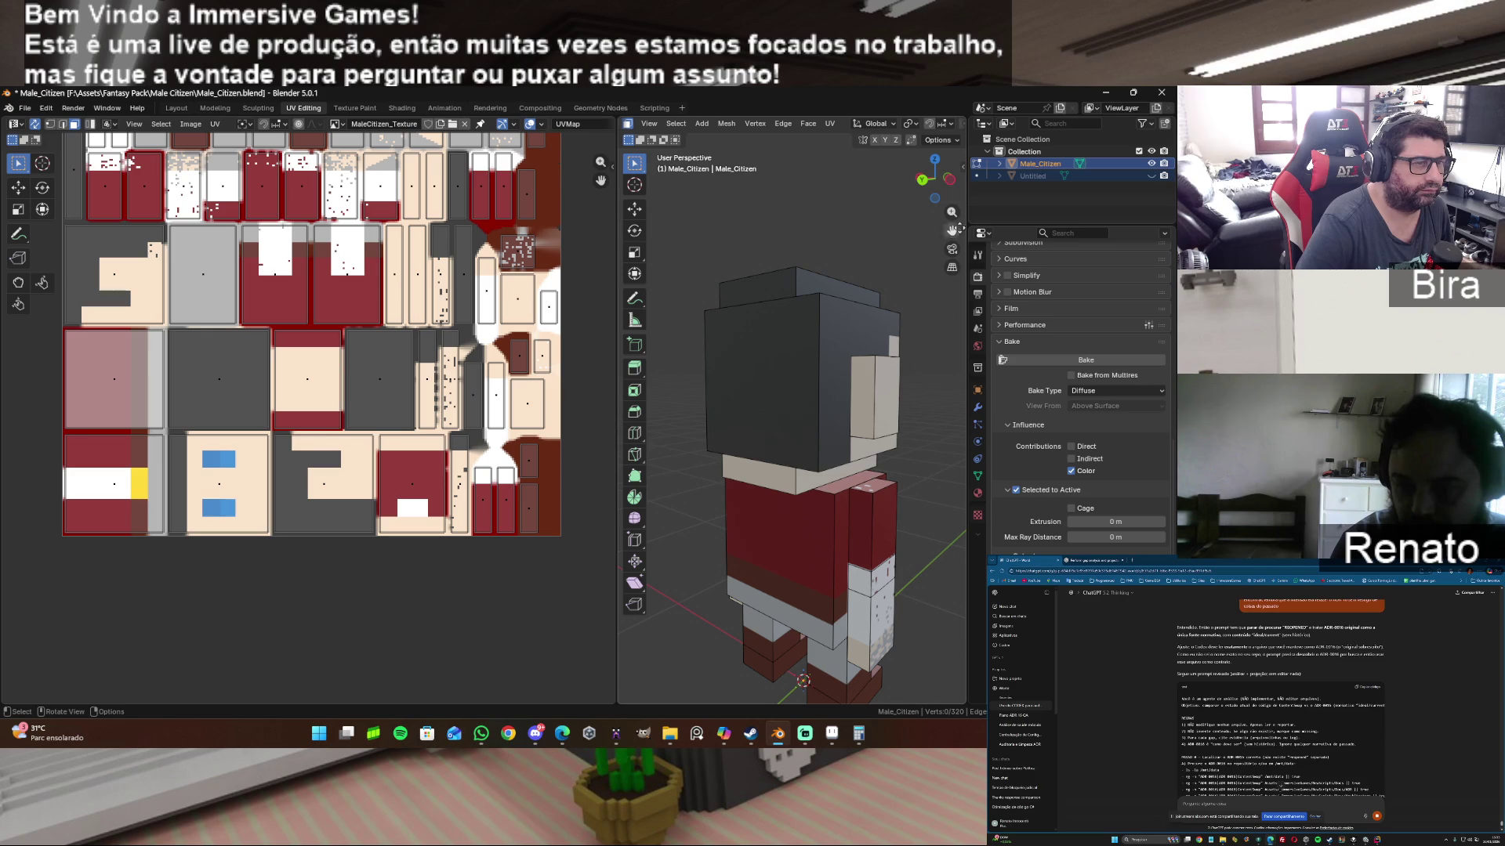
left_click_drag(951, 180, 935, 188)
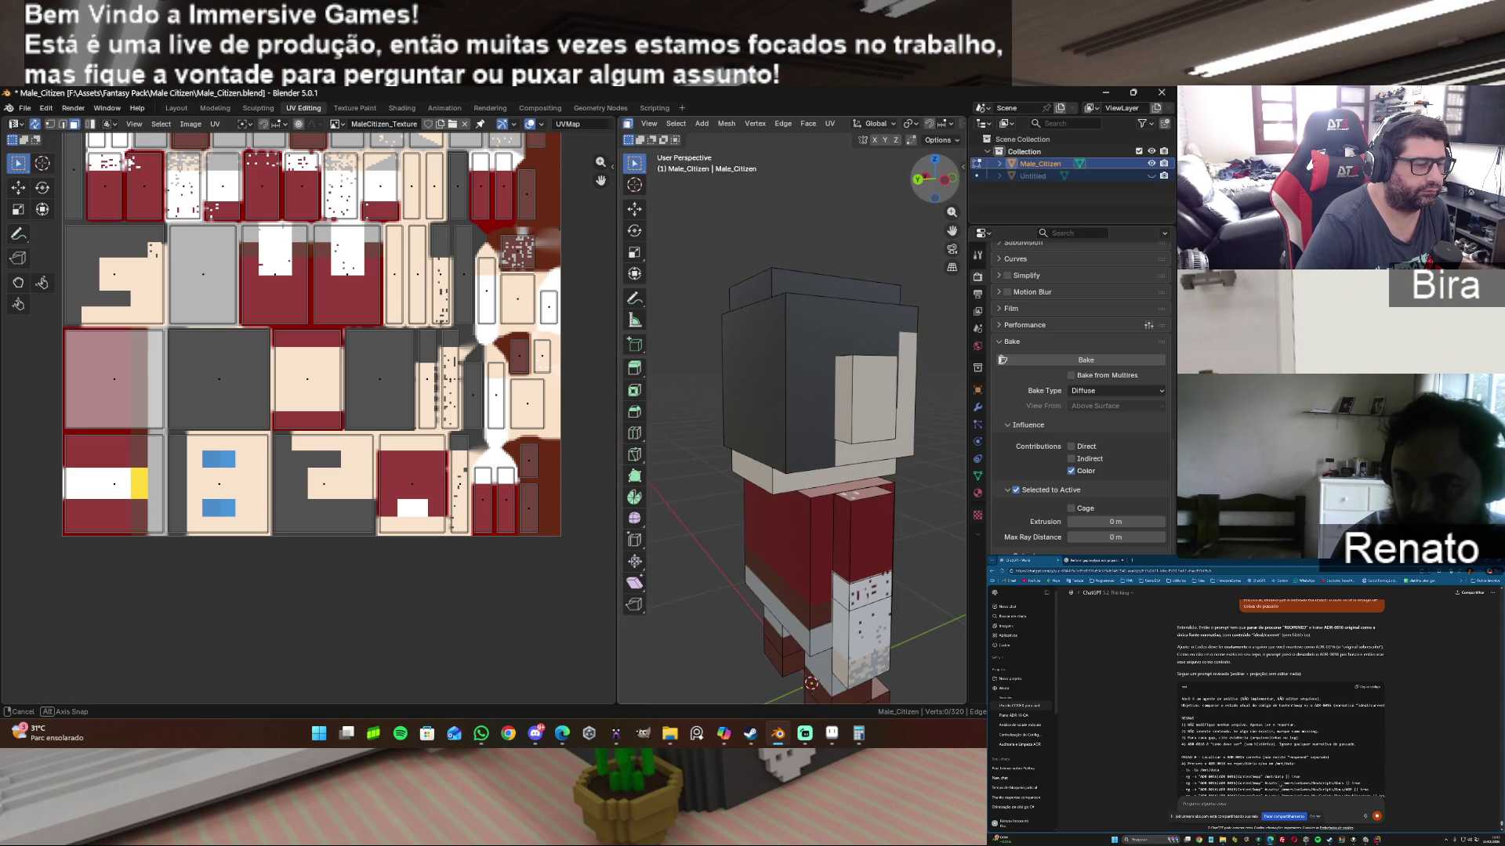
left_click(878, 542)
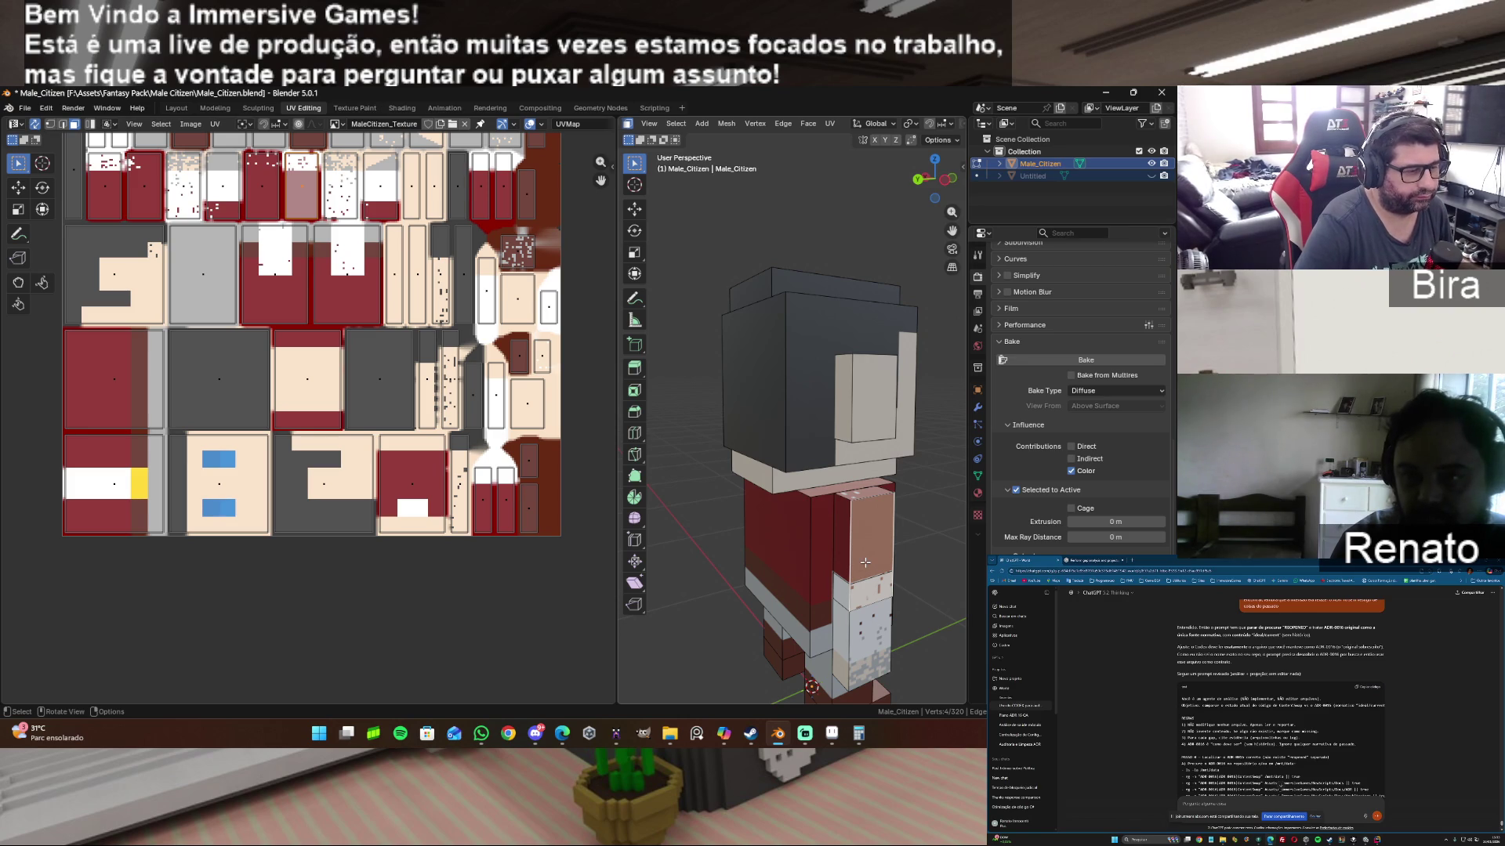
key("h")
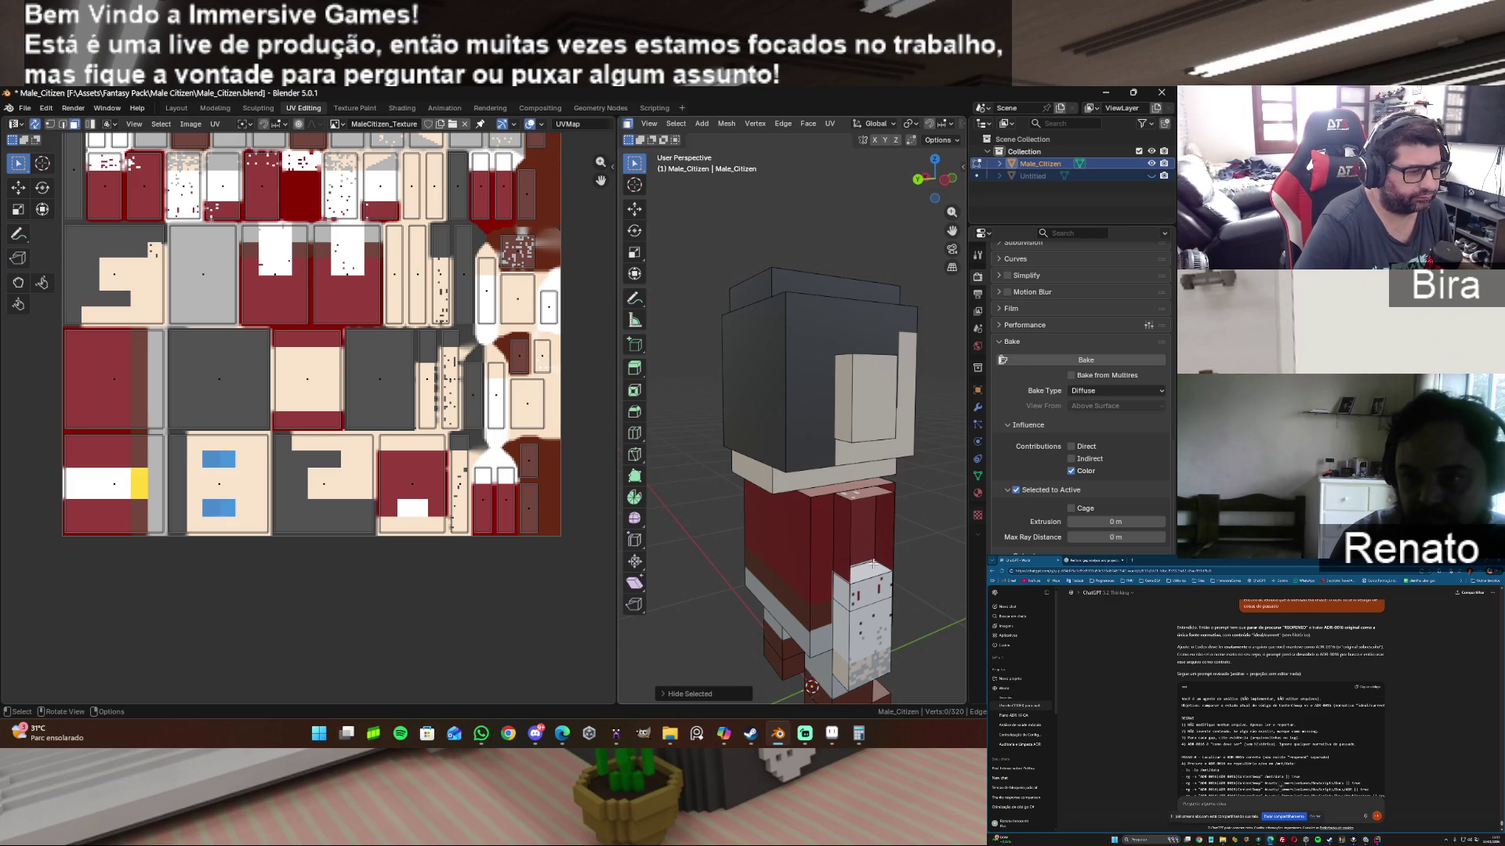
Step: Unhide the face and Shift-select all faces of the character's arm, front included
key("ctrl+z")
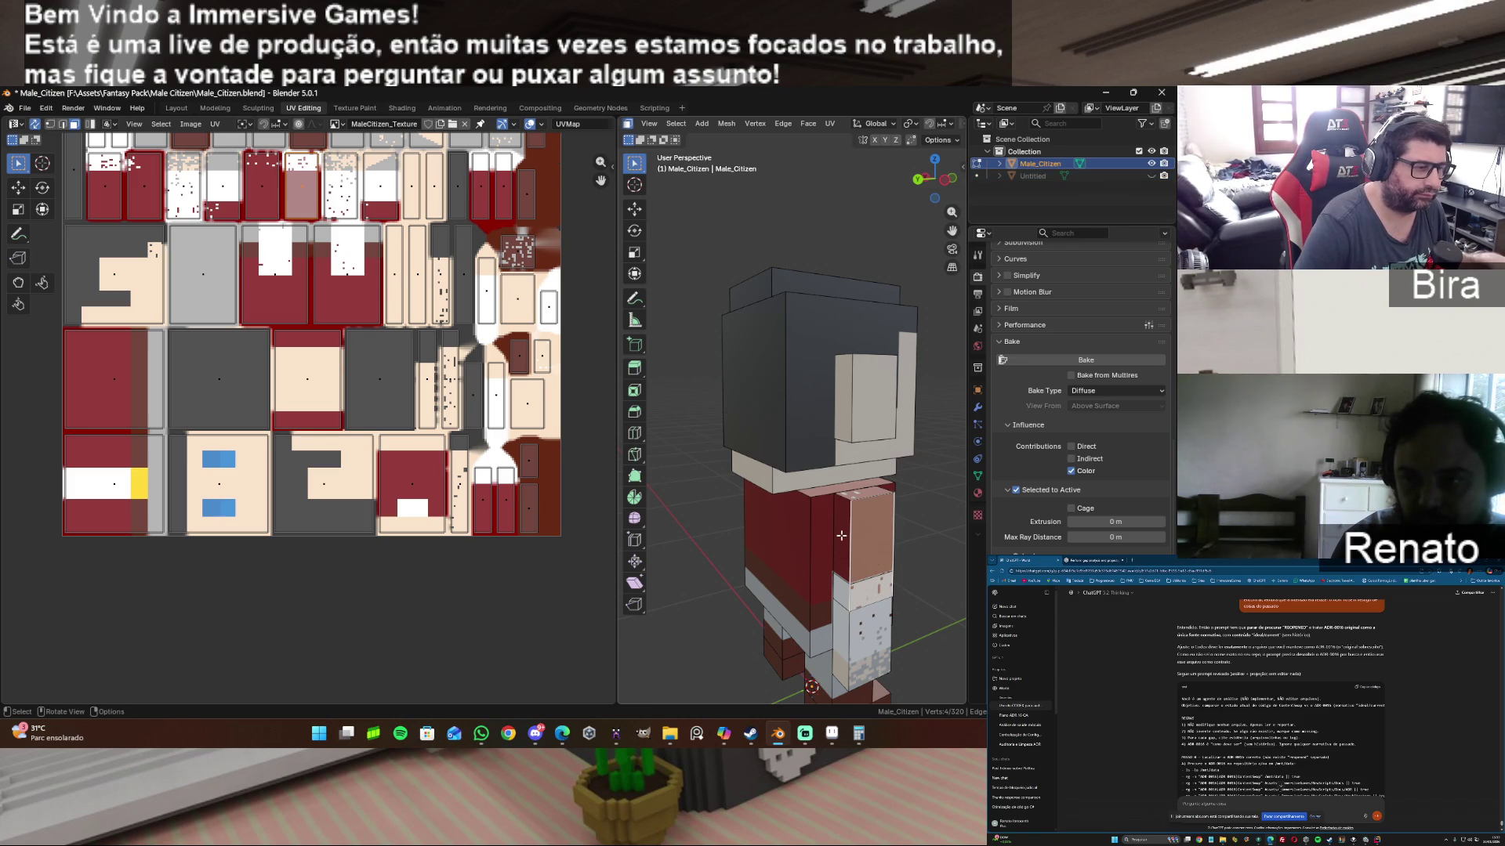
left_click(841, 535, "shift")
left_click(872, 496, "shift")
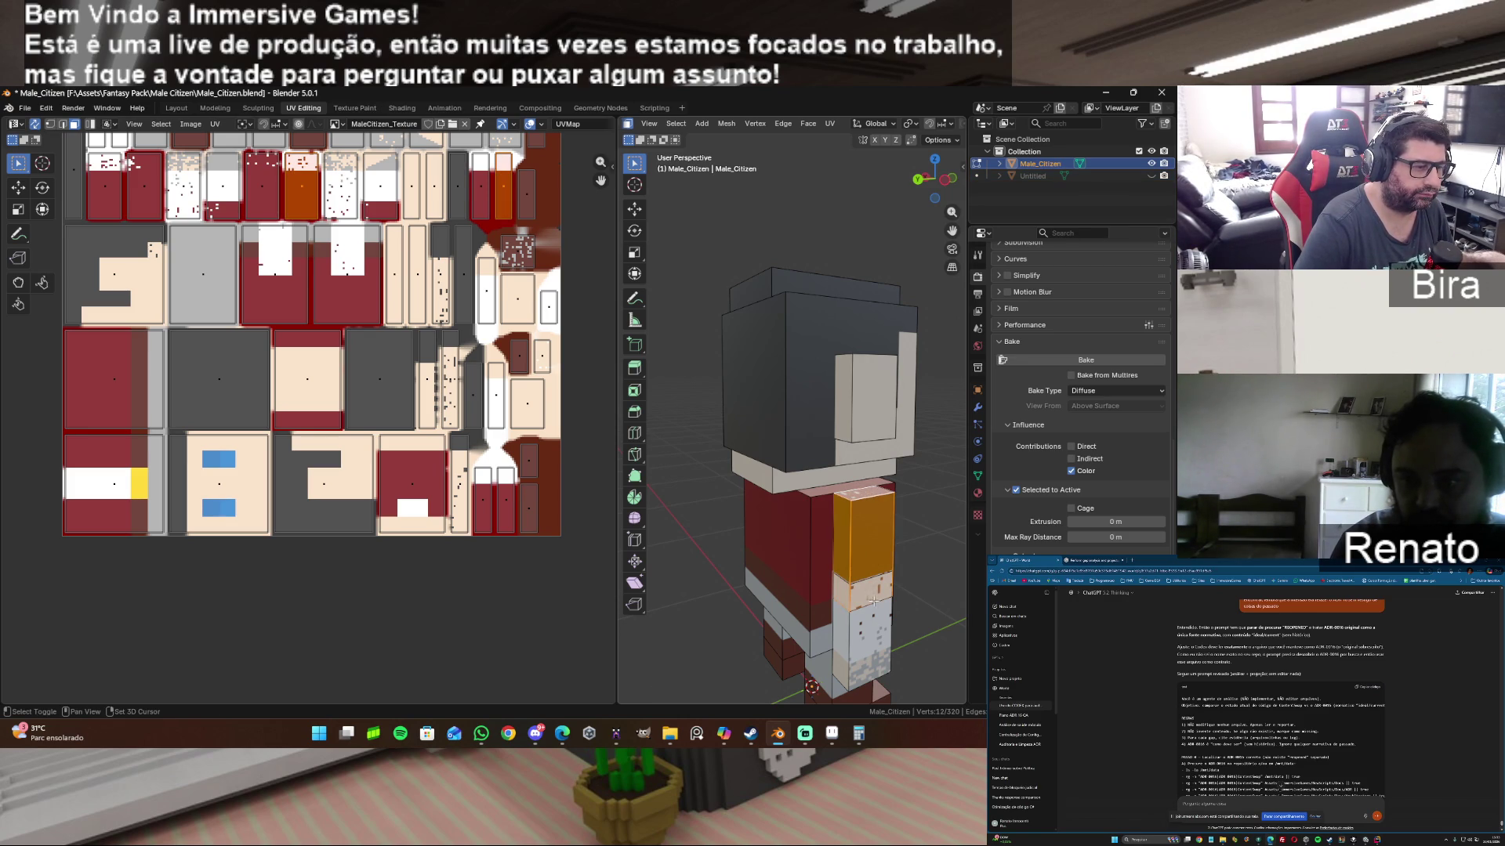
left_click(857, 628, "shift")
left_click(844, 631, "shift")
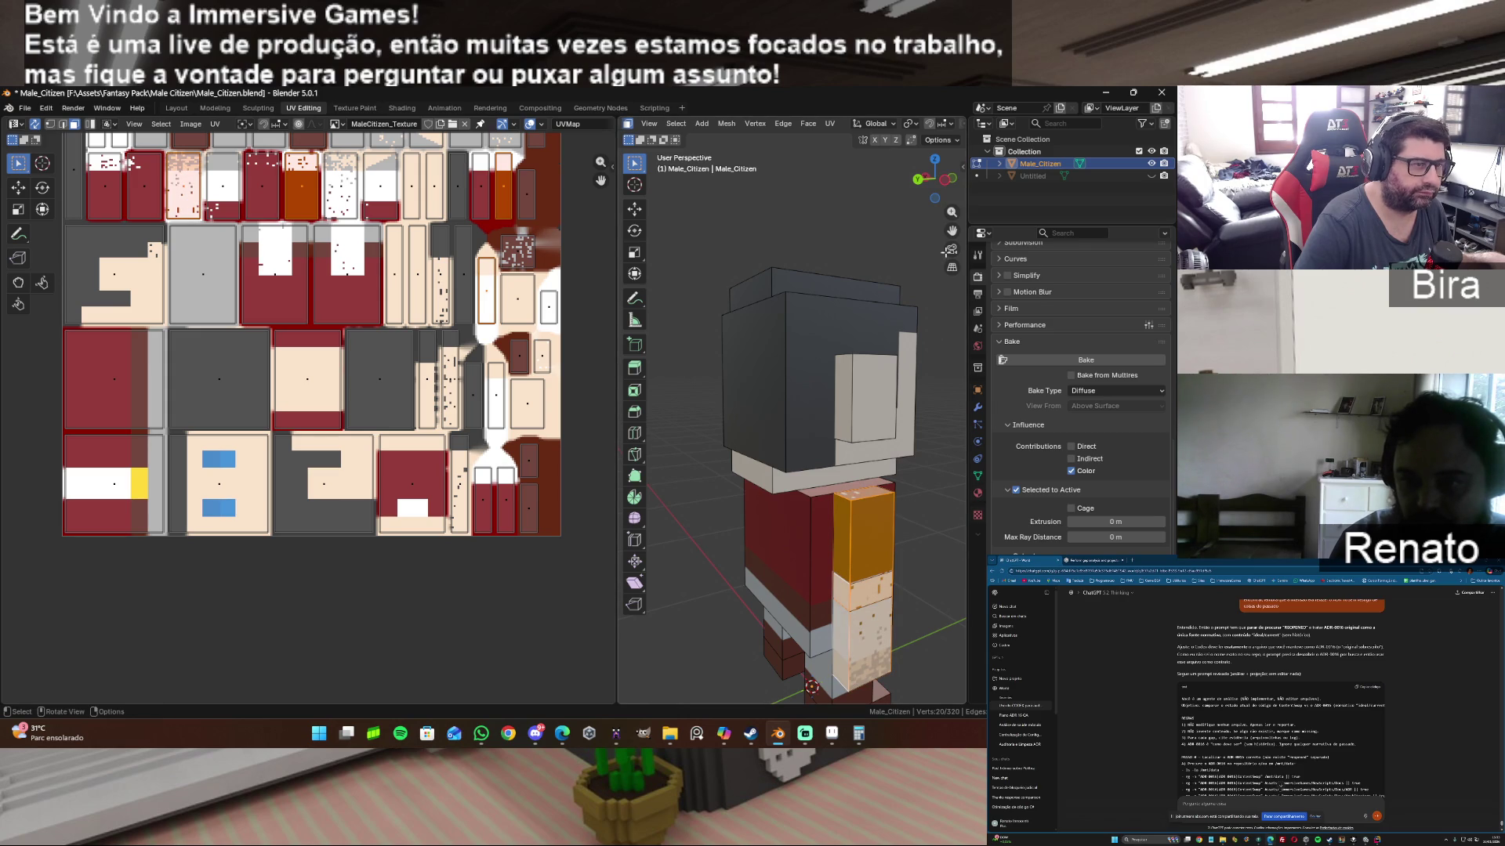
mouse_move(934, 179)
left_mouse_down()
mouse_move(905, 179)
mouse_move(938, 250)
left_mouse_up()
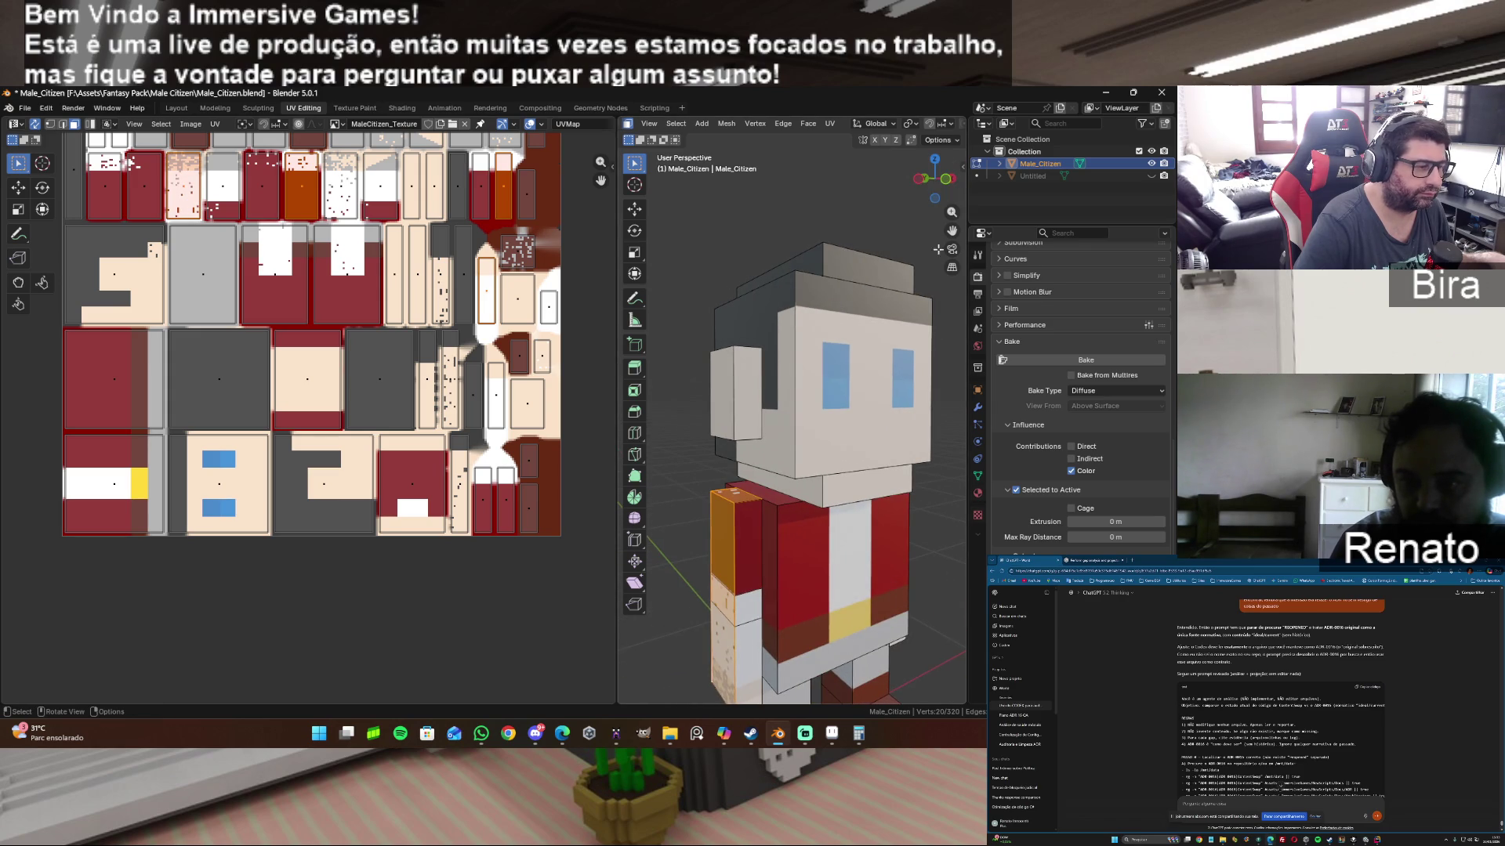
left_click(745, 558, "shift")
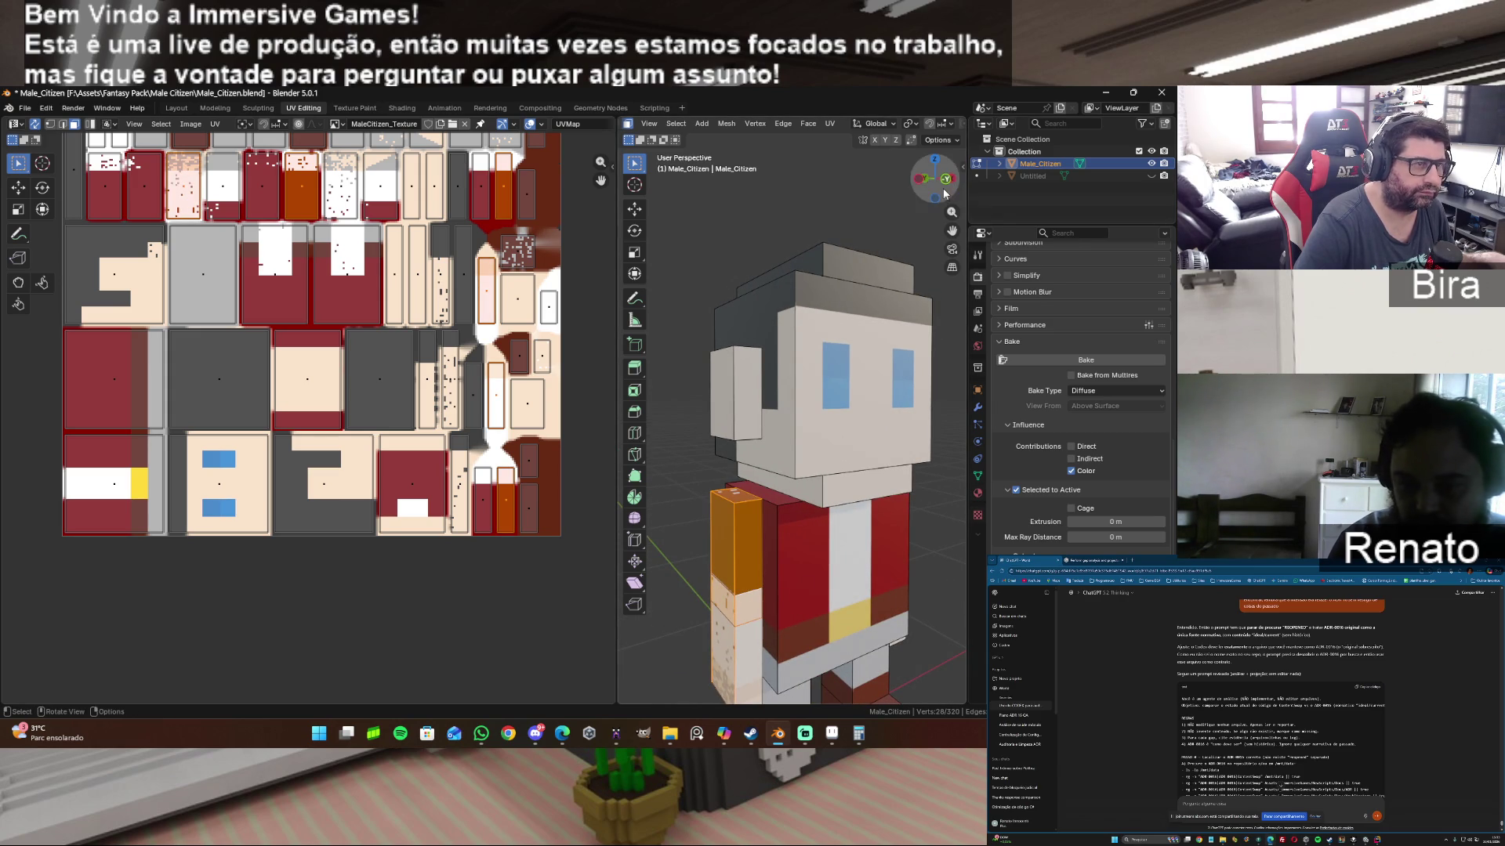
Step: Start moving the selected arm away from the torso with G
left_click_drag(952, 227, 946, 174)
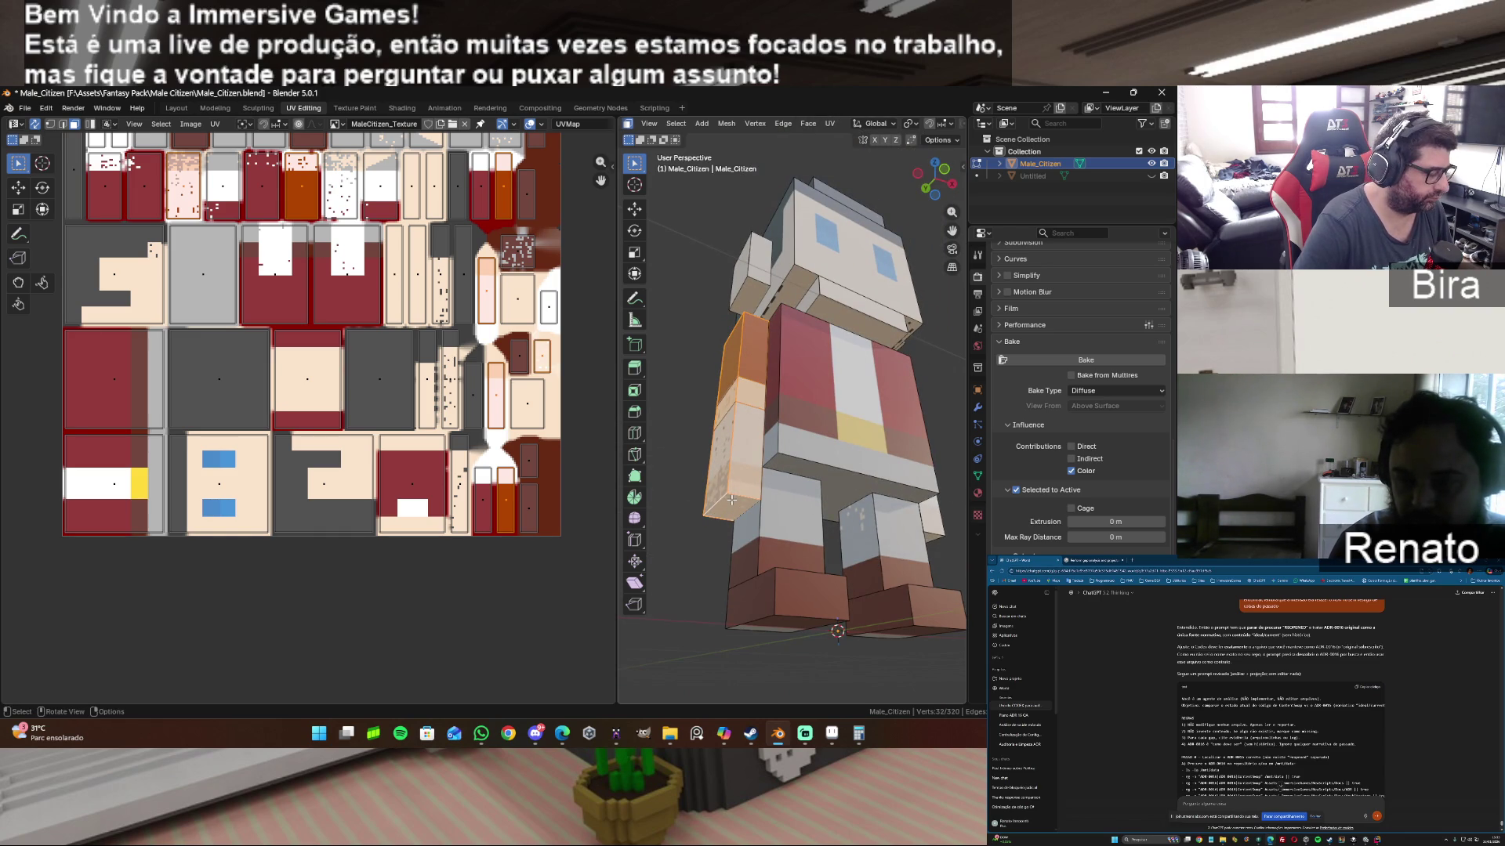
key("g")
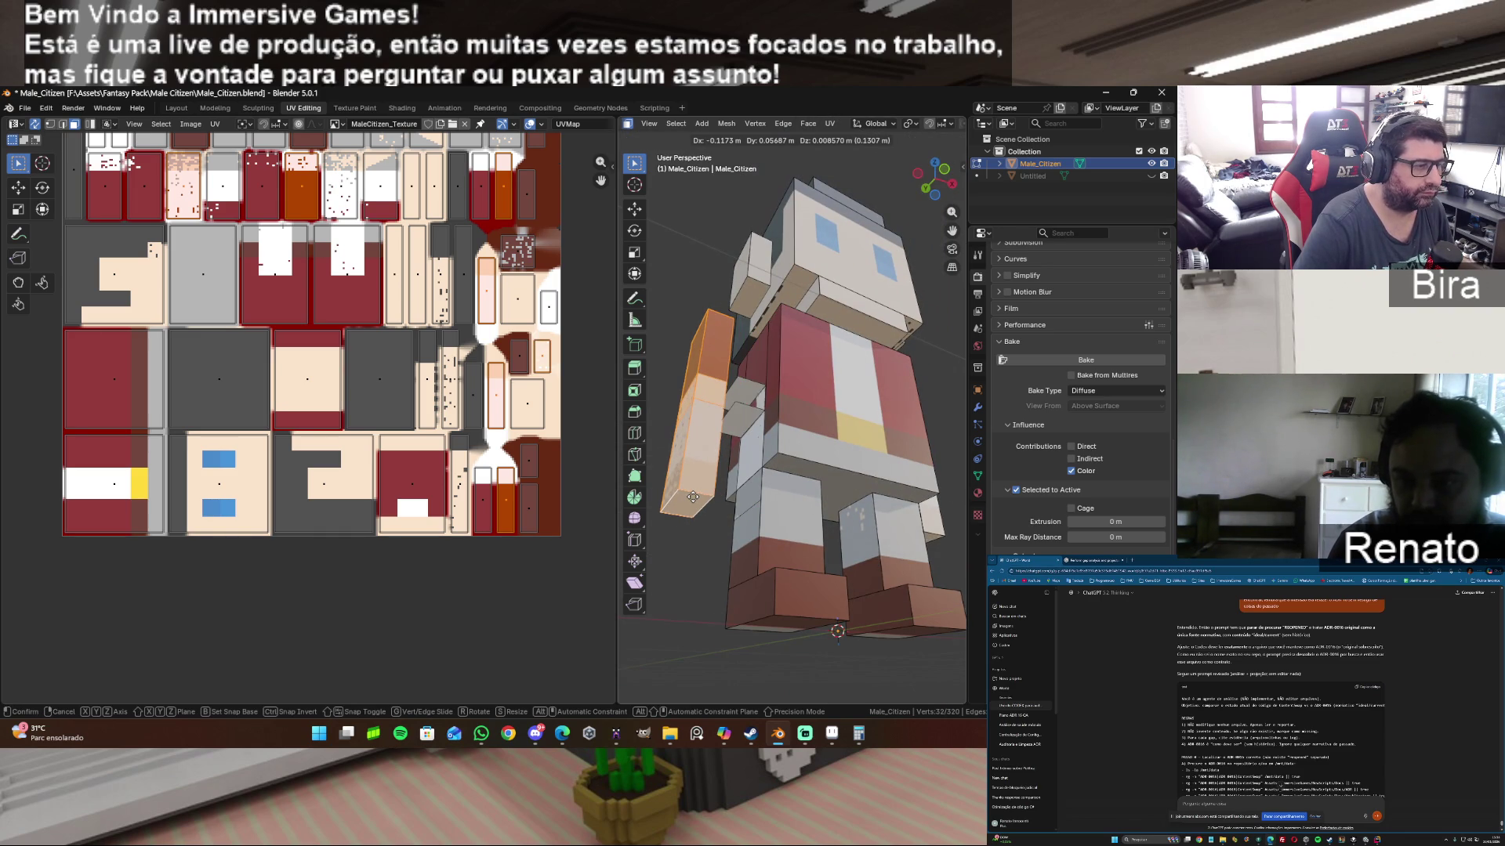
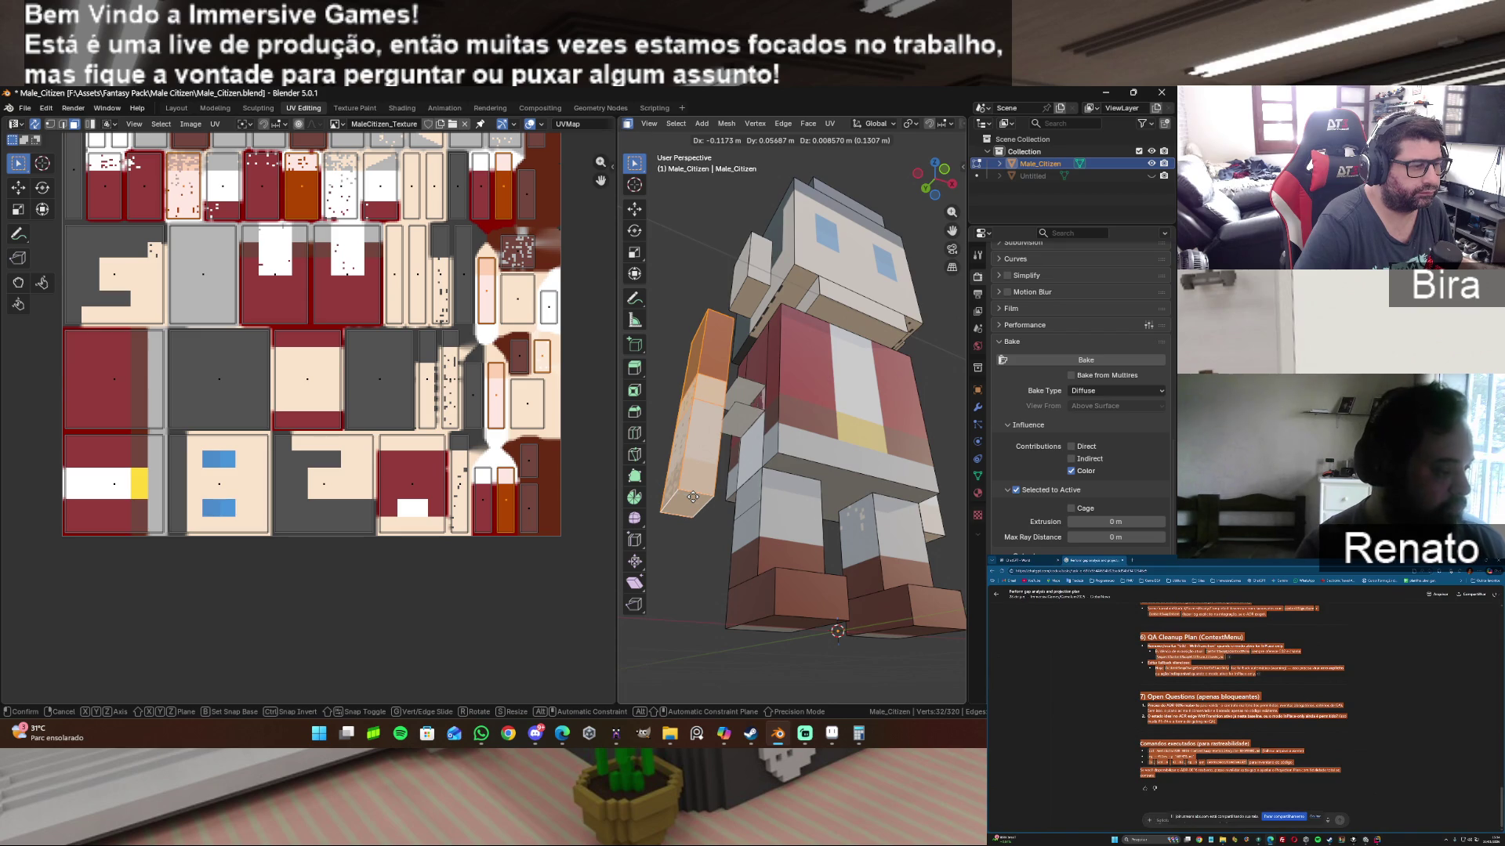
Step: Place the moved arm against the body and hide it to expose the torso
left_click(719, 489)
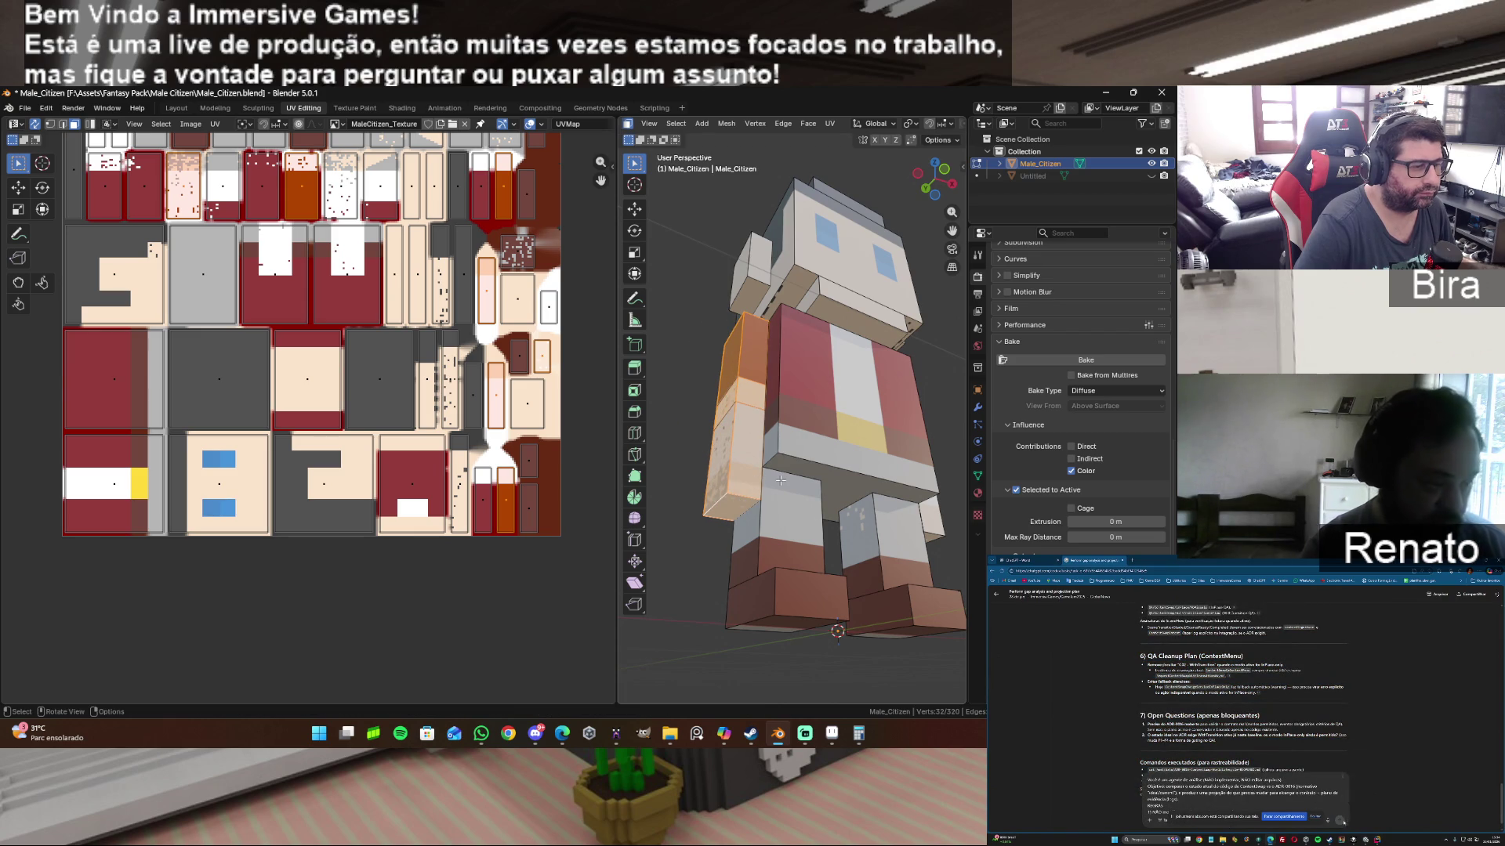
key("h")
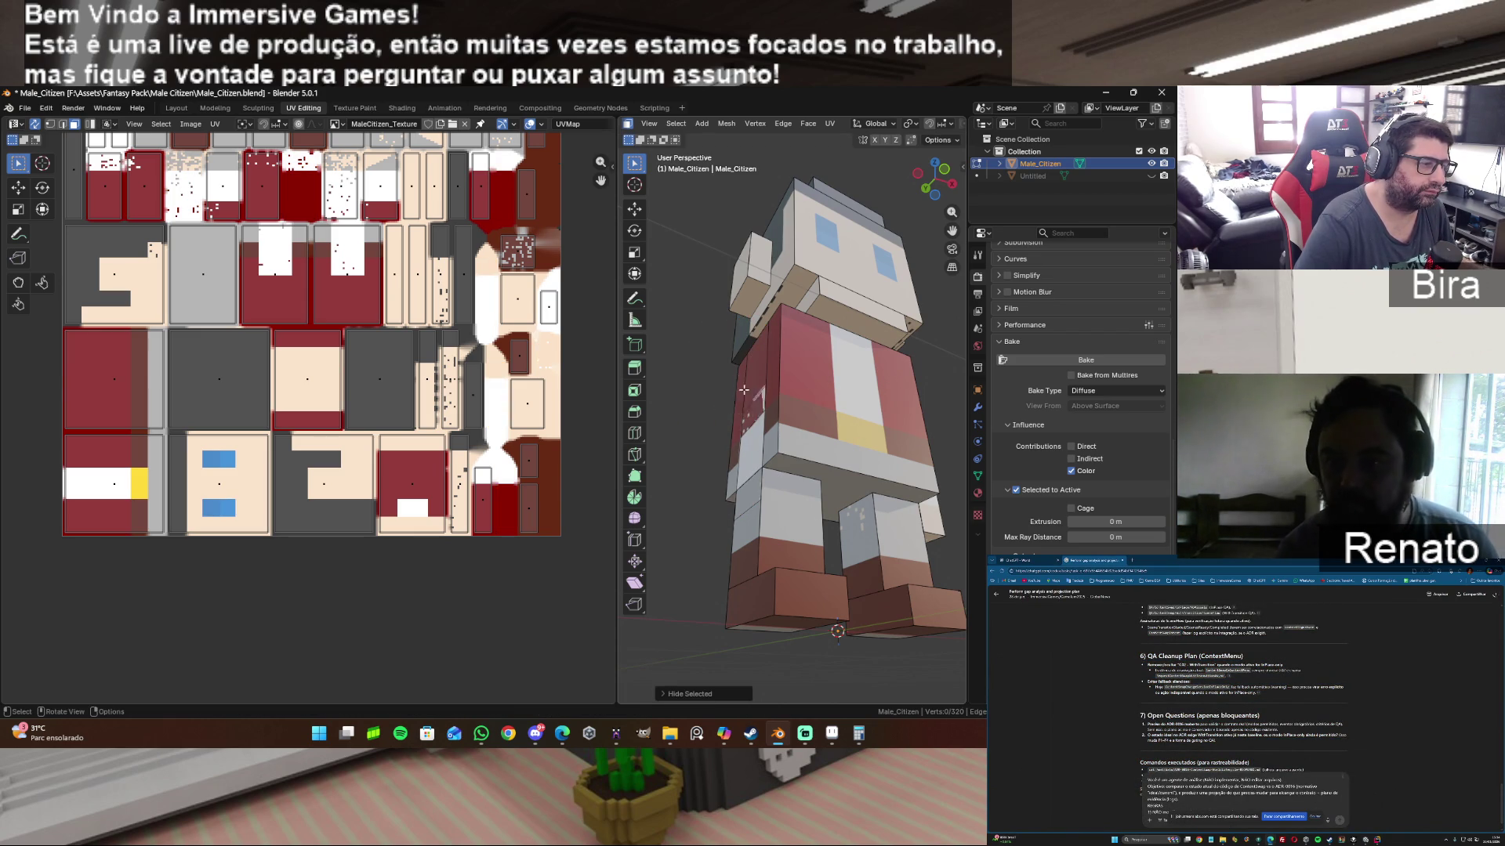
left_click(758, 385)
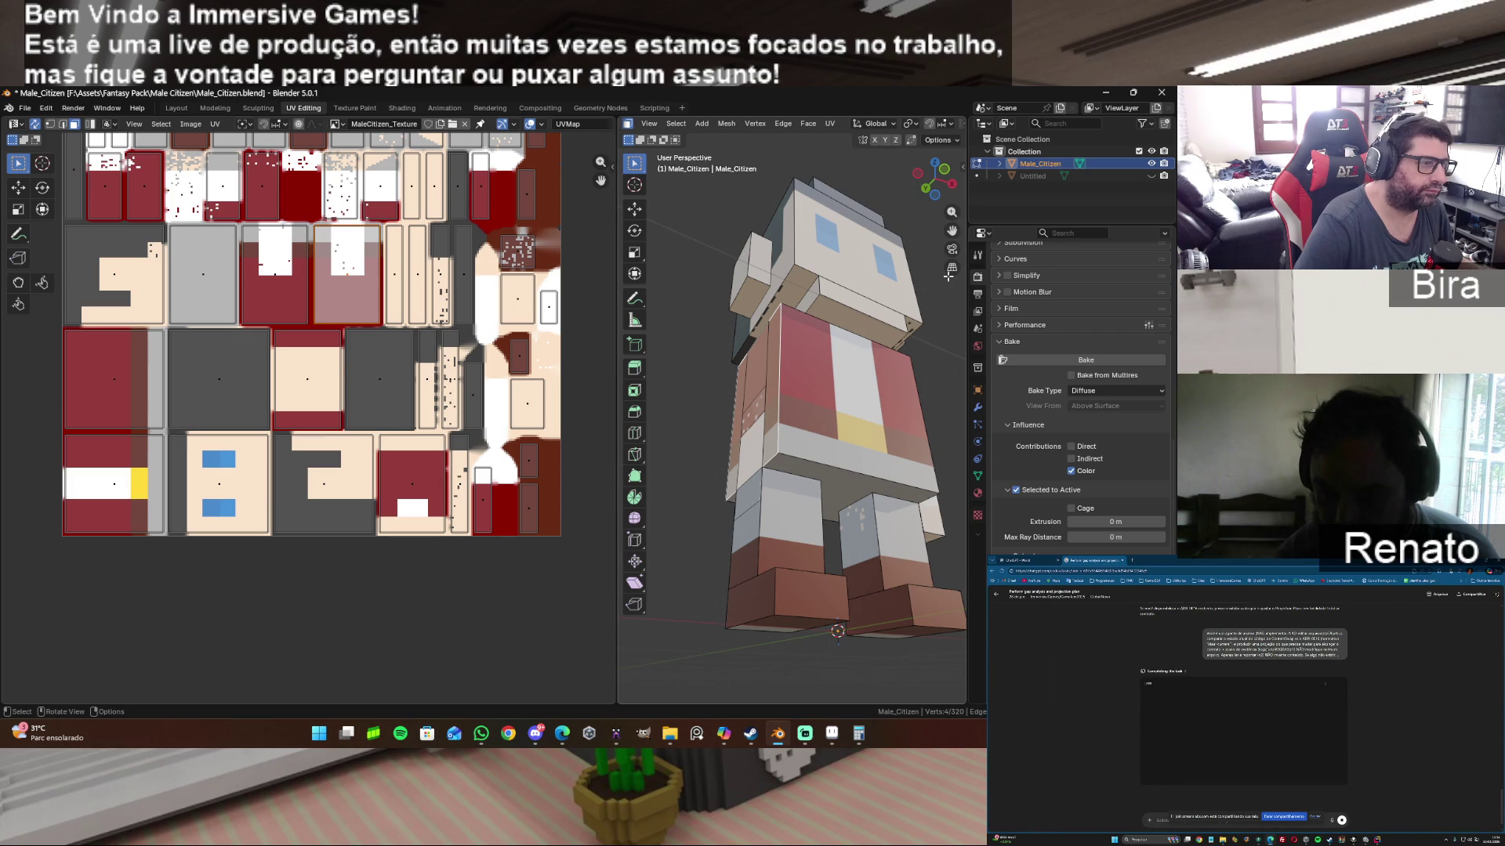
left_click_drag(916, 192, 790, 354)
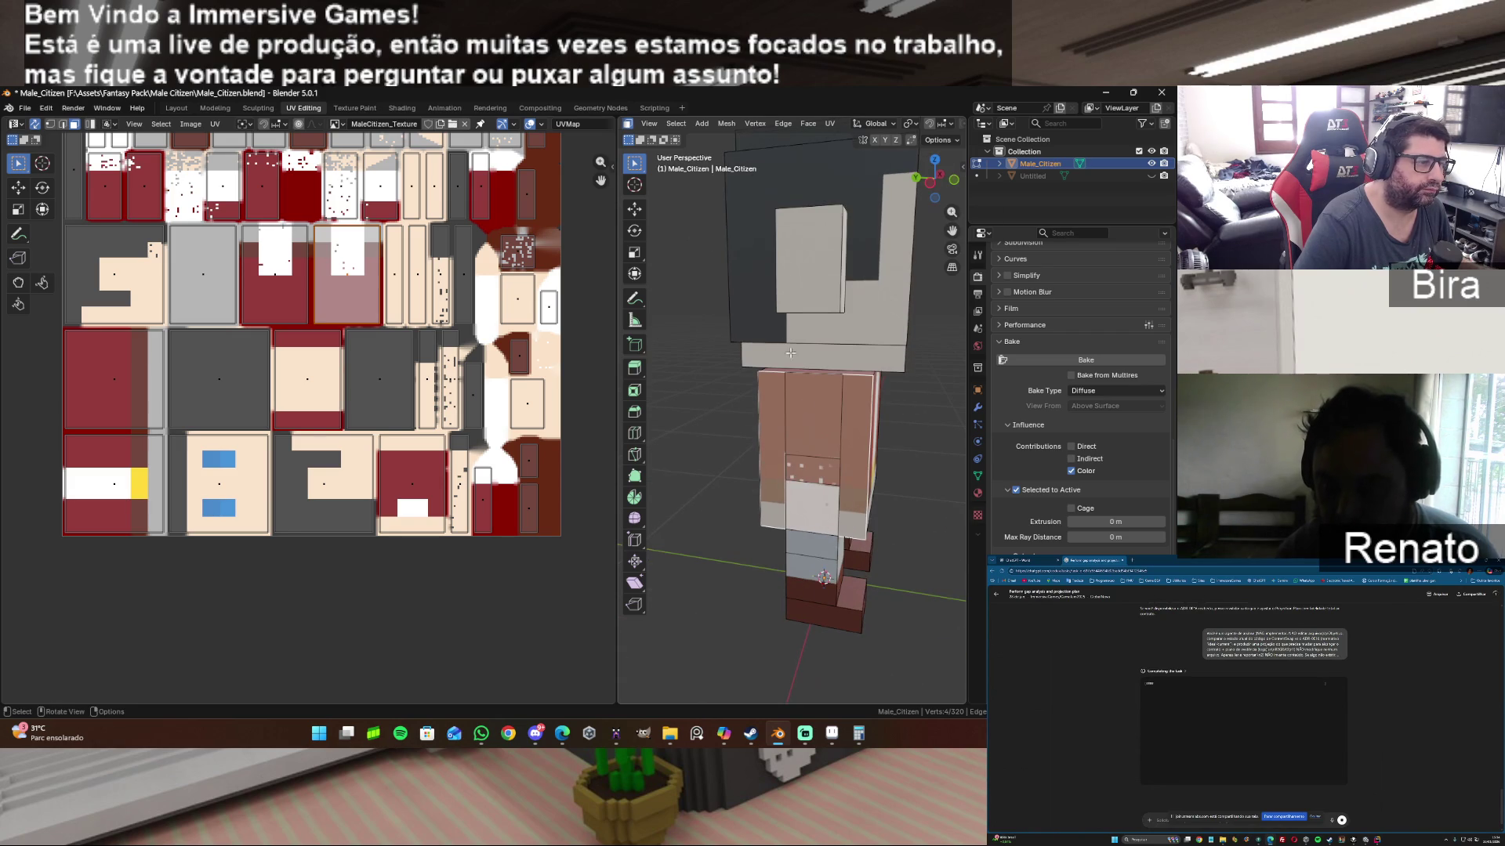
Step: Hide the two front torso faces, select the back torso face, and bring up Aseprite
left_click(804, 409)
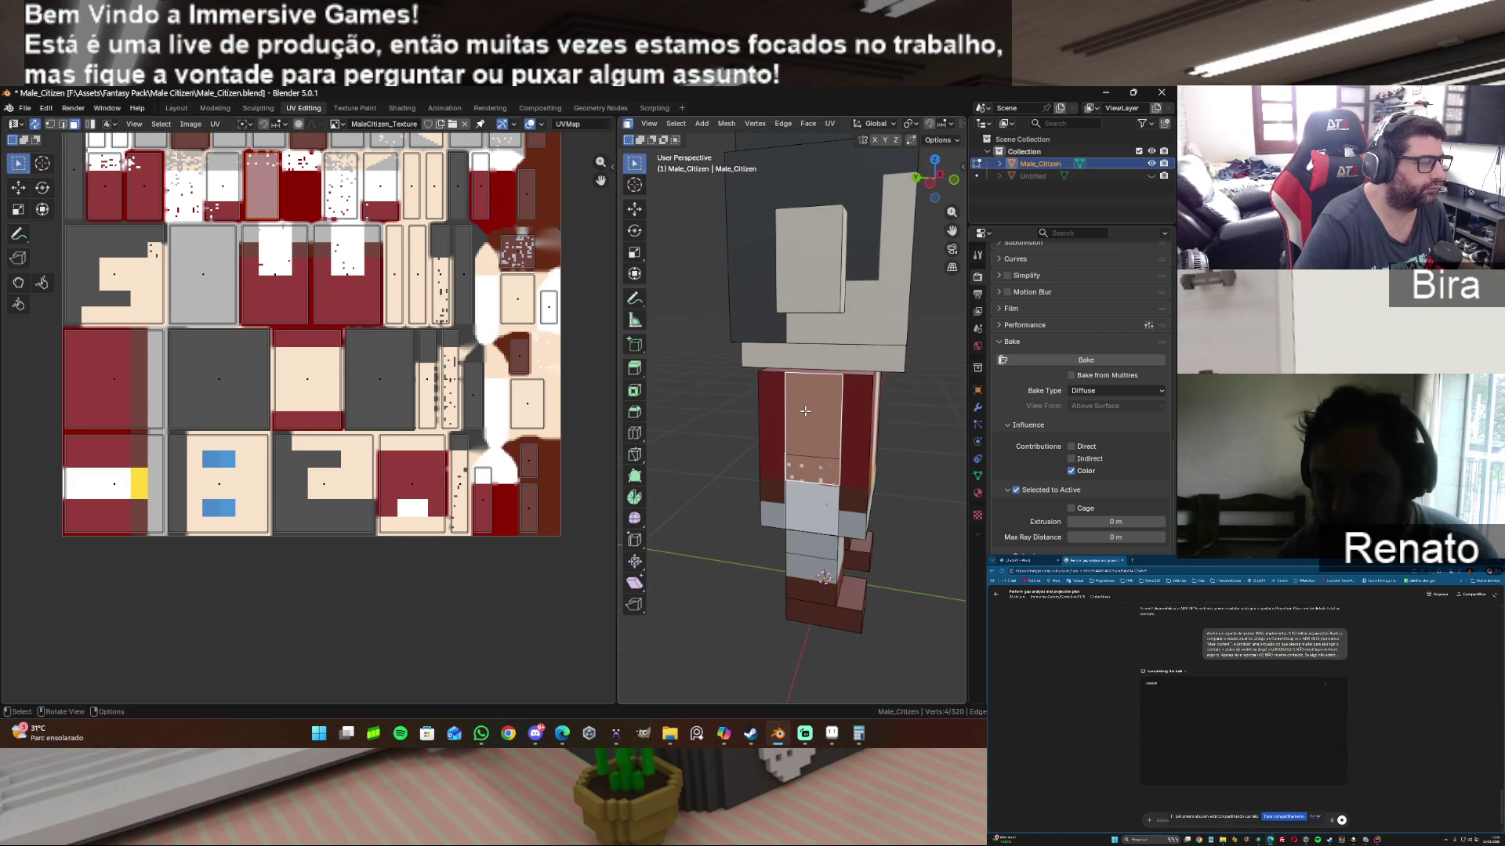
key("h")
left_click(826, 500)
key("h")
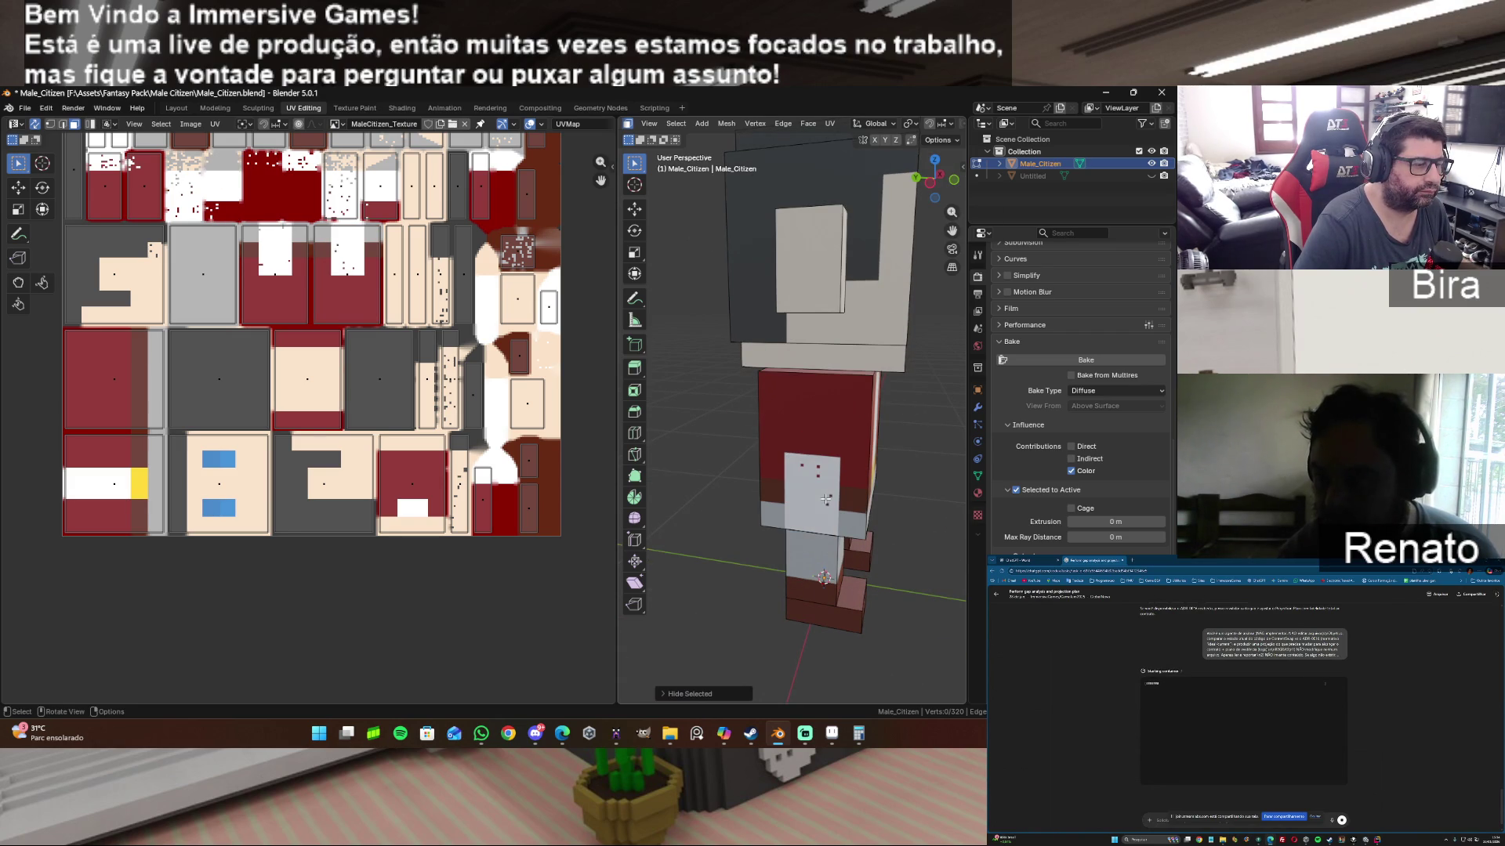
left_click(823, 528)
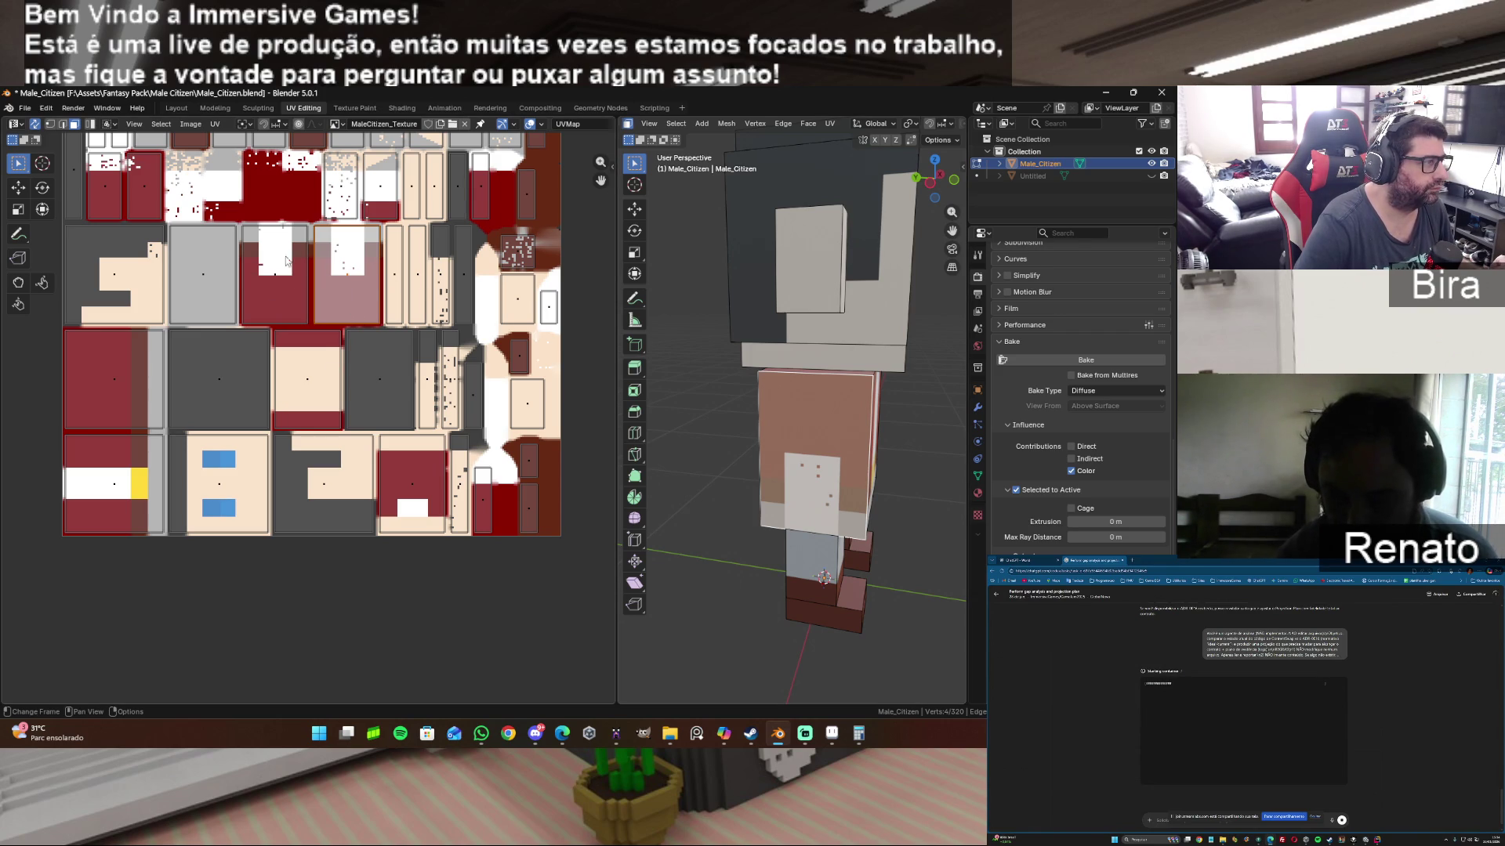
left_click(832, 734)
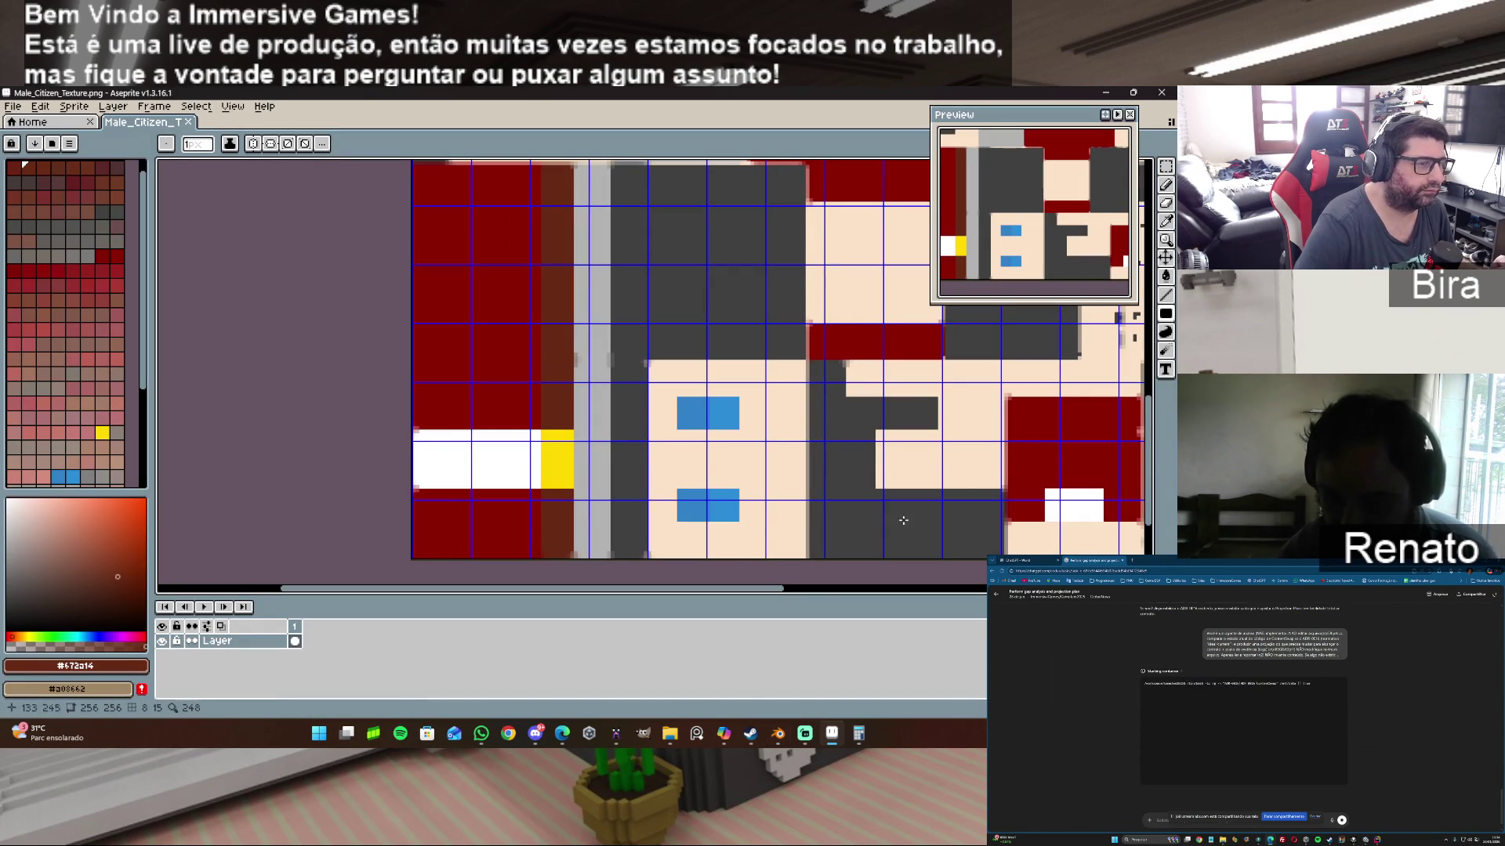
scroll(940, 508, "right", 5)
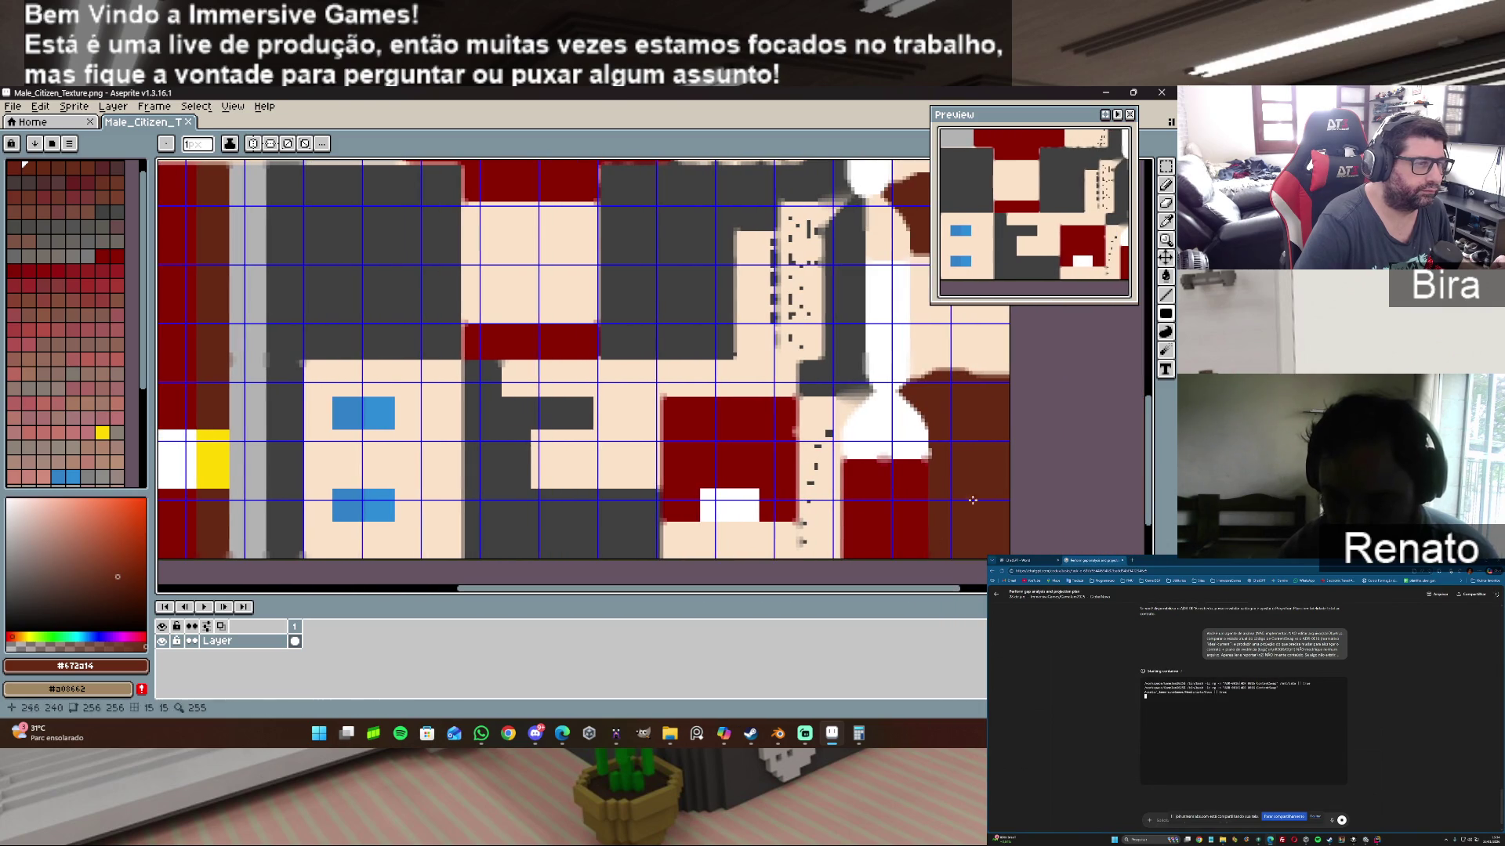
mouse_move(1148, 482)
left_mouse_down()
mouse_move(1150, 388)
mouse_move(1150, 406)
left_mouse_up()
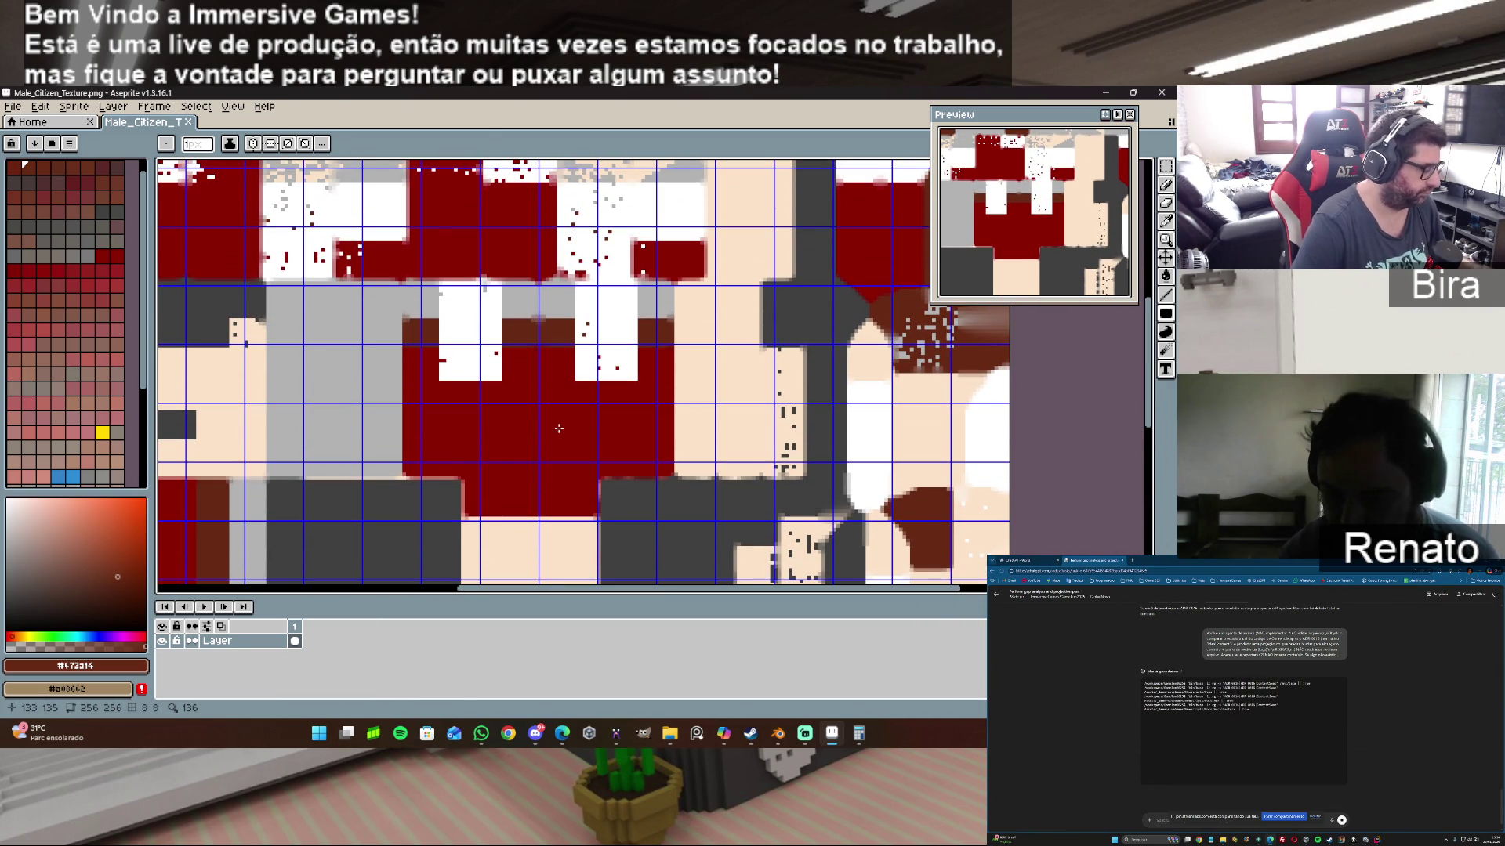
Step: Paint a dark-red rectangle over the lower parts of the two white blocks, undoing a first attempt
left_click(517, 400, "alt")
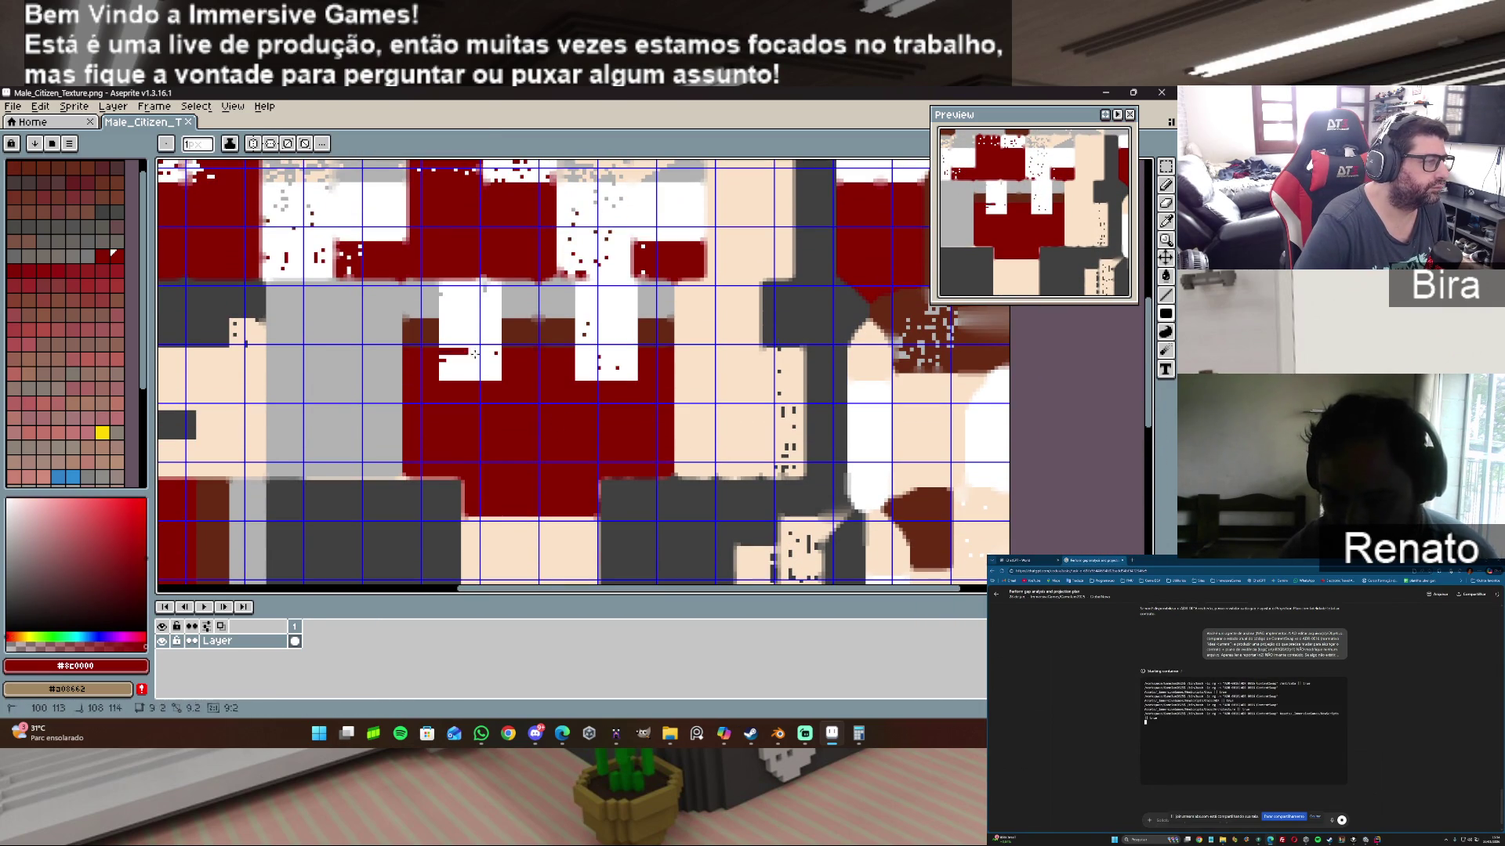
left_click_drag(437, 349, 639, 382)
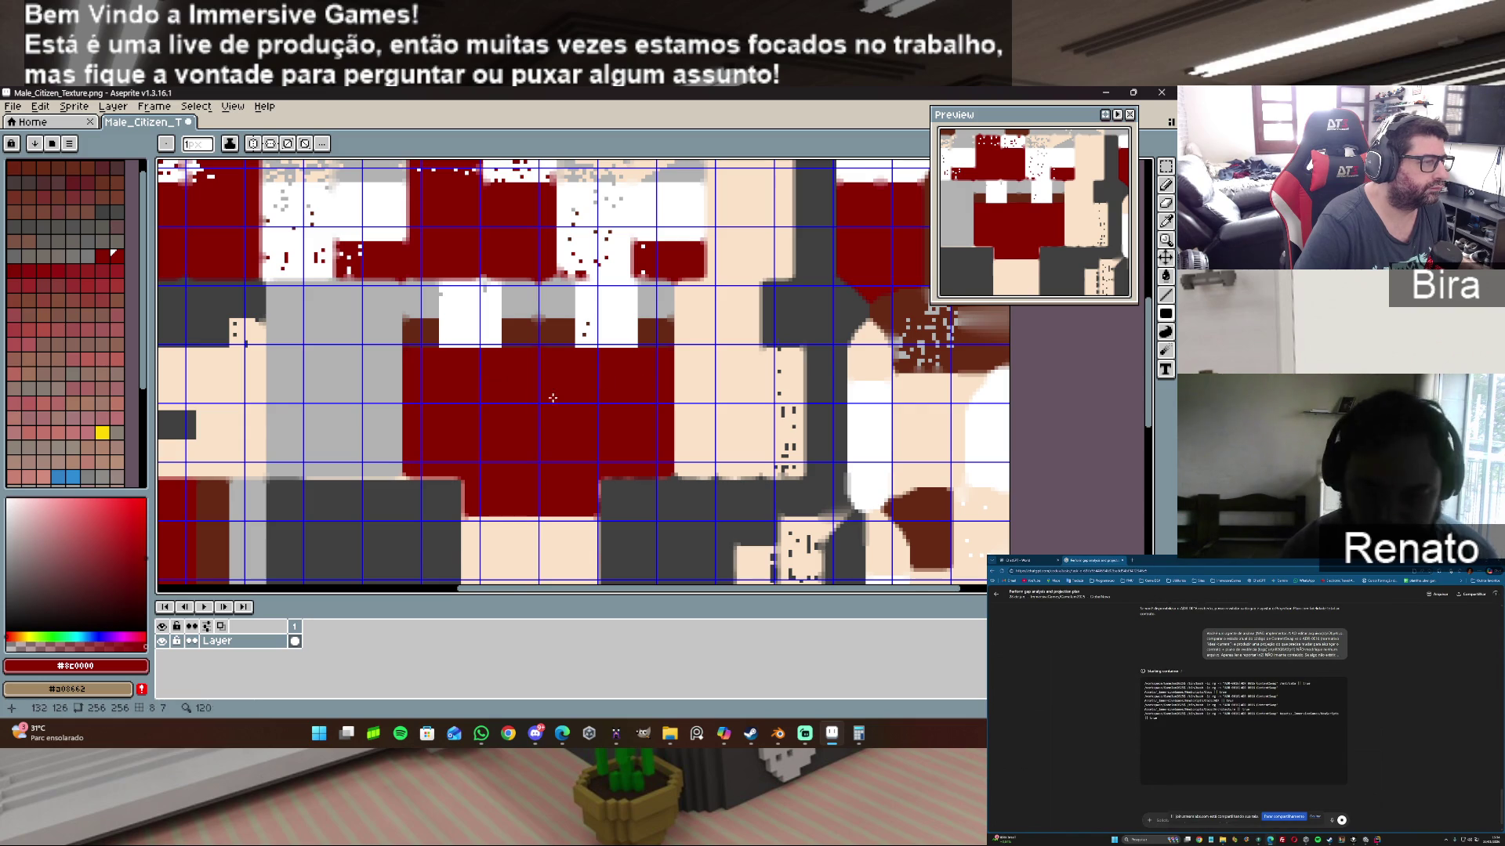
scroll(606, 380, "up", 1)
scroll(547, 356, "up", 1)
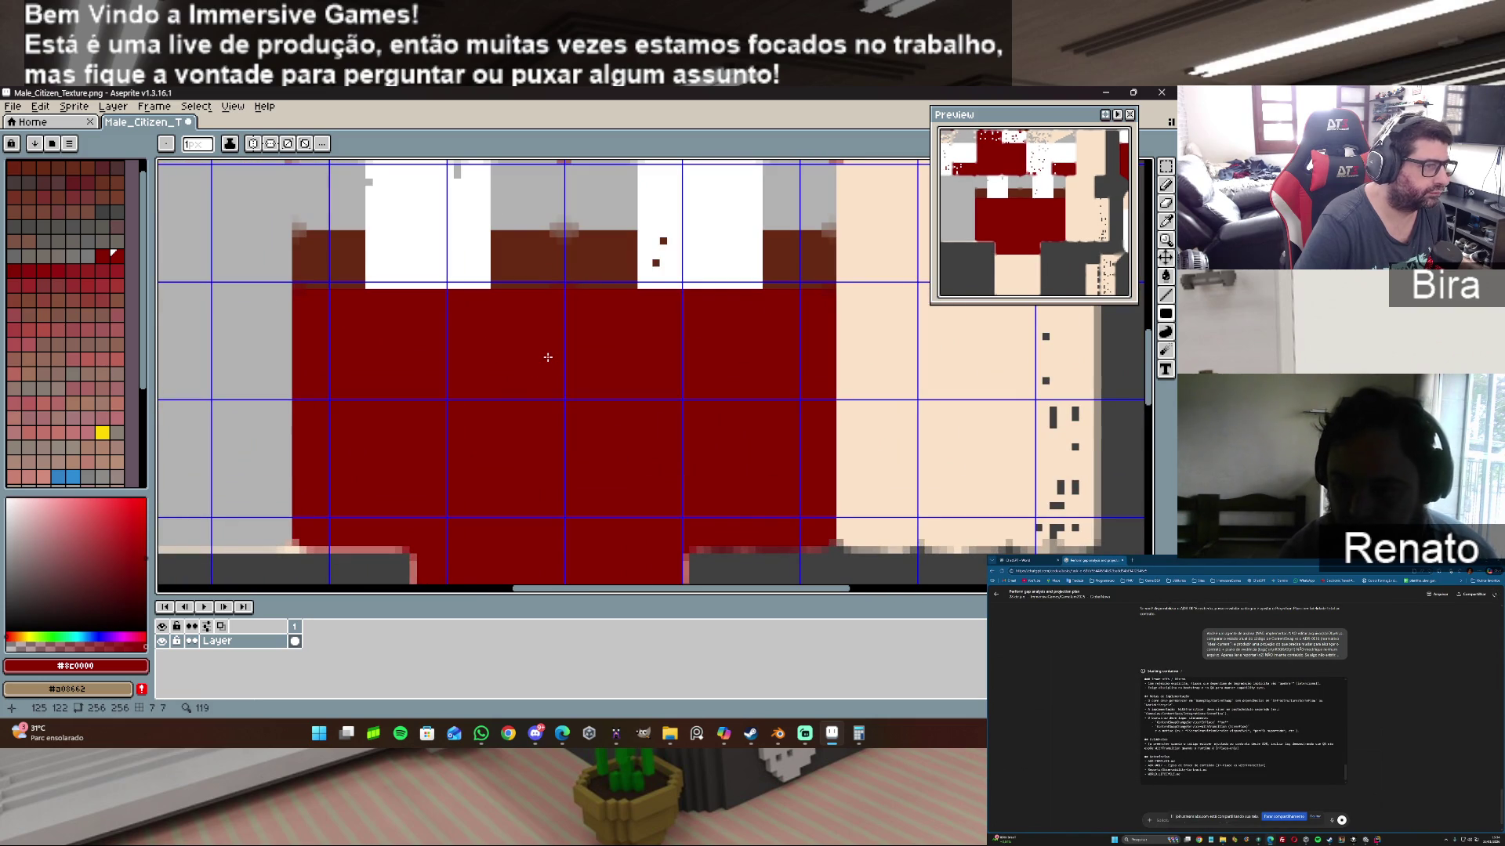
key("ctrl+z")
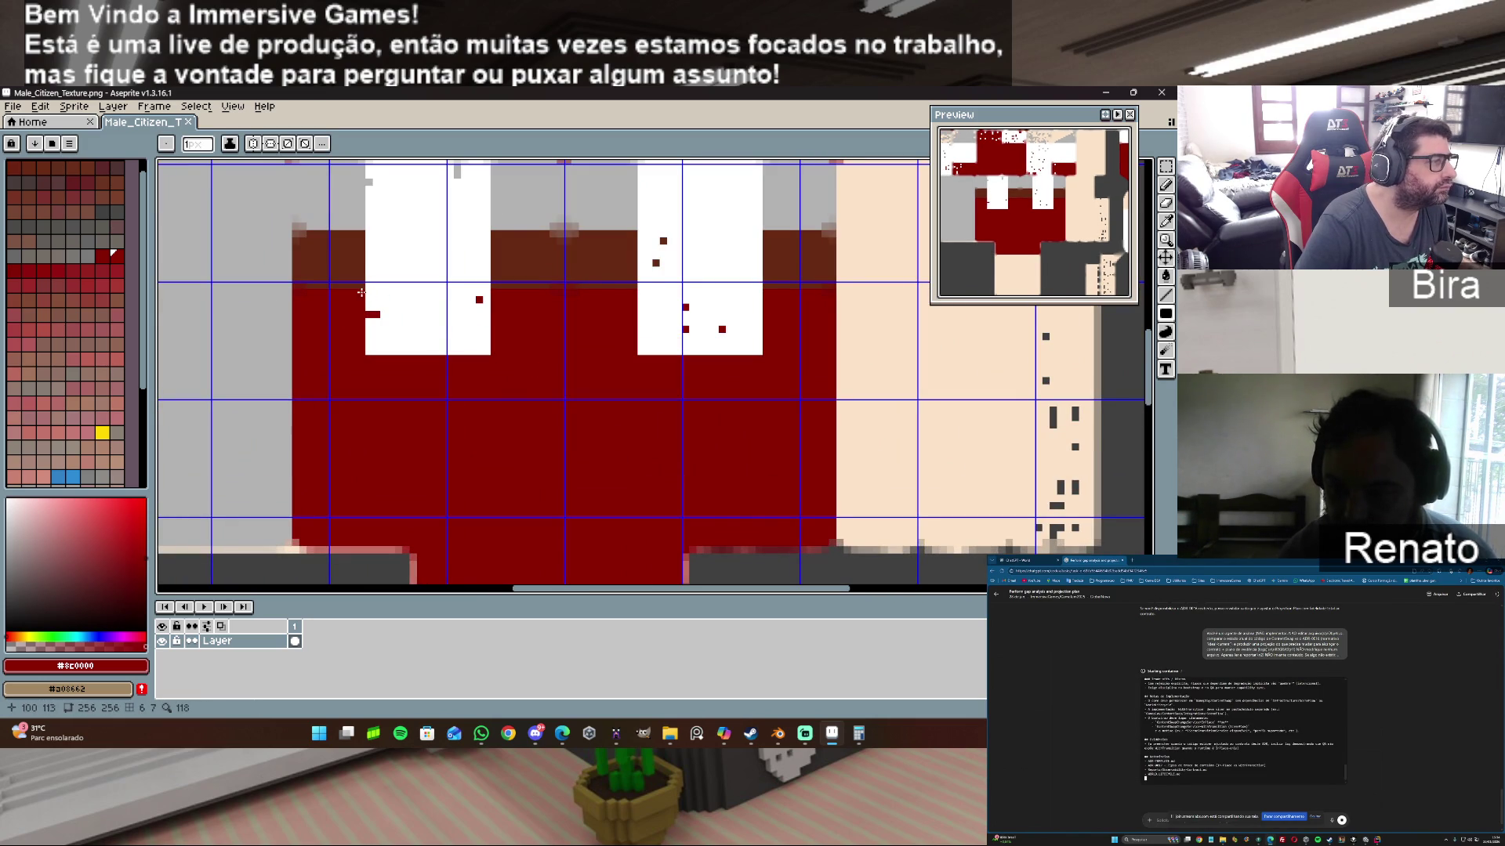
left_click_drag(359, 290, 787, 362)
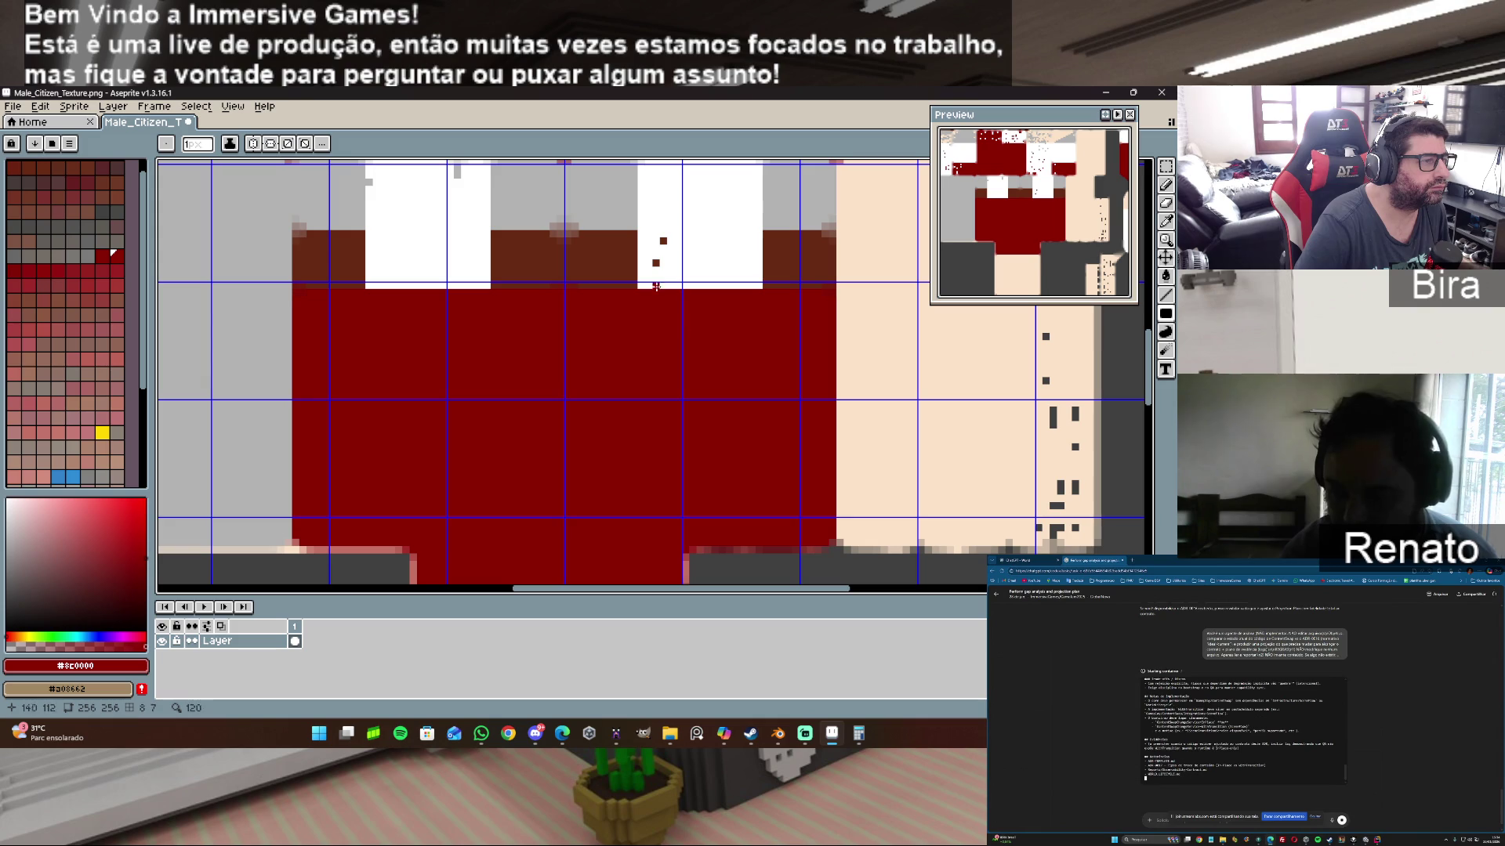
Step: Paint the white blocks' lower band dark brown so the brown strip runs unbroken
left_click(525, 253, "alt")
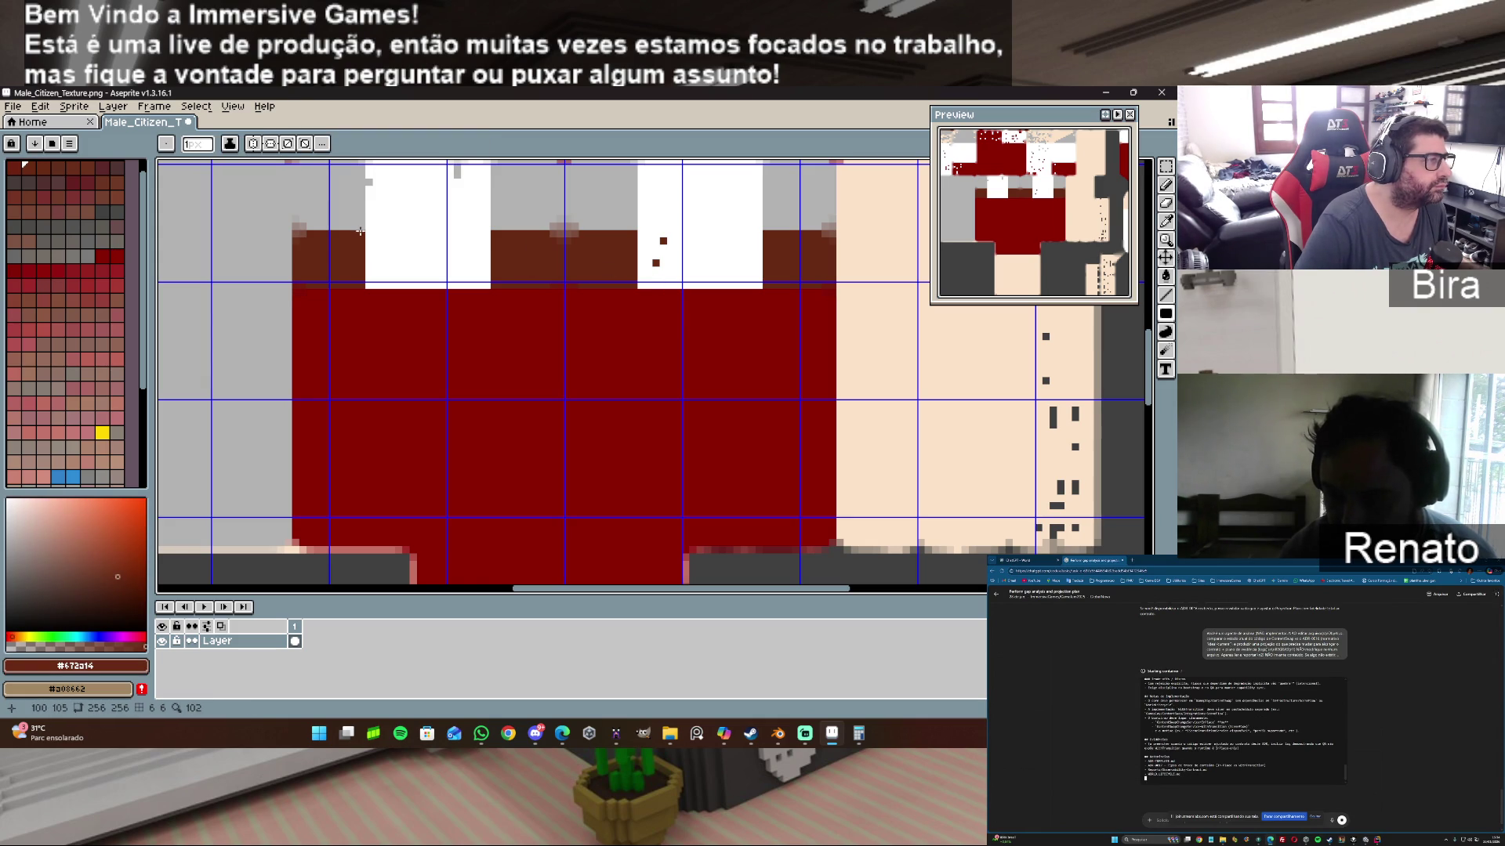
left_click_drag(360, 230, 763, 283)
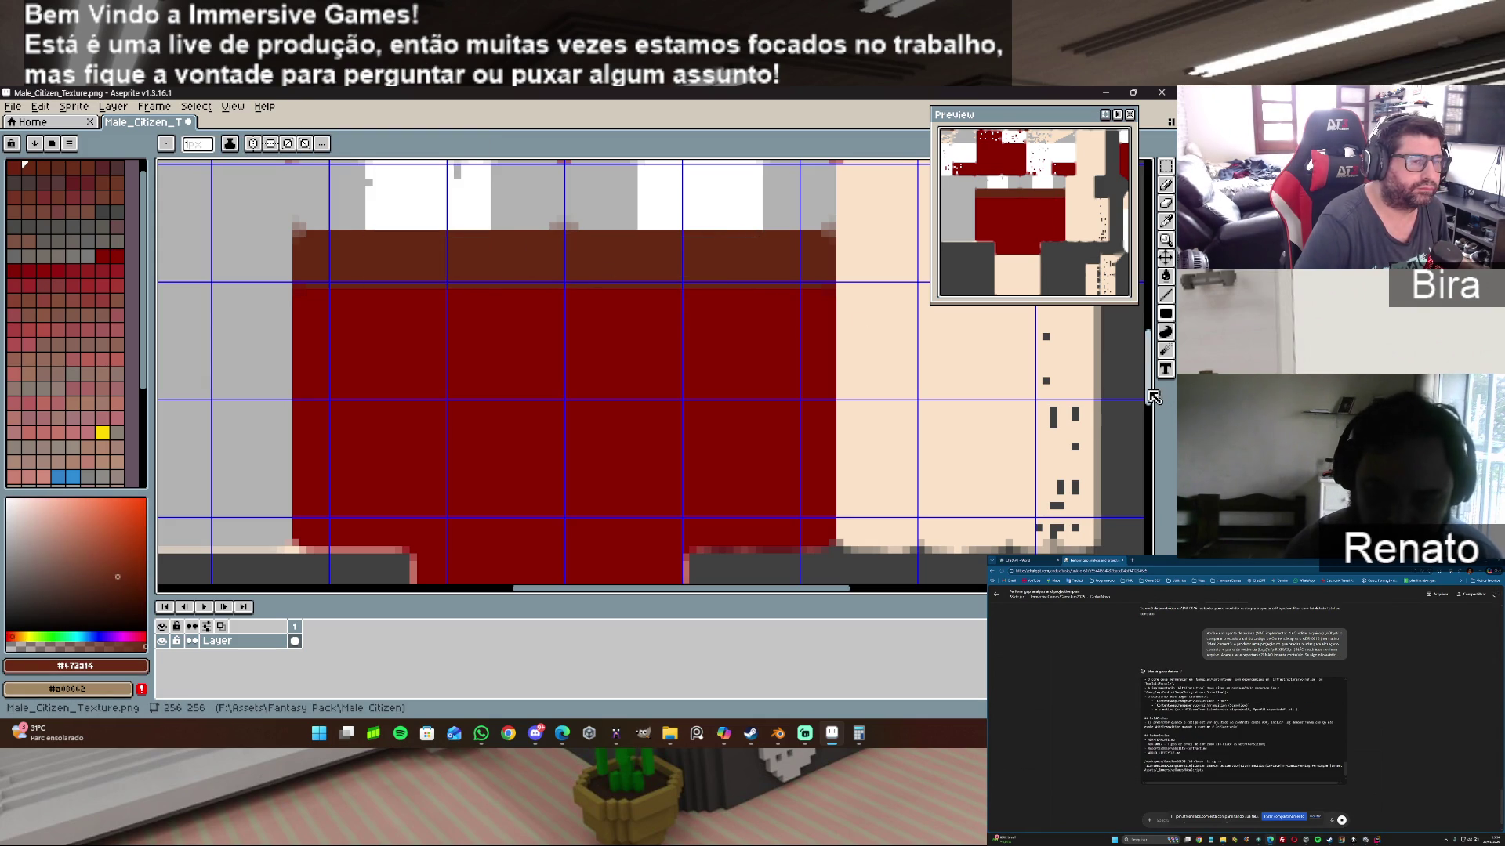
scroll(1152, 397, "up", 3)
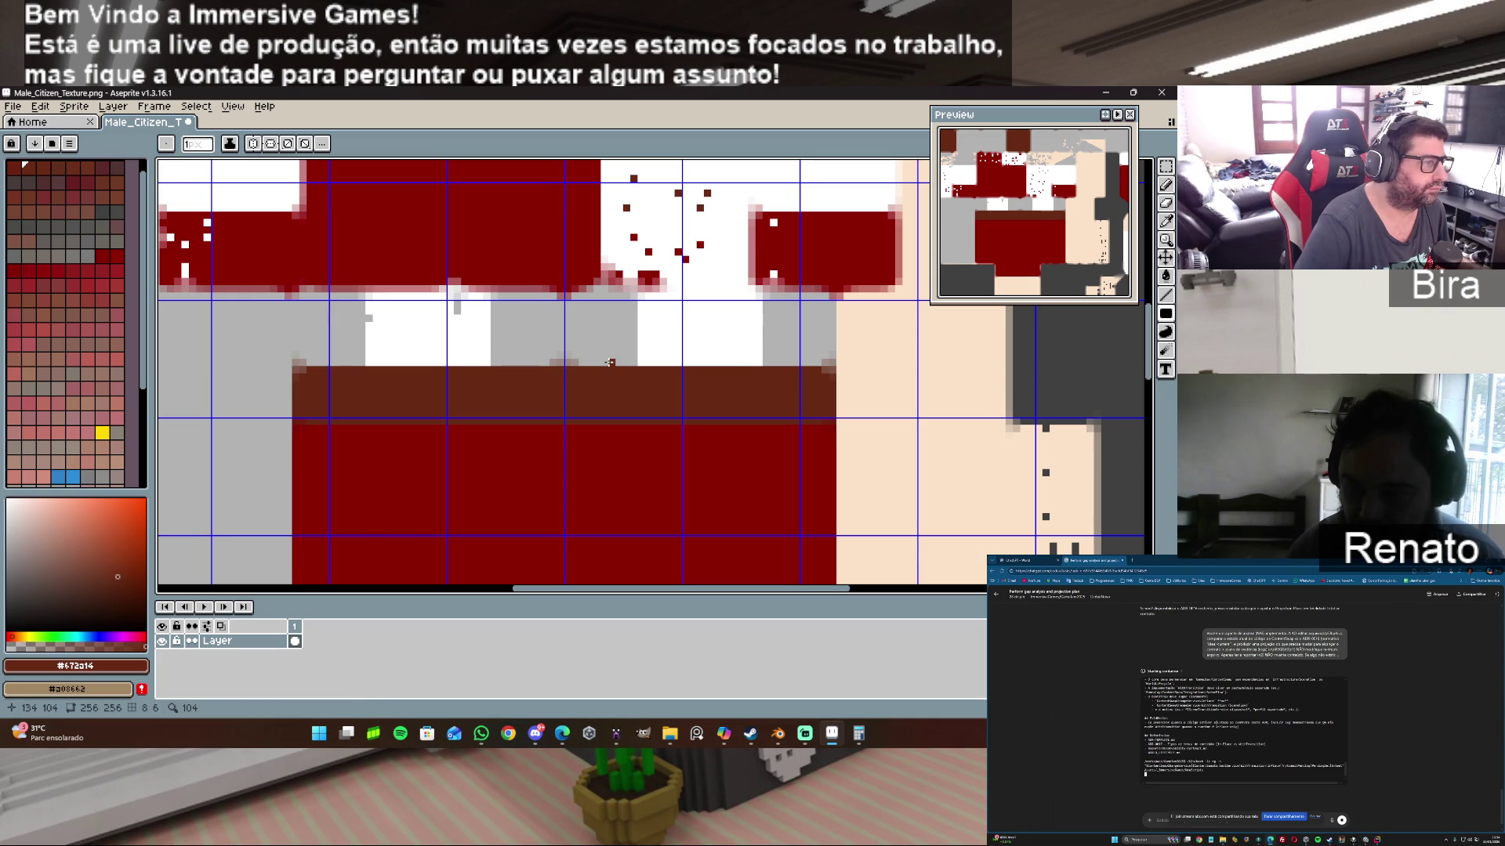
left_click(779, 733)
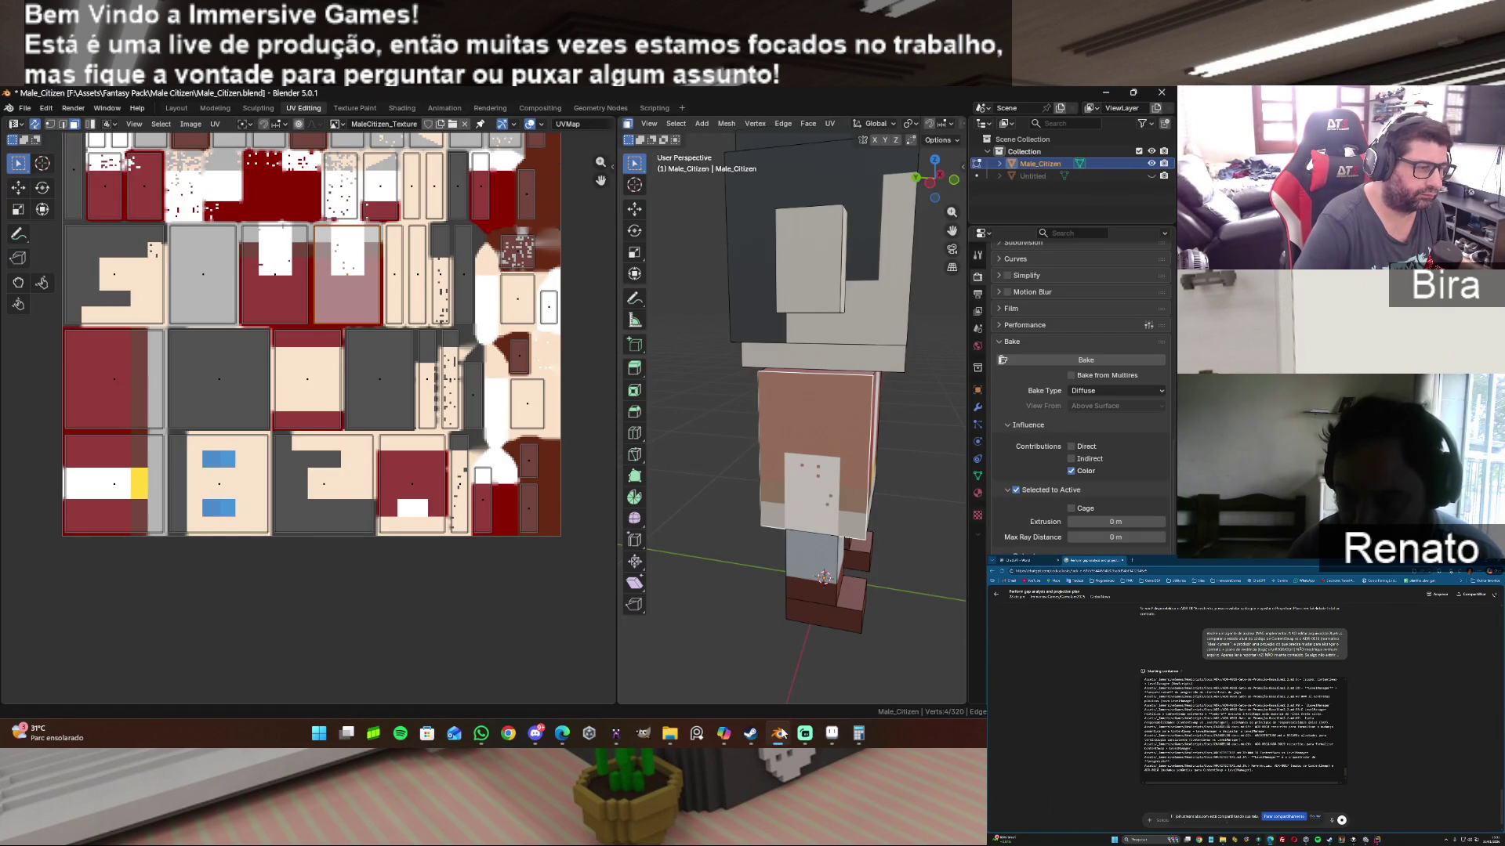
key("alt+Tab")
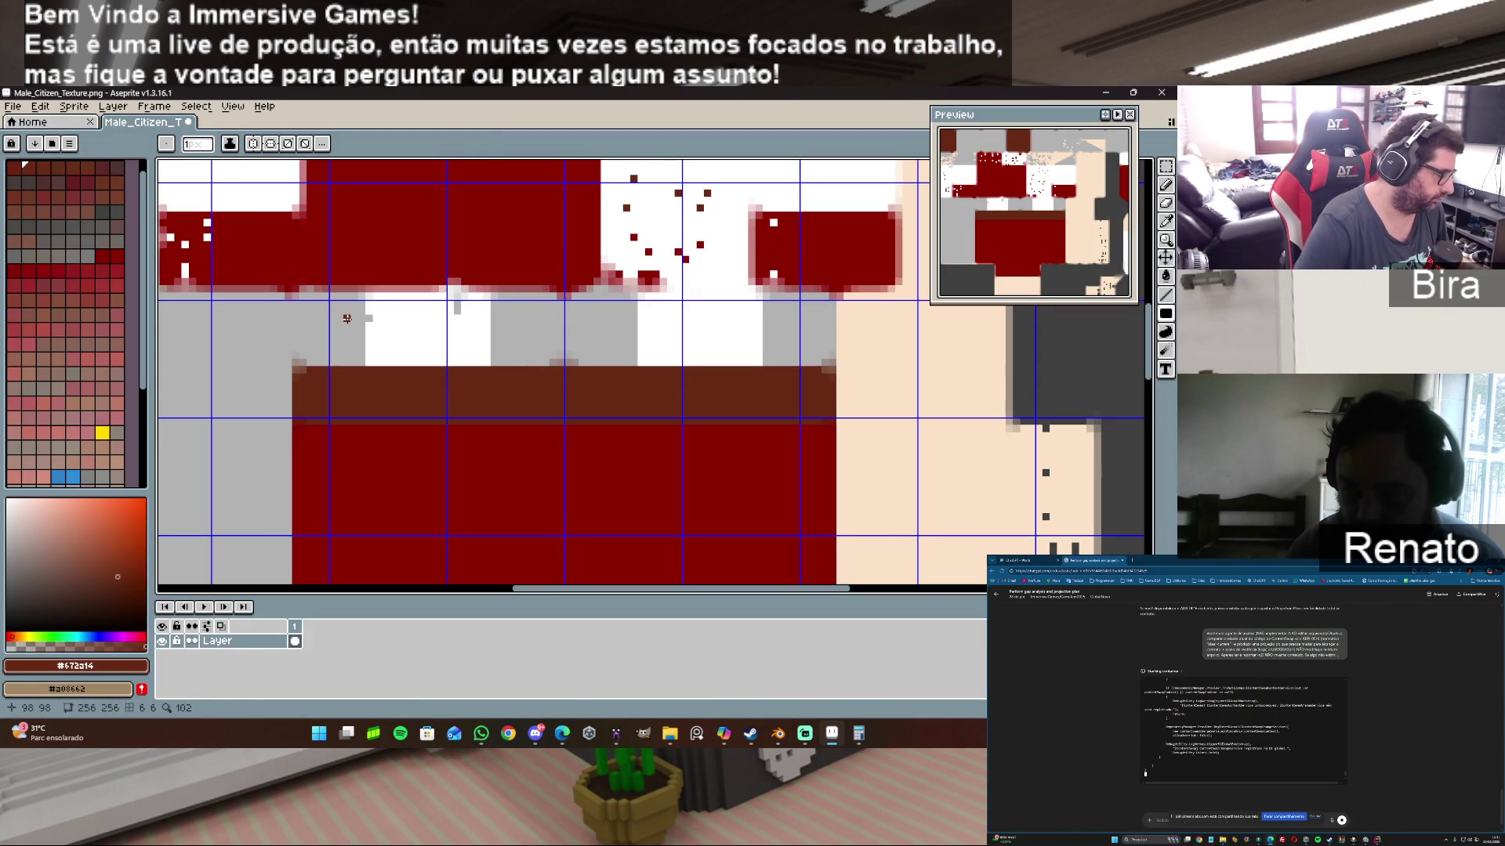
Step: Fill both white blocks in the gray band with light gray
left_click(347, 317, "alt")
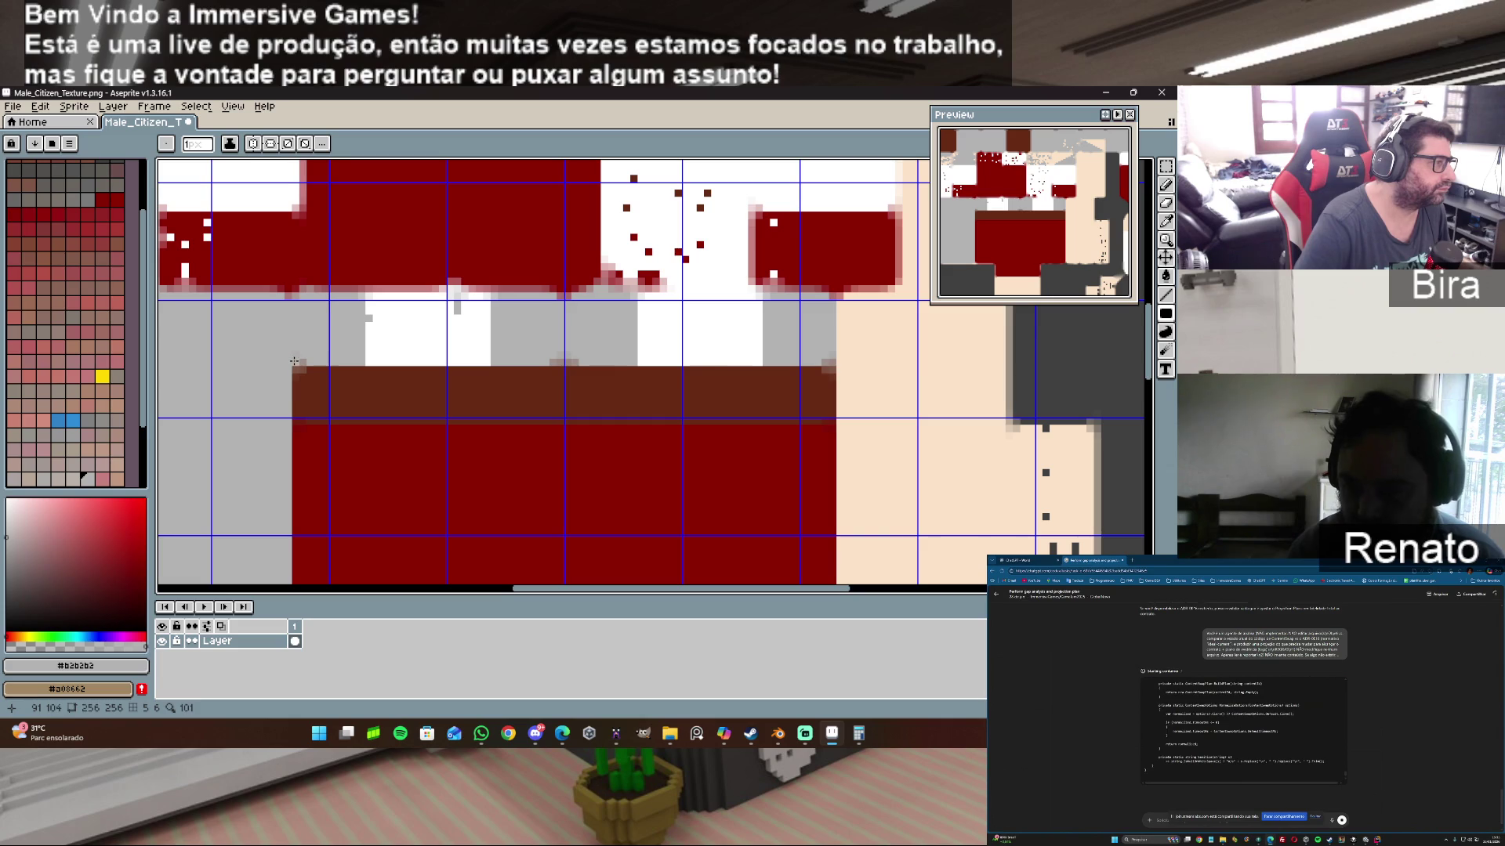
mouse_move(293, 349)
left_mouse_down()
mouse_move(777, 300)
mouse_move(368, 334)
left_mouse_up()
left_click(829, 400, "alt")
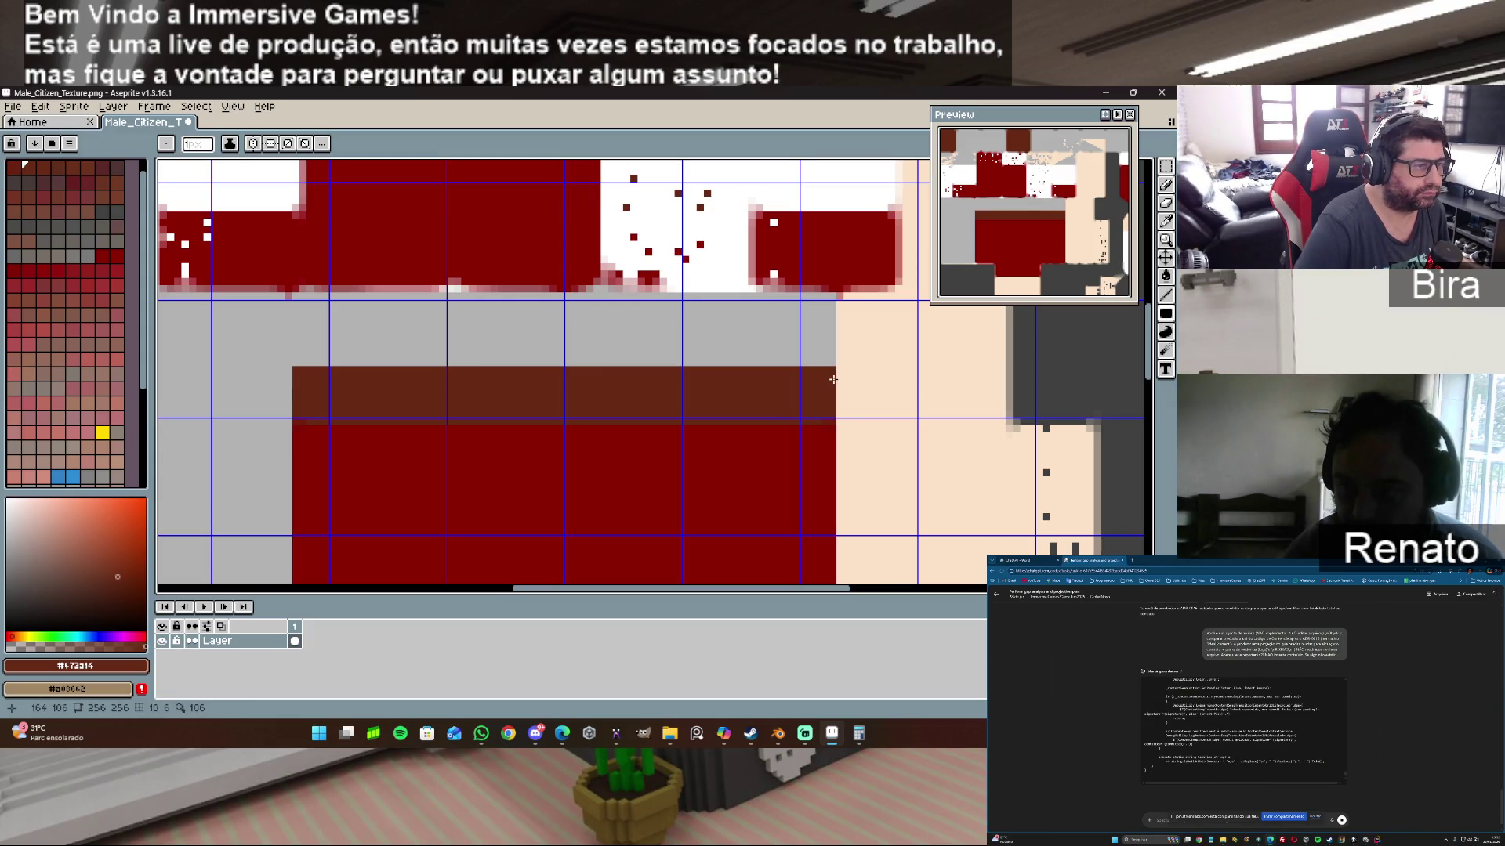
left_click(113, 255)
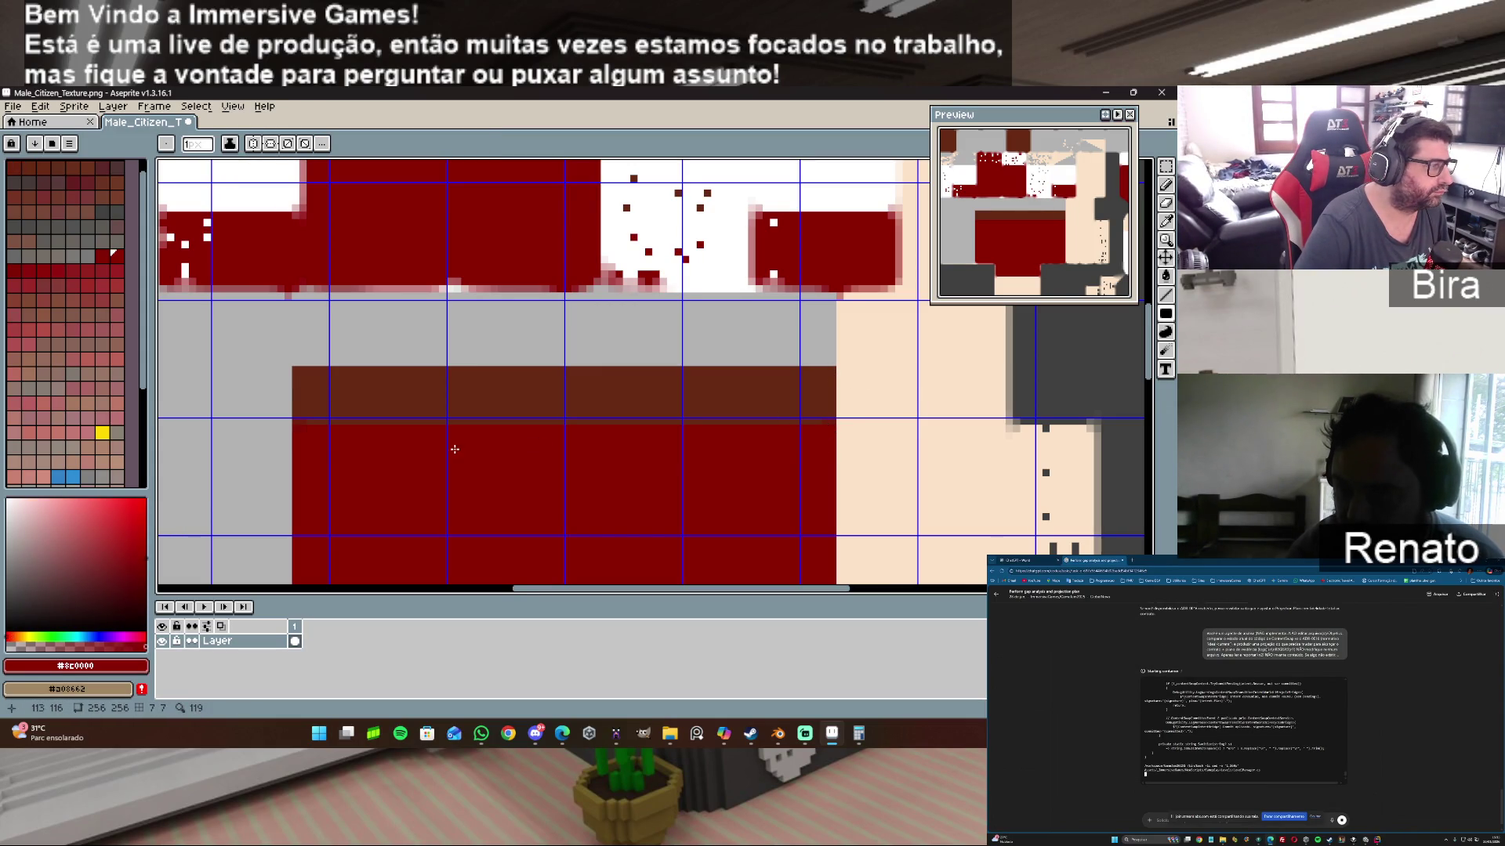
left_click(310, 409, "alt")
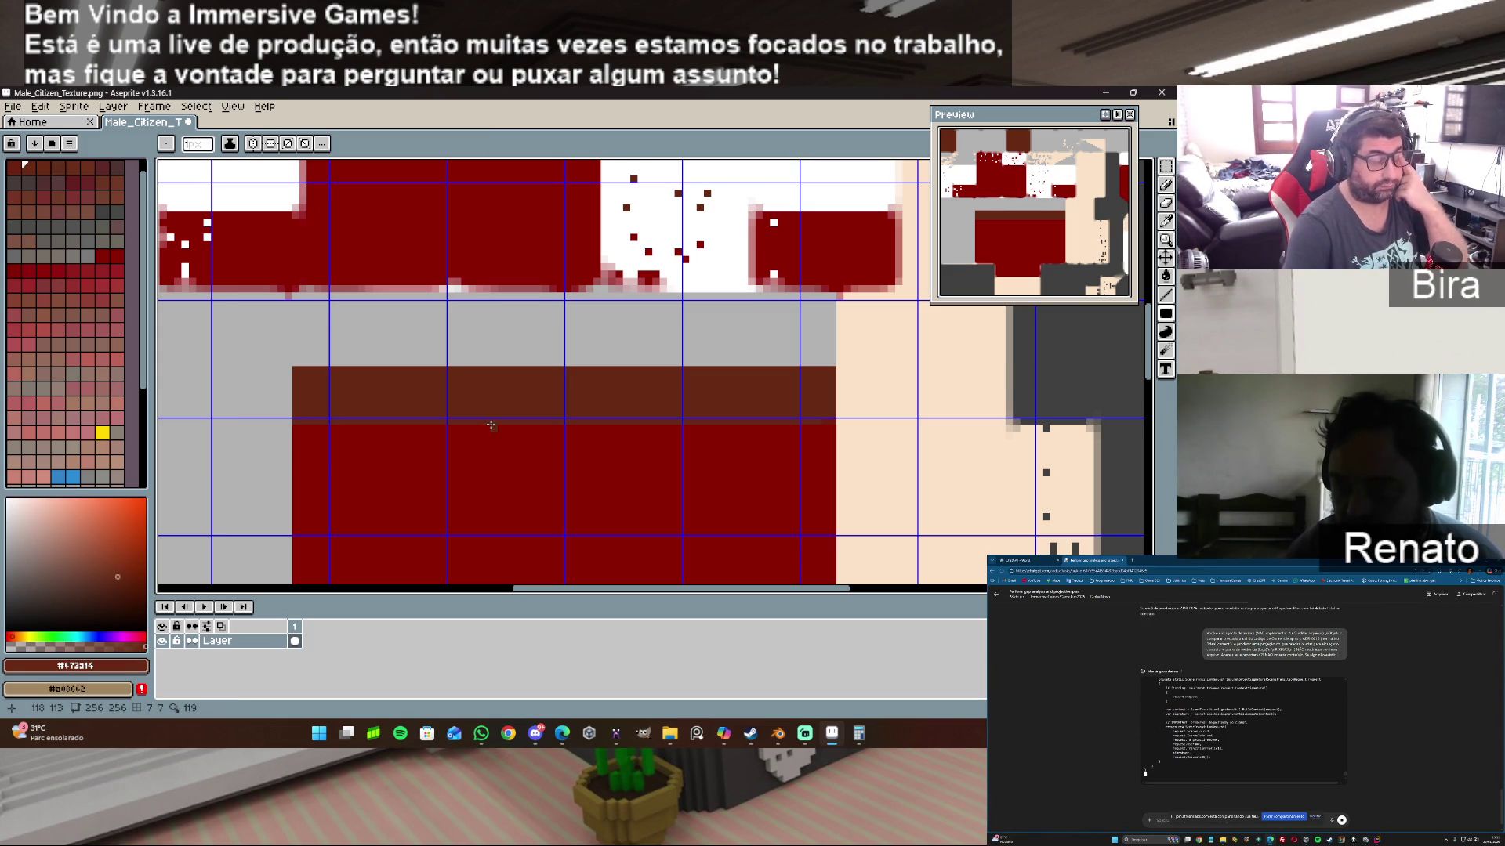
mouse_move(832, 733)
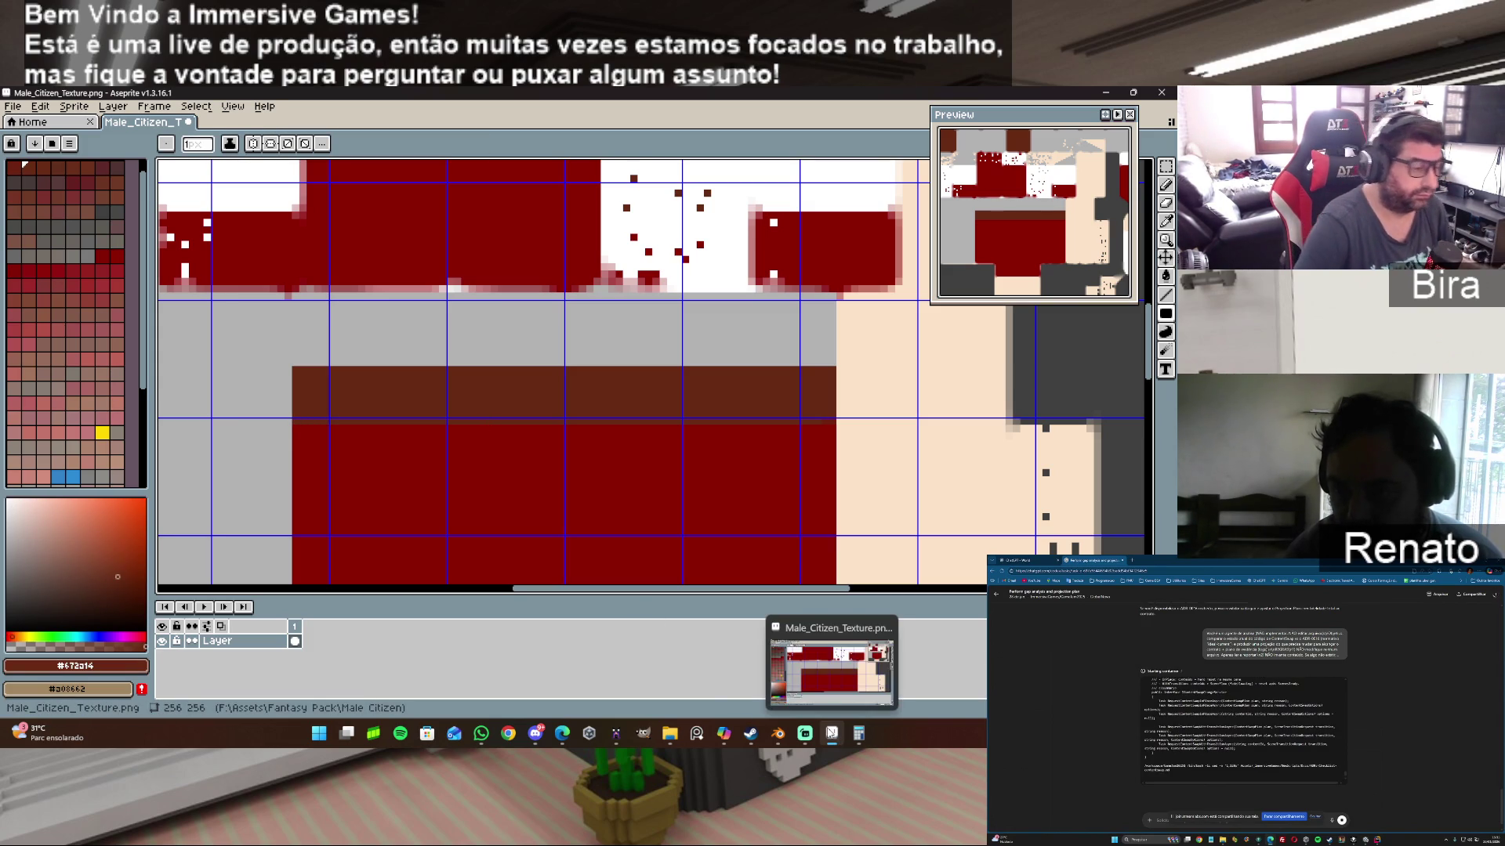
Step: Save the edited texture in Aseprite and return to Blender
left_click(13, 106)
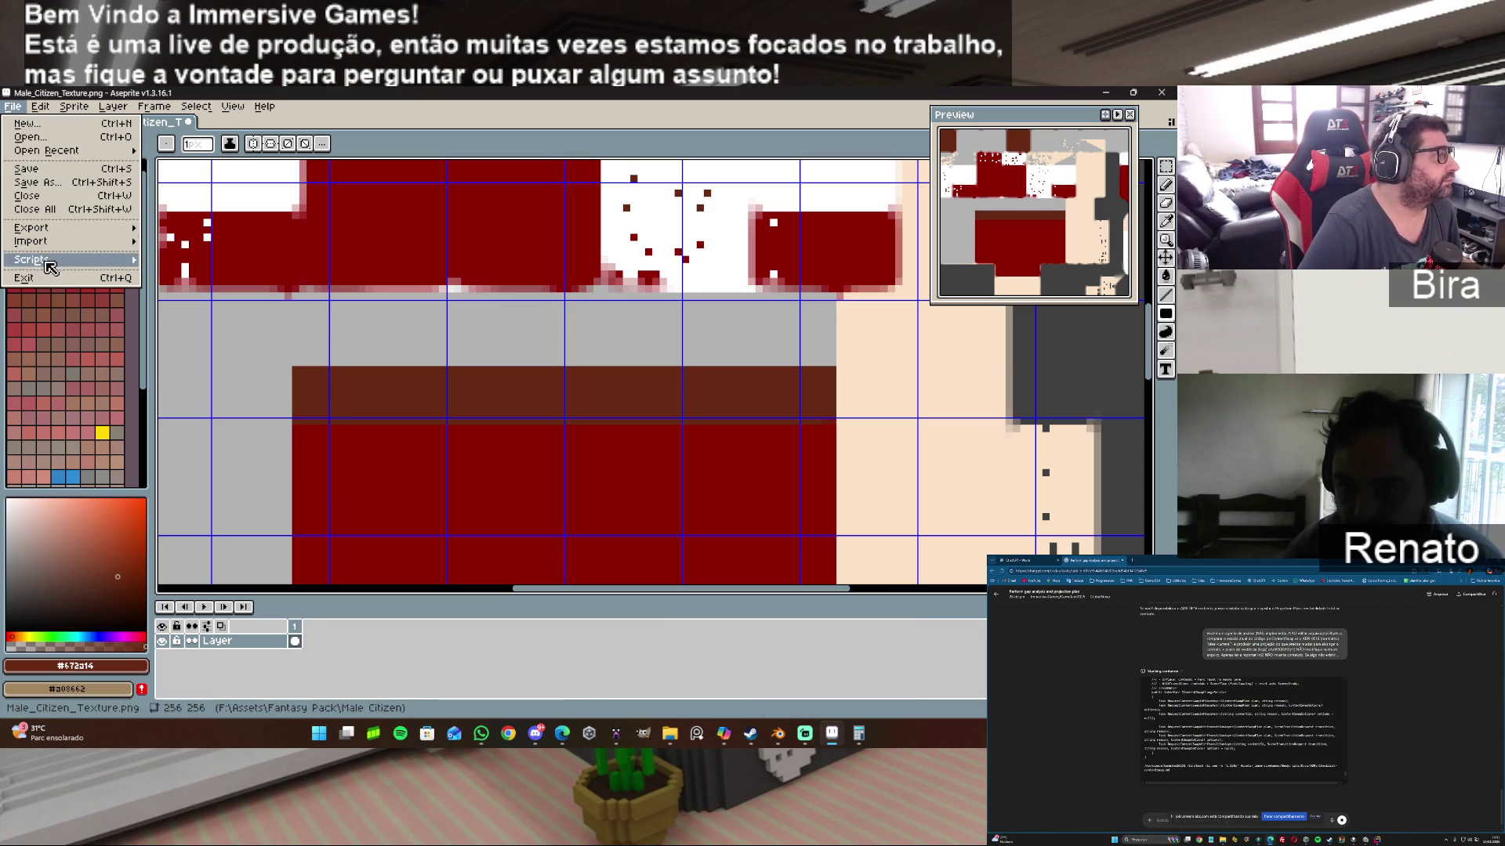
left_click(48, 183)
left_click(589, 411)
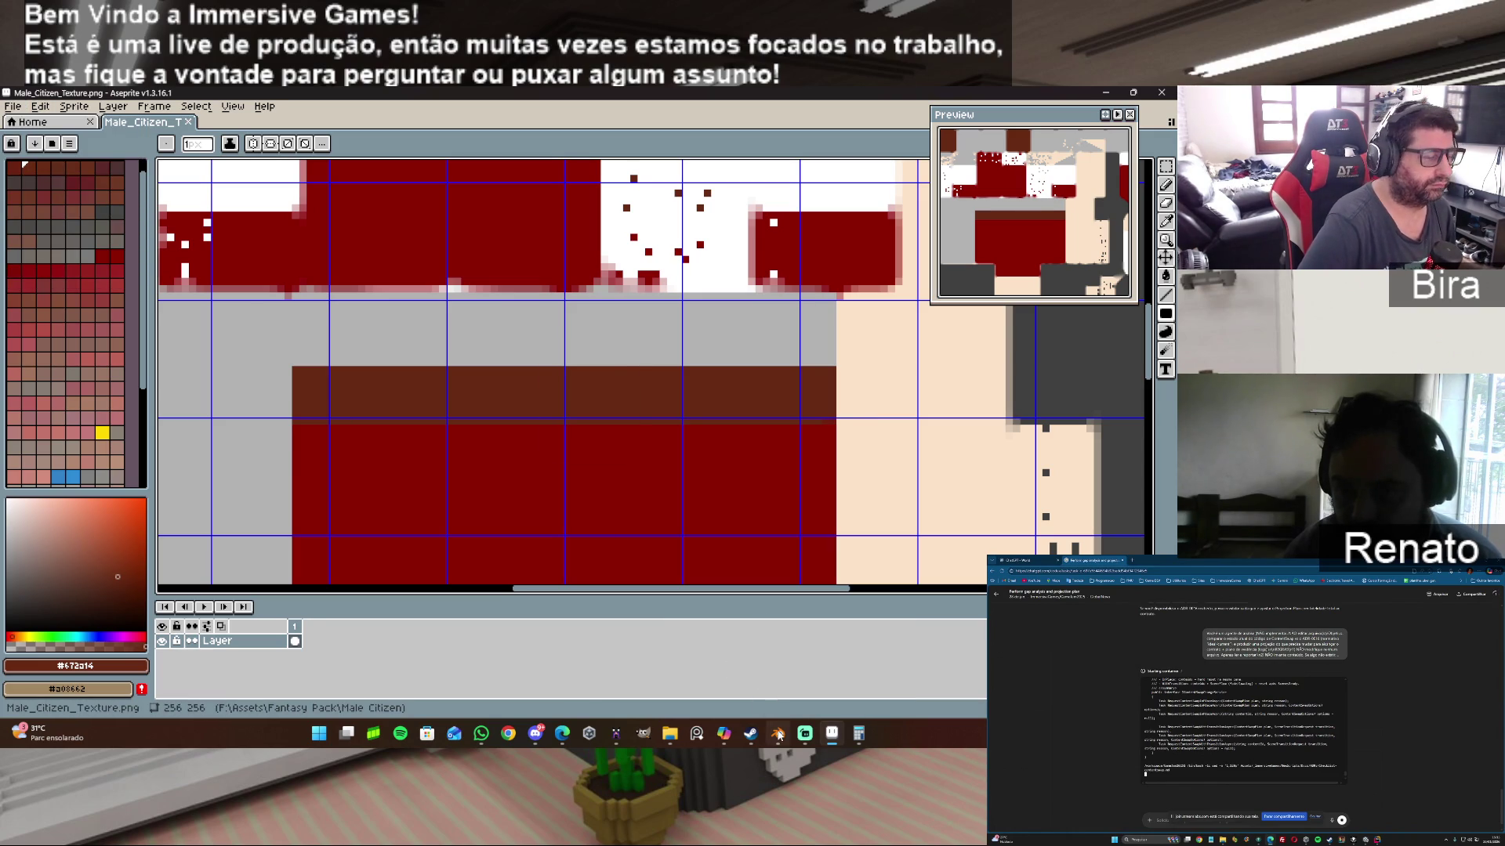
left_click(776, 734)
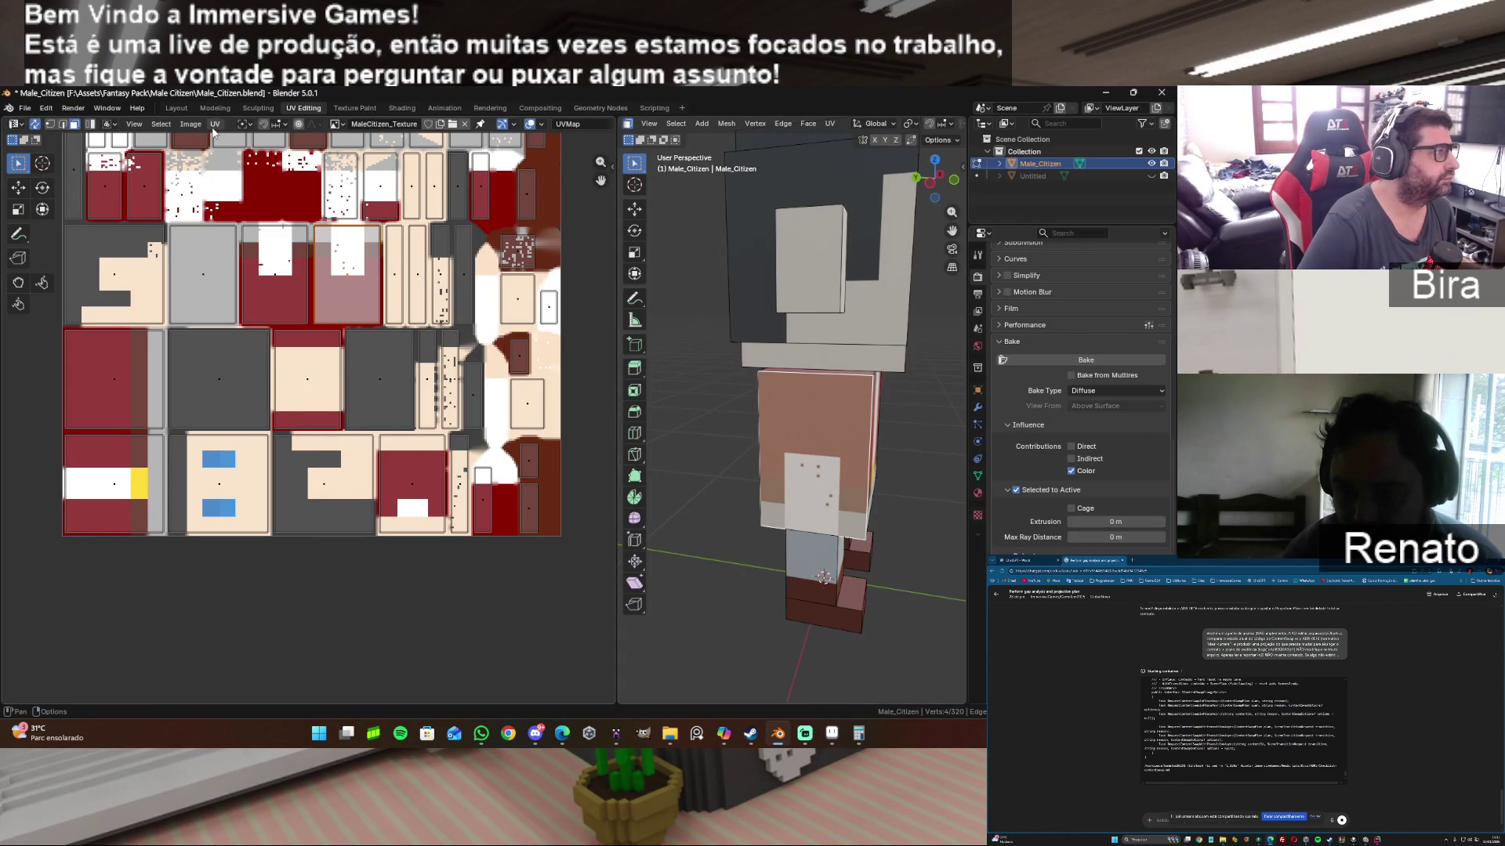
Step: Reload the edited Male Citizen texture from disk in Blender's UV editor
left_click(190, 125)
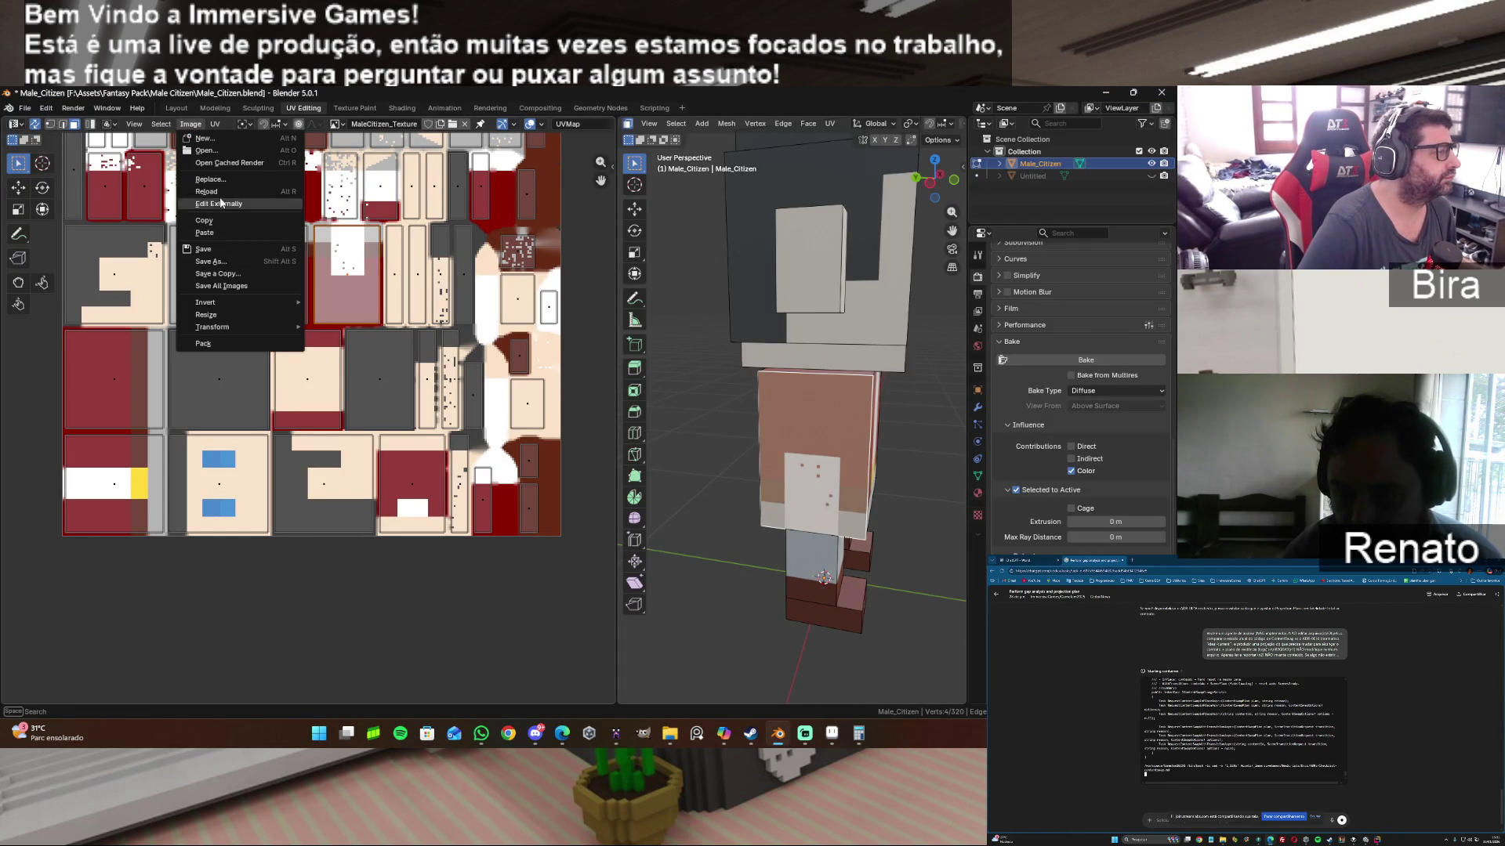
left_click(228, 190)
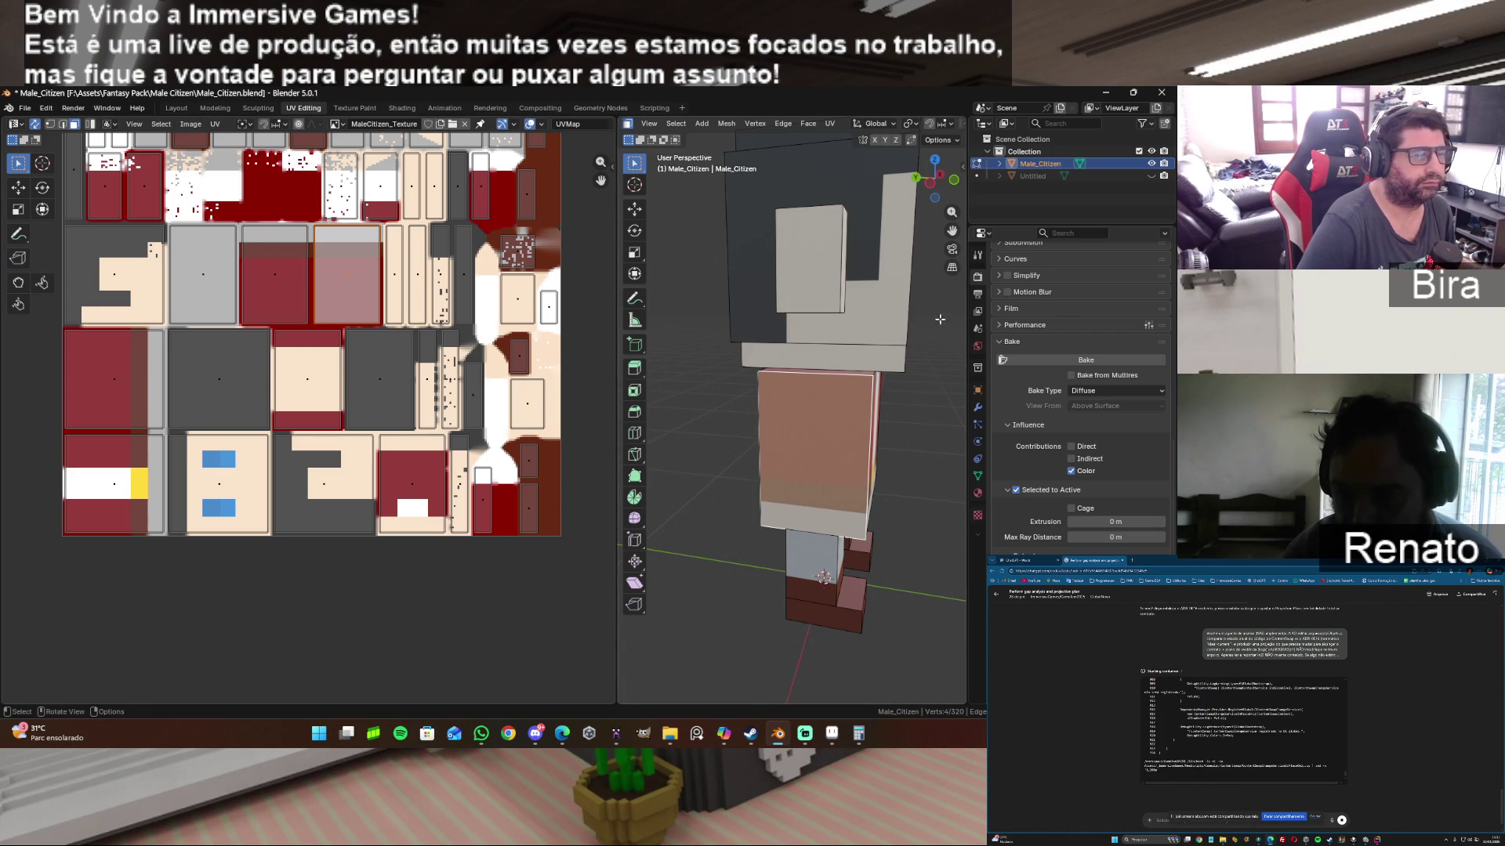
left_click_drag(931, 182, 938, 178)
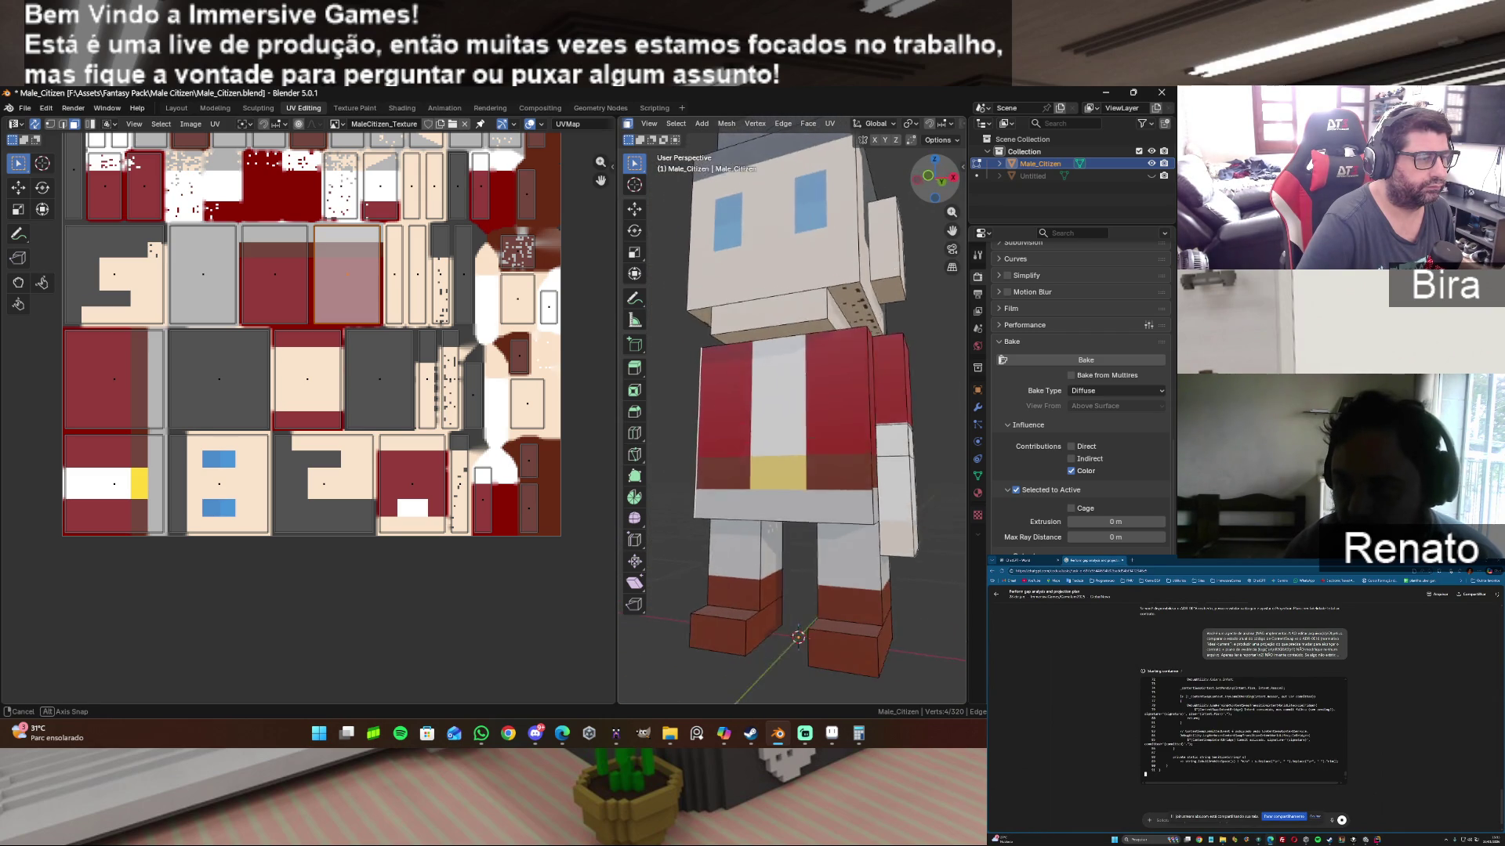
Step: Clear the torso face selection, inspect the torso from the side, then switch to Aseprite
left_click(842, 452)
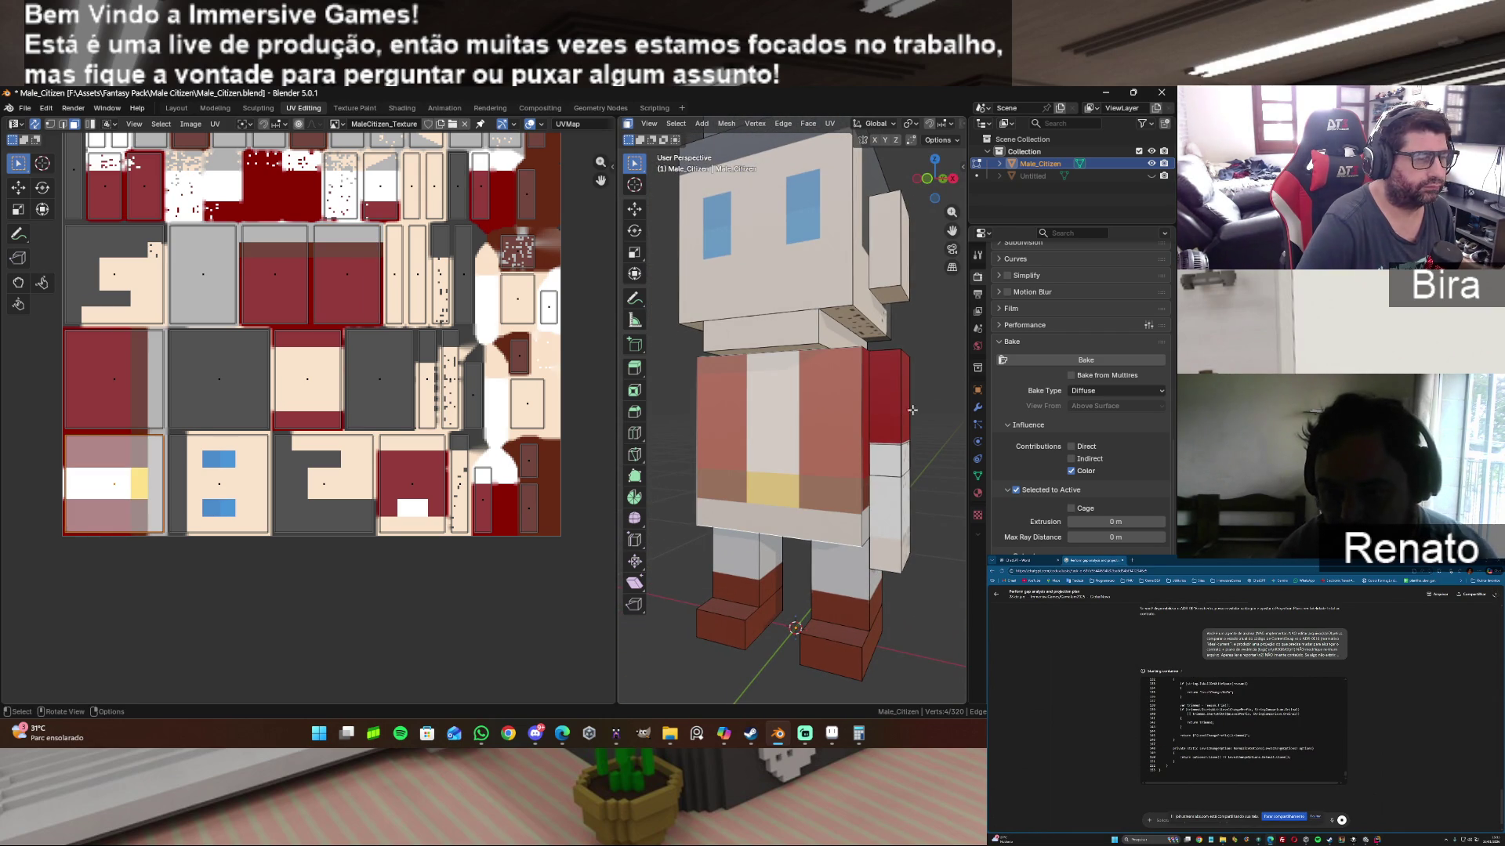
left_click(937, 403)
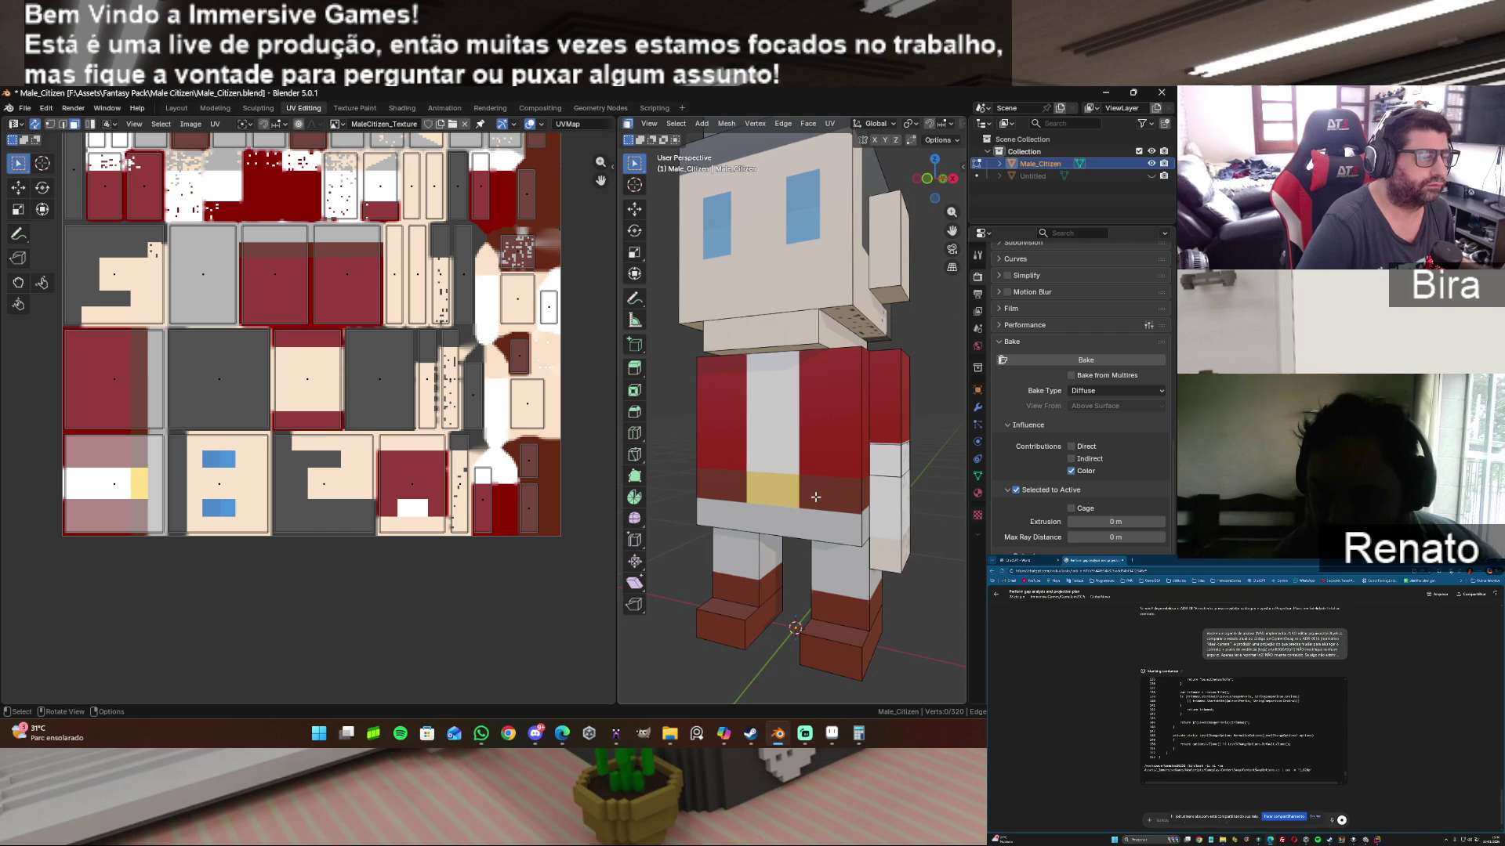
scroll(814, 497, "up", 2)
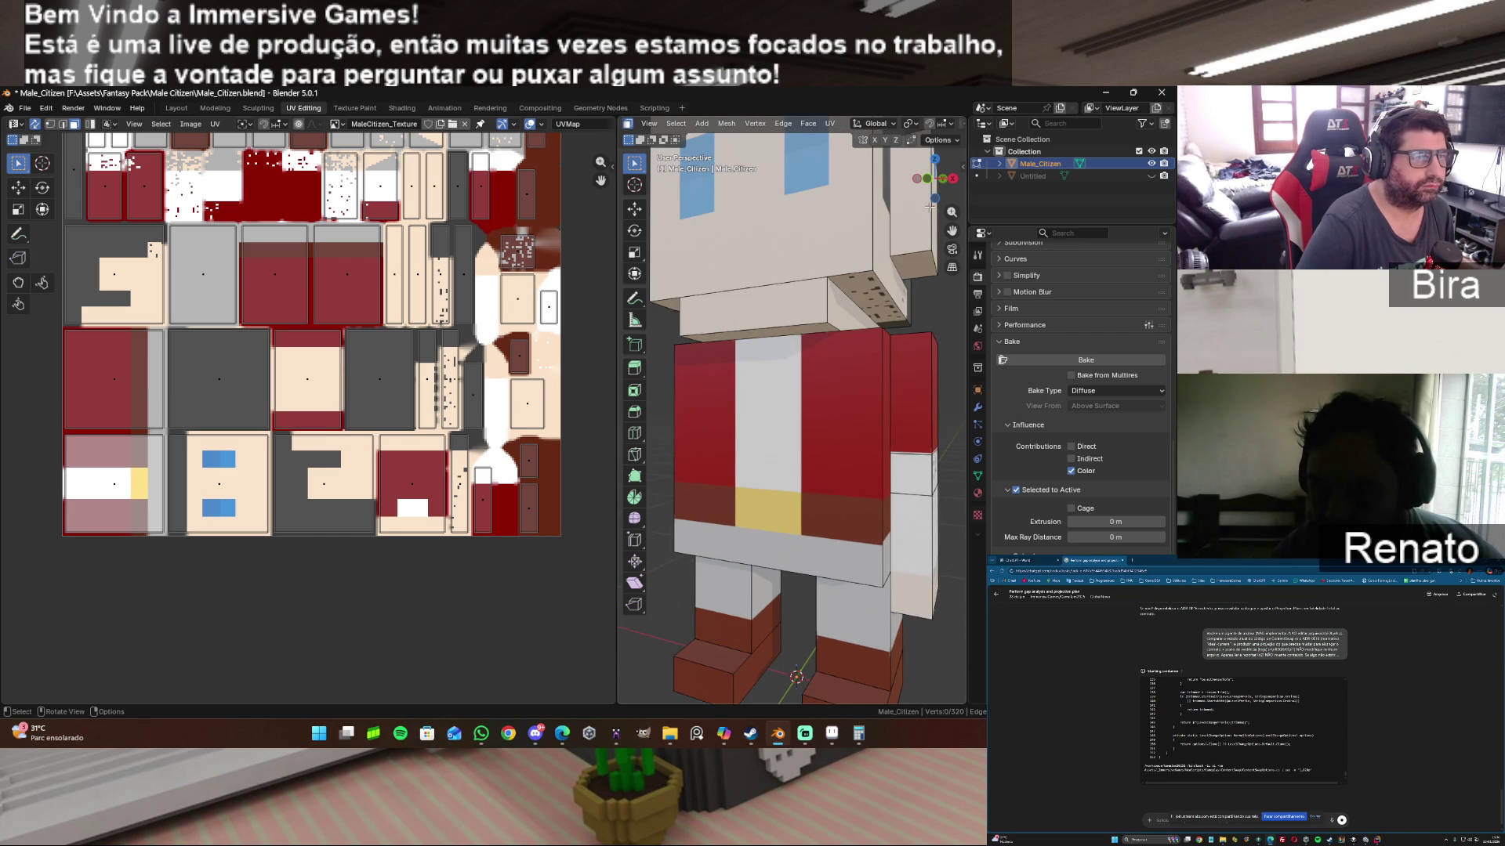
mouse_move(930, 179)
left_mouse_down()
mouse_move(893, 183)
mouse_move(930, 178)
left_mouse_up()
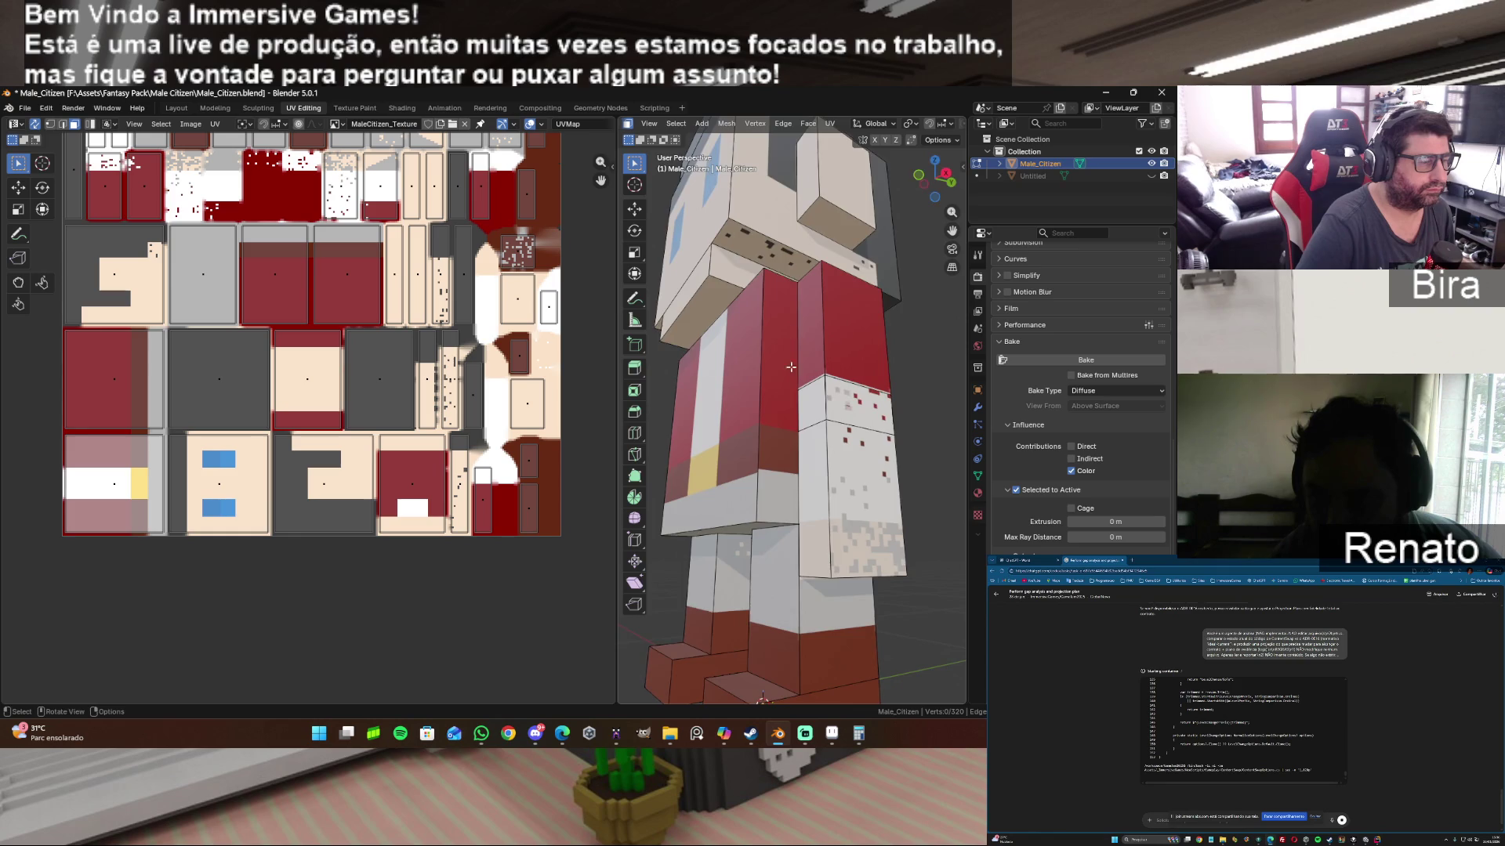
scroll(718, 542, "up", 3)
scroll(719, 542, "up", 3)
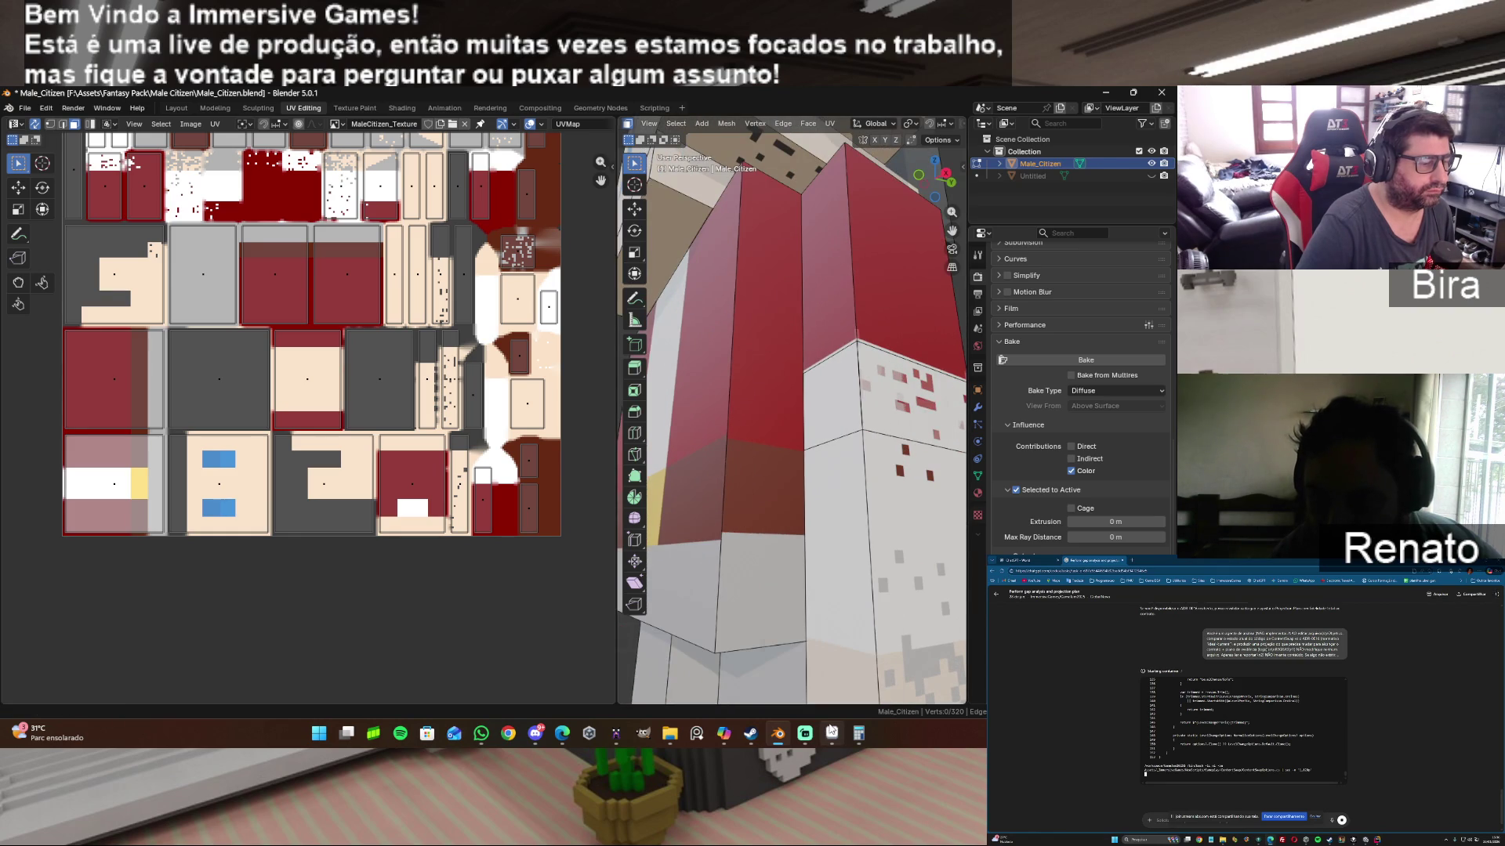
key("alt+Tab")
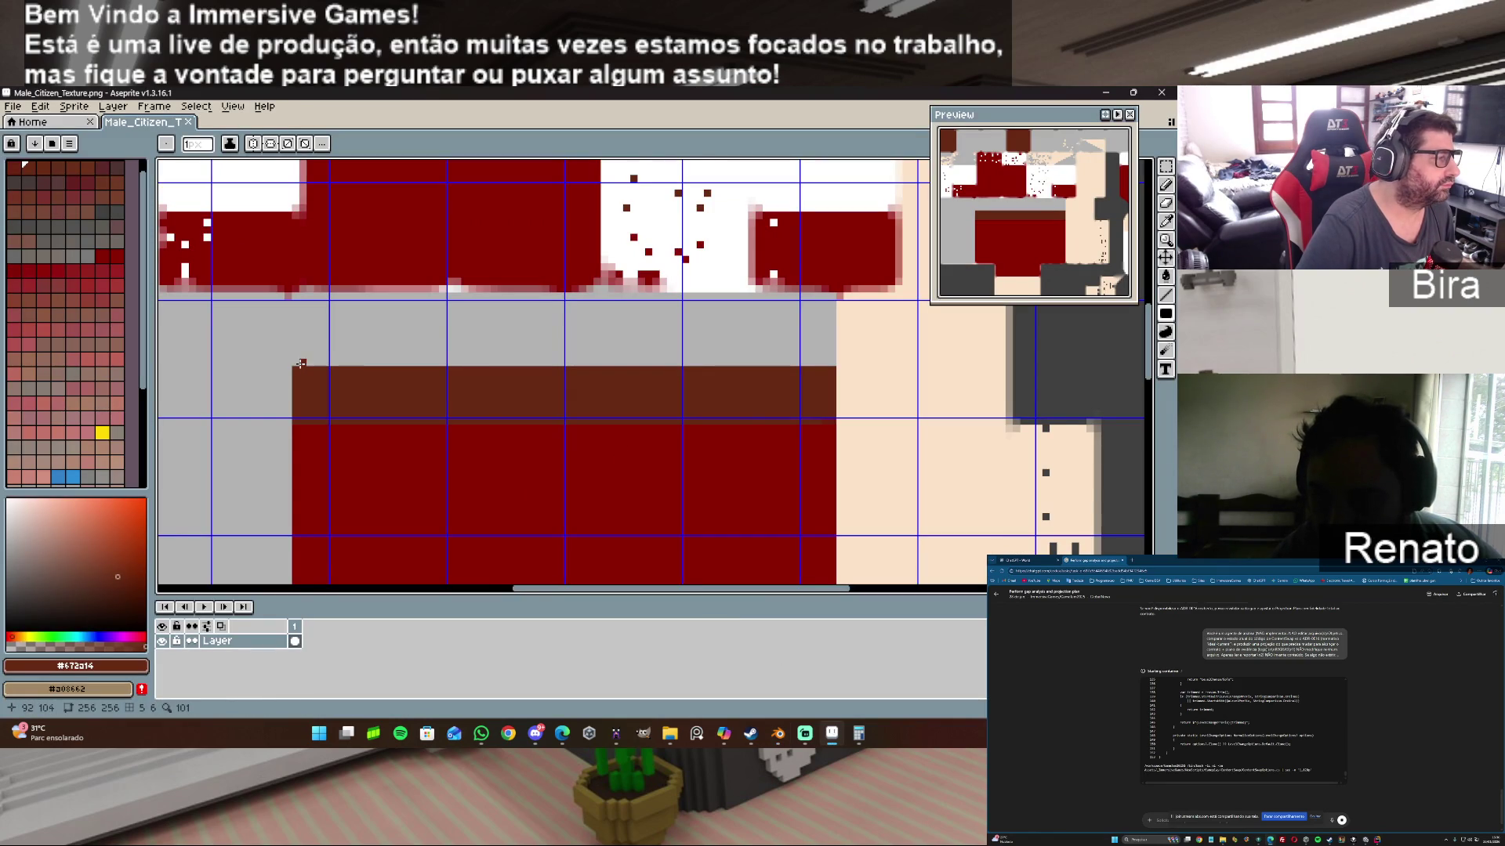
Step: Paint two brown rows atop the band's top edge and save the texture
left_click_drag(295, 362, 826, 362)
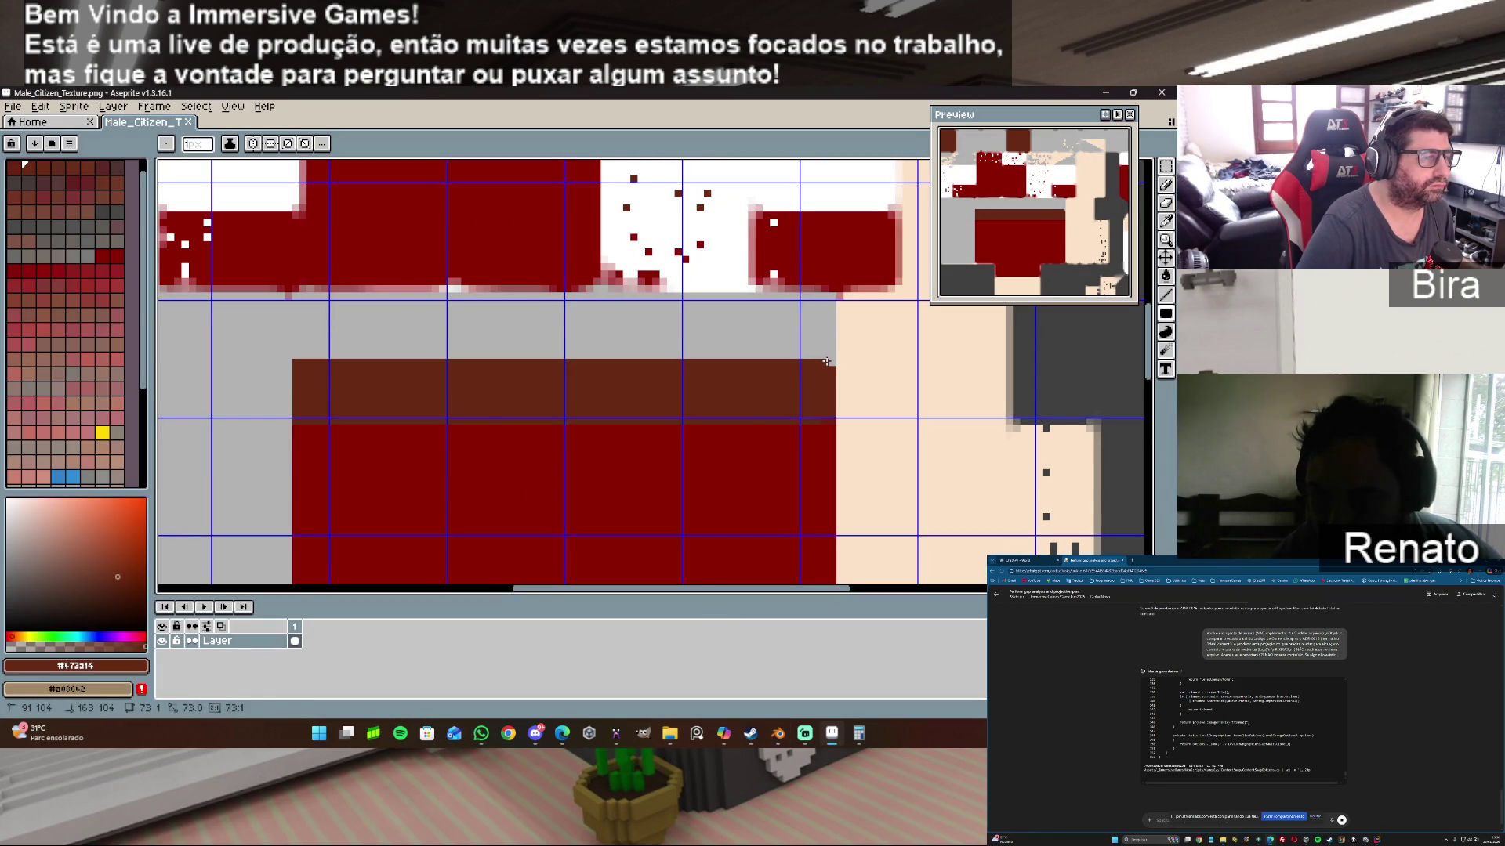
left_click_drag(831, 356, 294, 355)
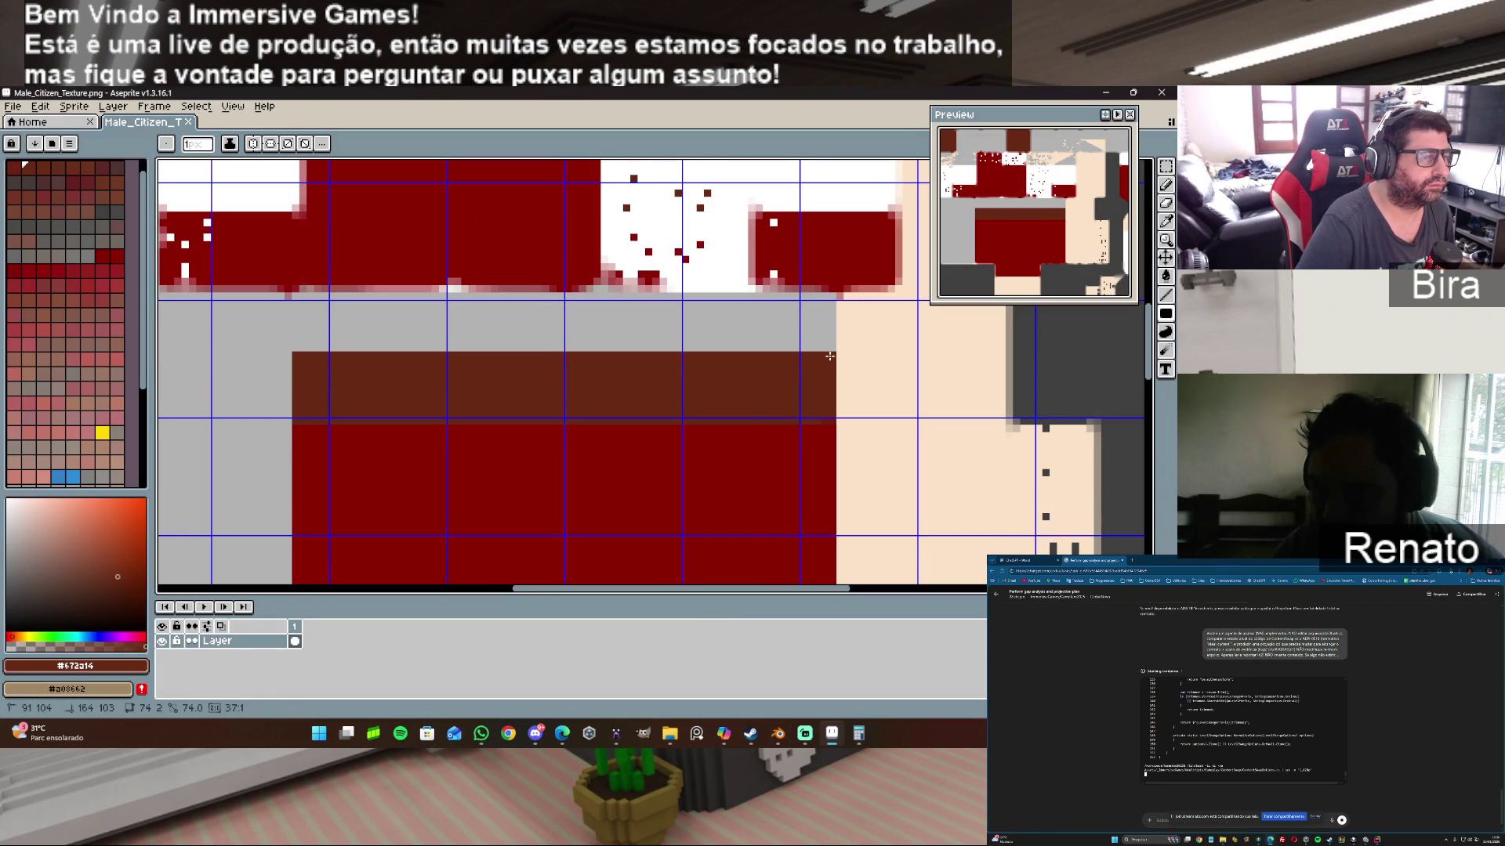
left_click(14, 107)
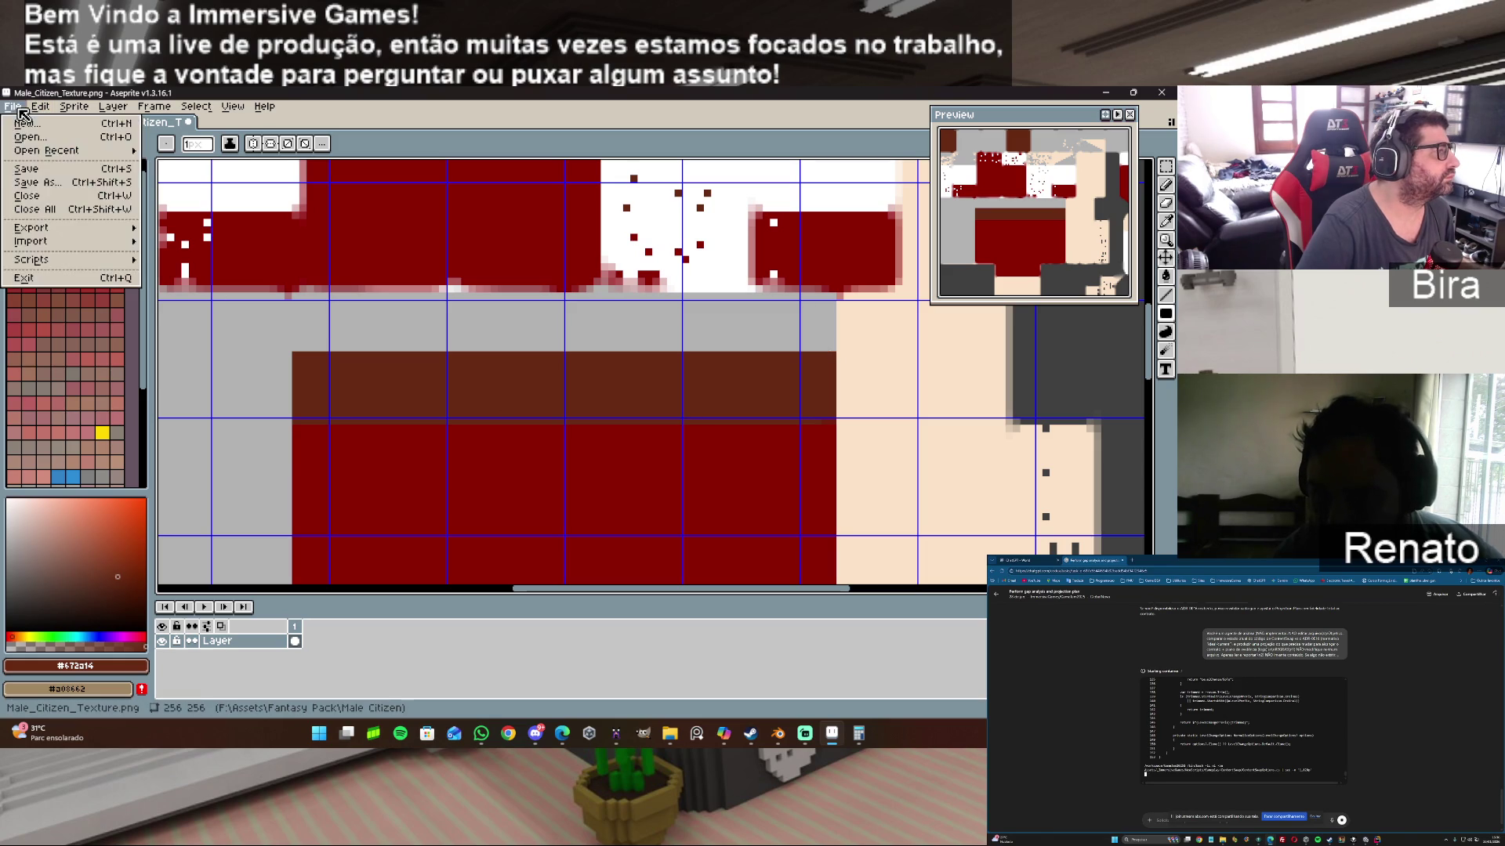
left_click(56, 174)
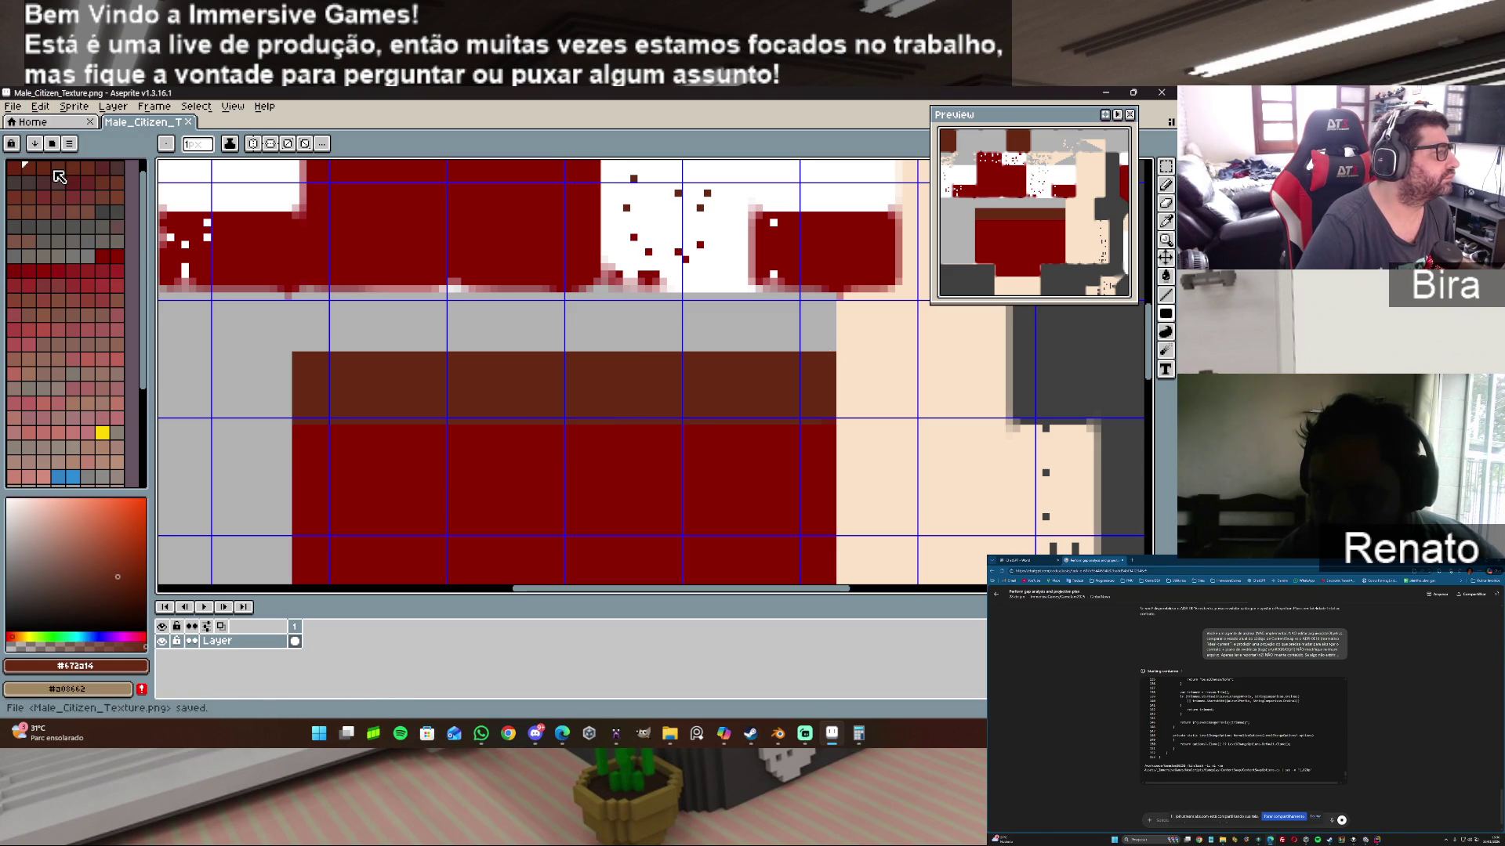
Step: Reload the saved texture in Blender, then return to Aseprite
left_click(777, 734)
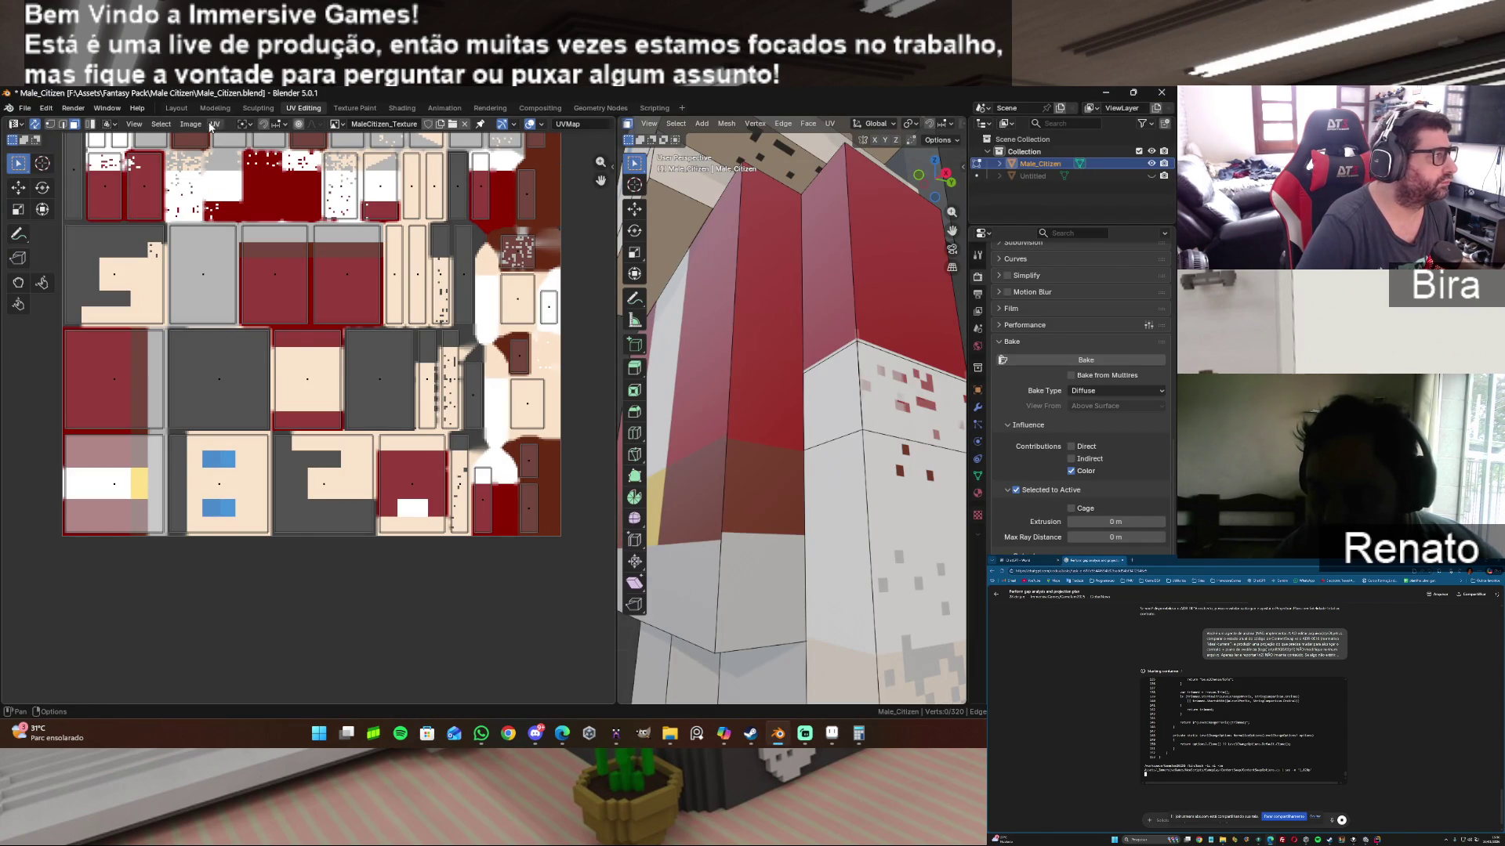
left_click(200, 125)
left_click(225, 192)
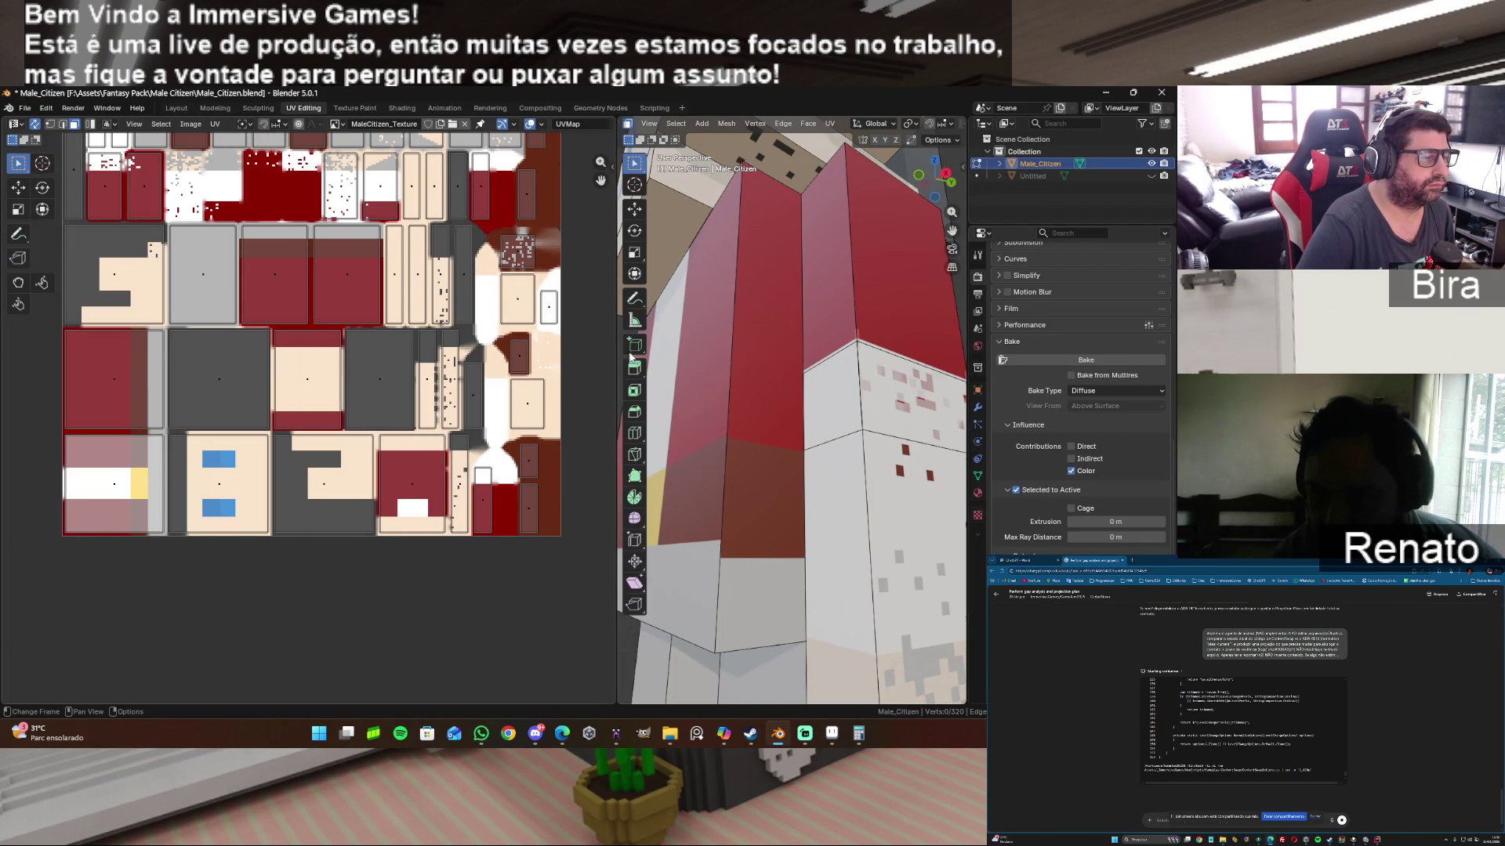
left_click(859, 734)
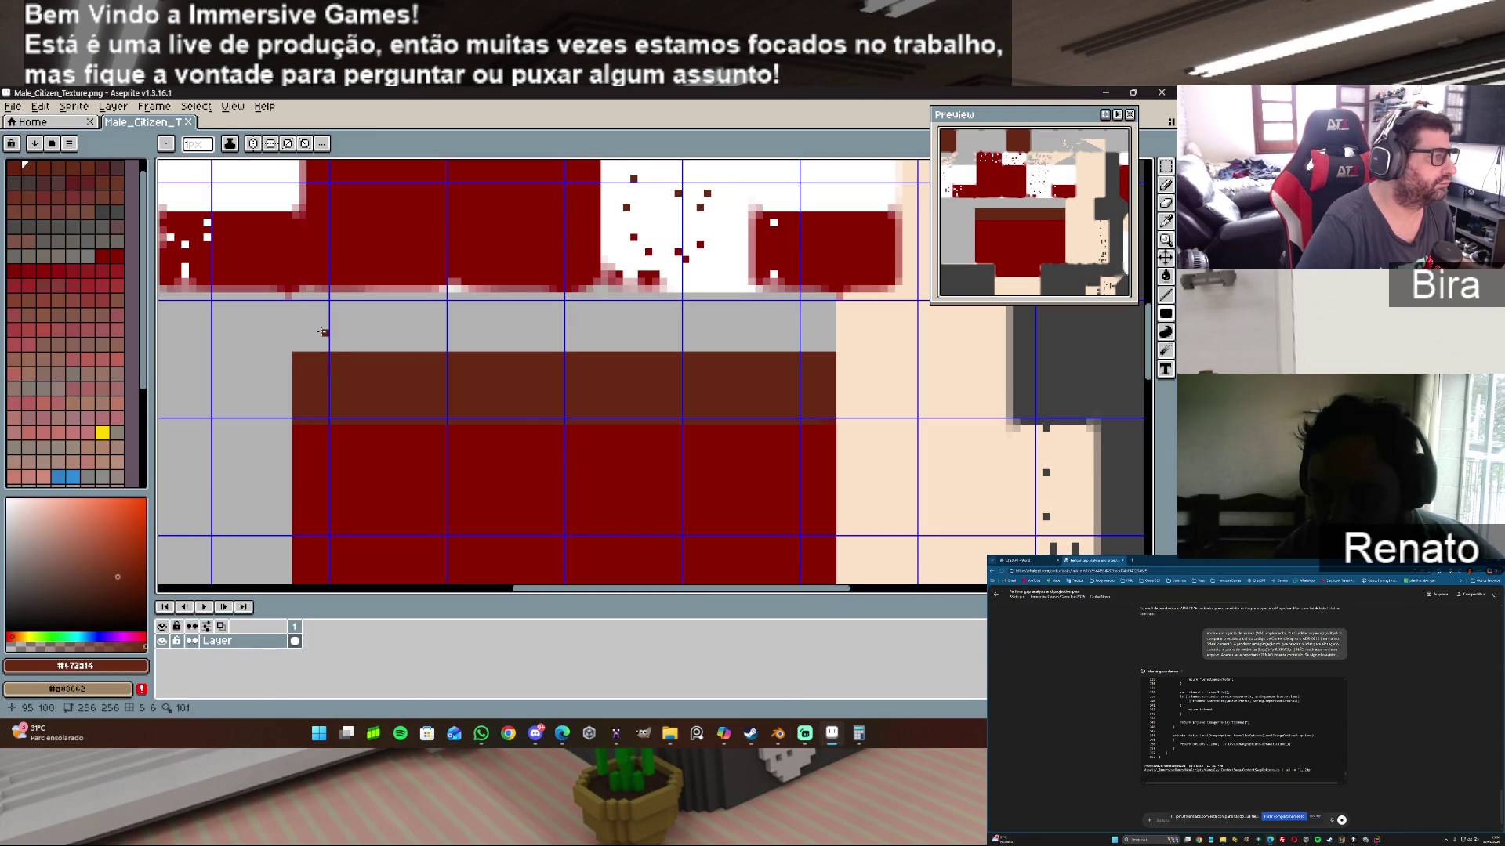
Step: Repaint the band's top brown row light grey #b2b2b2, save, and go back to Blender
left_click(309, 319, "alt")
left_click_drag(295, 358, 820, 353)
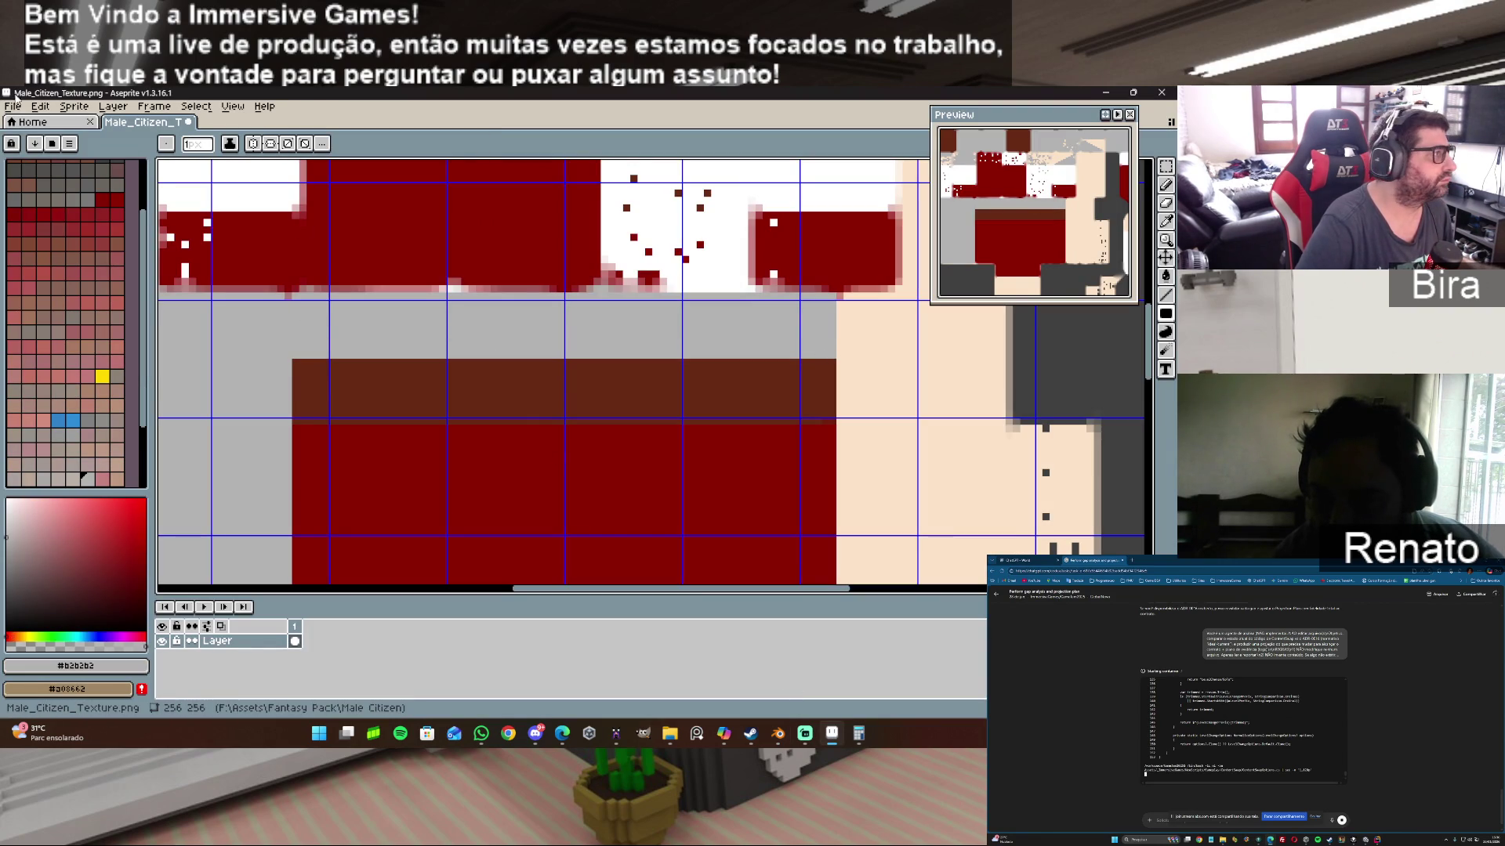
left_click(14, 106)
left_click(47, 184)
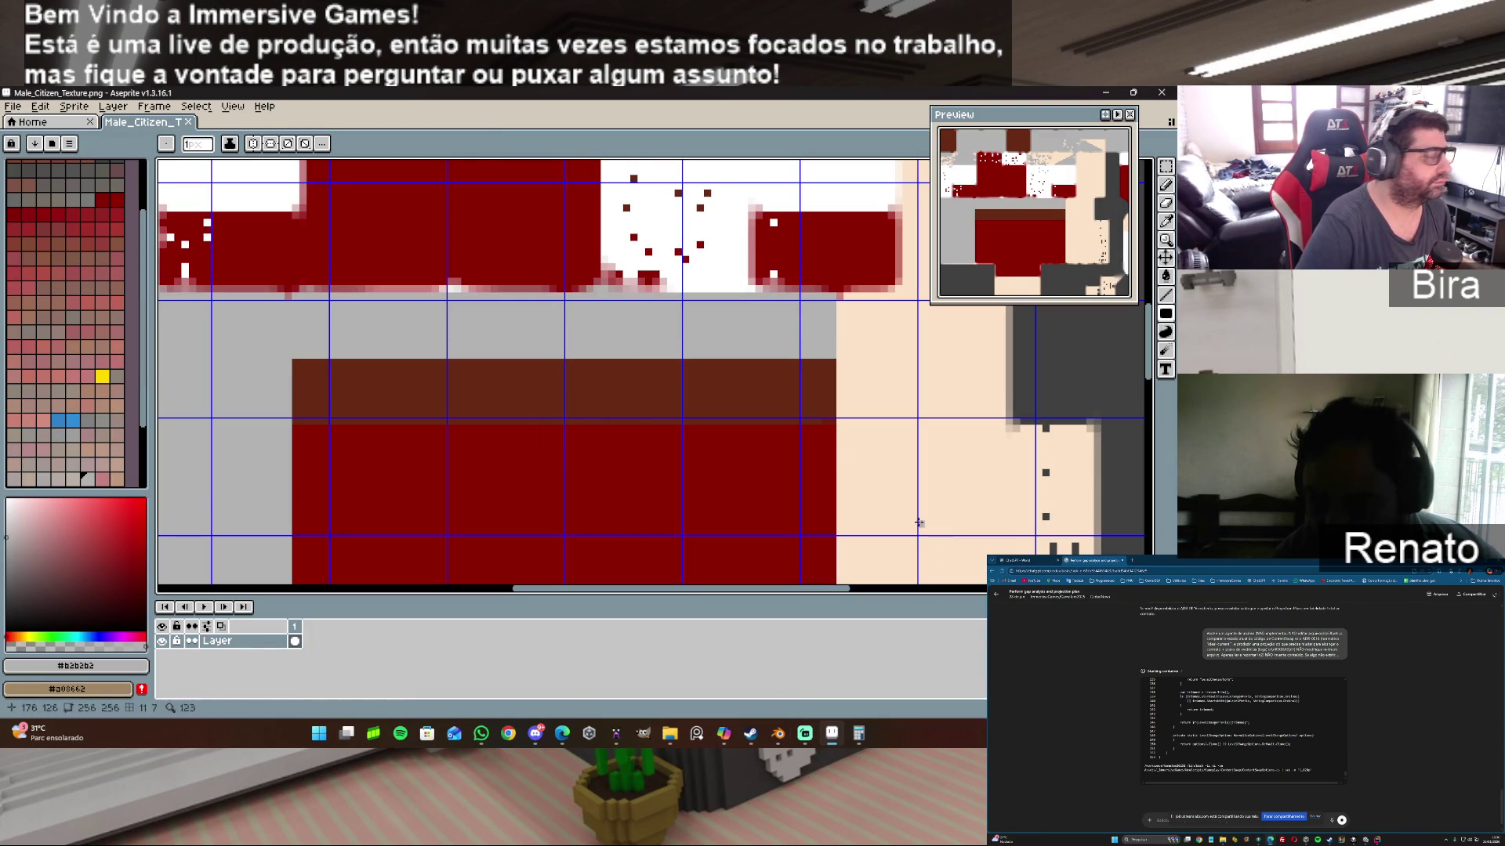
left_click(836, 738)
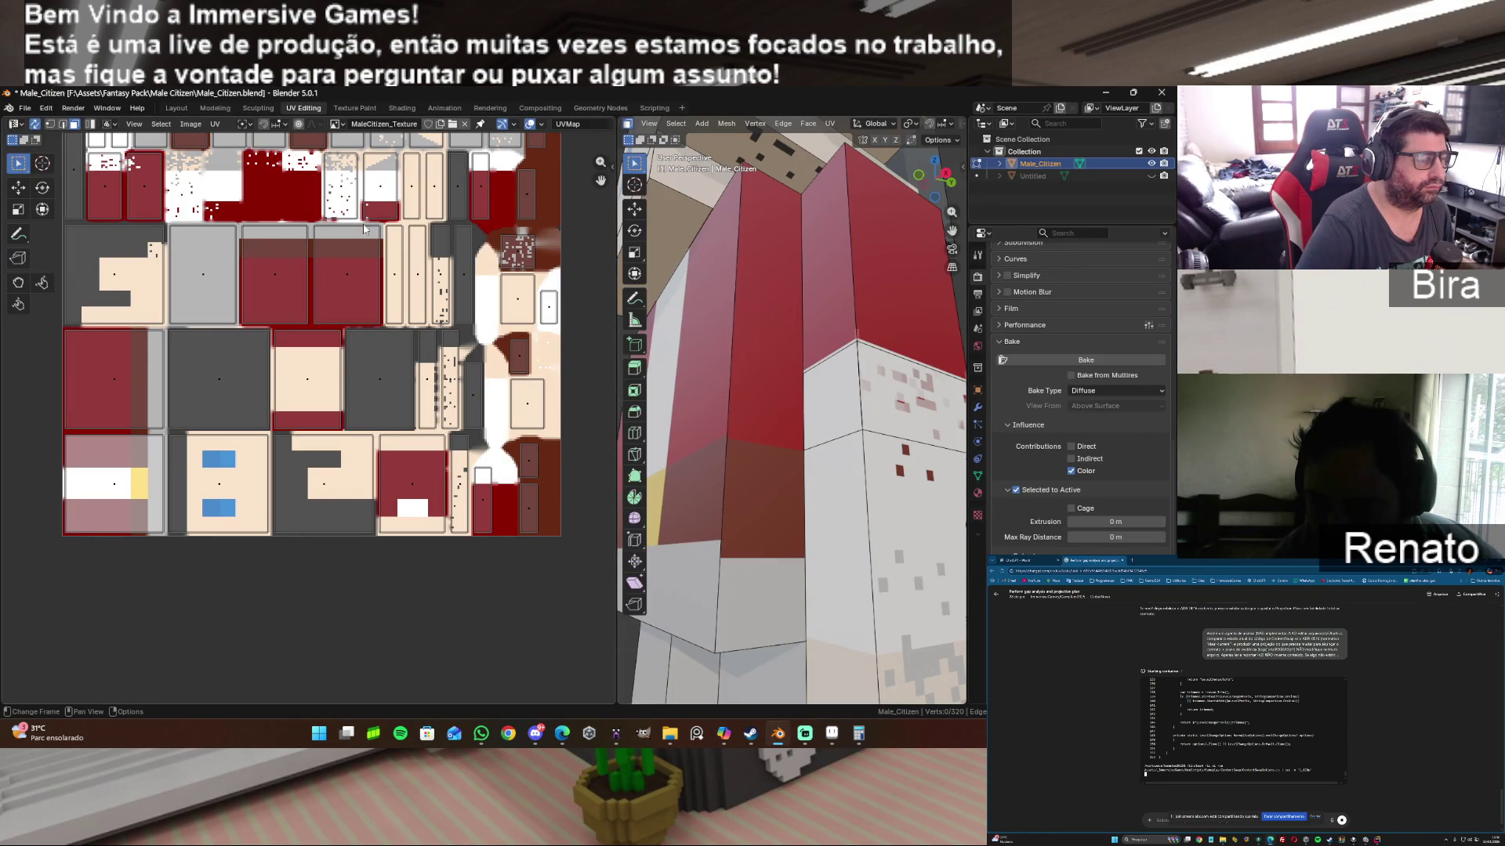
Step: Reload the corrected texture via Image > Reload, briefly checking Aseprite
left_click(189, 124)
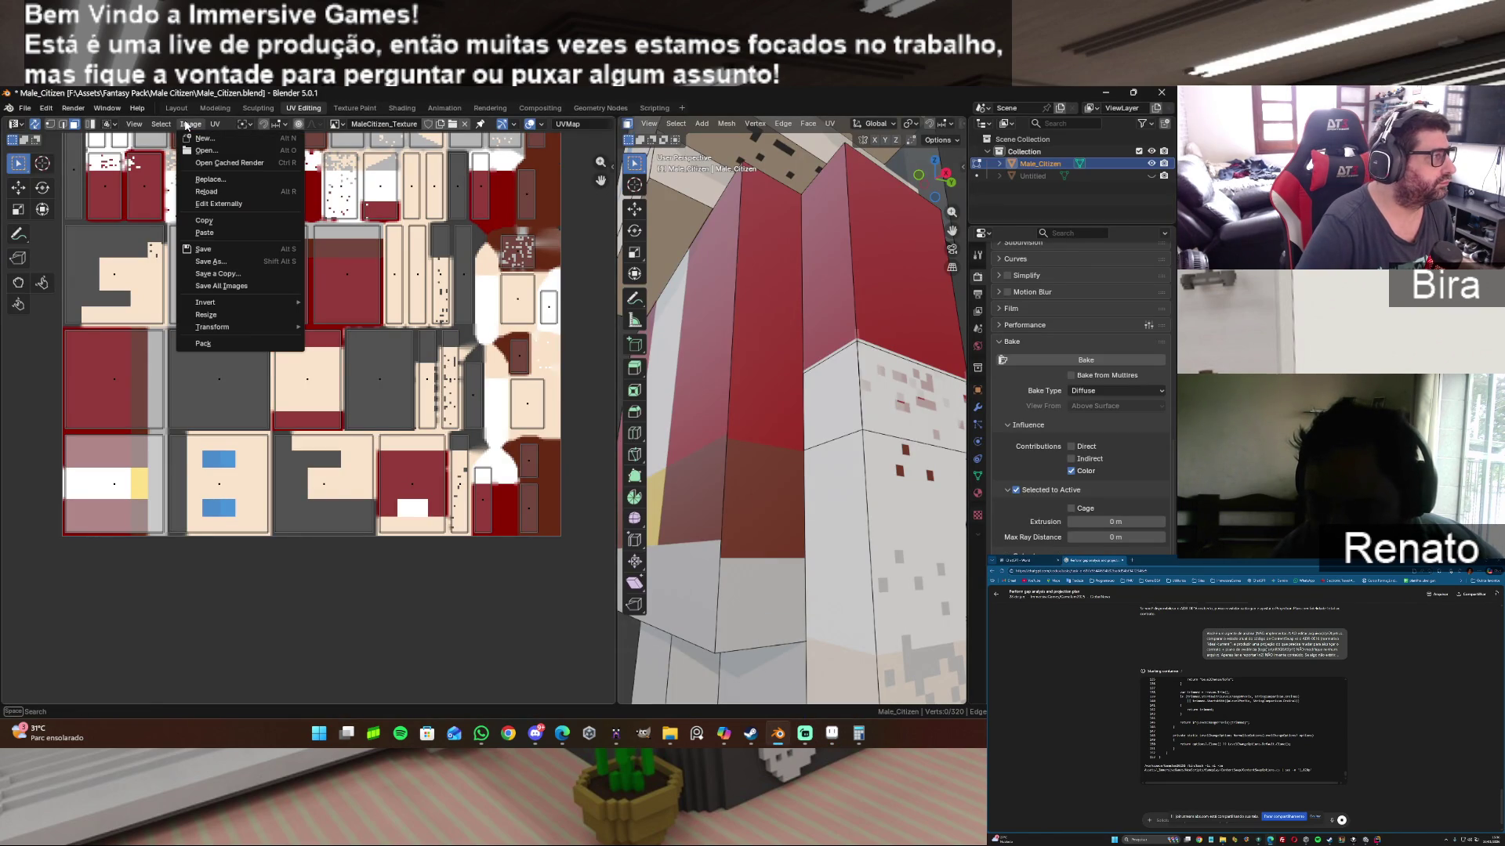
left_click(224, 192)
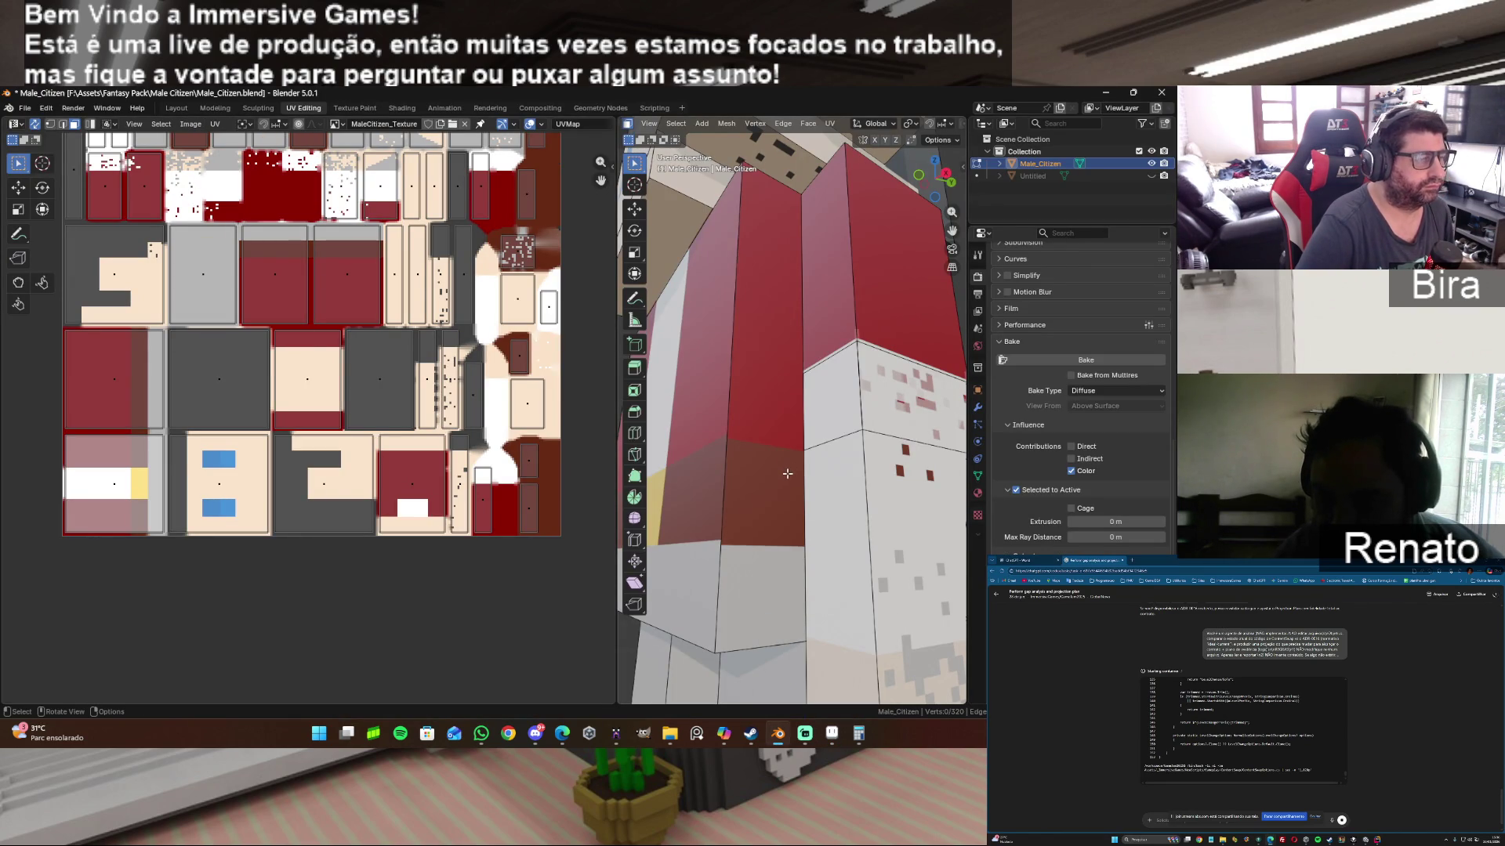
left_click(833, 733)
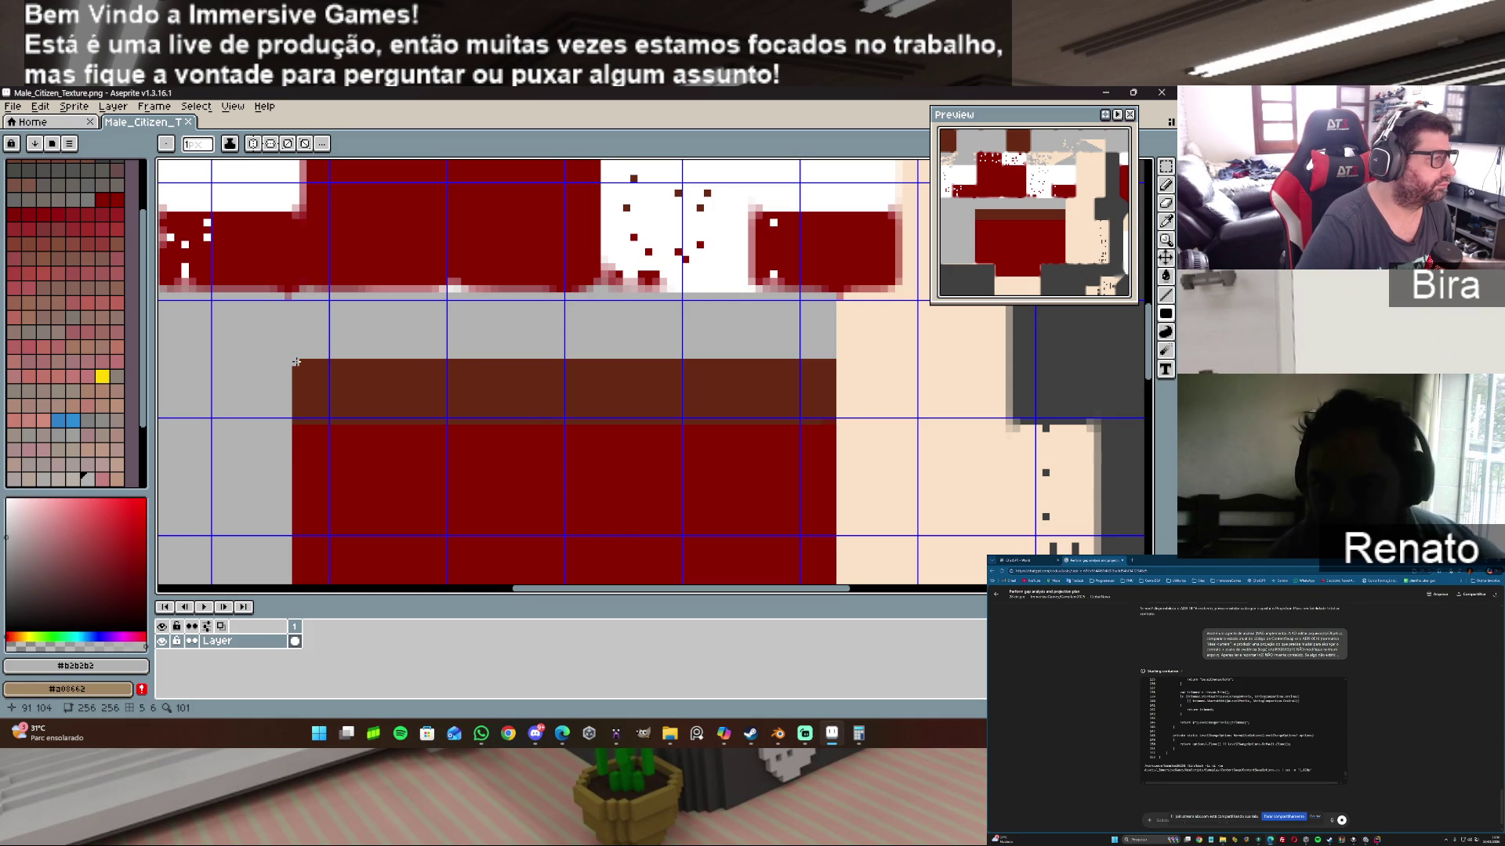
left_click(840, 736)
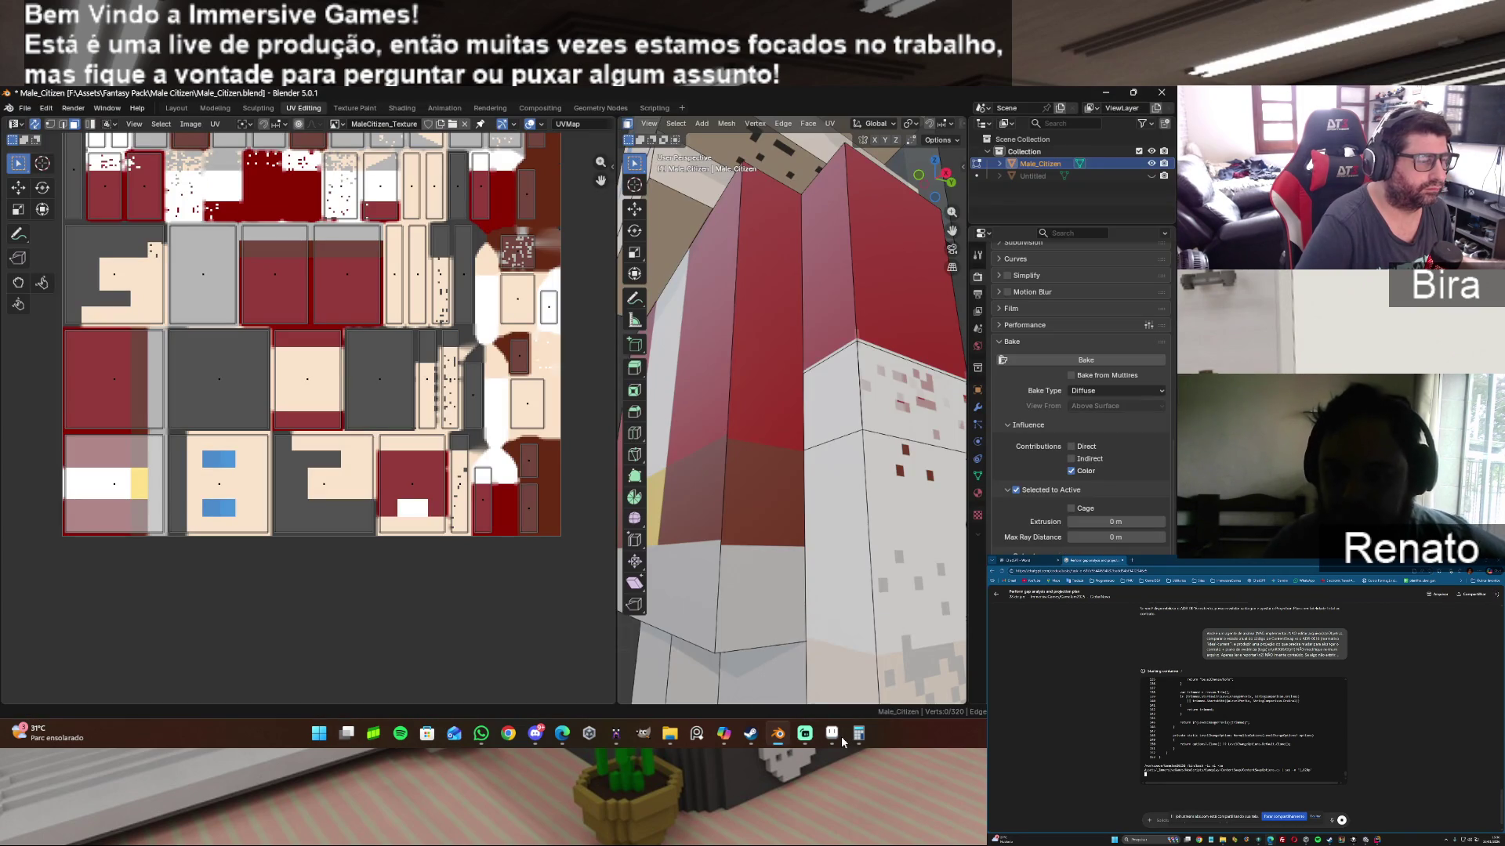
right_click(756, 405)
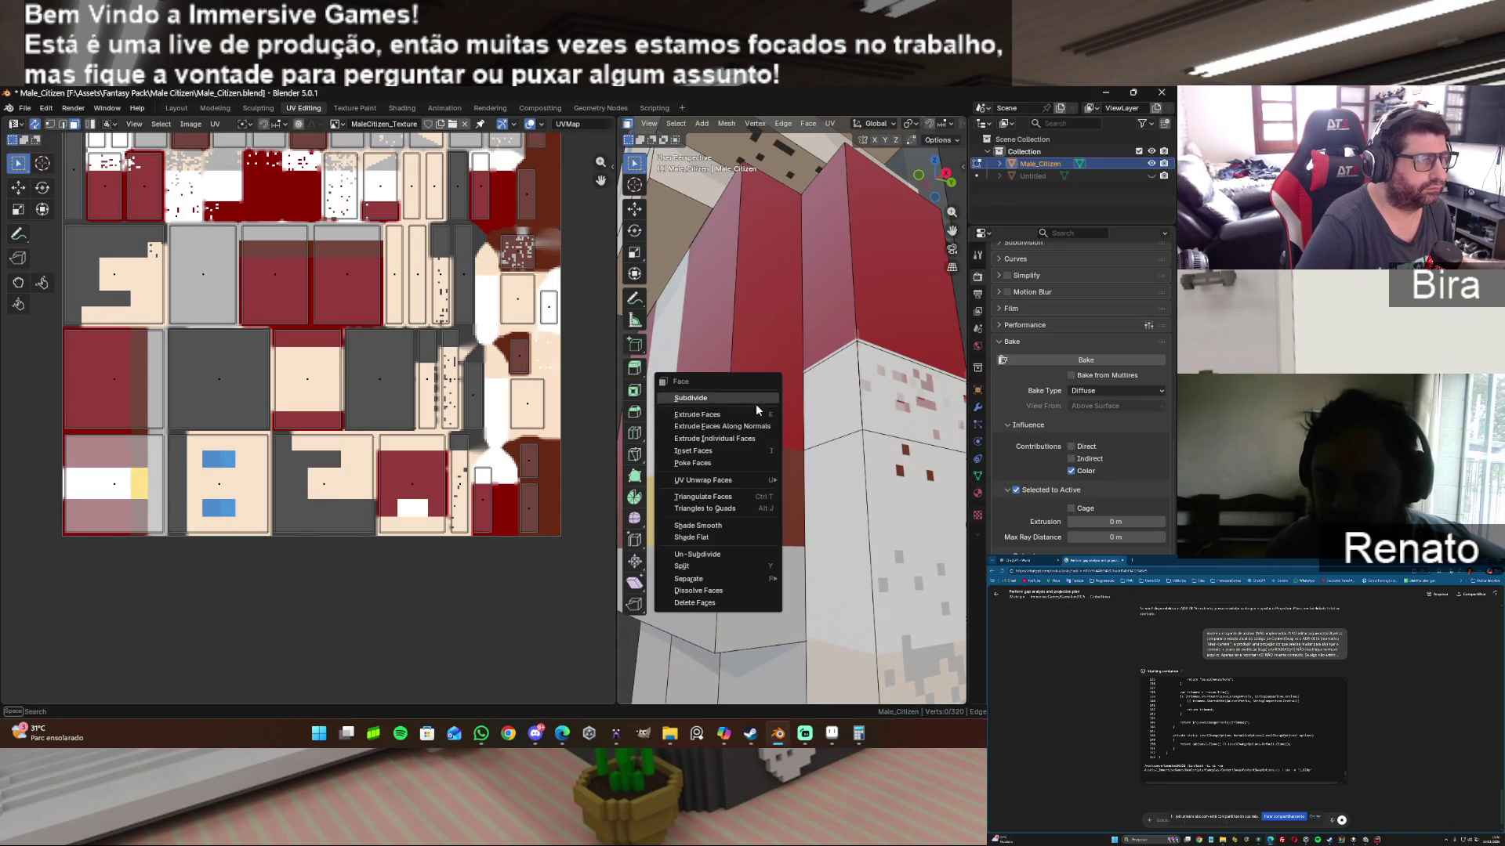
middle_click_drag(937, 228, 824, 400)
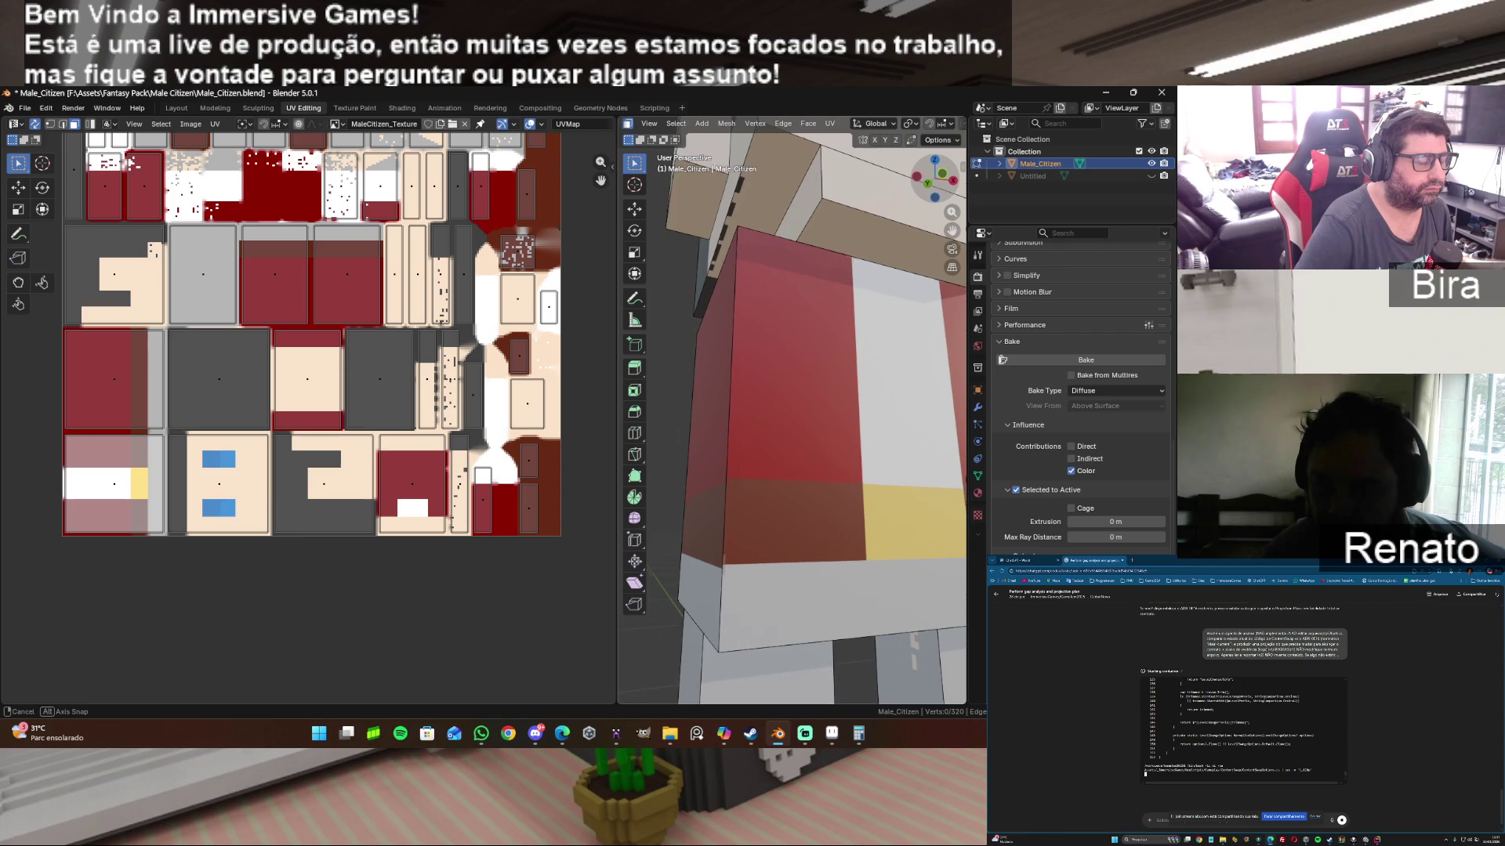
mouse_move(823, 401)
middle_mouse_down()
mouse_move(799, 430)
mouse_move(908, 419)
middle_mouse_up()
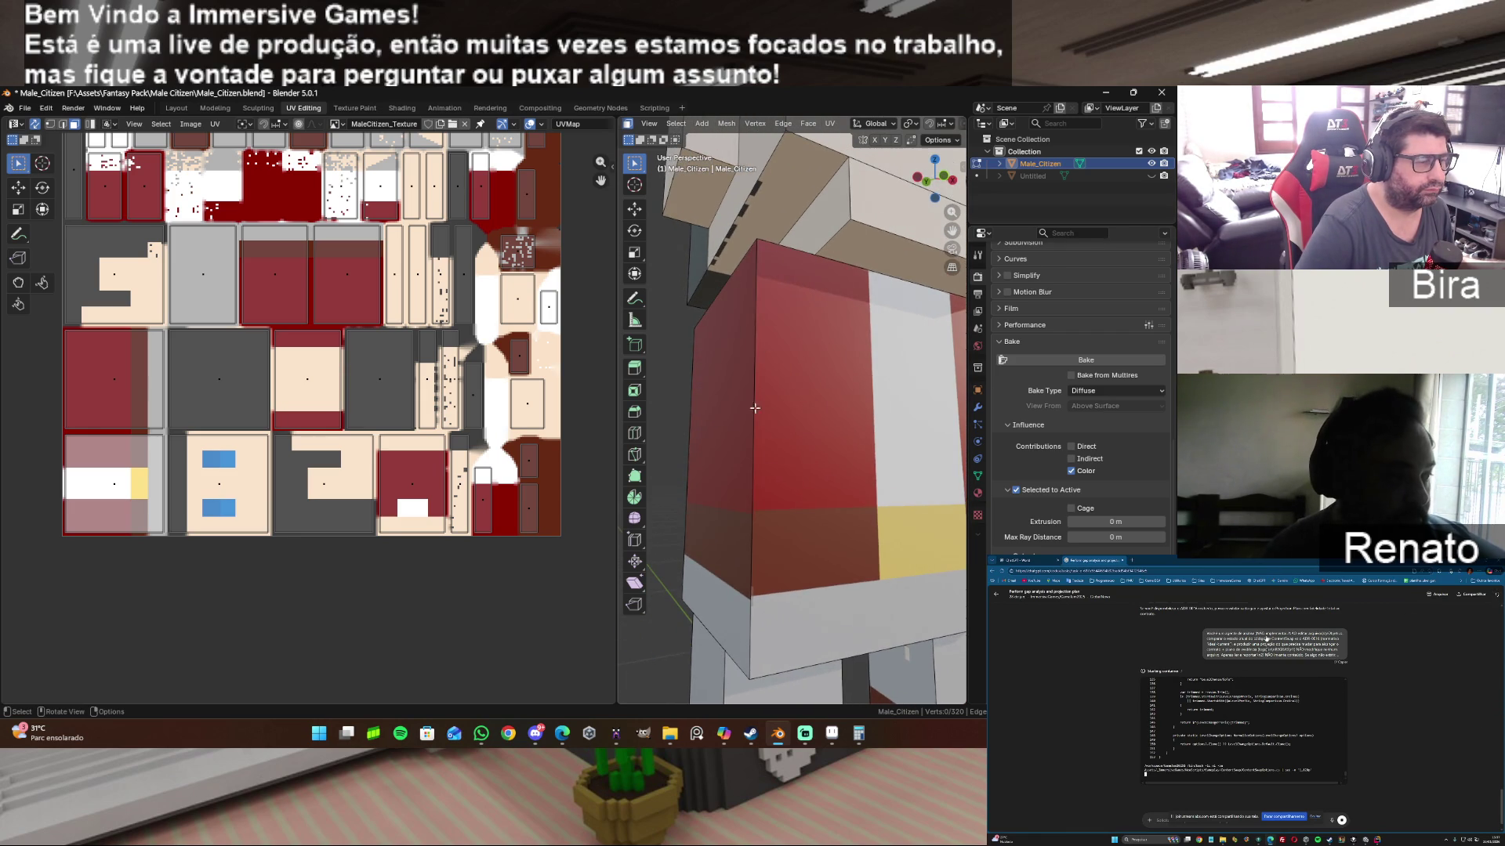
scroll(907, 420, "down", 5)
left_click_drag(935, 179, 935, 179)
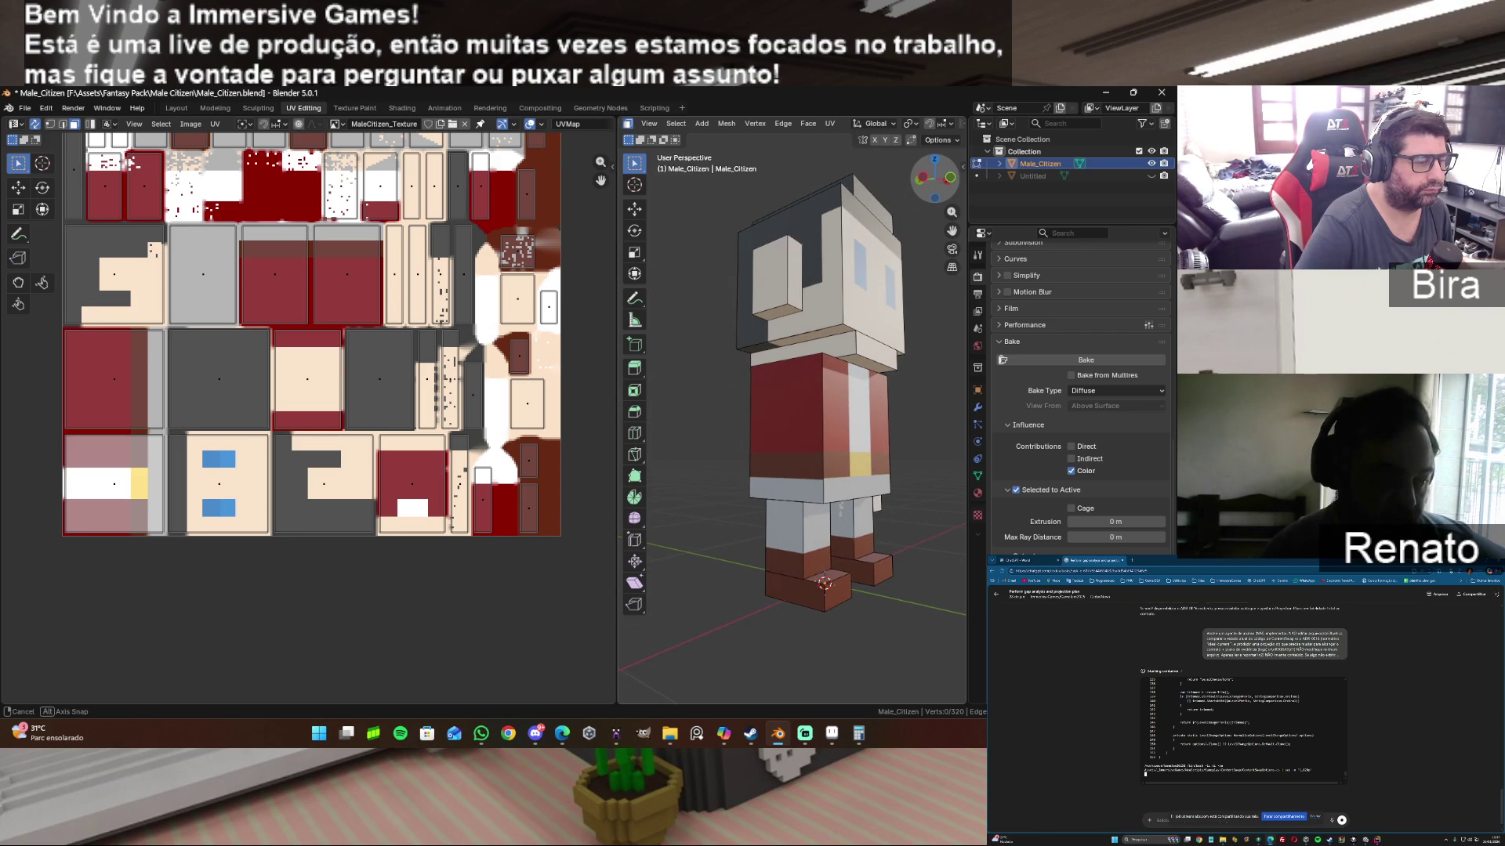
left_click_drag(935, 178, 935, 179)
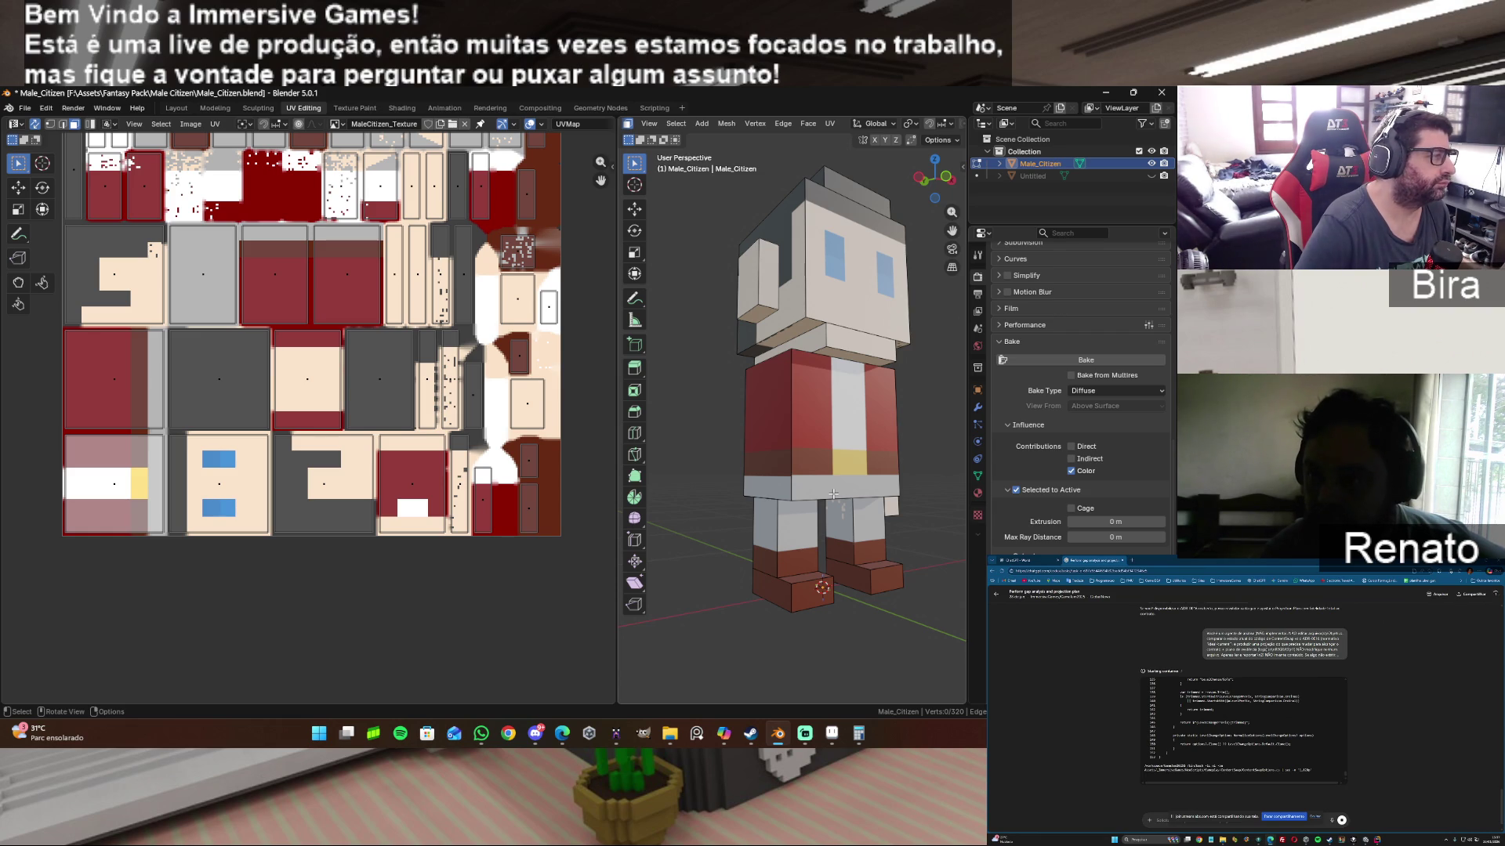
scroll(366, 291, "up", 2)
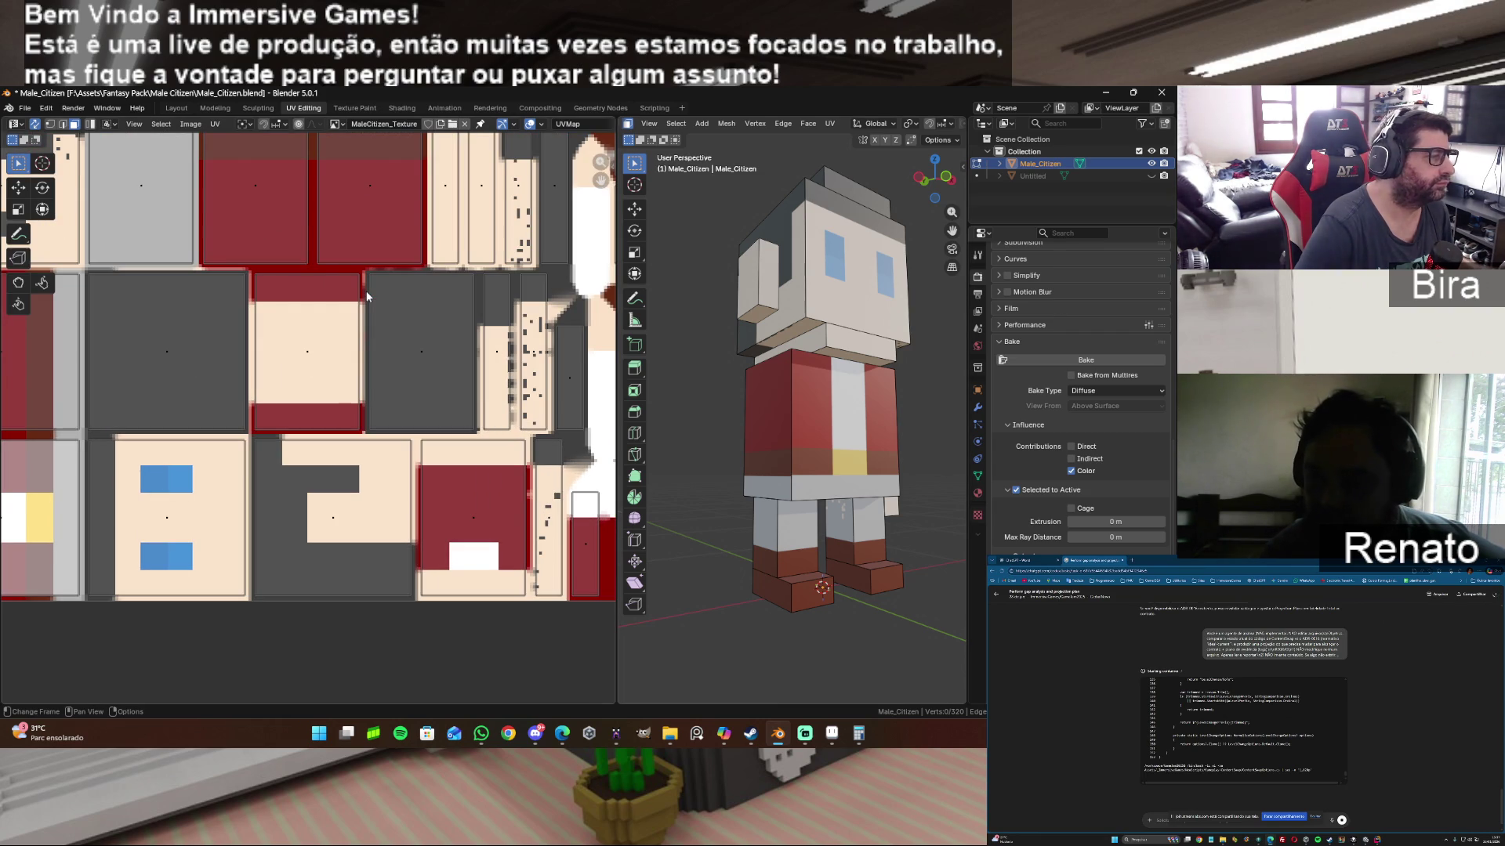
scroll(366, 290, "down", 2)
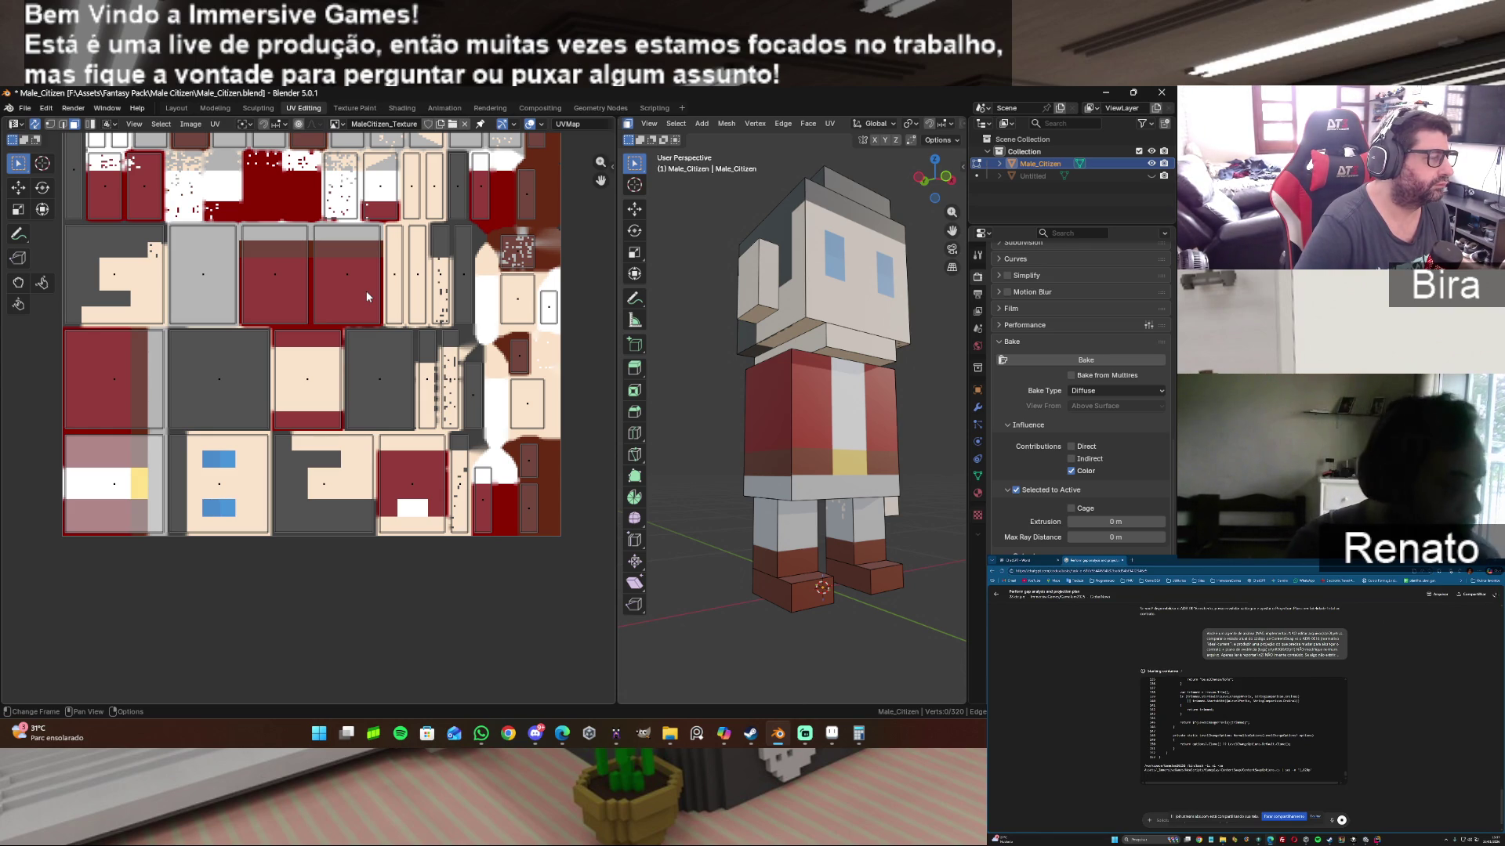
scroll(306, 425, "up", 3)
scroll(417, 480, "down", 1)
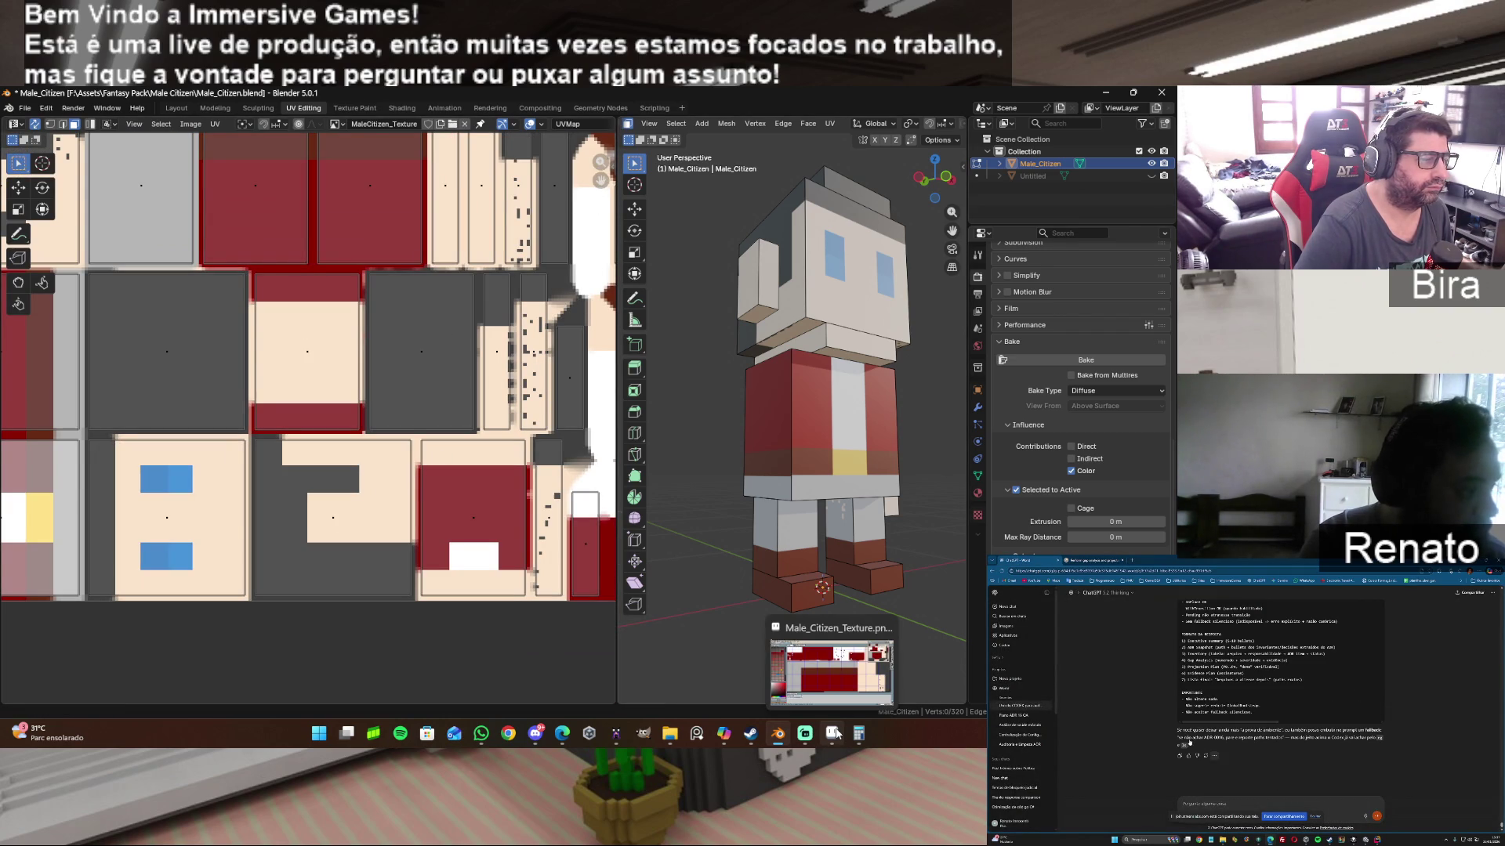
left_click(832, 666)
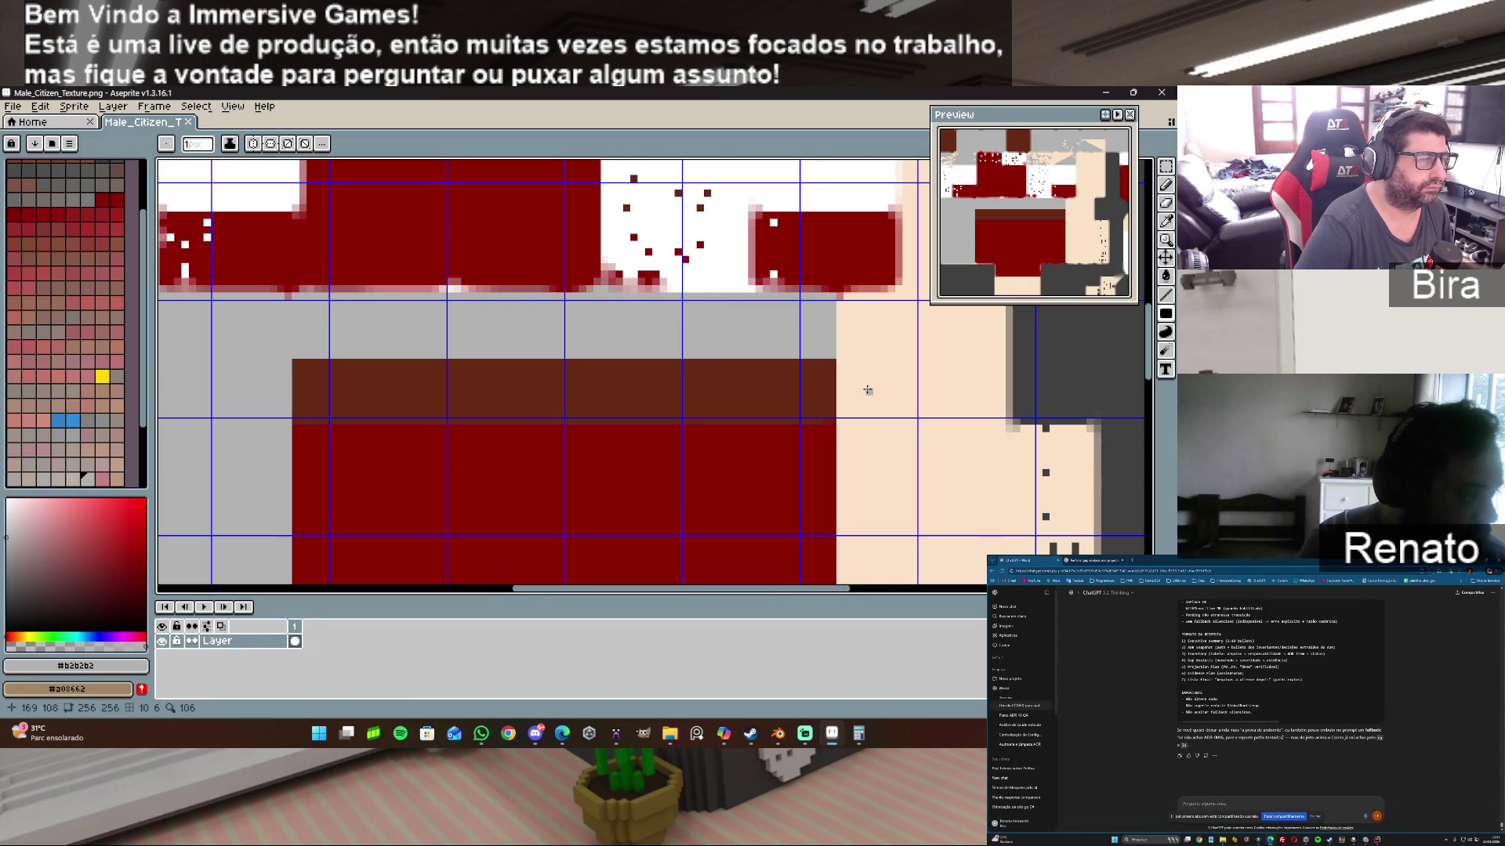
scroll(868, 389, "down", 2)
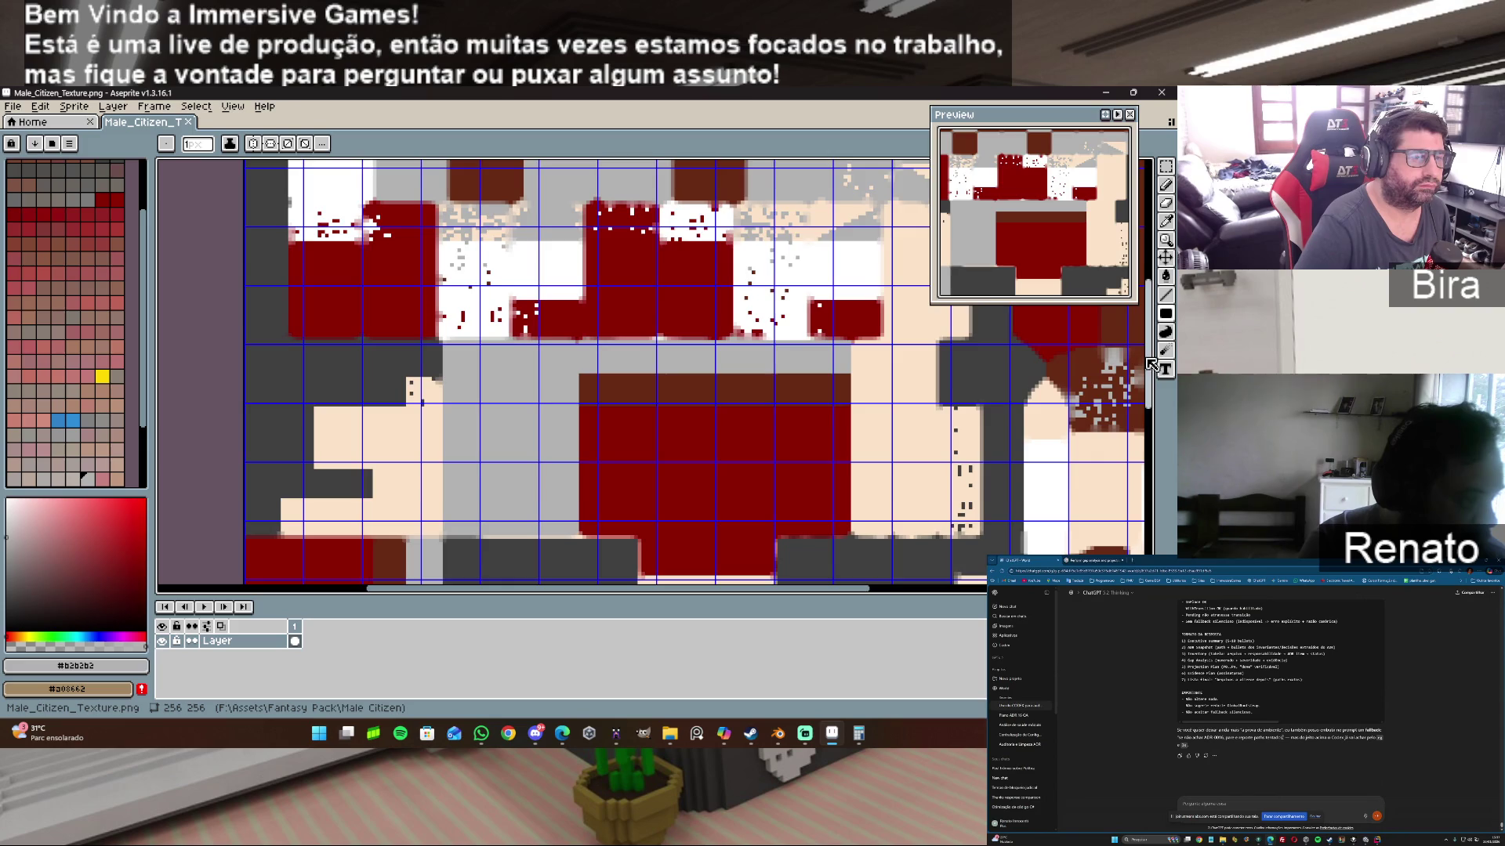
left_click_drag(1153, 364, 1148, 450)
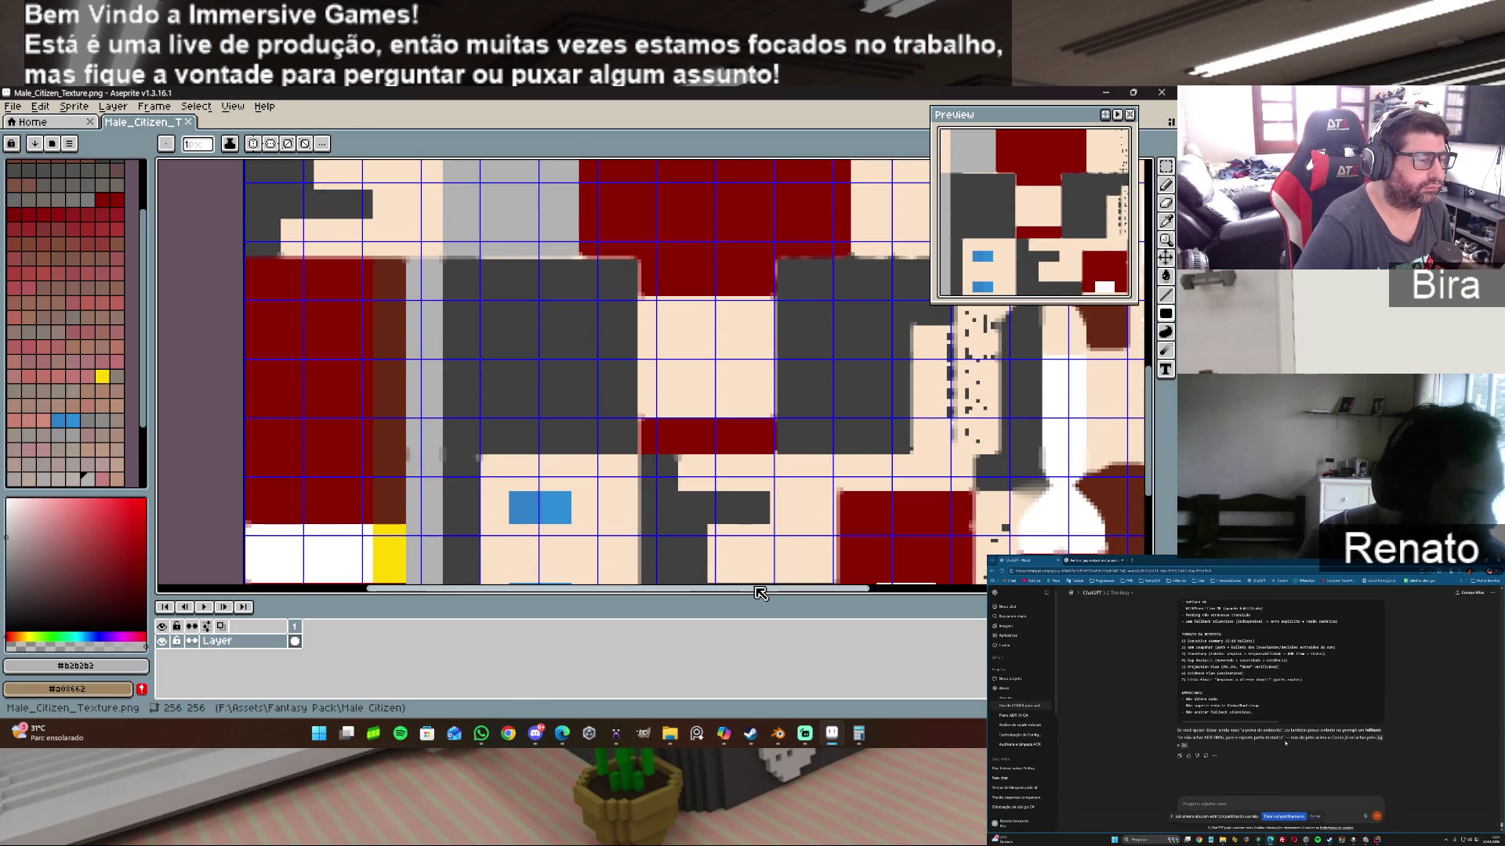
left_click_drag(759, 593, 836, 592)
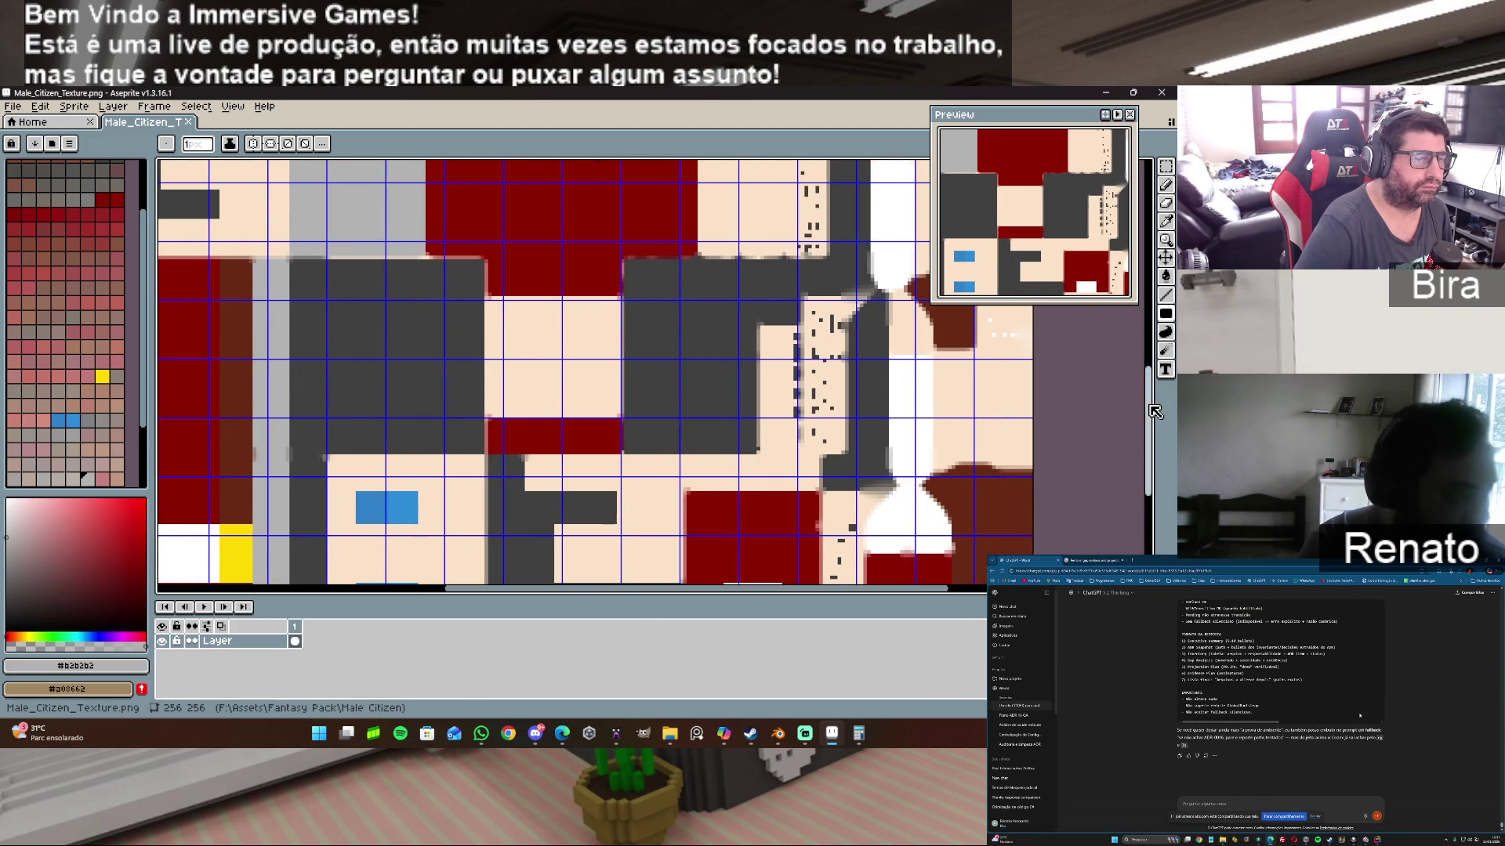
left_click_drag(1153, 410, 1152, 444)
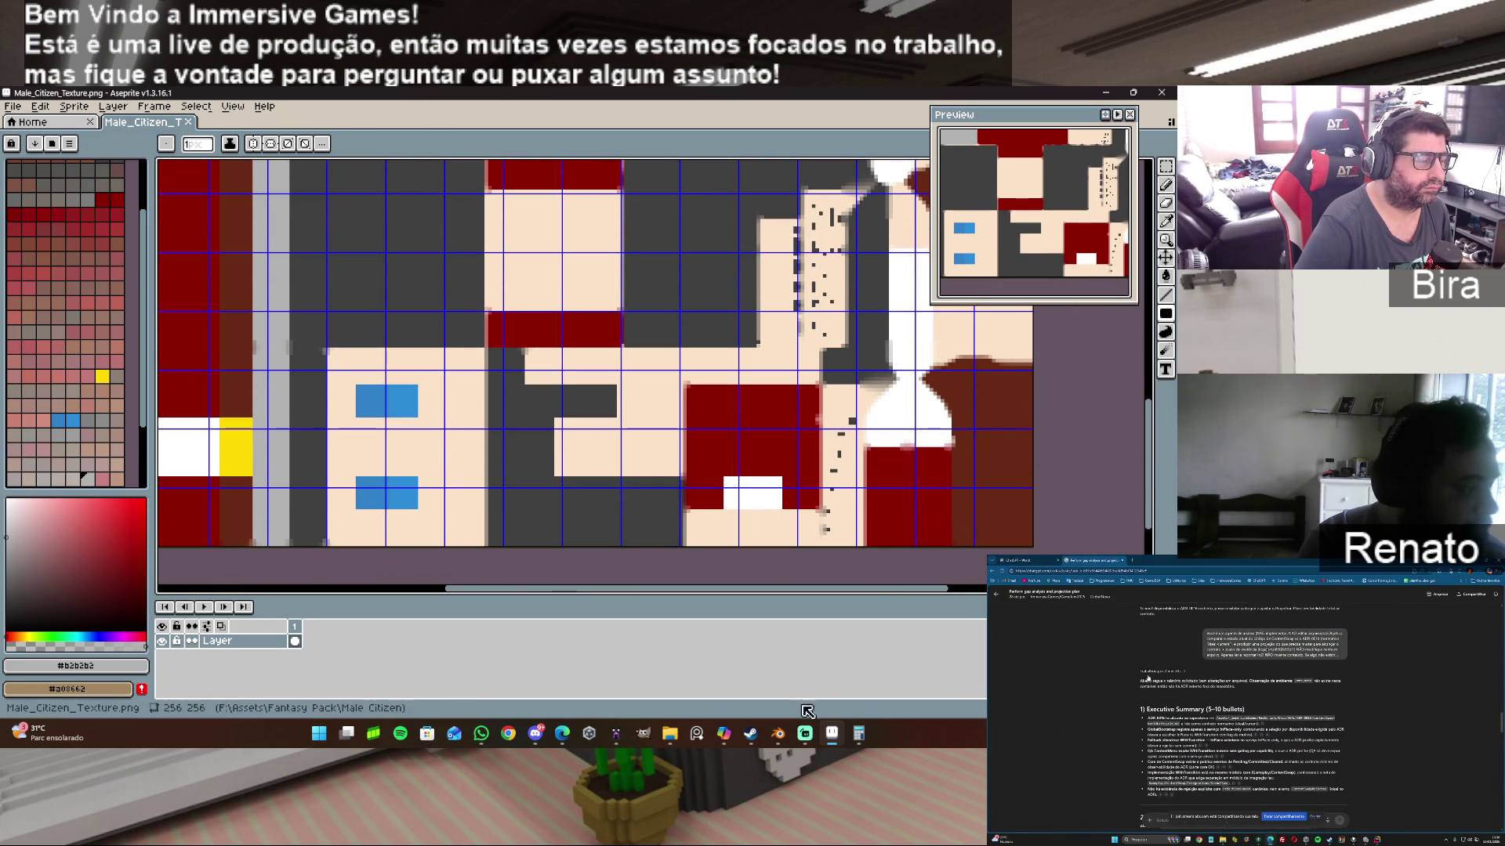
Step: Add dark-red pixels along the red torso block's edges to fill small gaps, then switch to Blender
left_click(809, 448, "alt")
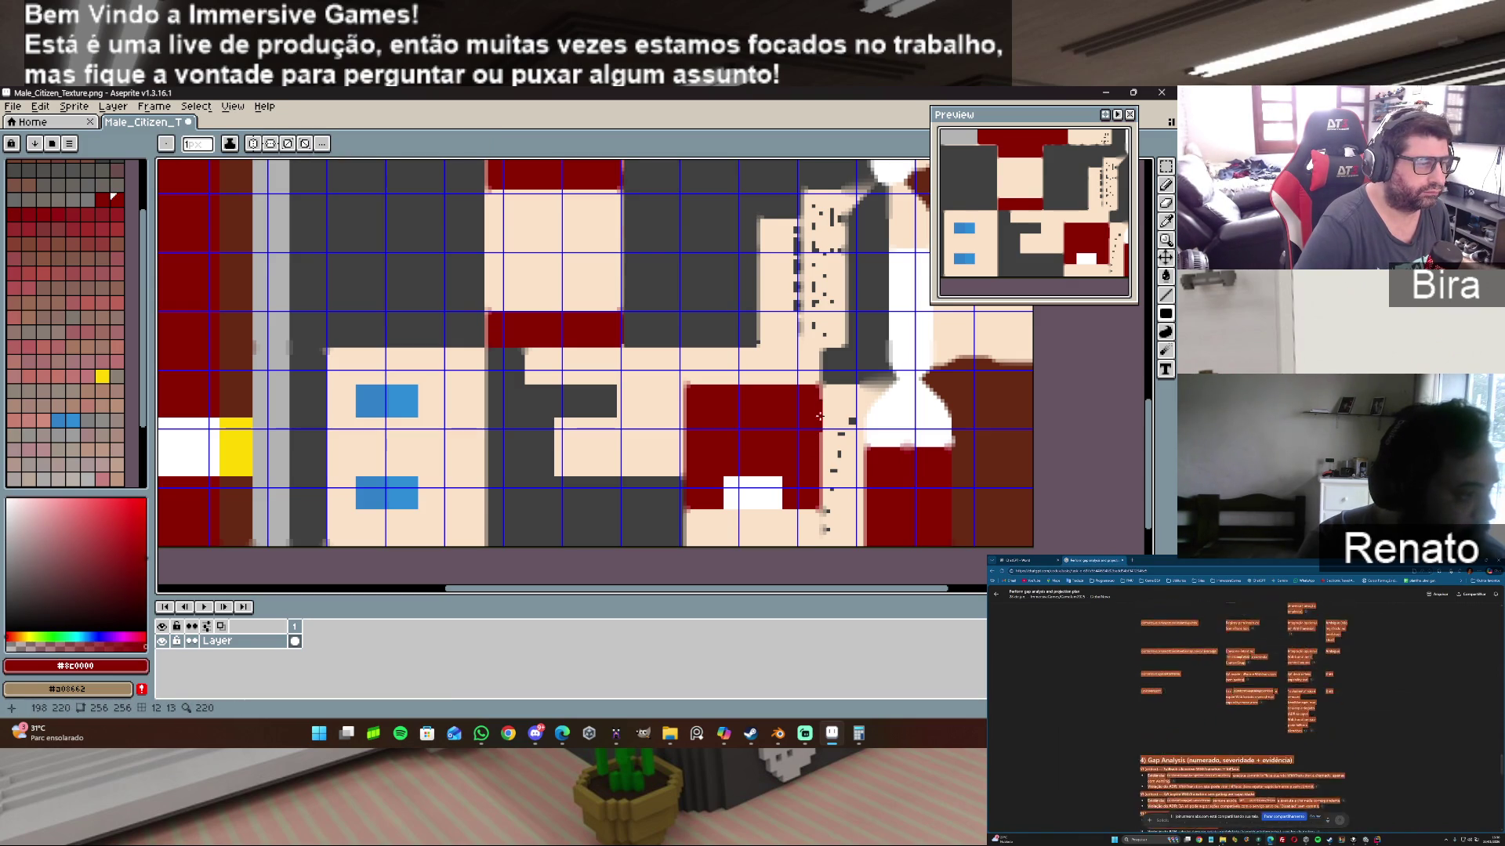
scroll(804, 495, "up", 1)
scroll(804, 495, "up", 1)
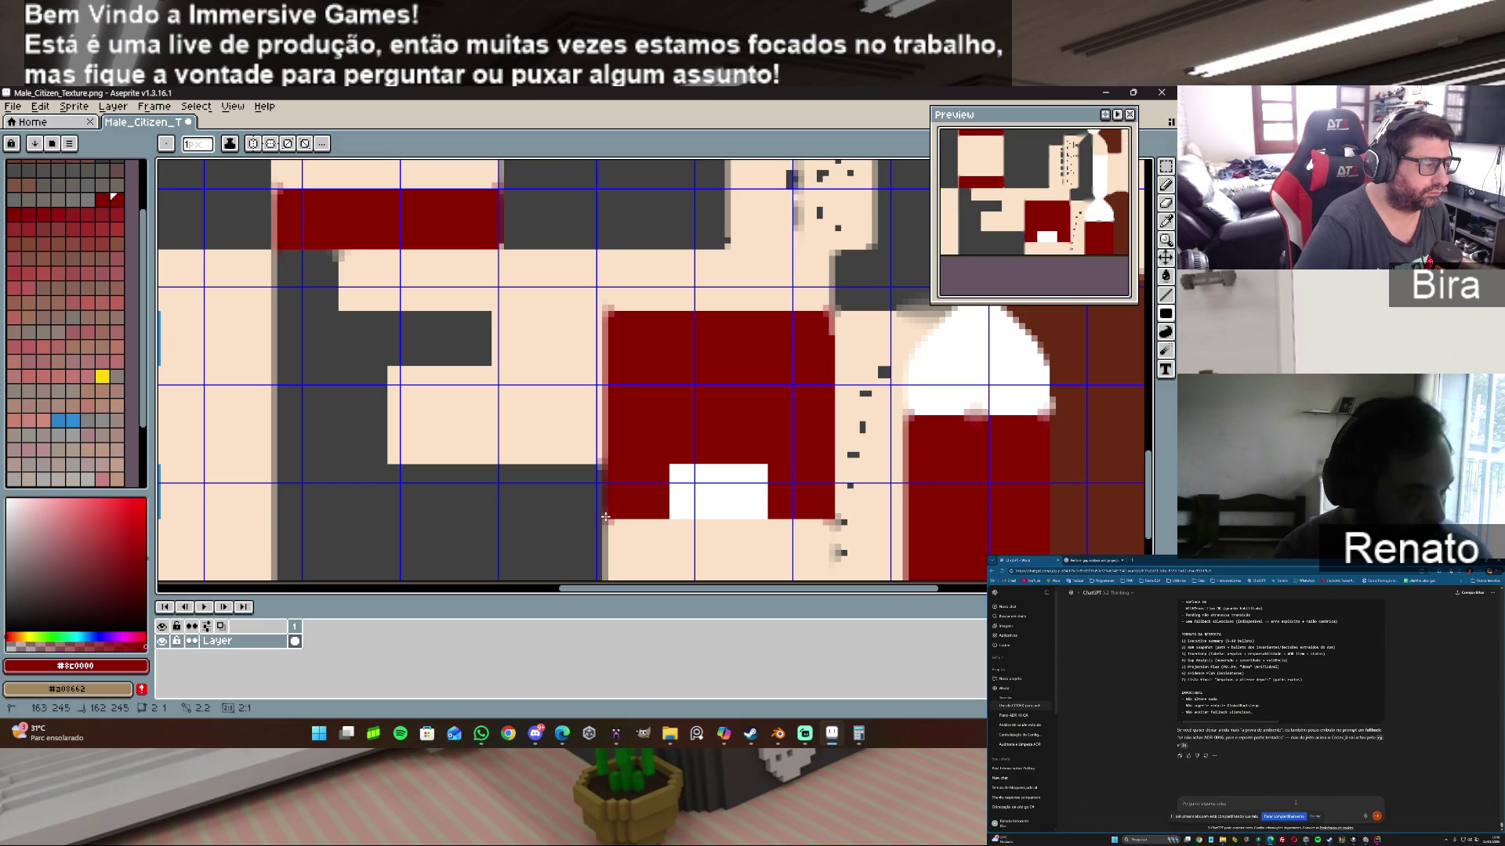
left_click(606, 311, "shift")
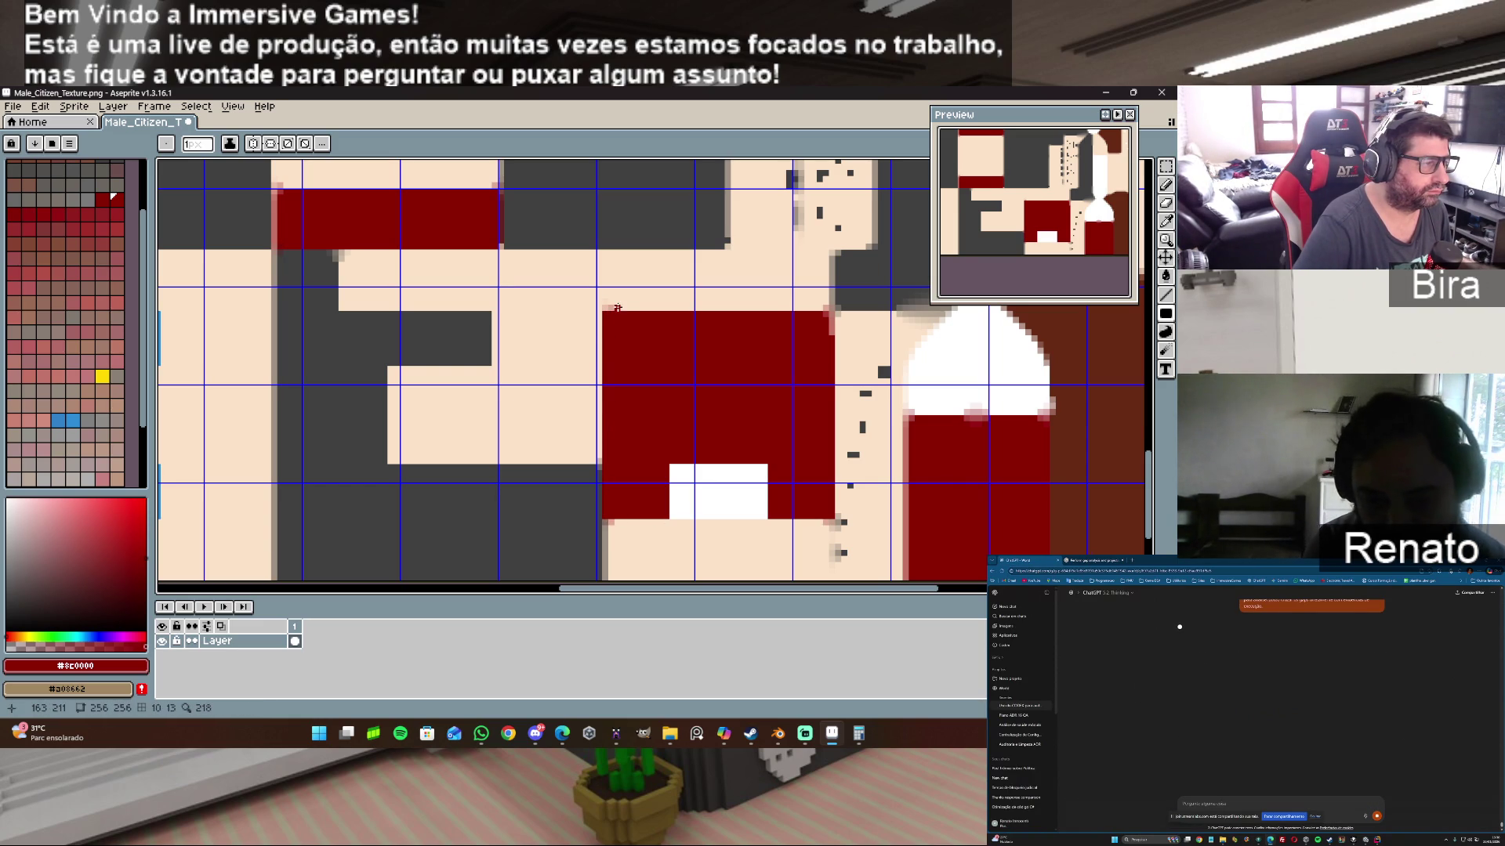
left_click(606, 307, "alt")
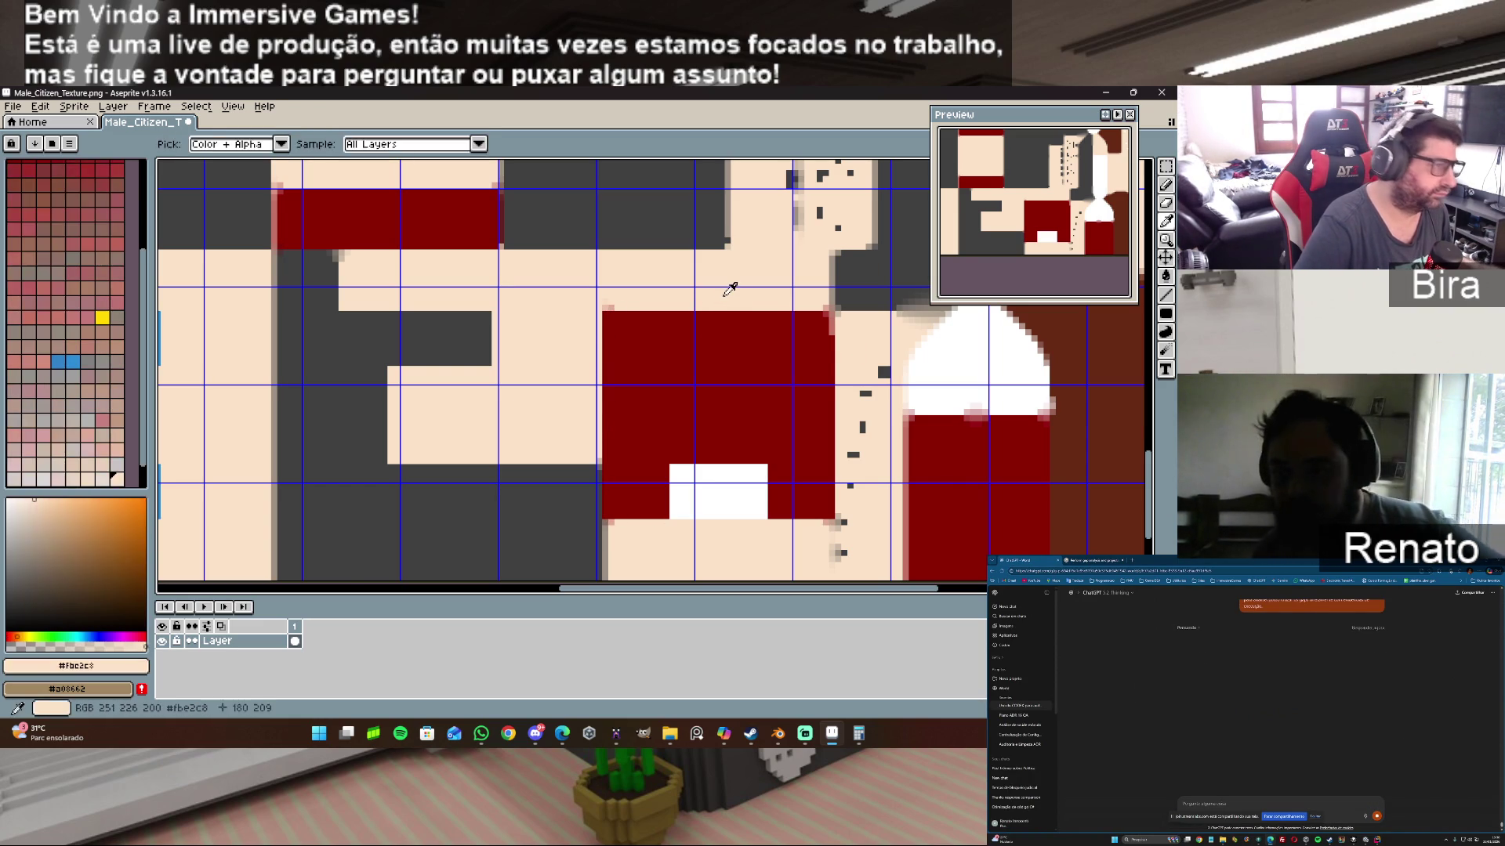
left_click(820, 315, "alt")
left_click_drag(820, 315, 832, 313)
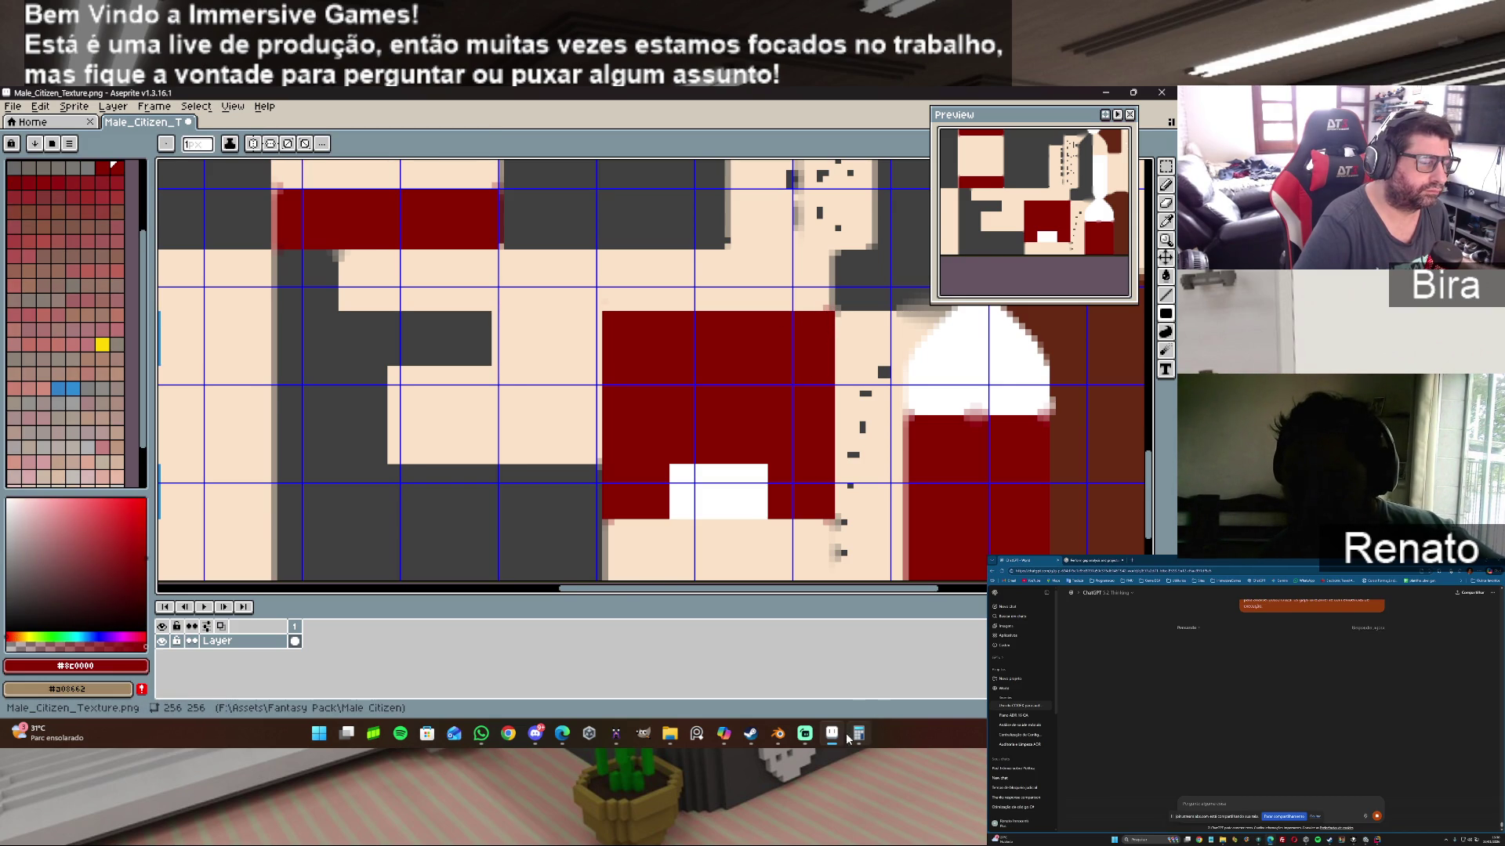
left_click(777, 733)
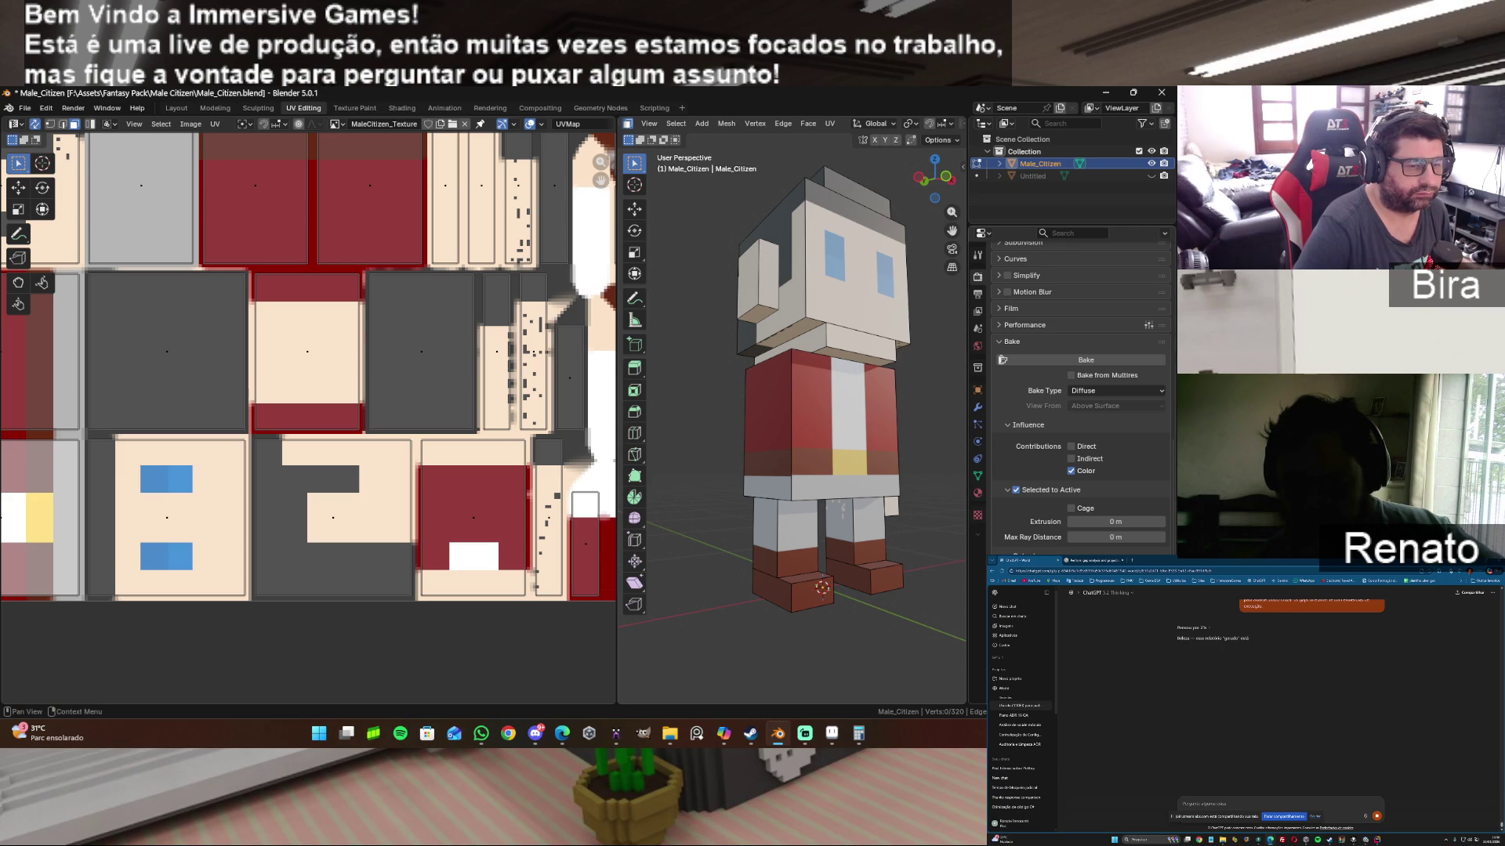
Step: Unhide Untitled, select it with Male_Citizen active, and bake its colours into the texture
left_click(1150, 177)
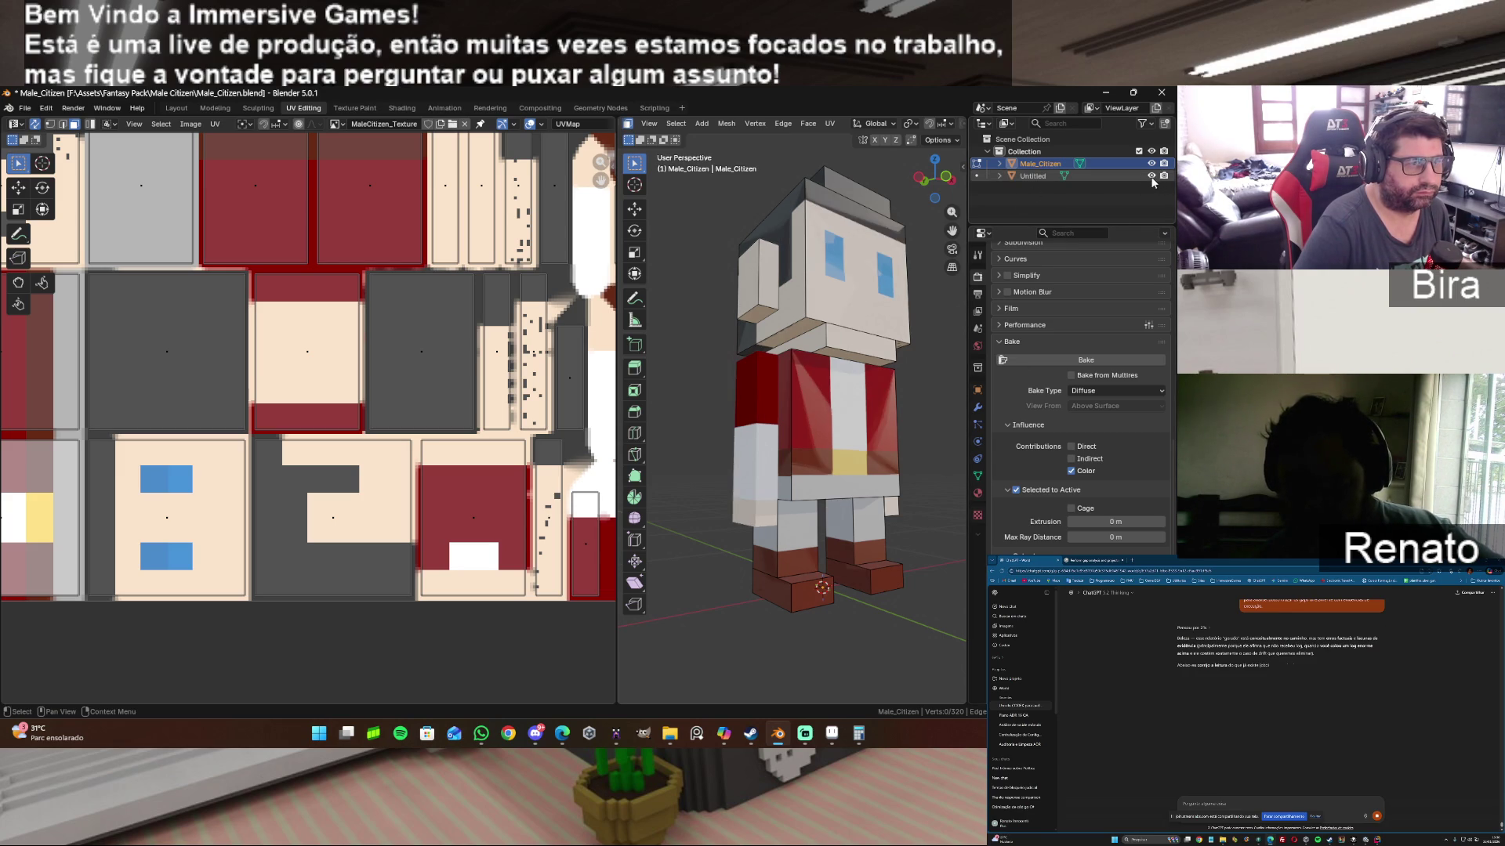
left_click(1043, 176)
left_click(1043, 165, "ctrl")
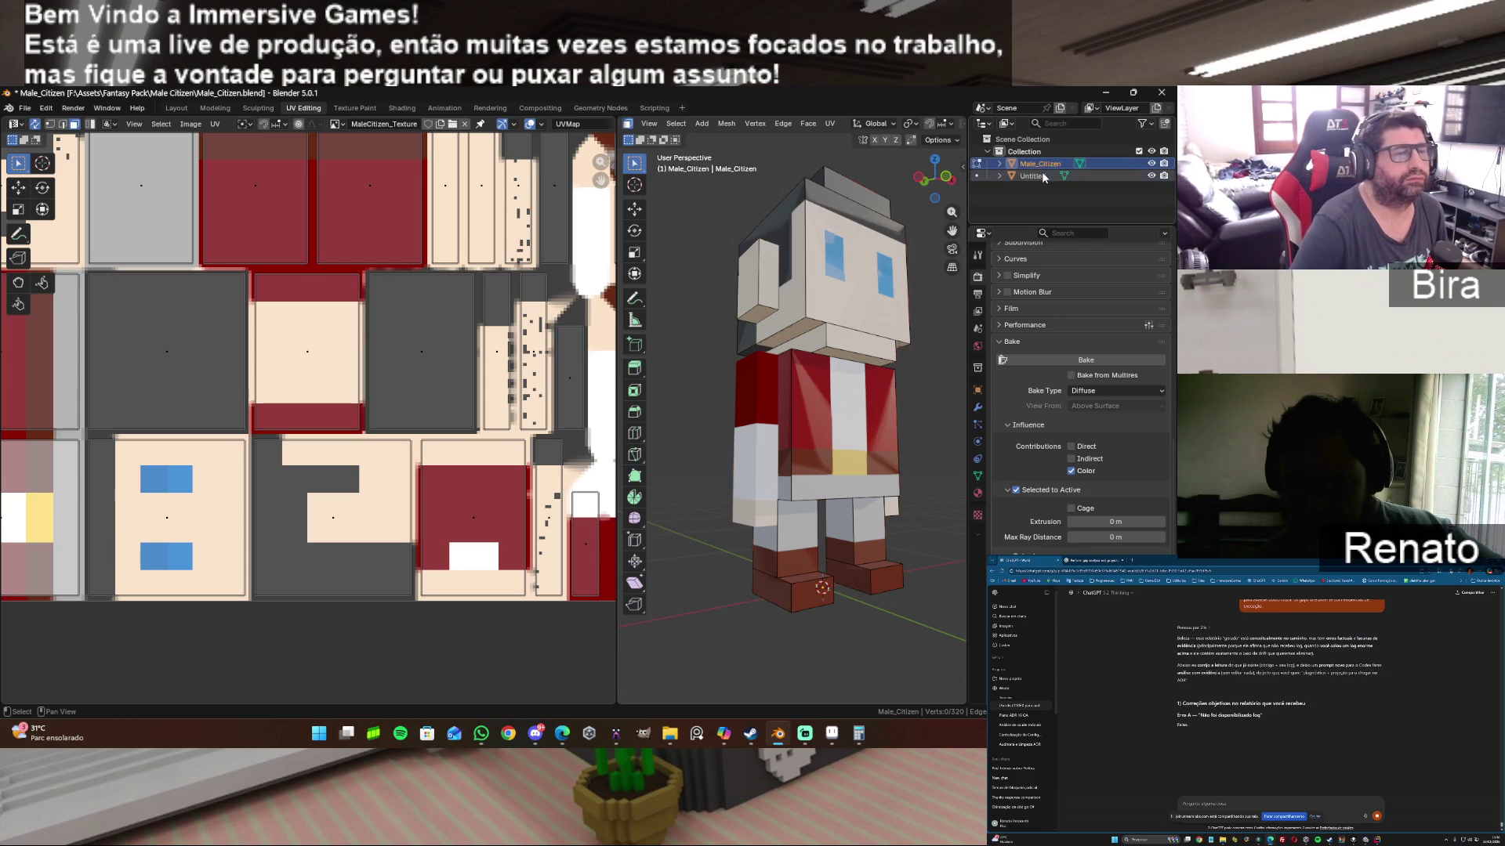
left_click(1090, 360)
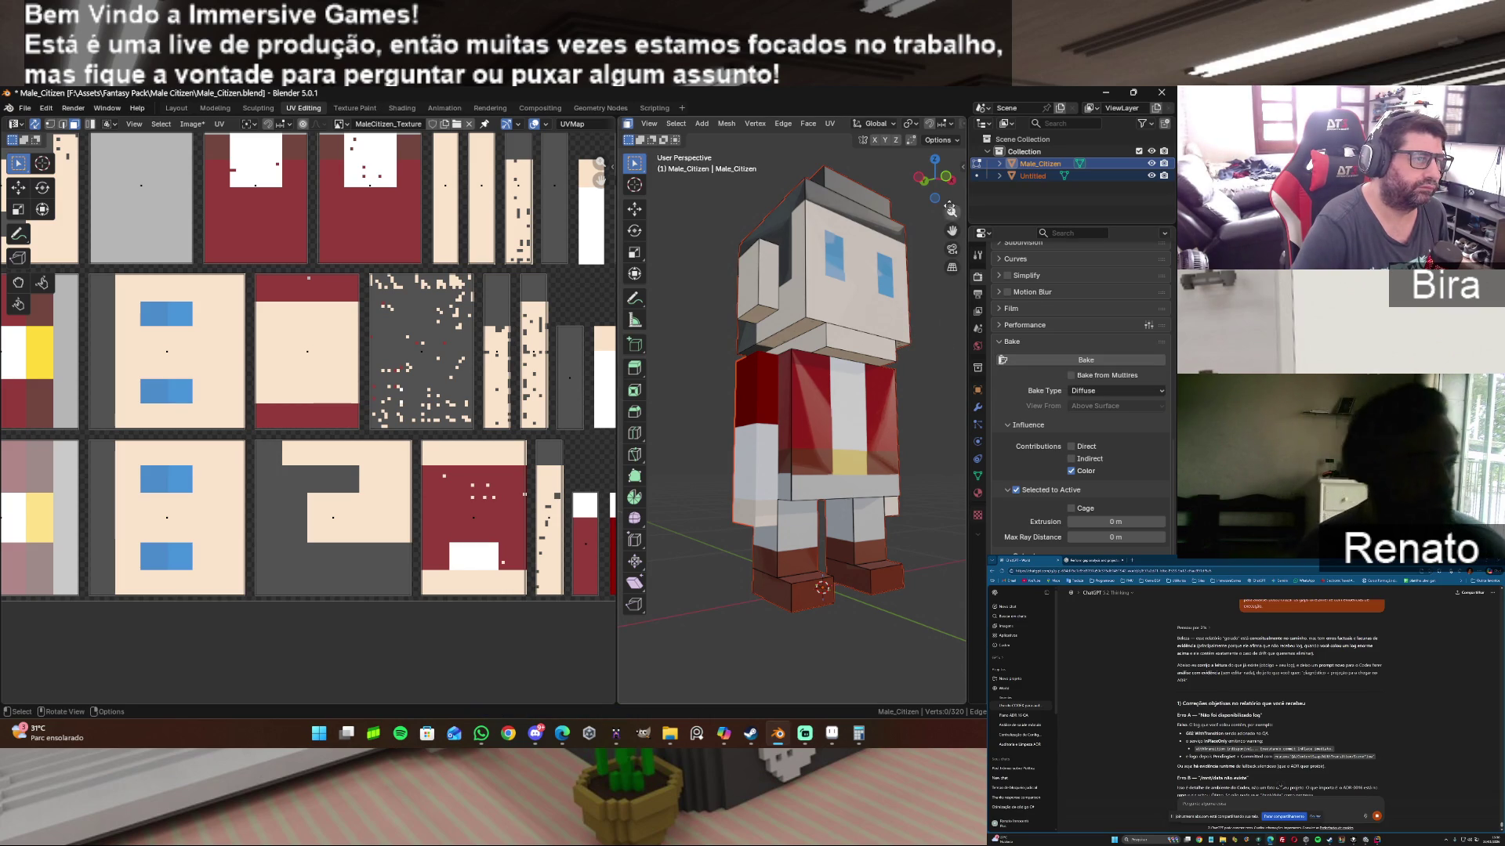
Step: Hide the Untitled model again and orbit to a low side view of the character
left_click_drag(937, 179, 966, 176)
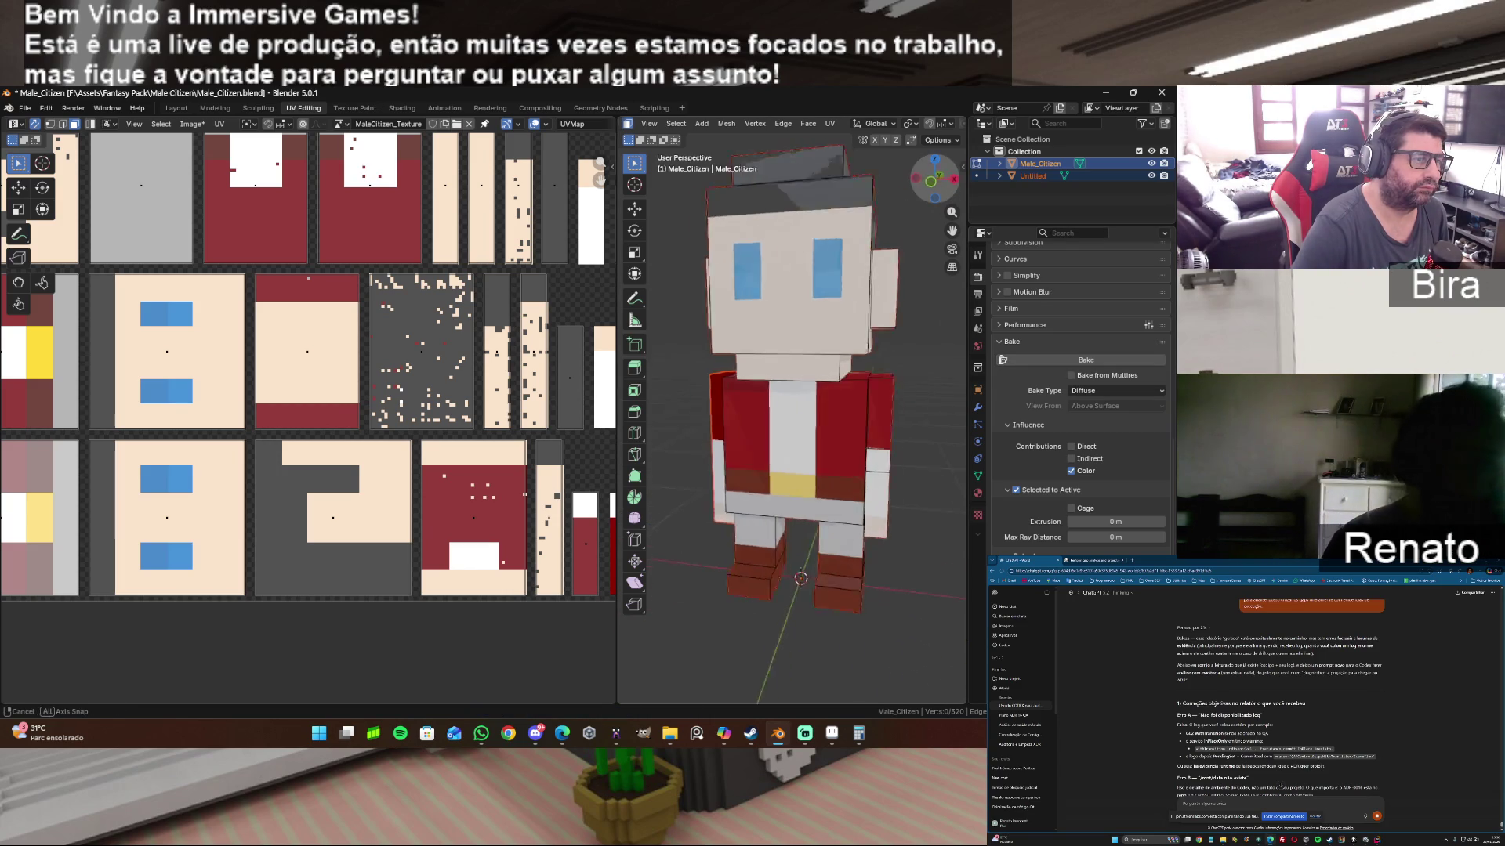
left_click(1152, 175)
mouse_move(953, 180)
left_mouse_down()
mouse_move(812, 202)
mouse_move(611, 330)
left_mouse_up()
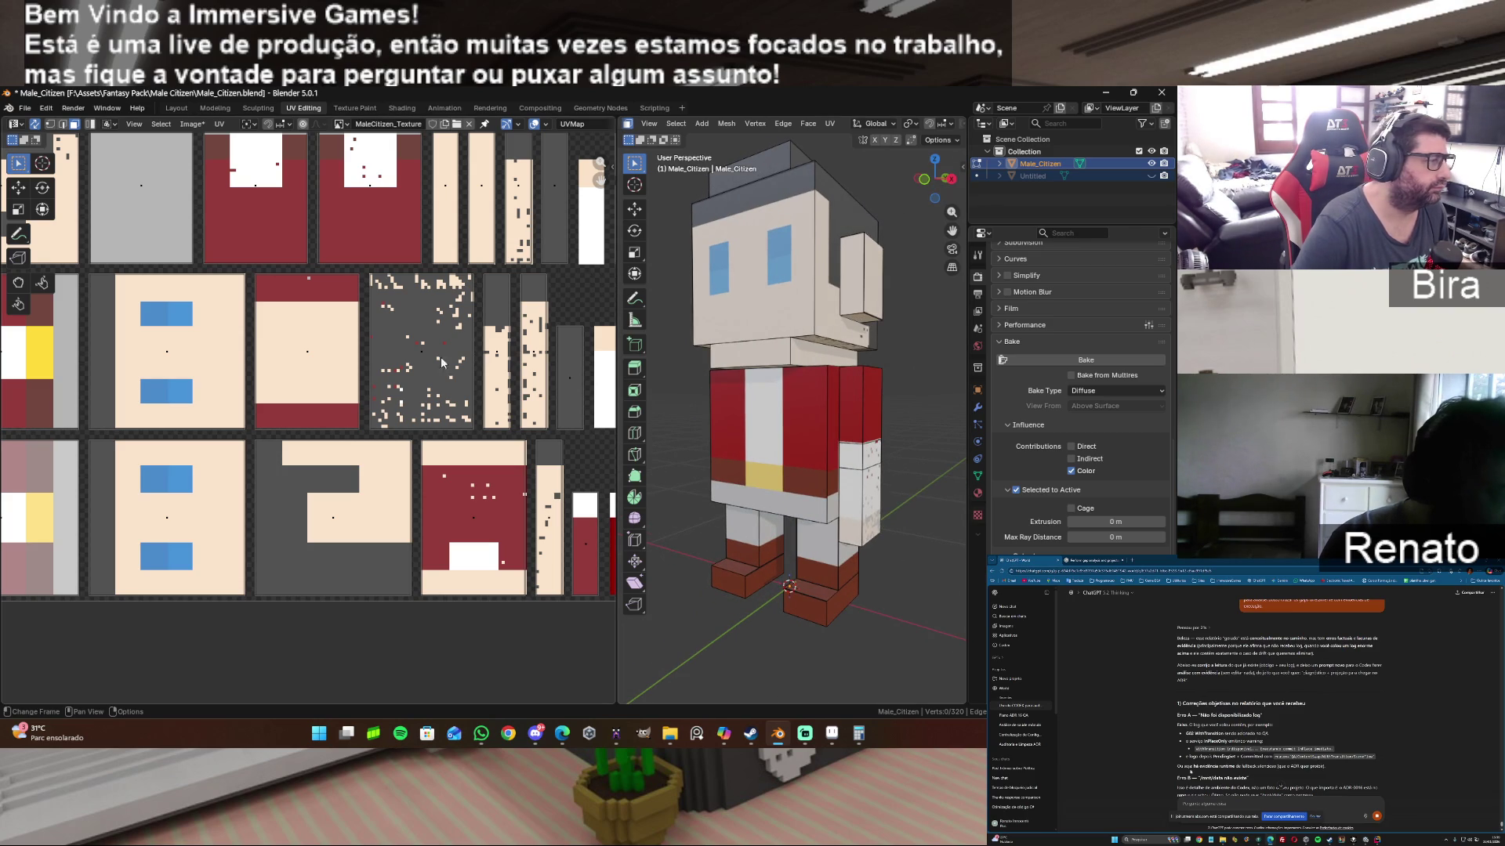
scroll(421, 362, "down", 2)
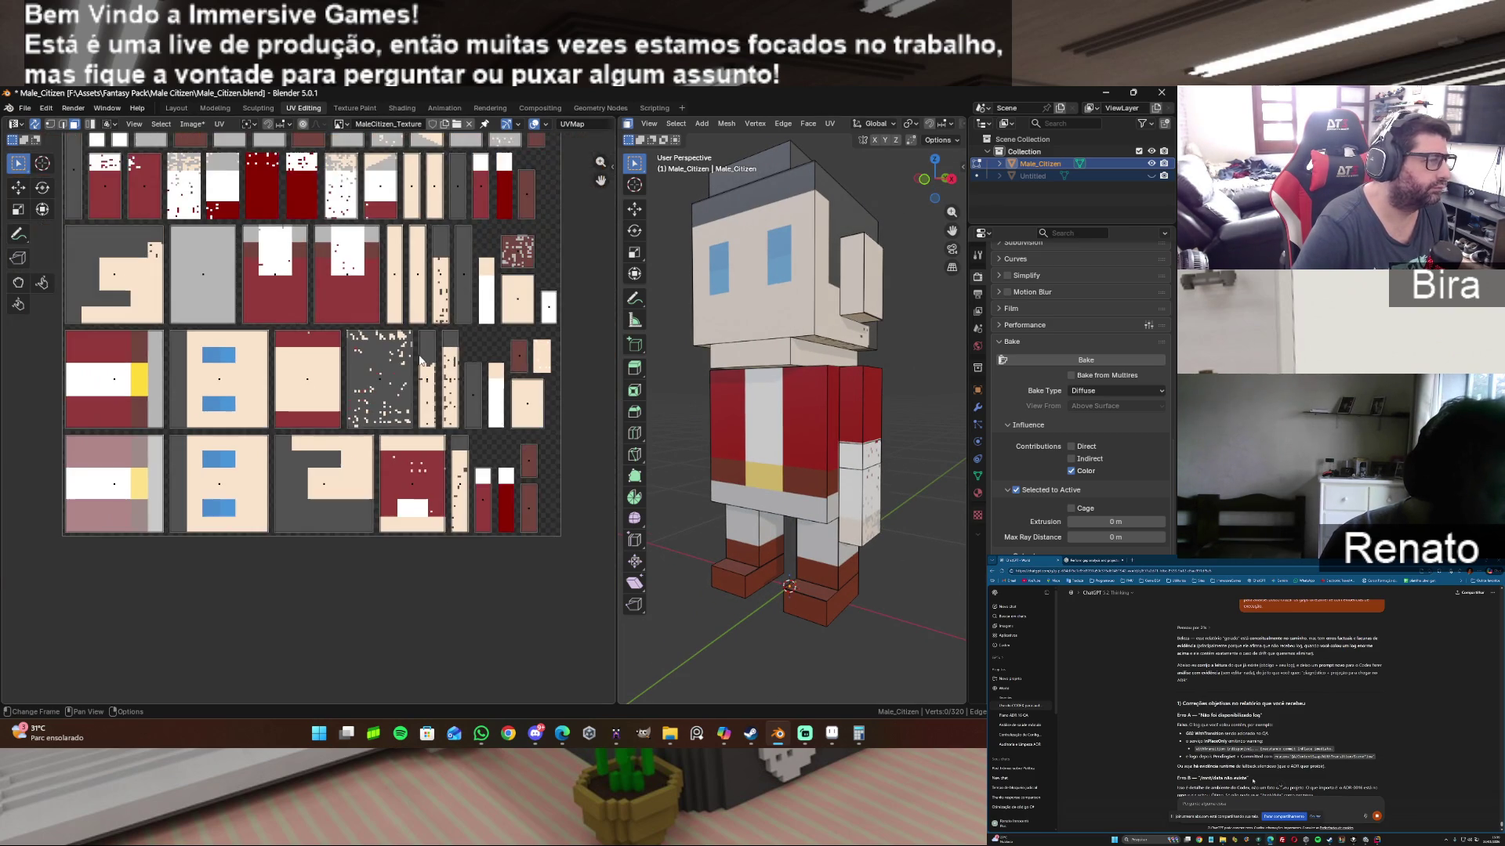
scroll(422, 360, "up", 1)
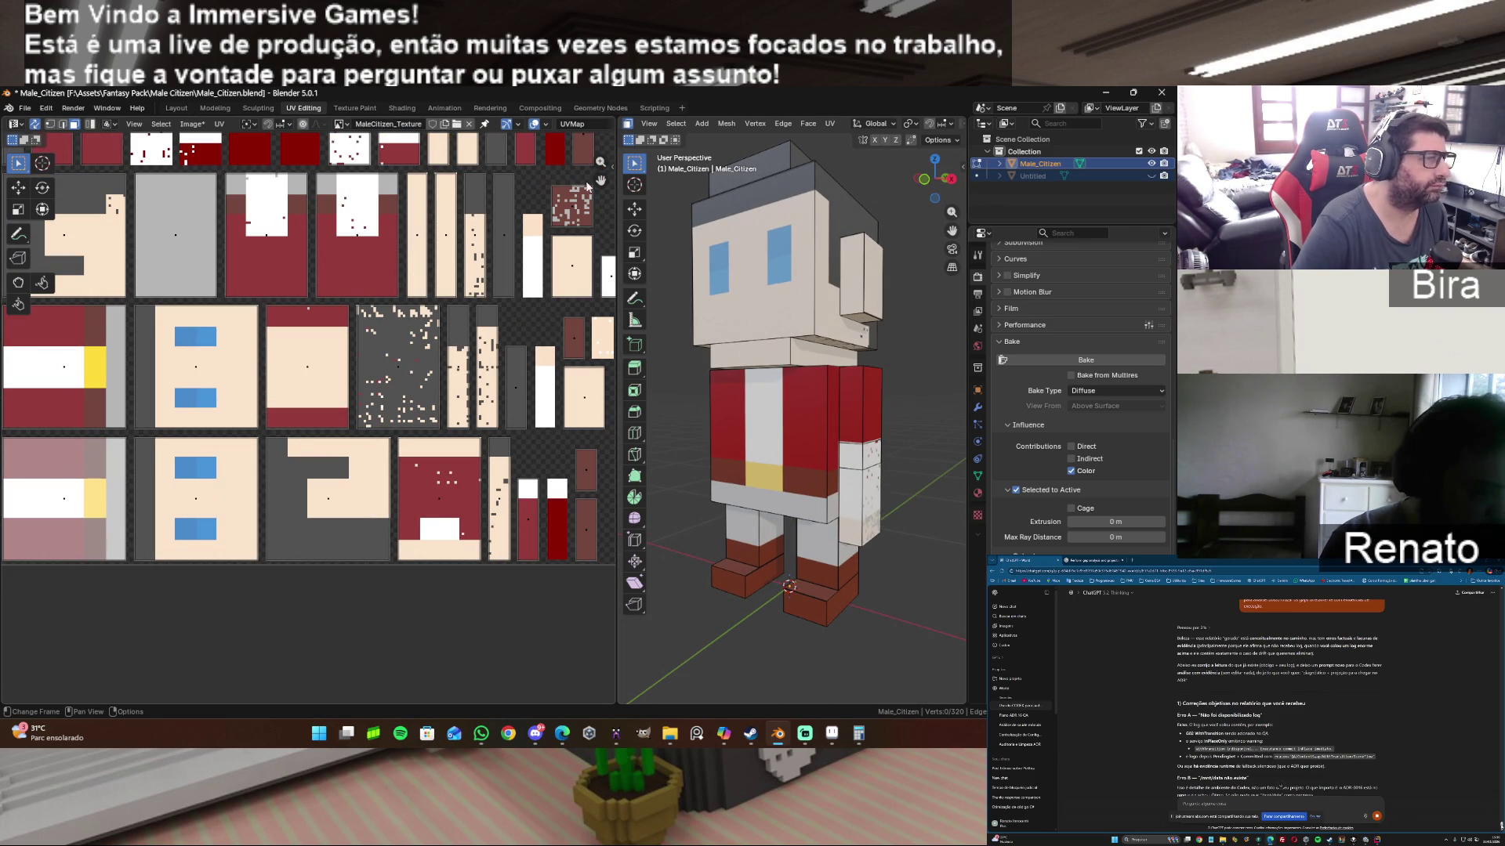
Step: Pan the UV editor over the texture tiles and orbit the baked character
left_click_drag(600, 179, 582, 262)
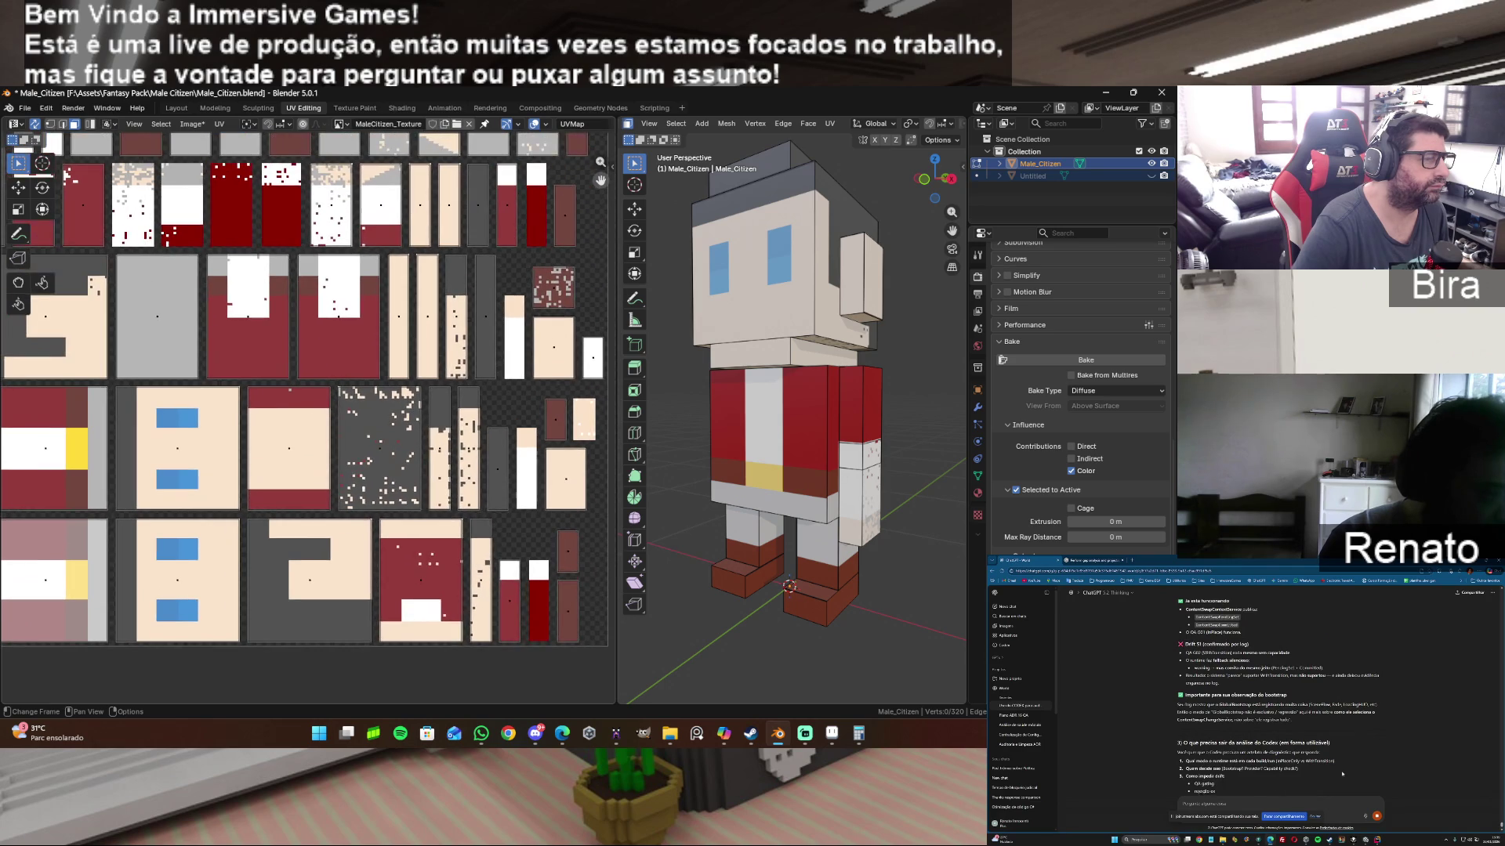
mouse_move(935, 181)
left_mouse_down()
mouse_move(870, 188)
mouse_move(870, 235)
mouse_move(870, 200)
left_mouse_up()
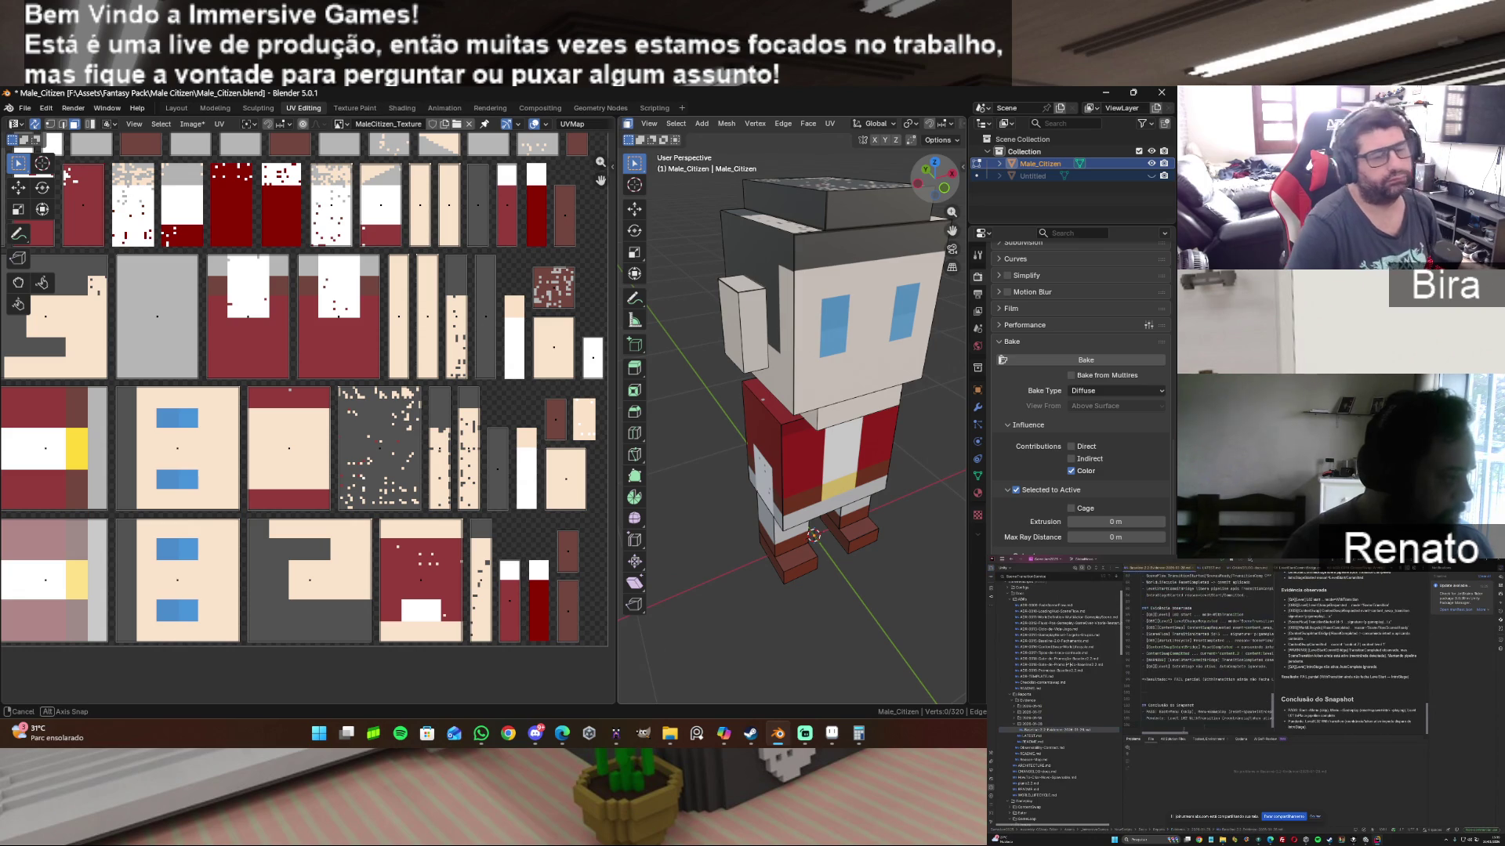
left_click_drag(870, 200, 918, 262)
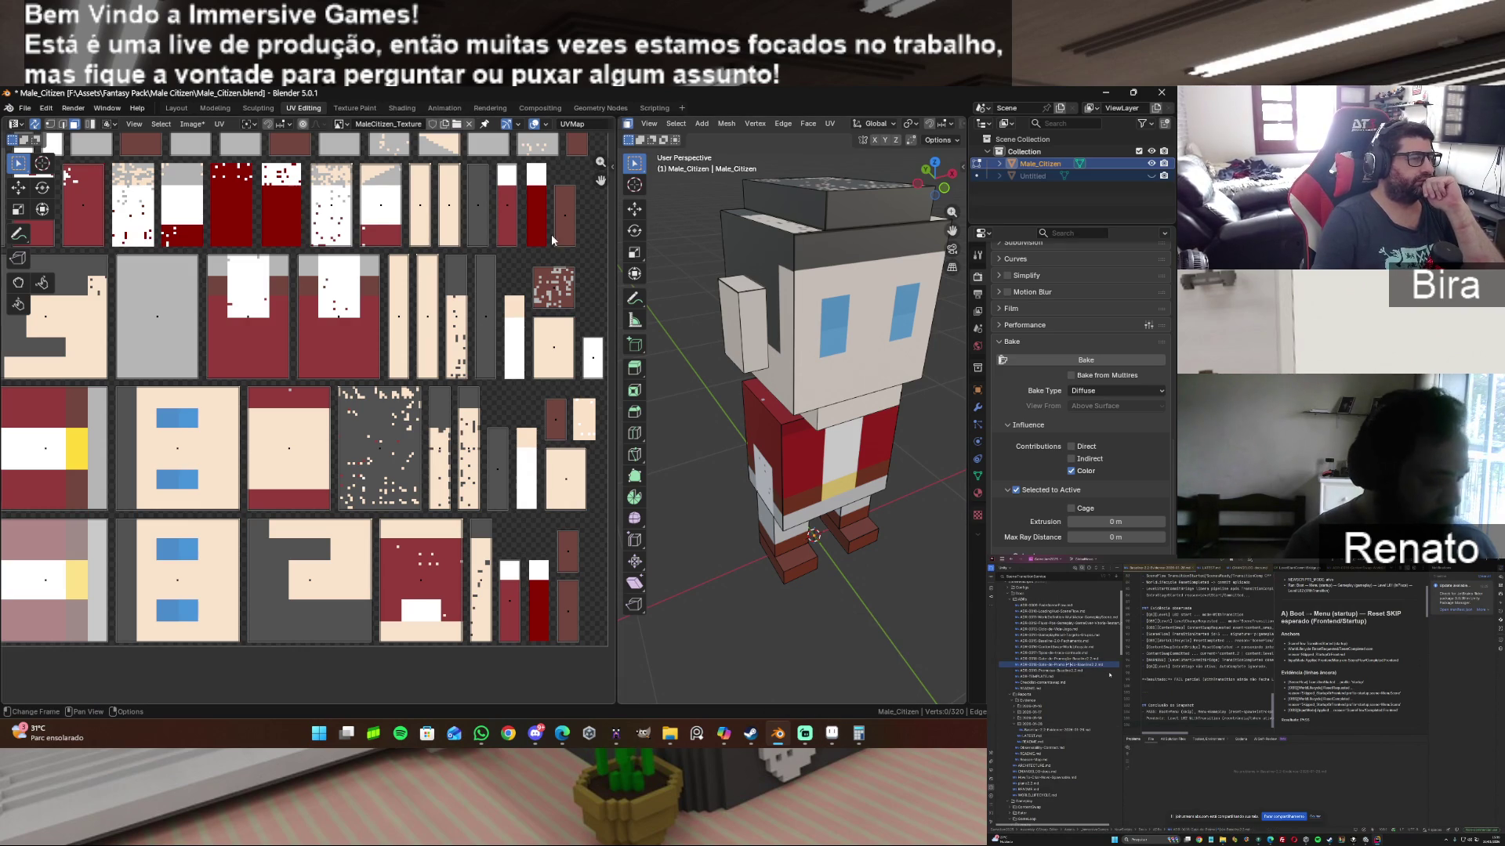
left_click_drag(600, 180, 599, 179)
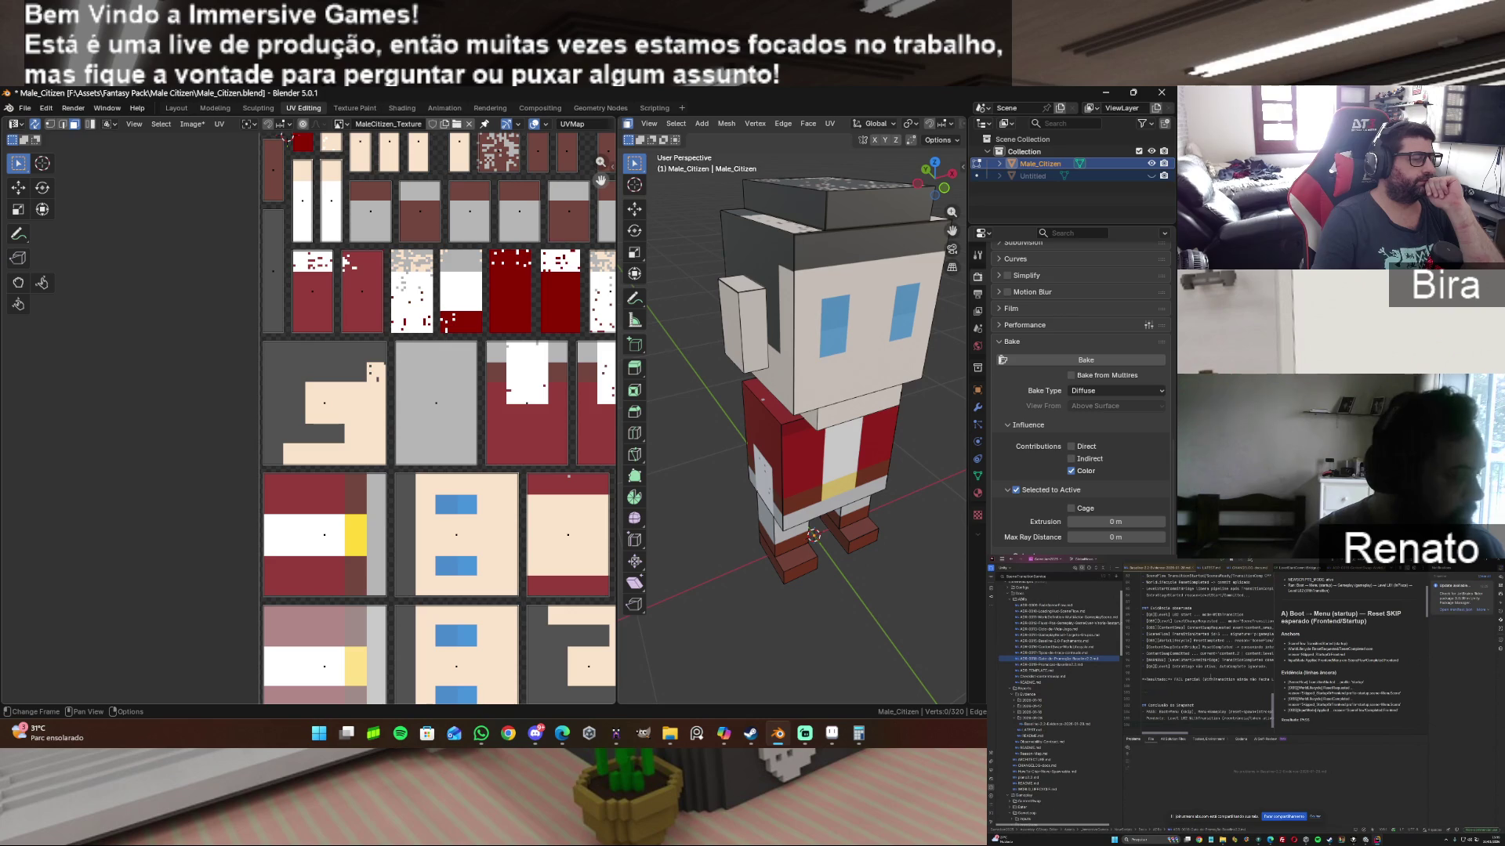
left_click_drag(600, 180, 599, 179)
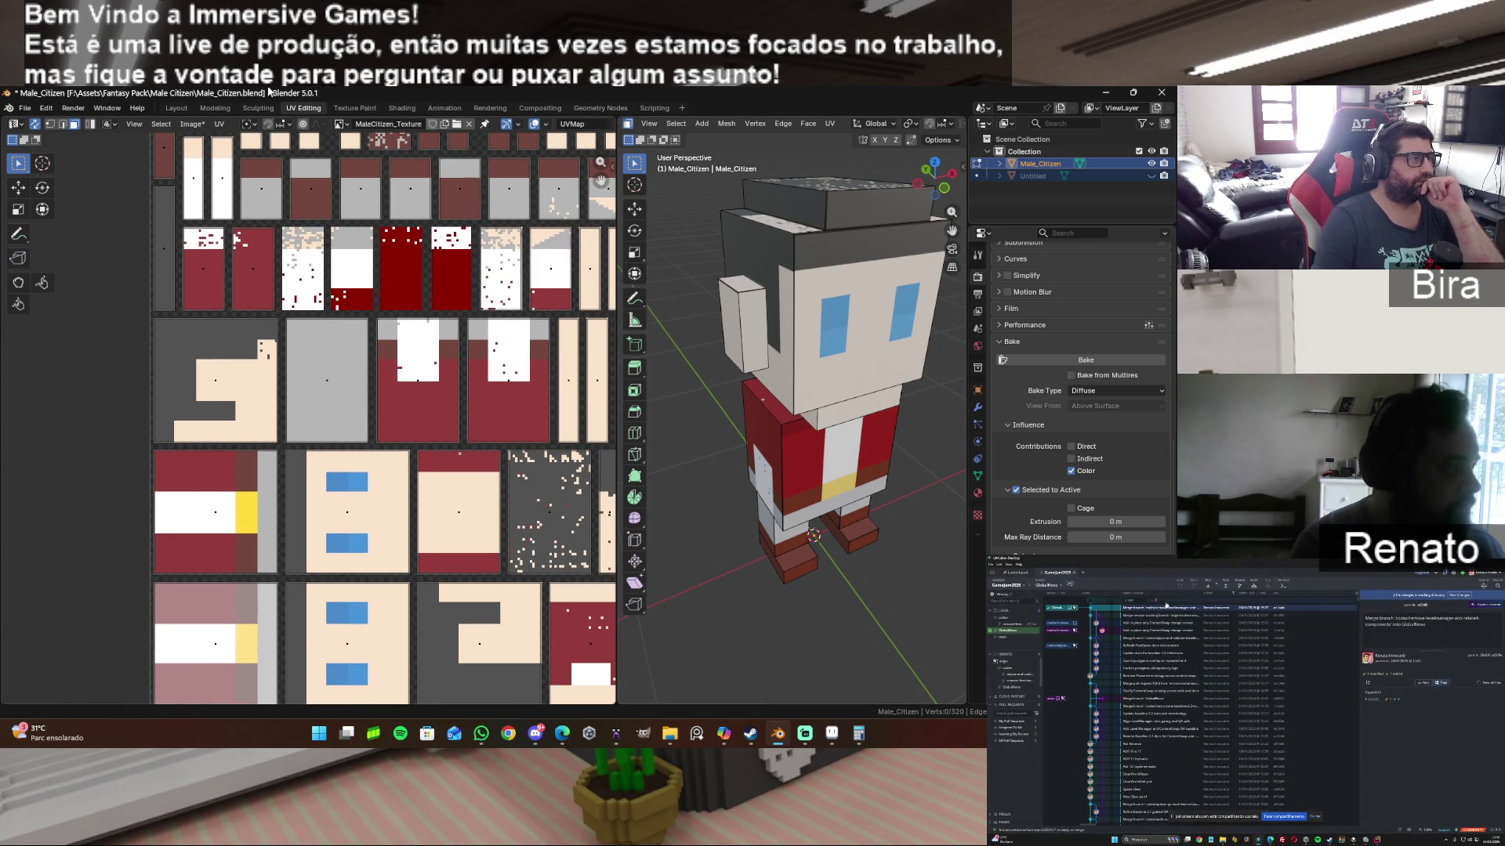
Step: Check pending file changes and switch to the Modeling workspace
left_click(1289, 611)
left_click(216, 109)
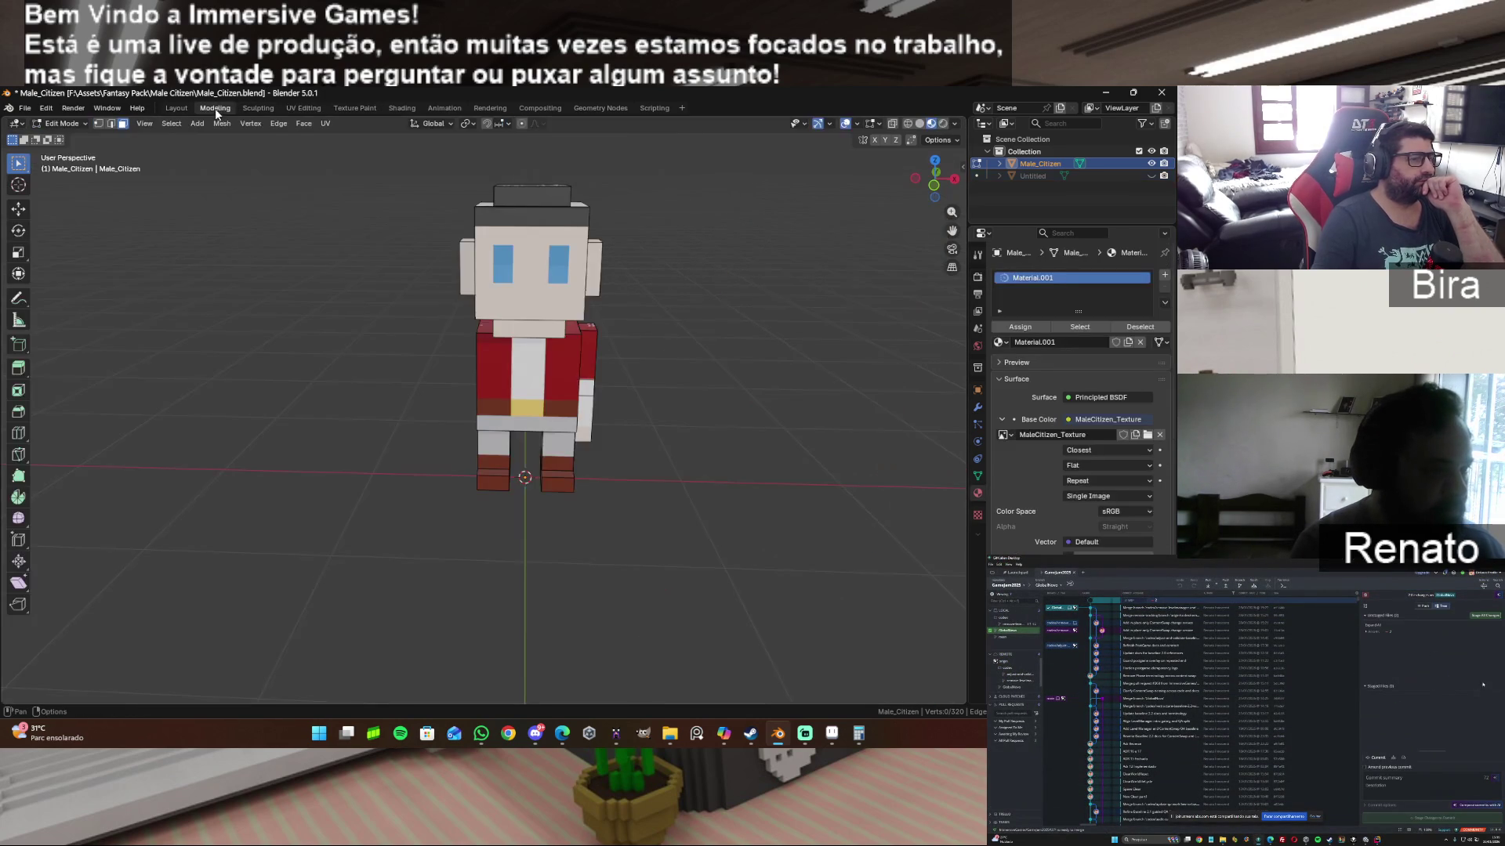
Step: Show Male_Citizen alone by hiding Untitled, view it from above and bring up the Render bake settings
left_click(1151, 163)
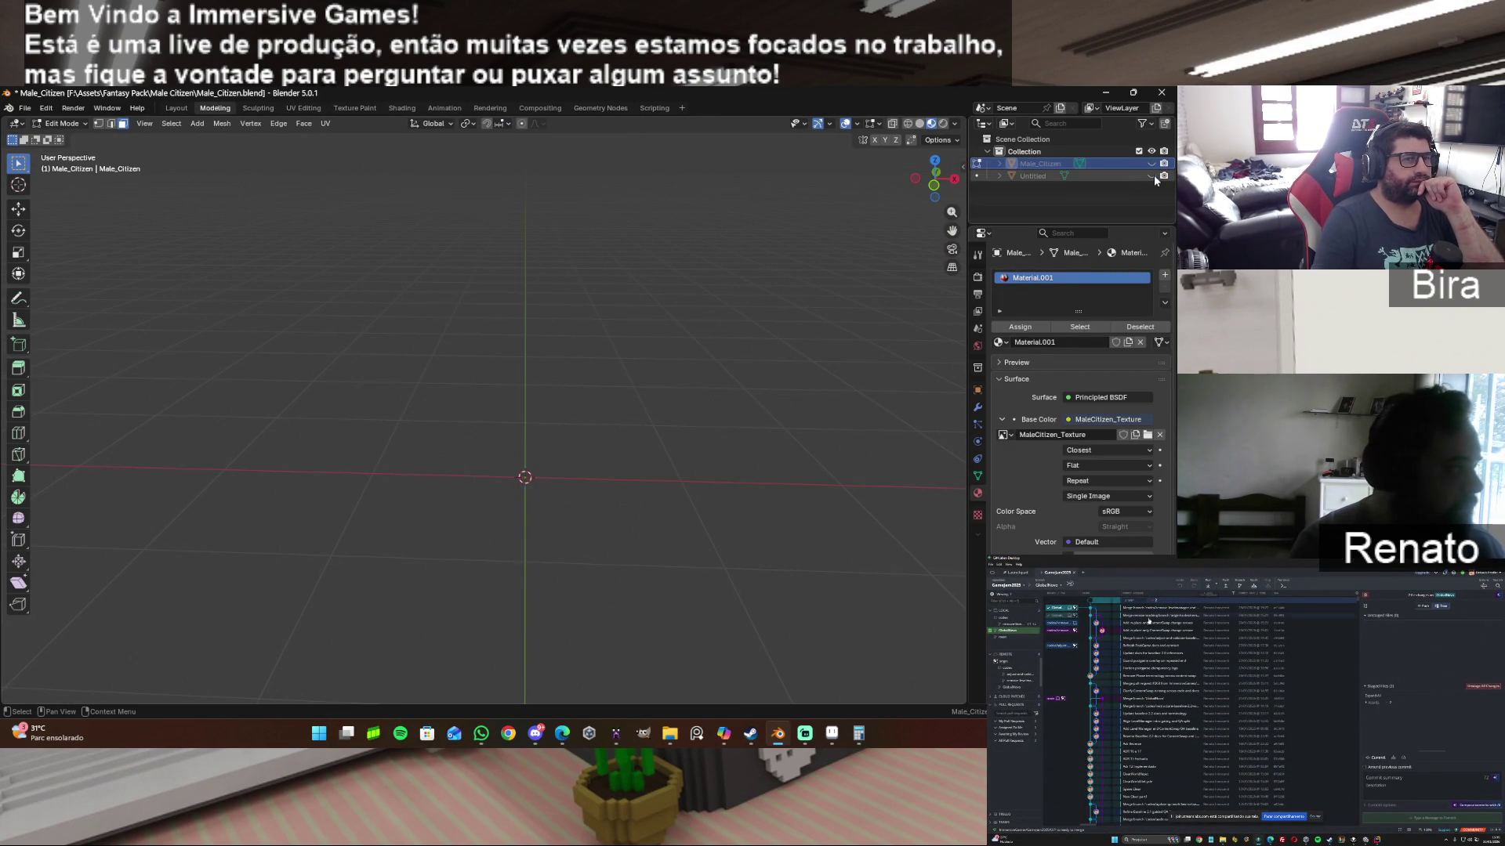
left_click(1152, 163)
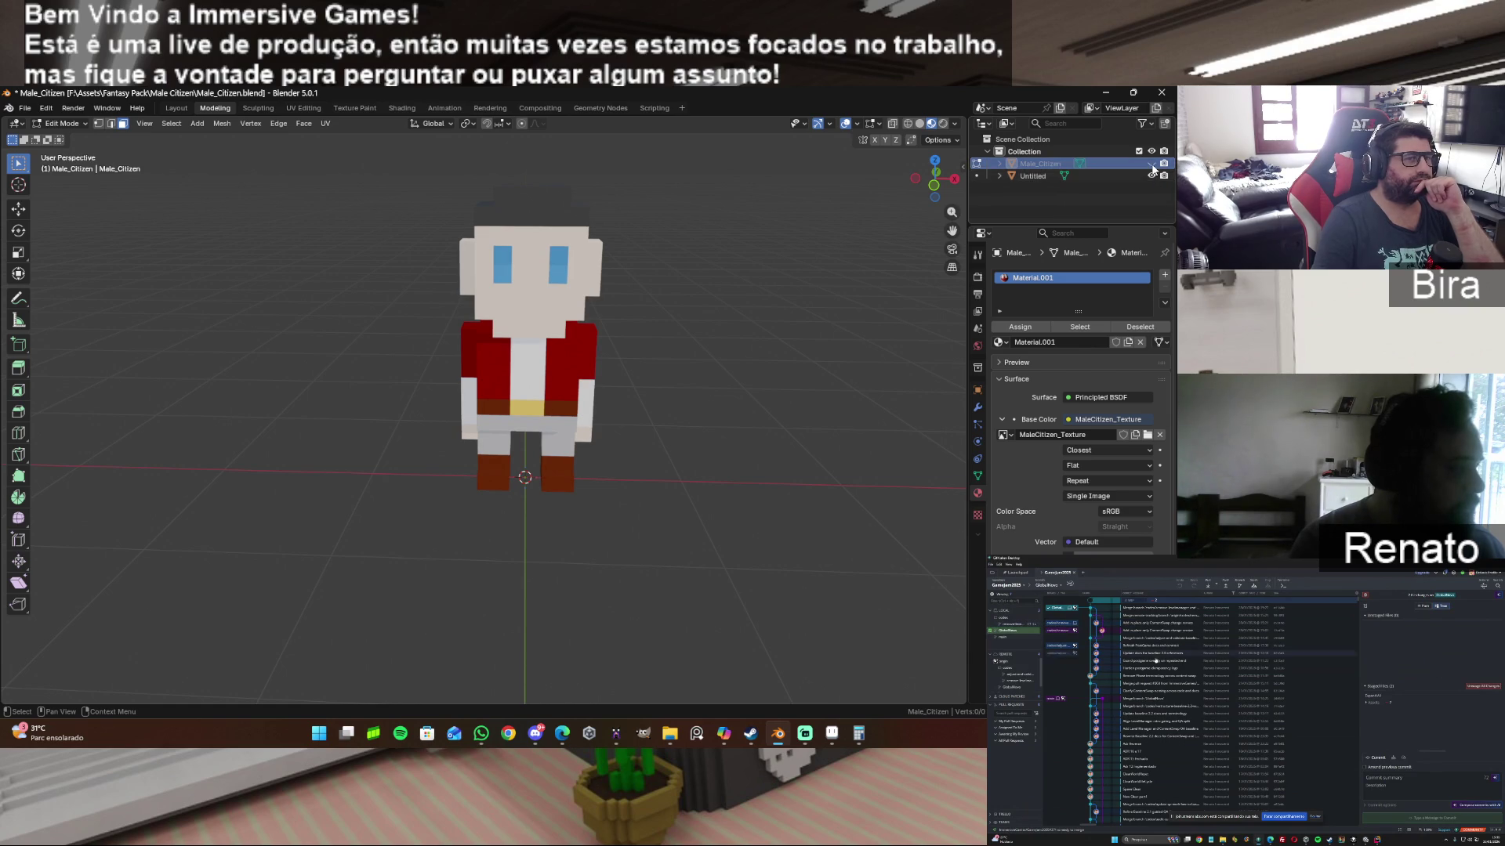
left_click(1152, 176)
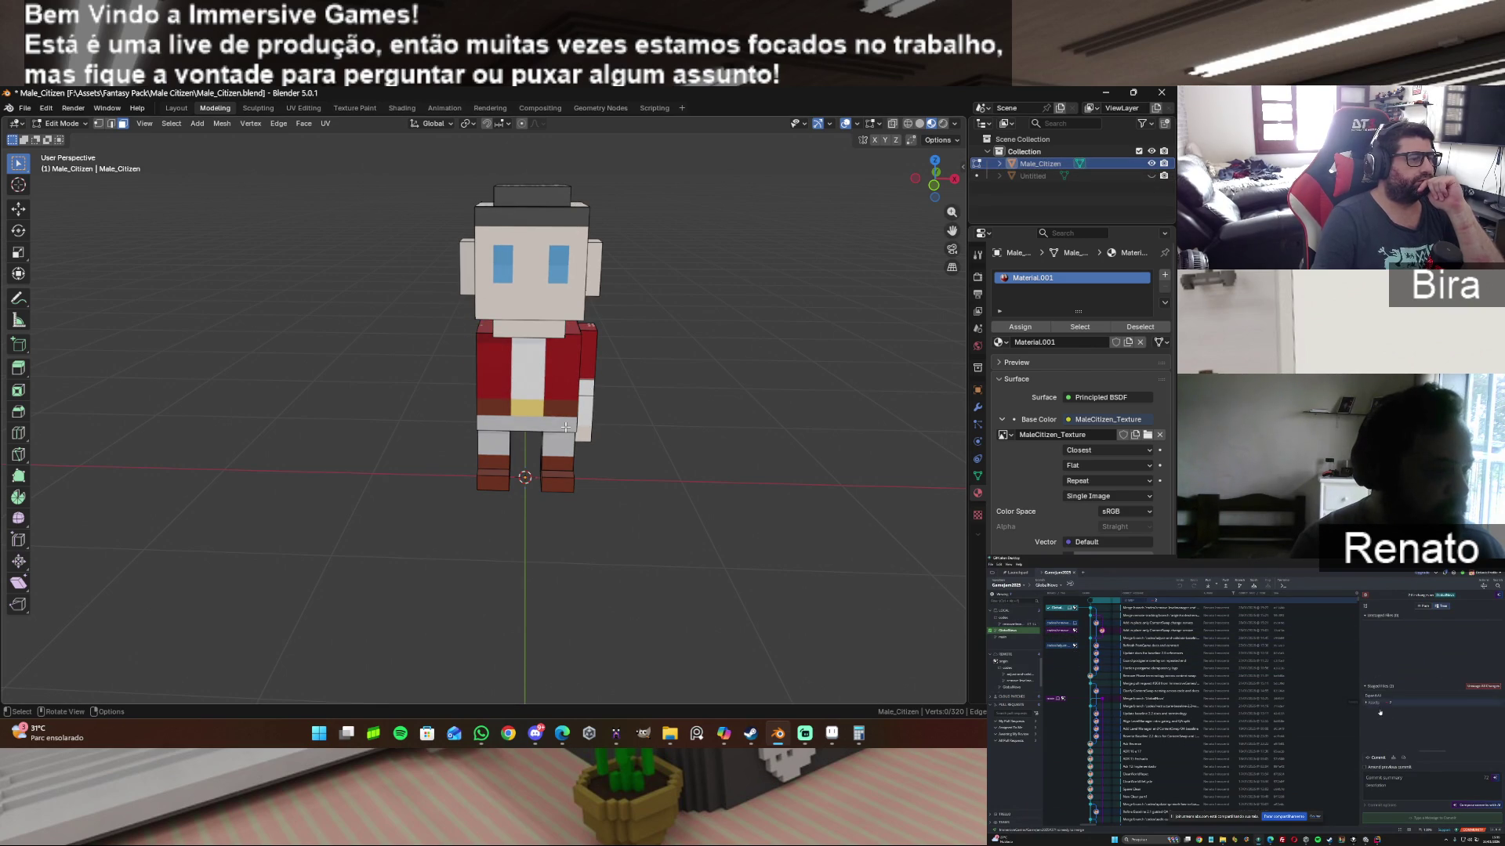
mouse_move(670, 332)
middle_mouse_down()
mouse_move(652, 312)
mouse_move(552, 294)
mouse_move(587, 297)
middle_mouse_up()
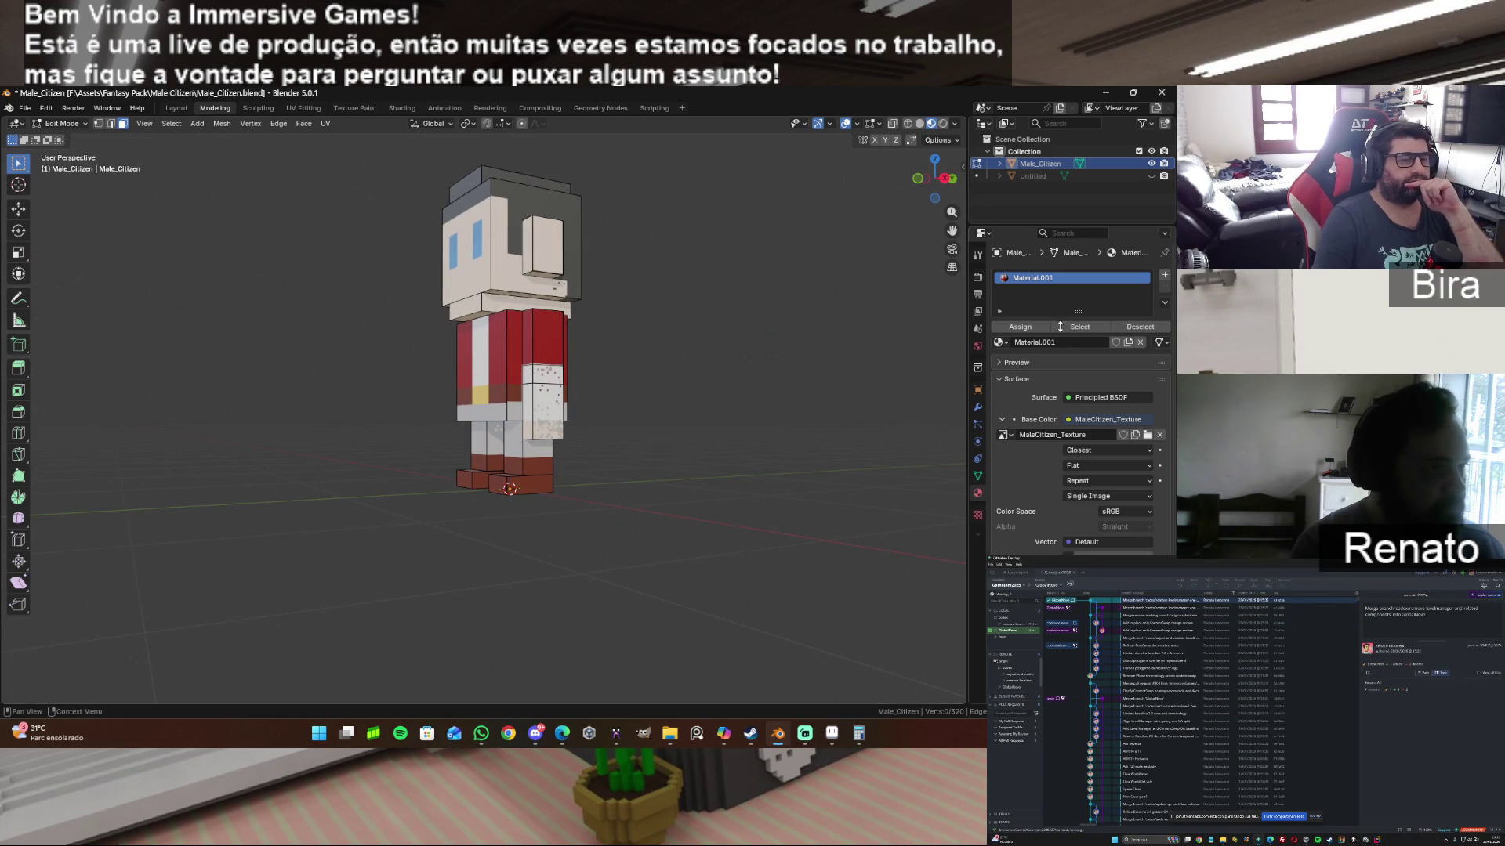
scroll(1101, 495, "down", 3)
scroll(1103, 487, "down", 2)
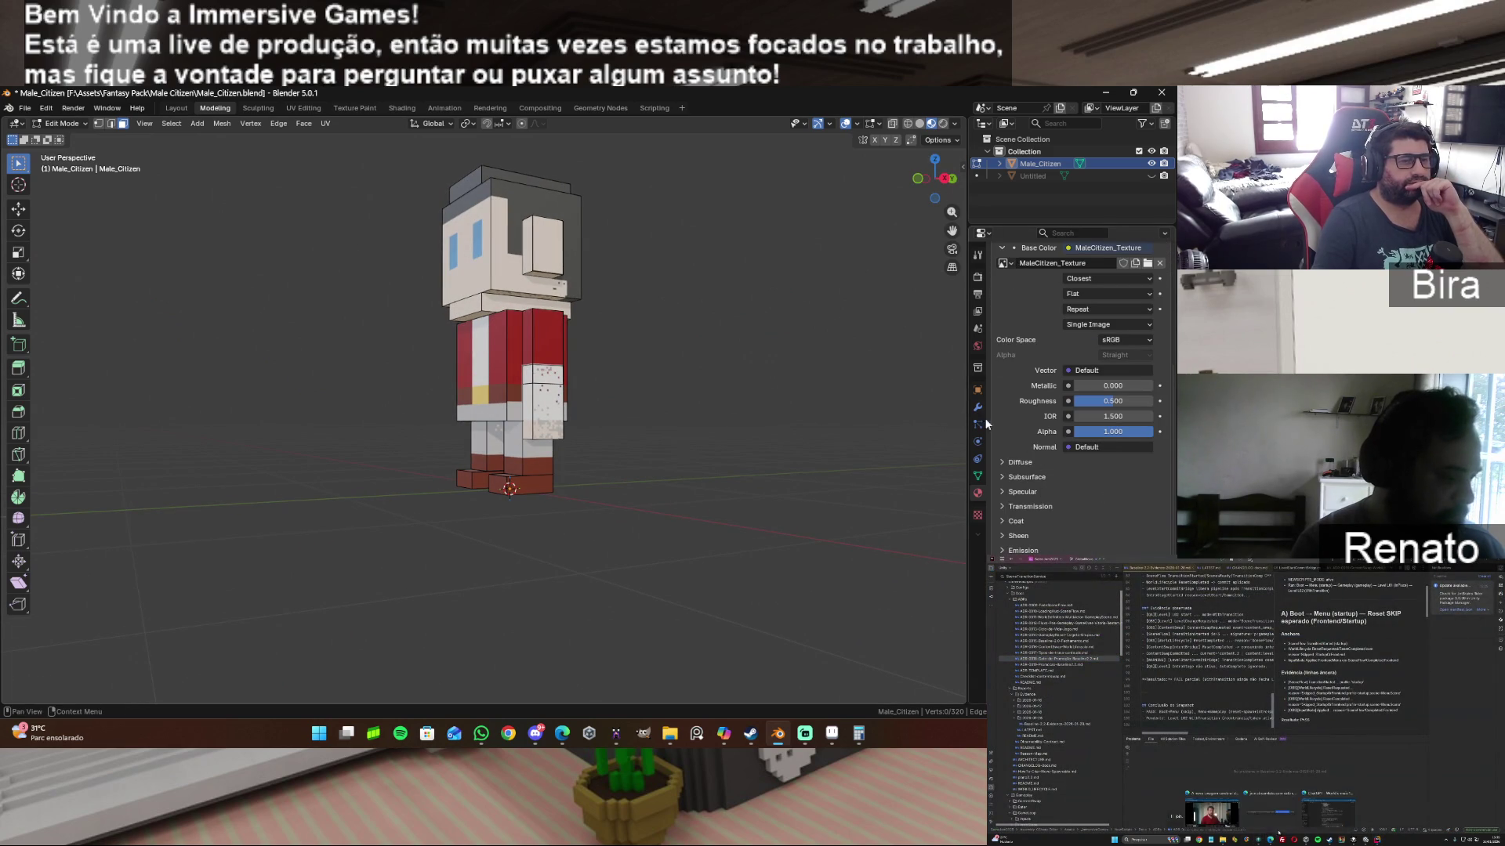
left_click(976, 279)
scroll(1098, 453, "down", 1)
scroll(1098, 453, "down", 1)
scroll(1098, 453, "down", 1)
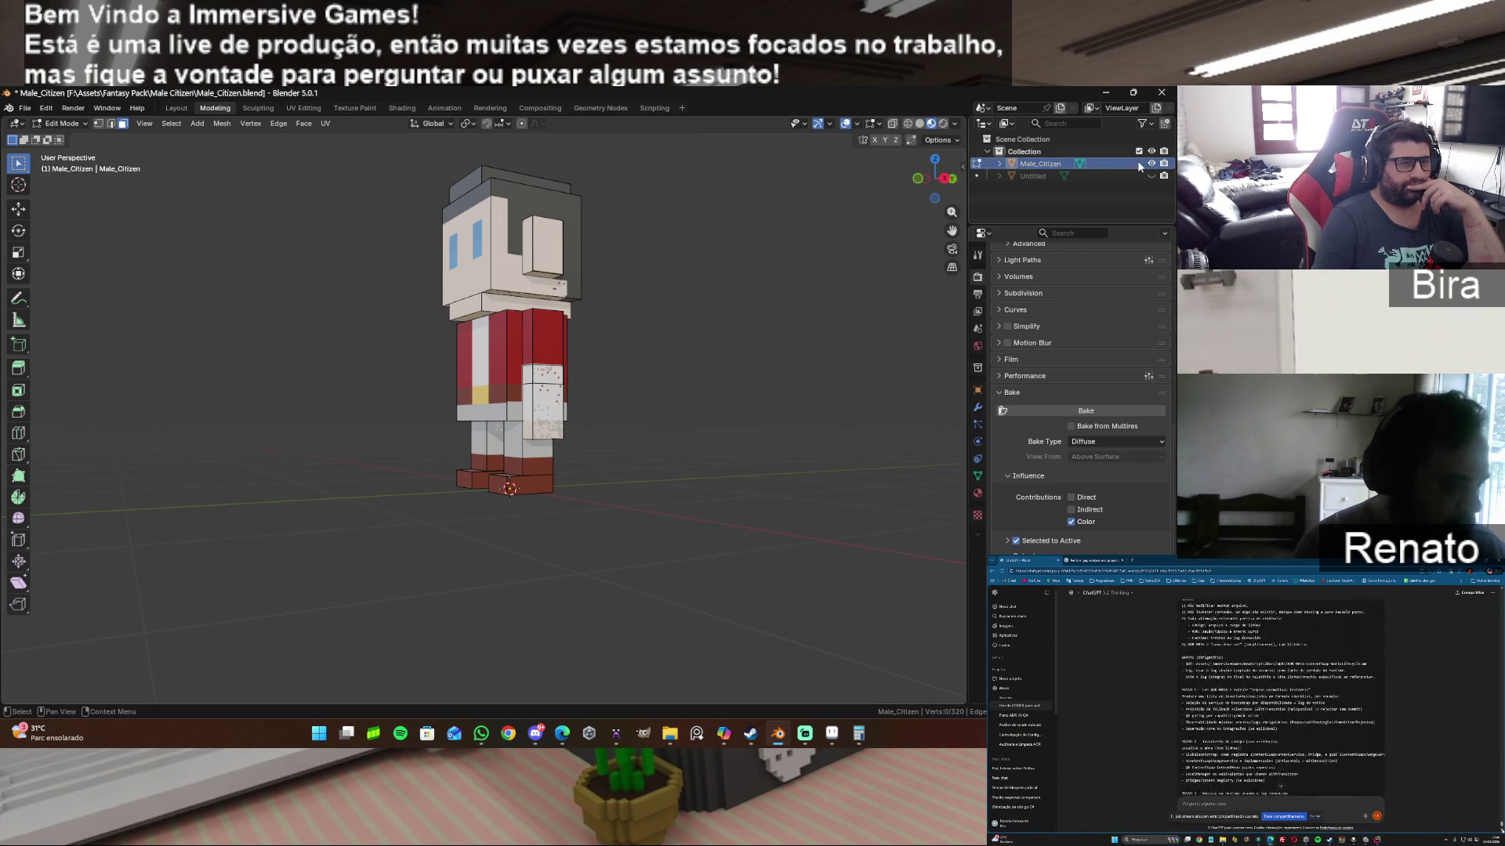
Step: Select Untitled with Male_Citizen and bake the diffuse colours, repeating the bake in the UV editing layout
left_click(1045, 172, "shift")
left_click(1078, 410)
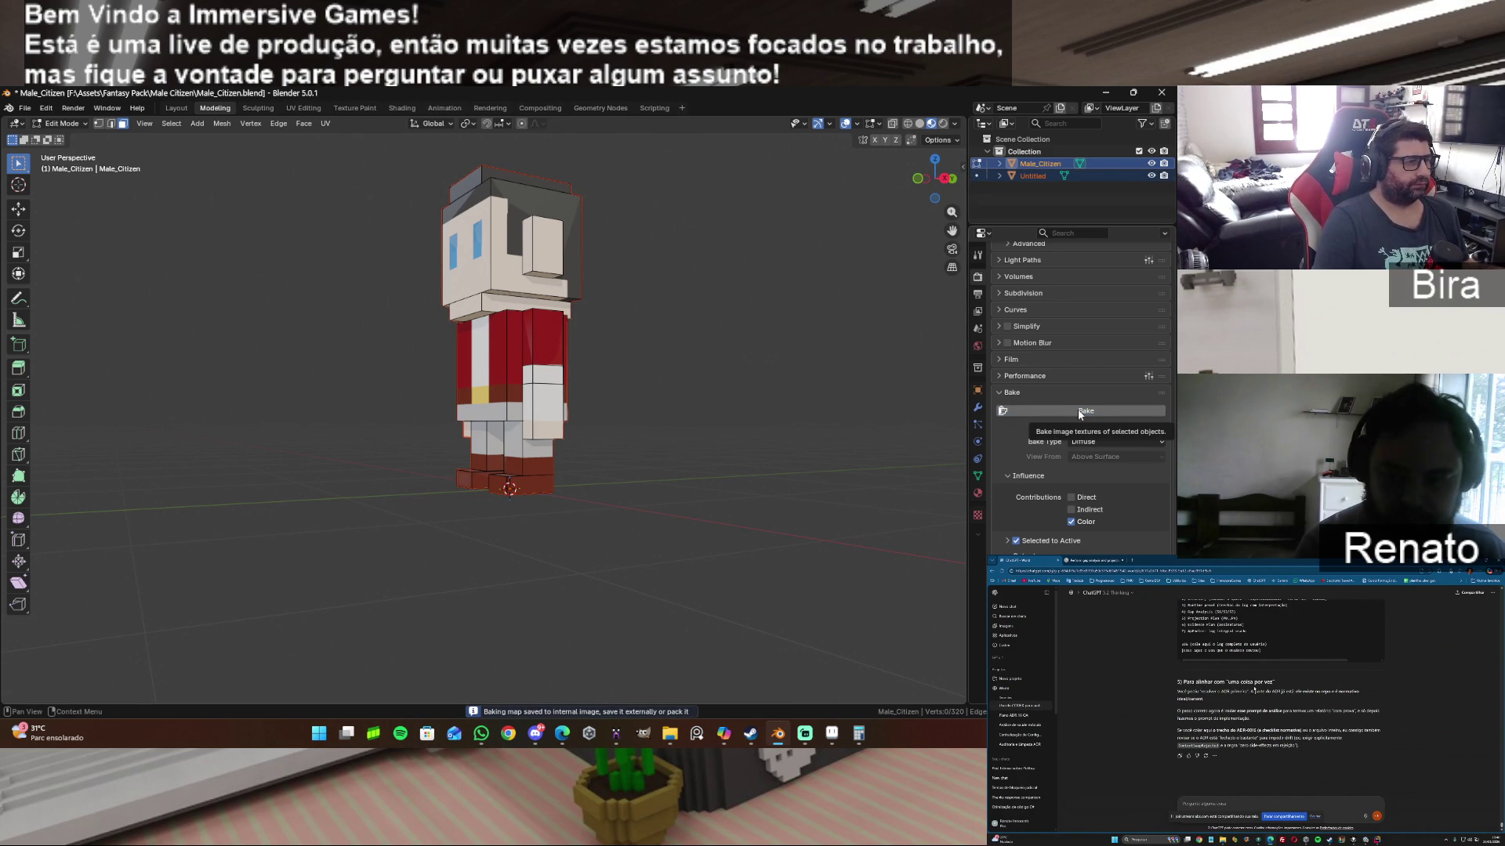
left_click_drag(935, 156, 928, 189)
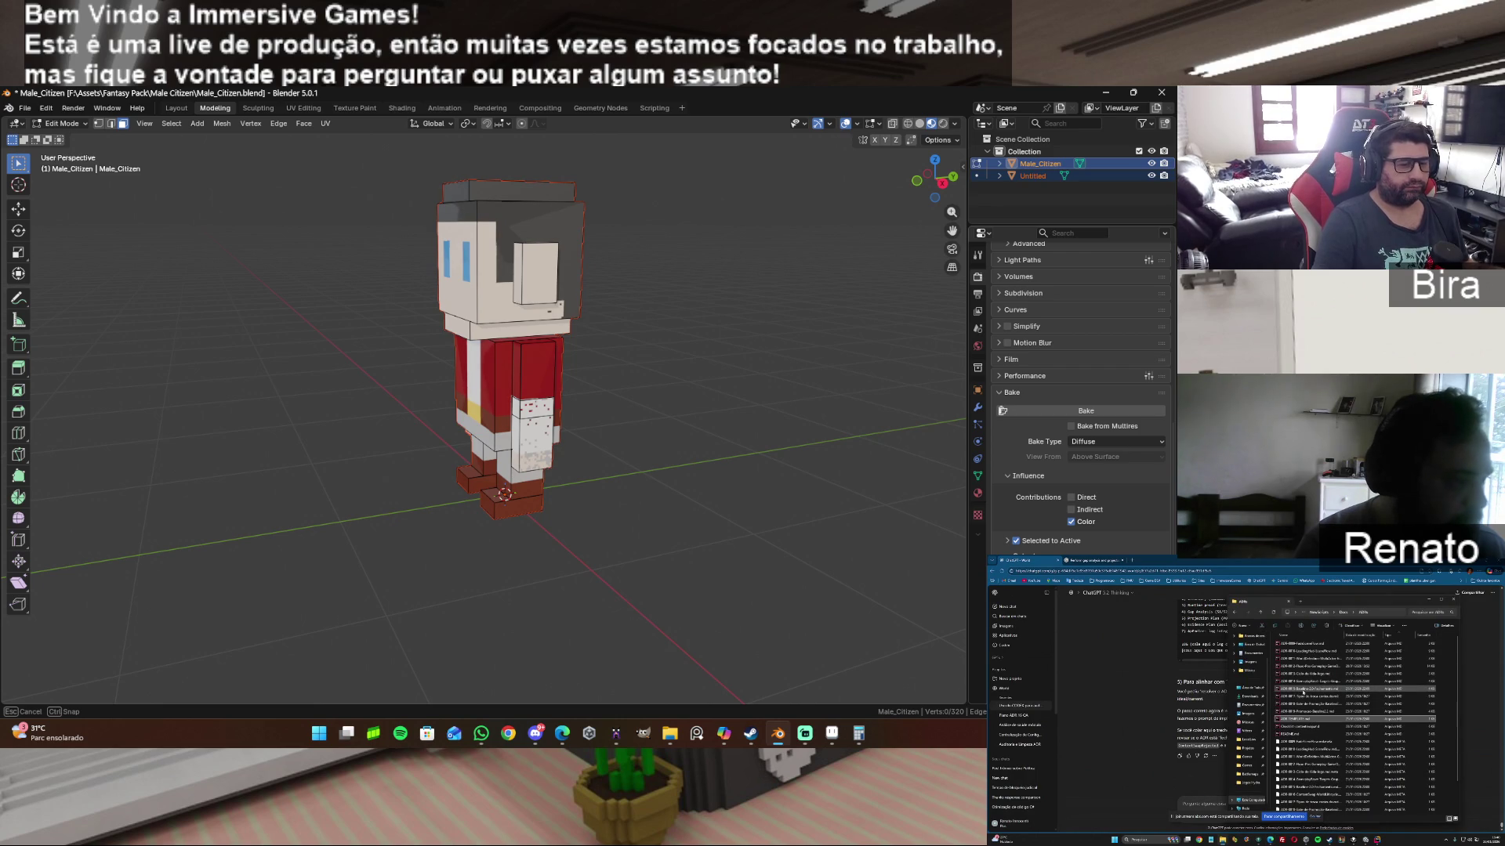
left_click(1115, 412)
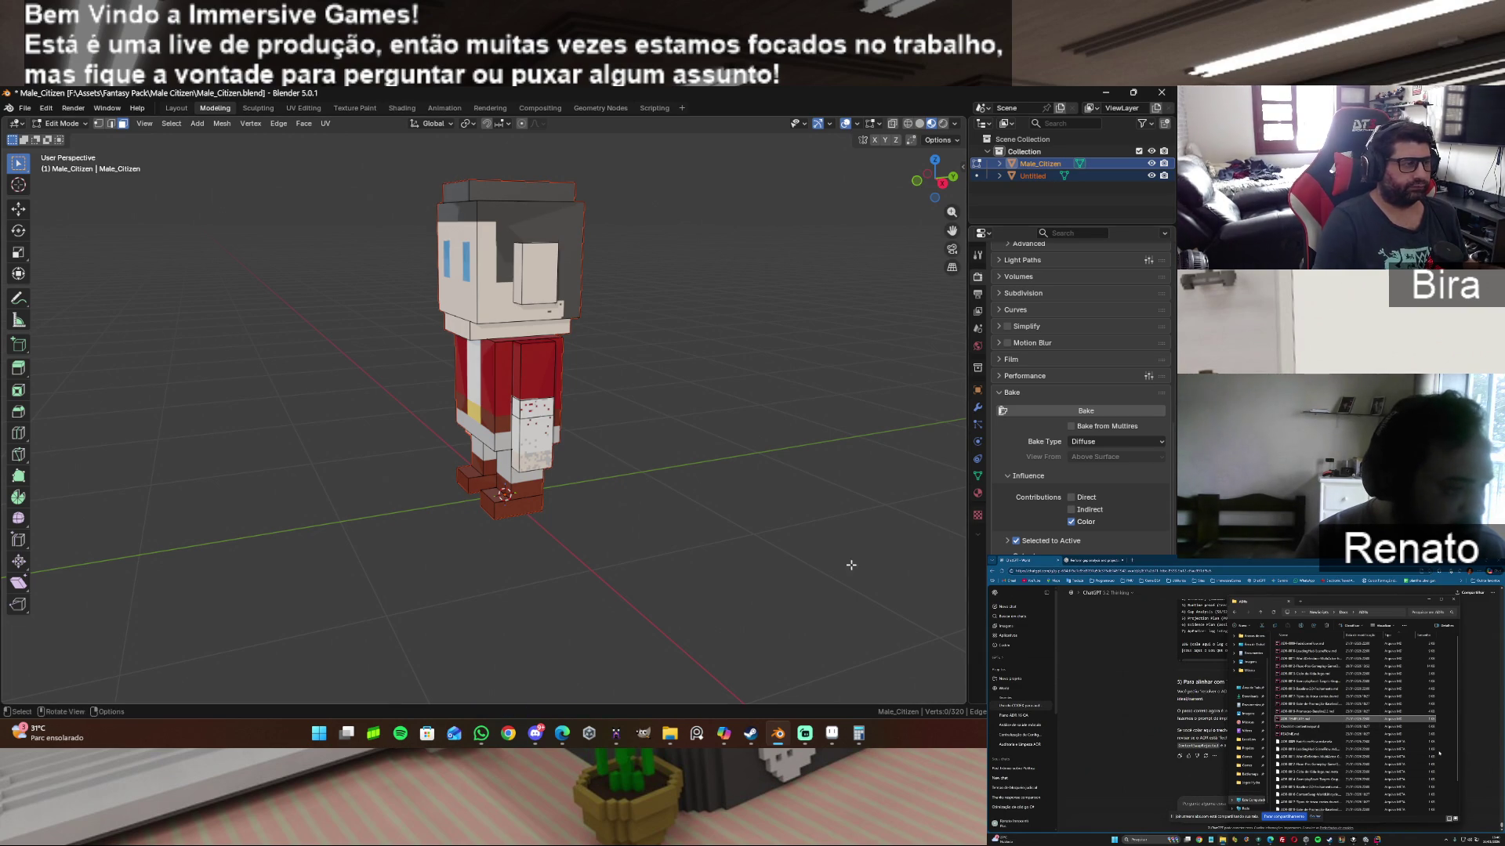
left_click(305, 108)
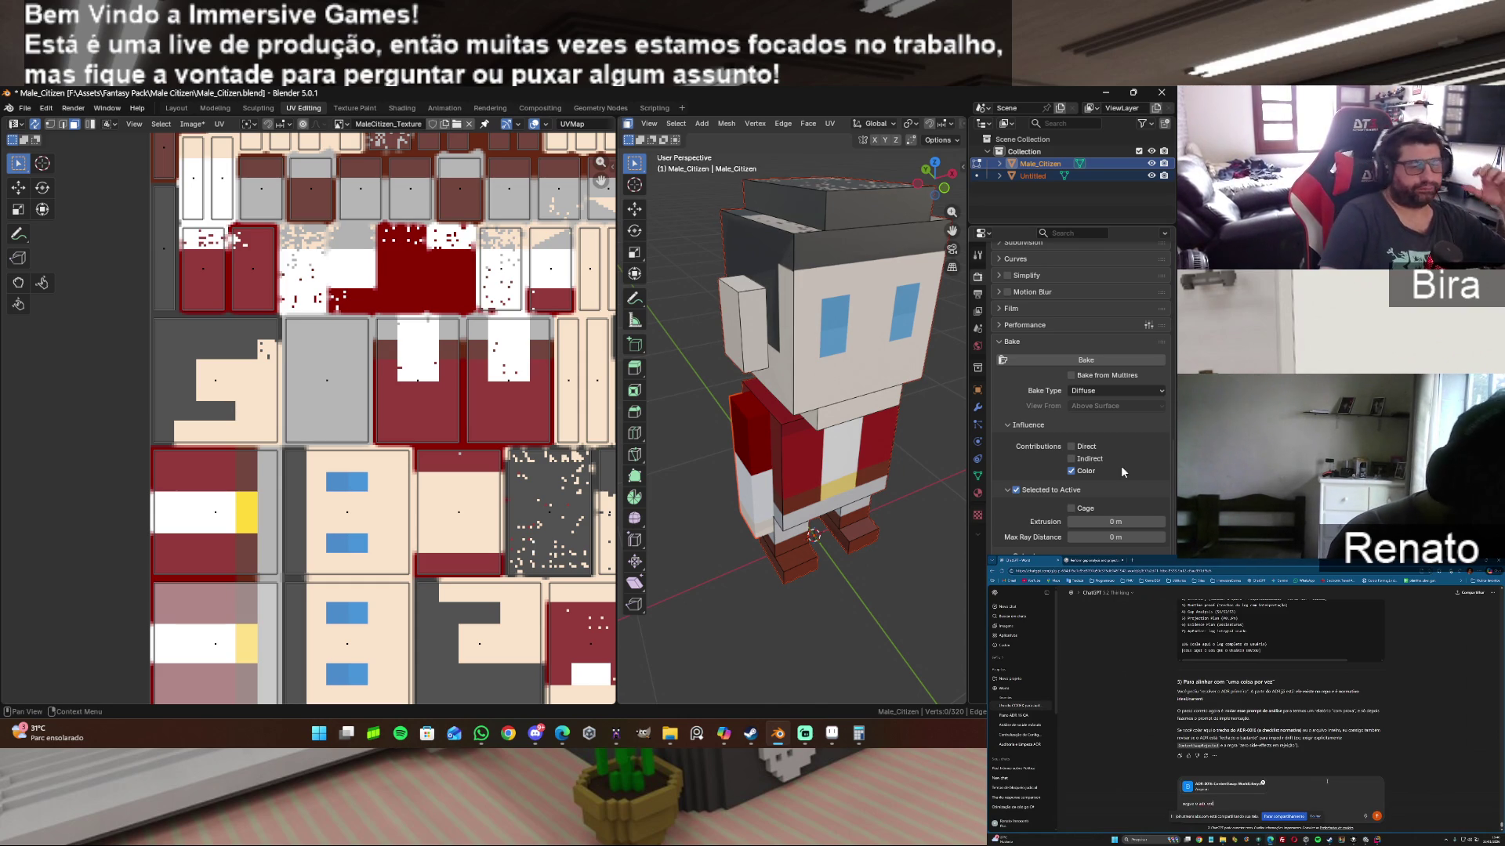
left_click(1096, 364)
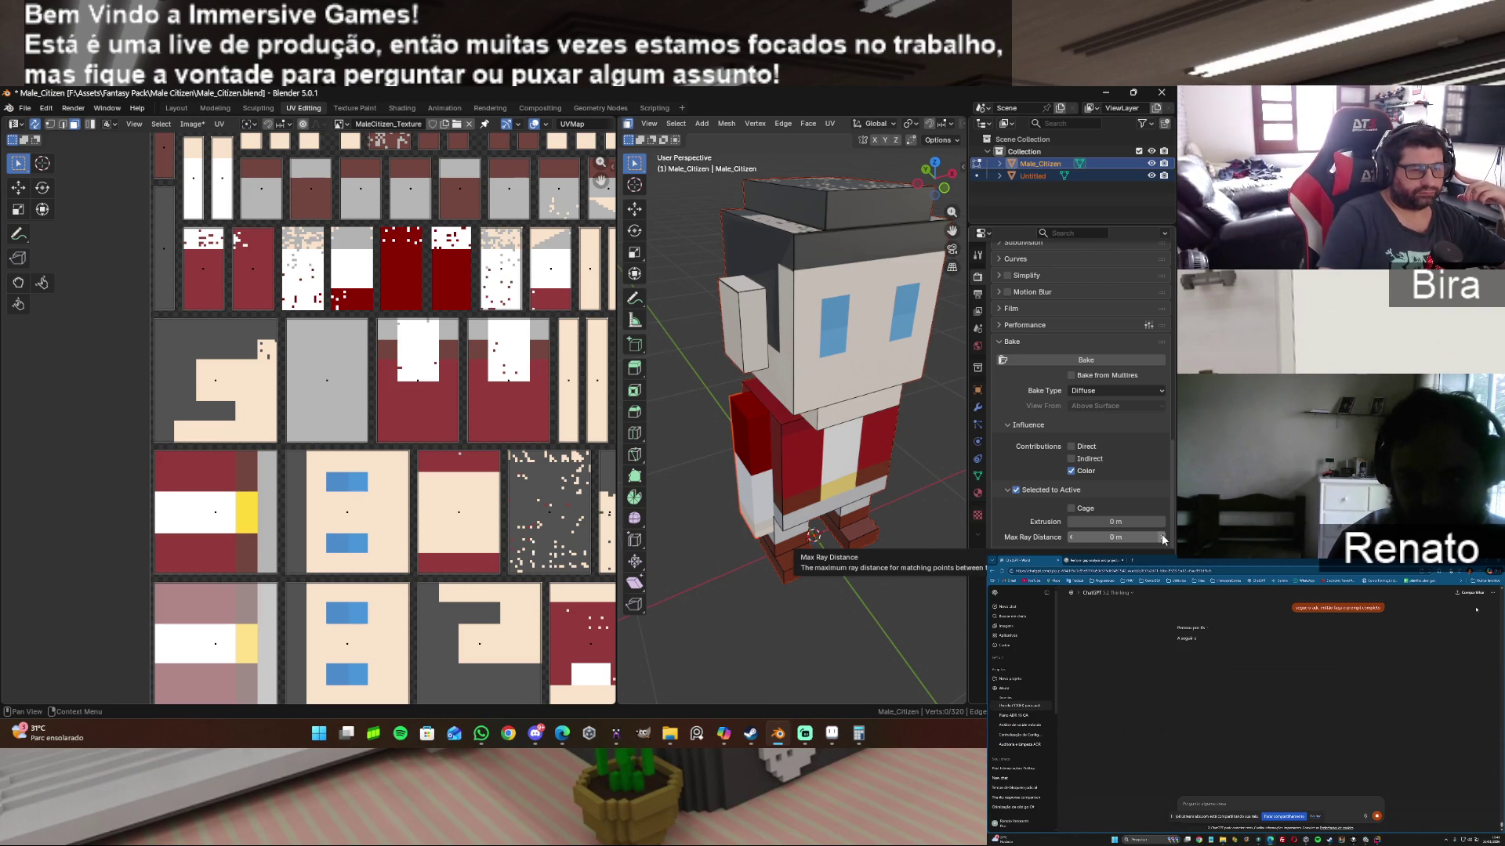
Step: Bake once with Max Ray Distance and Extrusion raised to 0.01 m, then reset both to 0 m and bake again
left_click(1163, 537)
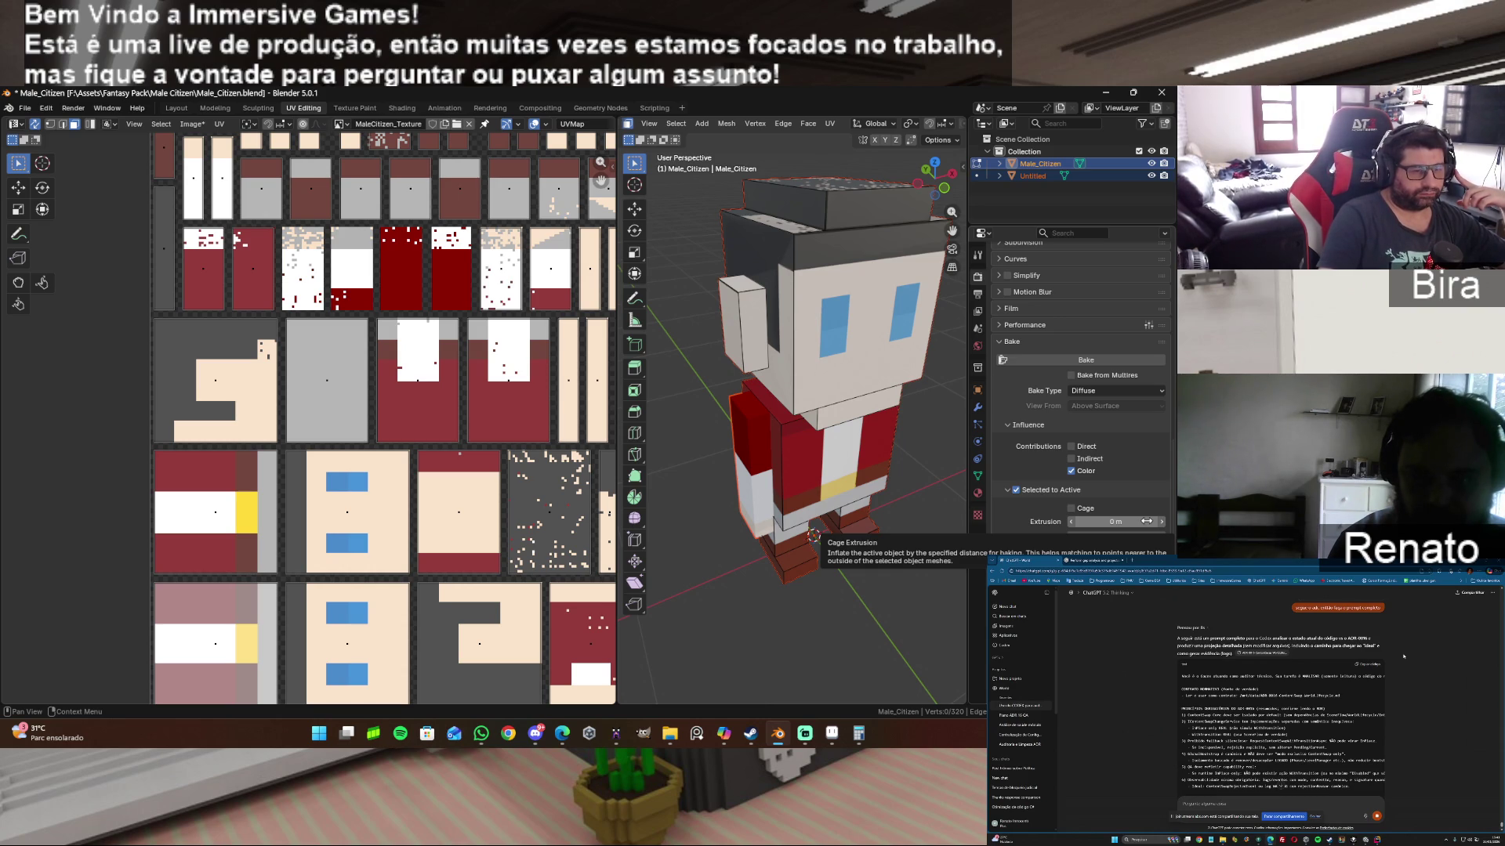
left_click(1158, 522)
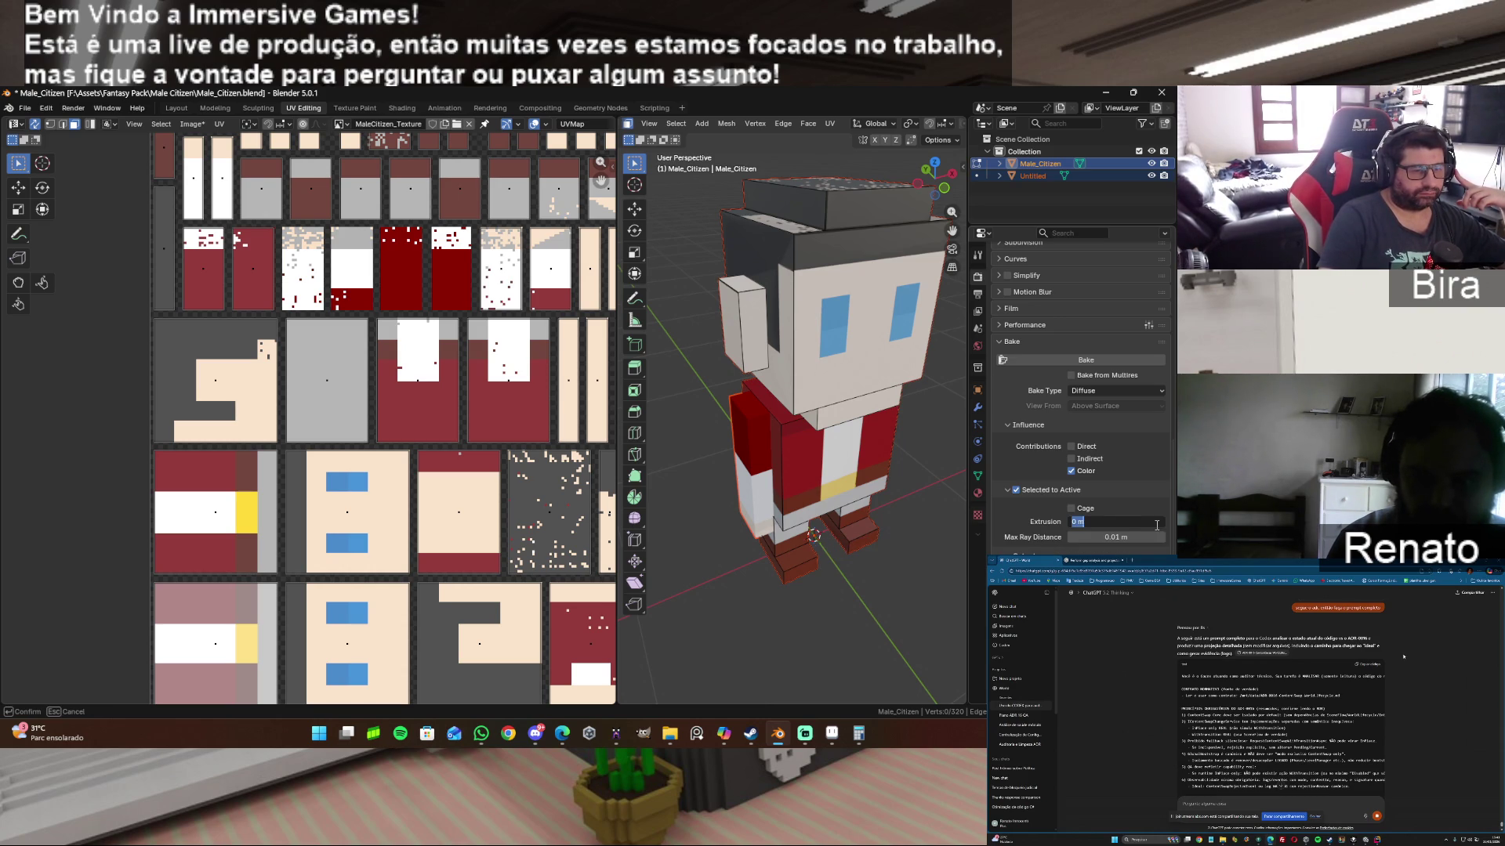
type(".01")
key("Return")
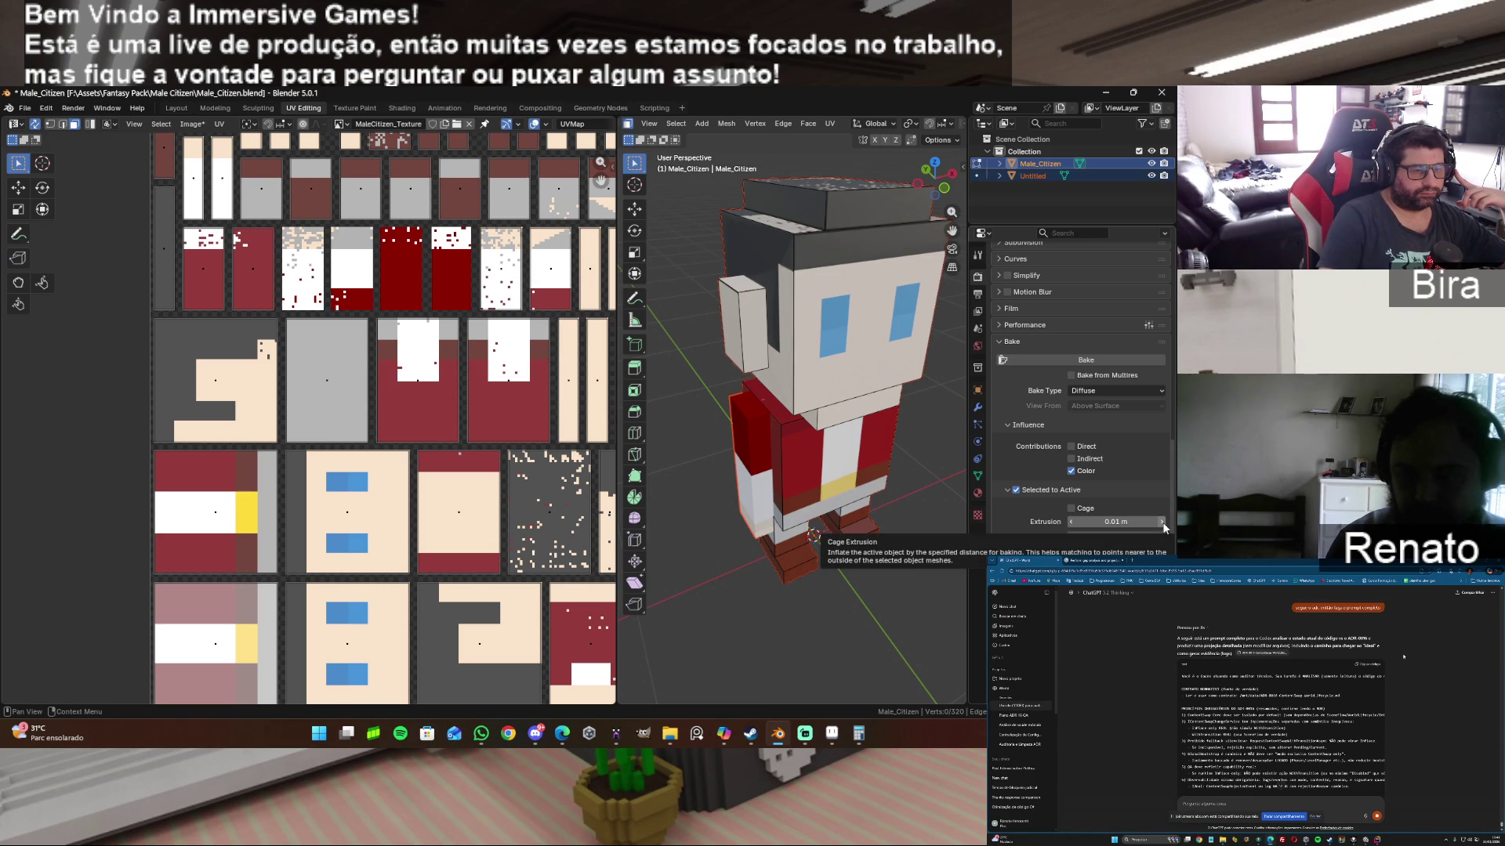
left_click(1163, 524)
left_click(1087, 359)
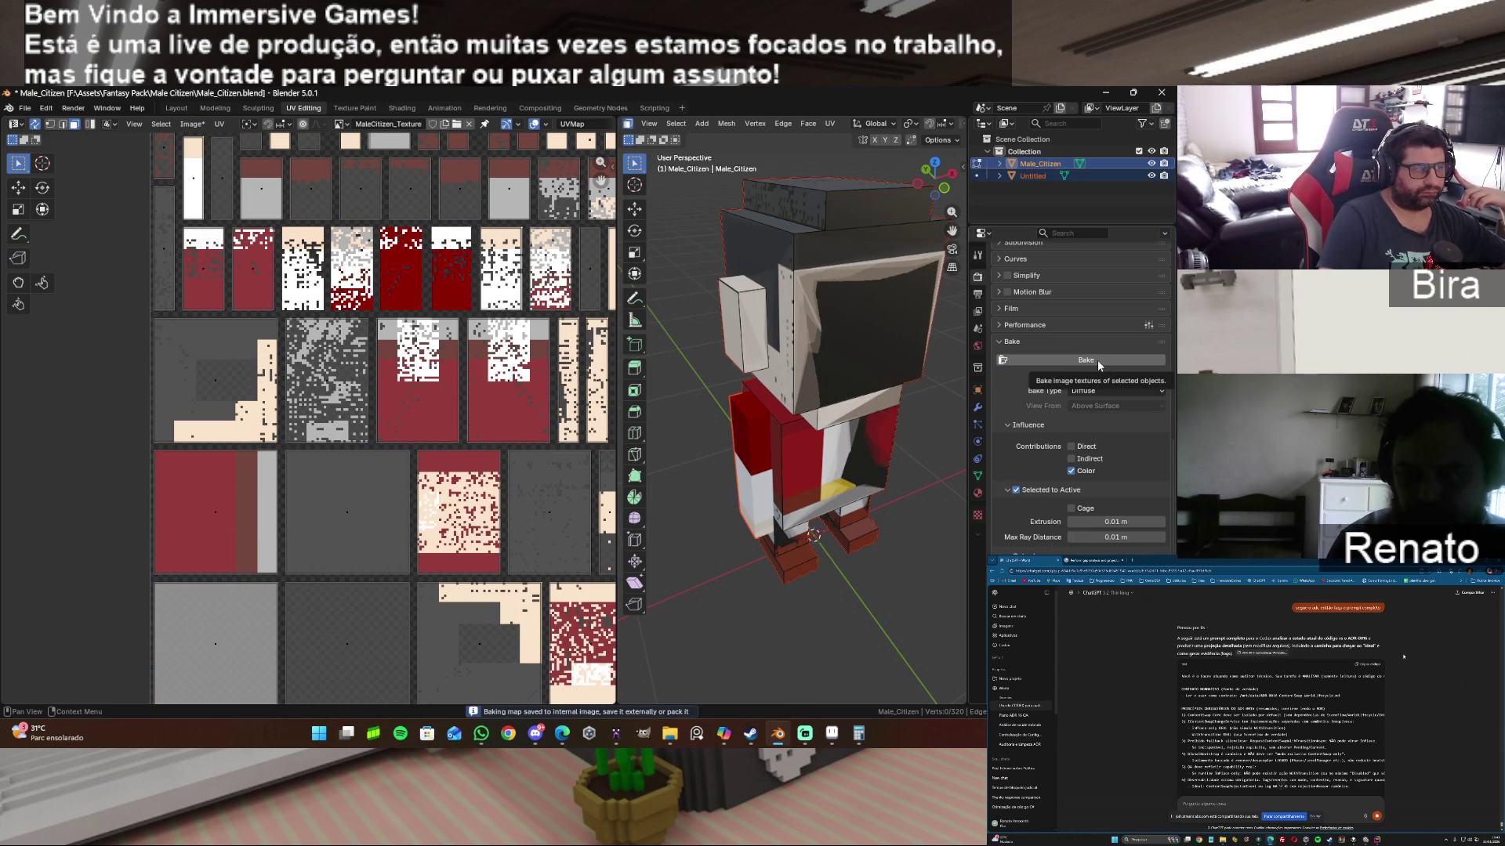
left_click(1070, 521)
left_click(1072, 536)
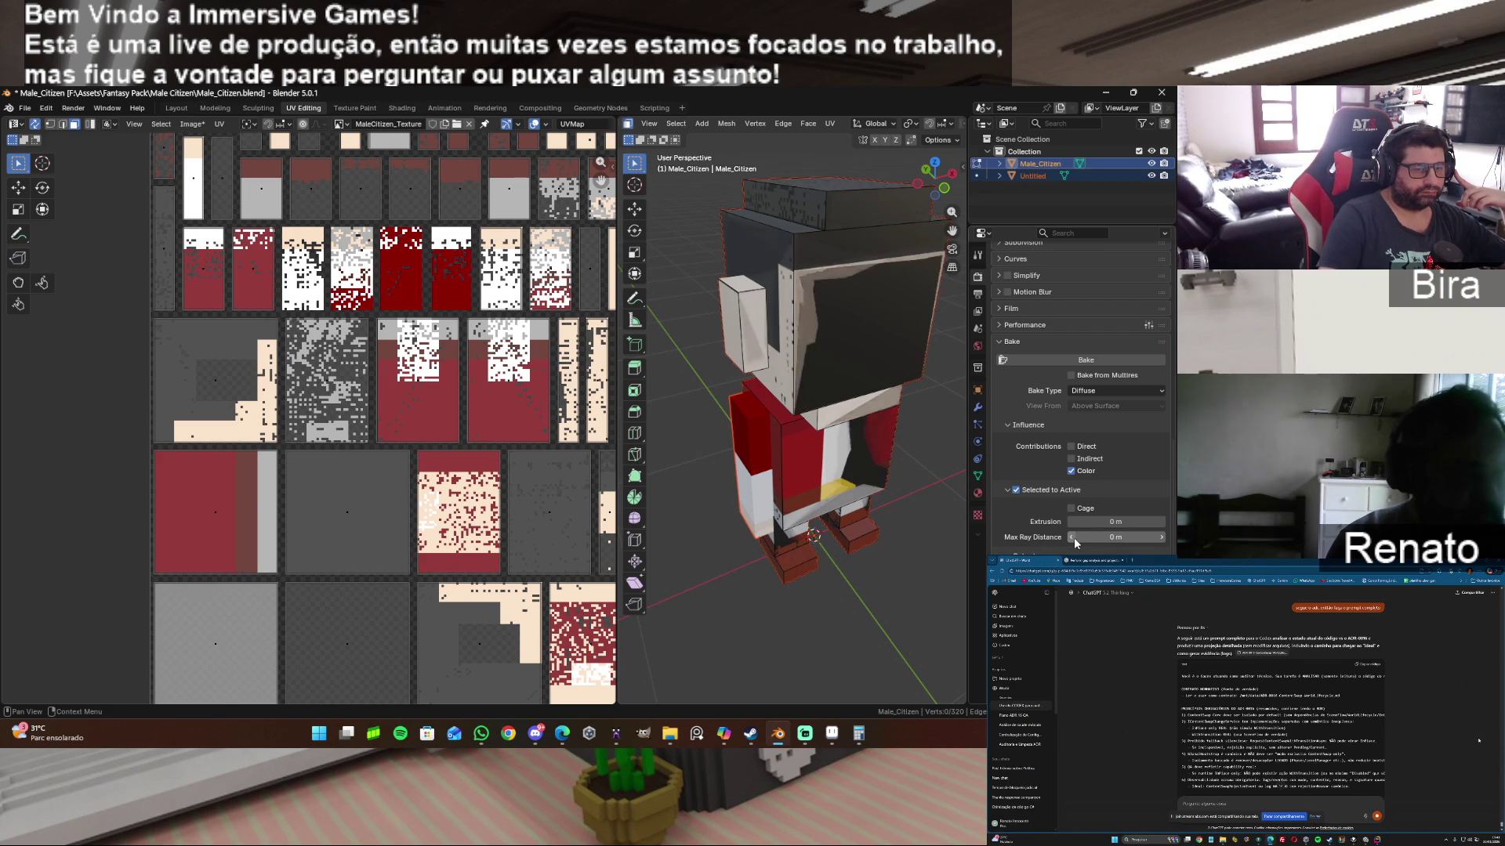
left_click(1110, 357)
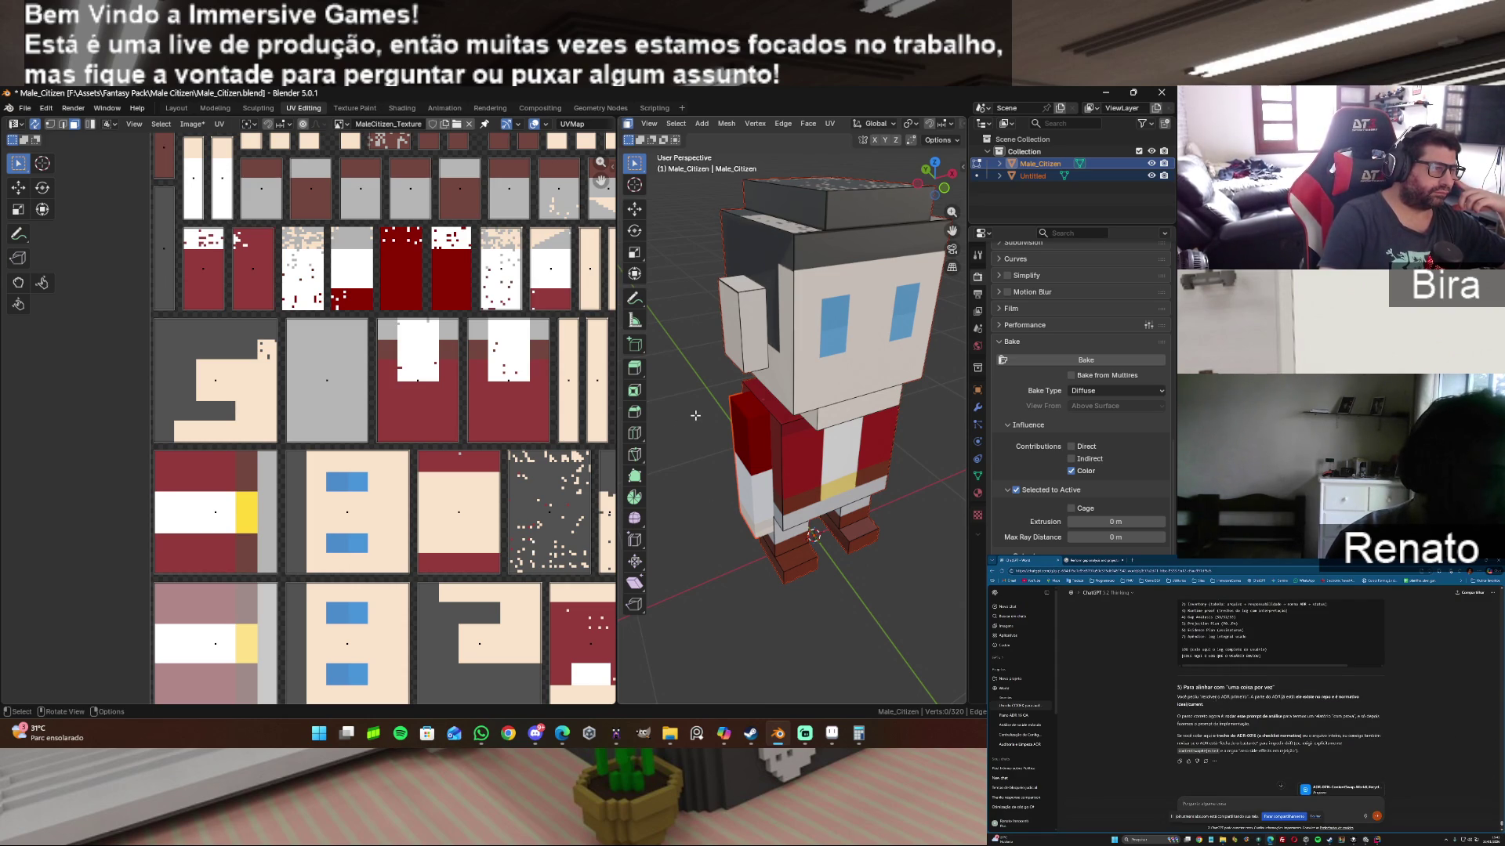
scroll(444, 423, "up", 2)
scroll(444, 428, "up", 2)
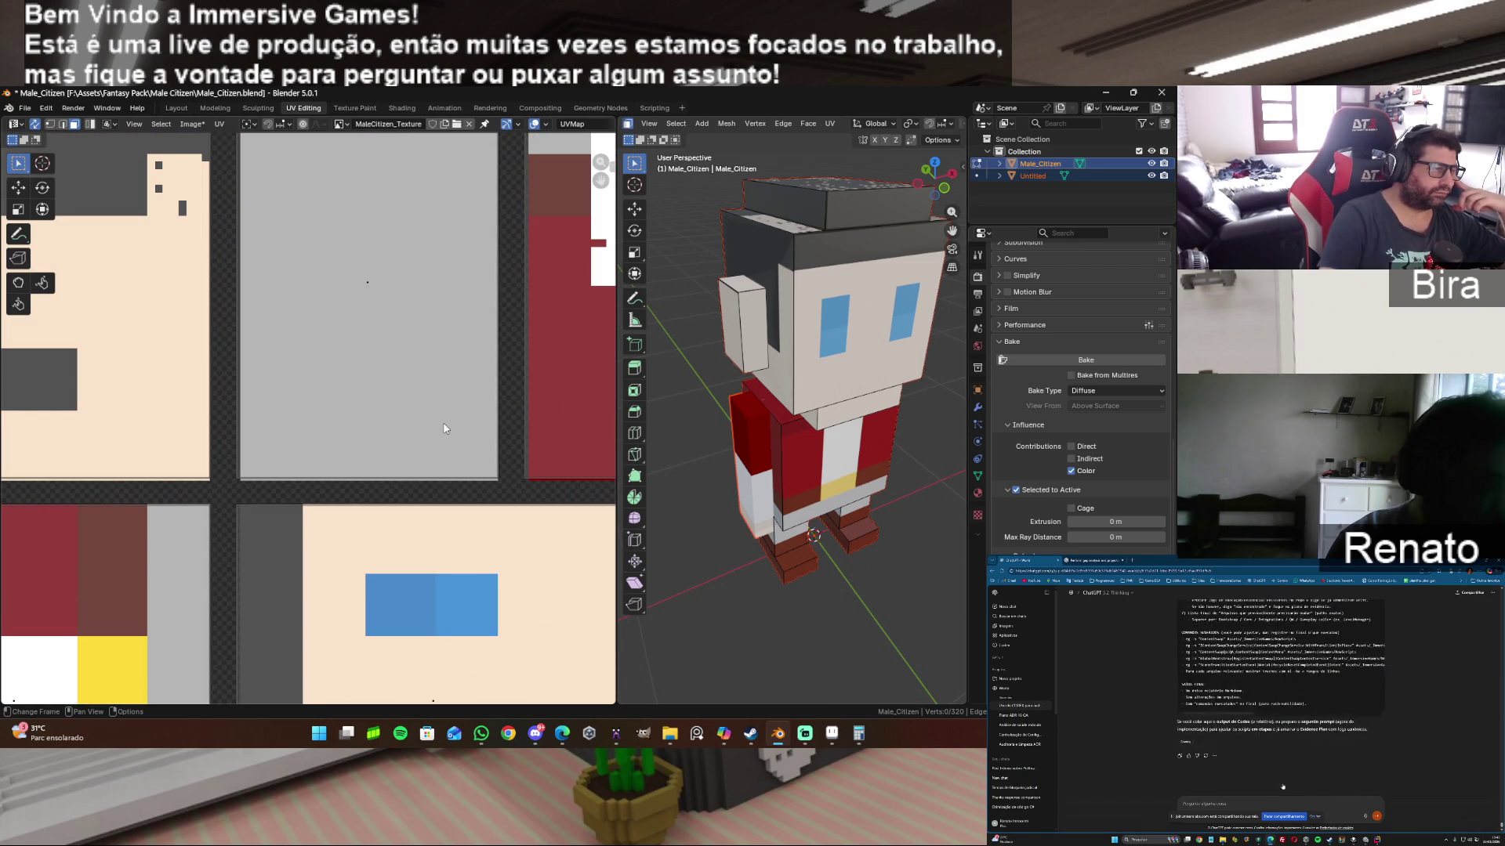
scroll(444, 427, "up", 1)
scroll(445, 428, "up", 1)
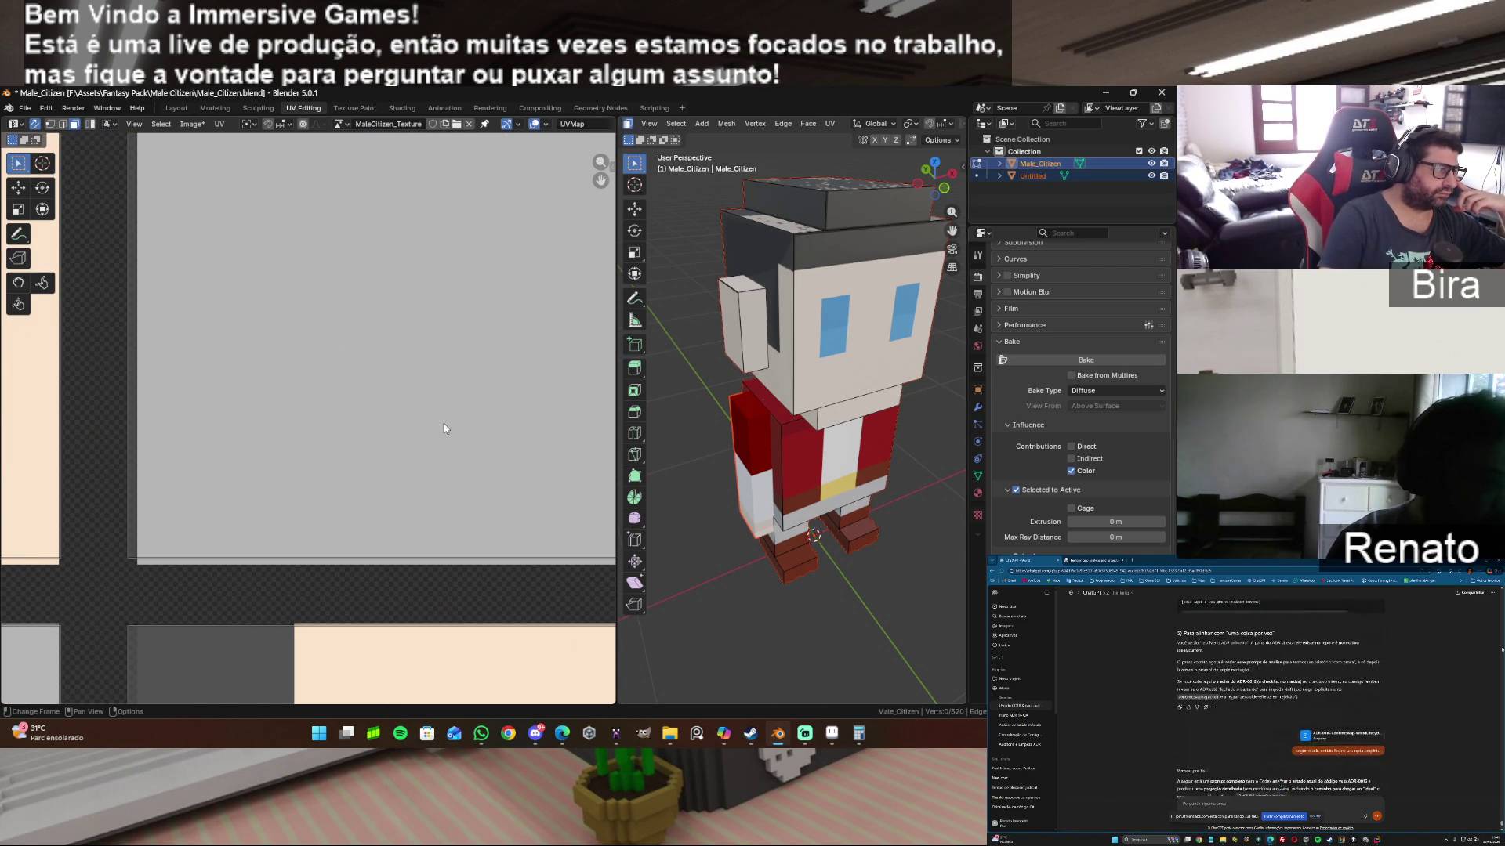
scroll(444, 428, "down", 1)
scroll(445, 427, "up", 1)
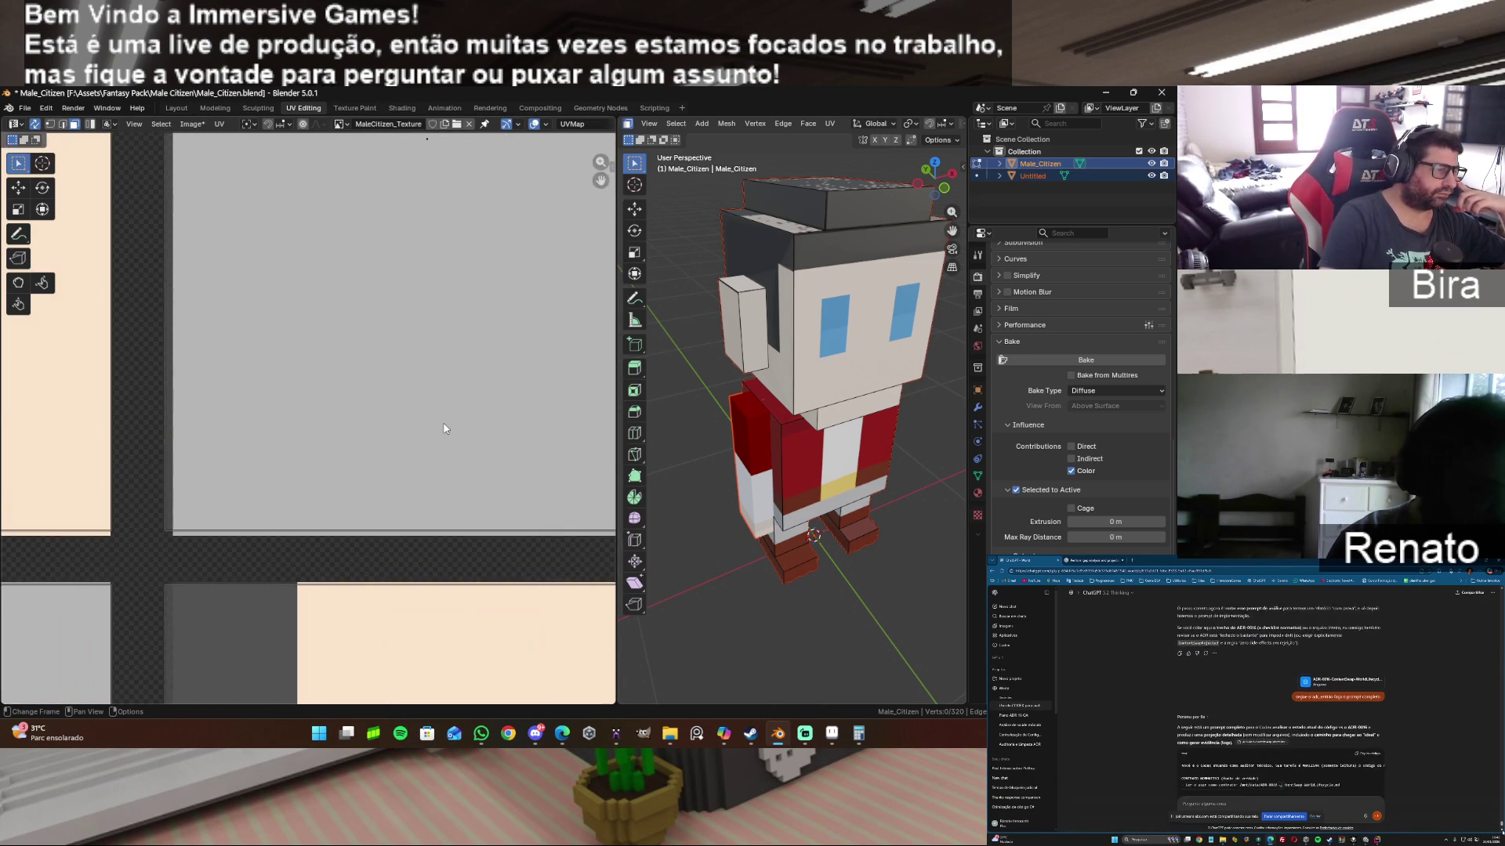
scroll(444, 428, "down", 1)
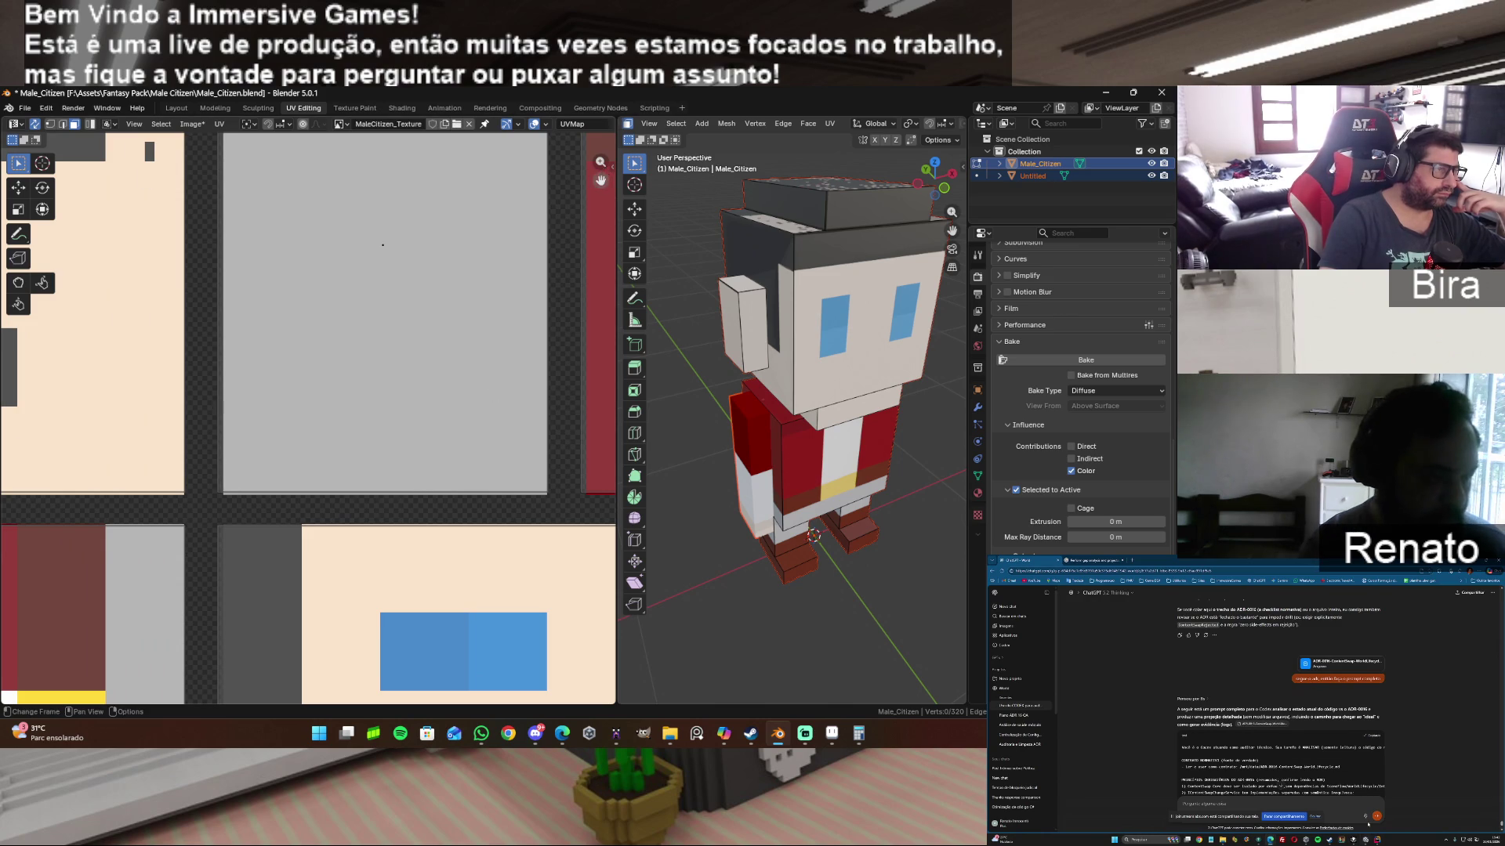
left_click_drag(599, 181, 549, 351)
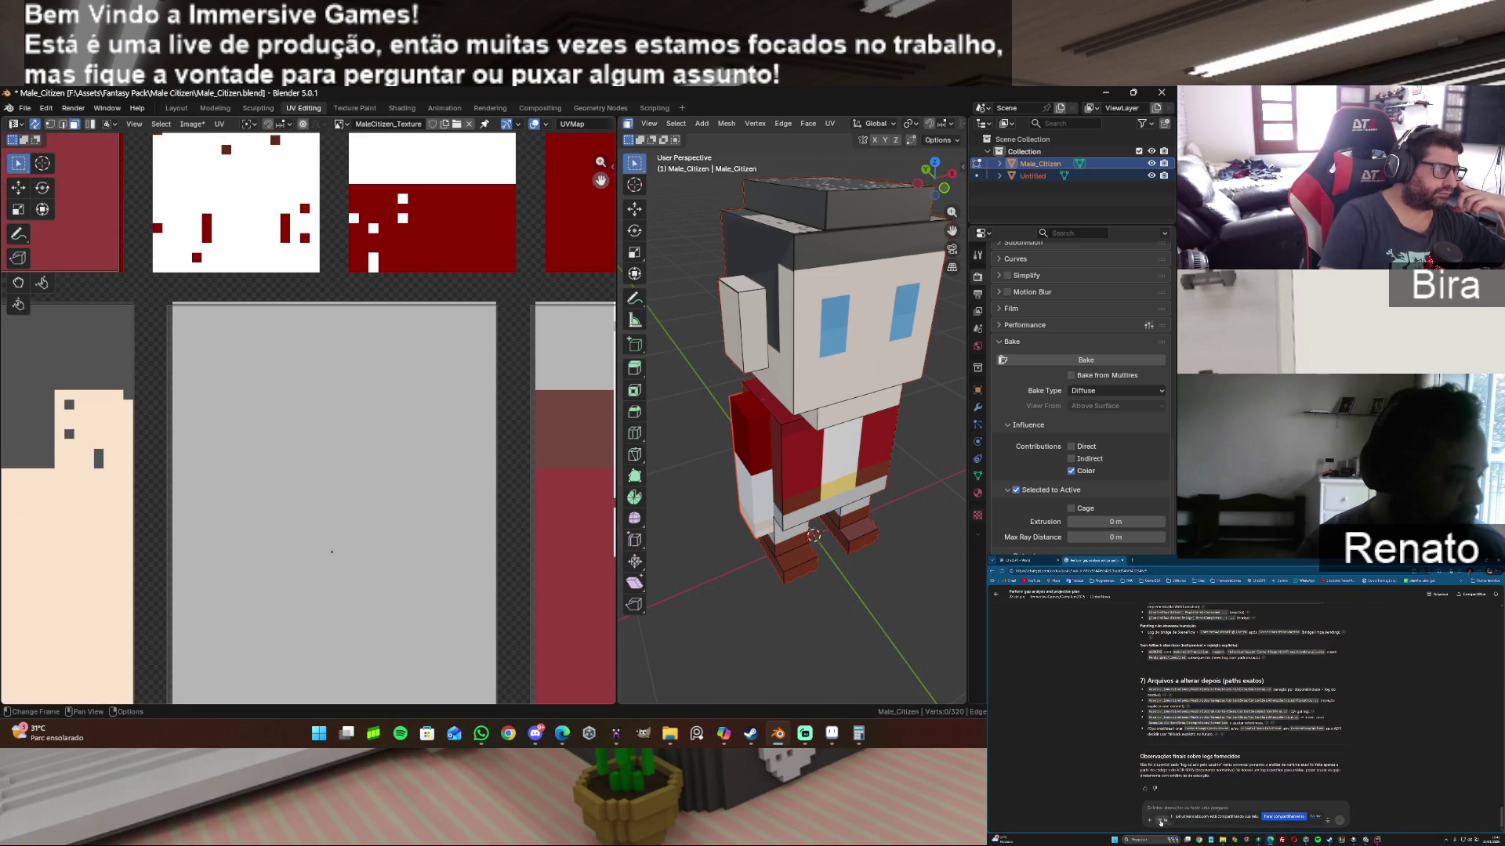
left_click_drag(599, 180, 804, 134)
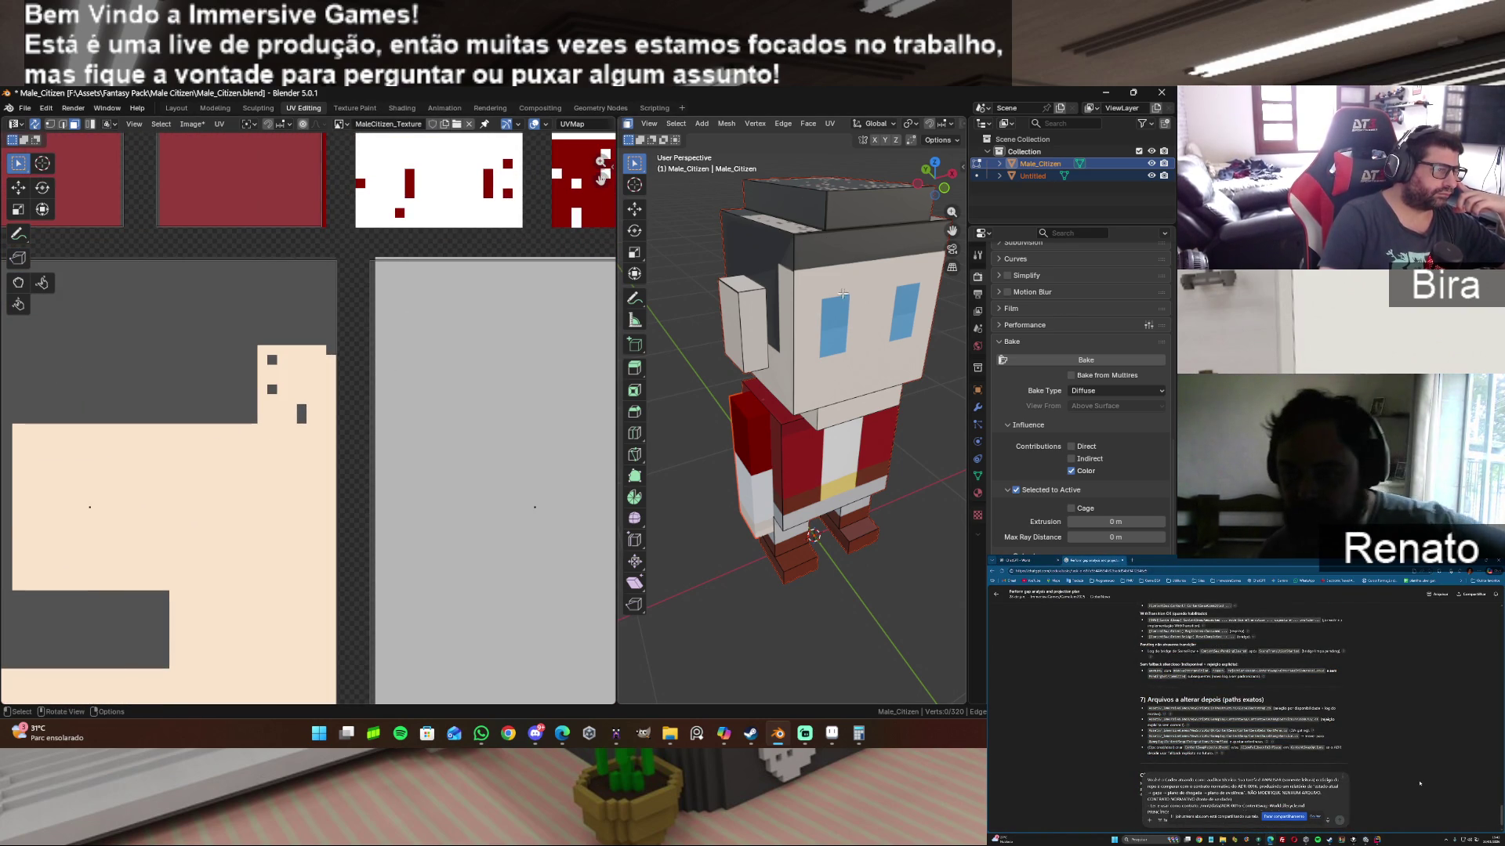
left_click(514, 388)
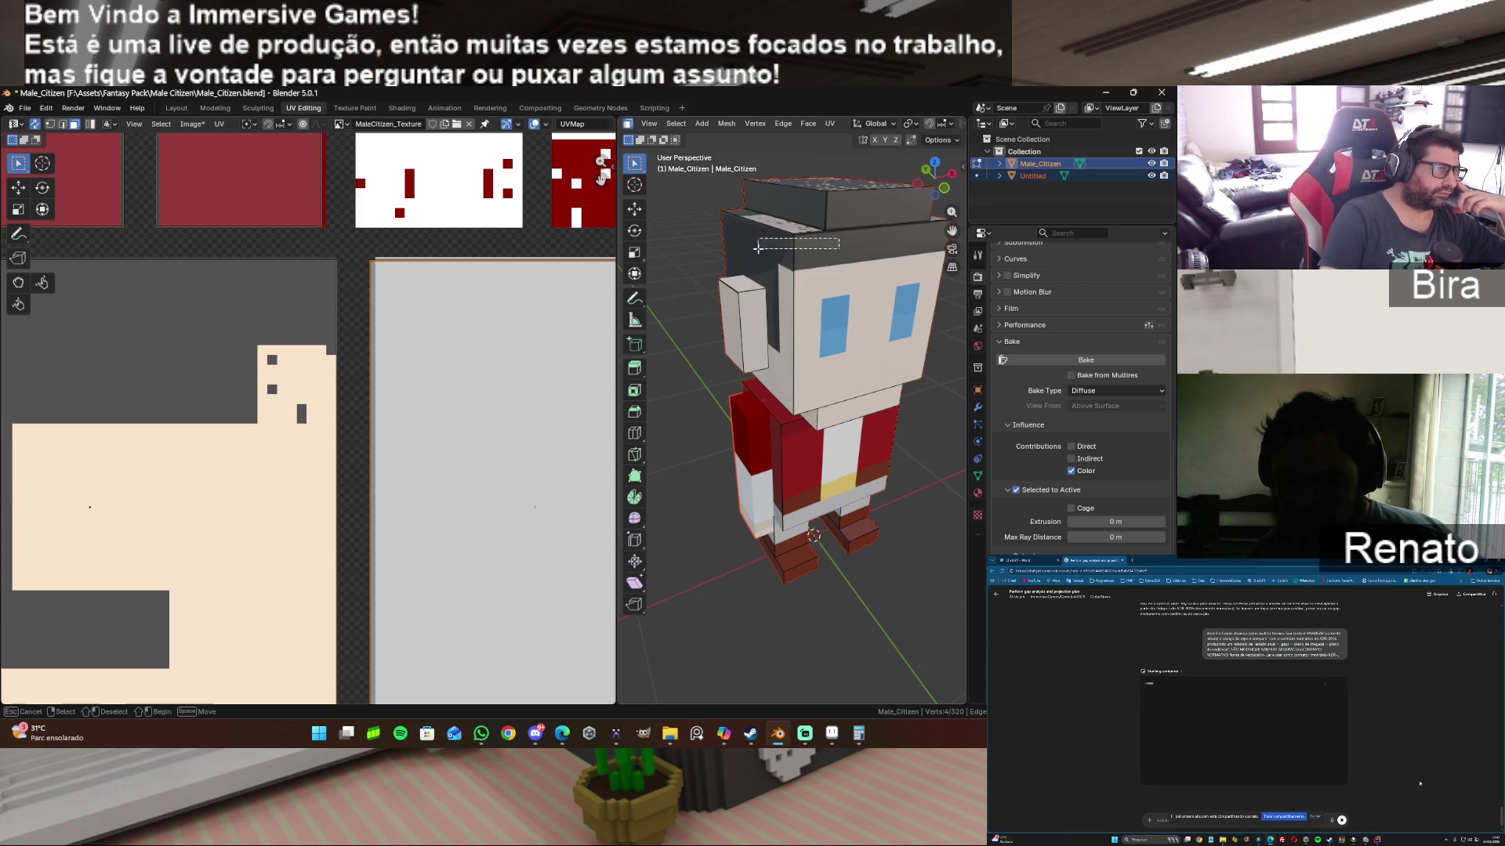
mouse_move(823, 353)
middle_mouse_down()
mouse_move(754, 353)
mouse_move(823, 352)
middle_mouse_up()
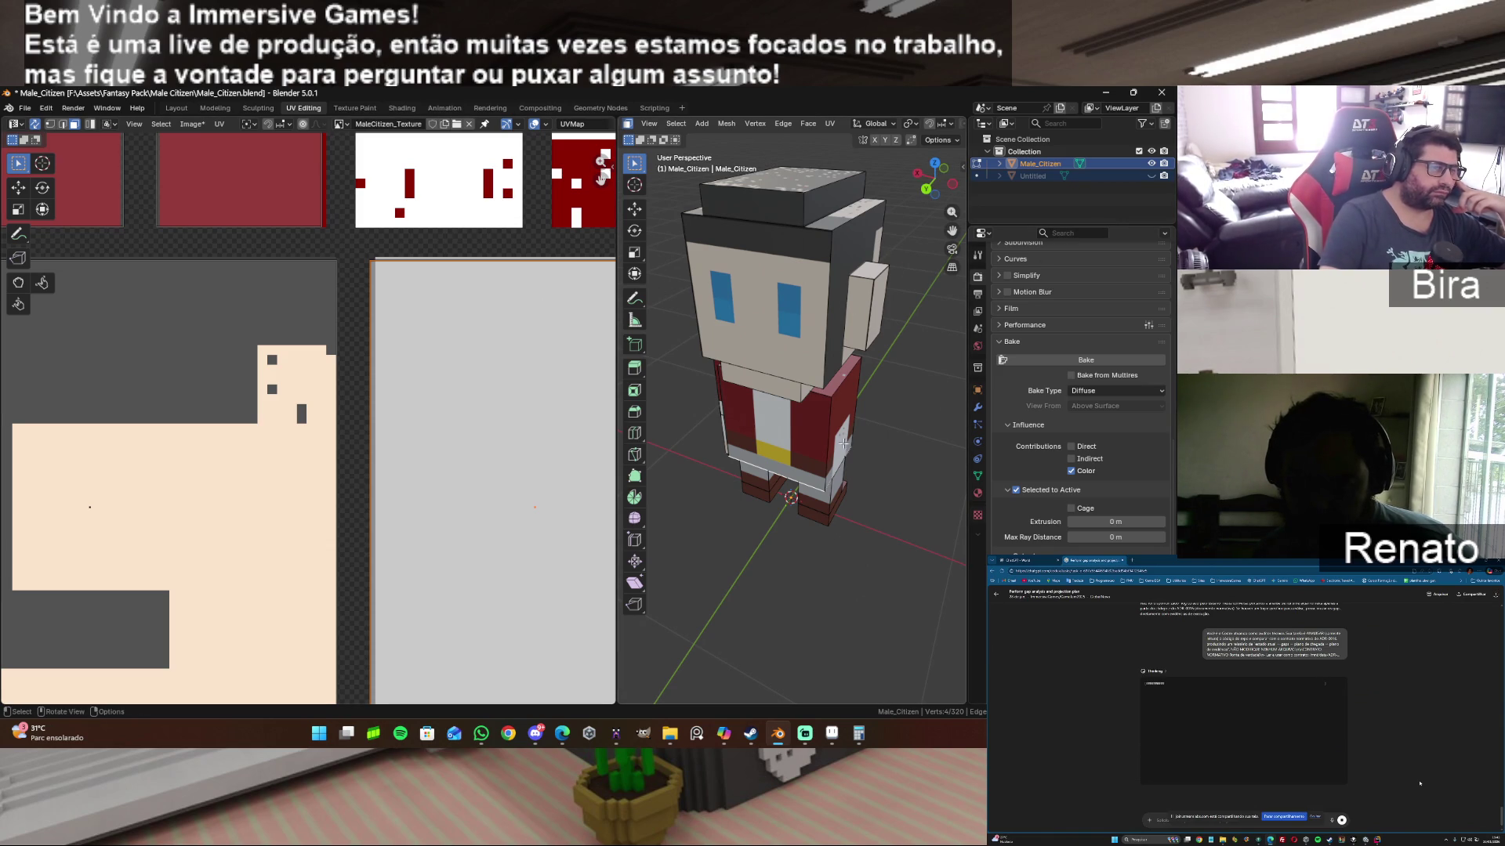
left_click_drag(930, 193, 924, 172)
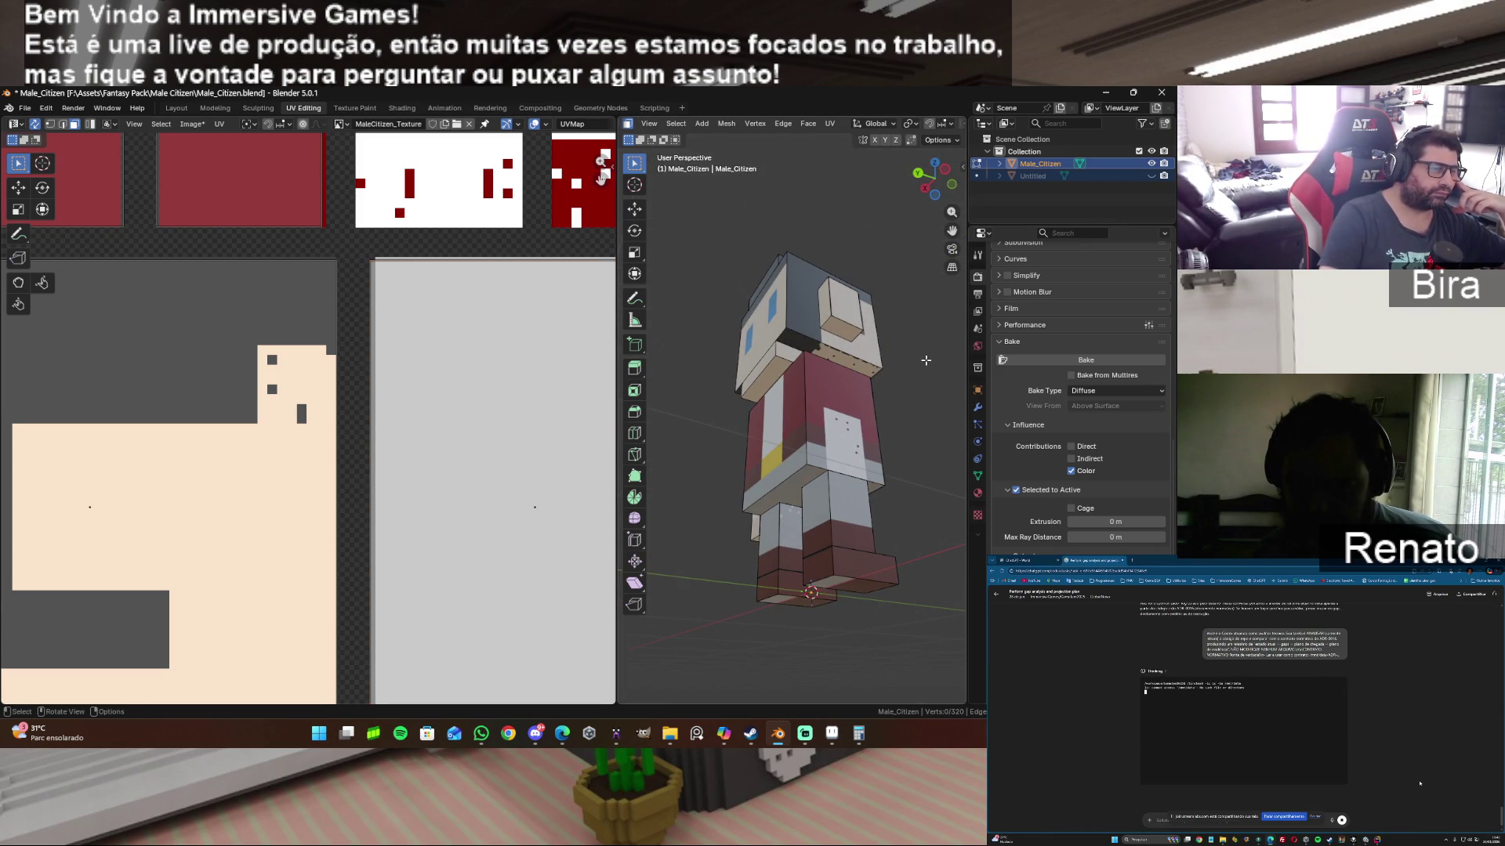
left_click_drag(925, 172, 933, 186)
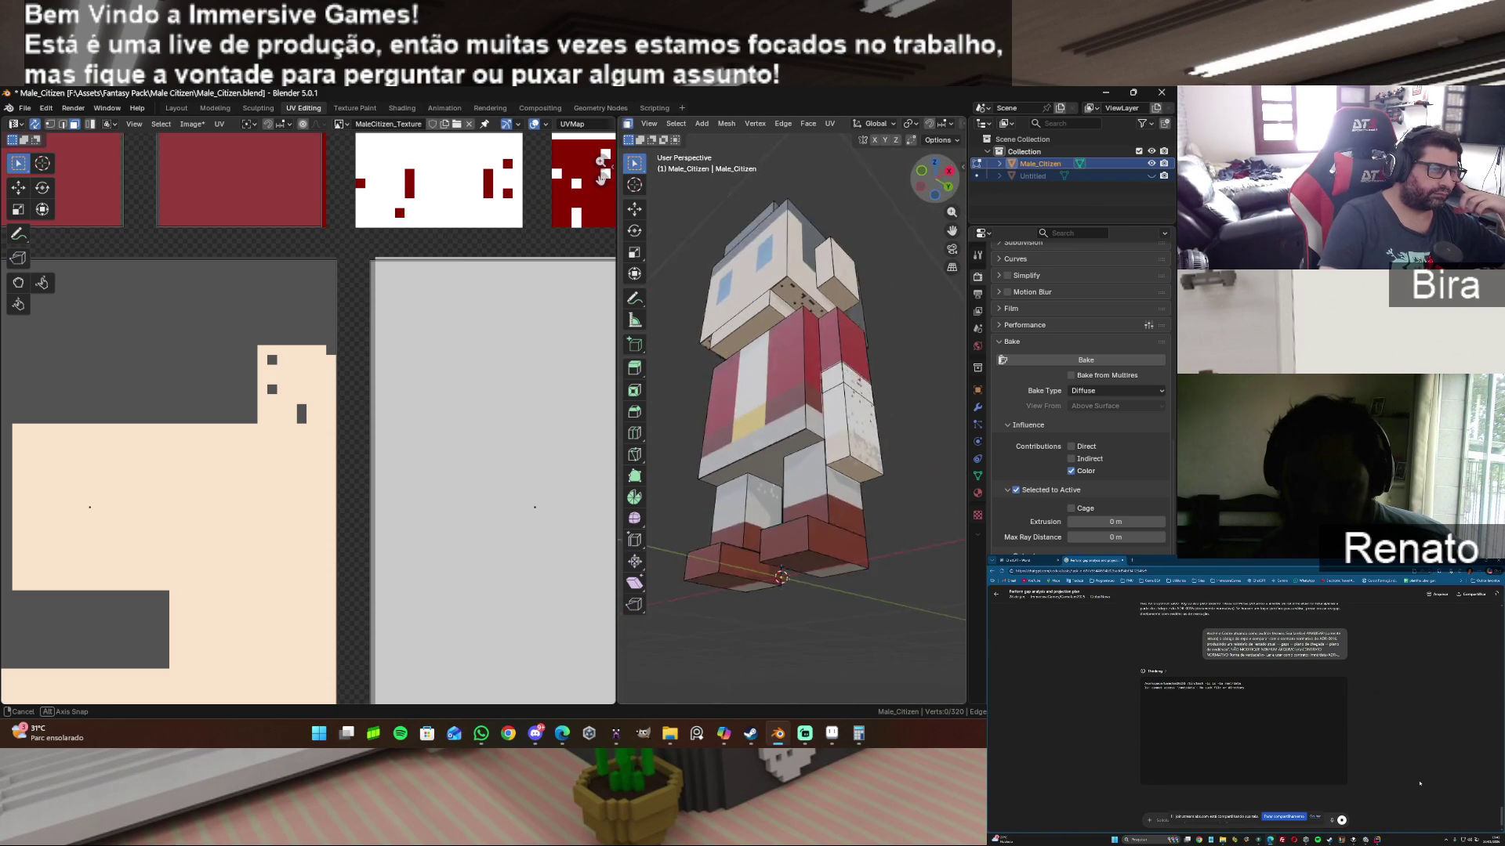
left_click_drag(934, 186, 935, 176)
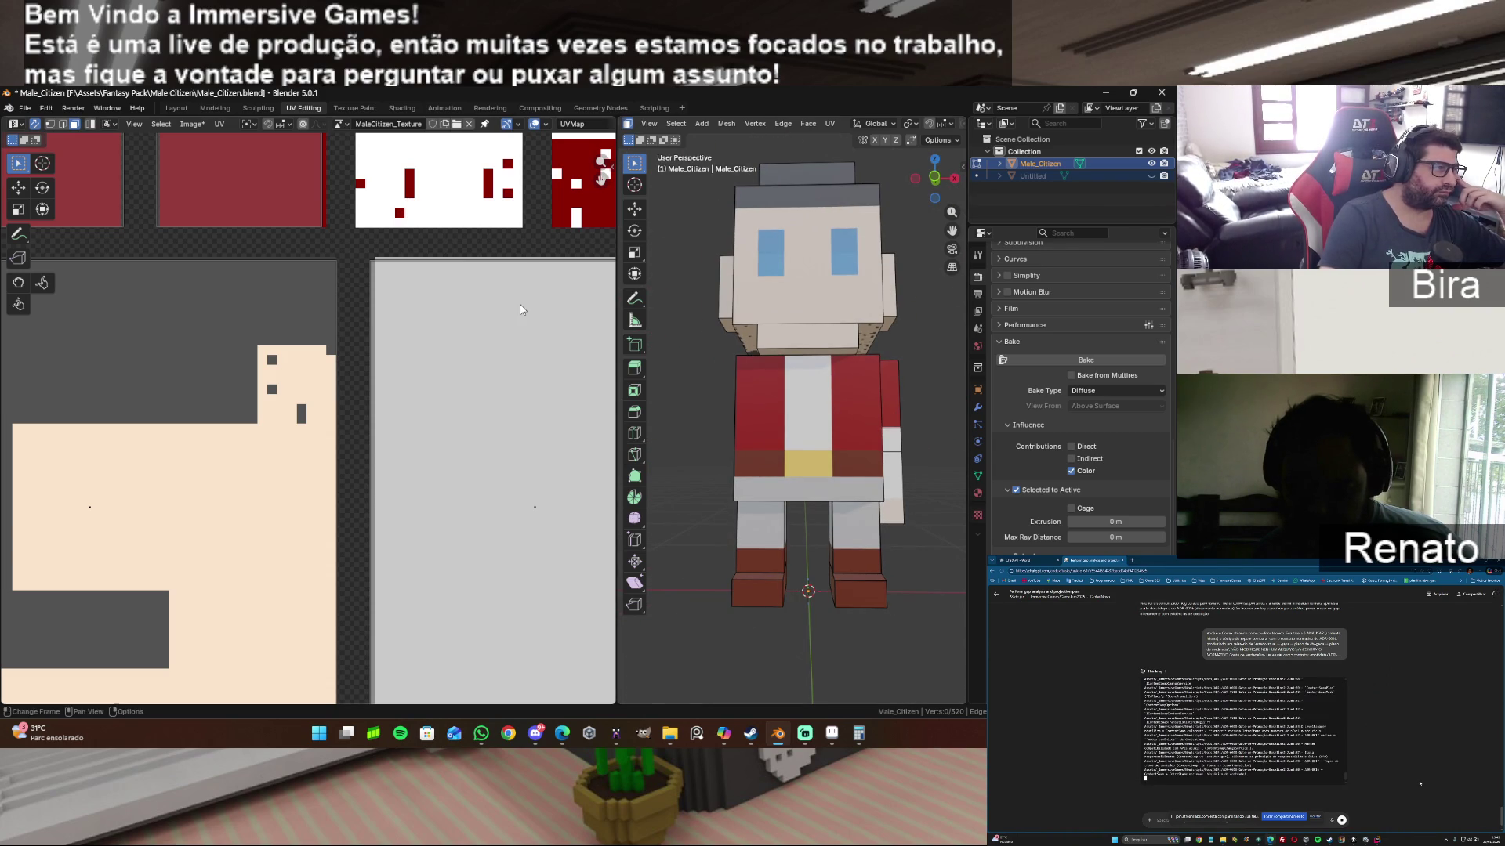
scroll(507, 311, "down", 5)
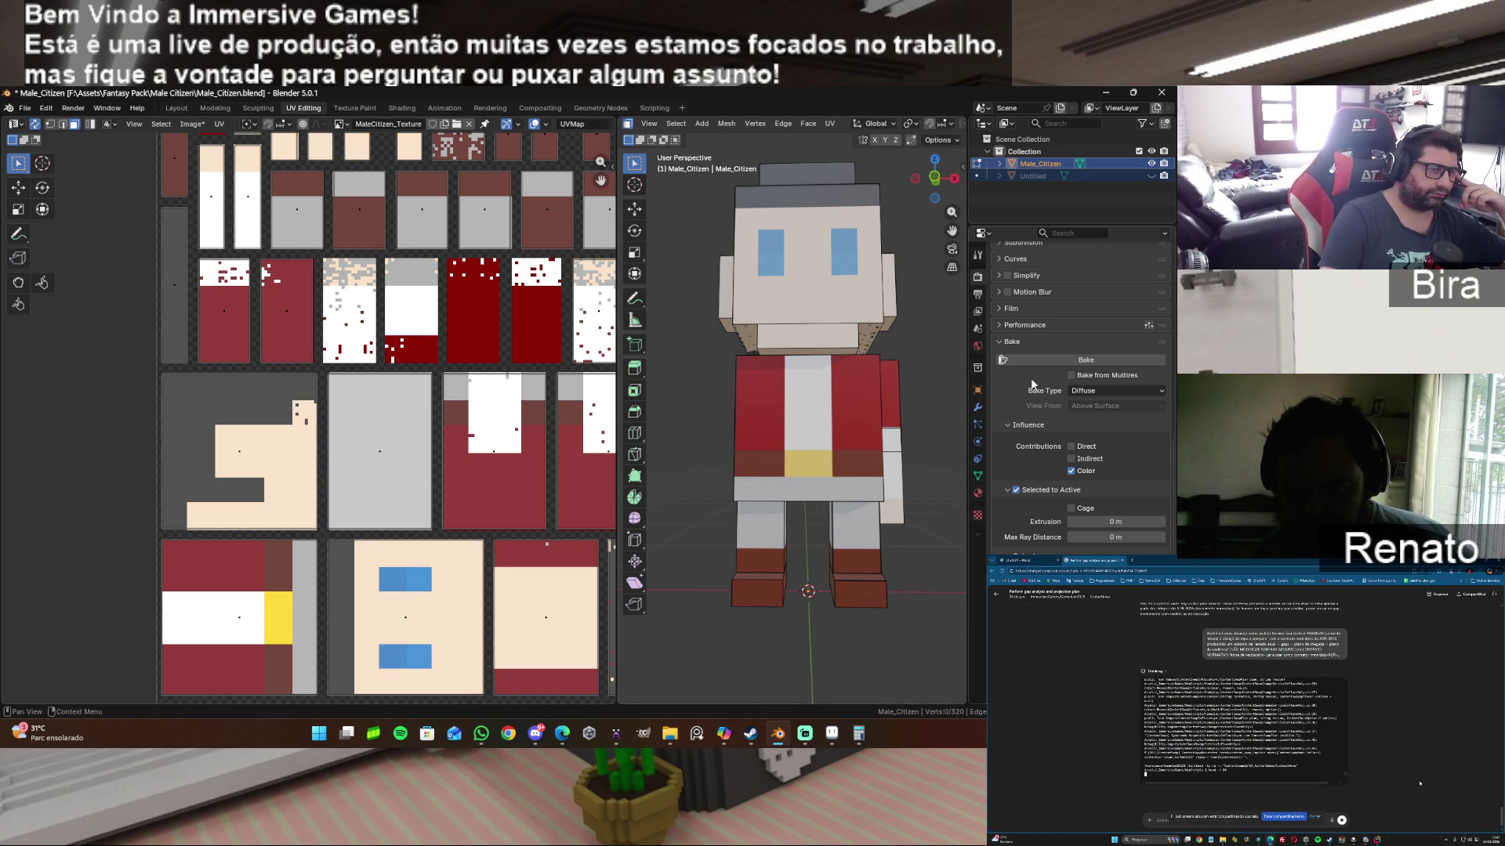
Step: Unhide the Untitled arms object, add it to the selection with Male_Citizen active and run the bake several times
left_click(1066, 358)
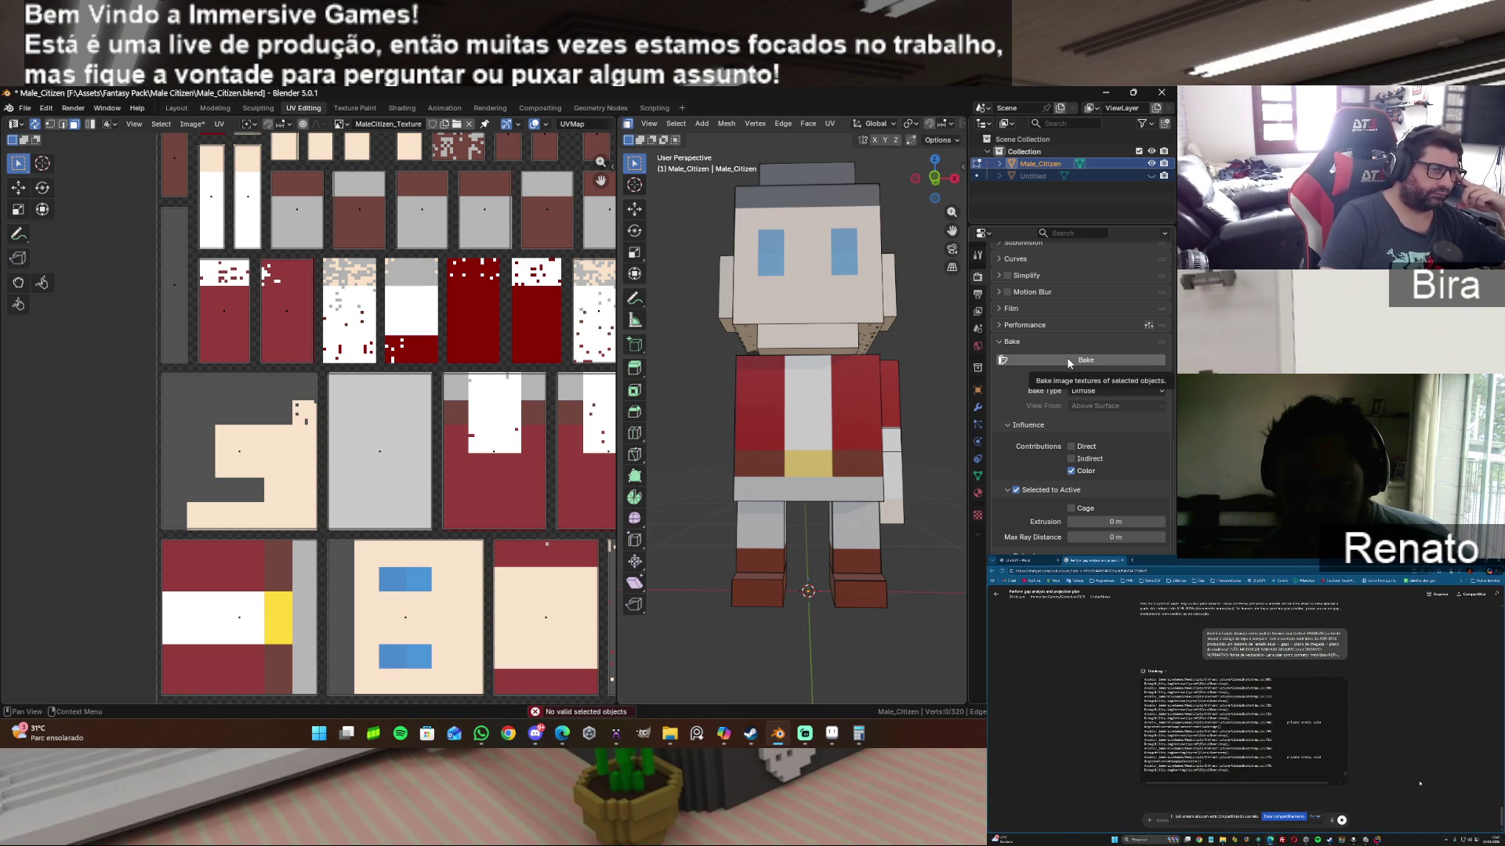
left_click(1151, 175)
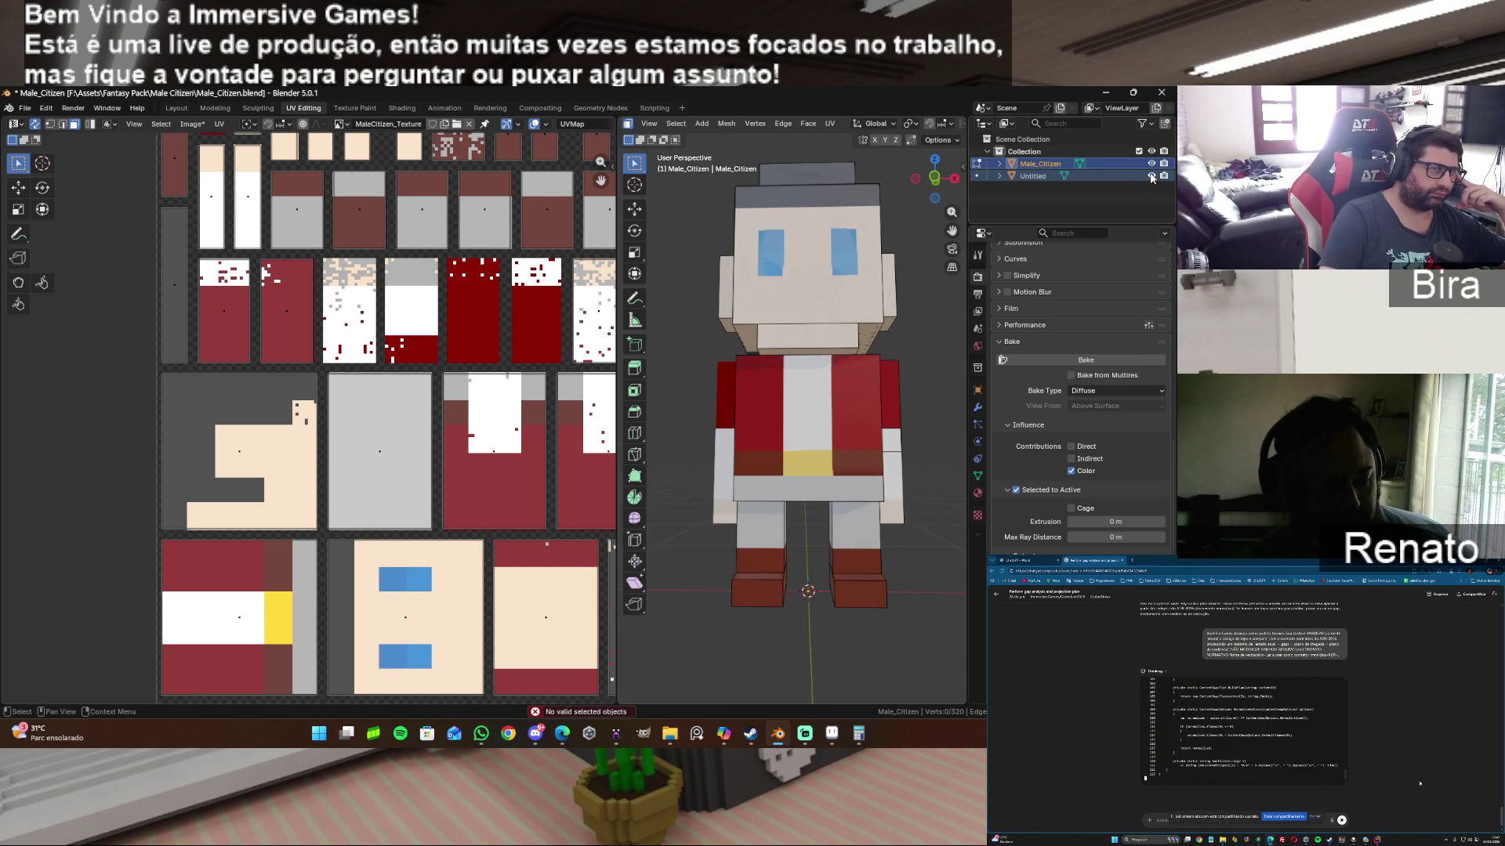
left_click(1034, 175, "ctrl")
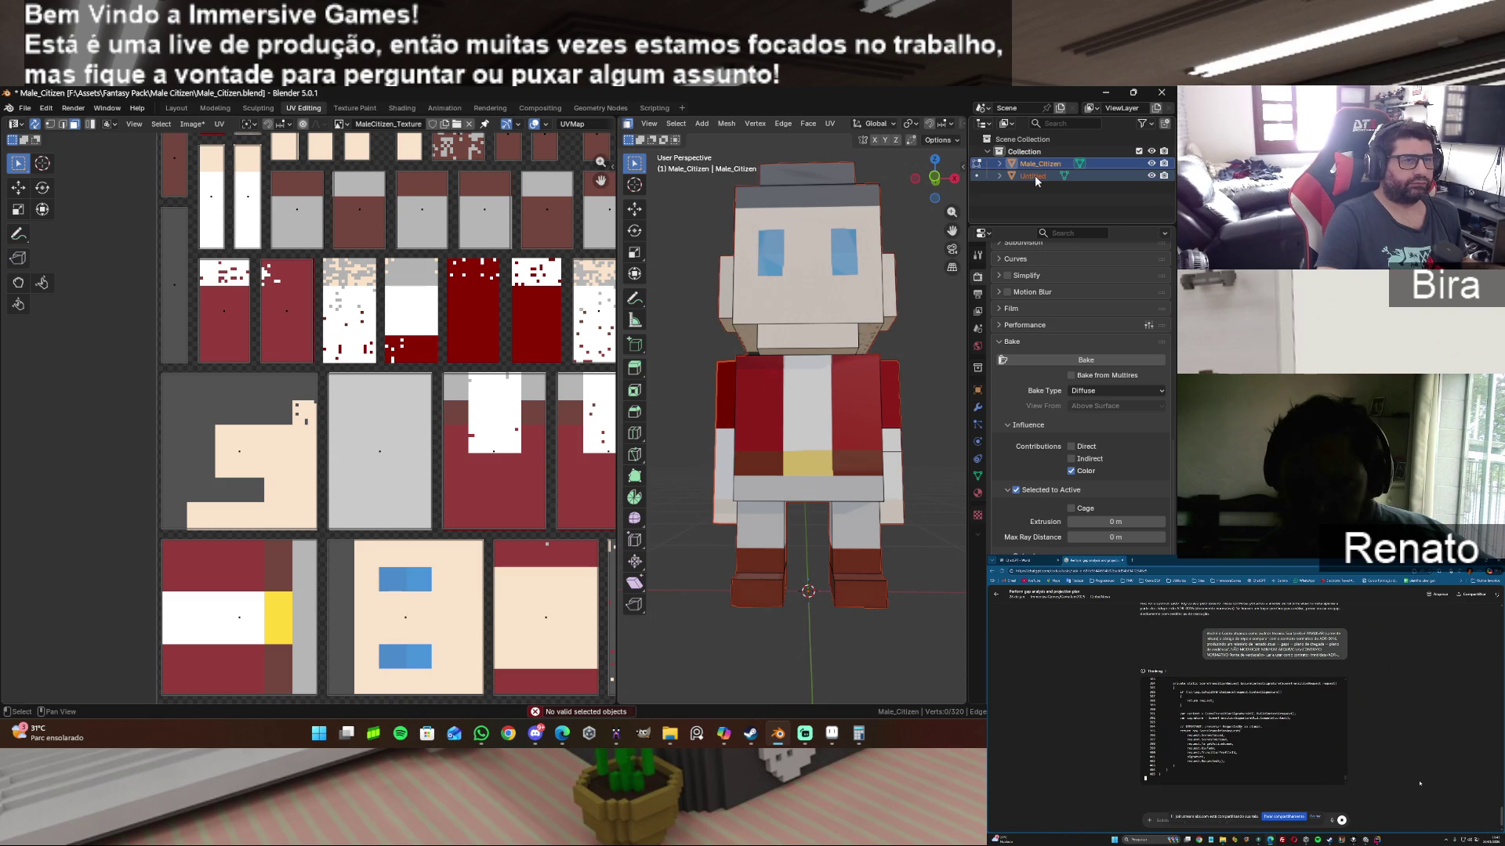
left_click(1087, 362)
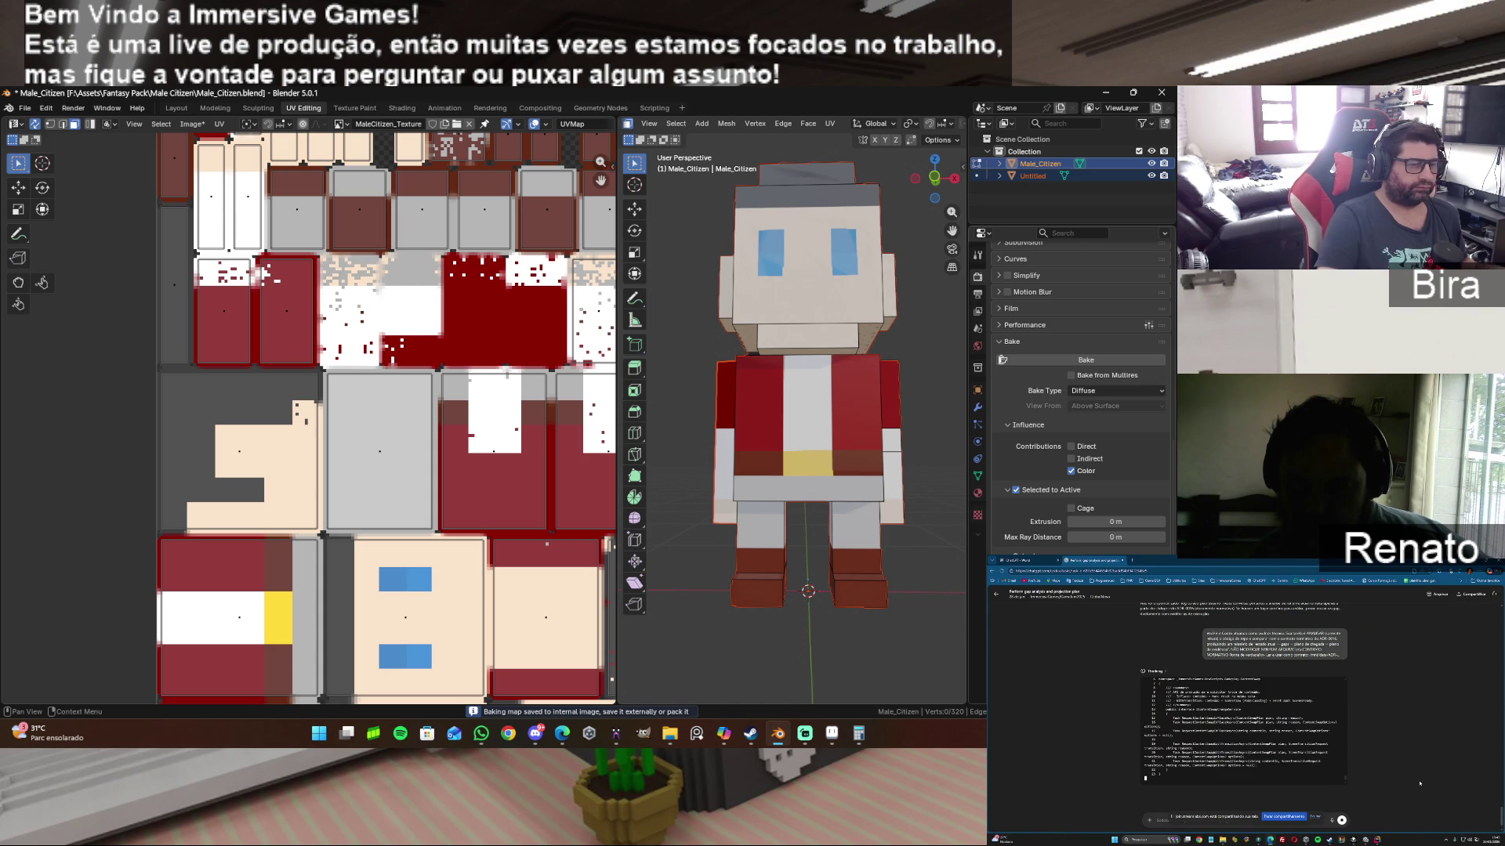
left_click(1092, 361)
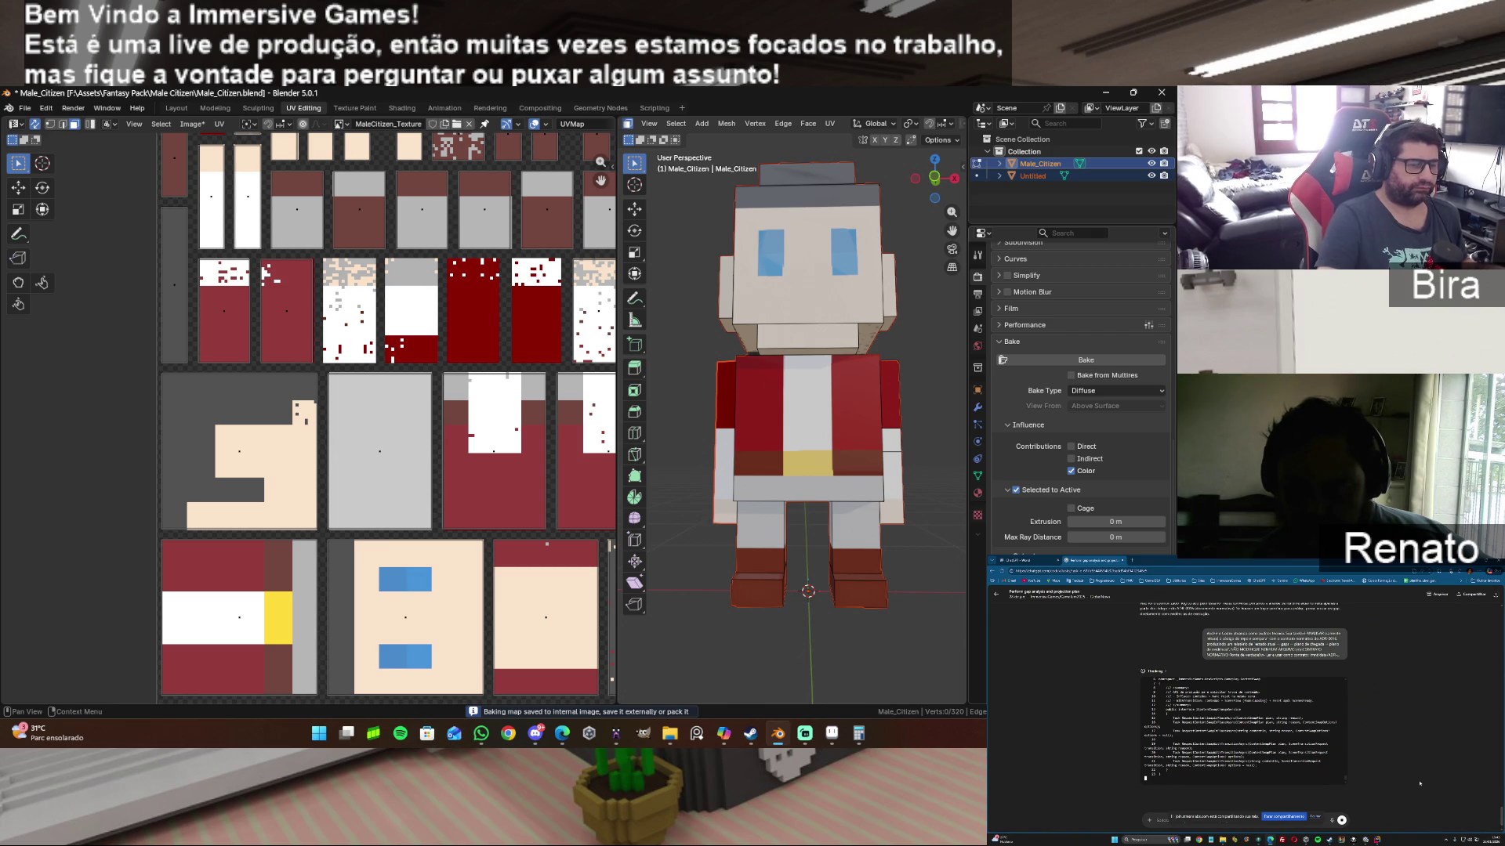
left_click(1084, 361)
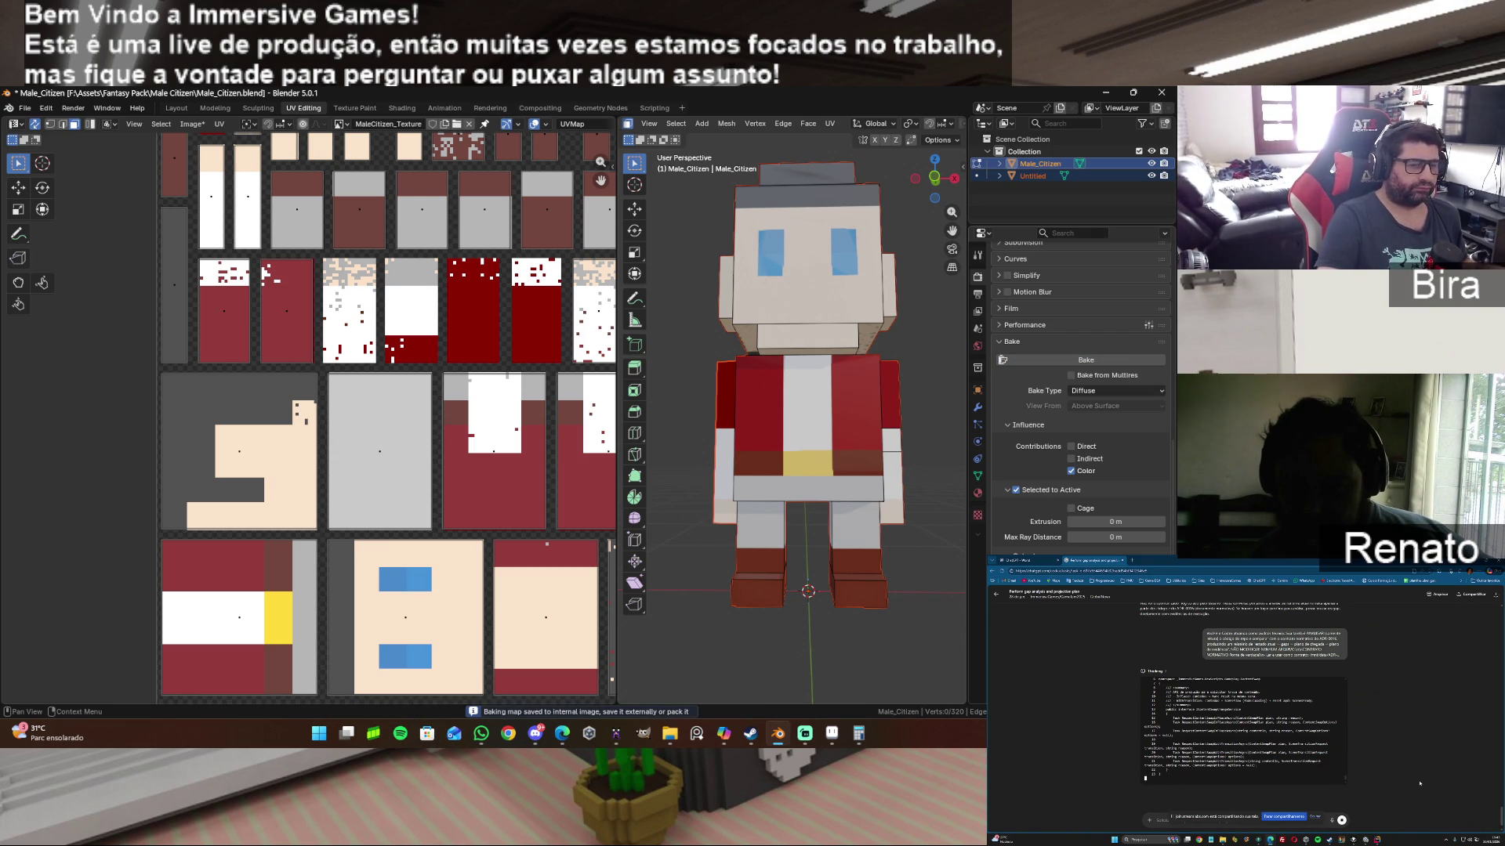
left_click(1076, 358)
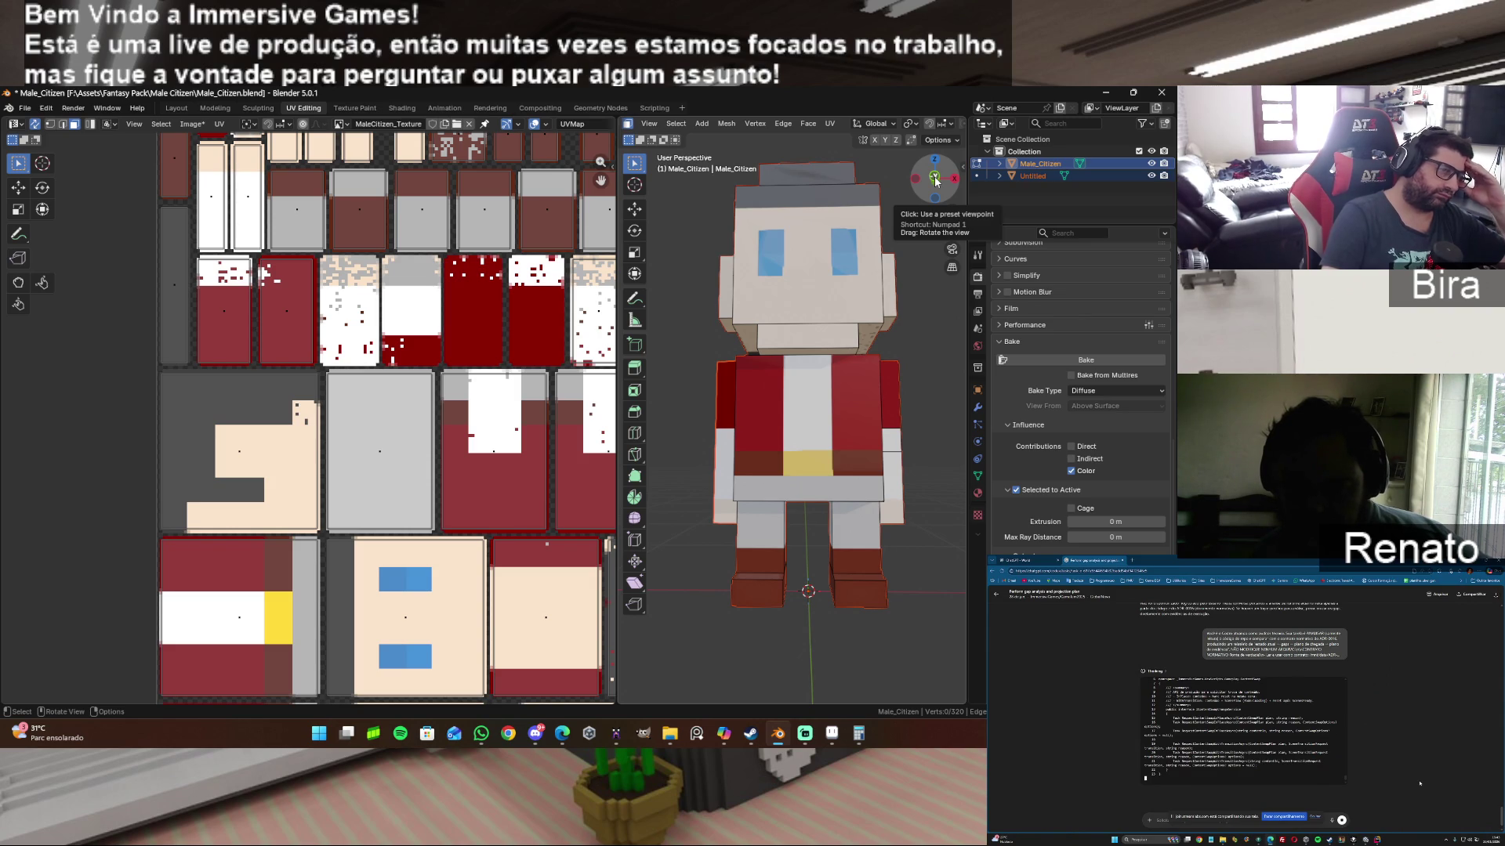
left_click_drag(935, 179, 906, 188)
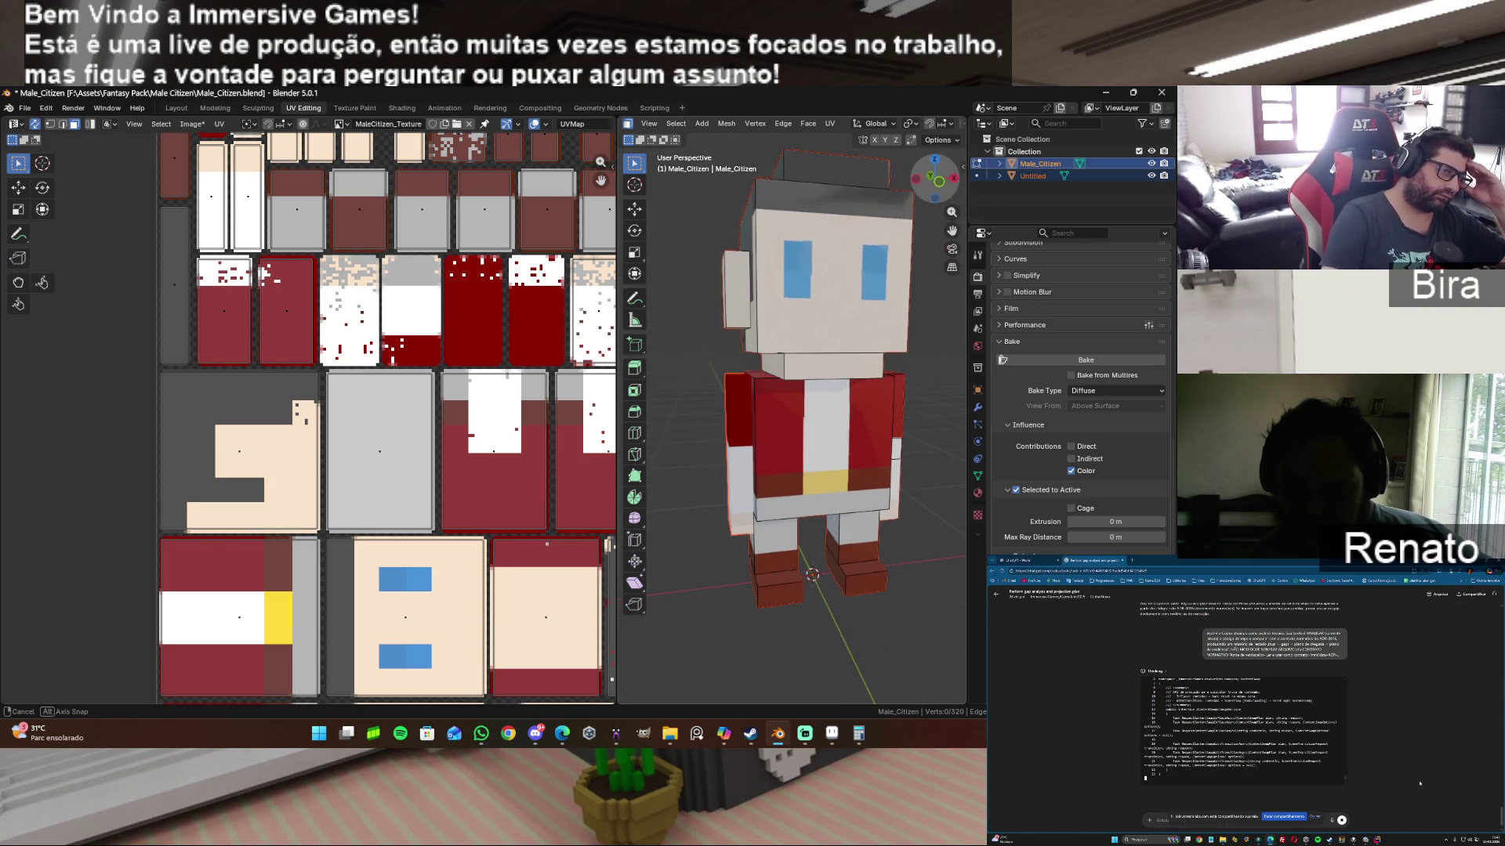
left_click_drag(929, 178, 940, 186)
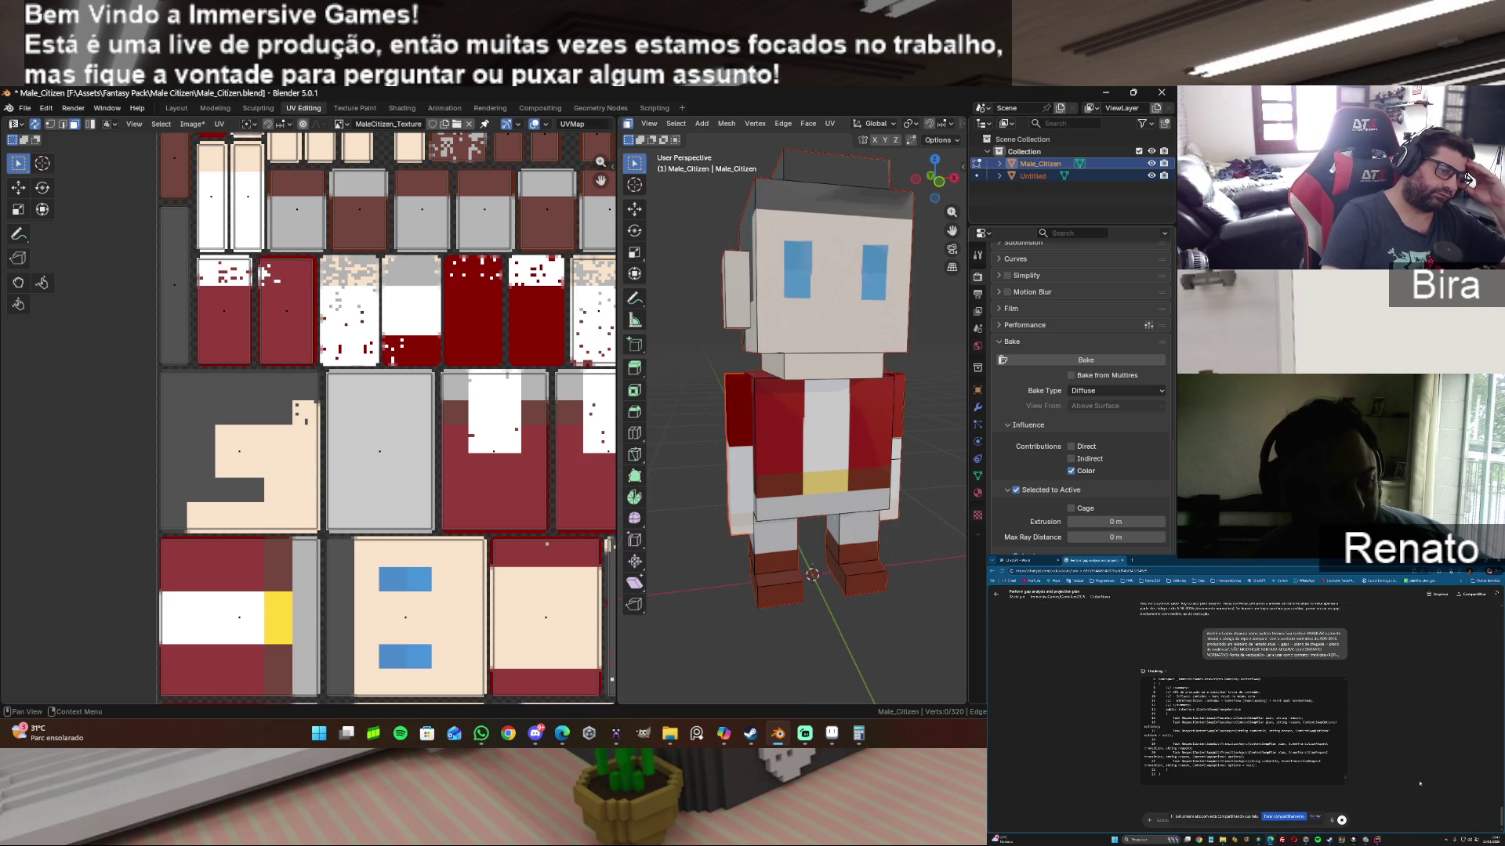
left_click(1096, 357)
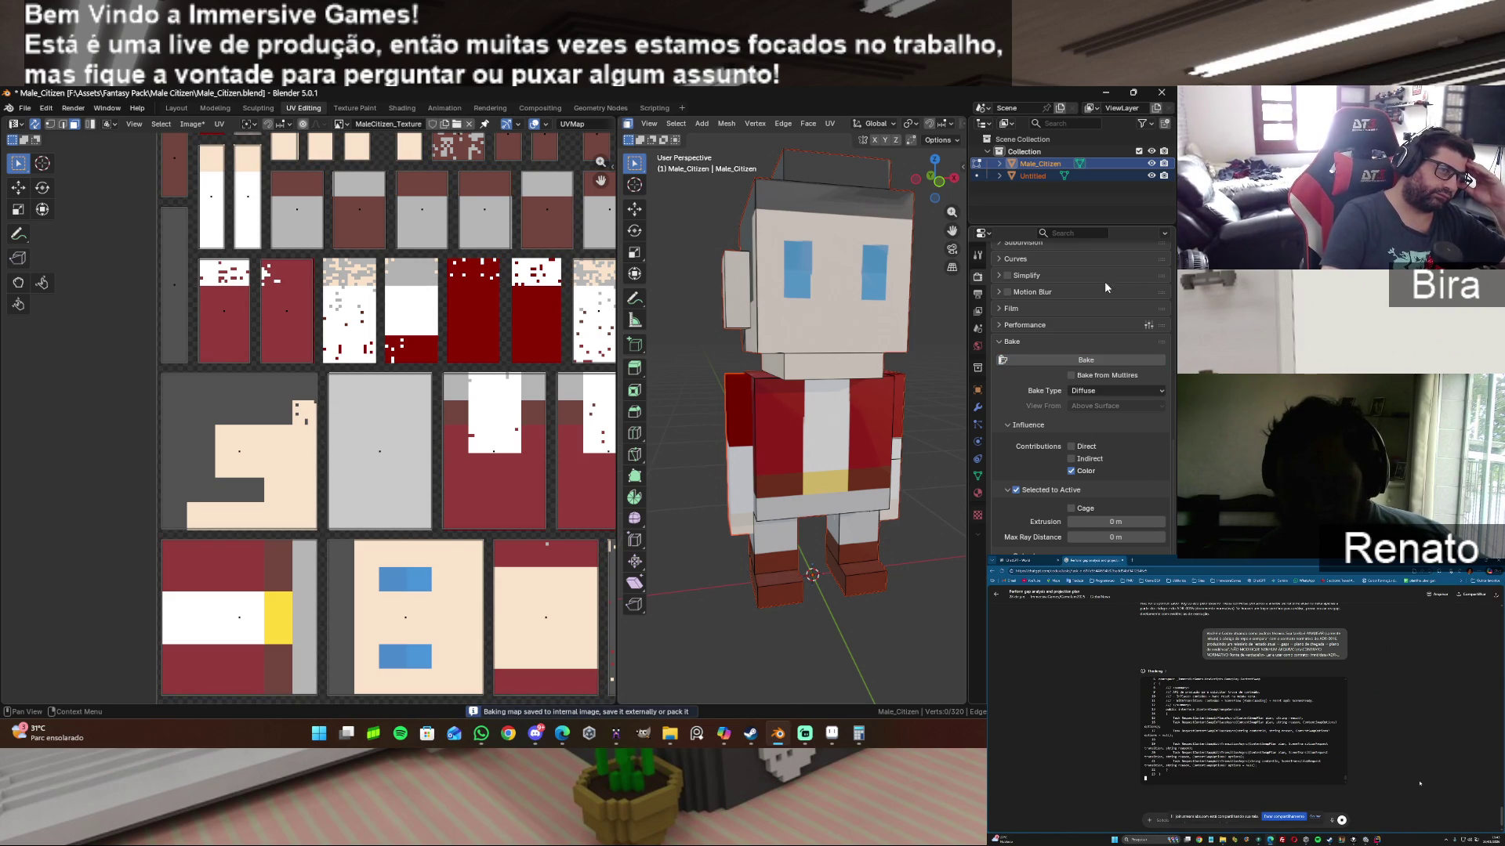
left_click(1152, 175)
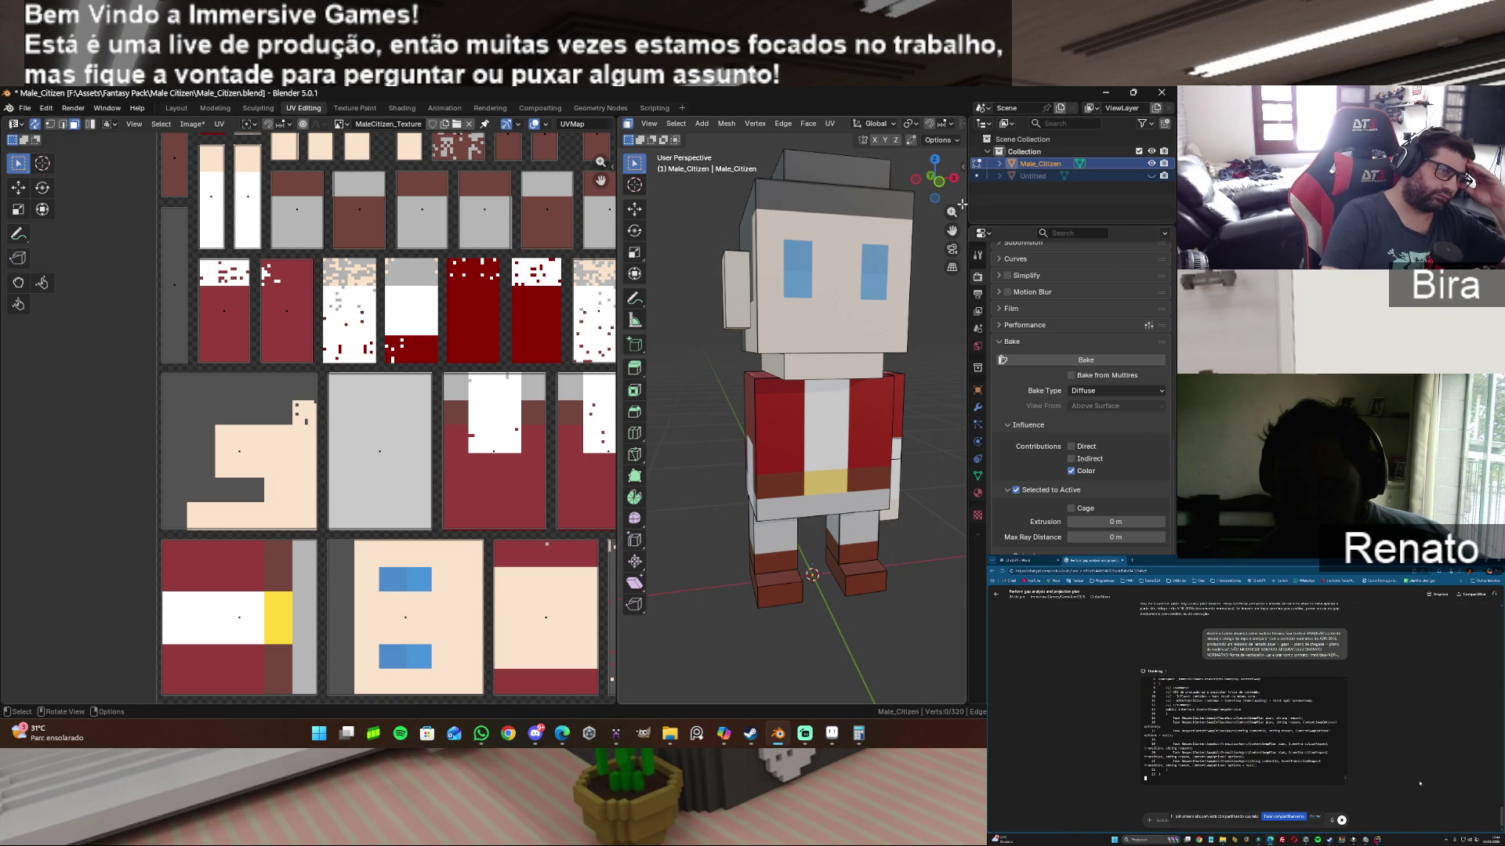
middle_click_drag(764, 306, 805, 347)
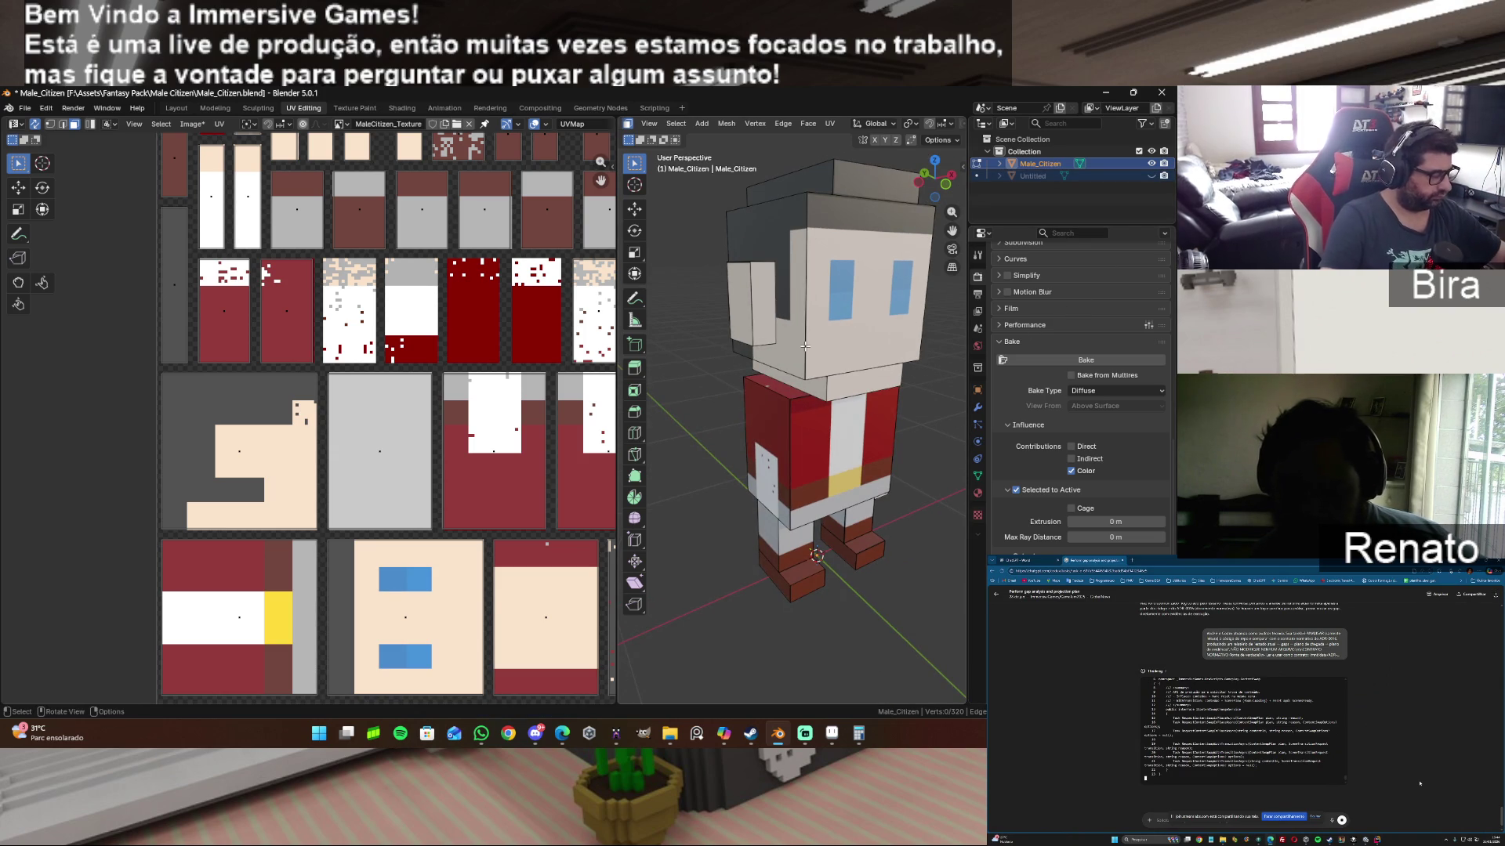
key("alt+h")
key("alt+a")
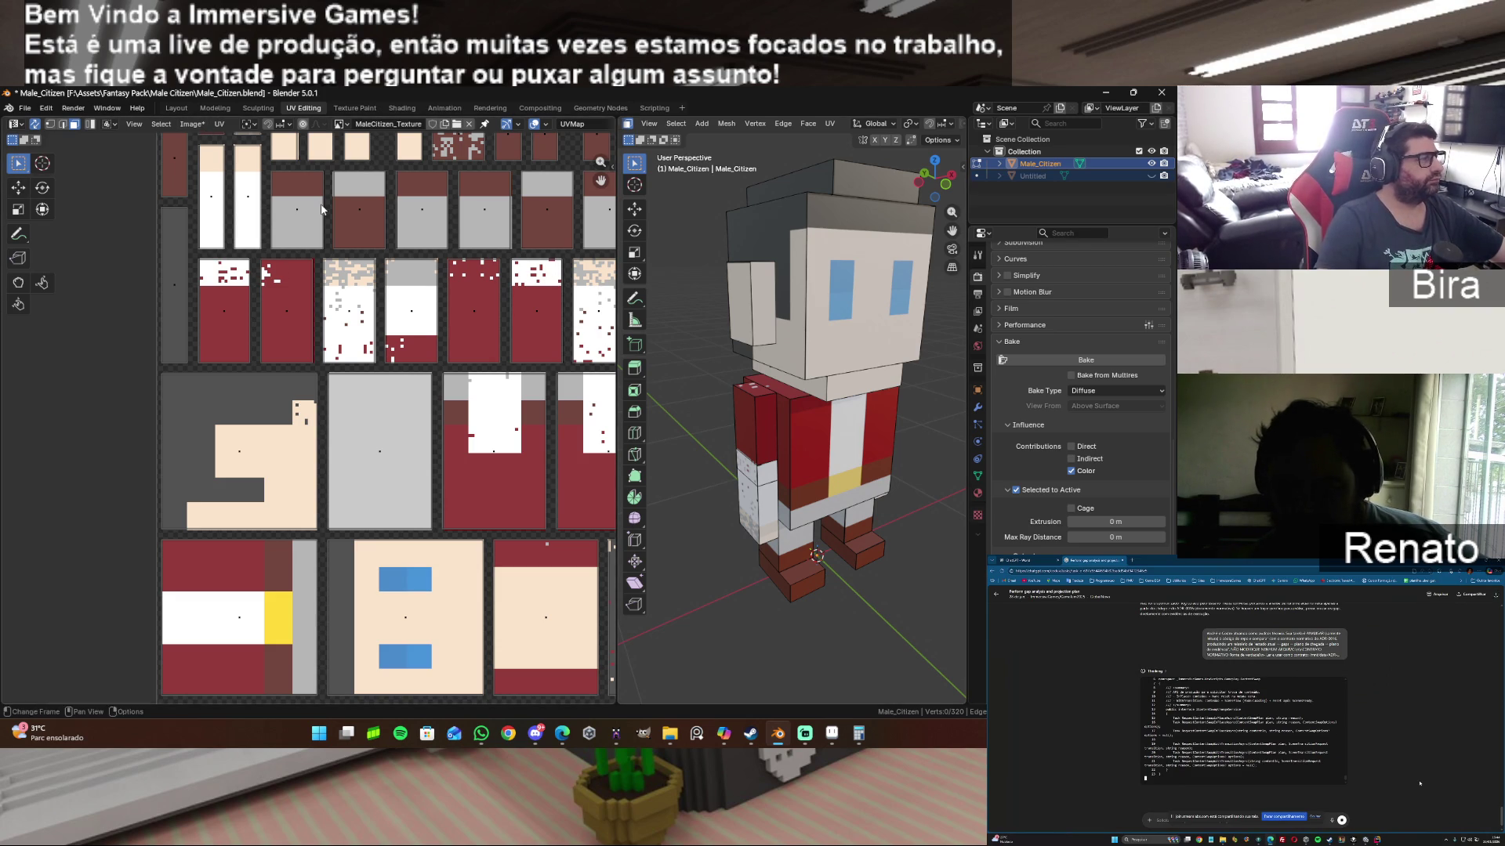
scroll(455, 381, "down", 5)
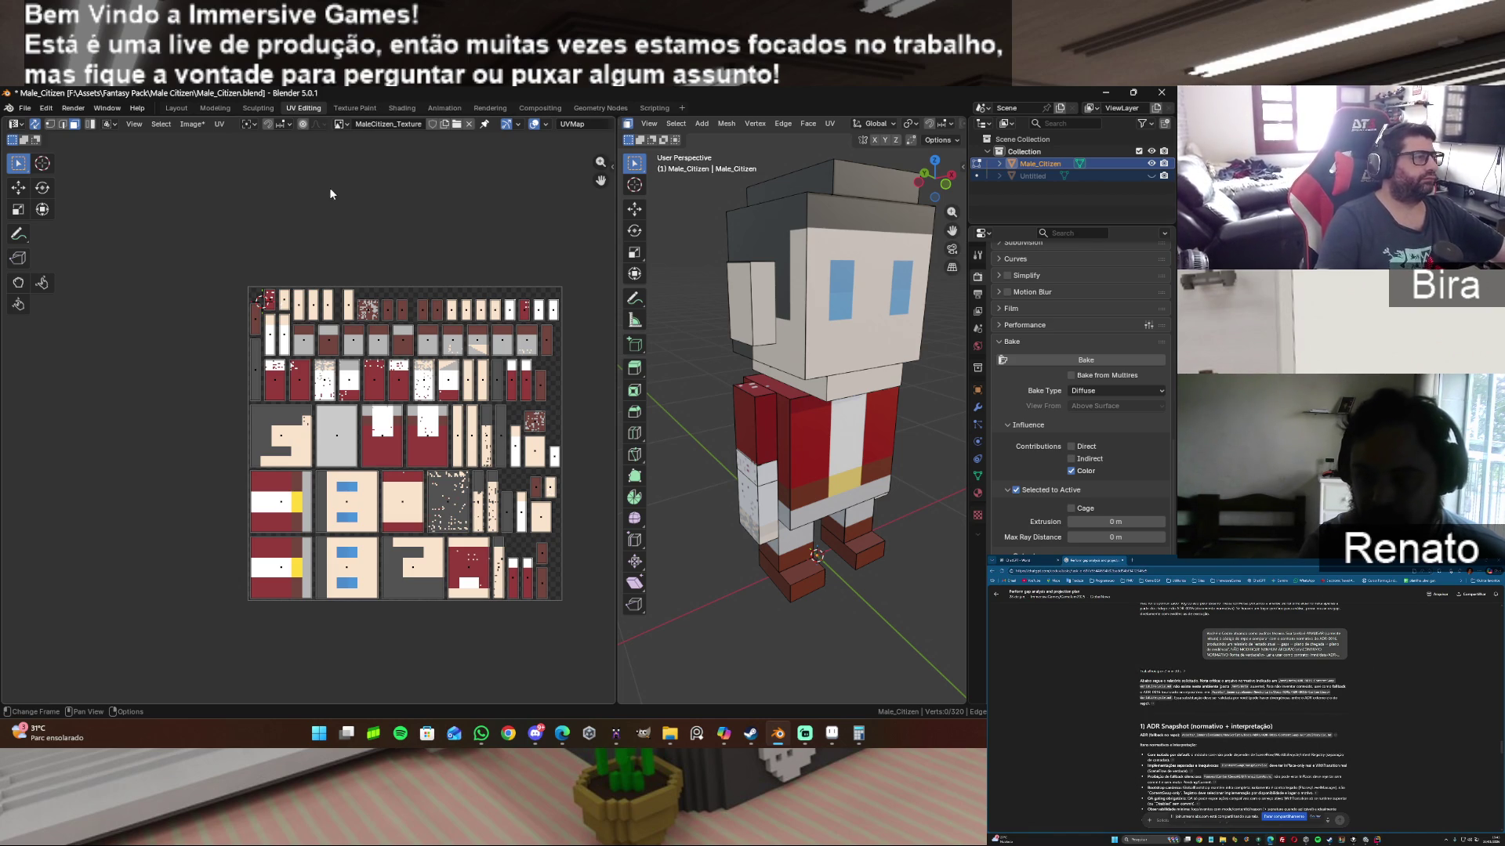
Step: Save the baked UV texture over the existing Male_Citizen_Texture.png
left_click(193, 123)
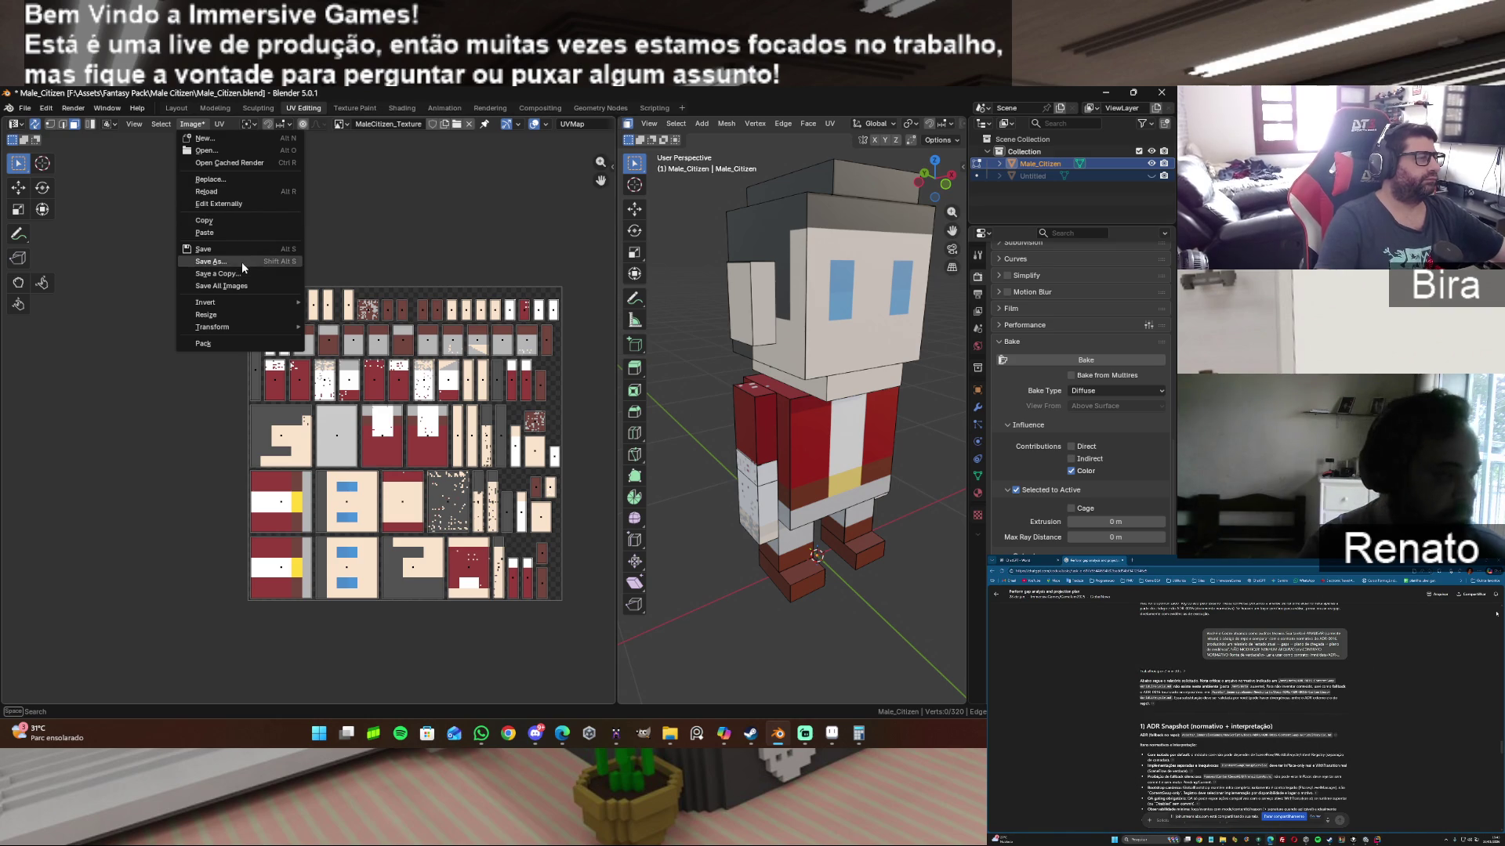
left_click(241, 261)
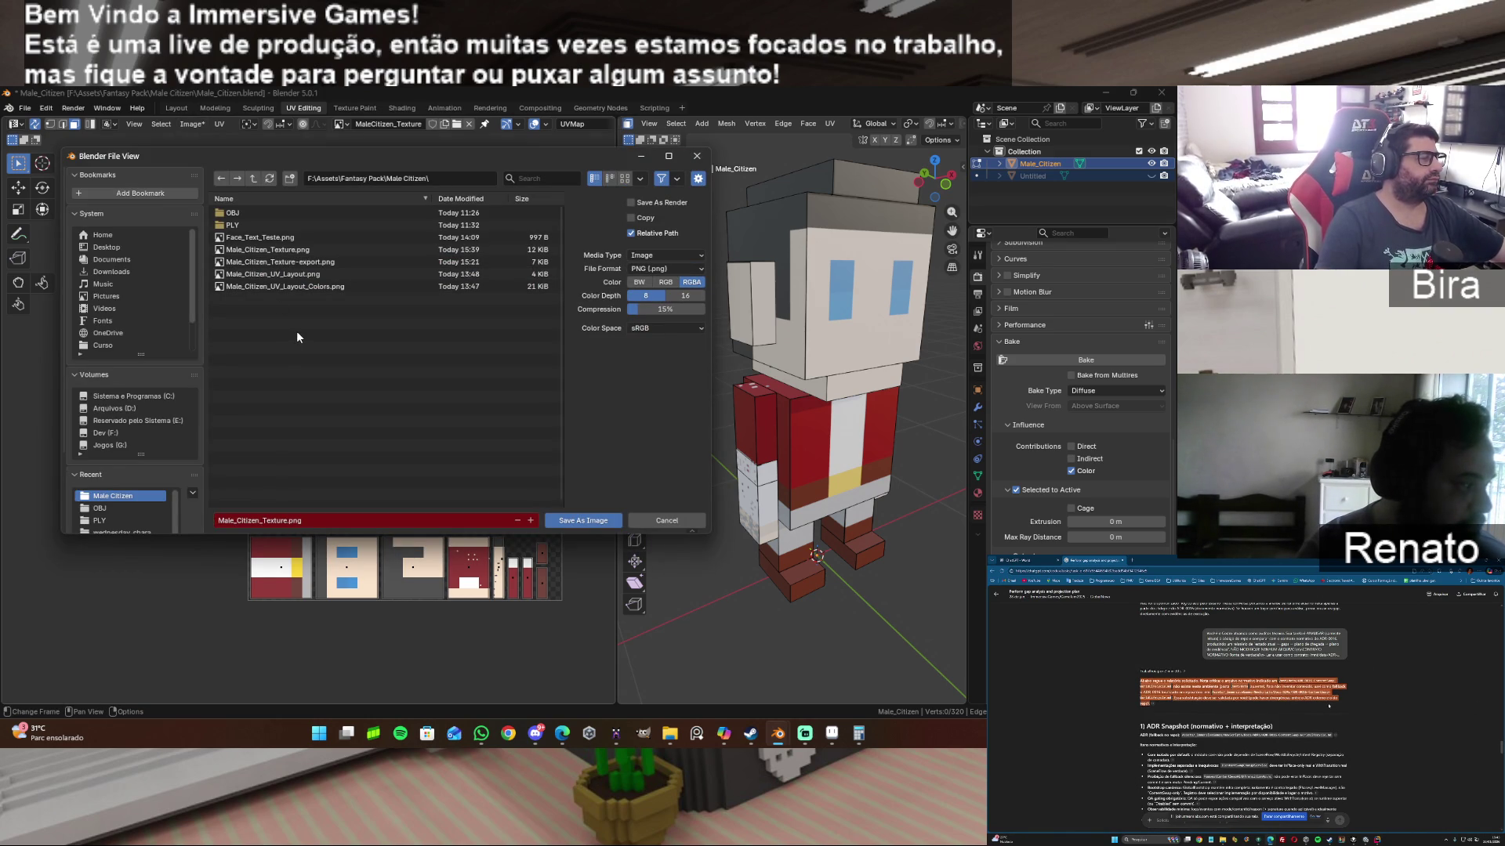
left_click(283, 250)
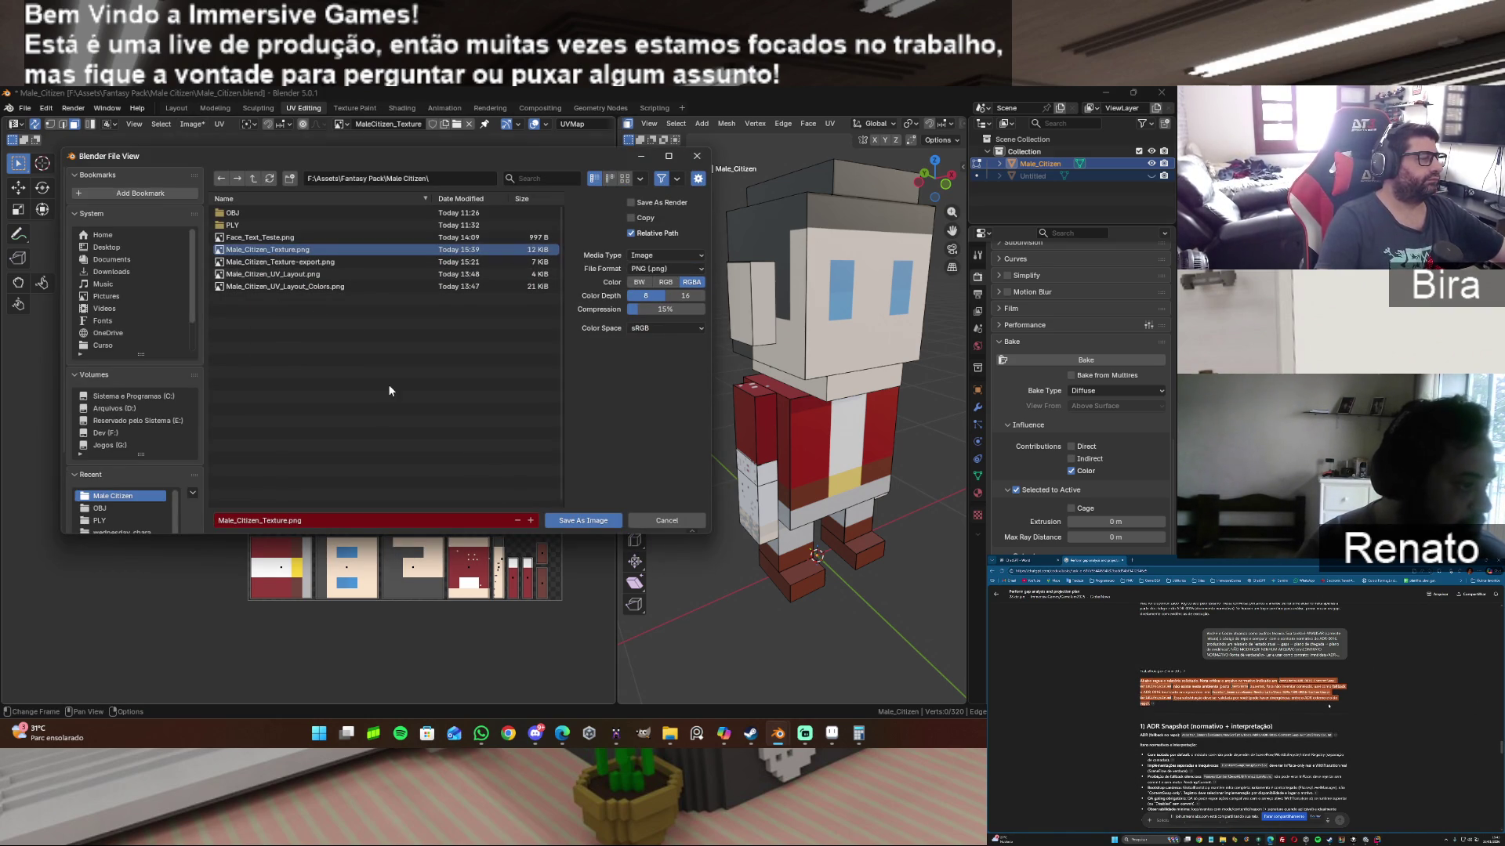
left_click(580, 521)
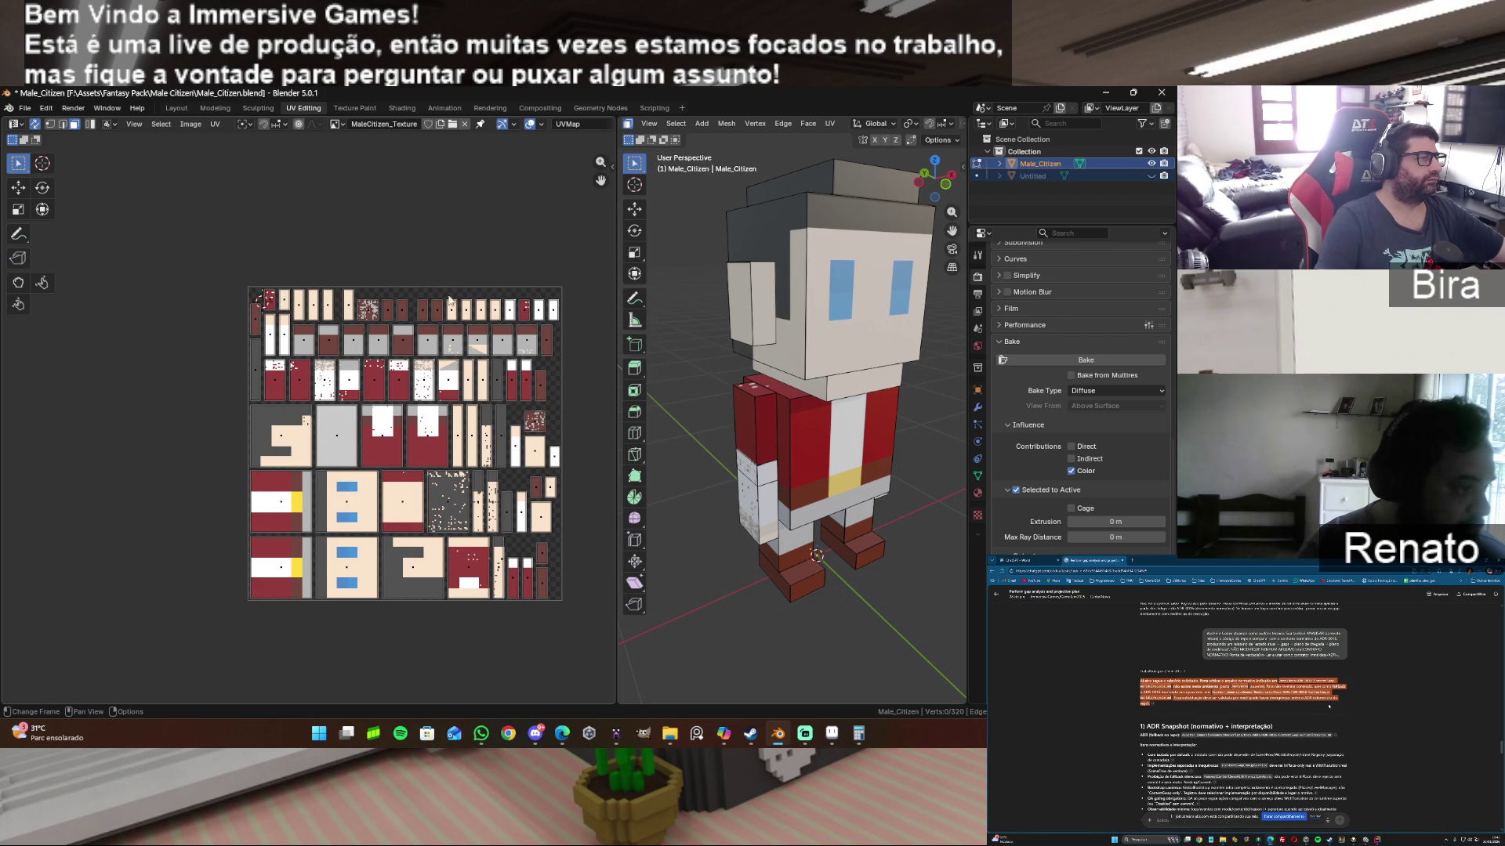
Step: Check the material's image texture node in the Shading layout, then switch over to Aseprite
left_click(399, 109)
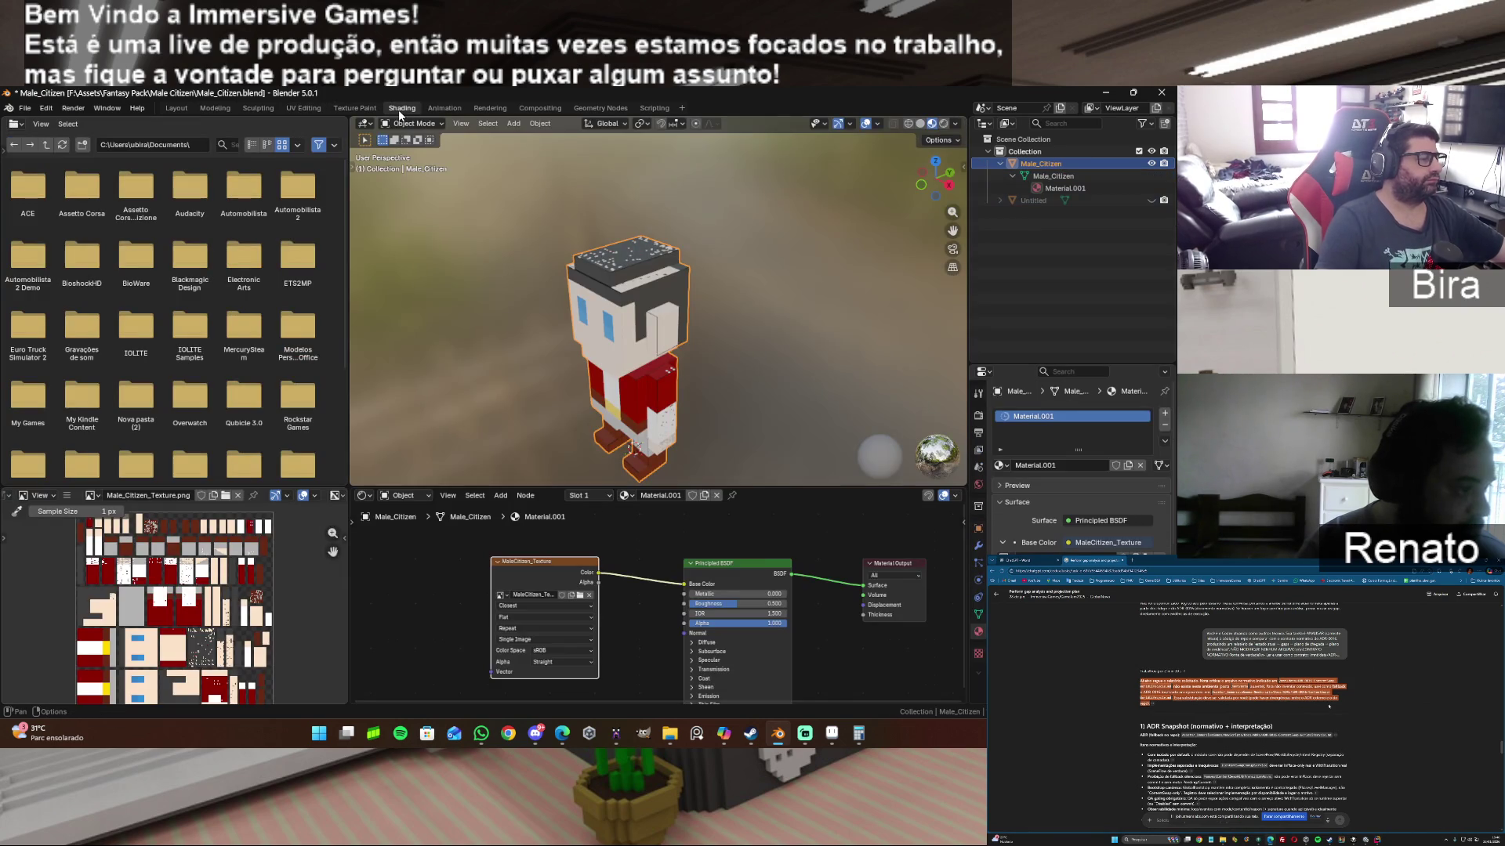
double_click(526, 592)
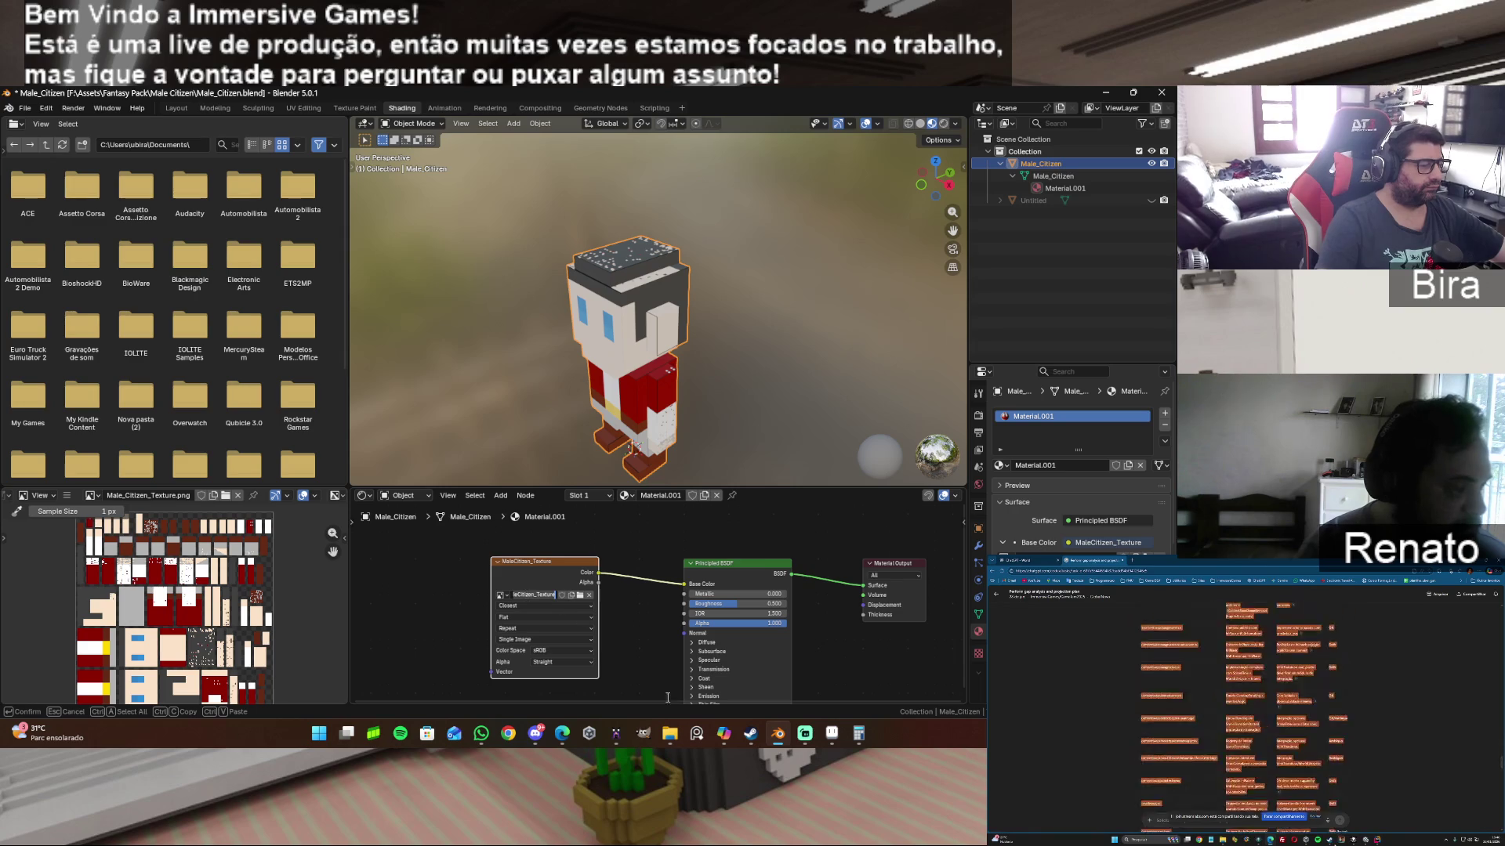
key("alt+Tab")
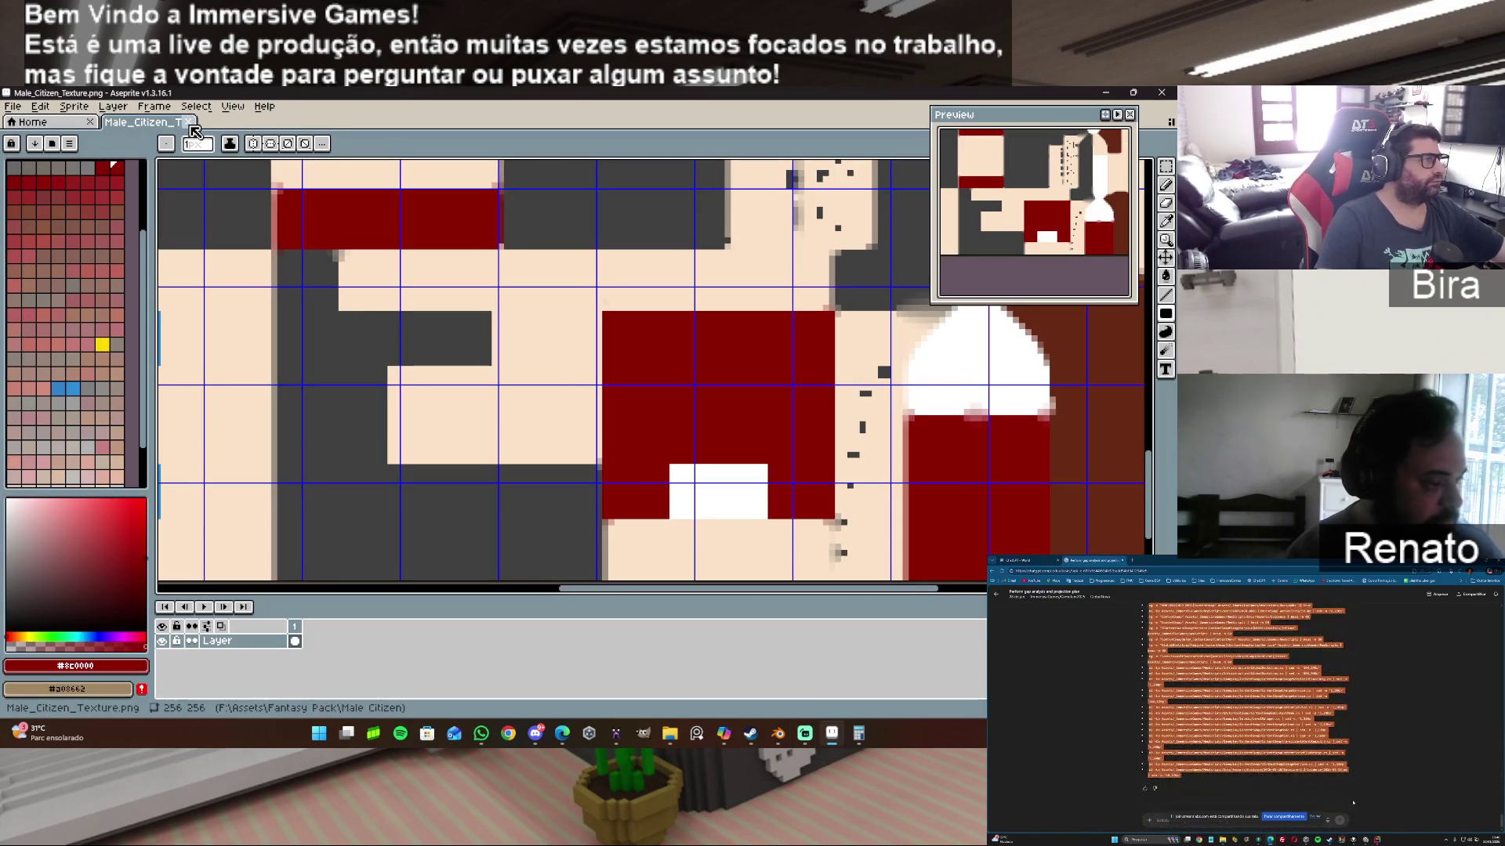
Step: Close the outdated texture tab without saving and reopen Male_Citizen_Texture.png from recent files
left_click(191, 123)
left_click(573, 439)
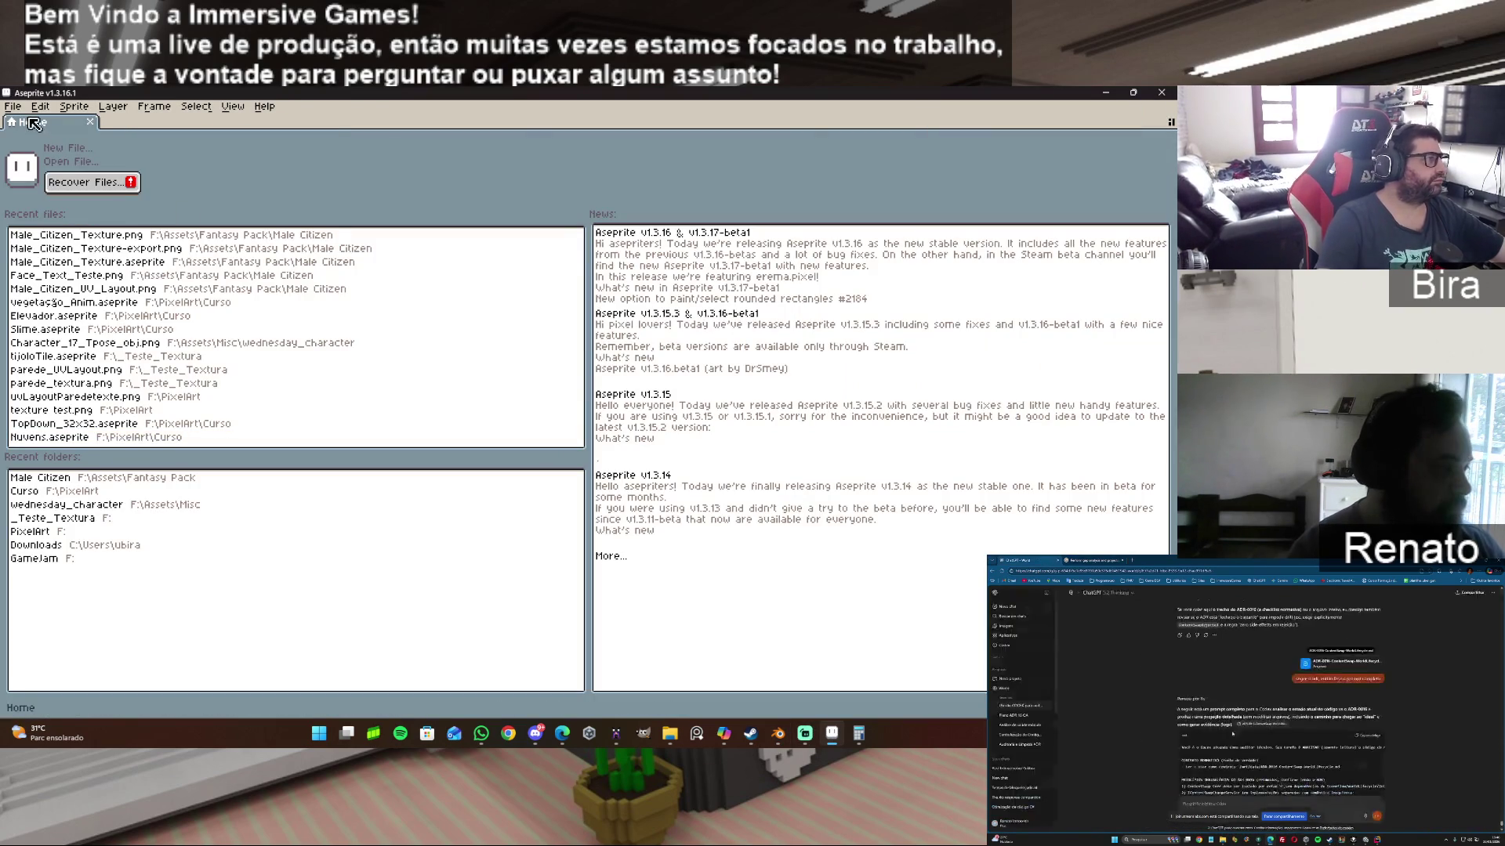
left_click(142, 236)
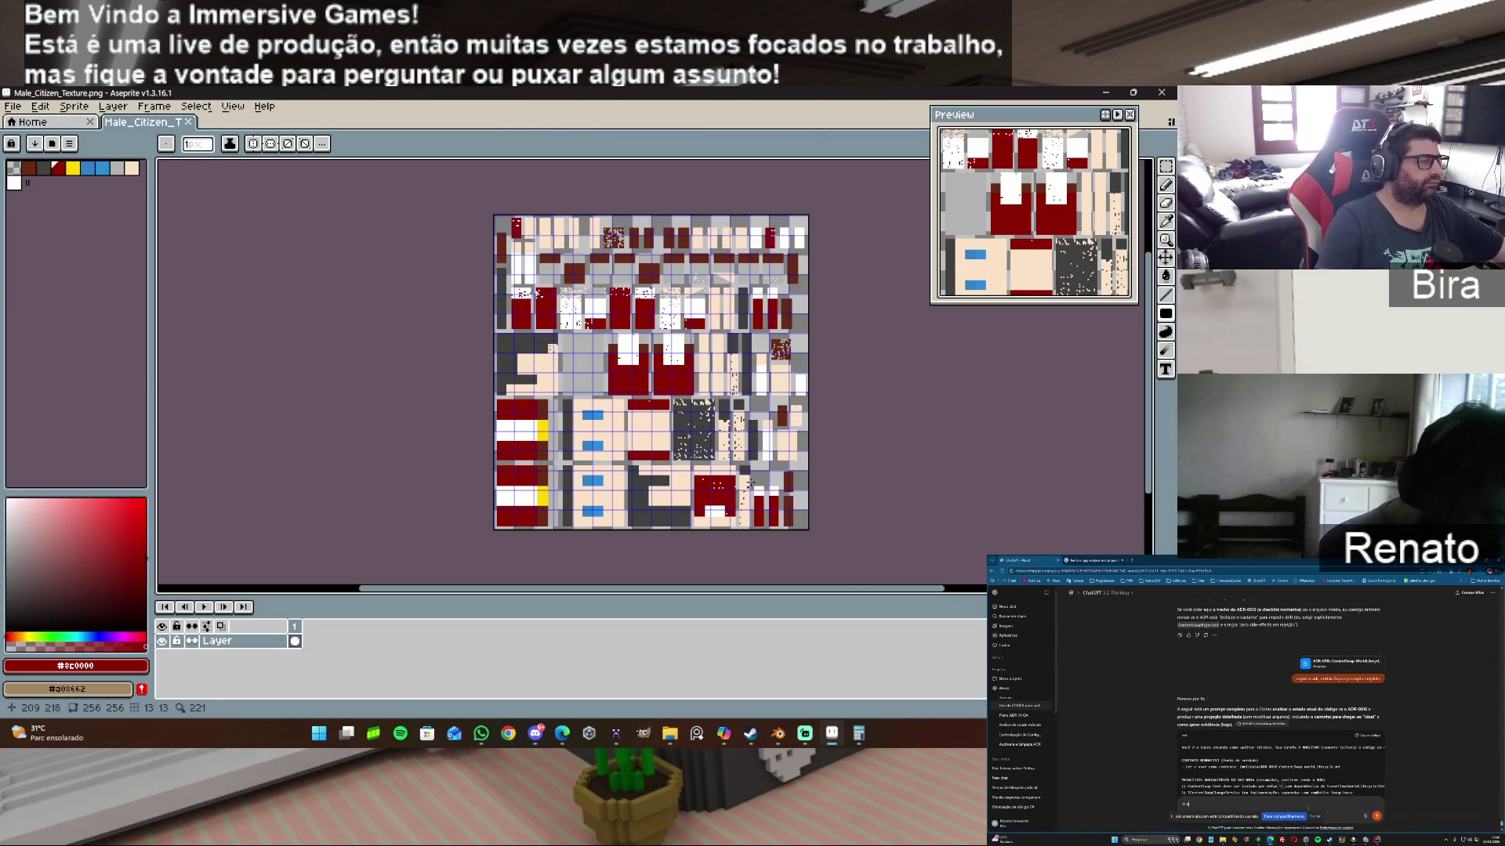
scroll(539, 314, "up", 4)
scroll(540, 314, "down", 2)
scroll(539, 314, "up", 1)
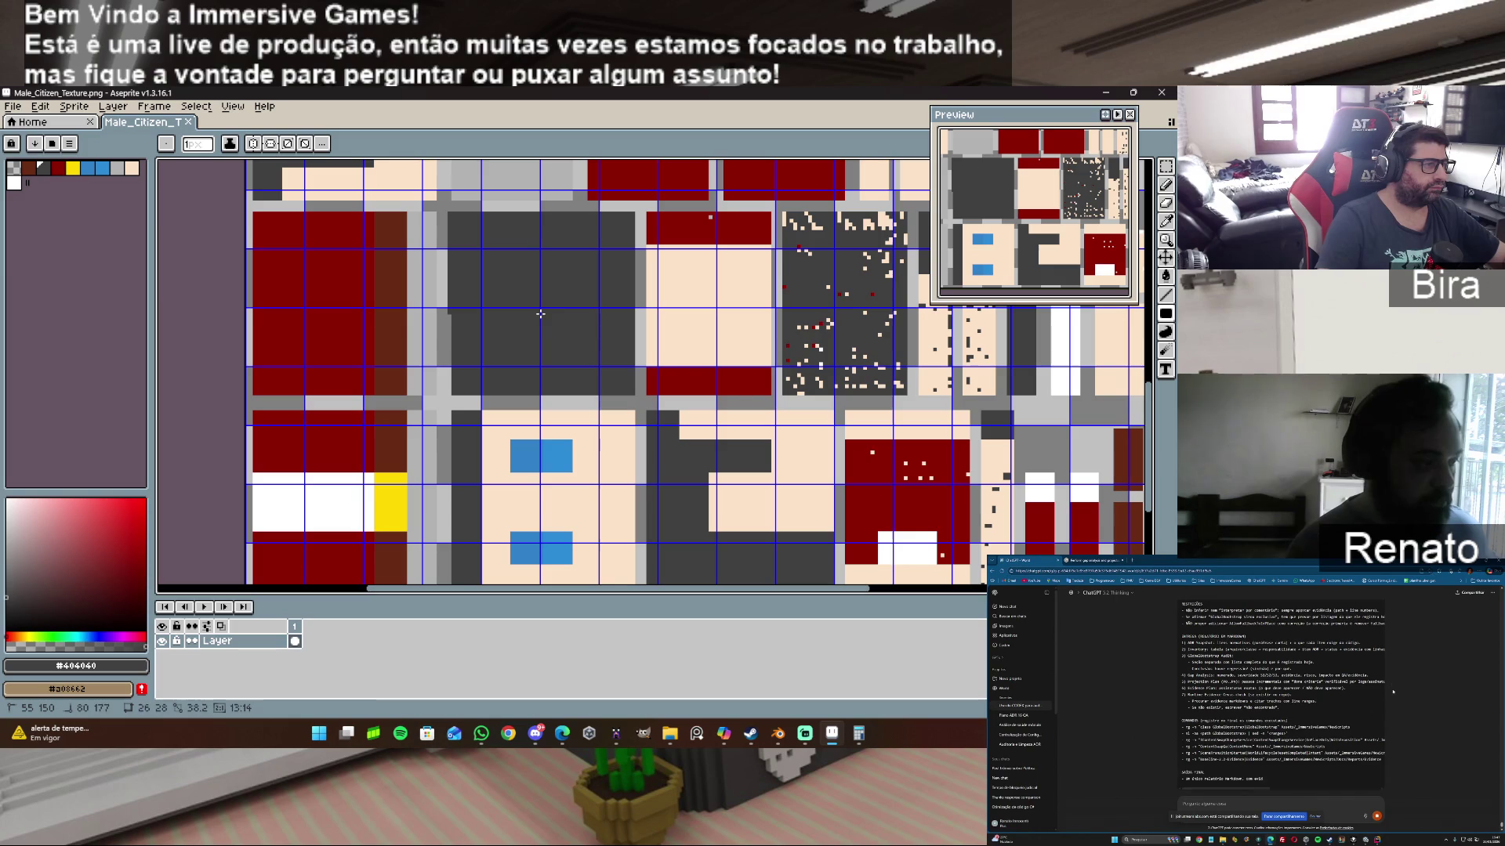
Step: Paint a larger dark grey filled rectangle over the texture's dark block, zooming in on it first
left_click_drag(540, 314, 636, 395)
key("v")
key("z")
left_click(445, 232)
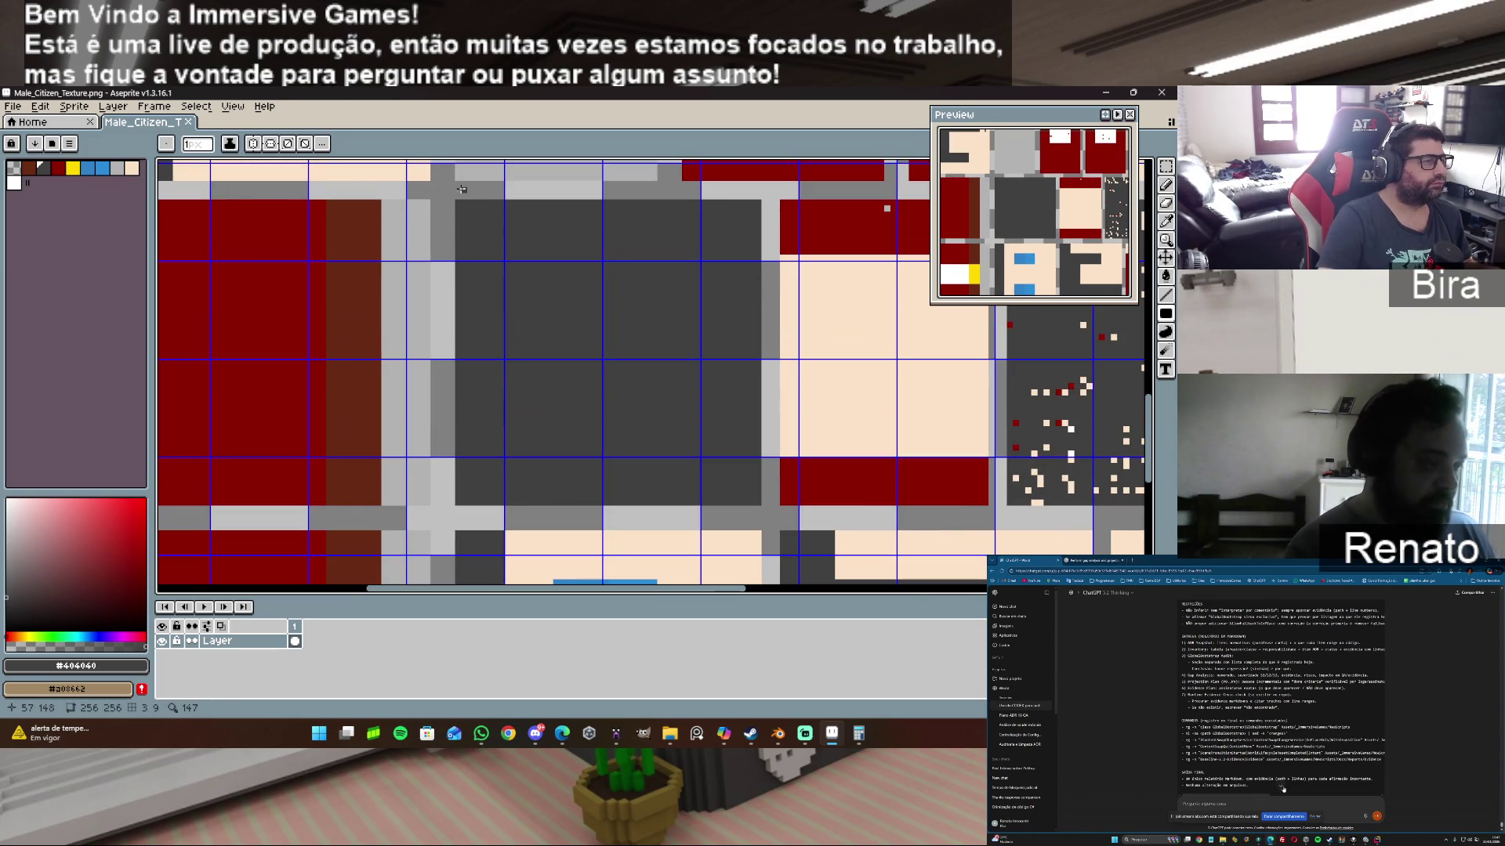
mouse_move(449, 193)
left_mouse_down()
mouse_move(741, 450)
mouse_move(762, 508)
left_mouse_up()
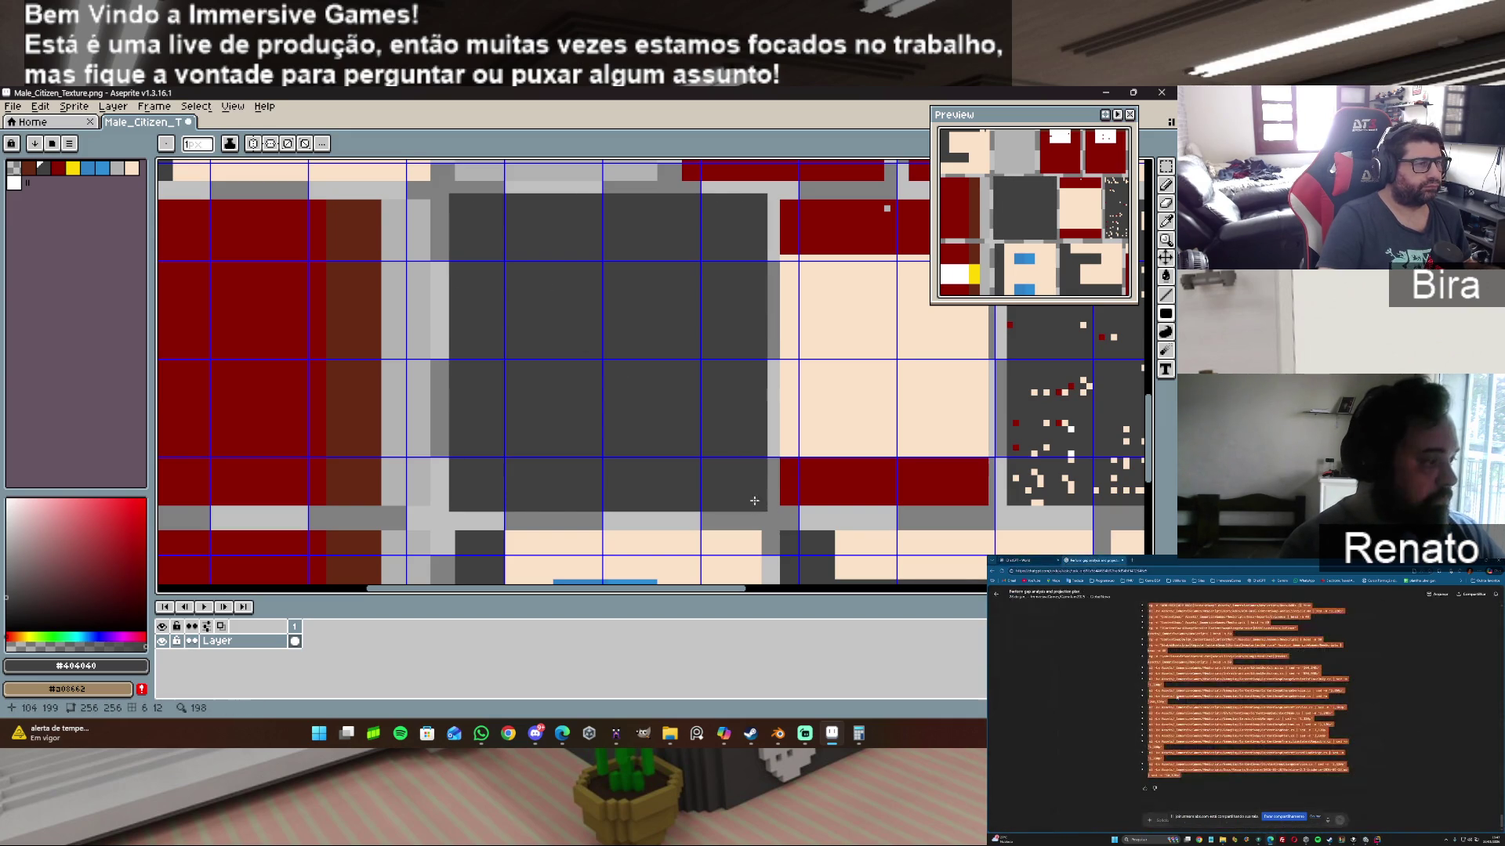
left_click(12, 106)
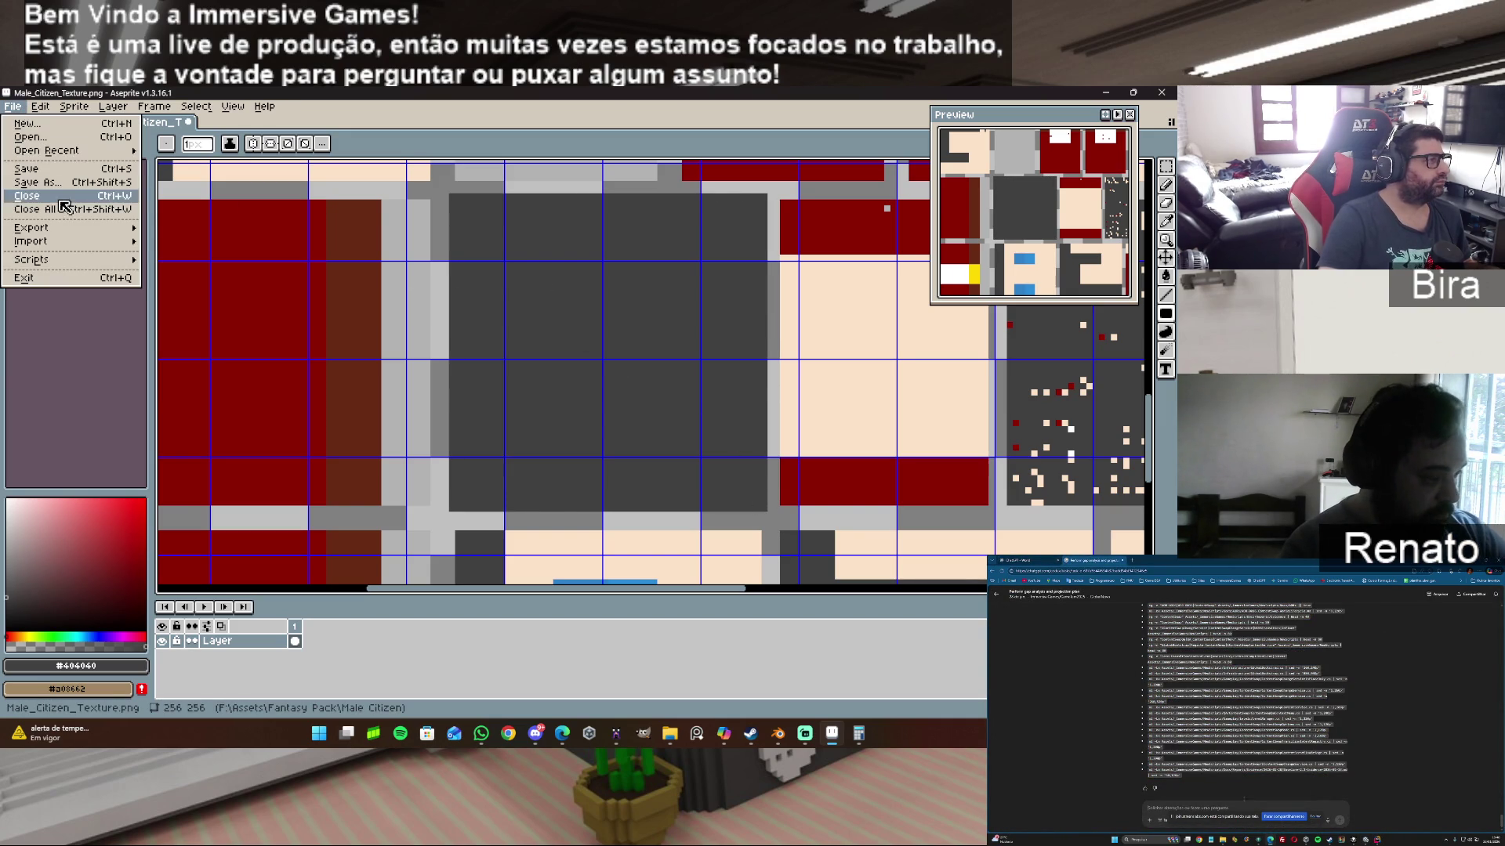
Step: Save the texture in Aseprite and reload it from disk in Blender's UV editor
left_click(61, 174)
left_click(777, 733)
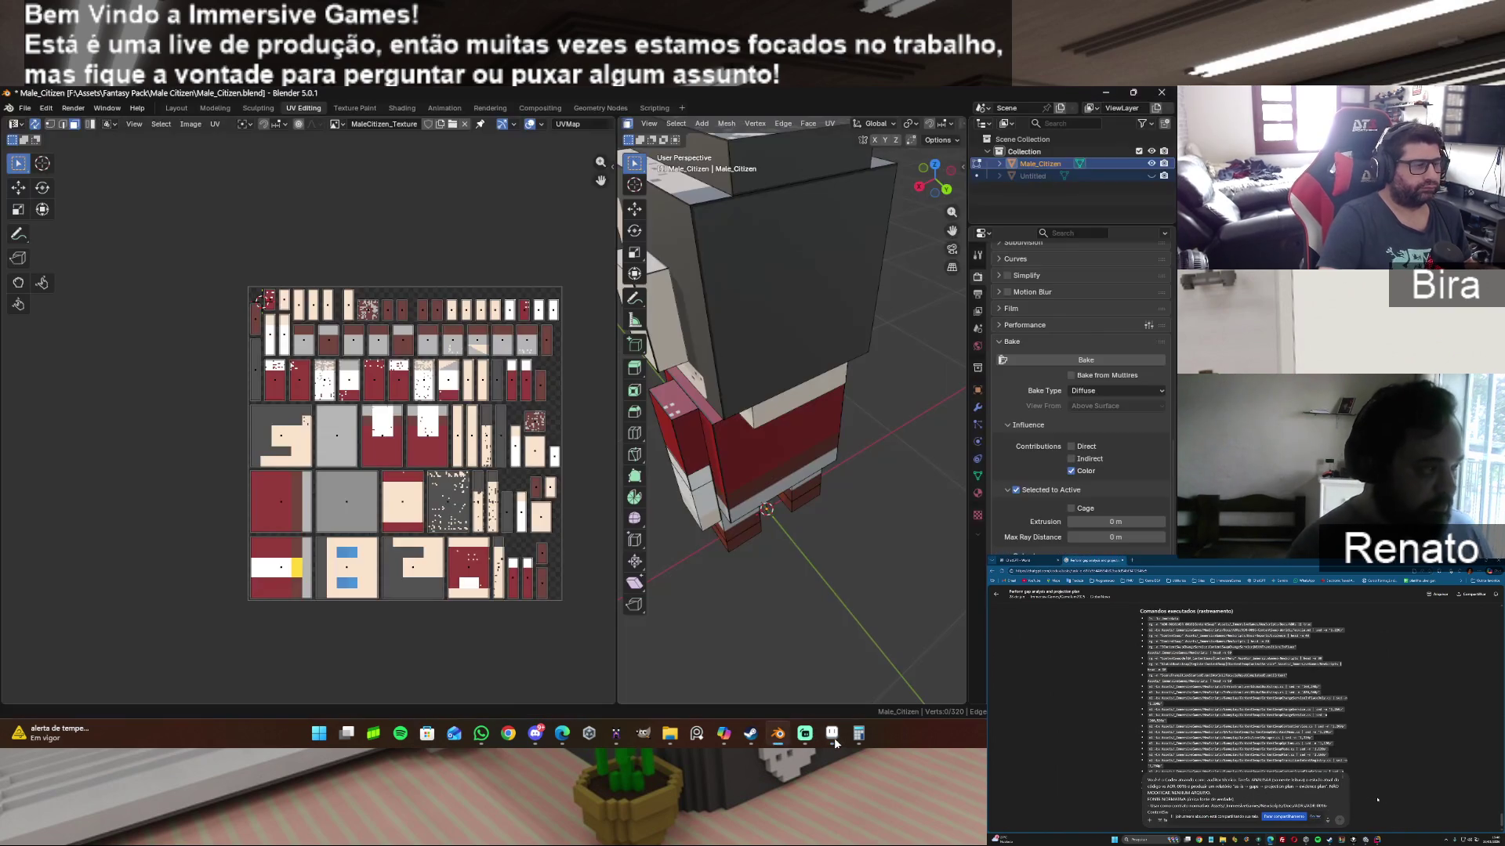
left_click(191, 124)
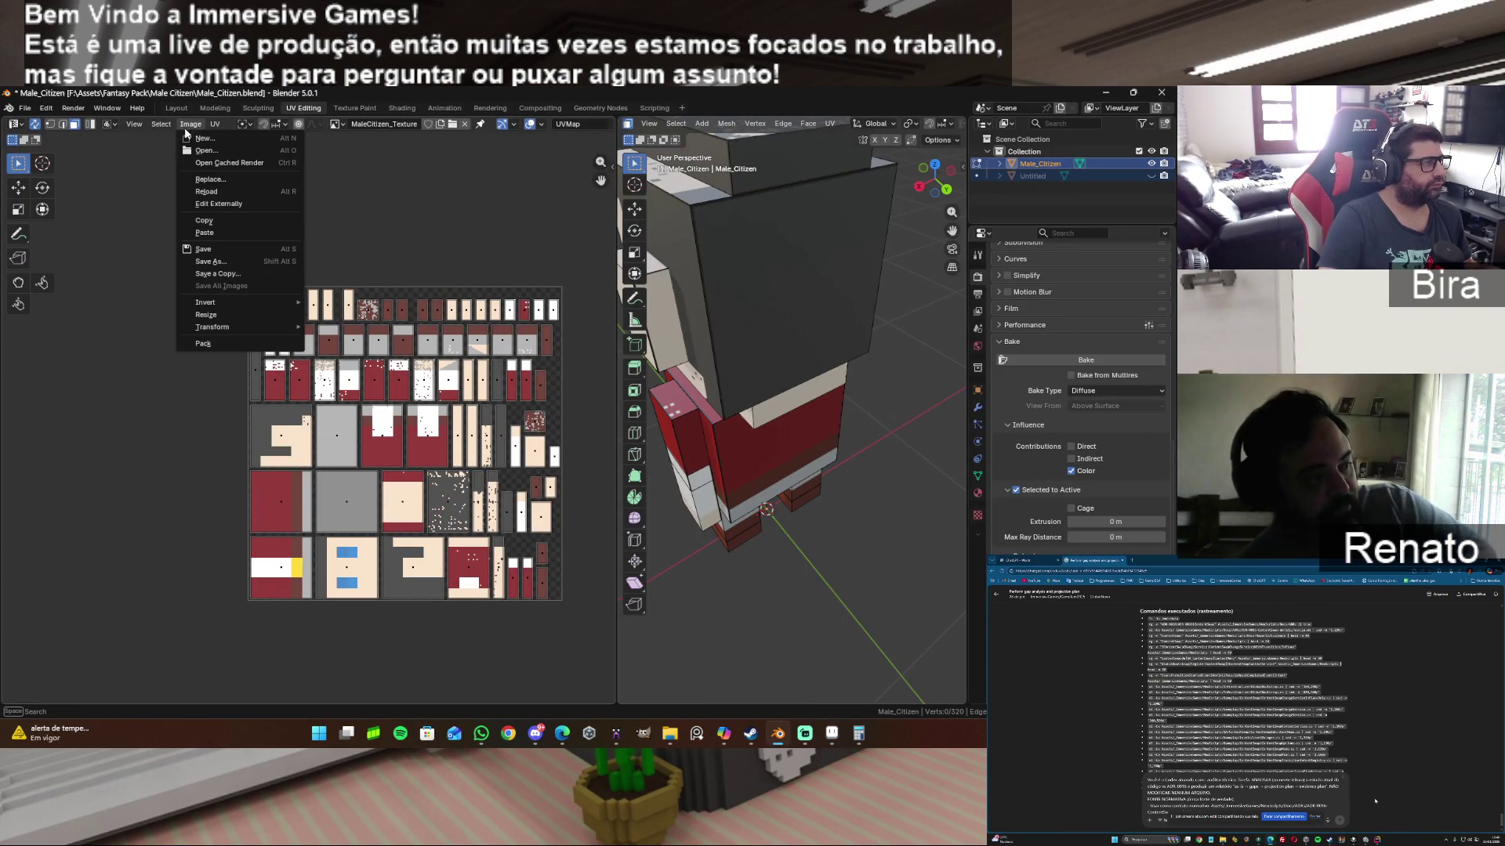
left_click(223, 190)
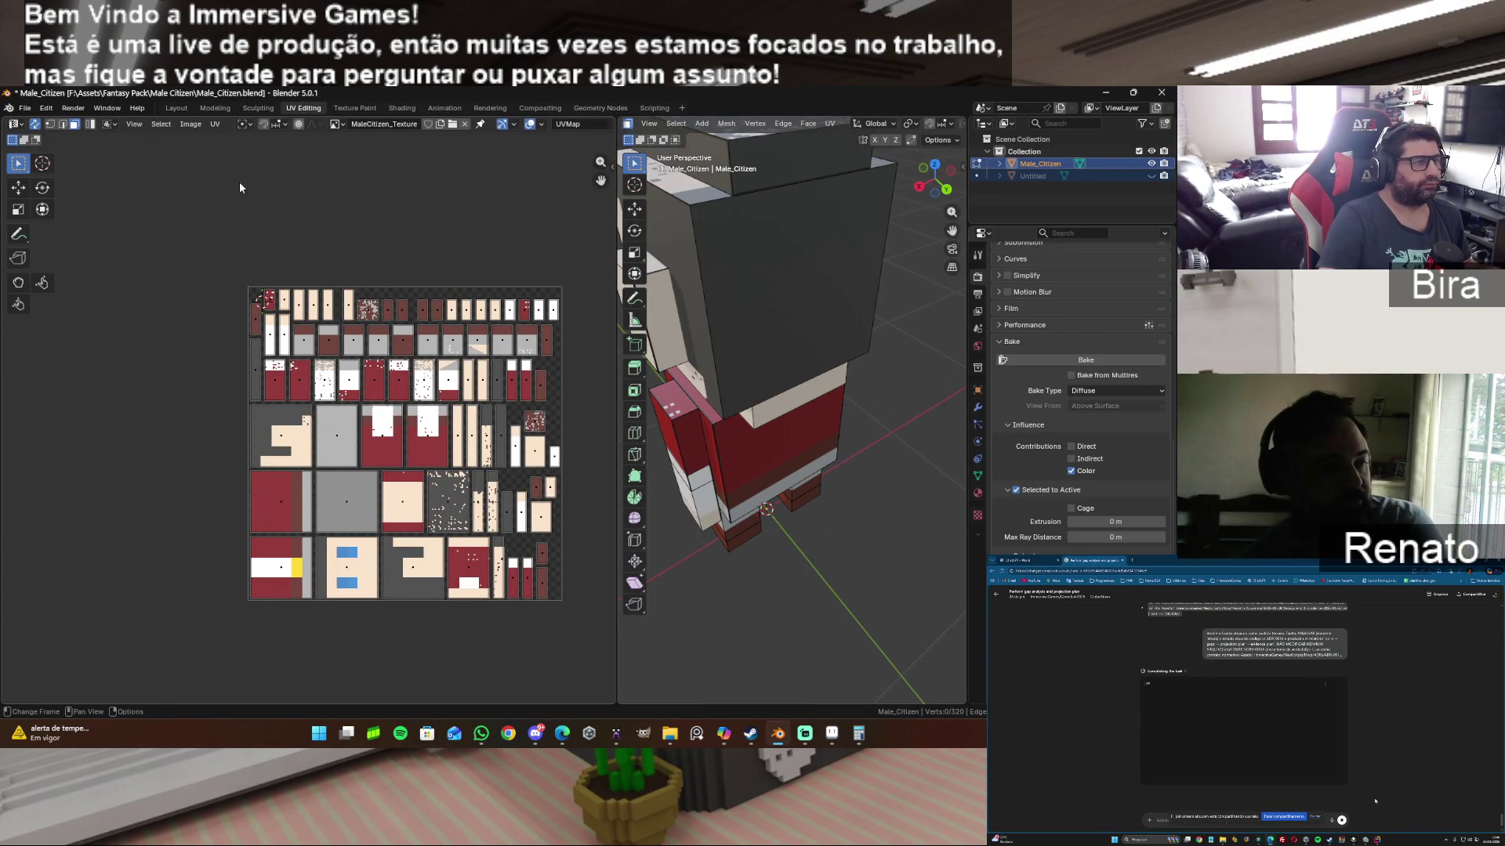
scroll(778, 287, "up", 2)
scroll(778, 287, "up", 1)
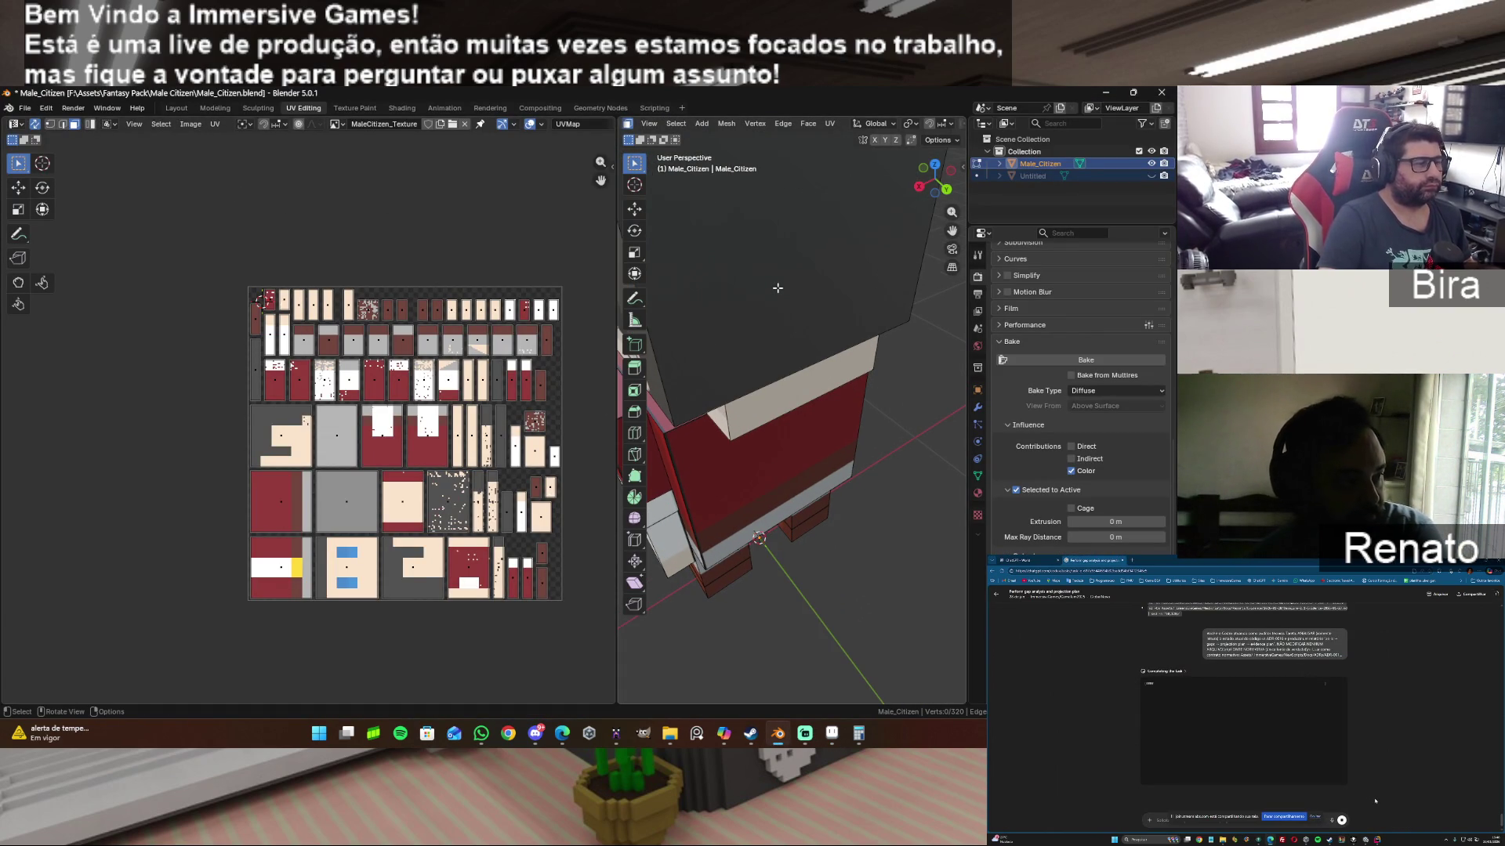
scroll(776, 286, "down", 1)
scroll(777, 287, "down", 1)
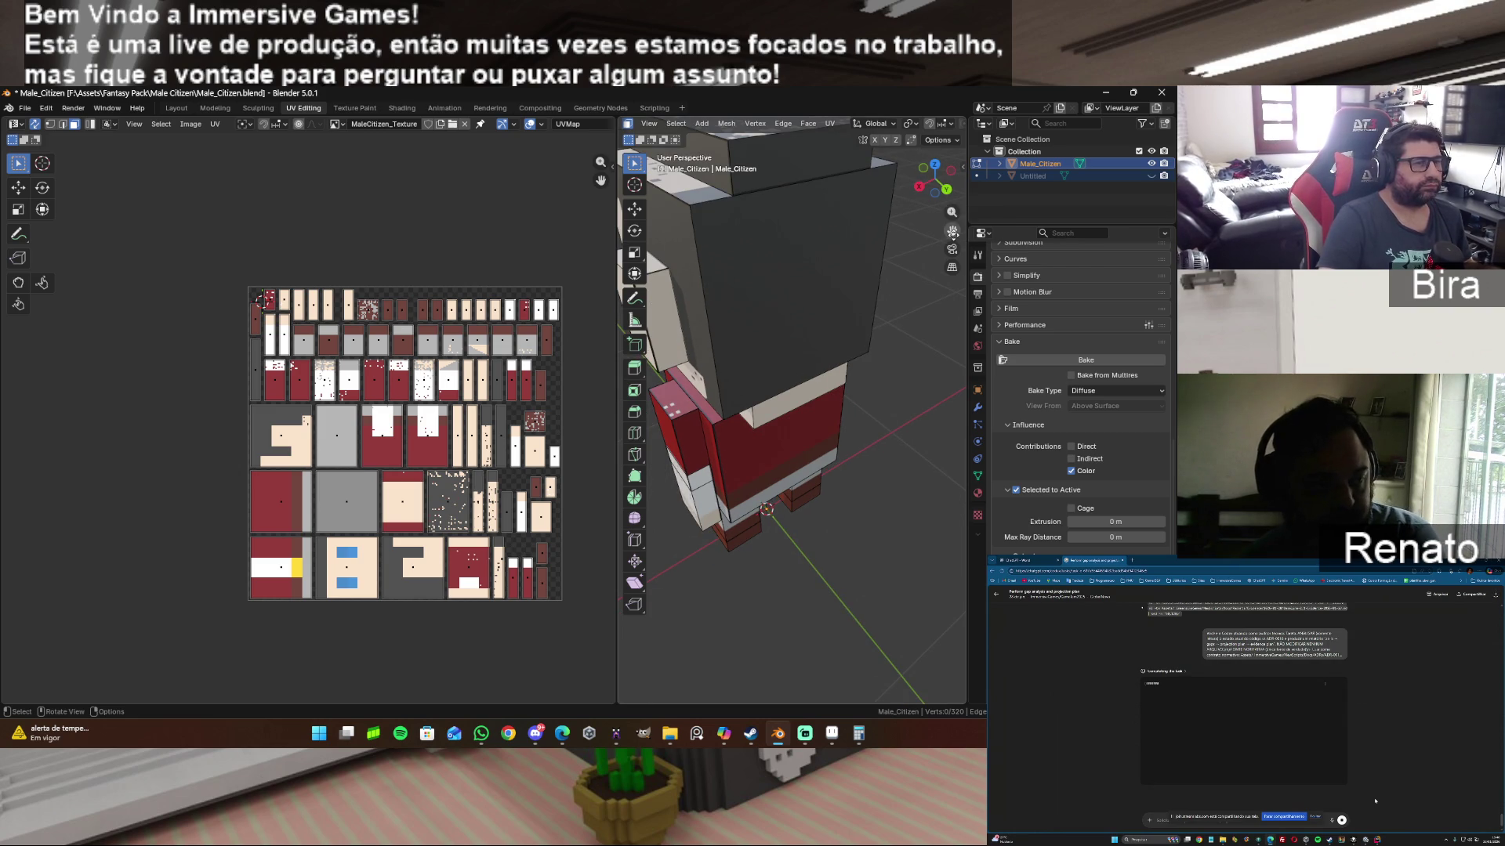
Step: Navigate around the character, select a face to see its UV island, then return to Aseprite
left_click_drag(951, 232, 877, 280)
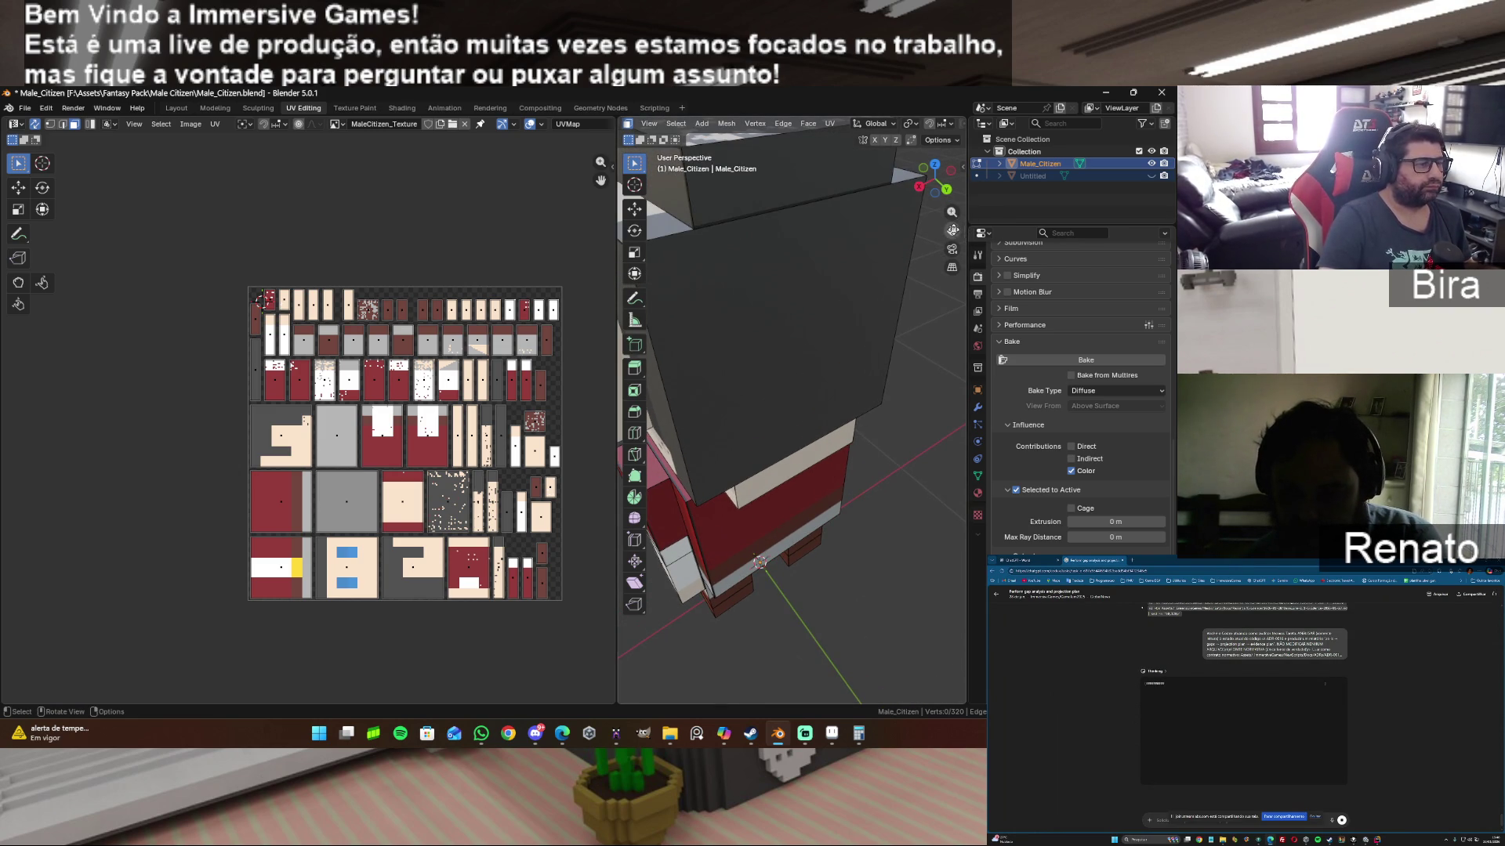
left_click_drag(952, 231, 782, 334)
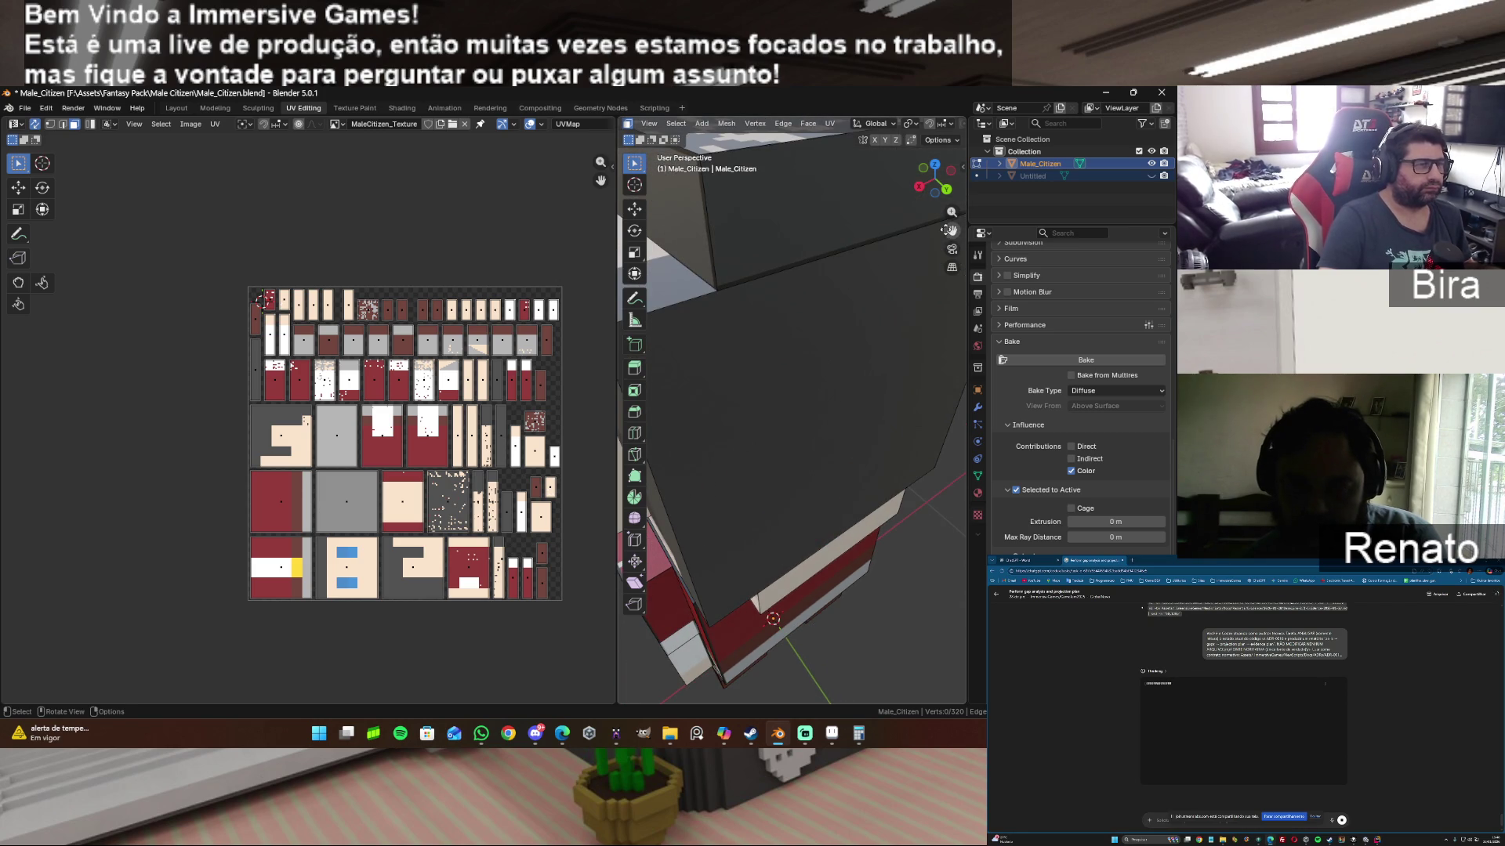
left_click_drag(952, 231, 806, 342)
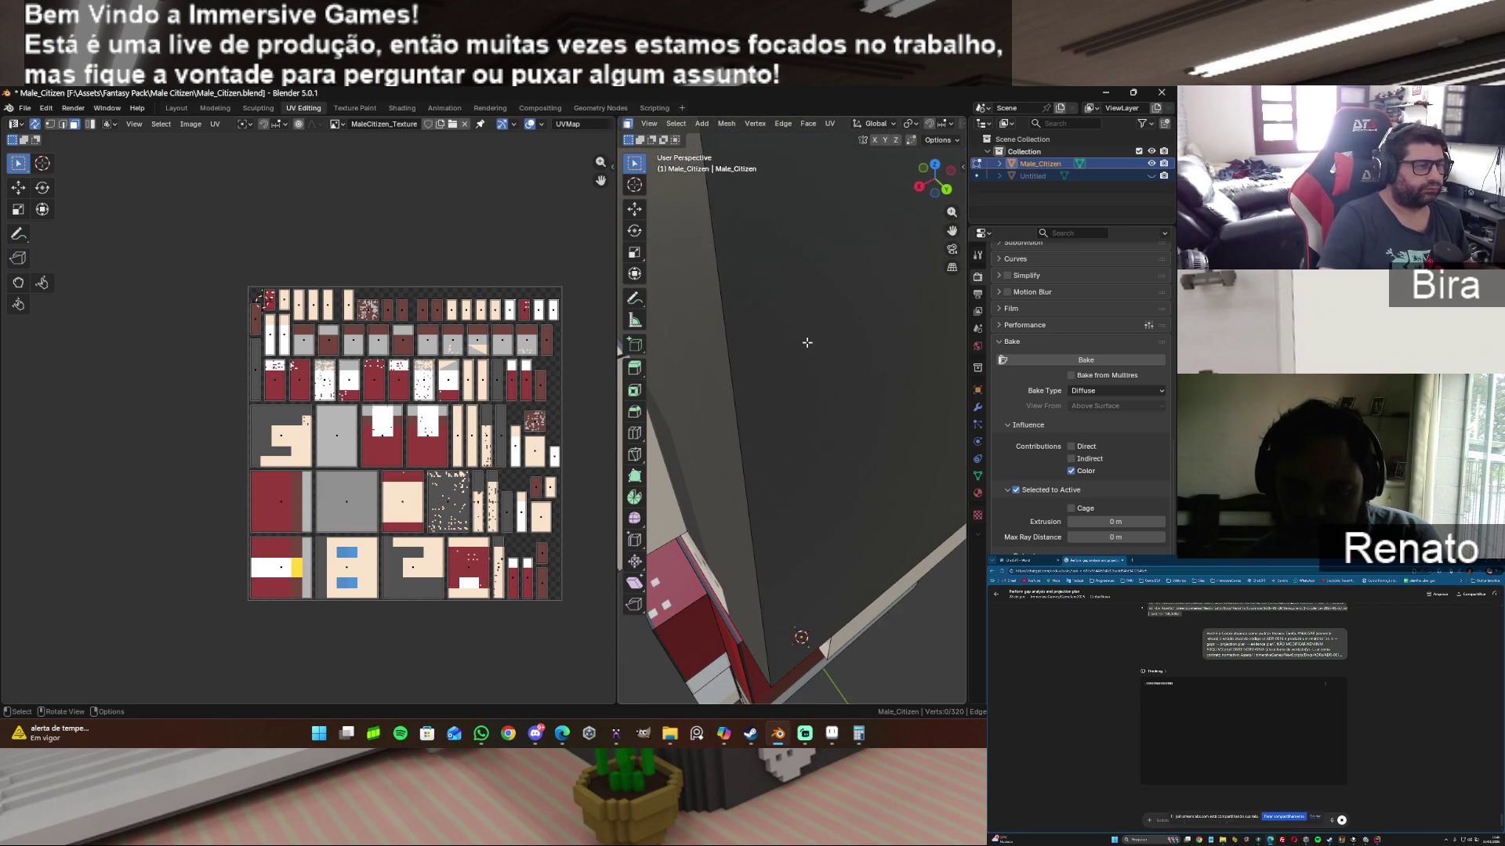
left_click_drag(934, 177, 905, 194)
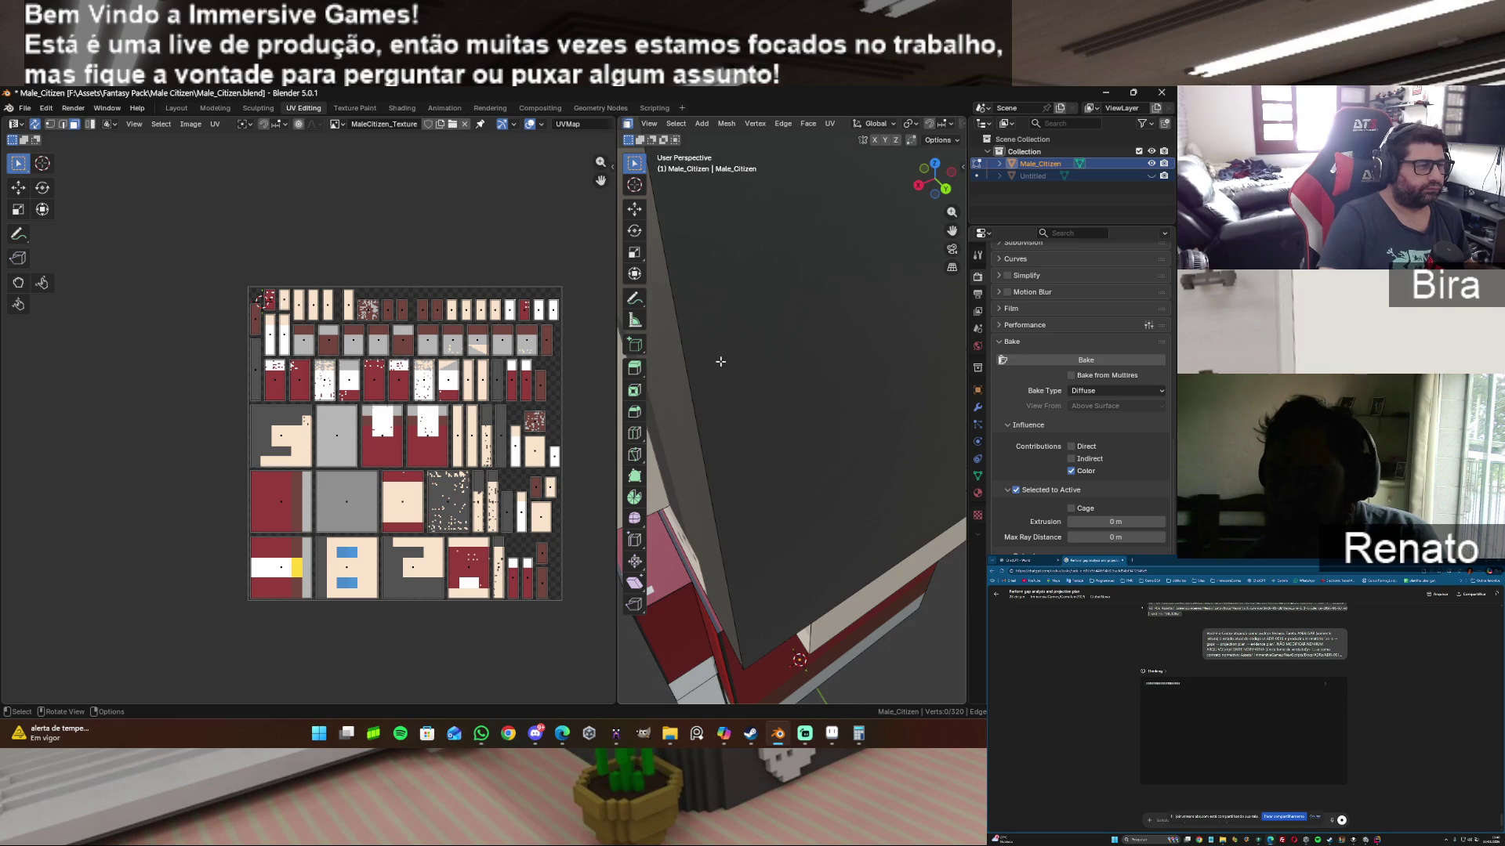
scroll(721, 361, "up", 2)
scroll(721, 360, "down", 2)
scroll(721, 361, "down", 1)
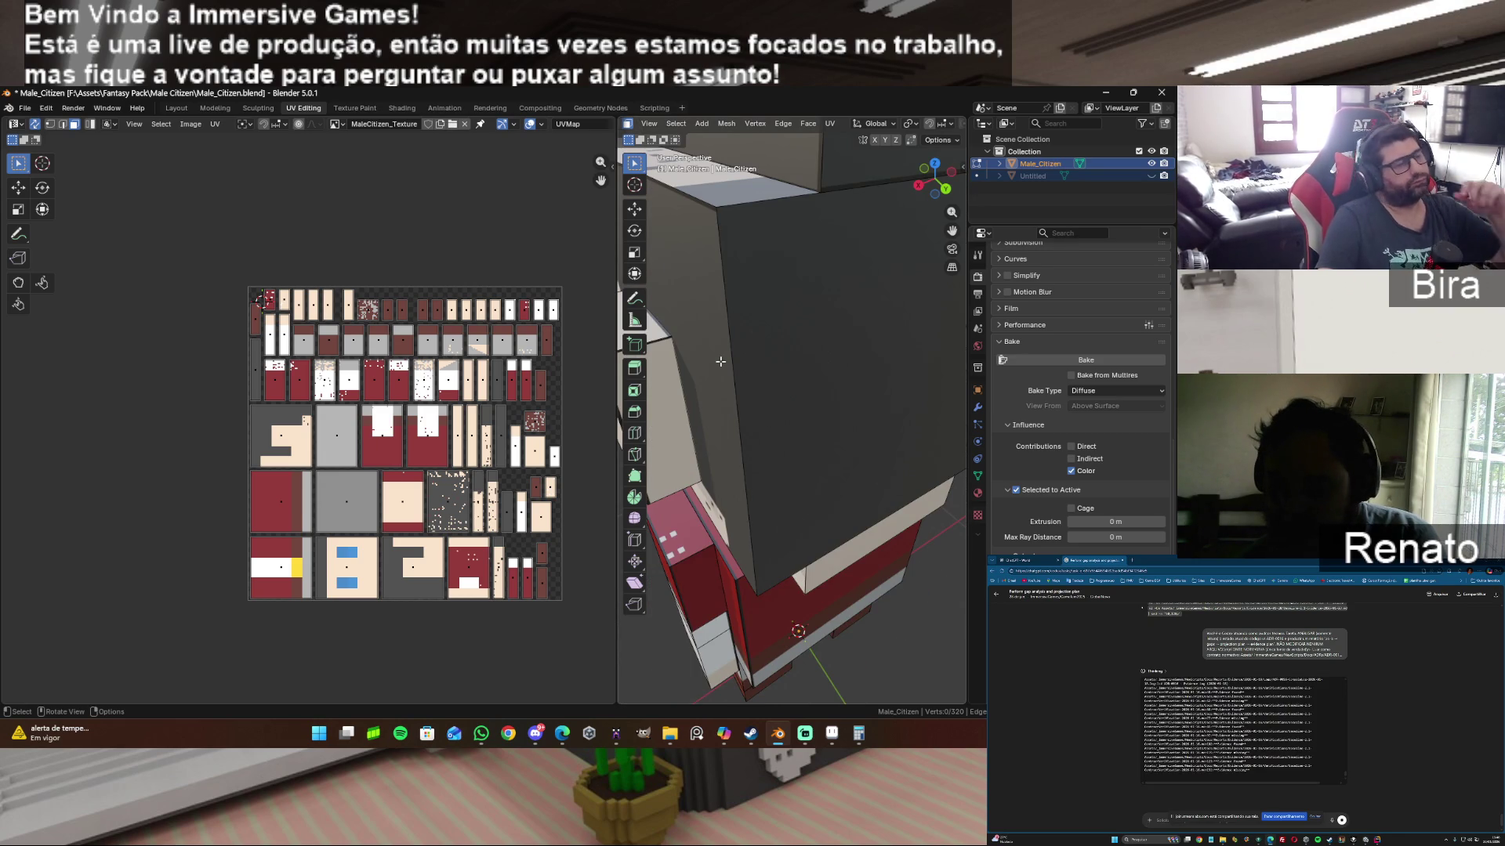
left_click(721, 361)
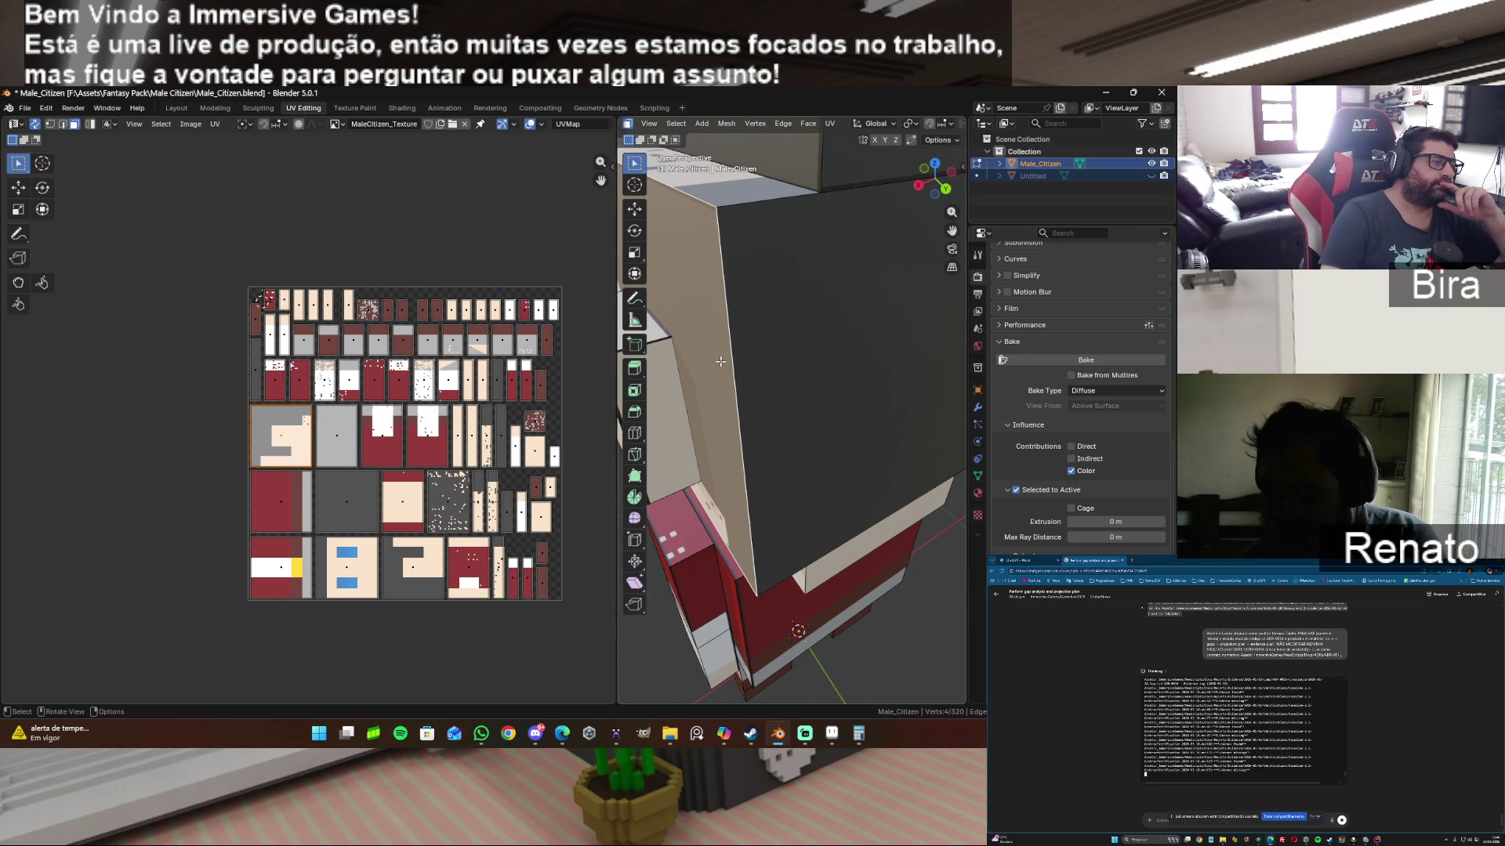
mouse_move(858, 734)
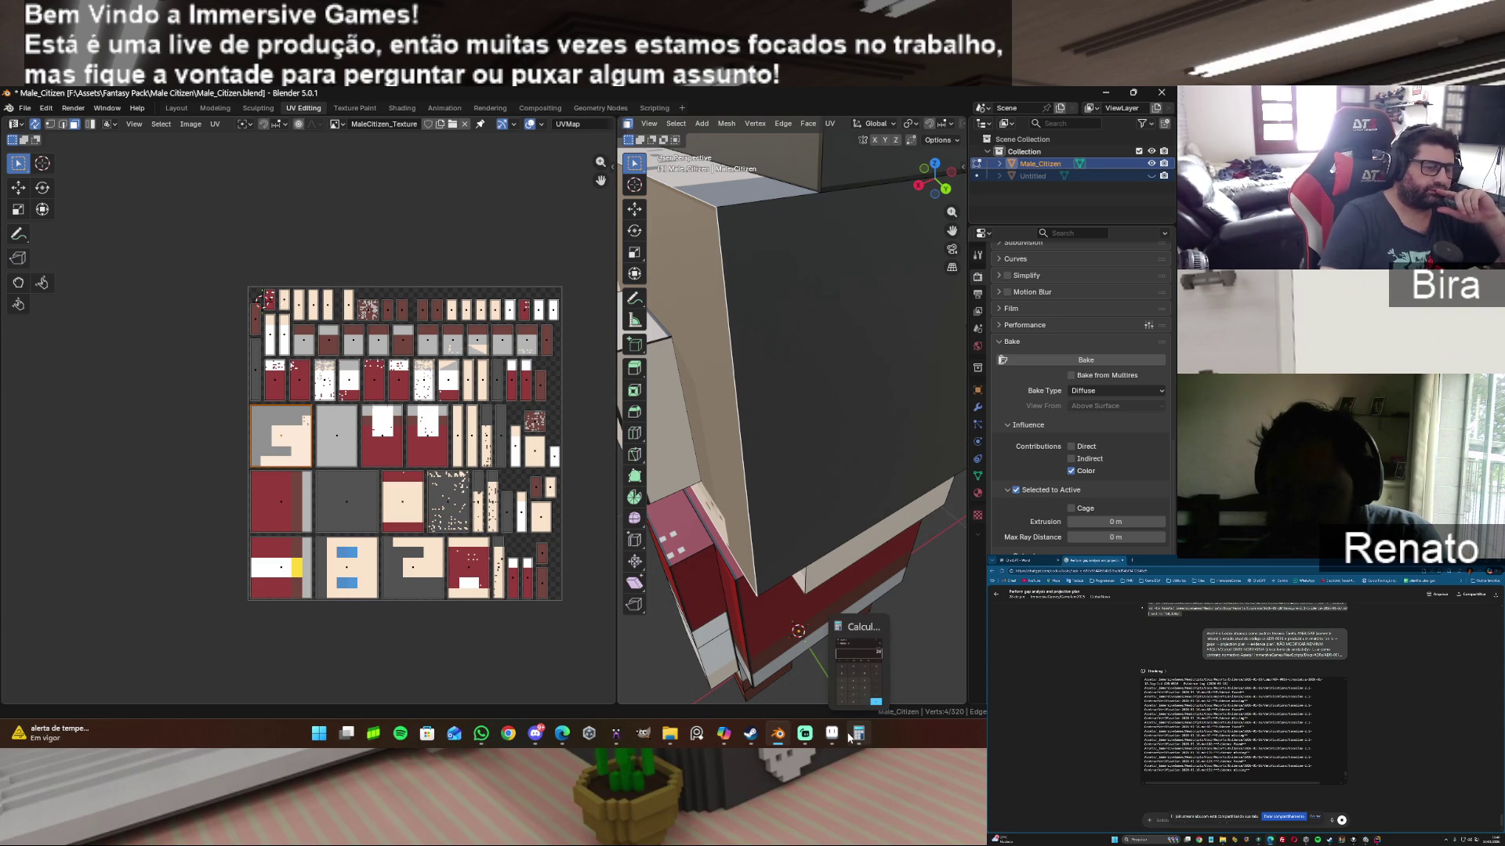
left_click(832, 734)
scroll(651, 444, "down", 3)
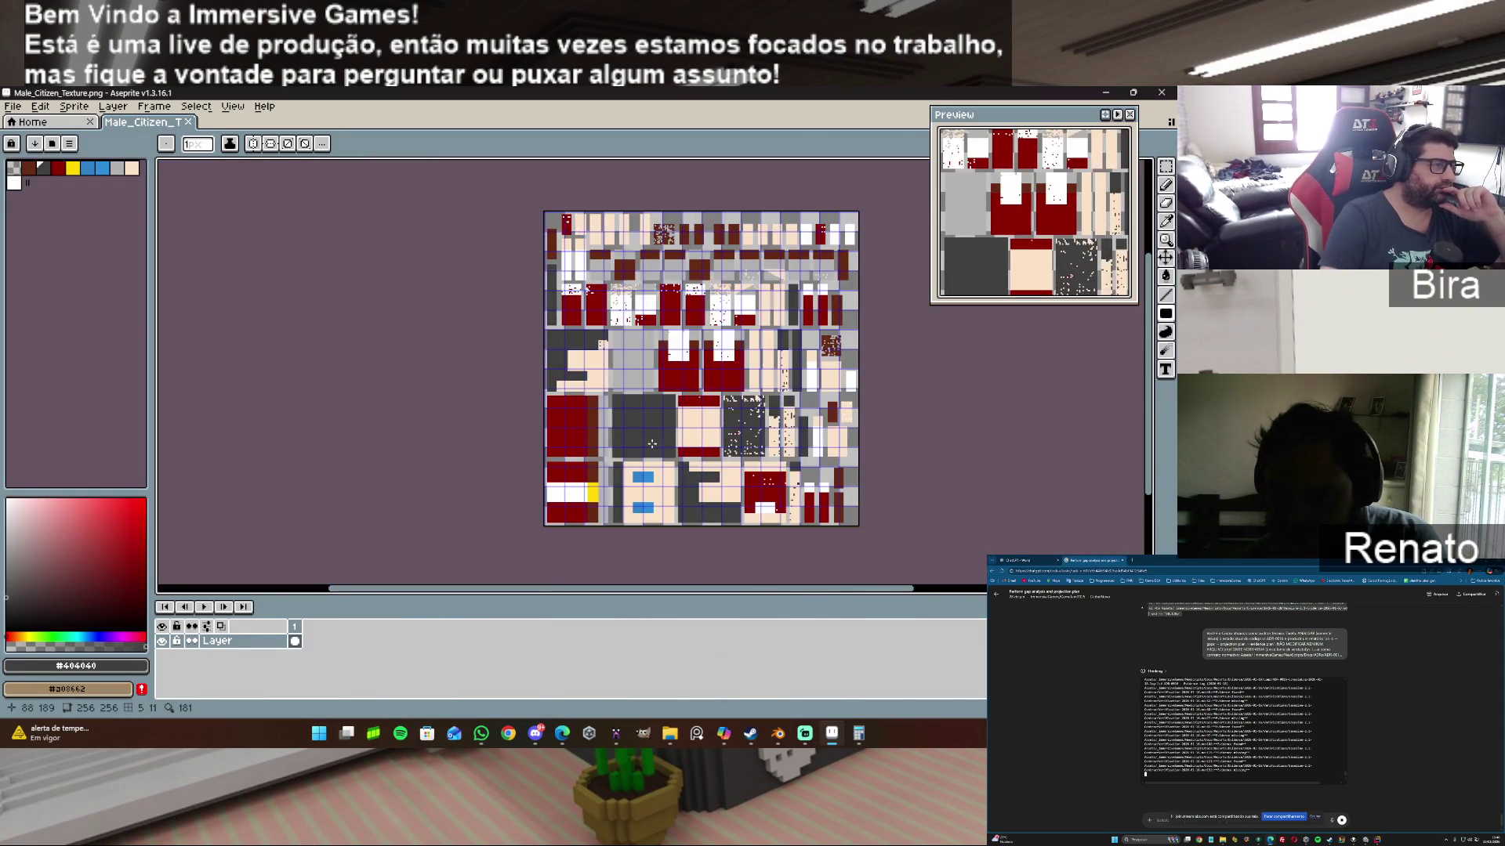
scroll(651, 444, "up", 3)
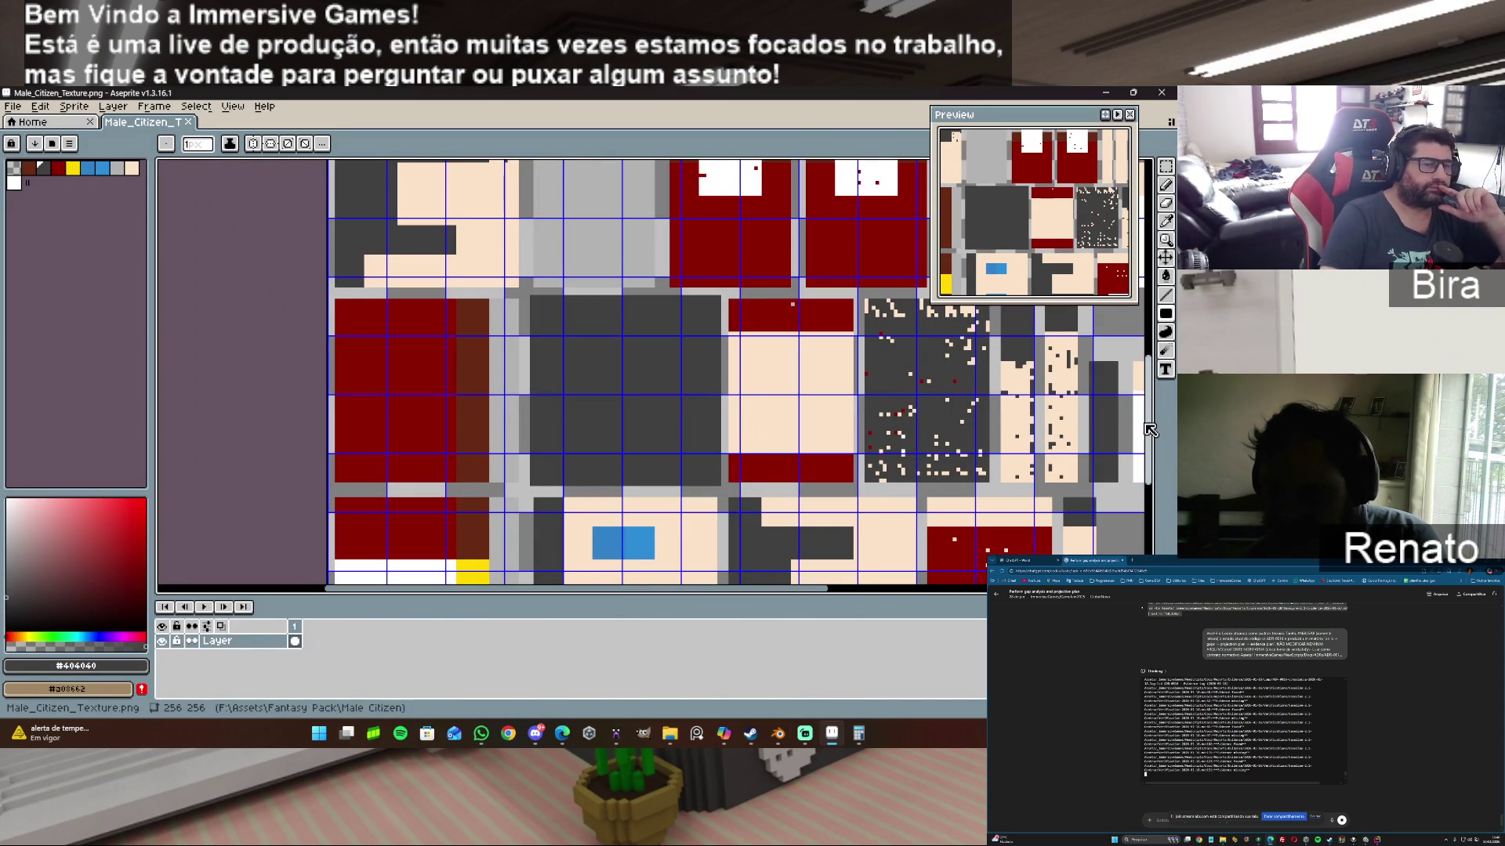
left_click_drag(1149, 430, 1134, 271)
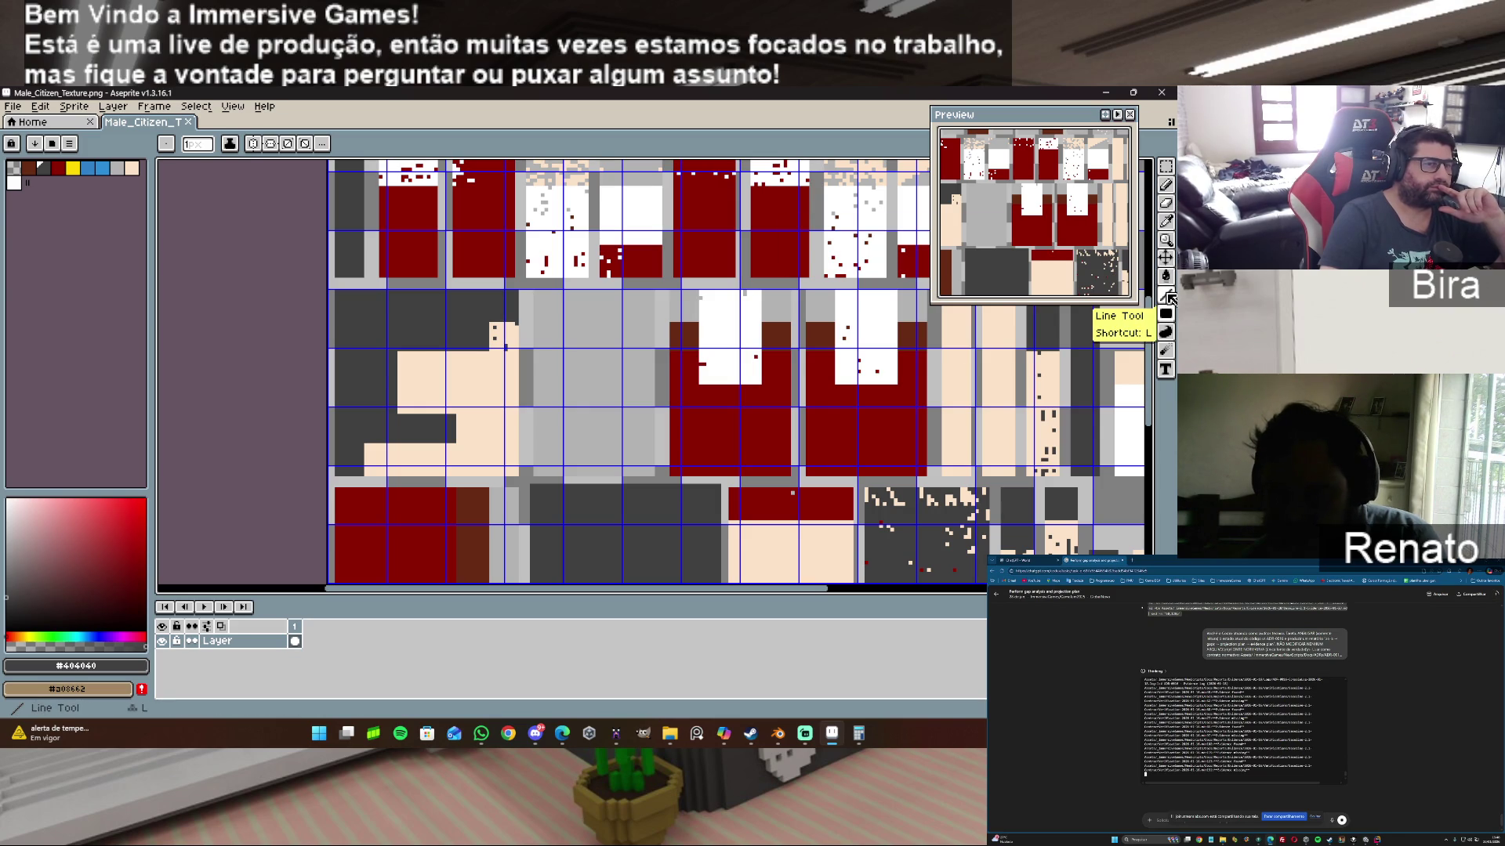
Step: Draw a dark grey horizontal line across the texture with the Line tool, save it and switch to Blender
left_click(1170, 298)
left_click_drag(336, 287, 512, 288)
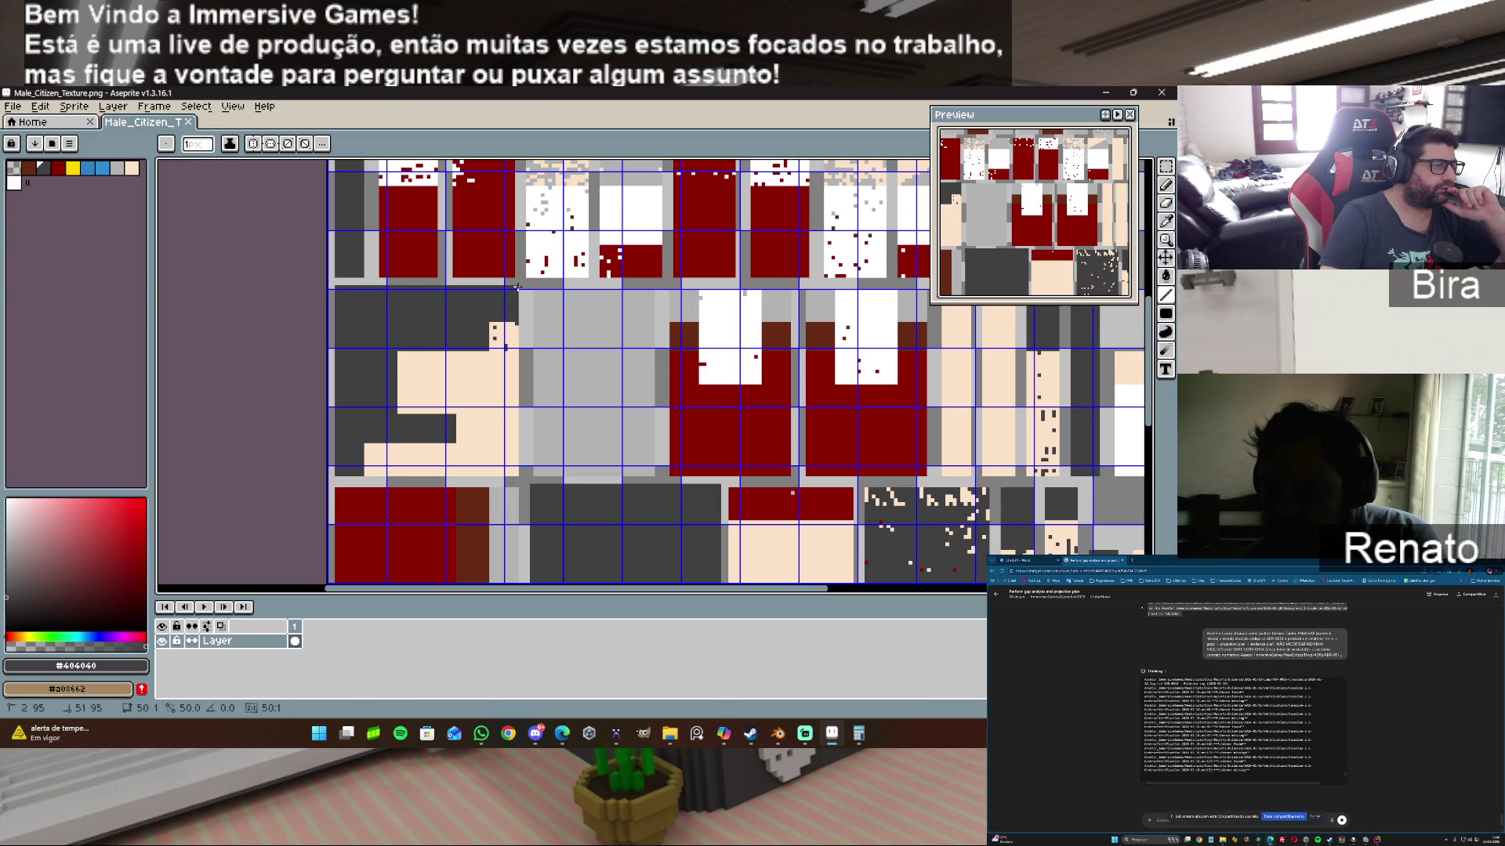
left_click(13, 106)
left_click(40, 185)
key("Return")
key("alt+Tab")
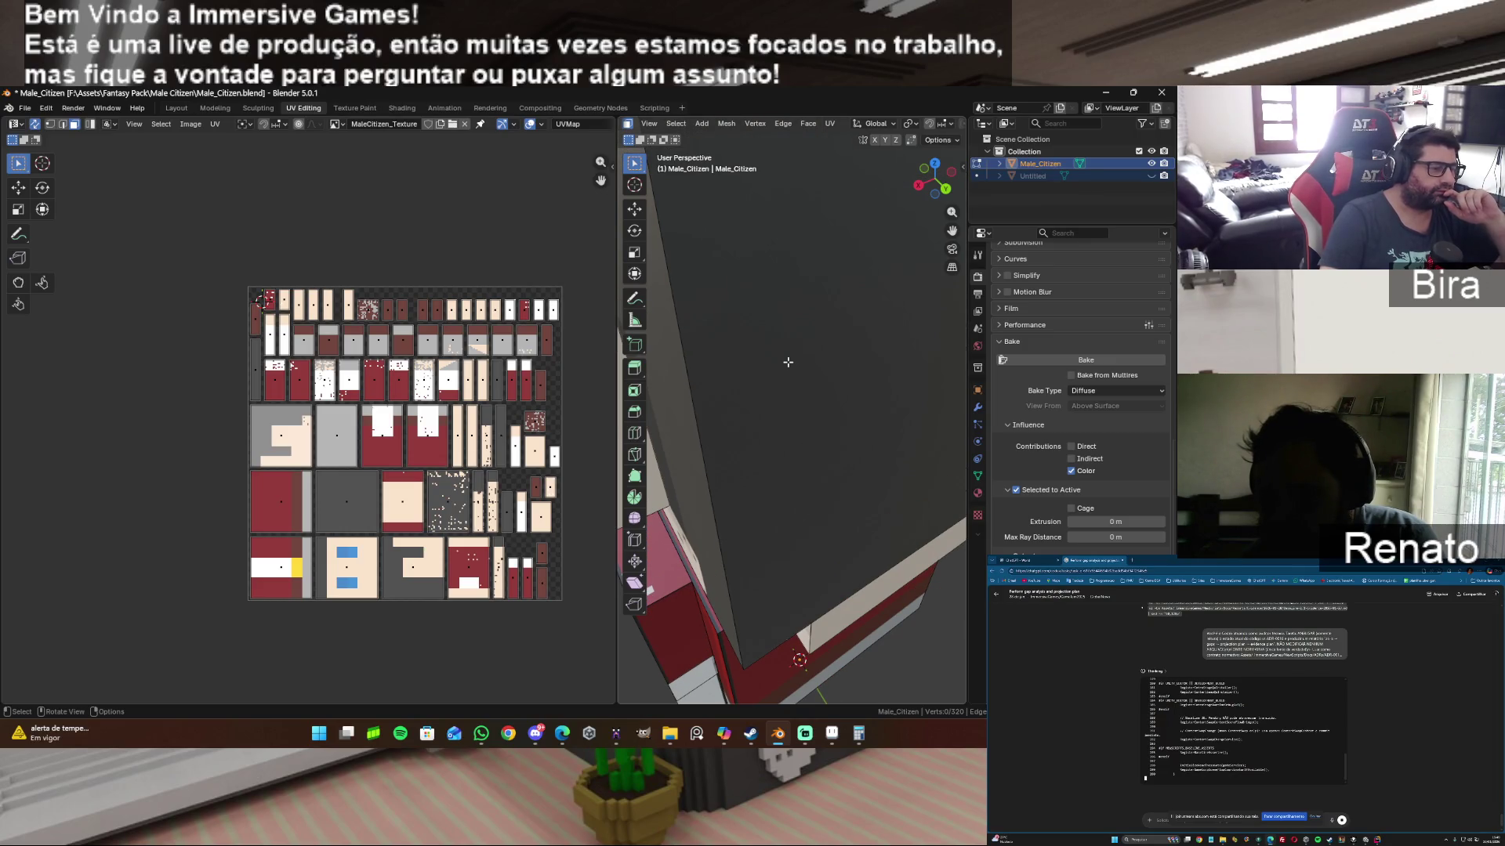
scroll(787, 362, "down", 2)
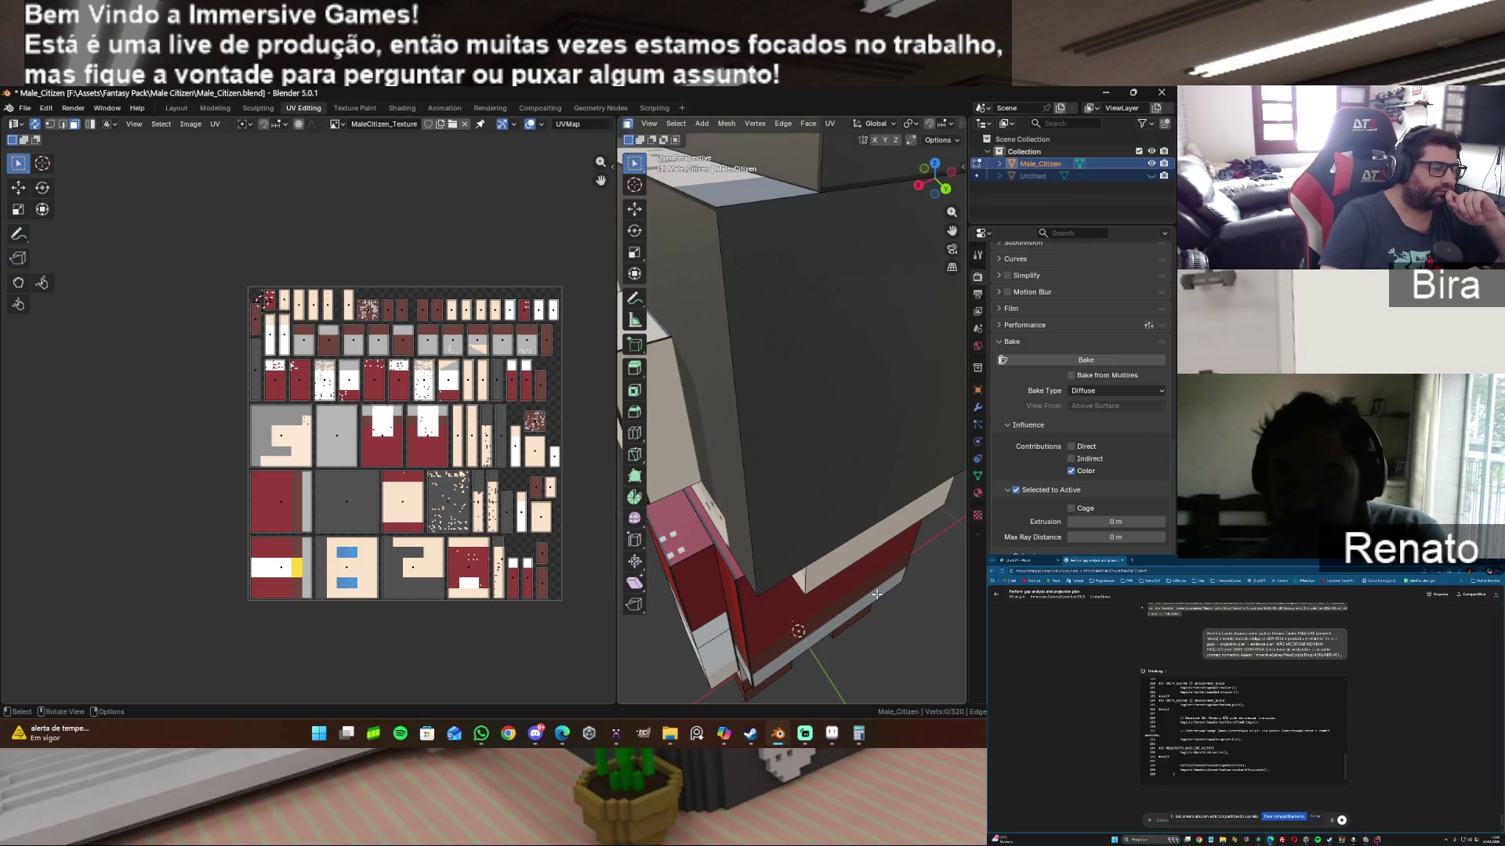
Step: Back in Aseprite, paint dark grey pixel rows on the hair and along the grey block, then return to Blender
left_click(832, 733)
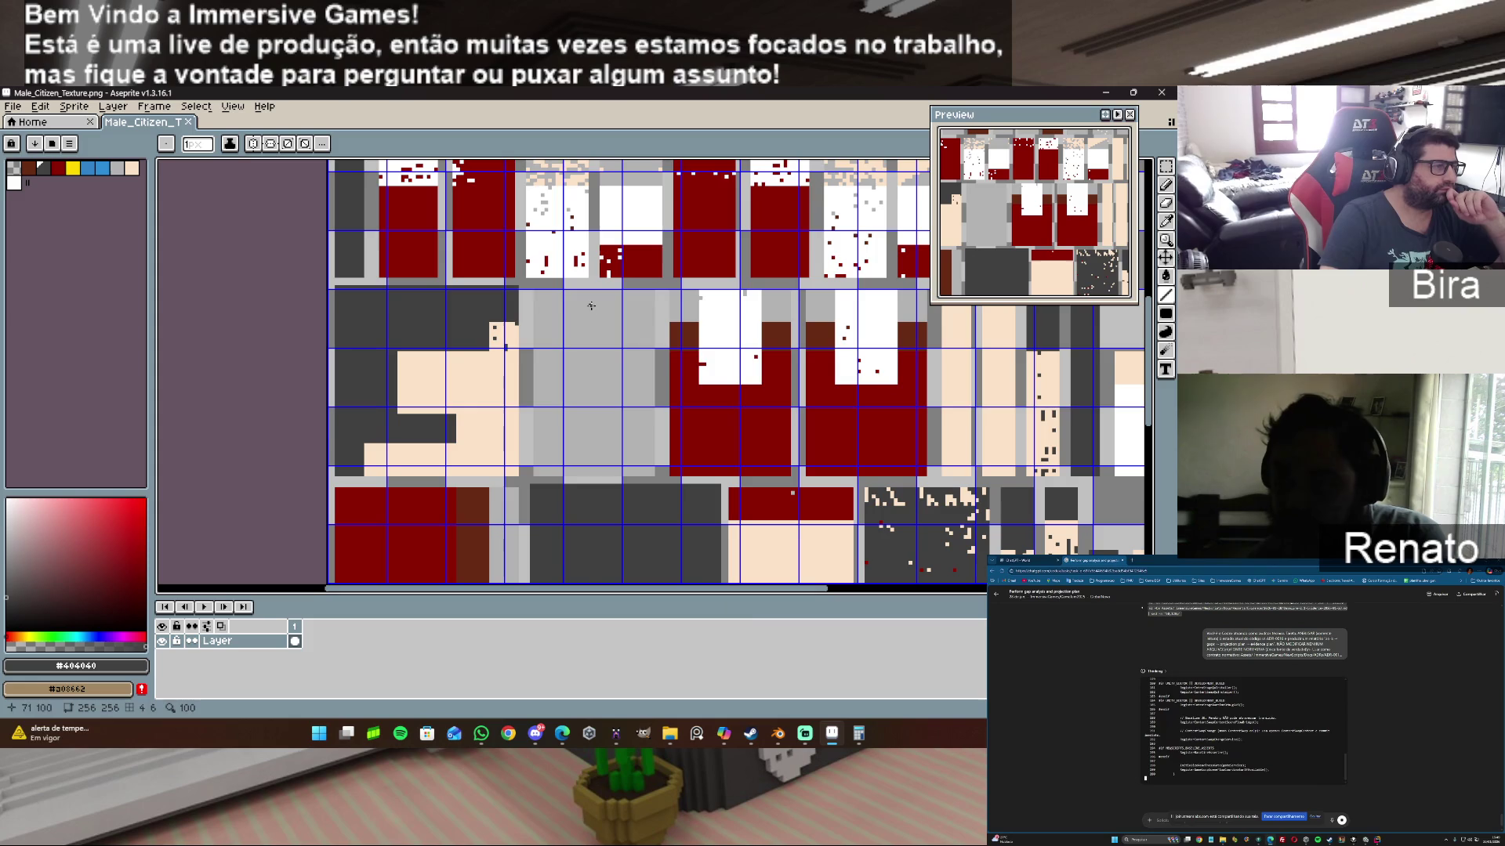
scroll(343, 273, "up", 2)
left_click_drag(327, 262, 687, 260)
scroll(828, 423, "down", 2)
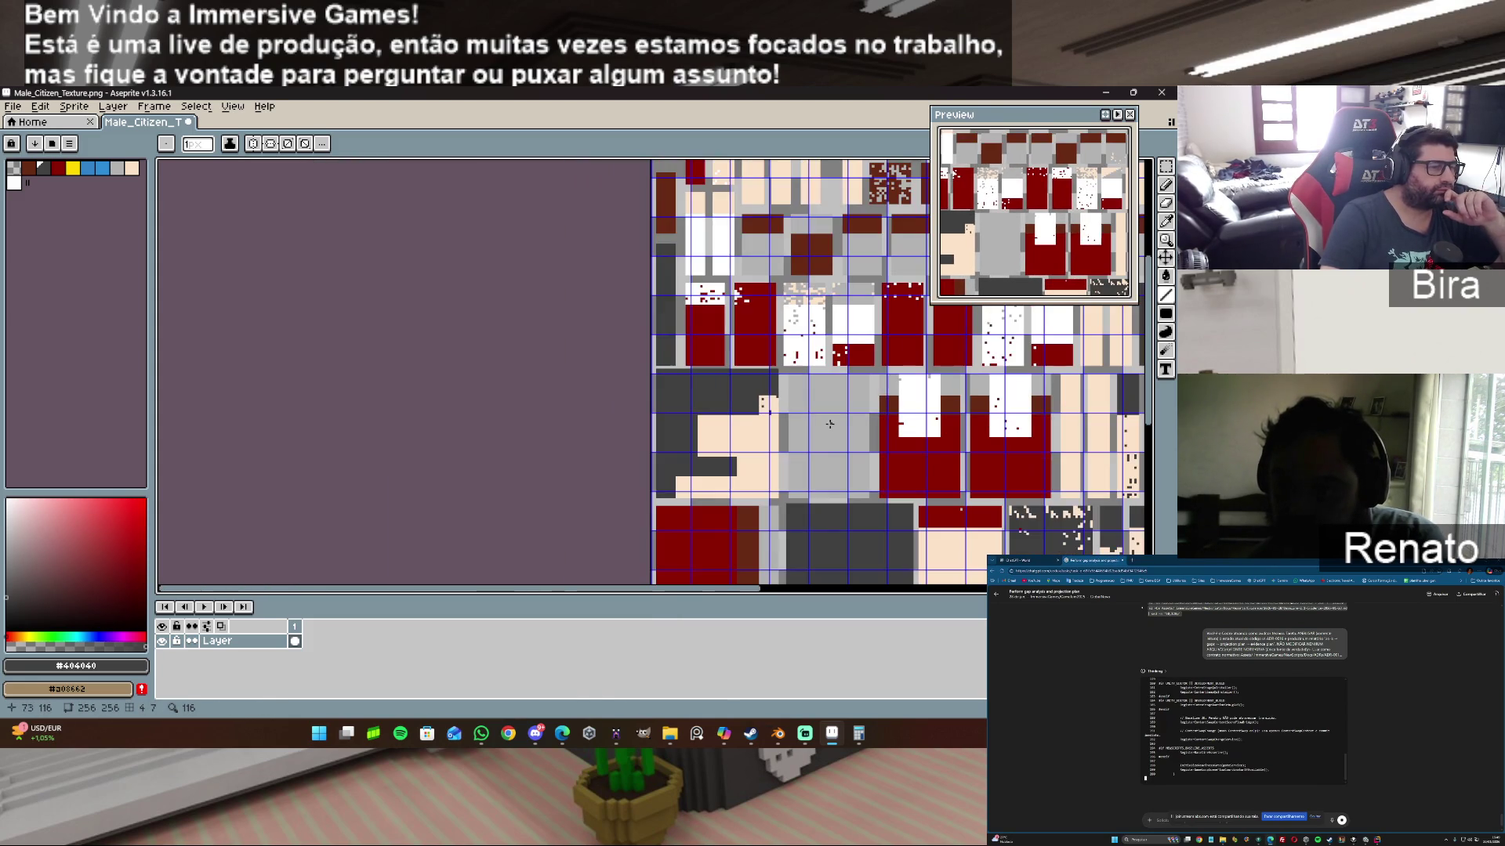
scroll(811, 494, "down", 2)
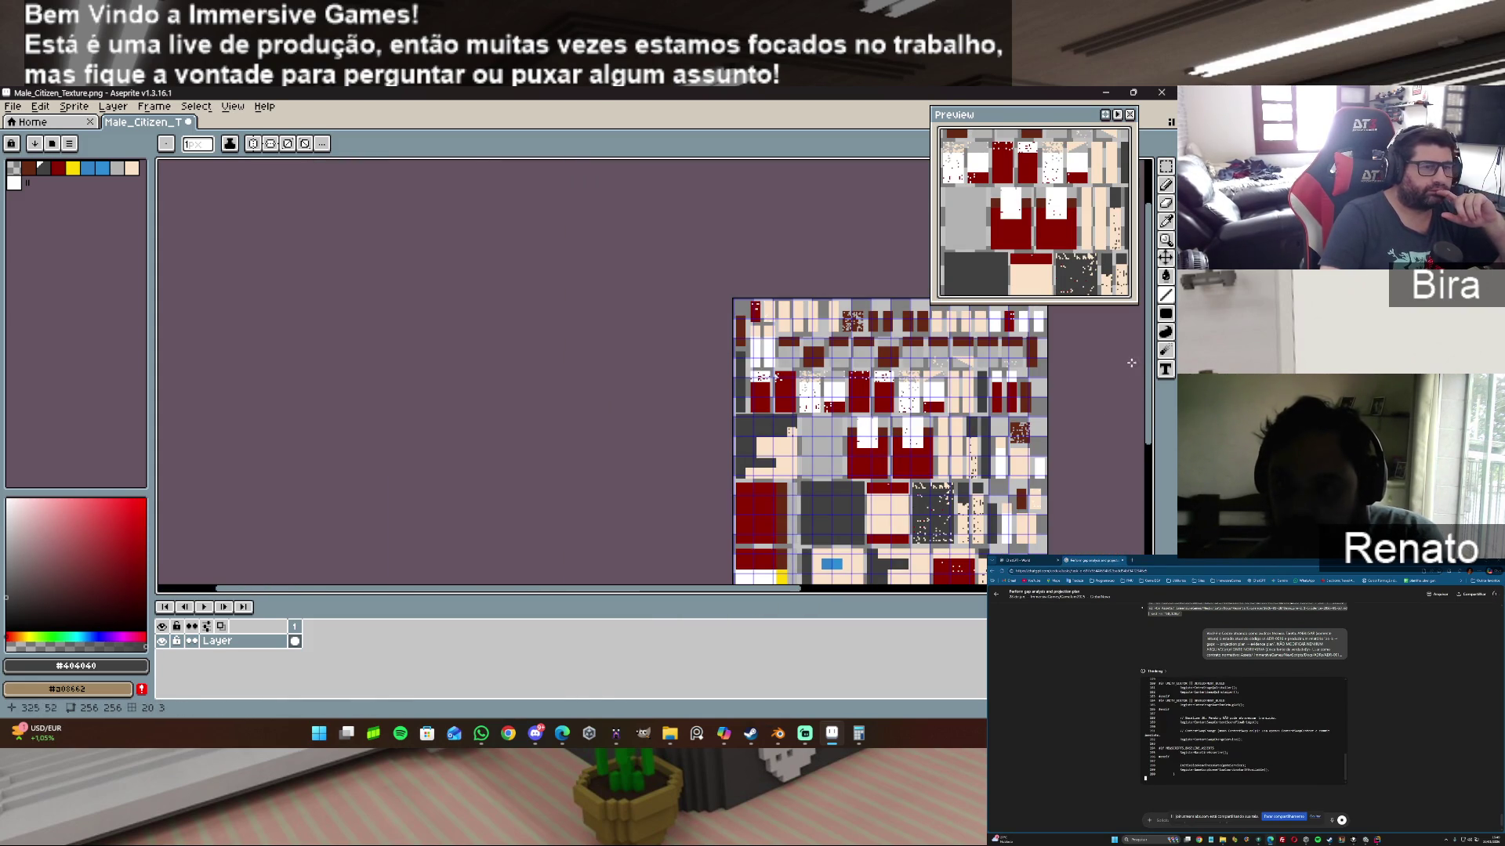
left_click_drag(1151, 376, 1151, 412)
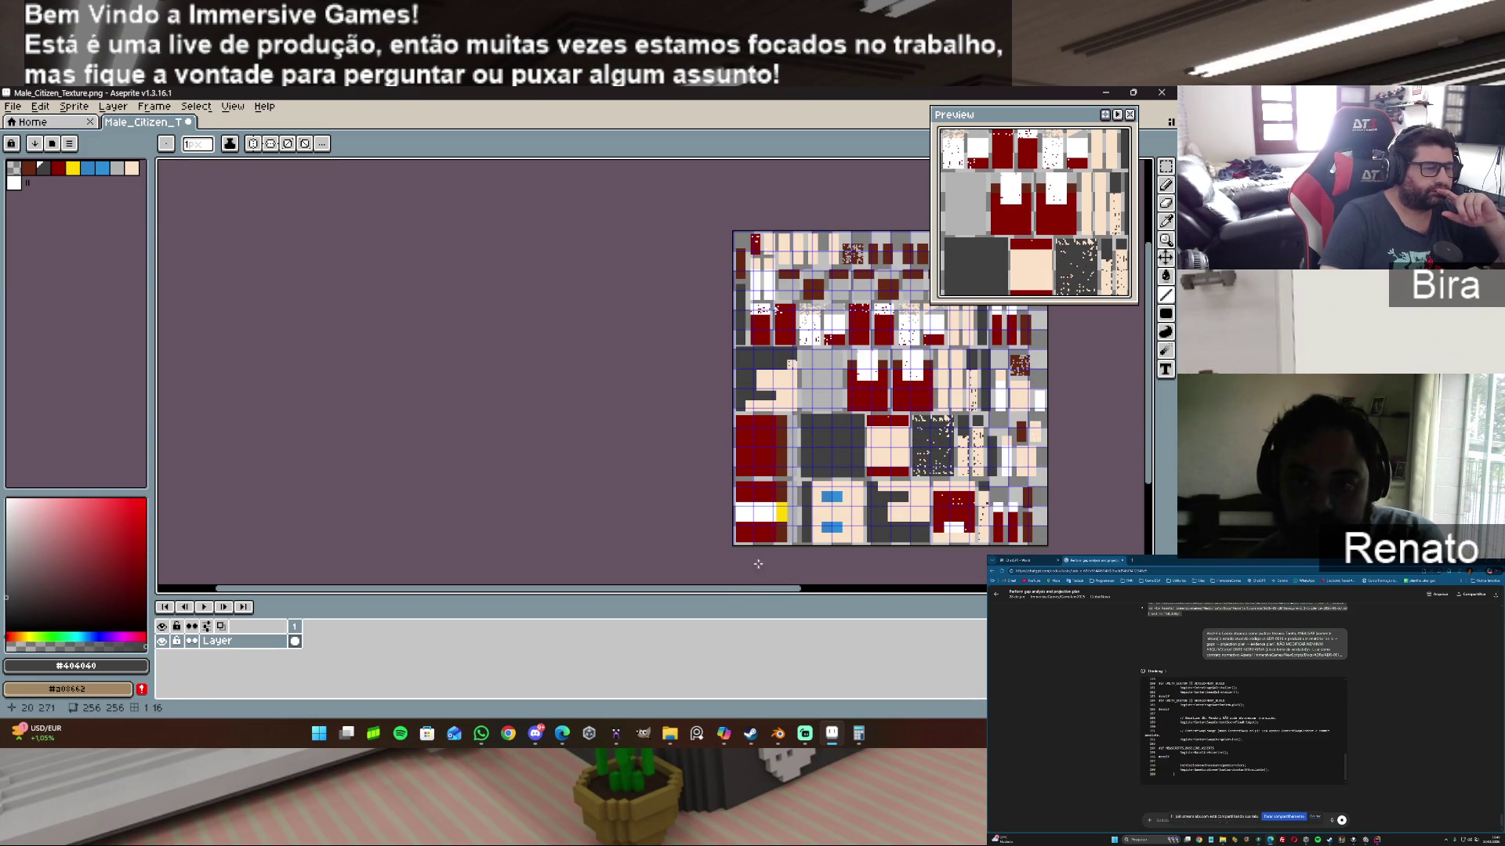
left_click_drag(746, 591, 866, 572)
scroll(523, 376, "up", 2)
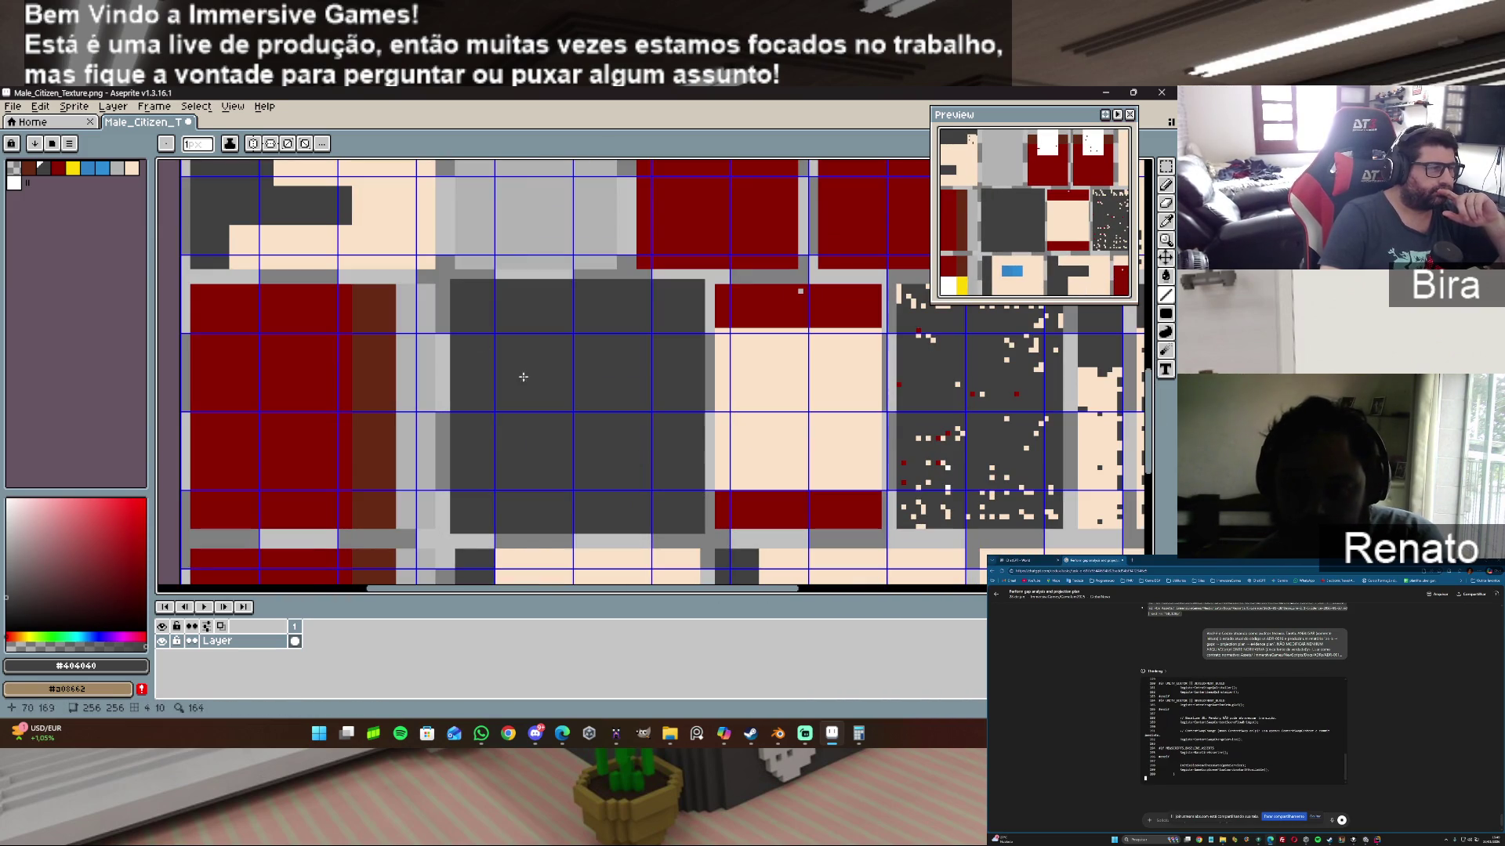
left_click_drag(453, 279, 633, 276)
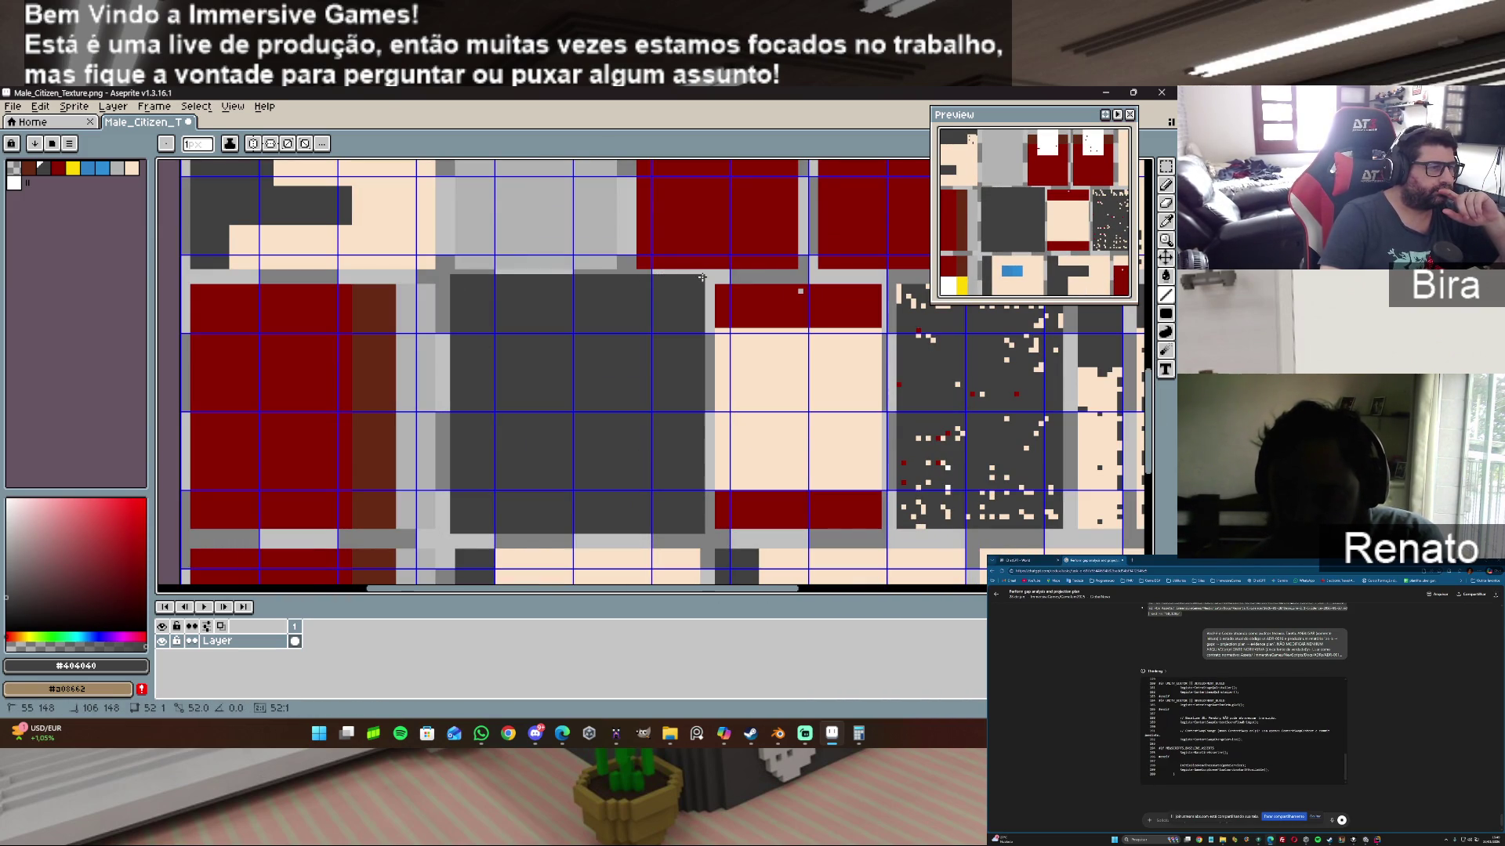
left_click(834, 736)
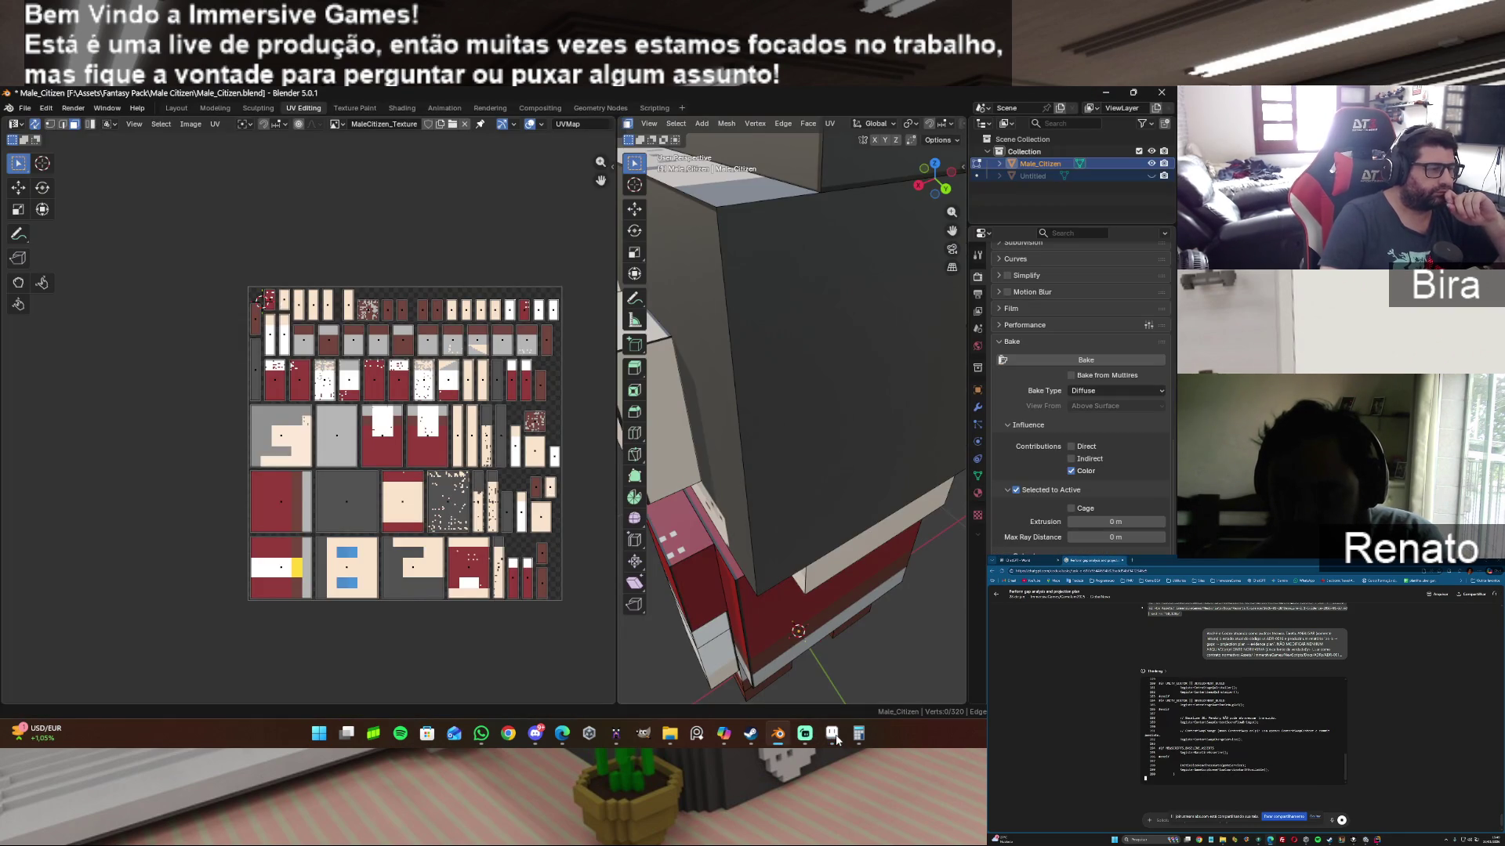
Step: Reload the edited texture in the UV editor, orbit to check it on the model, then switch to Aseprite
left_click(189, 123)
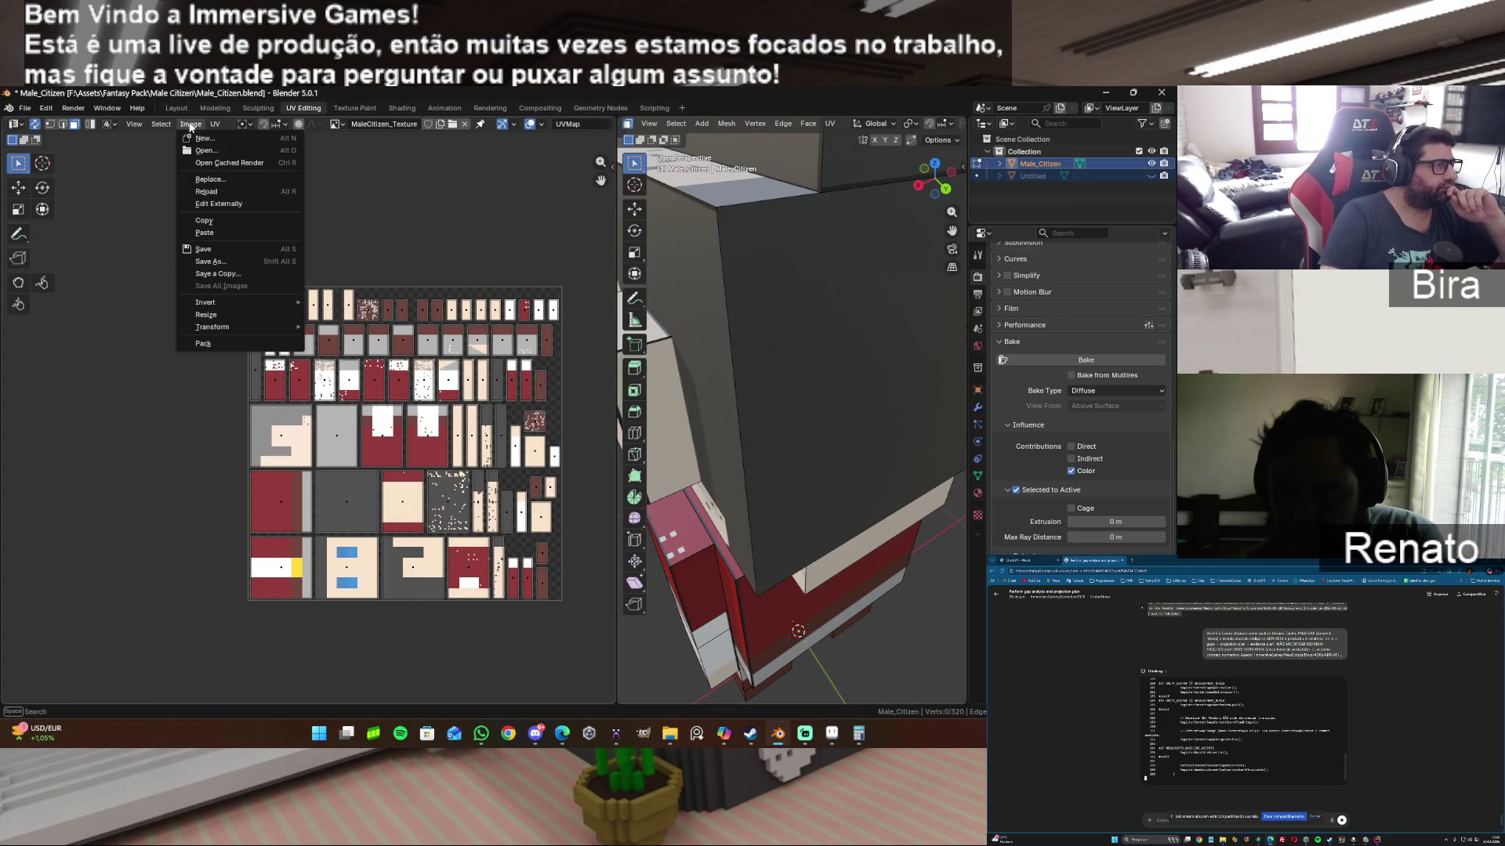
left_click(203, 190)
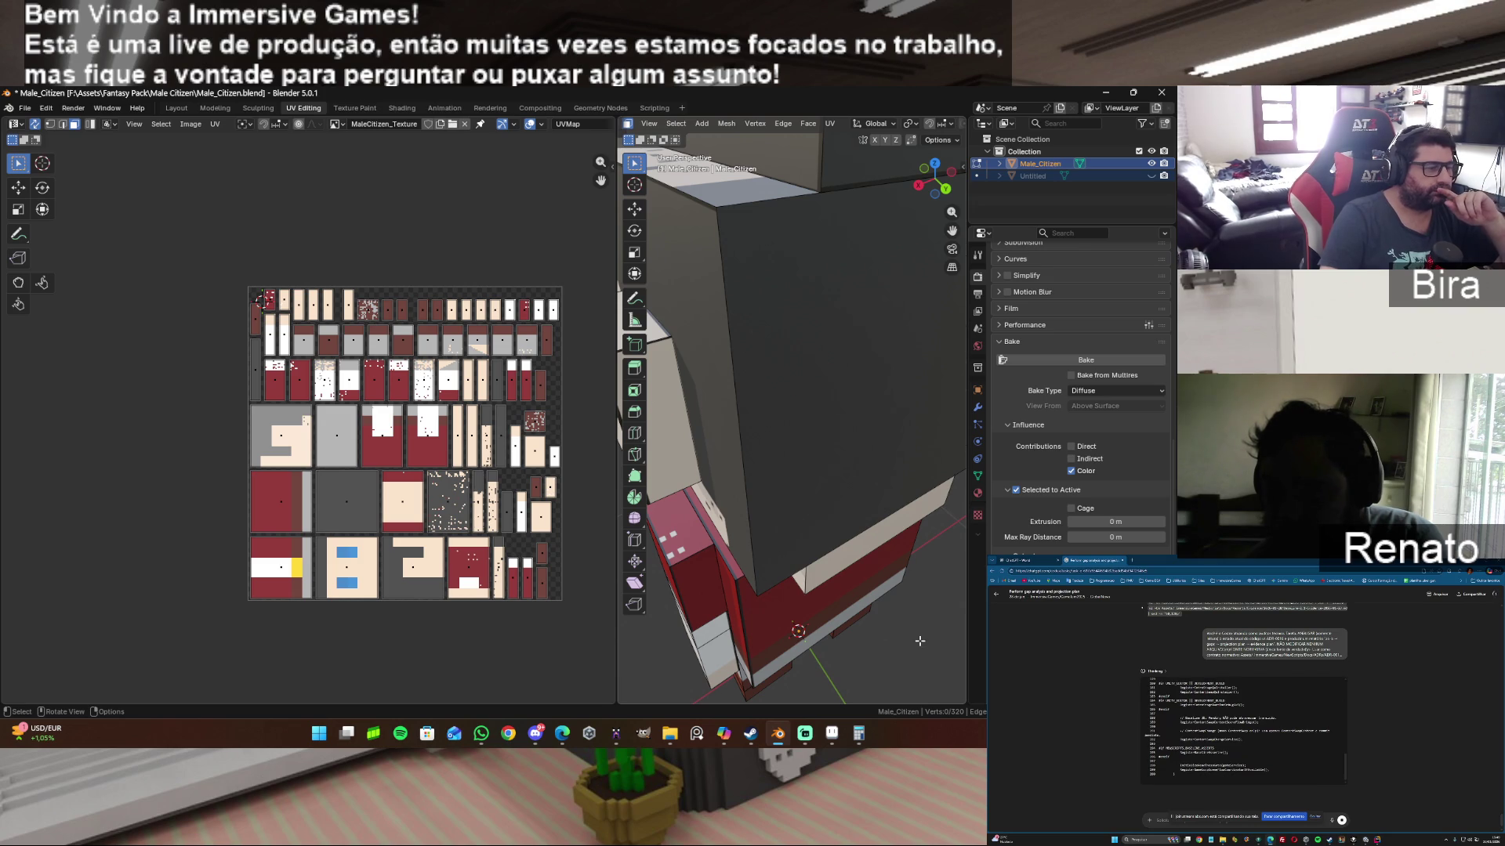
scroll(781, 356, "up", 2)
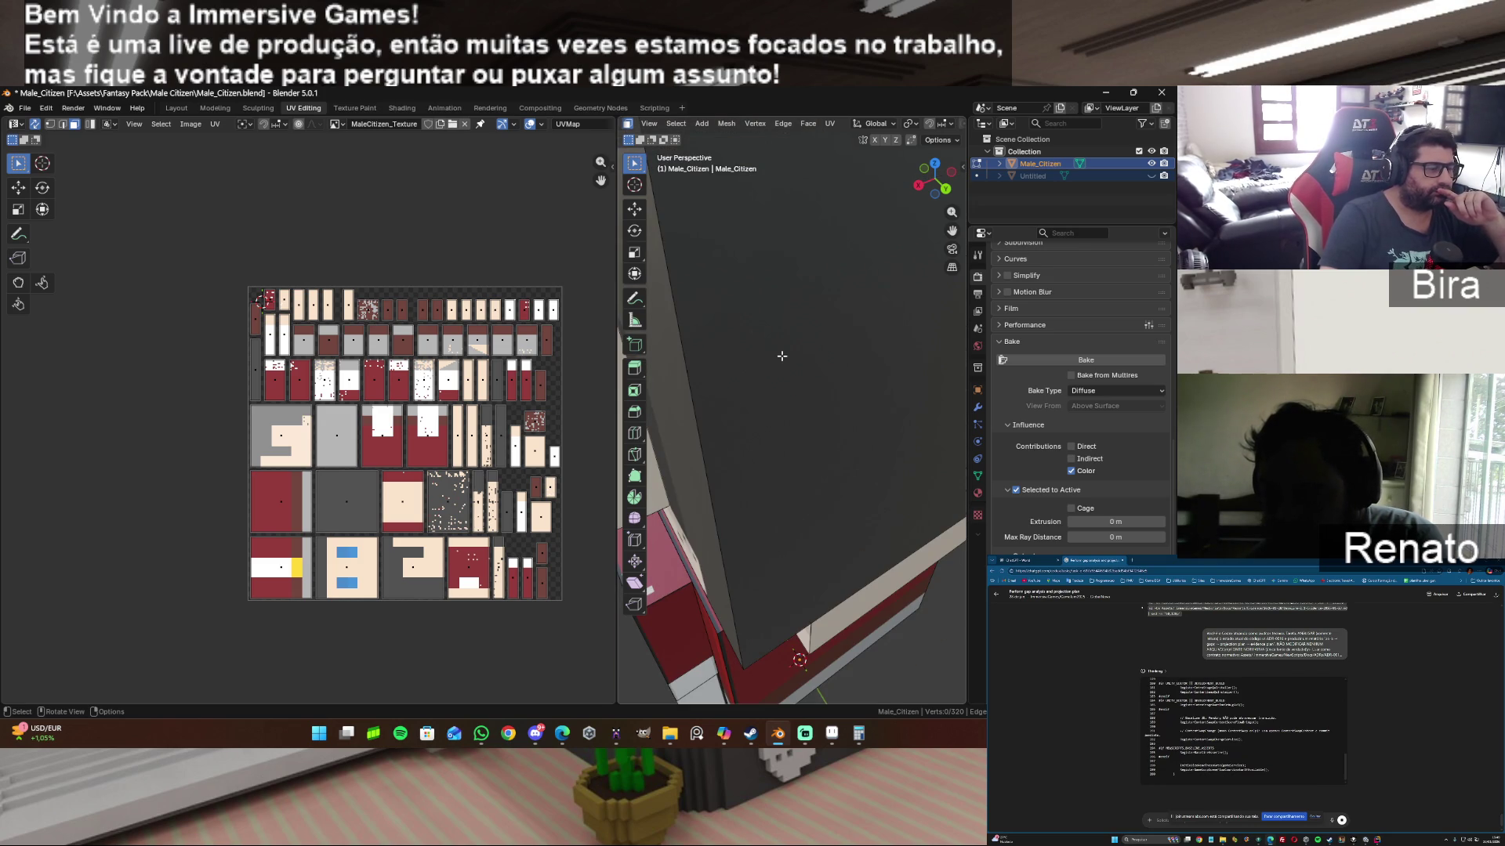
left_click_drag(912, 183, 920, 189)
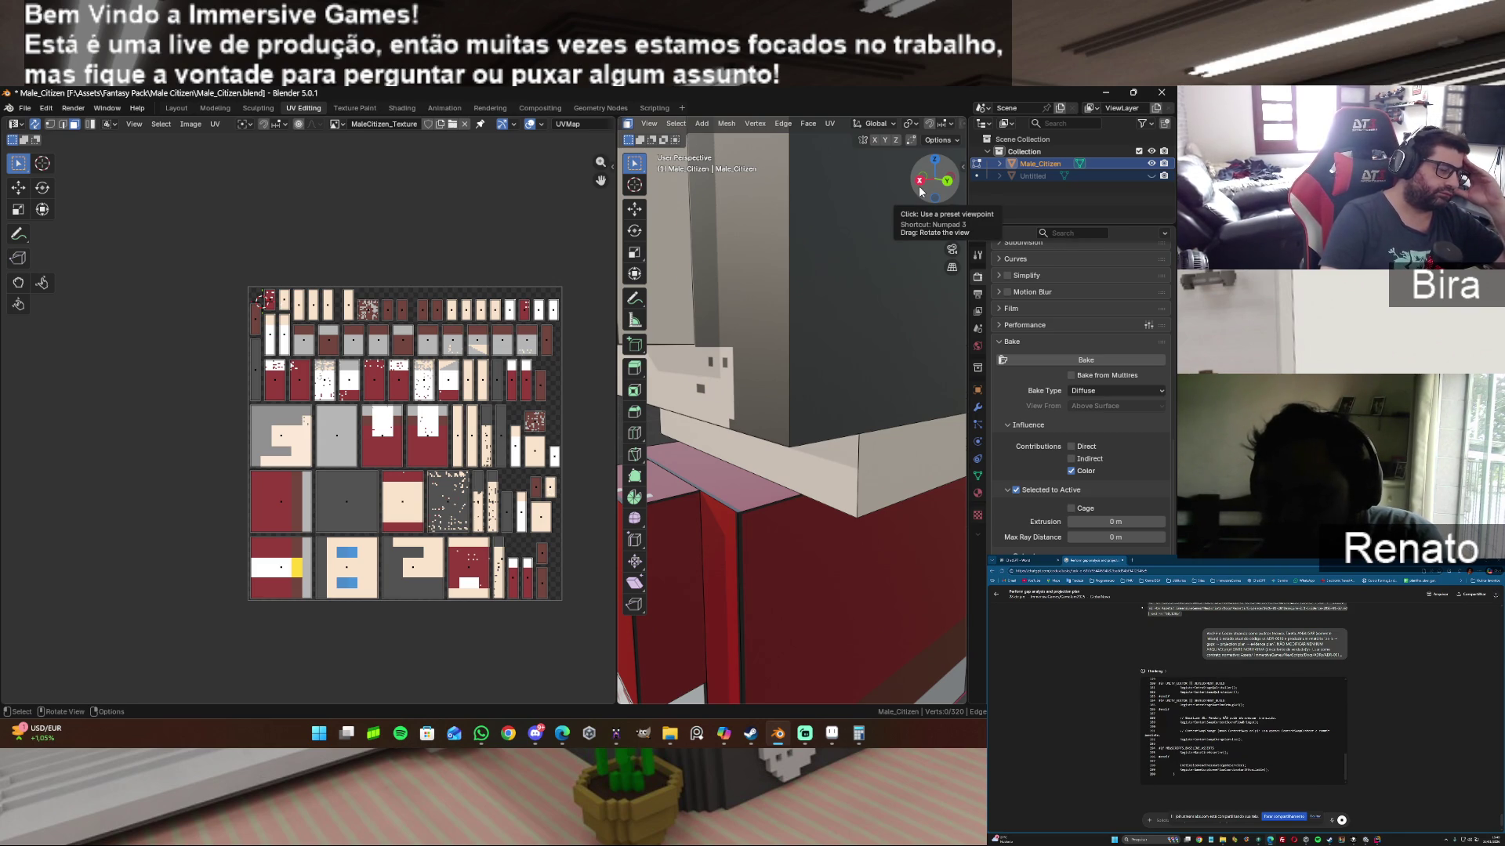
left_click(833, 734)
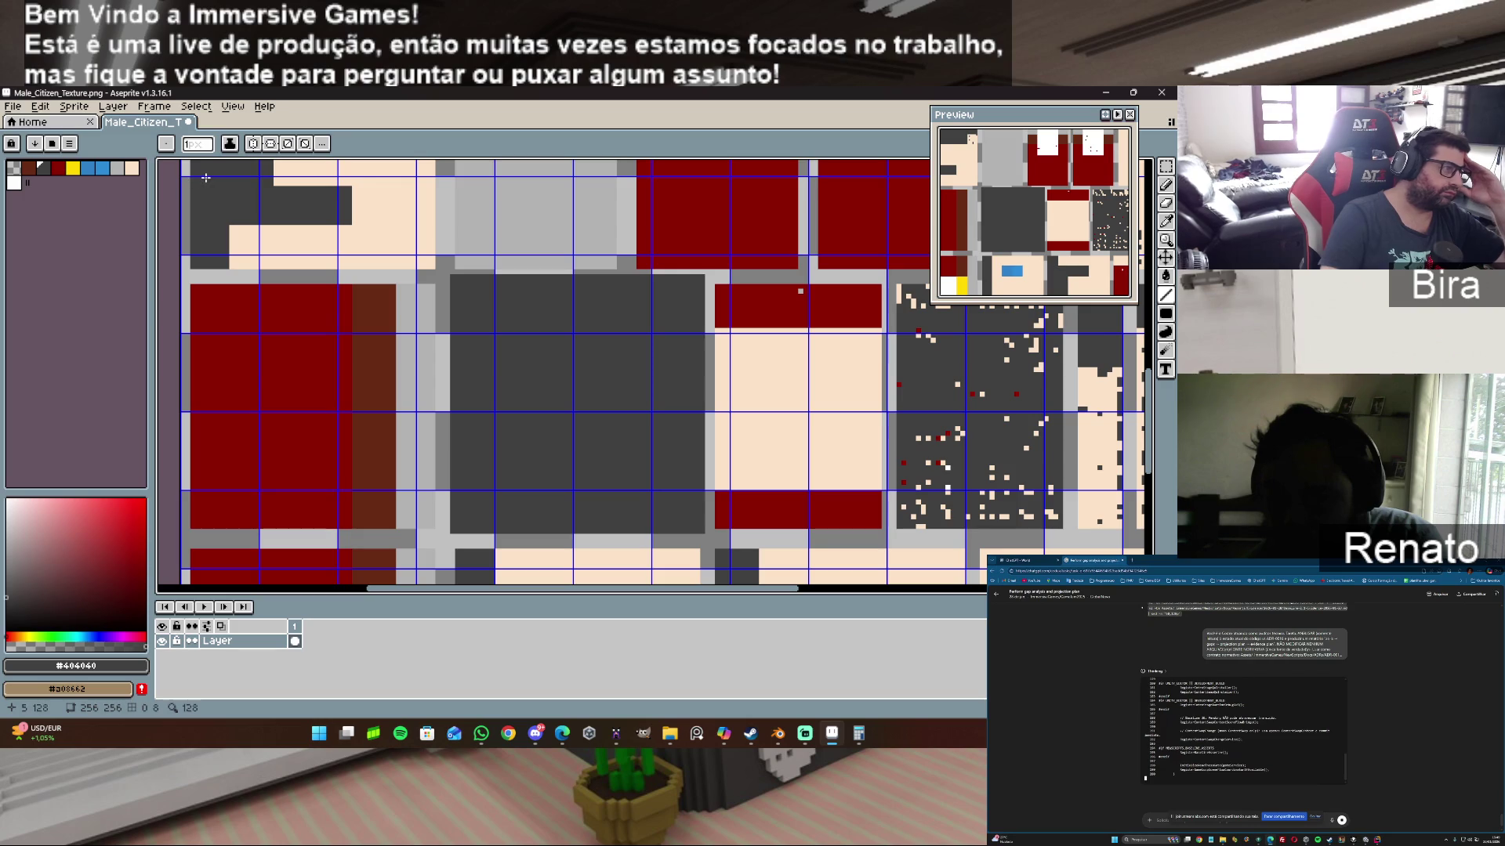
Step: Save the texture in Aseprite and reload it onto the character in Blender
left_click(13, 105)
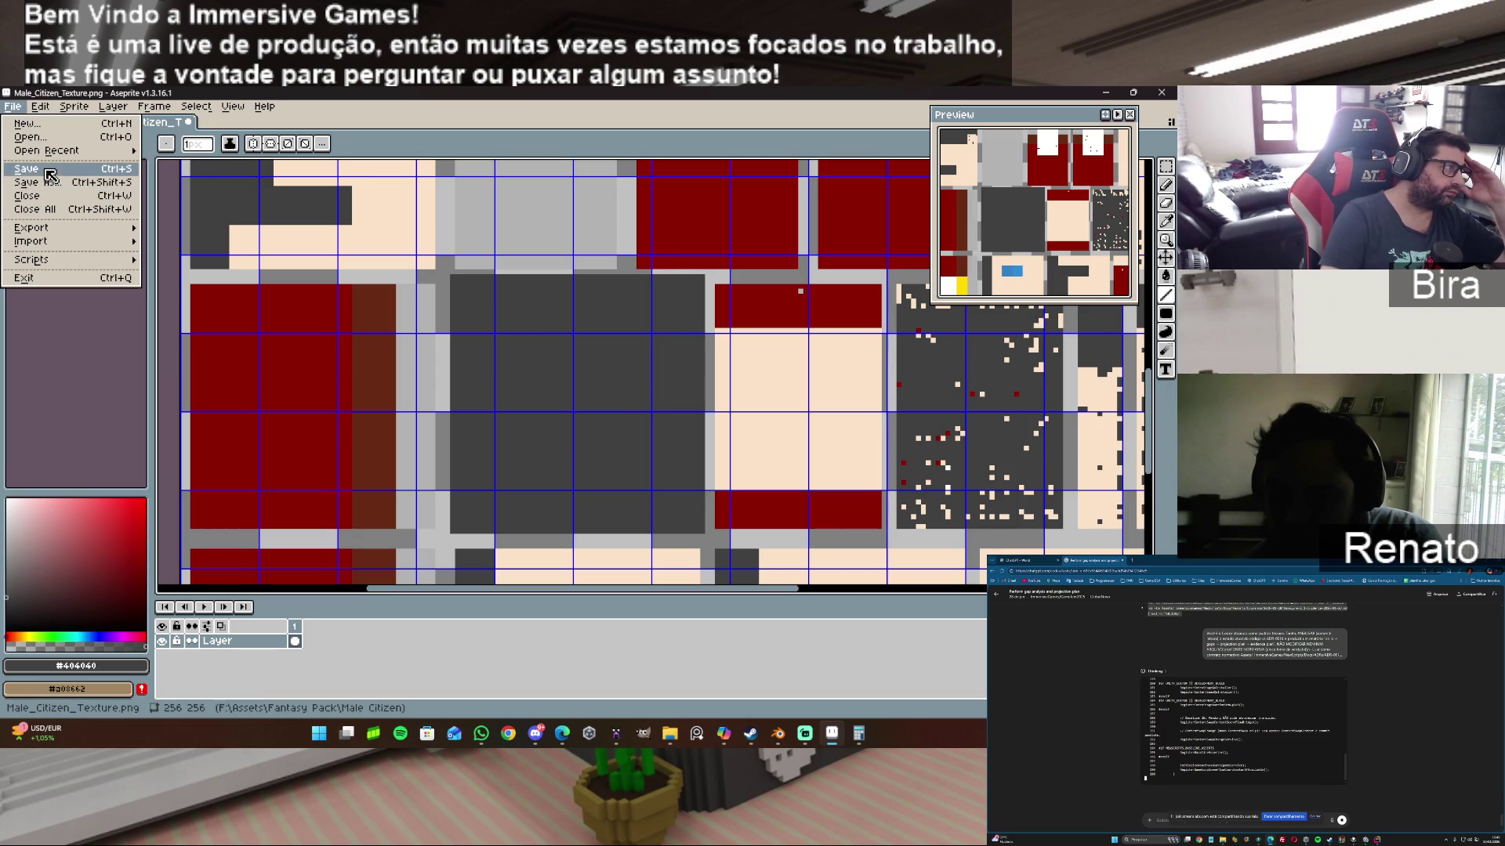
left_click(47, 174)
left_click(777, 734)
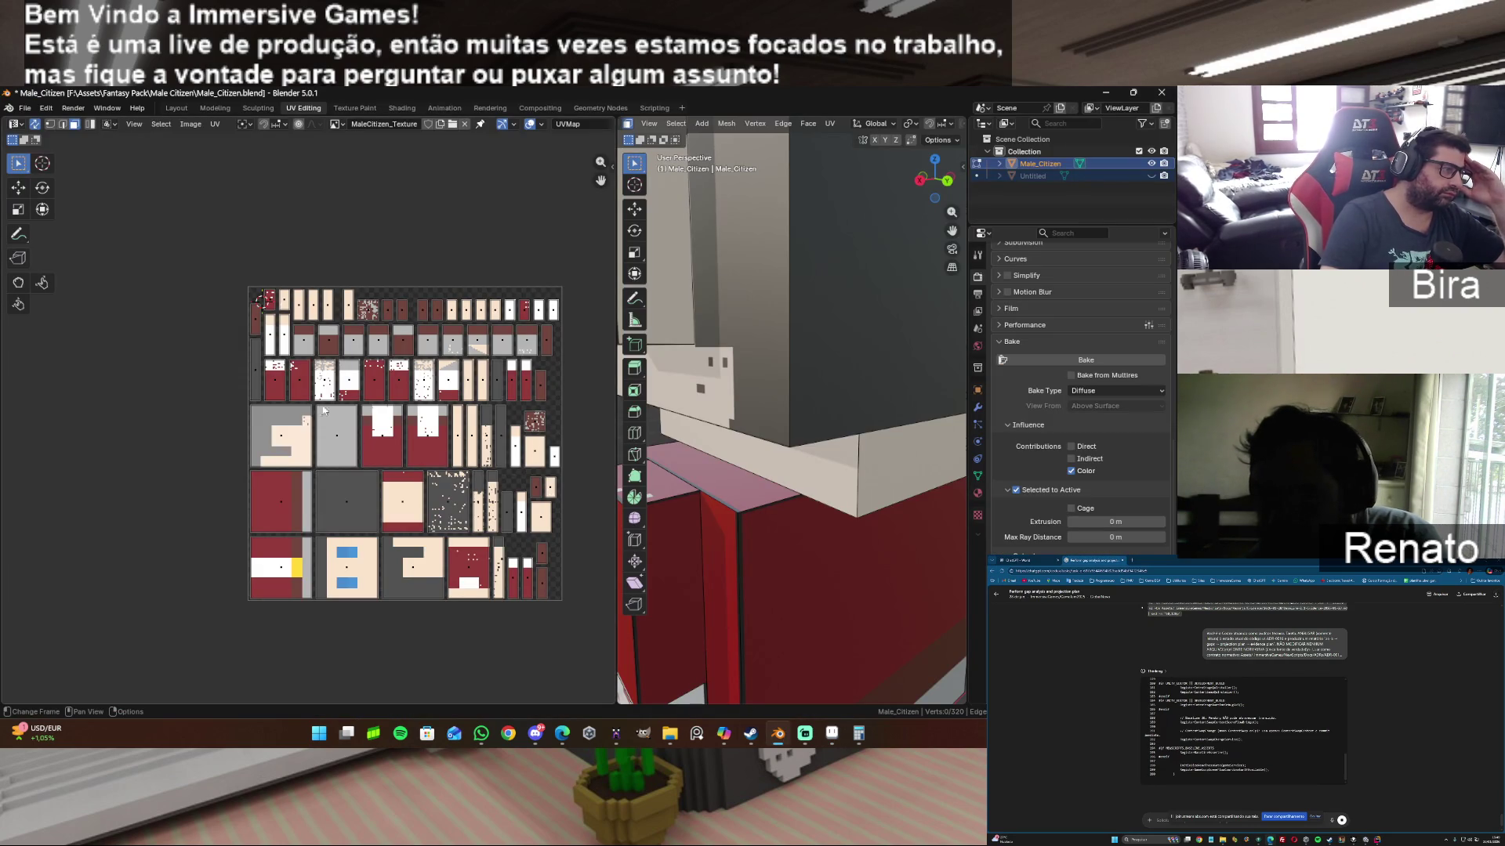
left_click(192, 124)
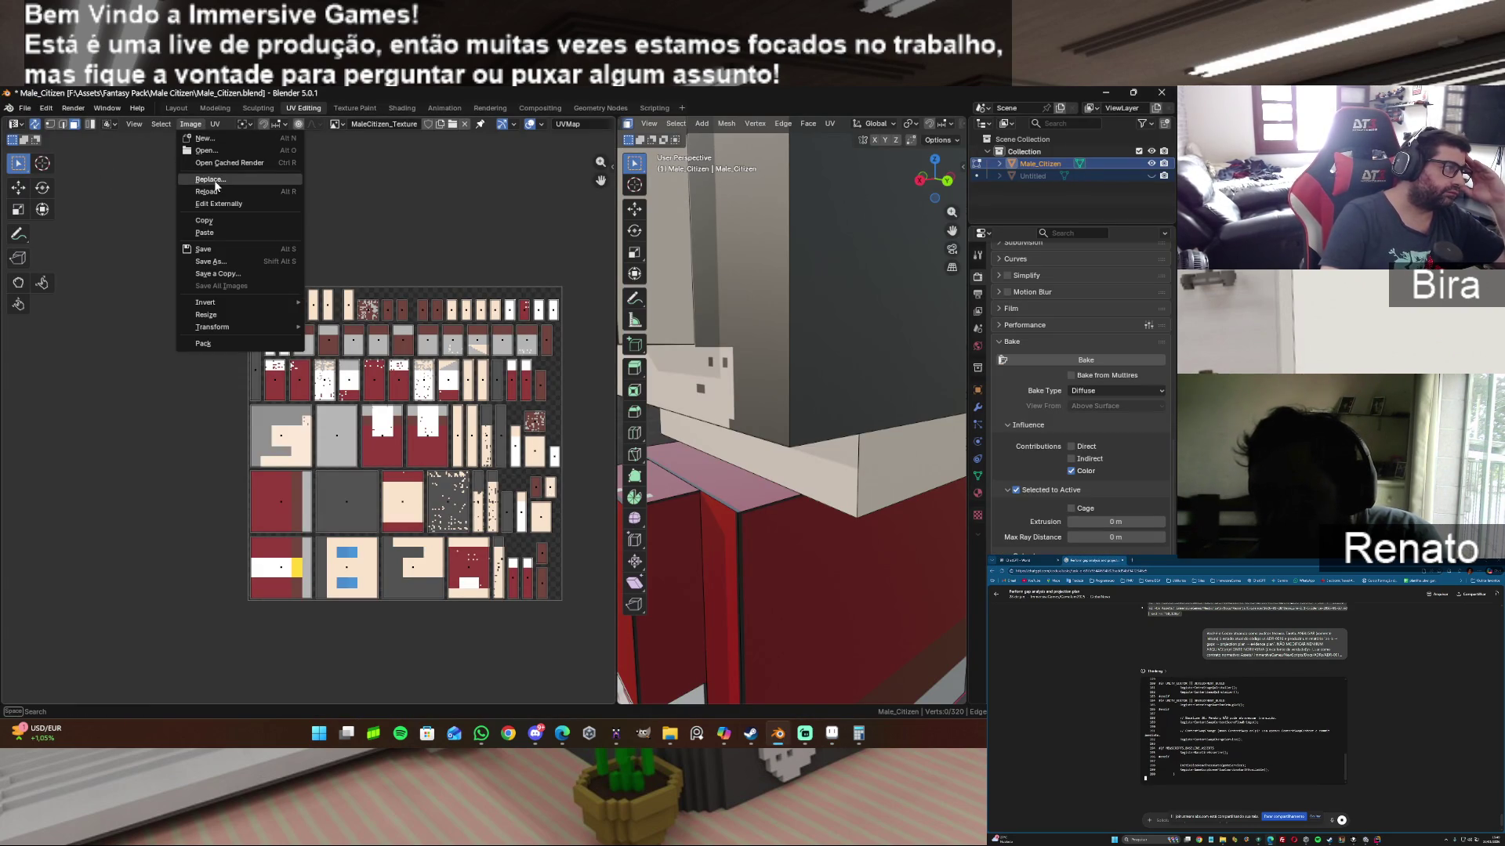
left_click(223, 190)
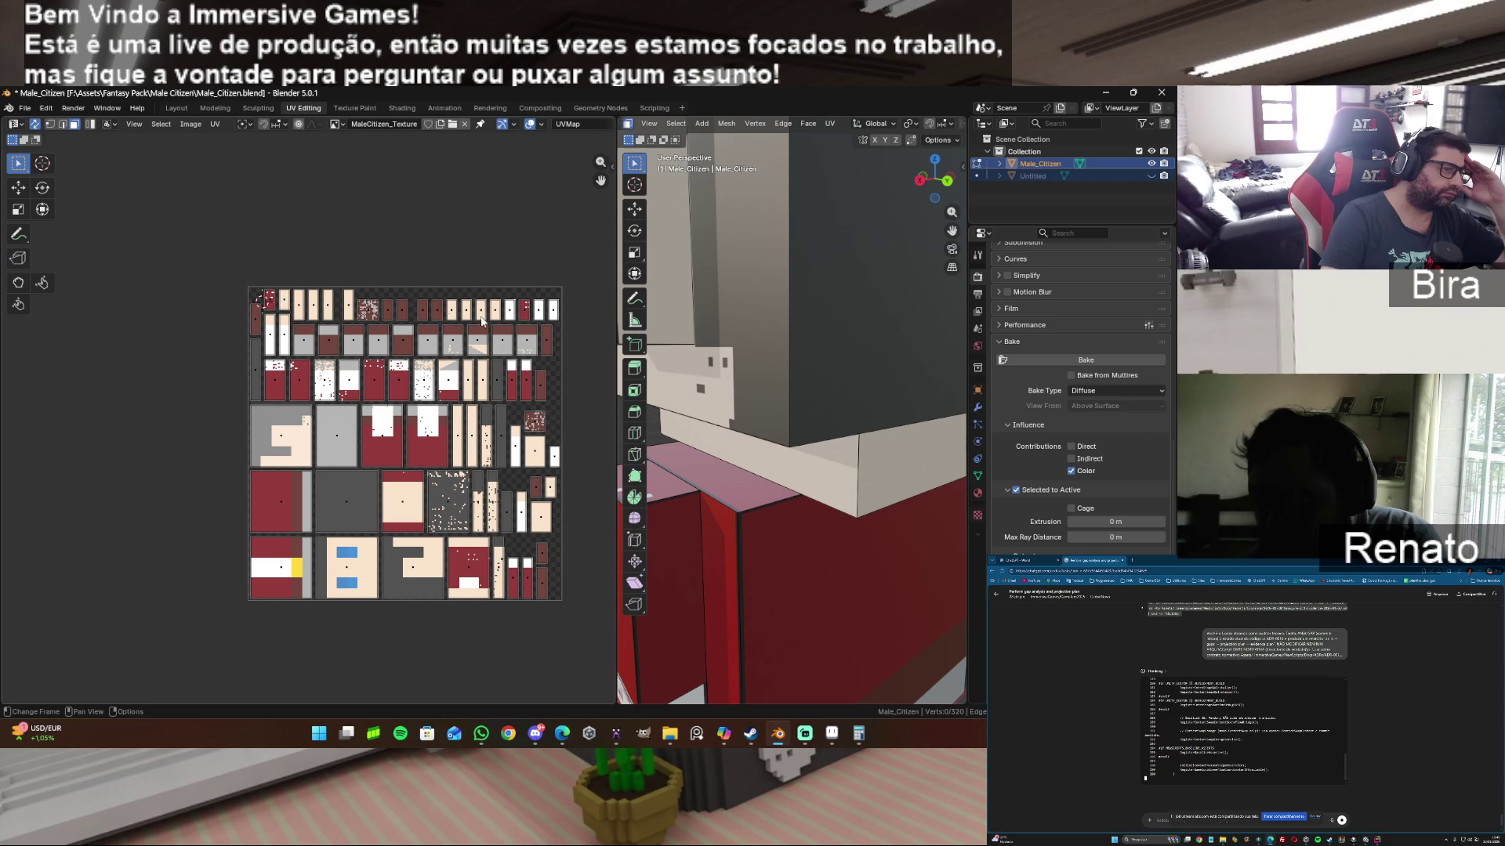
scroll(790, 359, "down", 2)
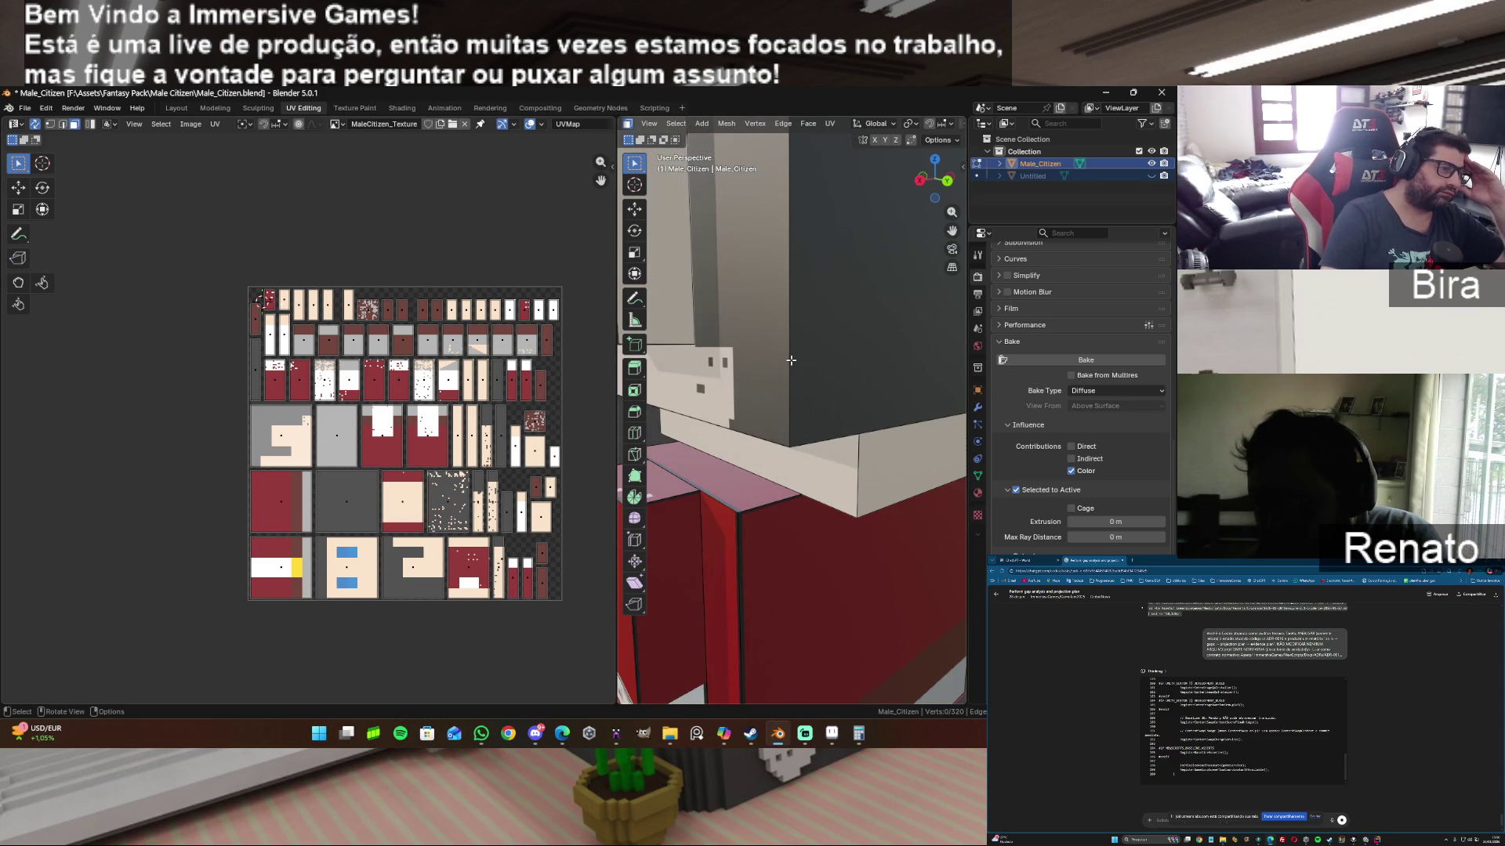
scroll(790, 359, "down", 2)
scroll(790, 359, "down", 2)
Step: Select head faces to check their UVs, orbit to view the character from several sides, then return to Aseprite
left_click(774, 302)
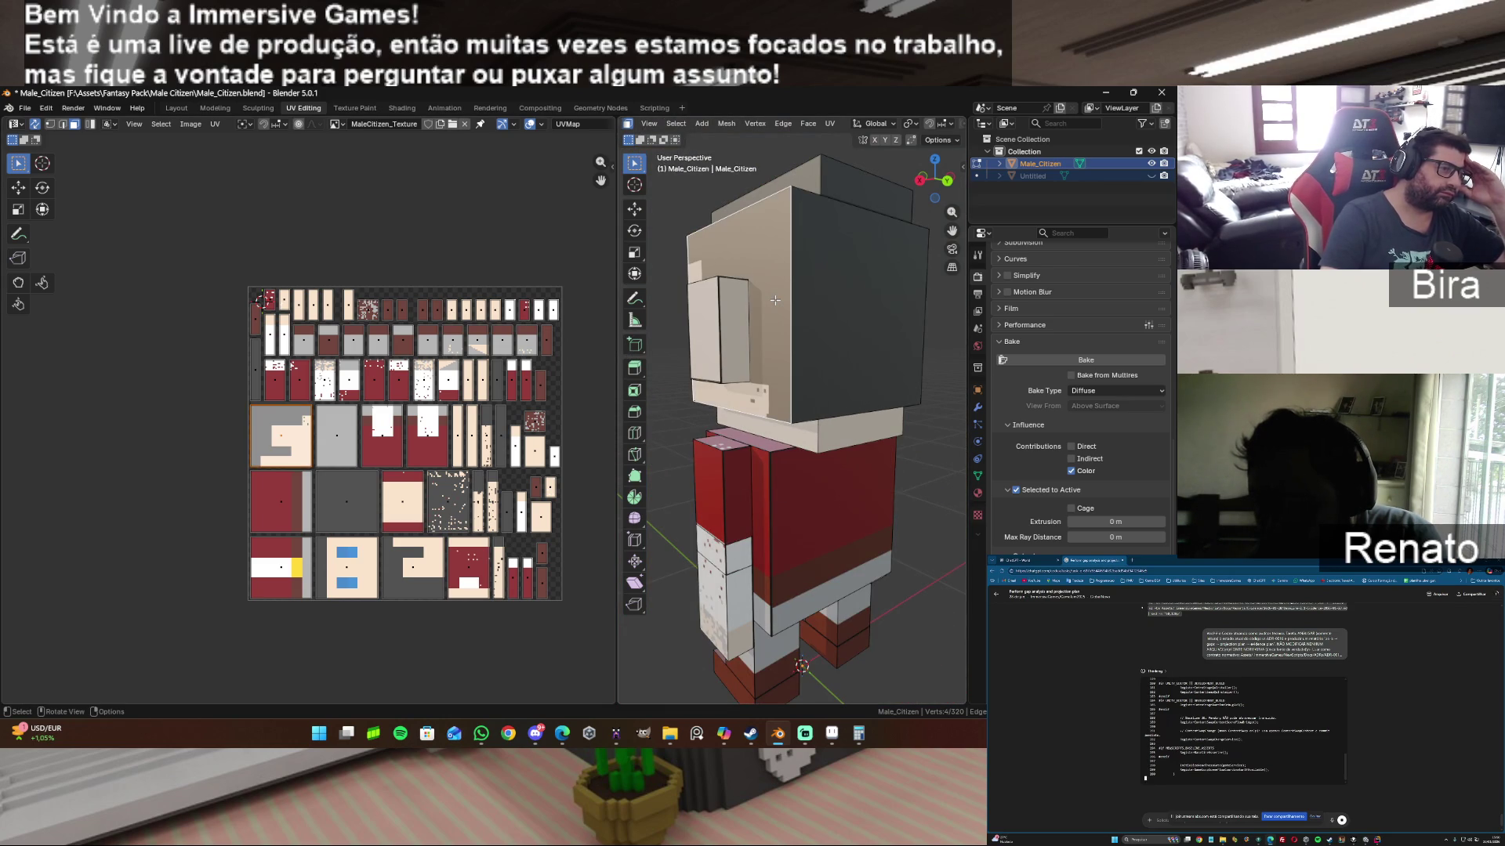
left_click(839, 317)
left_click(924, 505)
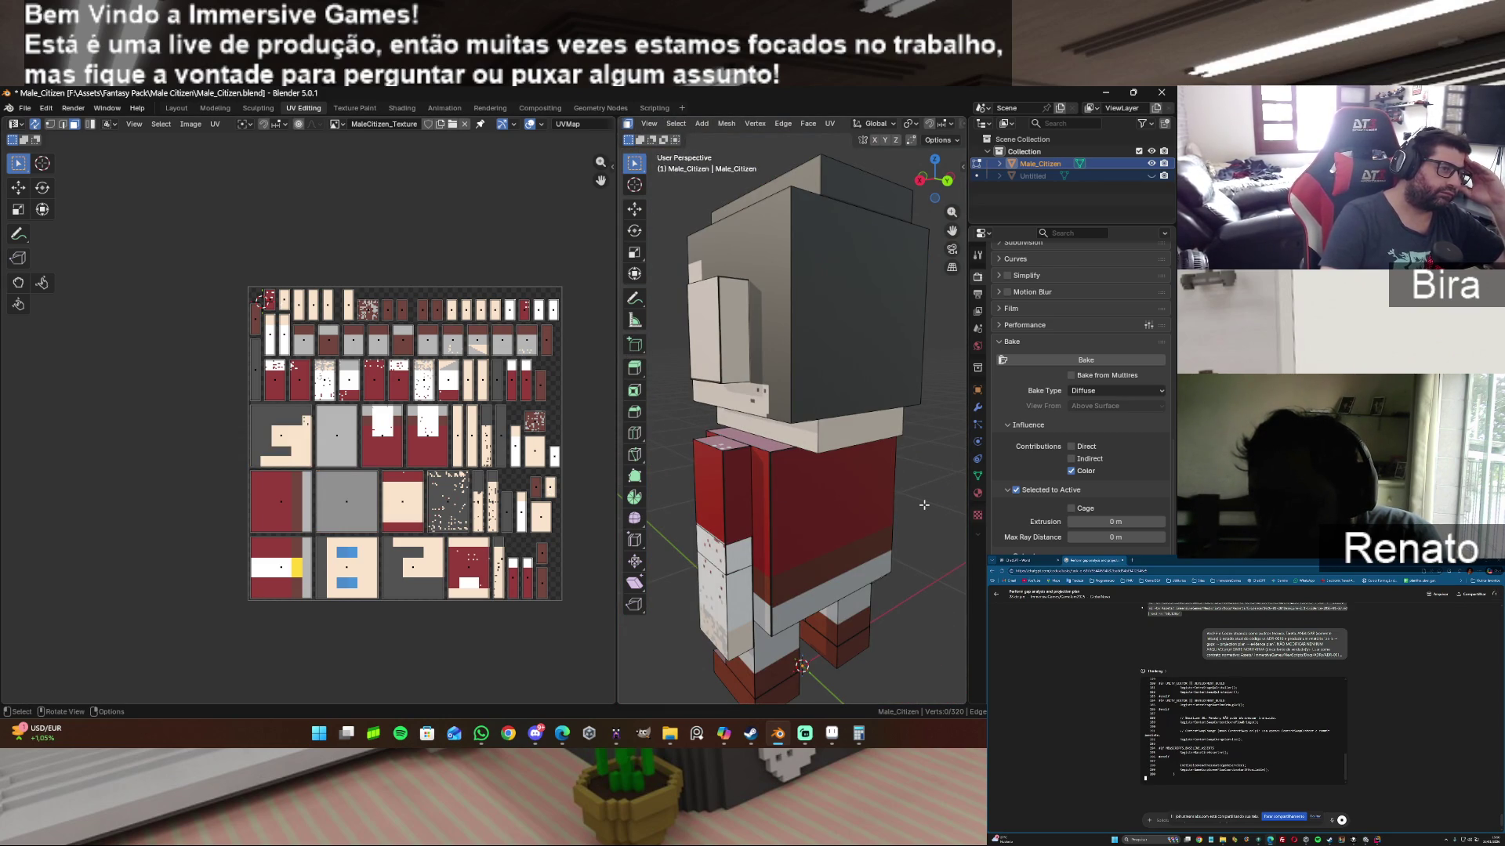
left_click_drag(937, 179, 941, 186)
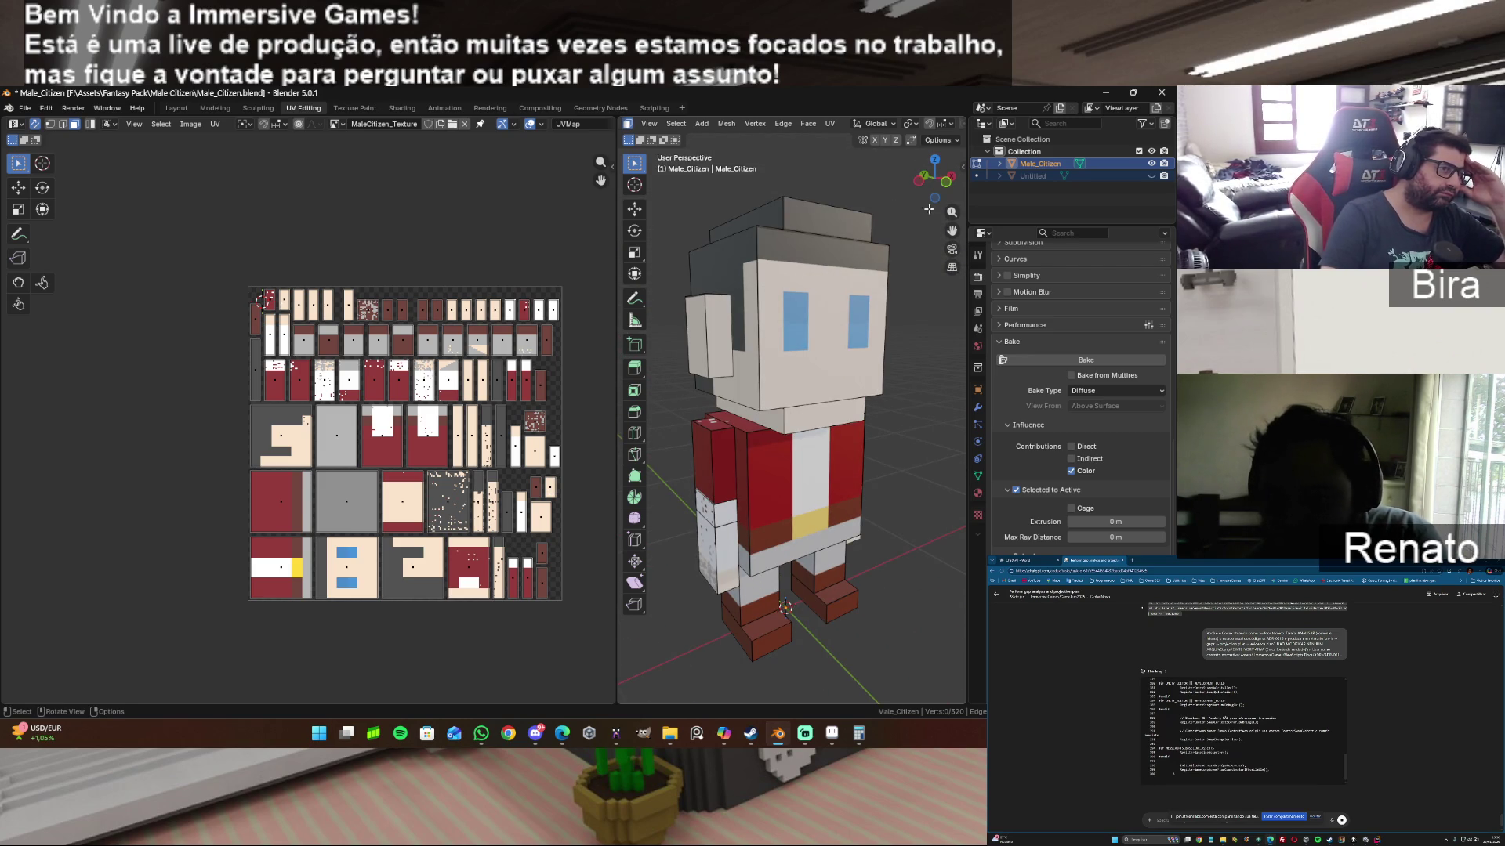
left_click_drag(931, 197, 917, 193)
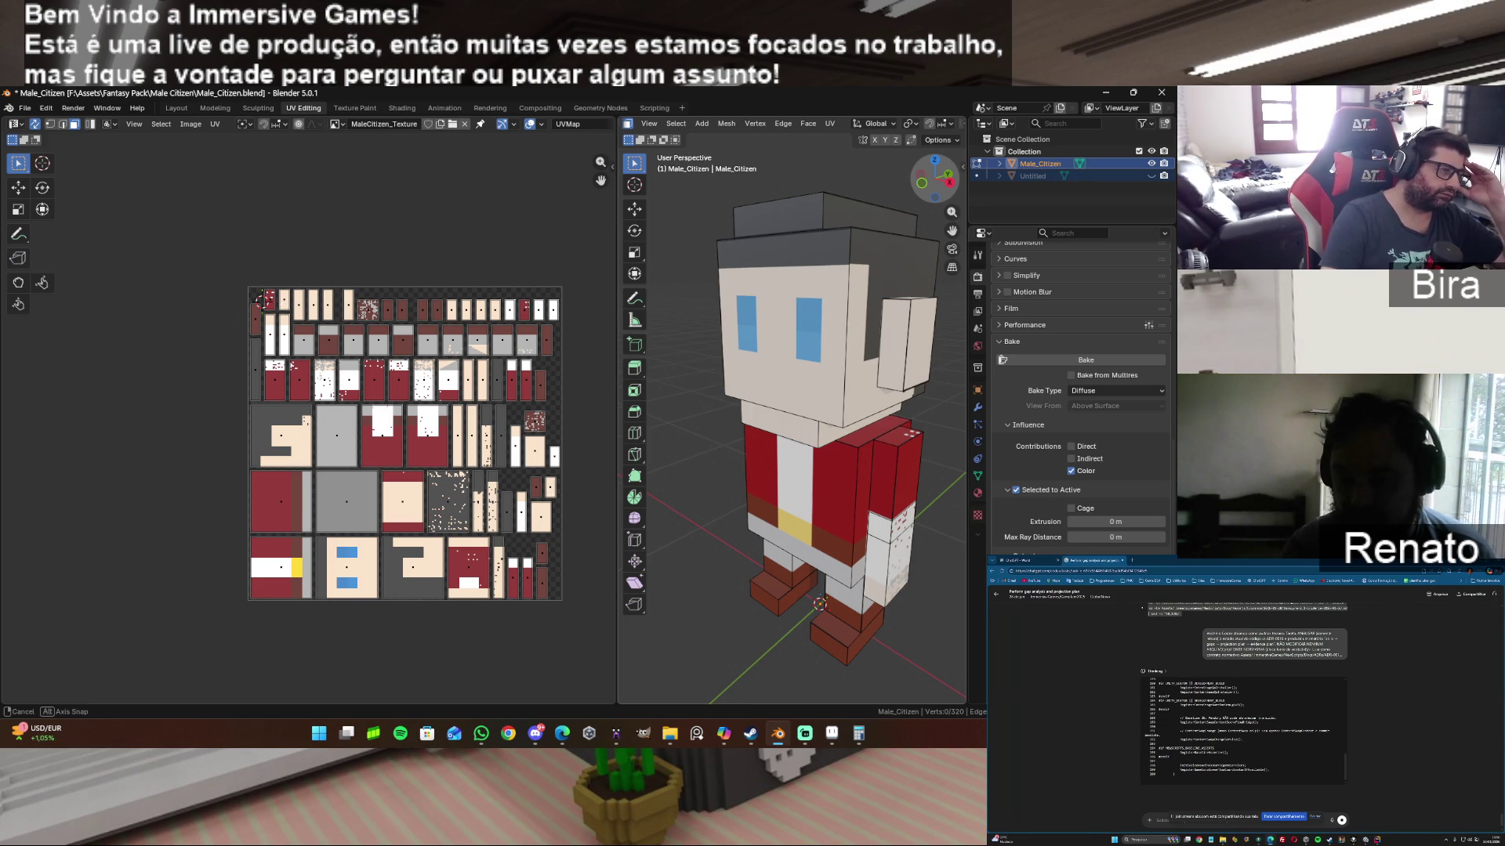
left_click(833, 734)
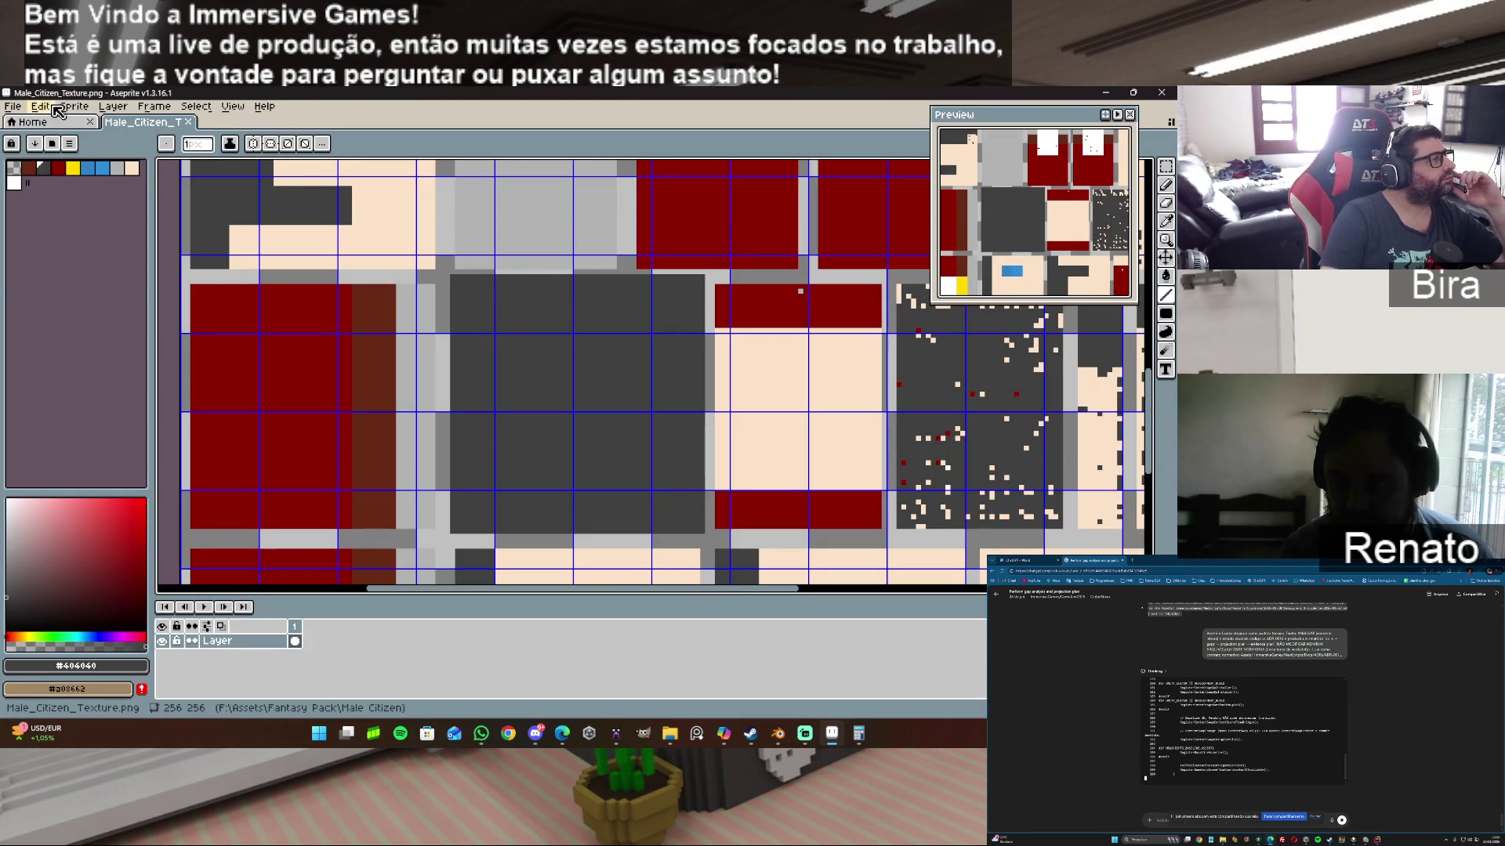
Step: Open Character_17_Tpose_obj.png from Dev (F:) > Assets > Misc > wednesday_character in a new tab
left_click(23, 108)
left_click(48, 138)
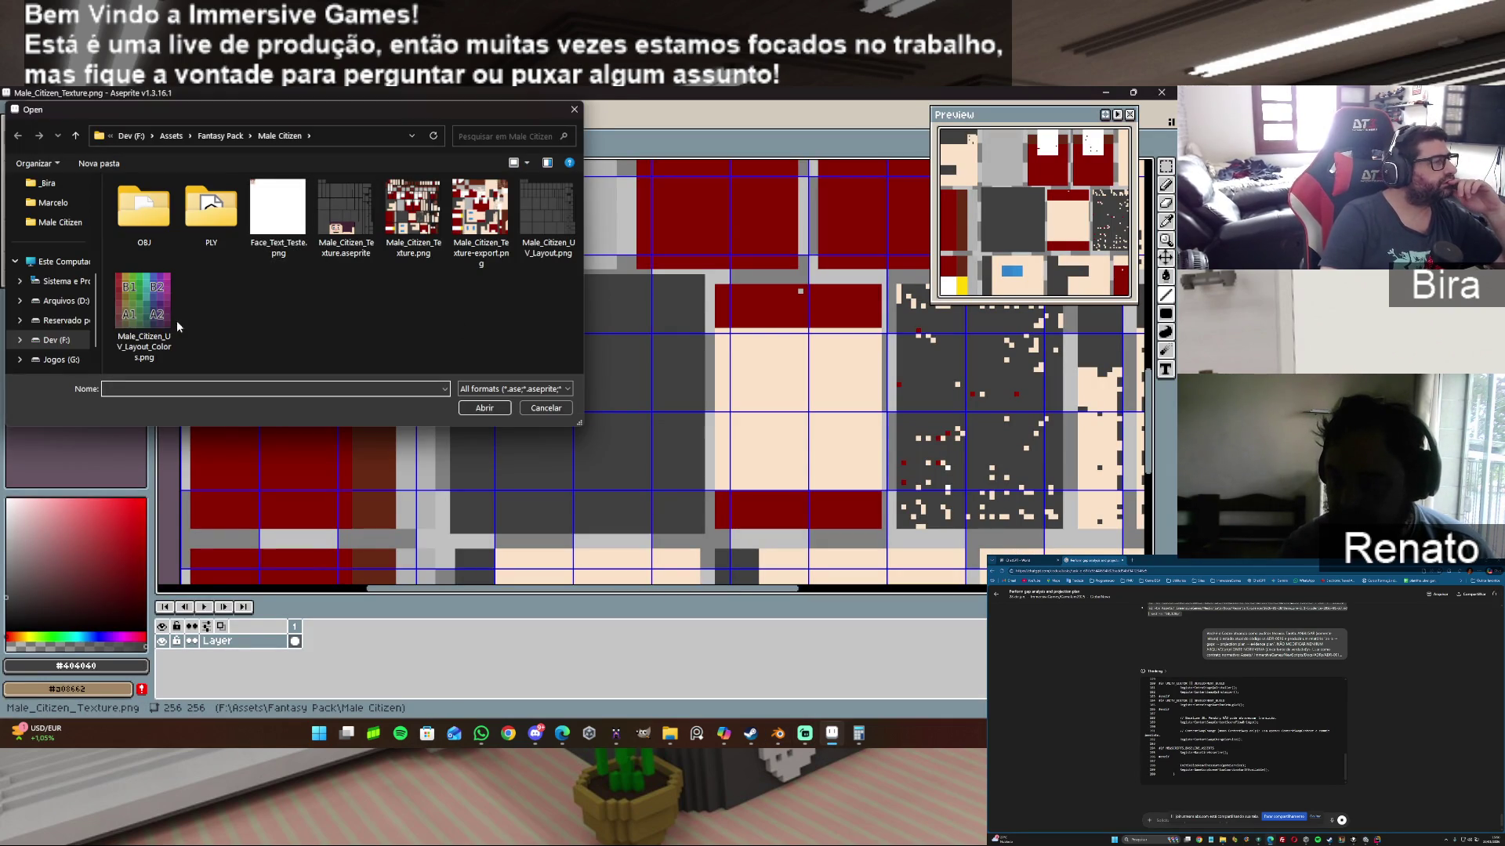
left_click(57, 340)
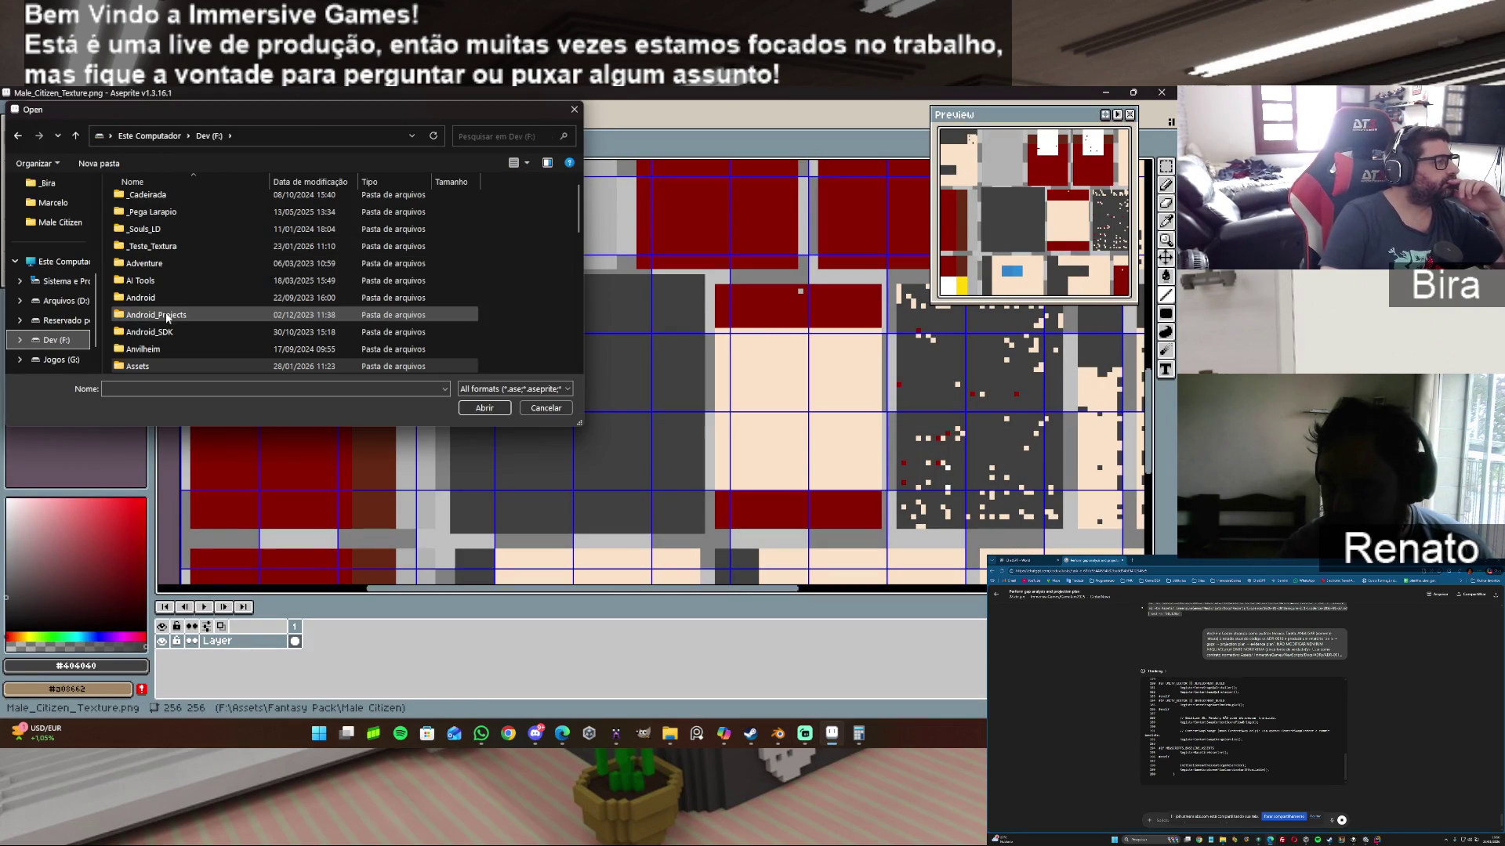
double_click(158, 366)
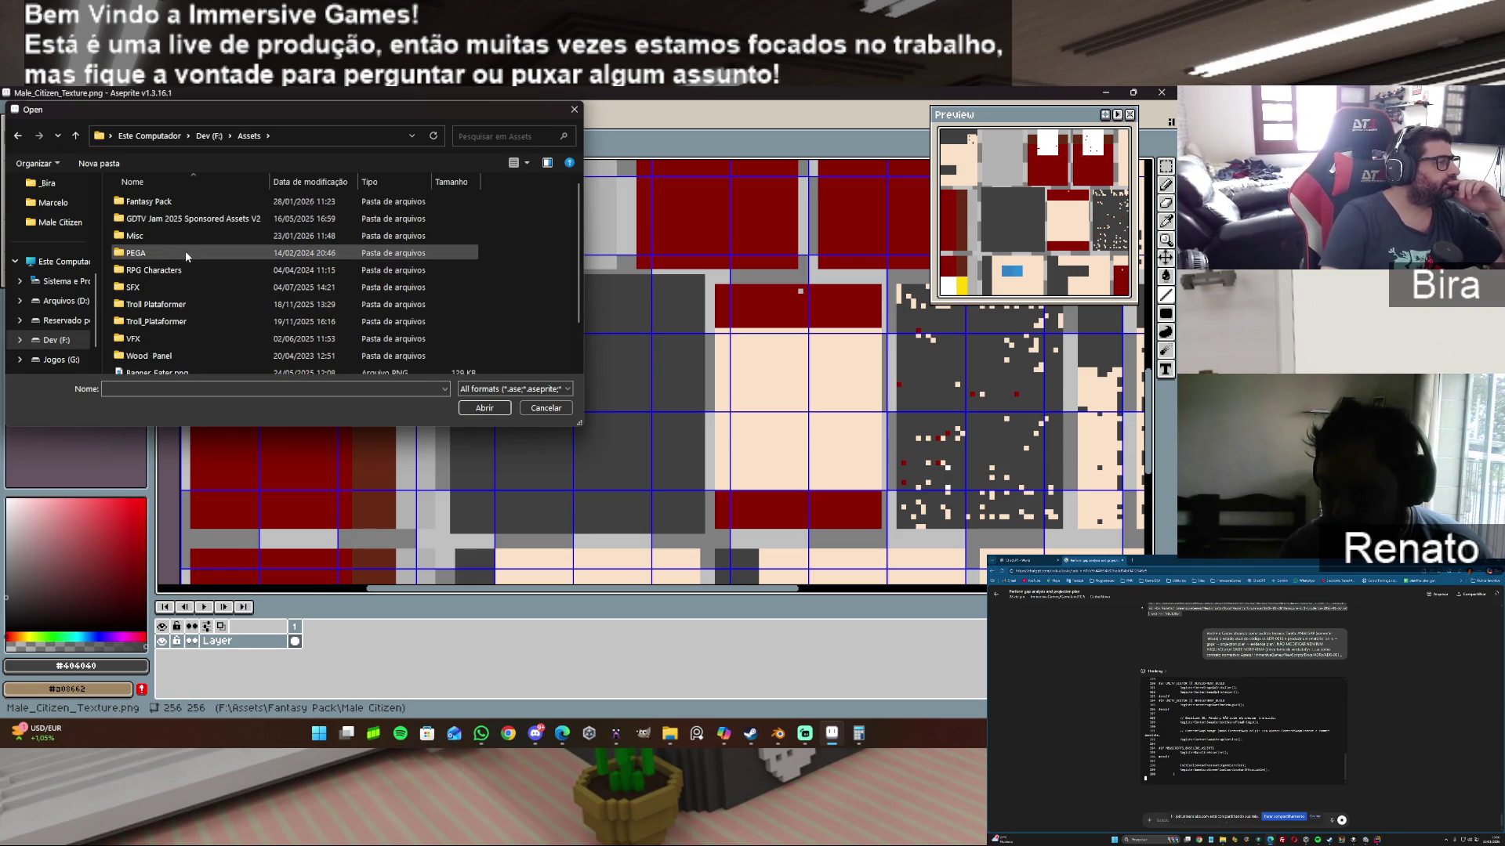
double_click(145, 232)
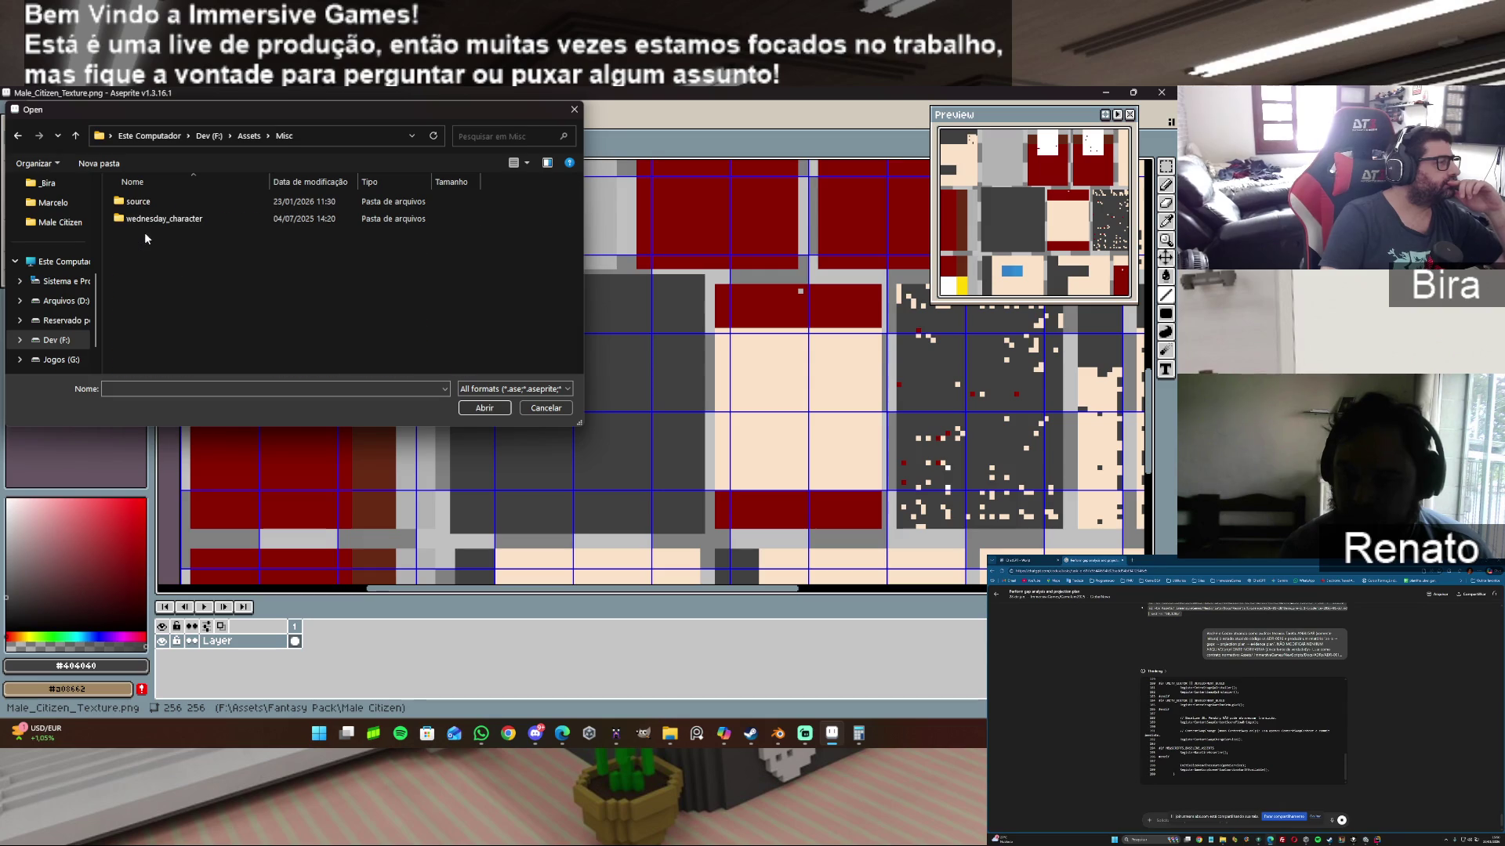
double_click(158, 219)
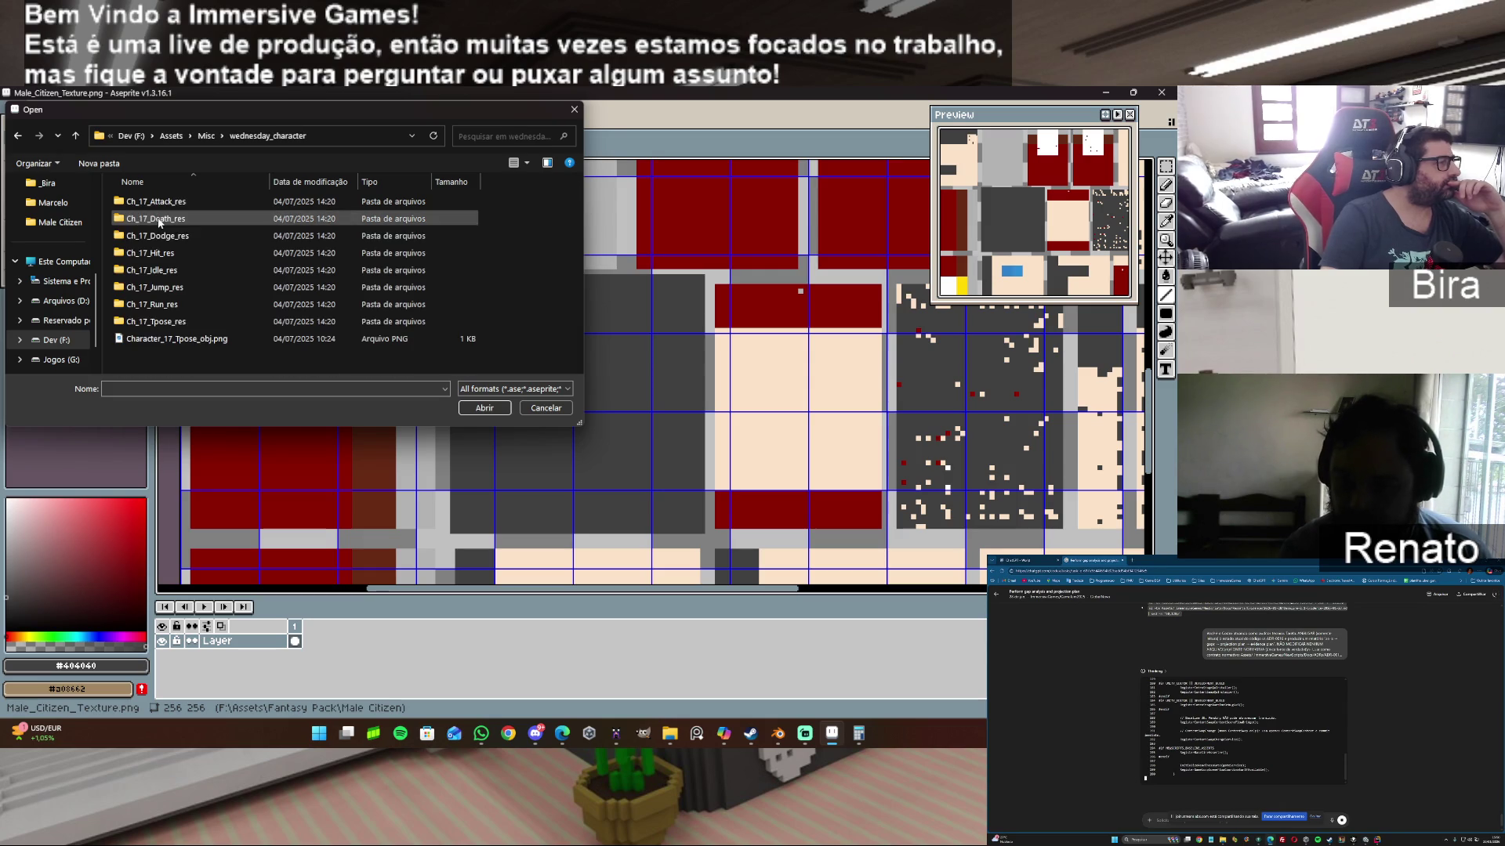
left_click(197, 338)
left_click(488, 408)
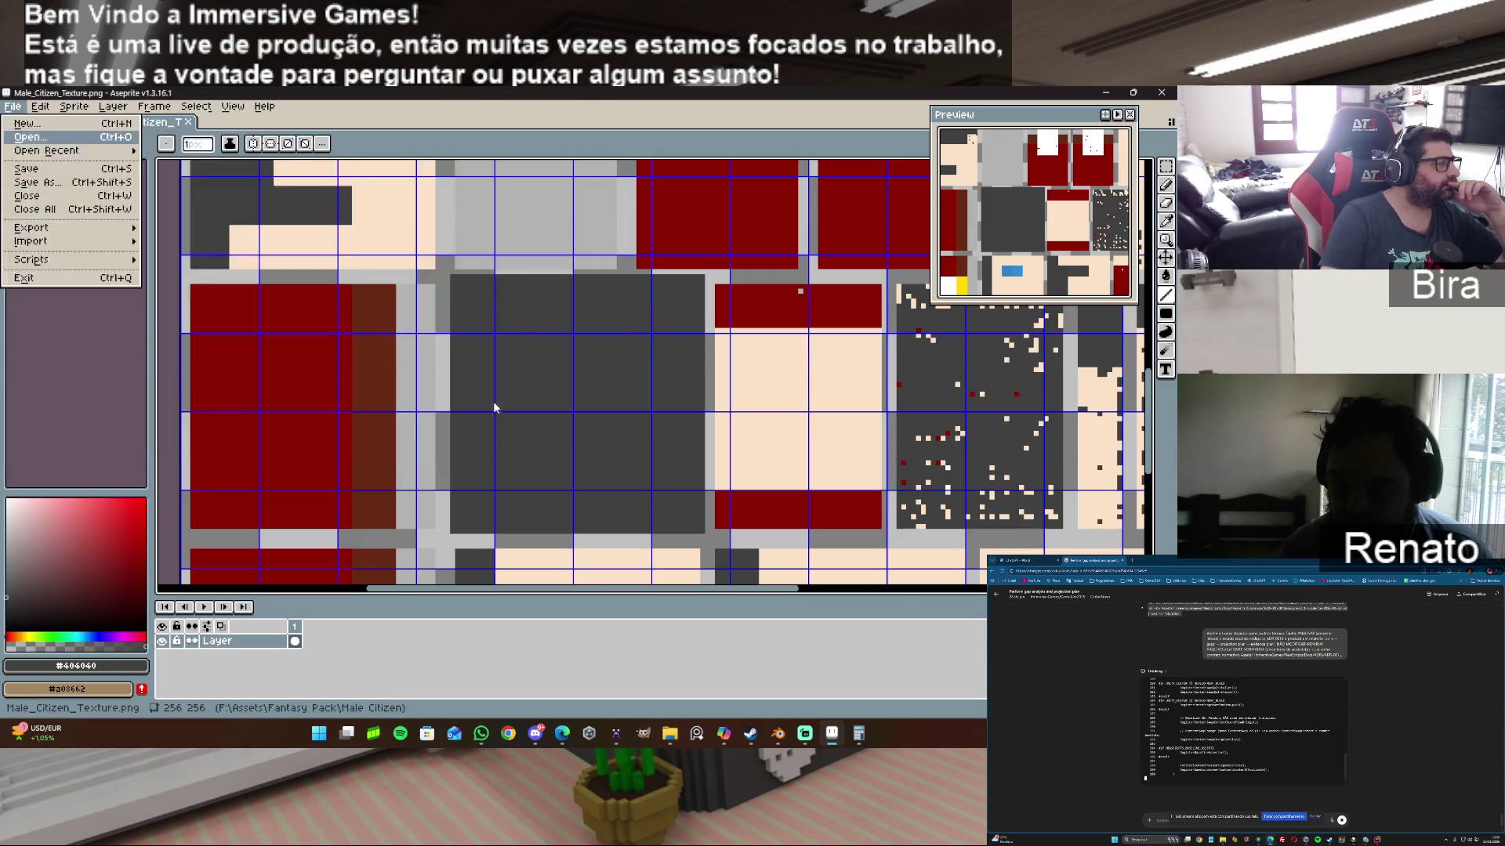
scroll(740, 340, "up", 3)
scroll(731, 344, "up", 1)
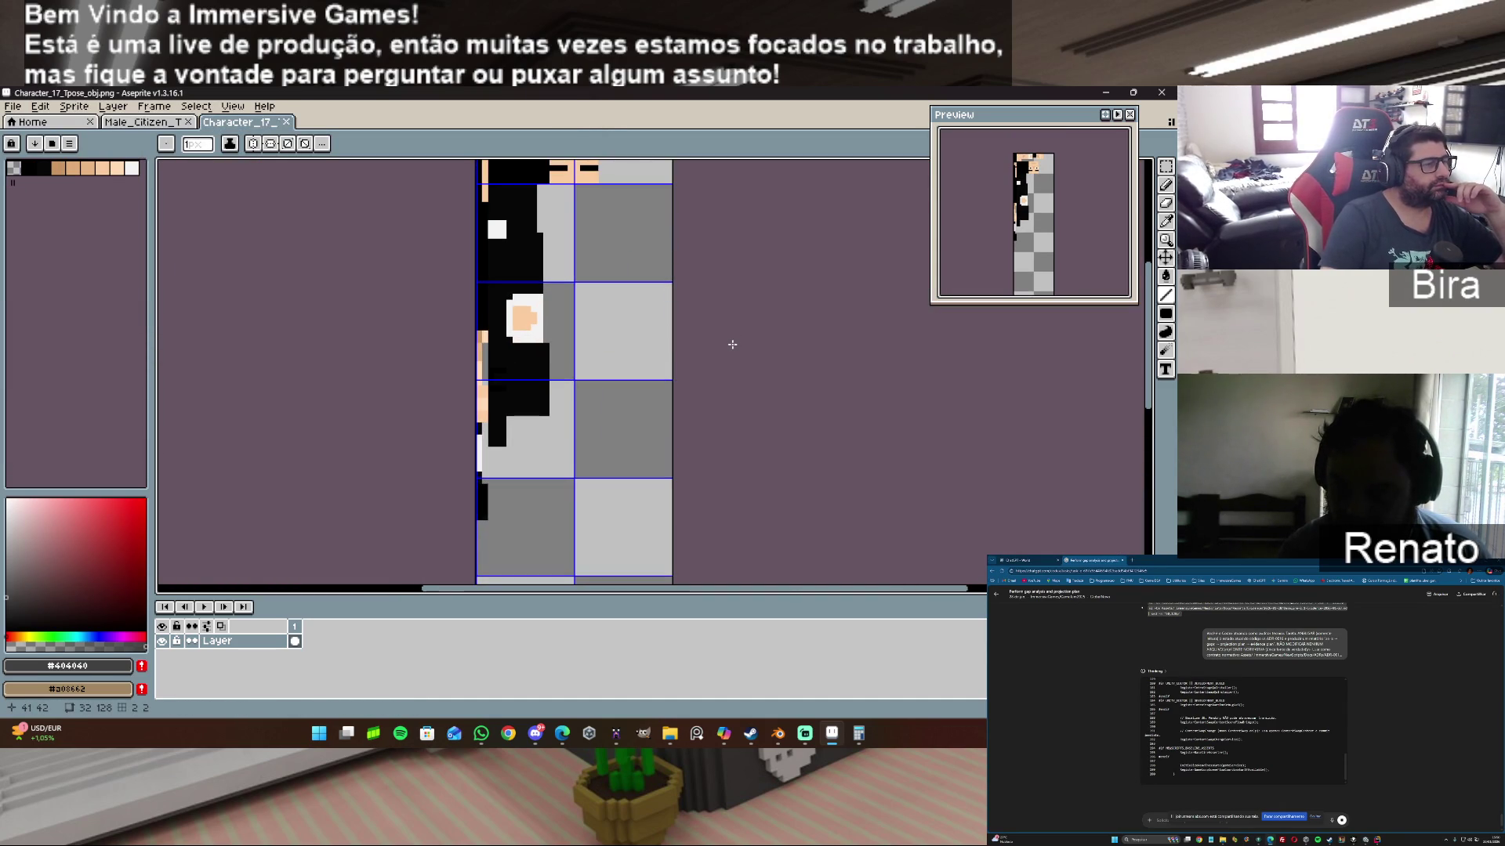
scroll(731, 345, "down", 1)
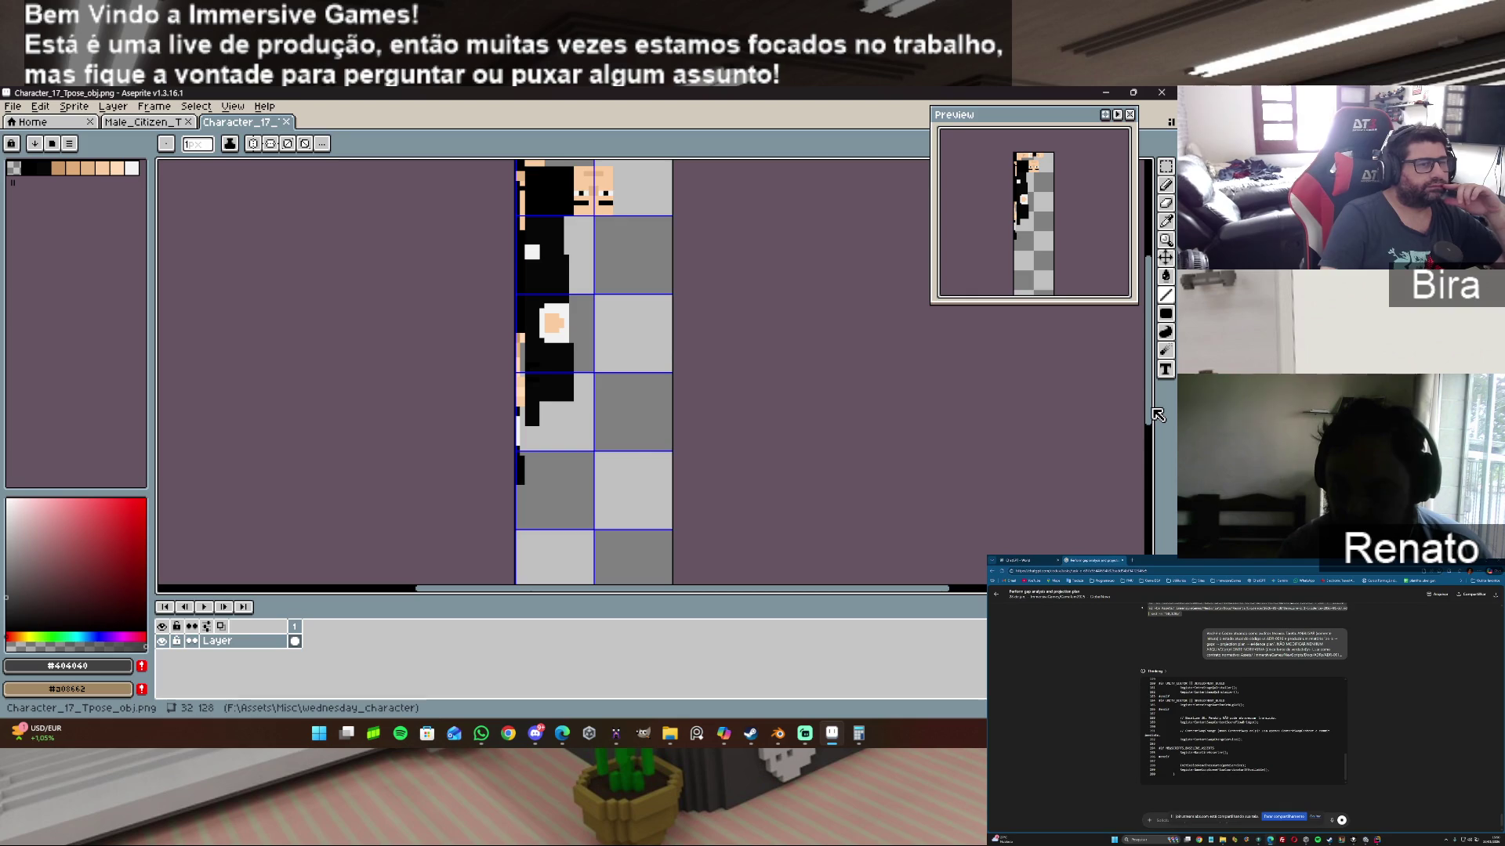
mouse_move(1147, 414)
left_mouse_down()
mouse_move(1145, 315)
mouse_move(1148, 351)
left_mouse_up()
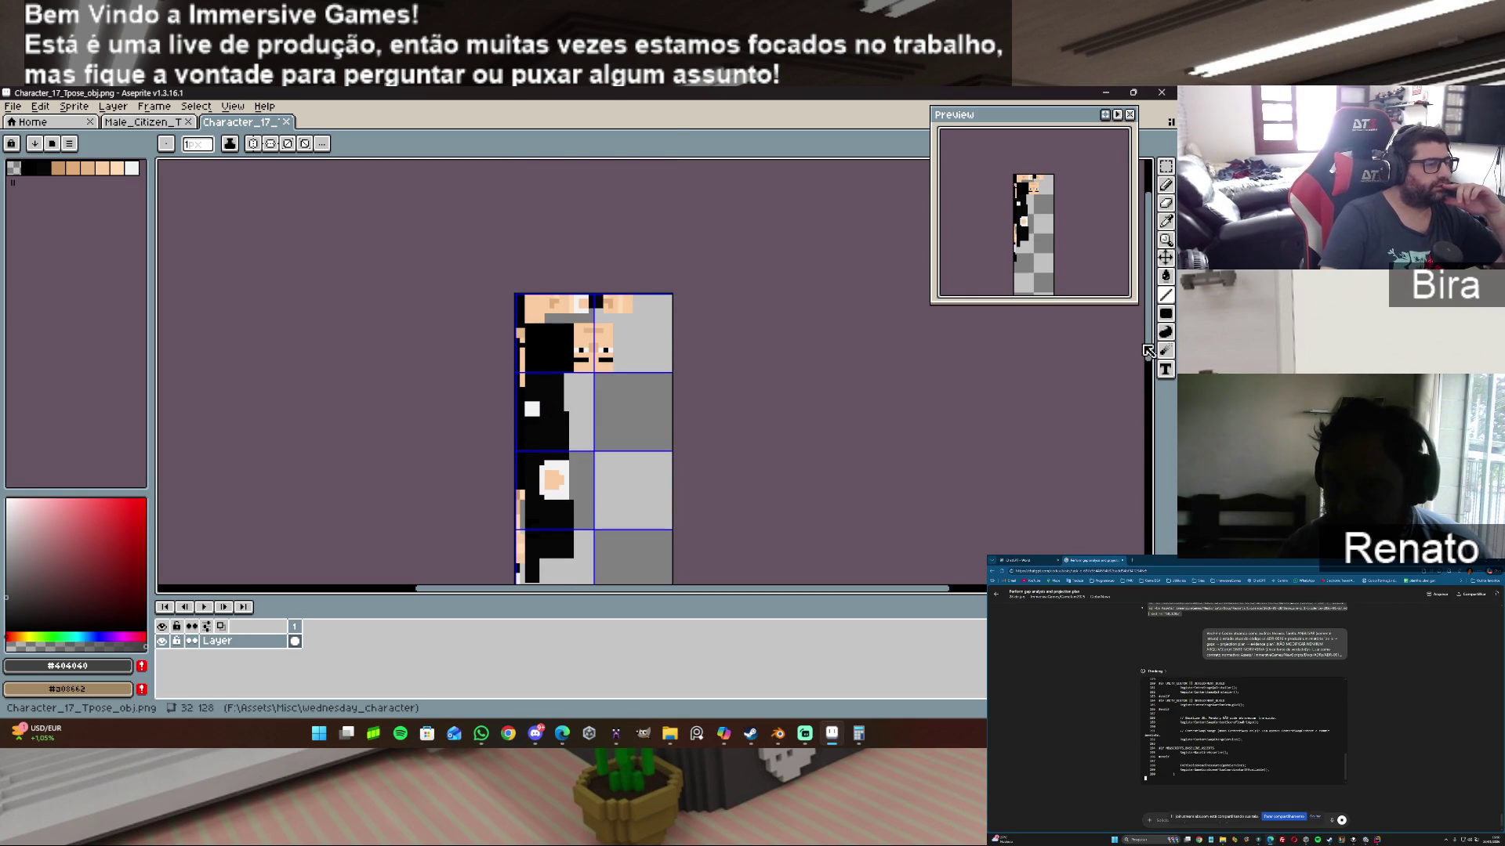
left_click(83, 112)
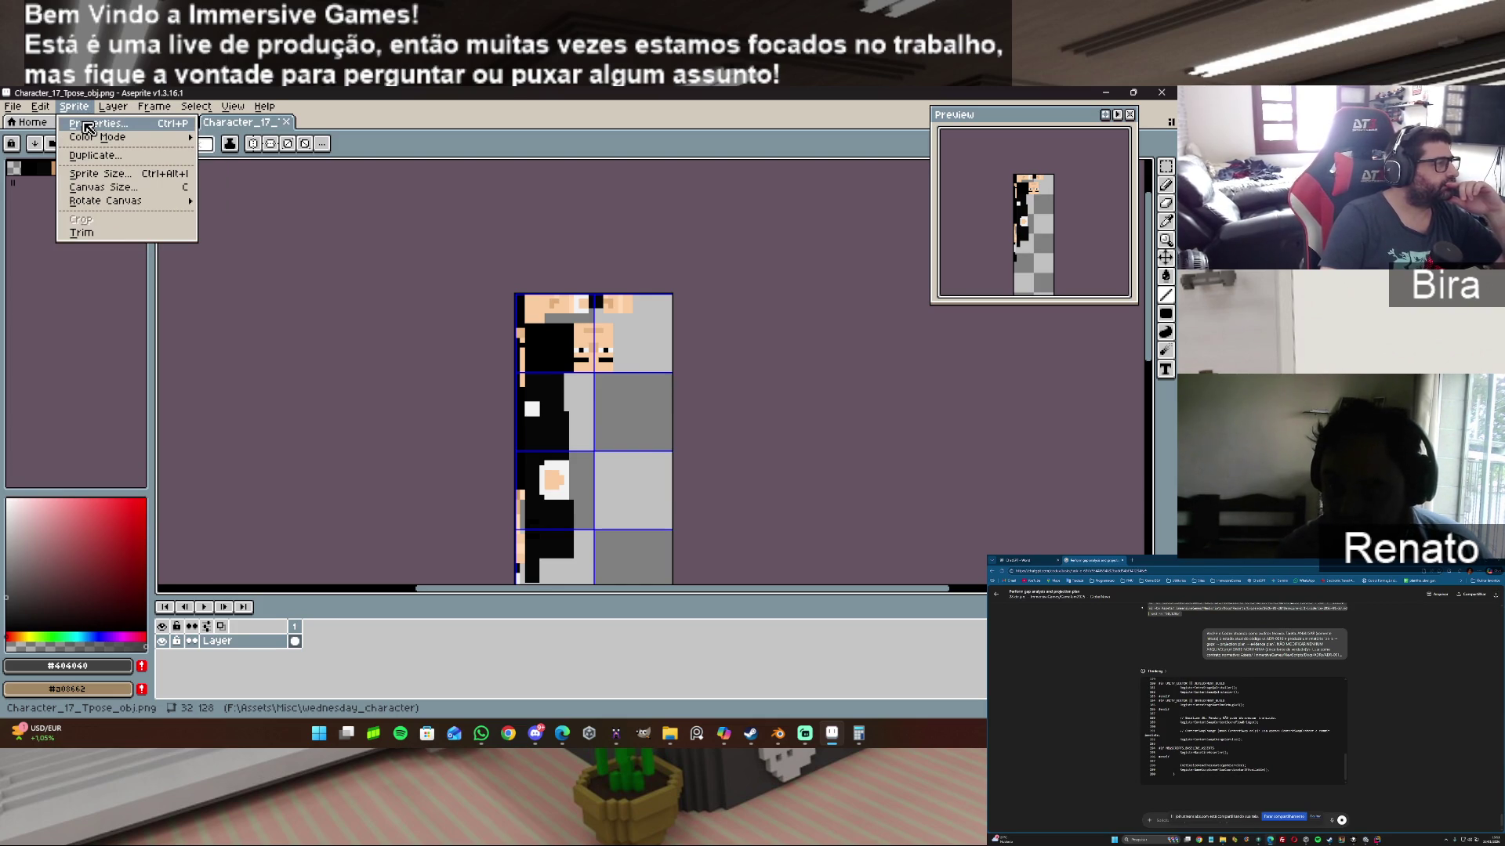
left_click(86, 127)
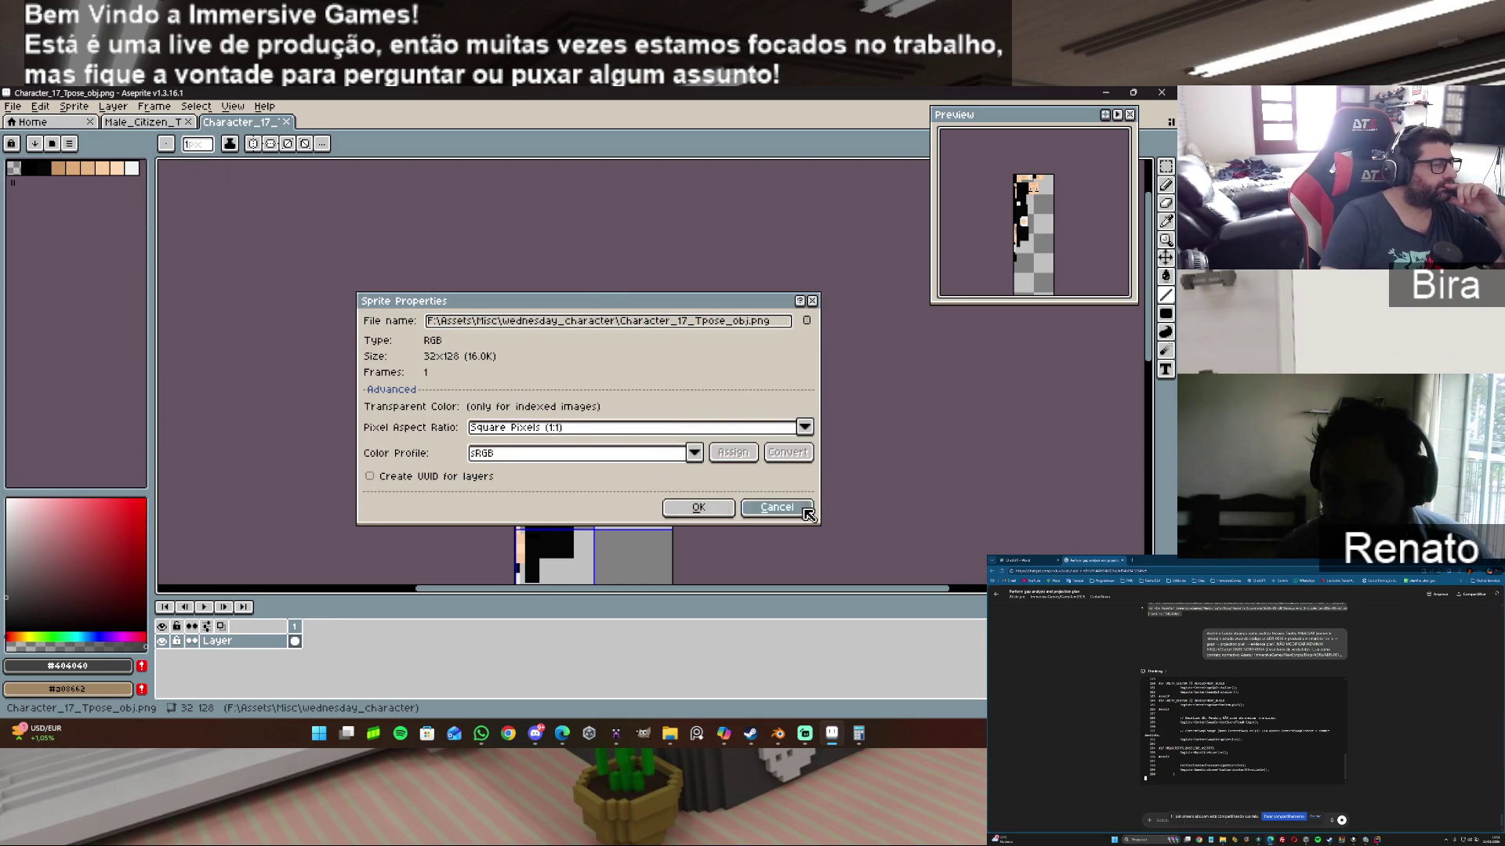
left_click(778, 507)
left_click(92, 109)
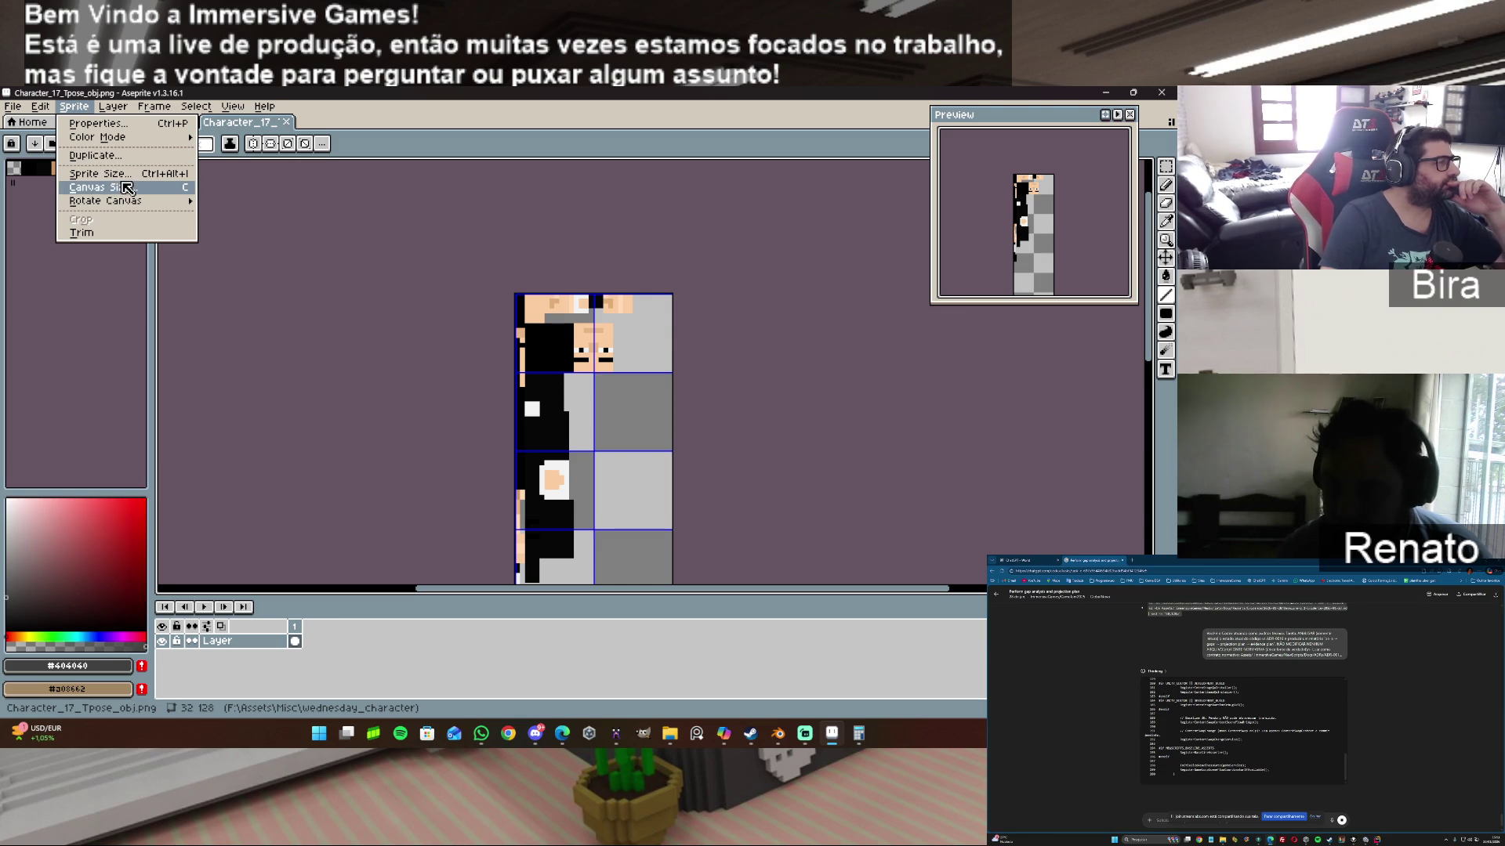
left_click(106, 173)
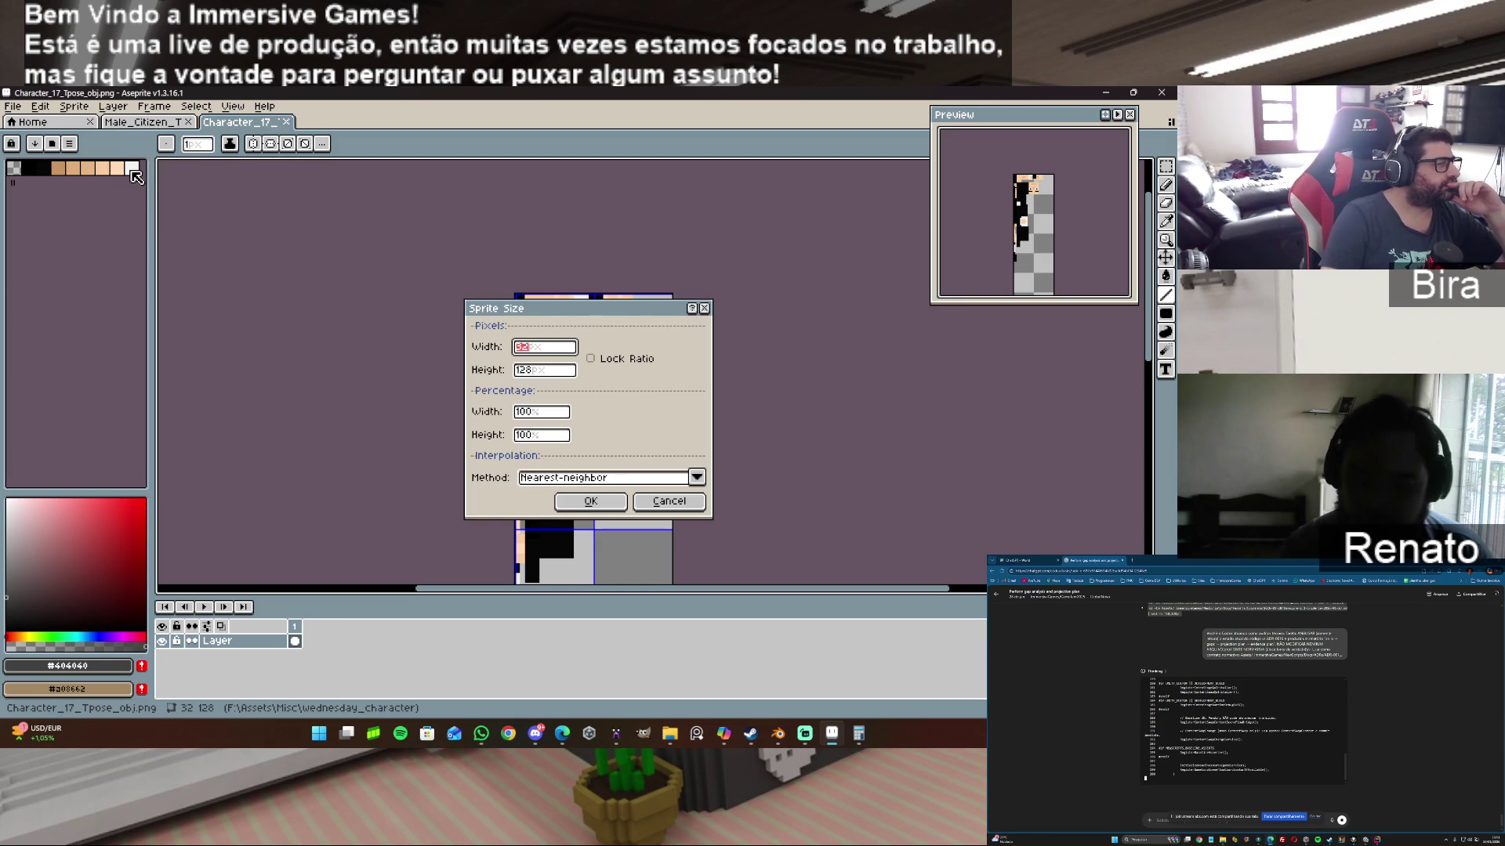
left_click(665, 503)
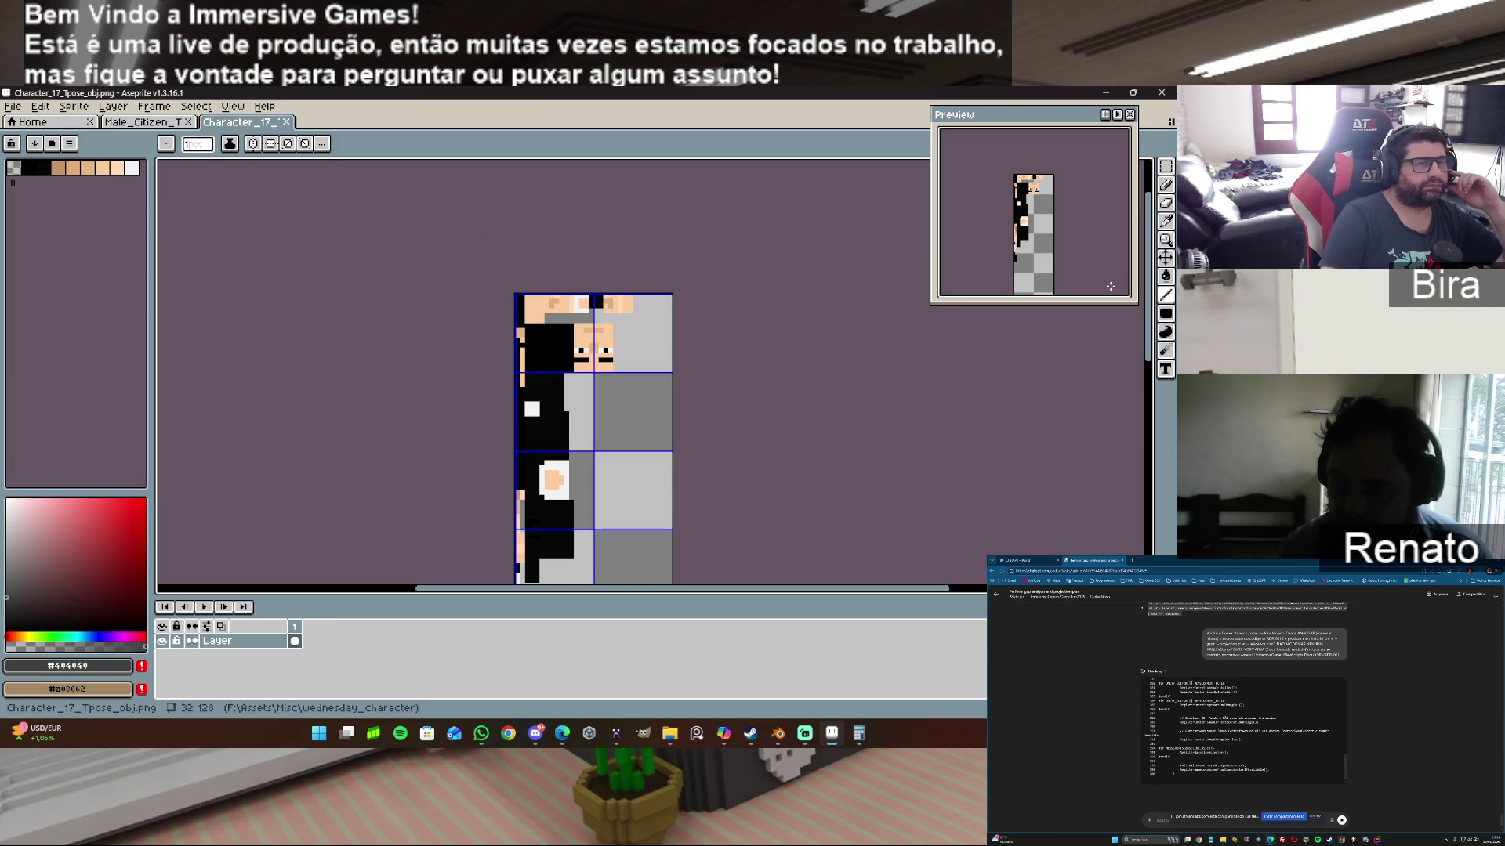
mouse_move(1151, 303)
left_mouse_down()
mouse_move(1167, 334)
mouse_move(1167, 312)
left_mouse_up()
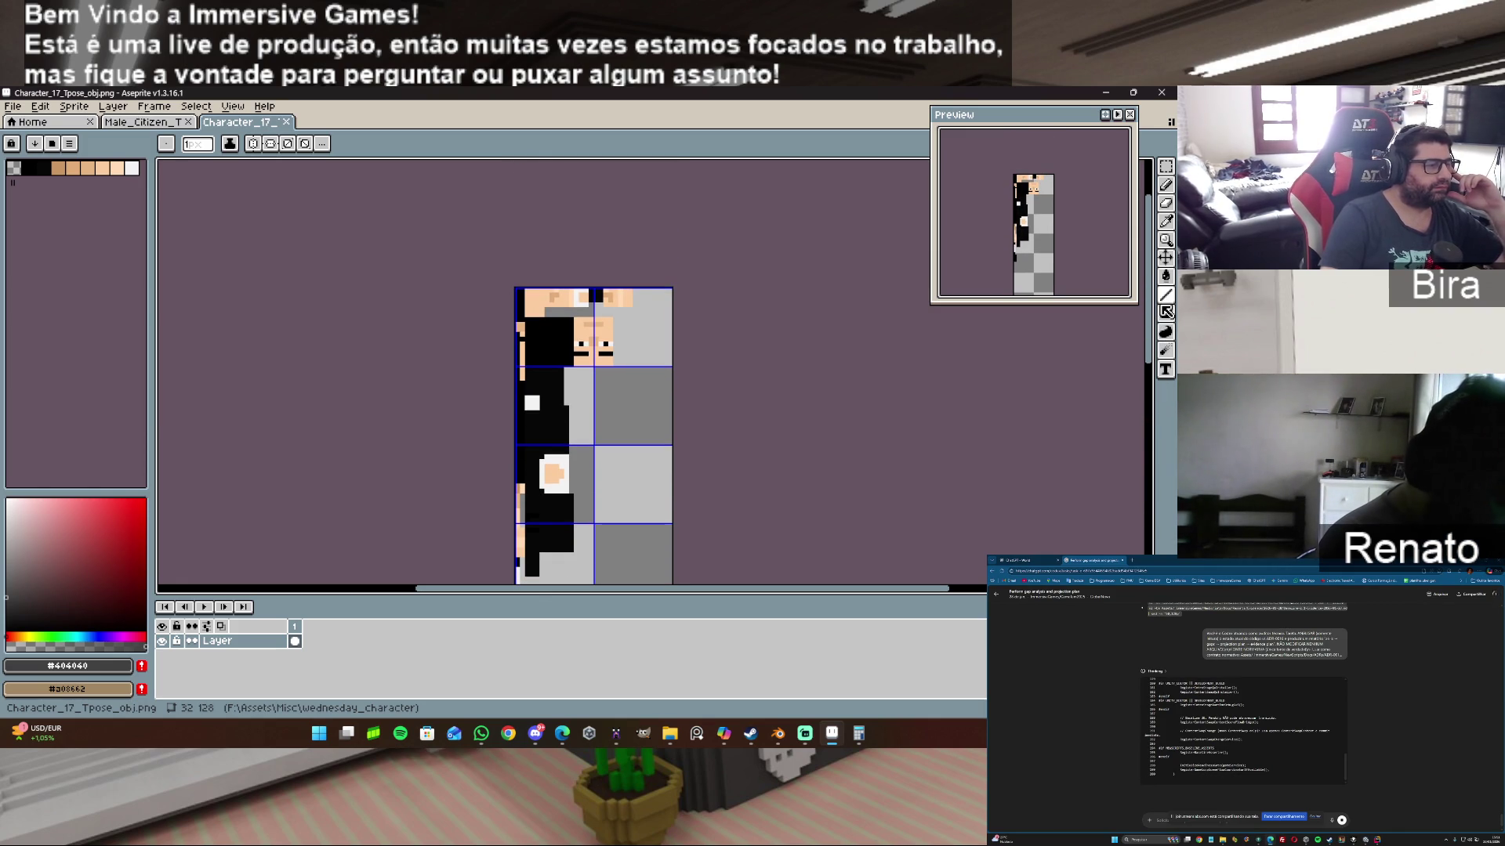
scroll(768, 306, "up", 1)
scroll(768, 307, "up", 1)
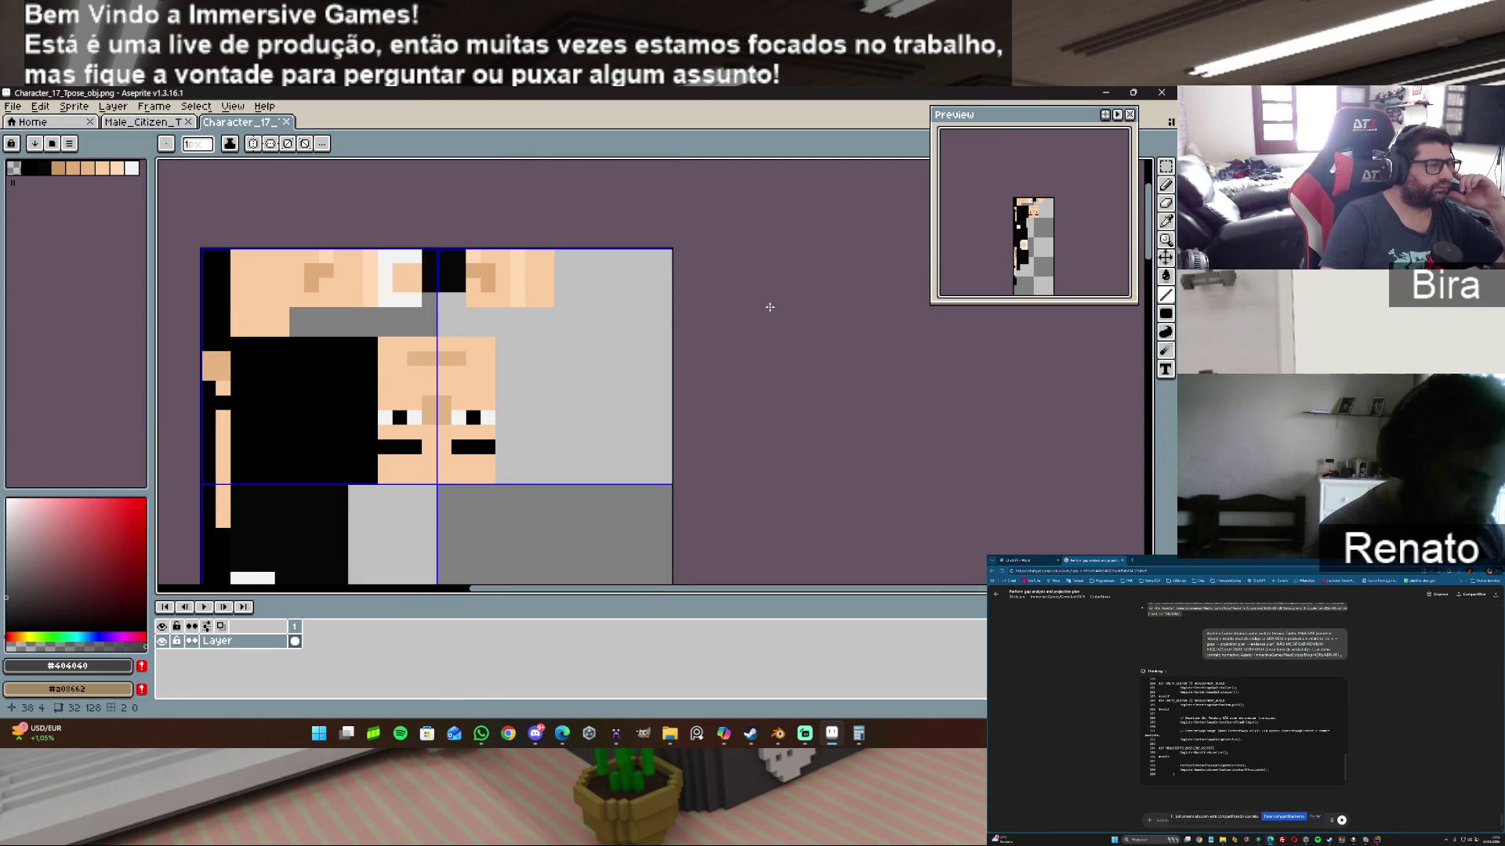
scroll(769, 308, "down", 1)
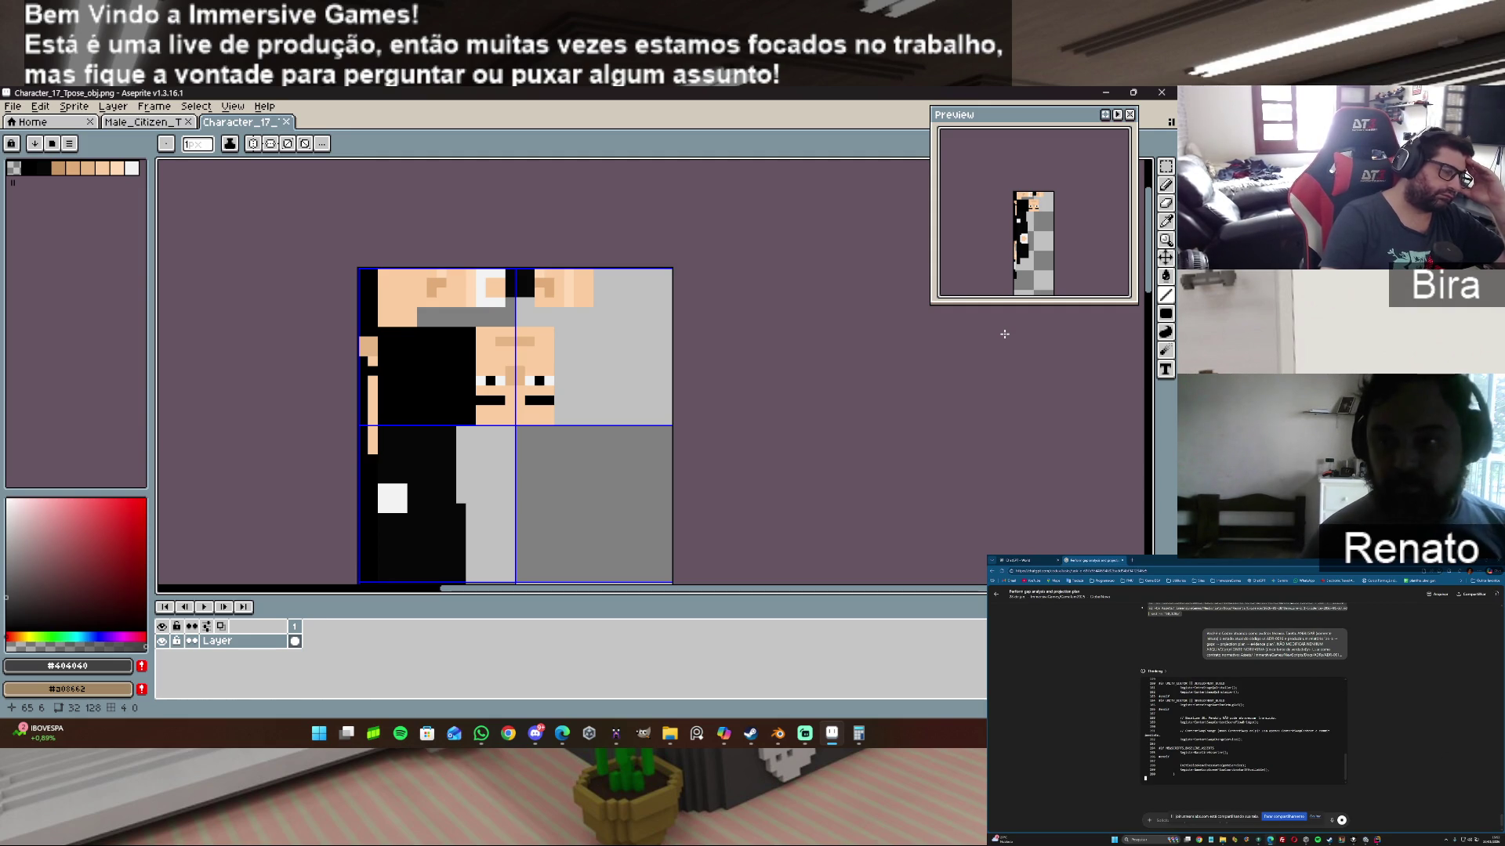
Step: Bring the Male_Citizen_Texture sprite back to the front in Aseprite
left_click(186, 119)
scroll(762, 476, "up", 4)
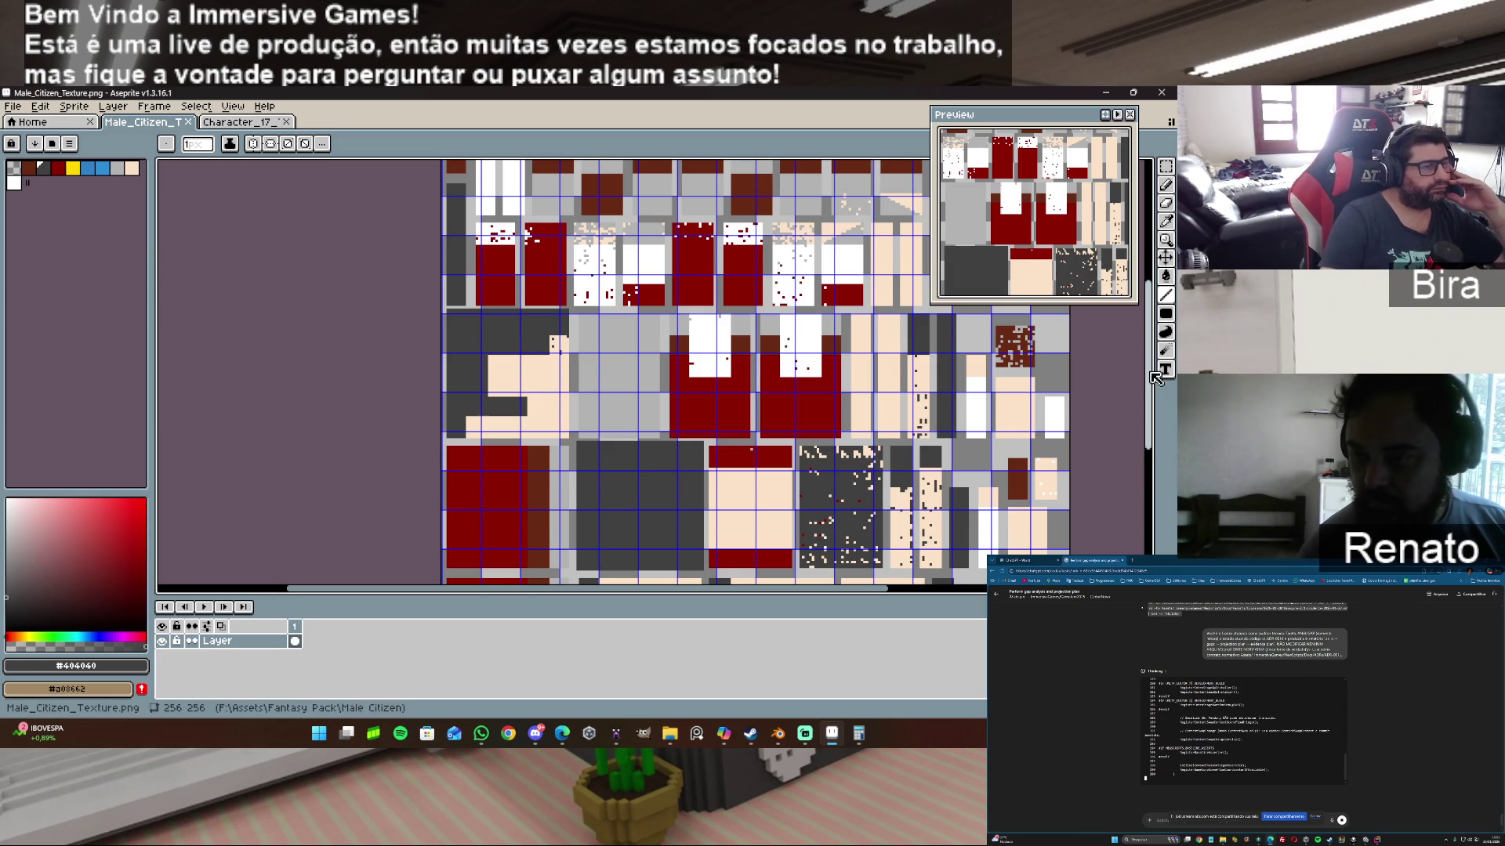
scroll(1156, 374, "down", 3)
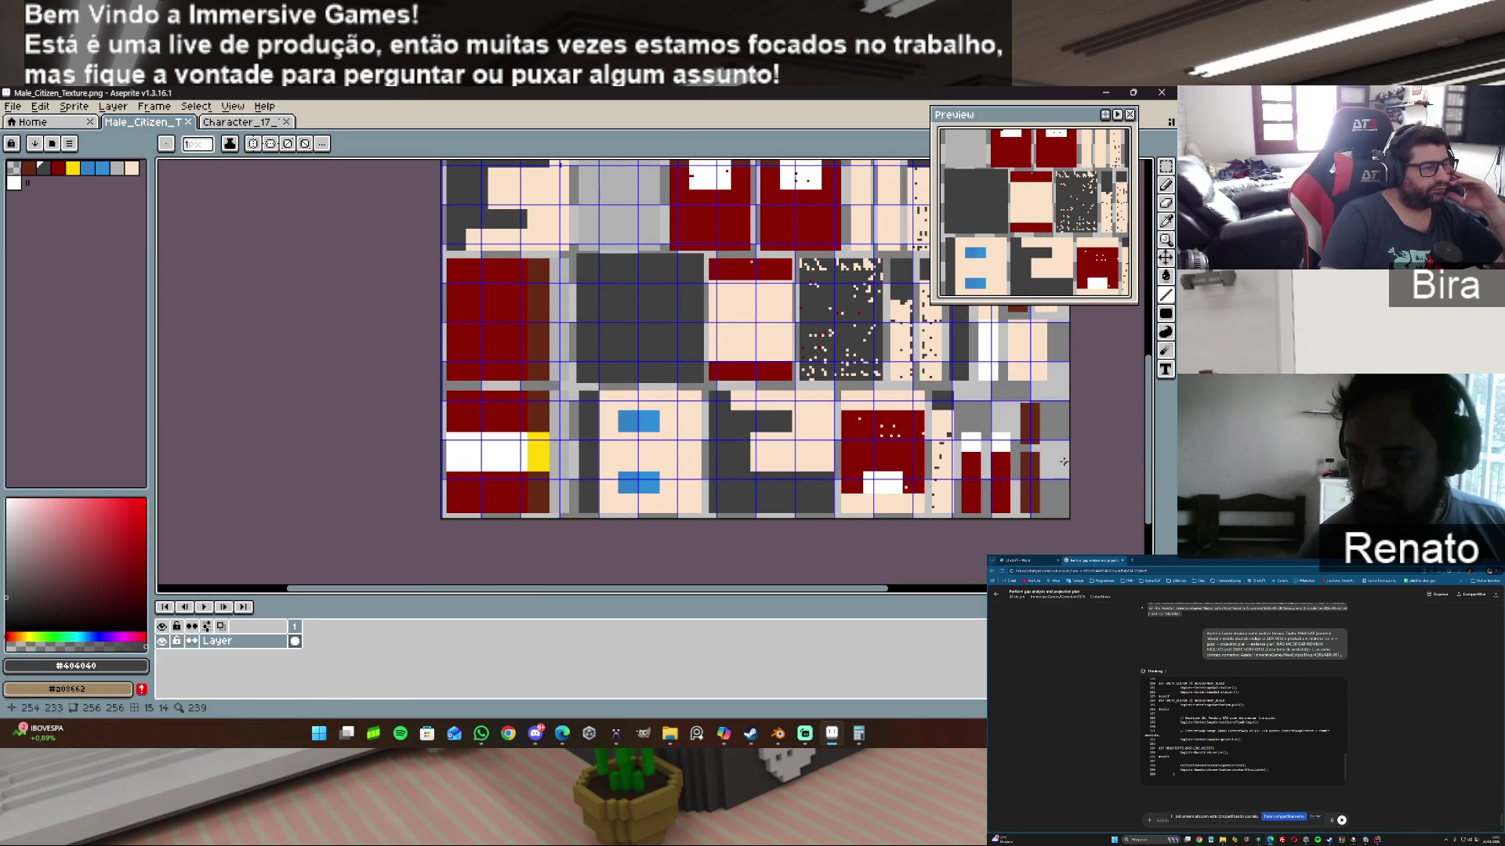
left_click_drag(827, 593, 864, 595)
scroll(617, 498, "up", 2)
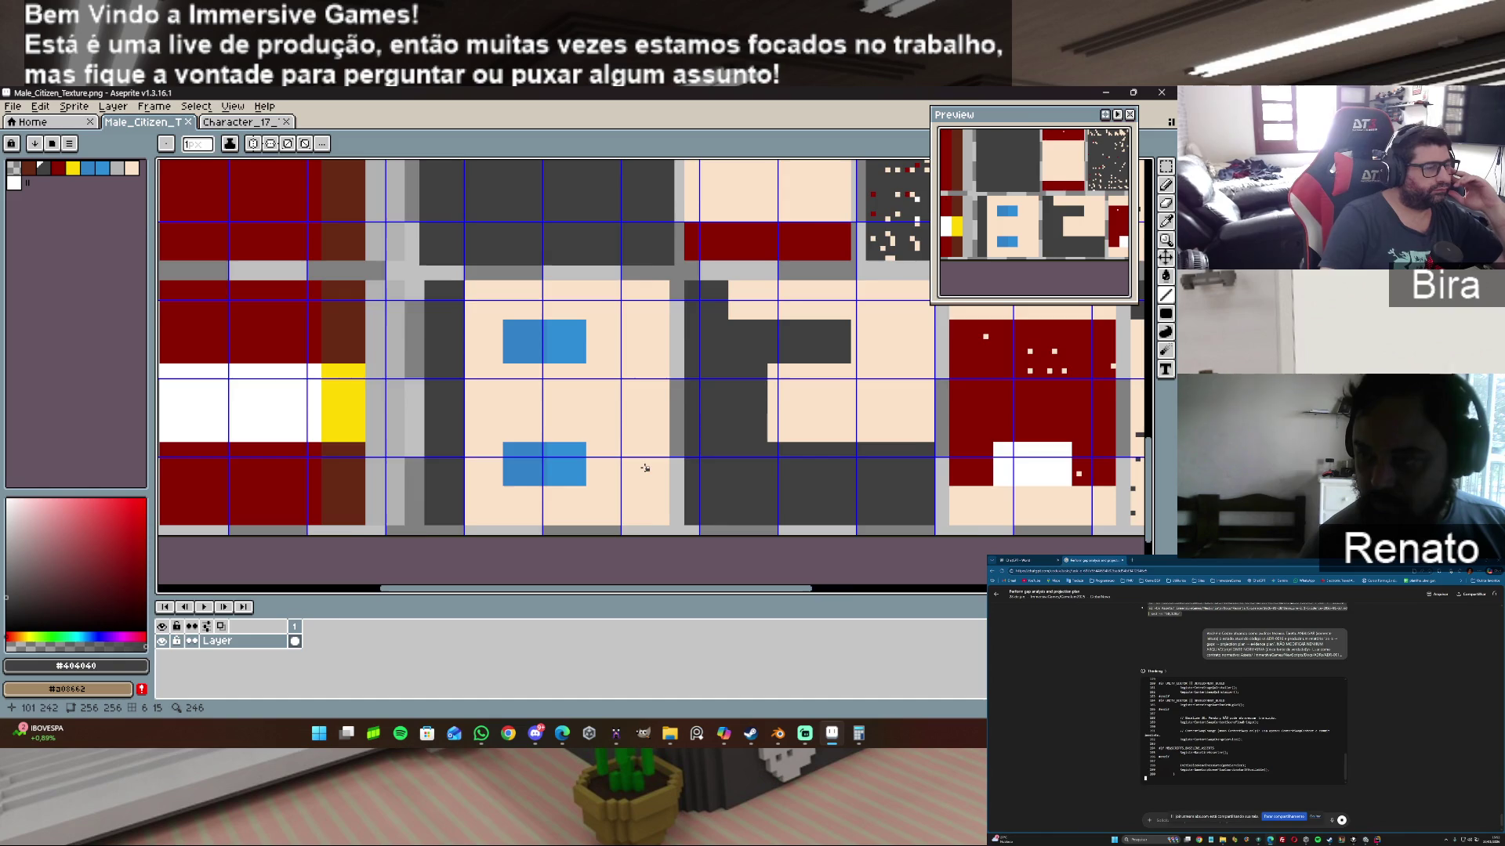
scroll(645, 469, "down", 1)
scroll(644, 469, "down", 1)
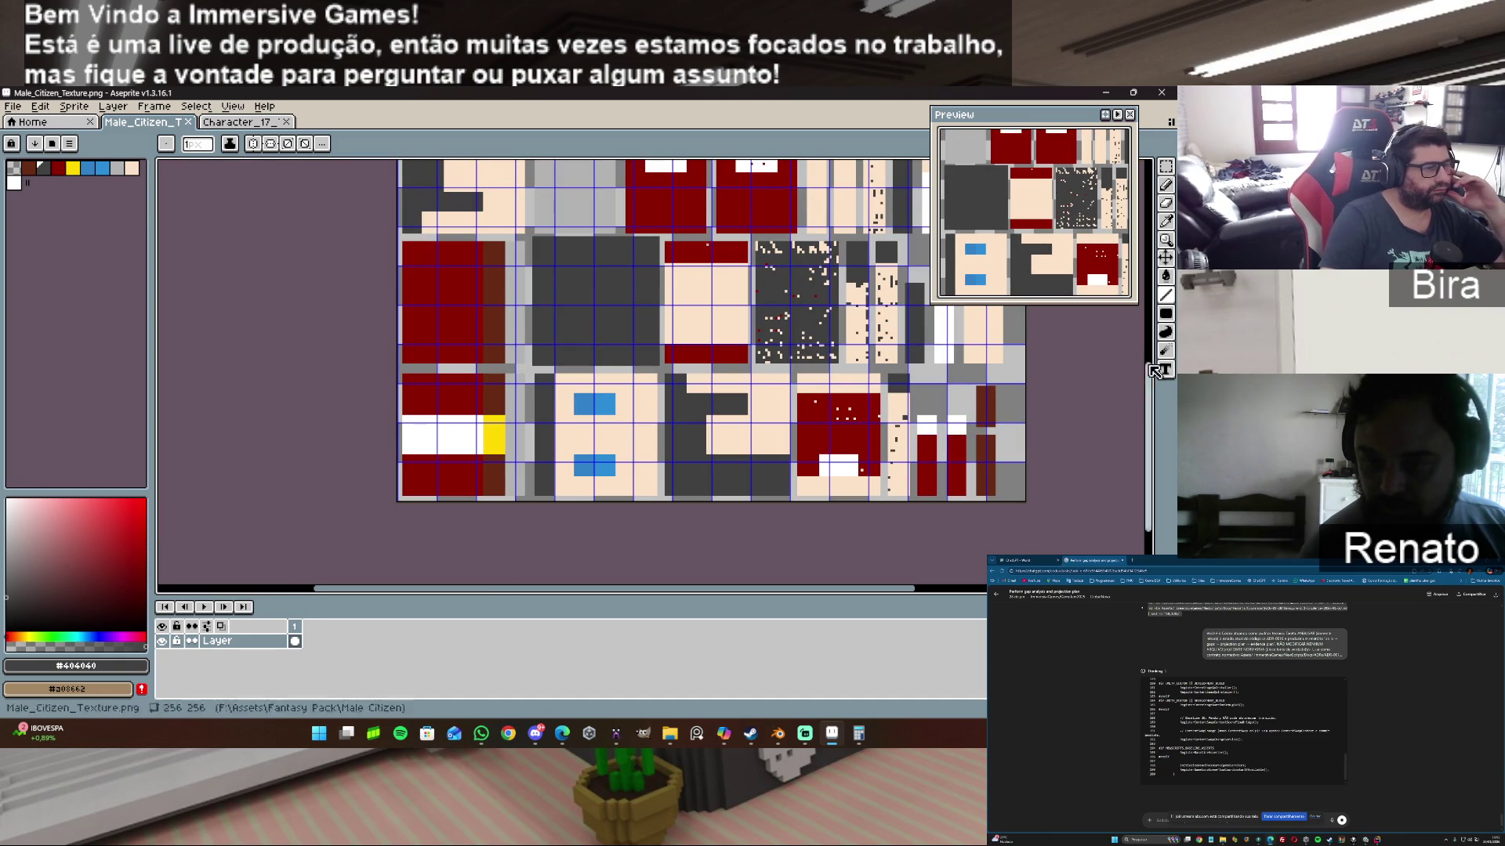
Step: Cover the stray dark face pixels with eyedropped skin tone and save the texture
left_click_drag(1150, 520, 1150, 388)
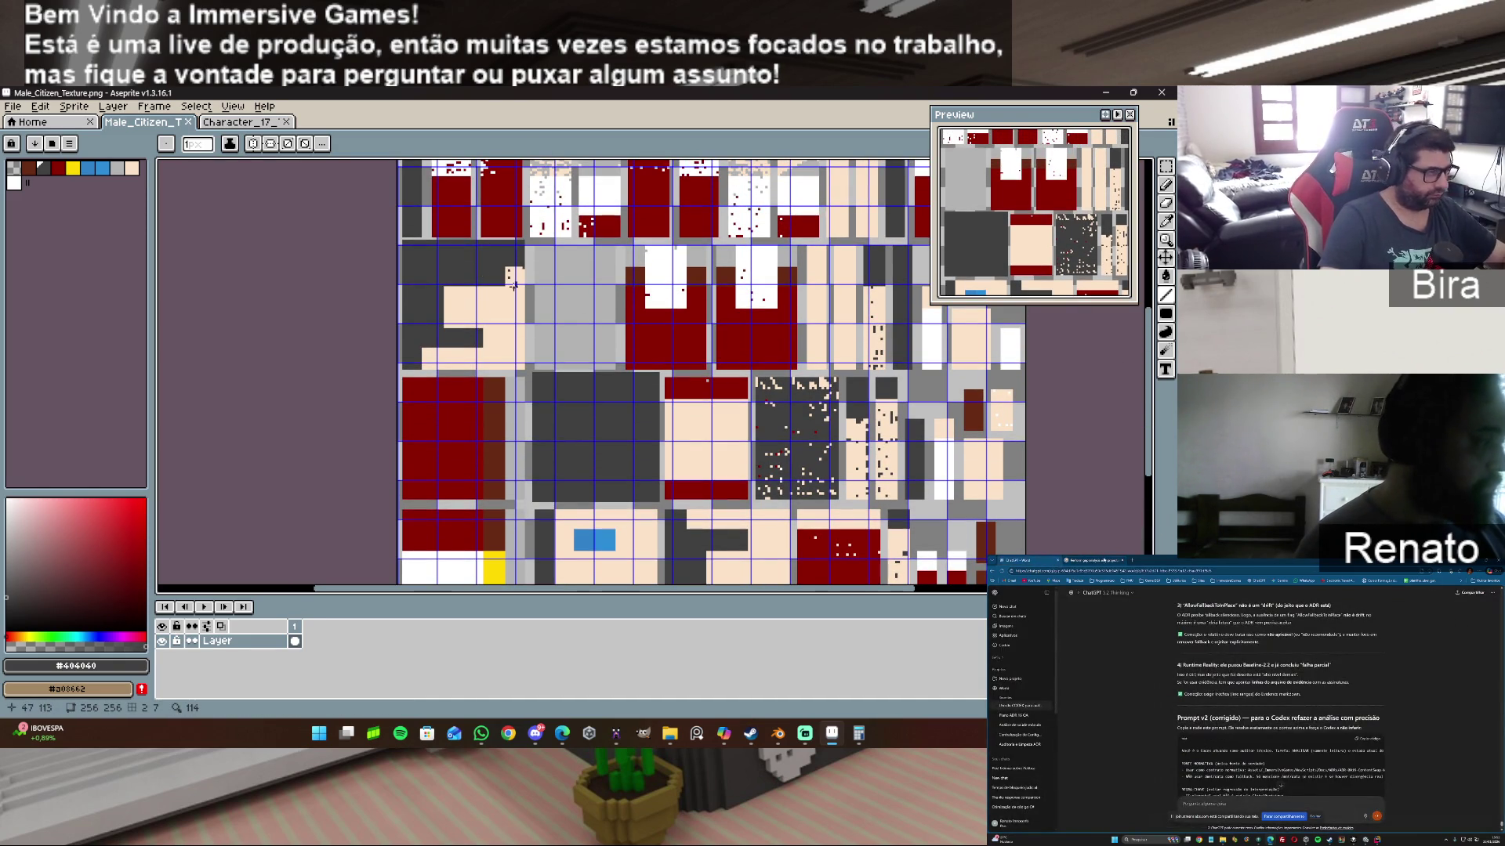
scroll(482, 274, "up", 2)
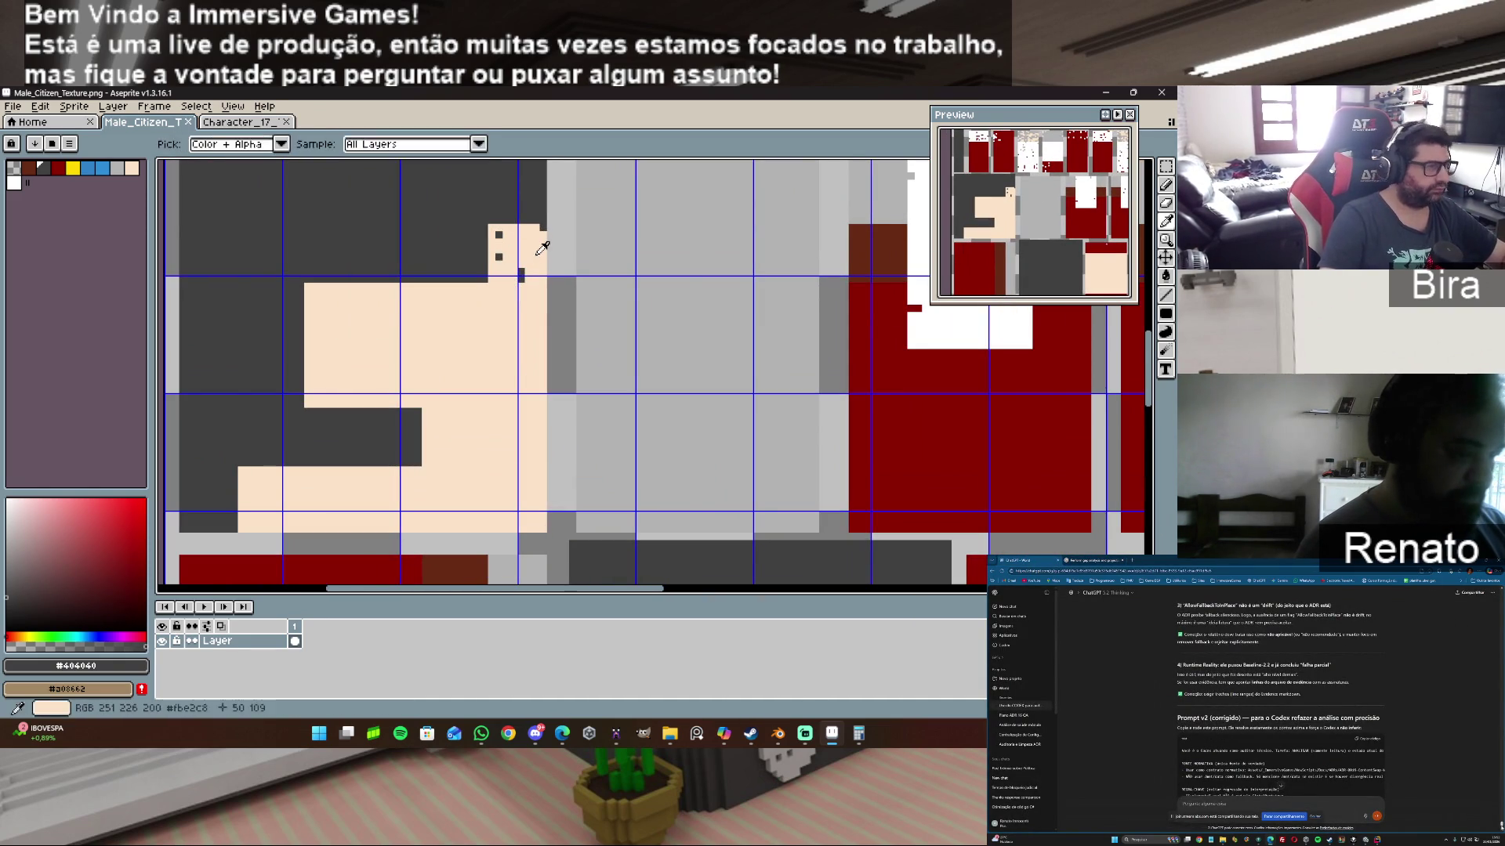
left_click(536, 257, "alt")
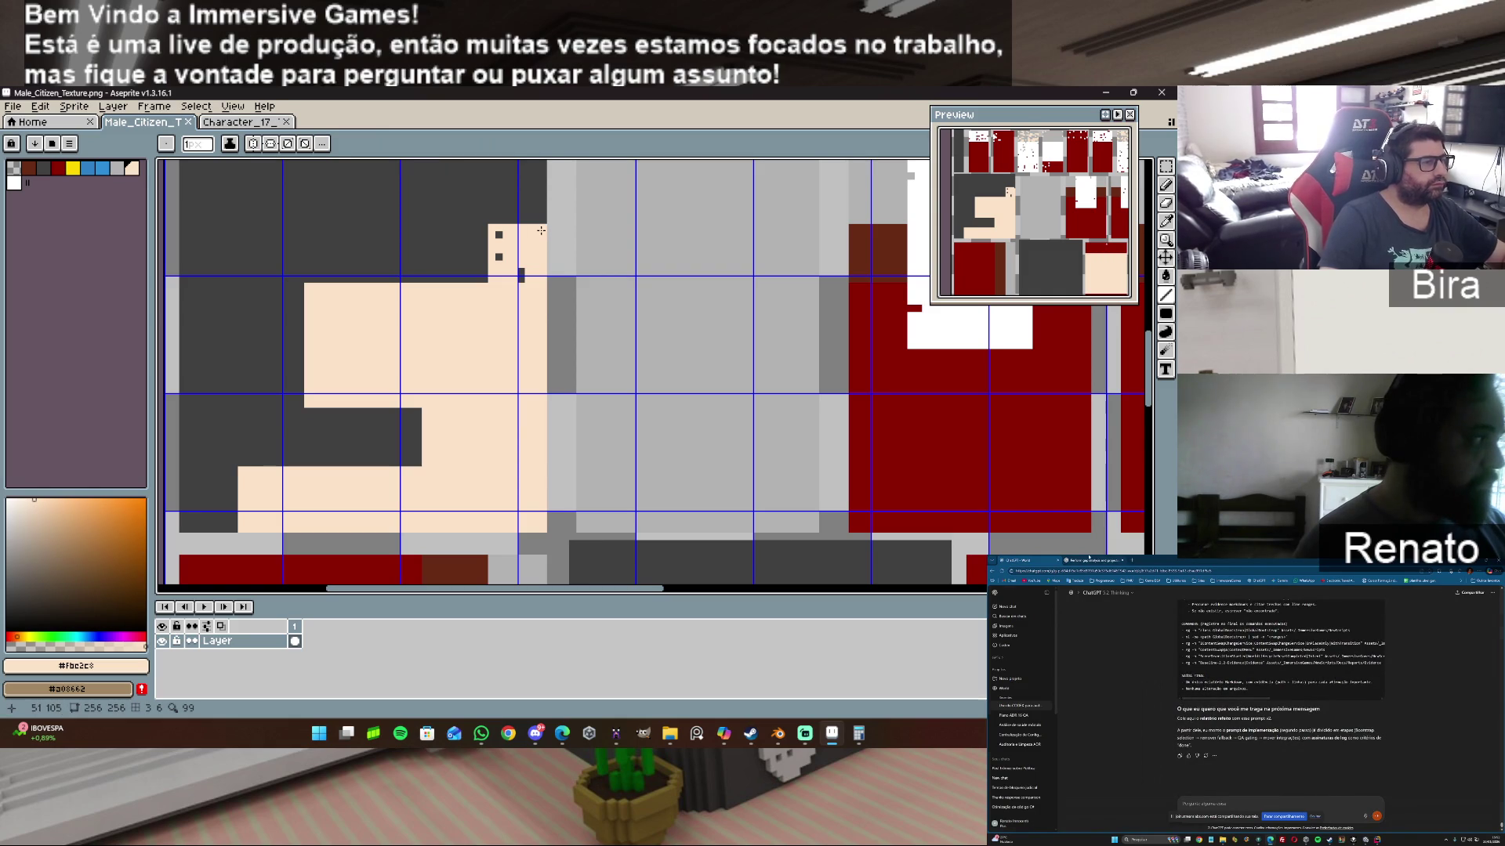
left_click(500, 233)
left_click(499, 257)
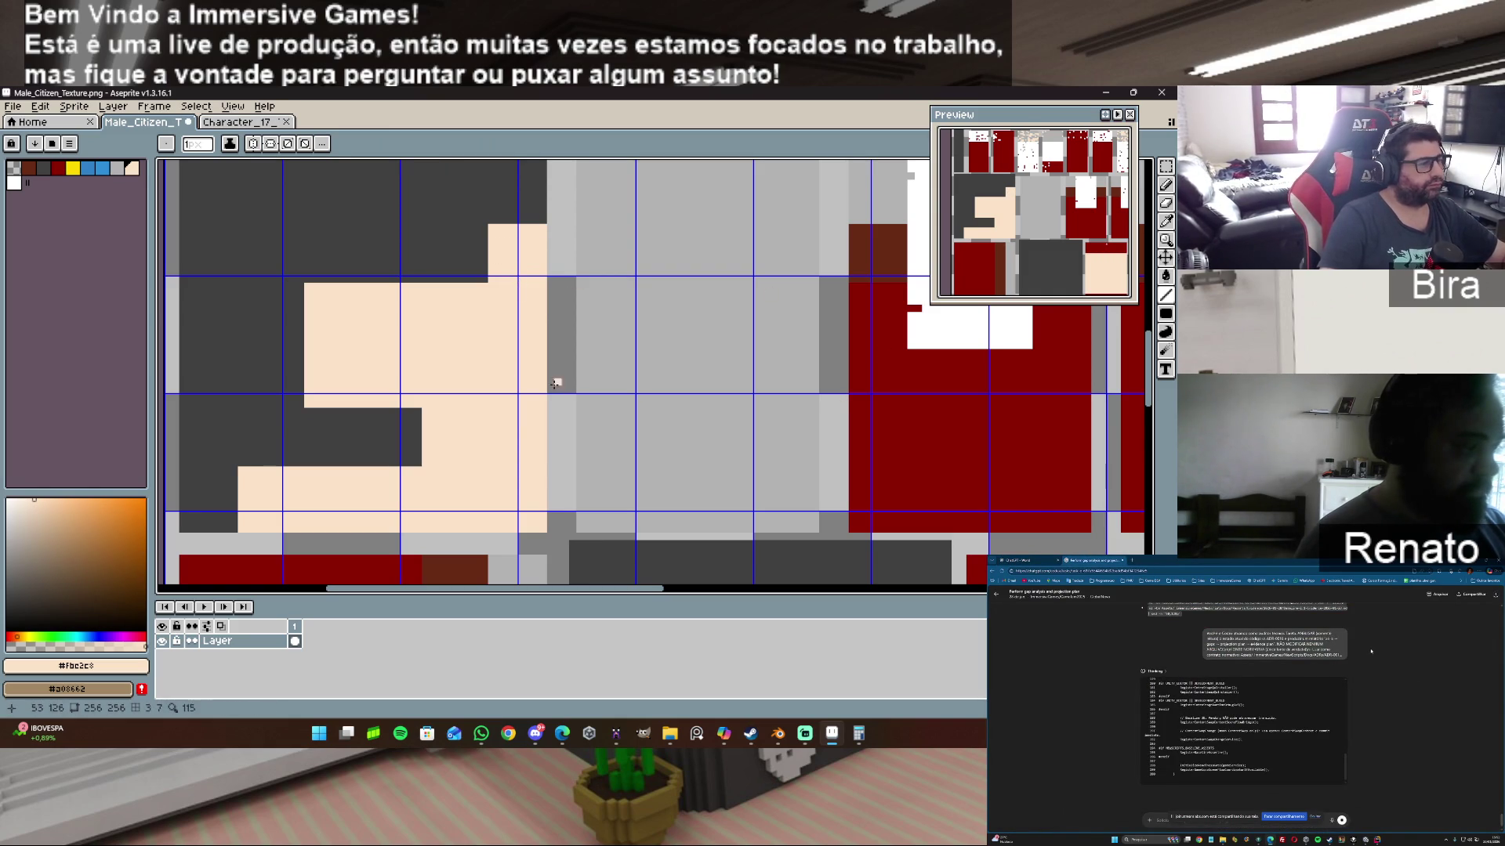
left_click(14, 106)
left_click(49, 174)
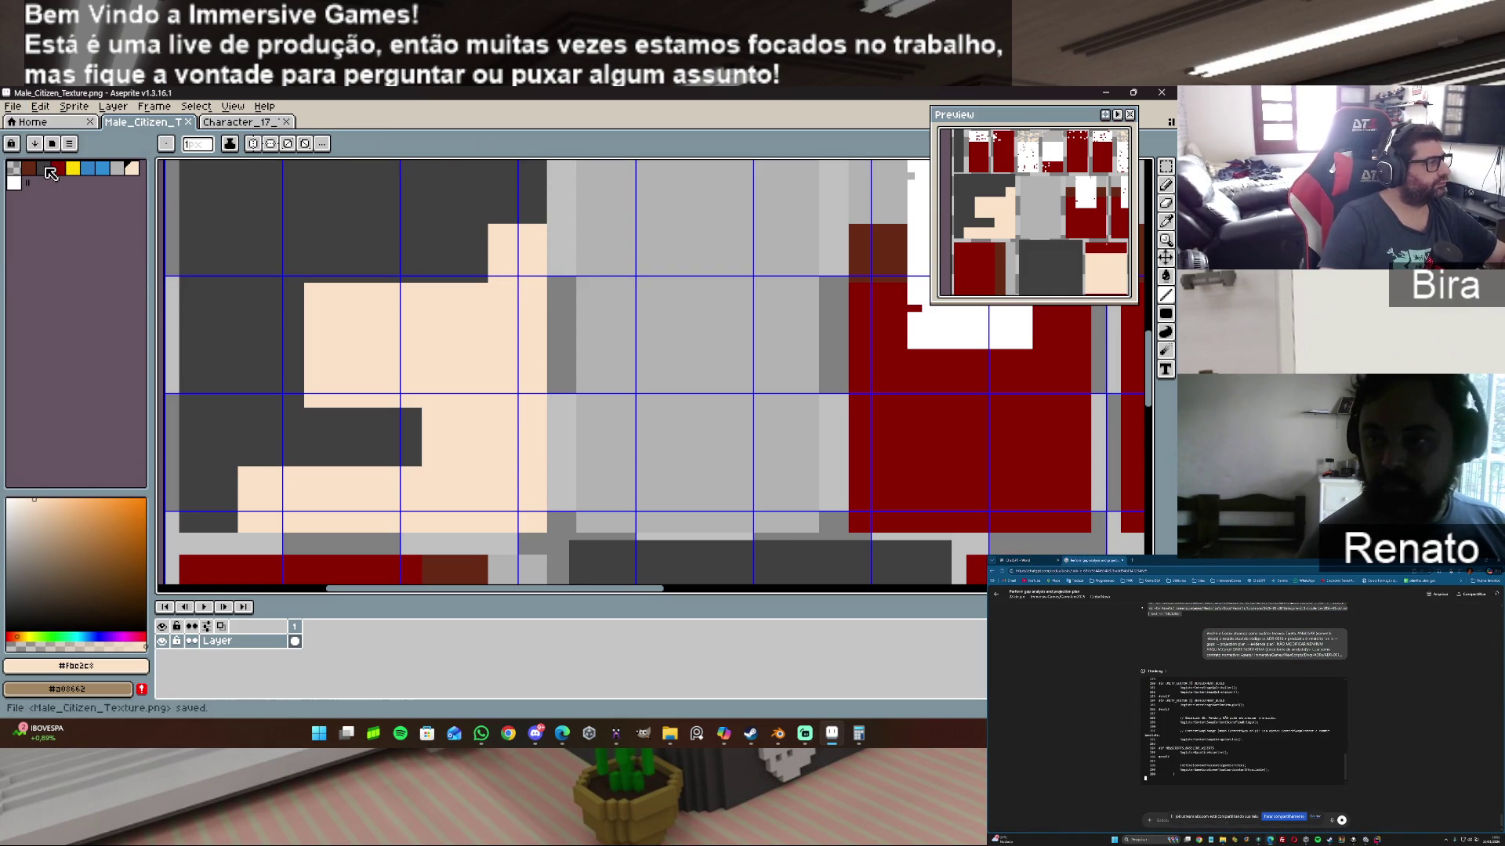
scroll(402, 443, "down", 1)
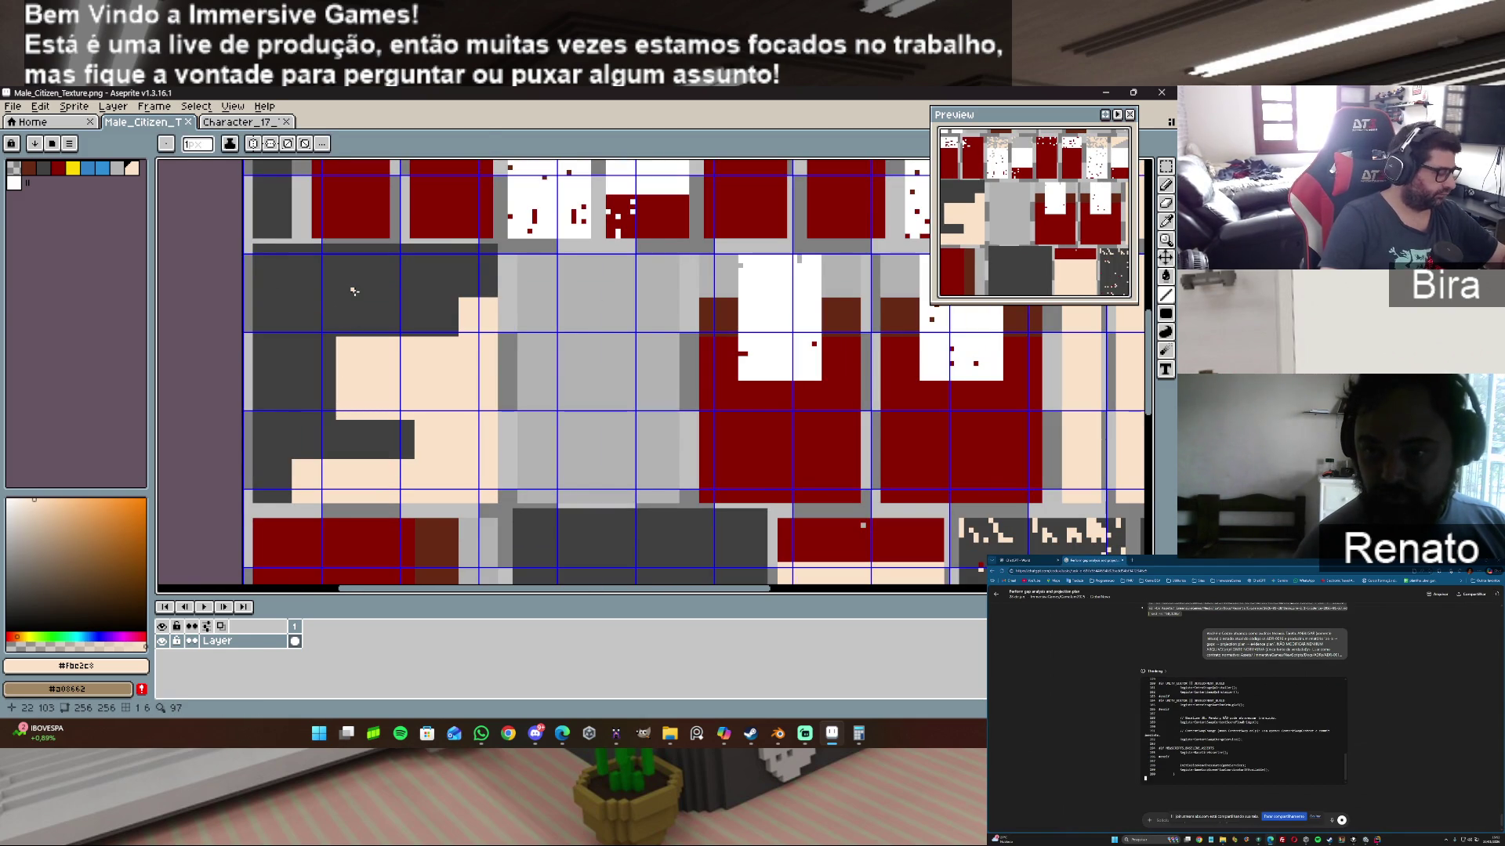
Step: Retouch the edges: dark grey hair along the left strip, skin tone over the dark row
left_click(250, 249, "alt")
left_click_drag(250, 247, 249, 487)
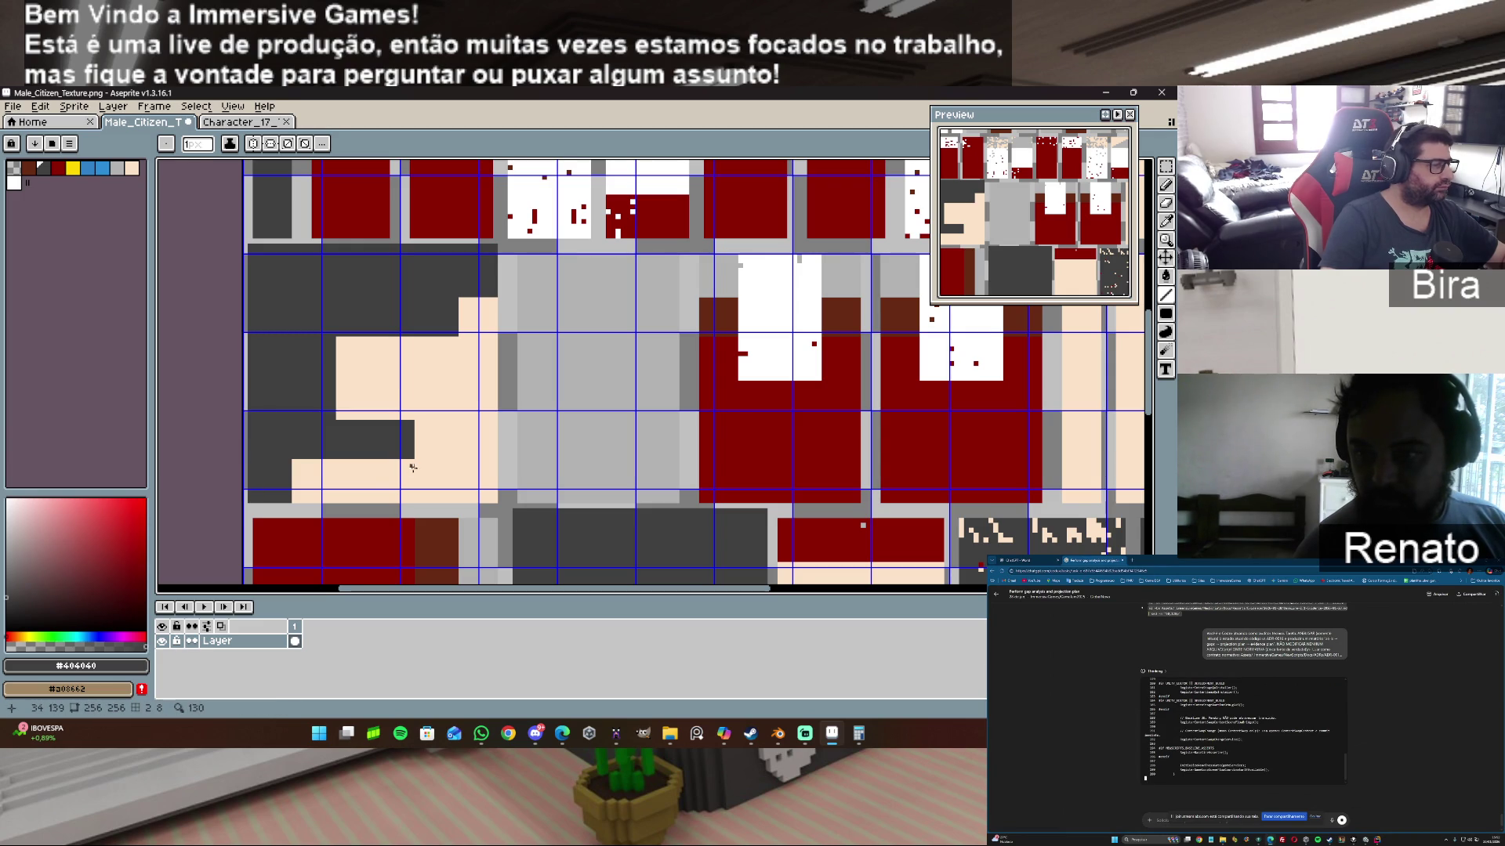
left_click(248, 505)
left_click_drag(288, 506, 303, 496)
left_click(294, 504, "alt")
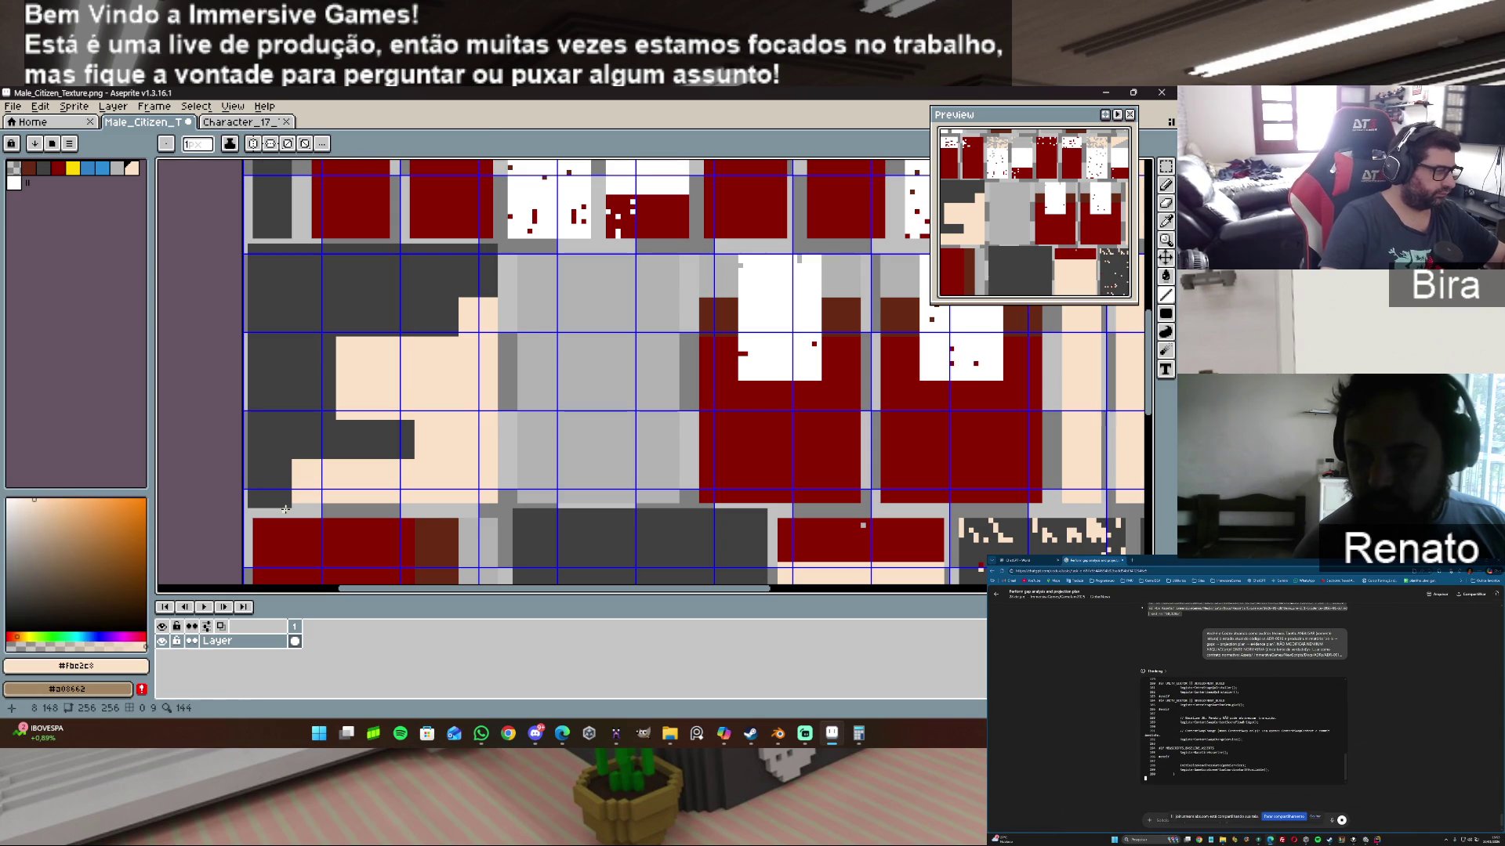
left_click_drag(294, 507, 462, 503)
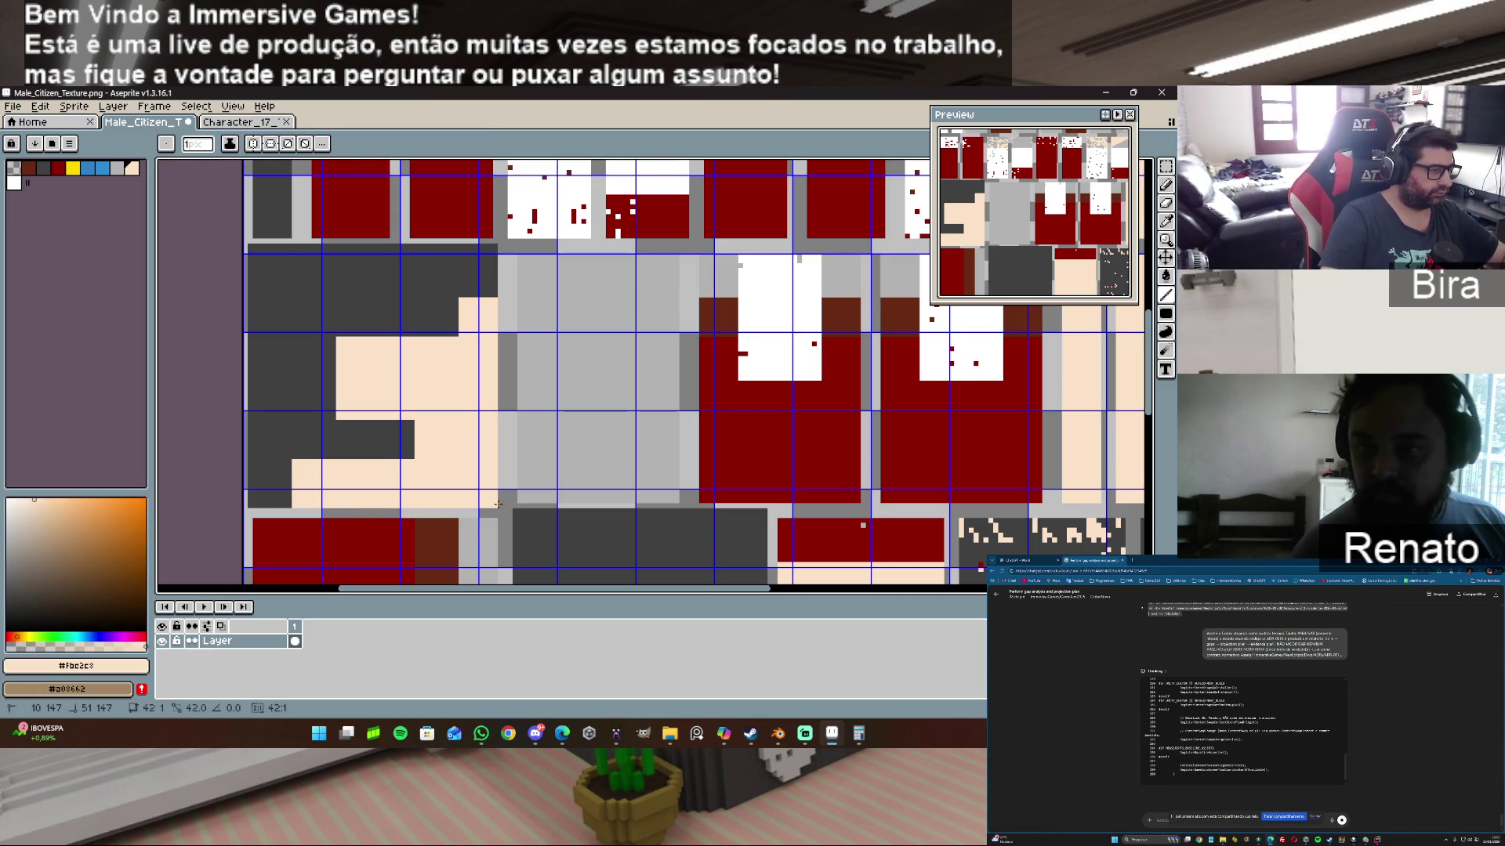
Step: Select all Male_Citizen UVs and snap them to texture pixels, then deselect
left_click(777, 733)
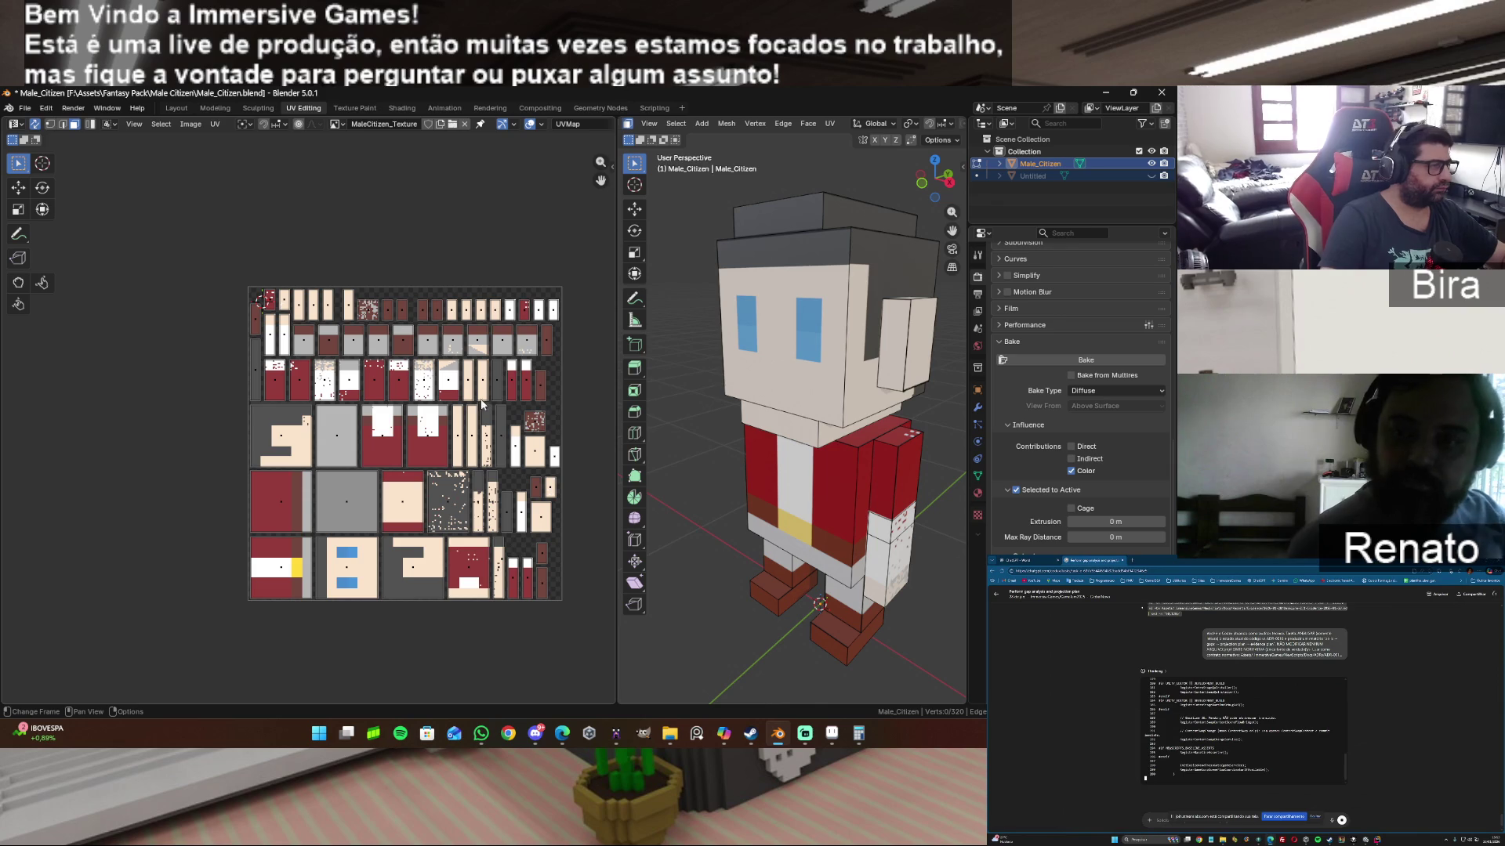
key("a")
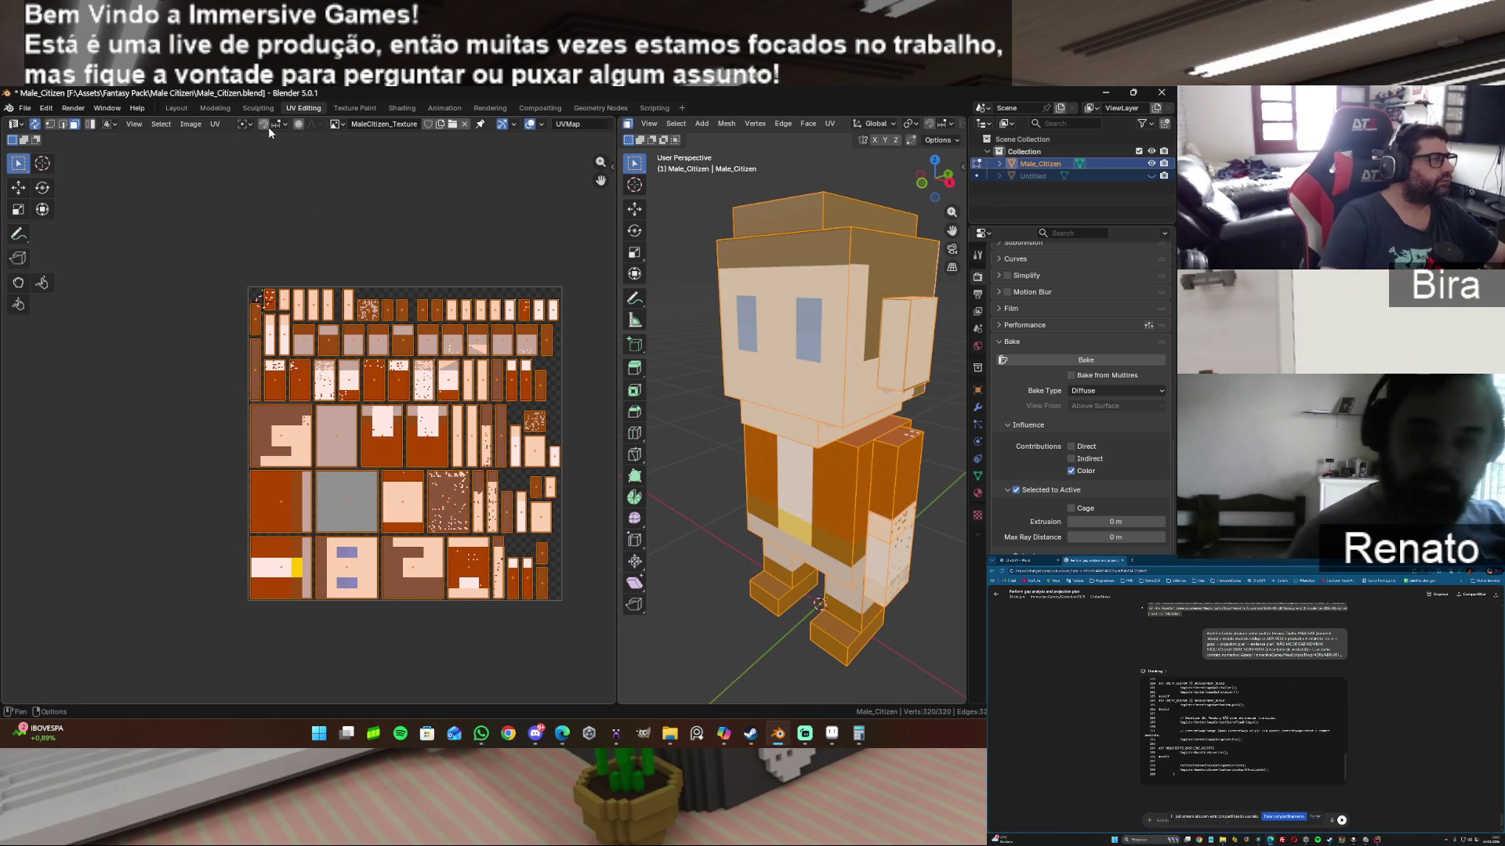
left_click(215, 124)
mouse_move(241, 162)
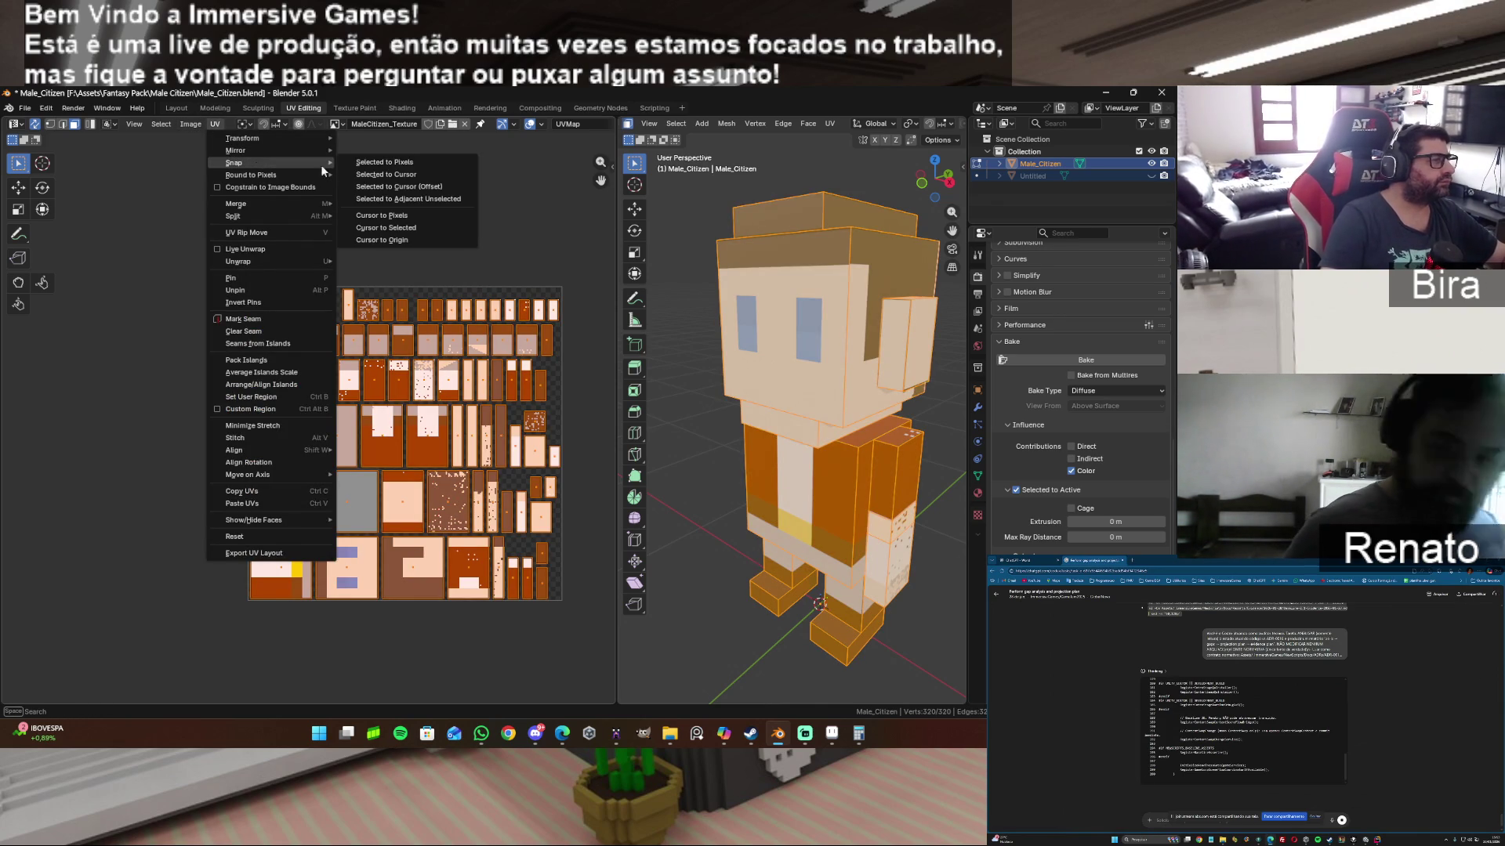
left_click(404, 162)
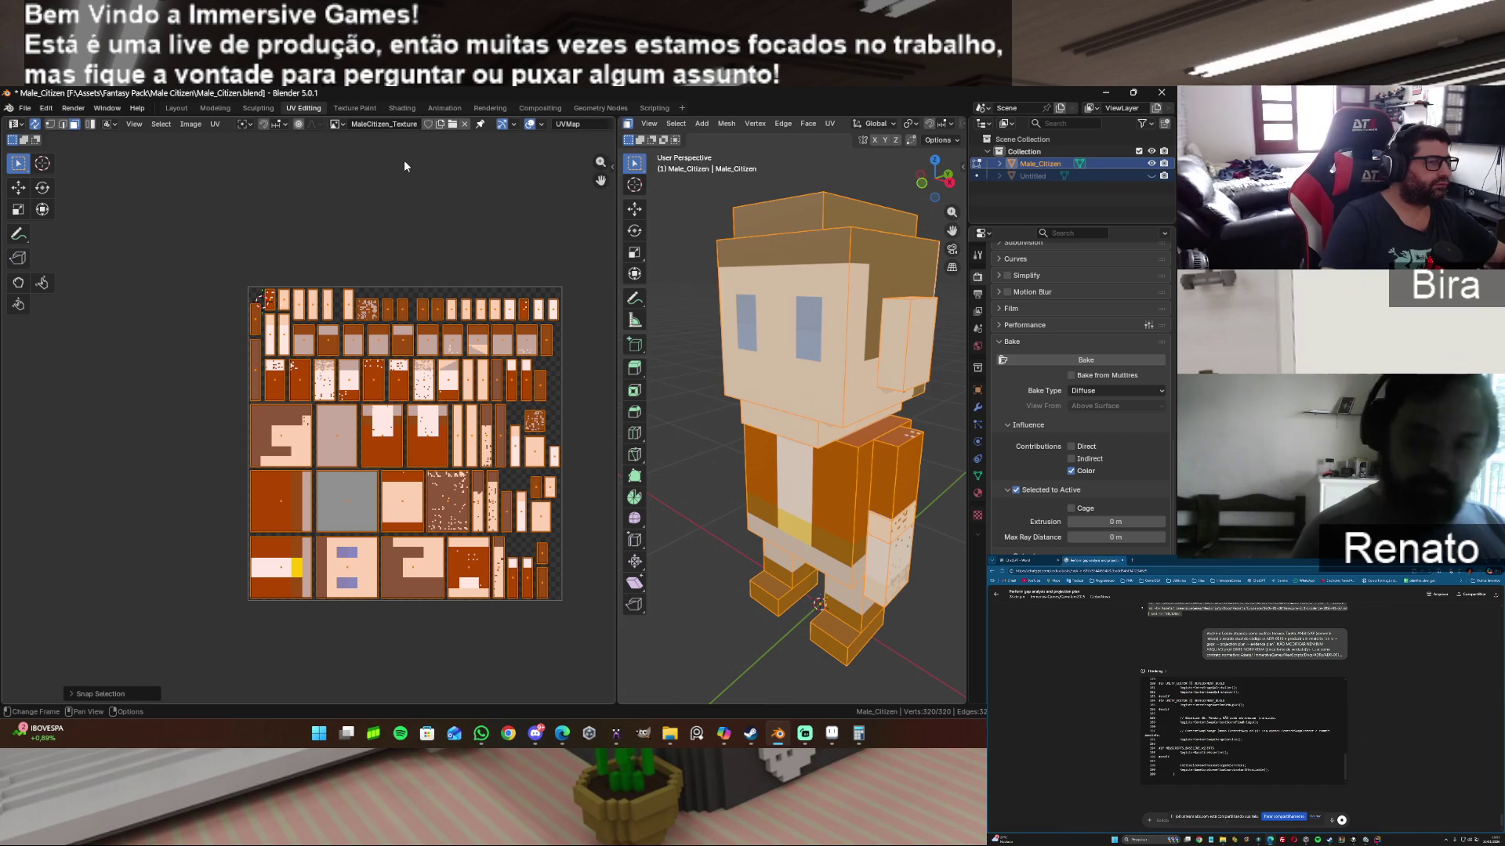
key("alt+a")
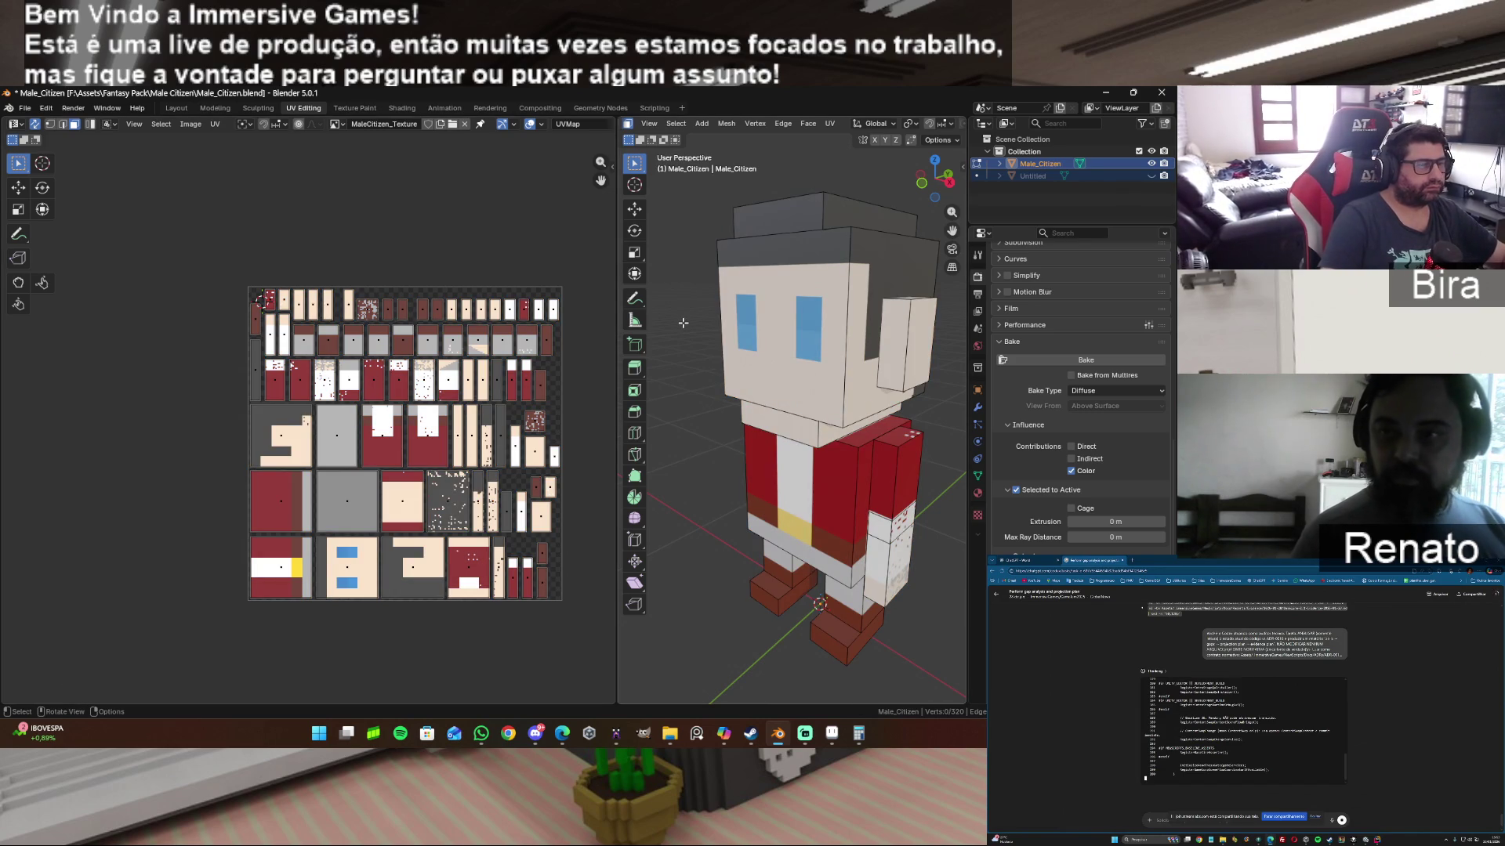
left_click_drag(948, 183, 917, 206)
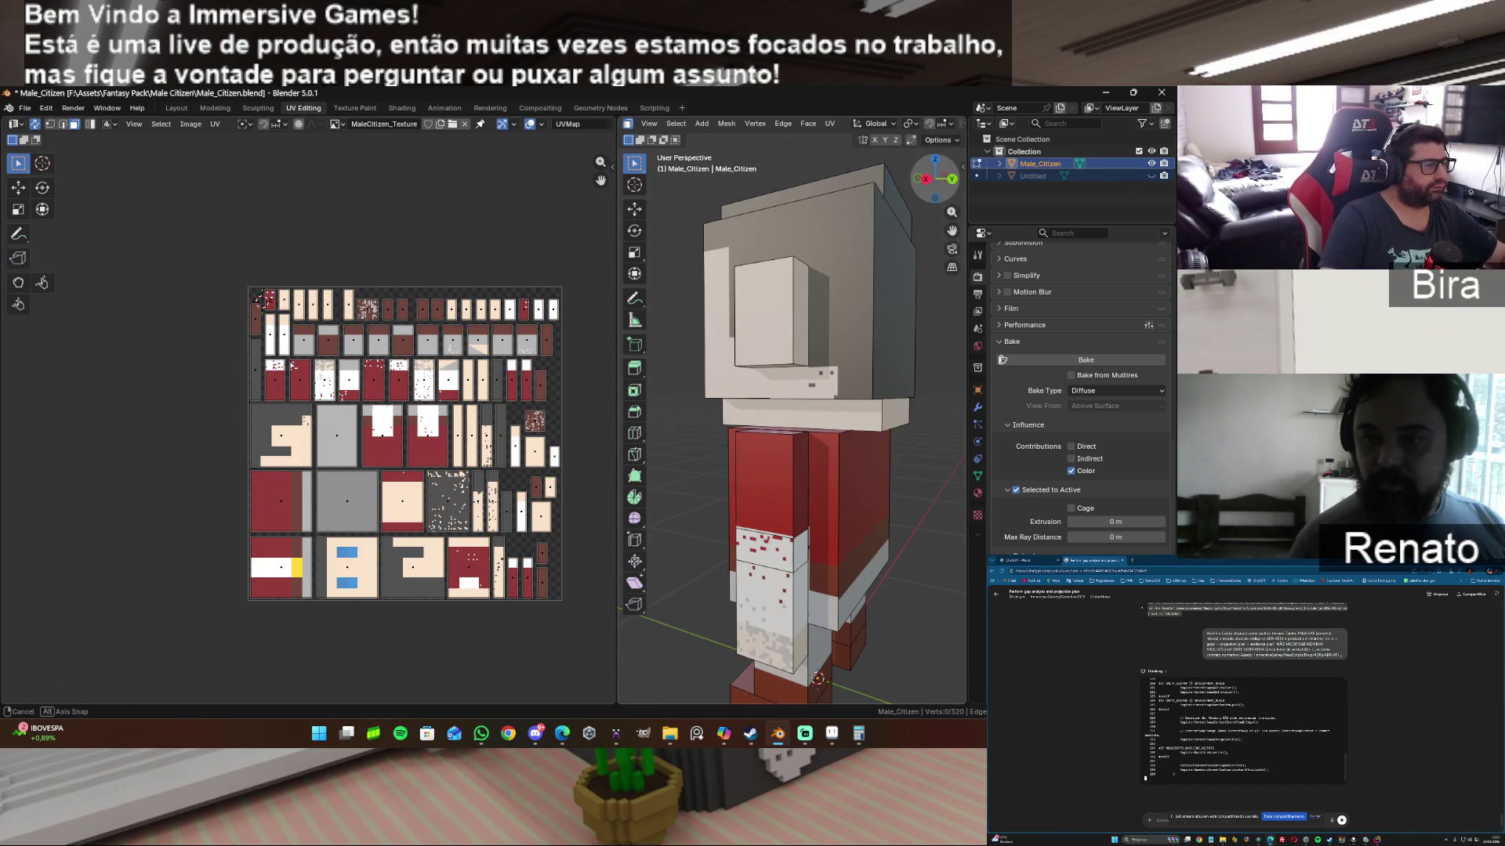
Step: Return to the texture in Aseprite and save it
key("alt+Tab")
left_click(11, 106)
left_click(36, 173)
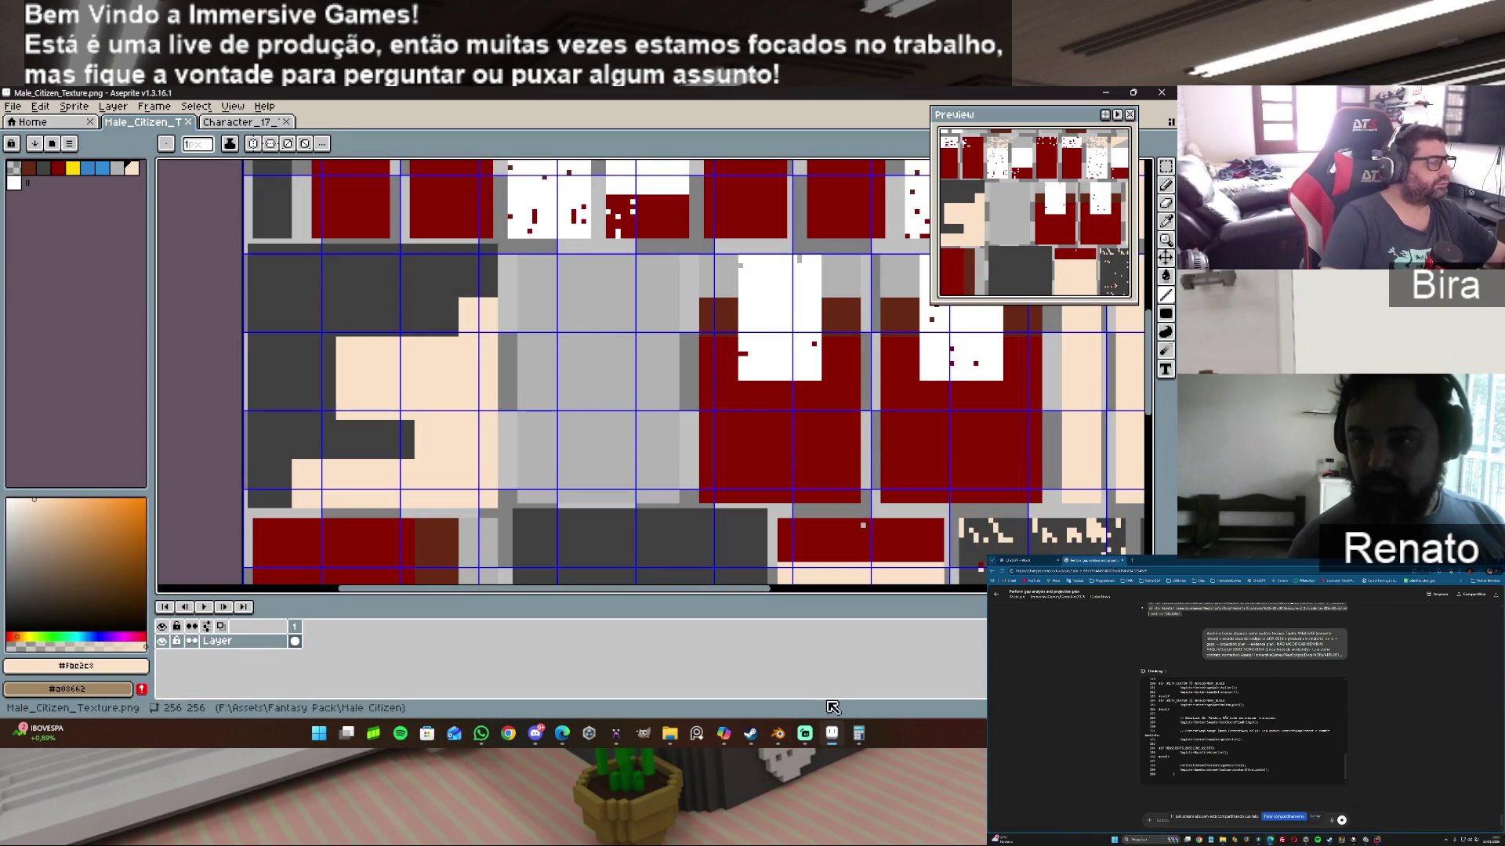
left_click(777, 735)
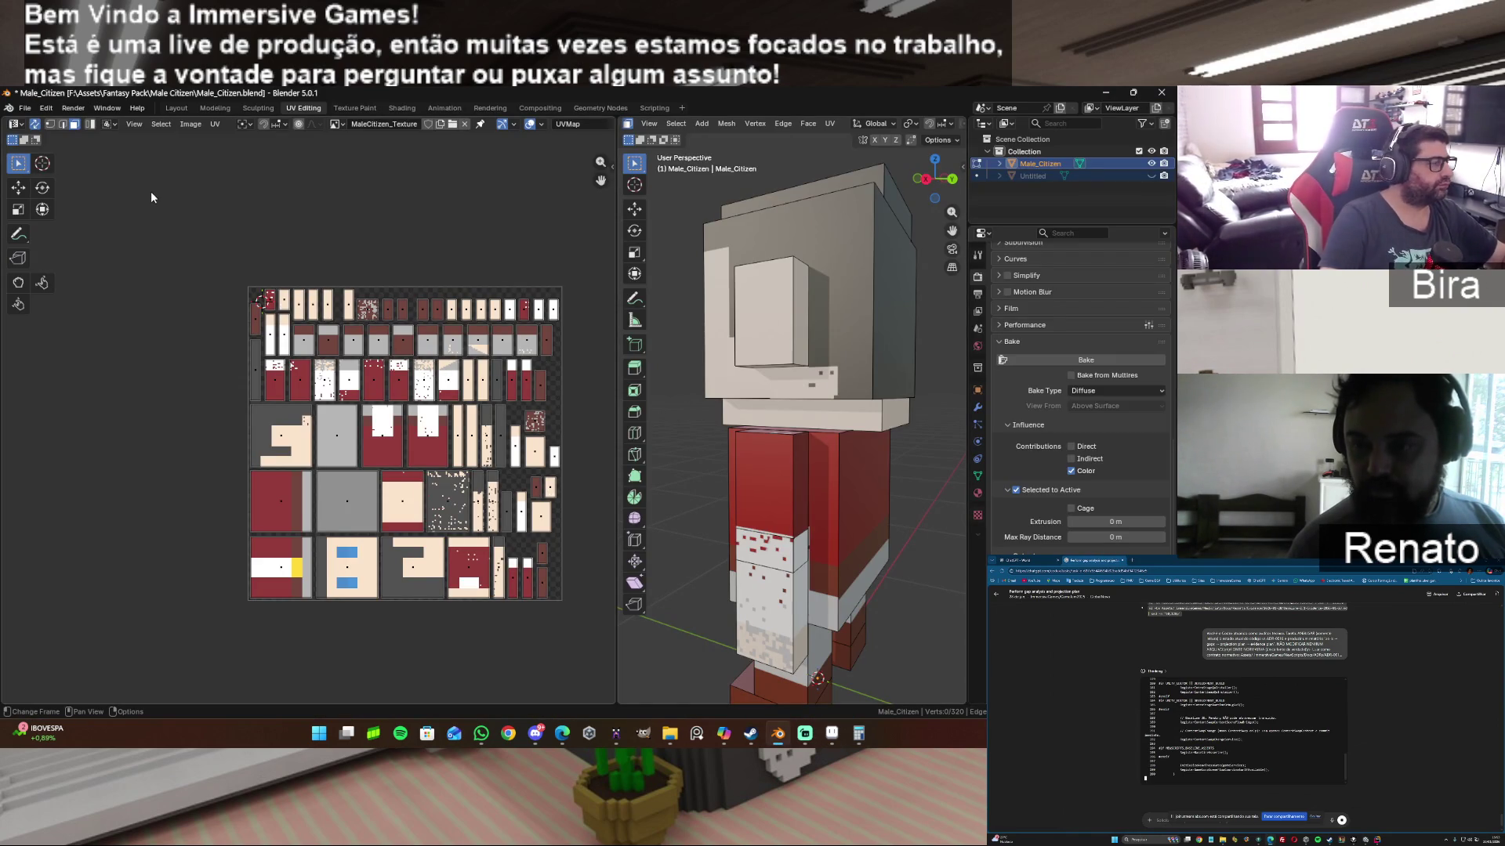
left_click(190, 124)
left_click(215, 197)
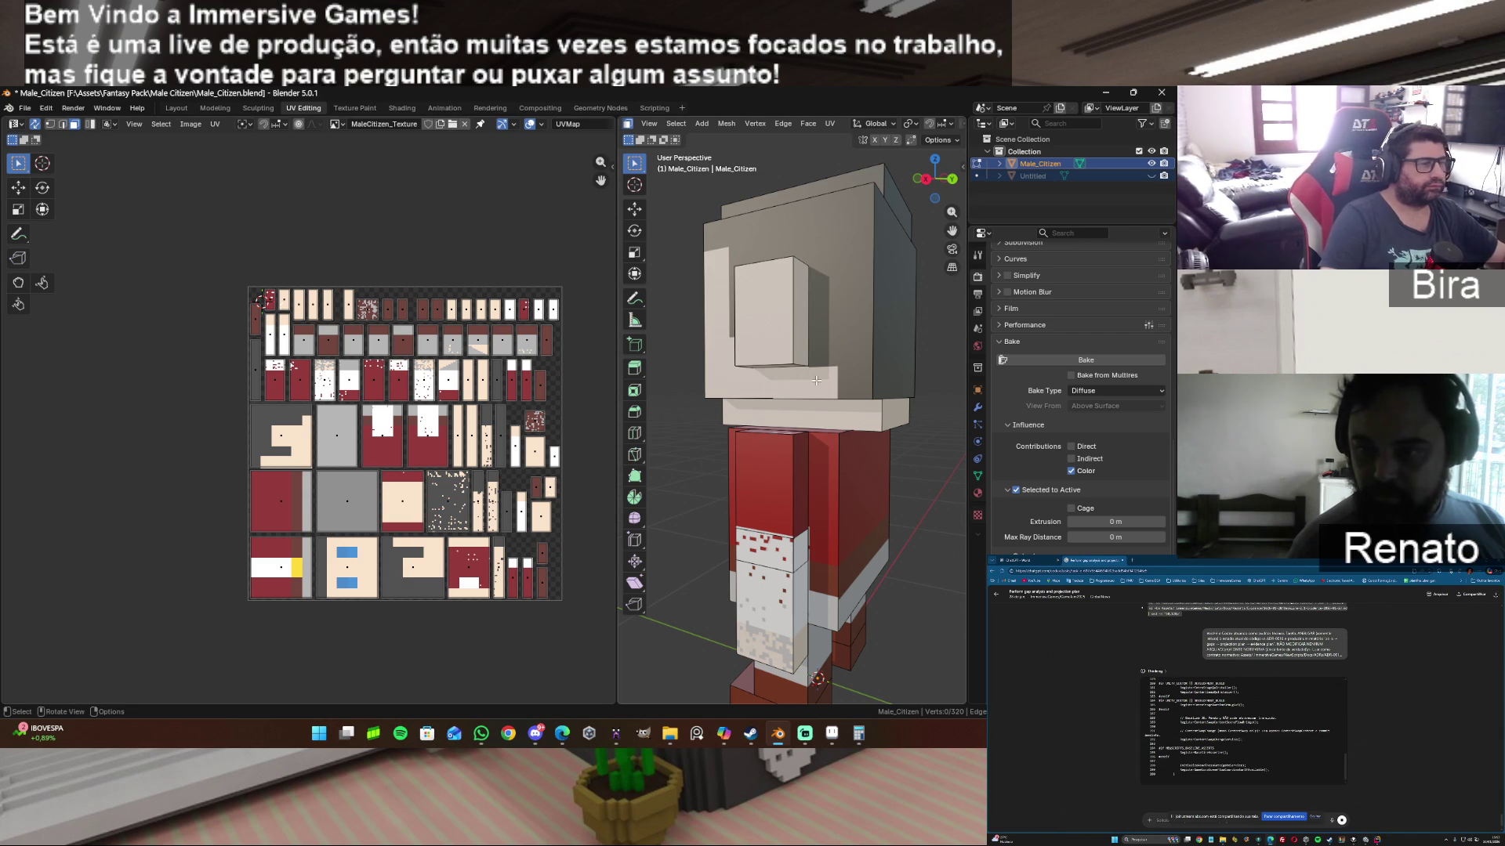
scroll(303, 428, "up", 5)
scroll(293, 468, "up", 1)
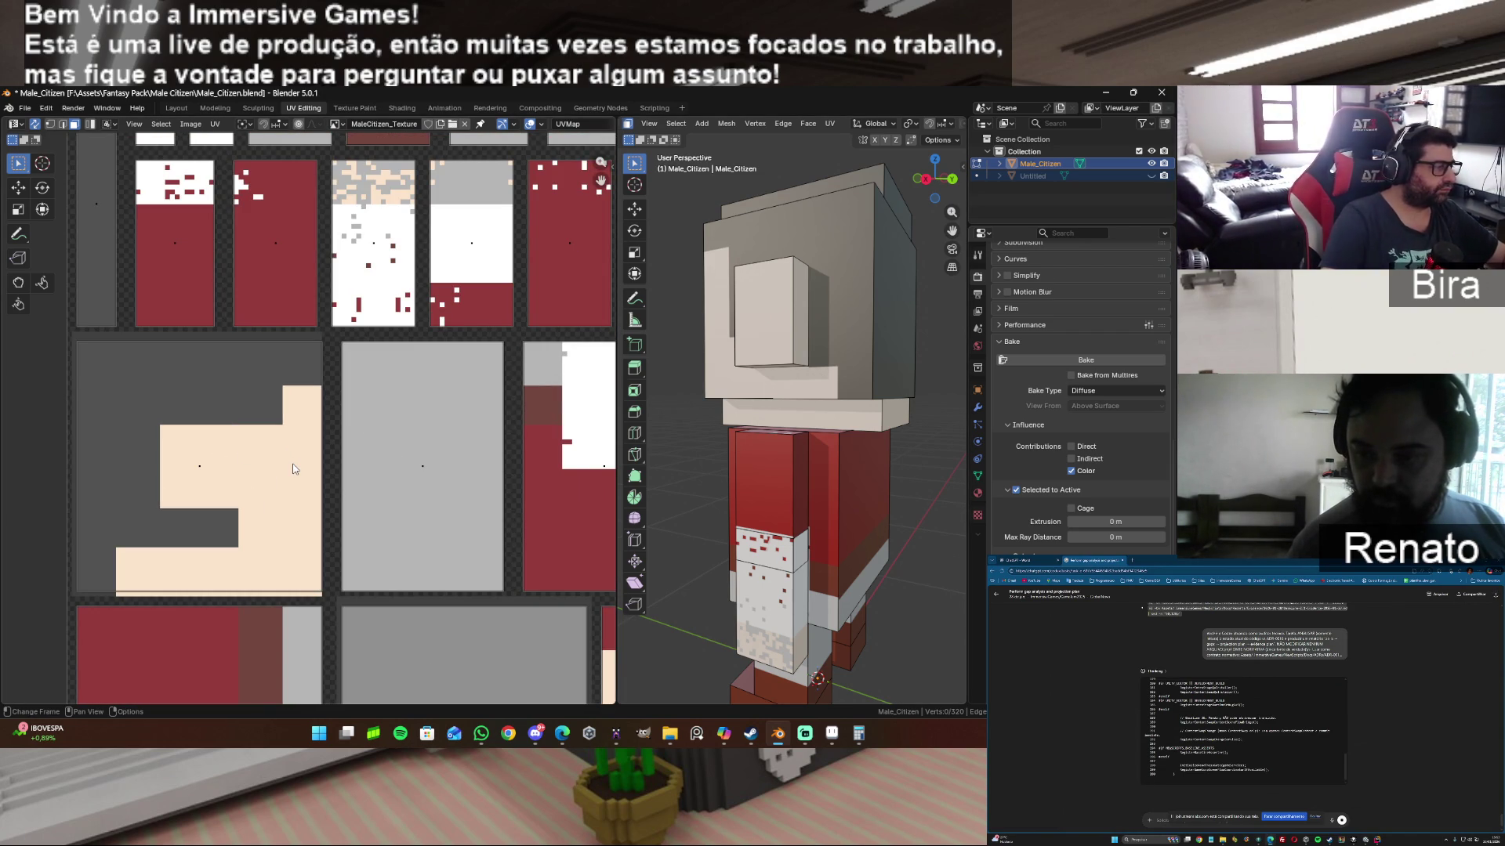
scroll(293, 468, "down", 2)
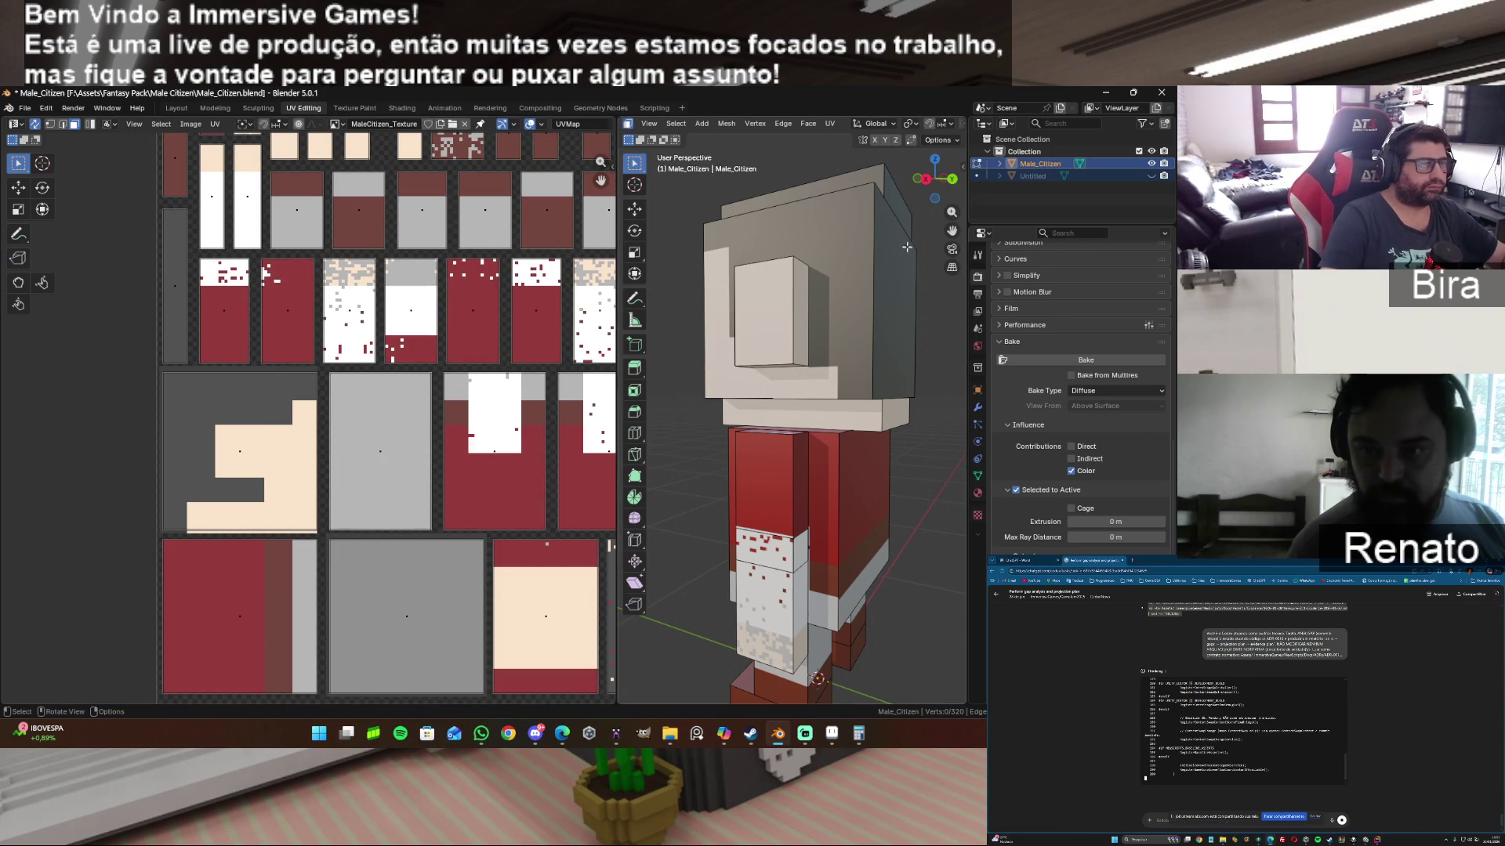
mouse_move(935, 176)
left_mouse_down()
mouse_move(847, 176)
mouse_move(823, 200)
left_mouse_up()
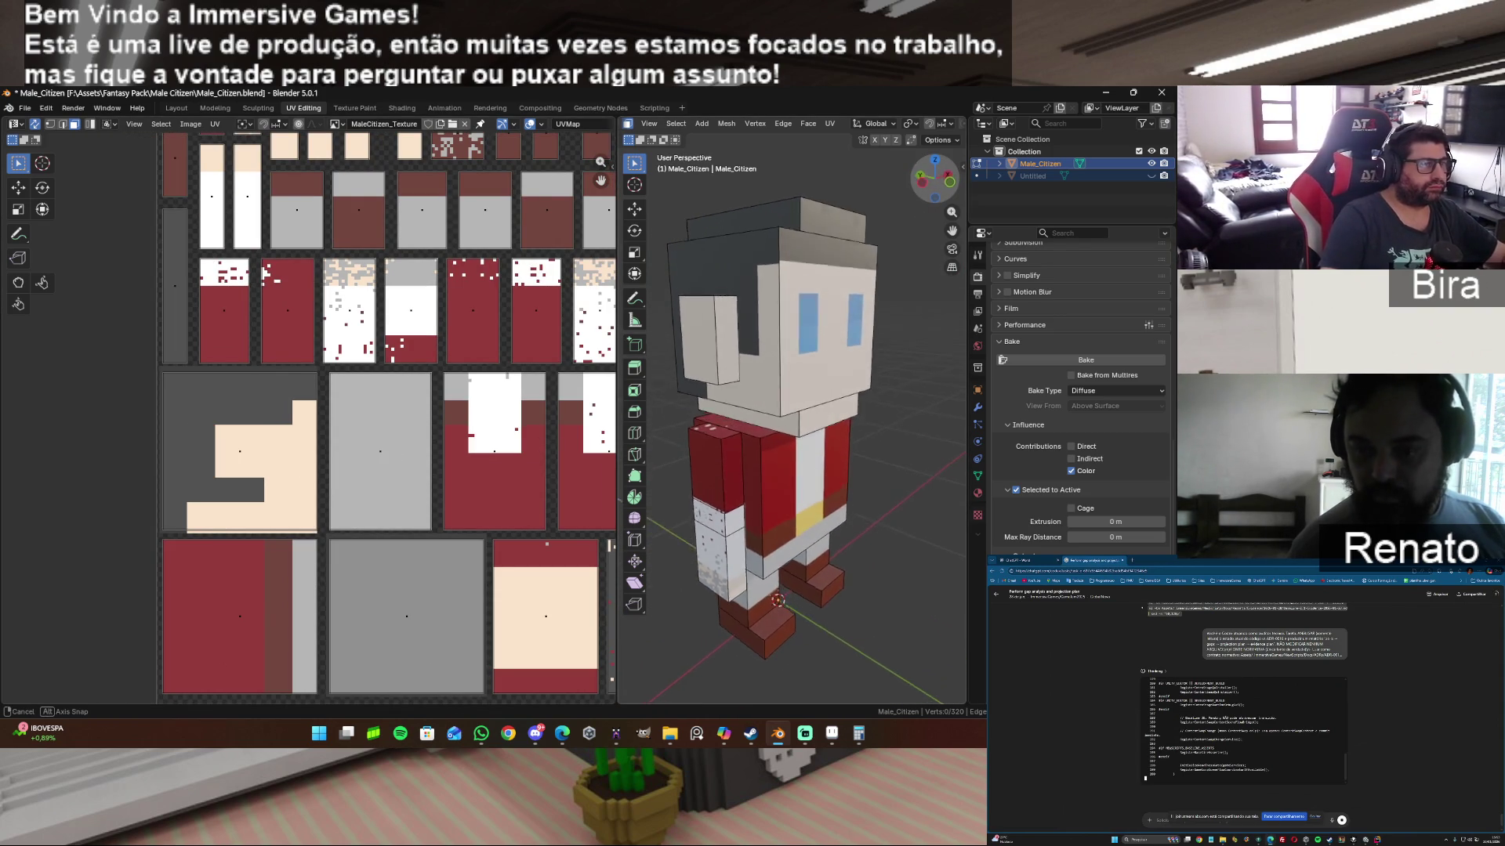
mouse_move(823, 199)
middle_mouse_down()
mouse_move(812, 166)
mouse_move(776, 165)
mouse_move(752, 200)
mouse_move(723, 200)
middle_mouse_up()
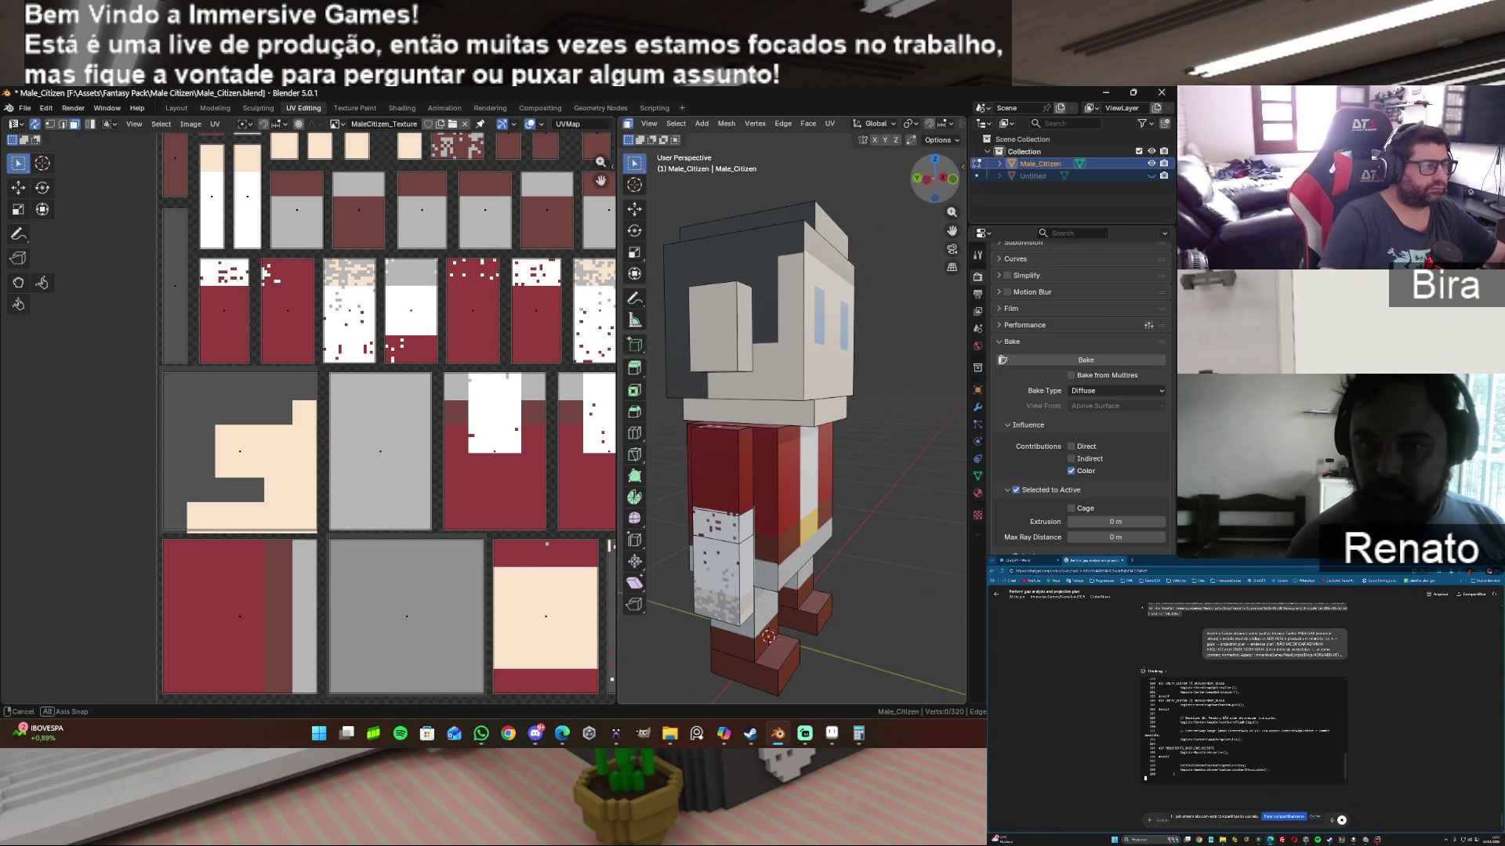
scroll(518, 514, "down", 1)
scroll(518, 513, "down", 1)
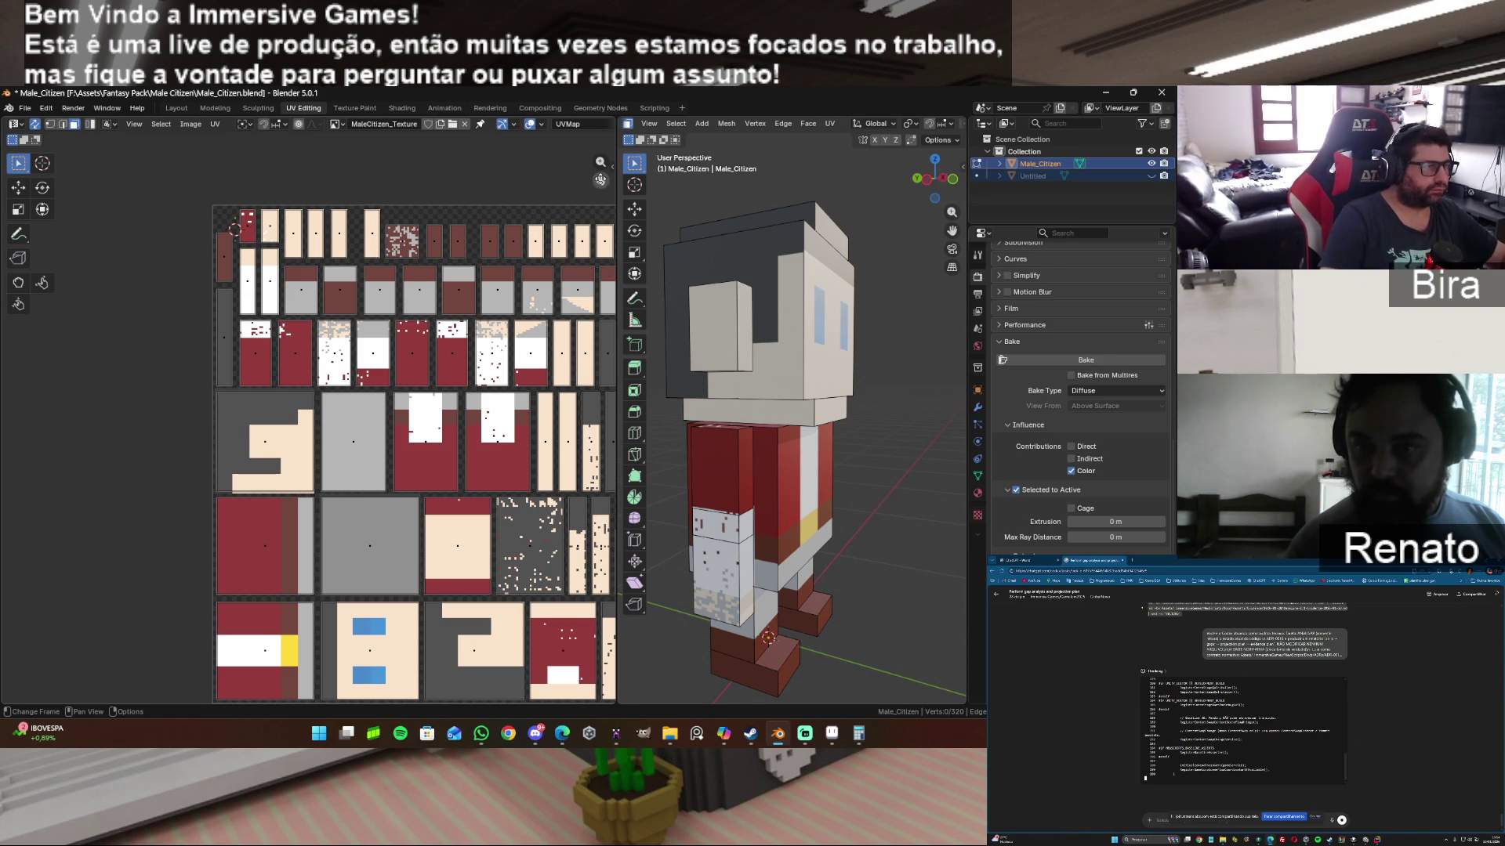
left_click_drag(577, 587, 495, 456)
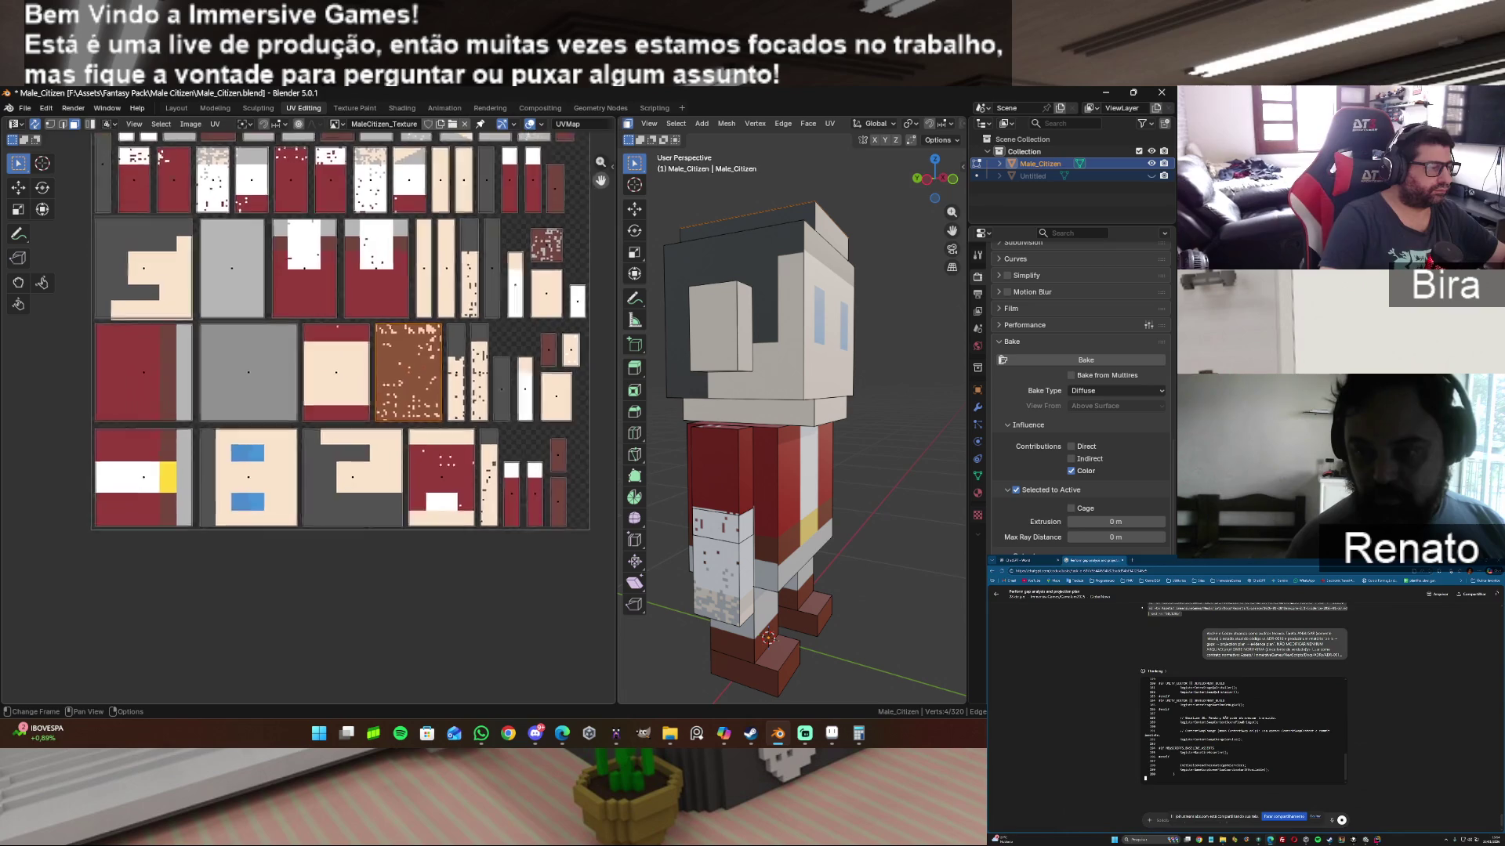
Step: Inspect the atlas face and skin tiles in the UV editor, then bring up the Image commands
middle_click_drag(609, 607, 560, 396)
scroll(471, 513, "up", 2)
scroll(471, 515, "up", 2)
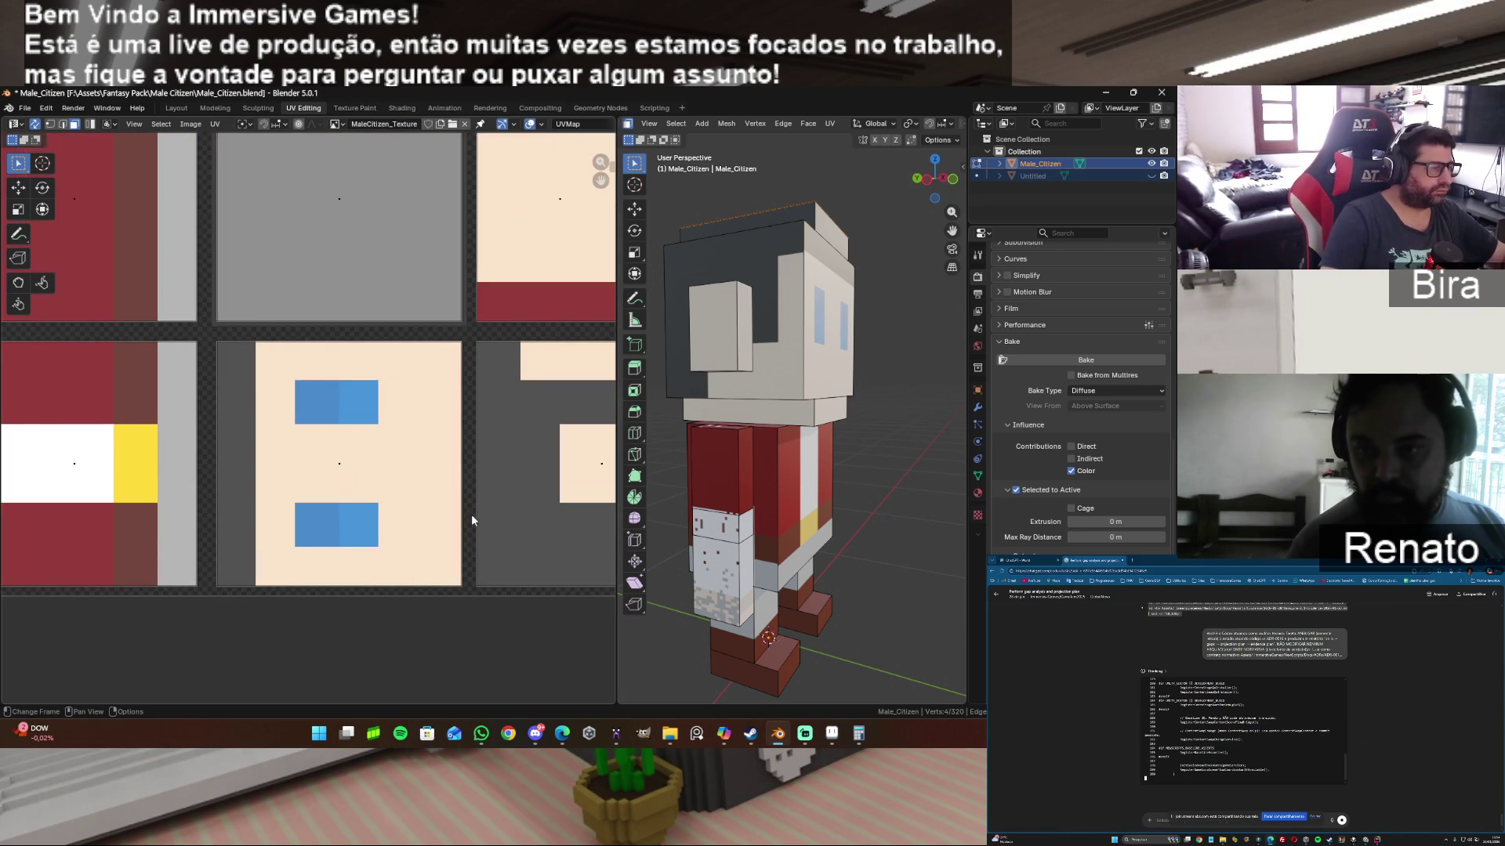
scroll(602, 235, "up", 1)
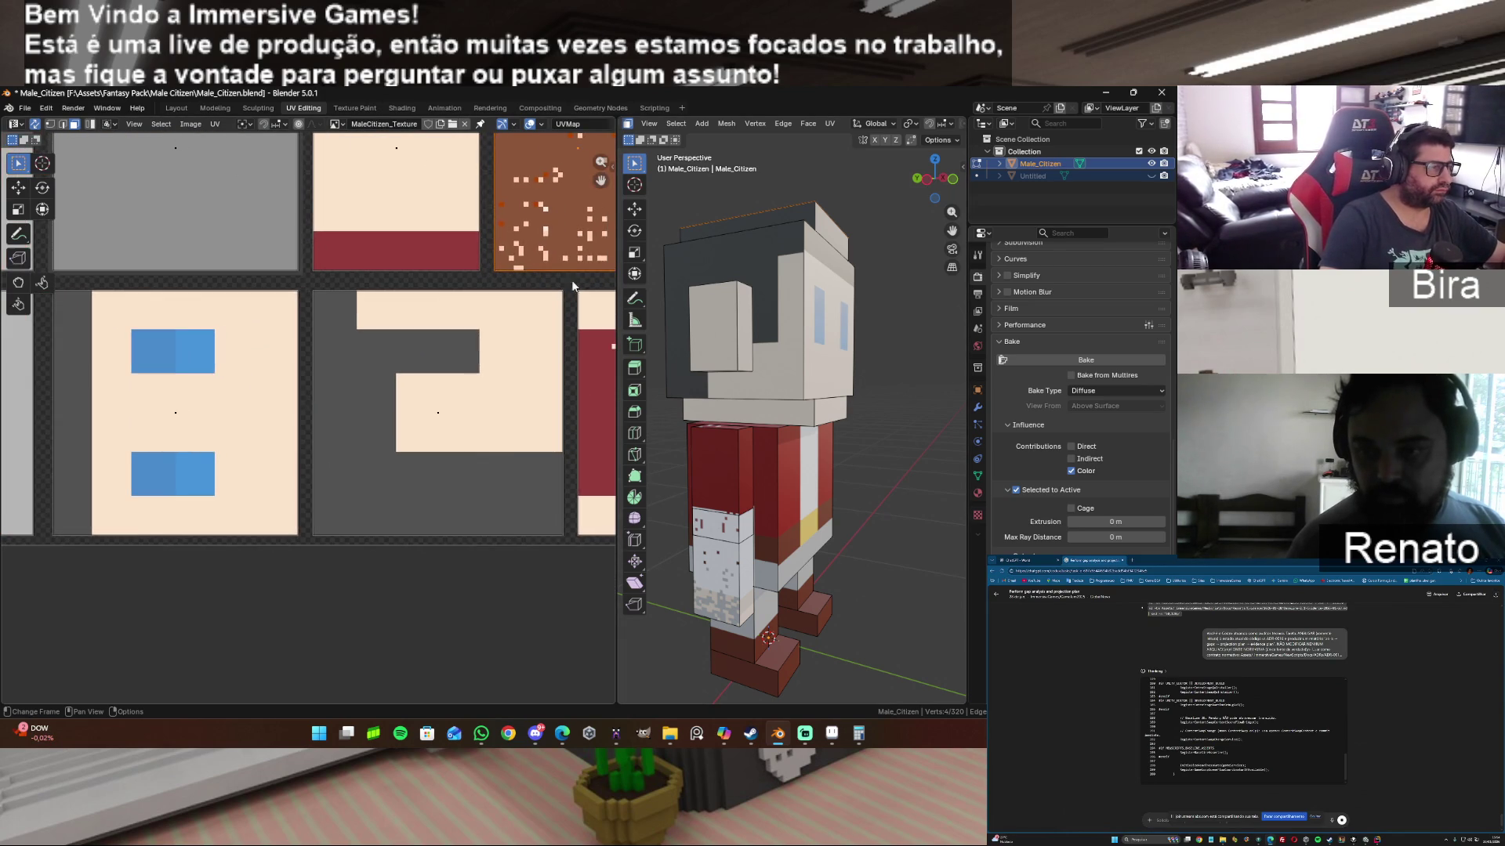
middle_click_drag(606, 506, 500, 459)
scroll(500, 458, "up", 1)
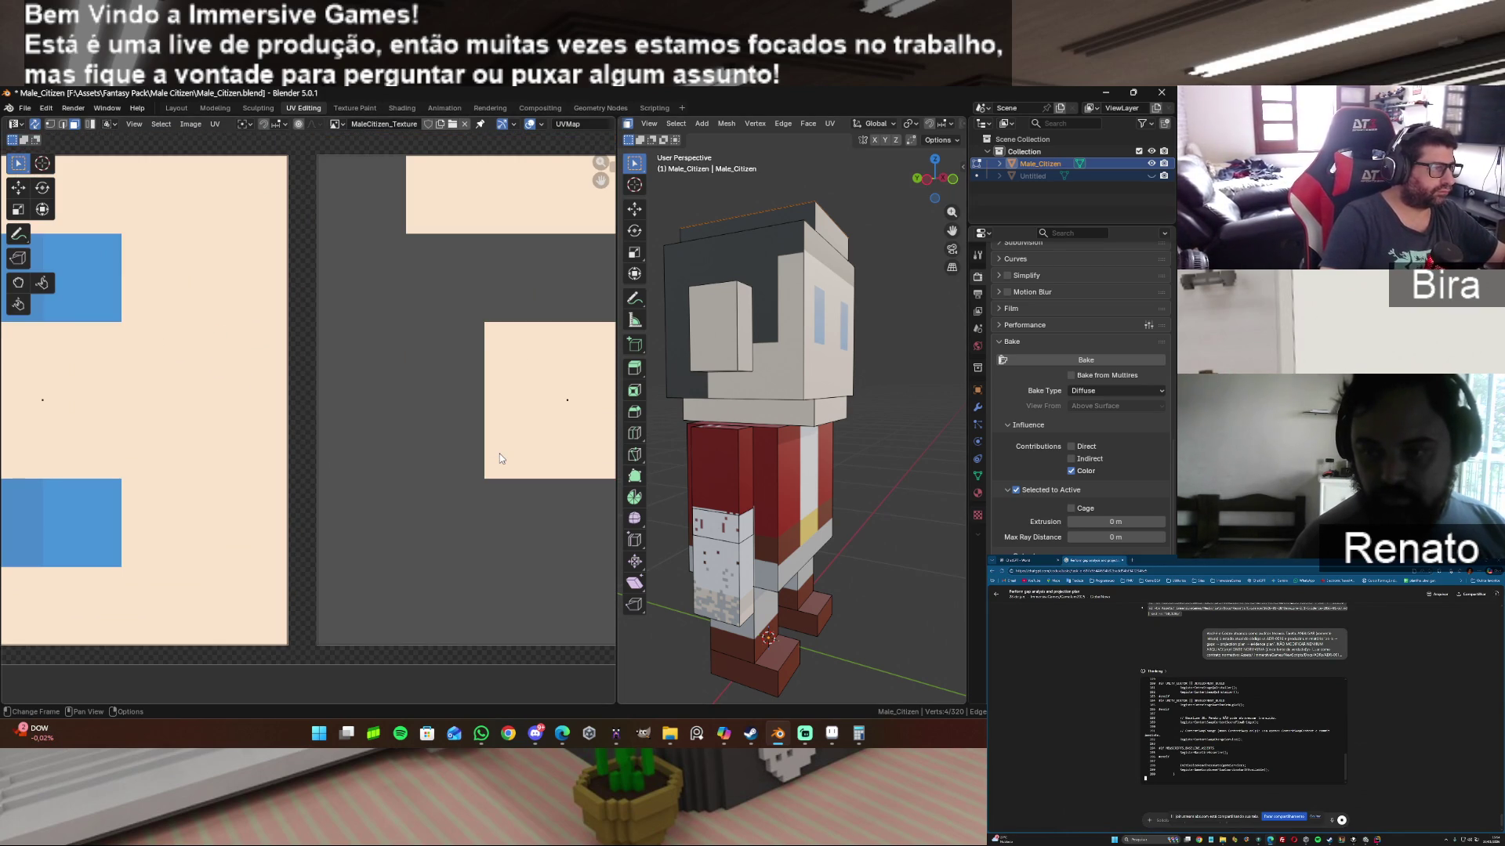
scroll(499, 459, "down", 3)
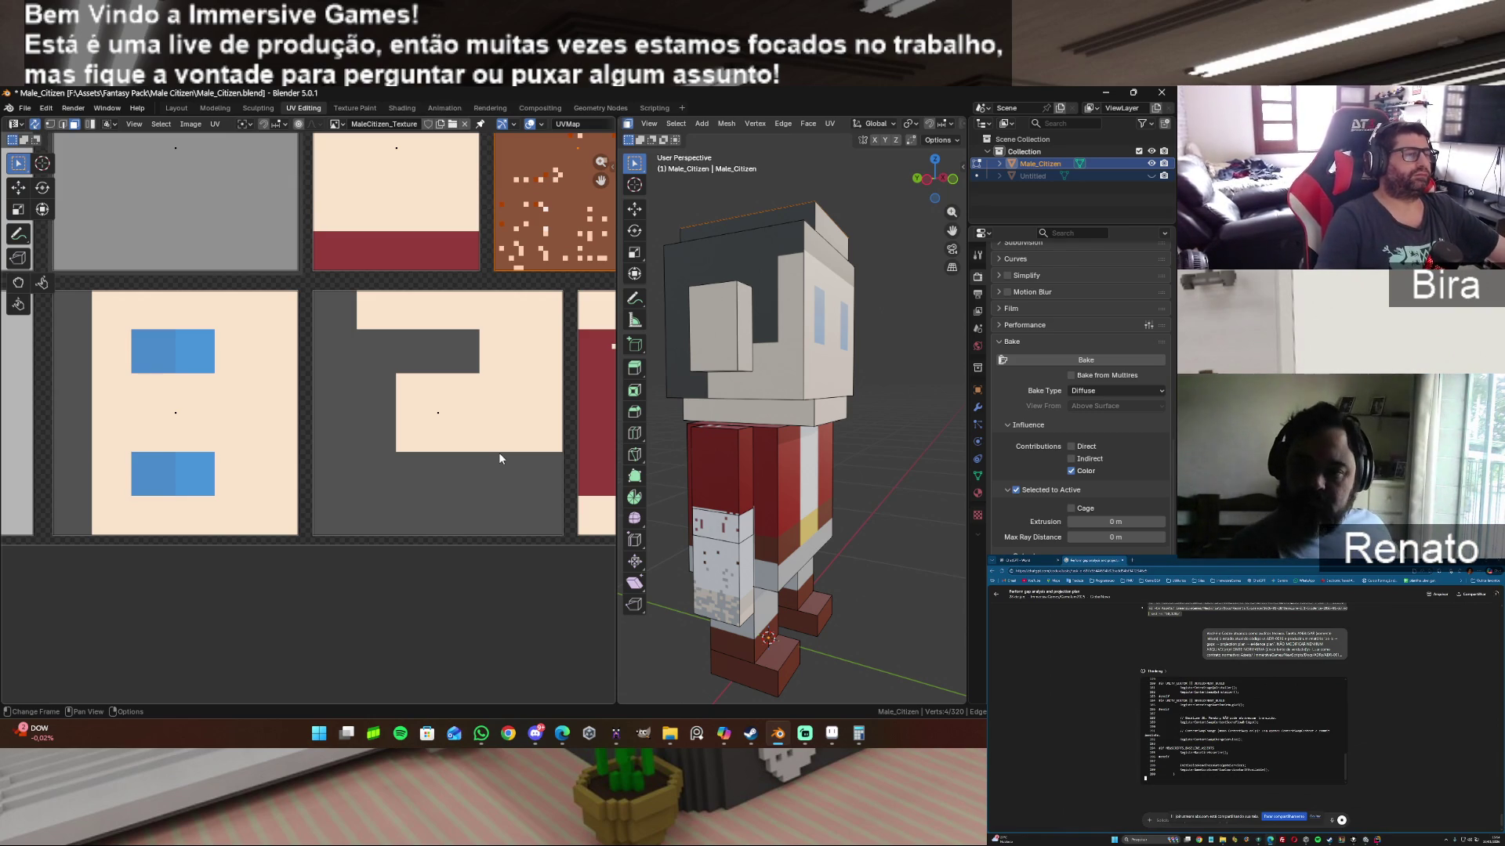
mouse_move(928, 179)
left_mouse_down()
mouse_move(906, 180)
mouse_move(934, 179)
mouse_move(918, 177)
left_mouse_up()
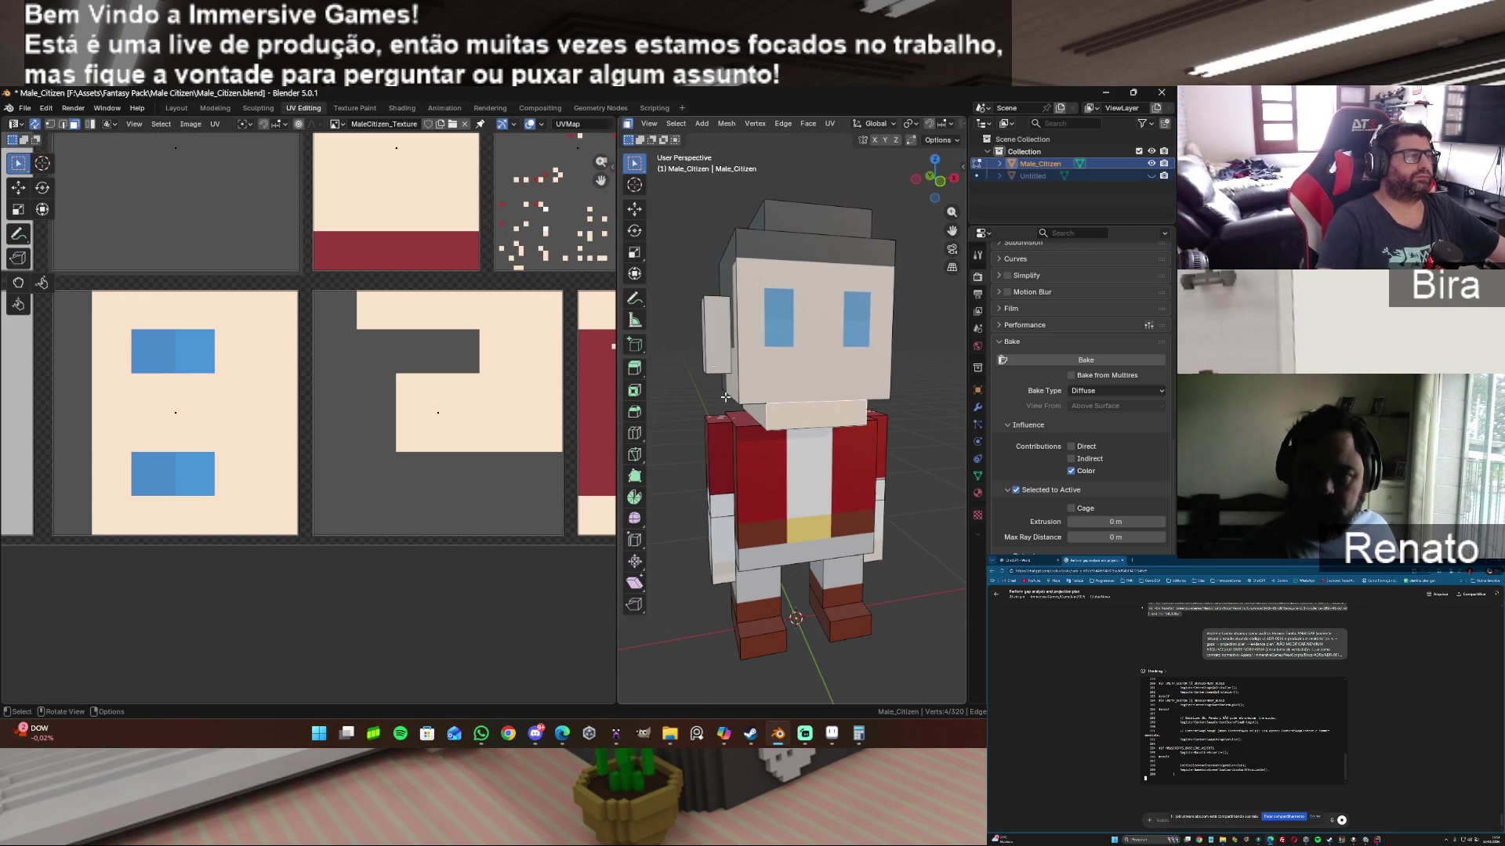
scroll(548, 301, "down", 3)
scroll(548, 301, "down", 3)
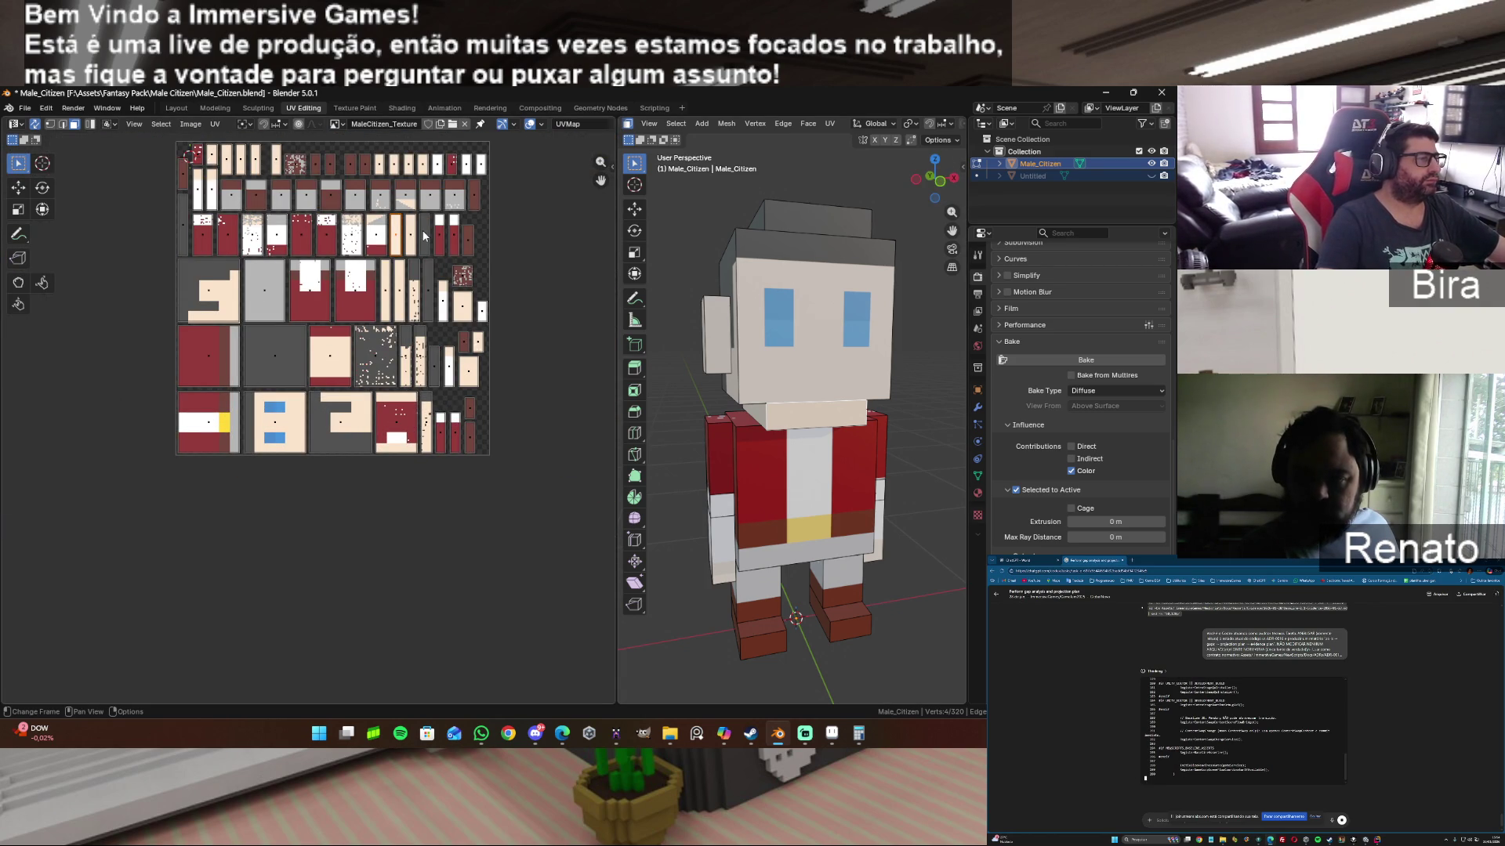
scroll(562, 253, "up", 2)
scroll(575, 204, "up", 1)
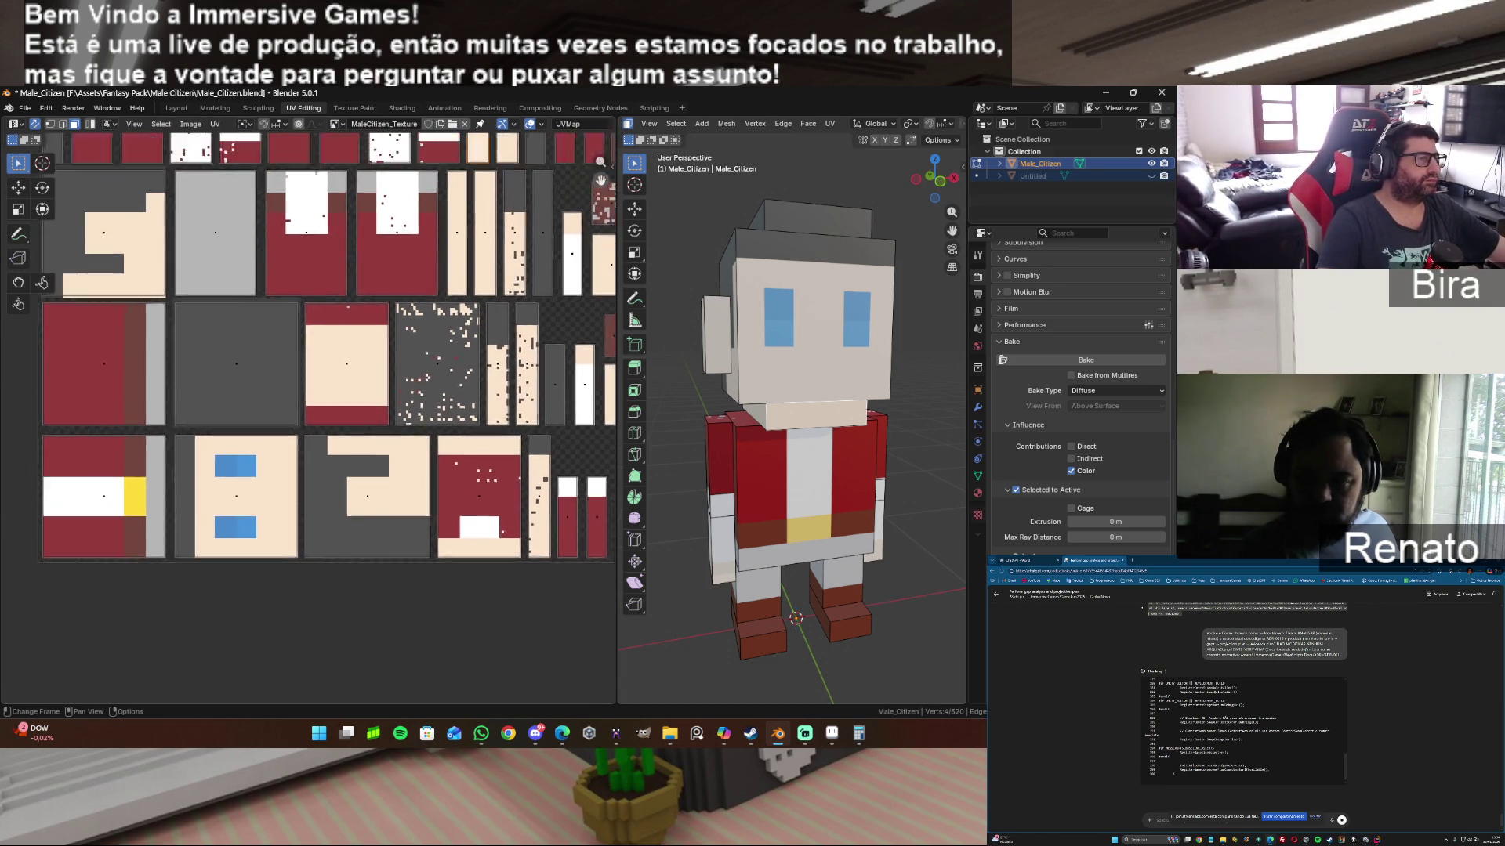
scroll(505, 259, "down", 2)
scroll(406, 347, "up", 1)
scroll(406, 347, "up", 3)
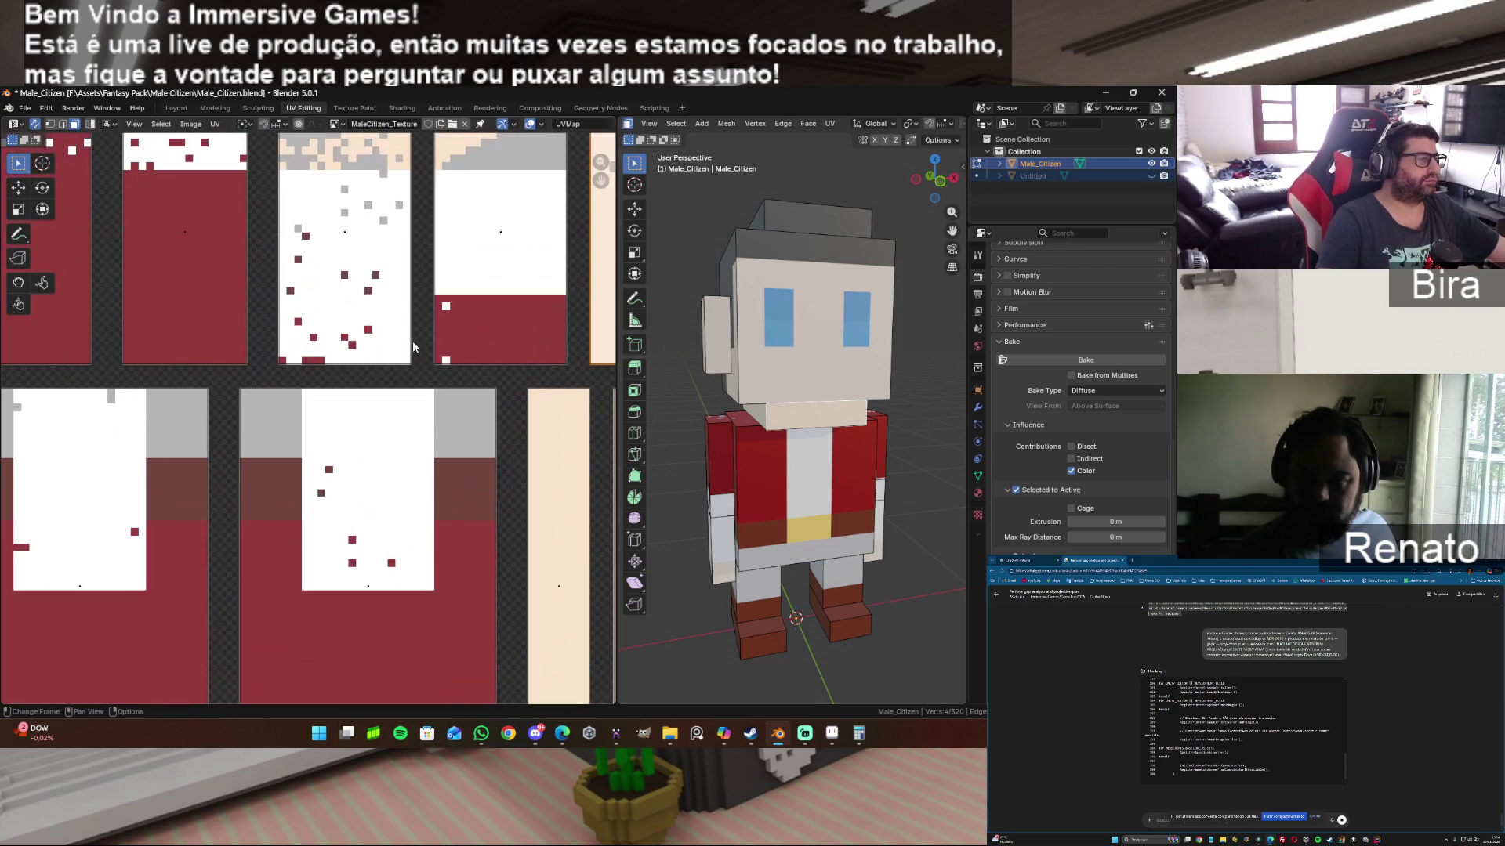
scroll(601, 177, "down", 2)
scroll(601, 176, "down", 1)
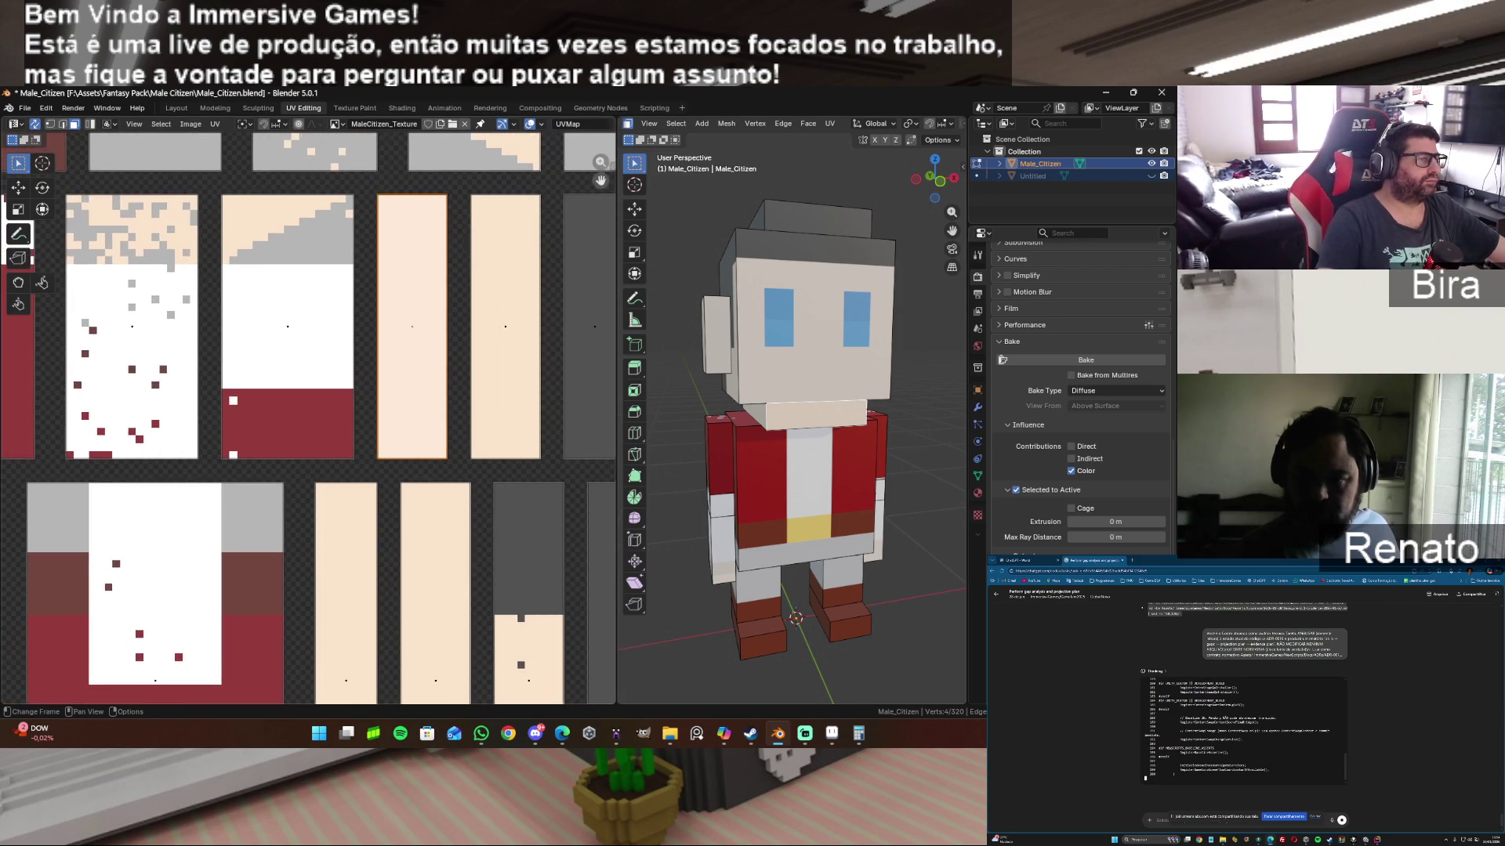
scroll(458, 263, "up", 2)
scroll(456, 262, "up", 1)
scroll(457, 261, "up", 1)
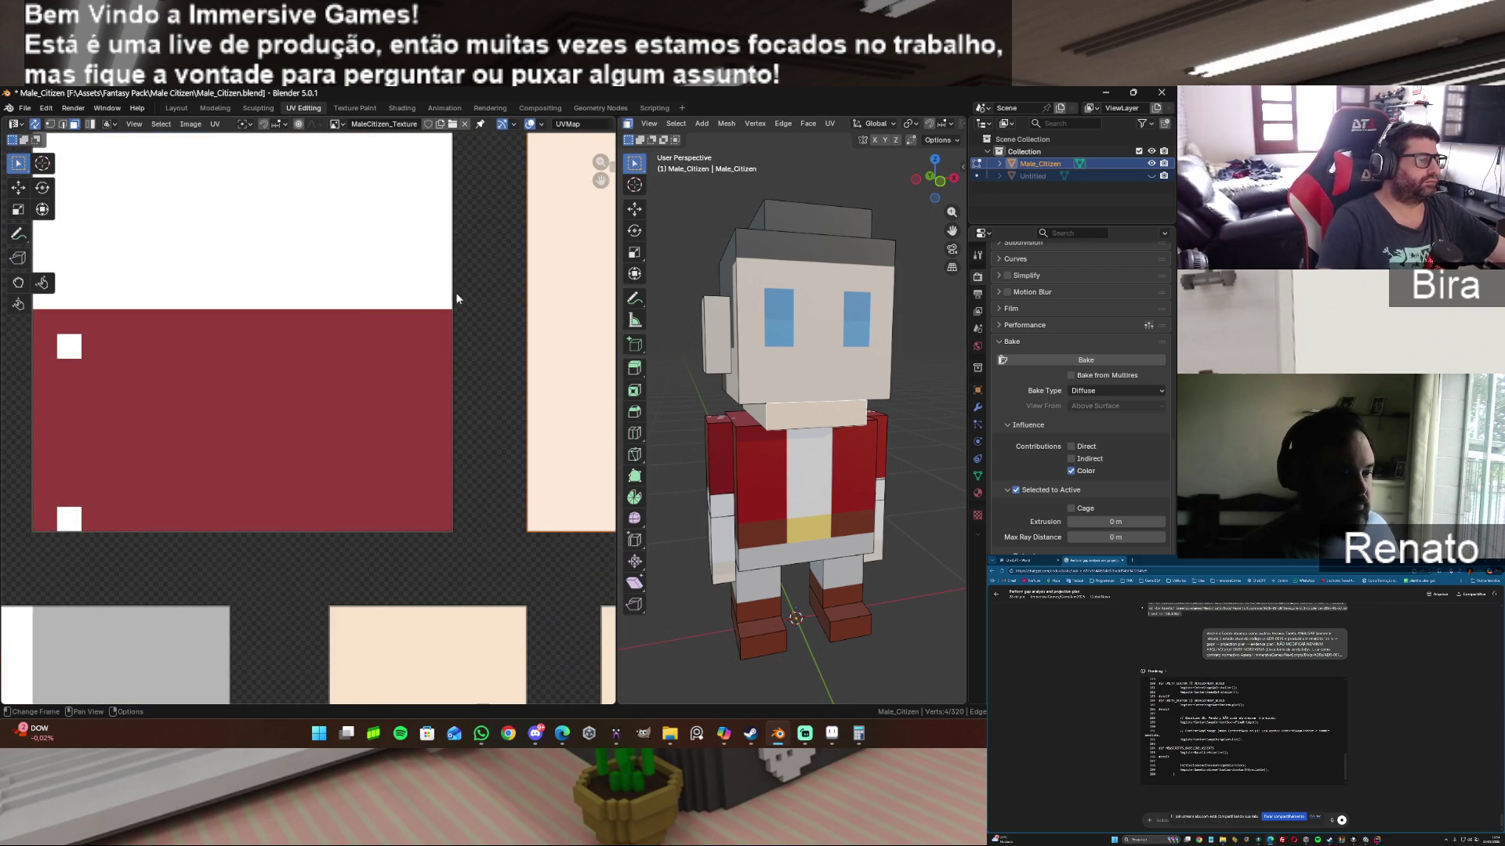
mouse_move(599, 180)
left_mouse_down()
mouse_move(387, 229)
mouse_move(360, 611)
left_mouse_up()
left_click_drag(599, 181, 606, 270)
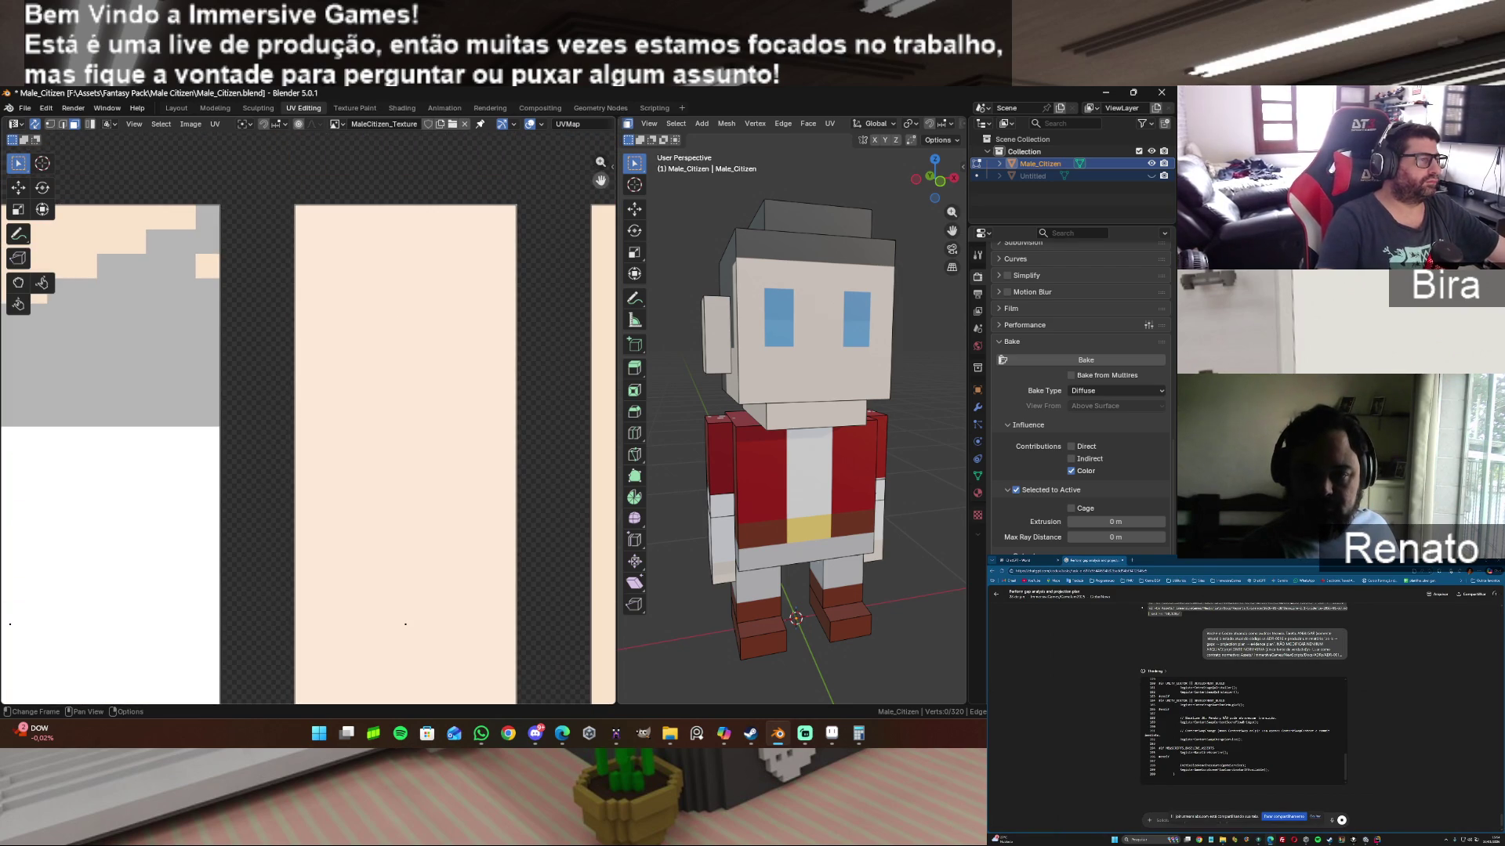
left_click_drag(600, 180, 588, 125)
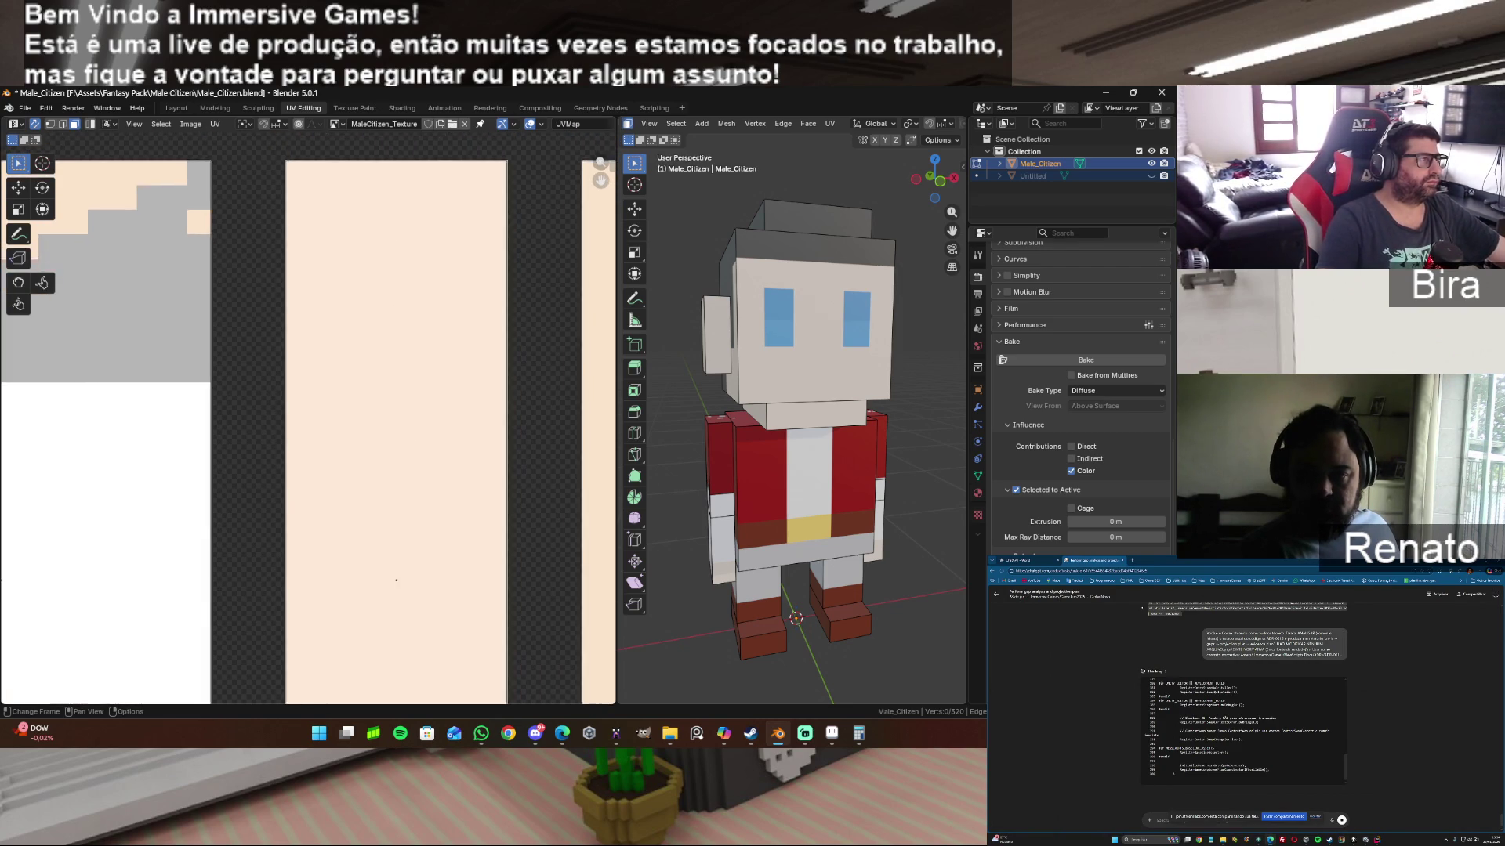
left_click(193, 127)
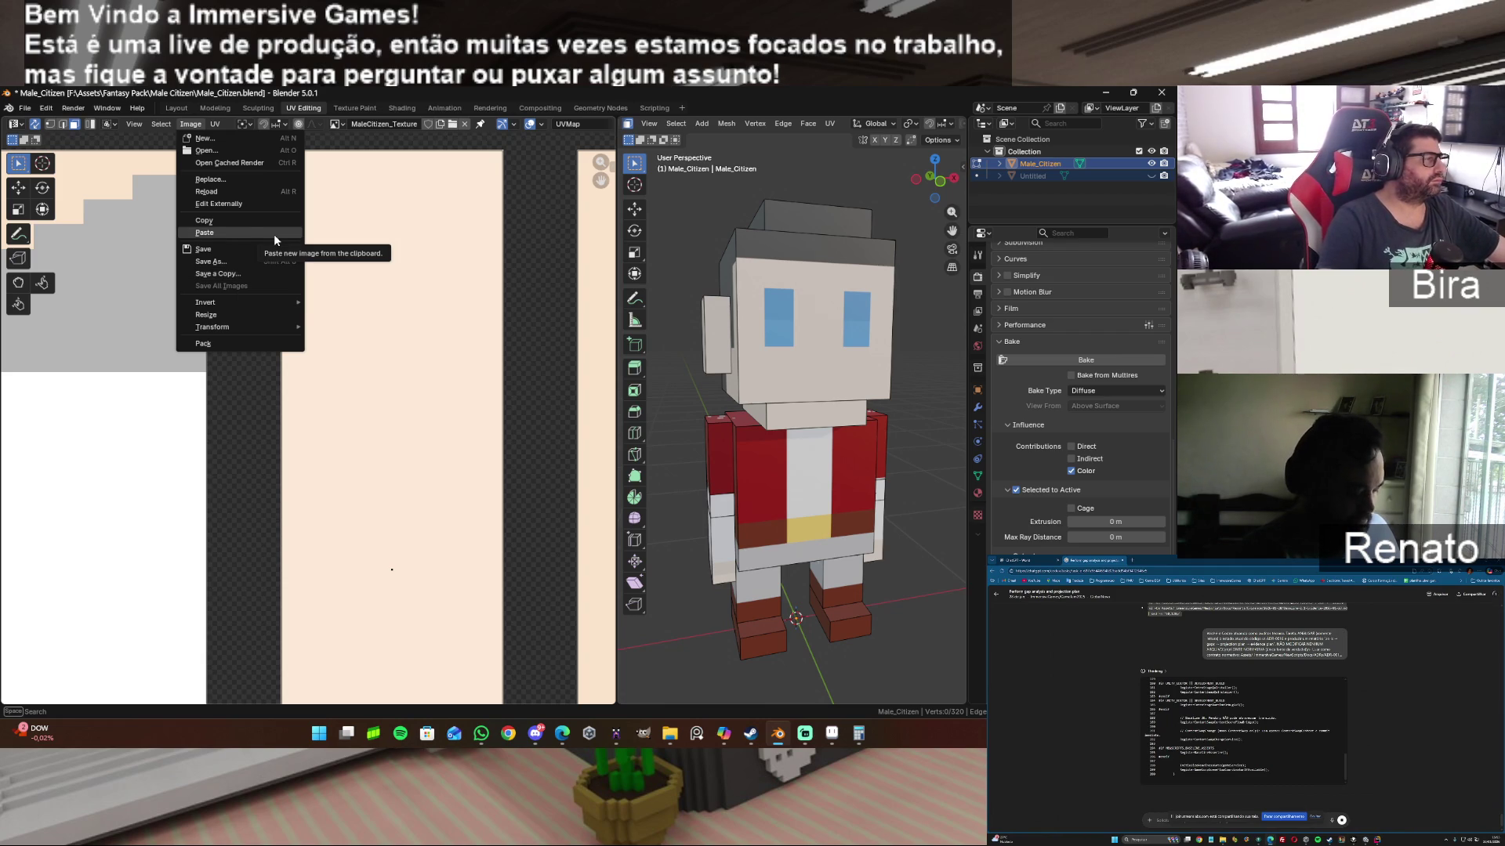
Step: Attempt Edit Externally, set Round to Pixels to Corner and select the whole mesh
left_click(255, 203)
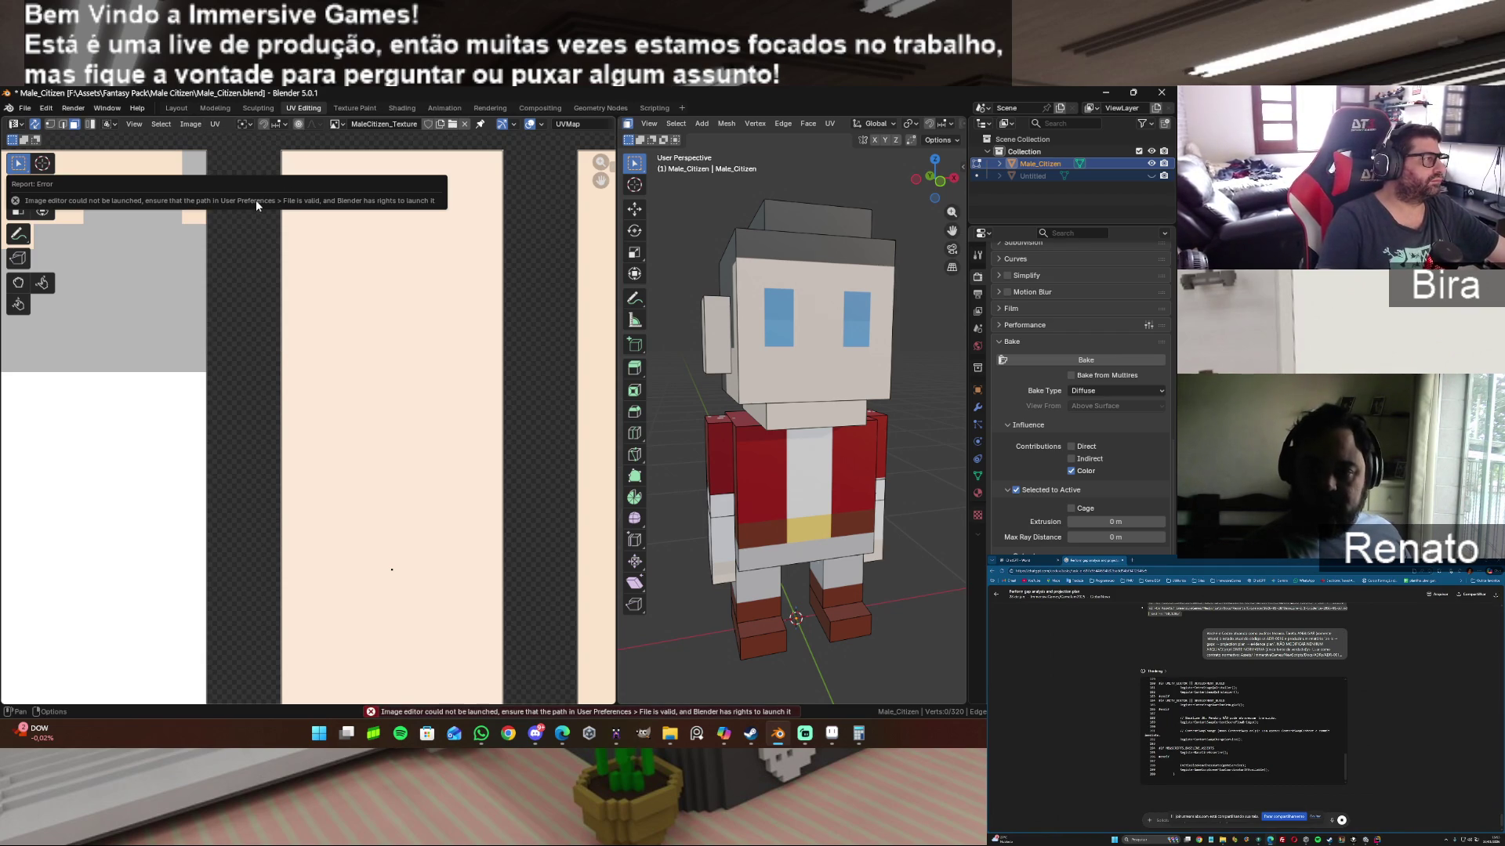
left_click(213, 125)
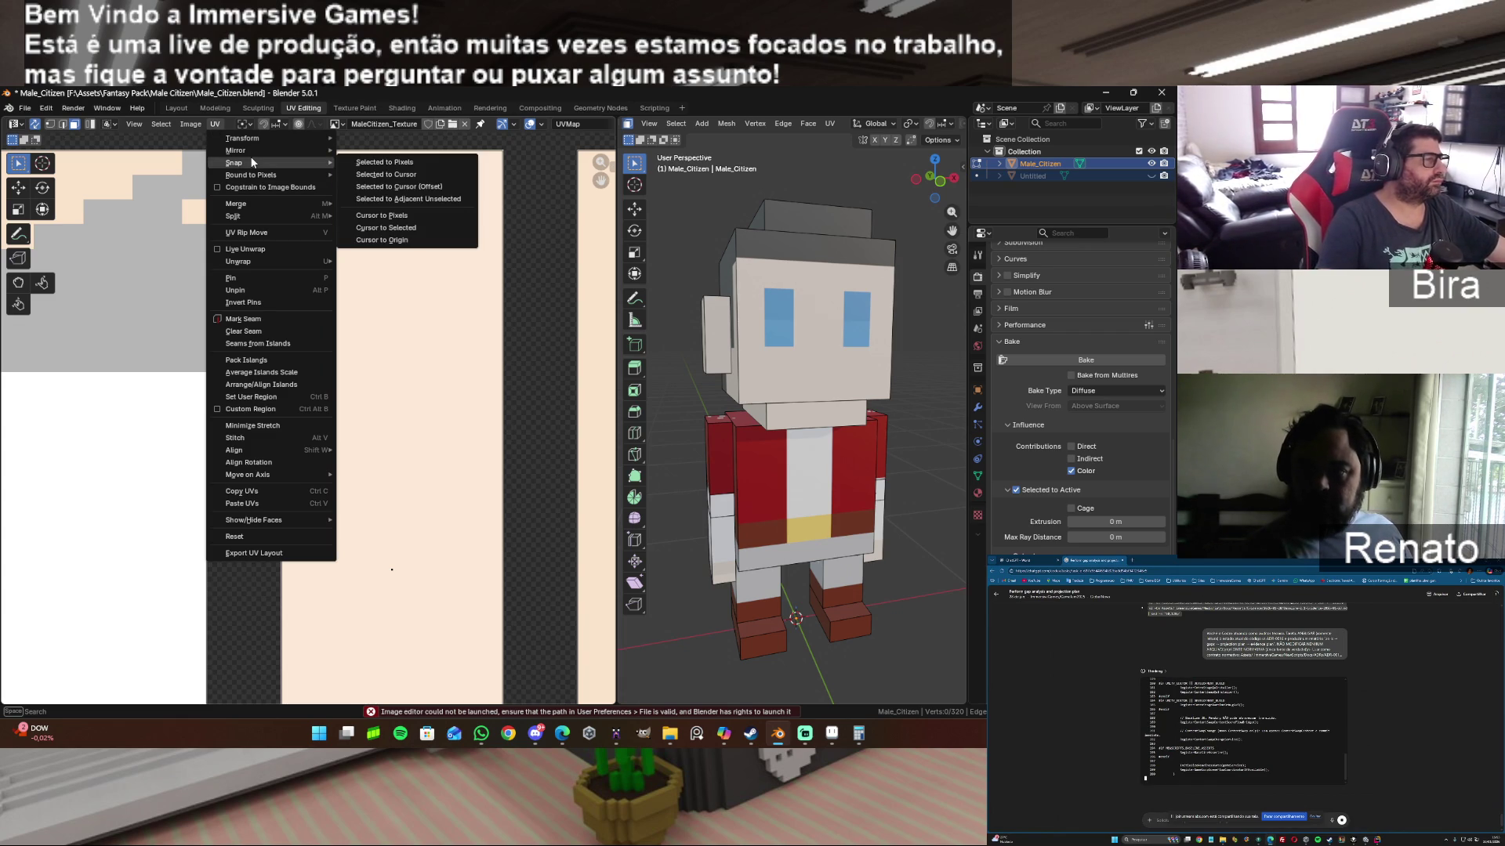
mouse_move(251, 174)
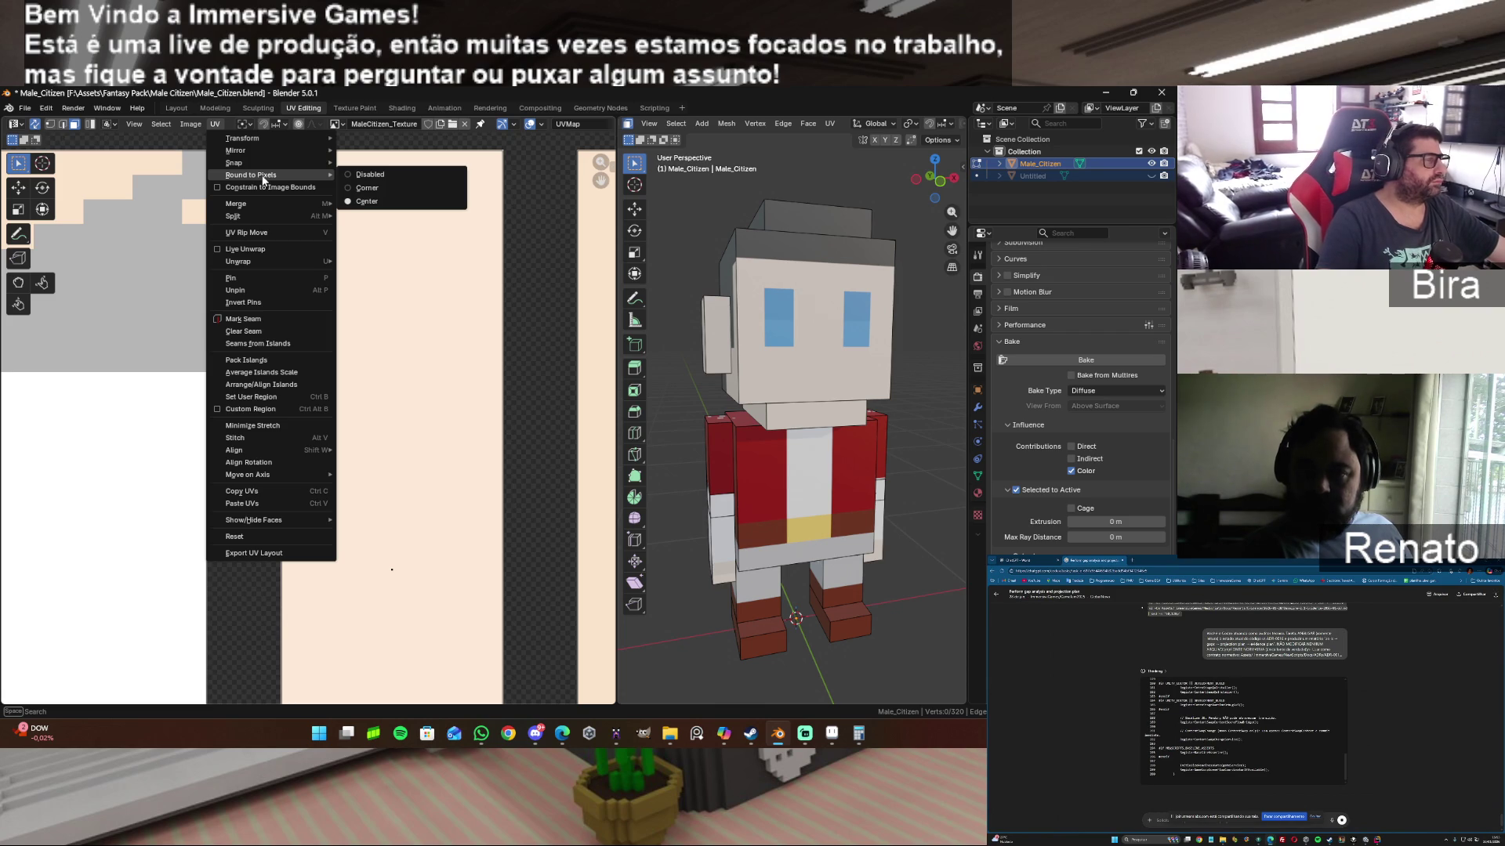
left_click(364, 189)
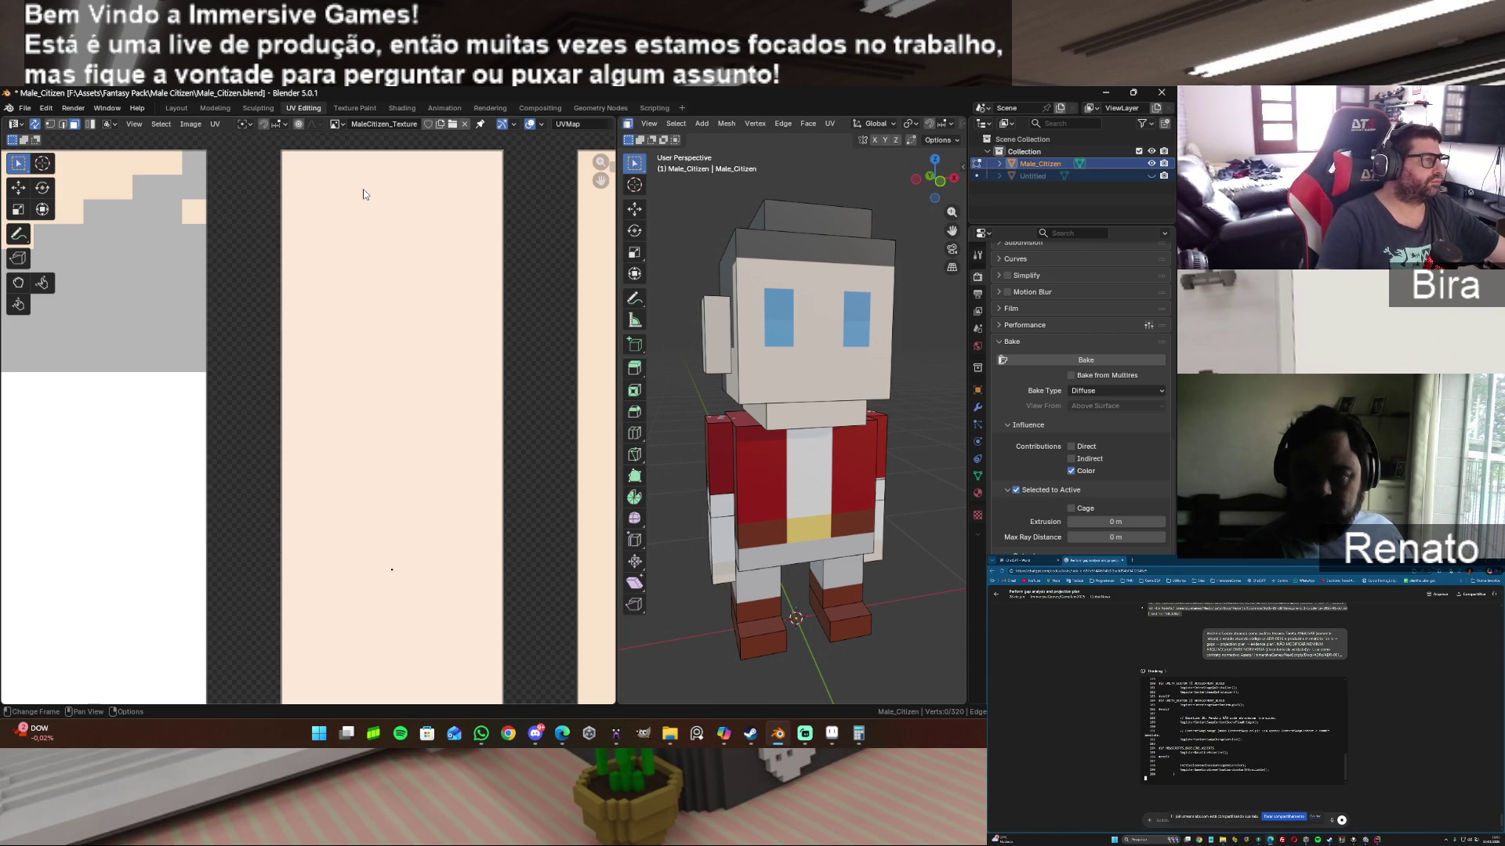
key("a")
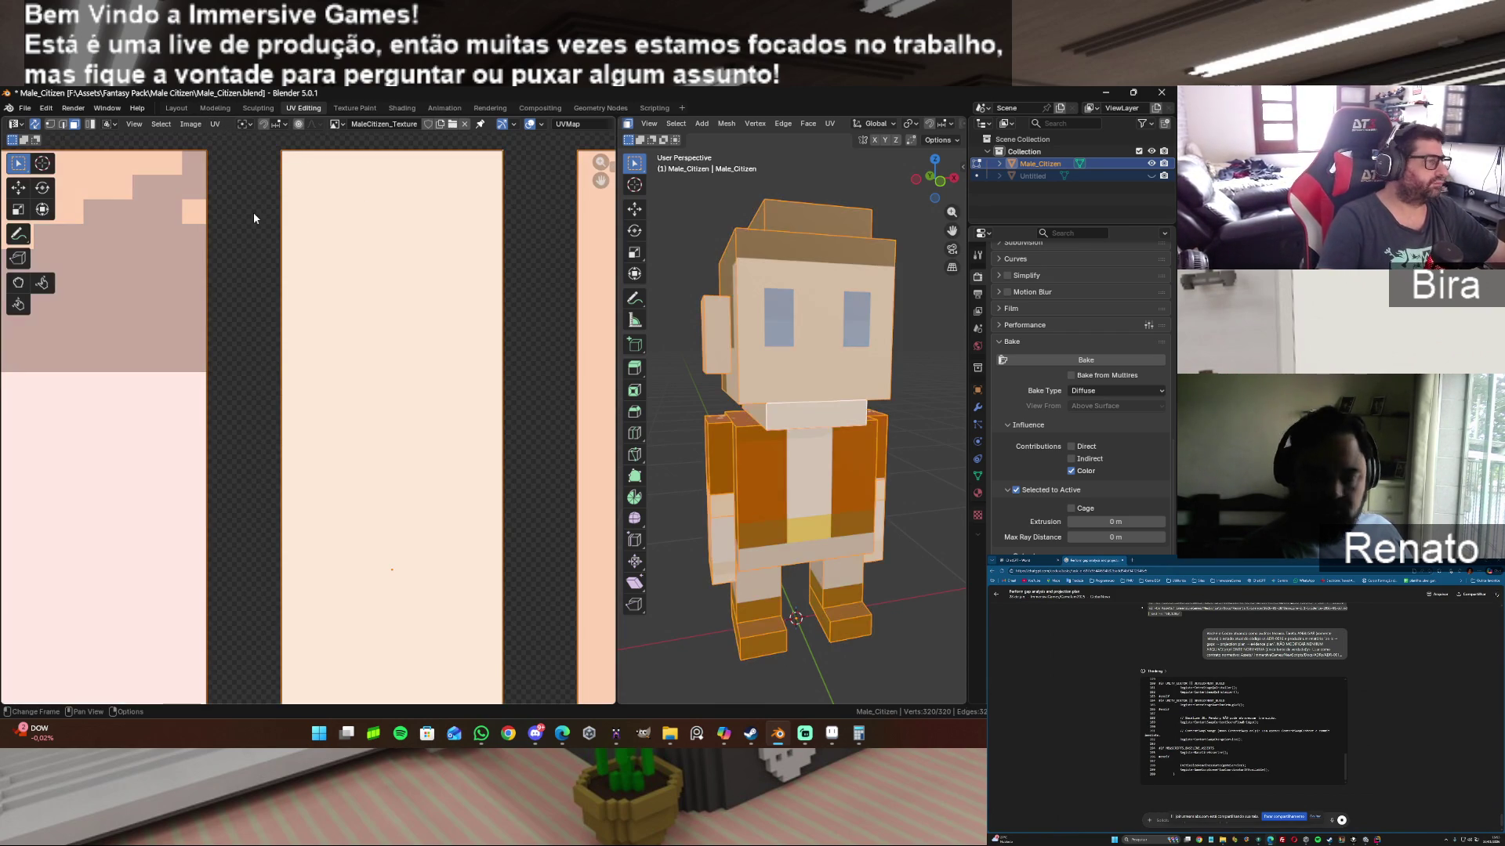
Step: Set UV Round to Pixels to Disabled and head to the Modeling workspace
left_click(195, 124)
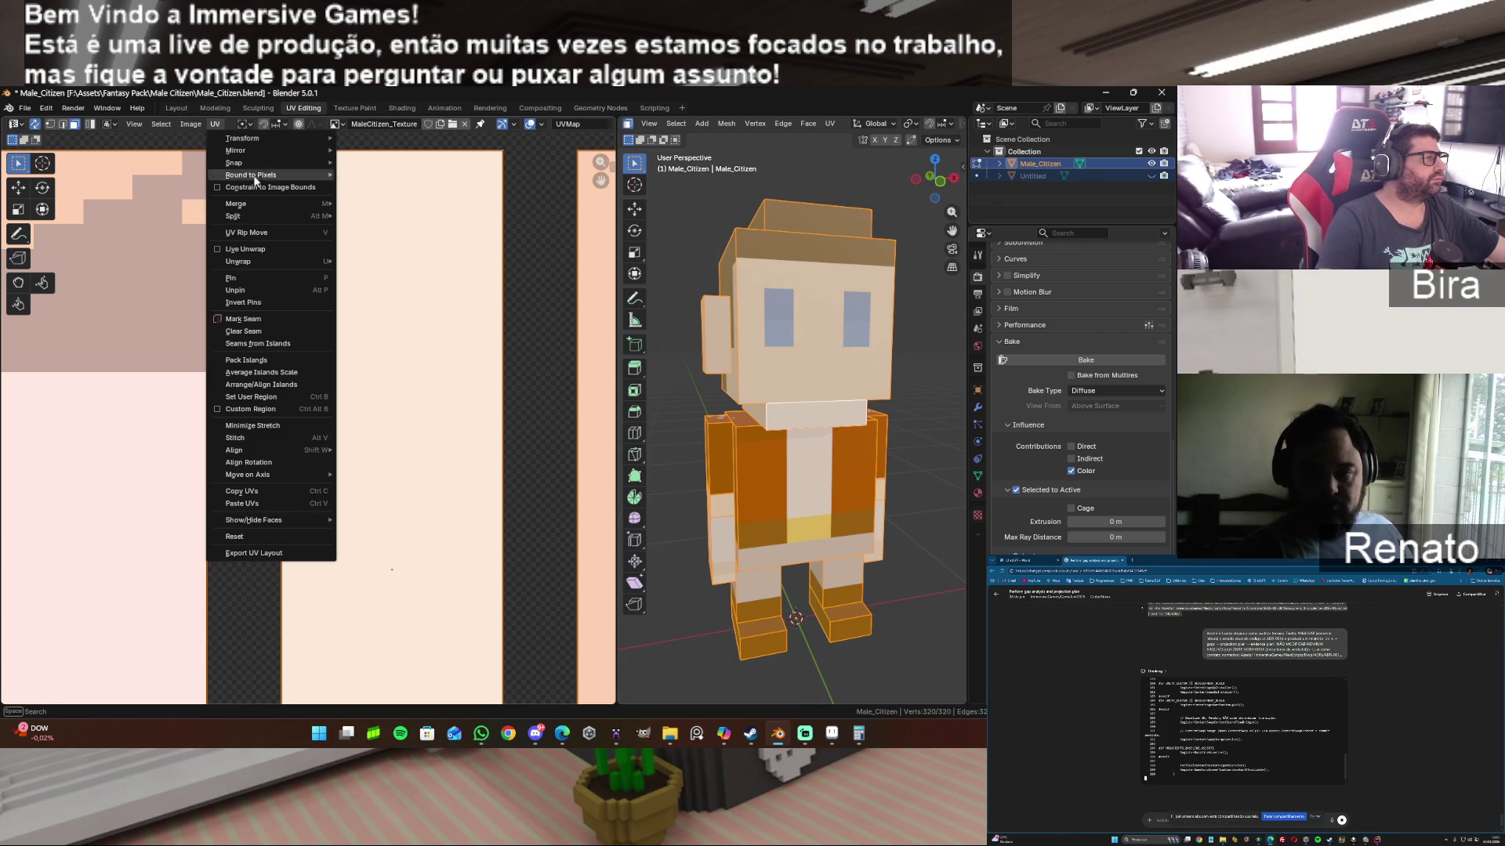
mouse_move(251, 174)
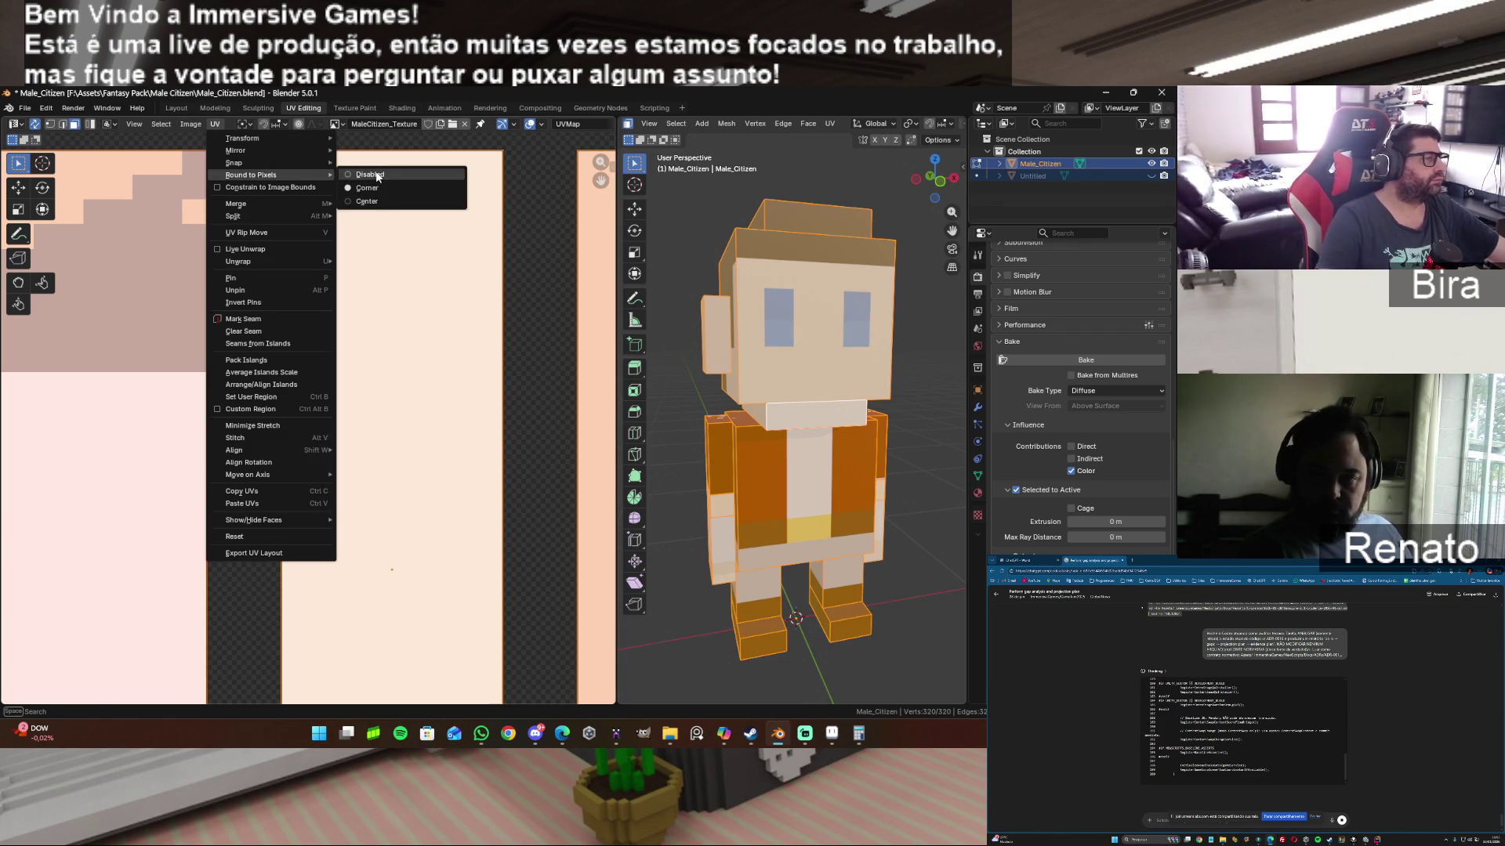
left_click(376, 176)
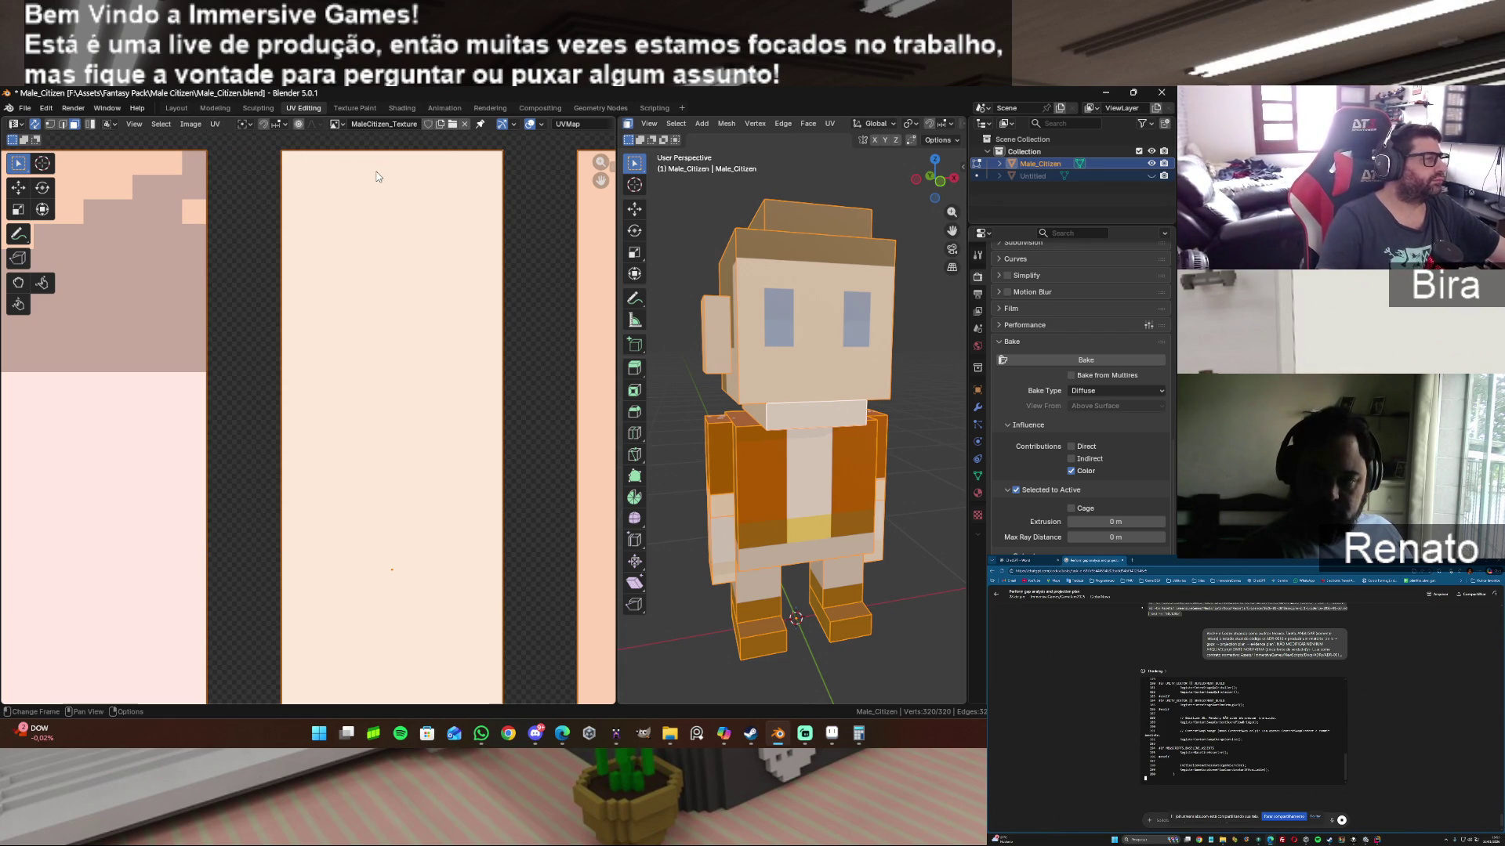
left_click(201, 127)
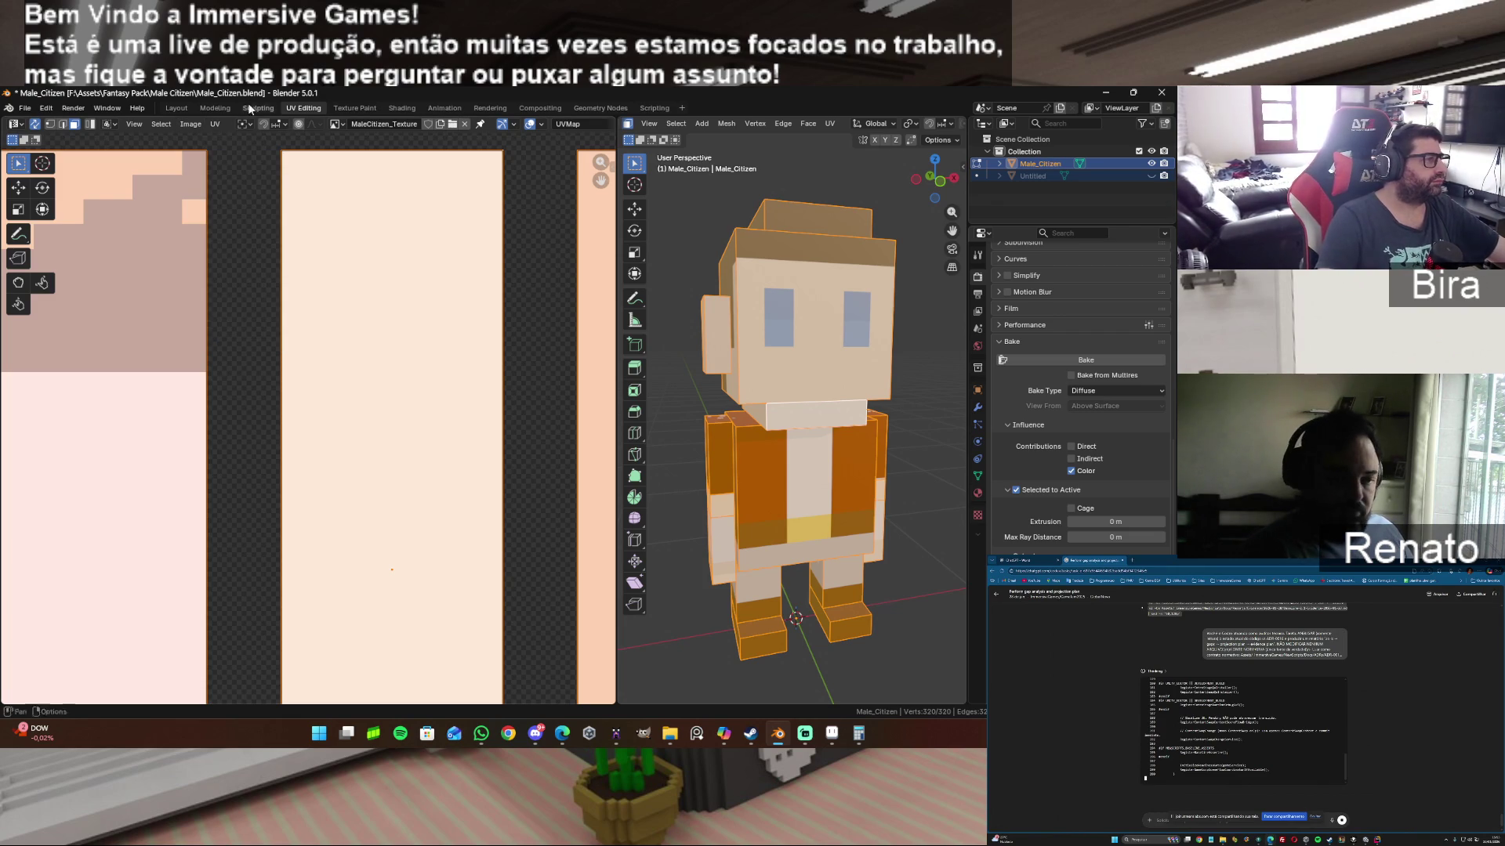
left_click(215, 108)
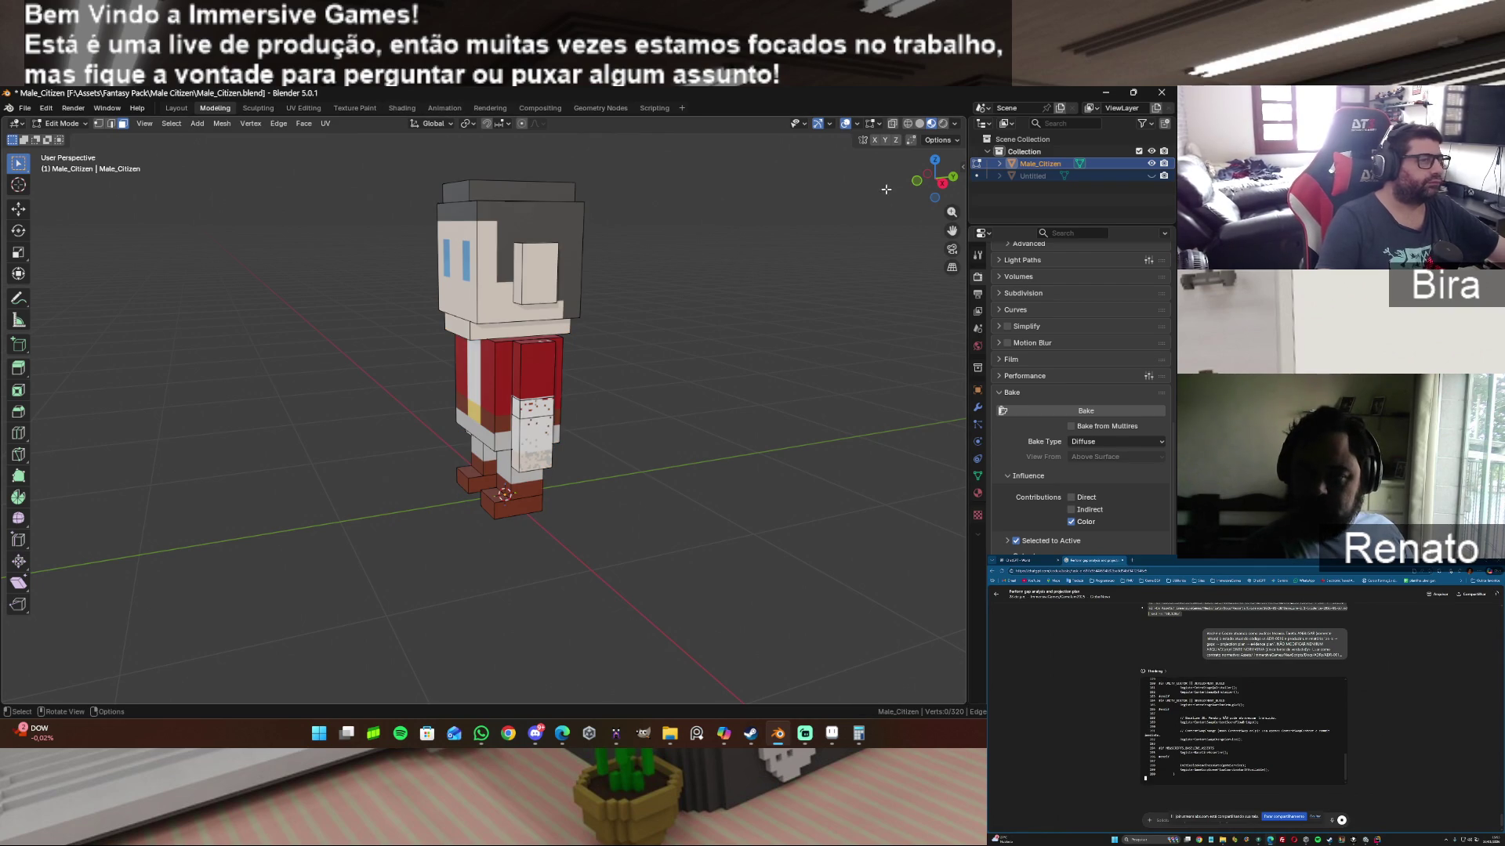
Step: Inspect the character from above, save Male_Citizen.blend and hide the Male_Citizen model
mouse_move(935, 179)
left_mouse_down()
mouse_move(906, 194)
mouse_move(935, 179)
left_mouse_up()
scroll(565, 431, "up", 2)
scroll(566, 431, "up", 4)
scroll(566, 431, "down", 3)
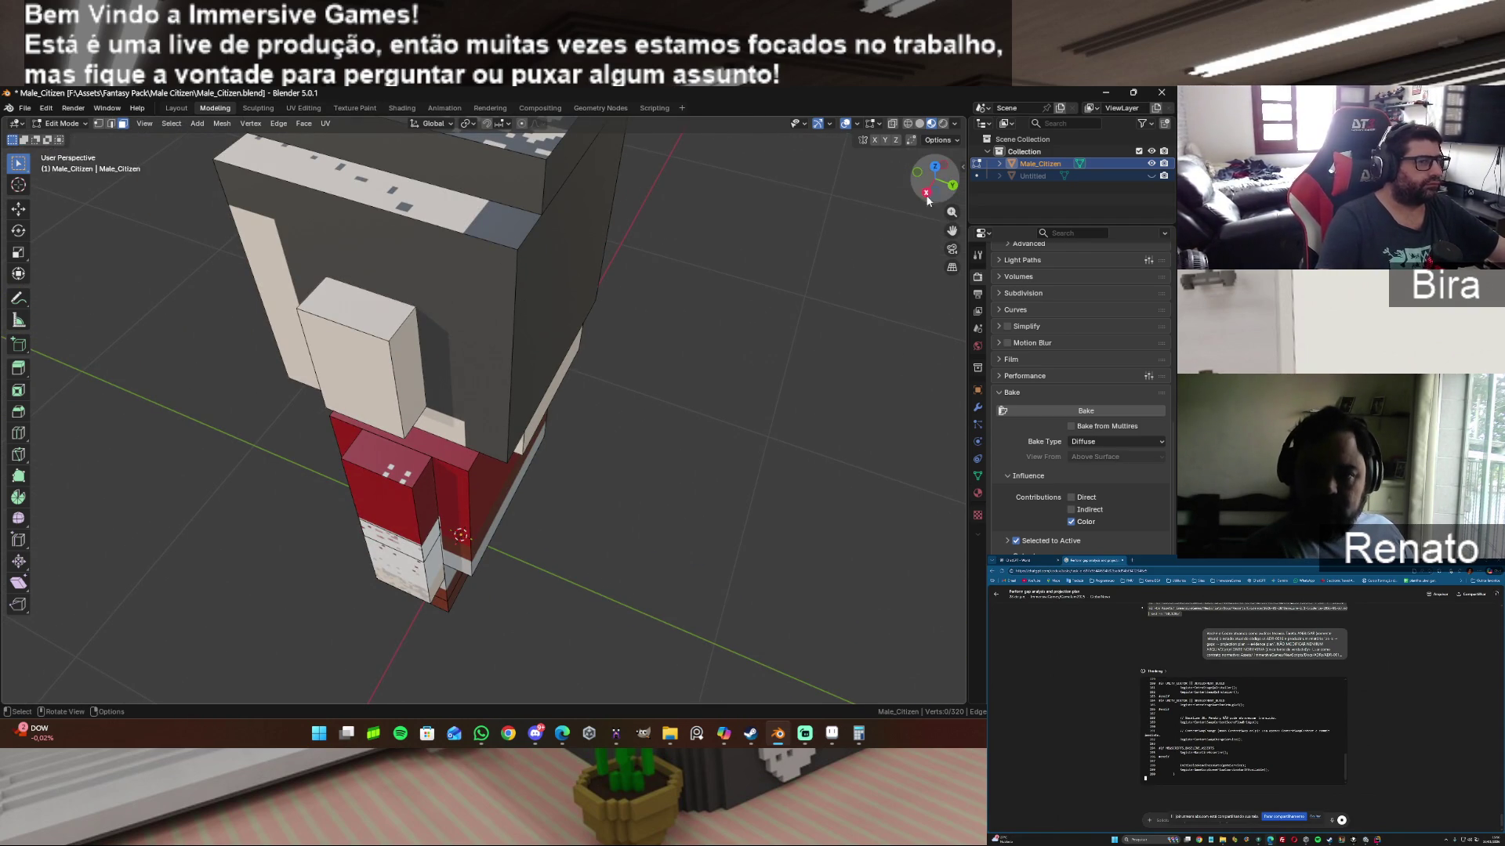
left_click_drag(926, 200, 933, 177)
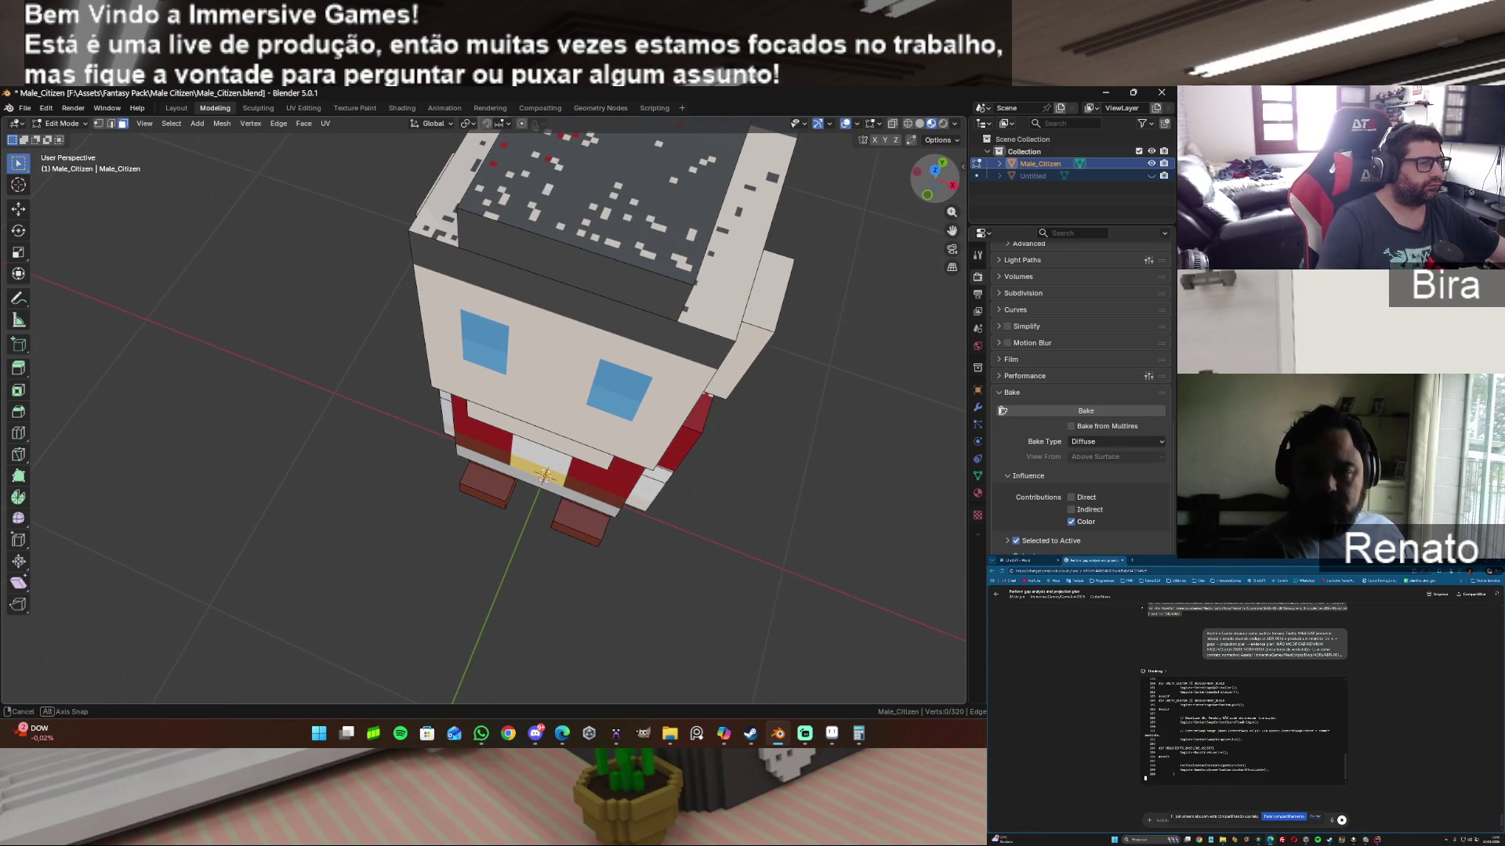
left_click_drag(934, 177, 940, 165)
left_click(24, 108)
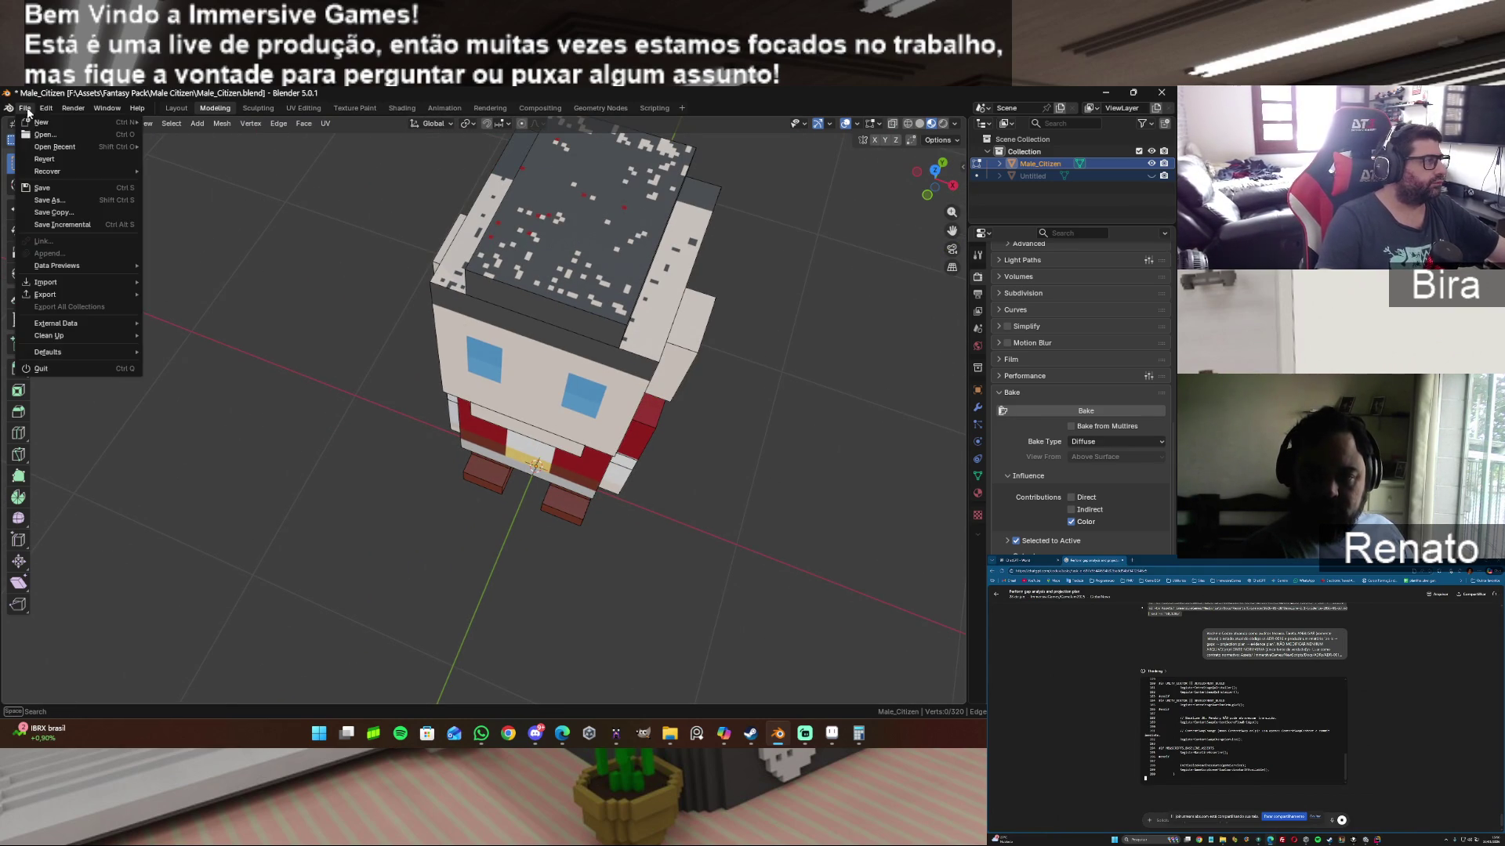
left_click(42, 187)
left_click(24, 109)
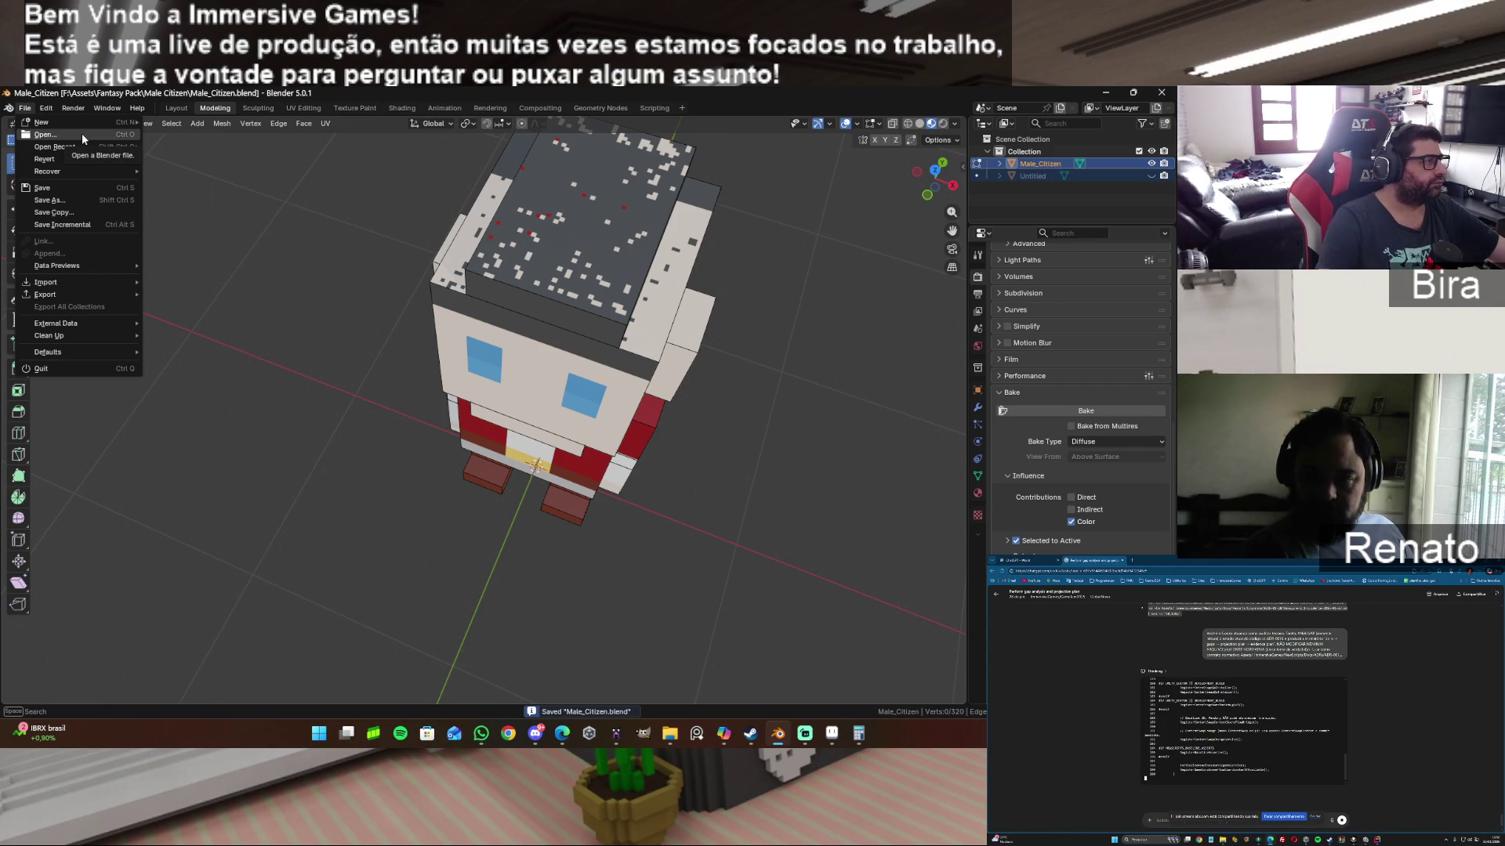
left_click(1152, 164)
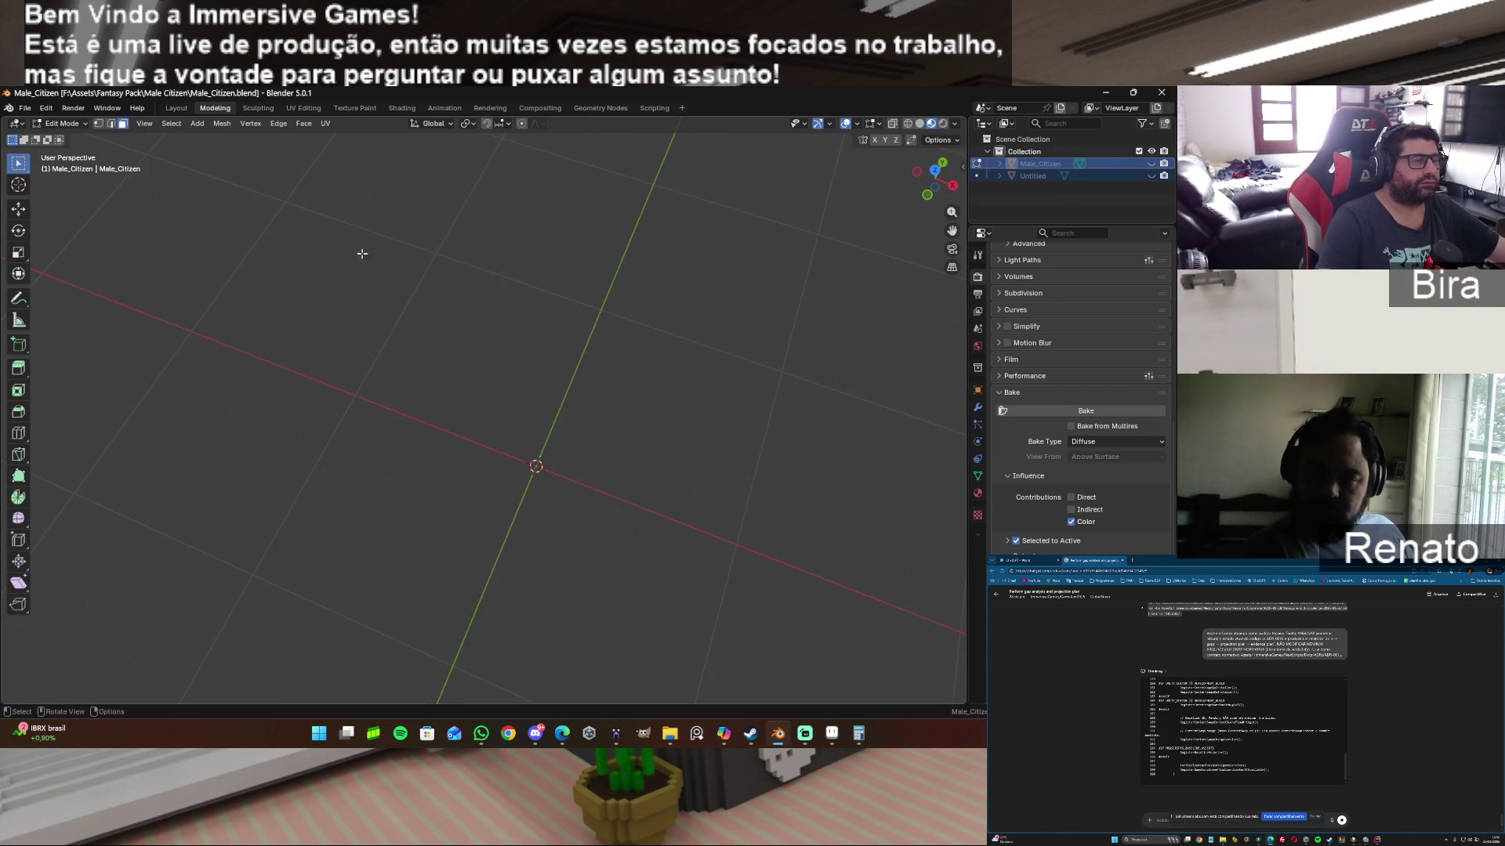
Step: Start a Wavefront OBJ import and browse up to the Assets folder
left_click(29, 109)
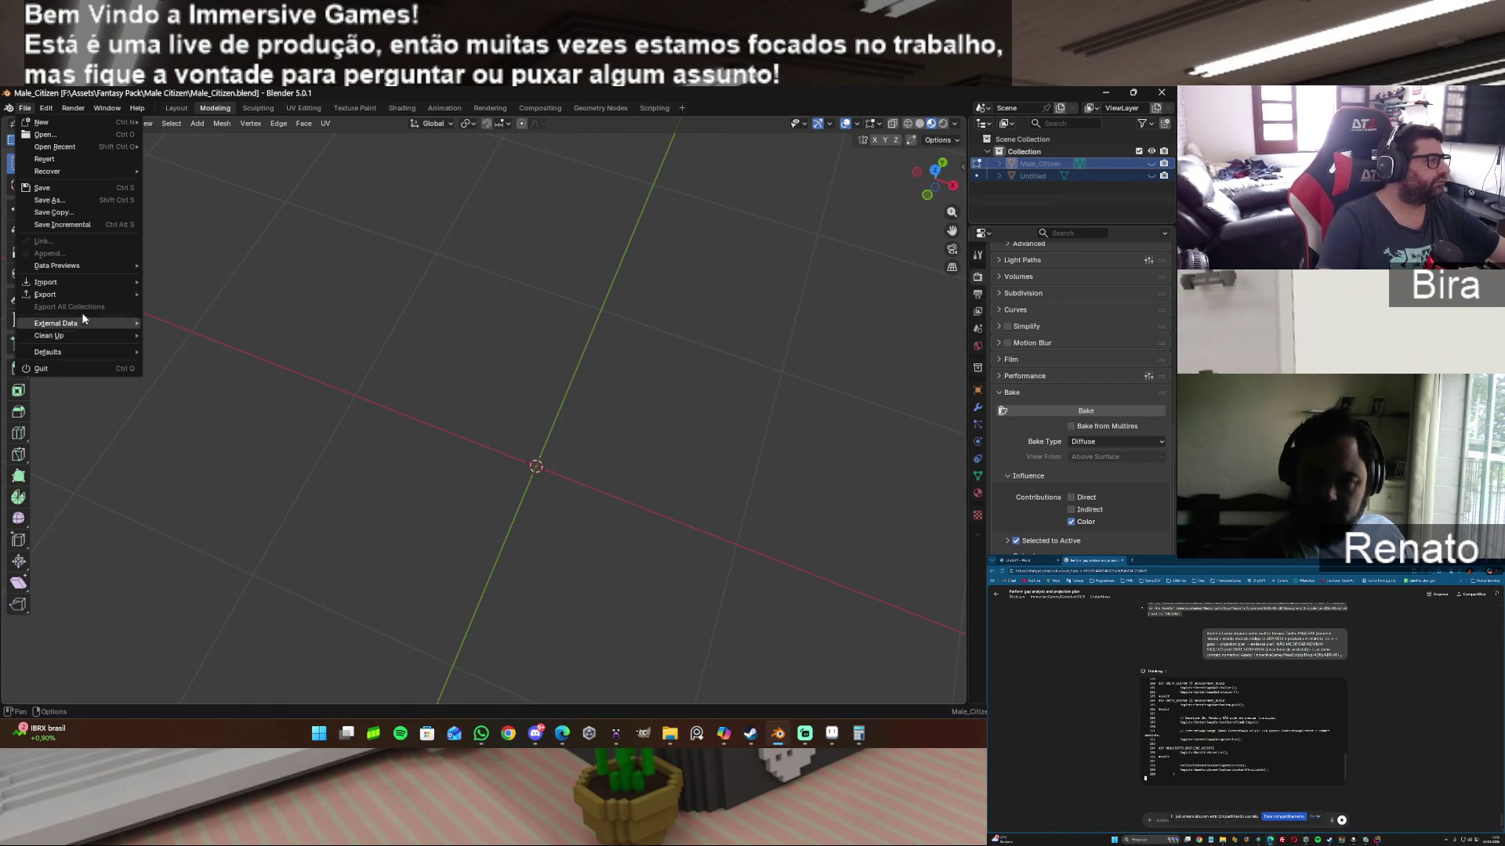
mouse_move(47, 283)
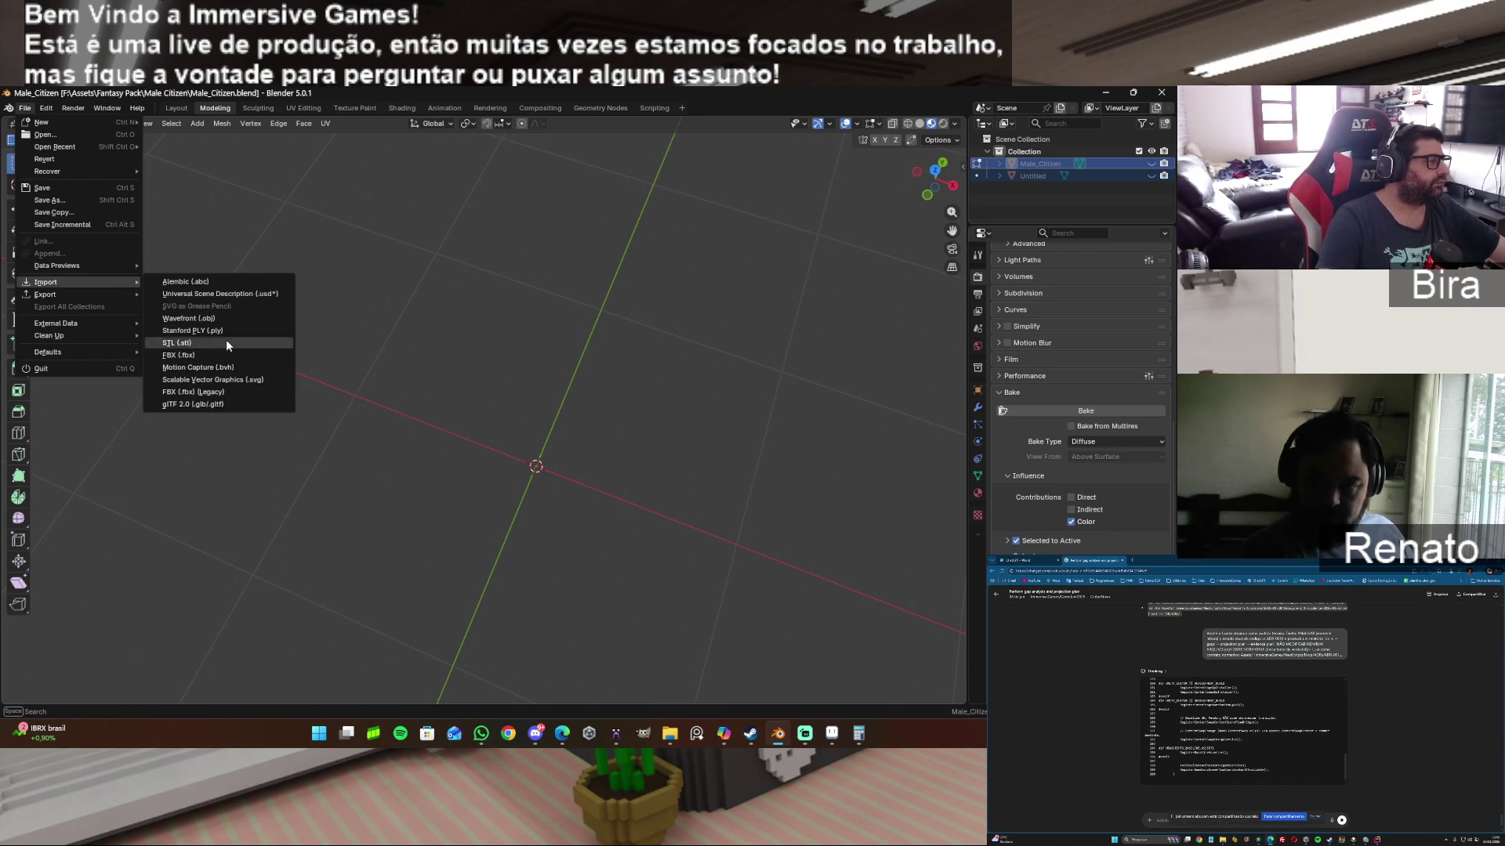
left_click(227, 321)
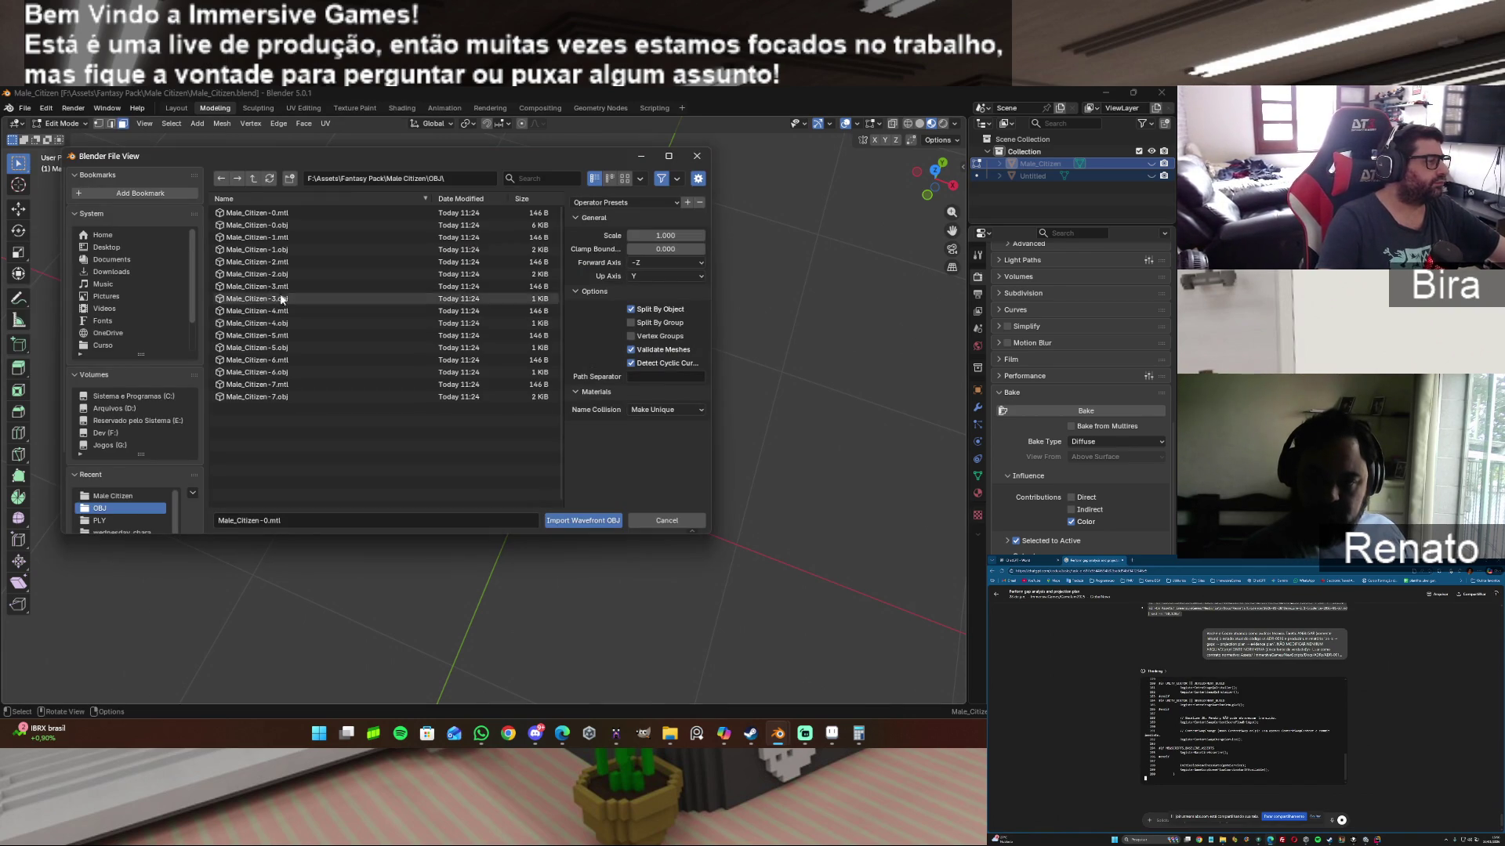
left_click(252, 178)
left_click(253, 178)
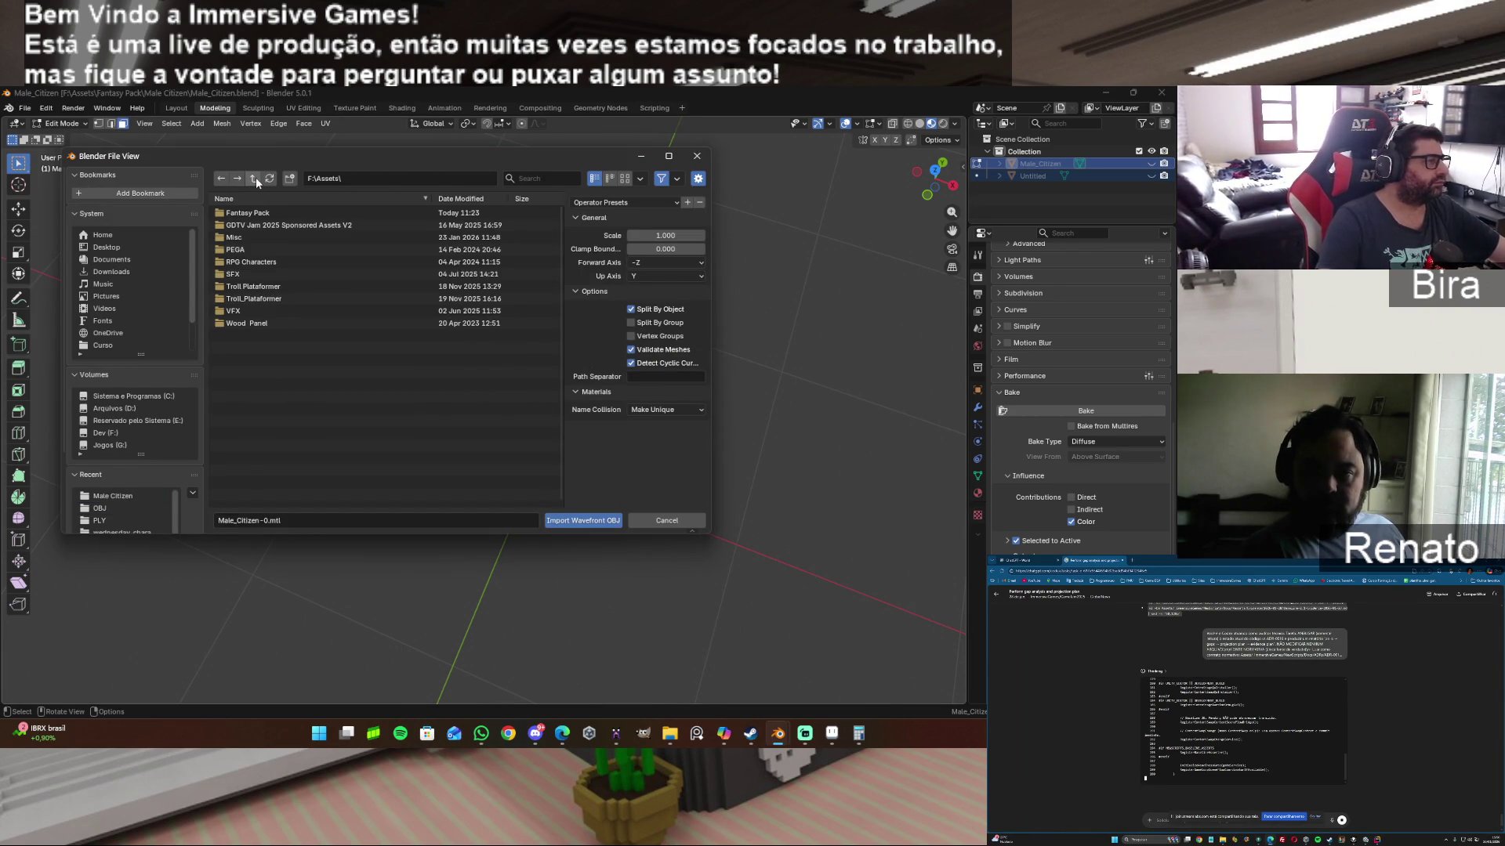
Step: Import Character_17_Tpose_obj.obj from Misc\wednesday_character
double_click(252, 239)
double_click(249, 227)
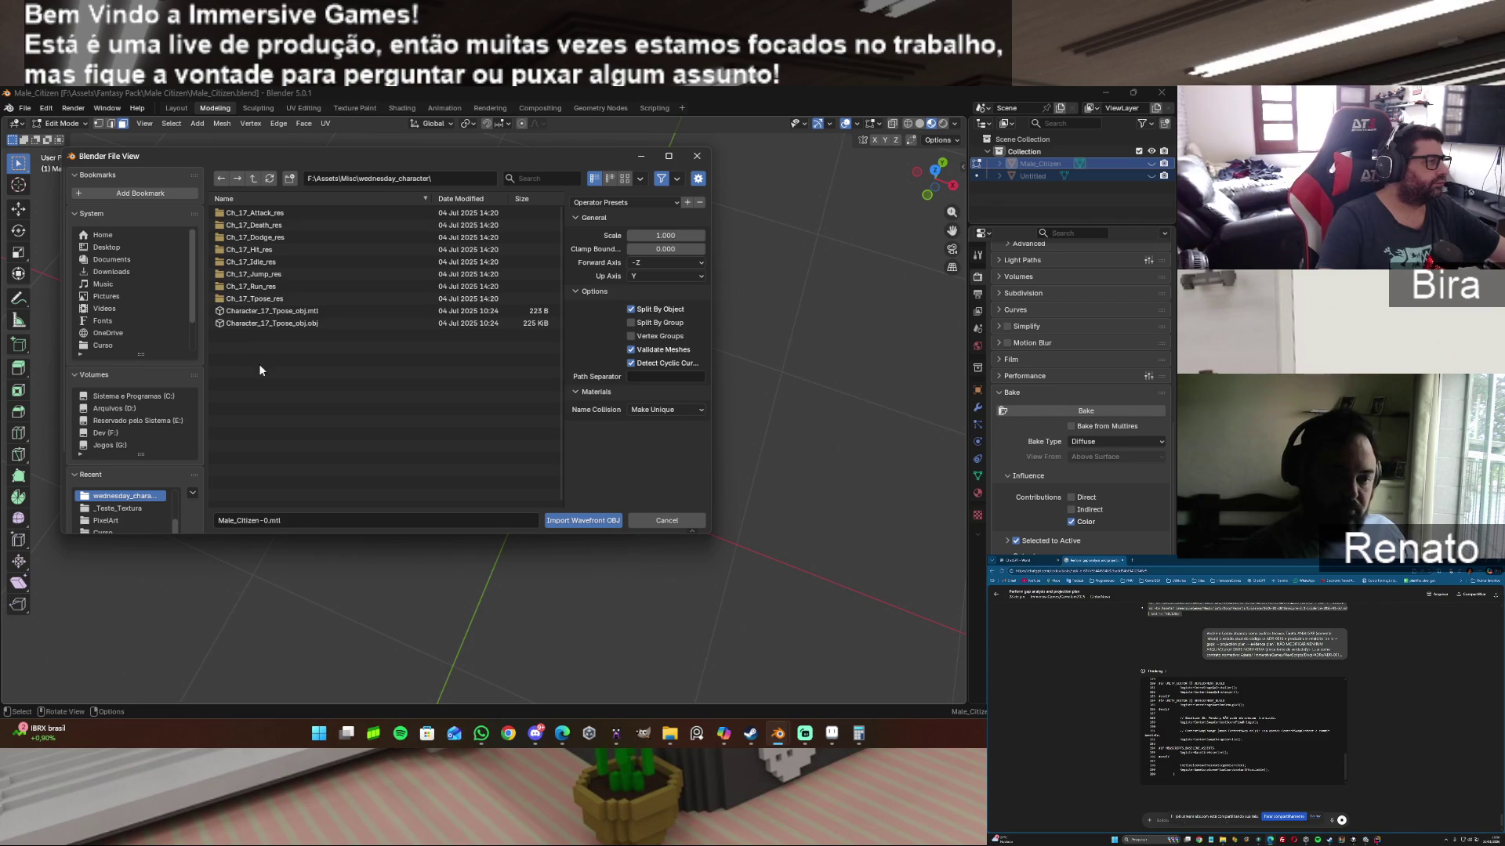
left_click(282, 322)
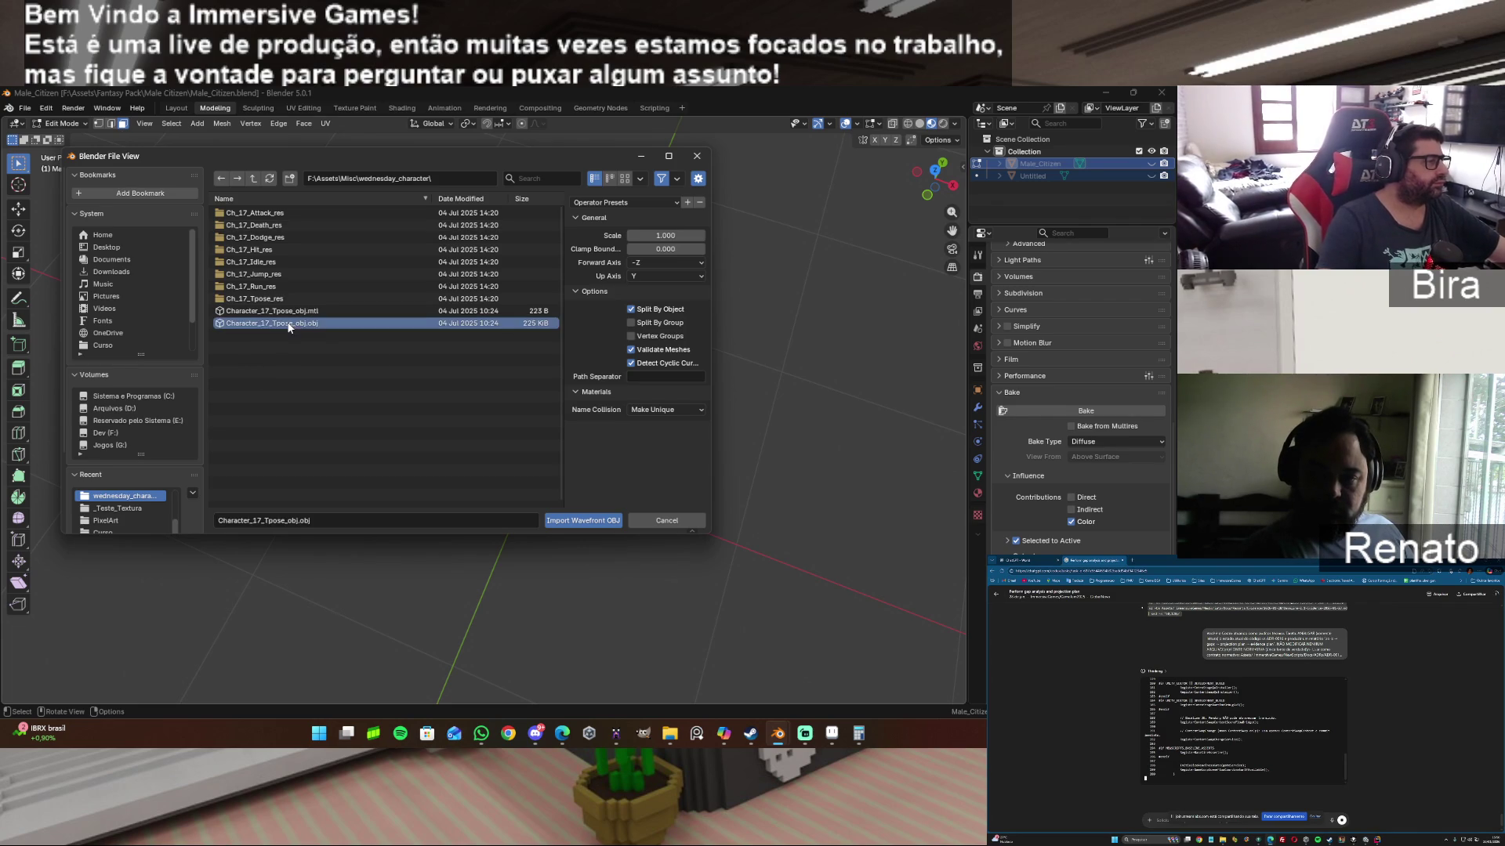
left_click(588, 520)
scroll(896, 172, "down", 3)
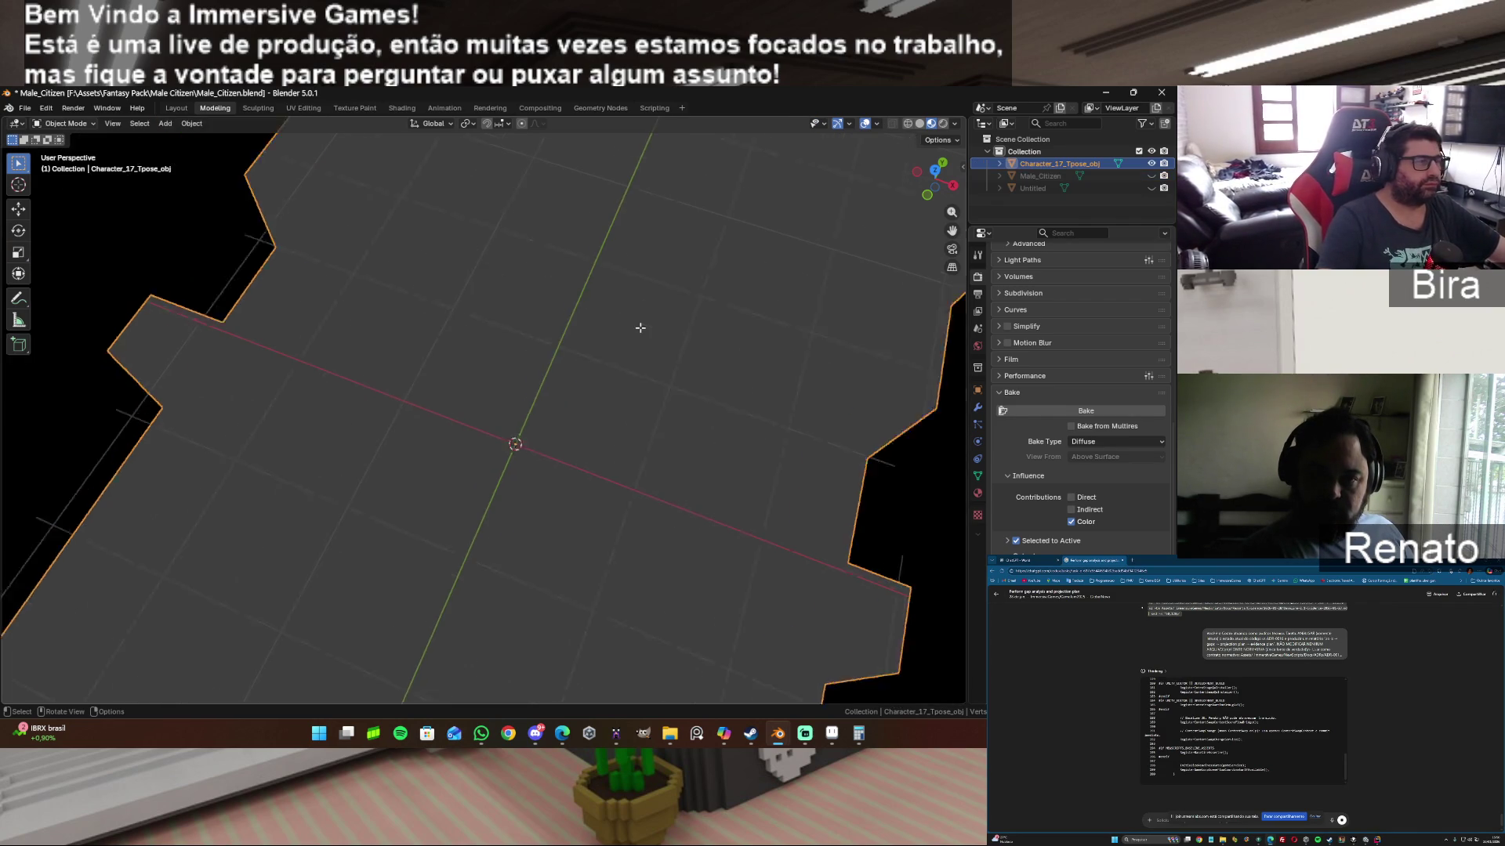
scroll(897, 171, "down", 3)
scroll(566, 132, "down", 3)
scroll(566, 131, "down", 2)
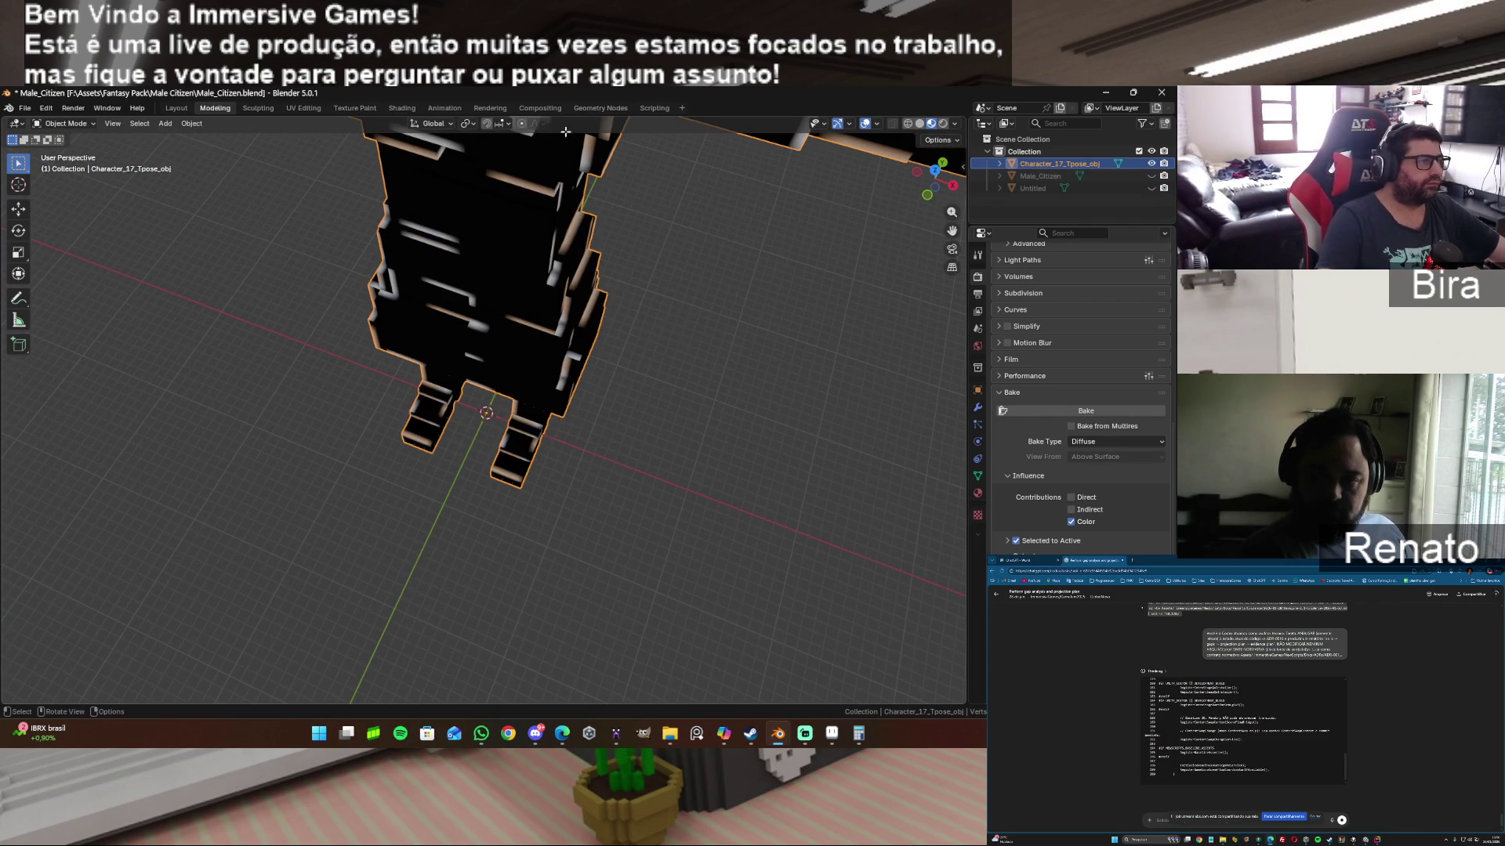
Step: Set the Image Texture node interpolation to Closest in Shading, then move to UV Editing
left_click(398, 107)
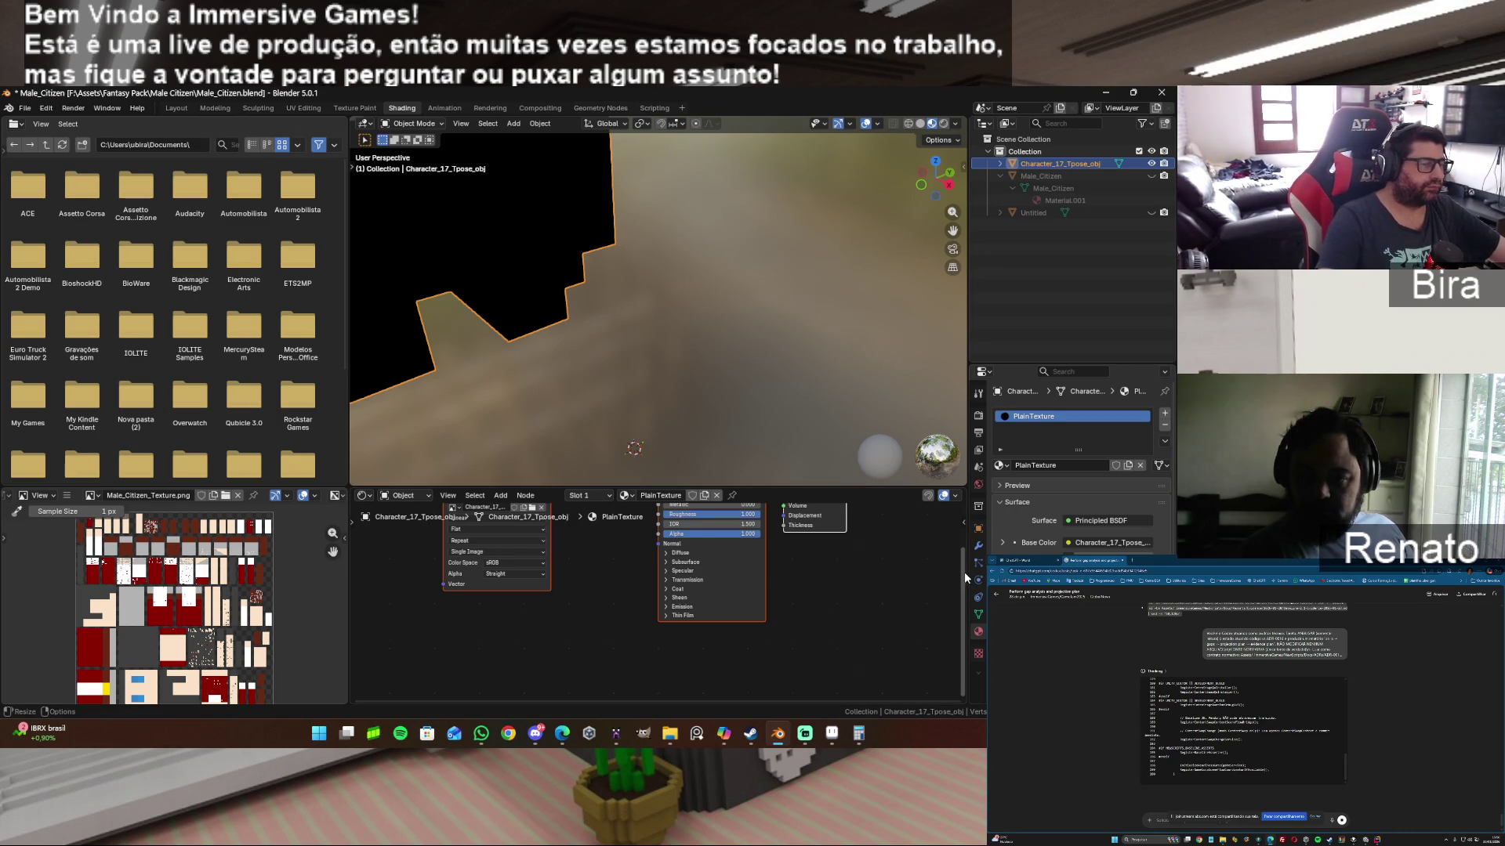
left_click_drag(964, 572, 951, 526)
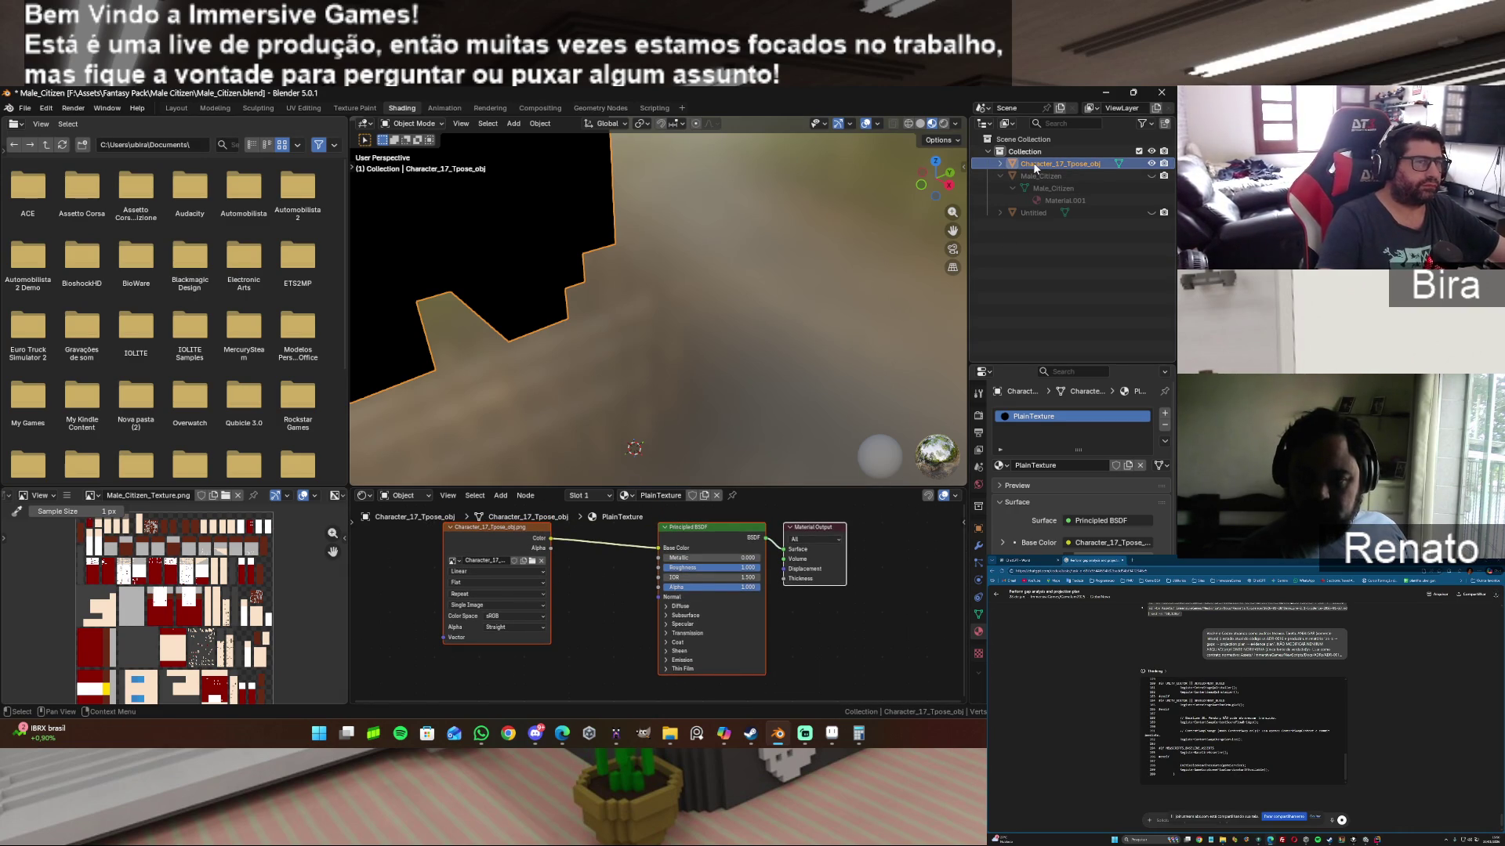
left_click(477, 571)
left_click(483, 603)
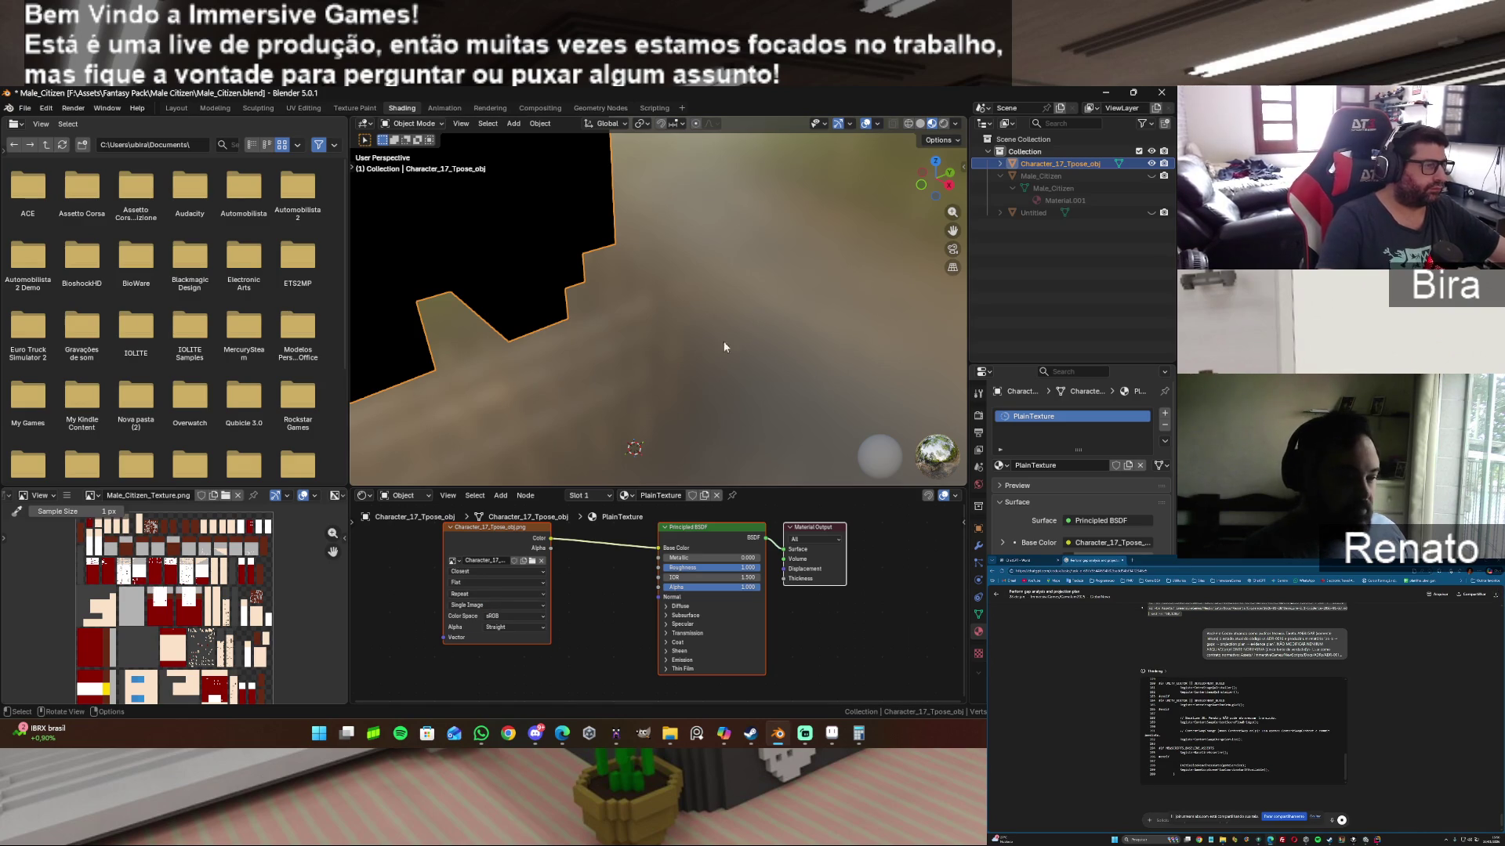
scroll(688, 312, "down", 5)
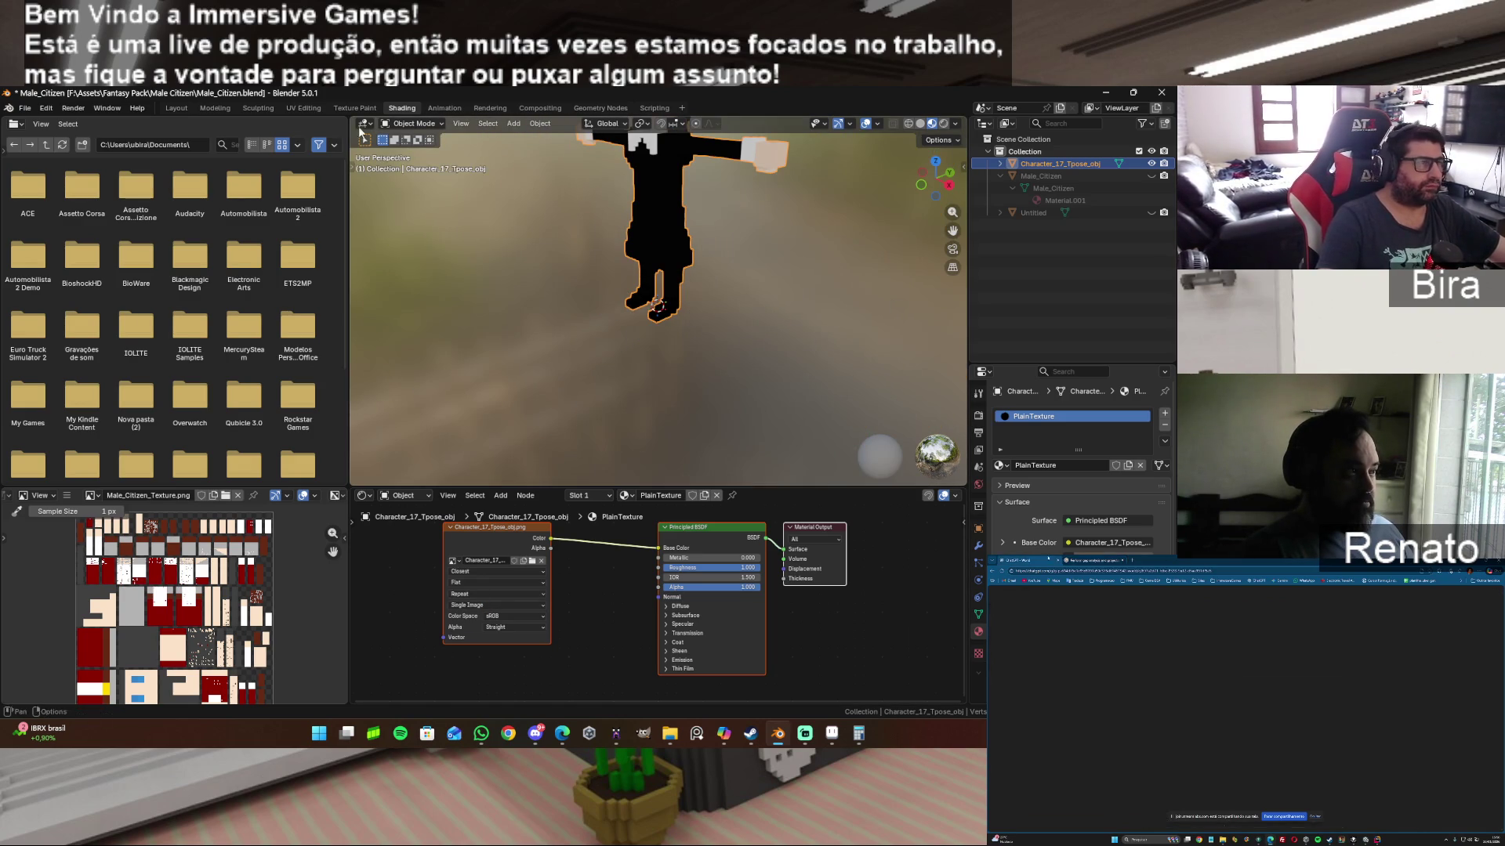
left_click(348, 109)
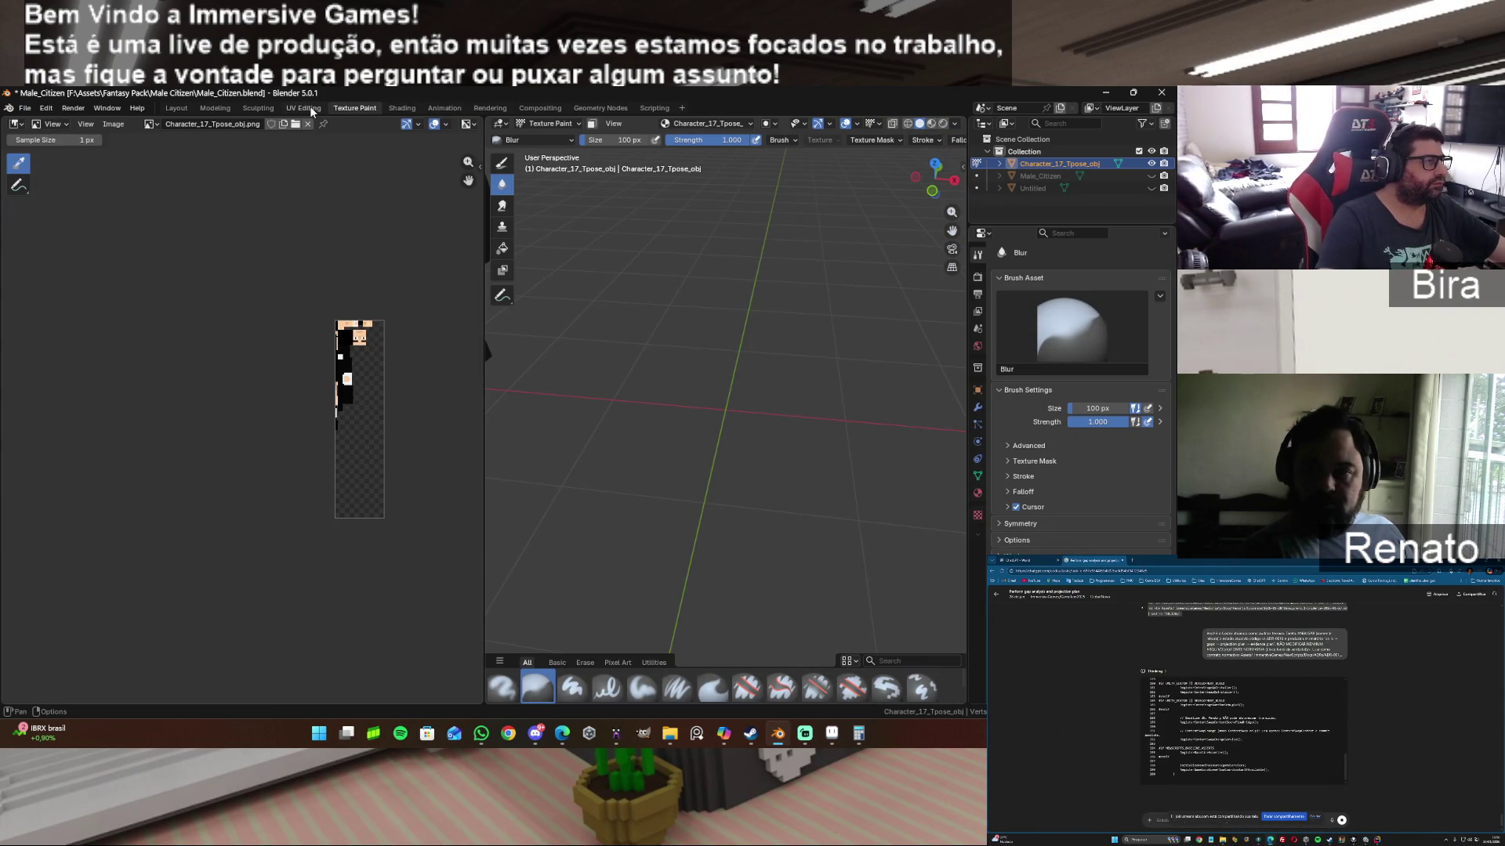
left_click(310, 106)
scroll(521, 417, "down", 5)
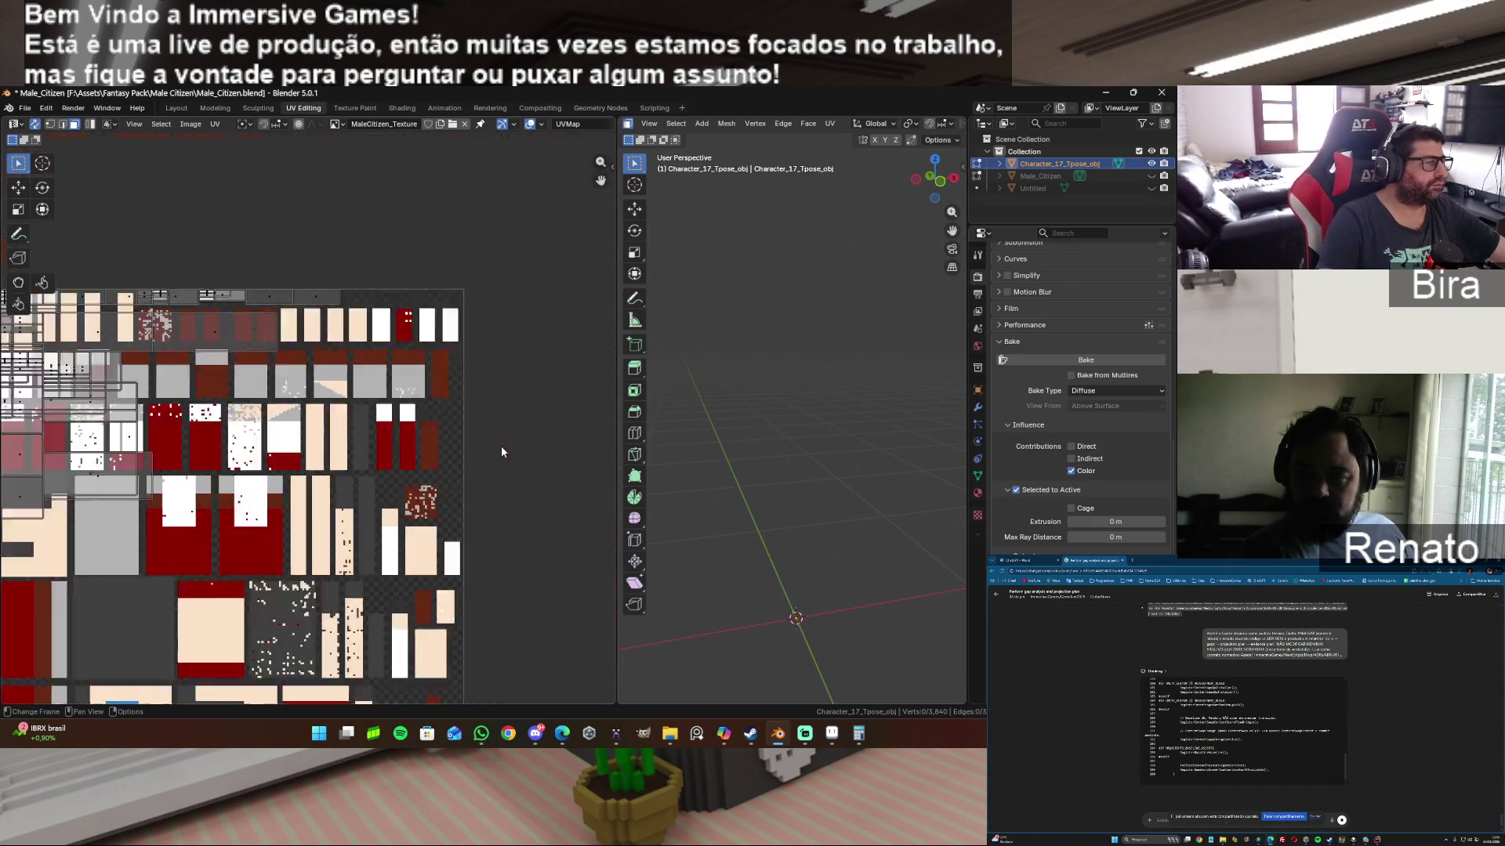
scroll(501, 446, "down", 4)
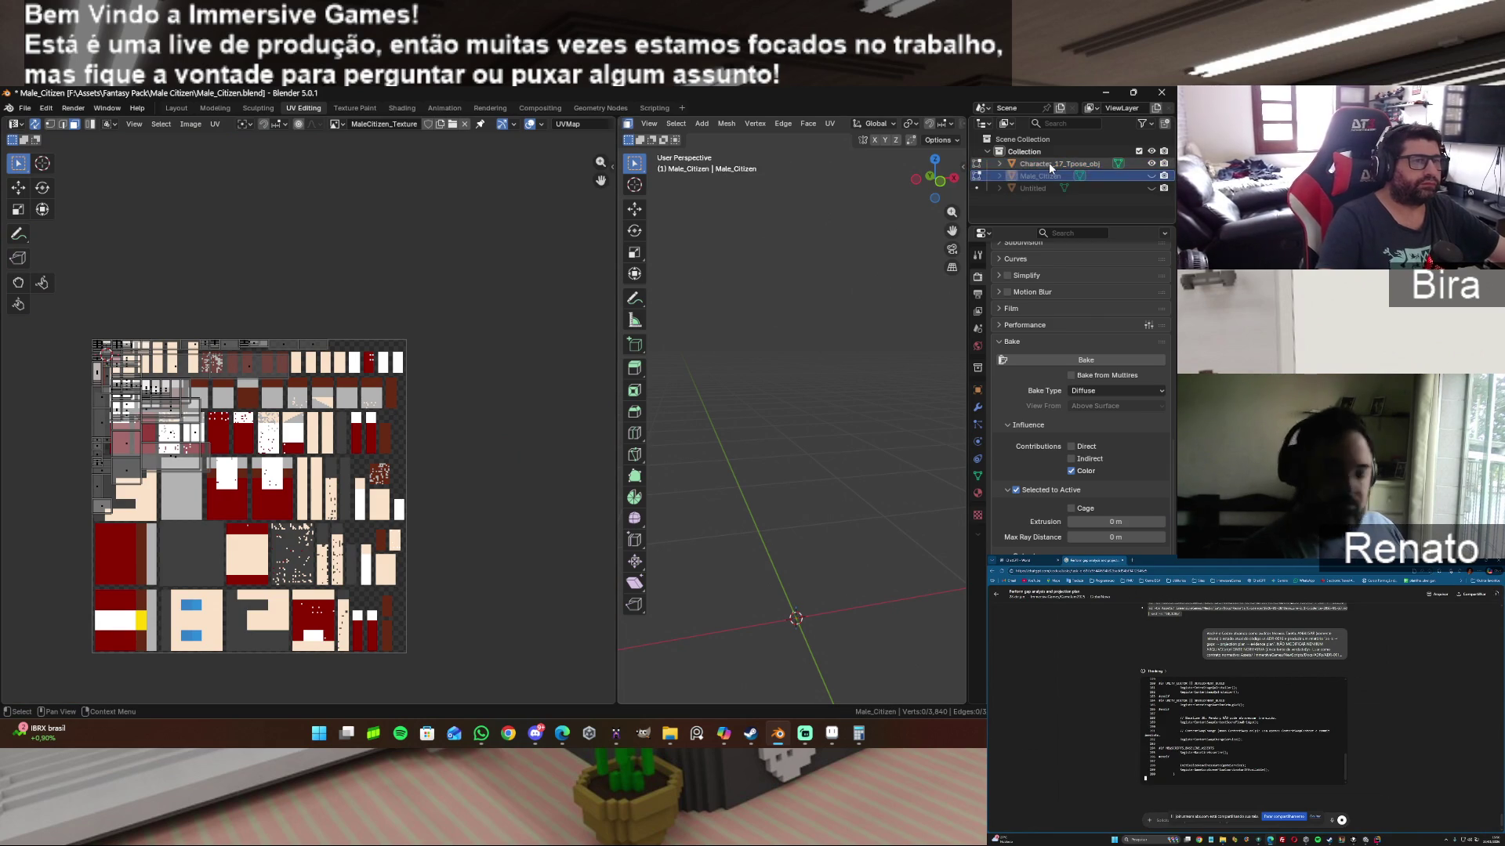
Step: Expand Character_17_Tpose_obj in the Outliner to show its mesh and PlainTexture material, toggling Edit Mode
middle_click_drag(823, 353, 843, 388)
scroll(843, 388, "down", 5)
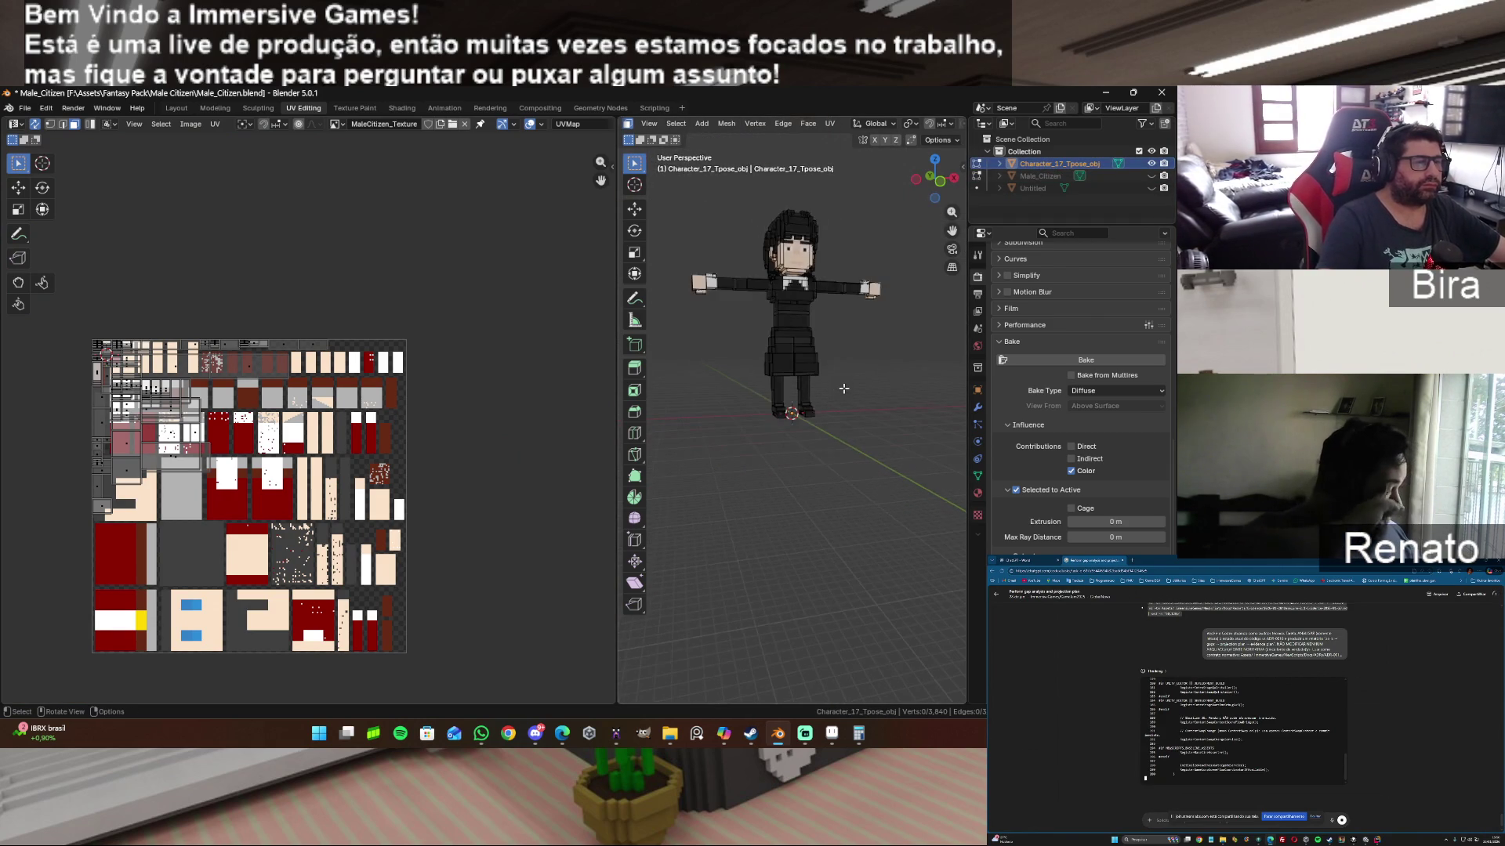
left_click(1000, 164)
left_click(1012, 174)
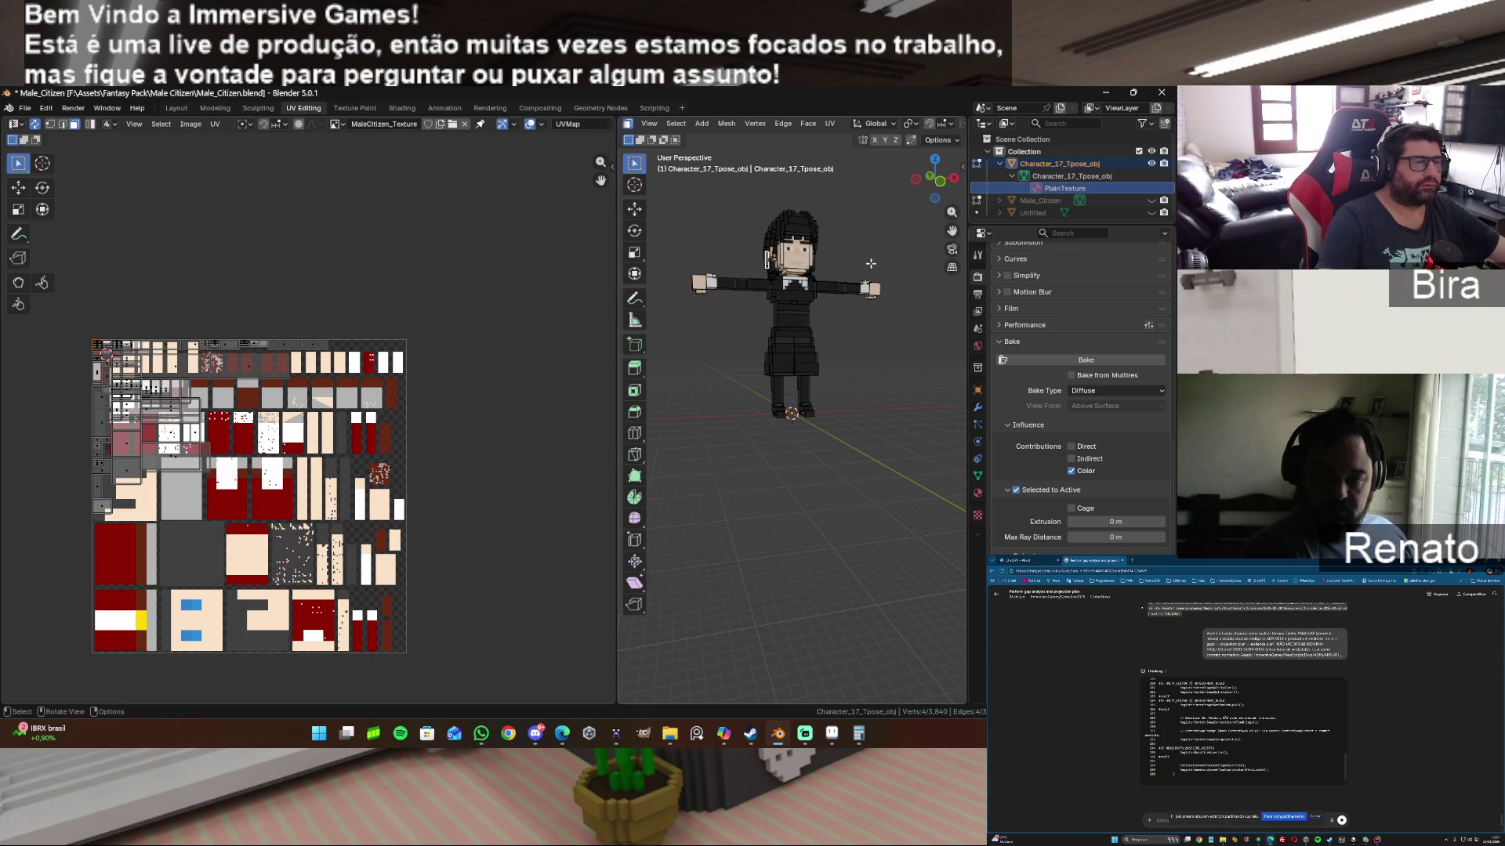
key("Tab")
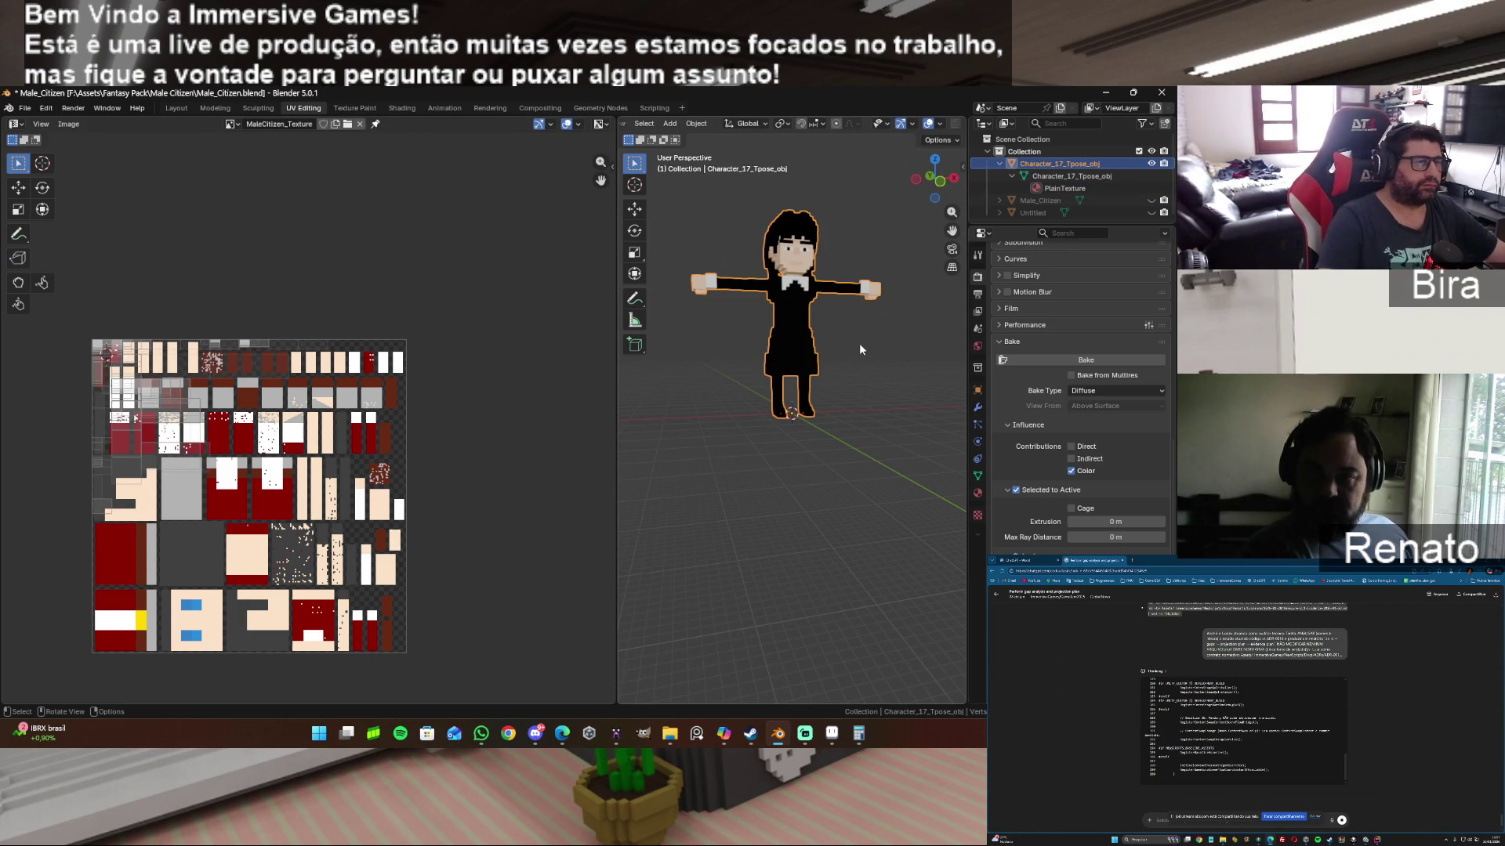
key("Tab")
key("Tab")
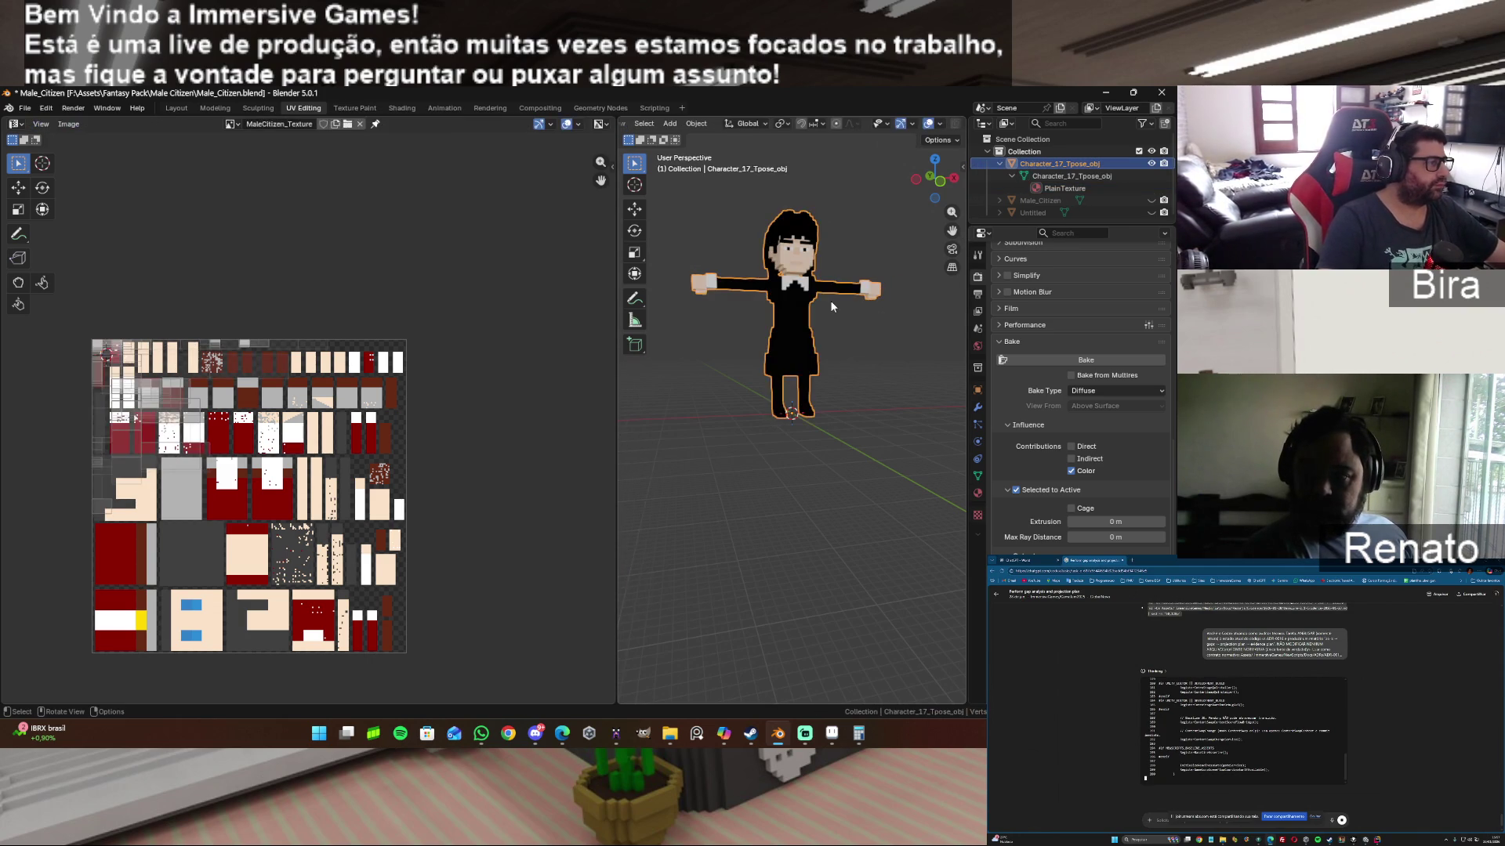
key("Tab")
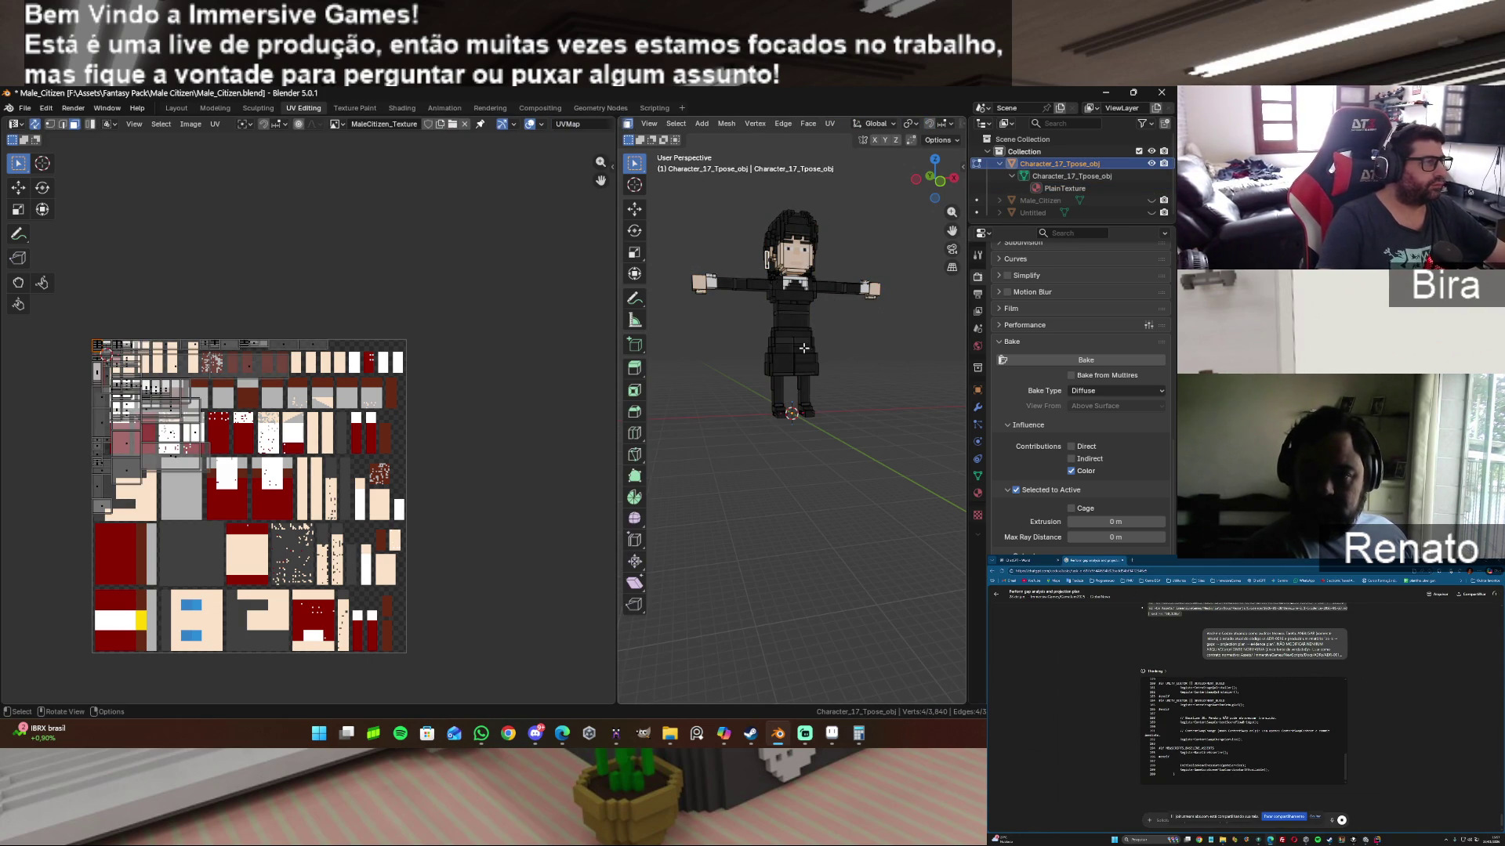
Step: Load Character_17_Tpose_obj.png in the UV editor and select the front head faces
left_click(342, 123)
scroll(420, 172, "up", 10)
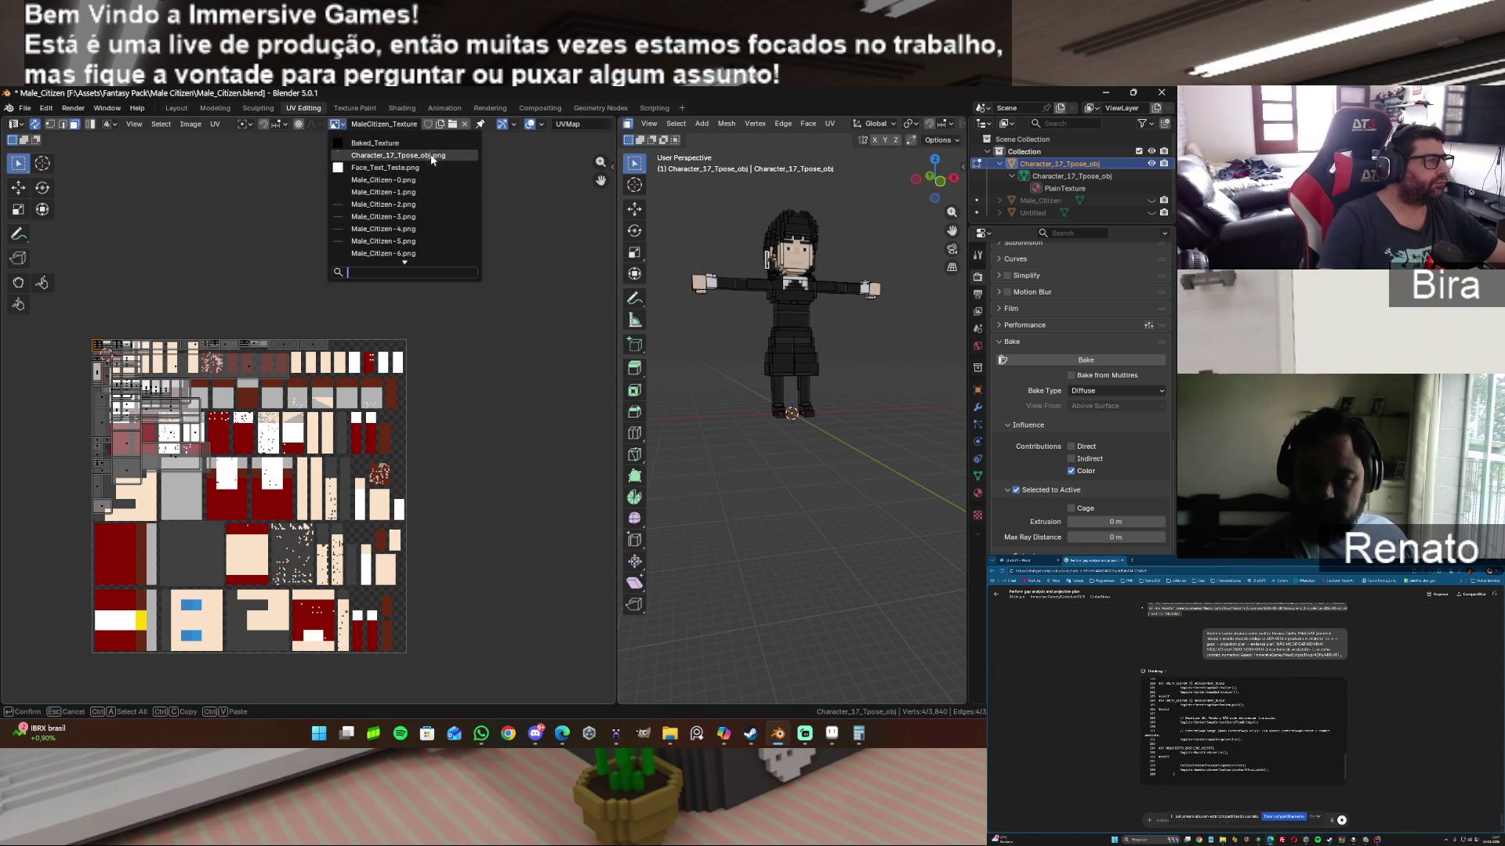
left_click(433, 156)
scroll(355, 404, "up", 3)
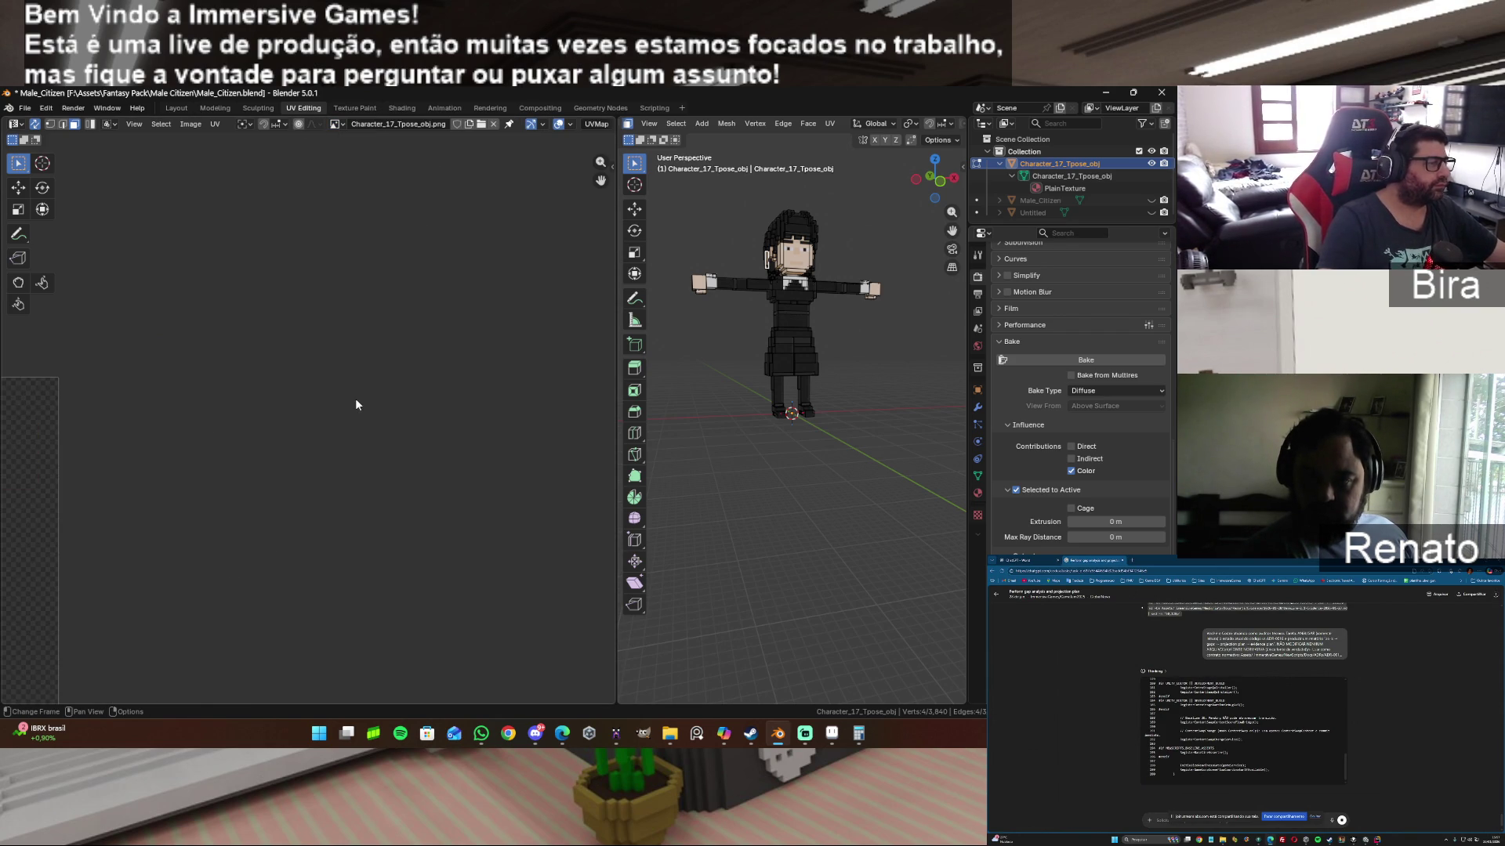
scroll(457, 401, "down", 3)
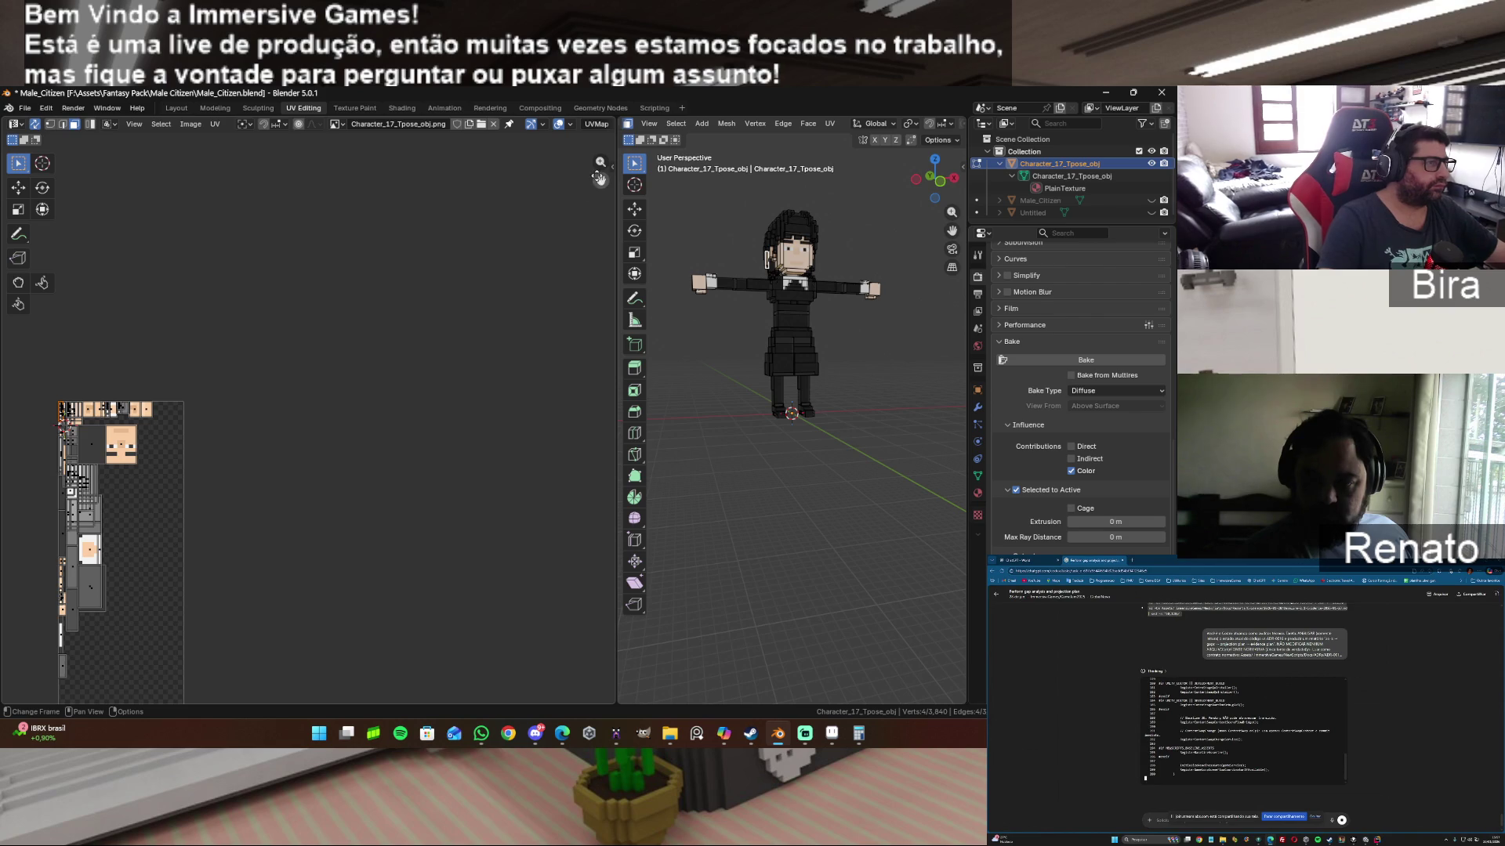
left_click_drag(599, 177, 829, 7)
scroll(386, 360, "up", 1)
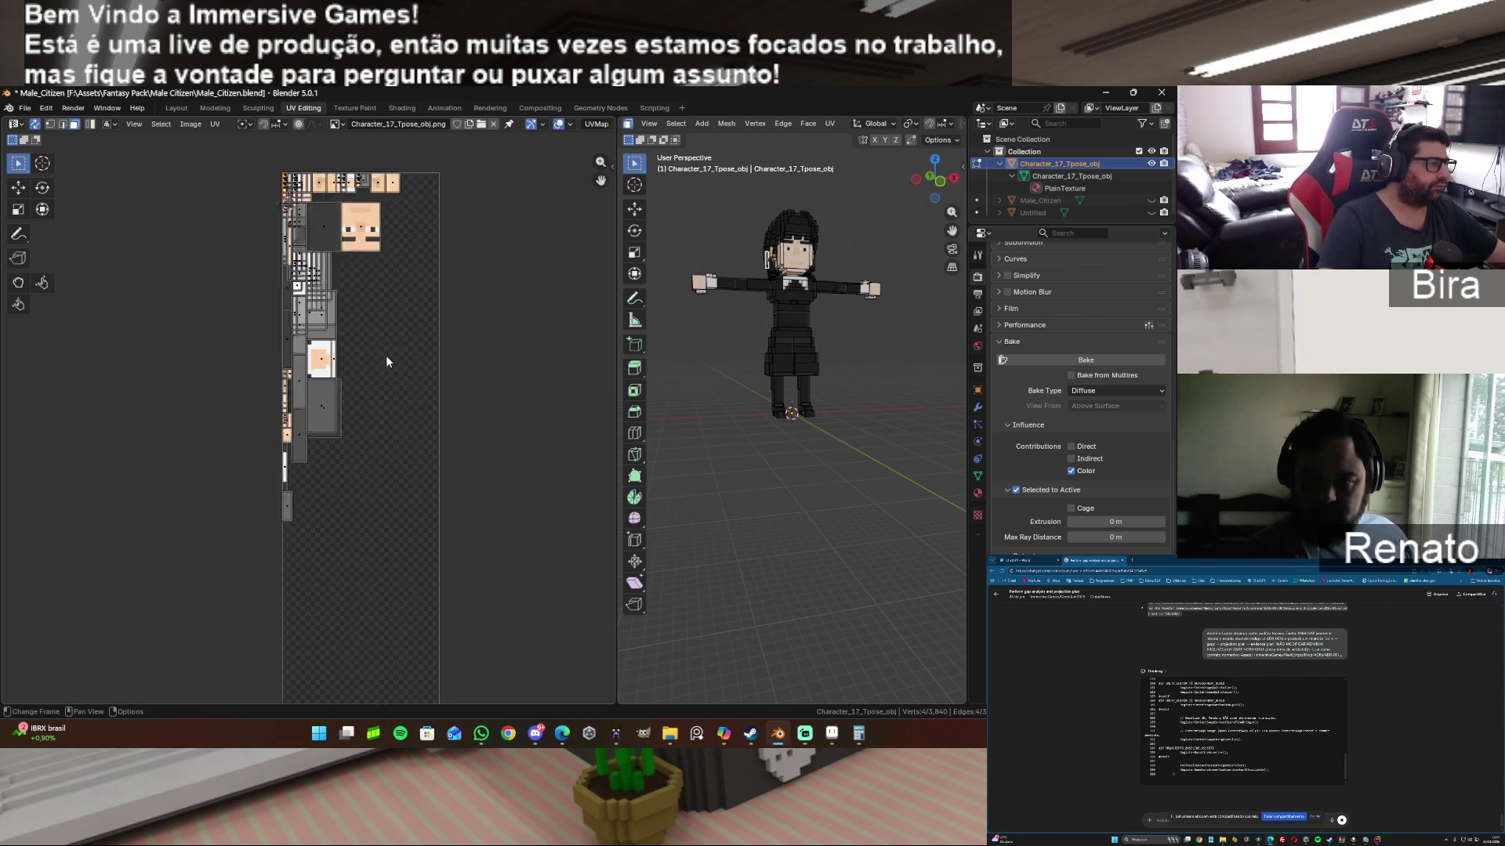
scroll(387, 356, "up", 3)
scroll(386, 355, "down", 1)
left_click_drag(600, 179, 761, 105)
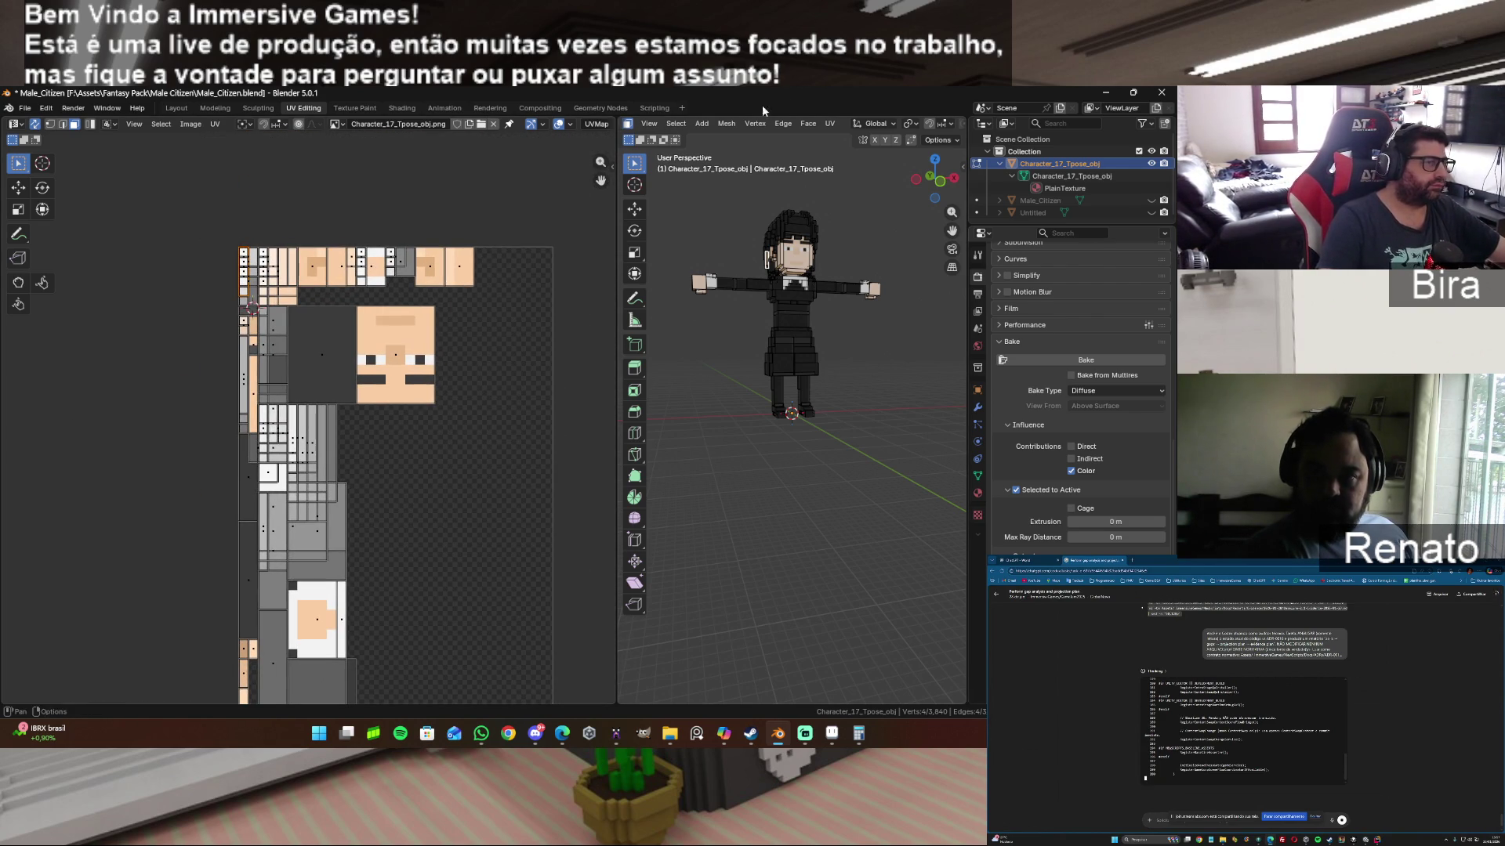
left_click(797, 253)
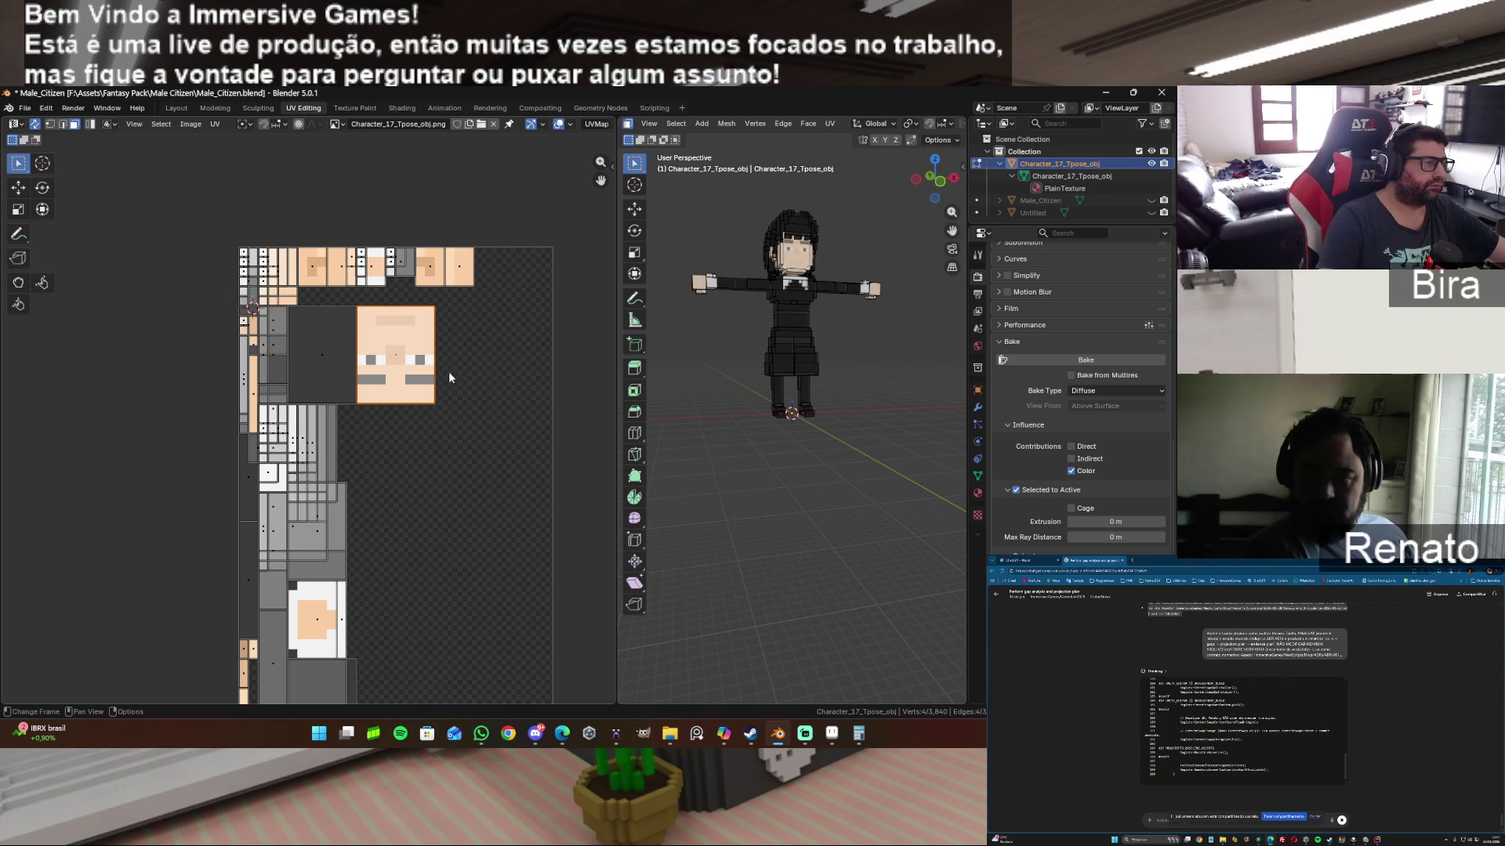
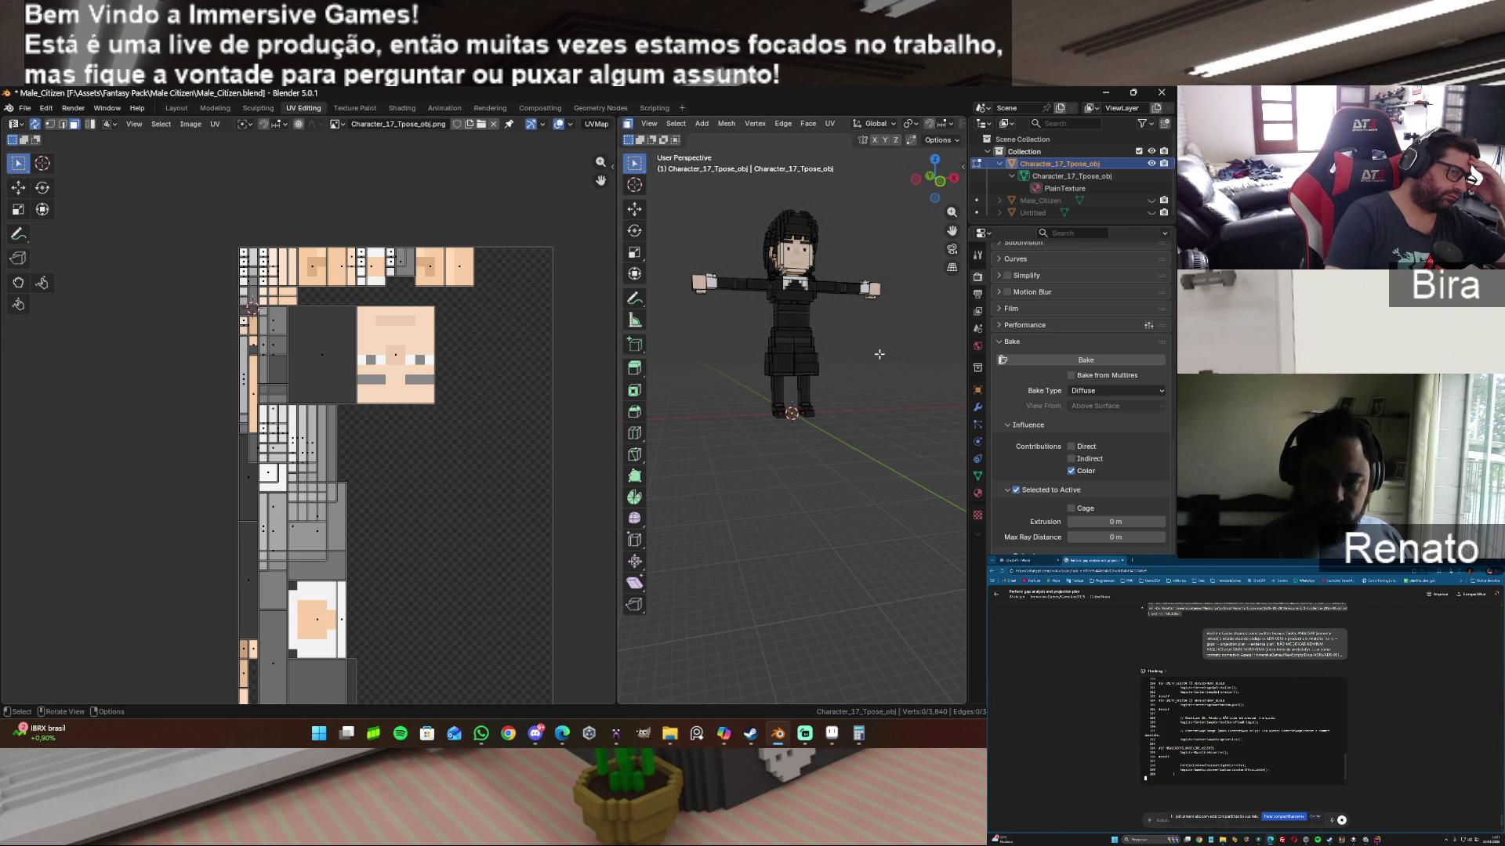
scroll(879, 354, "up", 5)
scroll(879, 355, "down", 3)
scroll(878, 353, "down", 1)
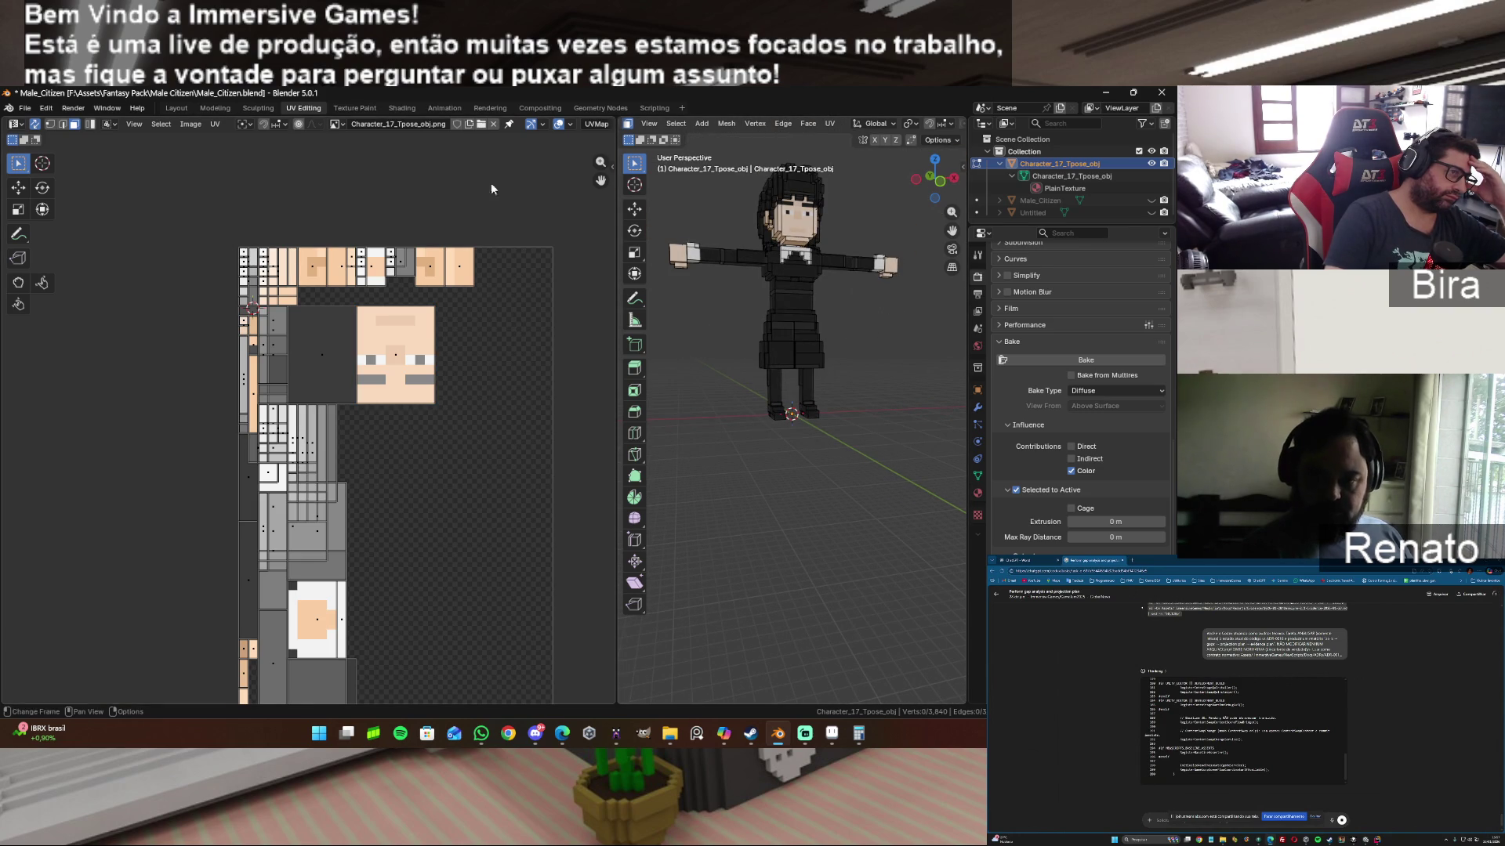
Step: Switch to the Modeling workspace and inspect the voxel character from above
left_click(216, 109)
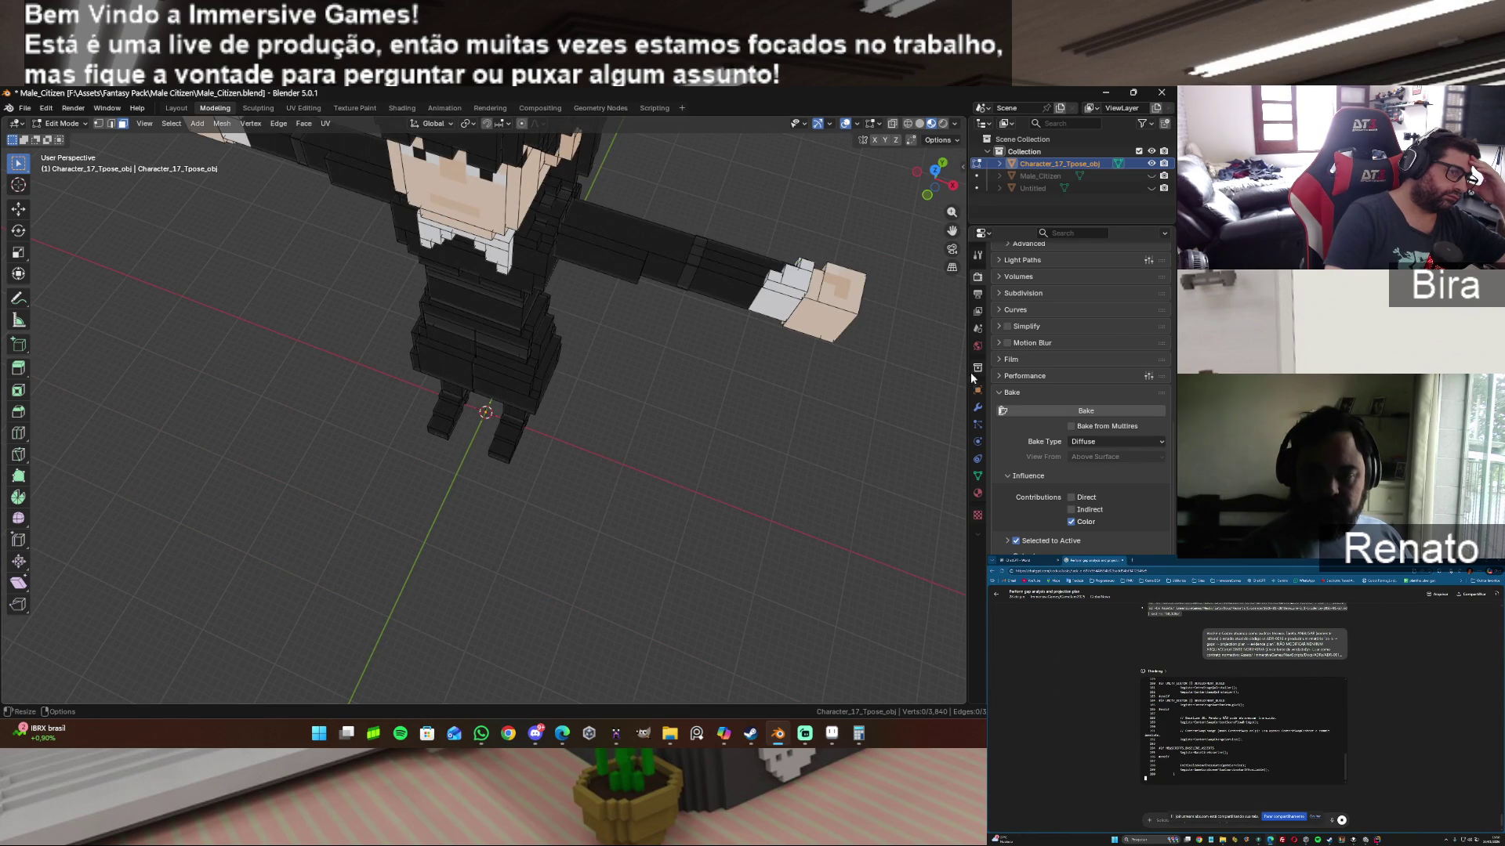
left_click_drag(934, 203, 955, 229)
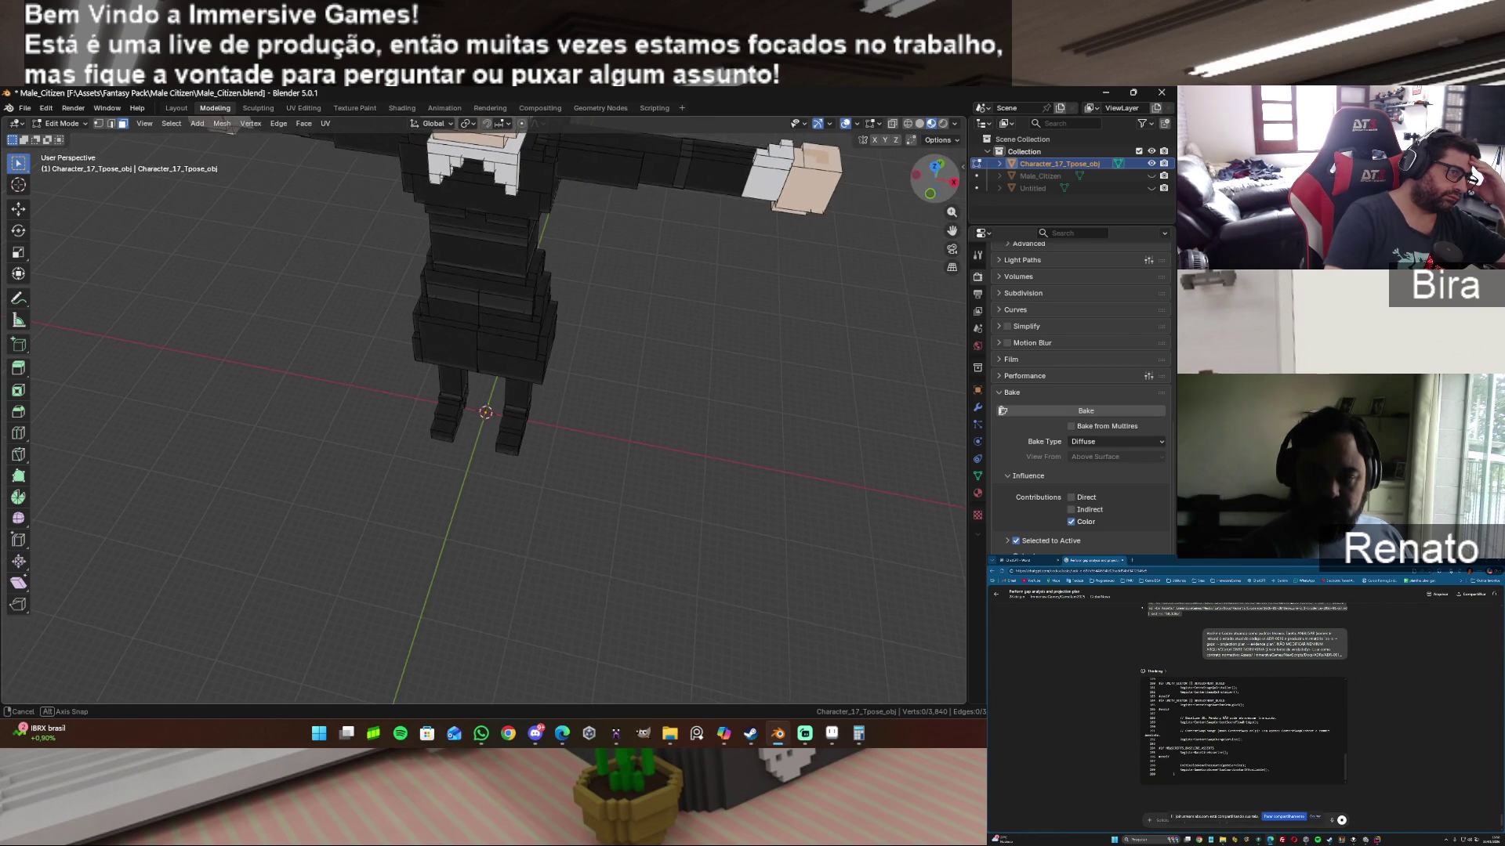
left_click_drag(935, 177, 937, 189)
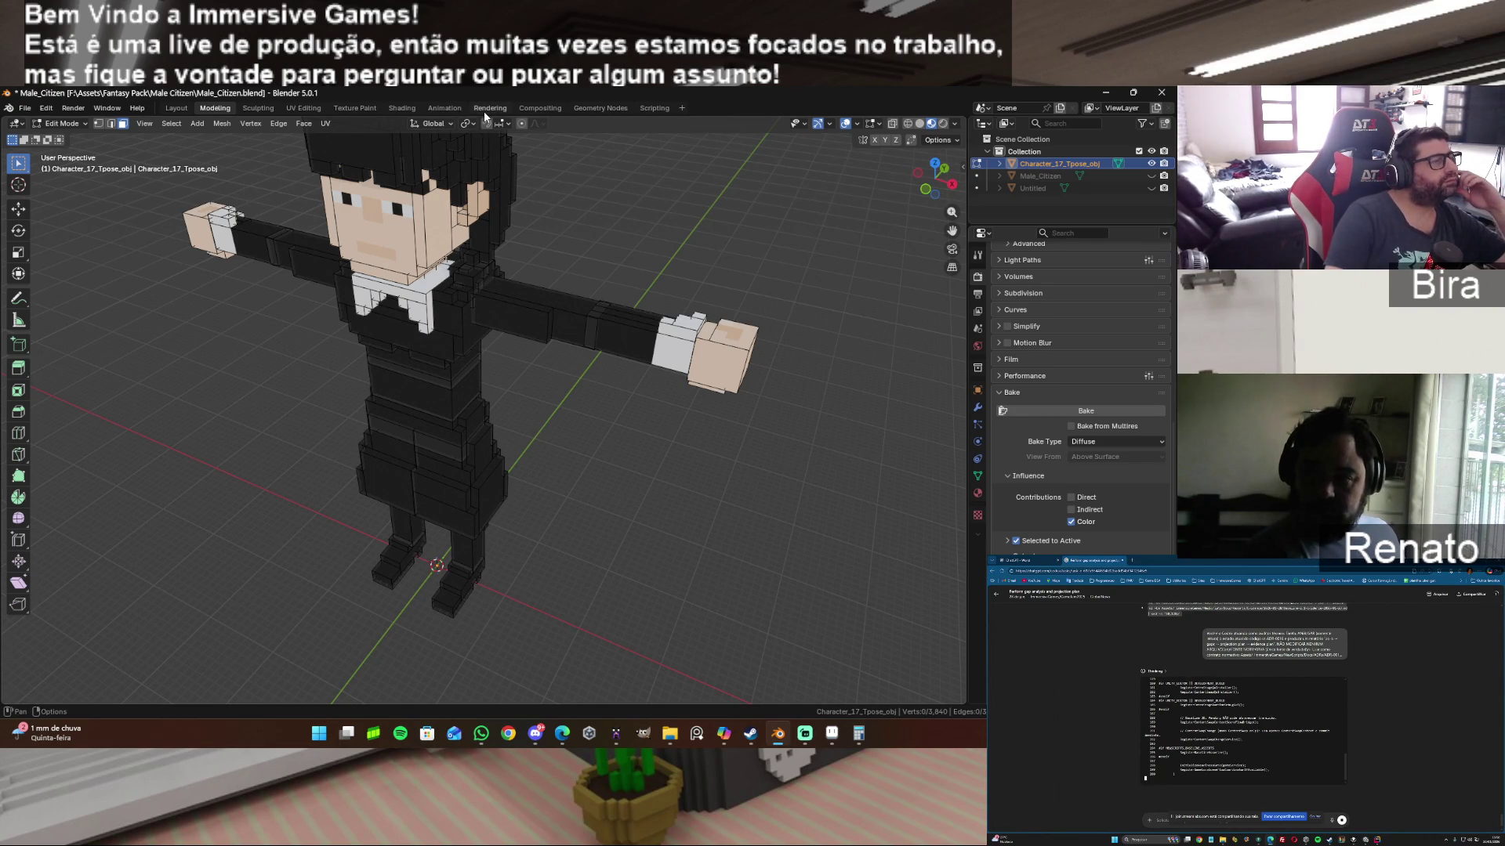
scroll(592, 316, "down", 6)
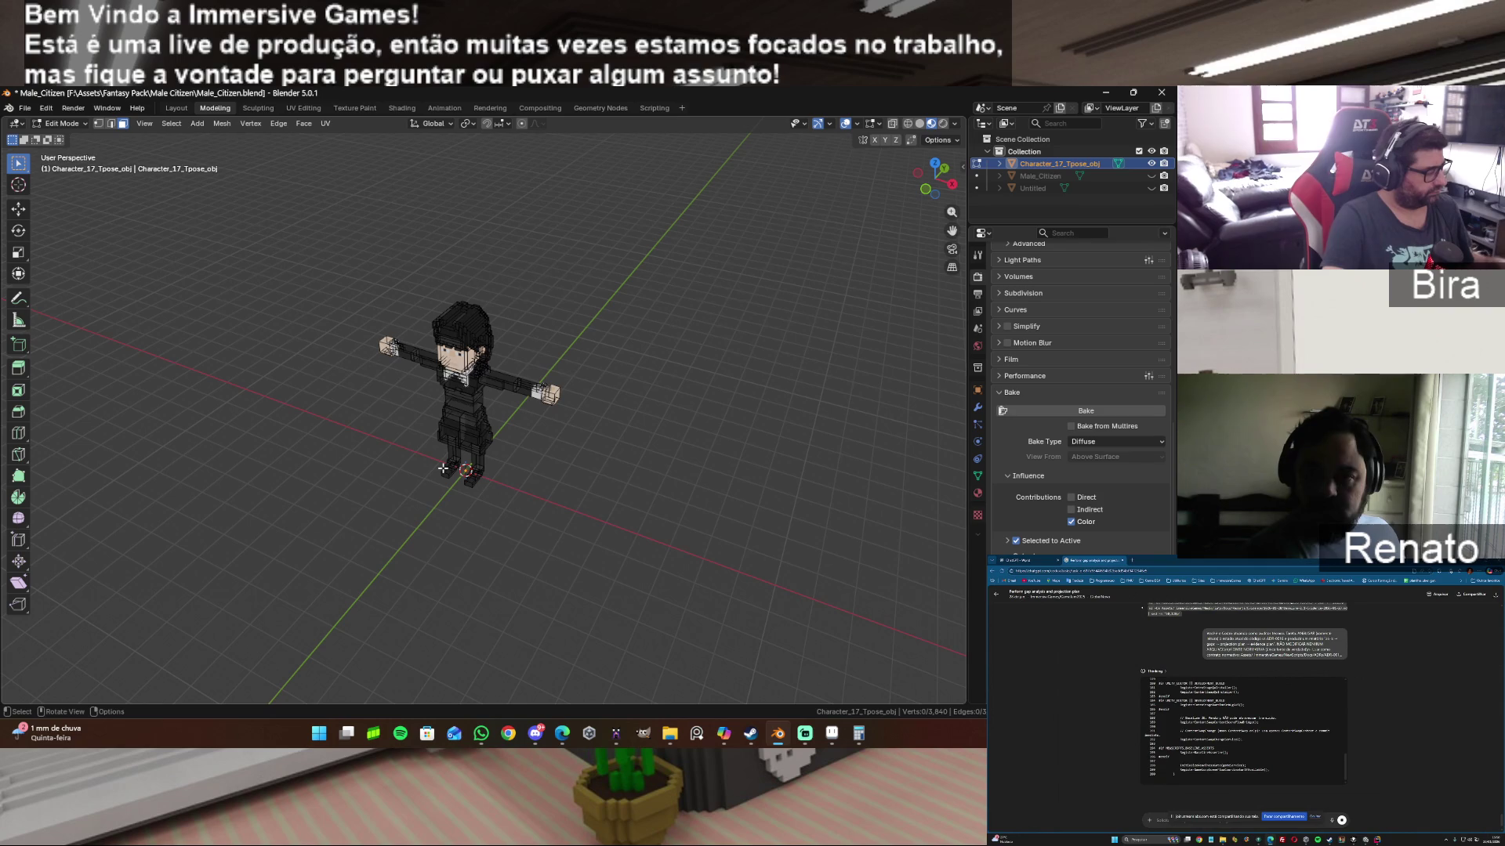
key("shift+a")
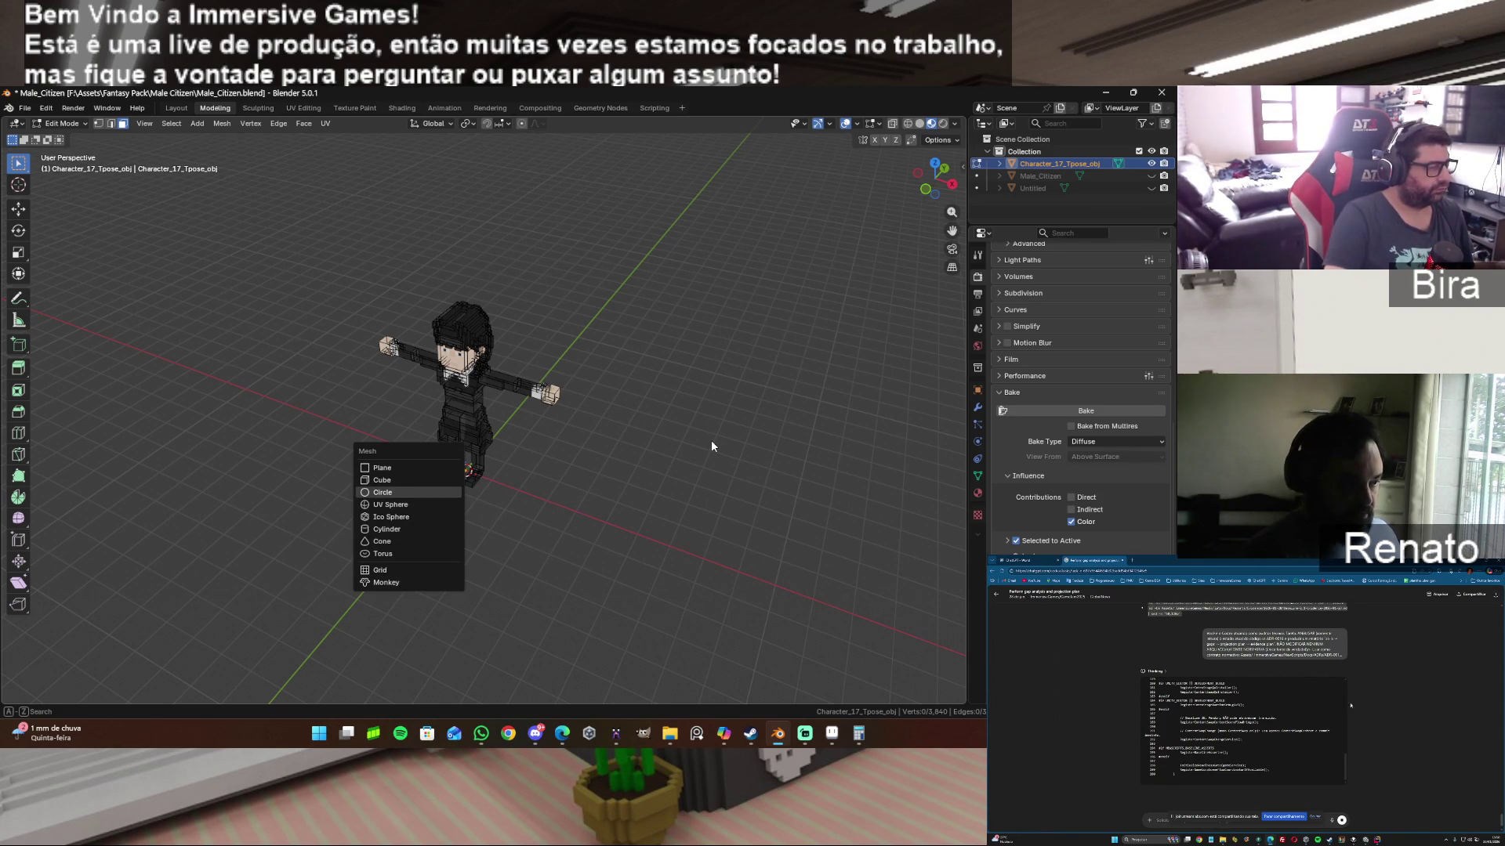
key("Escape")
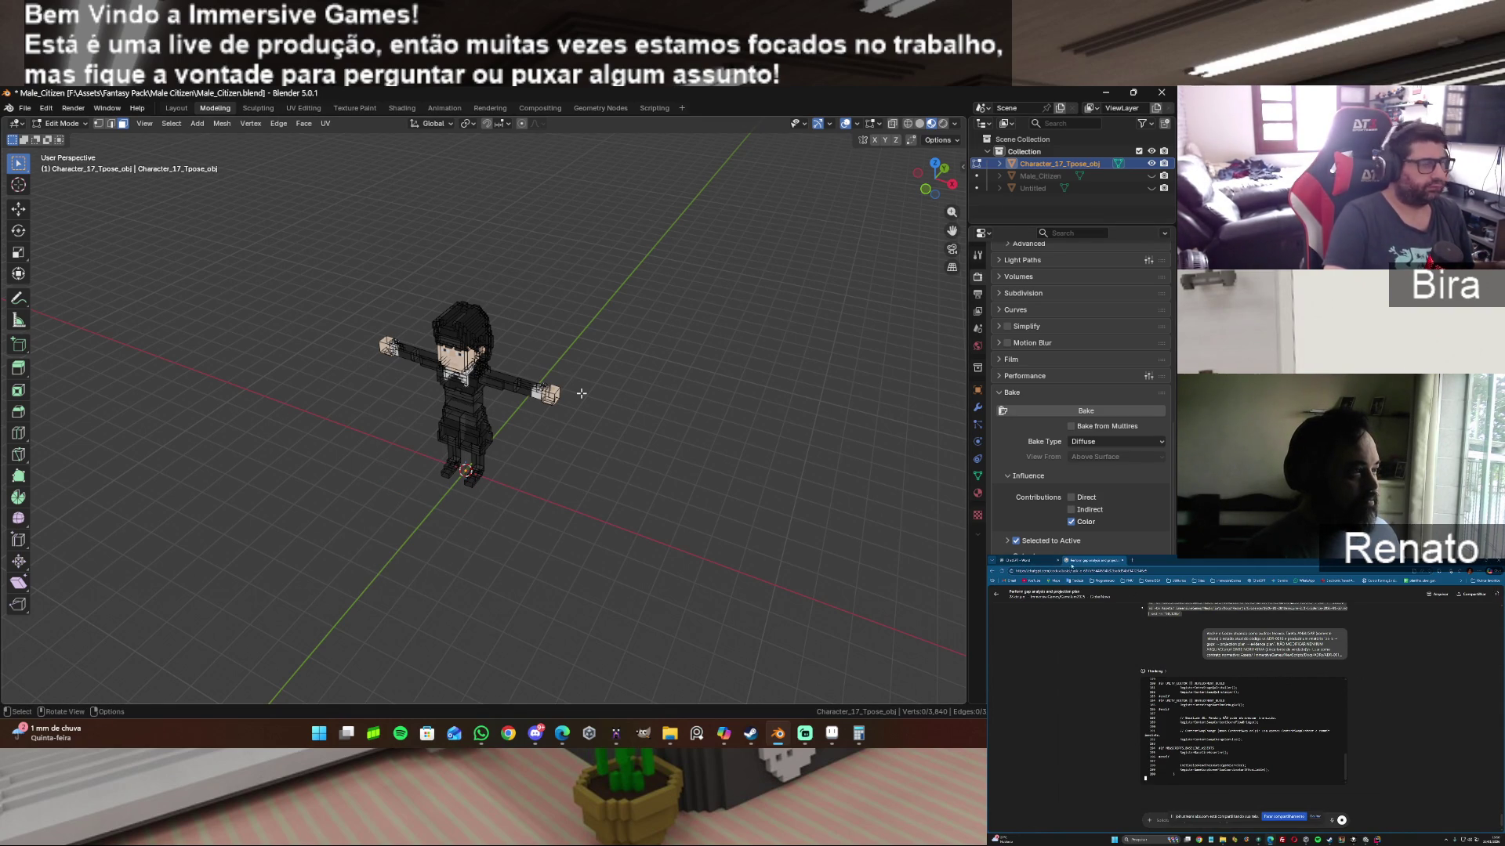
Step: In Object Mode, add a Camera to the scene via Shift+A, then go to Shading
key("Tab")
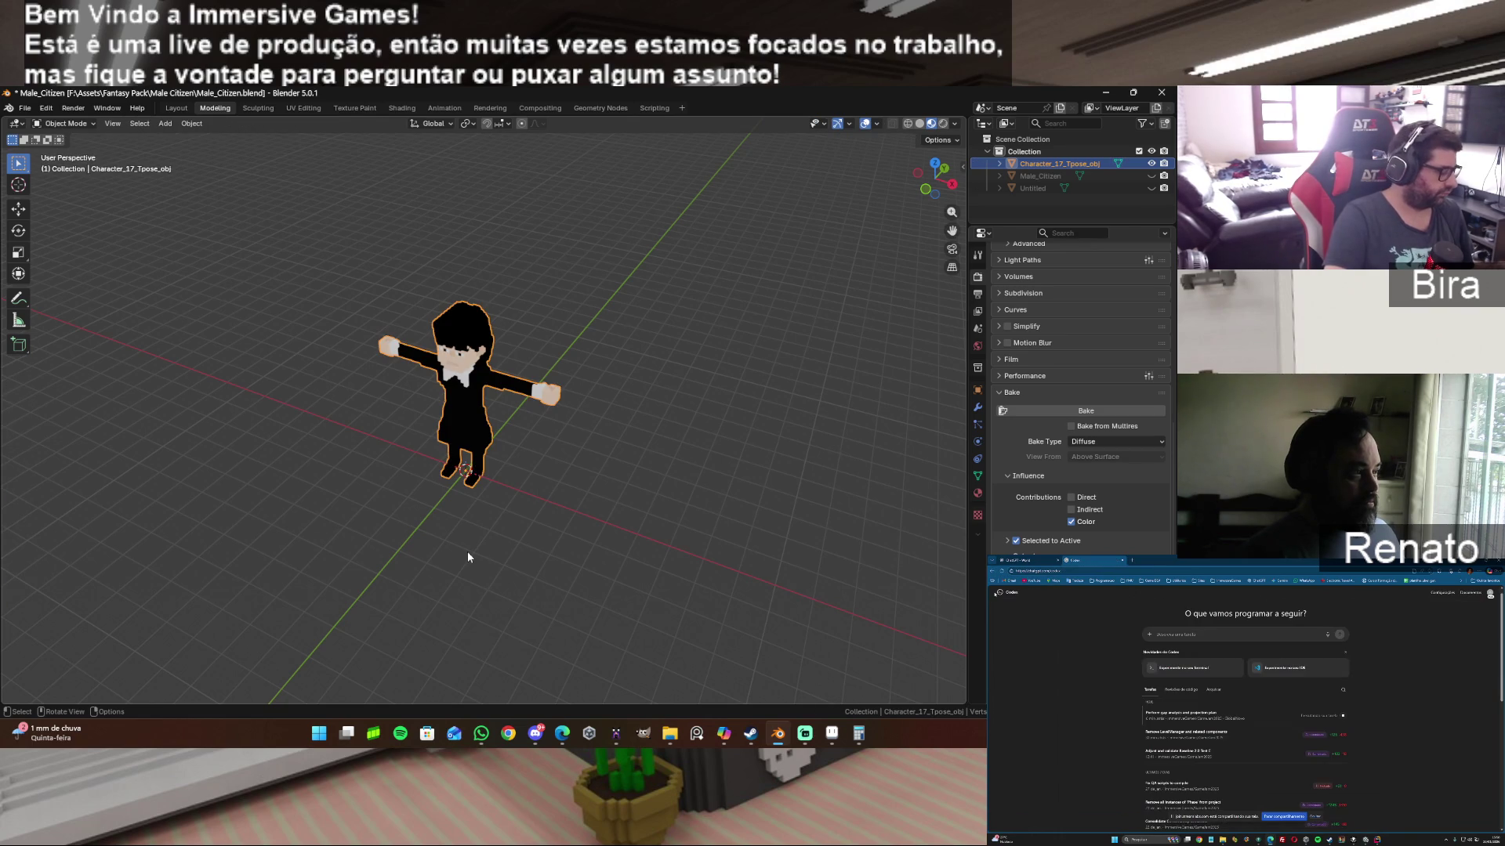
key("shift+a")
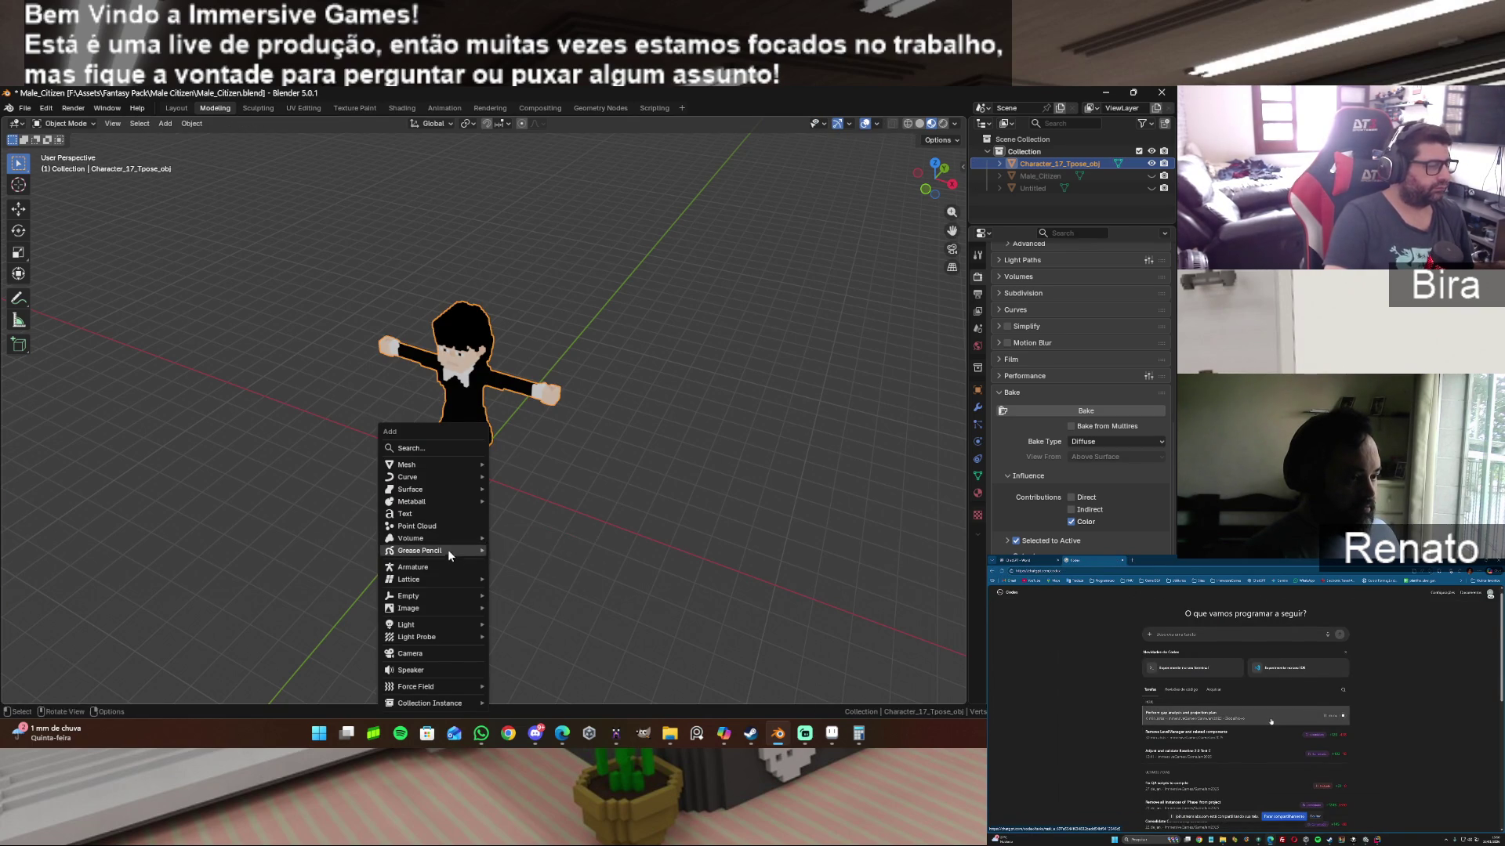
left_click(442, 652)
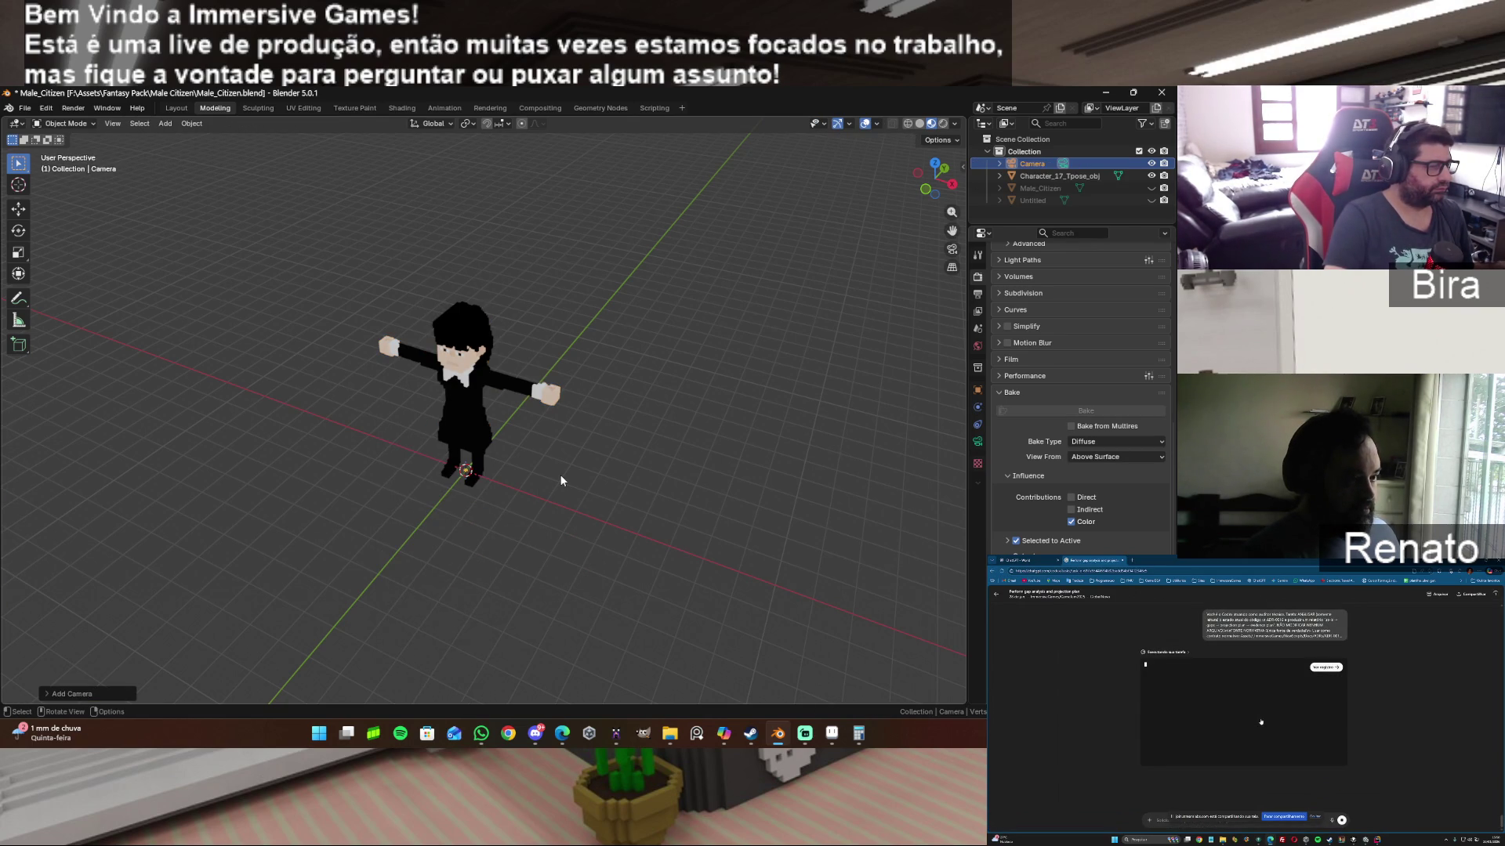
scroll(560, 474, "down", 3)
left_click(403, 107)
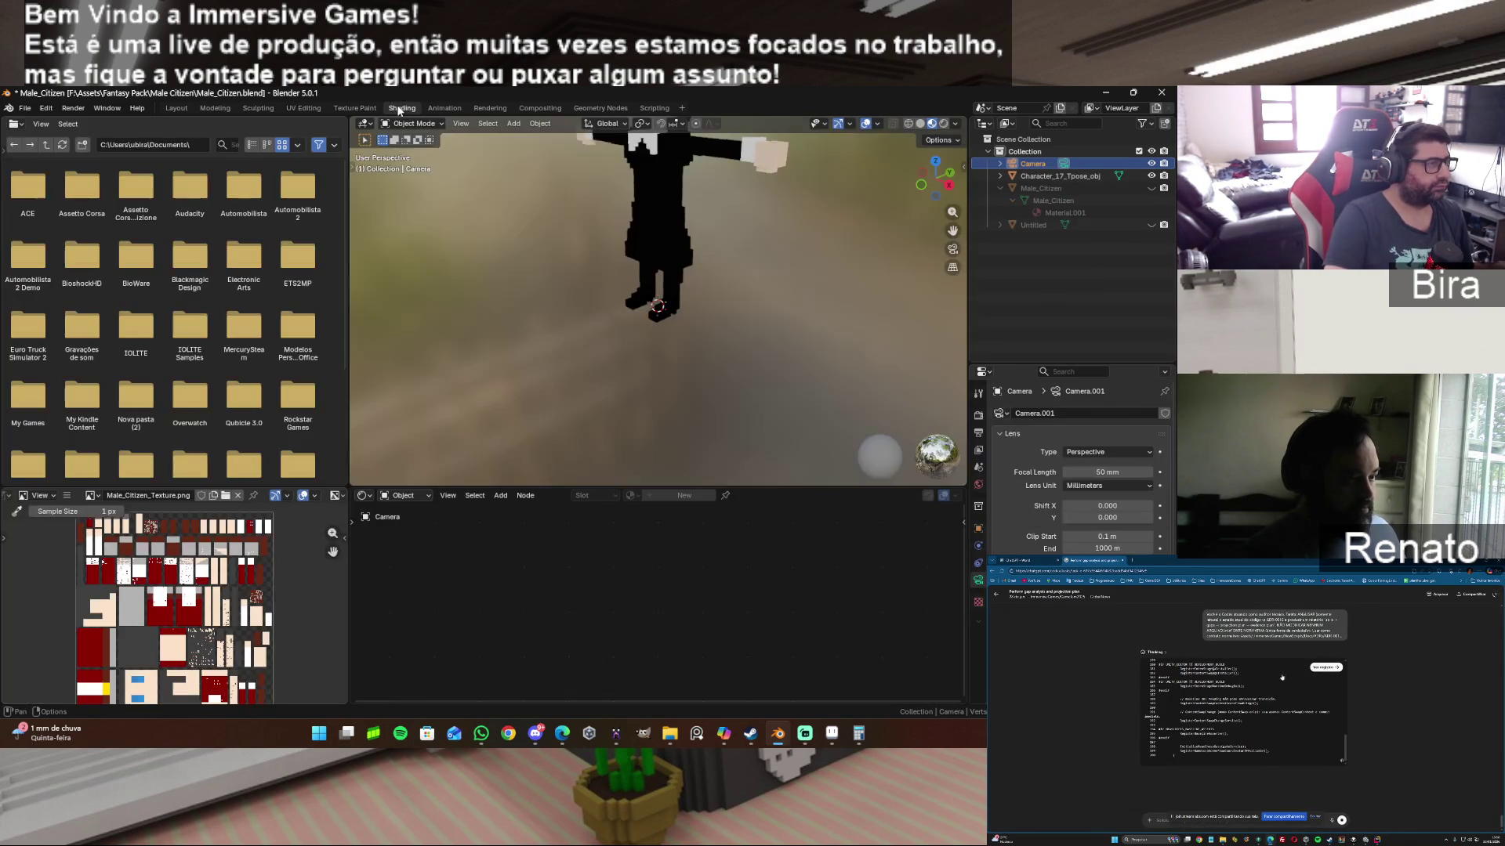
Step: Hide Character_17_Tpose_obj in the Outliner, unhide Male_Citizen and make it active
left_click_drag(947, 186, 928, 176)
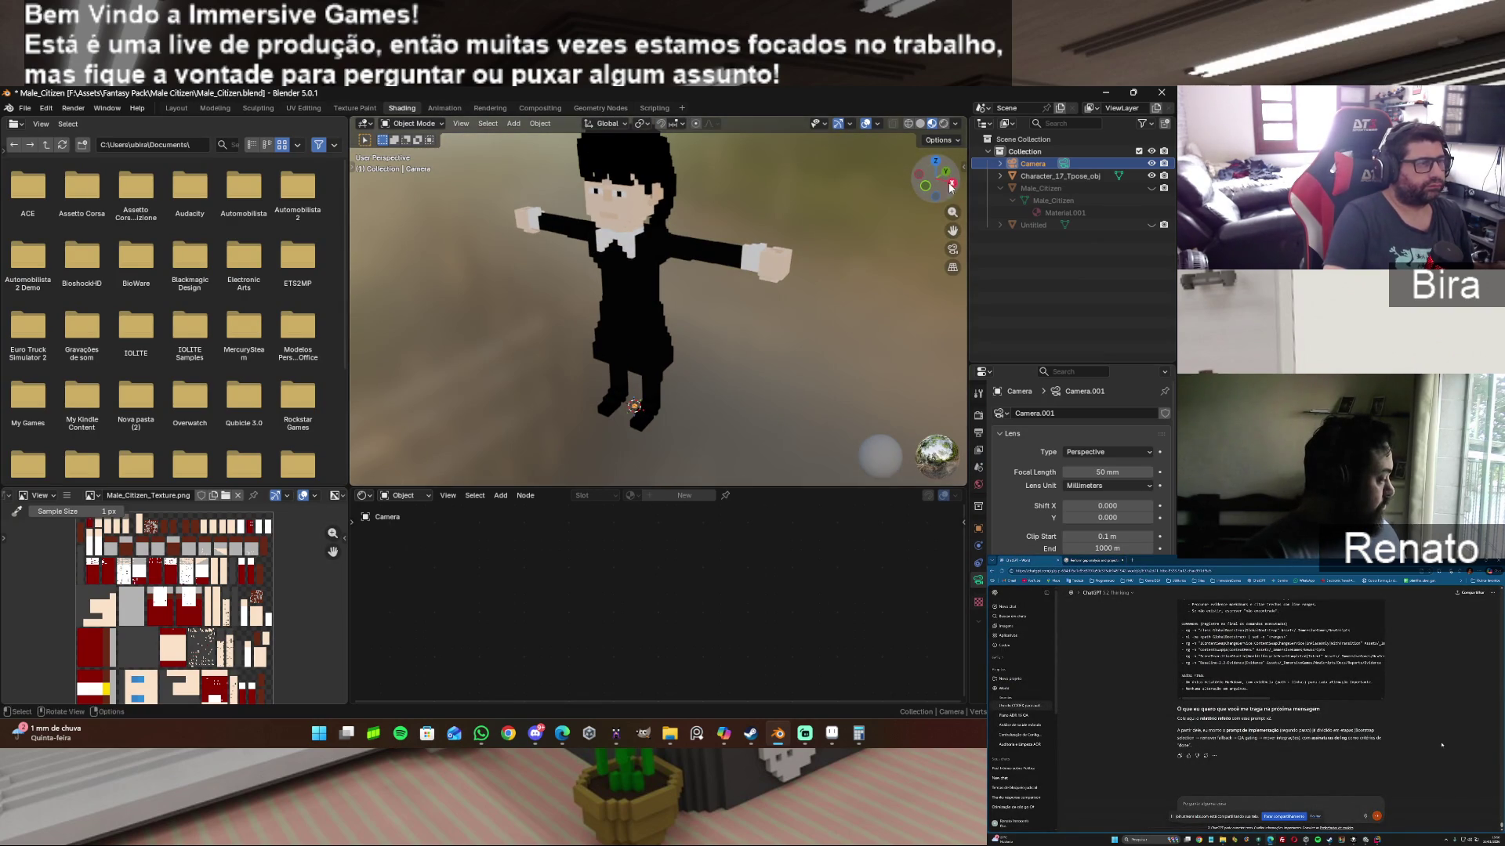
left_click(1150, 176)
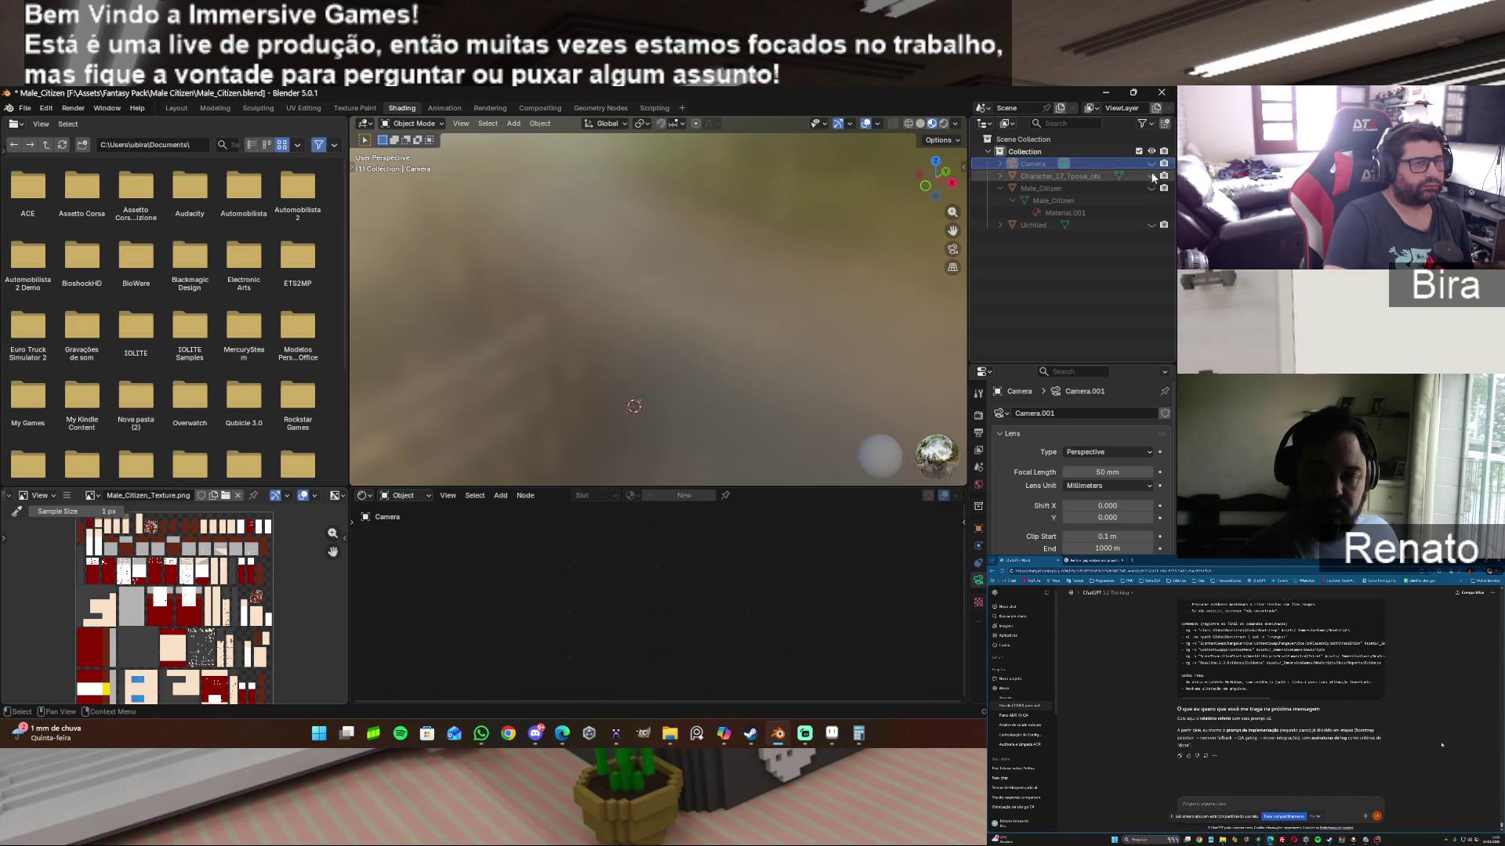
left_click(1151, 185)
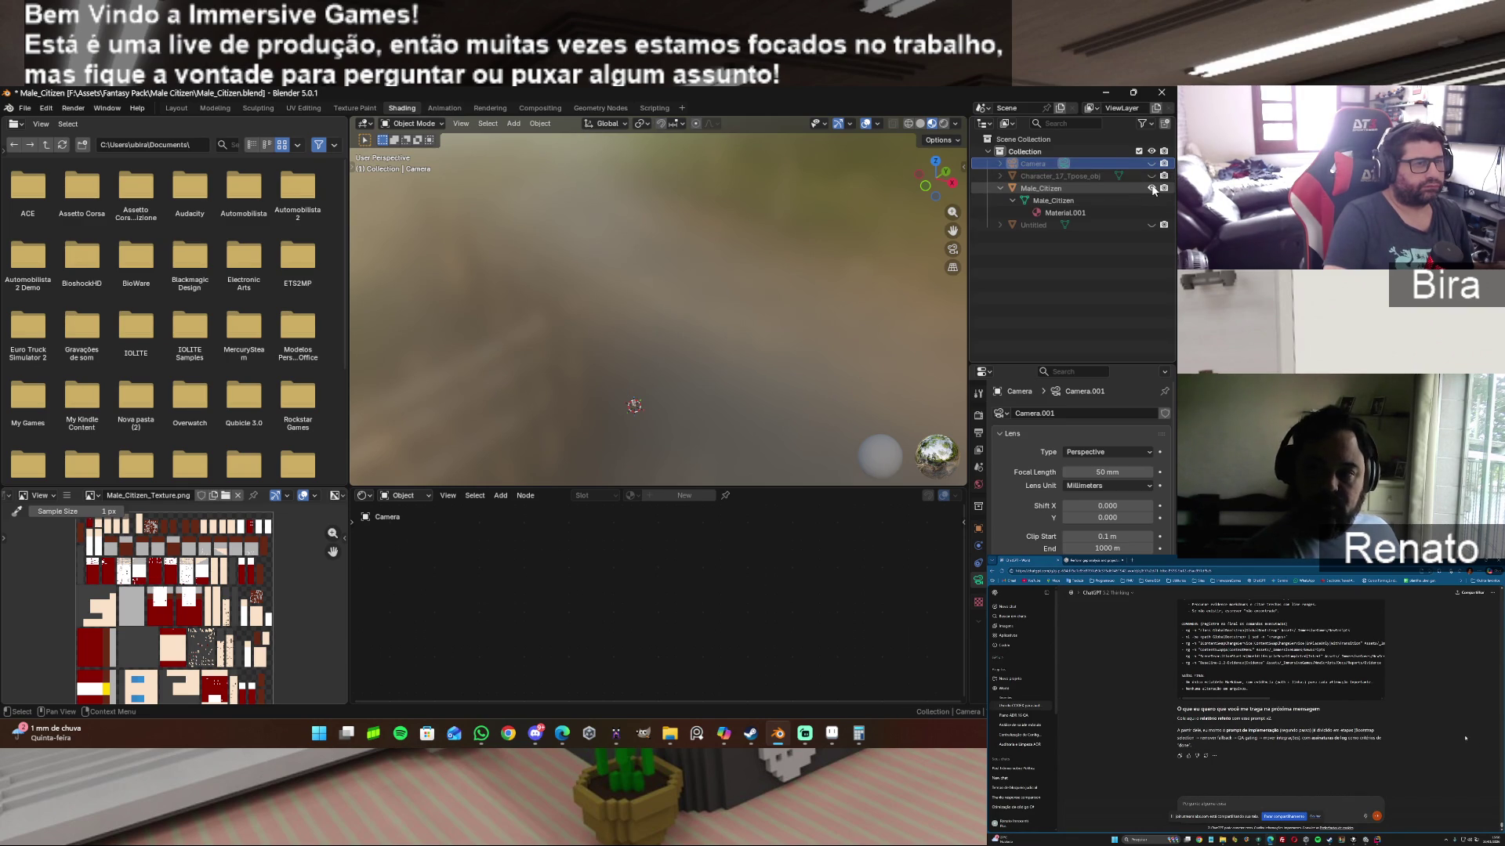
left_click(1041, 187)
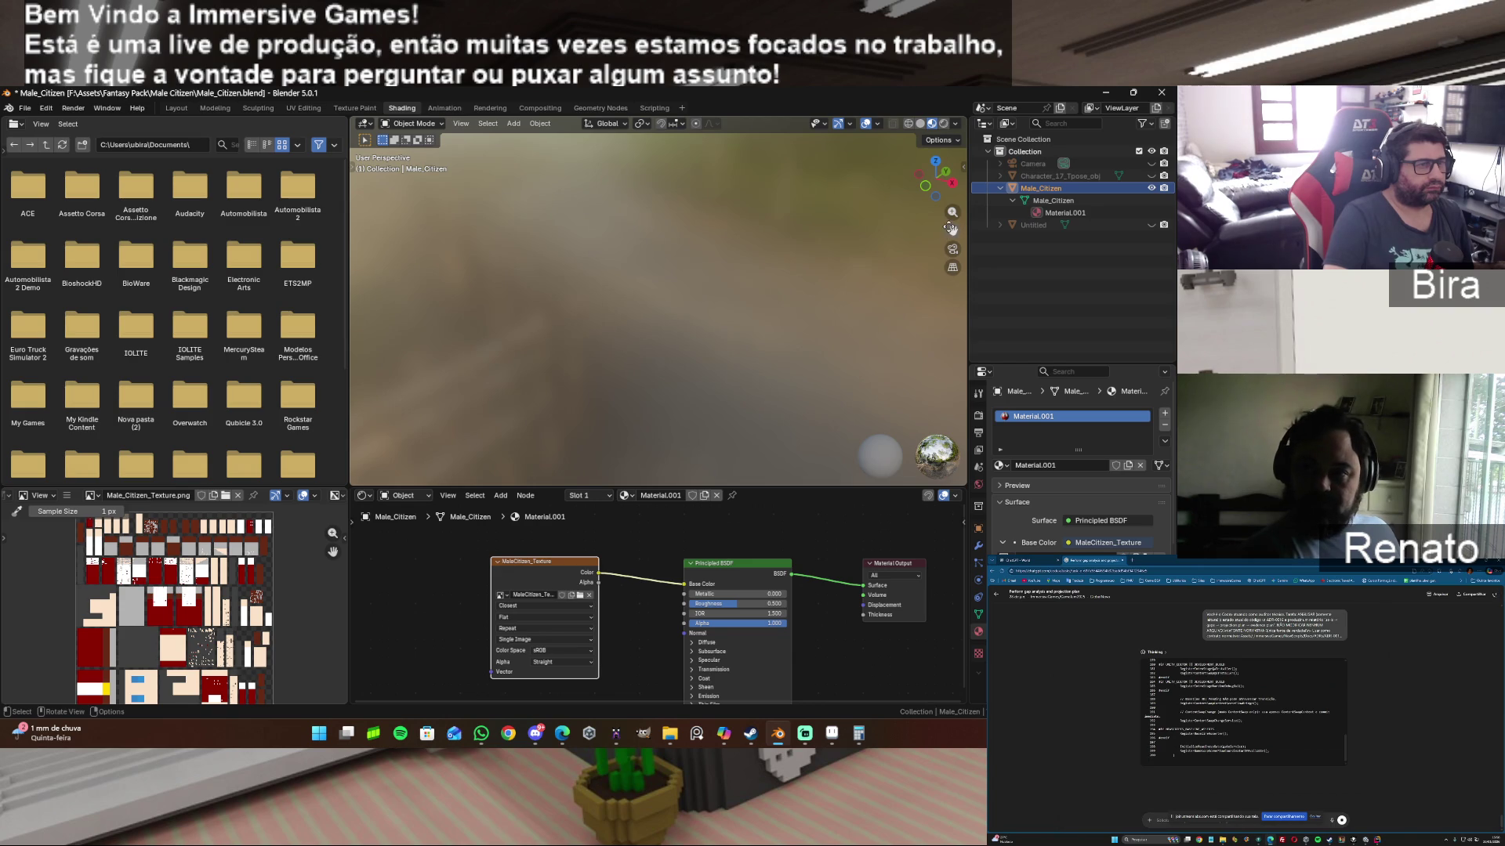
Step: Frame Male_Citizen in a low side-on view, then switch to its texture in Aseprite
left_click_drag(928, 186, 934, 200)
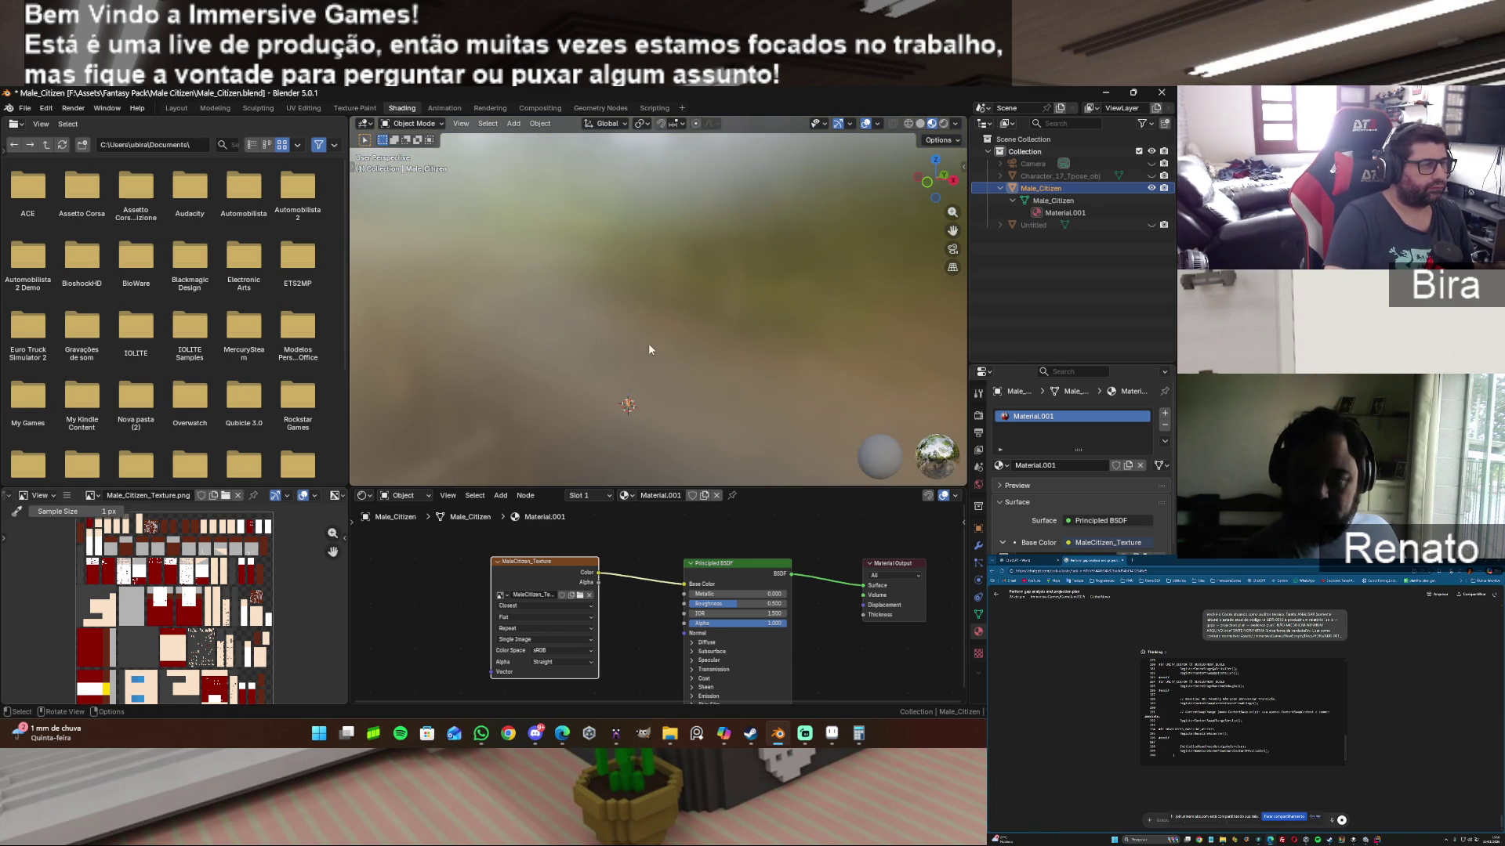
right_click(629, 405, "shift")
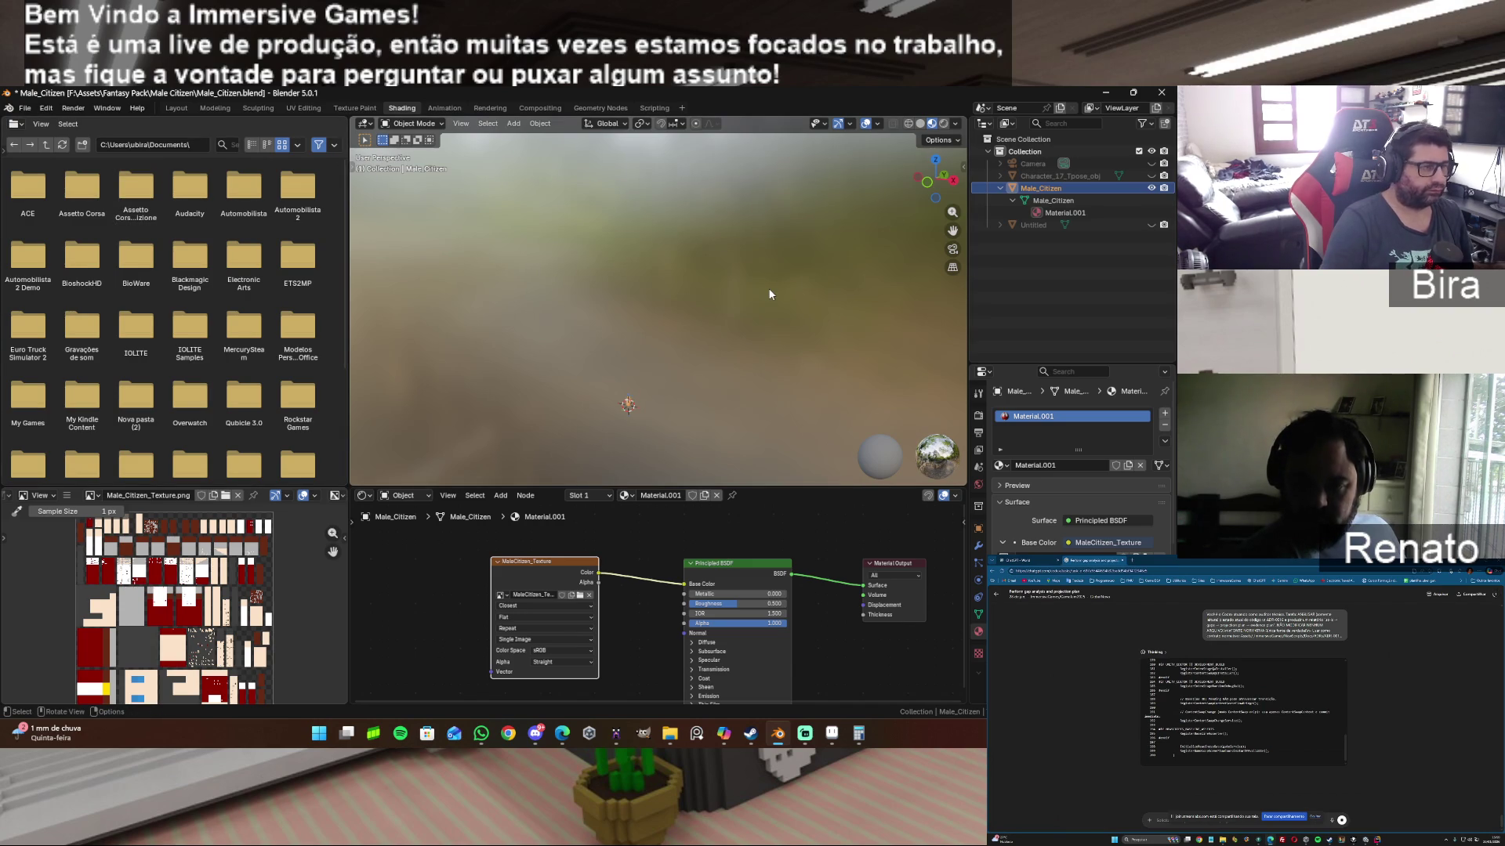
key("shift+s")
key("8")
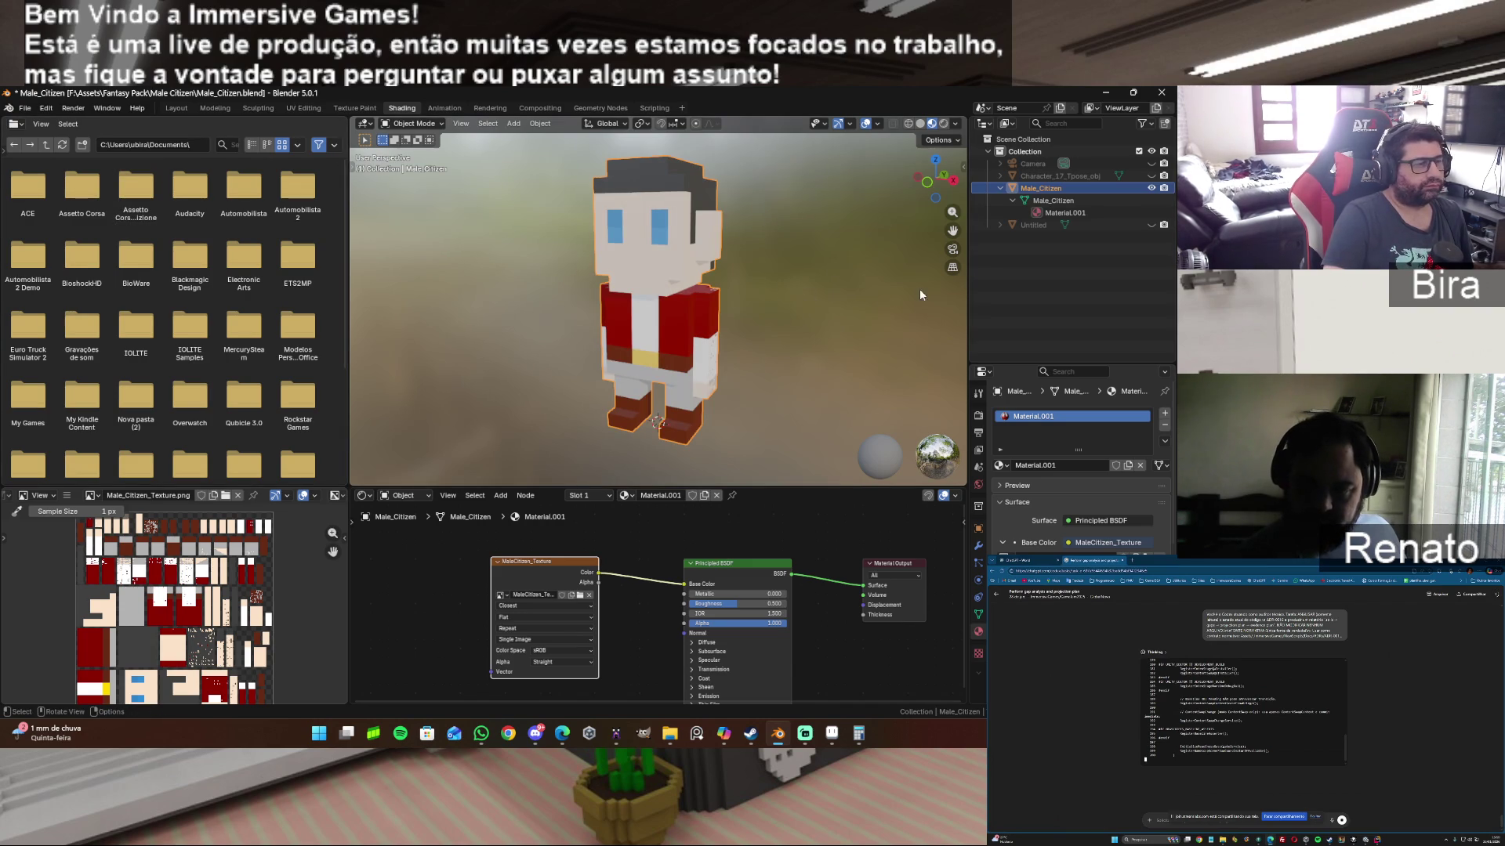
left_click(905, 295)
mouse_move(927, 183)
left_mouse_down()
mouse_move(895, 181)
mouse_move(929, 179)
left_mouse_up()
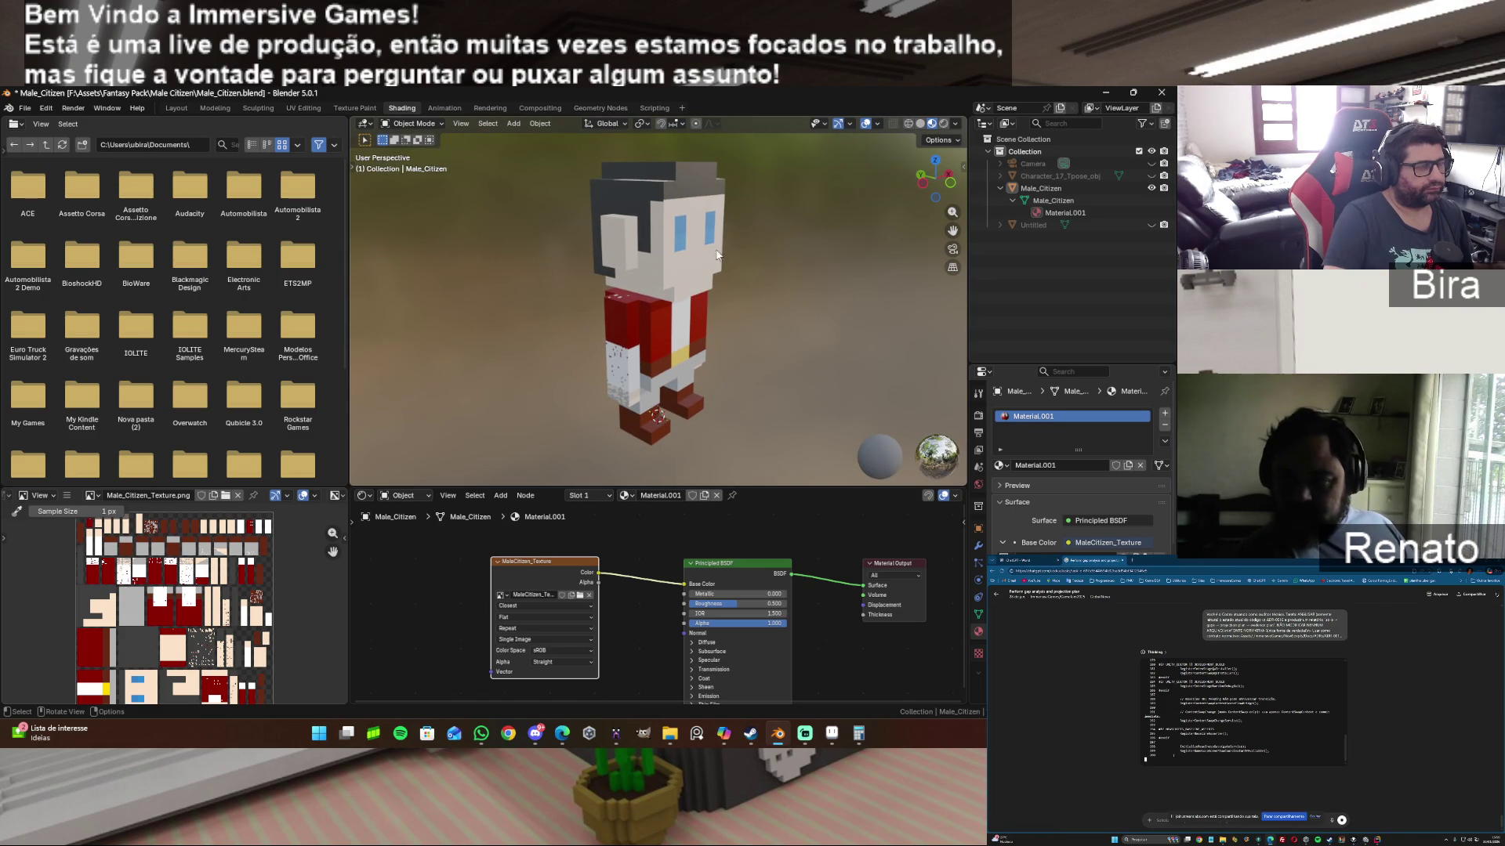
left_click(832, 733)
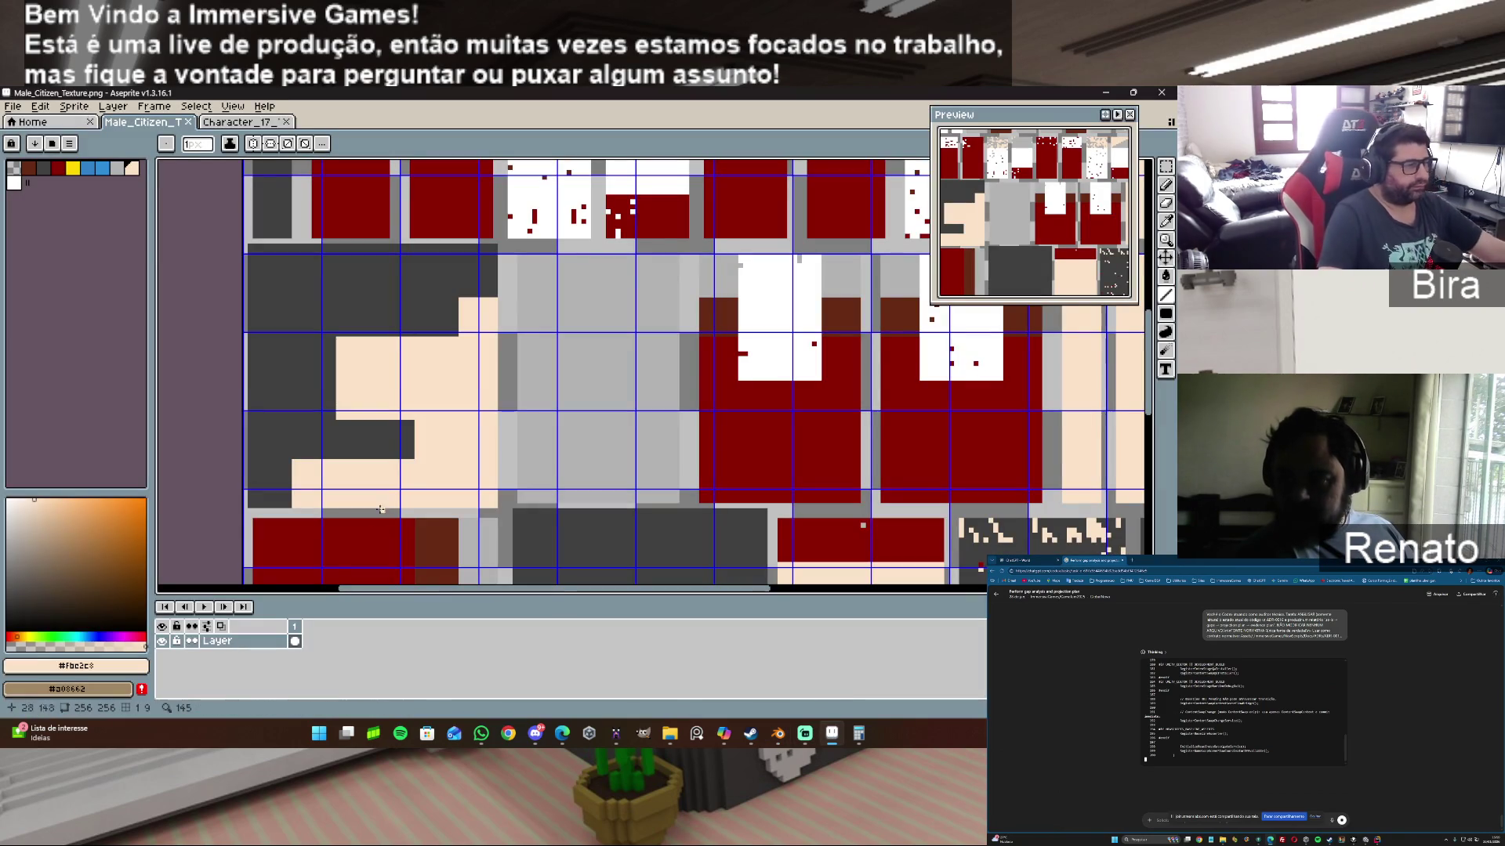
scroll(381, 452, "down", 1)
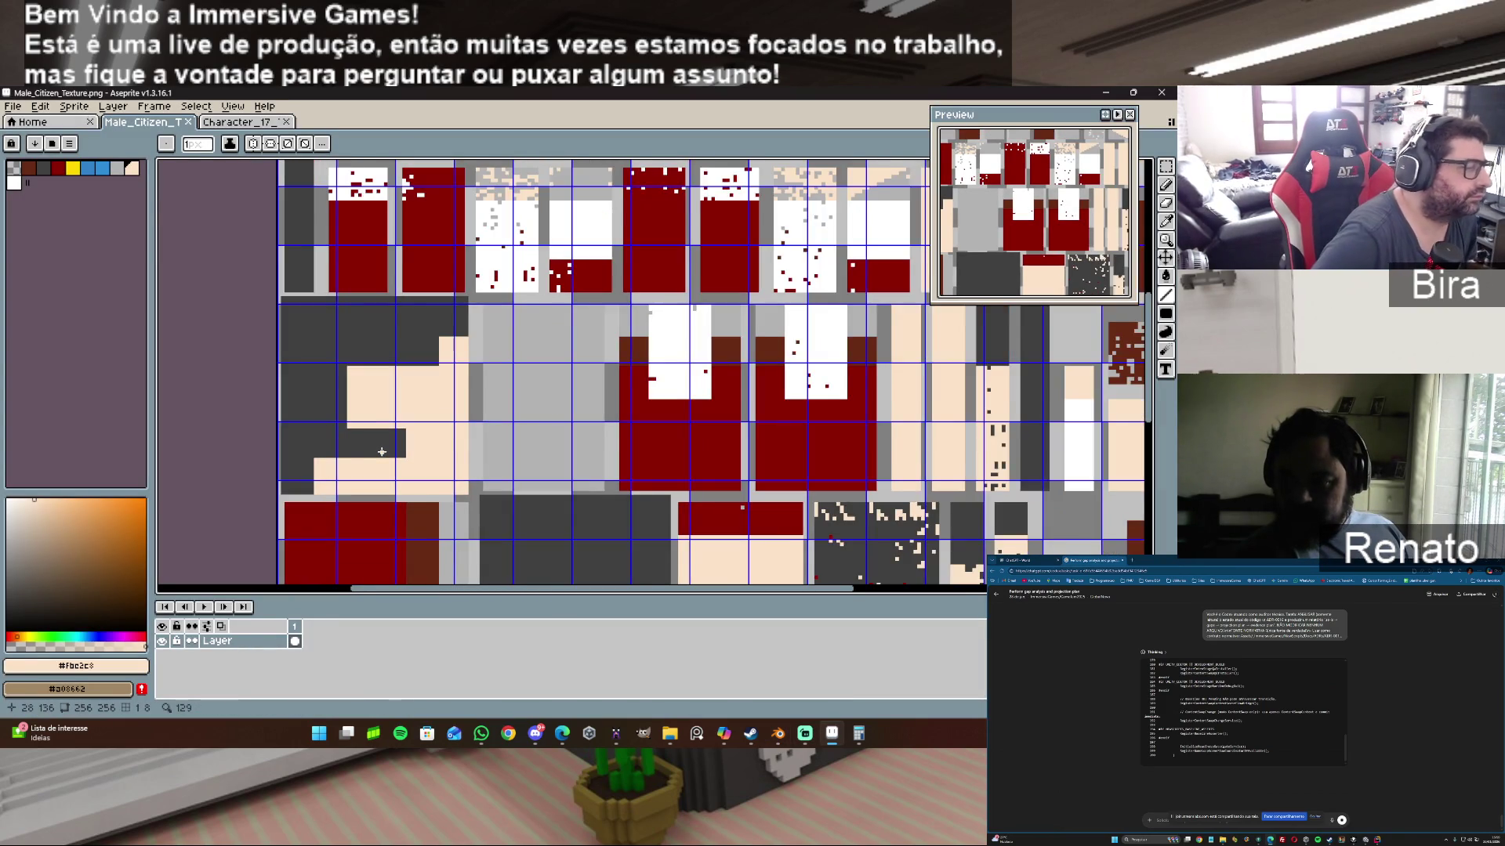
scroll(381, 452, "down", 1)
left_click_drag(1149, 353, 1148, 453)
scroll(600, 415, "up", 1)
scroll(600, 415, "up", 1)
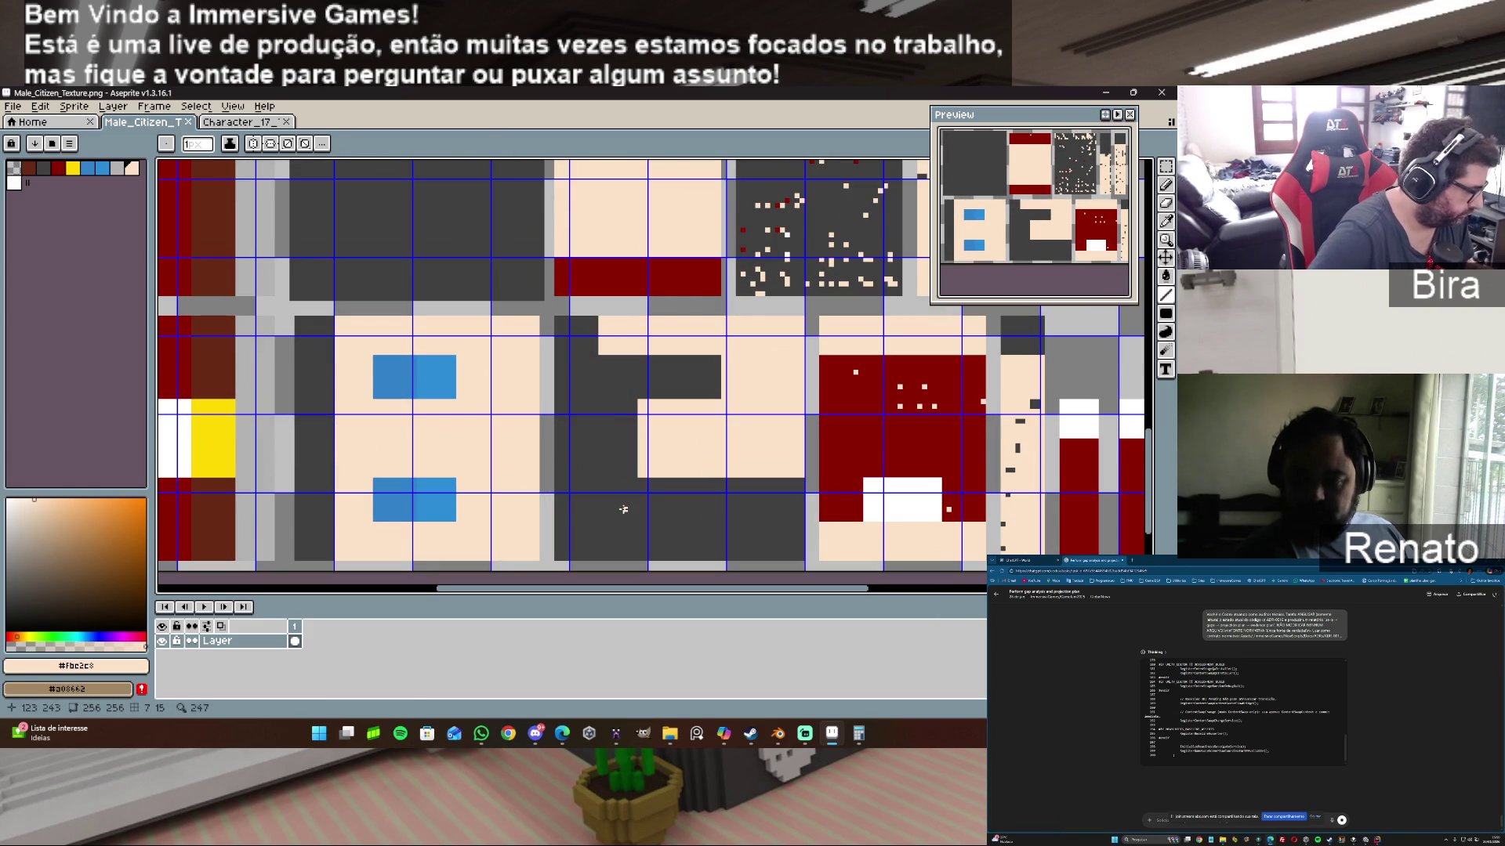
Step: Eyedrop dark grey, draw a vertical line on the texture, save it and return to Blender
left_click(549, 356, "alt")
mouse_move(549, 318)
left_mouse_down()
mouse_move(551, 562)
mouse_move(793, 563)
left_mouse_up()
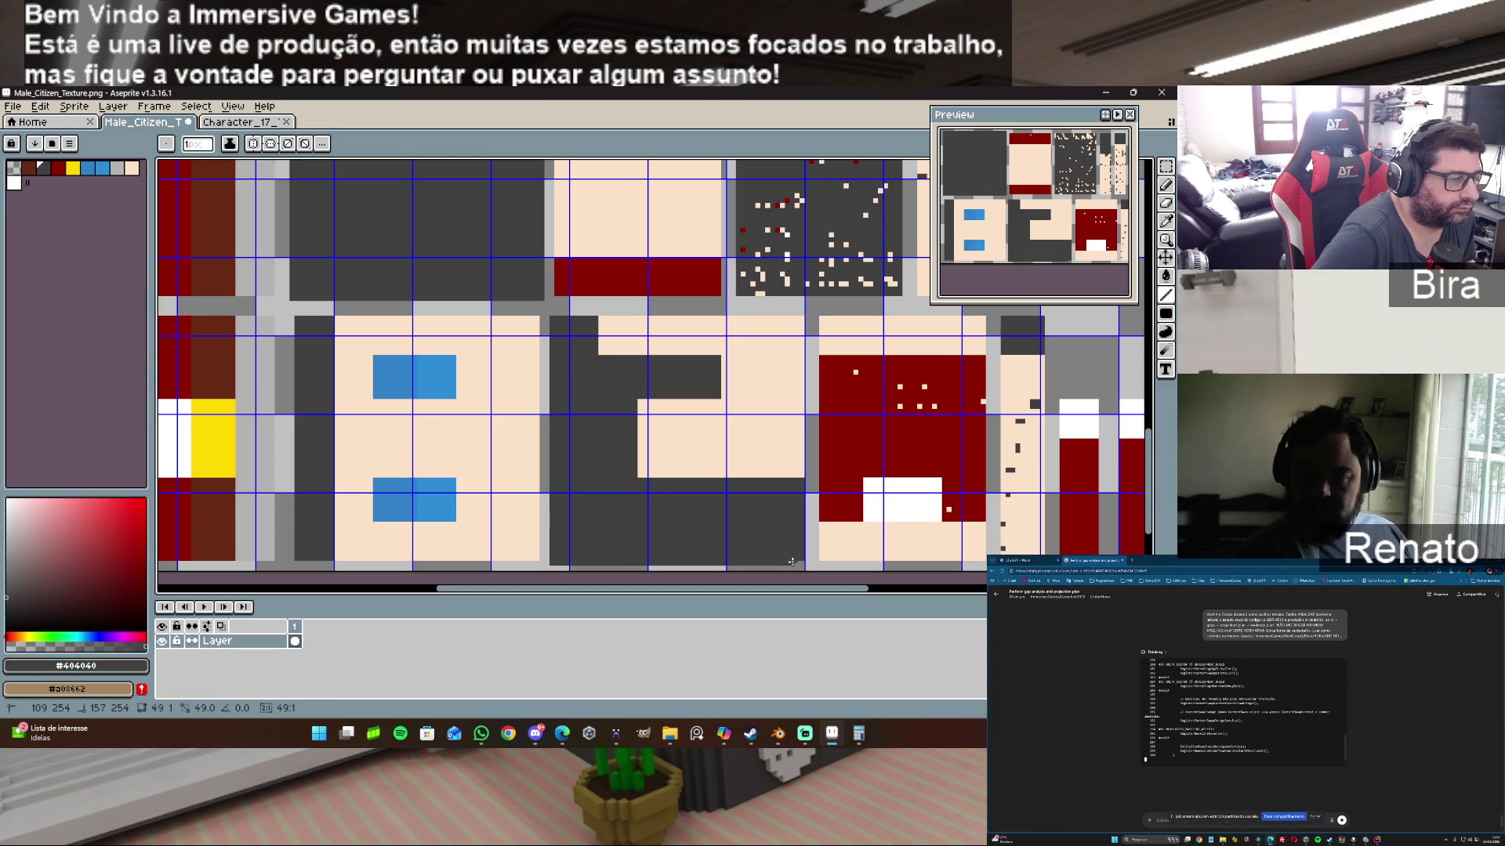
left_click(12, 106)
left_click(43, 175)
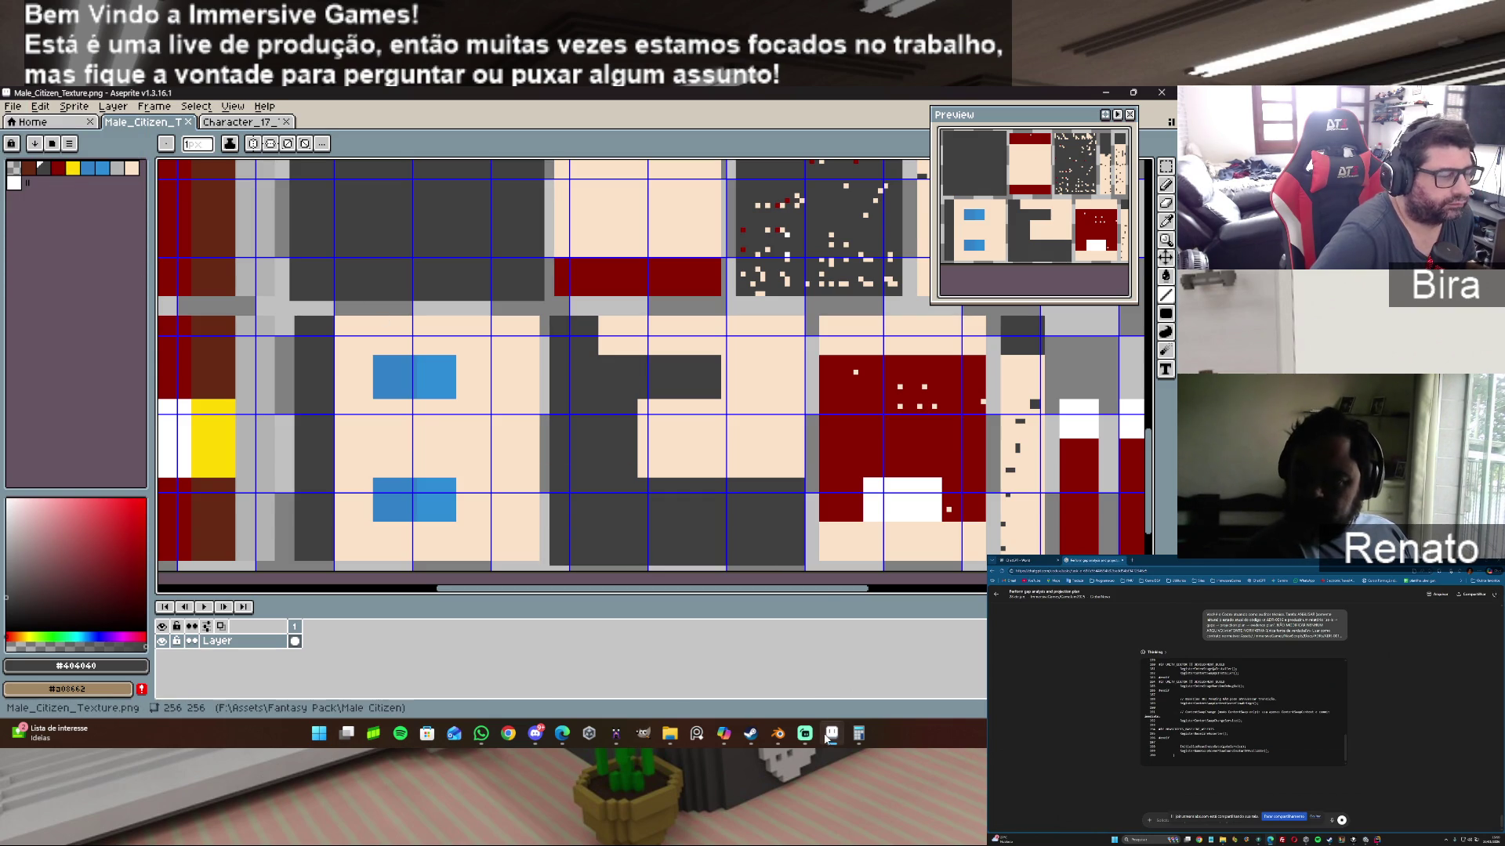
left_click(778, 733)
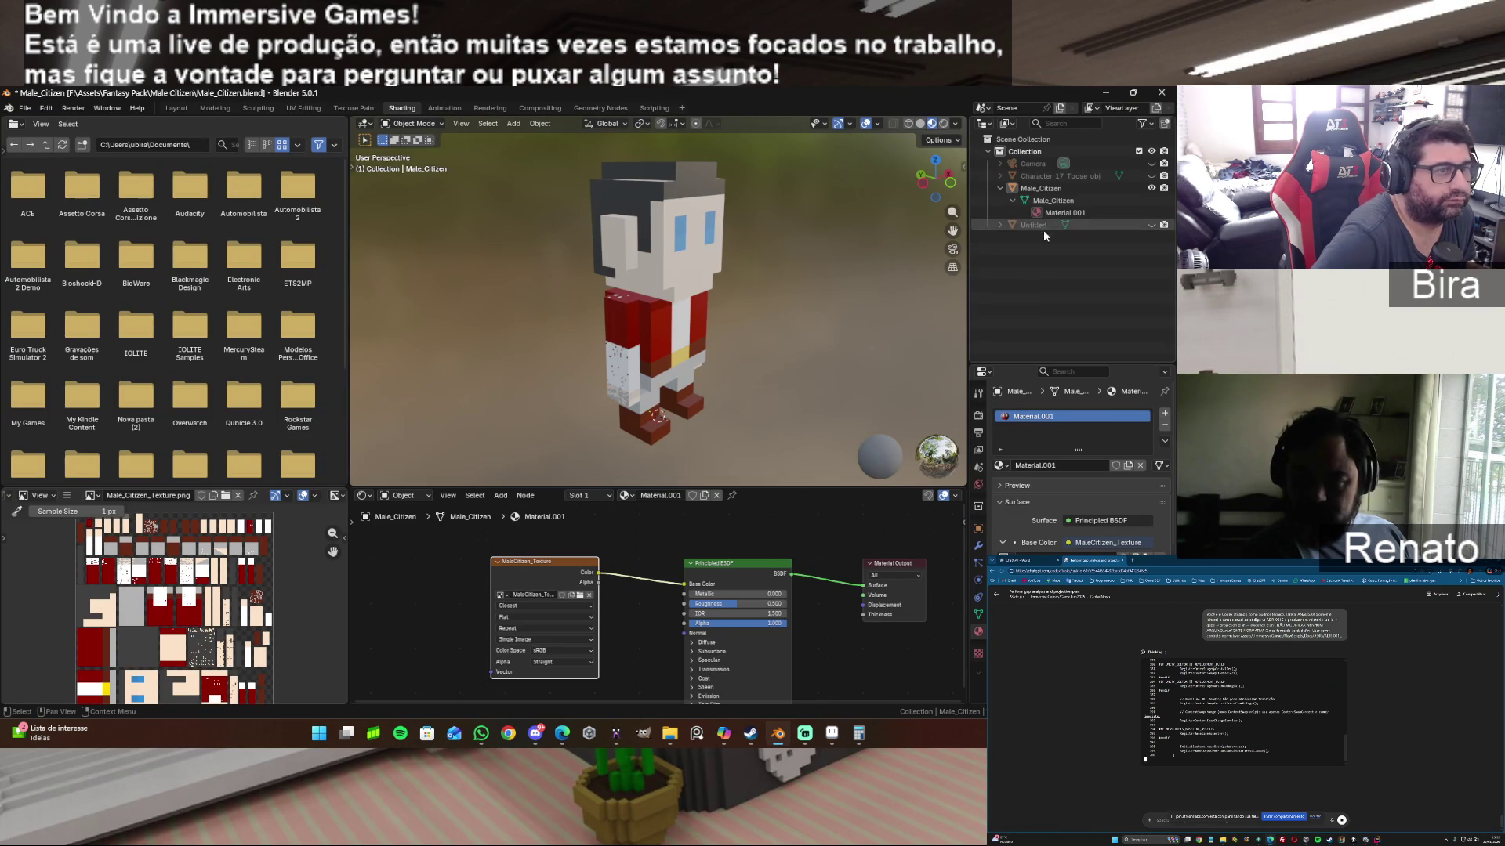
Step: Delete Character_17_Tpose_obj and the Camera from the Outliner, then go to UV Editing
left_click(1055, 175)
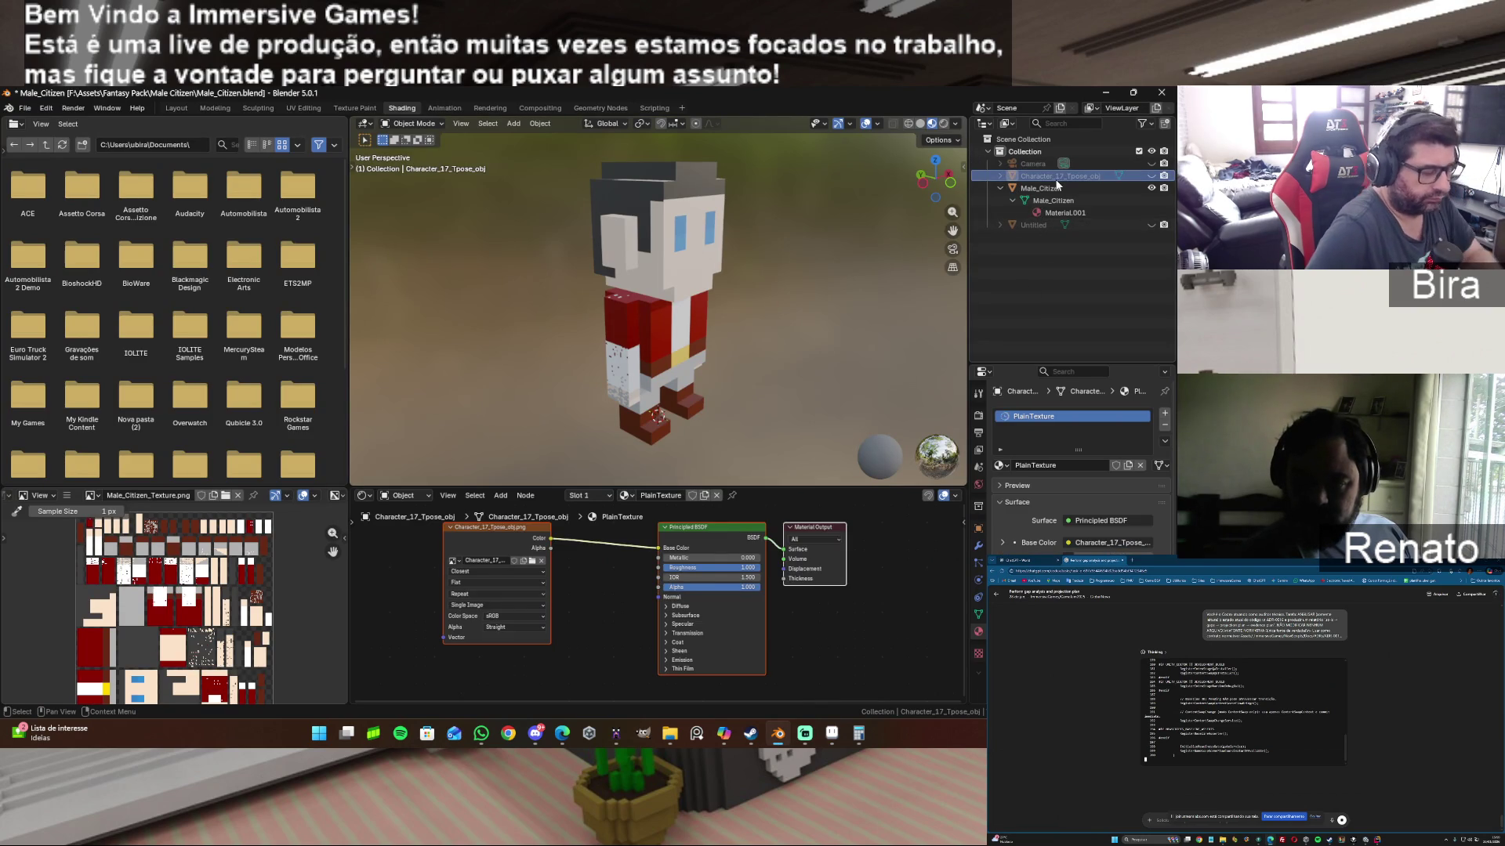
key("Delete")
left_click(1042, 164)
key("Delete")
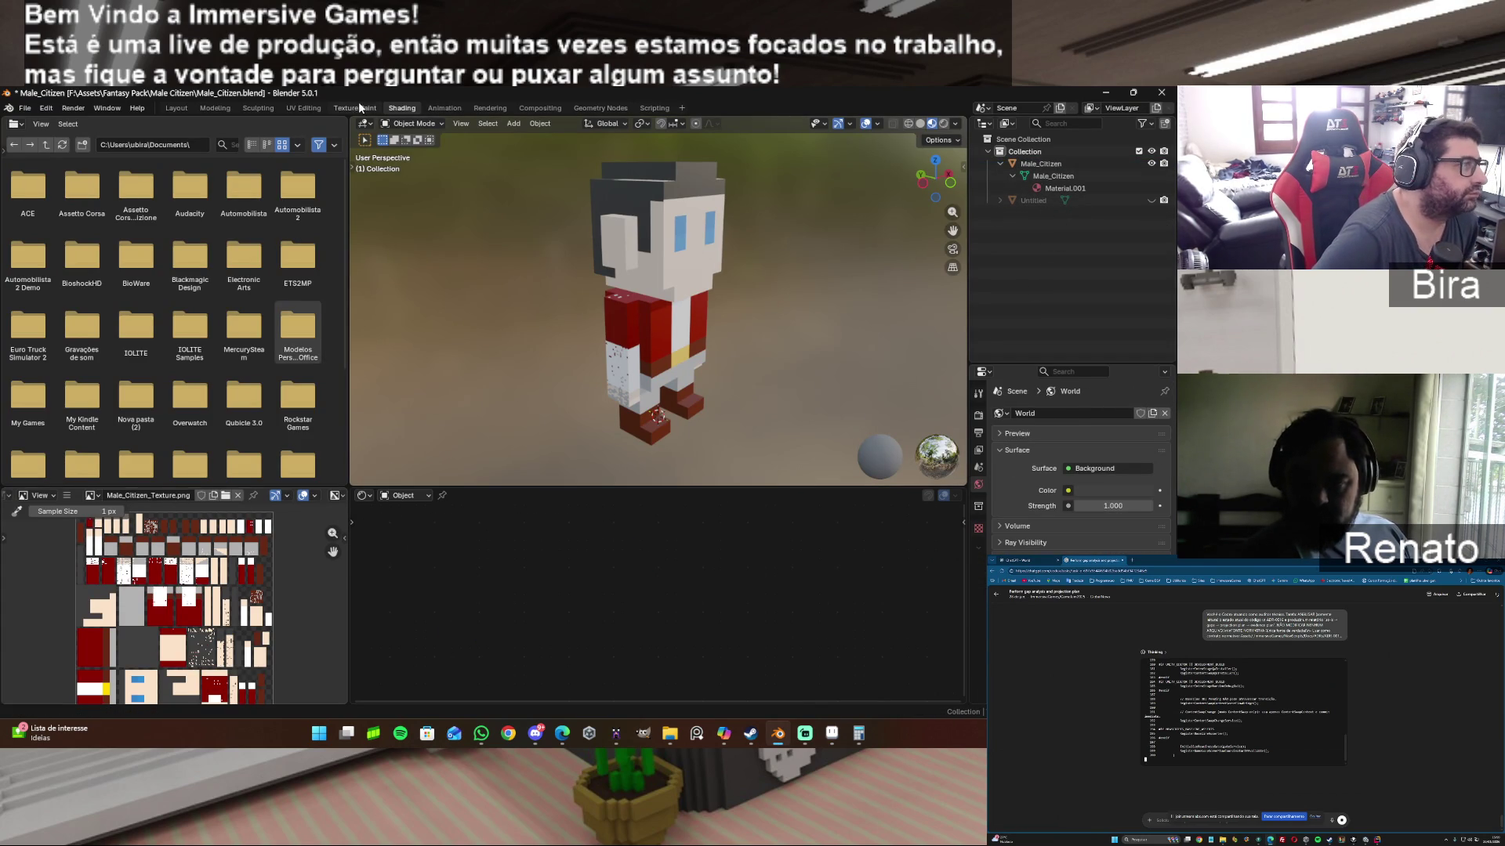
left_click(323, 107)
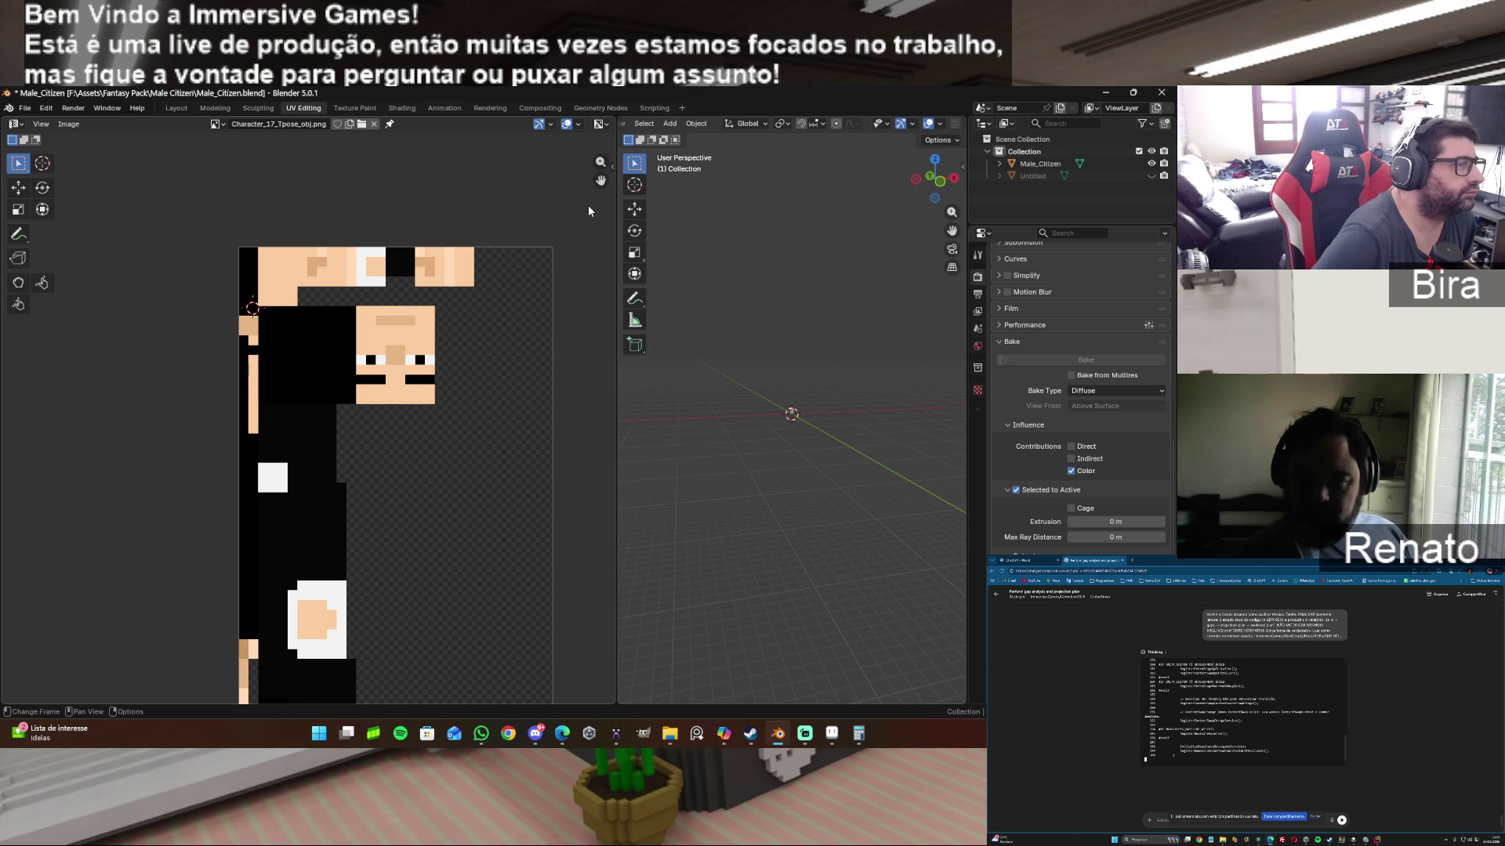
Step: Show Male_Citizen_Texture in the UV editor and frame the character in the 3D view
left_click(223, 124)
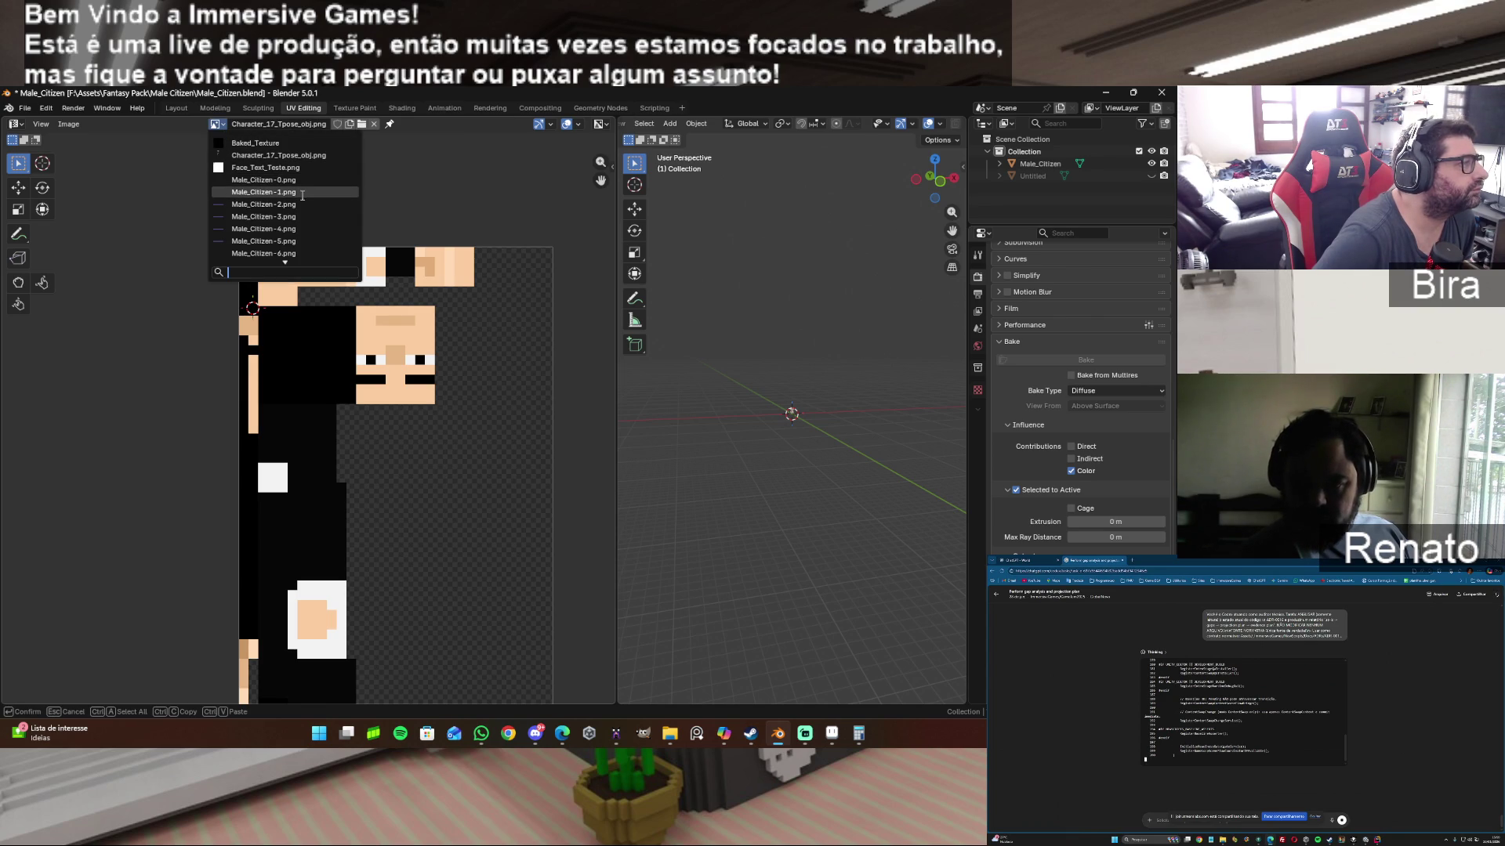
scroll(336, 219, "down", 3)
scroll(337, 219, "down", 2)
scroll(337, 219, "down", 2)
scroll(336, 219, "down", 1)
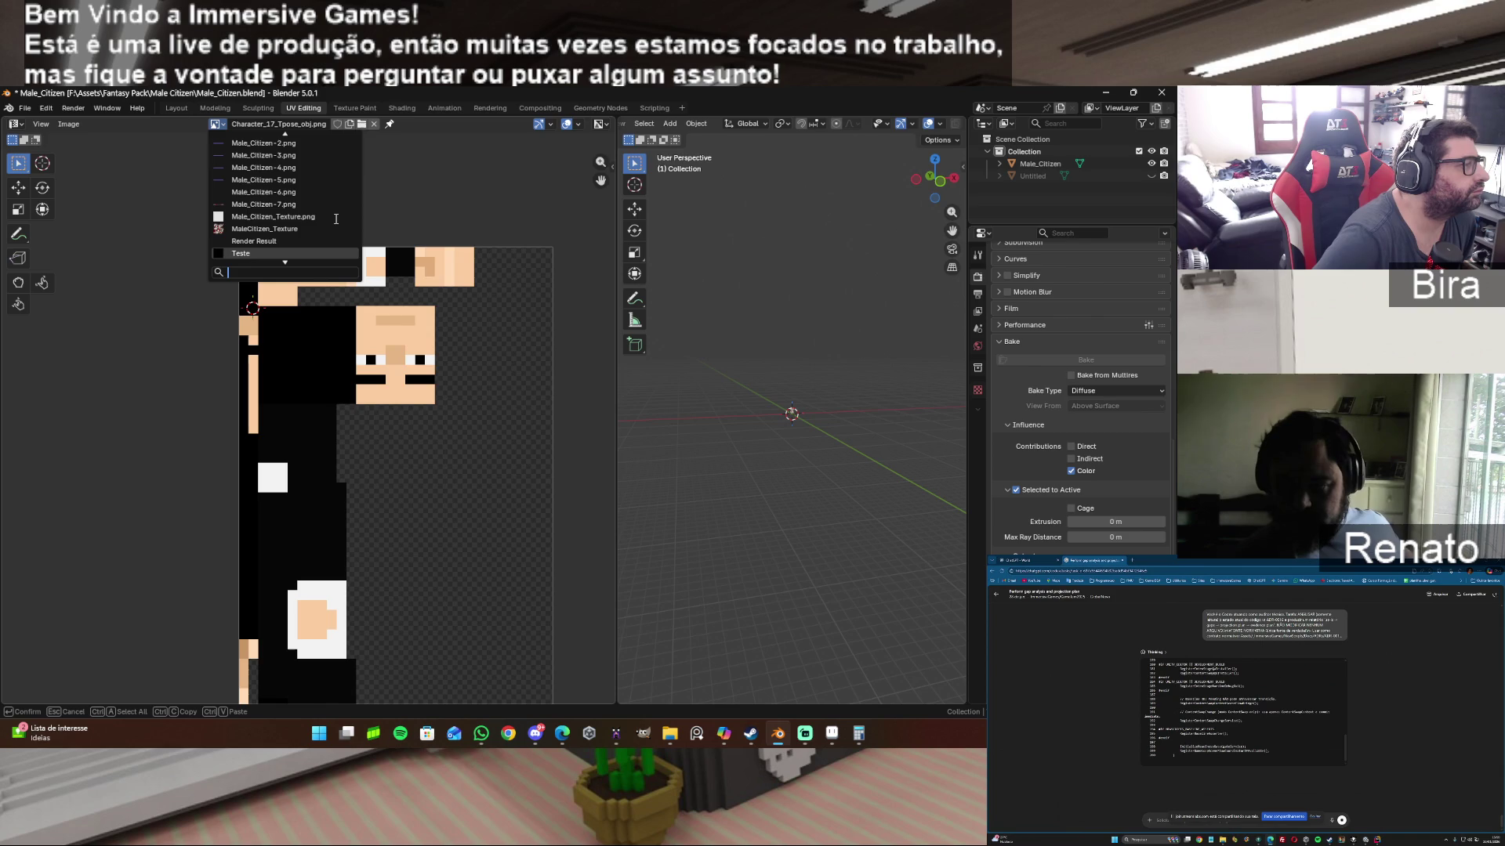
left_click(270, 228)
scroll(377, 325, "down", 2)
scroll(376, 325, "down", 3)
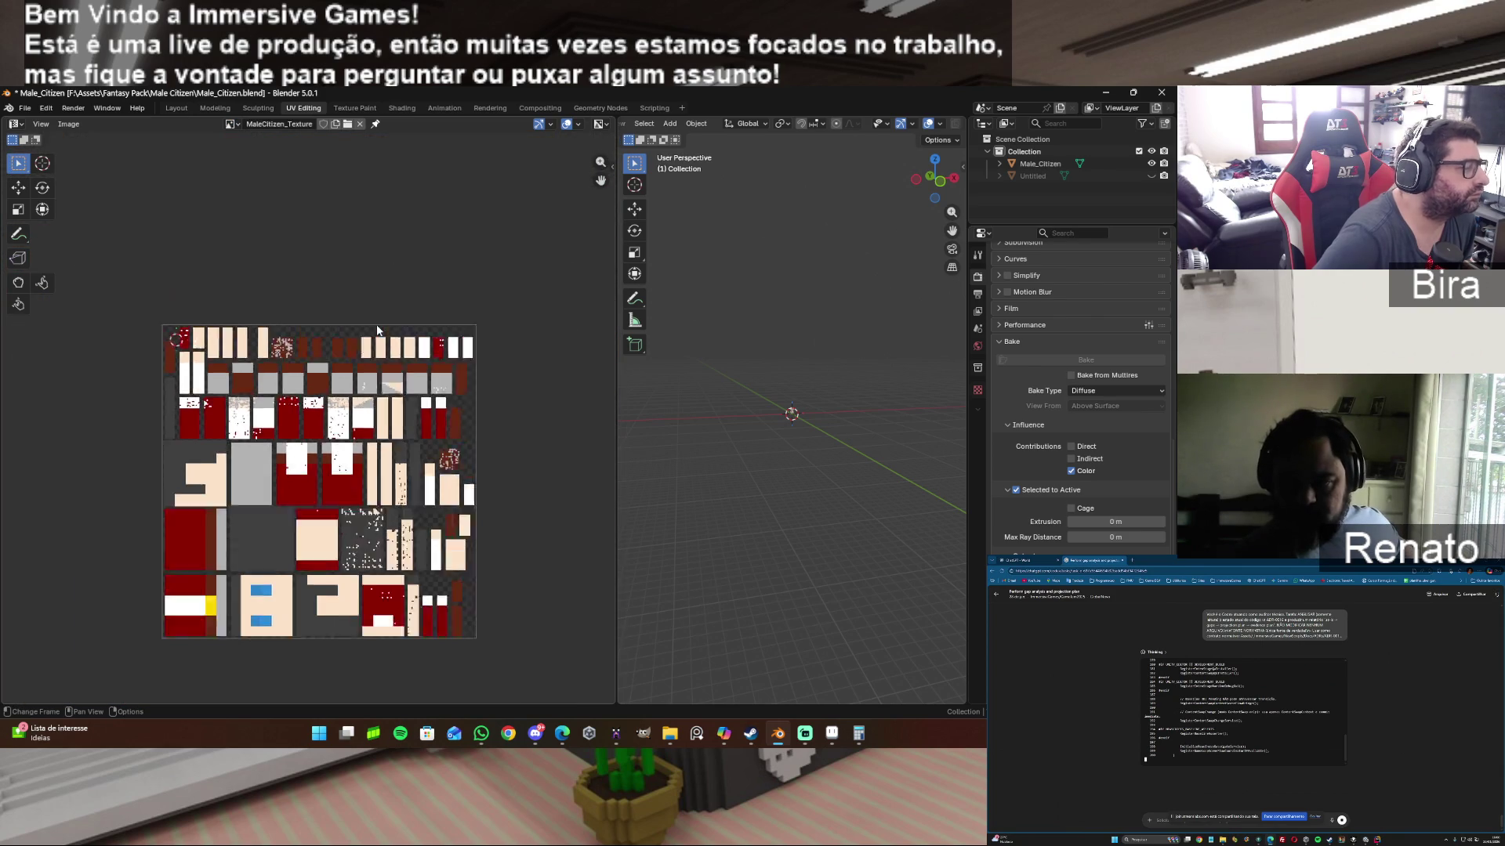
scroll(378, 329, "down", 1)
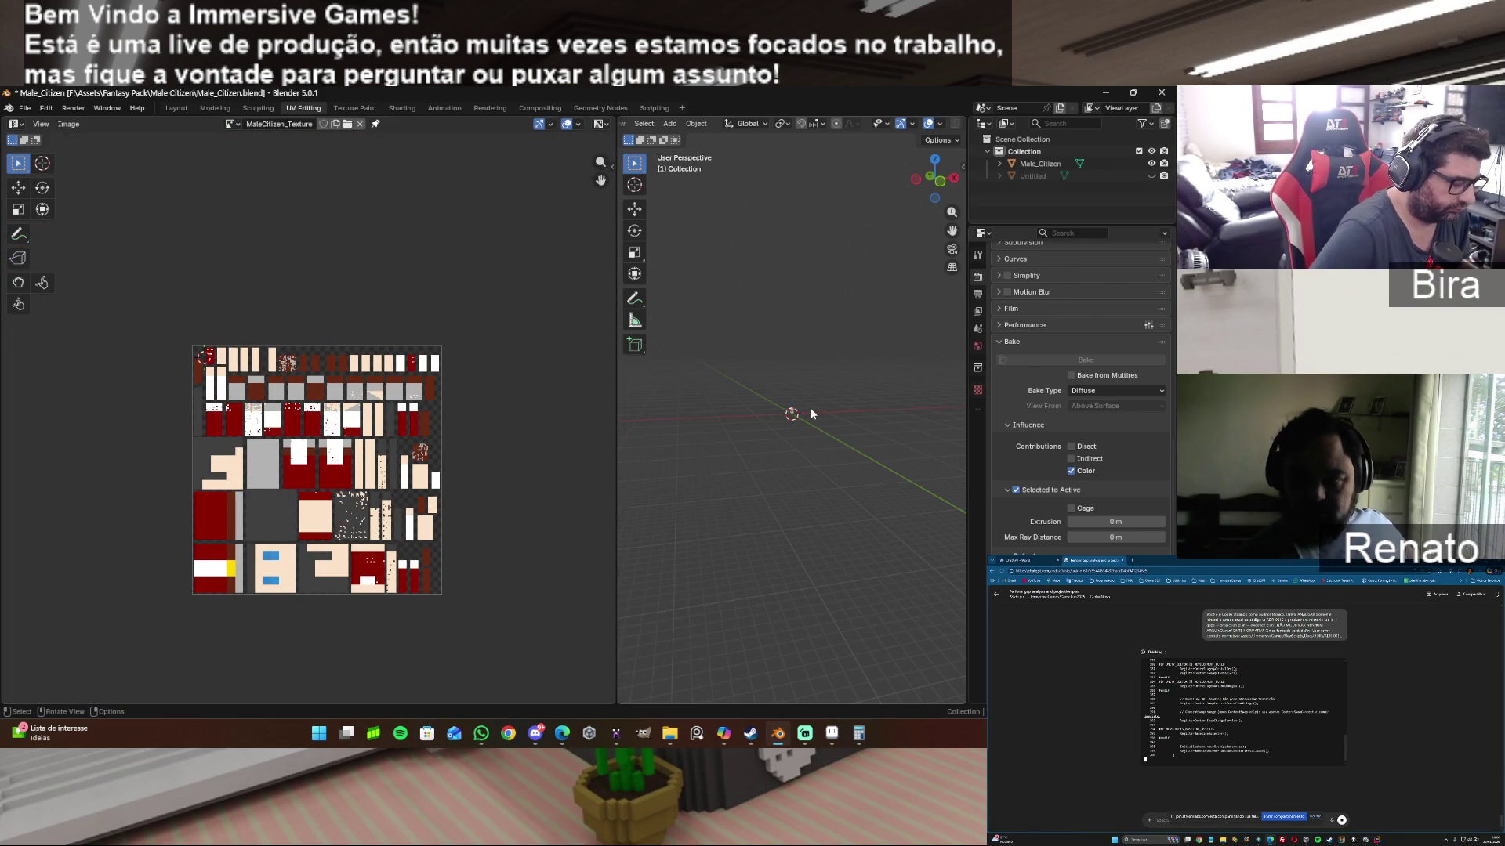
key("Home")
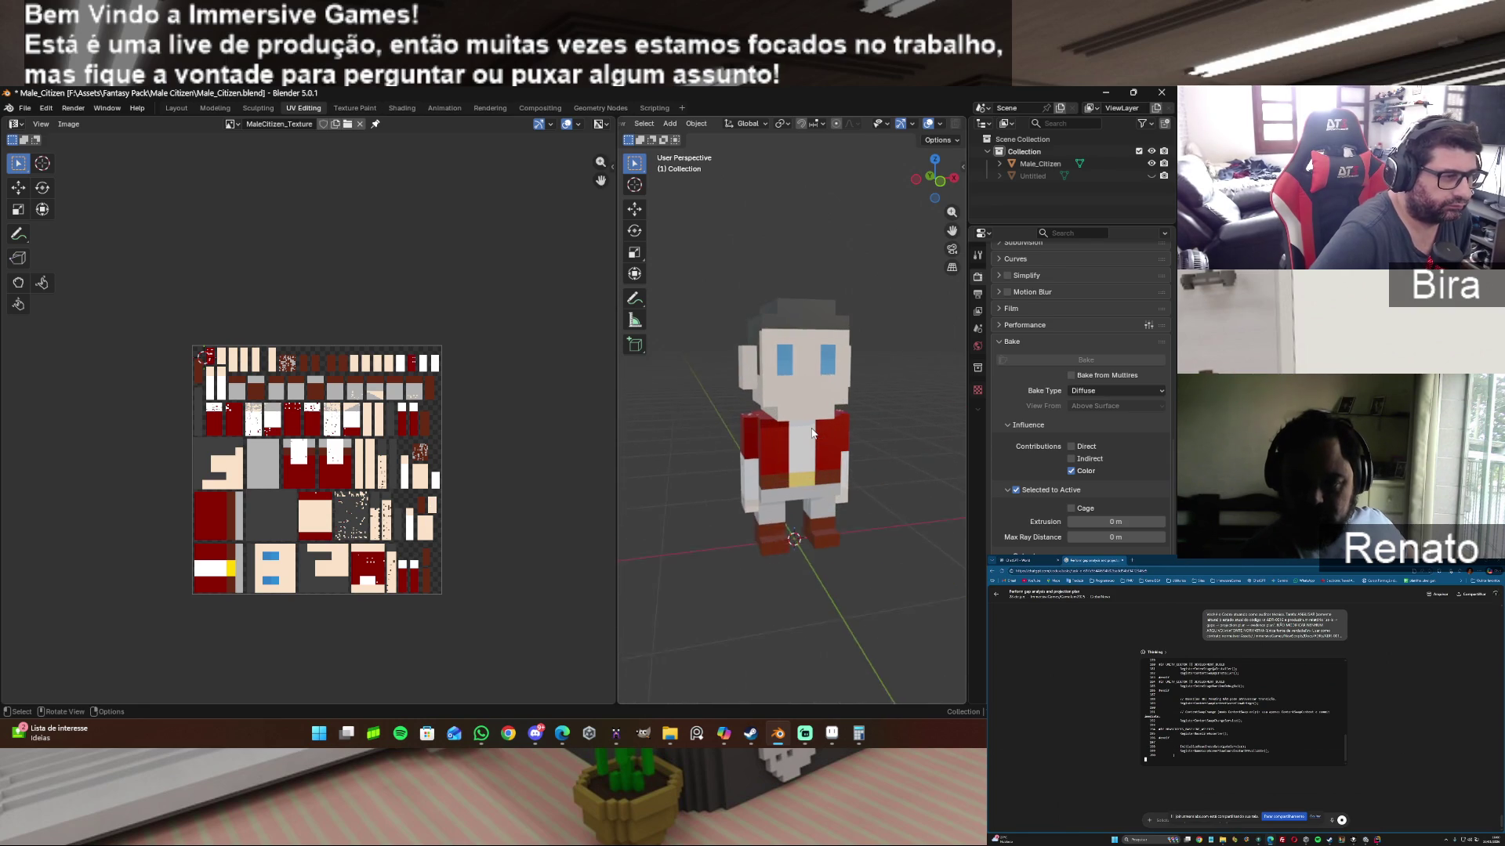
scroll(812, 431, "up", 2)
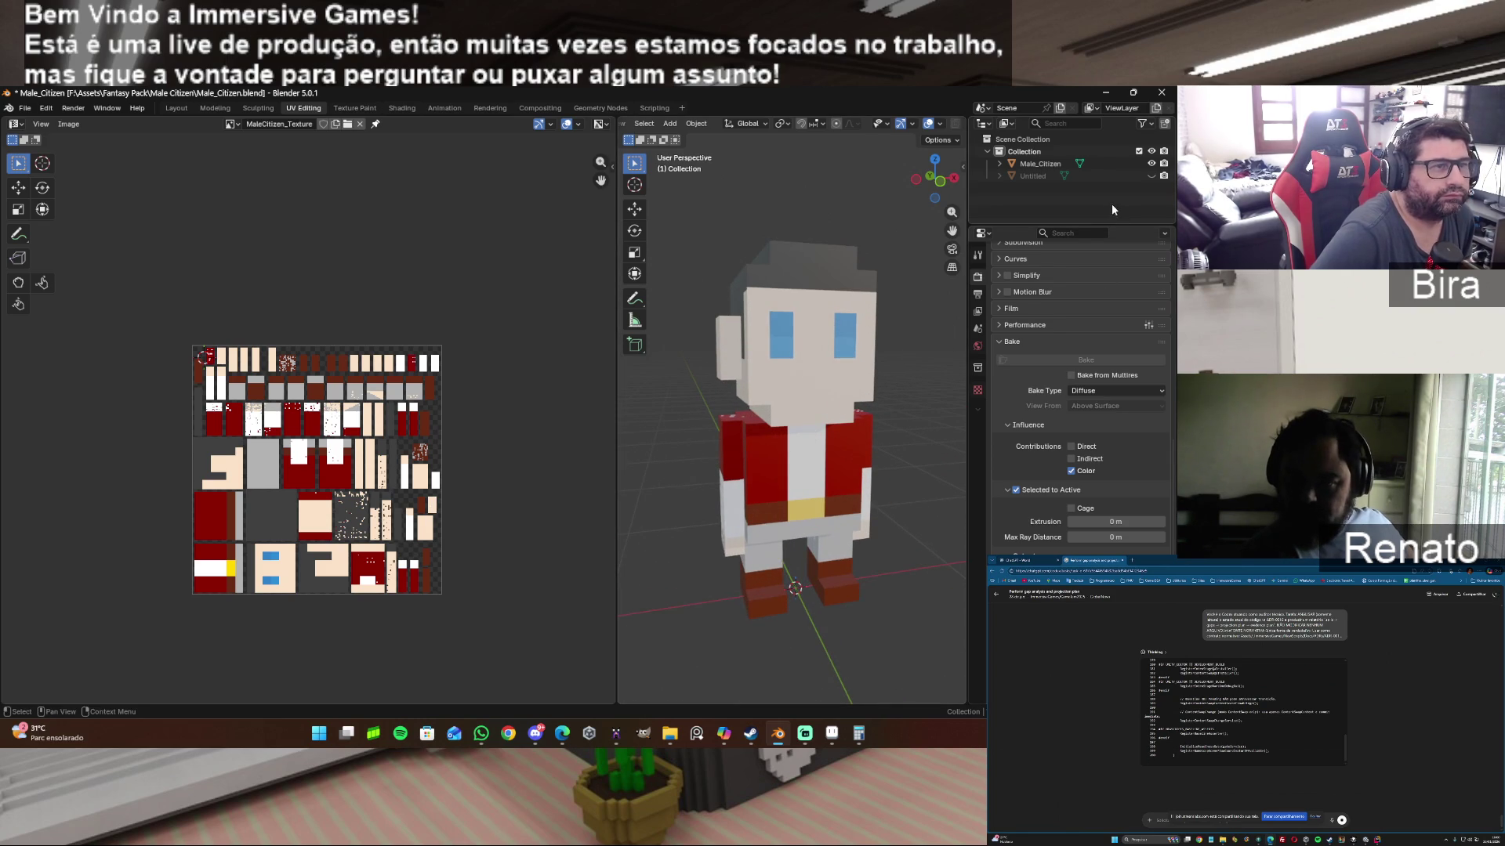
Step: Orbit to a new angle on the character and select the Male_Citizen object
middle_click_drag(886, 354, 917, 264)
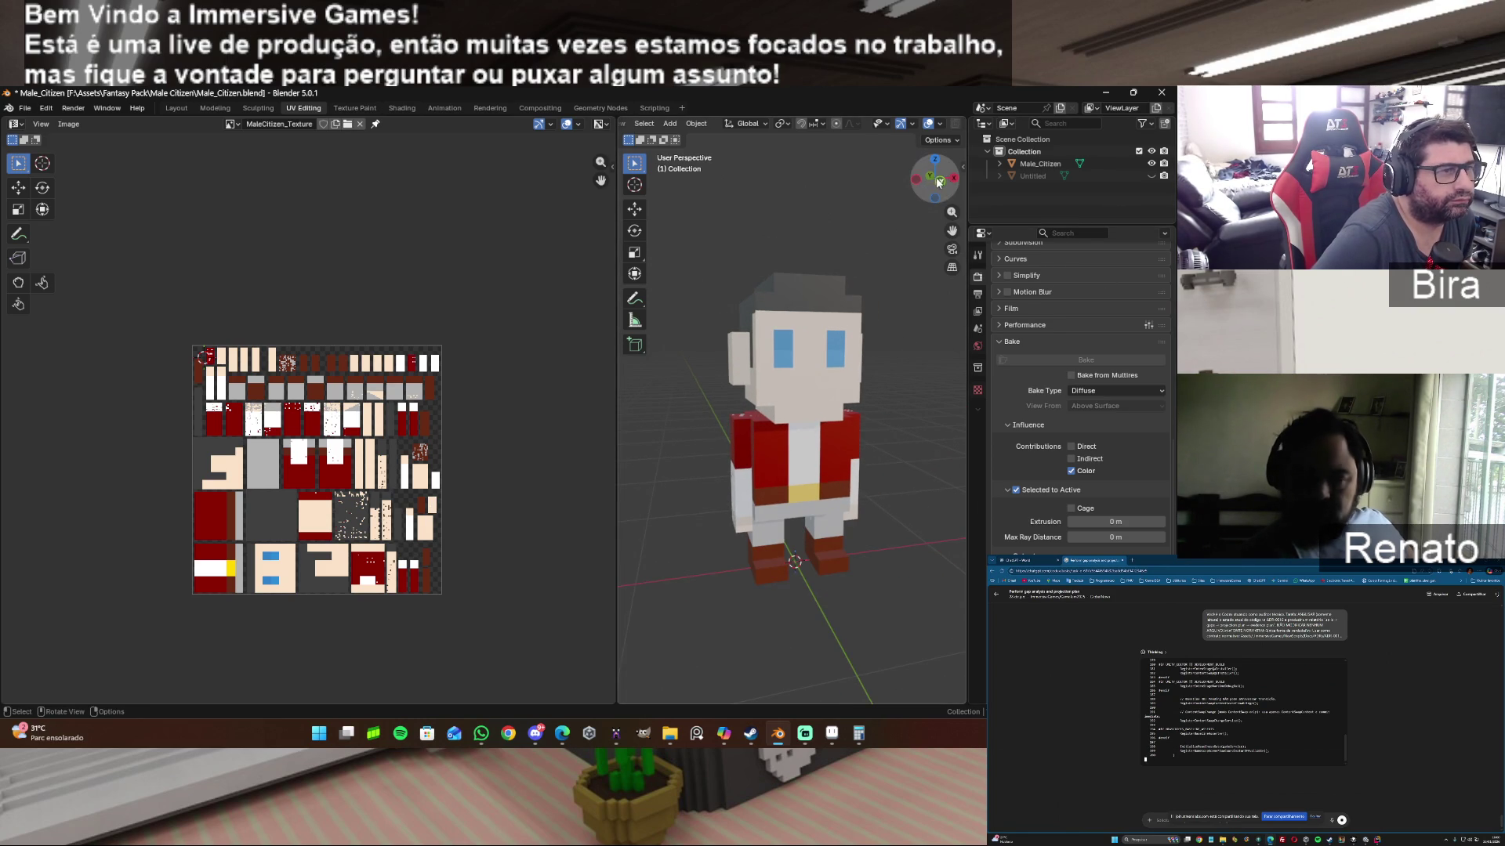
left_click_drag(935, 180, 934, 180)
middle_click_drag(776, 470, 730, 459)
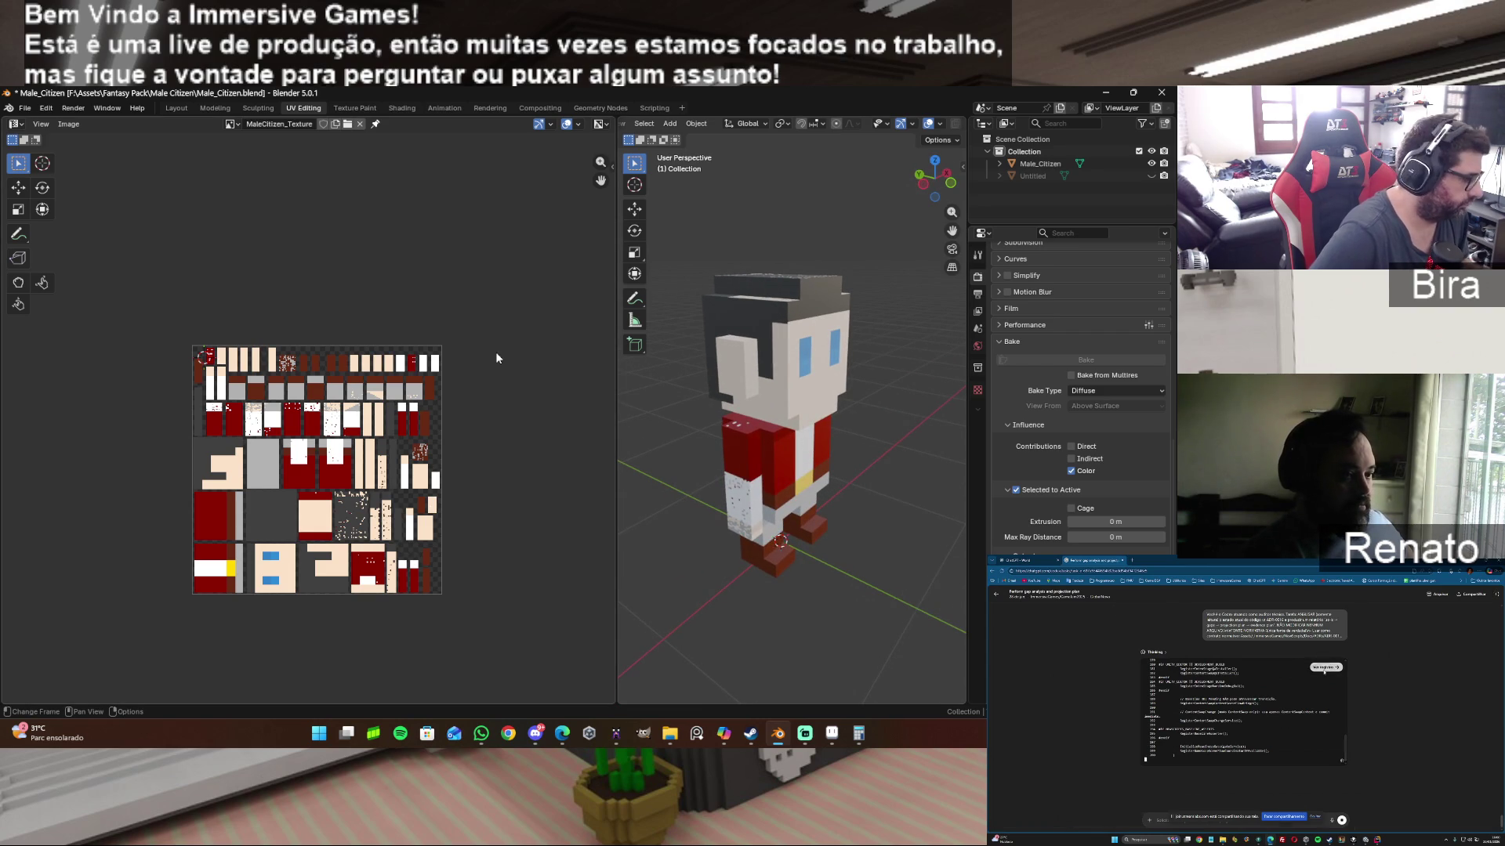
left_click(829, 391)
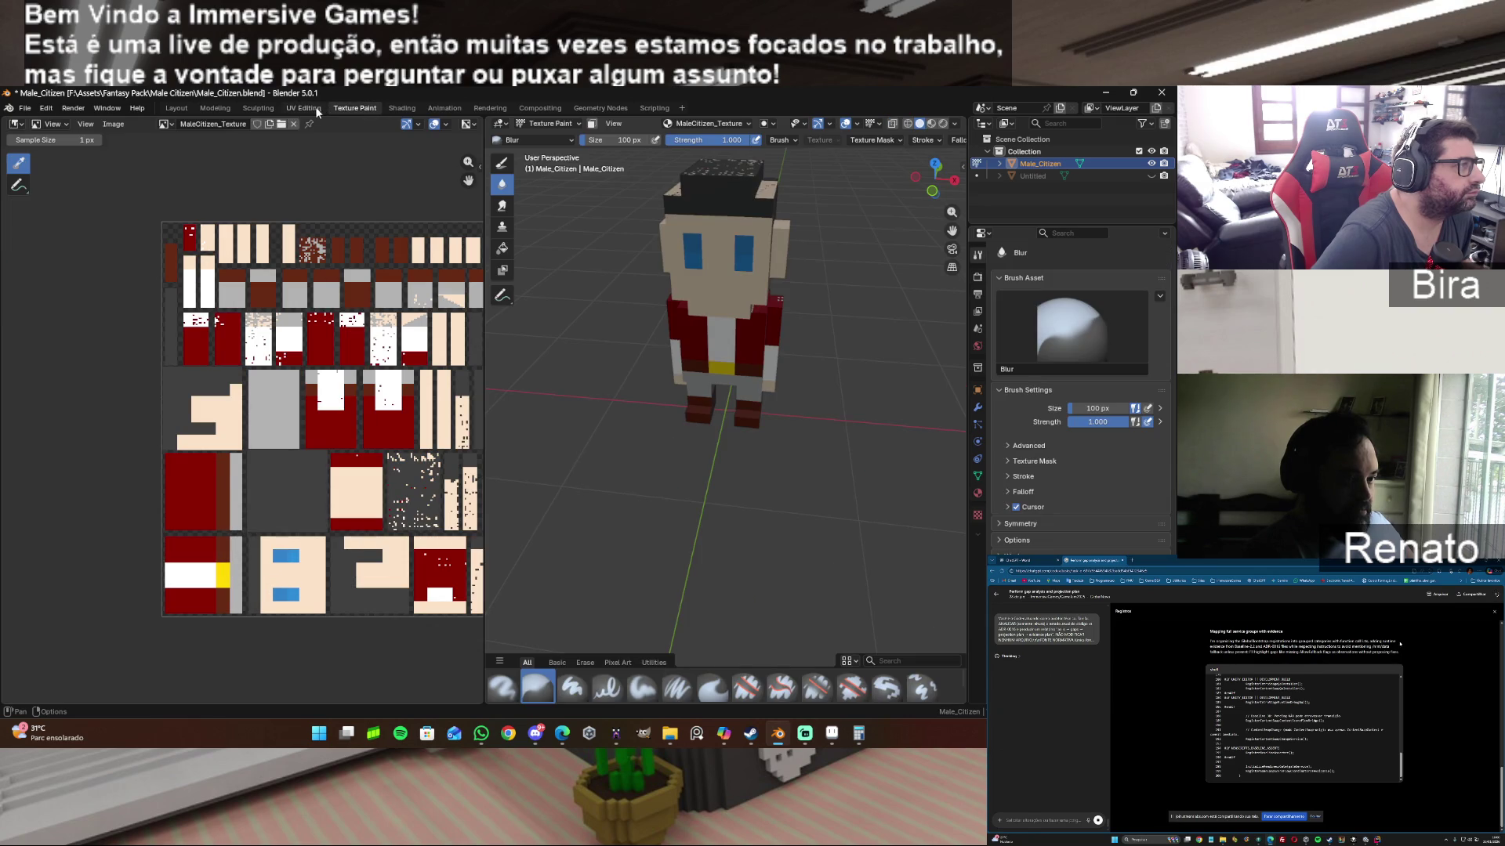
Step: In Edit Mode, reload the texture from disk and select the head's side face
key("Tab")
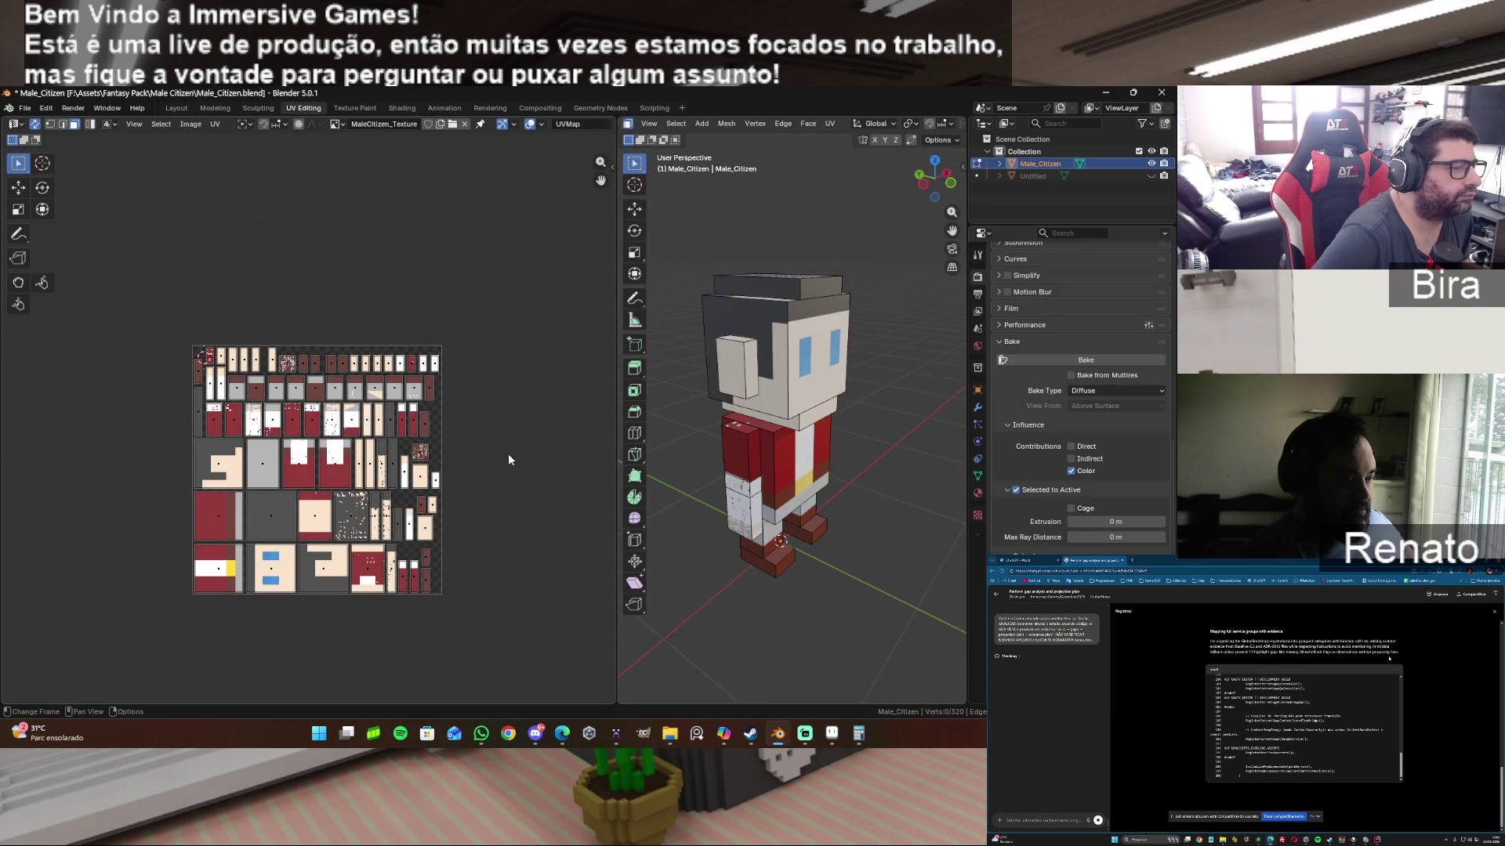
scroll(475, 469, "up", 1)
scroll(476, 470, "up", 1)
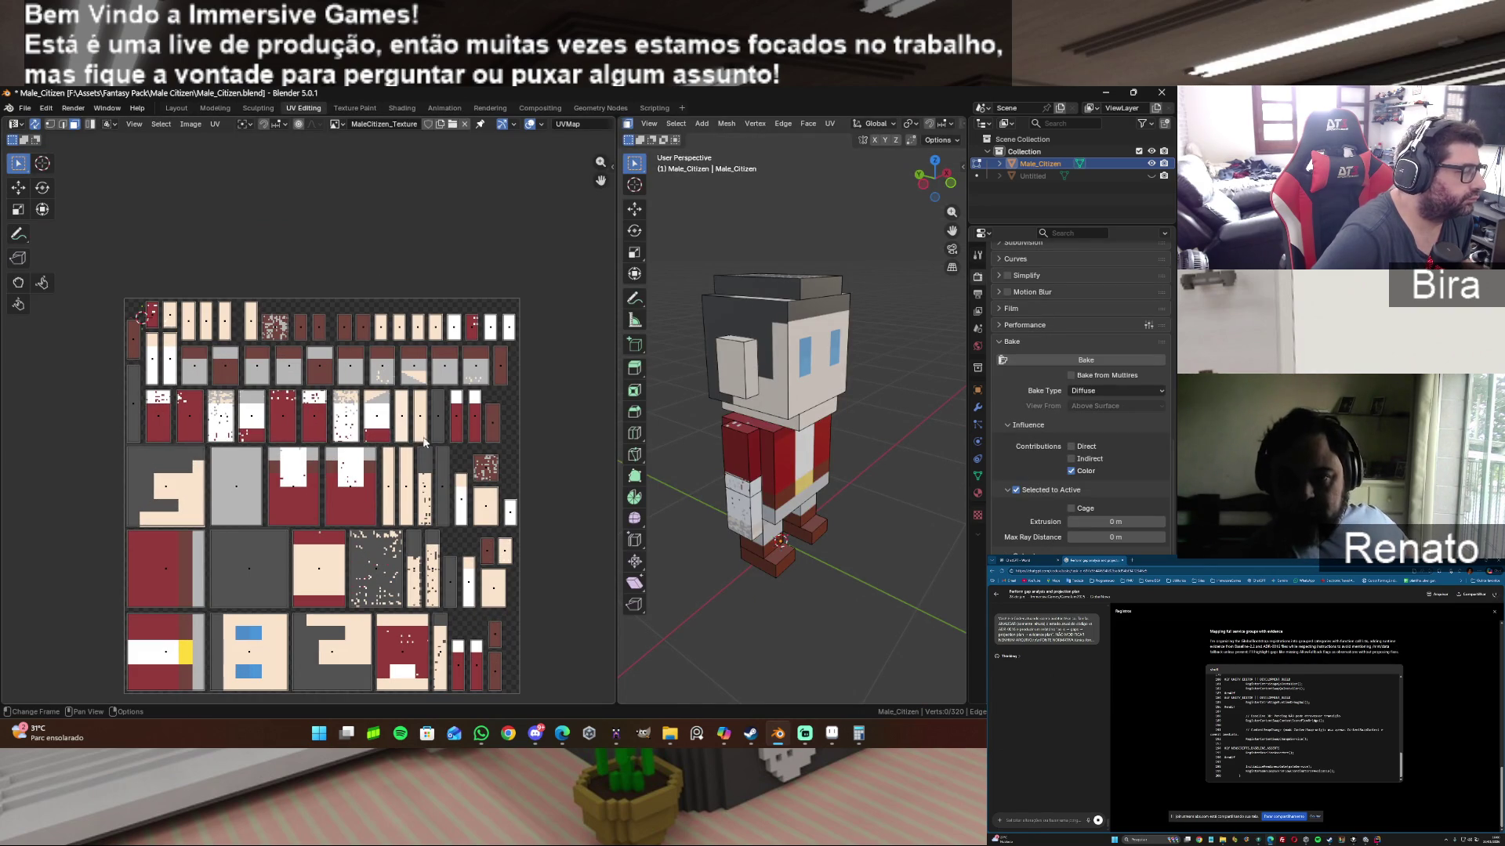
left_click(191, 124)
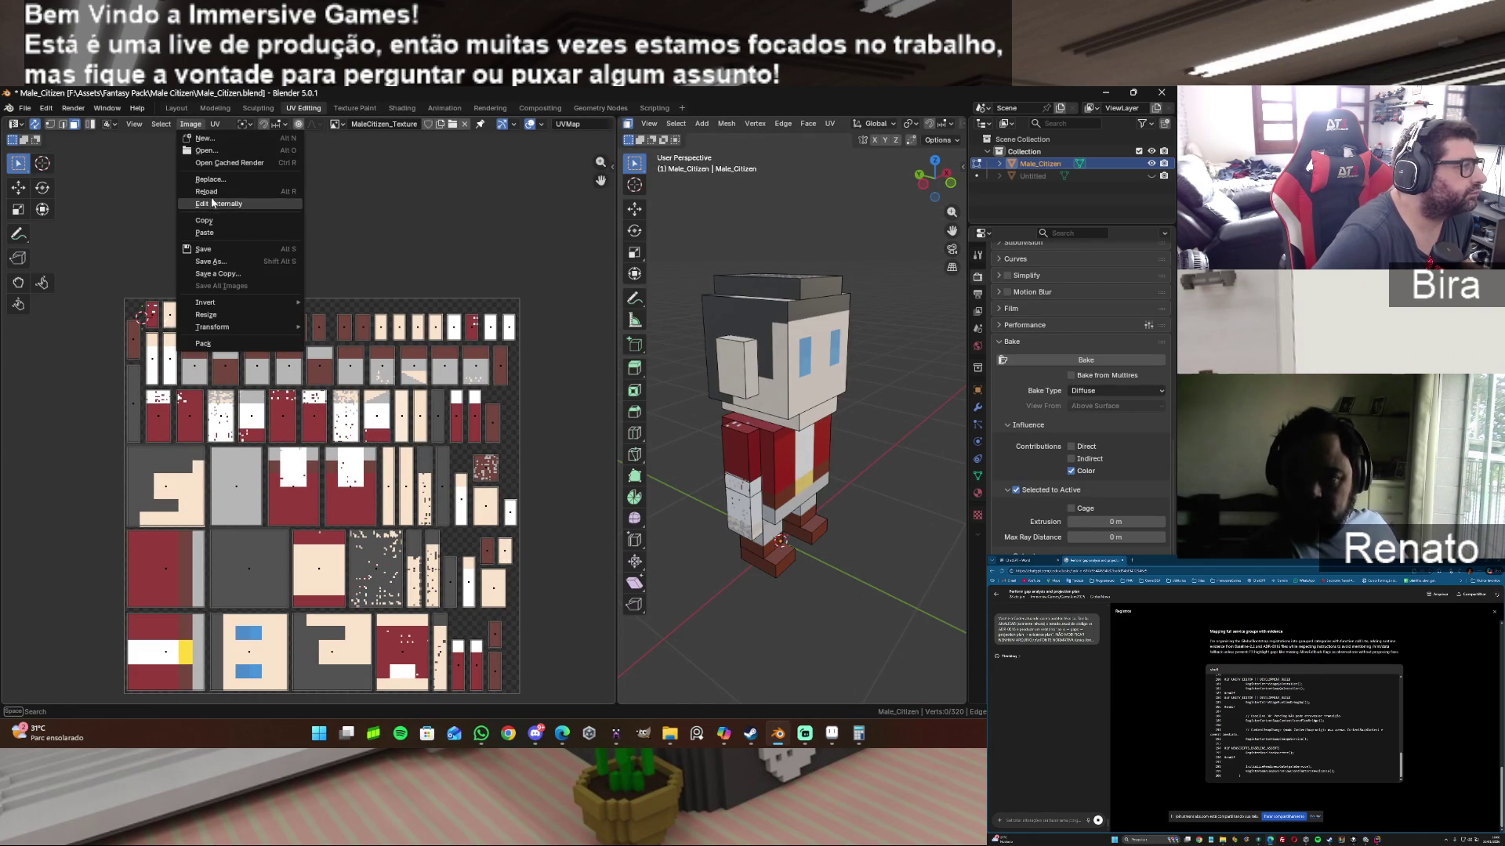
left_click(197, 191)
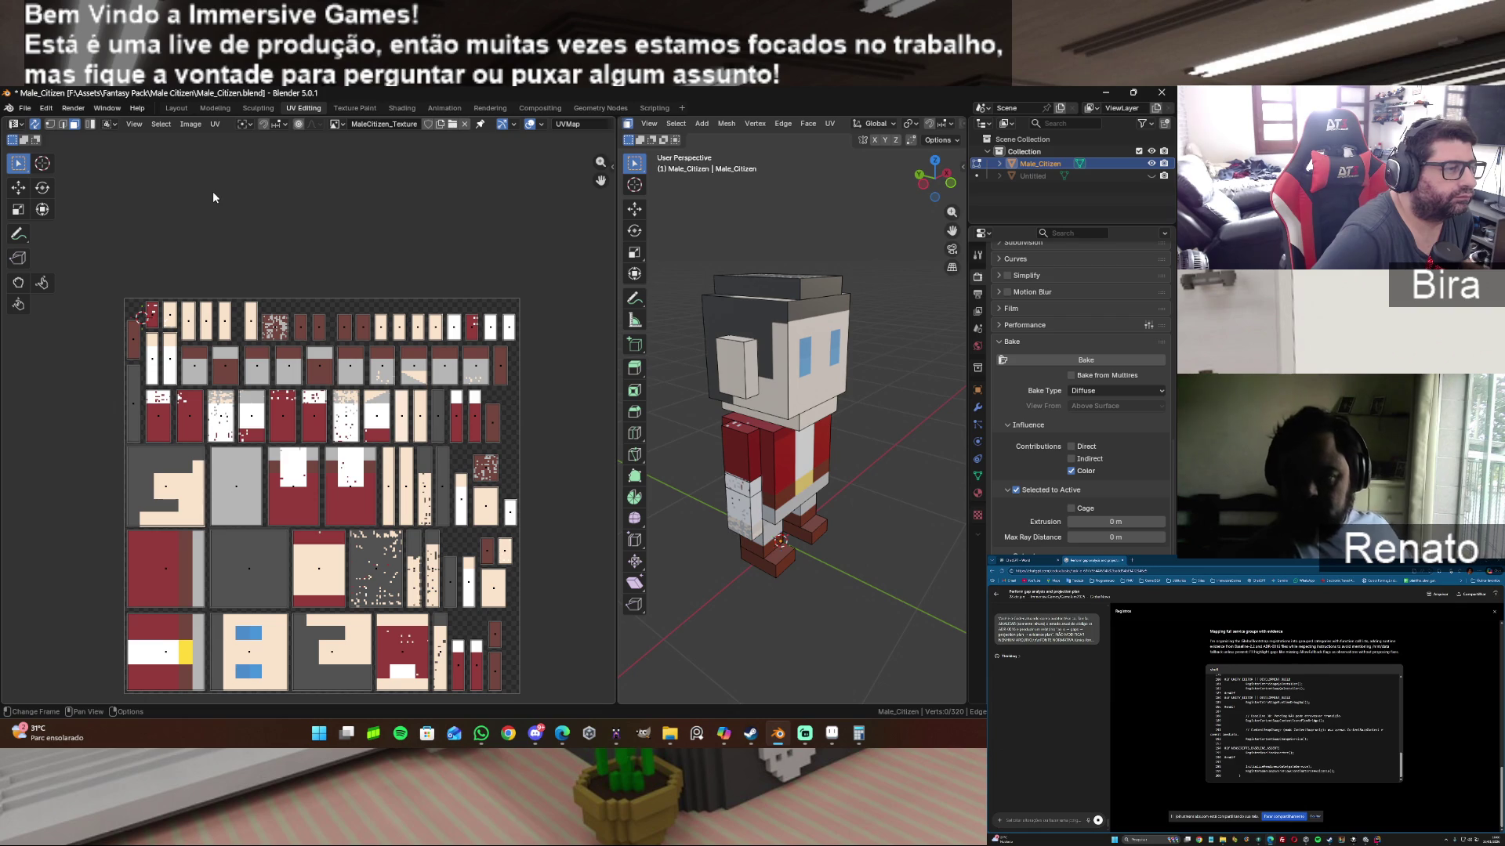
scroll(836, 346, "up", 1)
scroll(778, 331, "up", 2)
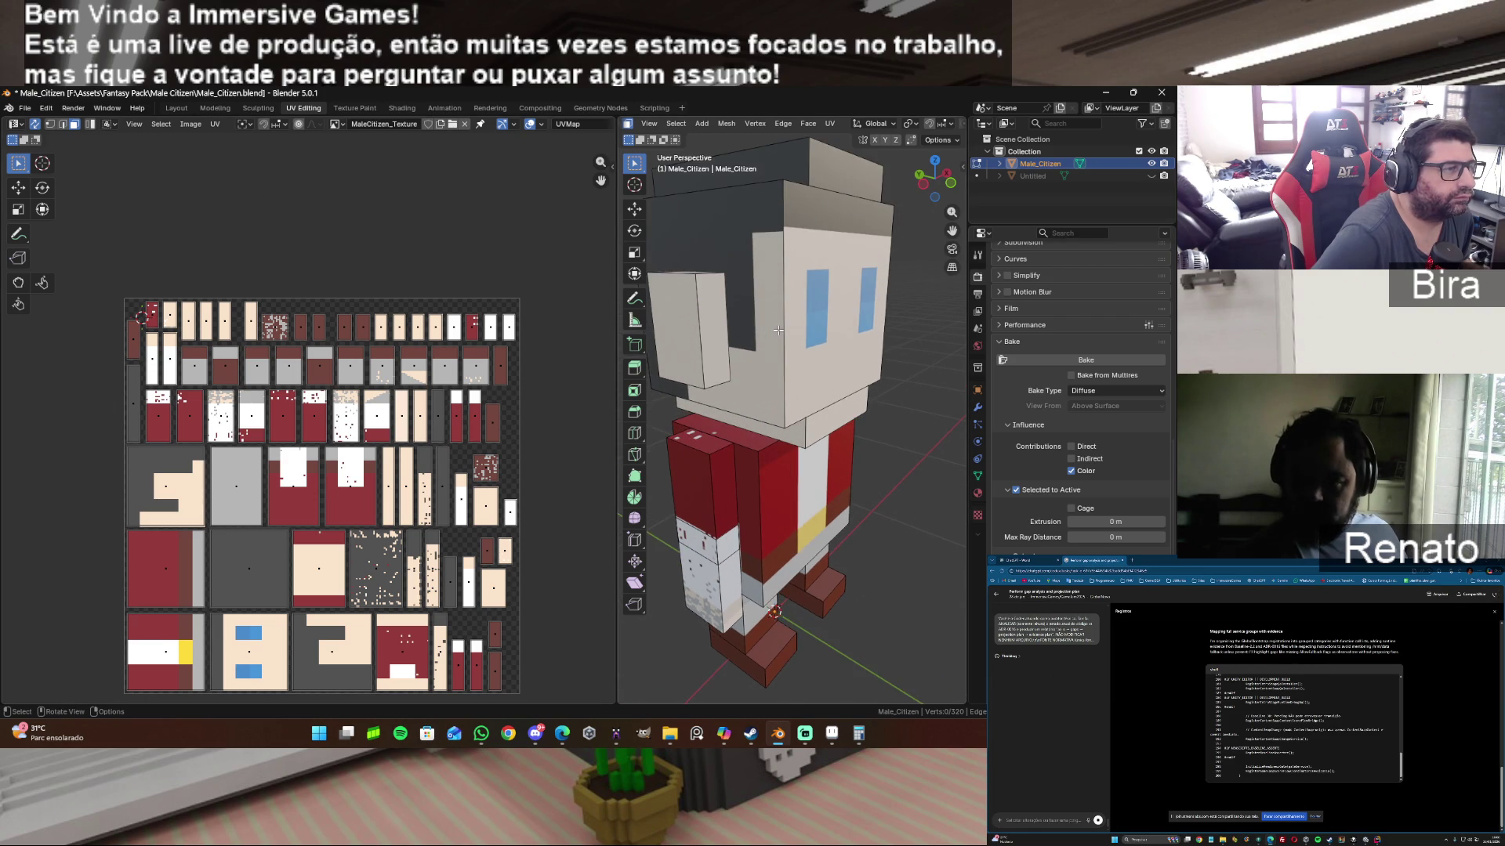
left_click_drag(925, 186, 899, 200)
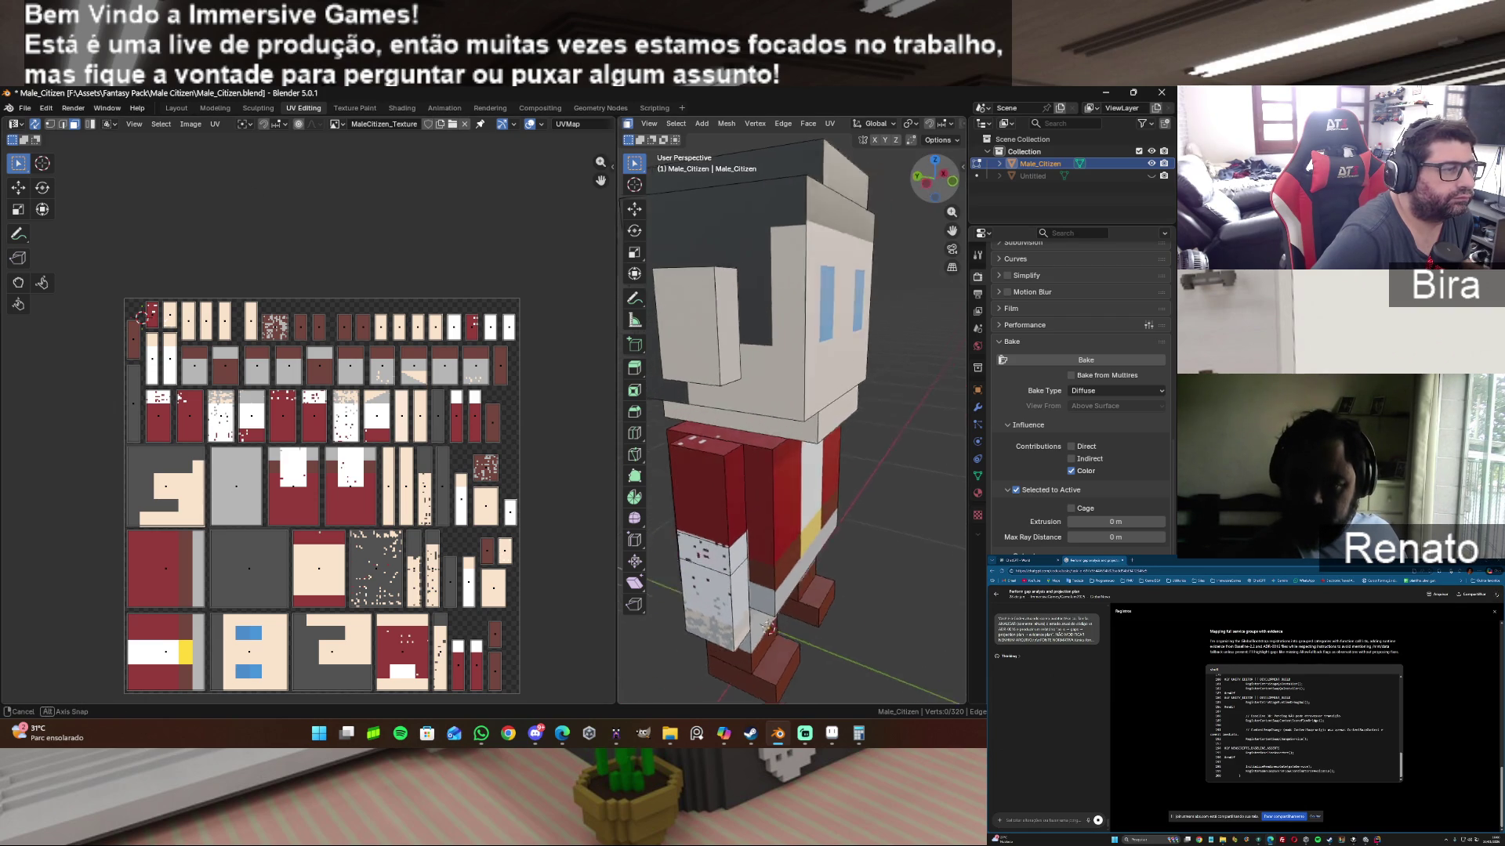
left_click(736, 288)
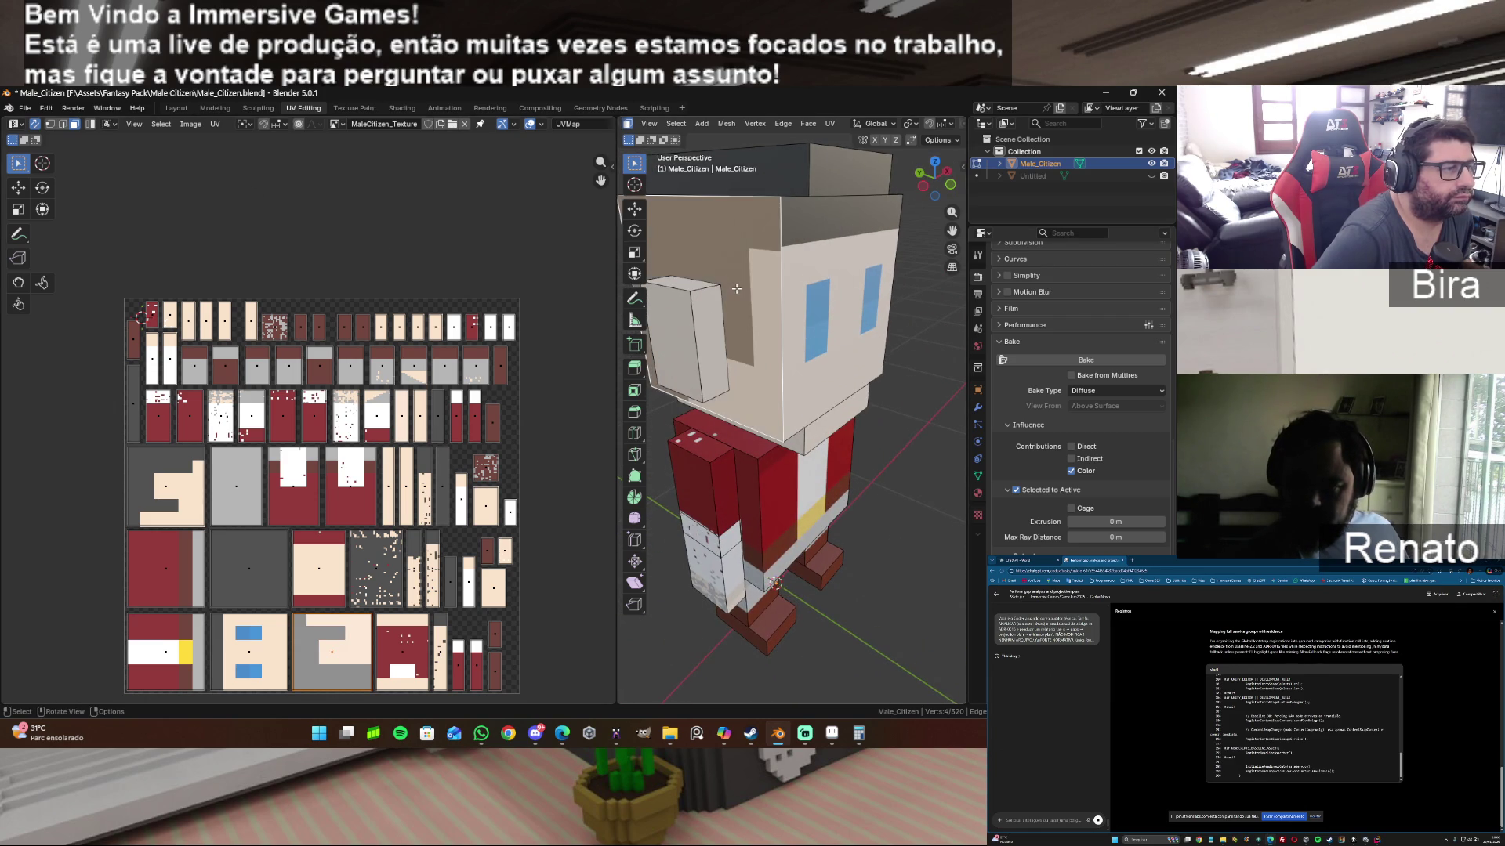
Step: Snap the selected UV island to pixels and nudge it into alignment with G
left_click(214, 124)
mouse_move(241, 163)
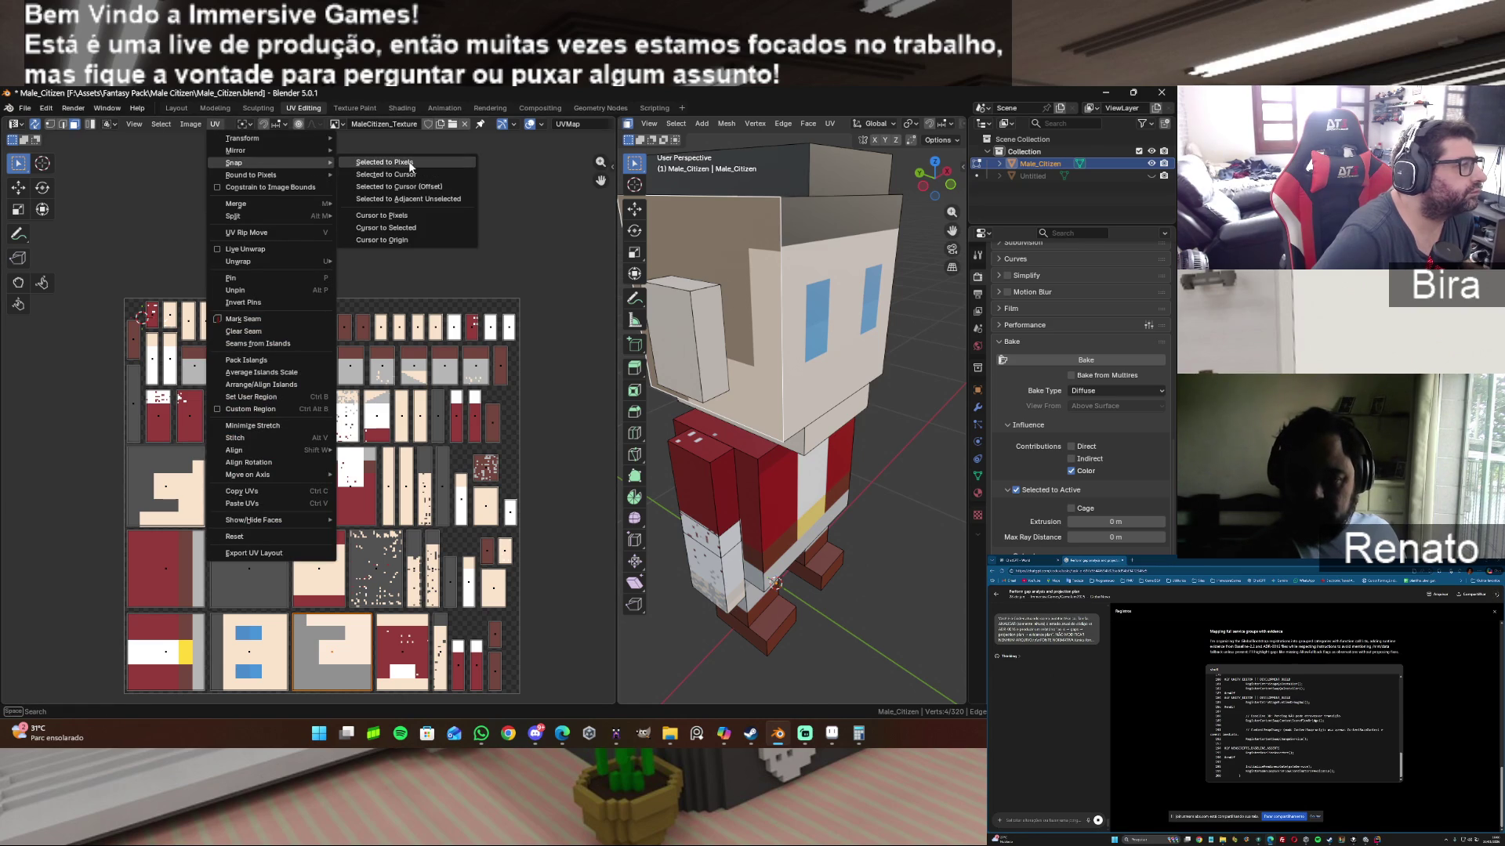
left_click(407, 164)
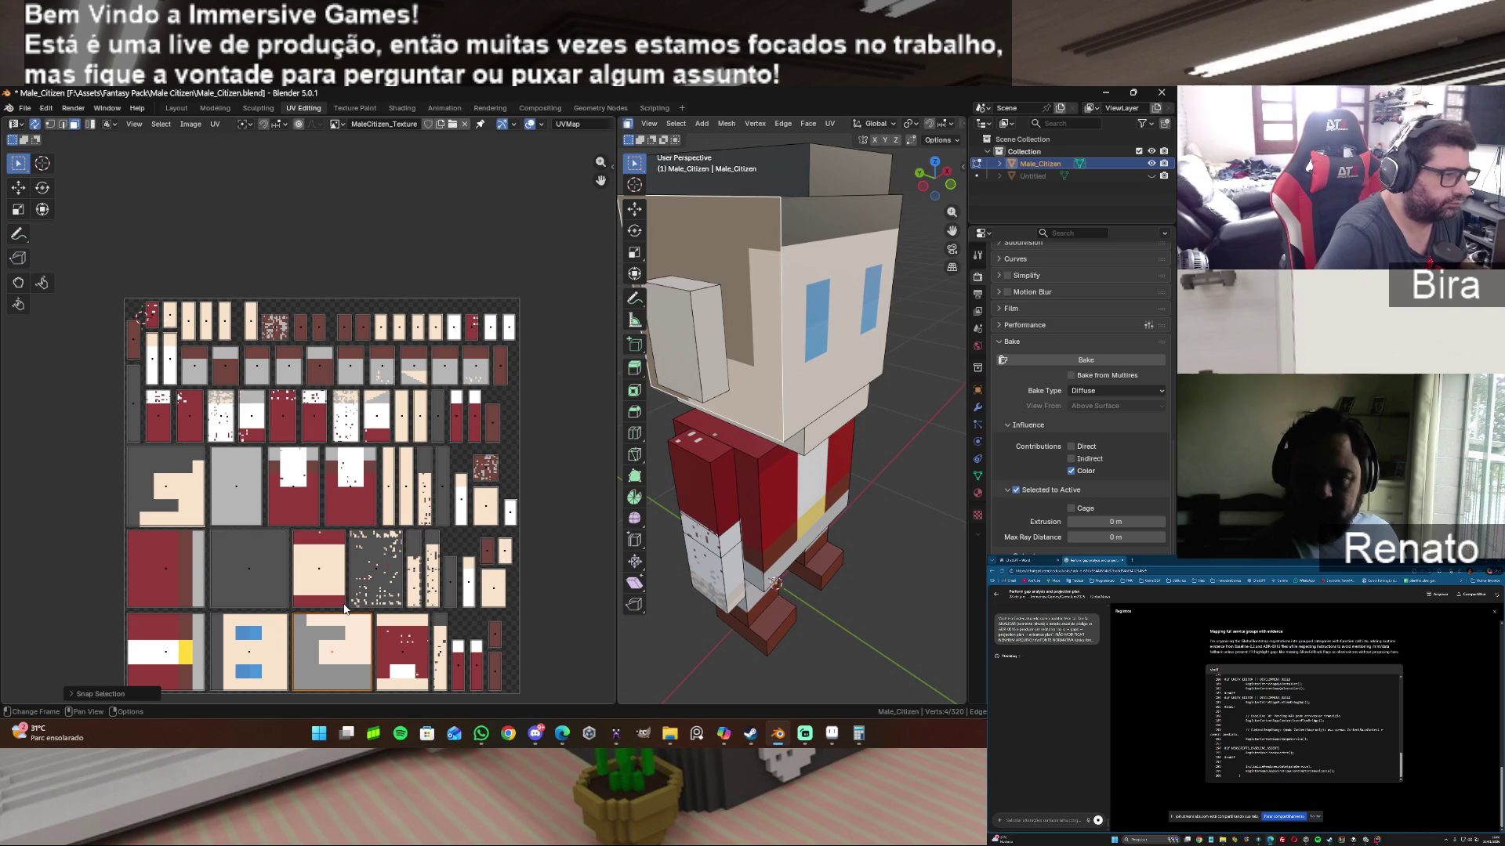
key("g")
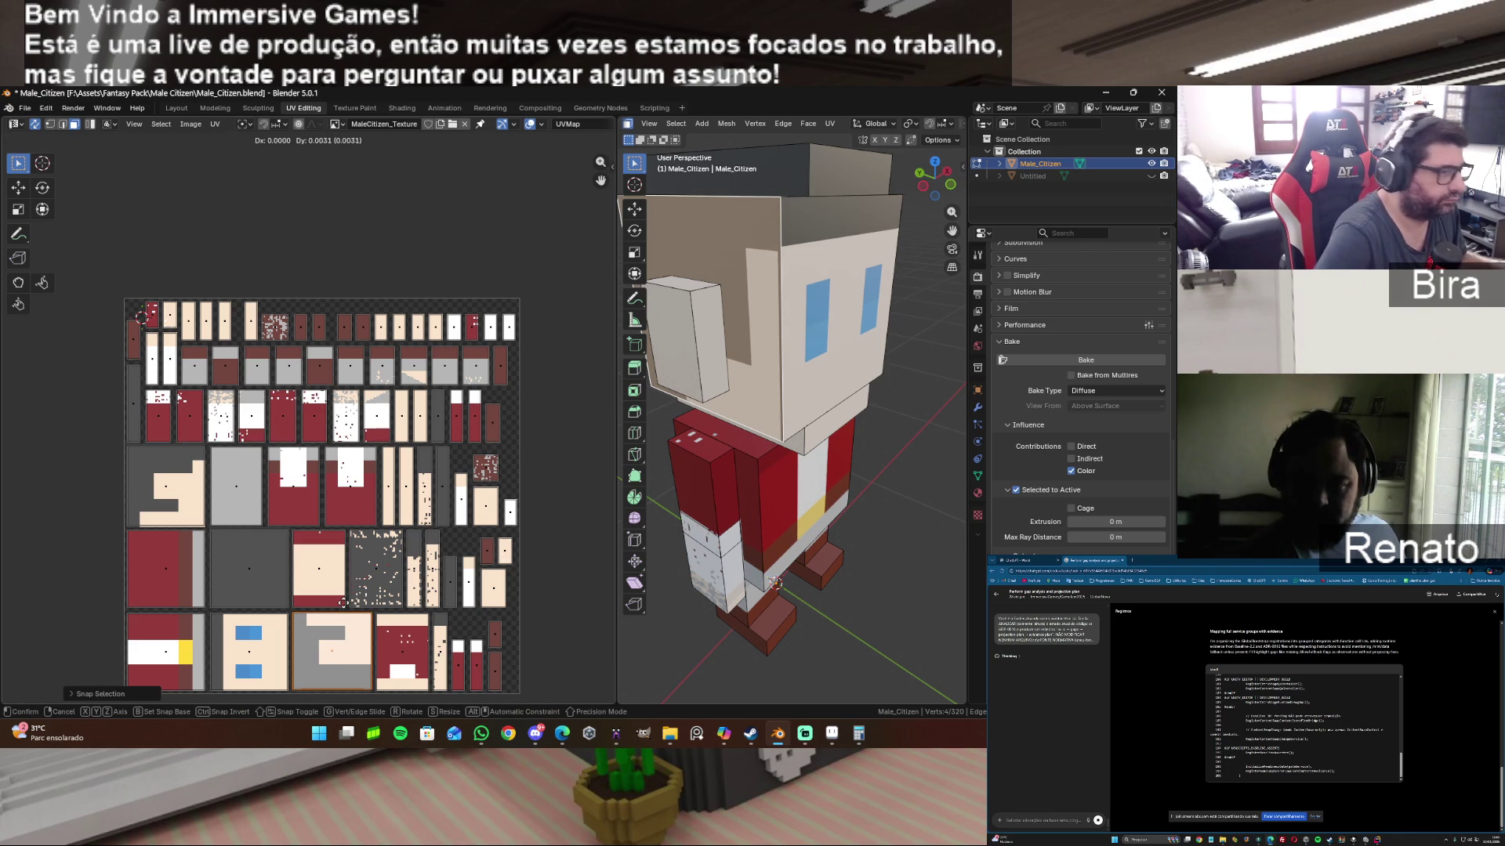
left_click(344, 606)
key("g")
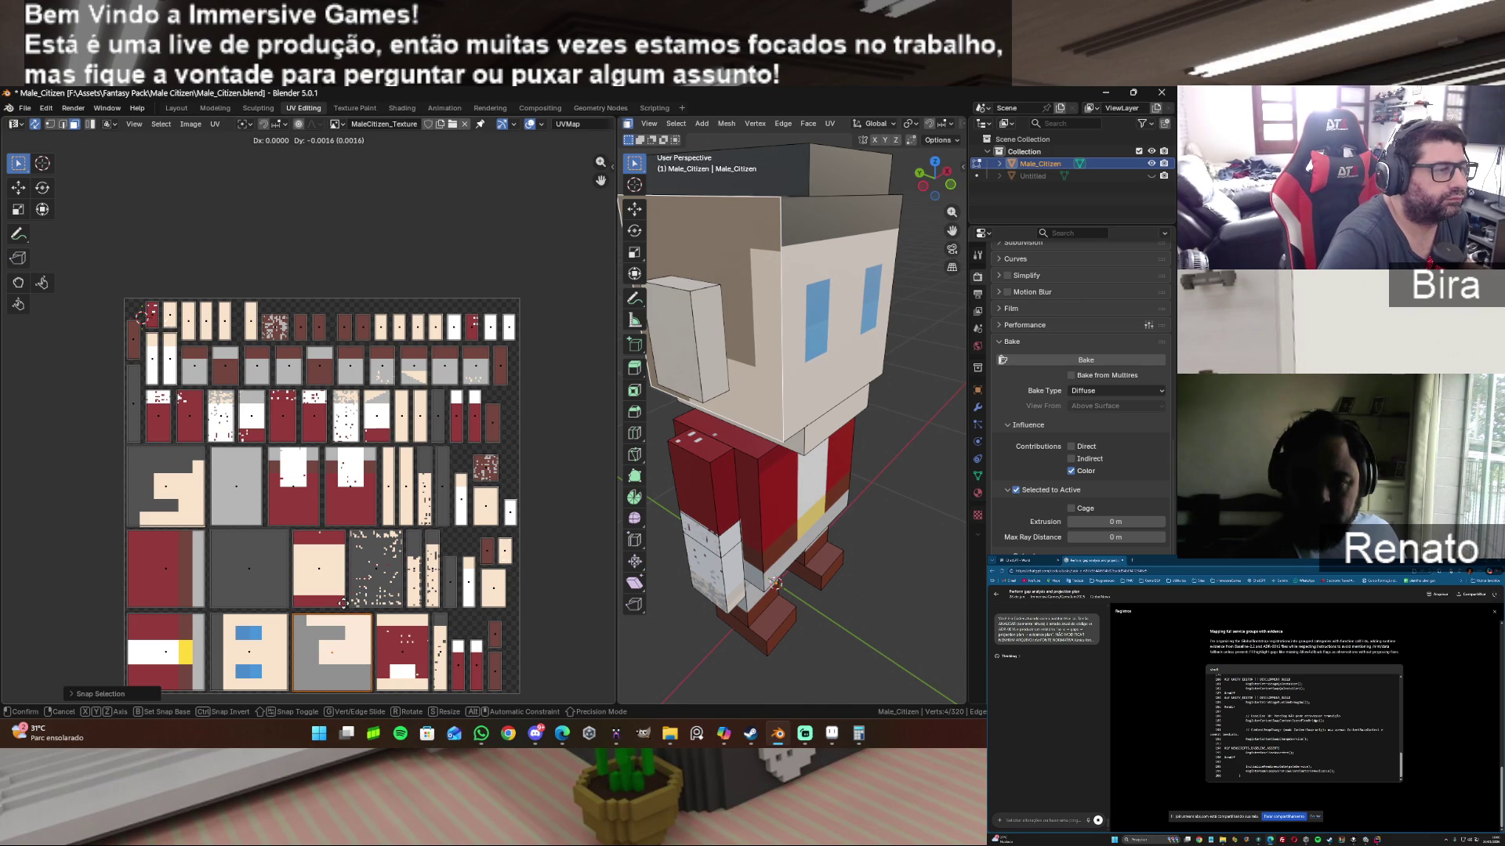
left_click(345, 607)
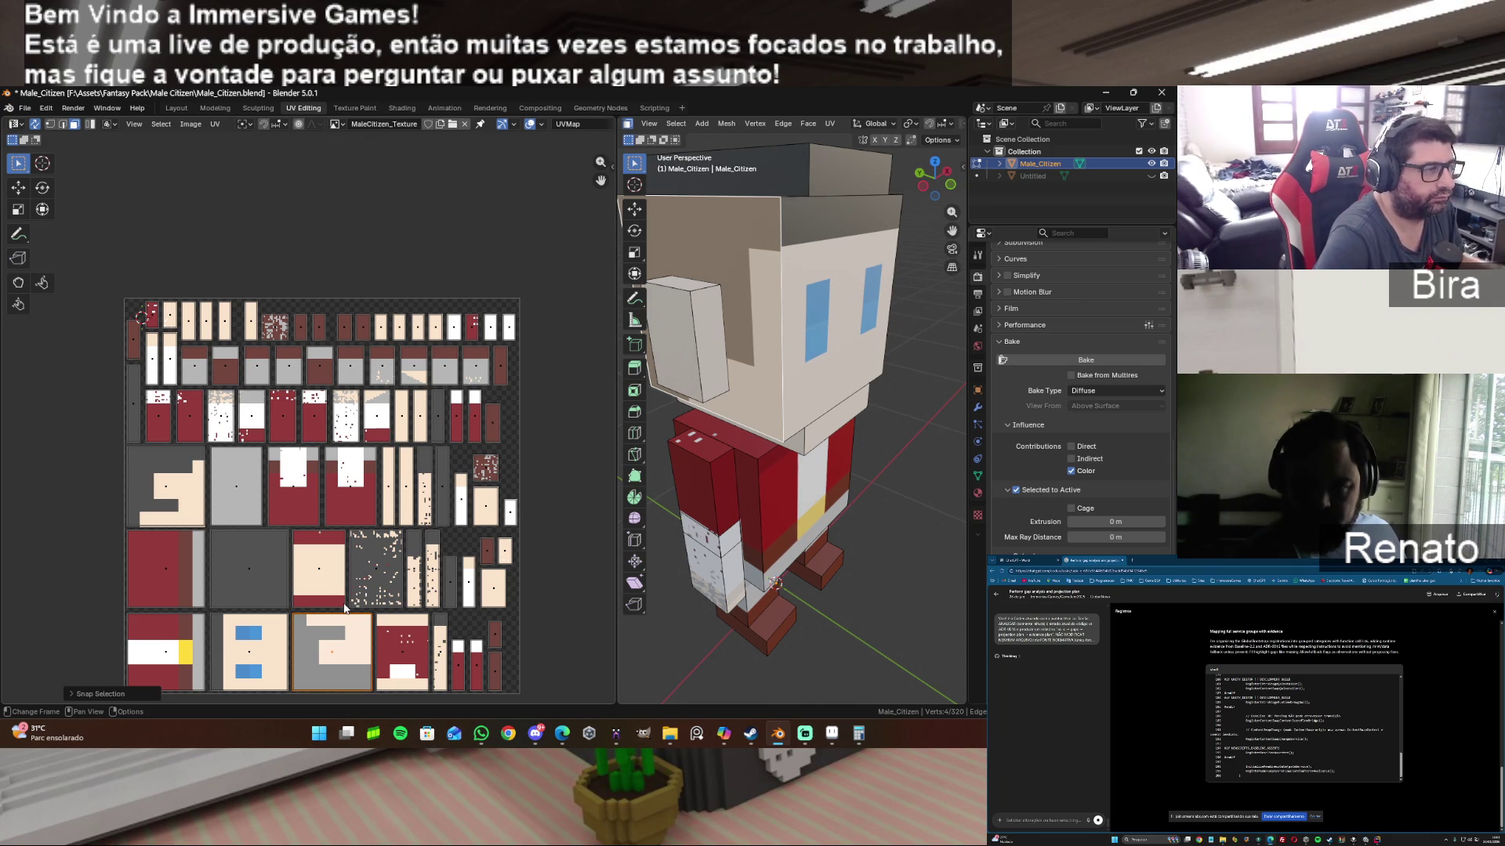
key("g")
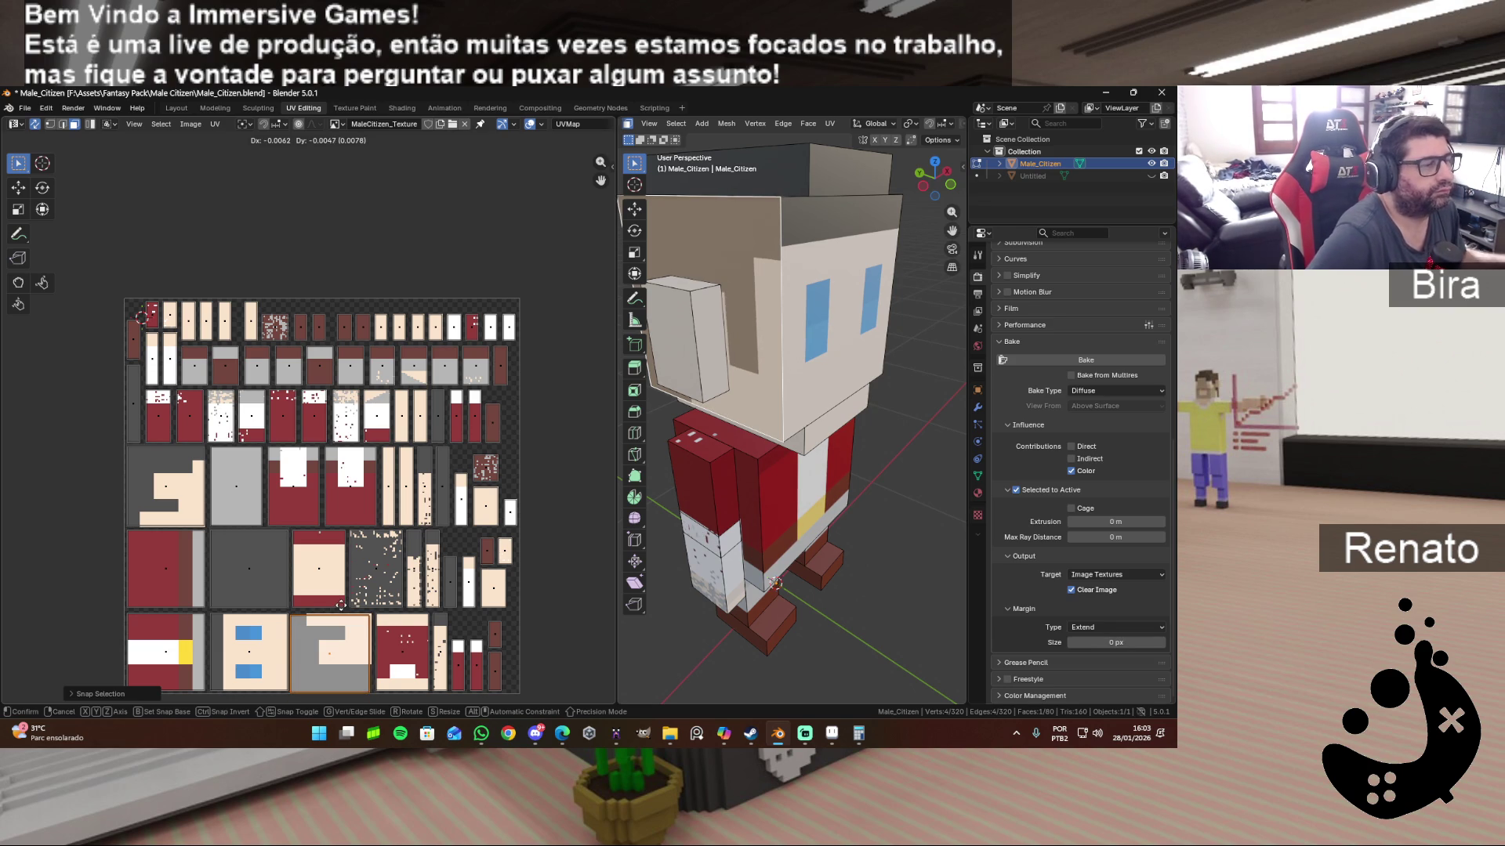
Step: Confirm the island position, deselect the head faces and check the character from the front
left_click(344, 606)
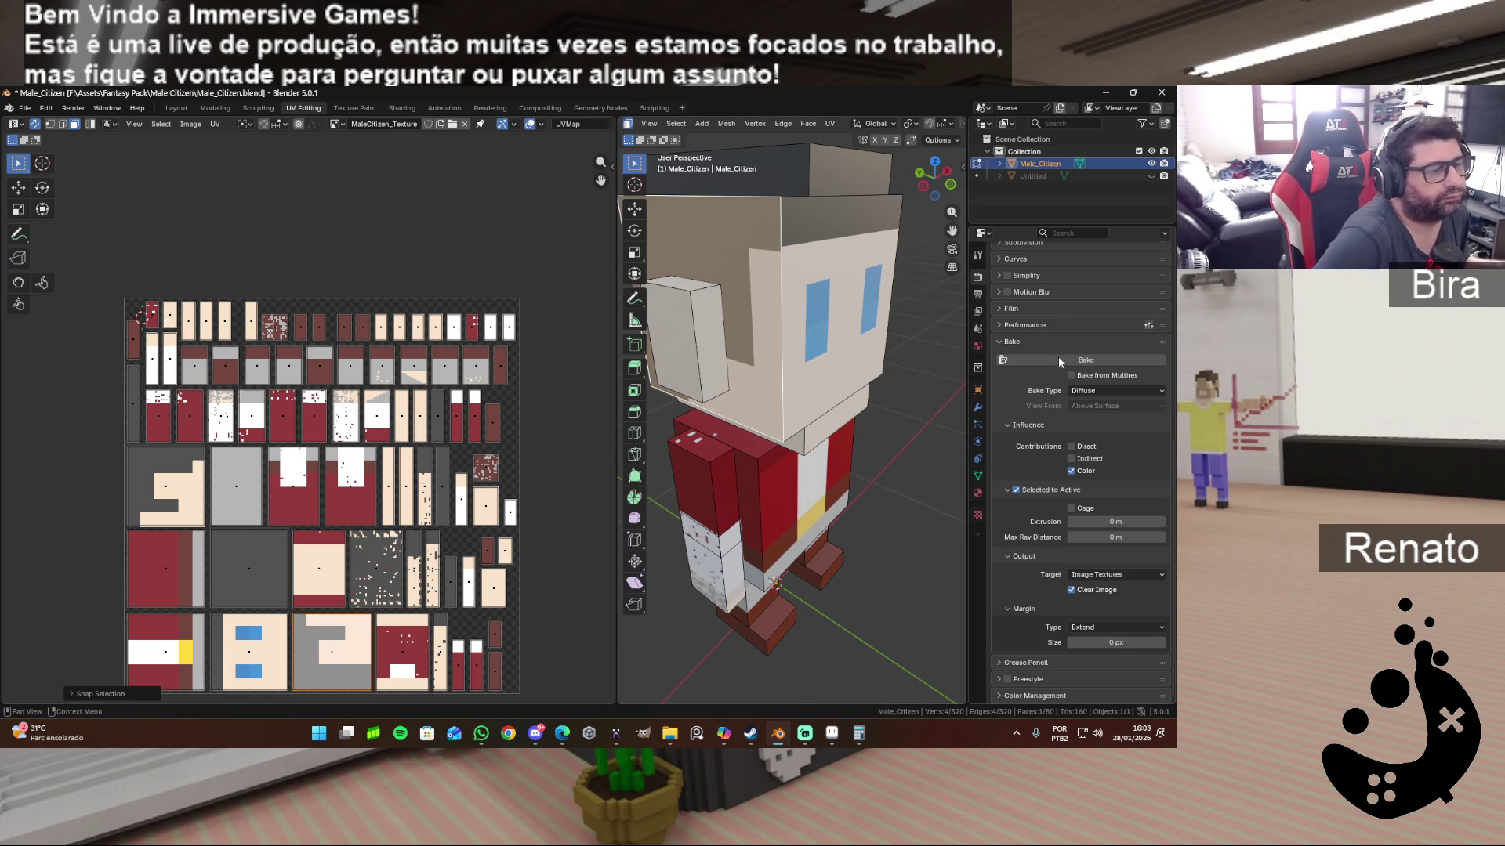
left_click(899, 326)
middle_click_drag(899, 325, 893, 401)
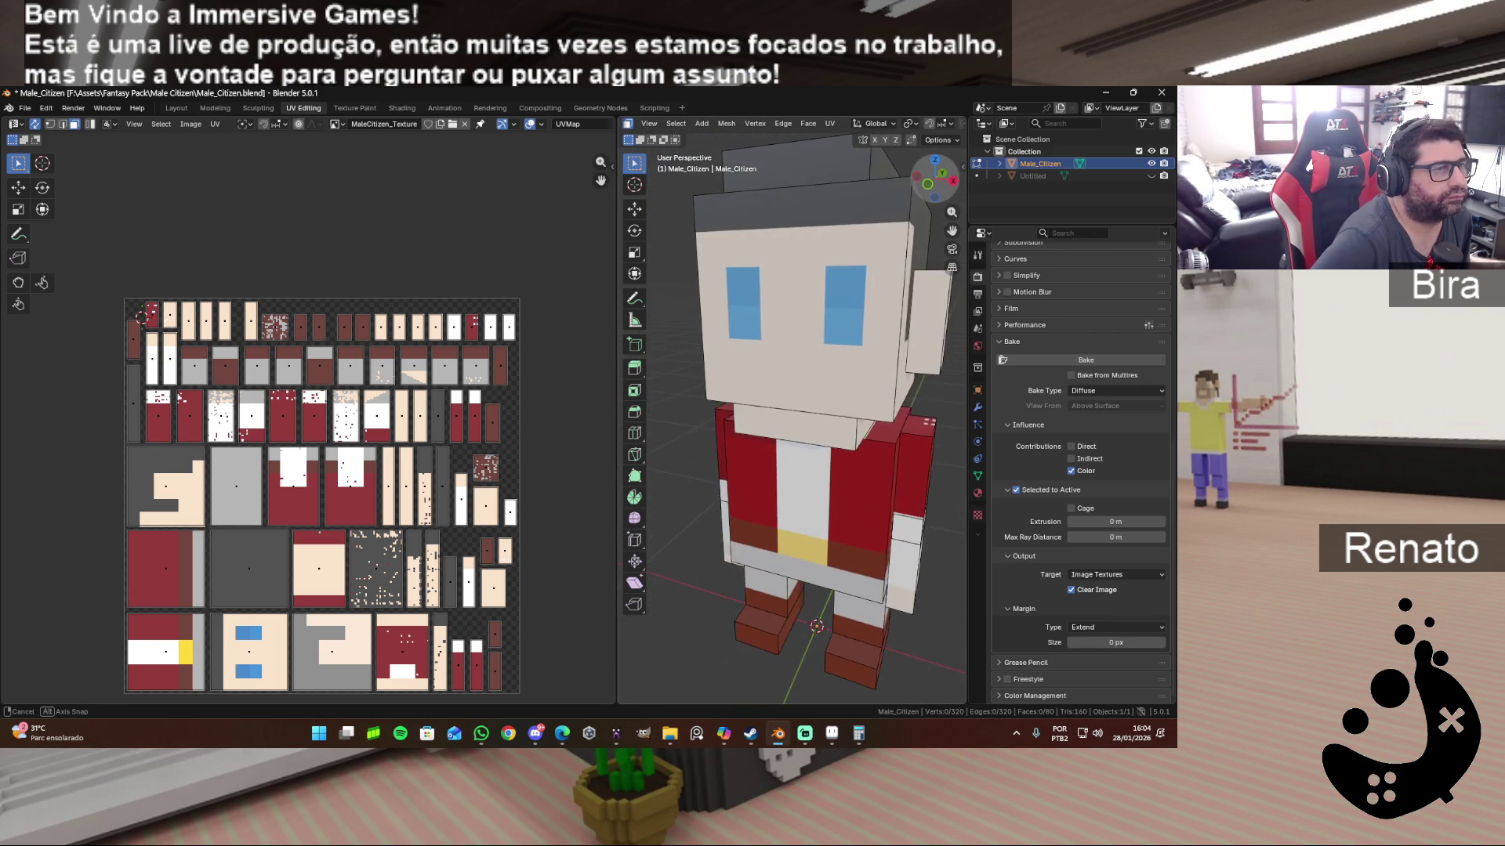
middle_click_drag(894, 399, 676, 267)
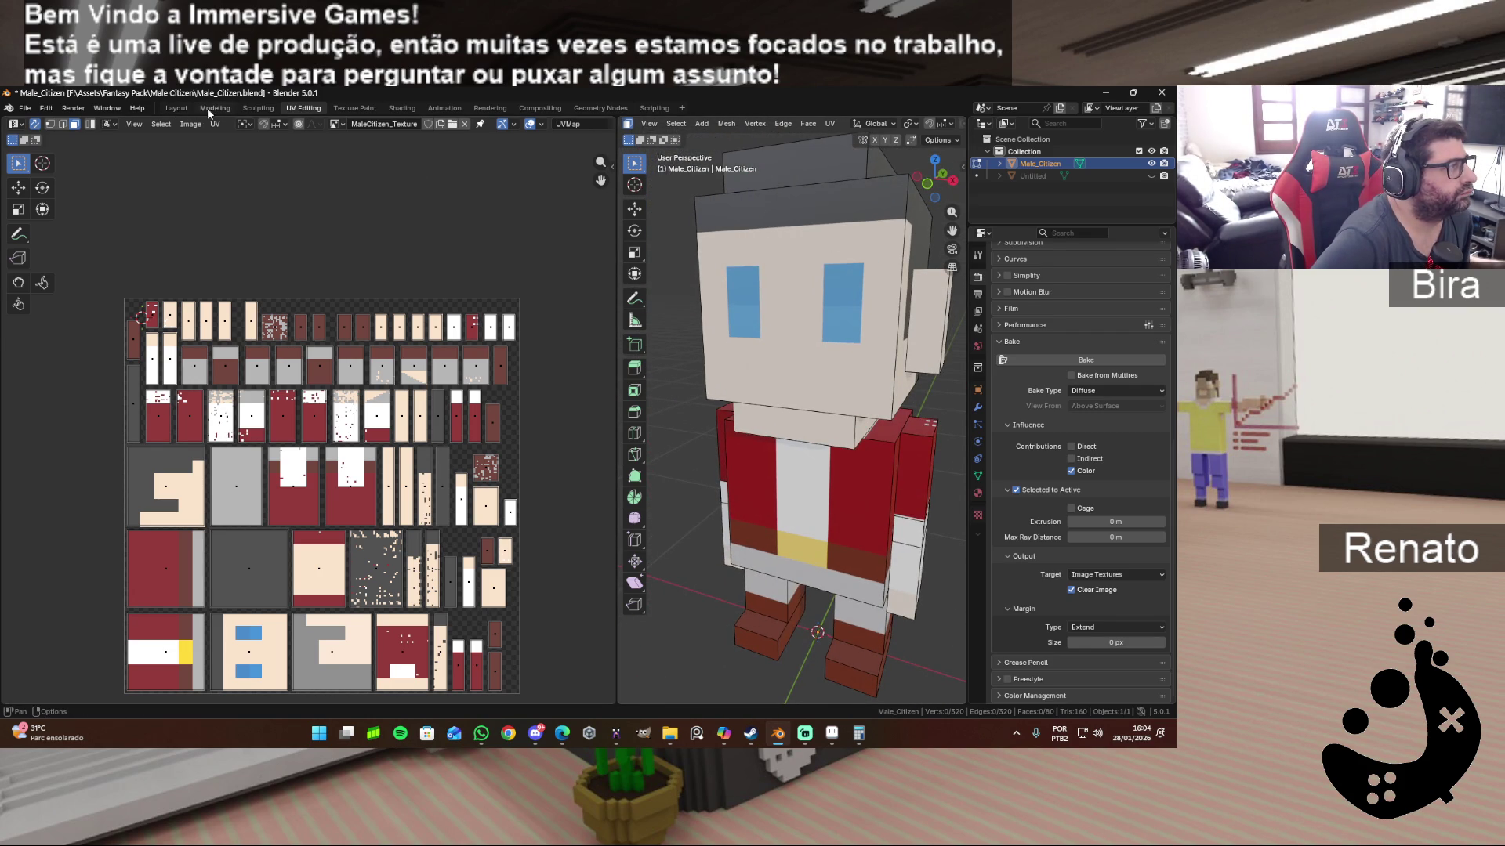
left_click(211, 108)
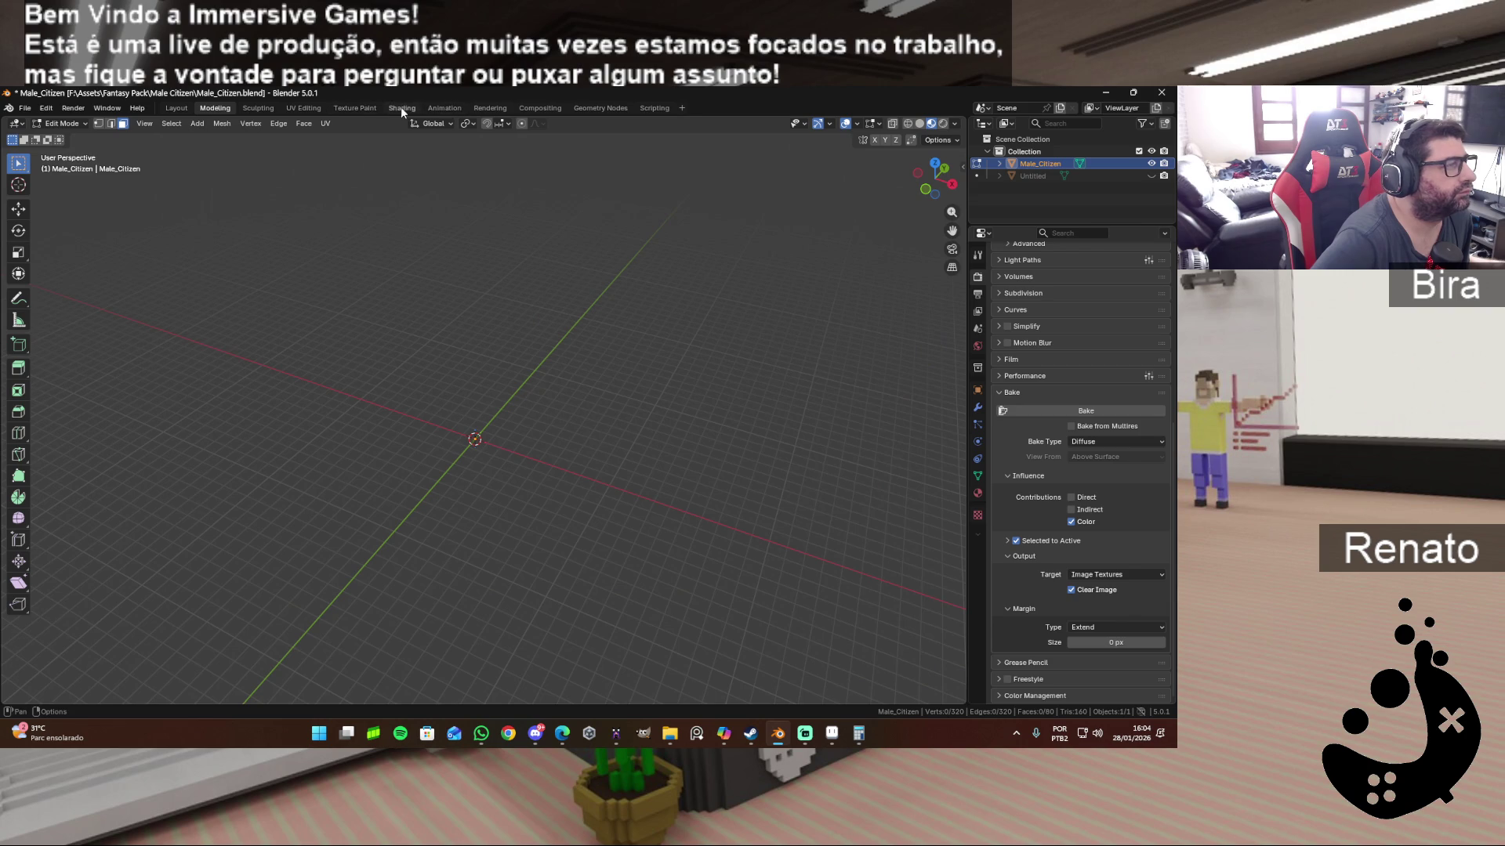
Step: In the Shading workspace, bring up the Image menu for editing the texture externally
left_click(401, 108)
left_click_drag(951, 185, 923, 178)
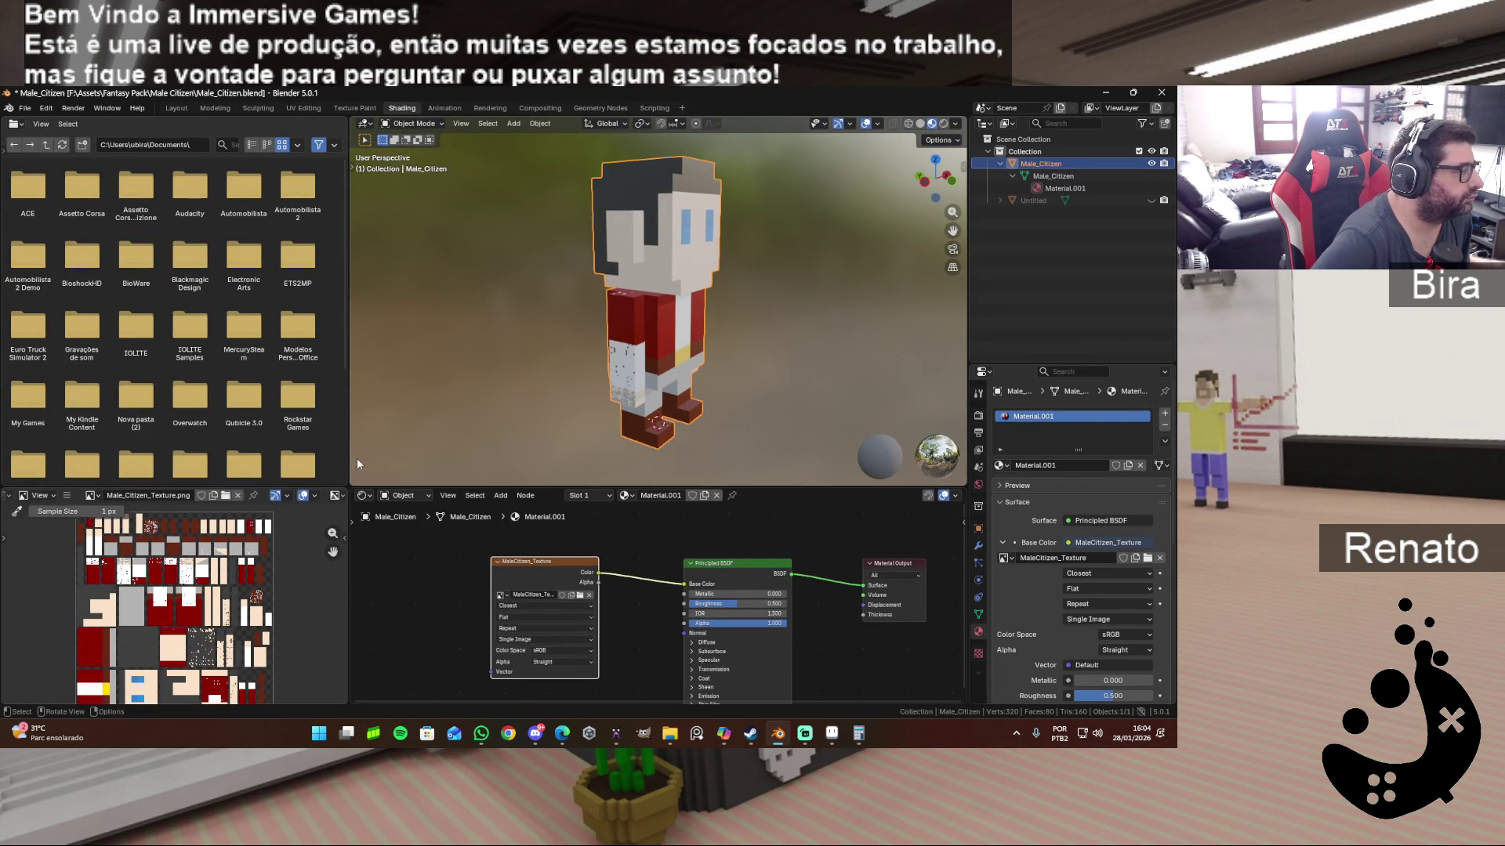
left_click(67, 496)
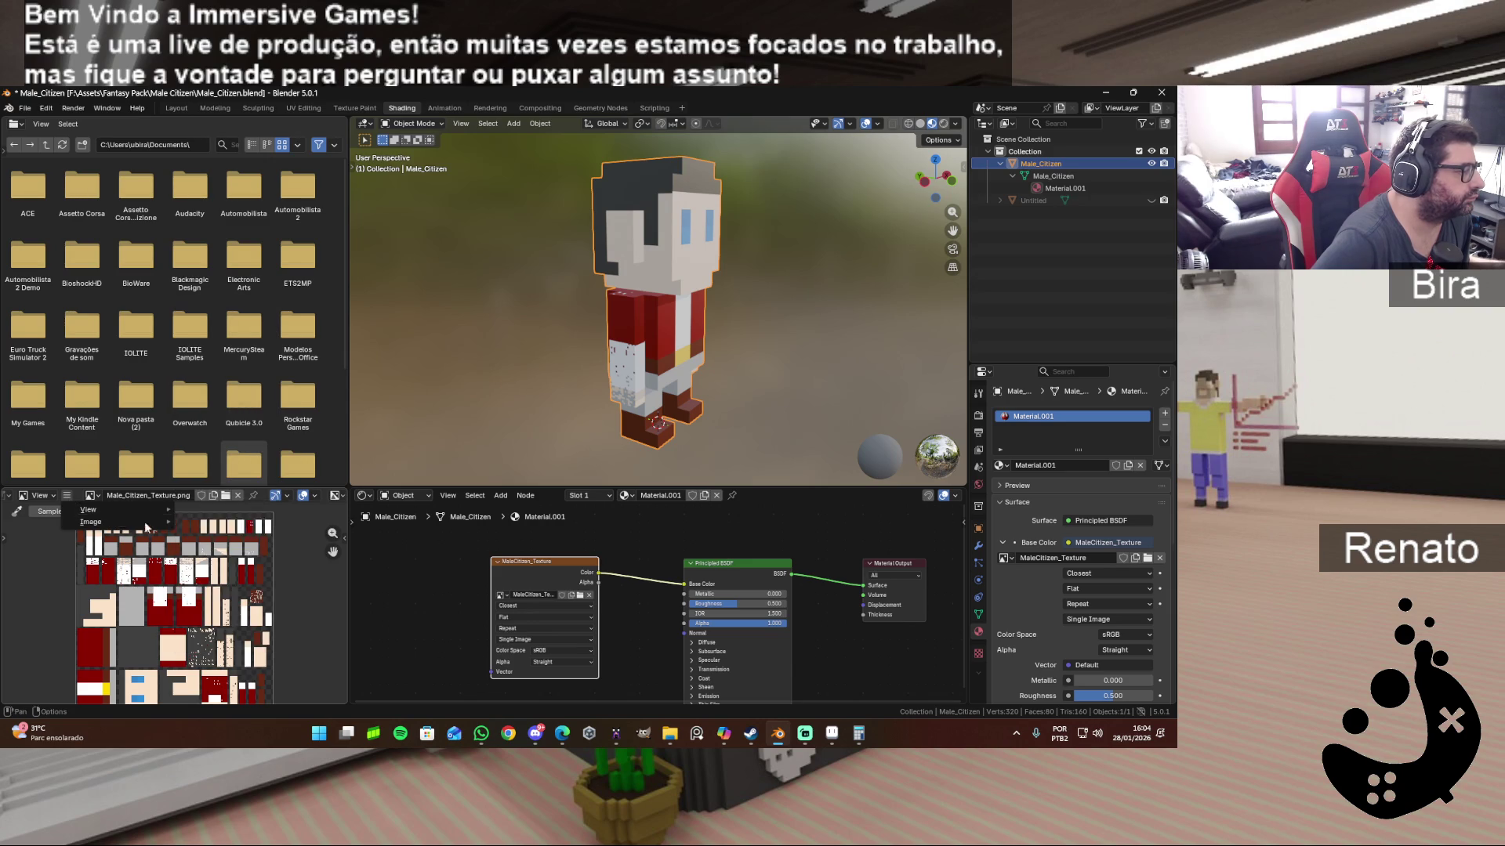
mouse_move(91, 522)
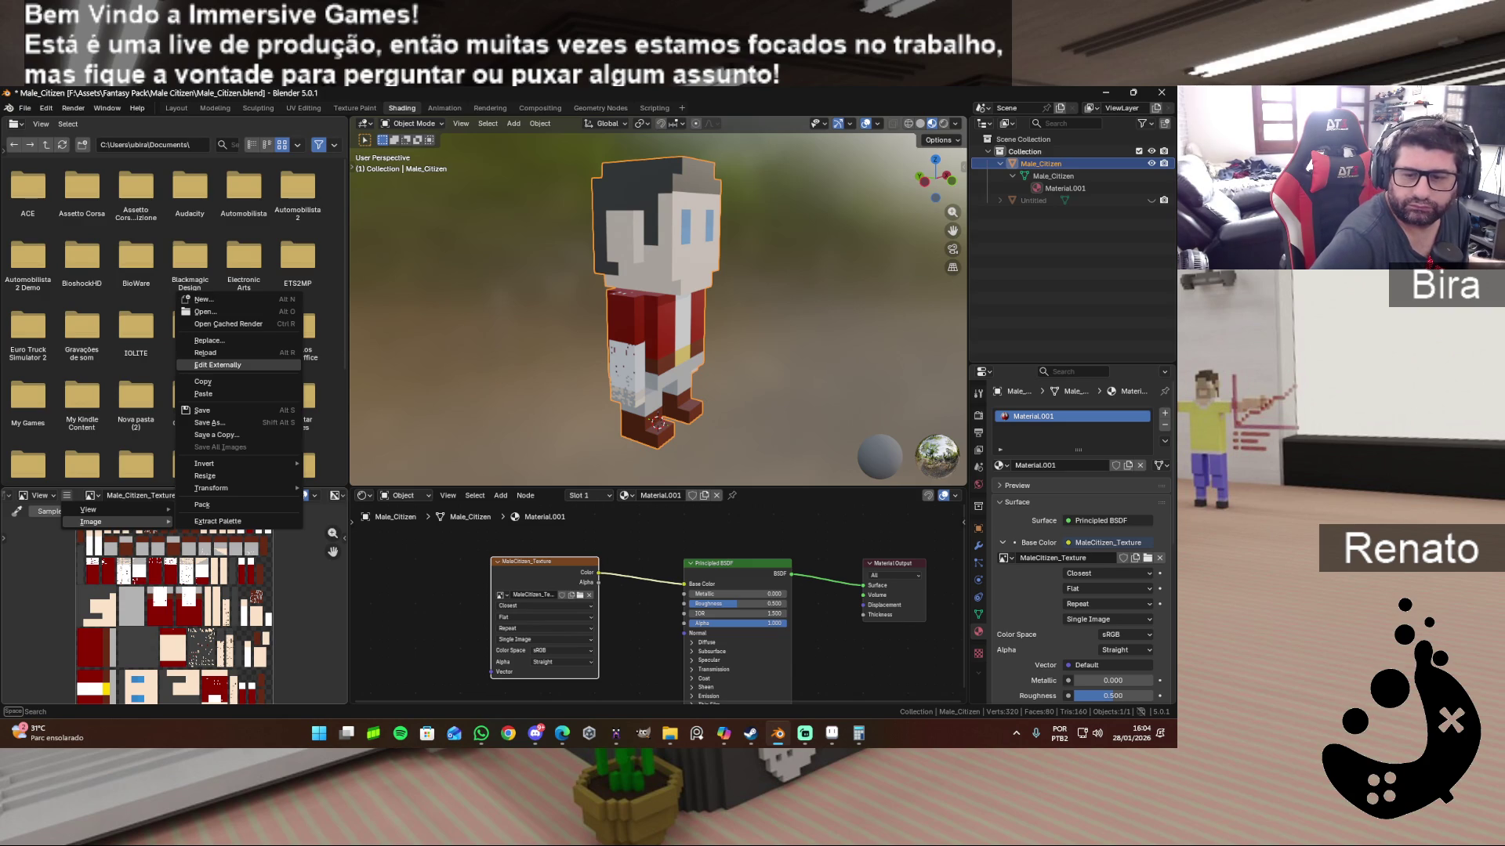
key("alt+Tab")
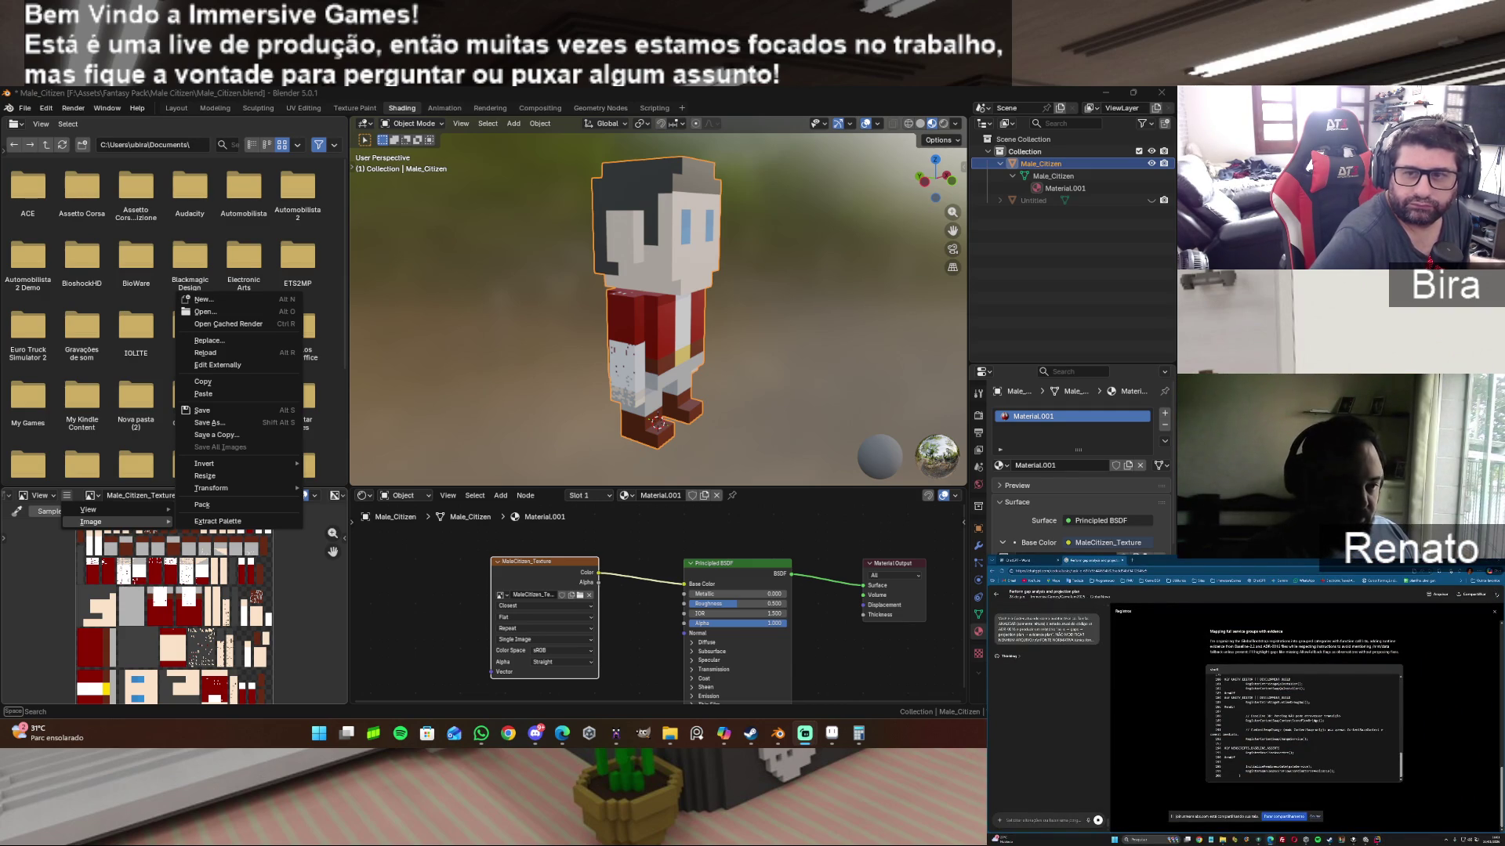
Step: Dismiss the image menu and orbit down to eye level to inspect the character's texture
left_click(795, 292)
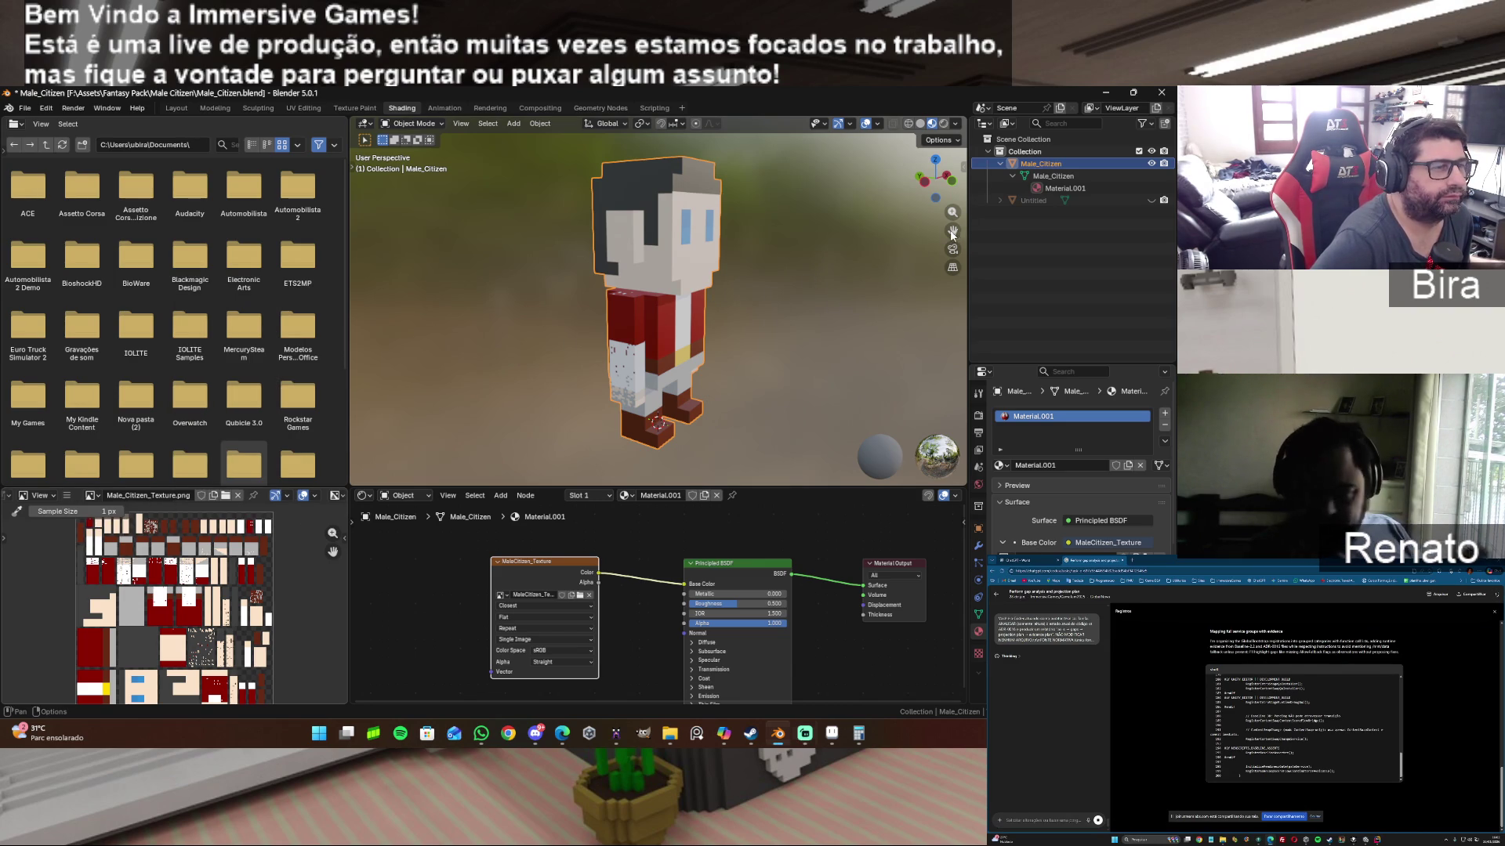
left_click_drag(939, 177, 931, 188)
scroll(716, 258, "up", 3)
scroll(716, 256, "down", 2)
scroll(719, 253, "down", 2)
left_click_drag(935, 167, 917, 141)
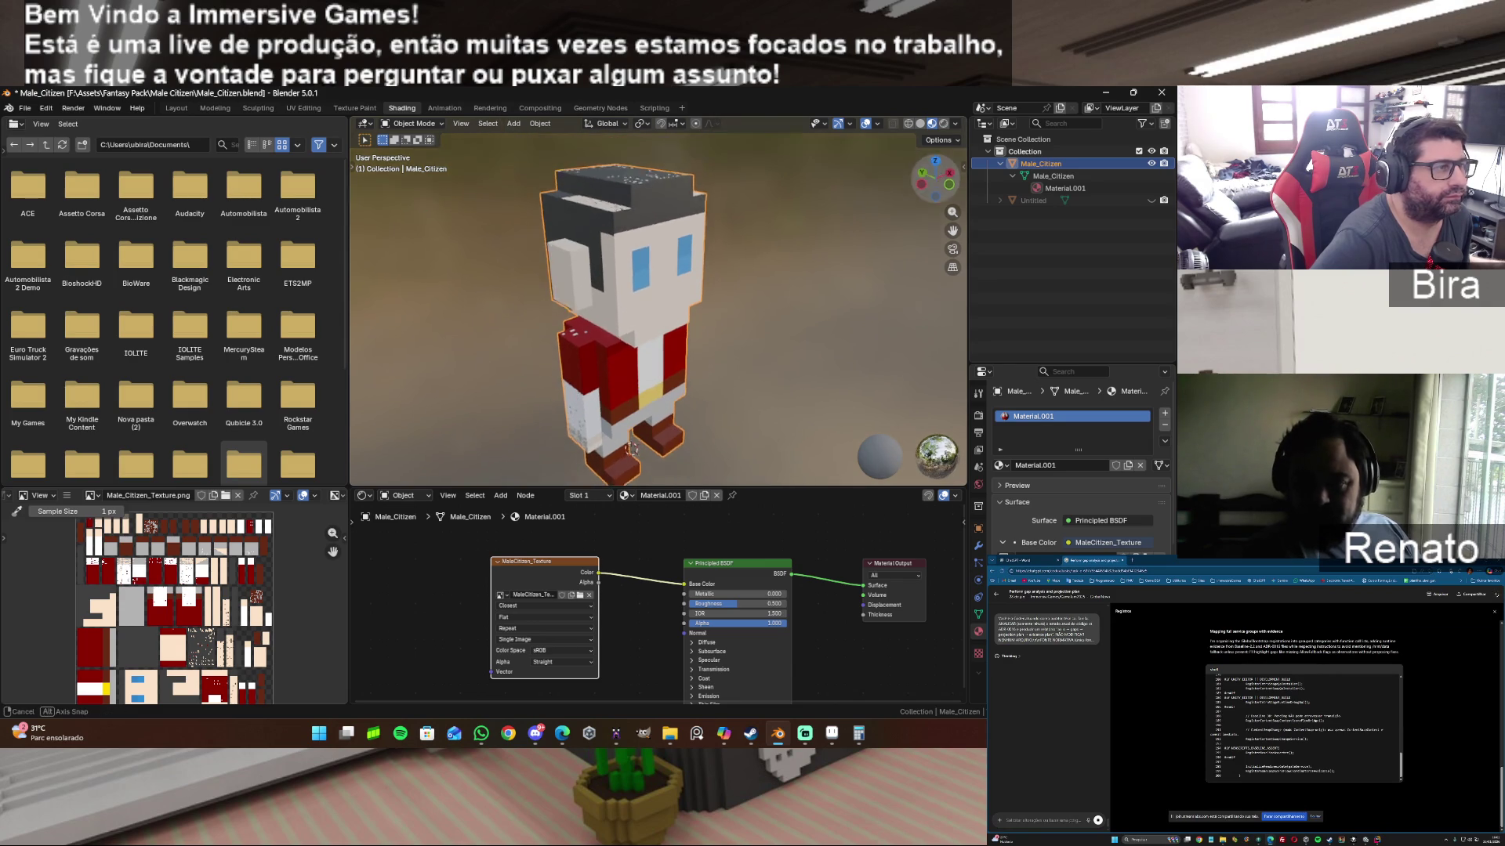
middle_click_drag(917, 141, 630, 453)
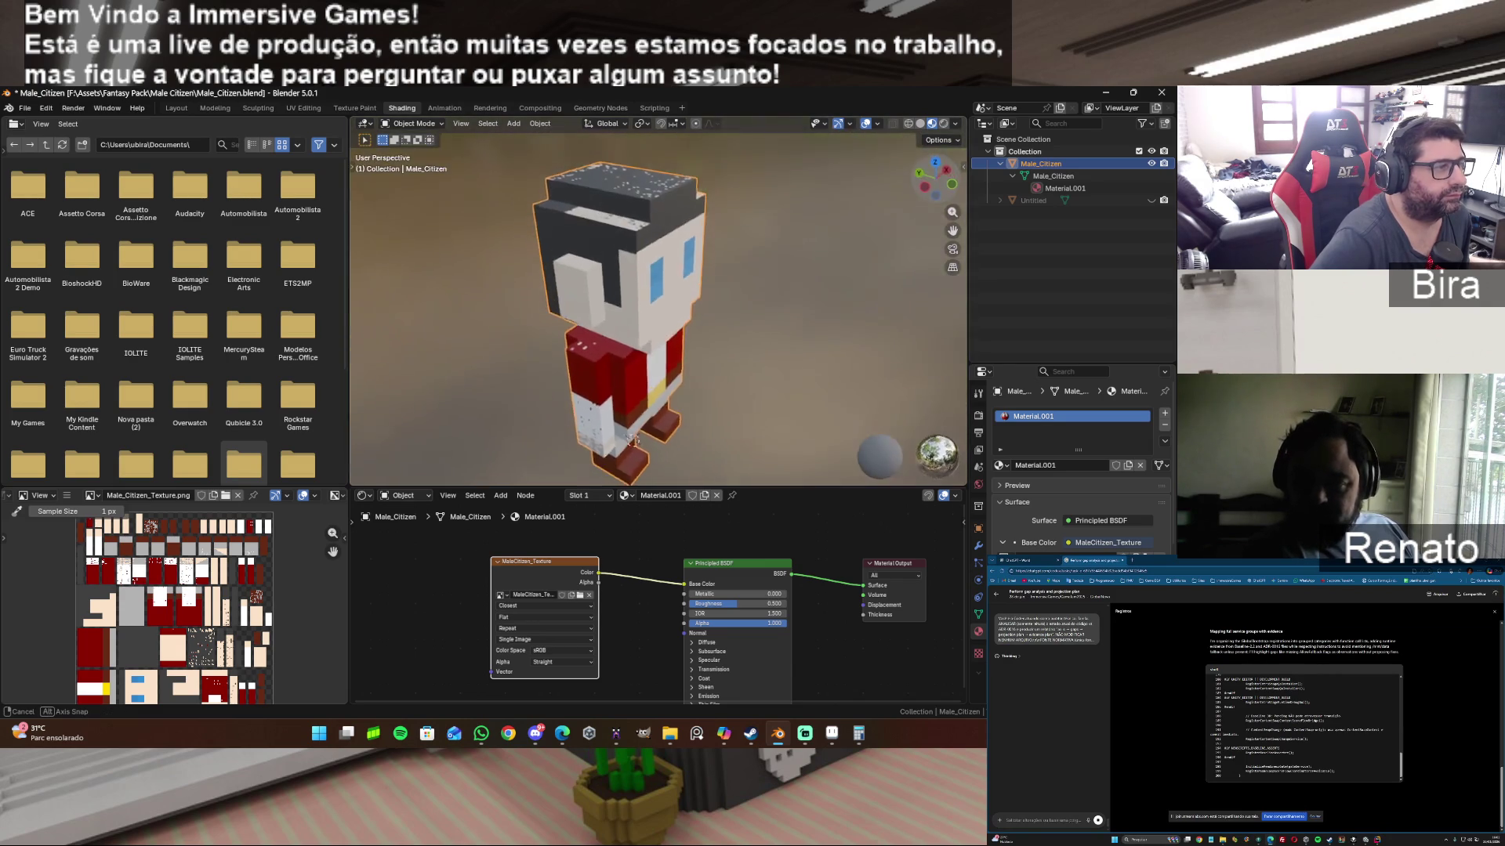
left_click_drag(935, 179, 961, 212)
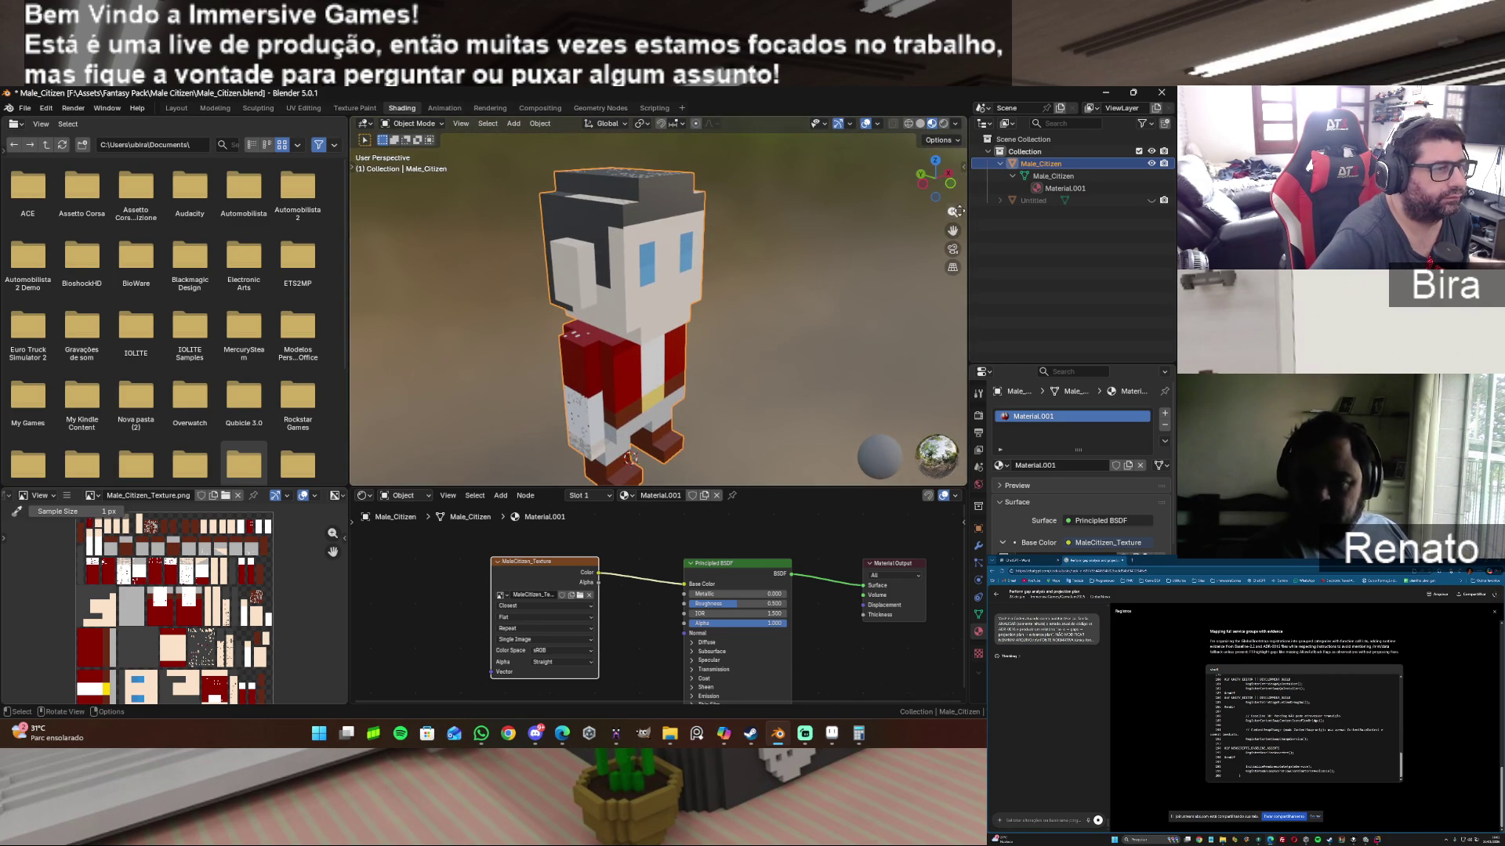
scroll(683, 257, "up", 2)
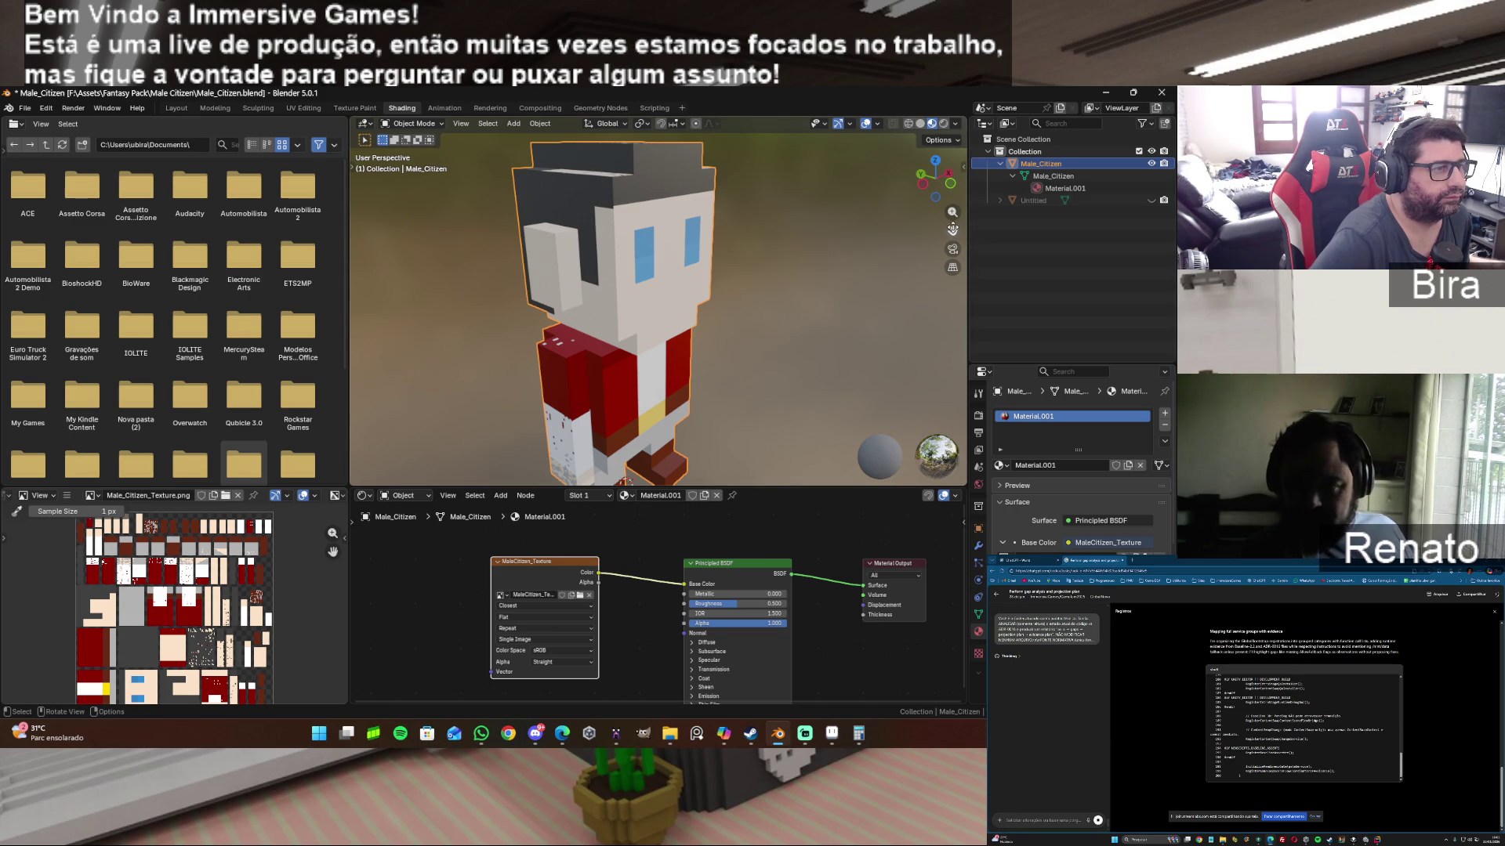
Step: View Male_Citizen from a lower frontal angle, then move to the UV Editing workspace
left_click_drag(935, 171, 936, 166)
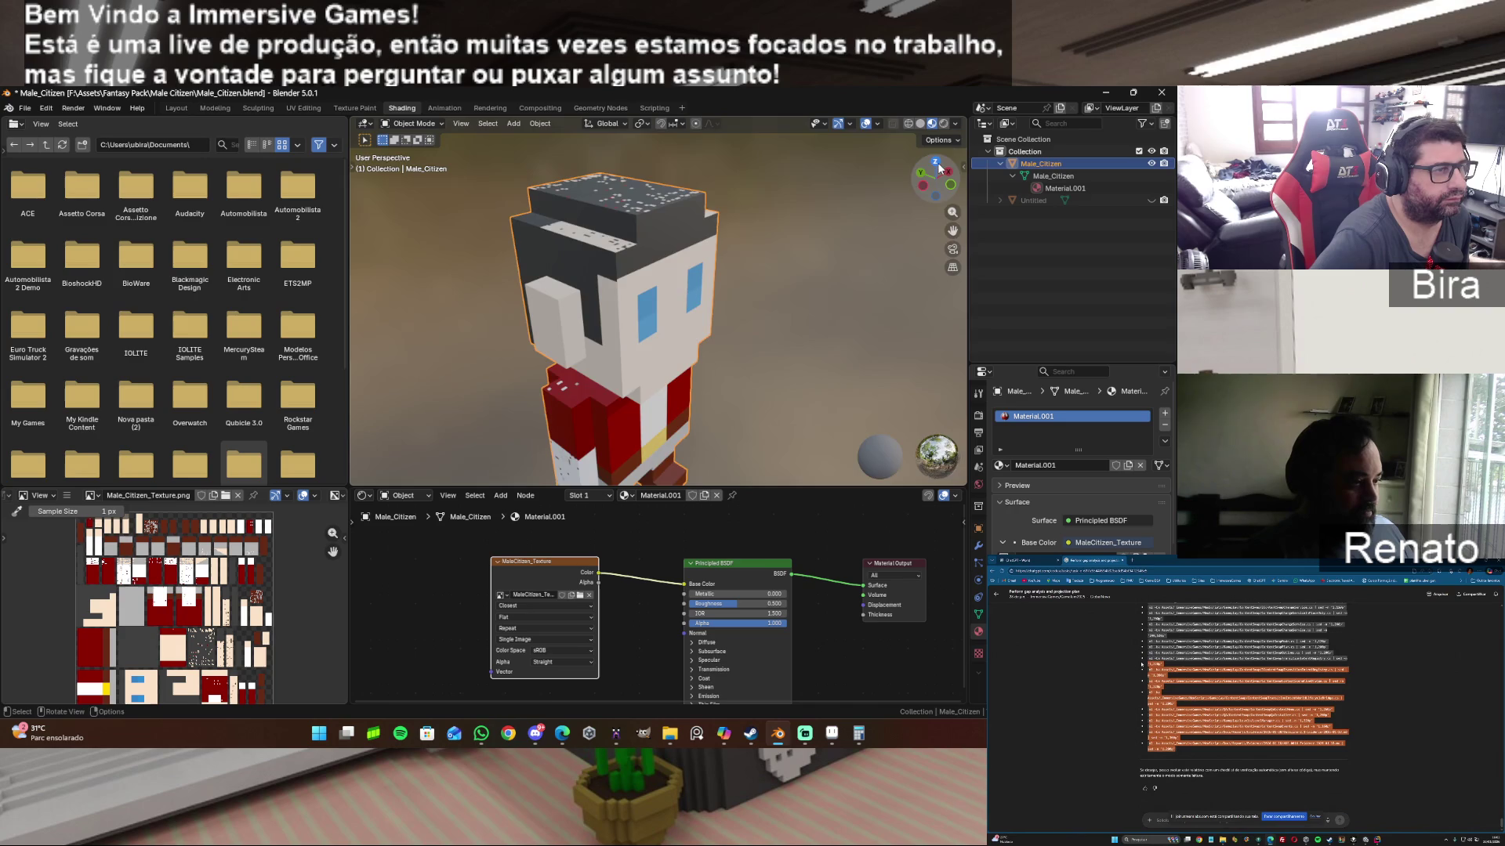
left_click_drag(937, 167, 826, 356)
mouse_move(827, 355)
middle_mouse_down()
mouse_move(682, 354)
mouse_move(658, 377)
mouse_move(706, 352)
mouse_move(570, 302)
middle_mouse_up()
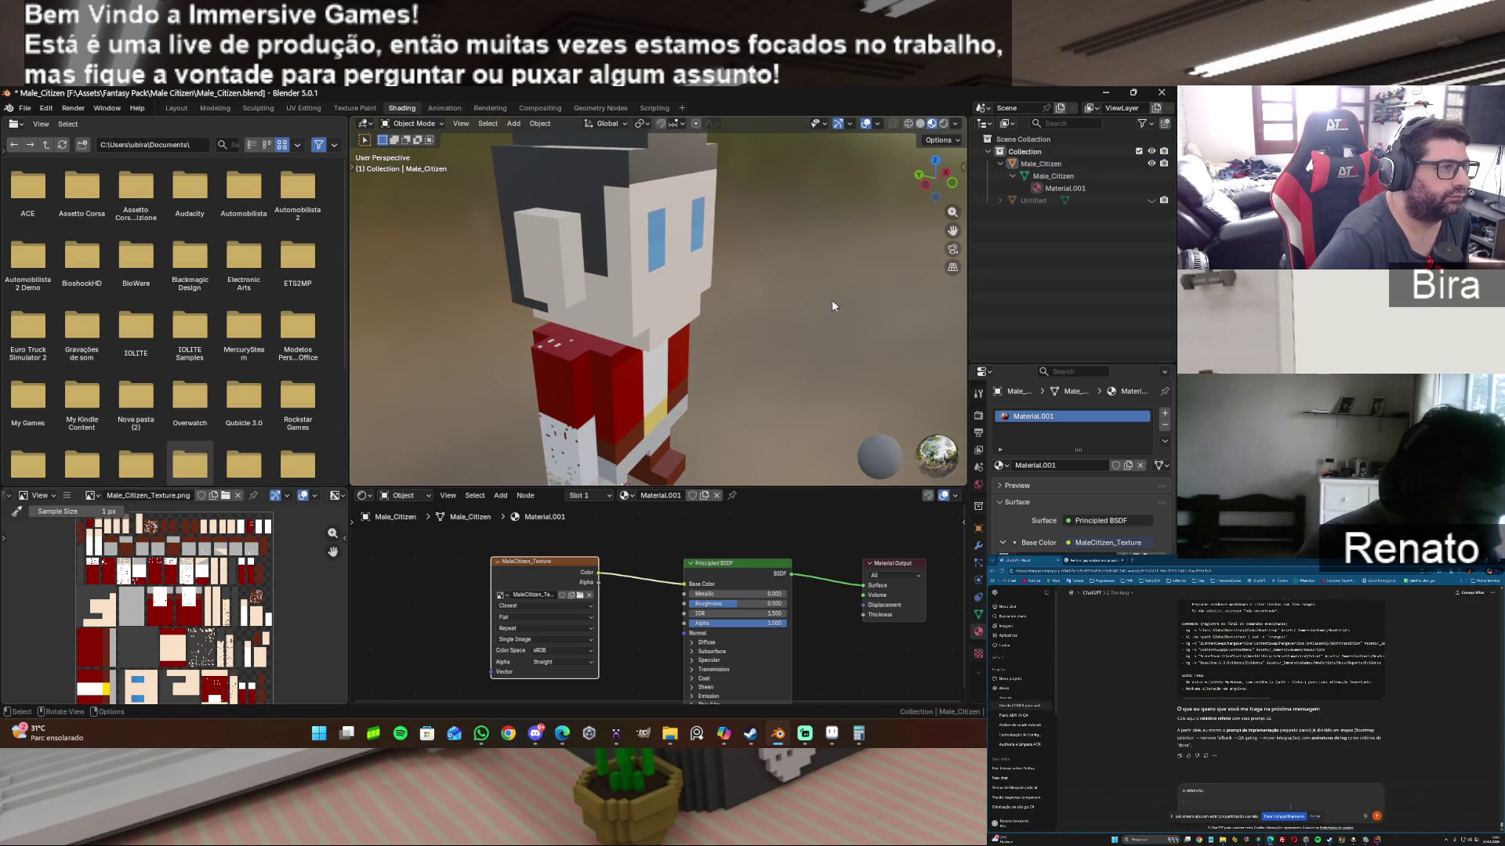
left_click(295, 109)
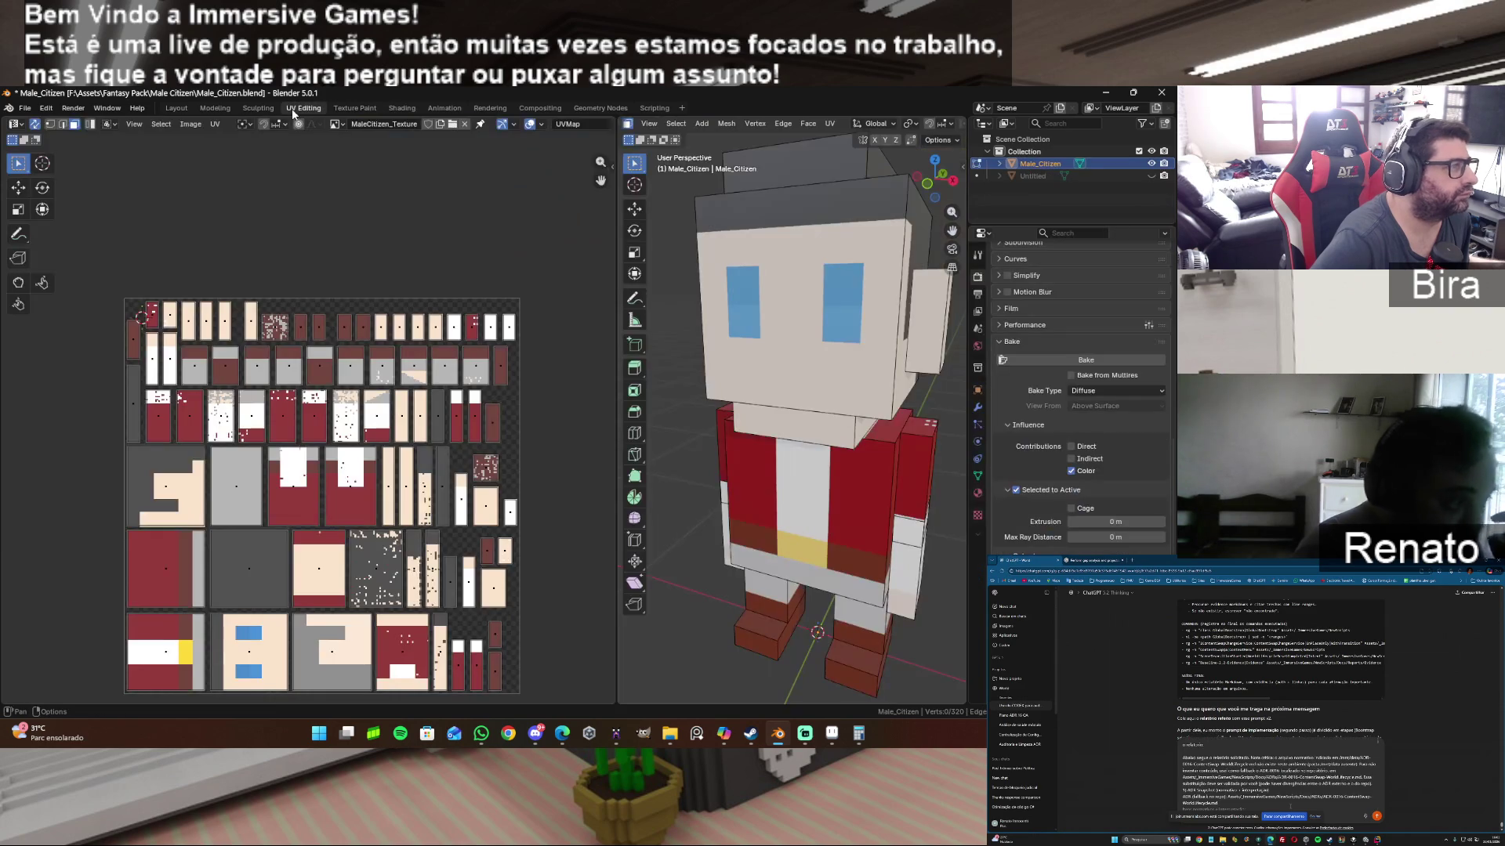
Step: Select the head's side face, try scaling its UV island, cancel it and clear the selection
middle_click_drag(749, 333, 762, 260)
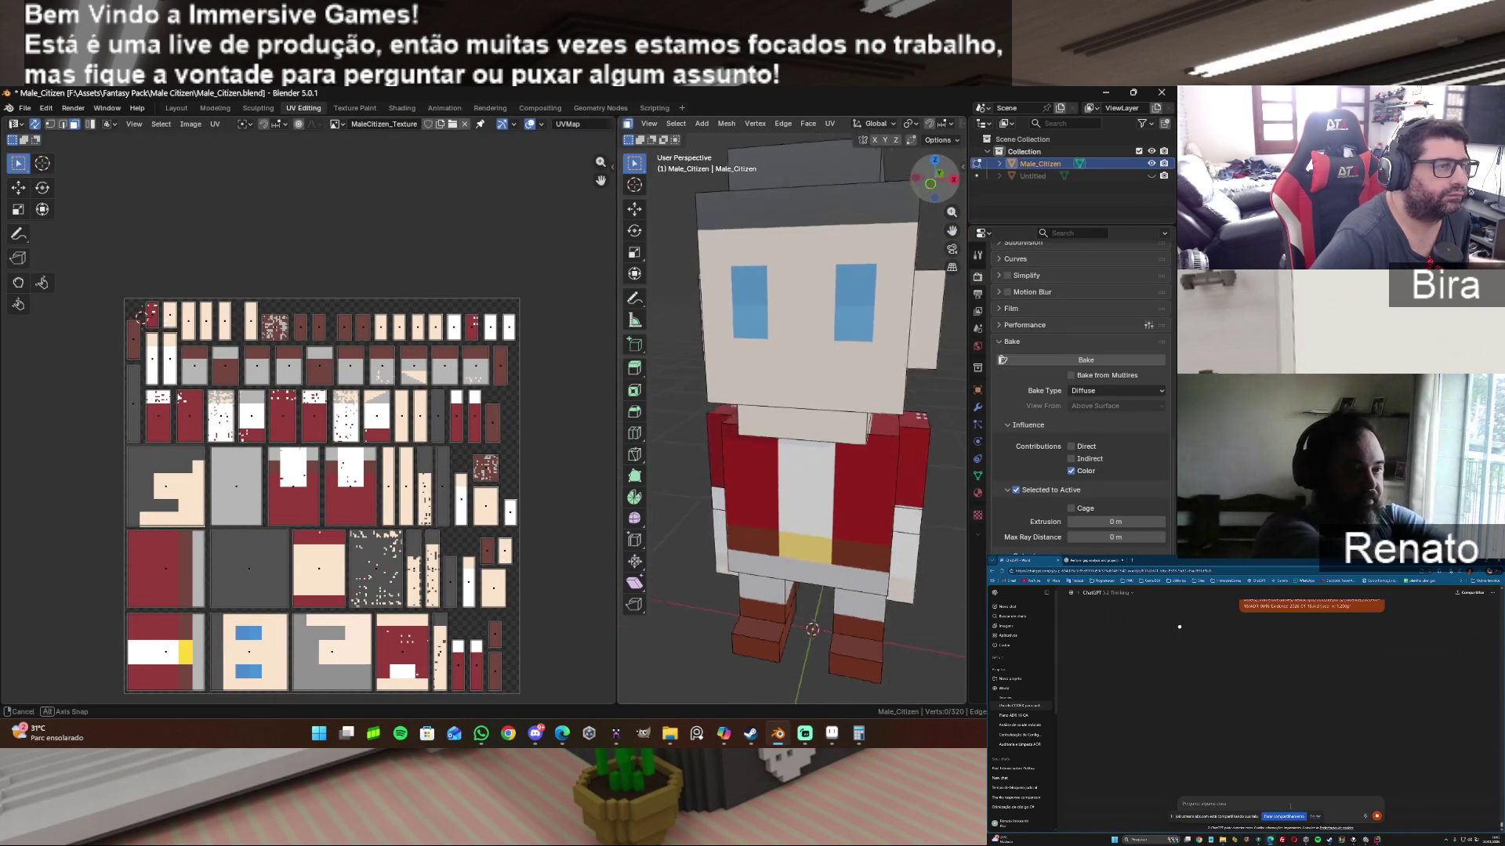
left_click(762, 260)
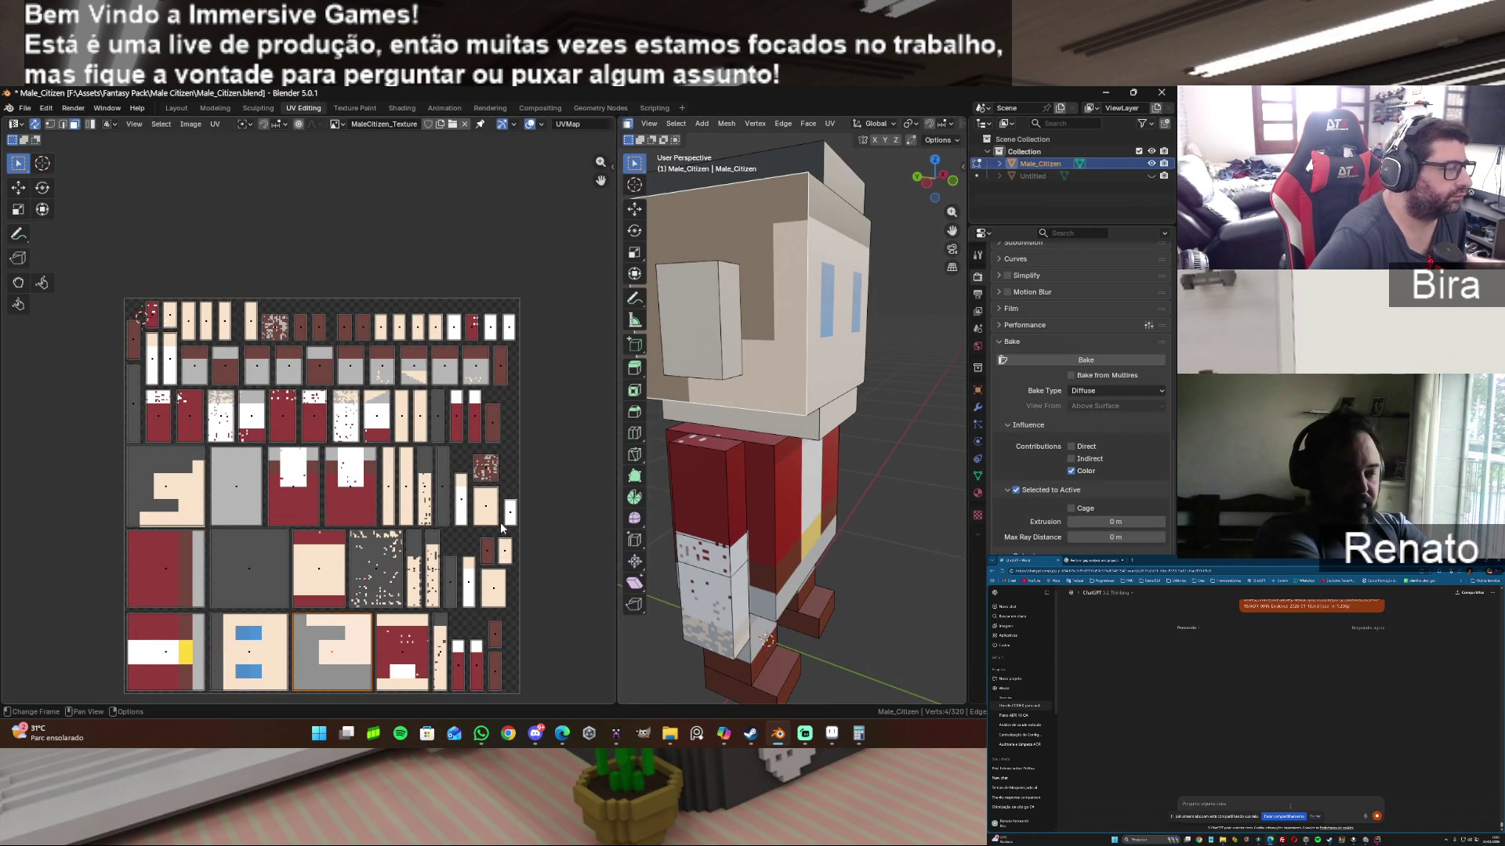
key("s")
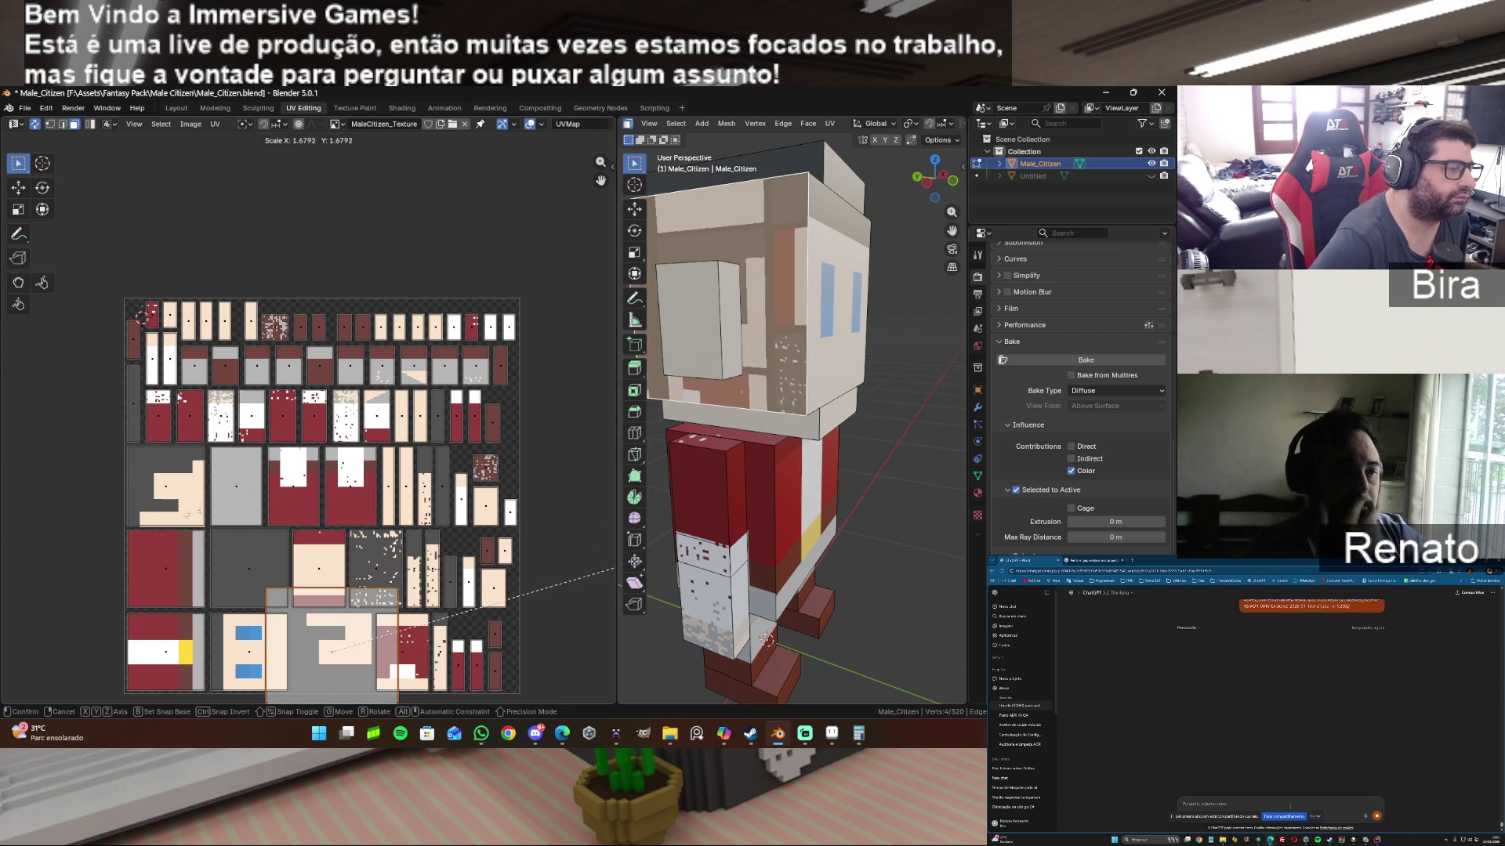
key("Escape")
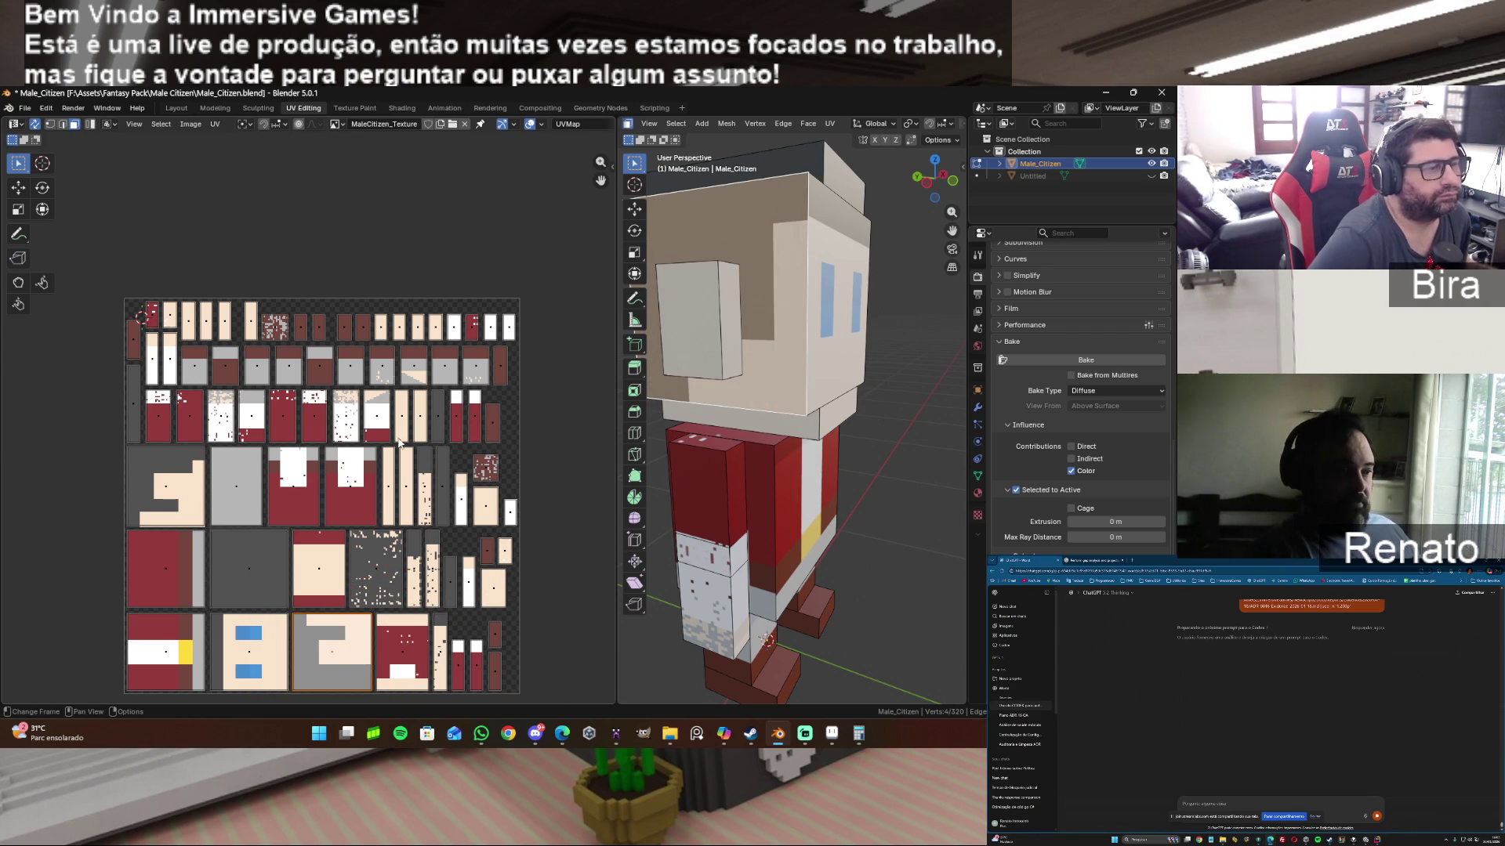
left_click(866, 387)
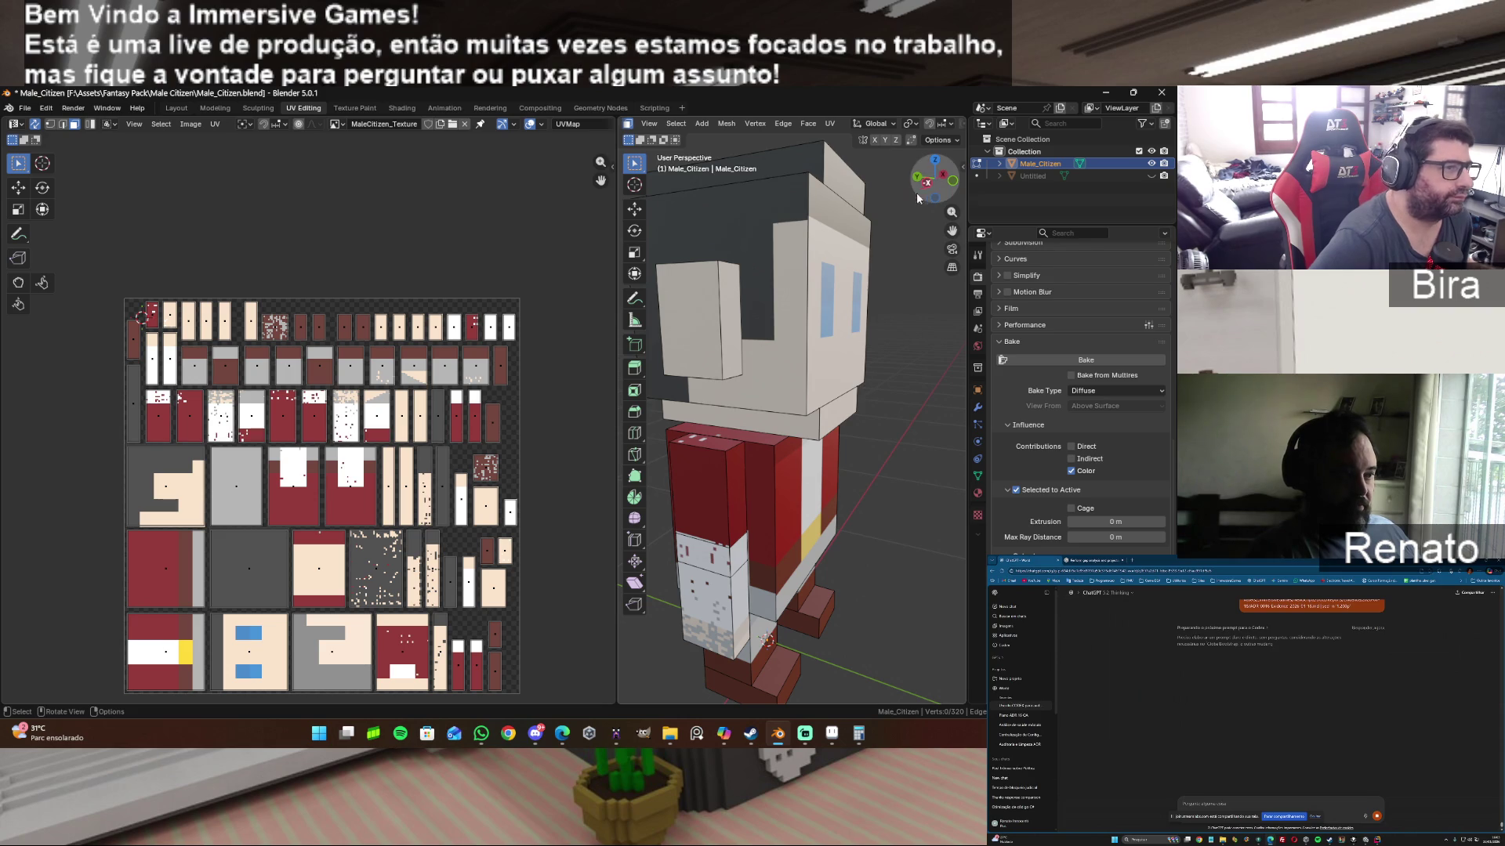
Step: Inspect the head and the upper UV islands, then move to the Texture Paint workspace
left_click_drag(935, 194, 934, 182)
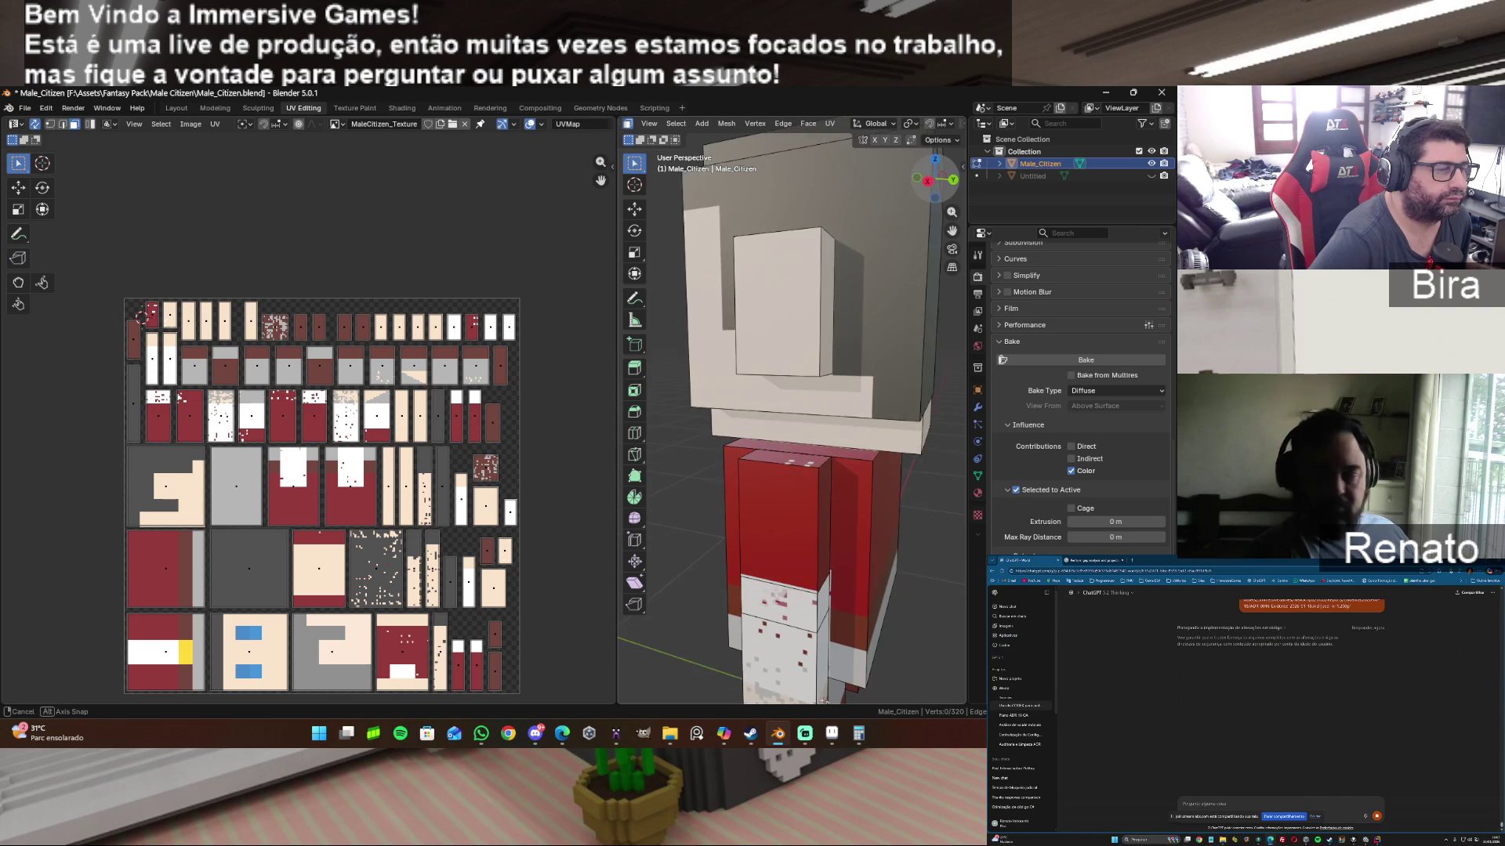
left_click_drag(935, 182, 935, 177)
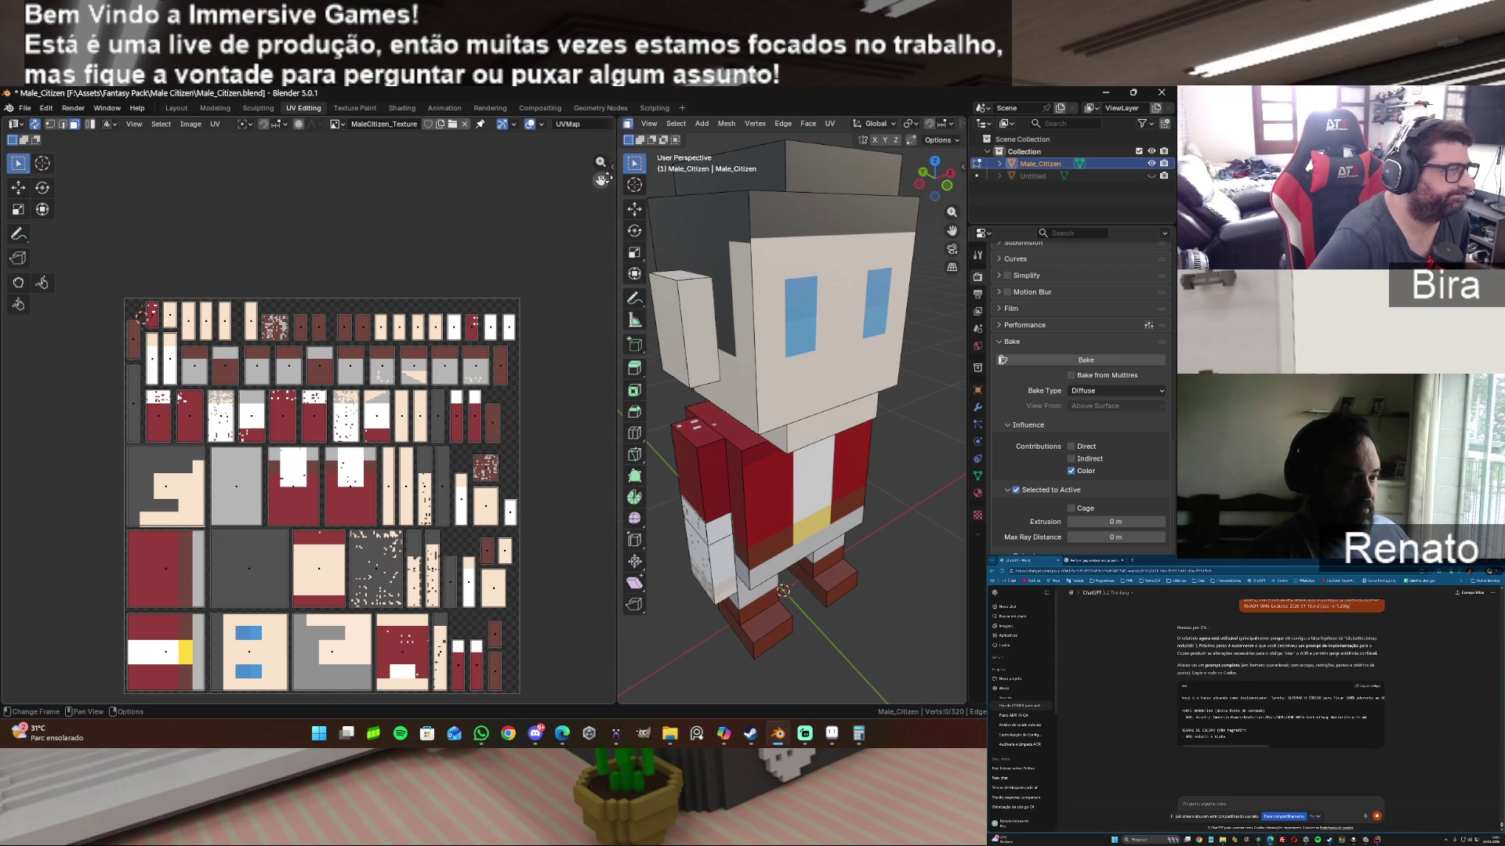
left_click_drag(600, 180, 600, 76)
scroll(325, 589, "up", 3)
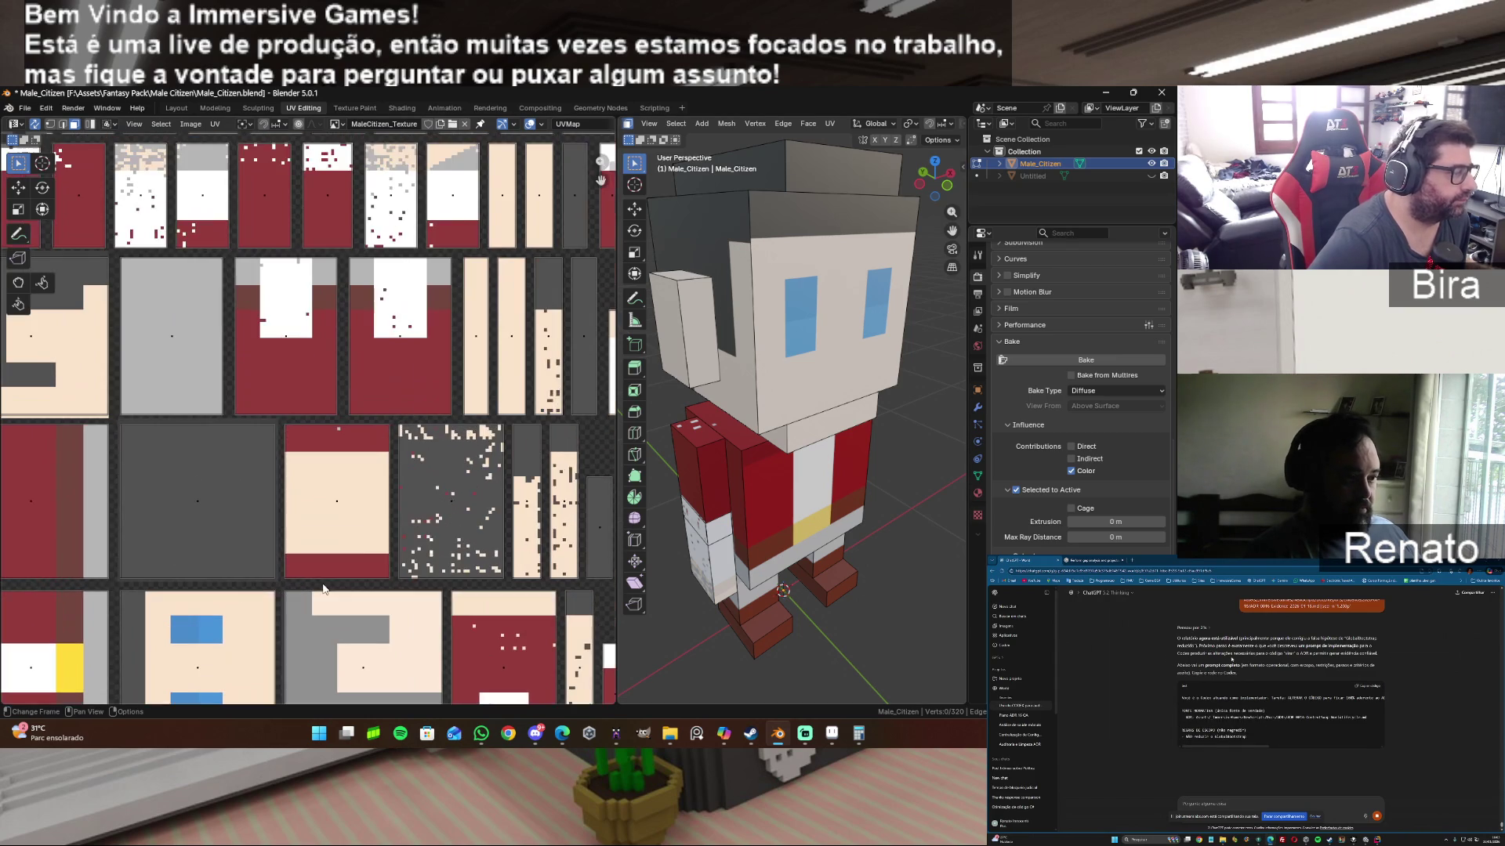
left_click_drag(603, 181, 602, 95)
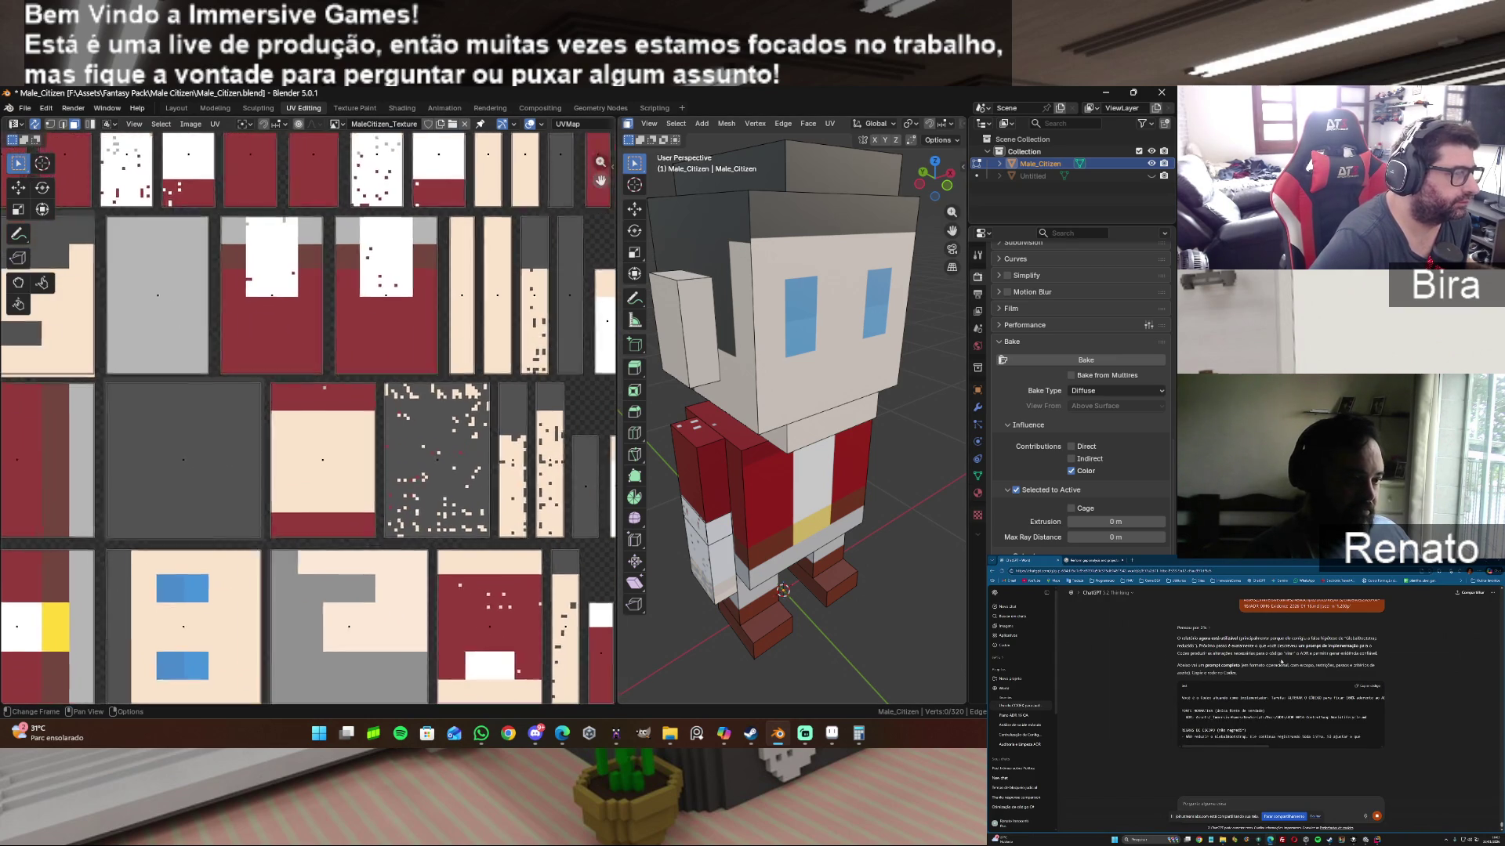
scroll(318, 592, "up", 2)
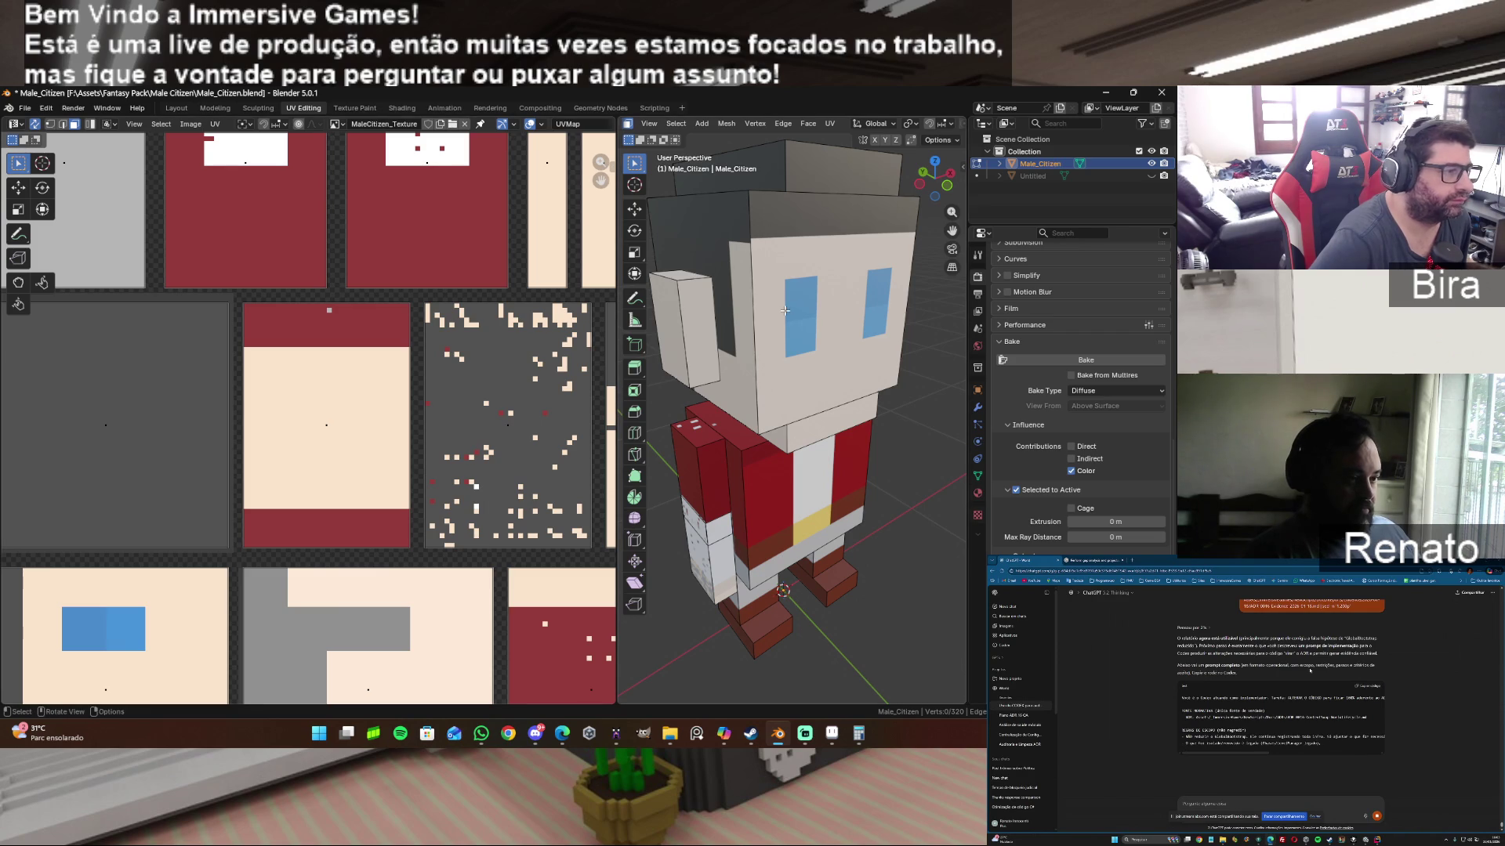
left_click(351, 106)
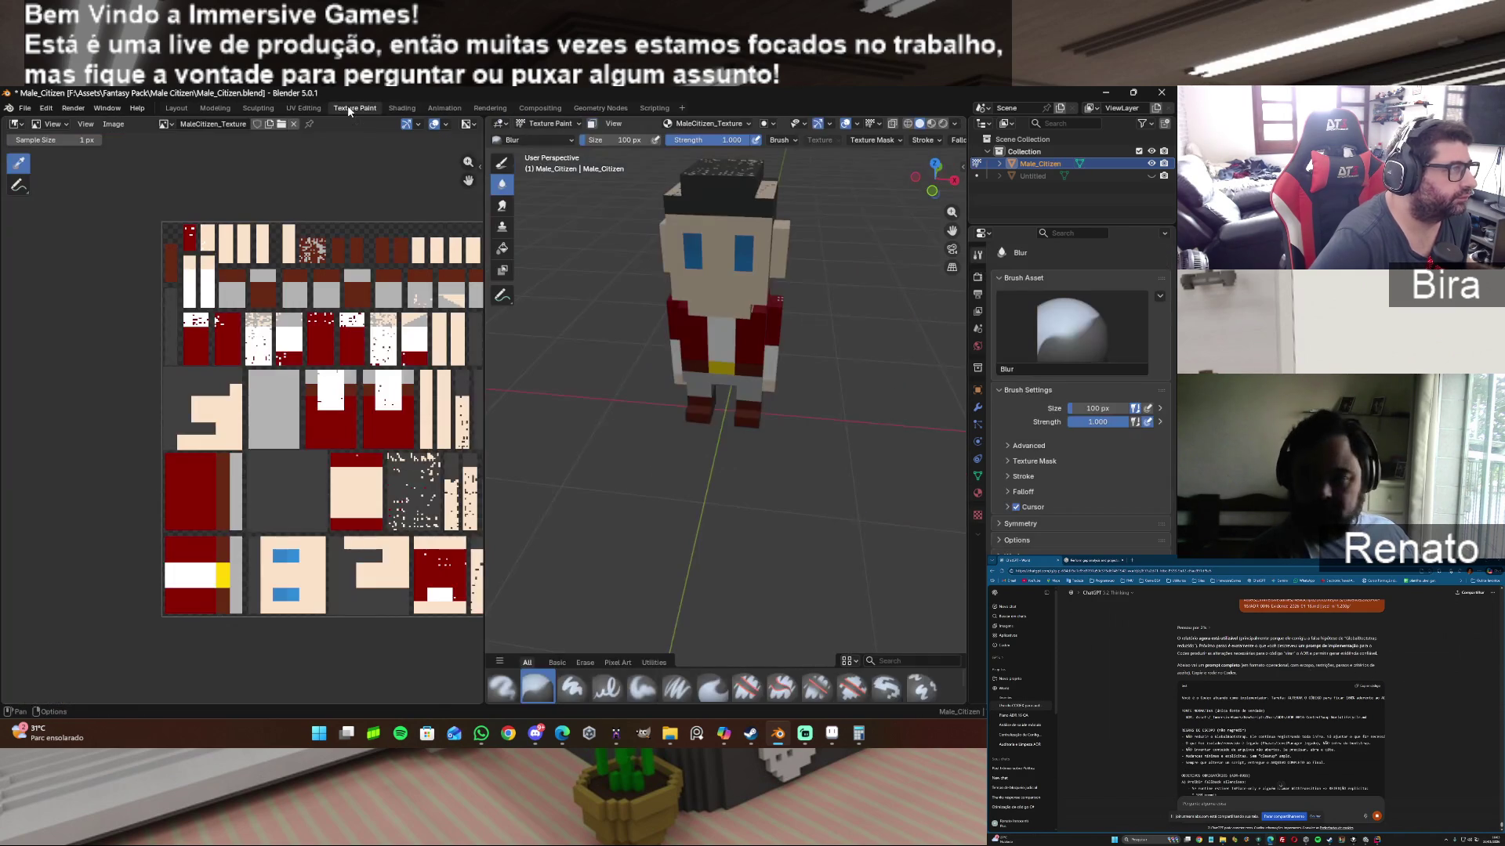
left_click_drag(932, 189, 796, 257)
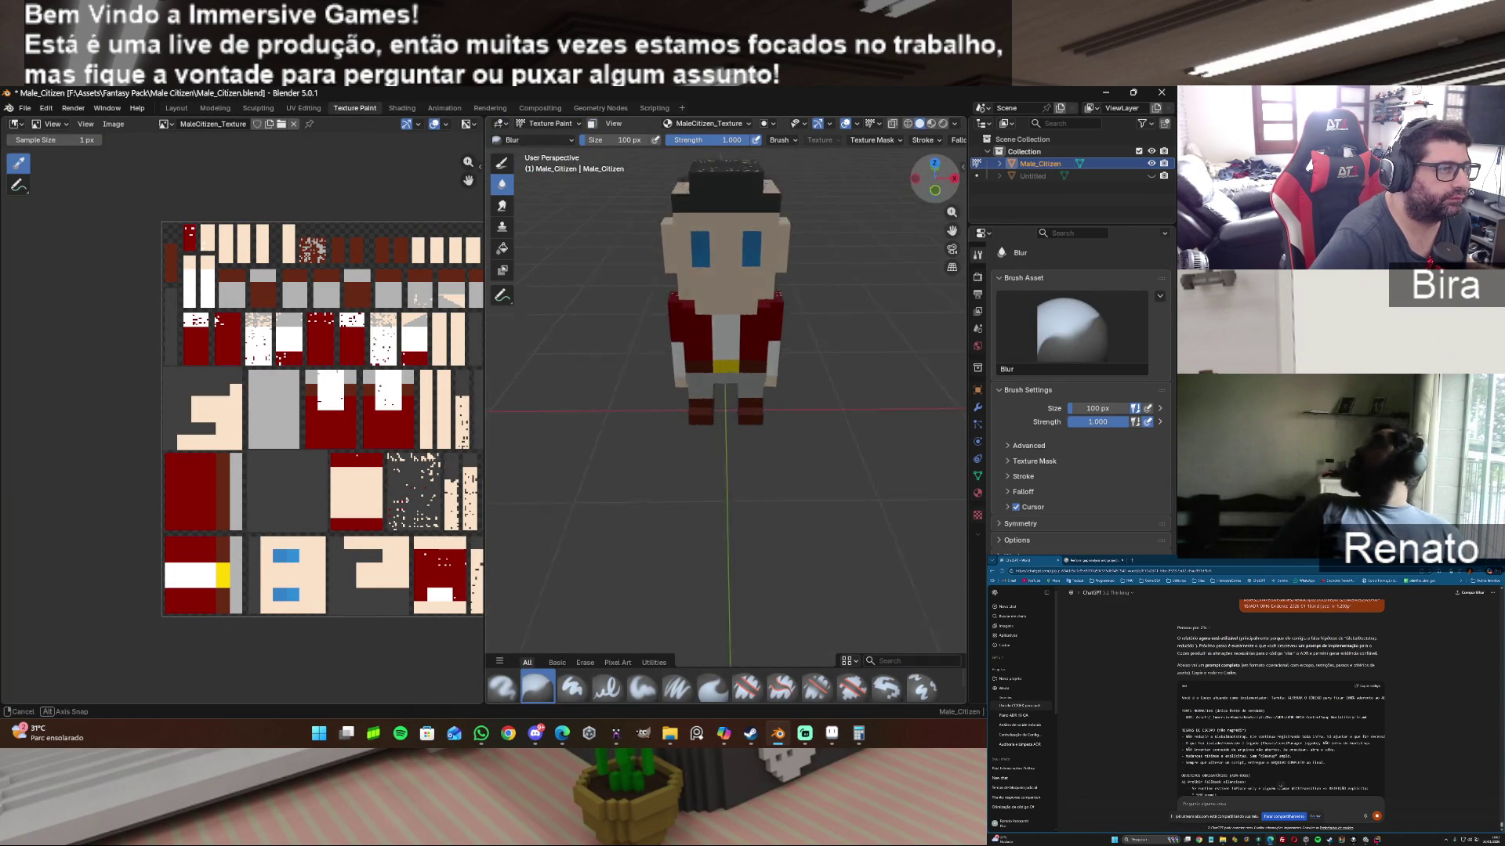
scroll(796, 257, "up", 2)
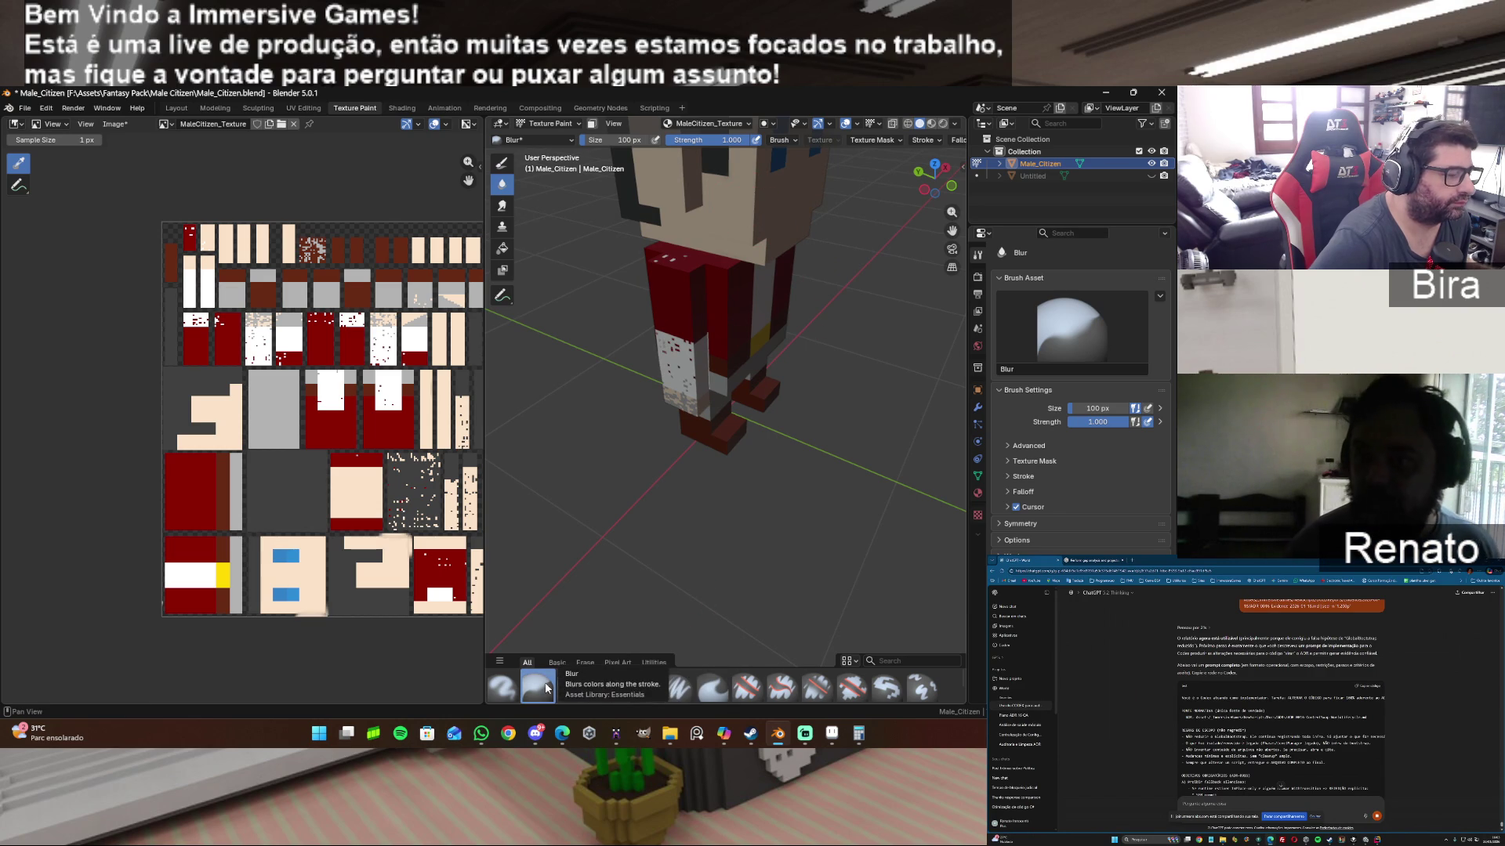
left_click(572, 688)
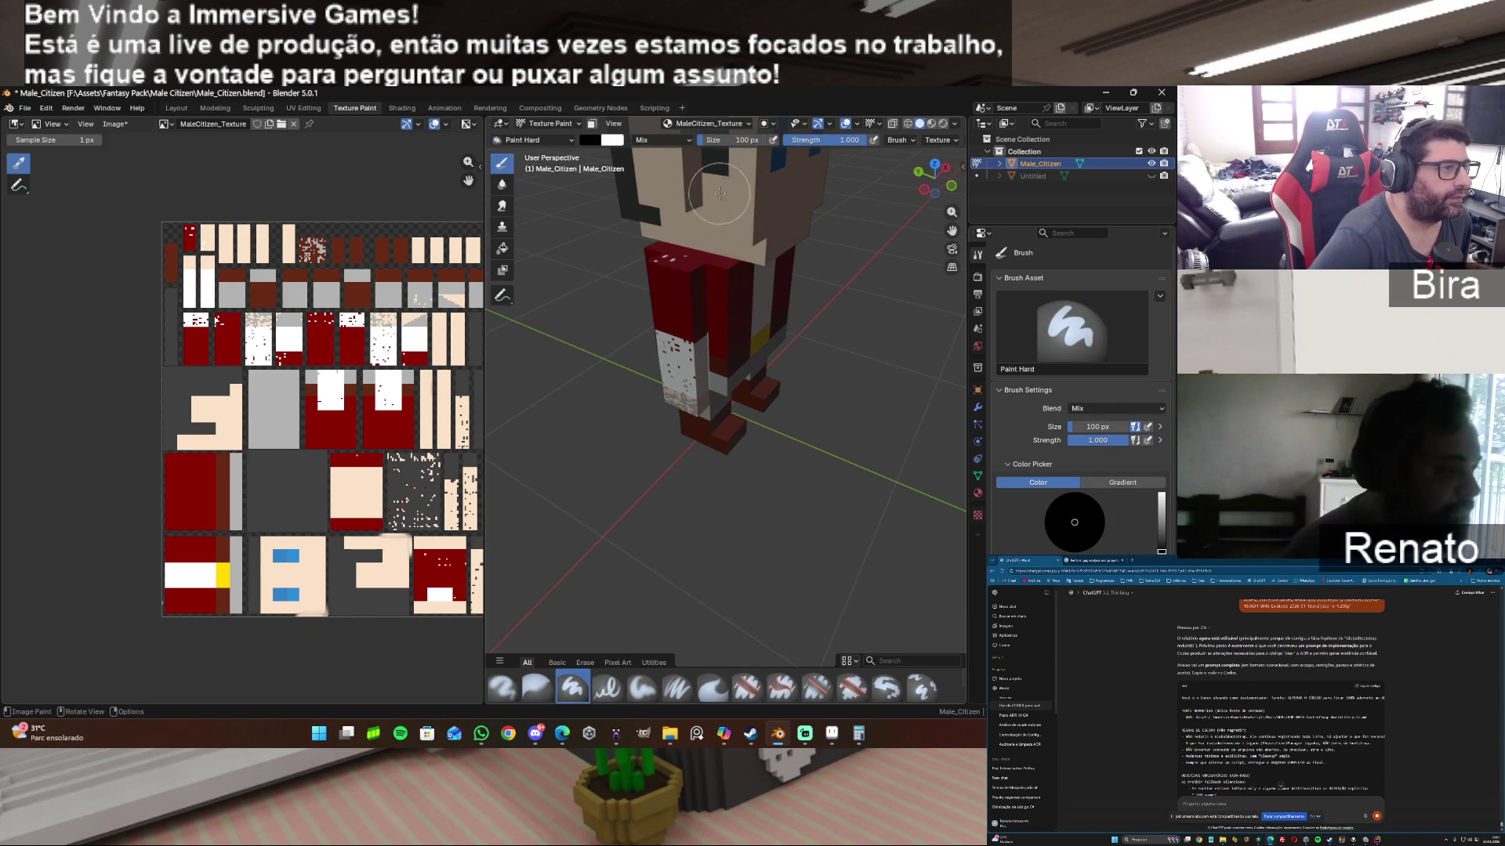
left_click_drag(718, 188, 747, 256)
scroll(792, 324, "down", 3)
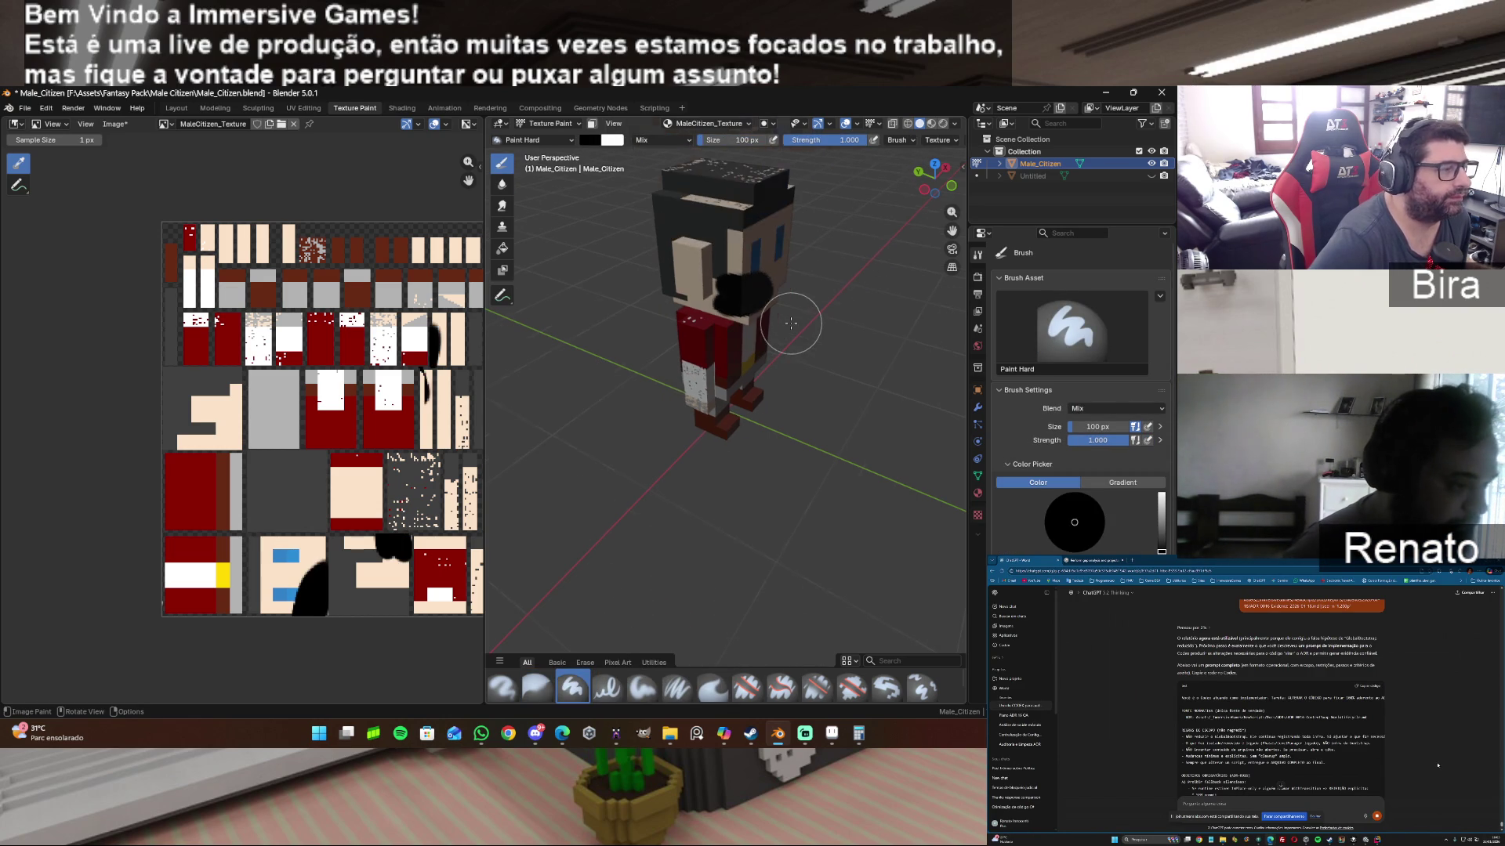
key("ctrl+z")
key("ctrl+z")
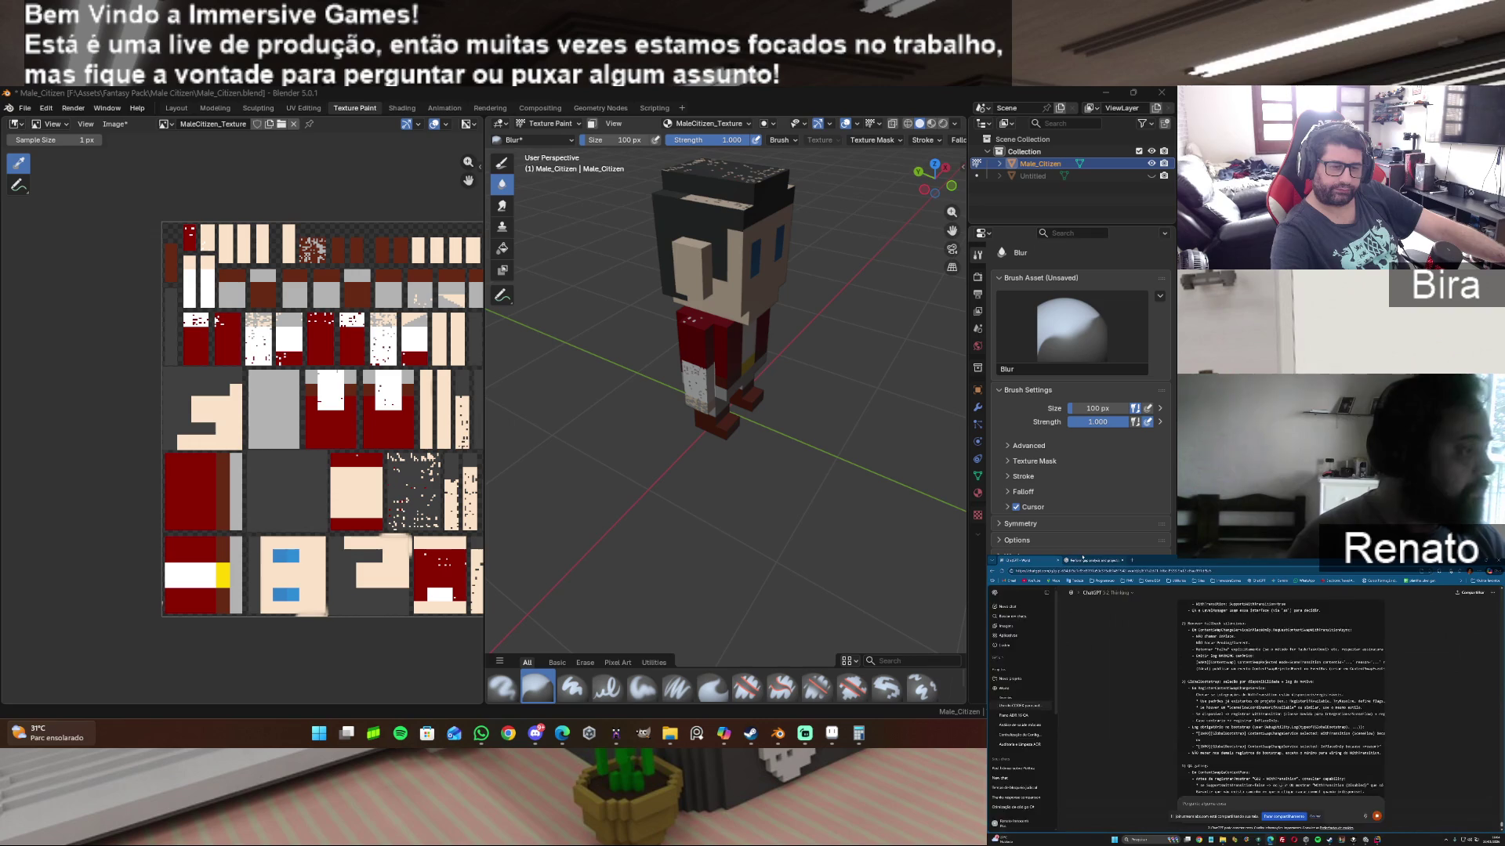
left_click(1083, 557)
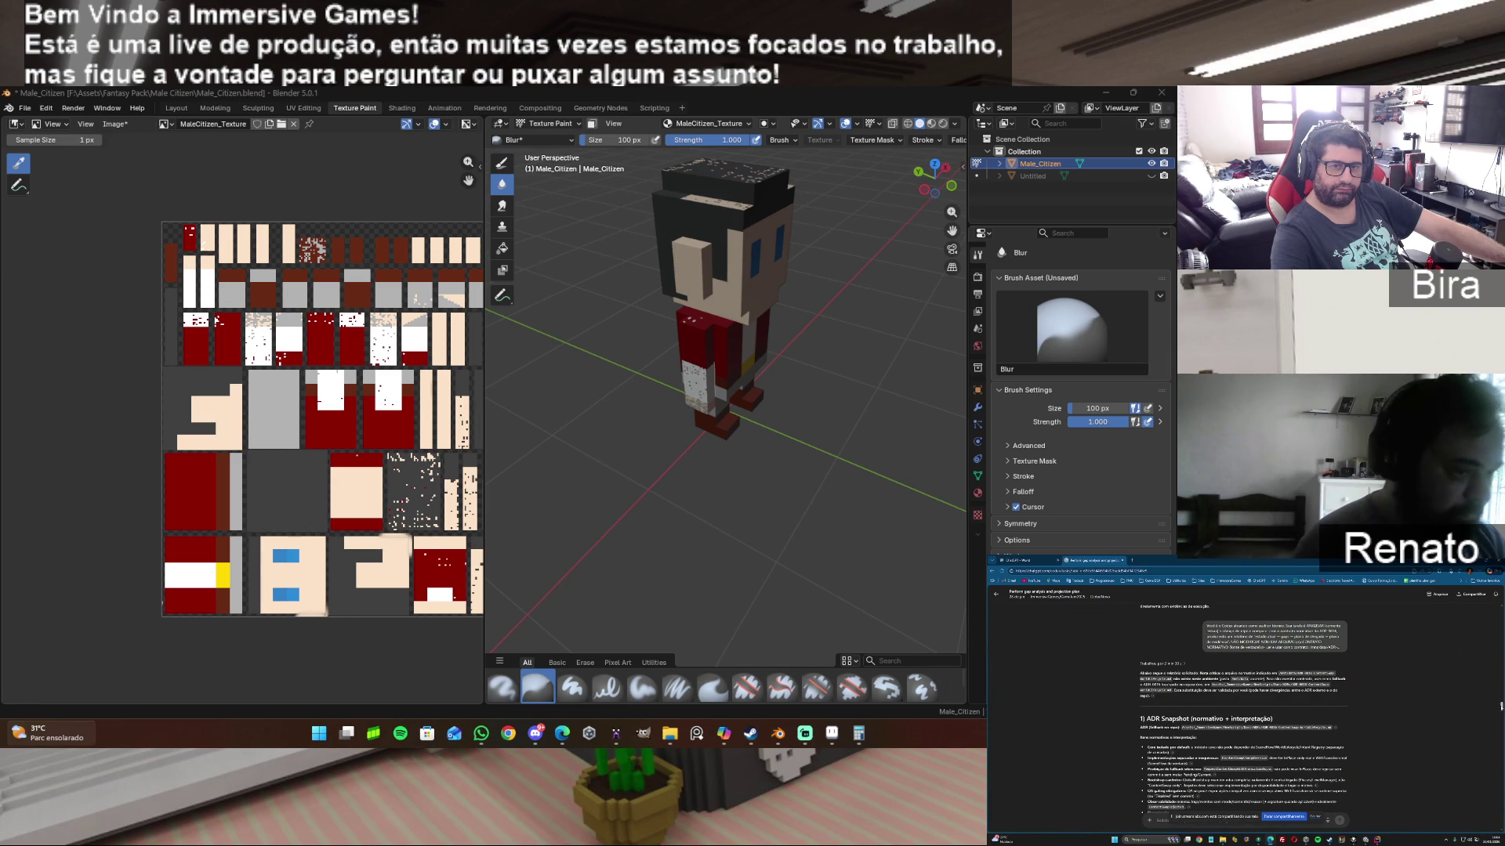
scroll(1244, 706, "down", 5)
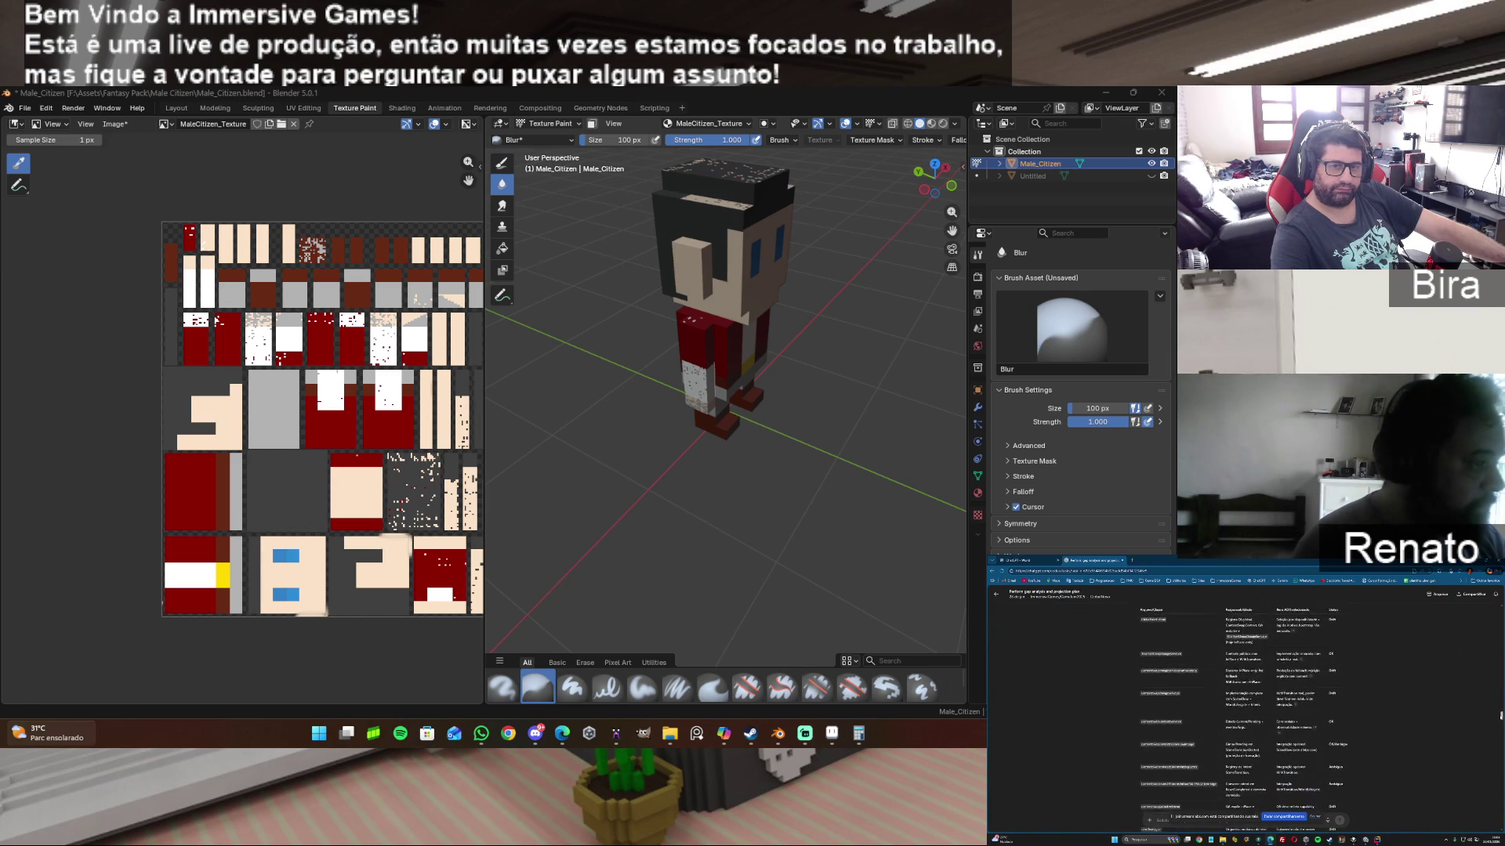
scroll(1243, 707, "down", 2)
scroll(1242, 706, "down", 2)
scroll(1243, 705, "down", 2)
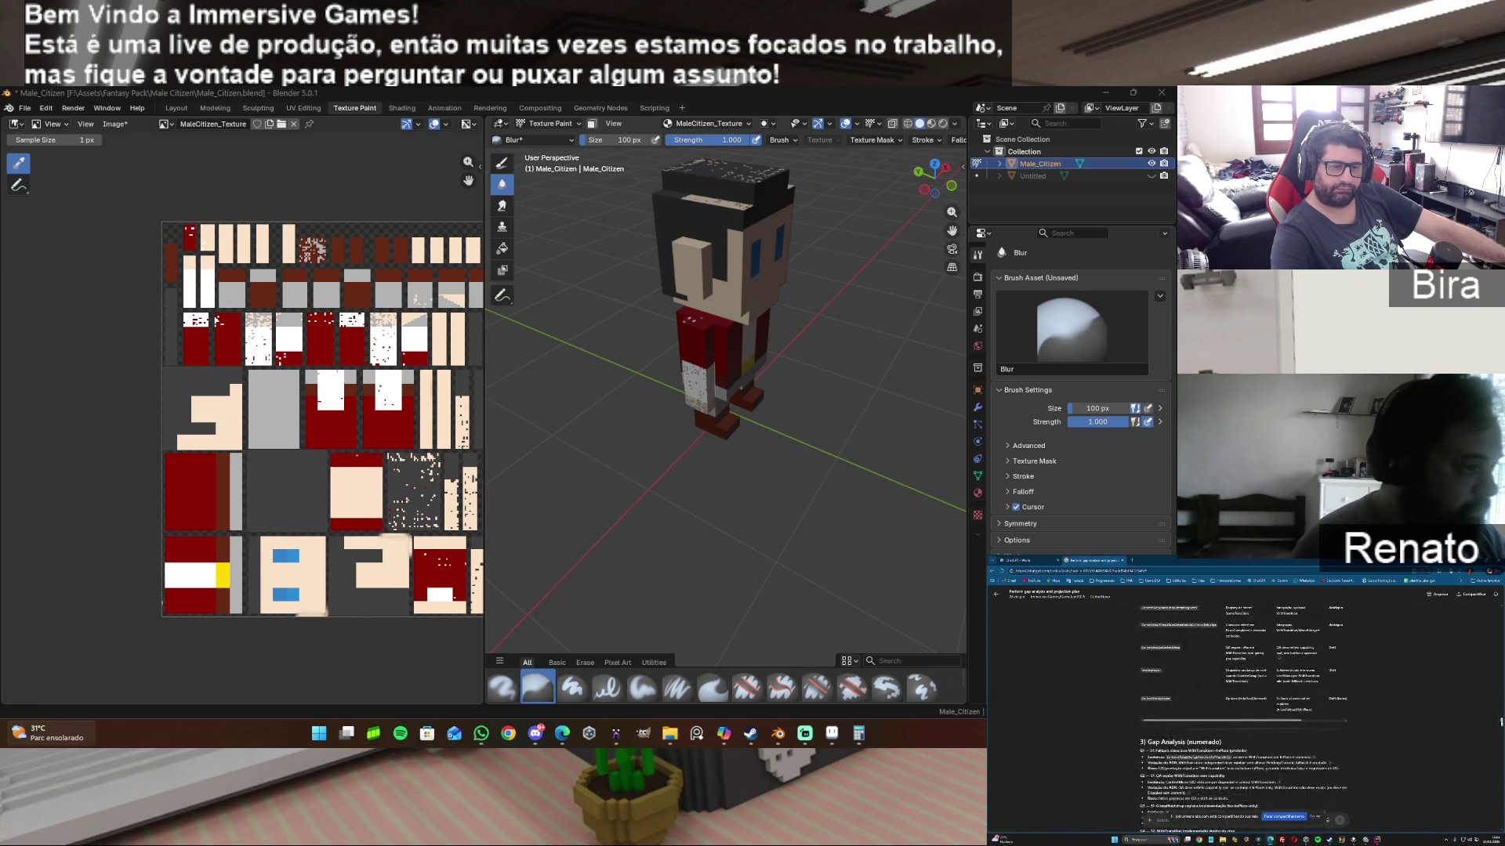
scroll(1242, 706, "up", 1)
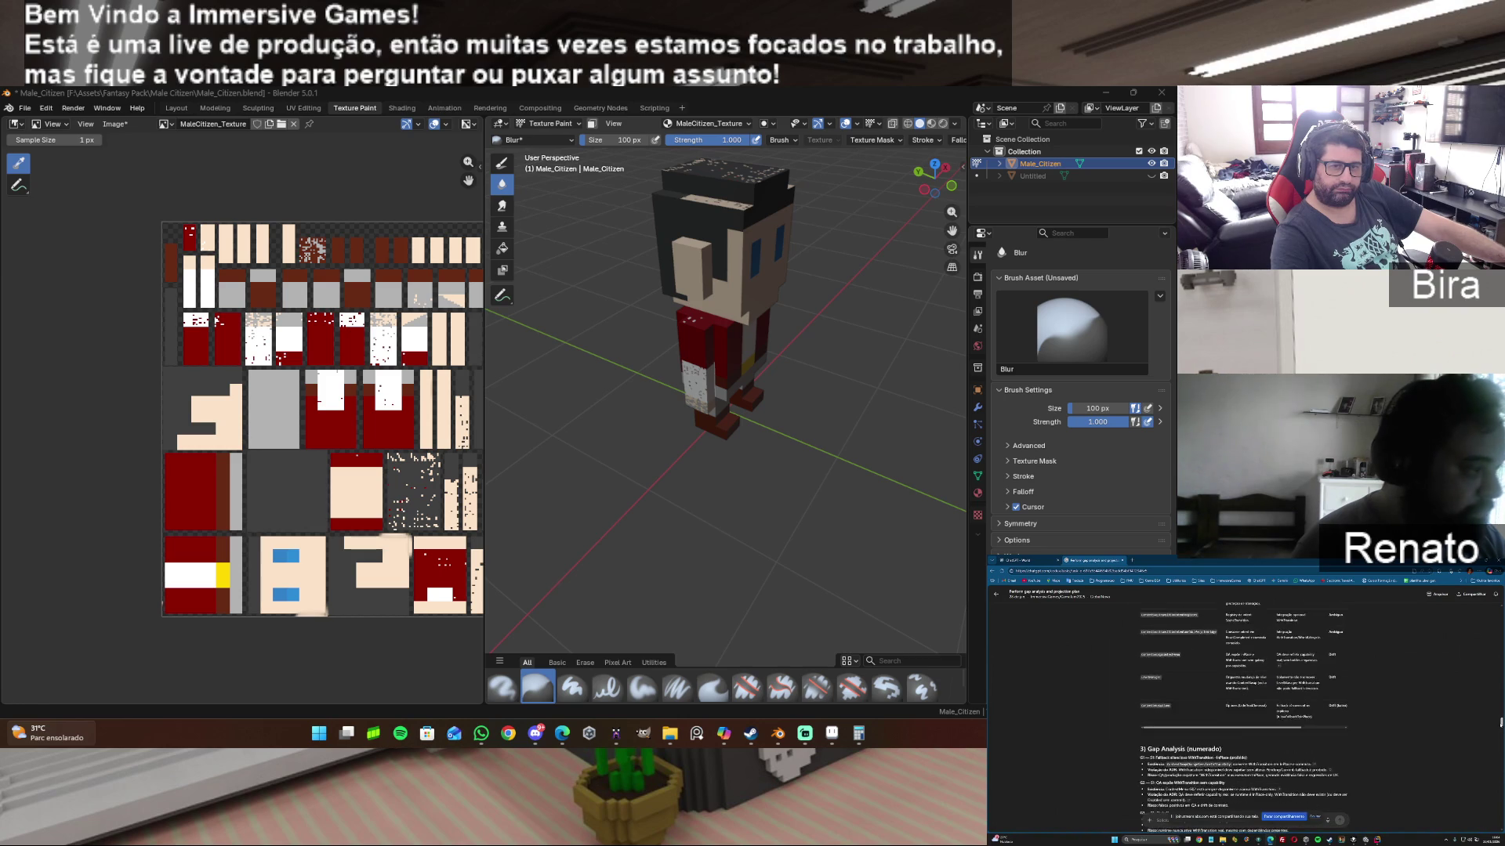
scroll(1242, 705, "down", 2)
scroll(1243, 705, "down", 2)
scroll(1242, 706, "down", 2)
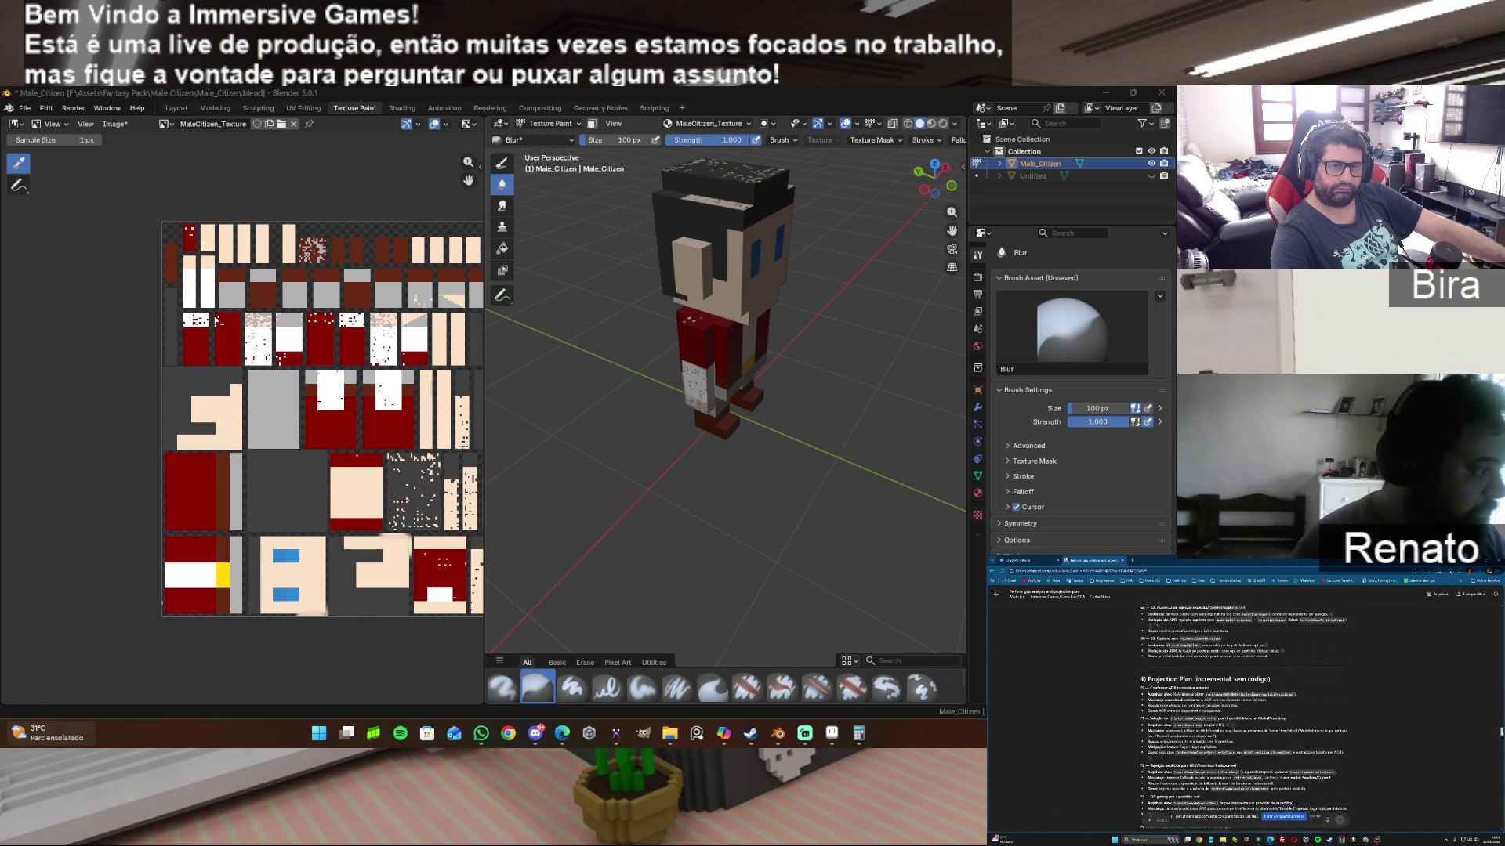
scroll(1243, 705, "down", 2)
scroll(1242, 705, "down", 2)
scroll(1243, 705, "down", 3)
scroll(1242, 706, "down", 3)
scroll(1242, 706, "down", 5)
scroll(1243, 705, "down", 2)
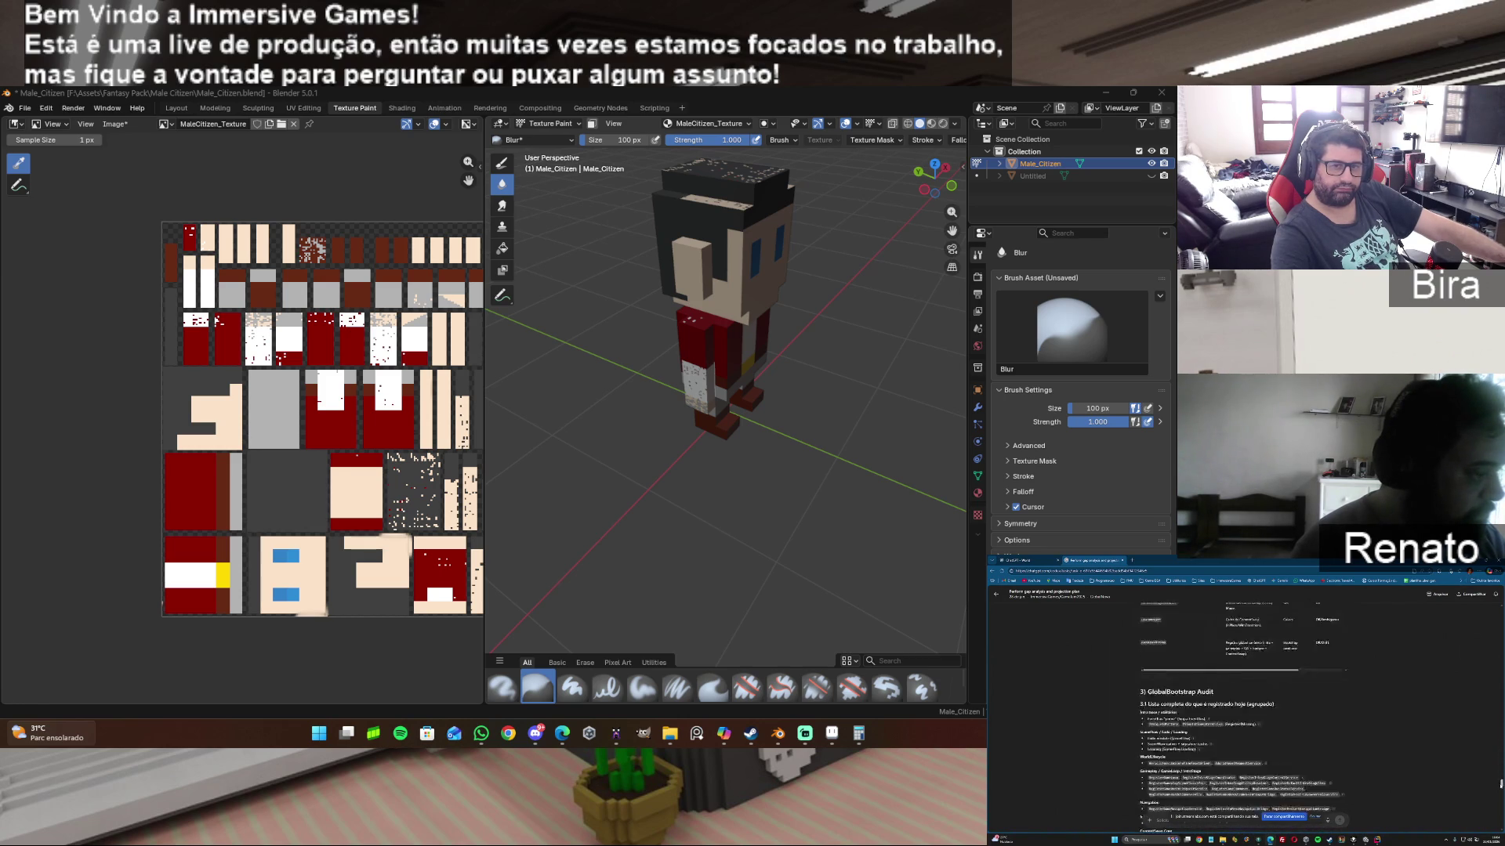
scroll(1243, 706, "down", 3)
scroll(1243, 706, "down", 3)
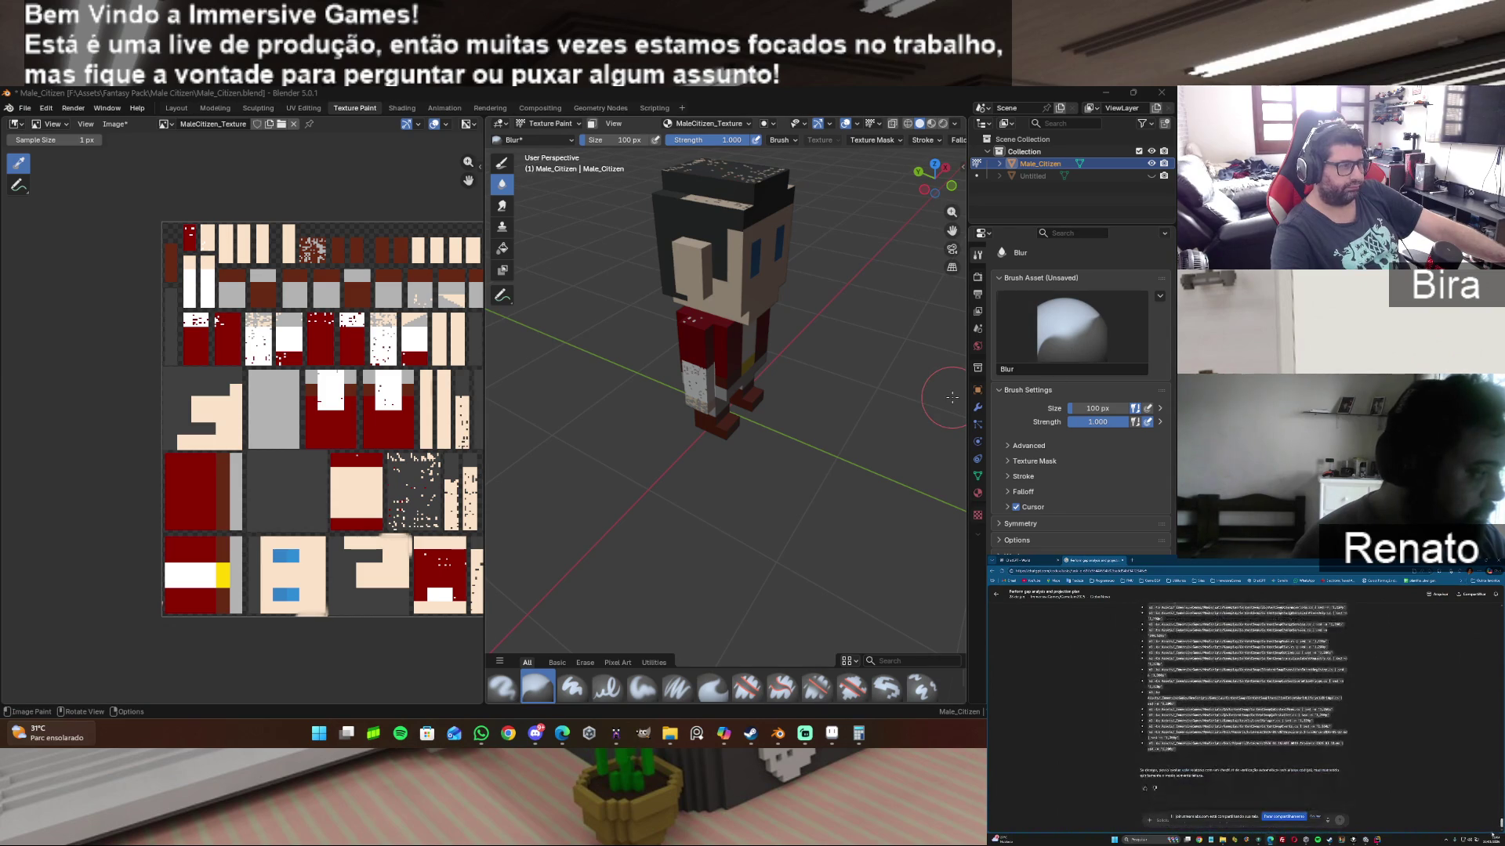